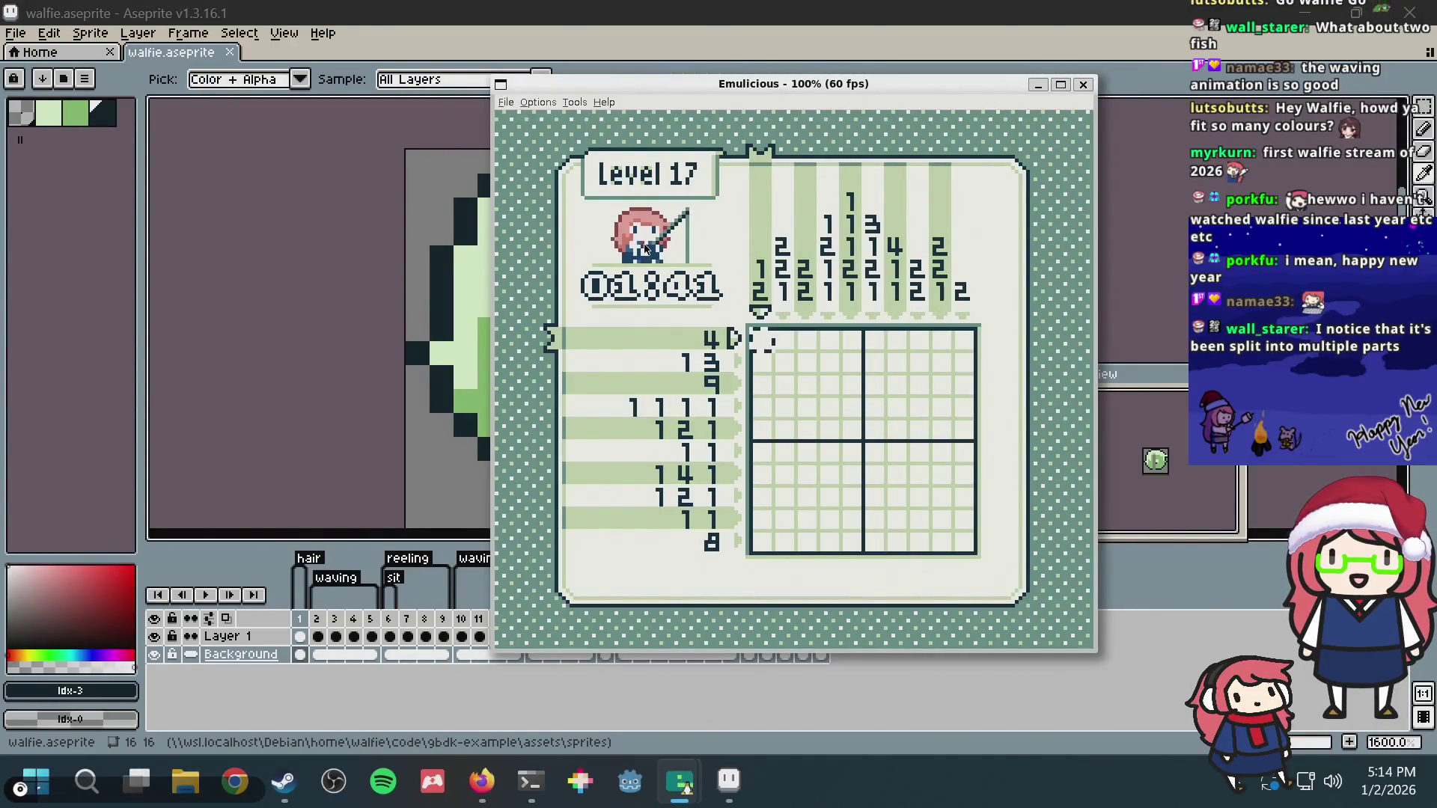
# Step: Compare frames 1 and 2 of the round green sprite against the running game
pyautogui.hotkey('alt', 'Tab')
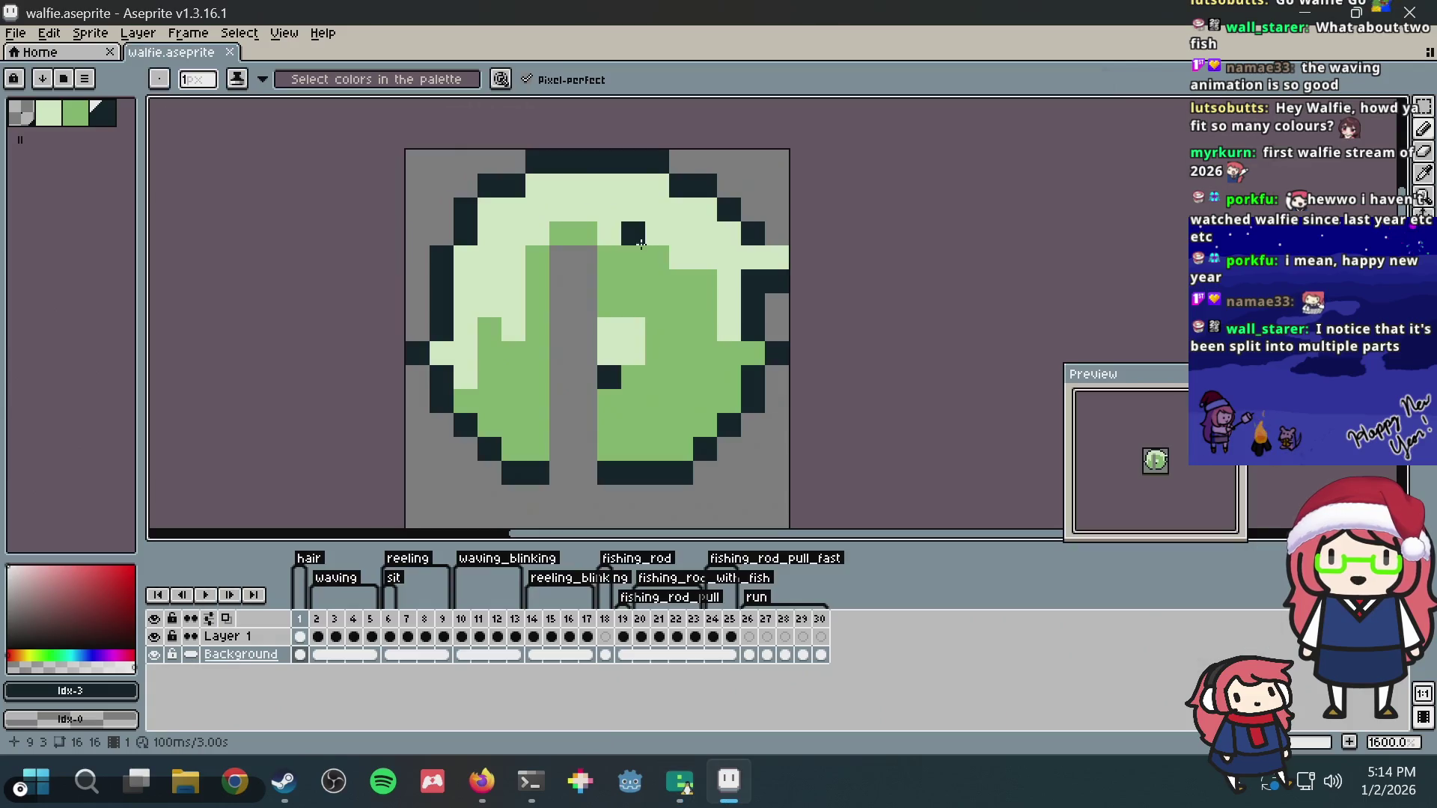
pyautogui.click(319, 619)
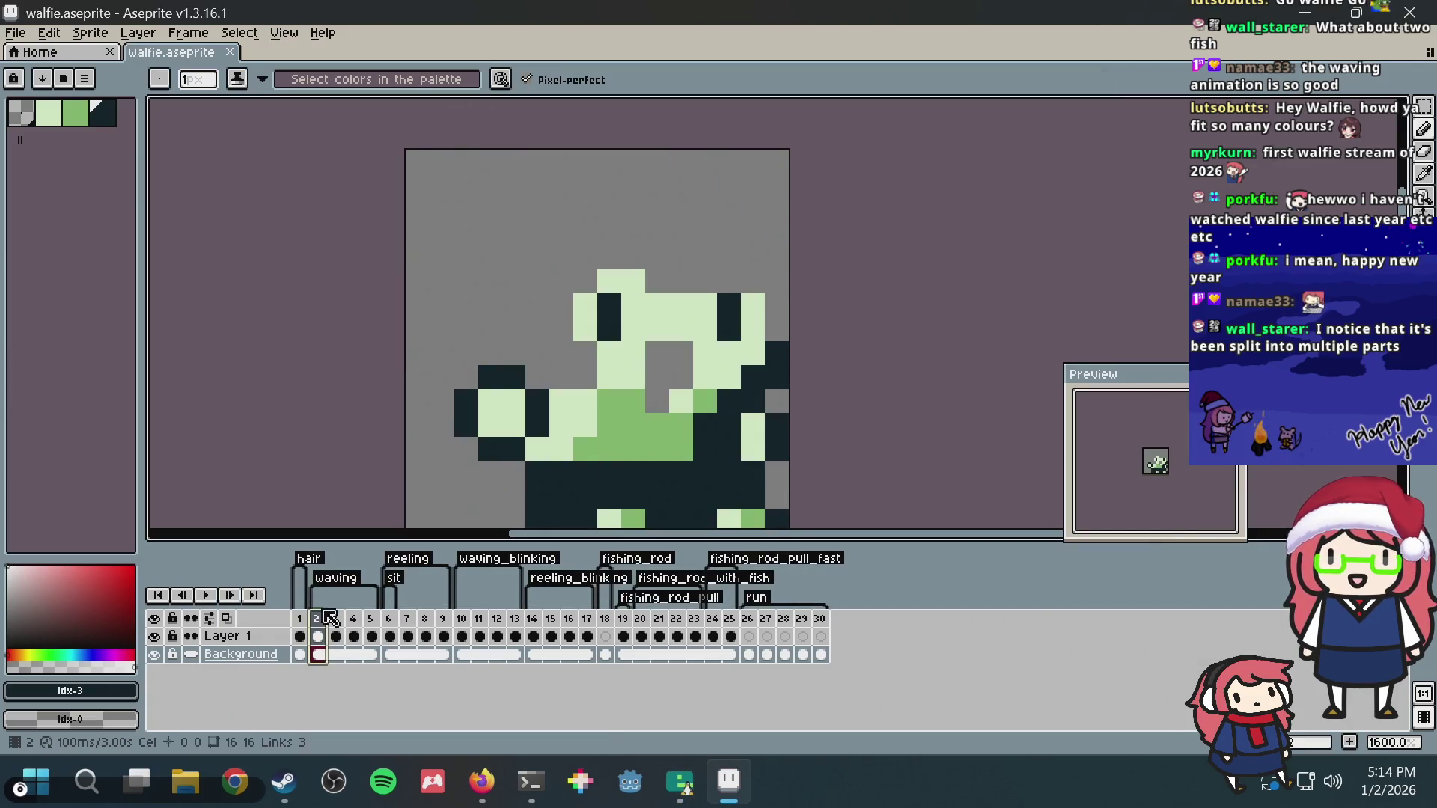
pyautogui.scroll(5, 705, 306)
pyautogui.moveTo(697, 249); pyautogui.dragTo(697, 184)
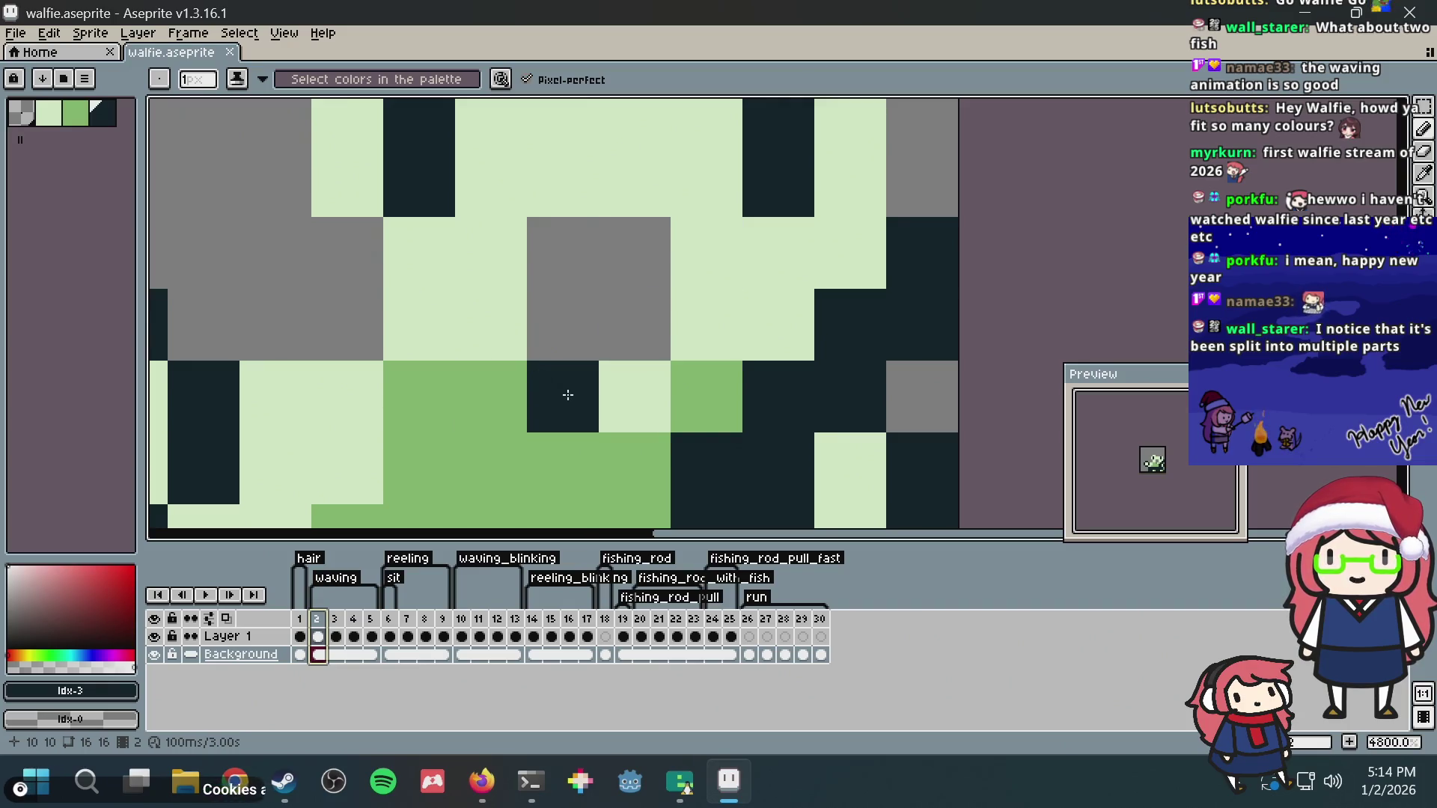
pyautogui.hotkey('alt', 'Tab')
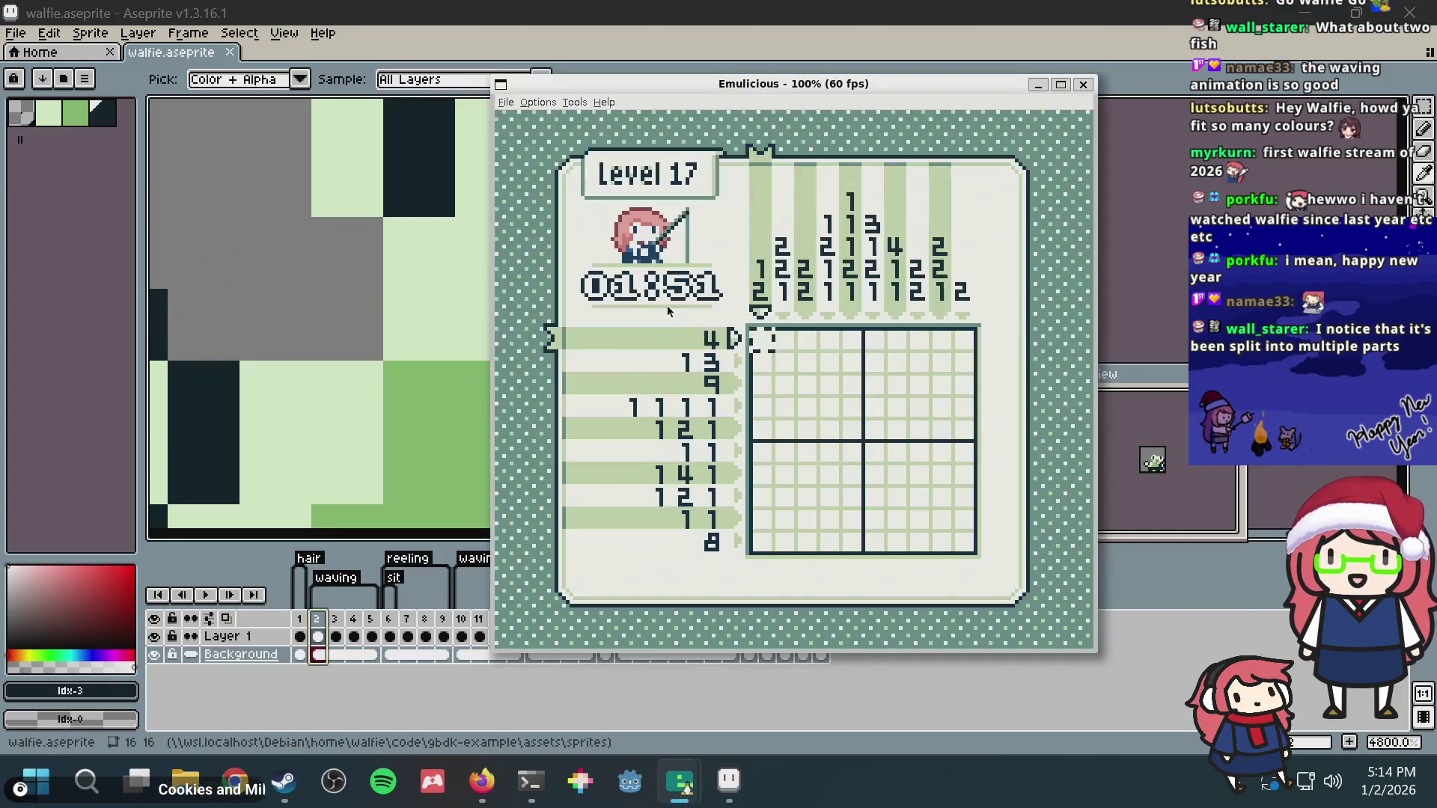
pyautogui.hotkey('alt', 'Tab')
pyautogui.click(300, 619)
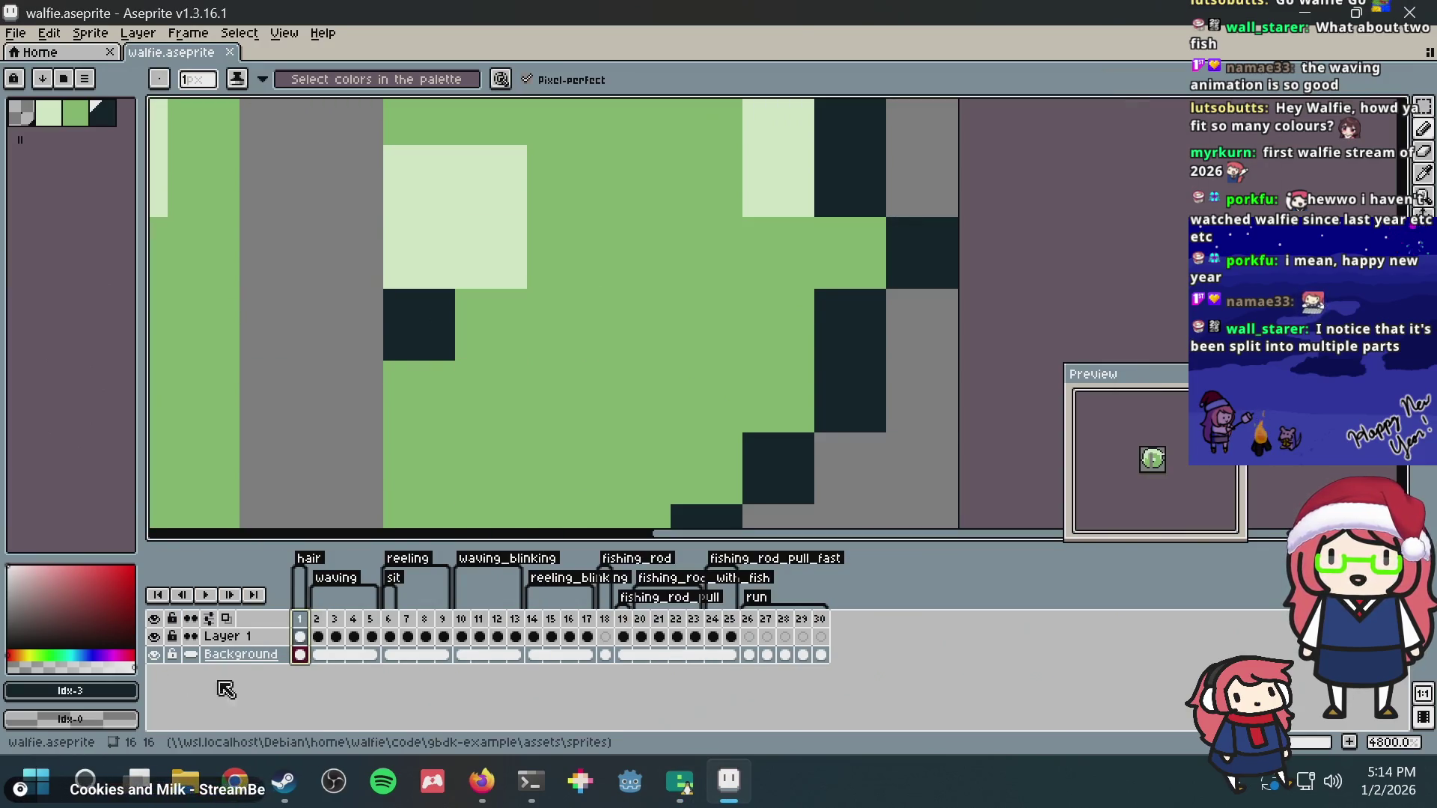
pyautogui.click(318, 629)
pyautogui.scroll(-4, 546, 321)
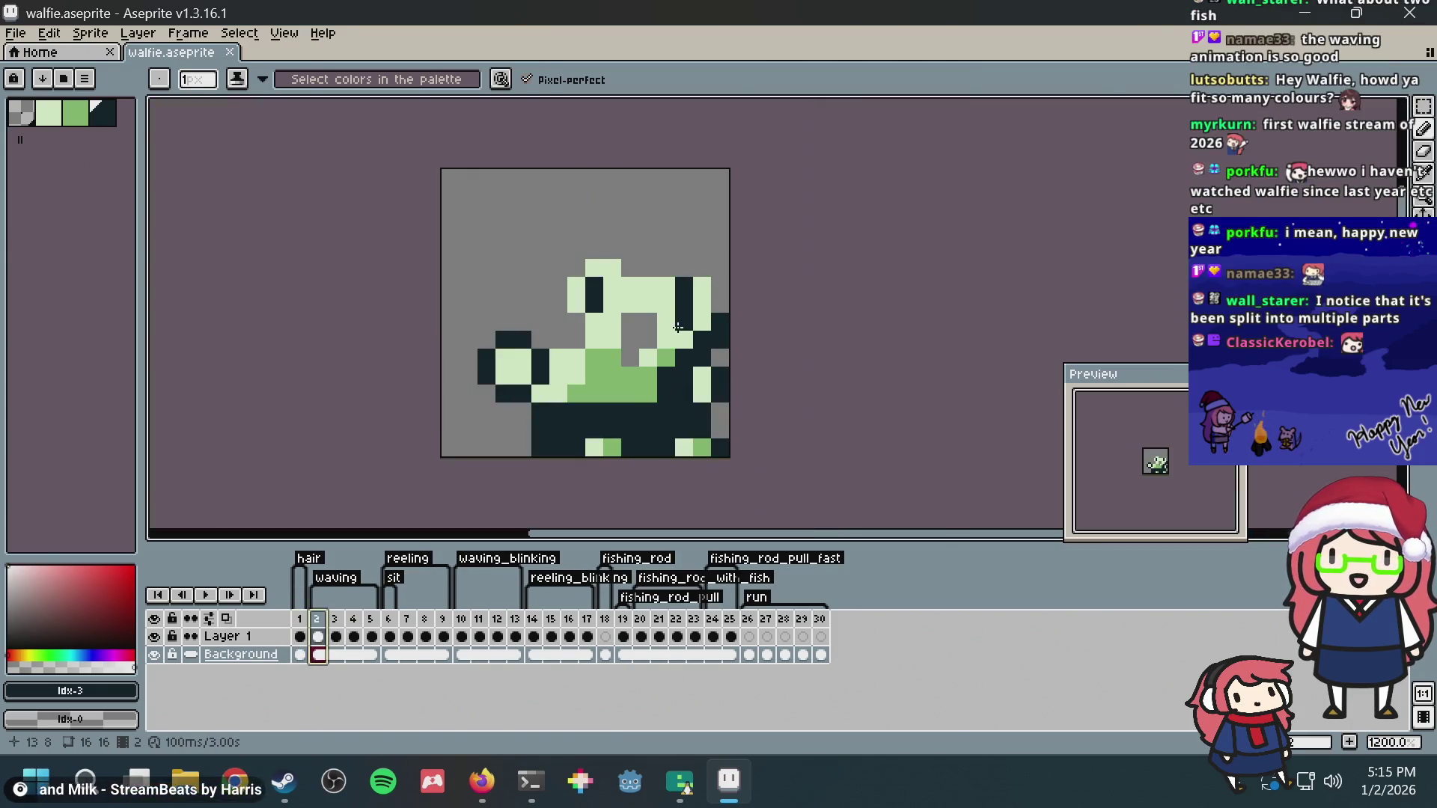
# Step: Flip repeatedly between the game and Aseprite, settling on frame 1 with the dark eye pixel beside the pale patch
pyautogui.hotkey('alt', 'Tab')
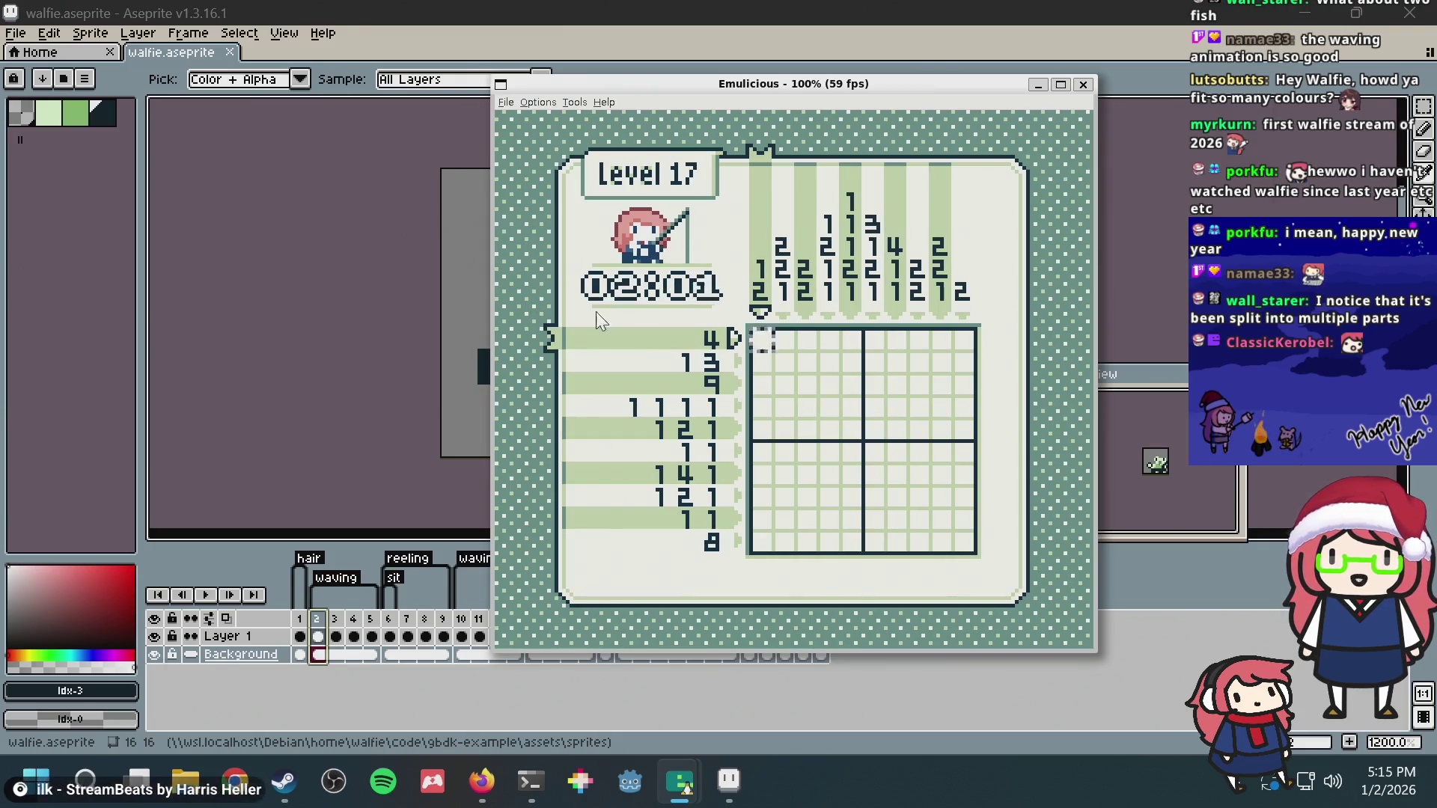
pyautogui.hotkey('alt', 'Tab')
pyautogui.scroll(2, 483, 358)
pyautogui.scroll(1, 483, 357)
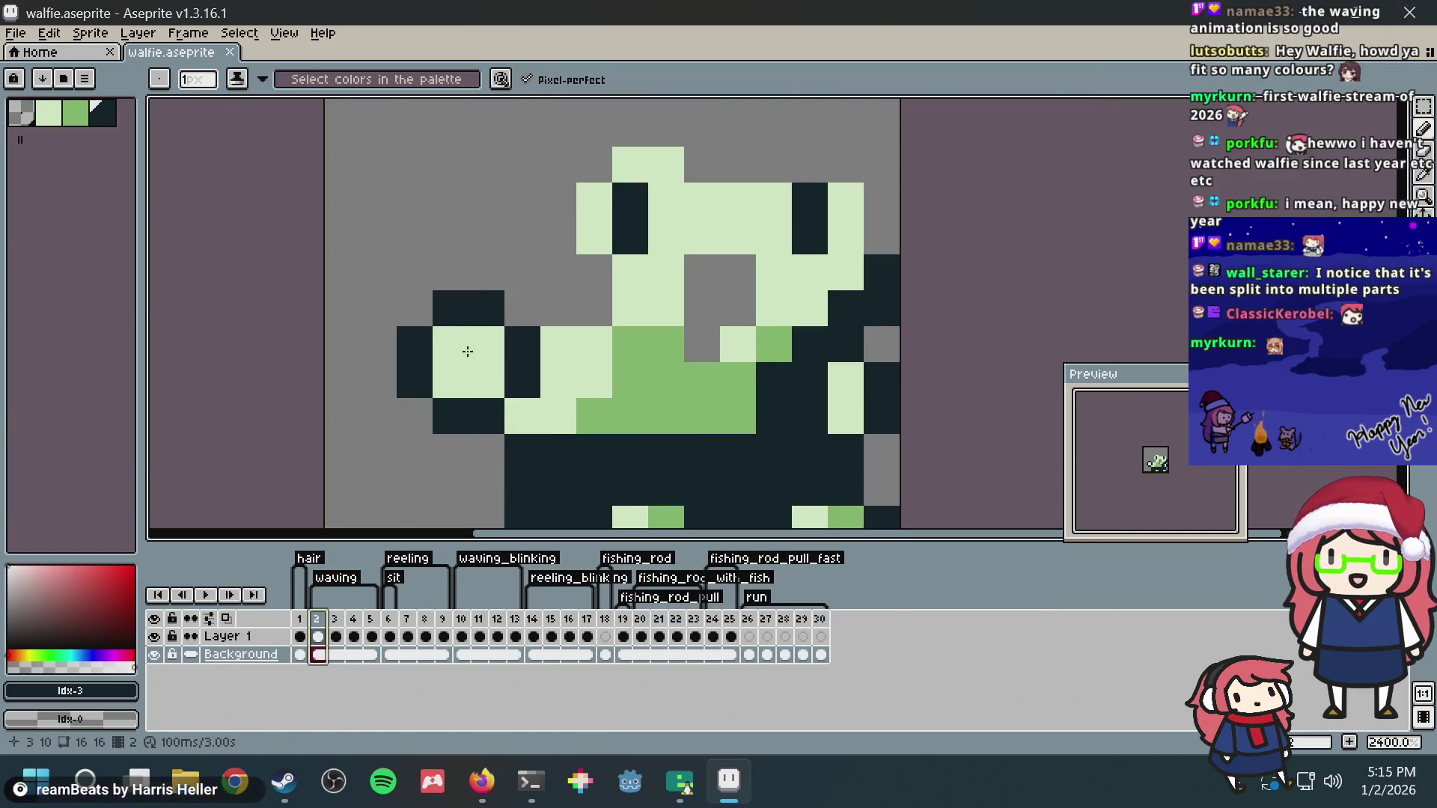
pyautogui.hotkey('alt', 'Tab')
pyautogui.hotkey('alt', 'Tab')
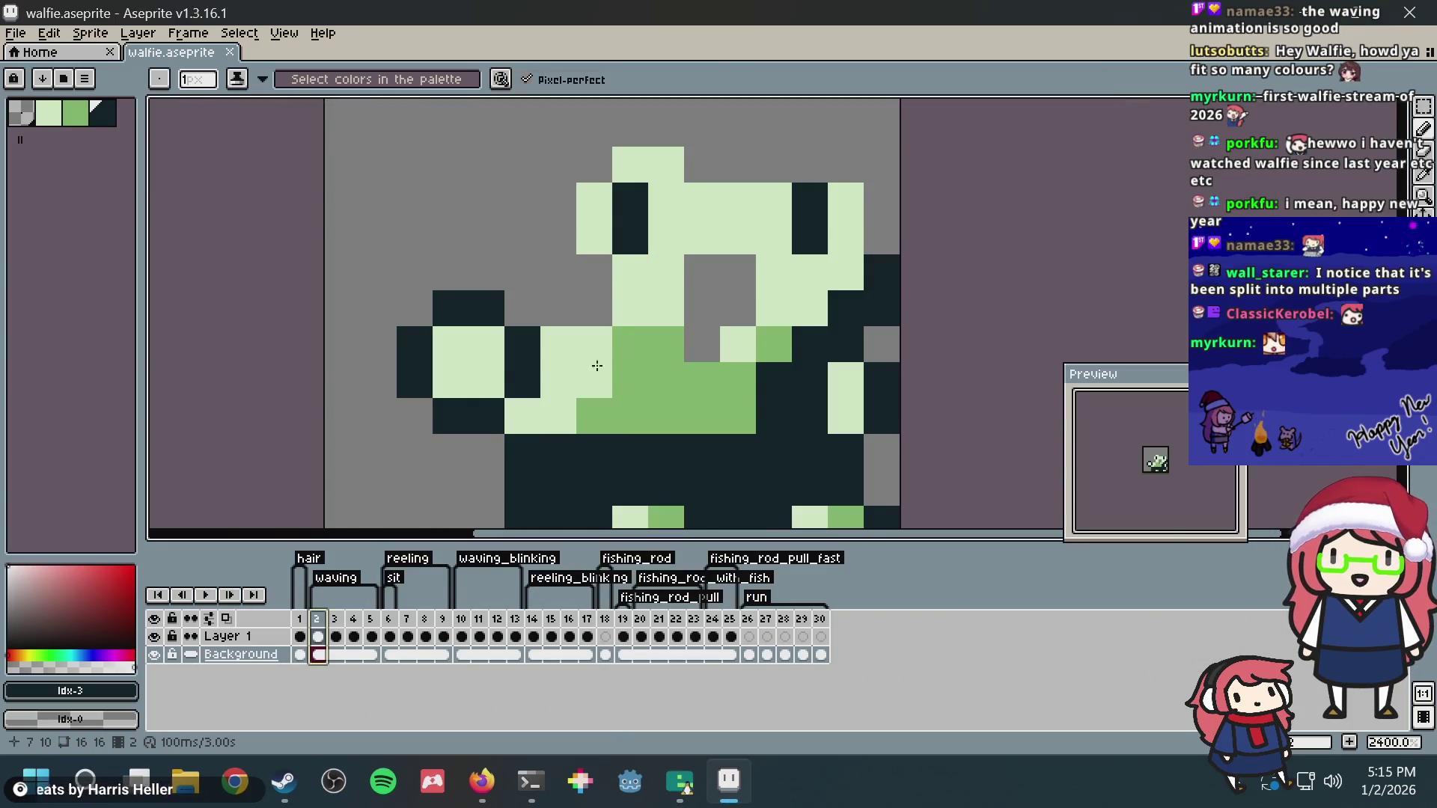
pyautogui.hotkey('alt', 'Tab')
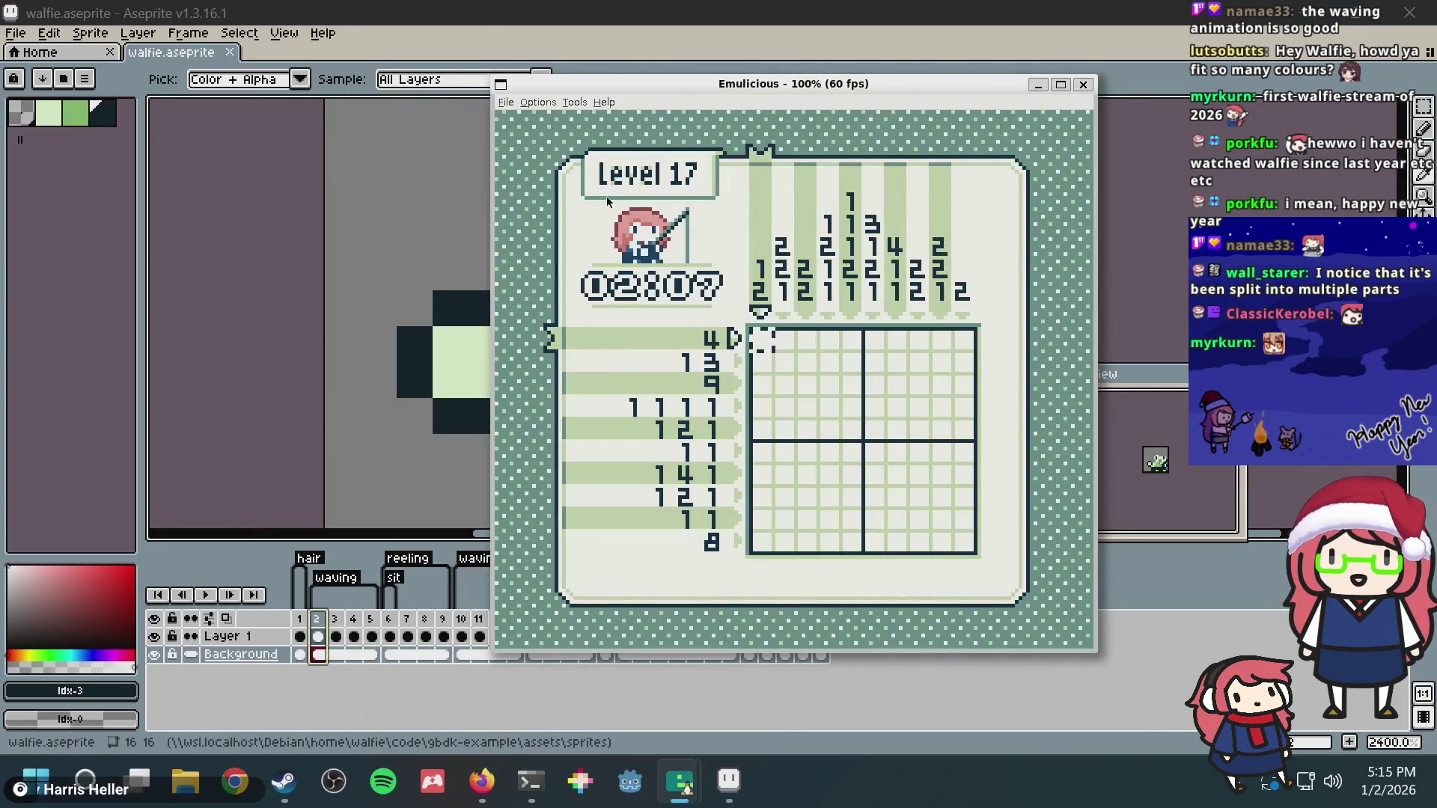
pyautogui.hotkey('alt', 'Tab')
pyautogui.scroll(-2, 714, 345)
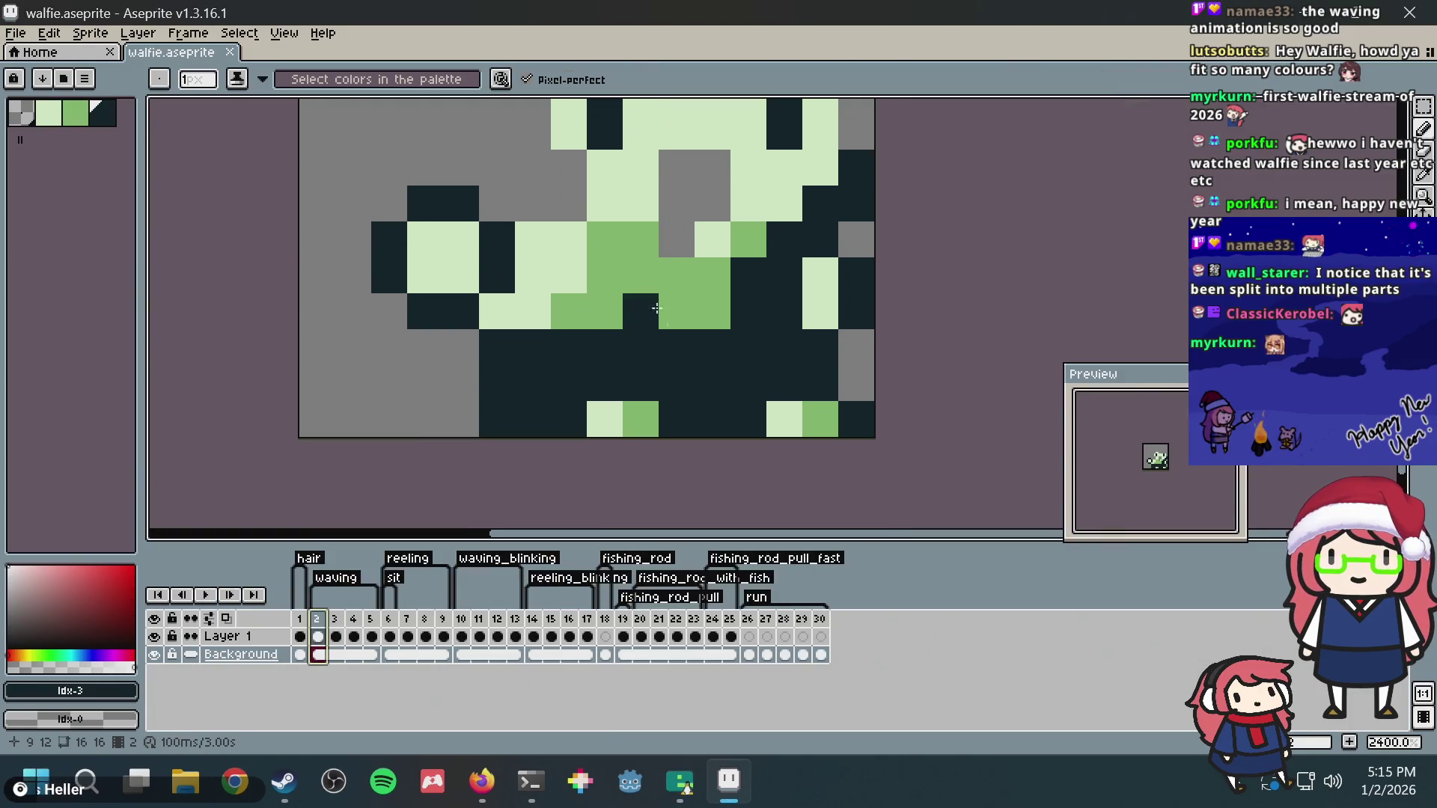
pyautogui.hotkey('alt', 'Tab')
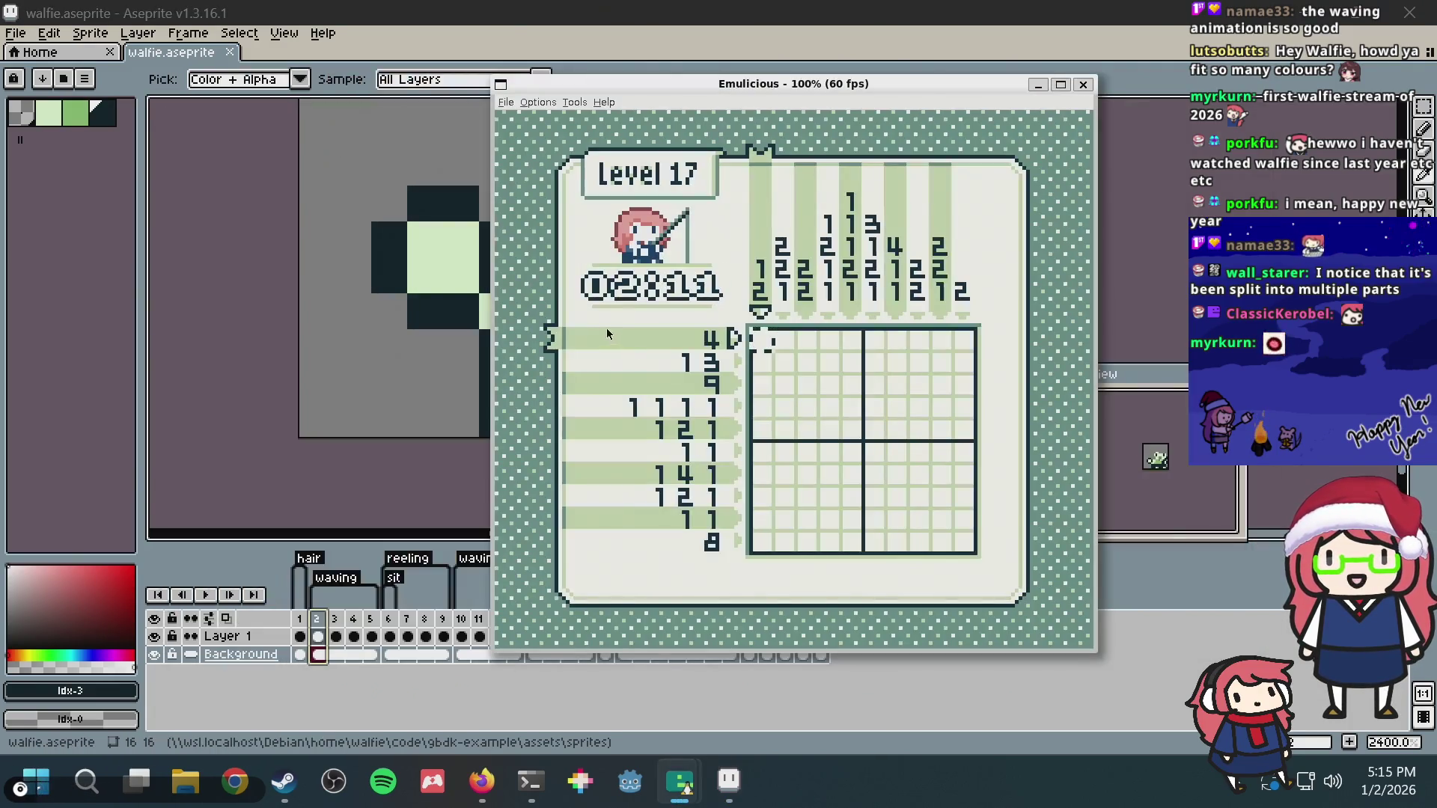
pyautogui.hotkey('alt', 'Tab')
pyautogui.scroll(1, 581, 323)
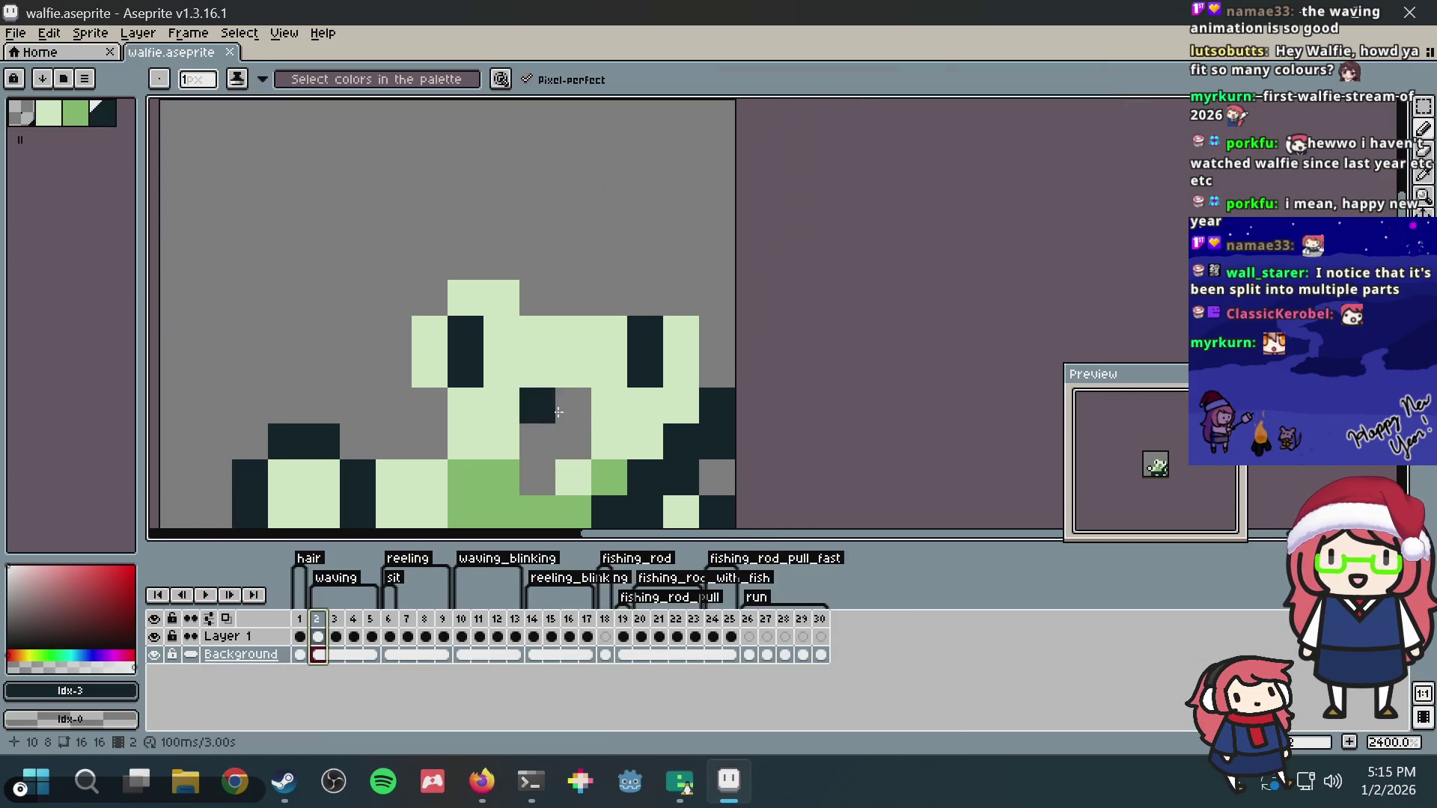
pyautogui.hotkey('alt', 'Tab')
pyautogui.hotkey('alt', 'Tab')
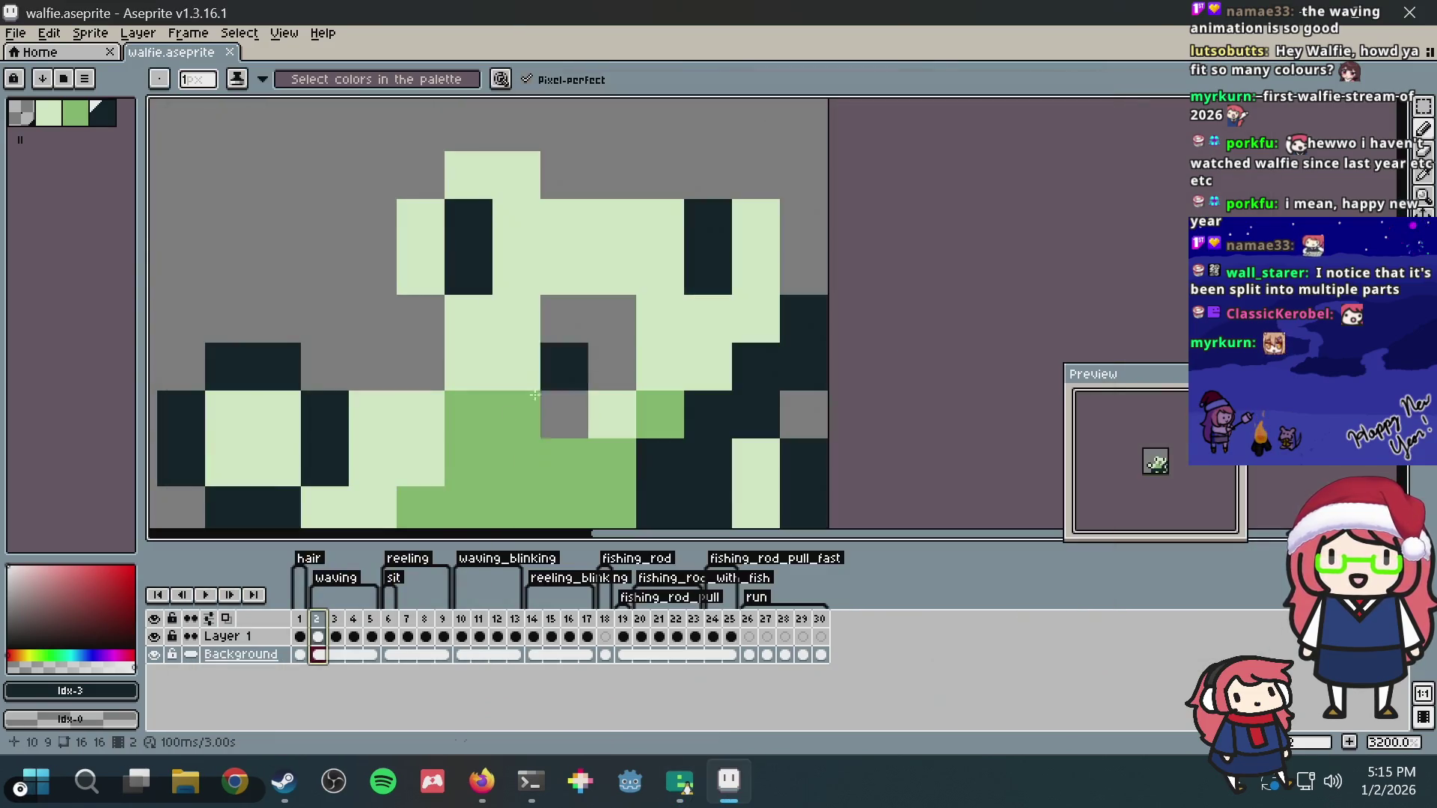
pyautogui.click(300, 637)
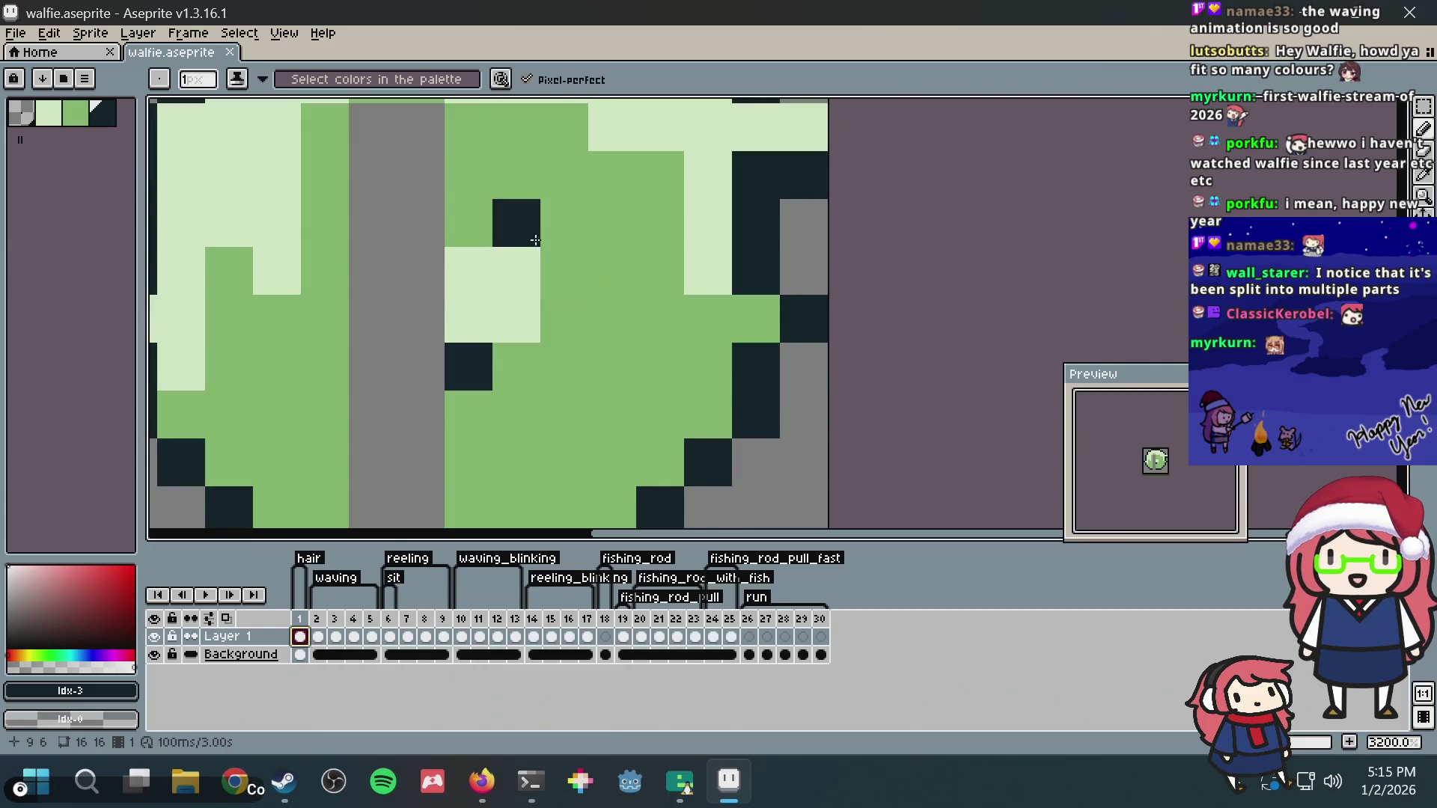
pyautogui.scroll(-1, 680, 311)
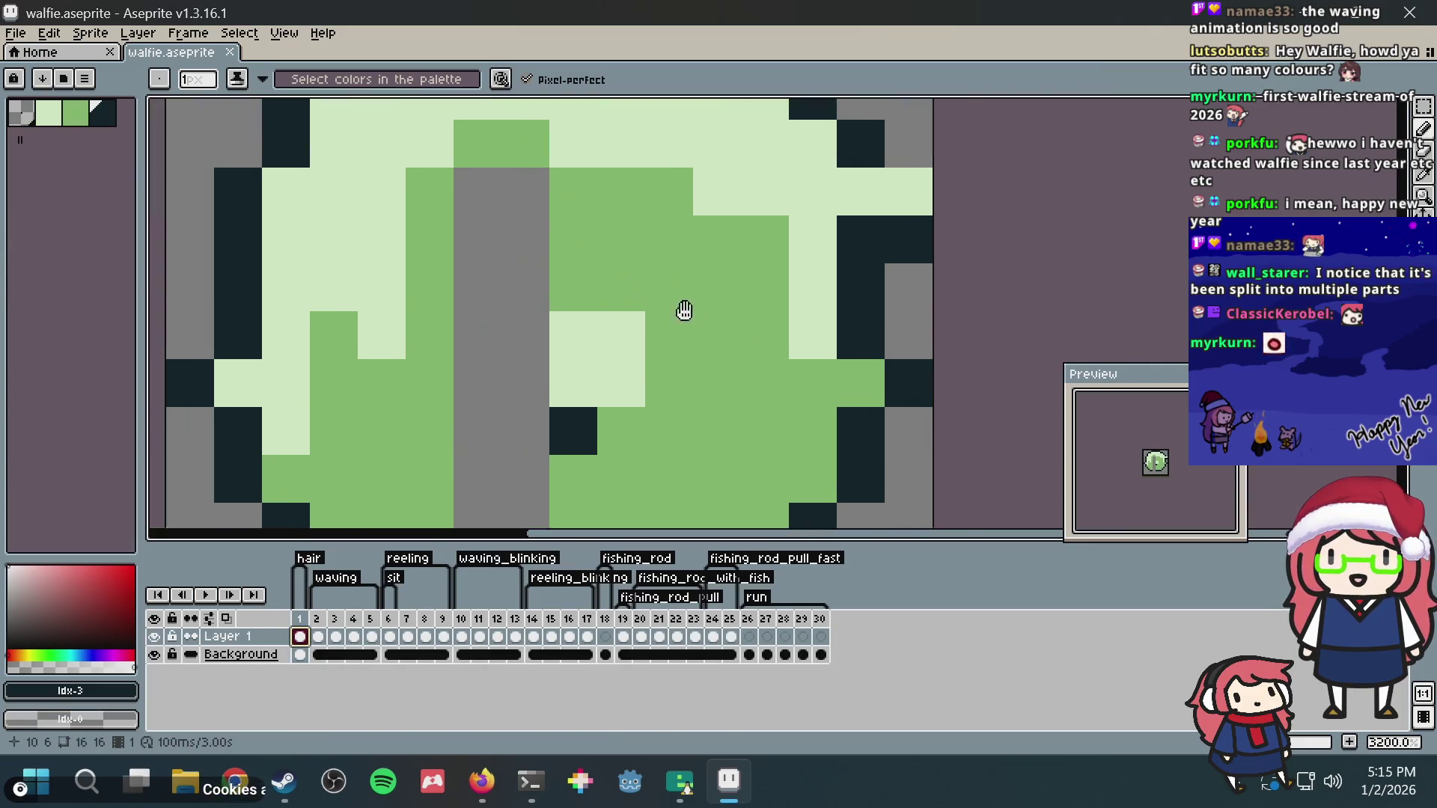
pyautogui.scroll(1, 417, 241)
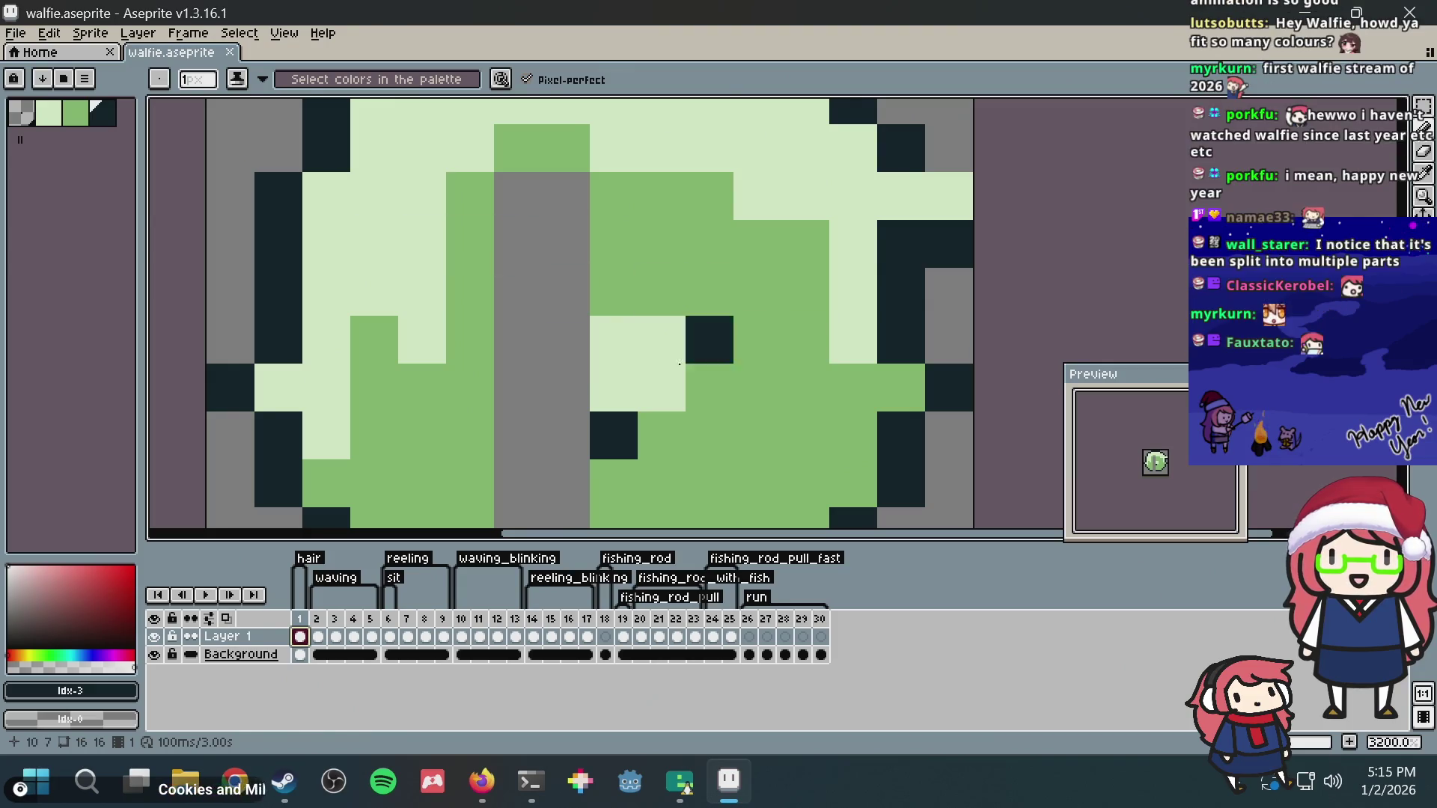
# Step: Switch to the game and move the puzzle cursor to fill remaining grid cells
pyautogui.hotkey('alt', 'Tab')
pyautogui.press('Up')
pyautogui.press('Right')
pyautogui.press('Right')
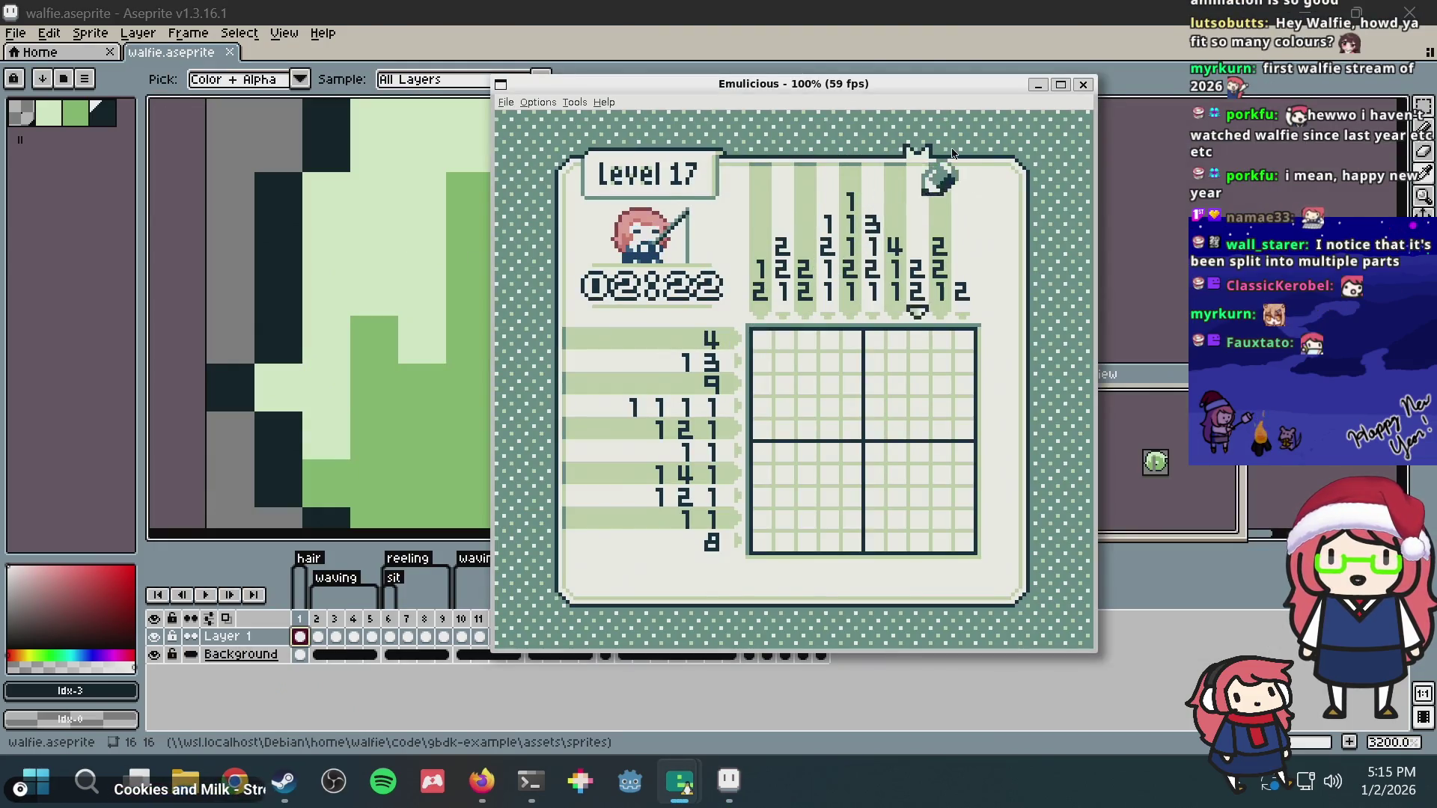
# Step: Fill the last cells so the Level 17 Man With Hat puzzle is solved, then bring the browser forward
pyautogui.press('x')
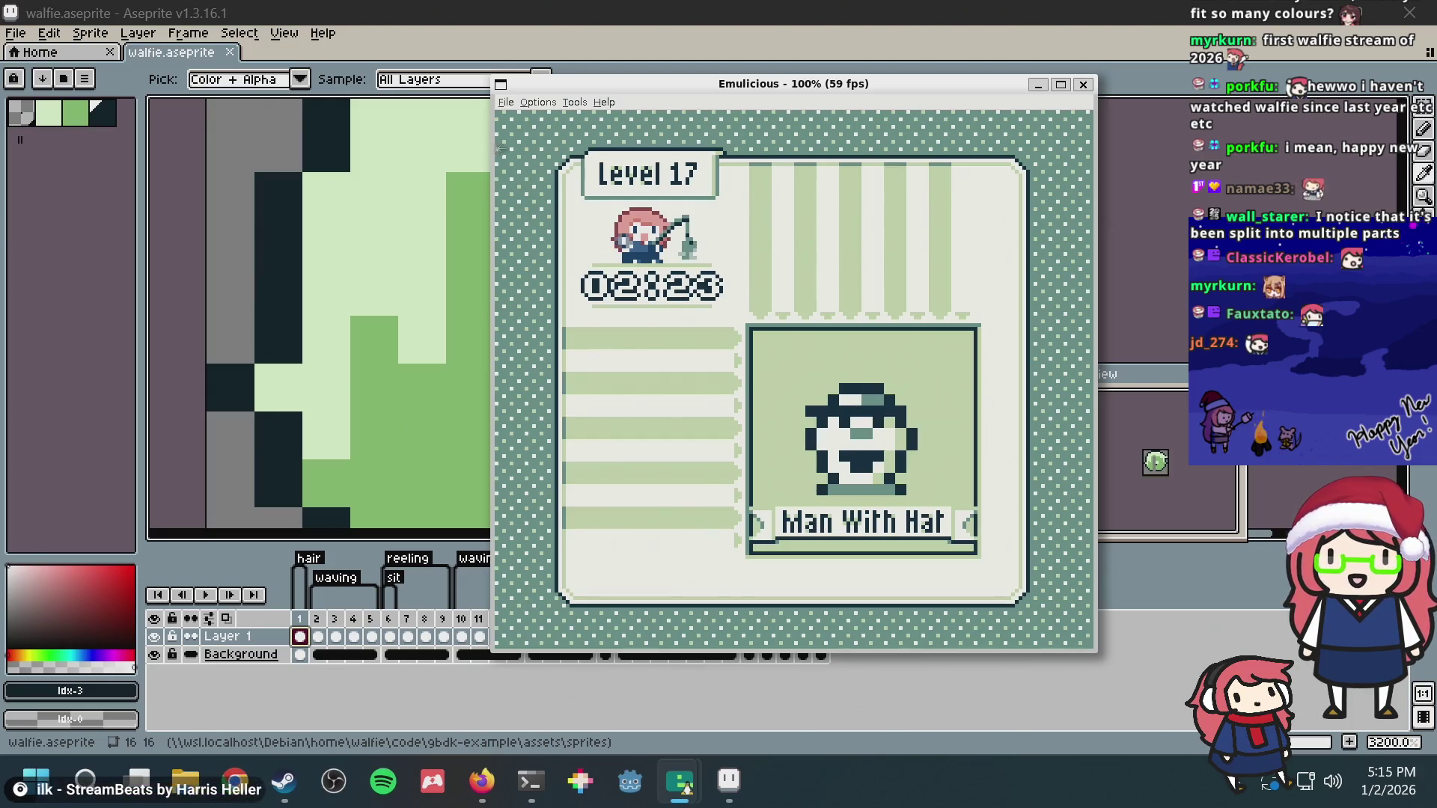
pyautogui.click(481, 780)
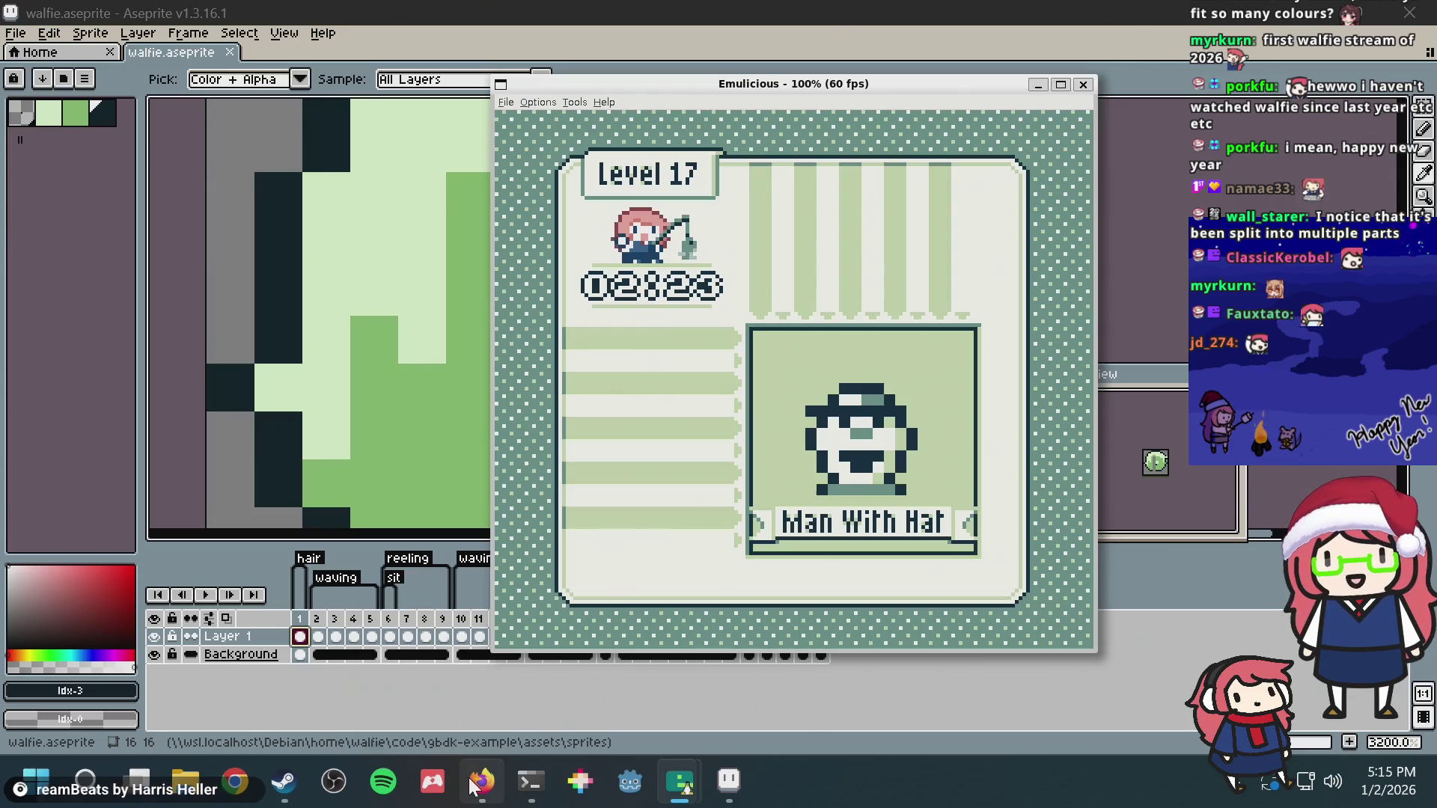
# Step: Load the Nonogram Maker site in a new tab and compare it with the running game
pyautogui.hotkey('ctrl', 't')
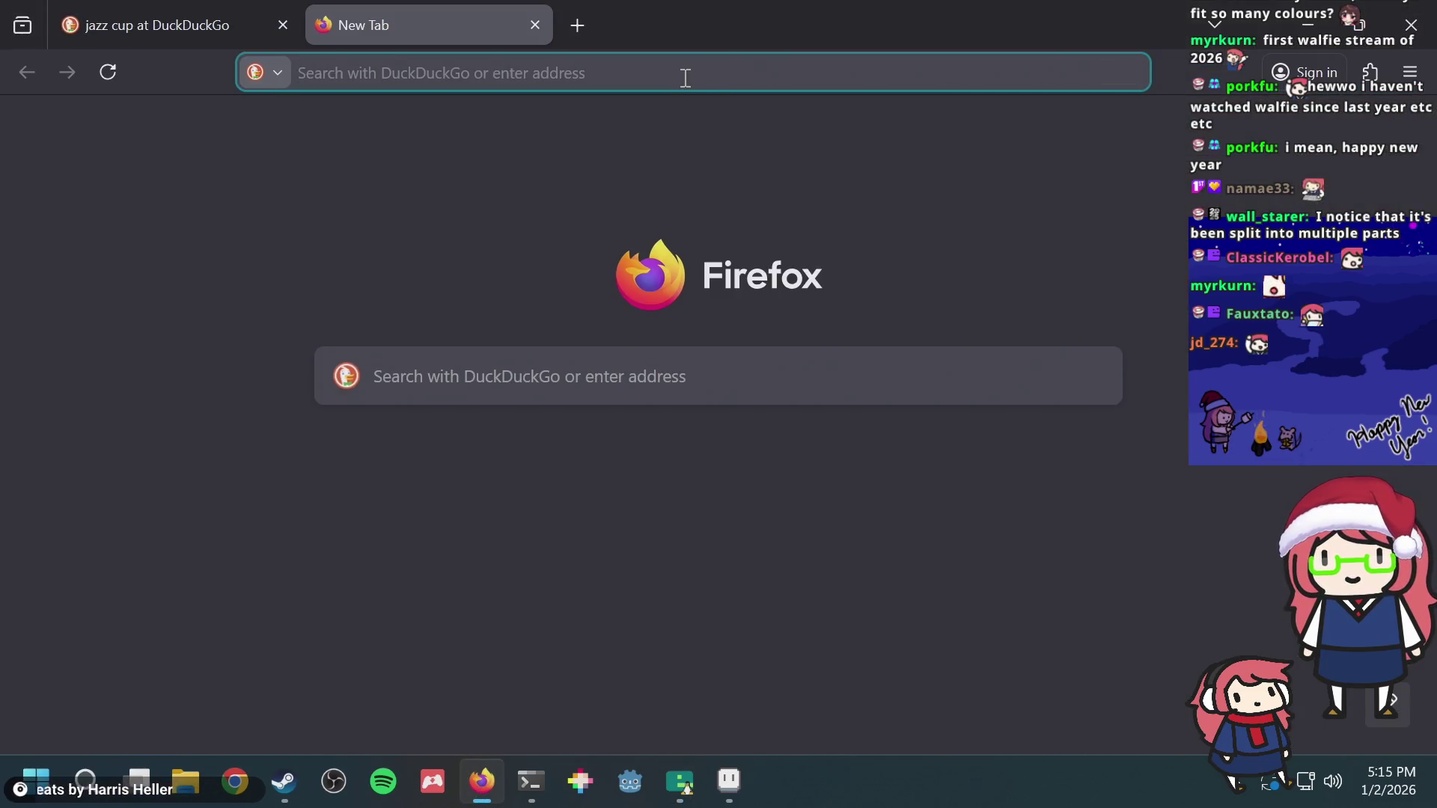
pyautogui.write('kn')
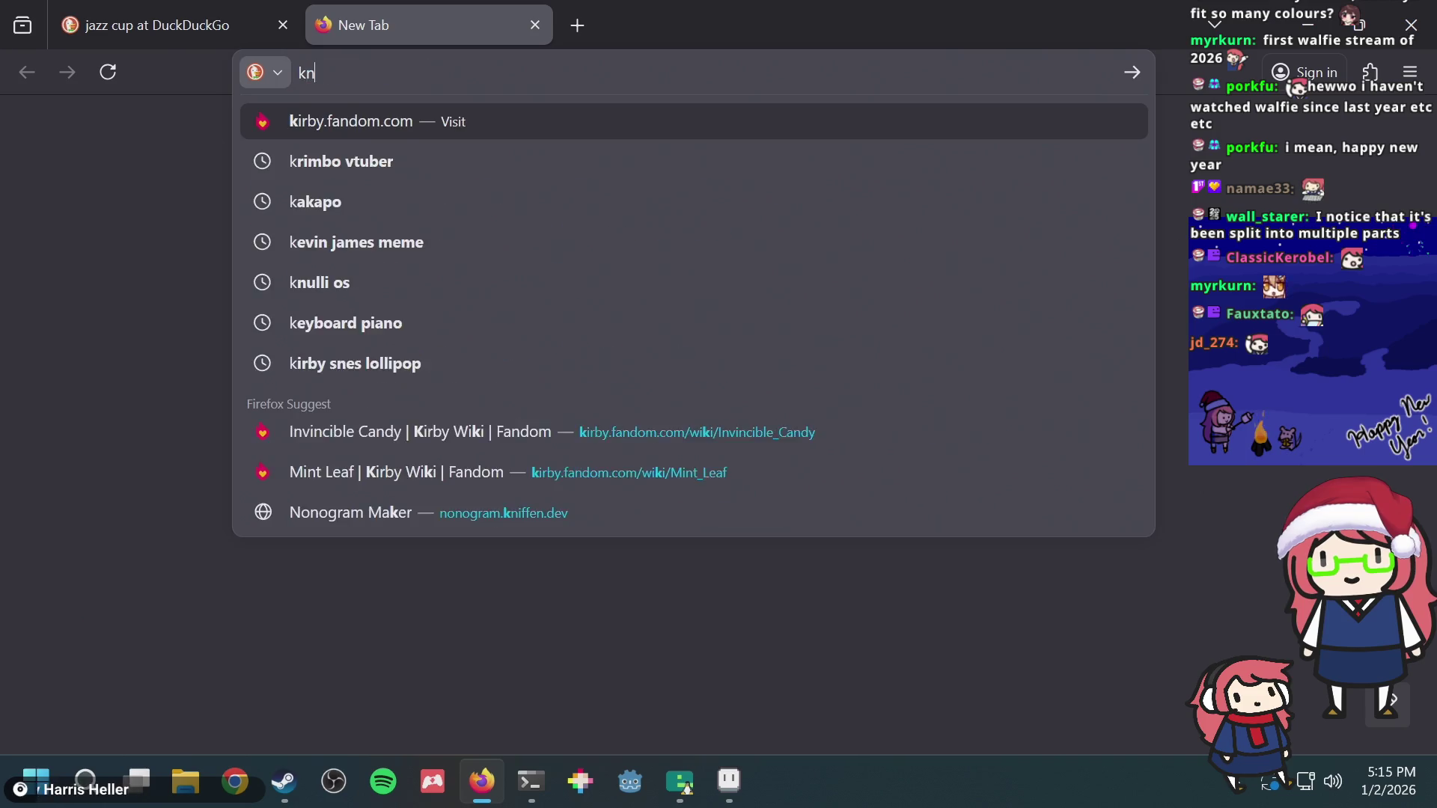
pyautogui.write('i')
pyautogui.press('Up')
pyautogui.press('Up')
pyautogui.press('Return')
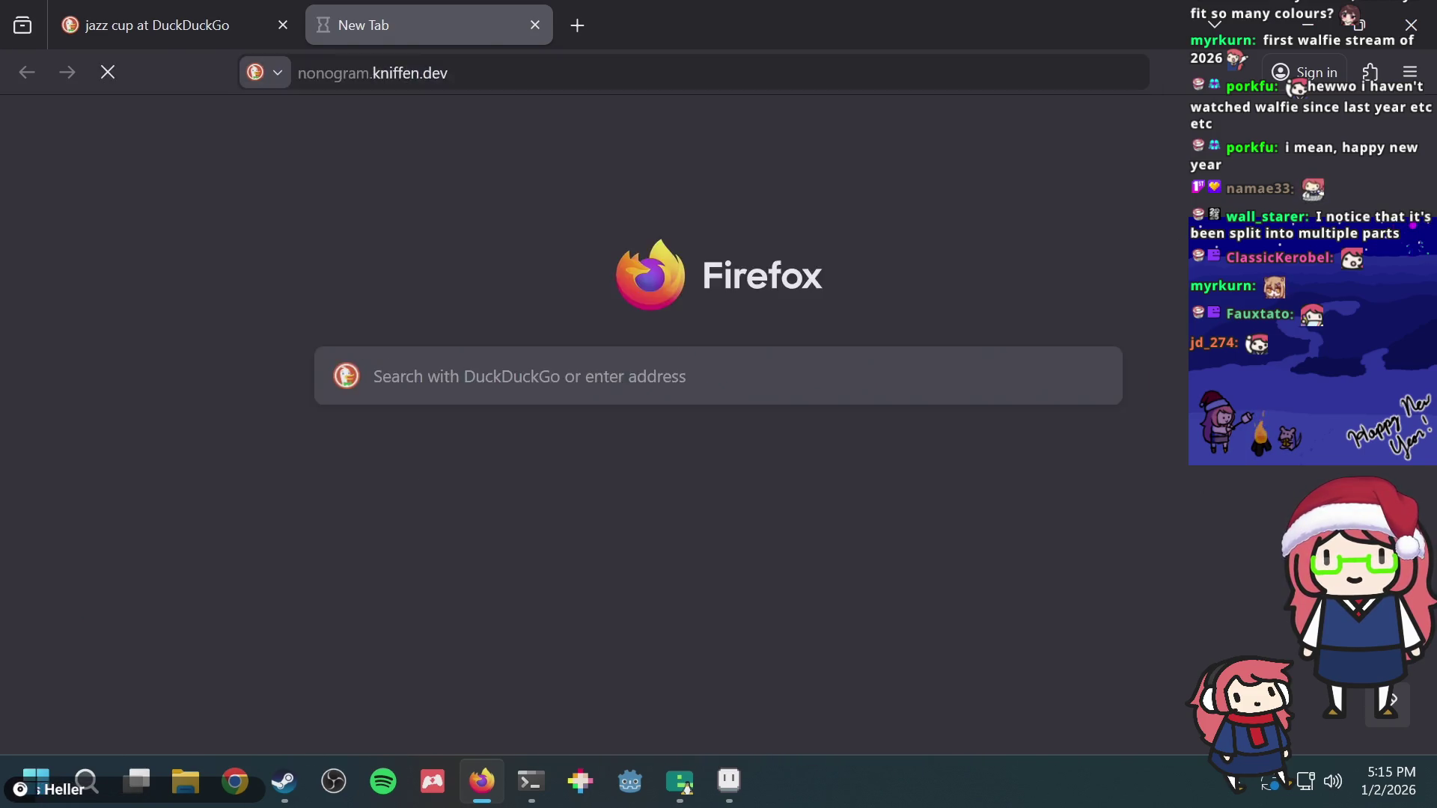
pyautogui.hotkey('alt', 'Tab')
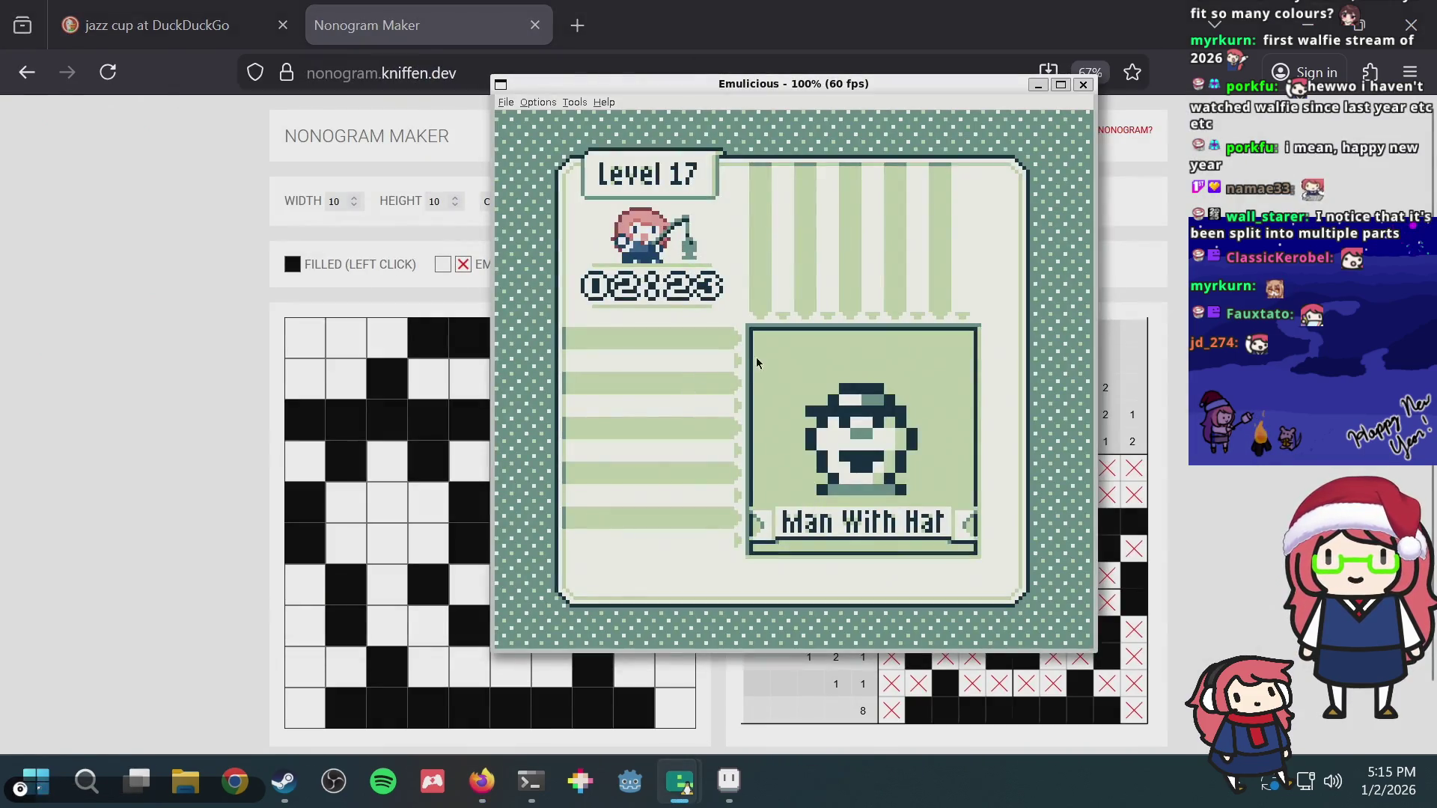
pyautogui.hotkey('alt', 'Tab')
pyautogui.hotkey('alt', 'Tab')
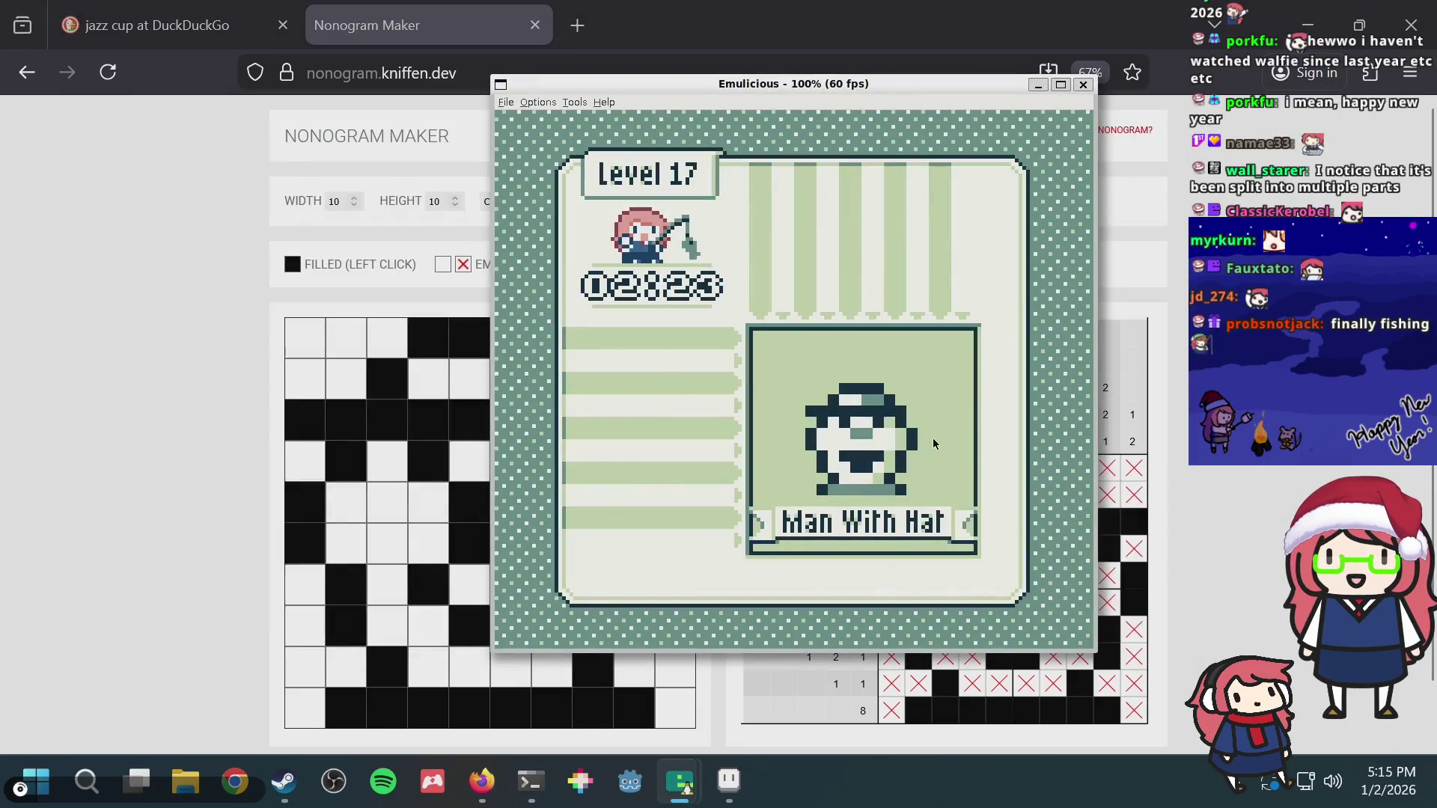
pyautogui.hotkey('alt', 'Tab')
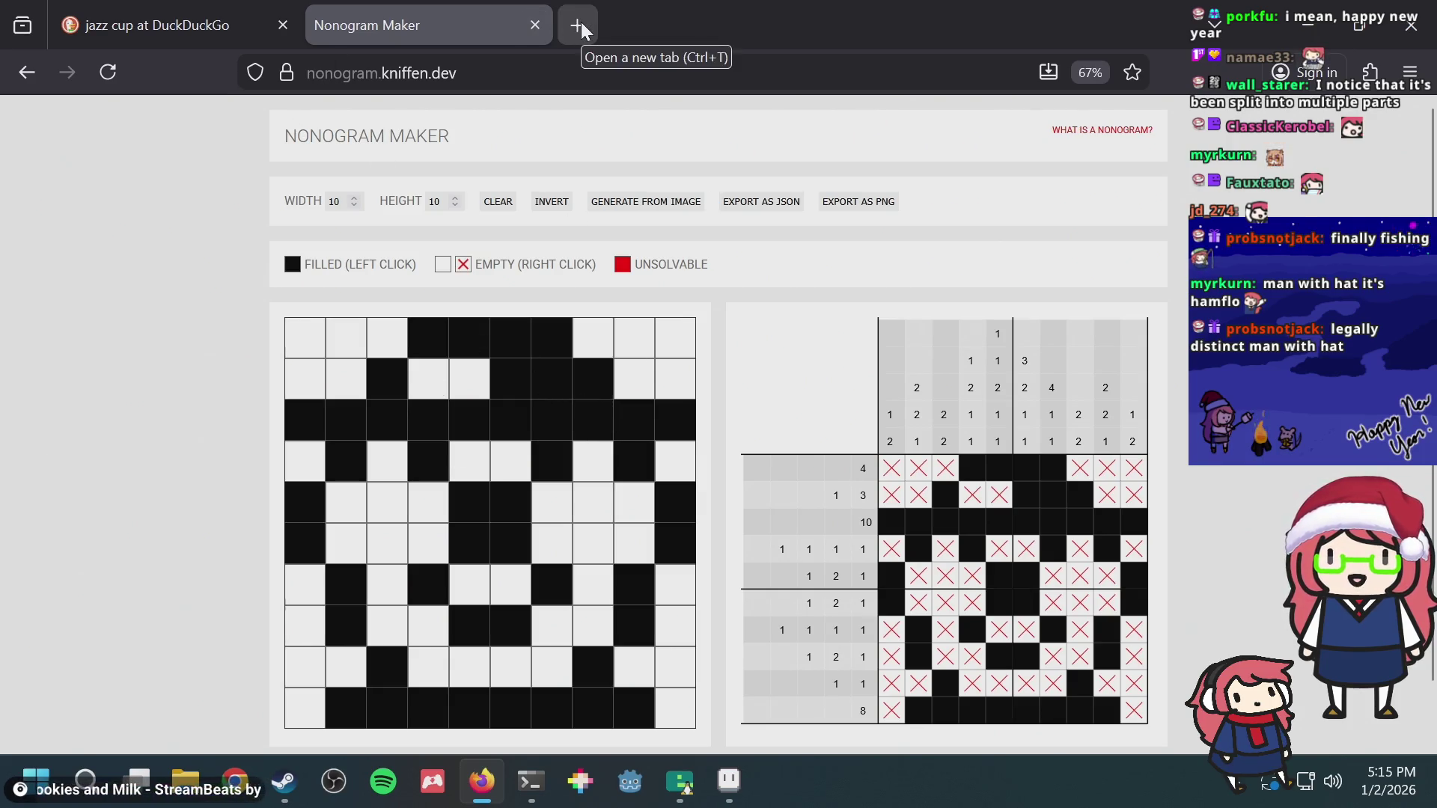
# Step: Check the Man With Hat design against Level 17 in the game, ending in the emulator's debug menus
pyautogui.hotkey('alt', 'Tab')
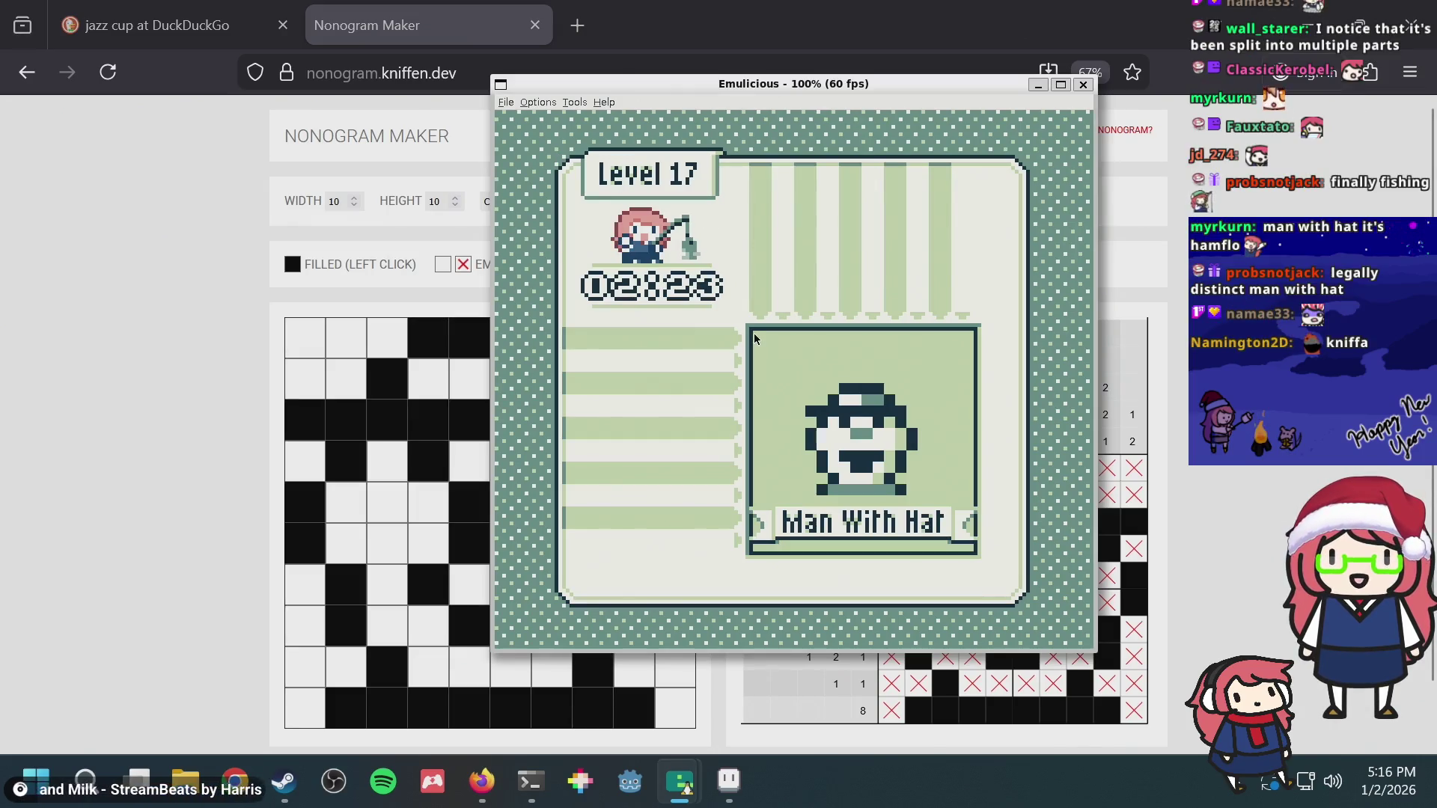
pyautogui.hotkey('alt', 'Tab')
pyautogui.hotkey('alt', 'Tab')
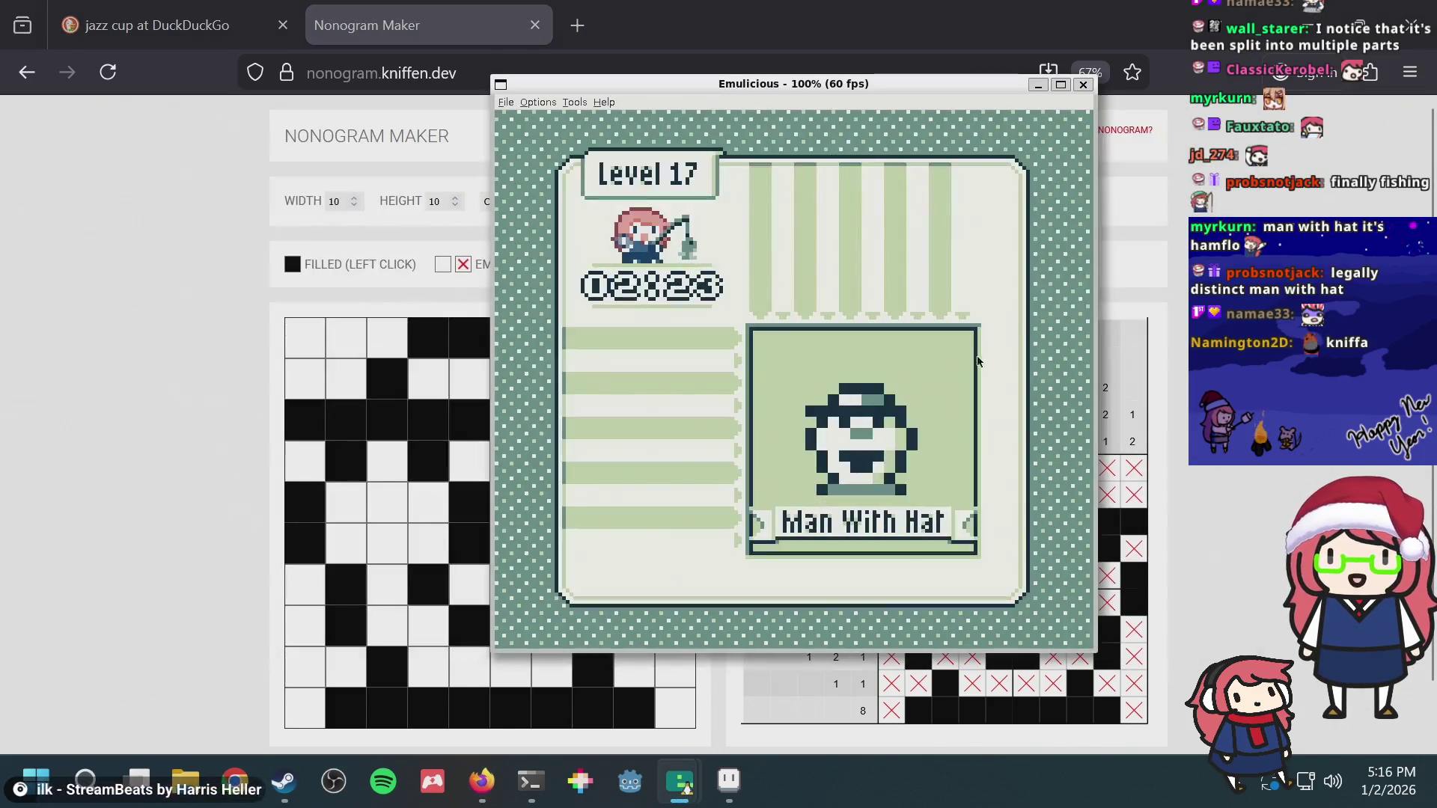
pyautogui.hotkey('alt', 'Tab')
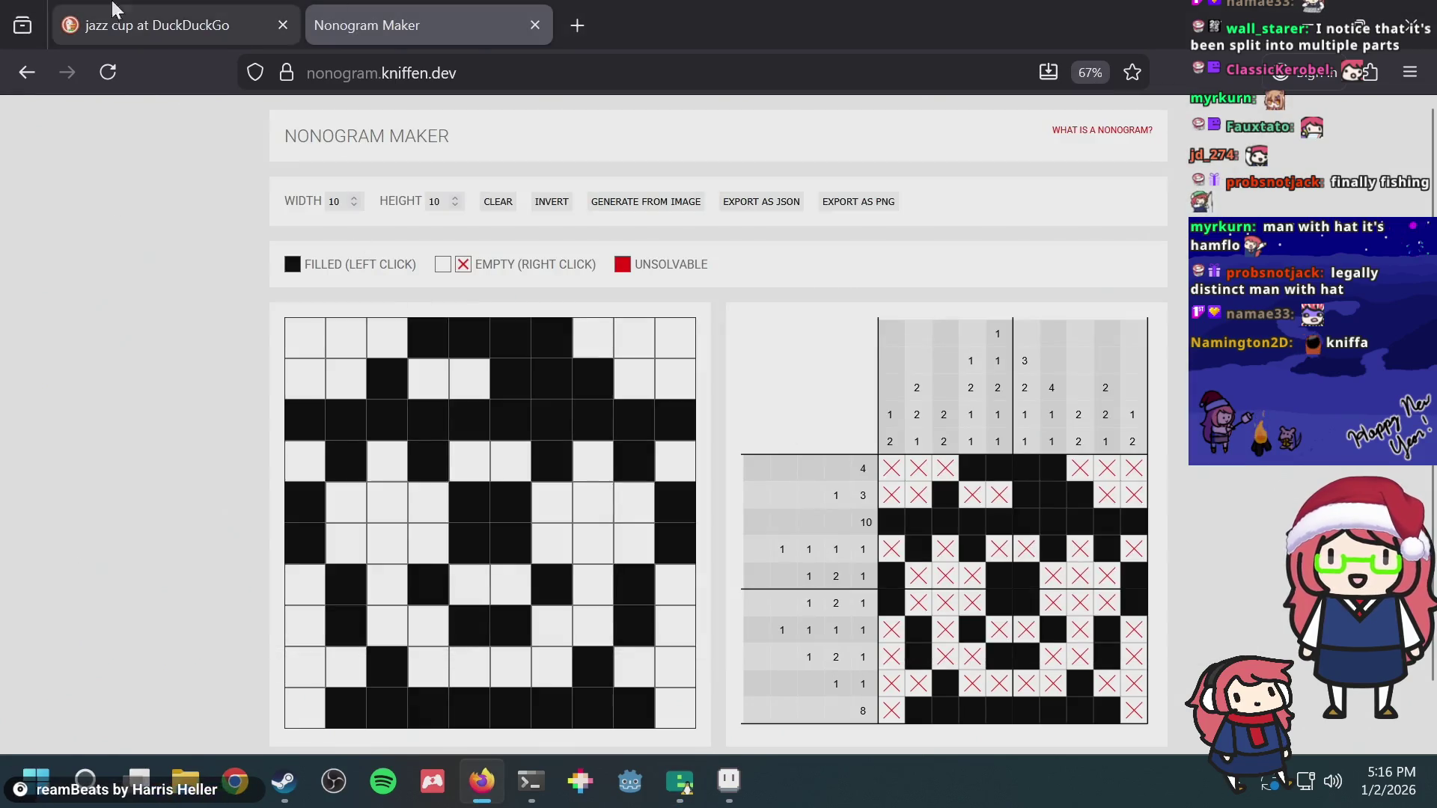
pyautogui.hotkey('alt', 'Tab')
pyautogui.hotkey('alt', 'Tab')
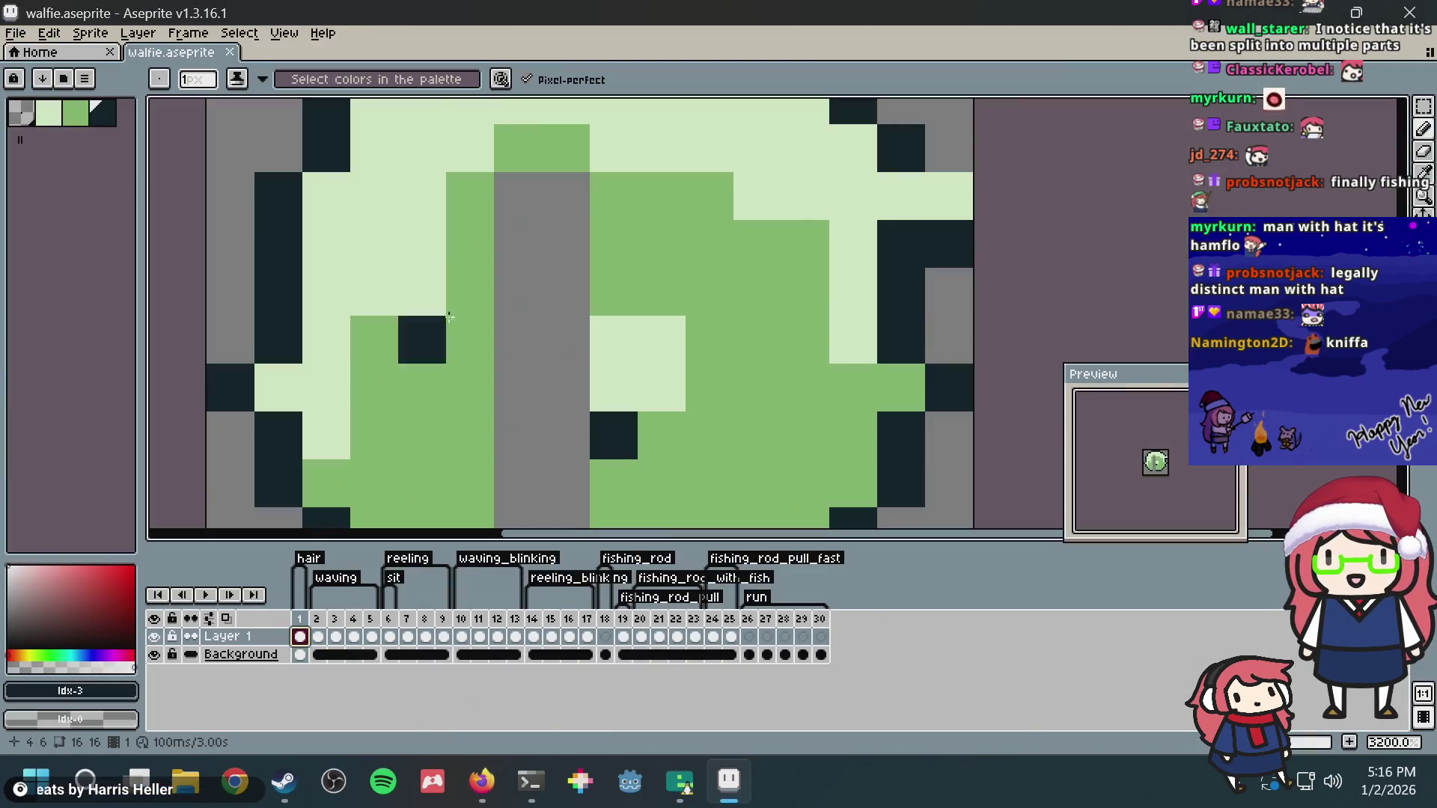
pyautogui.hotkey('alt', 'Tab')
pyautogui.hotkey('alt', 'Tab')
pyautogui.hotkey('alt', 'Tab')
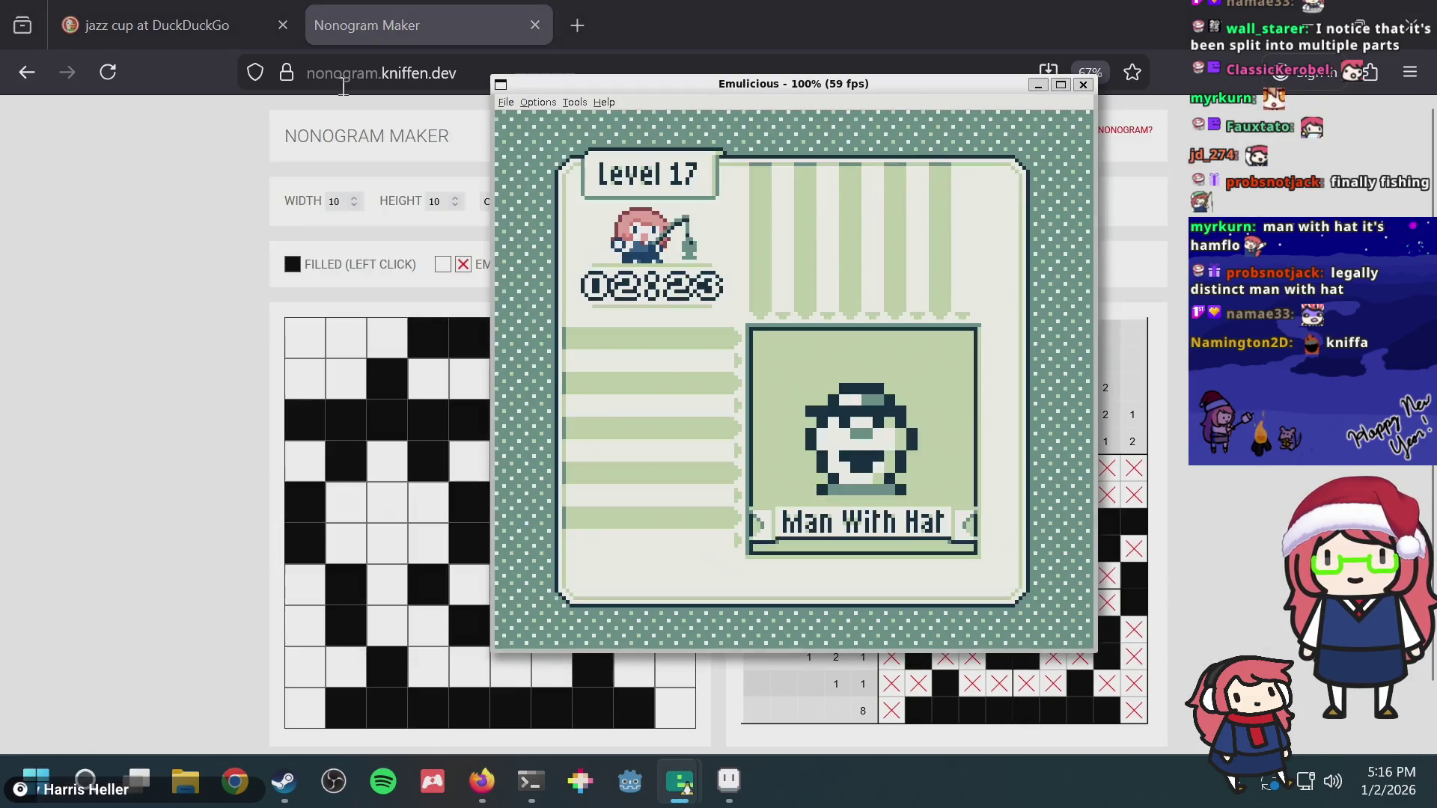
pyautogui.click(538, 102)
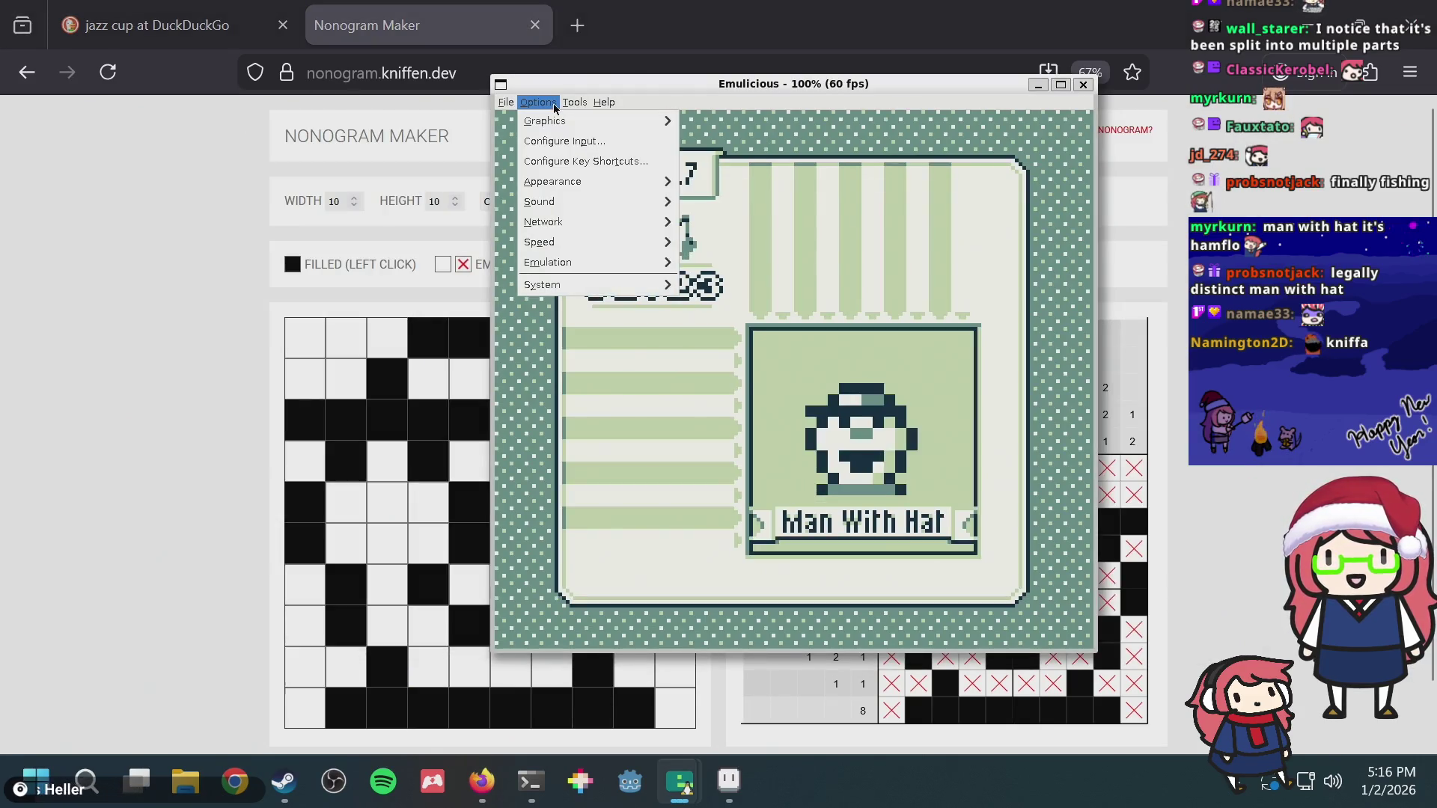
pyautogui.moveTo(575, 102)
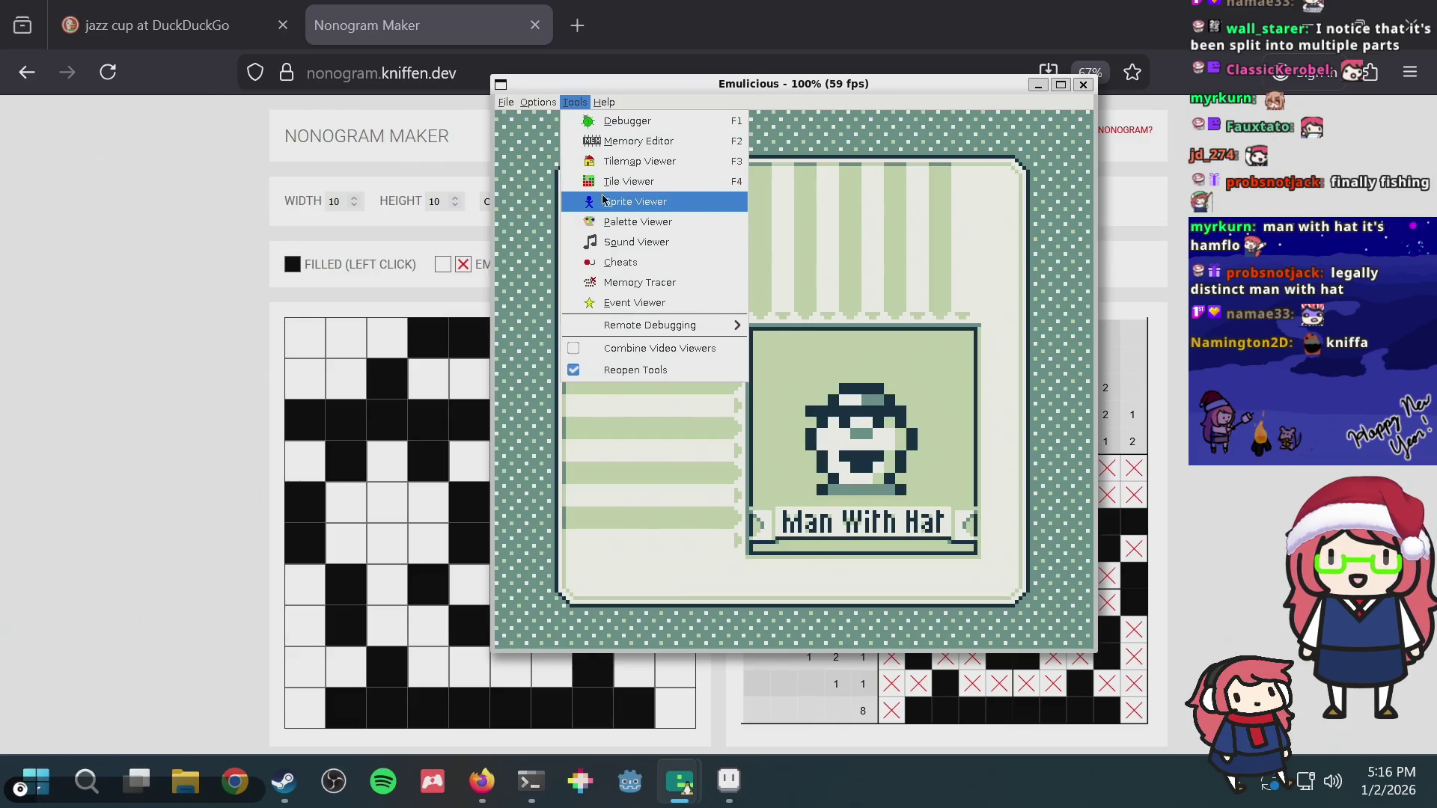
# Step: Inspect the game's loaded sprites in an enlarged Sprite Viewer, then return to the walfie sprite in Aseprite
pyautogui.click(629, 201)
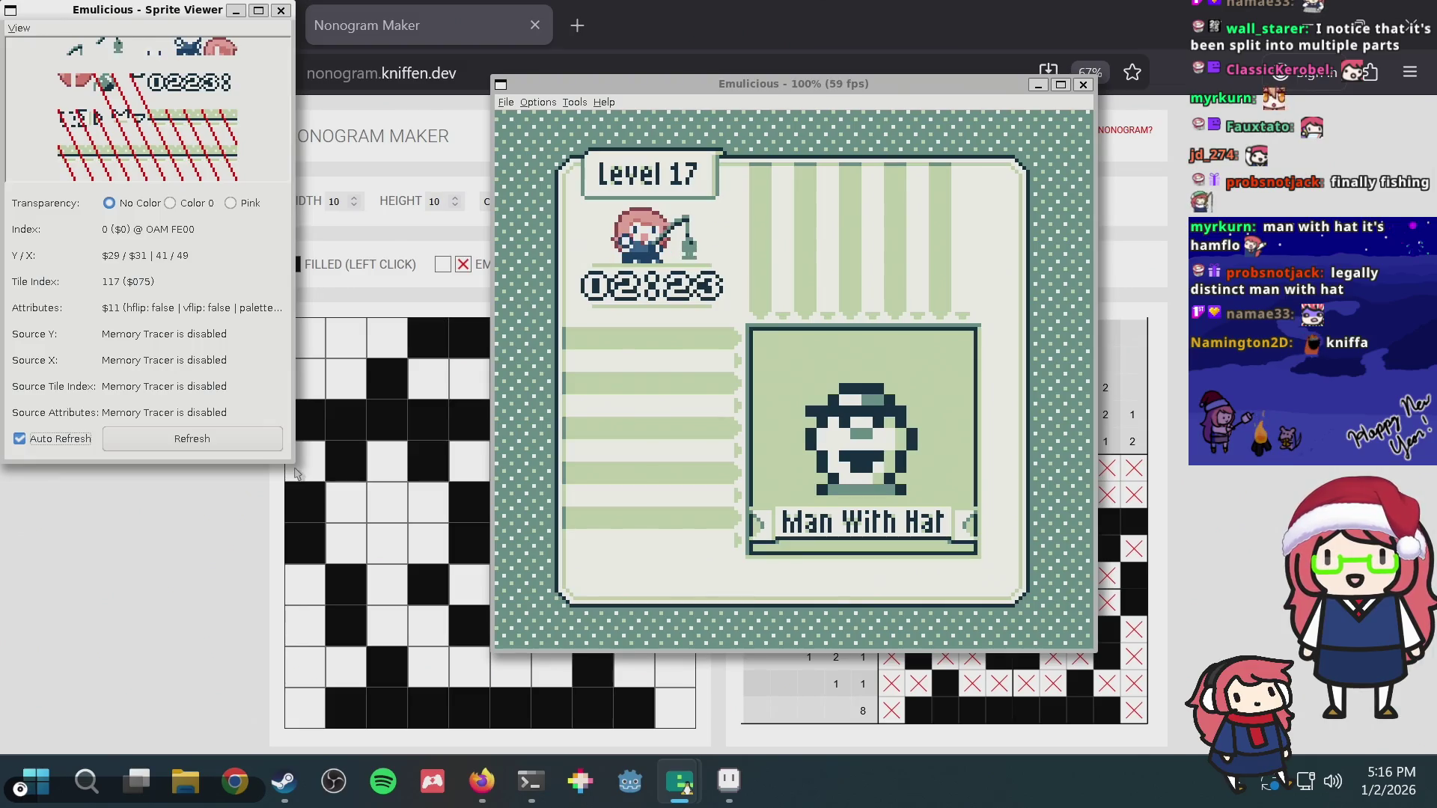
pyautogui.moveTo(291, 461); pyautogui.dragTo(474, 616)
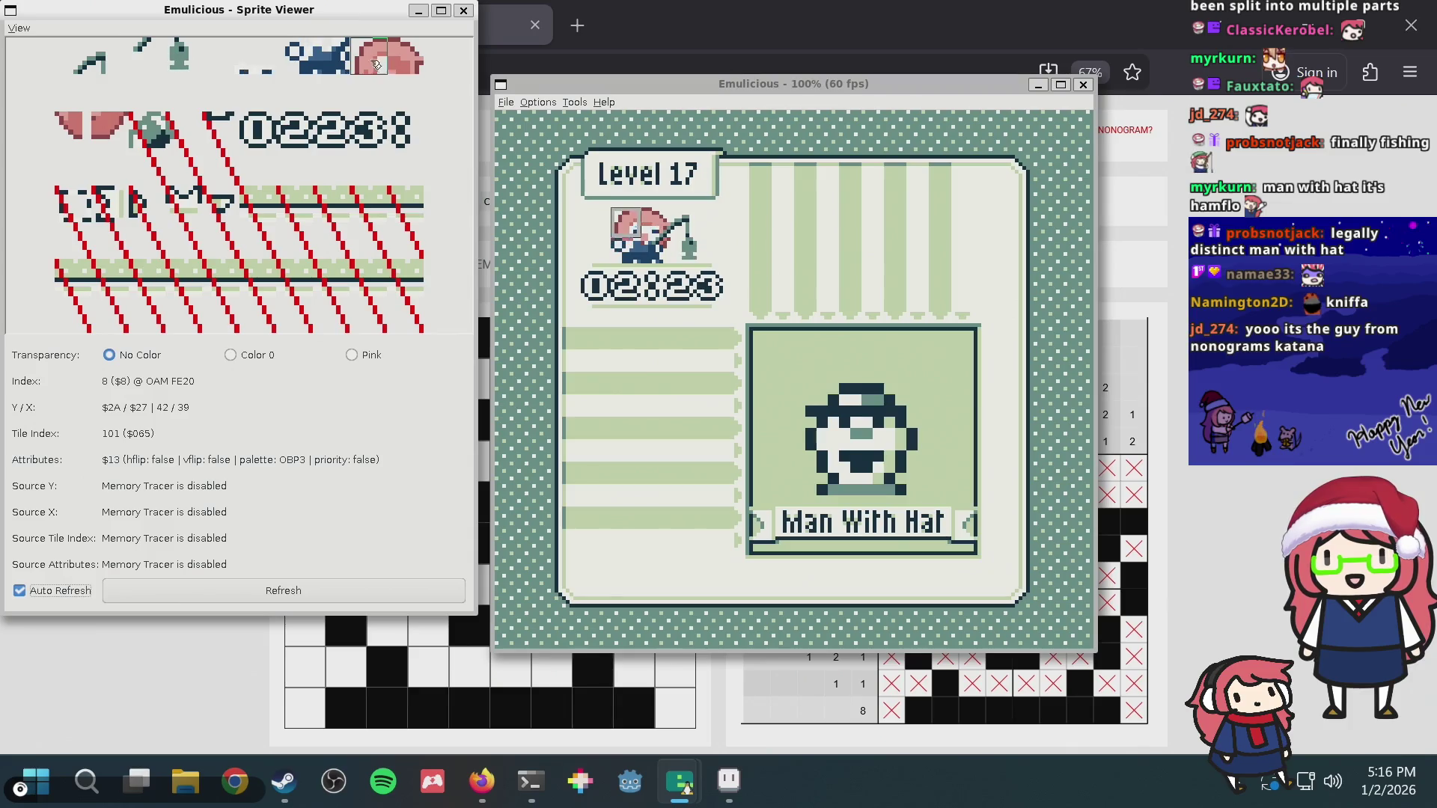
pyautogui.click(729, 258)
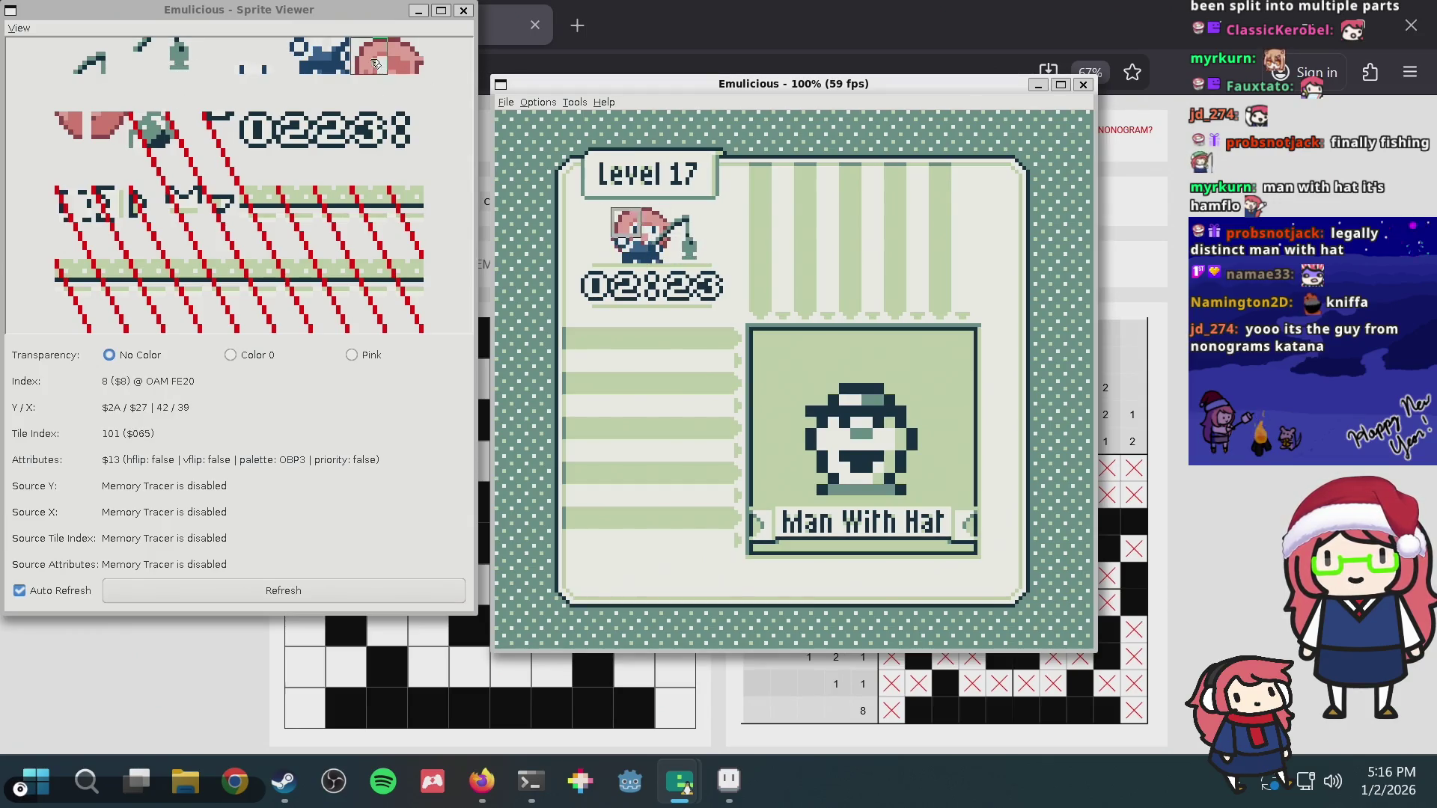
pyautogui.click(728, 780)
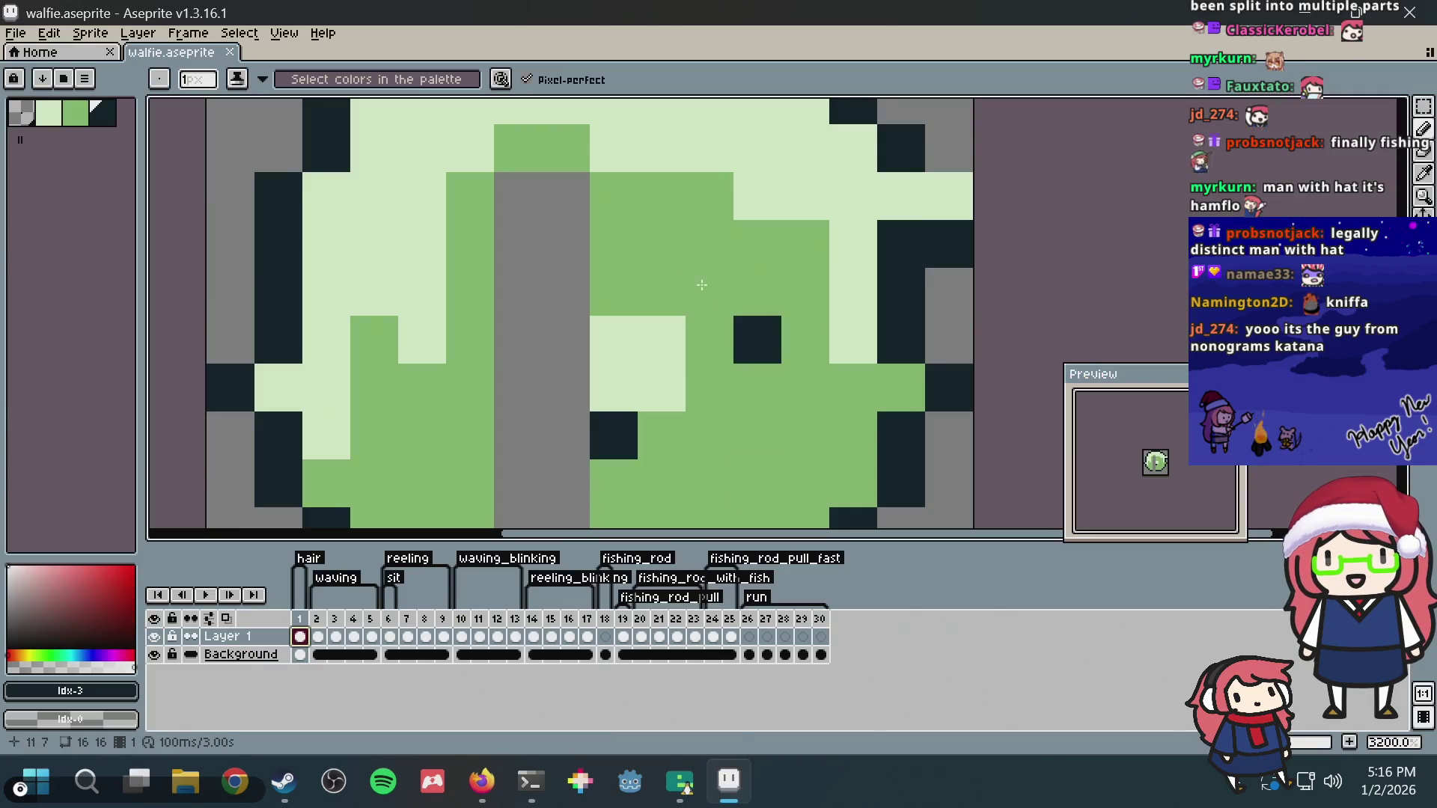
pyautogui.scroll(-3, 545, 220)
pyautogui.scroll(3, 545, 221)
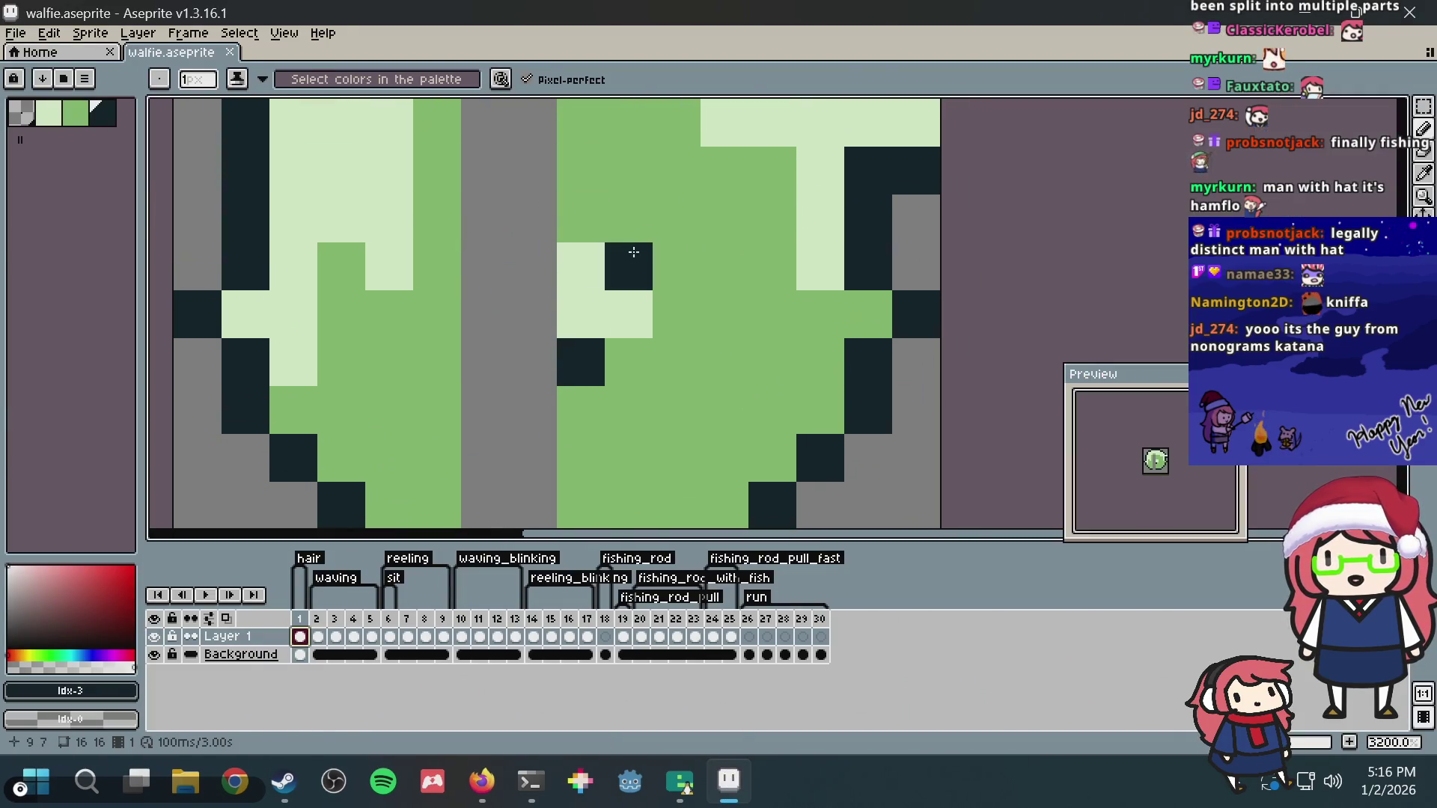
# Step: After another look at the game, show frame 2 of the walfie sprite where the waving animation starts
pyautogui.hotkey('alt', 'Tab')
pyautogui.hotkey('alt', 'Tab')
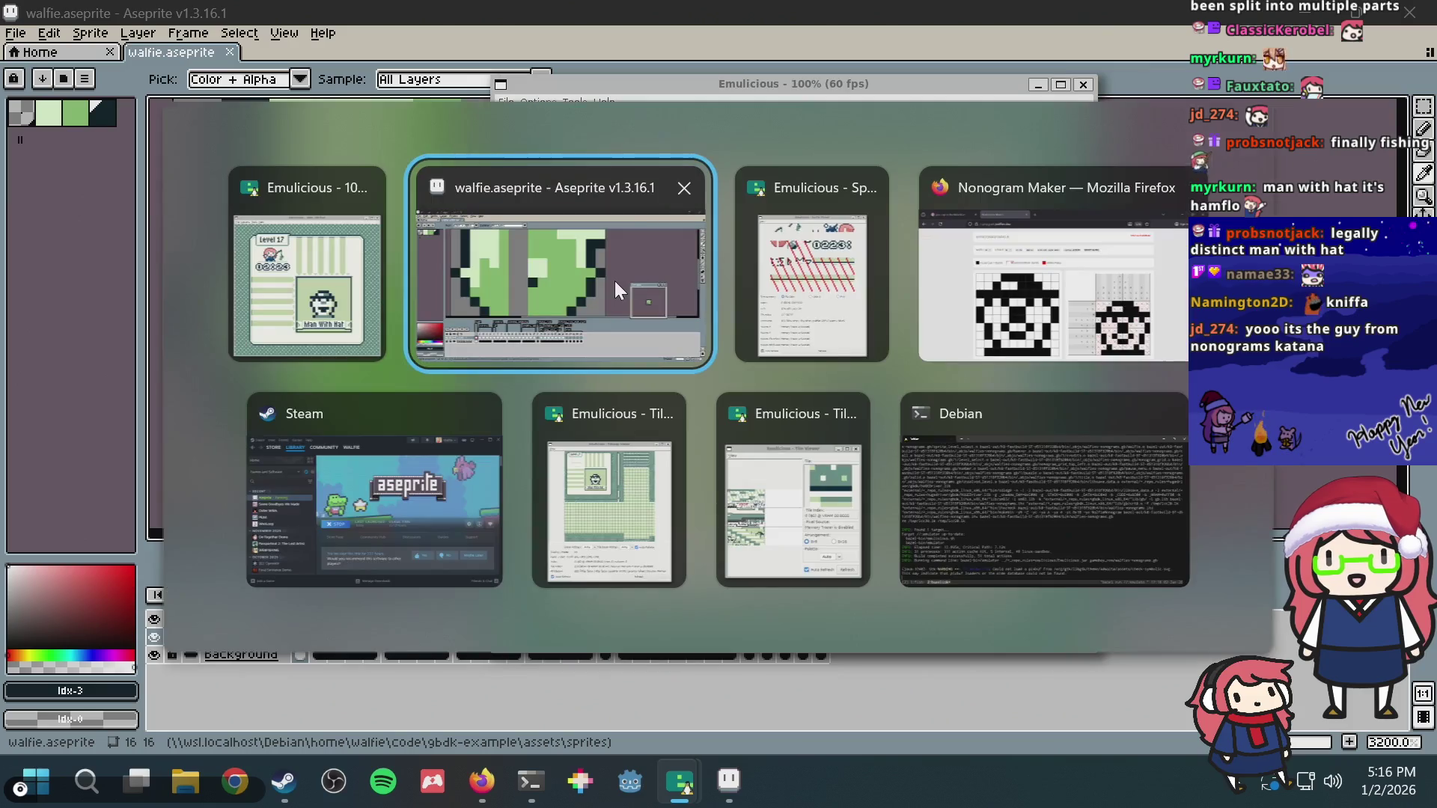
pyautogui.hotkey('alt', 'Tab')
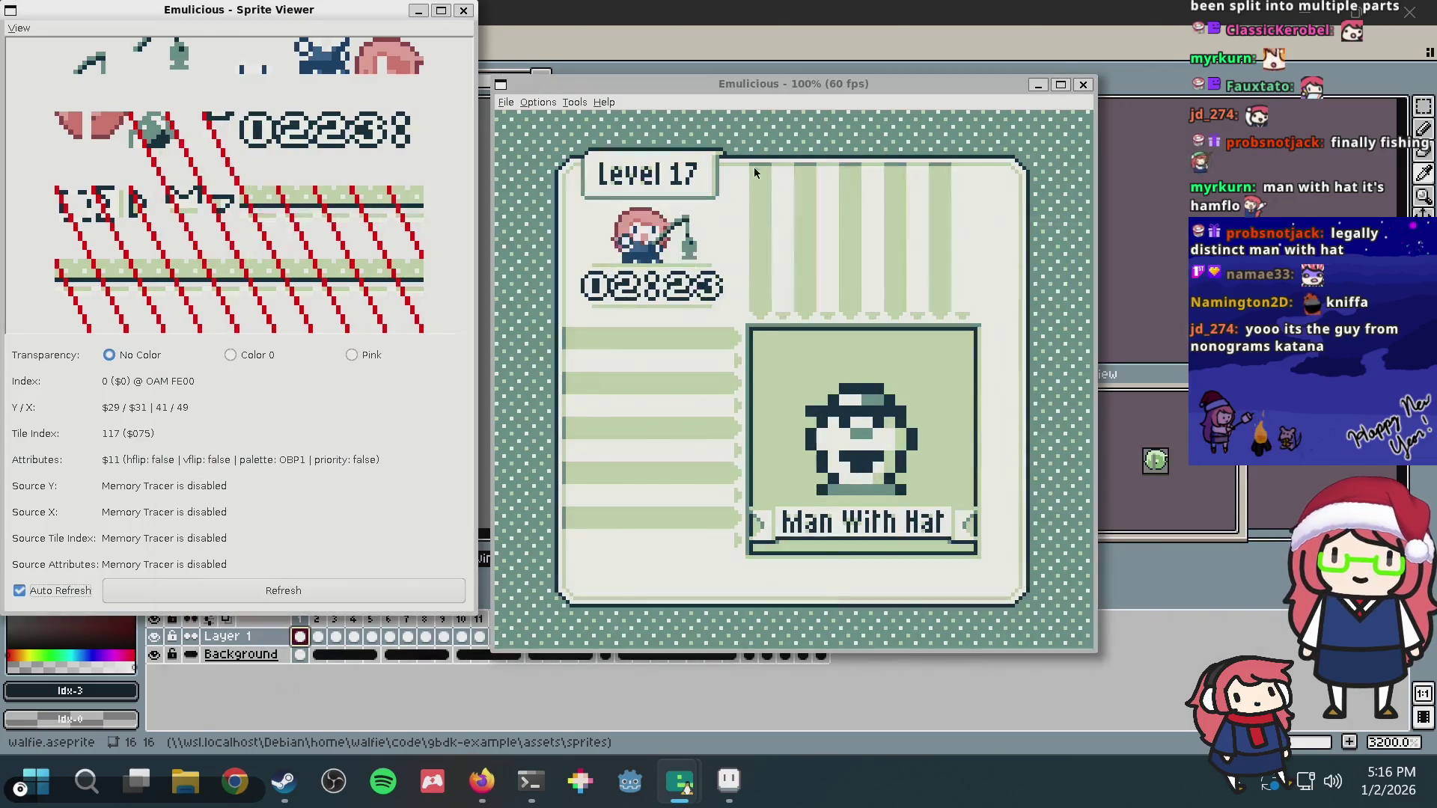
pyautogui.click(1018, 35)
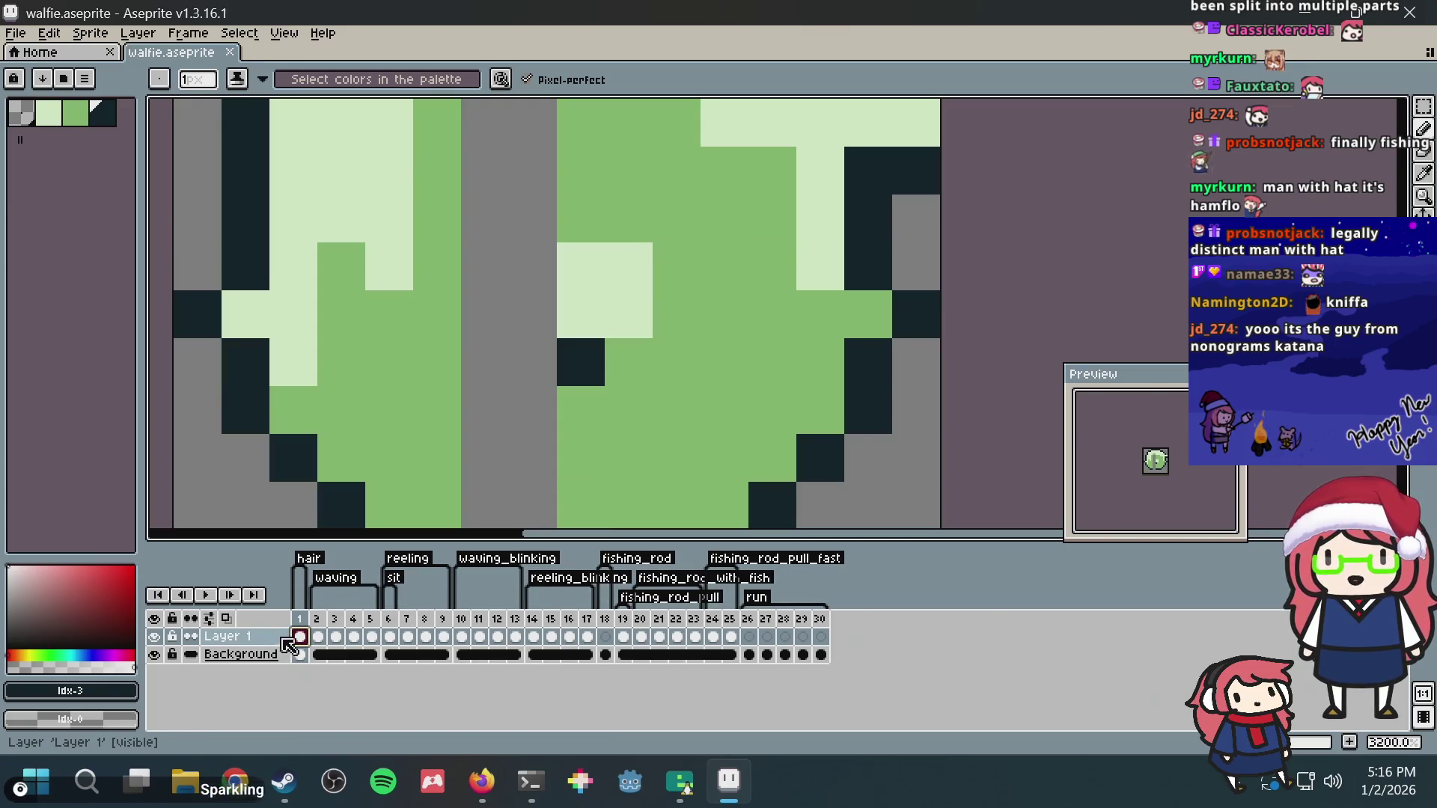
pyautogui.click(319, 637)
pyautogui.scroll(-3, 723, 309)
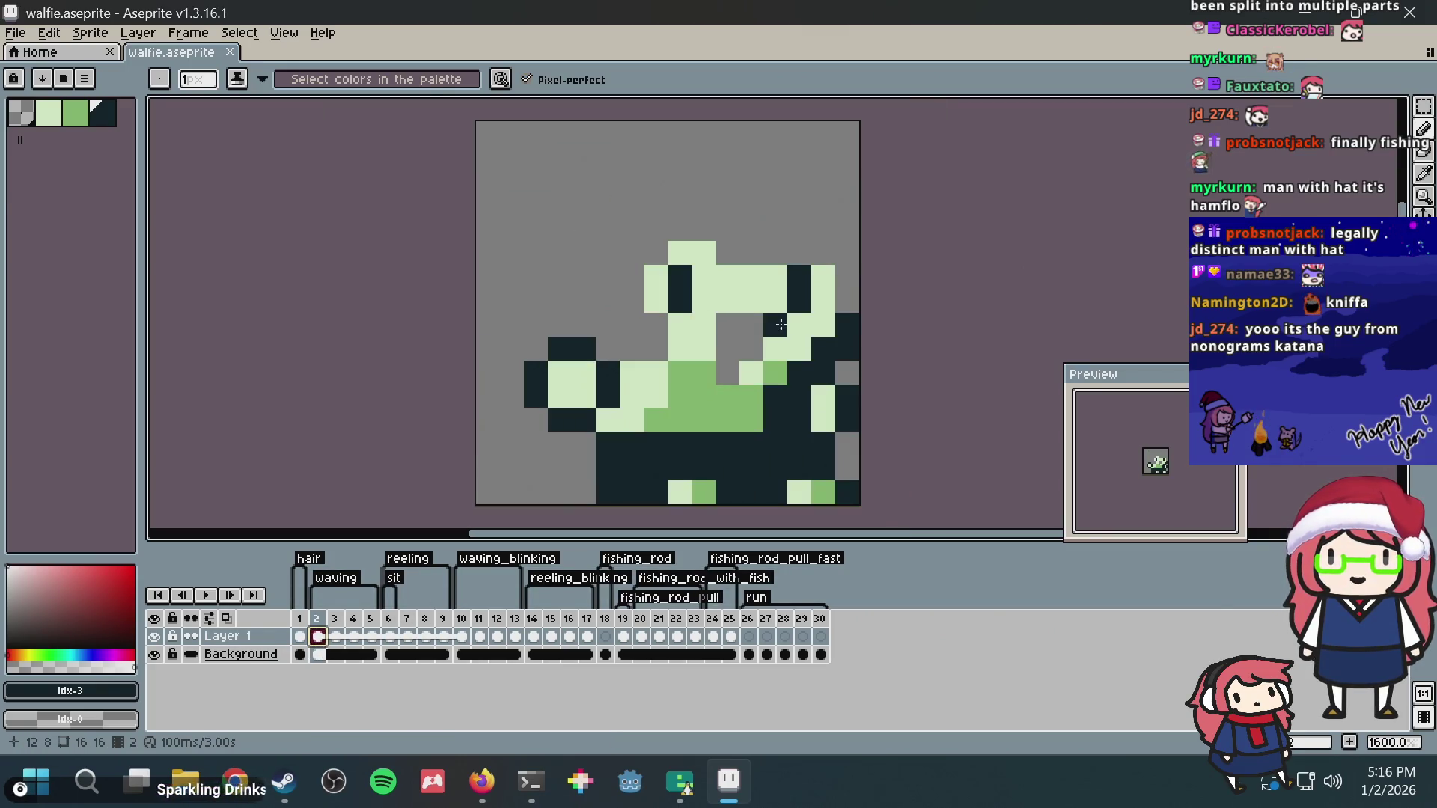
# Step: Overlay an 8×8 pixel grid on the walfie sprite via Grid Settings
pyautogui.click(282, 33)
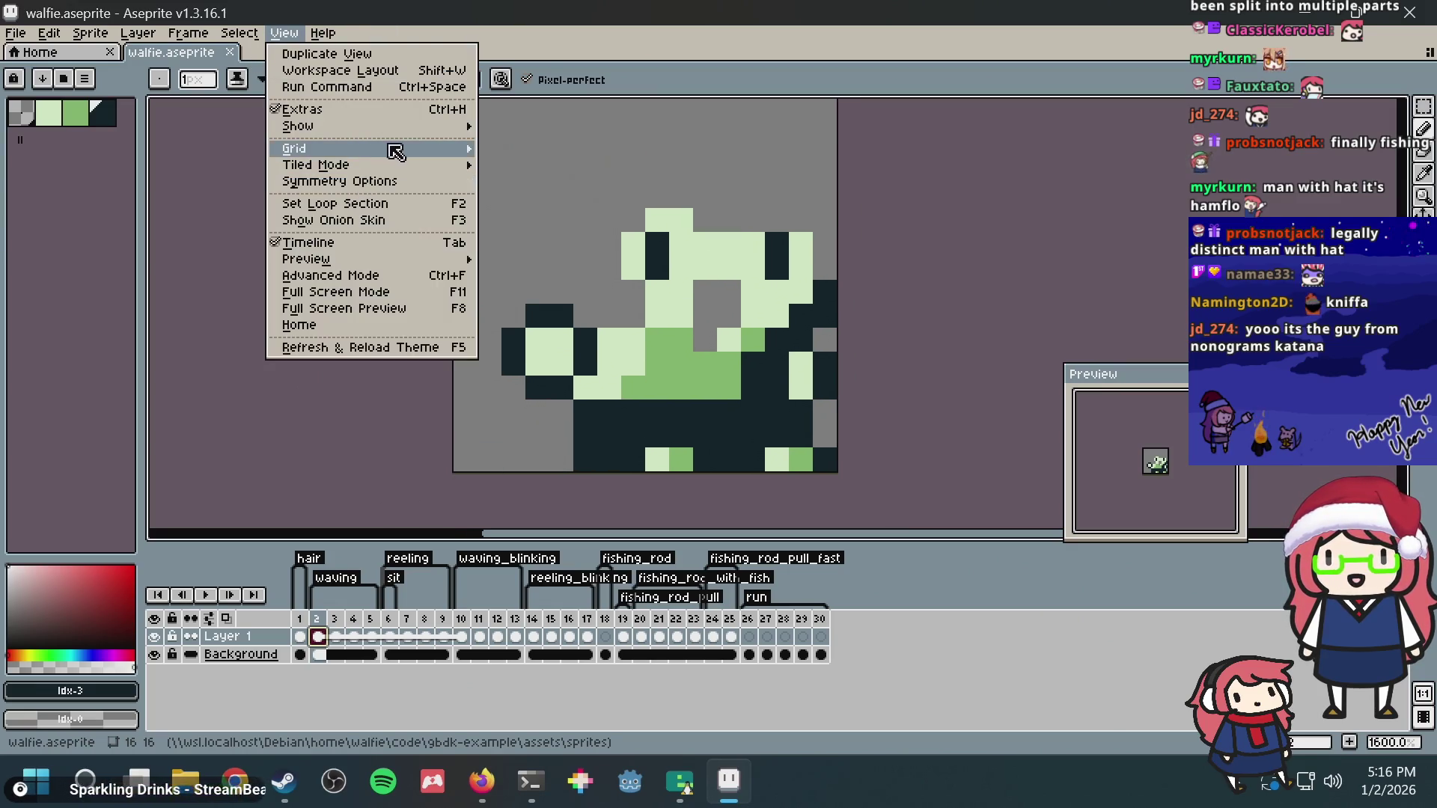
pyautogui.moveTo(294, 149)
pyautogui.click(520, 144)
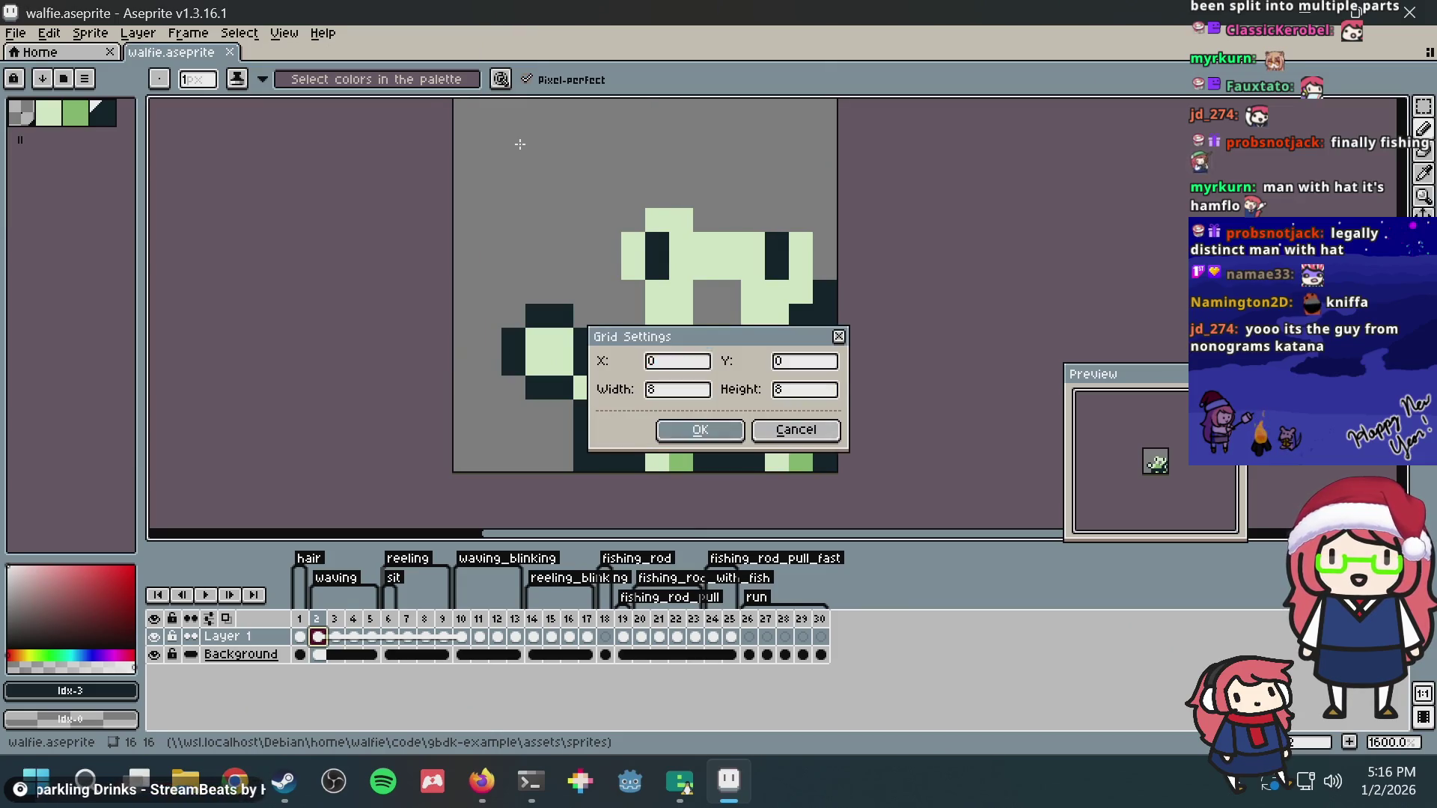
pyautogui.press('Return')
pyautogui.scroll(2, 819, 476)
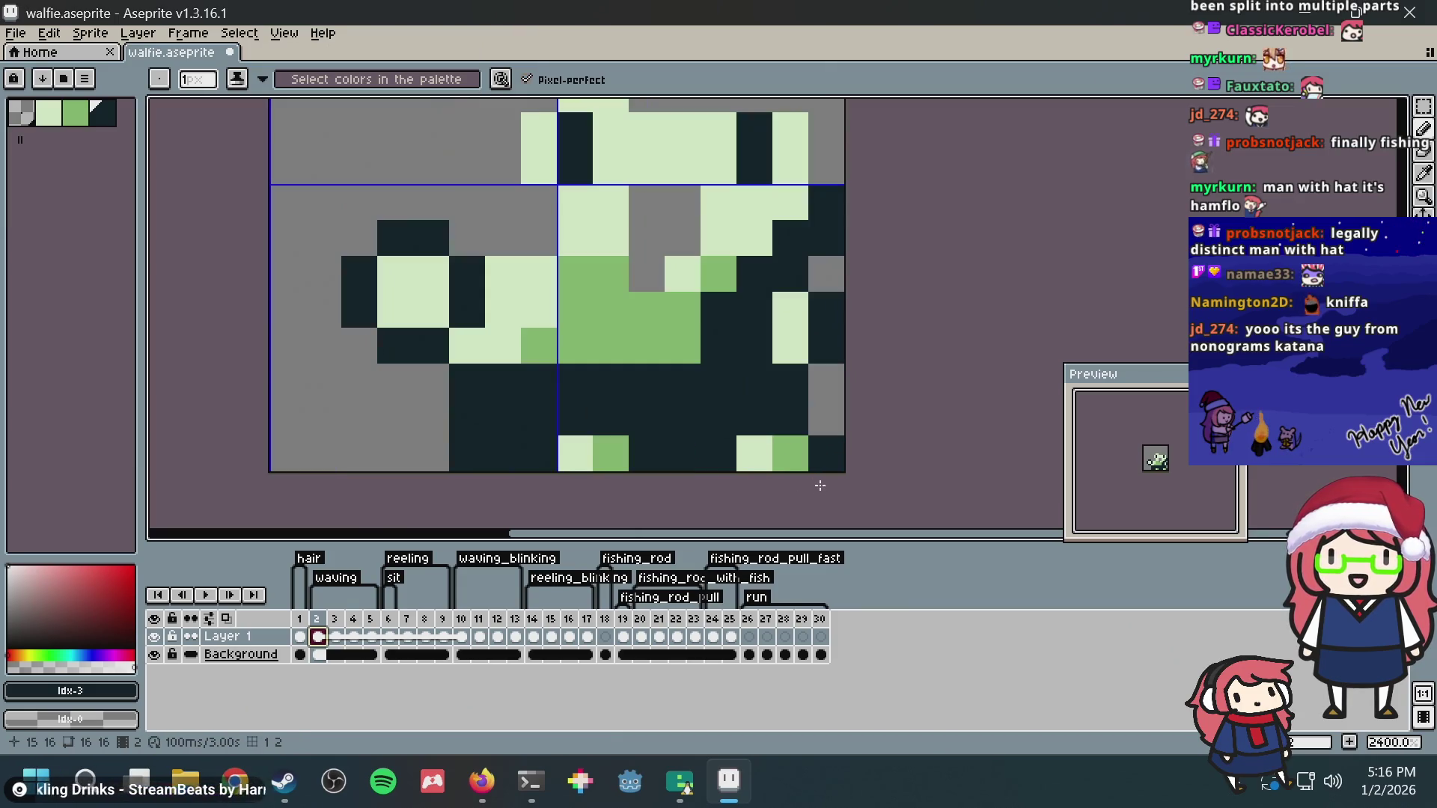
# Step: Play back waving frames 2–4, then return to frame 1
pyautogui.click(344, 589)
pyautogui.press('Return')
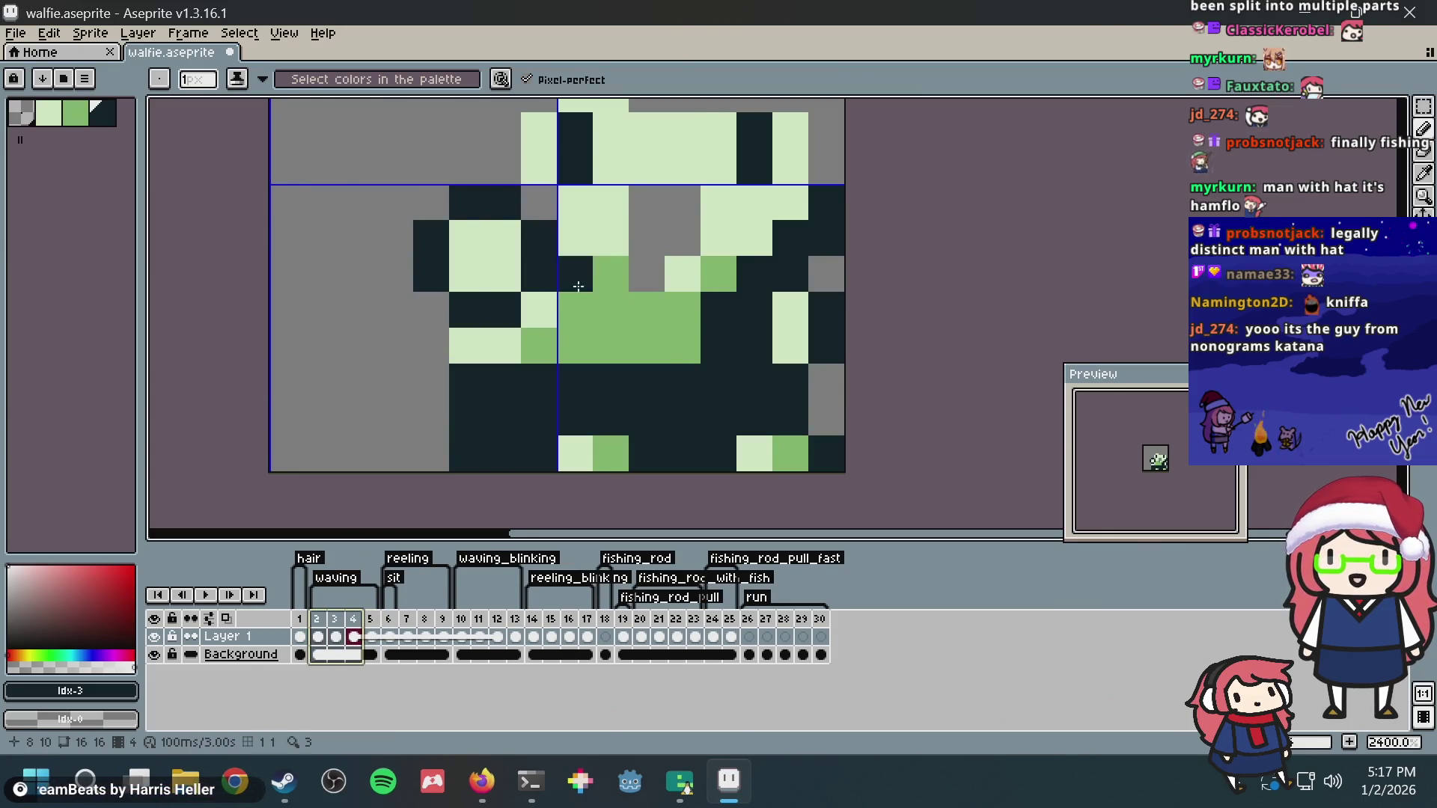
pyautogui.scroll(-3, 577, 287)
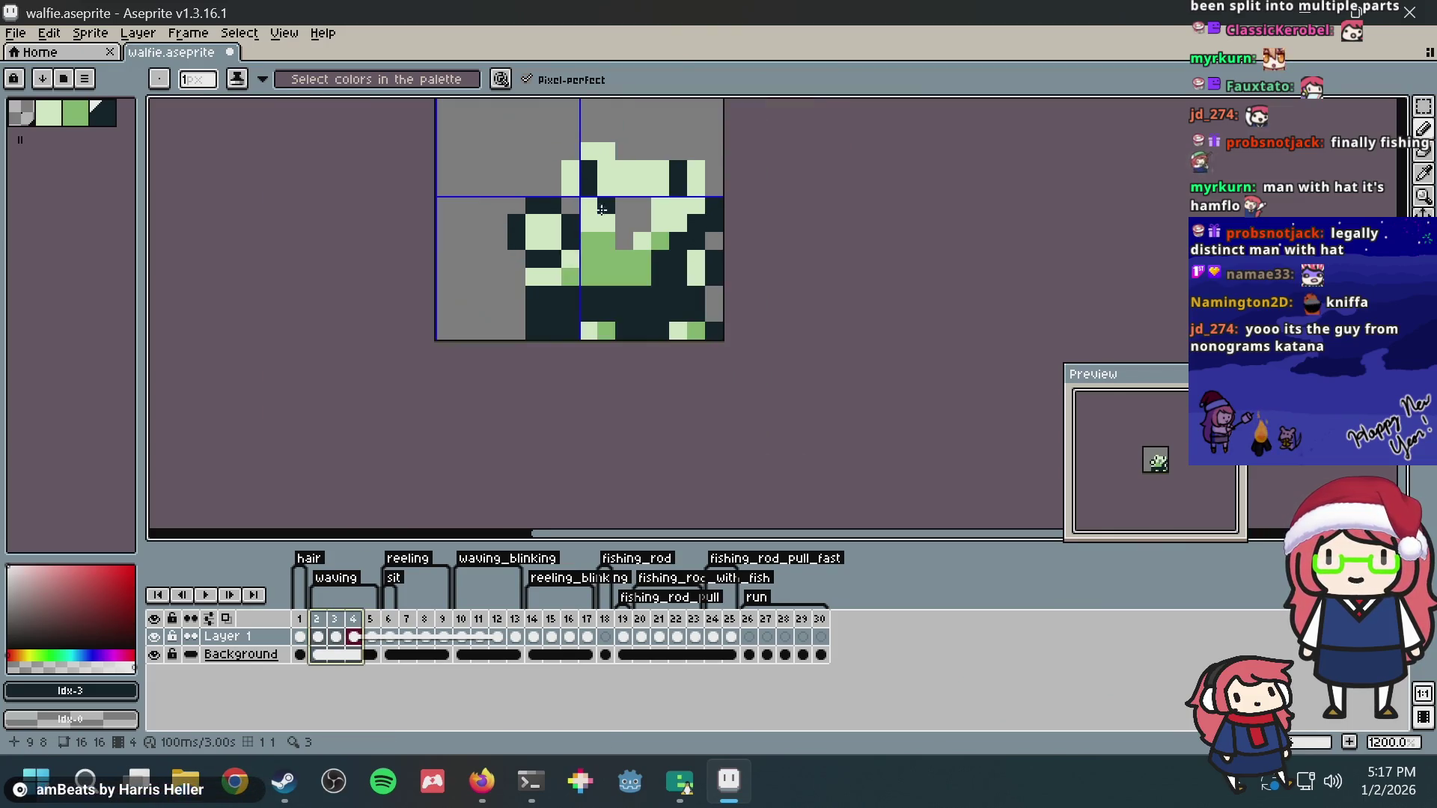
pyautogui.click(303, 629)
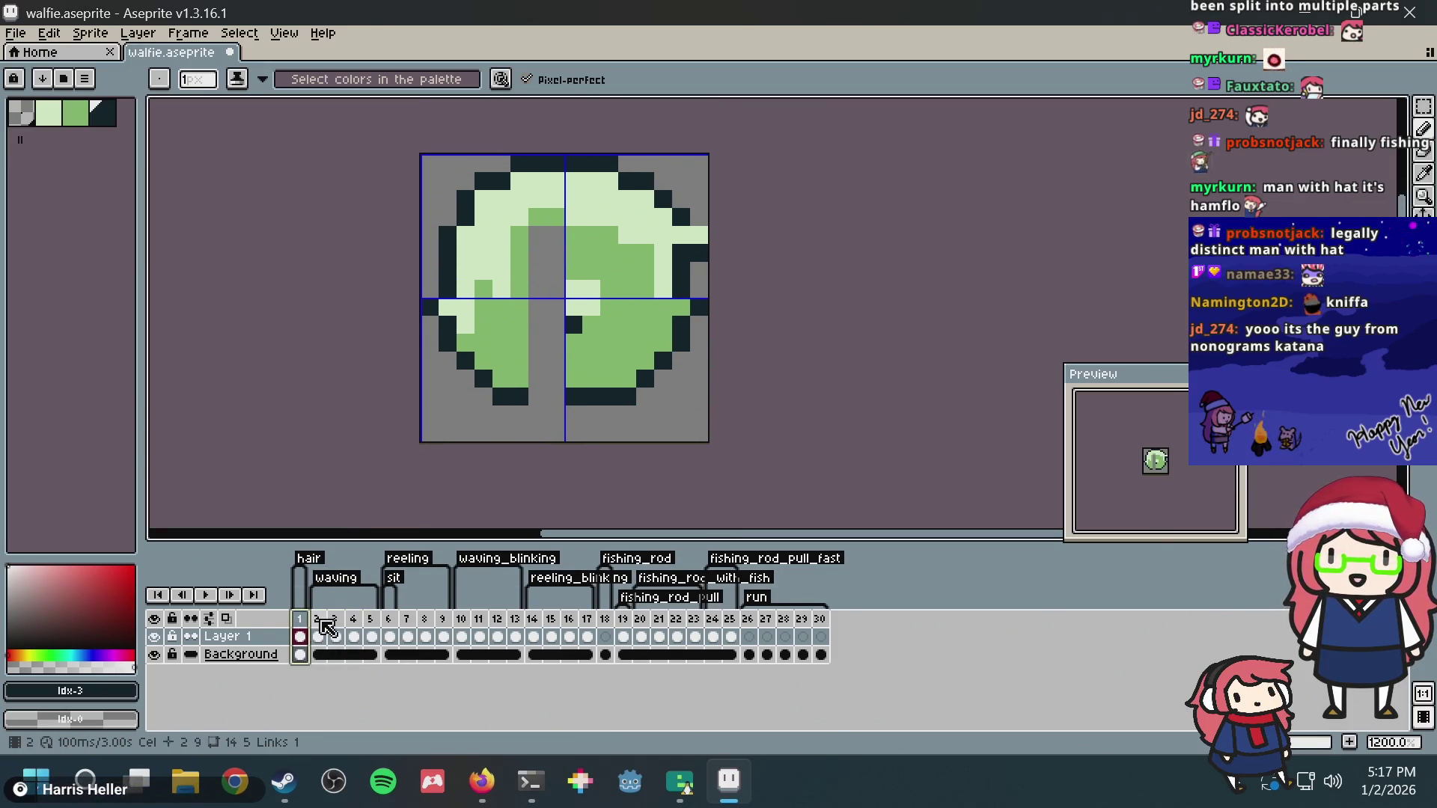
# Step: Select all of frame 2's pixels, trial-shift them up and left, cancel the move and return to the emulator's sprite viewer
pyautogui.click(322, 625)
pyautogui.press('m')
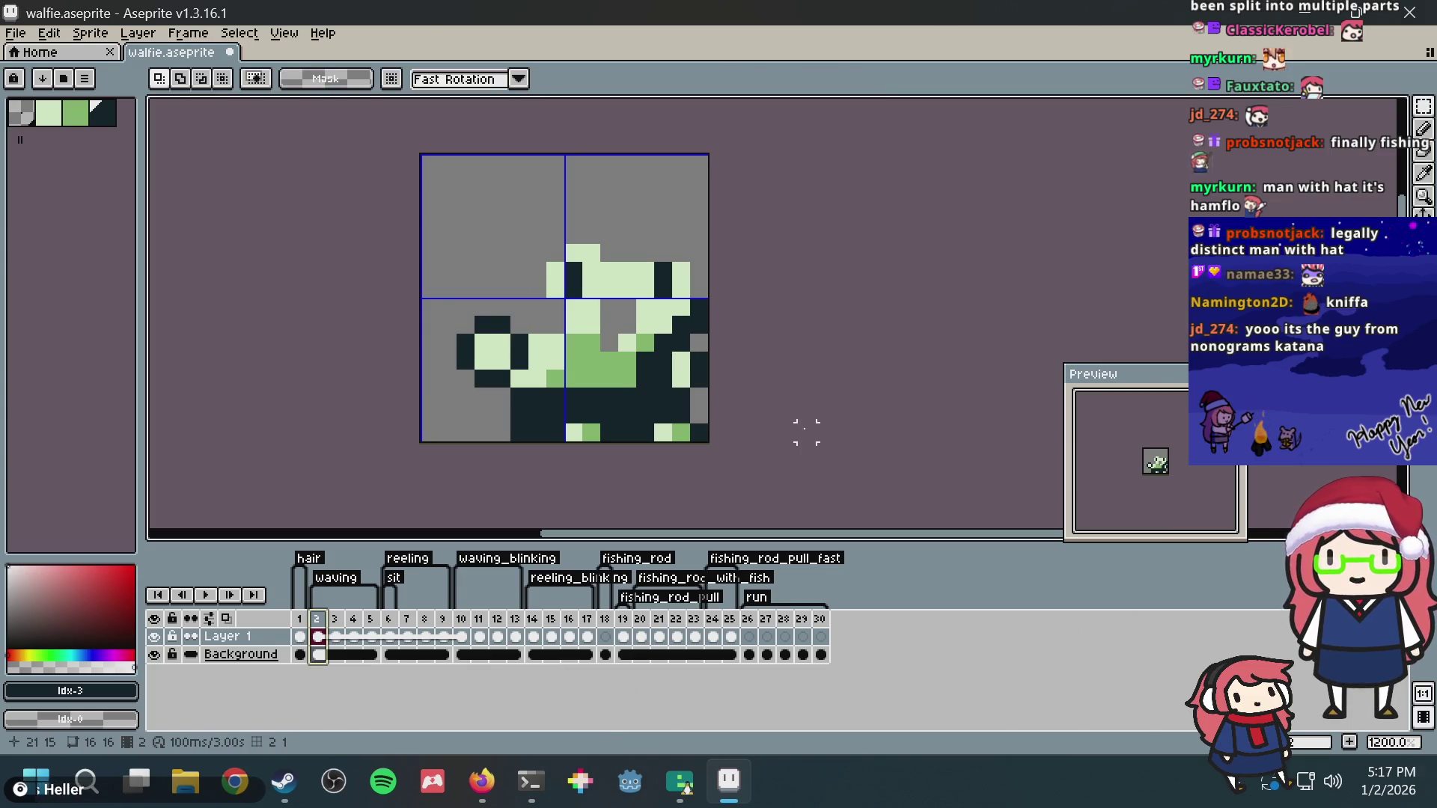
pyautogui.hotkey('ctrl', 'a')
pyautogui.moveTo(687, 319); pyautogui.dragTo(652, 302)
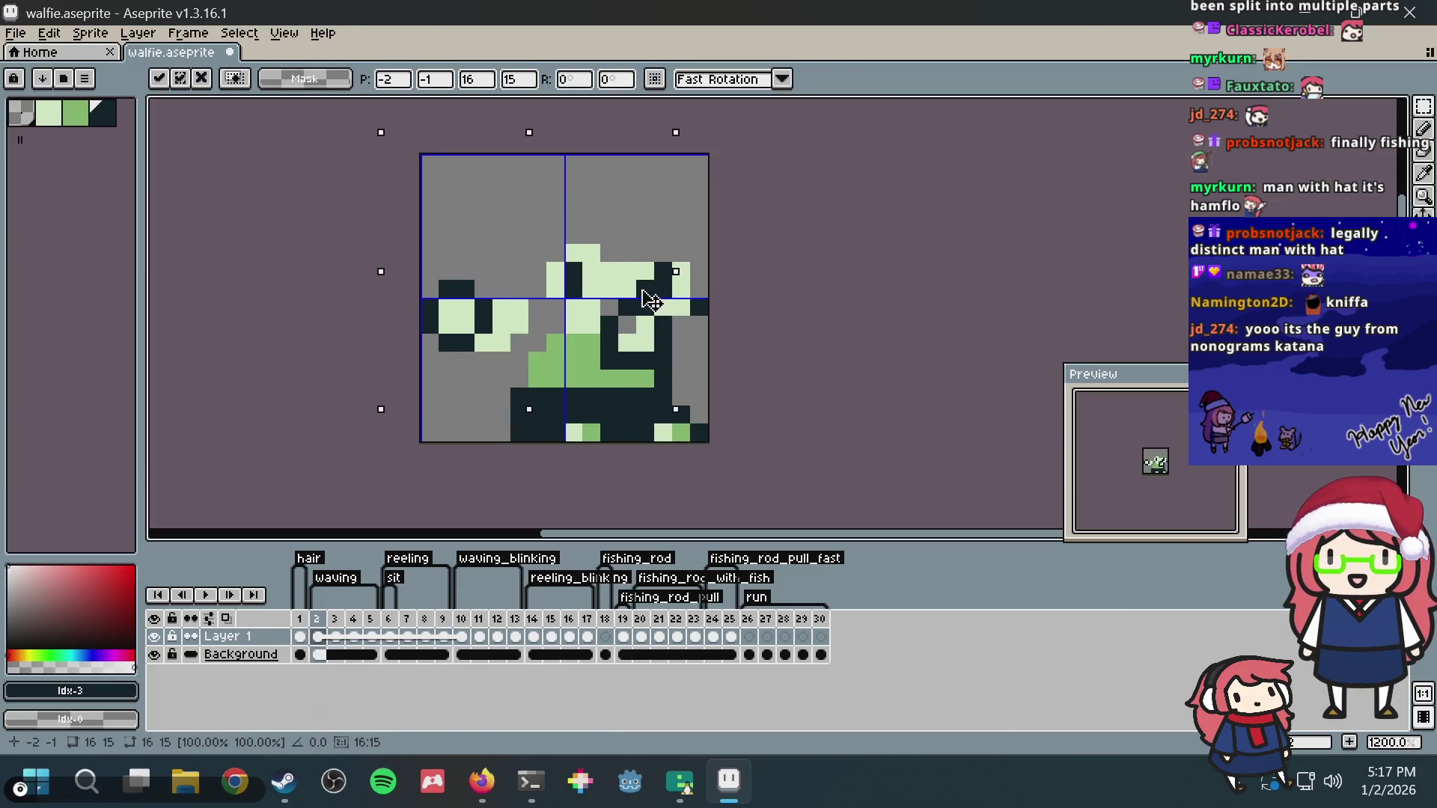
pyautogui.press('Escape')
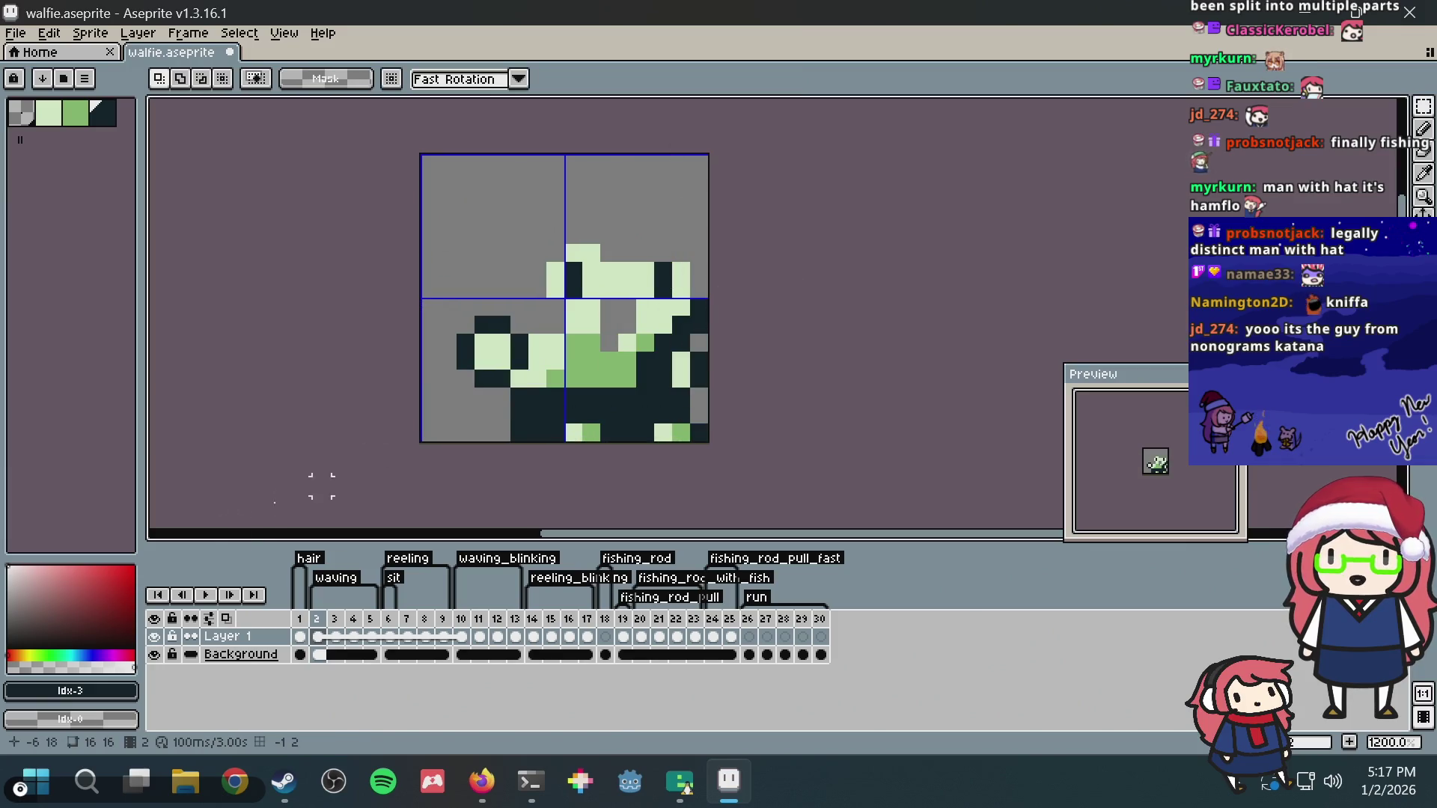
pyautogui.scroll(1, 494, 403)
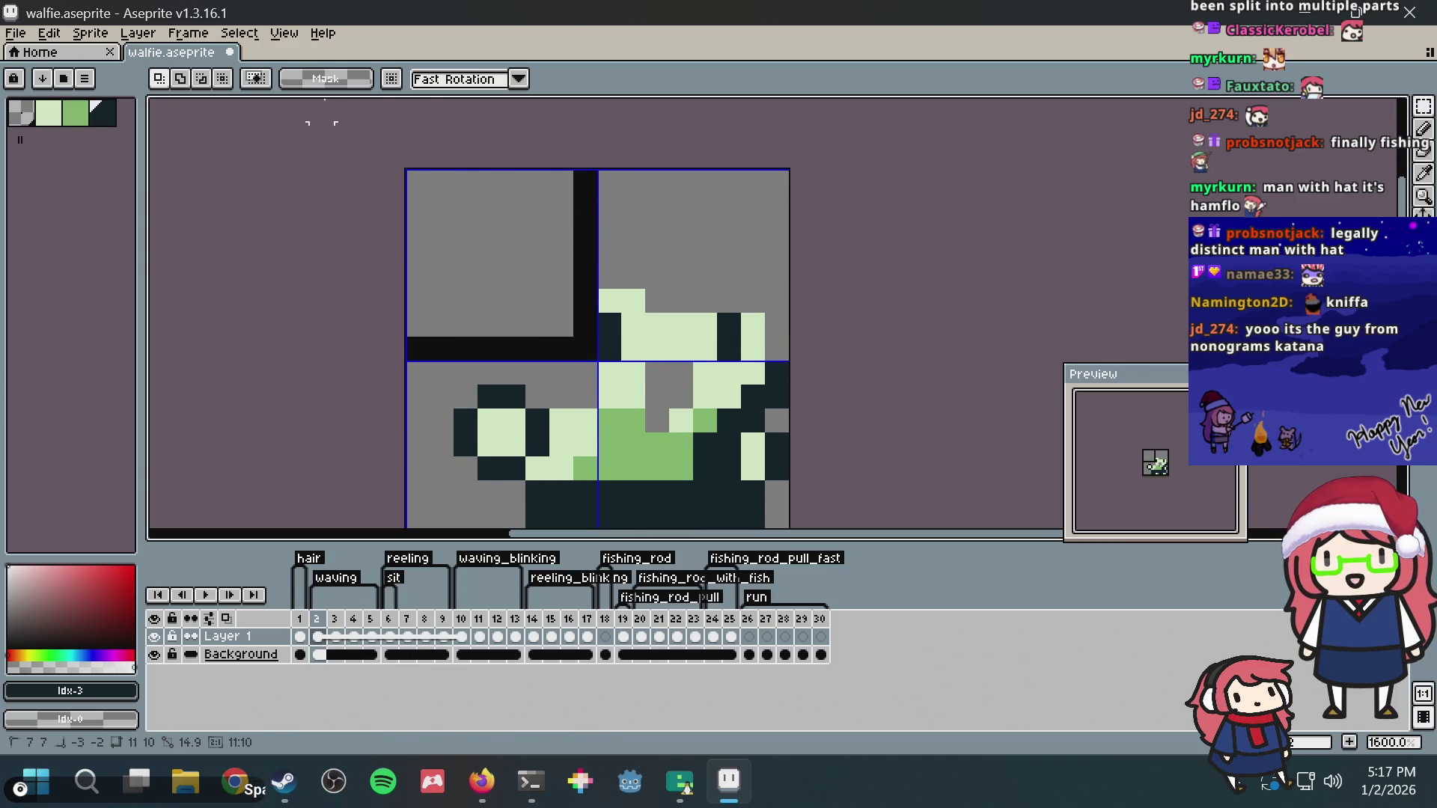
pyautogui.moveTo(703, 266); pyautogui.dragTo(686, 173)
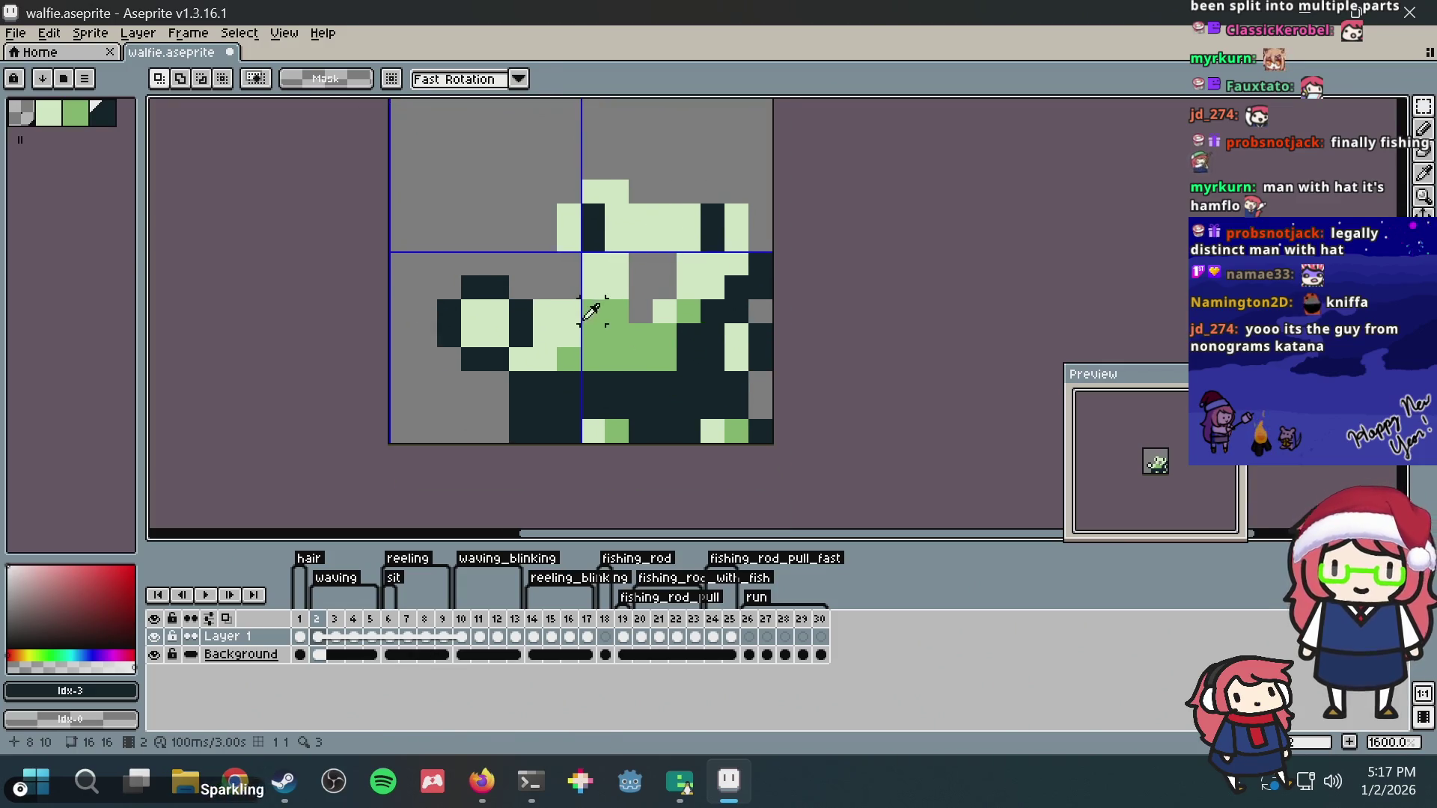
pyautogui.hotkey('alt', 'Tab')
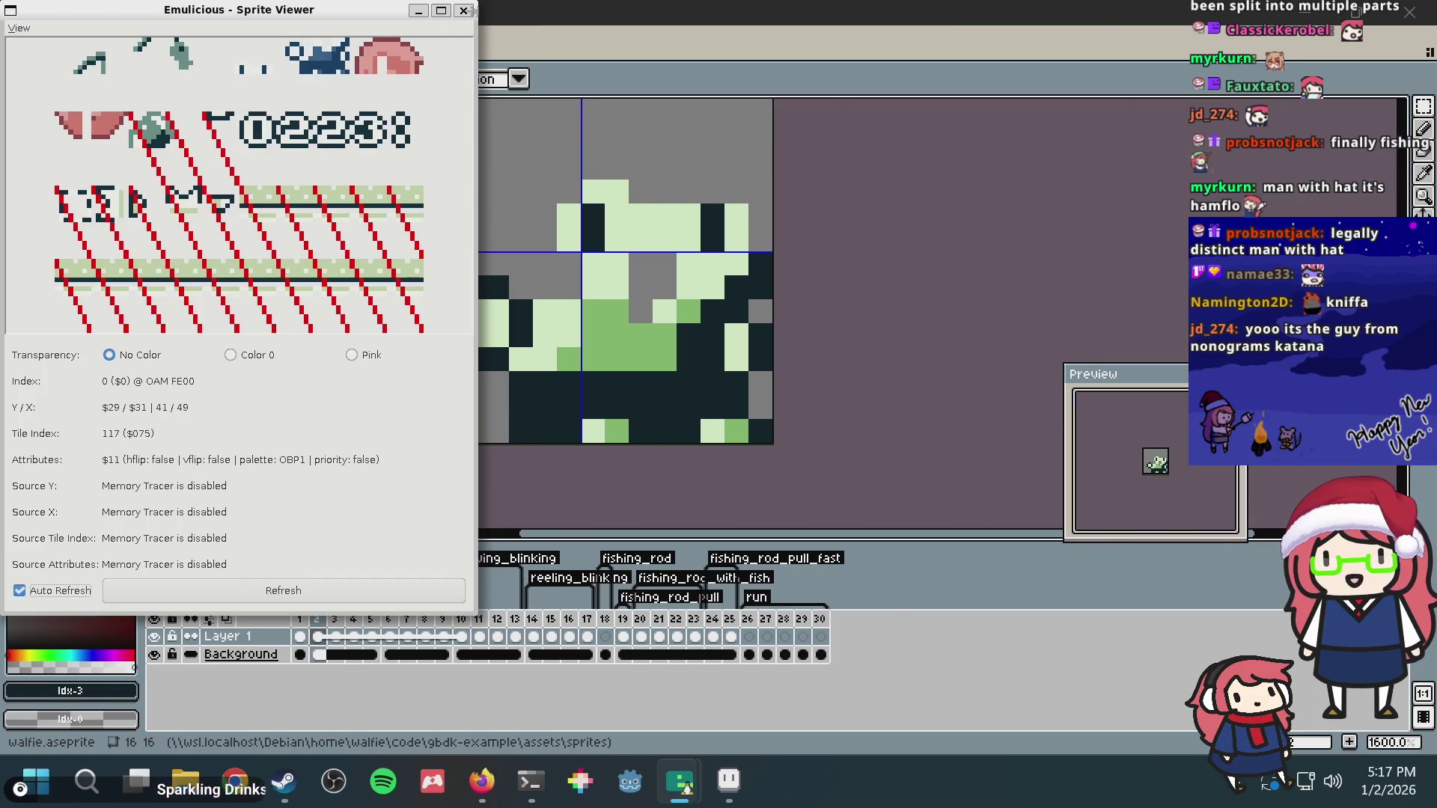
# Step: Bring the game window forward and close the Sprite Viewer
pyautogui.hotkey('alt', 'Tab')
pyautogui.press('Tab')
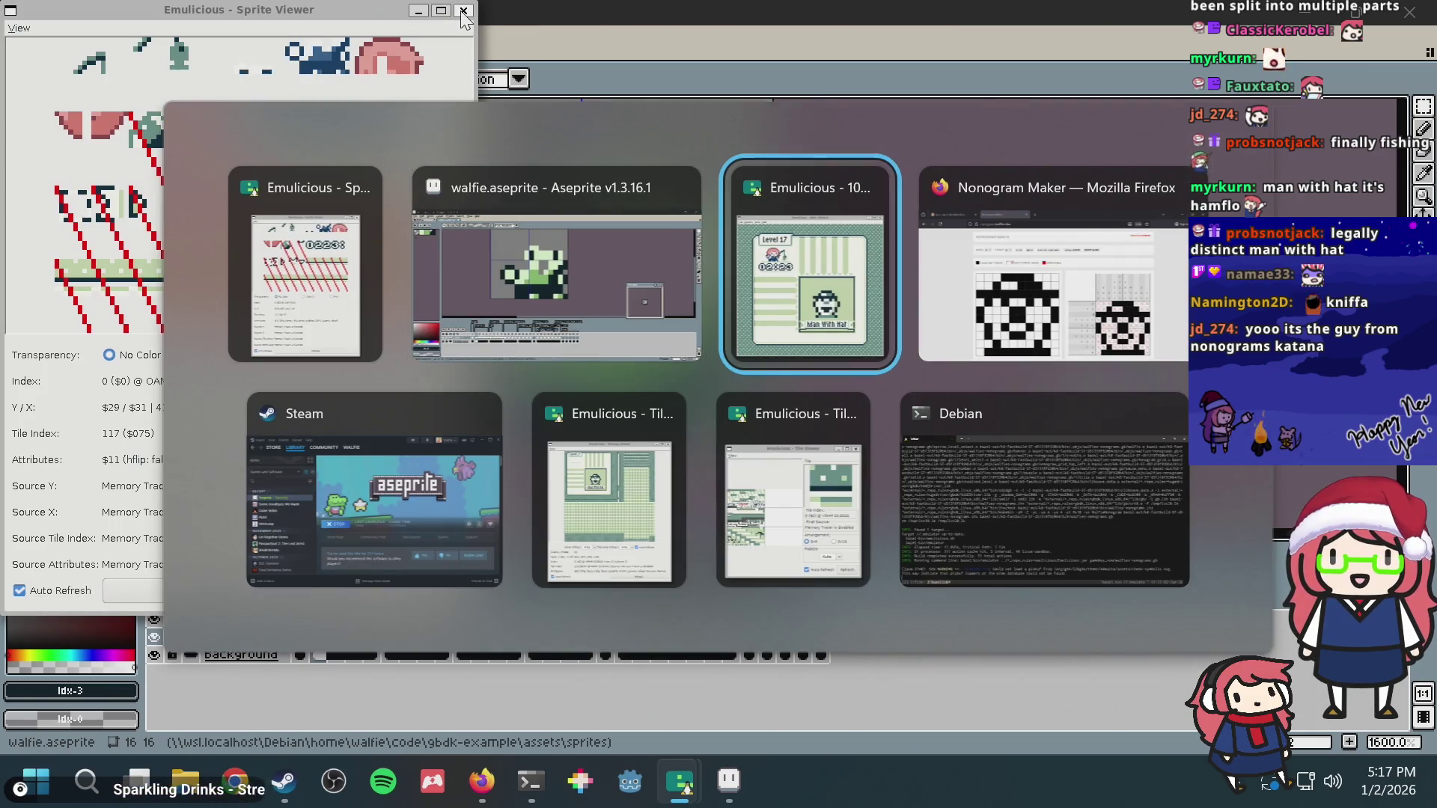
pyautogui.click(535, 101)
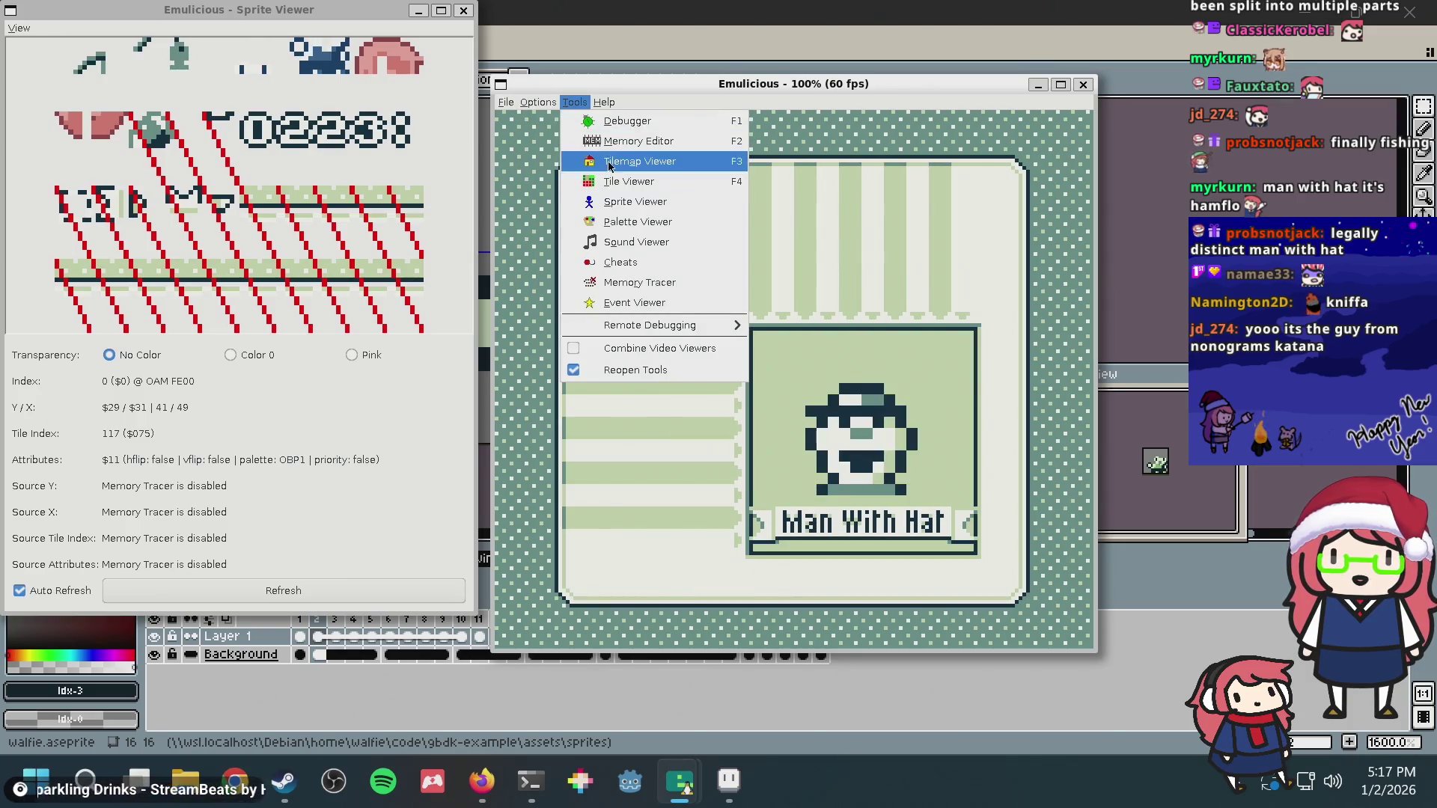
pyautogui.press('Escape')
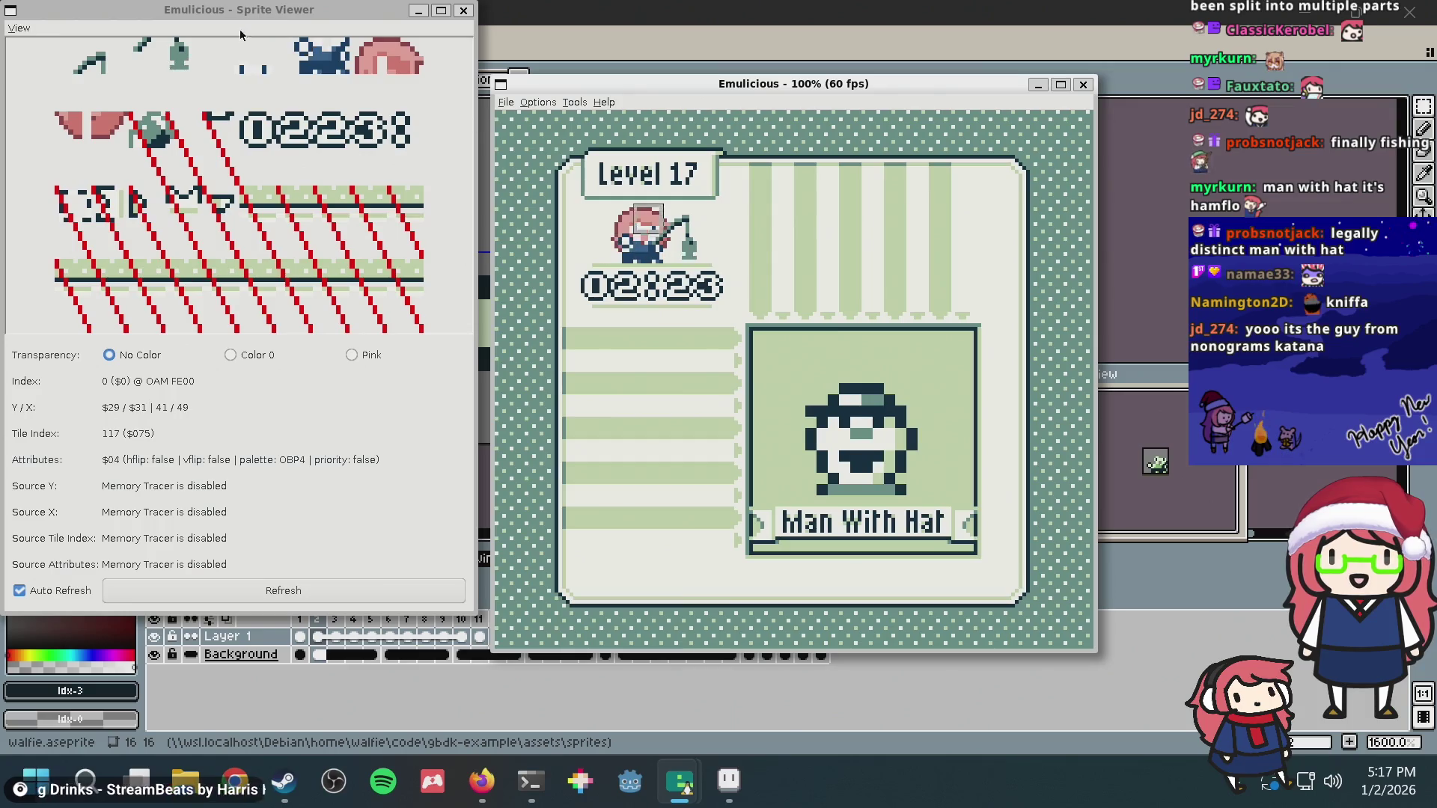
pyautogui.click(462, 10)
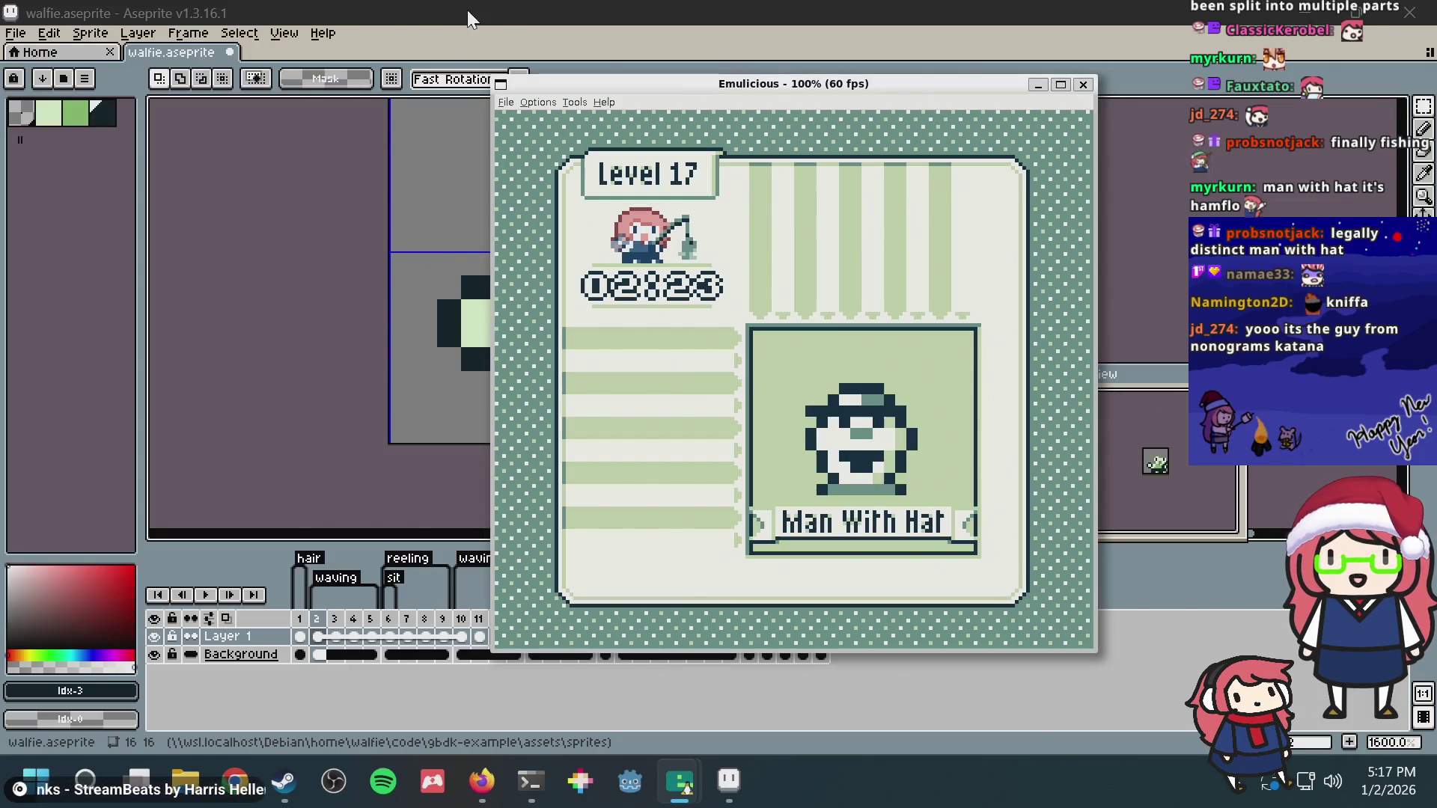
# Step: Open the Tile Viewer, move it off the game screen and enlarge it, then return to Aseprite
pyautogui.click(573, 101)
pyautogui.click(590, 183)
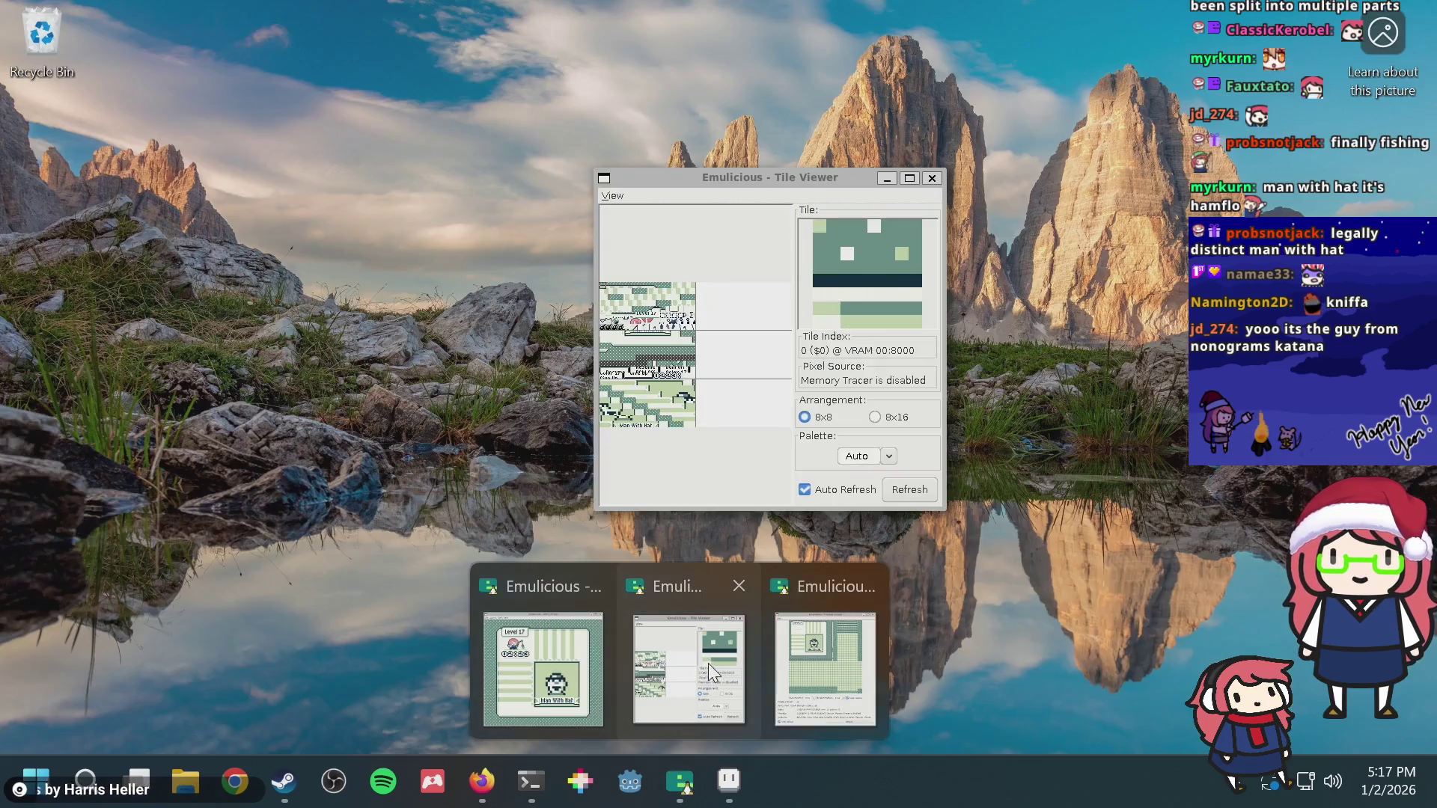
pyautogui.moveTo(679, 780)
pyautogui.click(709, 664)
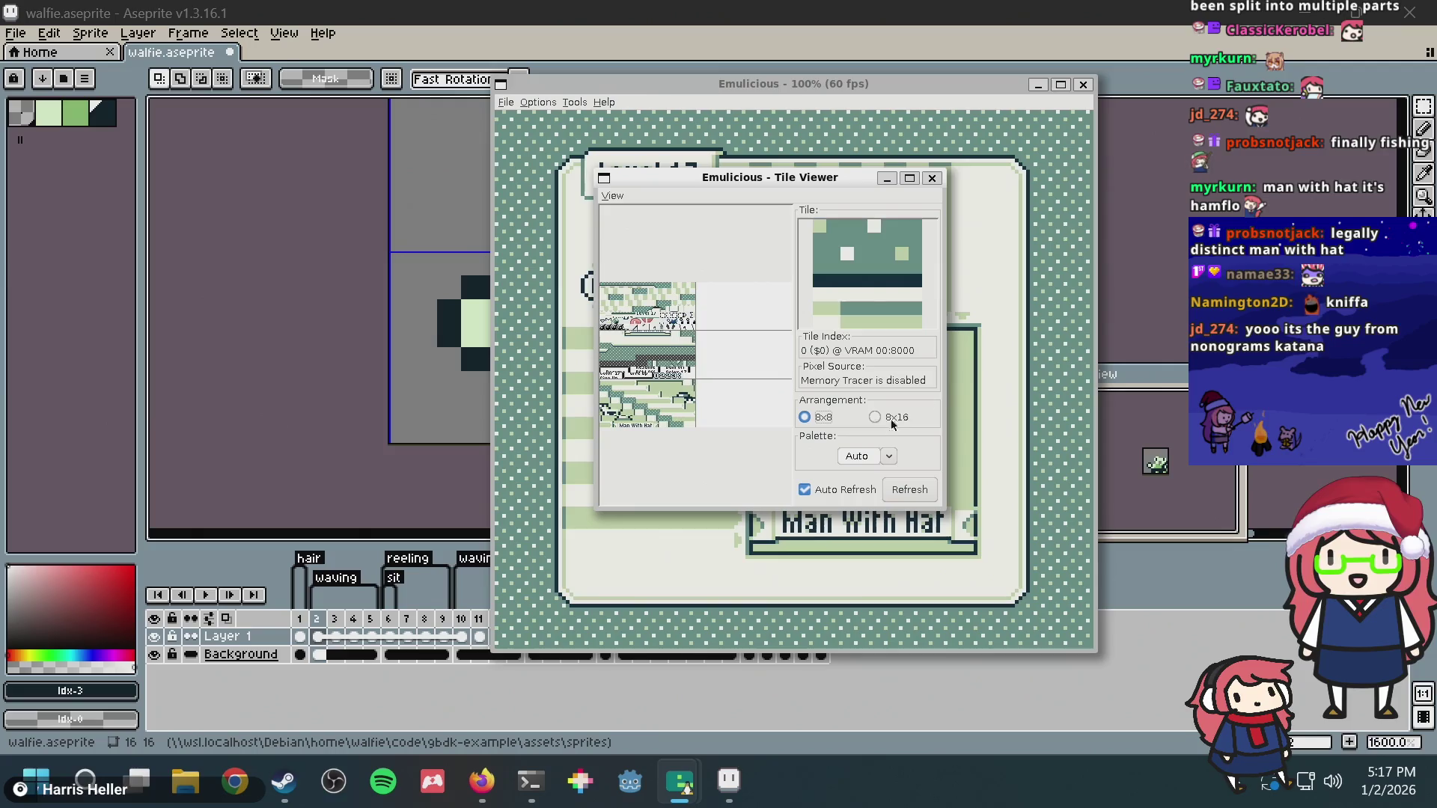
pyautogui.moveTo(737, 178); pyautogui.dragTo(192, 106)
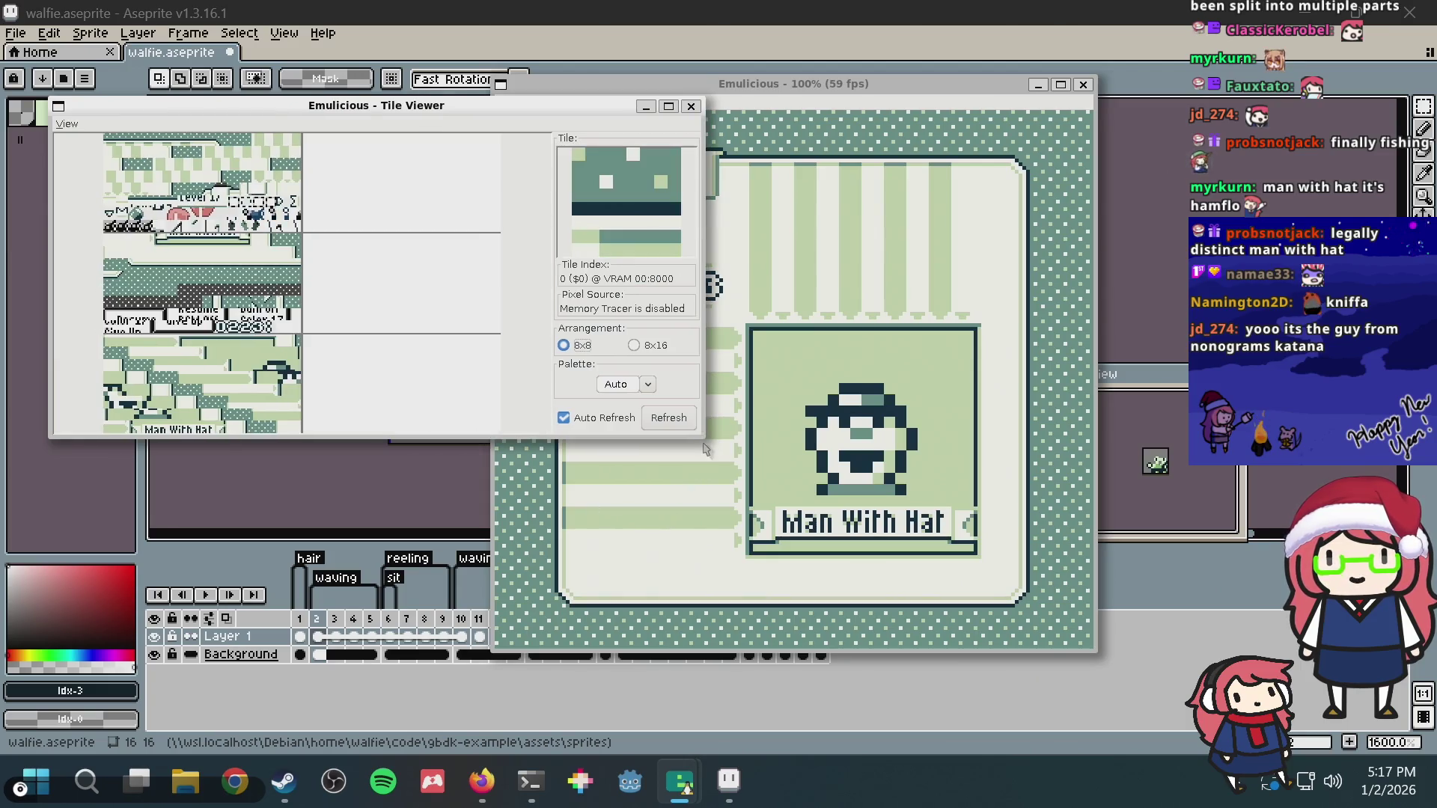
pyautogui.moveTo(705, 437); pyautogui.dragTo(909, 699)
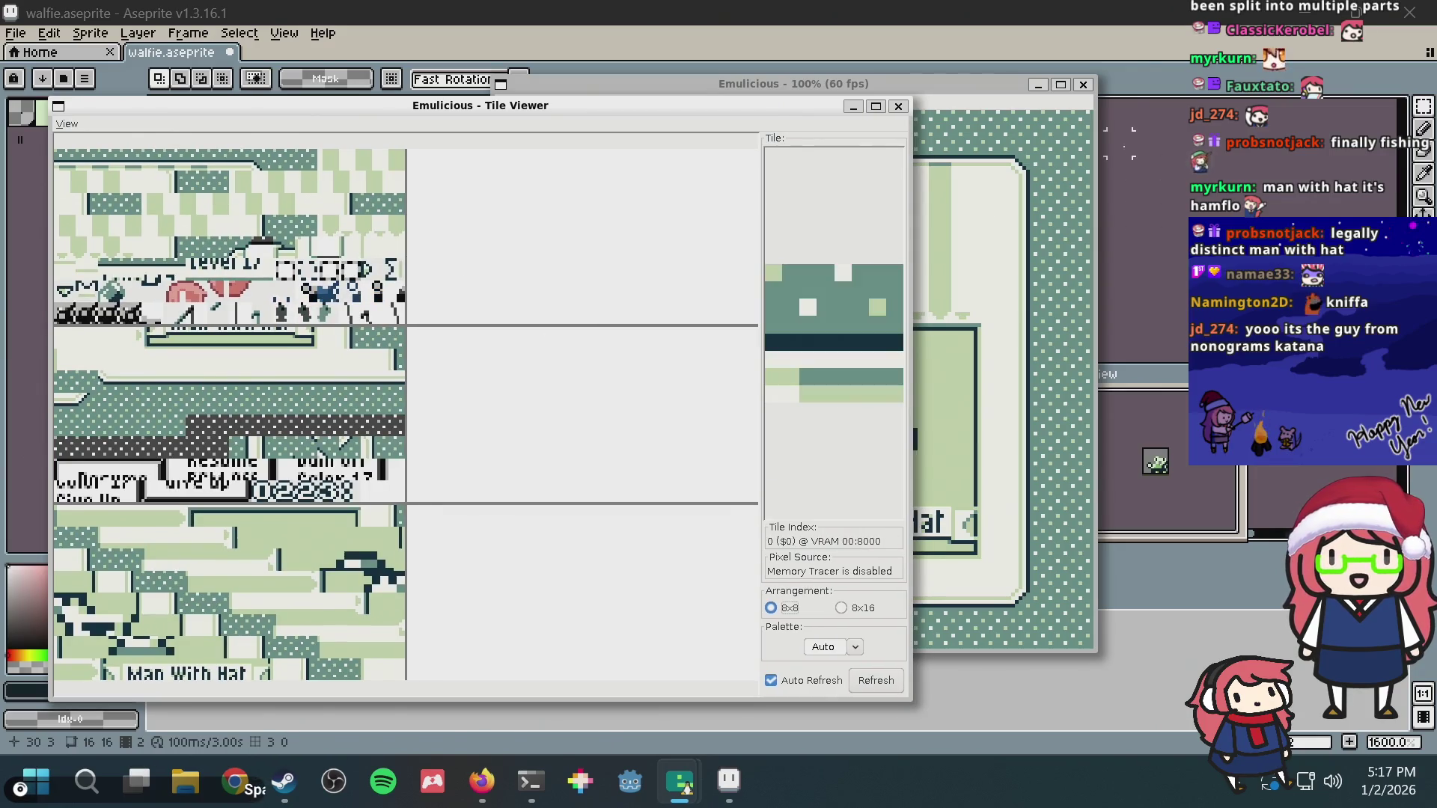
pyautogui.click(1132, 75)
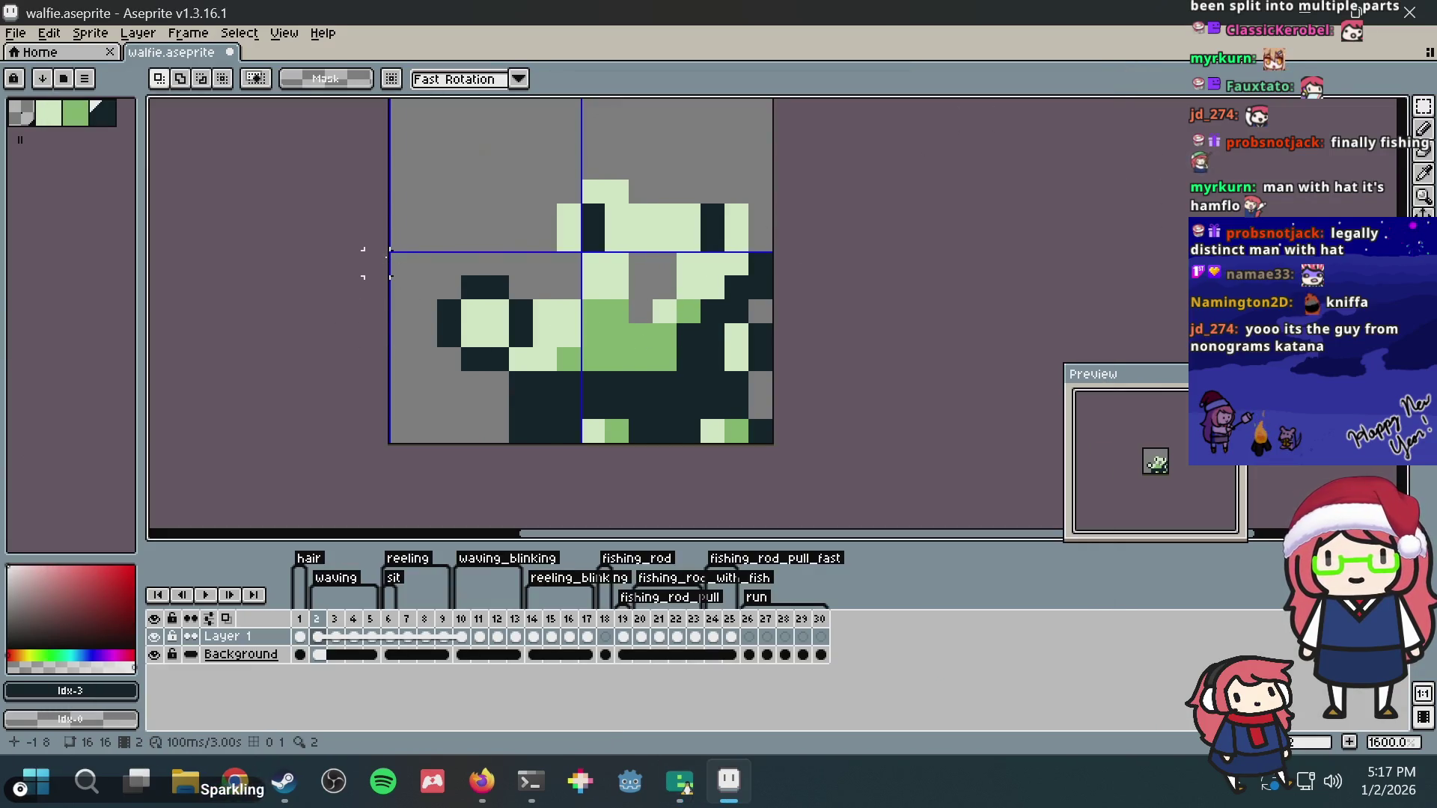
# Step: Compare the sprite's lower-left area with the tile viewer, undo the test edit and select frames 3–4
pyautogui.moveTo(363, 263); pyautogui.dragTo(587, 453)
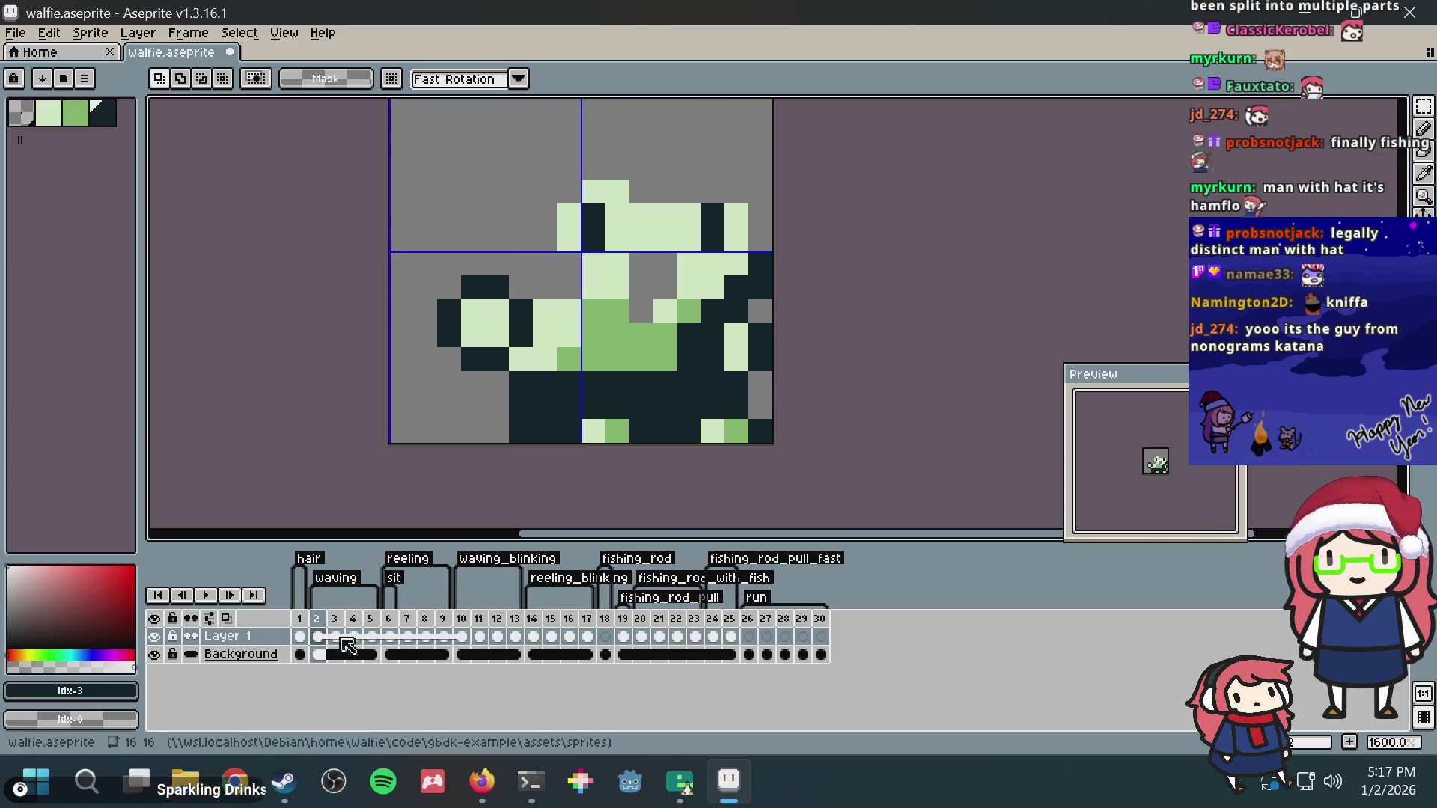
pyautogui.hotkey('alt', 'Tab')
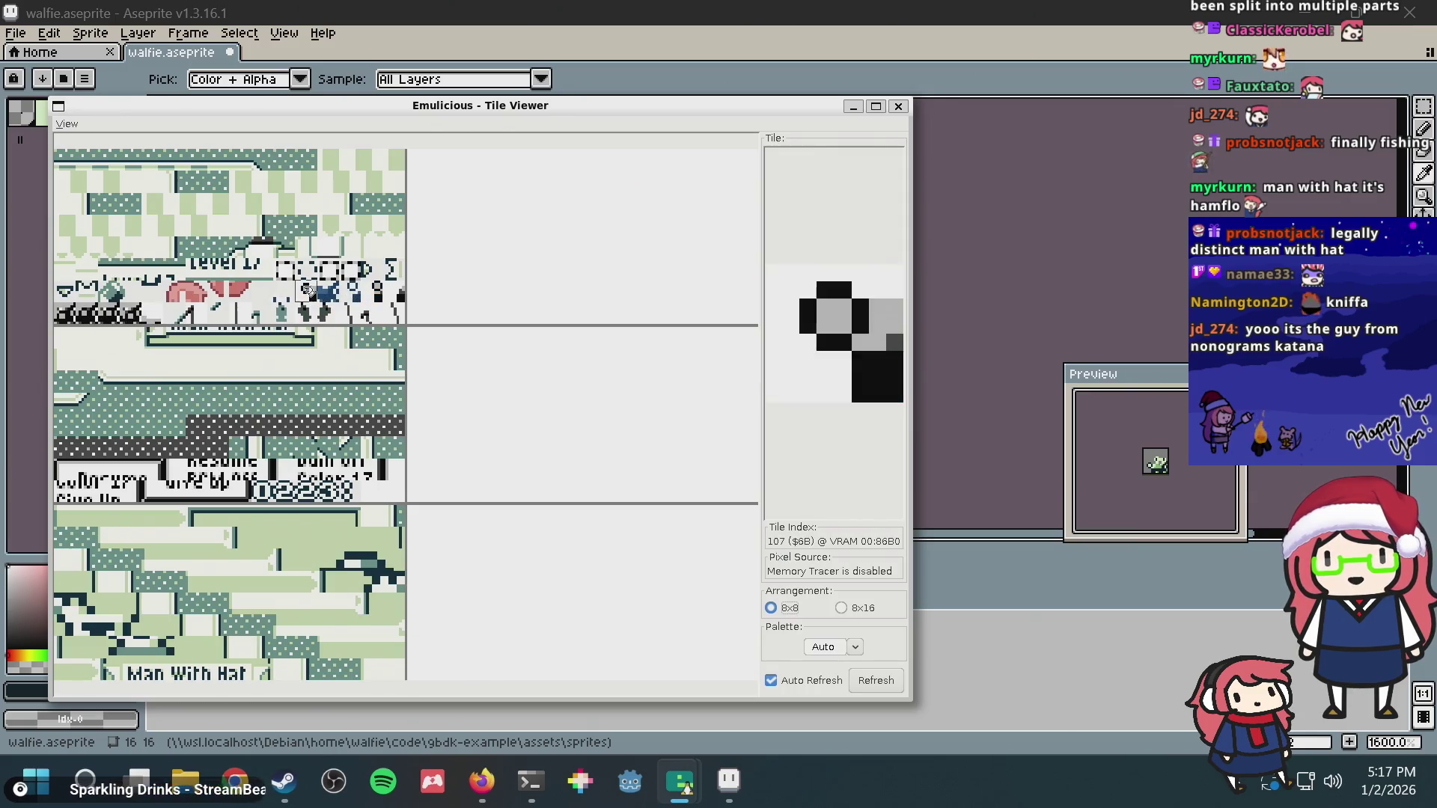
pyautogui.hotkey('alt', 'Tab')
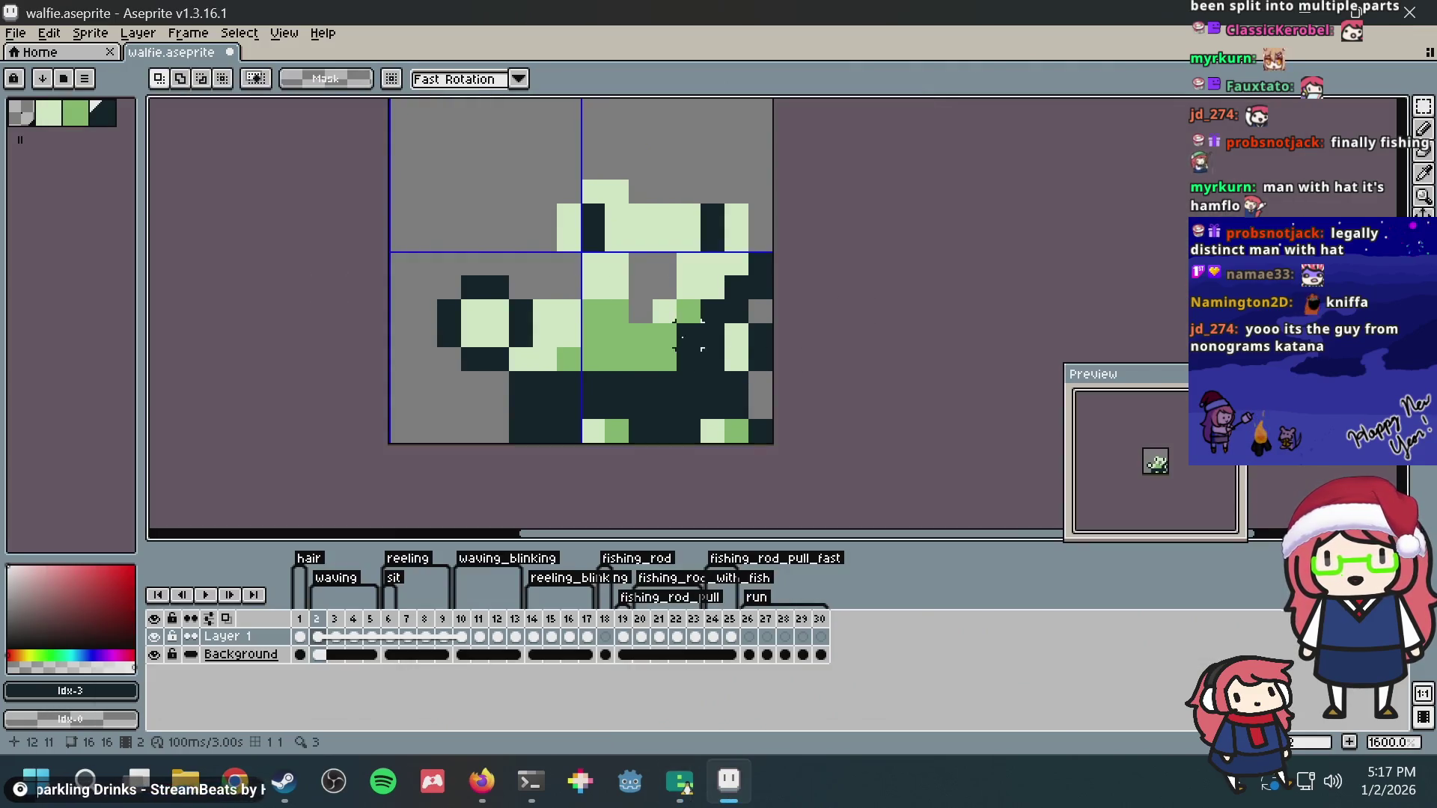
pyautogui.hotkey('ctrl', 'z')
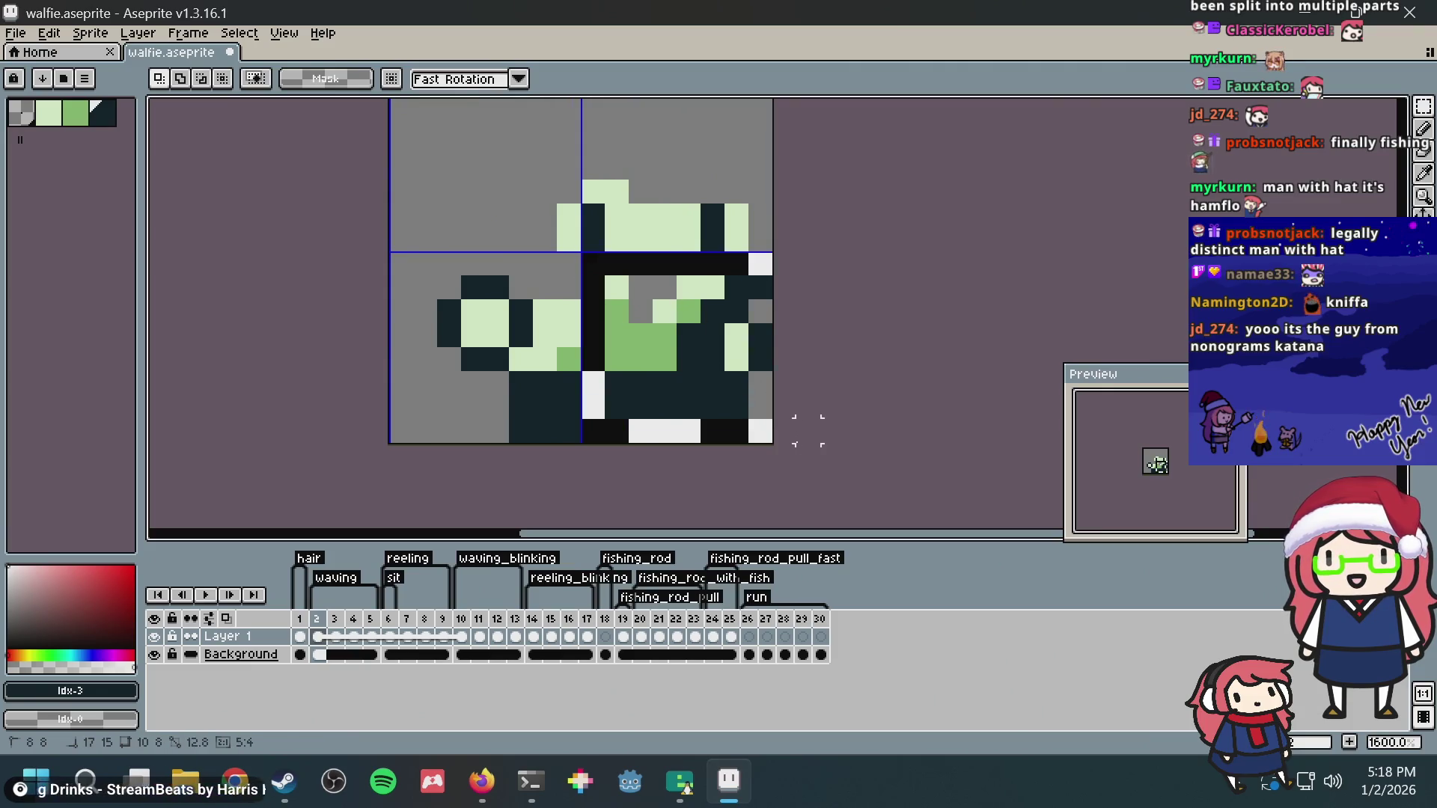
pyautogui.hotkey('ctrl', 'z')
pyautogui.moveTo(341, 624); pyautogui.dragTo(355, 629)
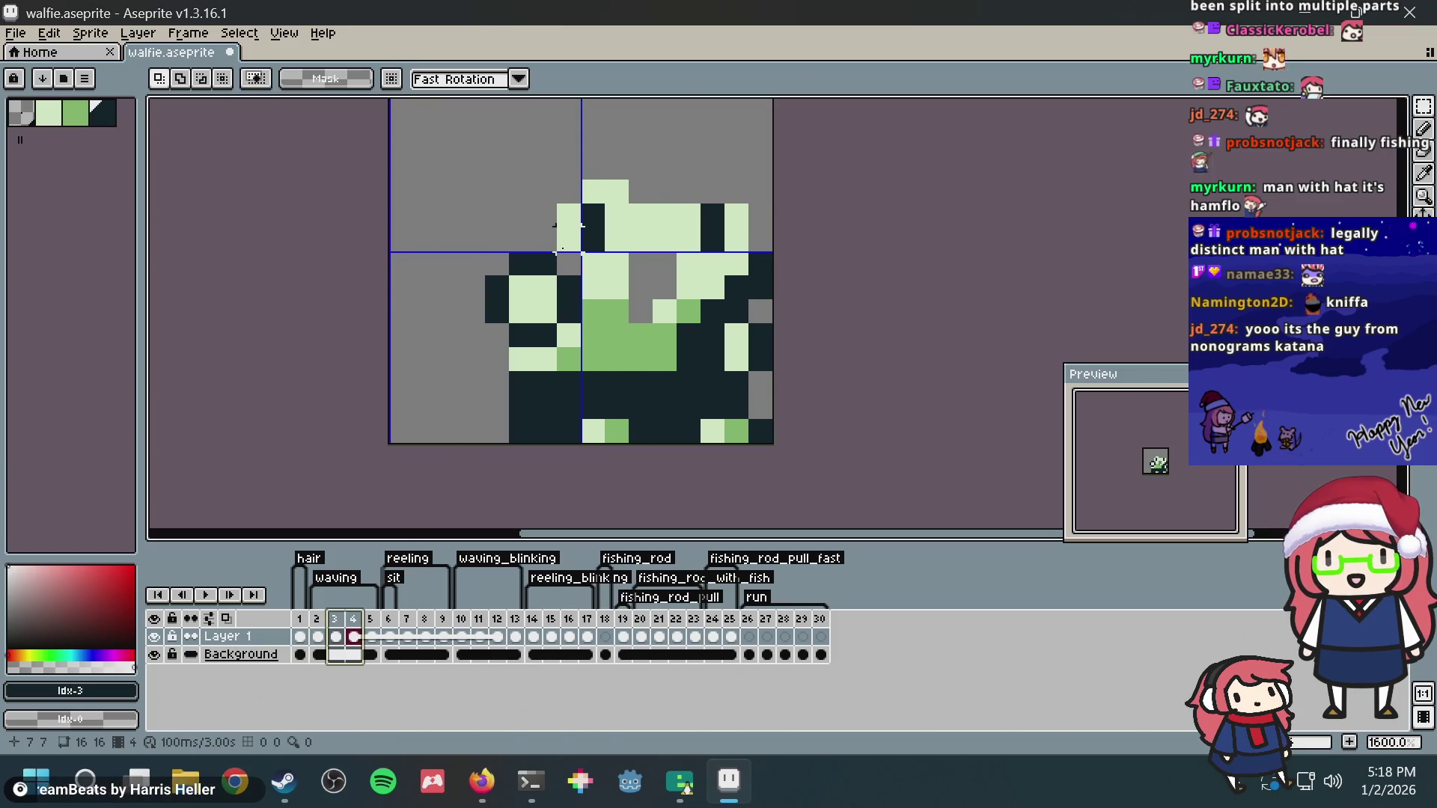
pyautogui.scroll(1, 571, 308)
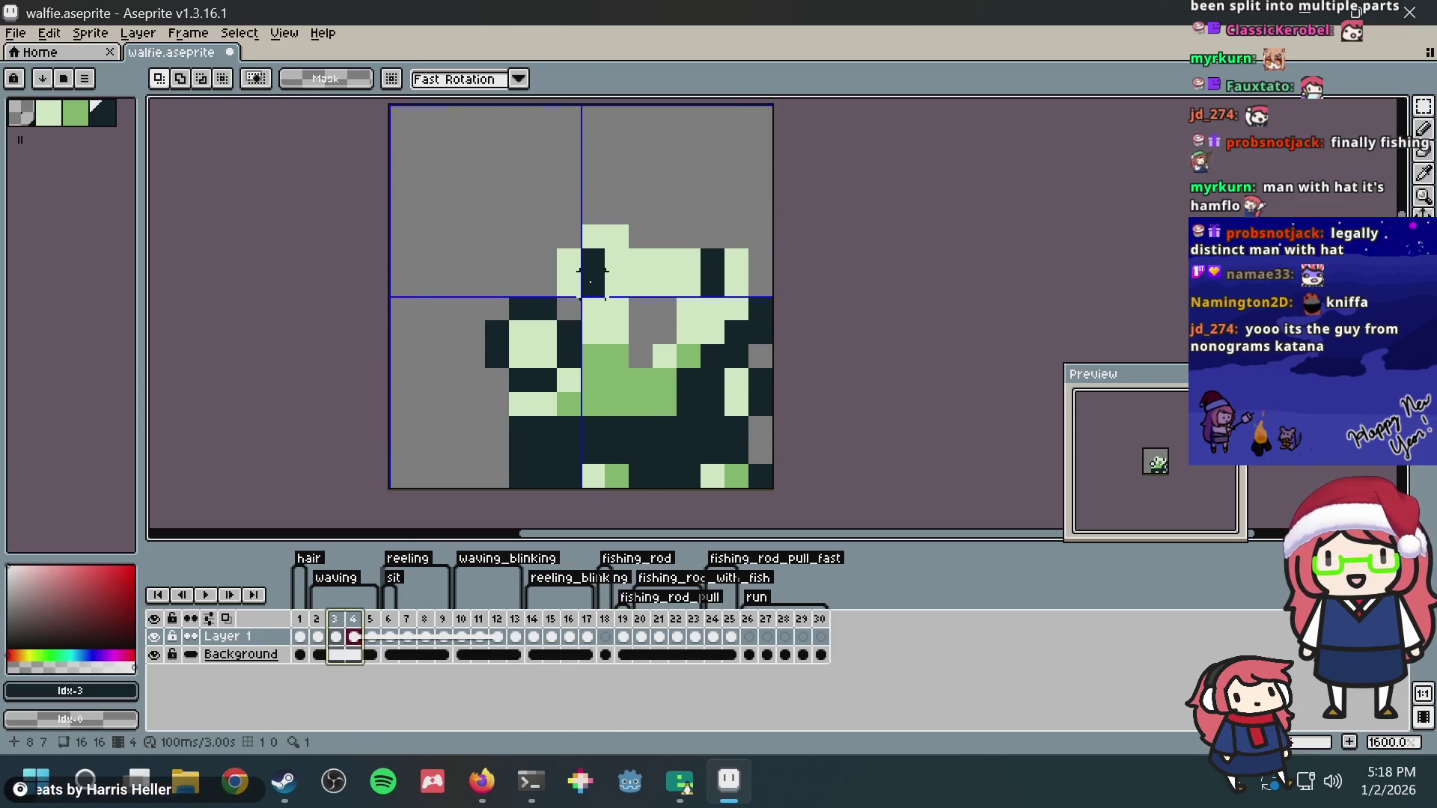
pyautogui.hotkey('ctrl', 'v')
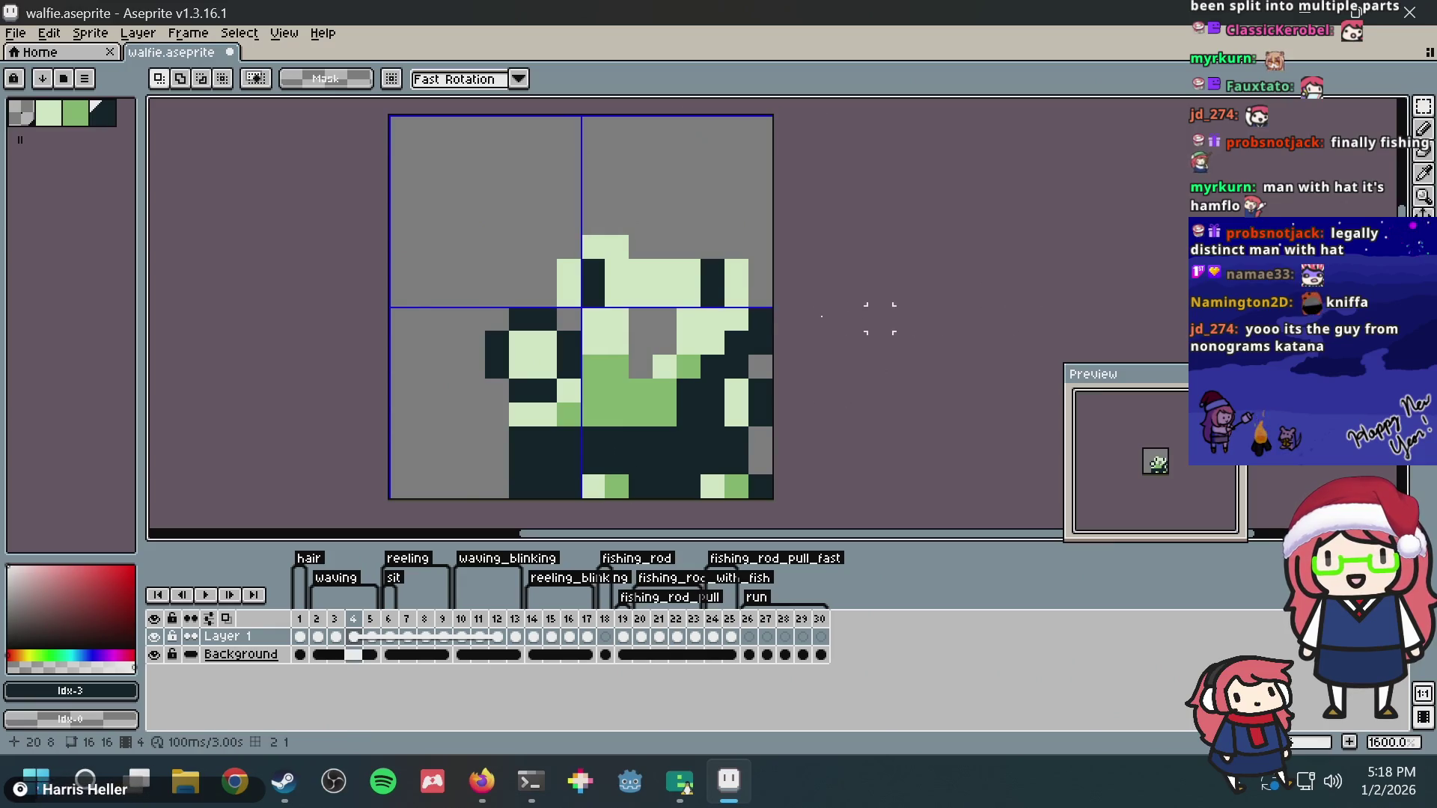
# Step: Check the tiles again, then select seated frames 6–9 and the lower-right quadrant for comparison with the tile viewer
pyautogui.hotkey('alt', 'Tab')
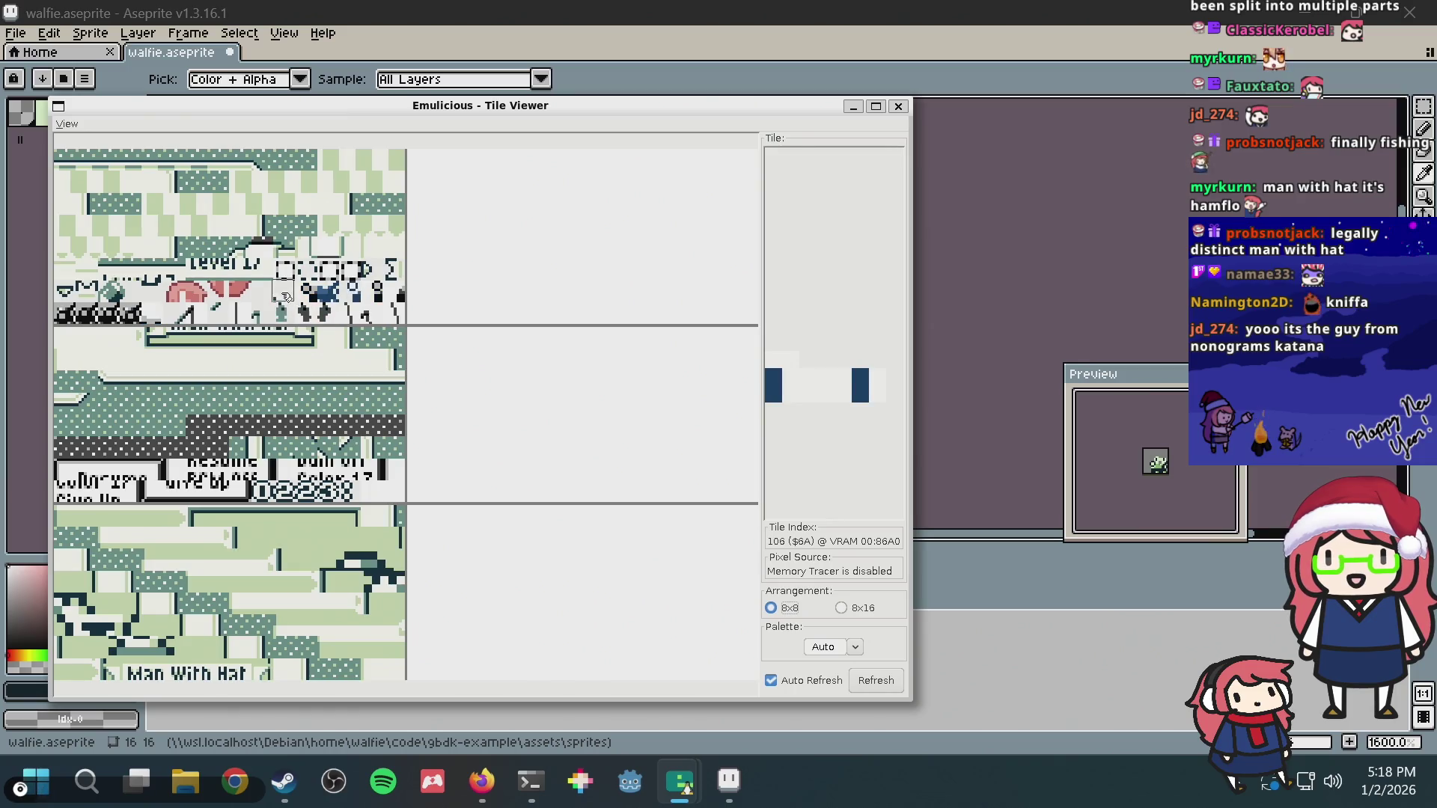
pyautogui.hotkey('alt', 'Tab')
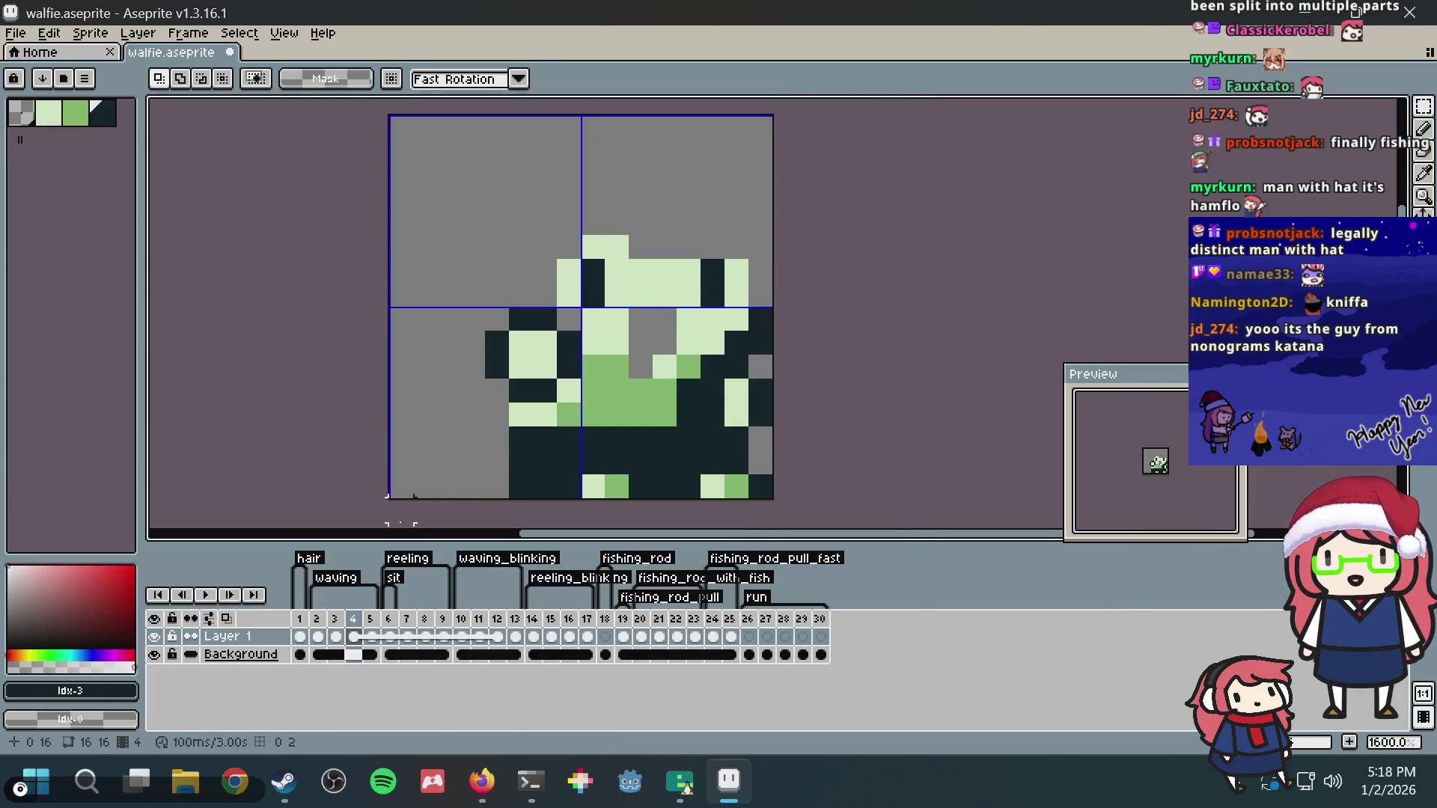
pyautogui.click(389, 636)
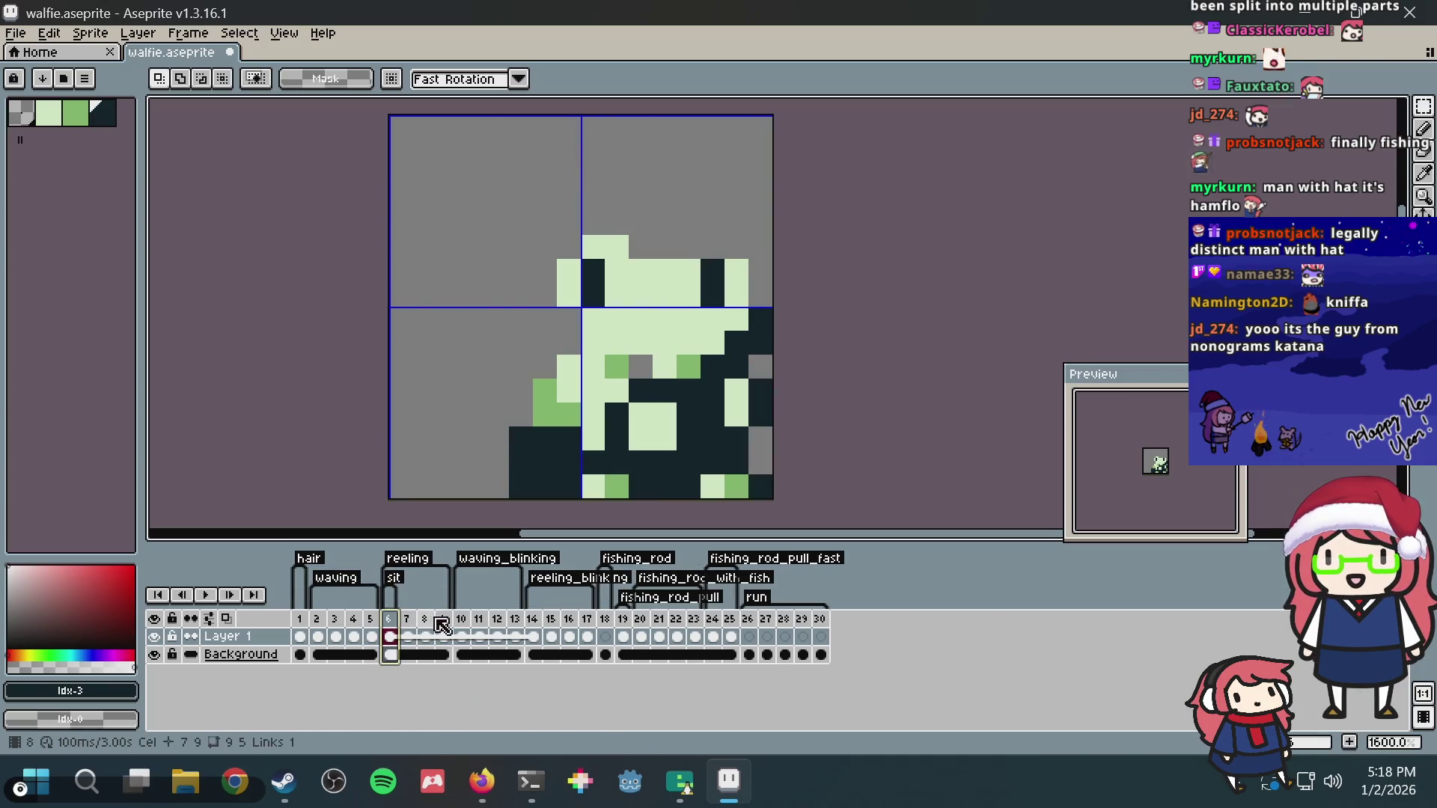
pyautogui.moveTo(442, 626); pyautogui.dragTo(388, 626)
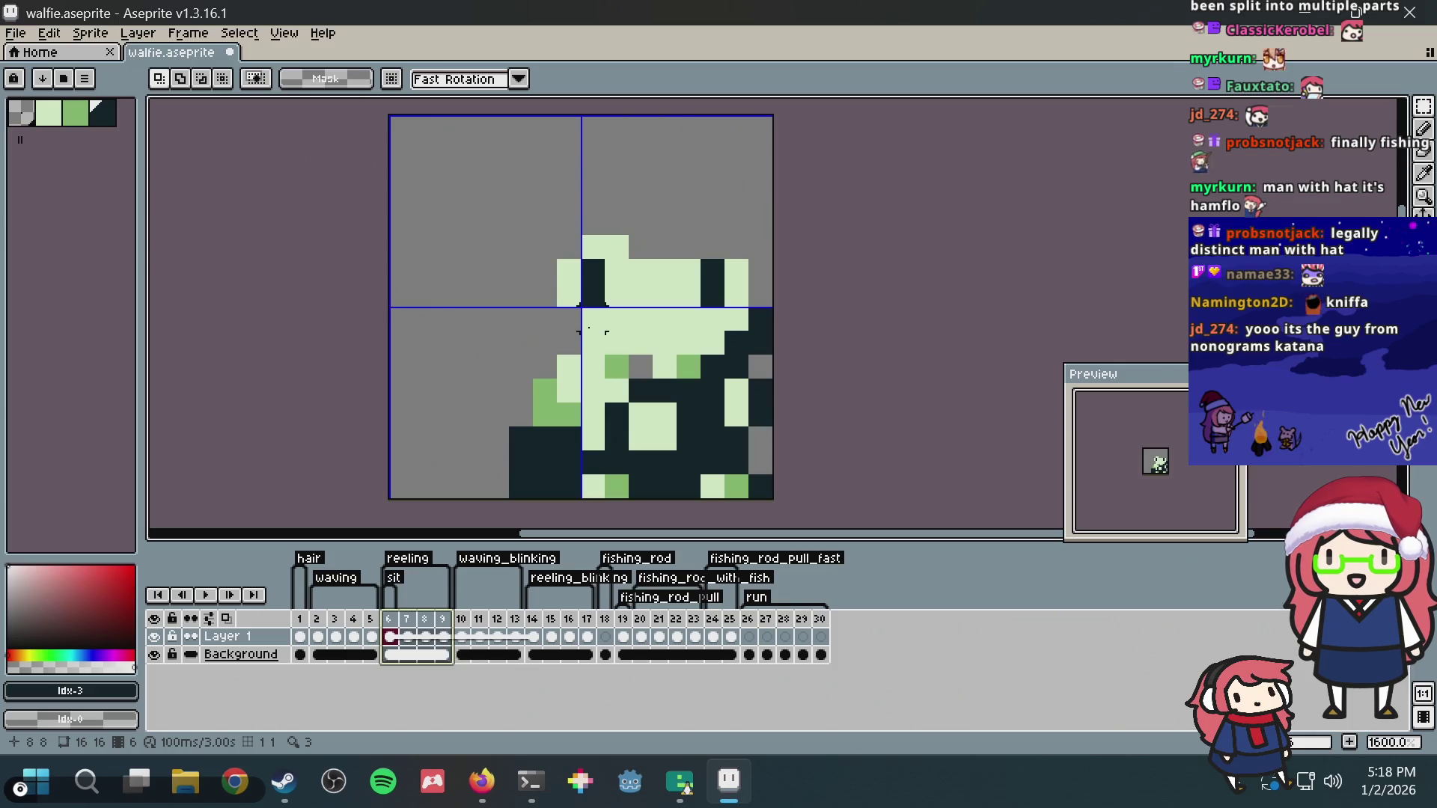
pyautogui.moveTo(581, 307); pyautogui.dragTo(776, 500)
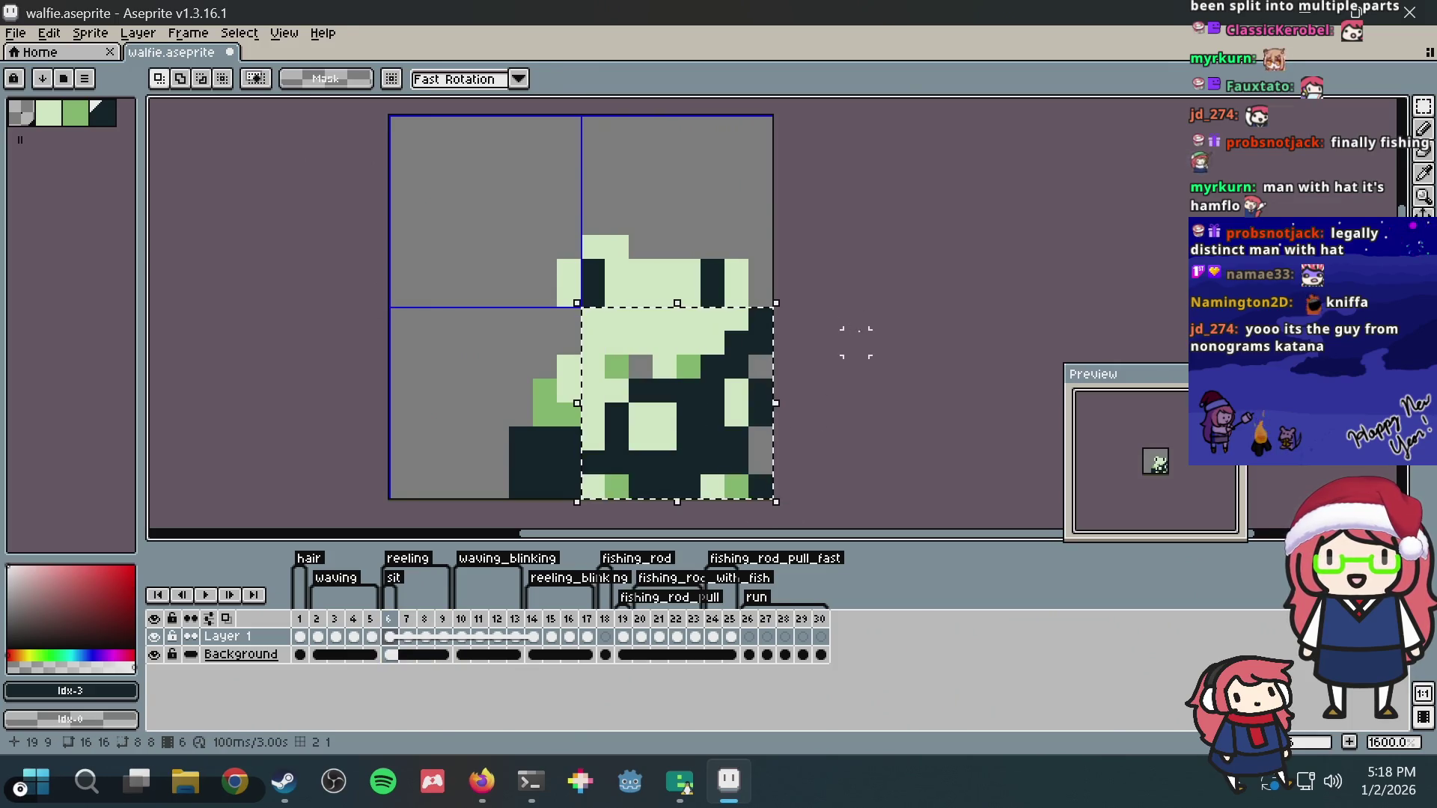
pyautogui.hotkey('alt', 'Tab')
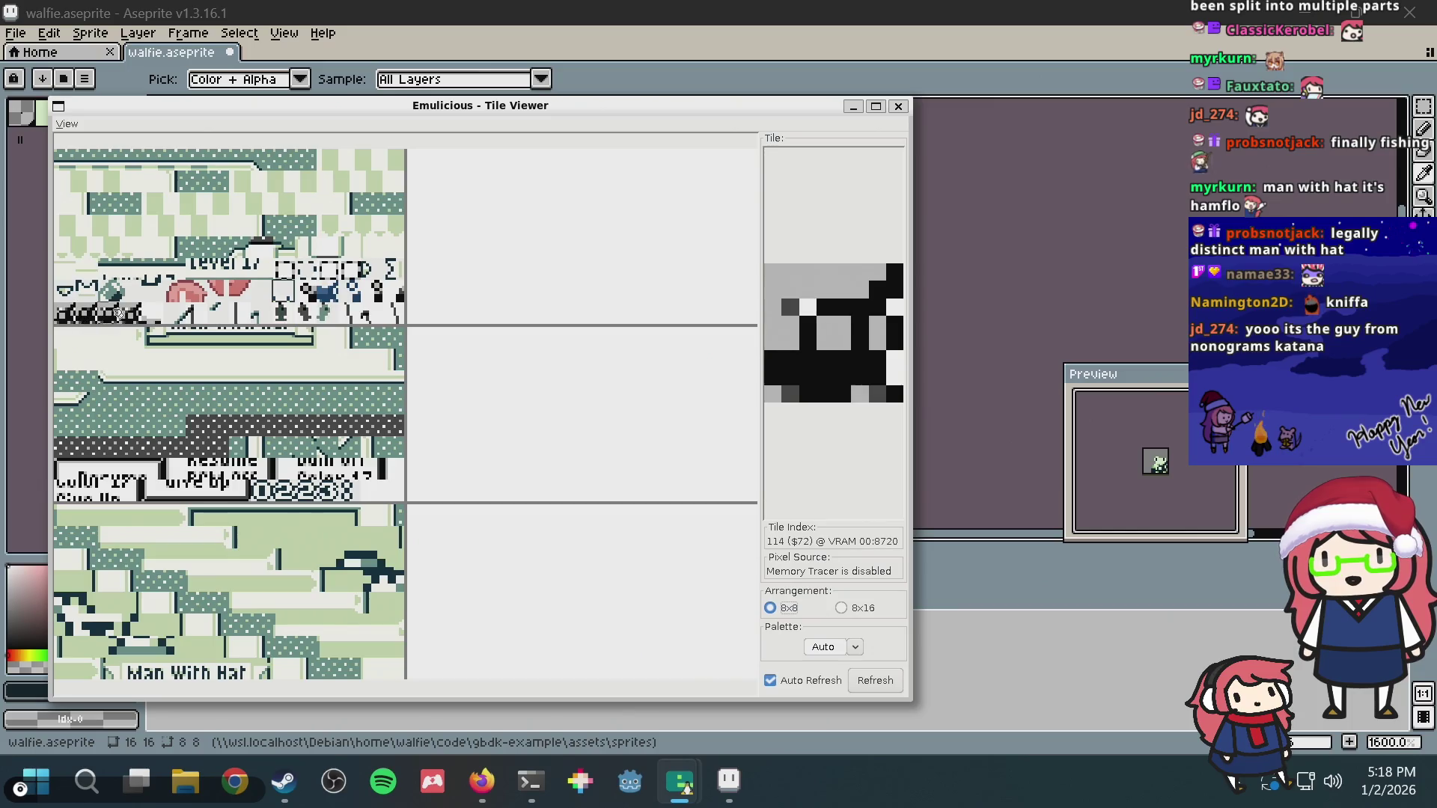
# Step: Dismiss the Man With Hat result to a new Level 17 puzzle, glance at the tile viewer and return to Aseprite
pyautogui.hotkey('alt', 'Tab')
pyautogui.hotkey('alt', 'Tab')
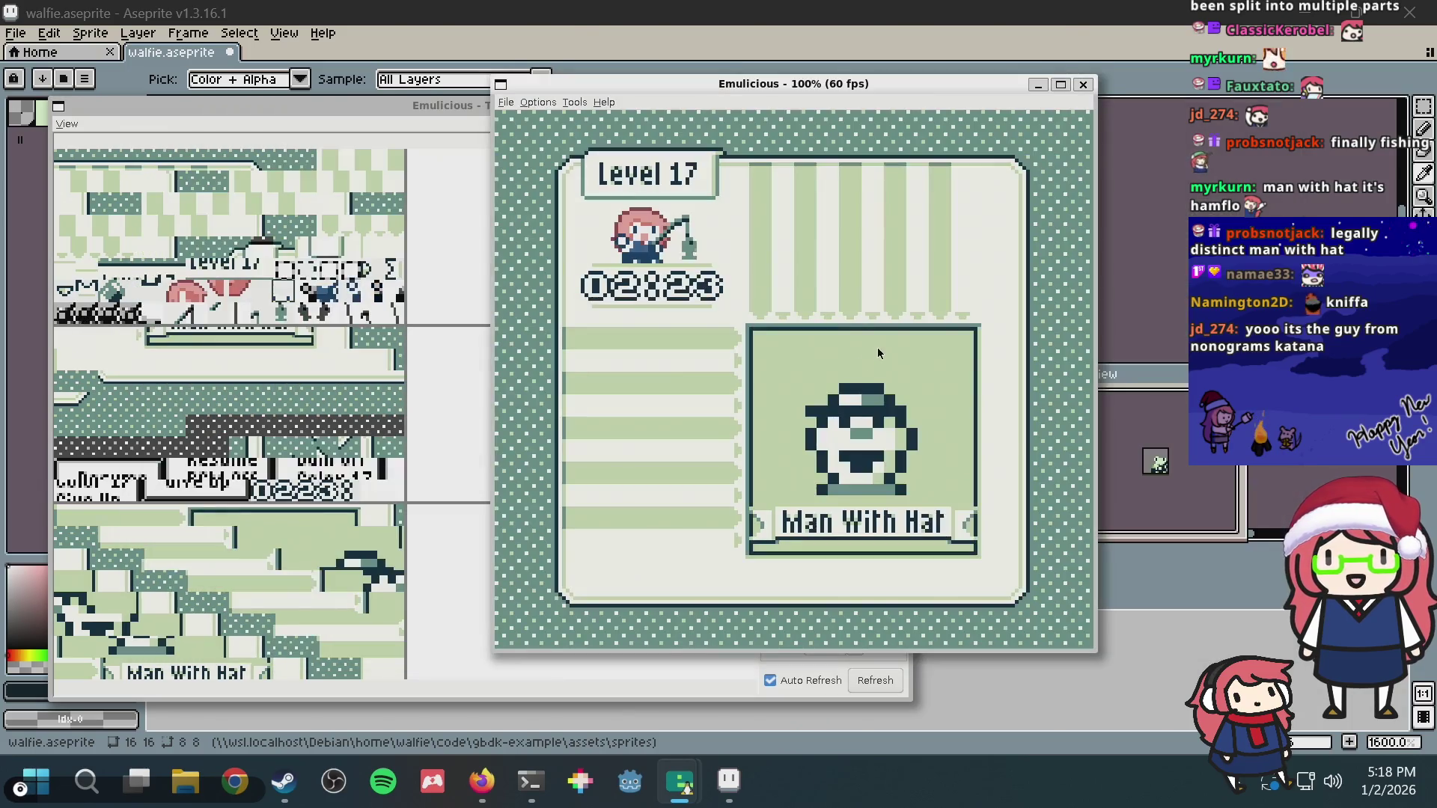
pyautogui.press('x')
pyautogui.press('z')
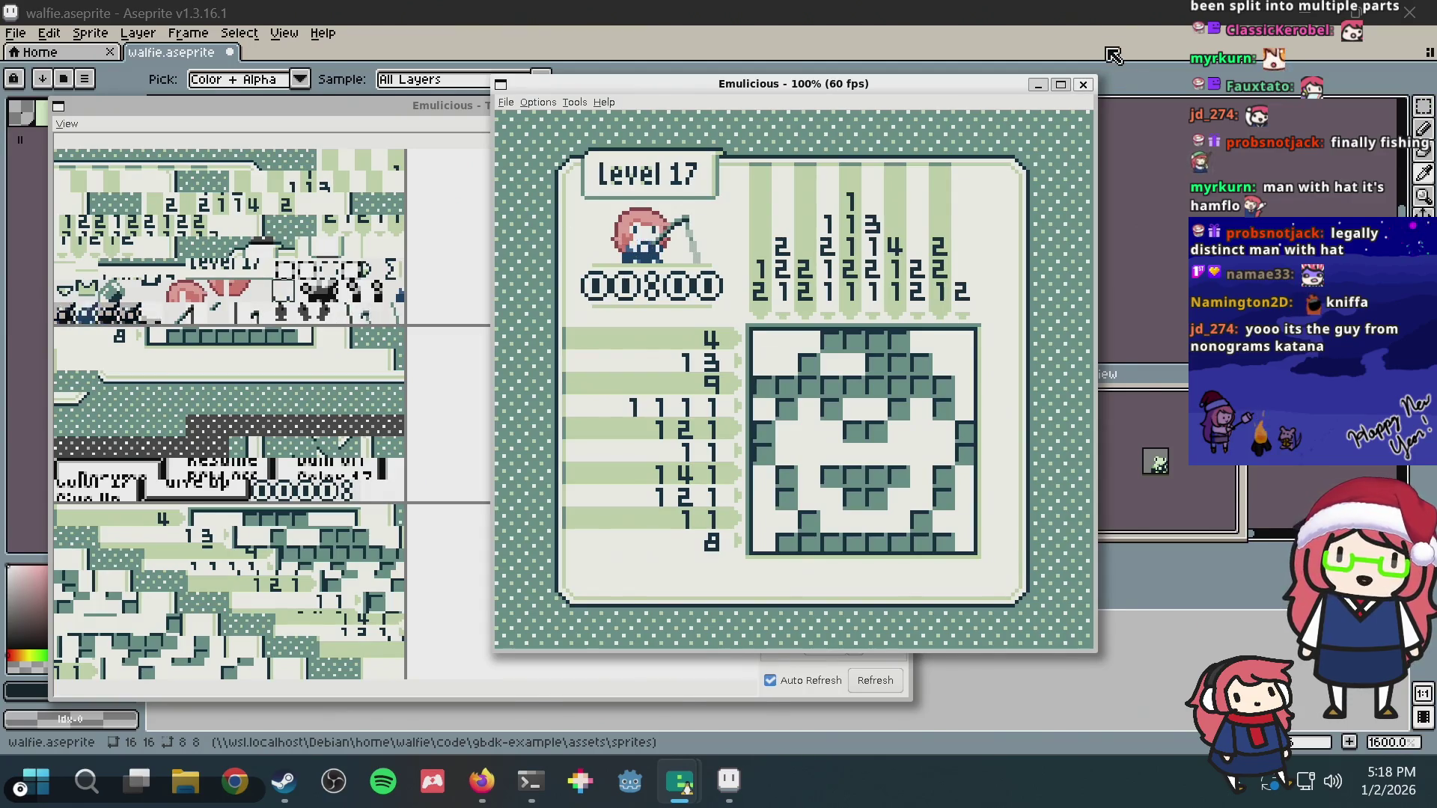
pyautogui.hotkey('alt', 'Tab')
pyautogui.hotkey('alt', 'Tab')
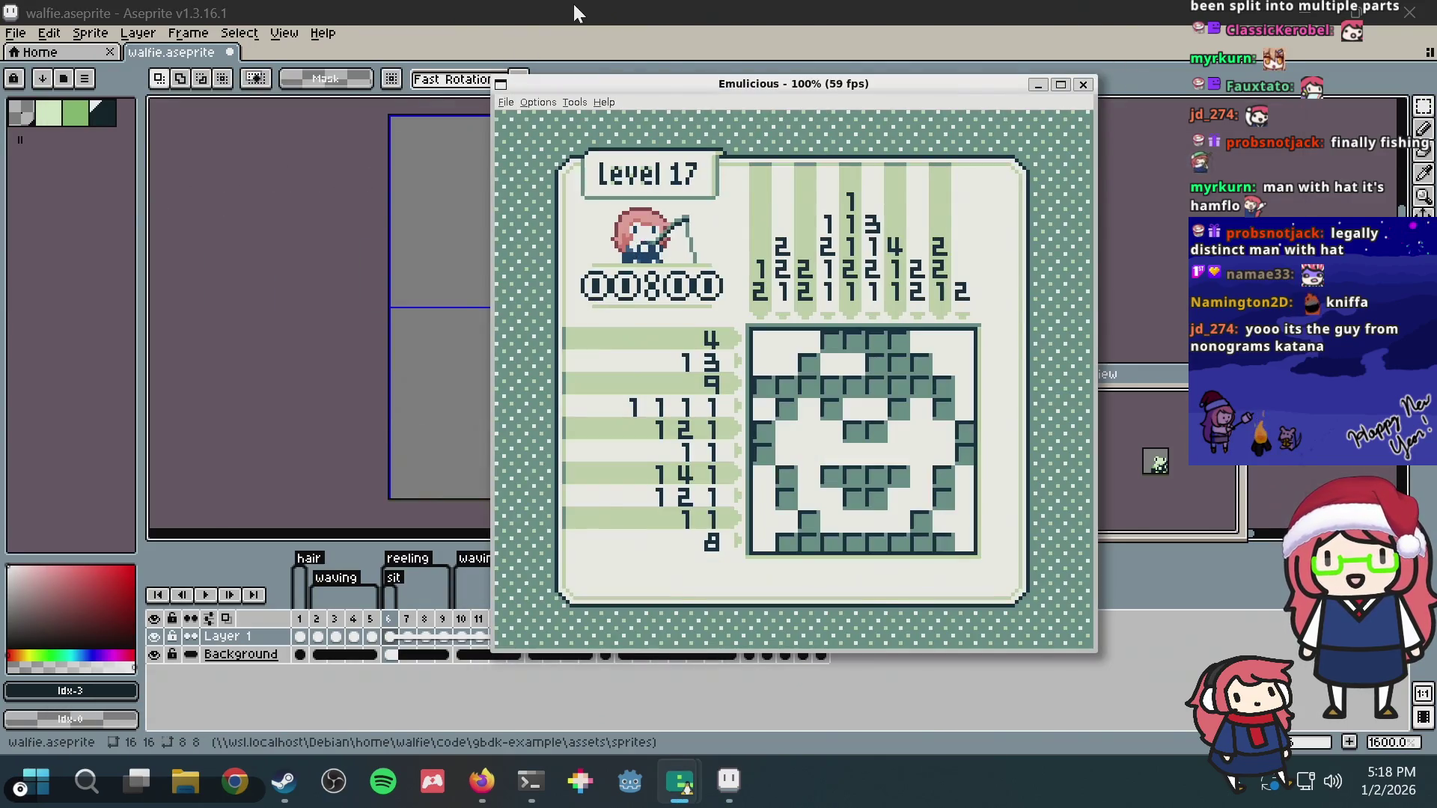
pyautogui.hotkey('alt', 'Tab')
pyautogui.hotkey('alt', 'Tab')
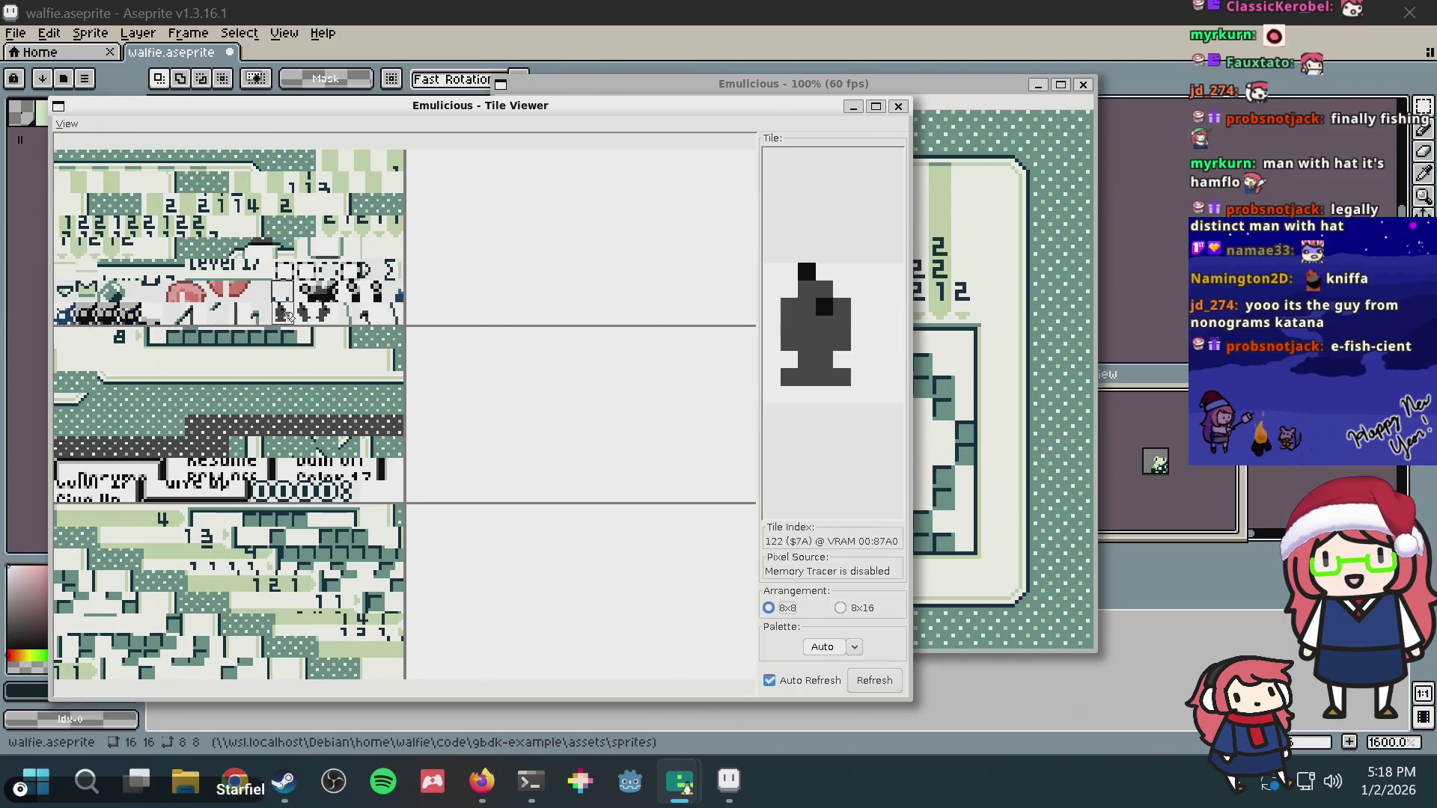
pyautogui.click(729, 783)
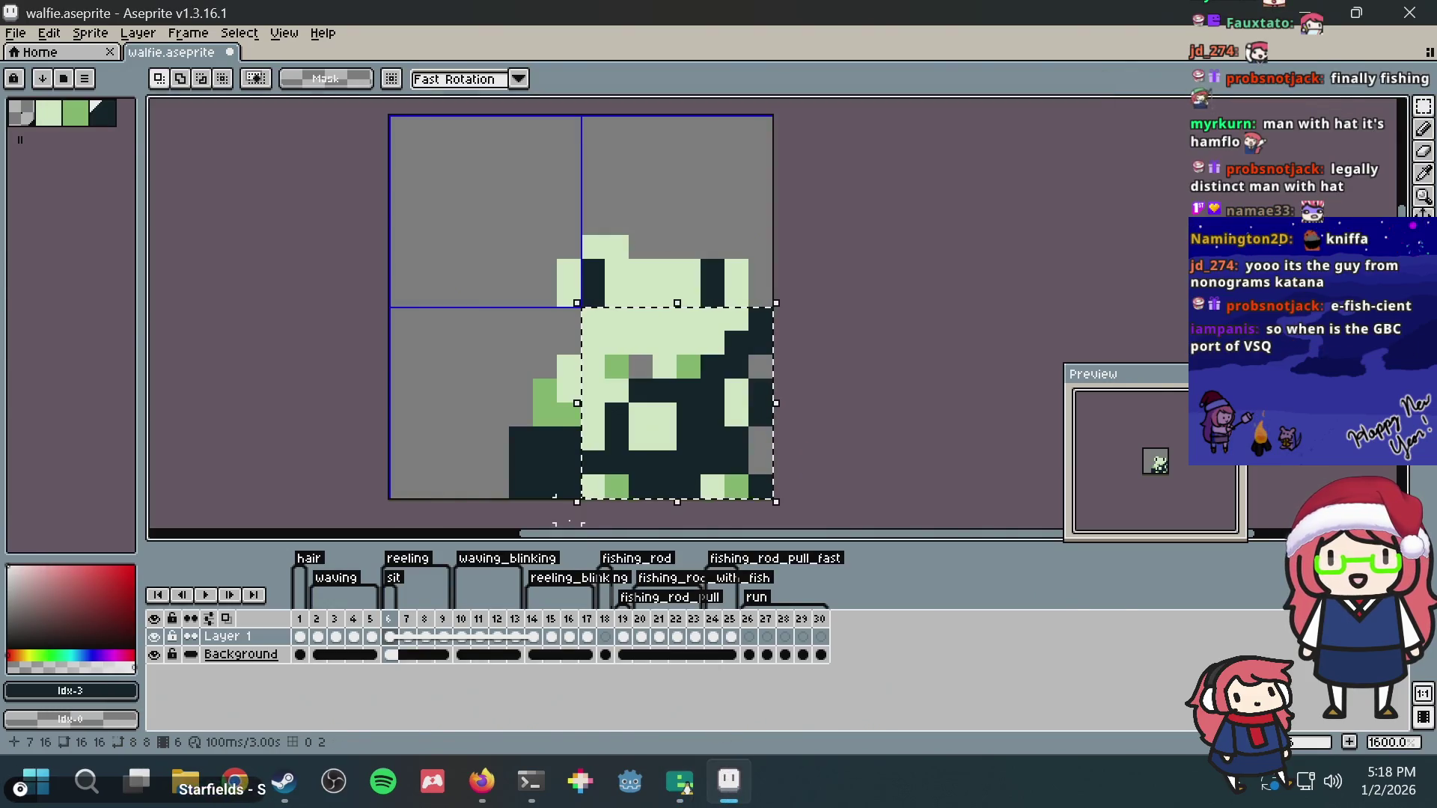
# Step: Step through the later walfie frames to the fishing-rod frames 21–23
pyautogui.click(480, 636)
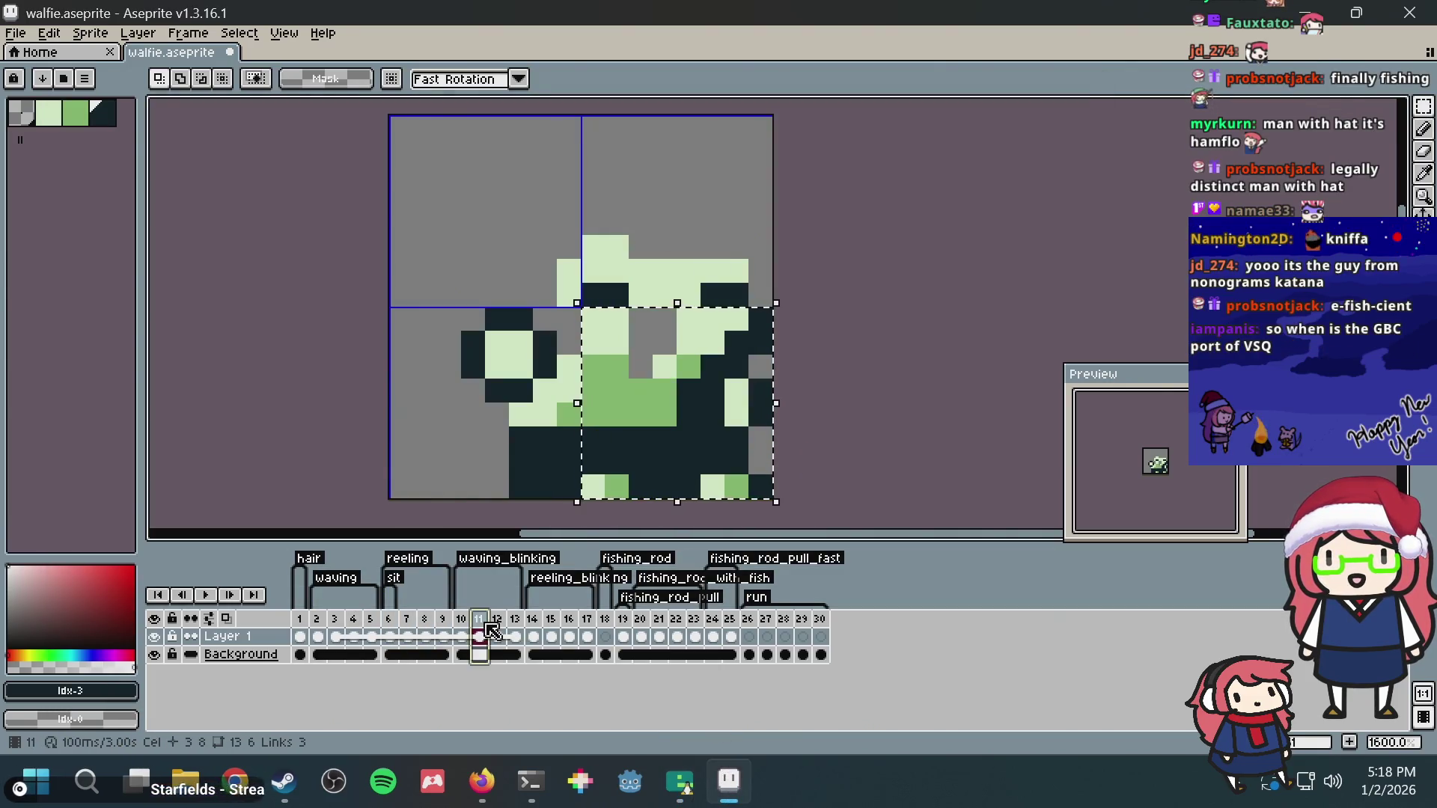
pyautogui.click(584, 636)
pyautogui.click(770, 636)
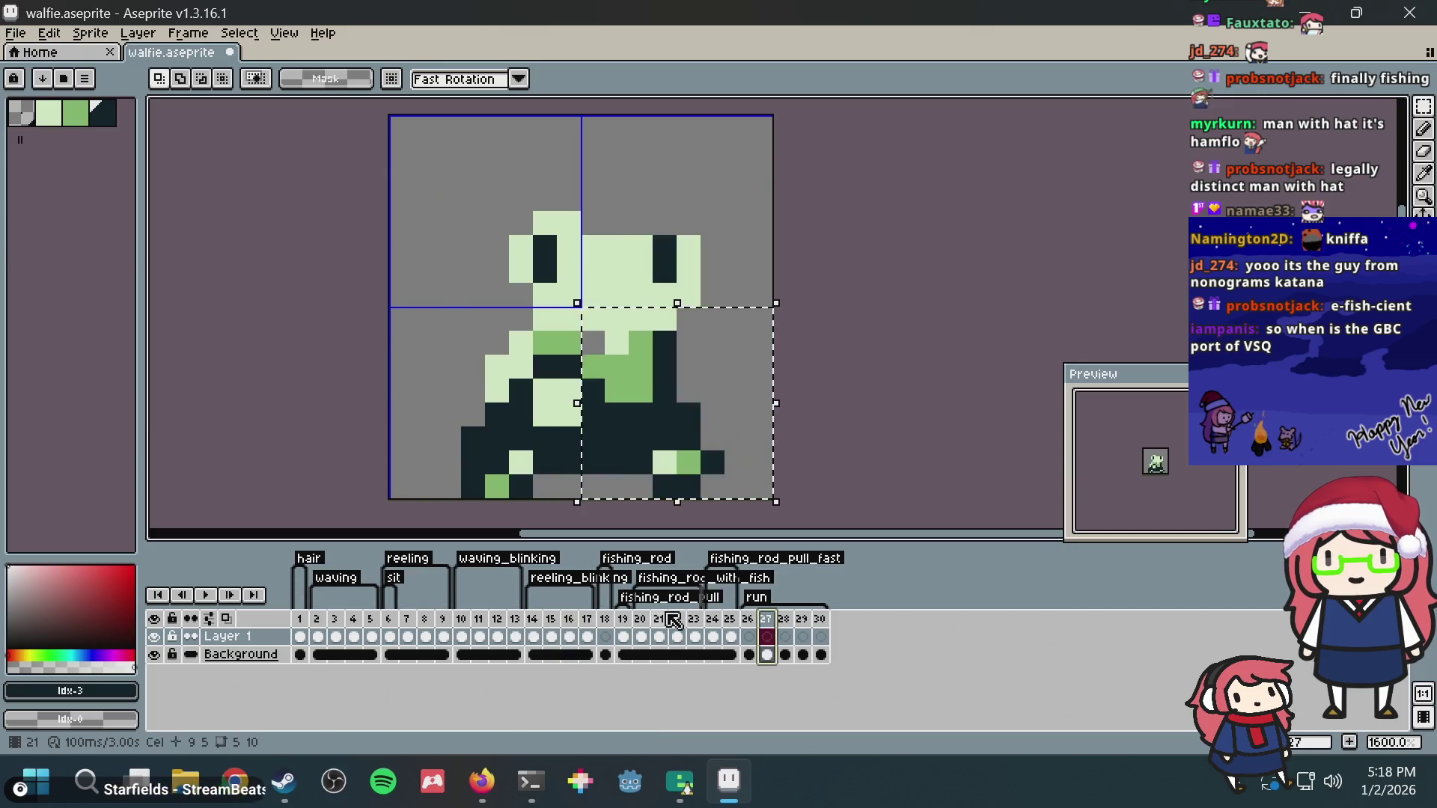
pyautogui.click(658, 636)
pyautogui.click(807, 294)
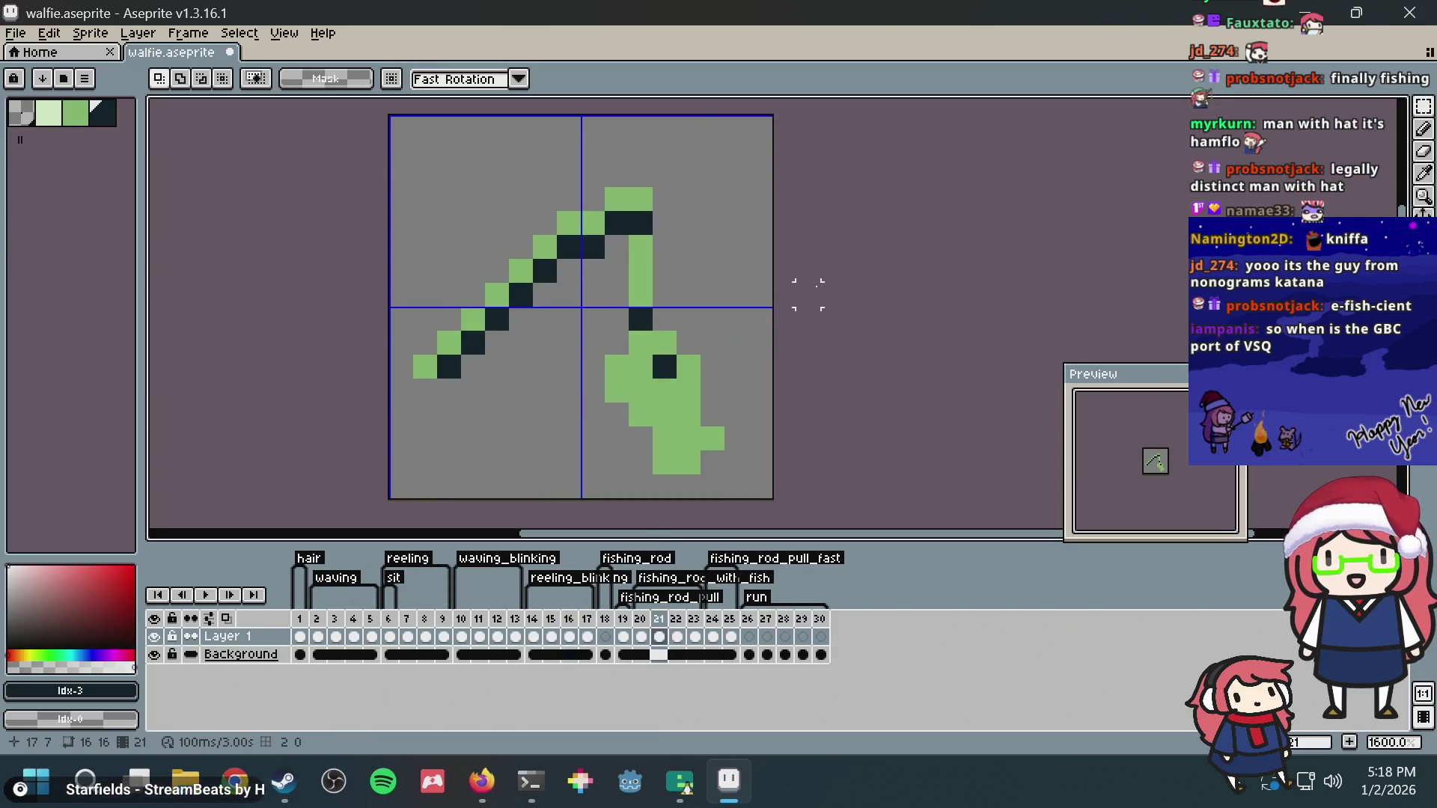
pyautogui.moveTo(773, 308); pyautogui.dragTo(606, 495)
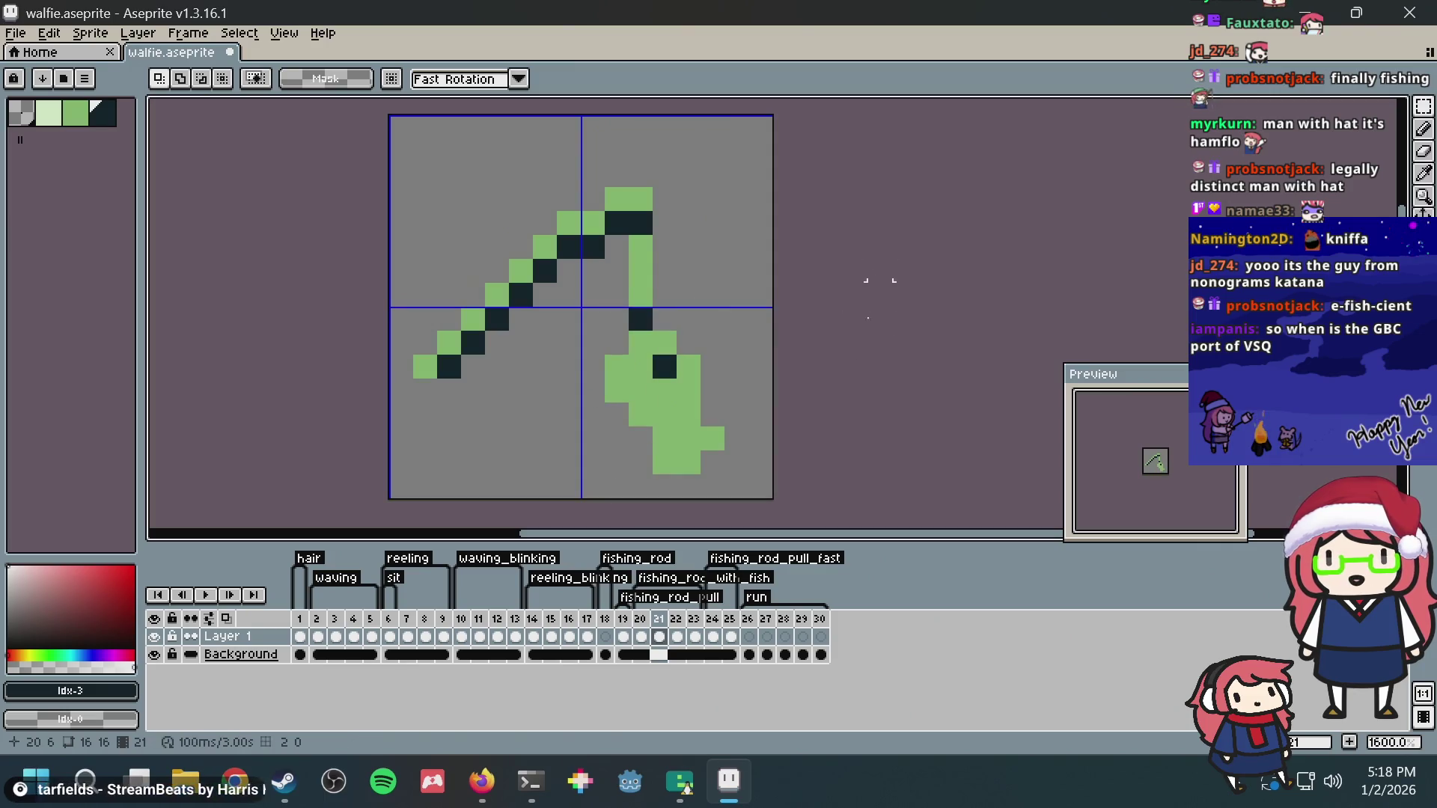
pyautogui.click(674, 635)
pyautogui.moveTo(695, 636); pyautogui.dragTo(659, 636)
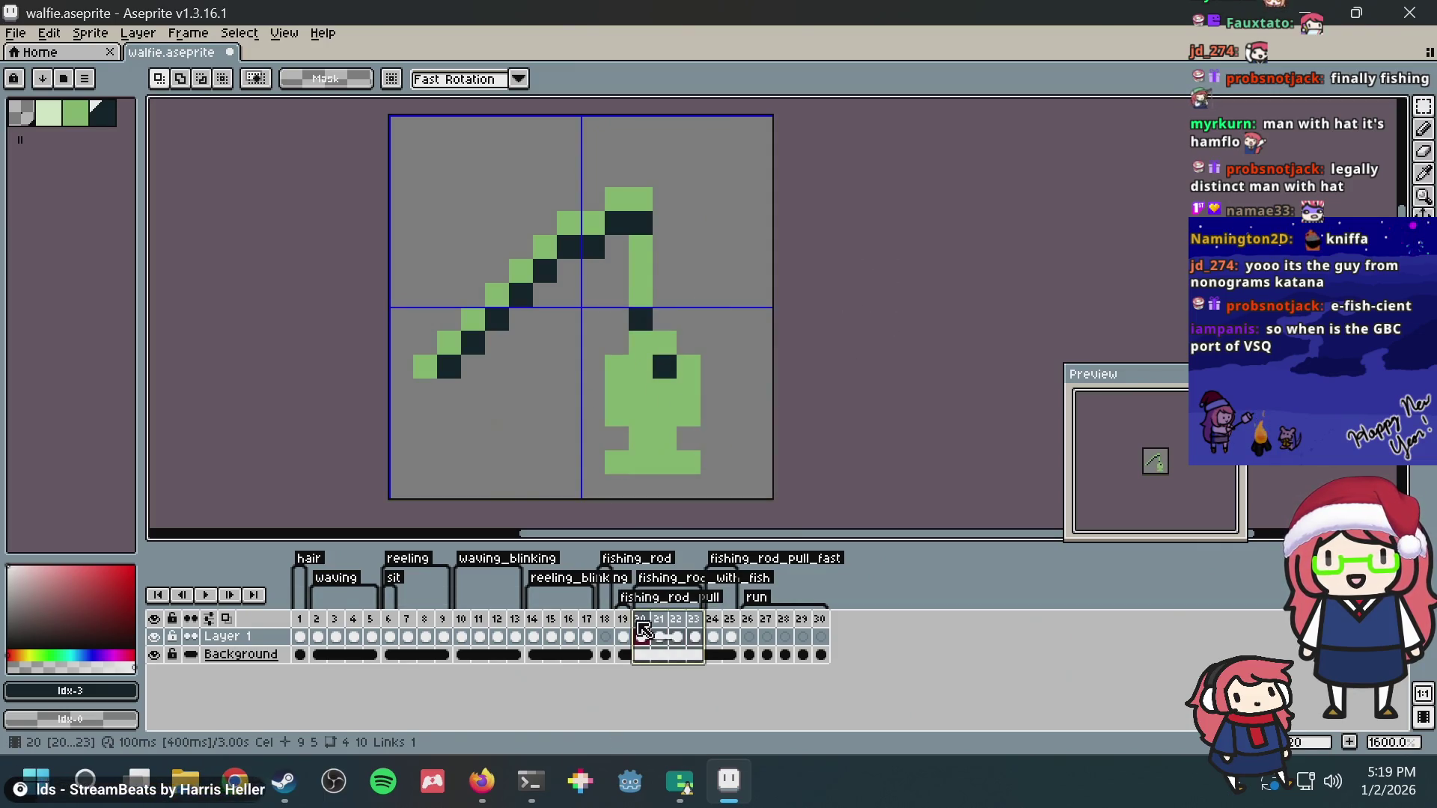
pyautogui.scroll(1, 581, 269)
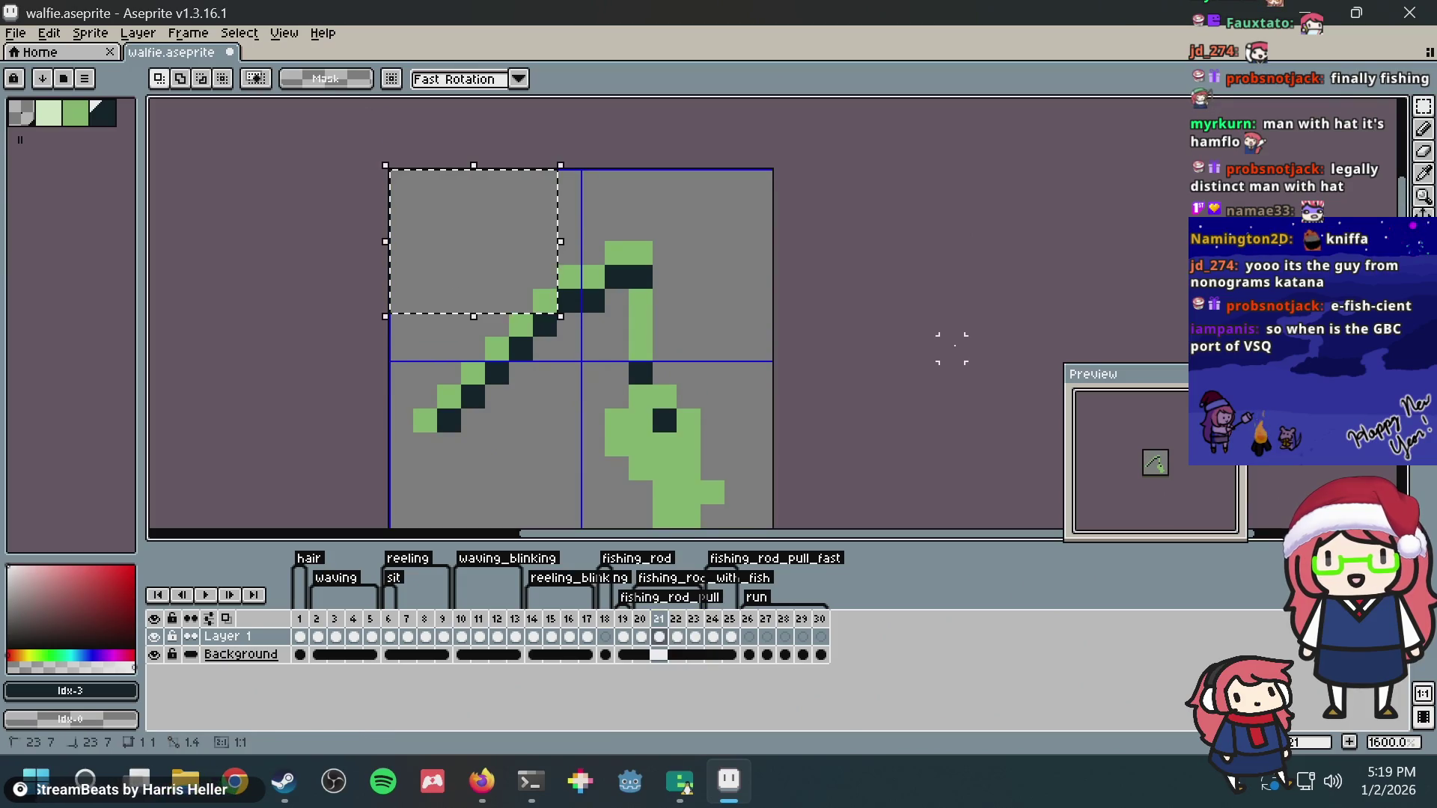
pyautogui.scroll(-1, 905, 345)
# Step: Review fishing-rod frames 20–18, then frames 16 and 14, ending on another seated frame
pyautogui.moveTo(906, 344); pyautogui.dragTo(884, 226)
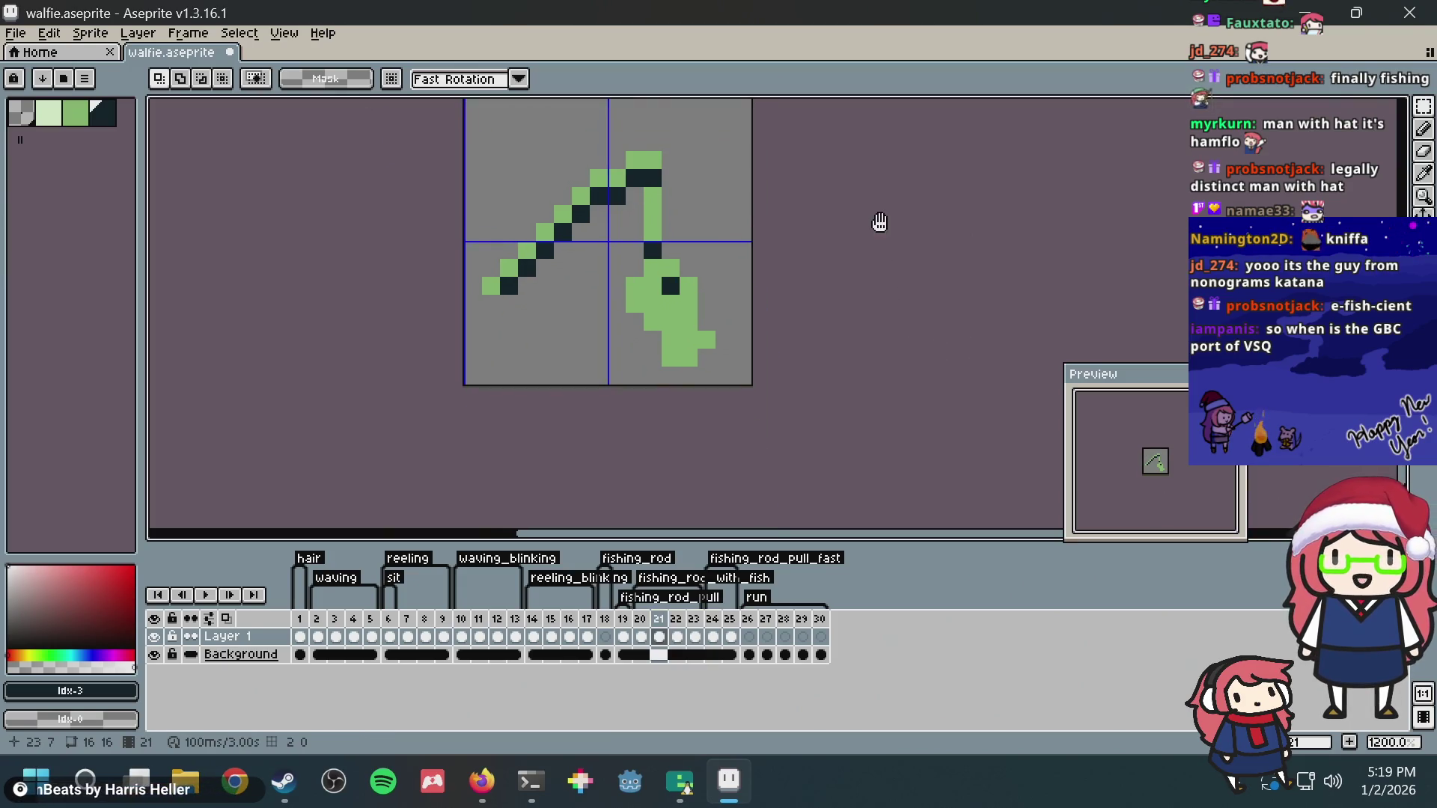
pyautogui.scroll(1, 861, 226)
pyautogui.scroll(1, 838, 227)
pyautogui.scroll(-1, 850, 256)
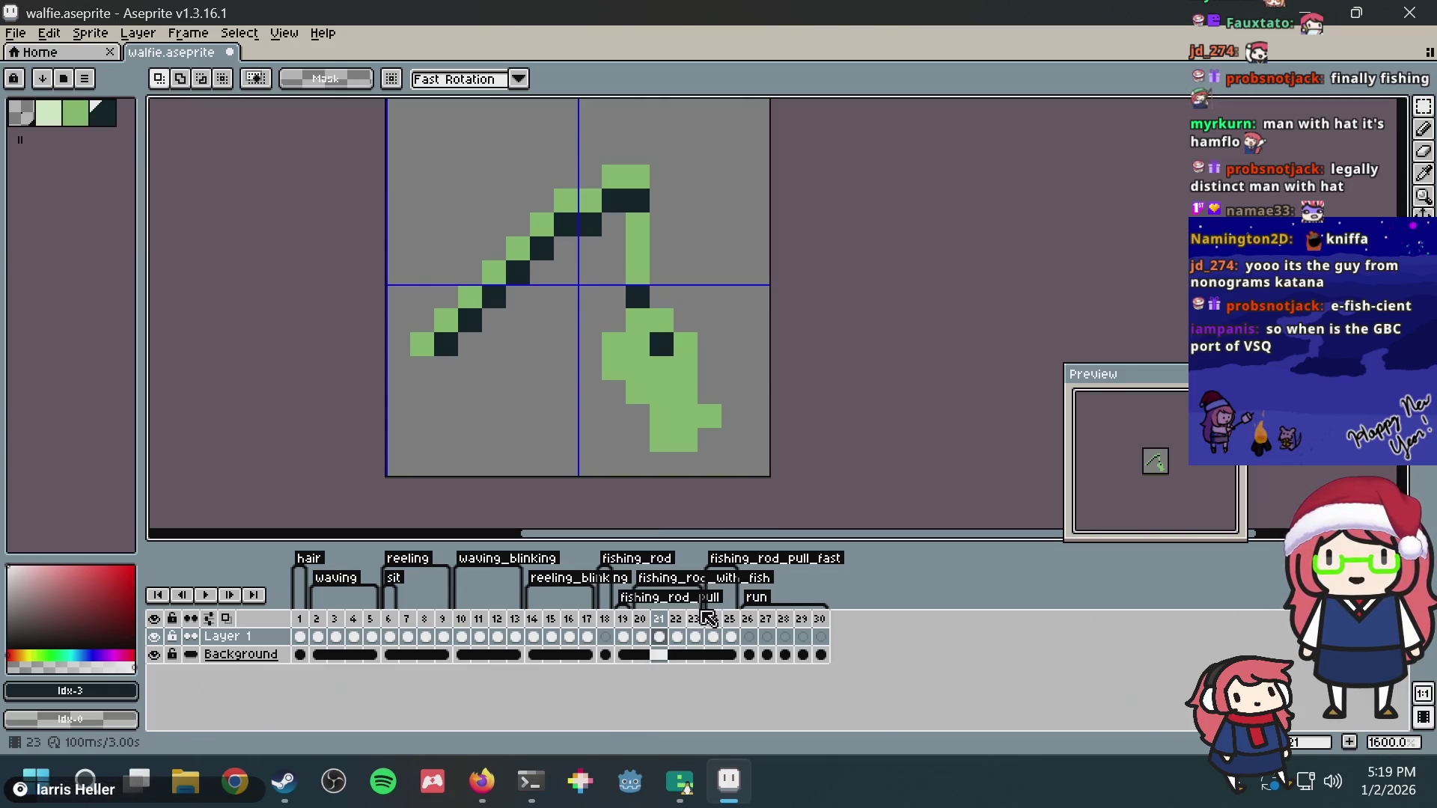
pyautogui.moveTo(694, 620); pyautogui.dragTo(651, 620)
pyautogui.click(628, 620)
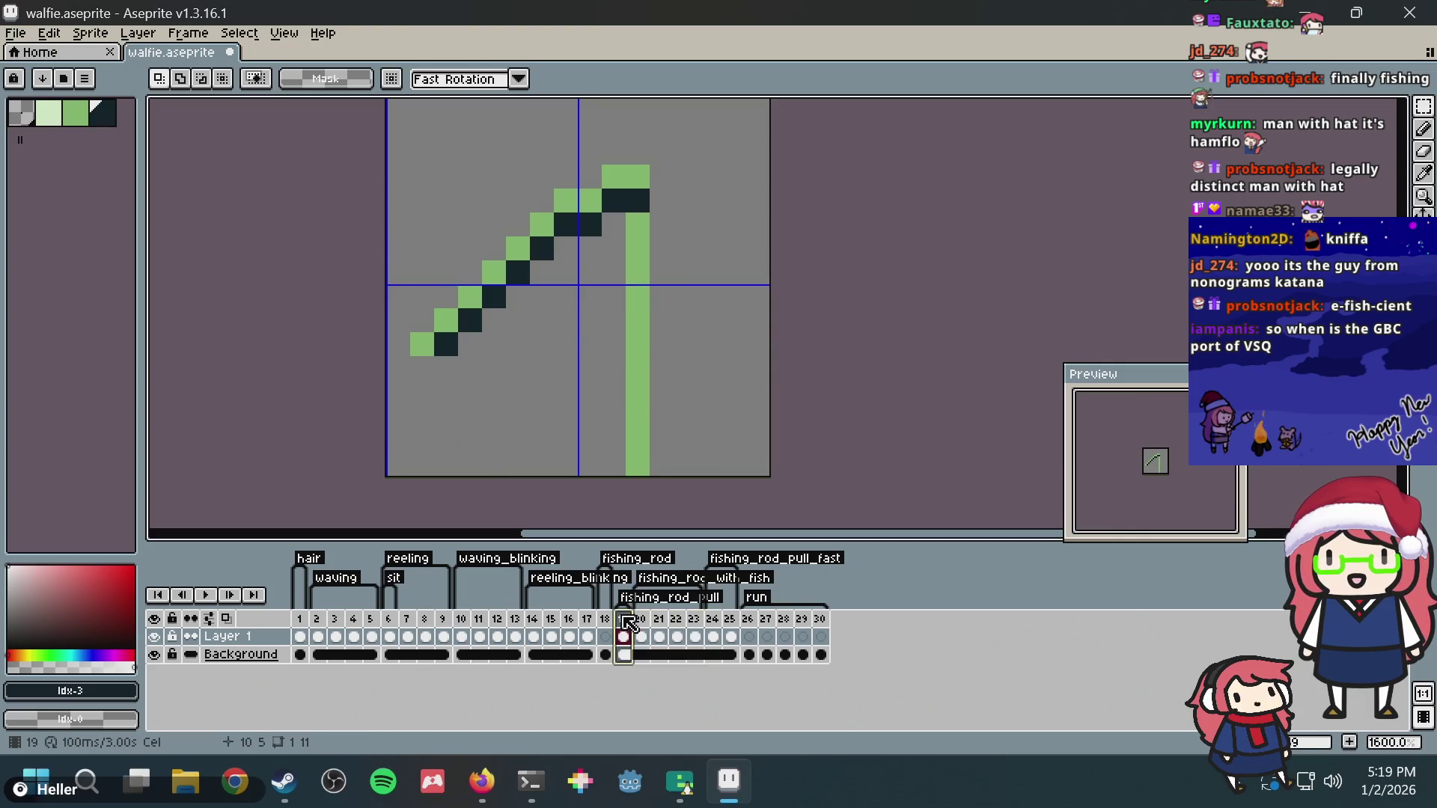
pyautogui.click(603, 637)
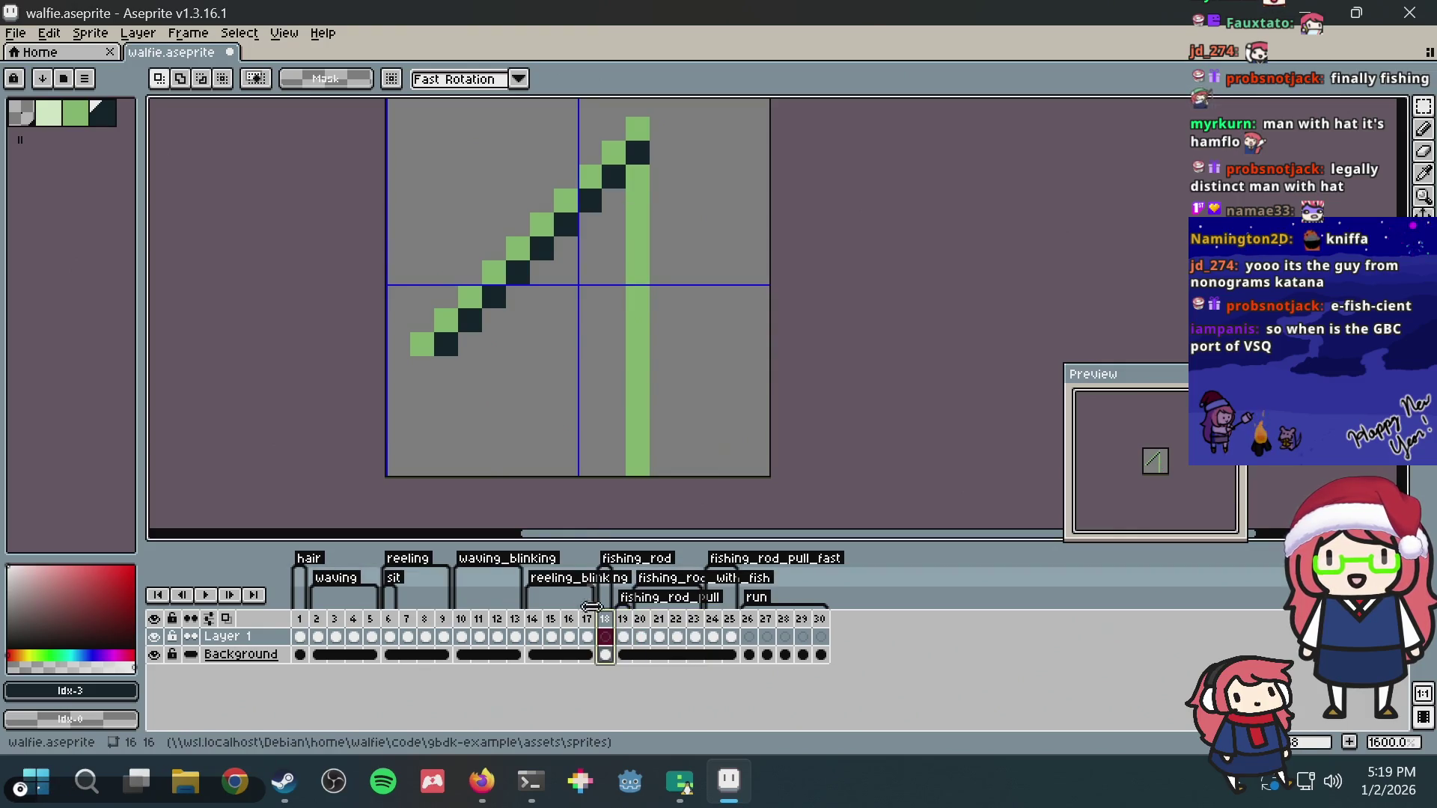
pyautogui.click(568, 637)
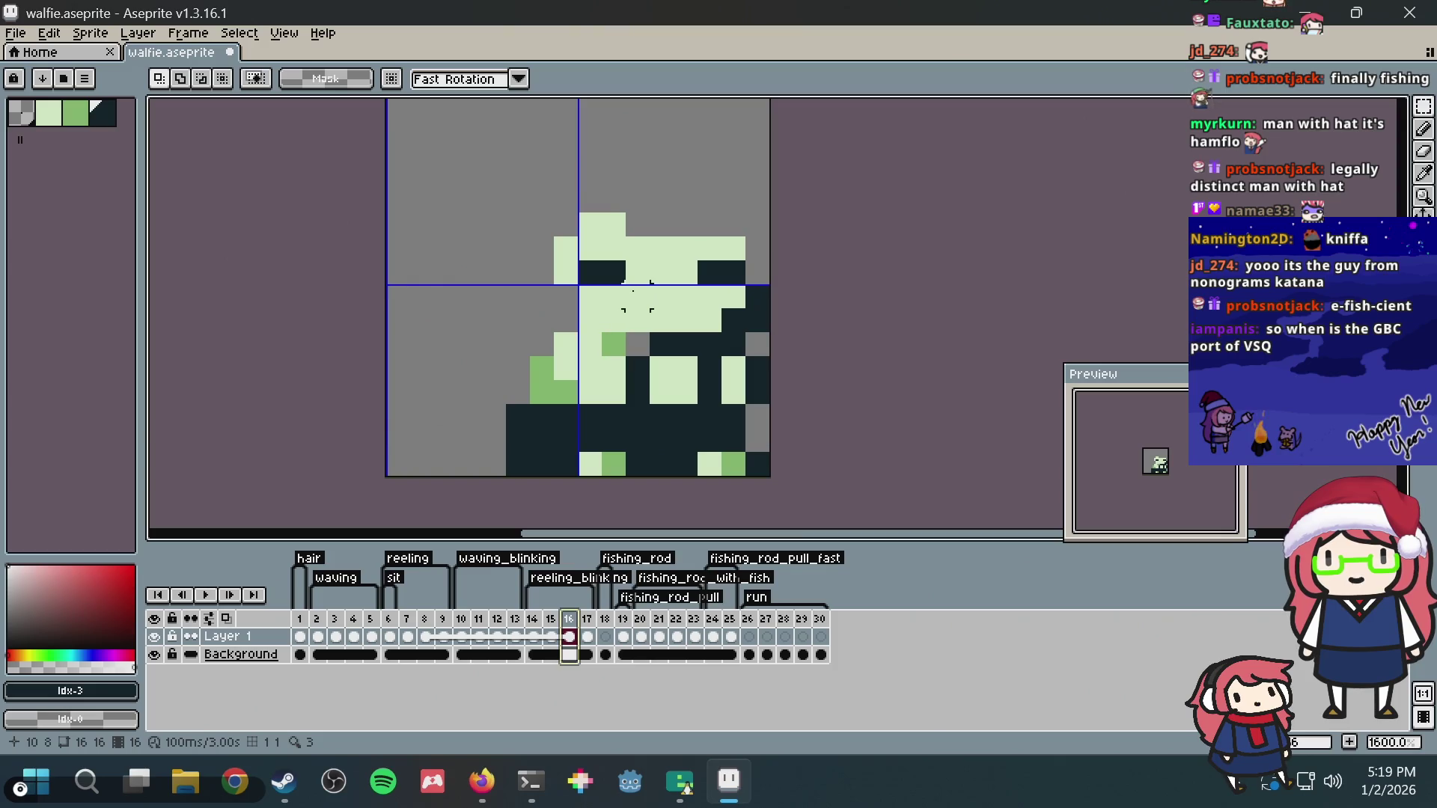
pyautogui.scroll(1, 625, 358)
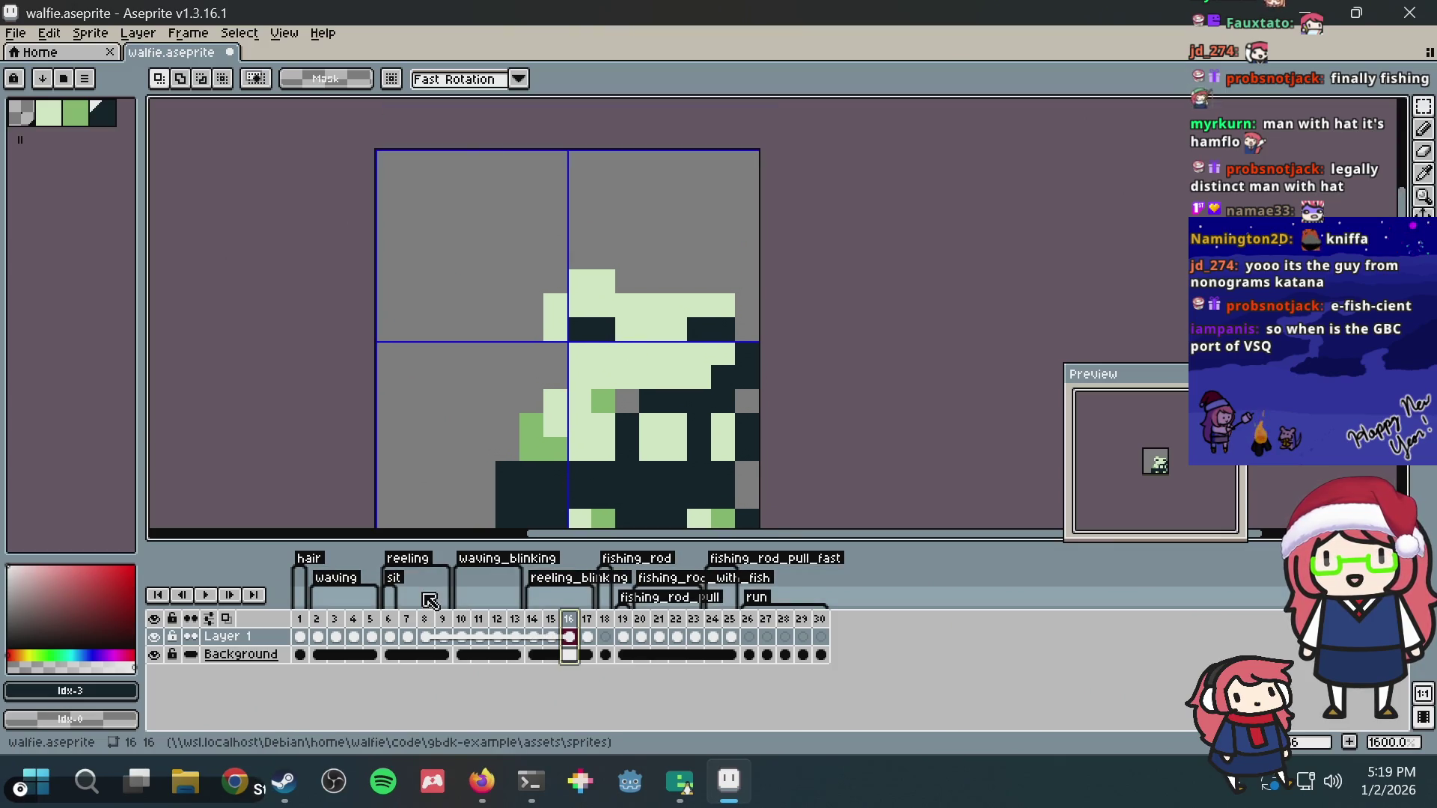
pyautogui.click(413, 632)
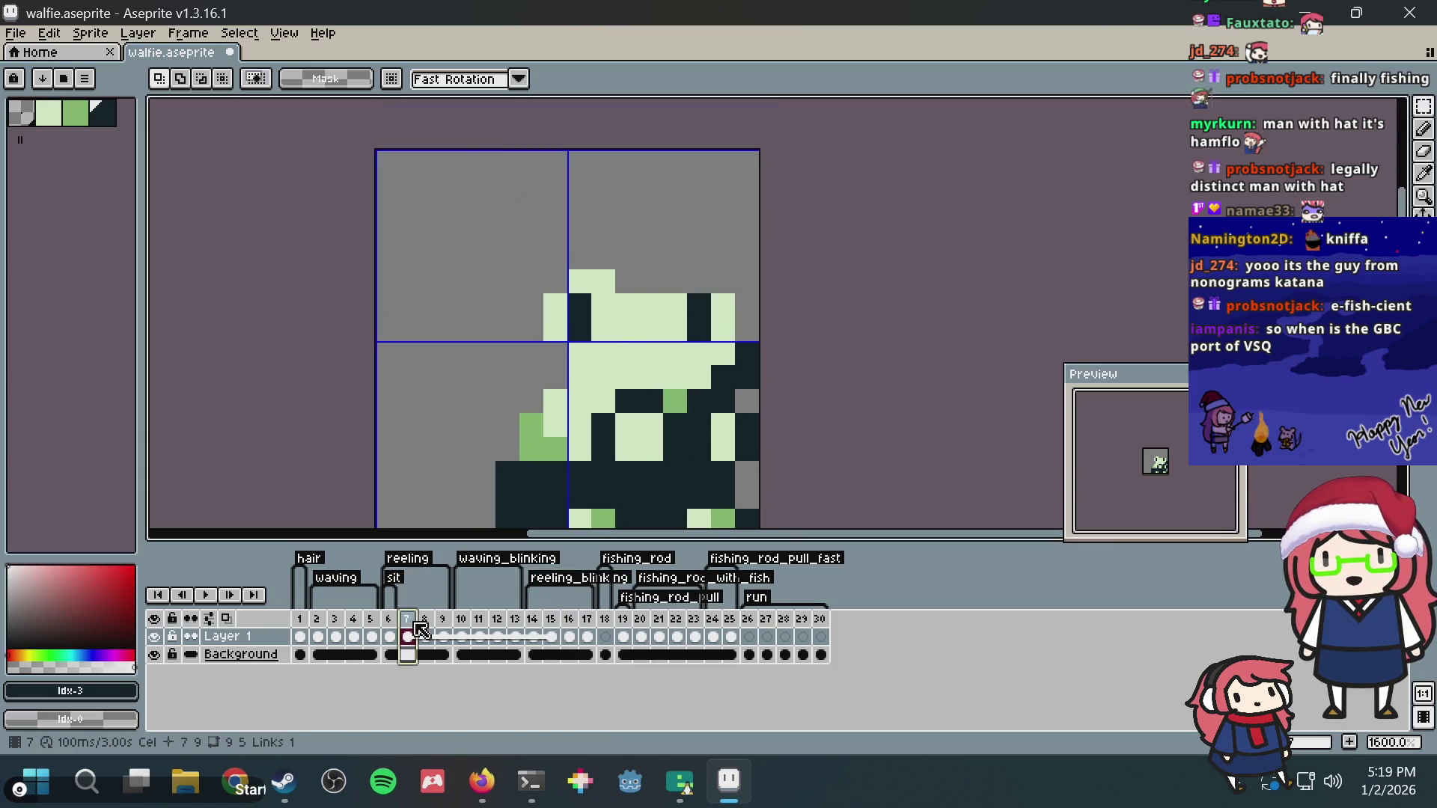
pyautogui.click(536, 627)
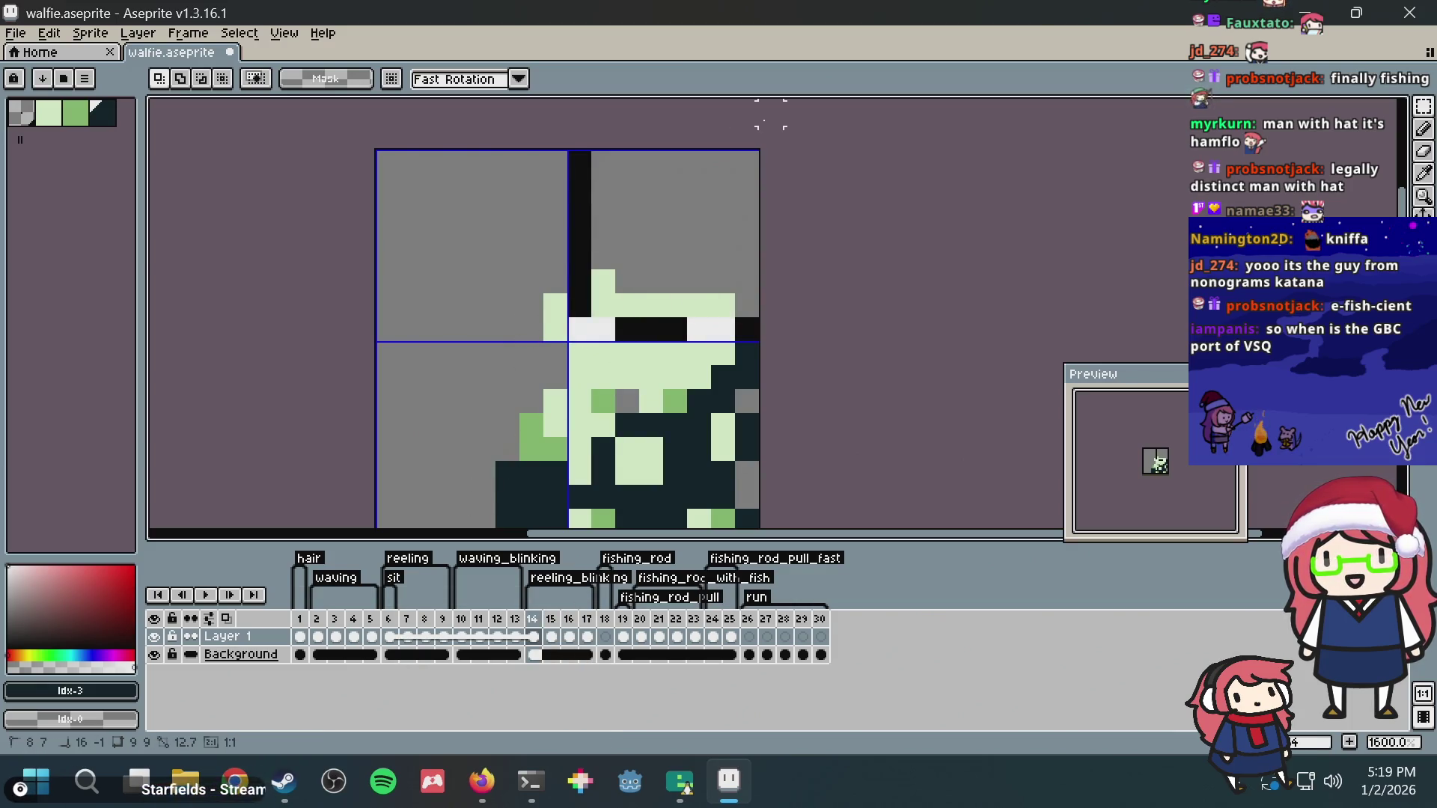
# Step: Select the top-right tile of frame 14 and bring the running level 17 game forward
pyautogui.moveTo(569, 338); pyautogui.dragTo(759, 151)
pyautogui.hotkey('alt', 'Tab')
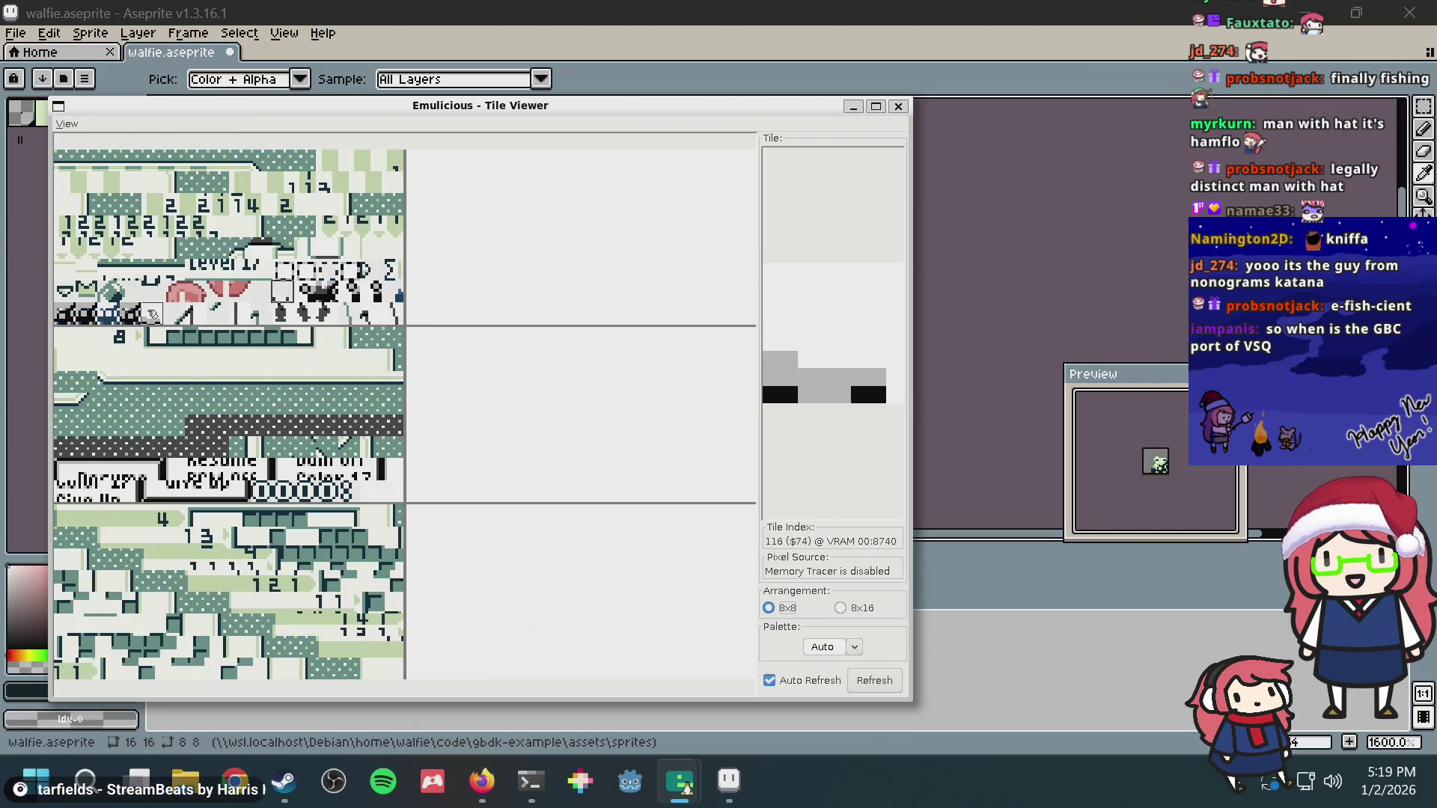
pyautogui.hotkey('alt', 'Tab')
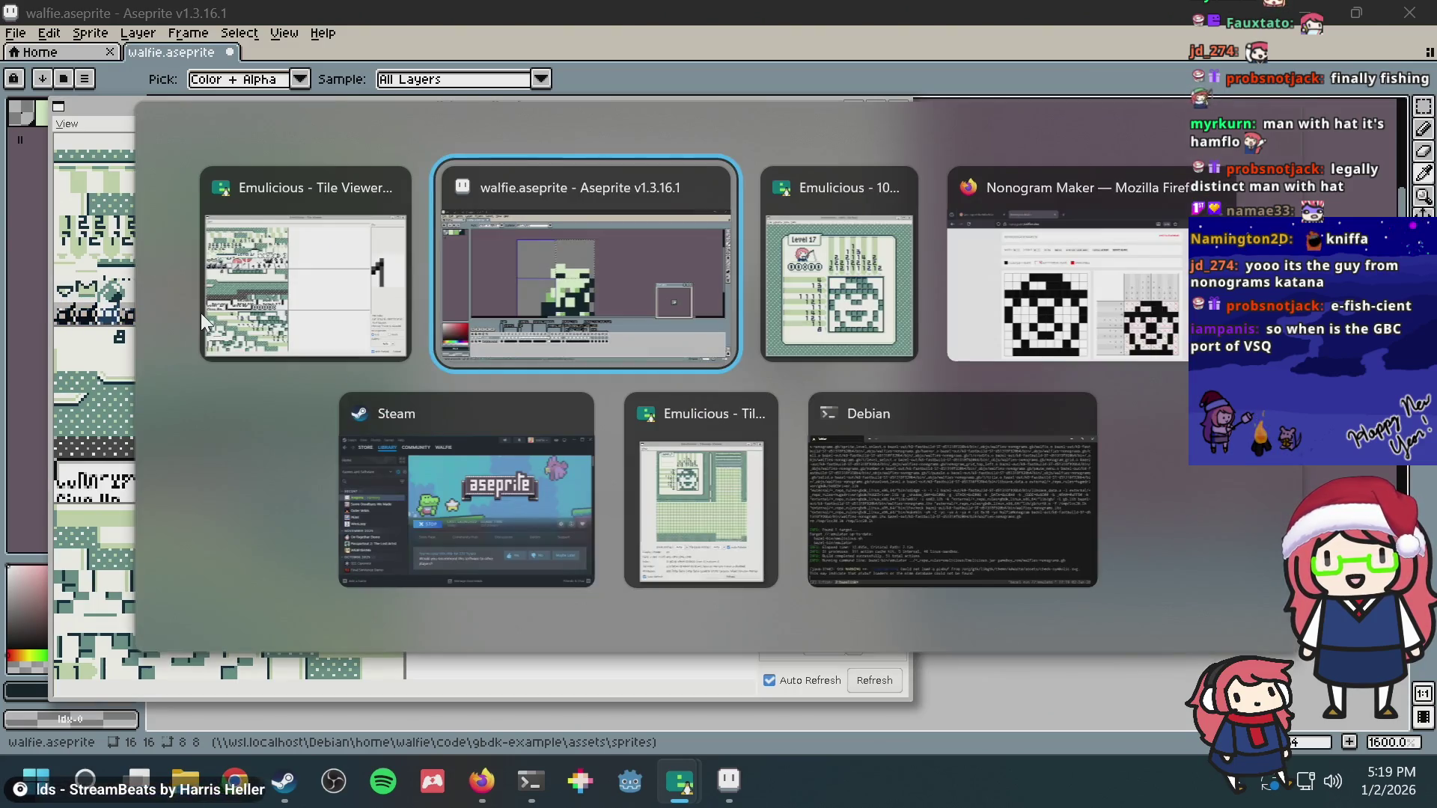
pyautogui.hotkey('alt', 'Tab')
pyautogui.hotkey('alt', 'Tab')
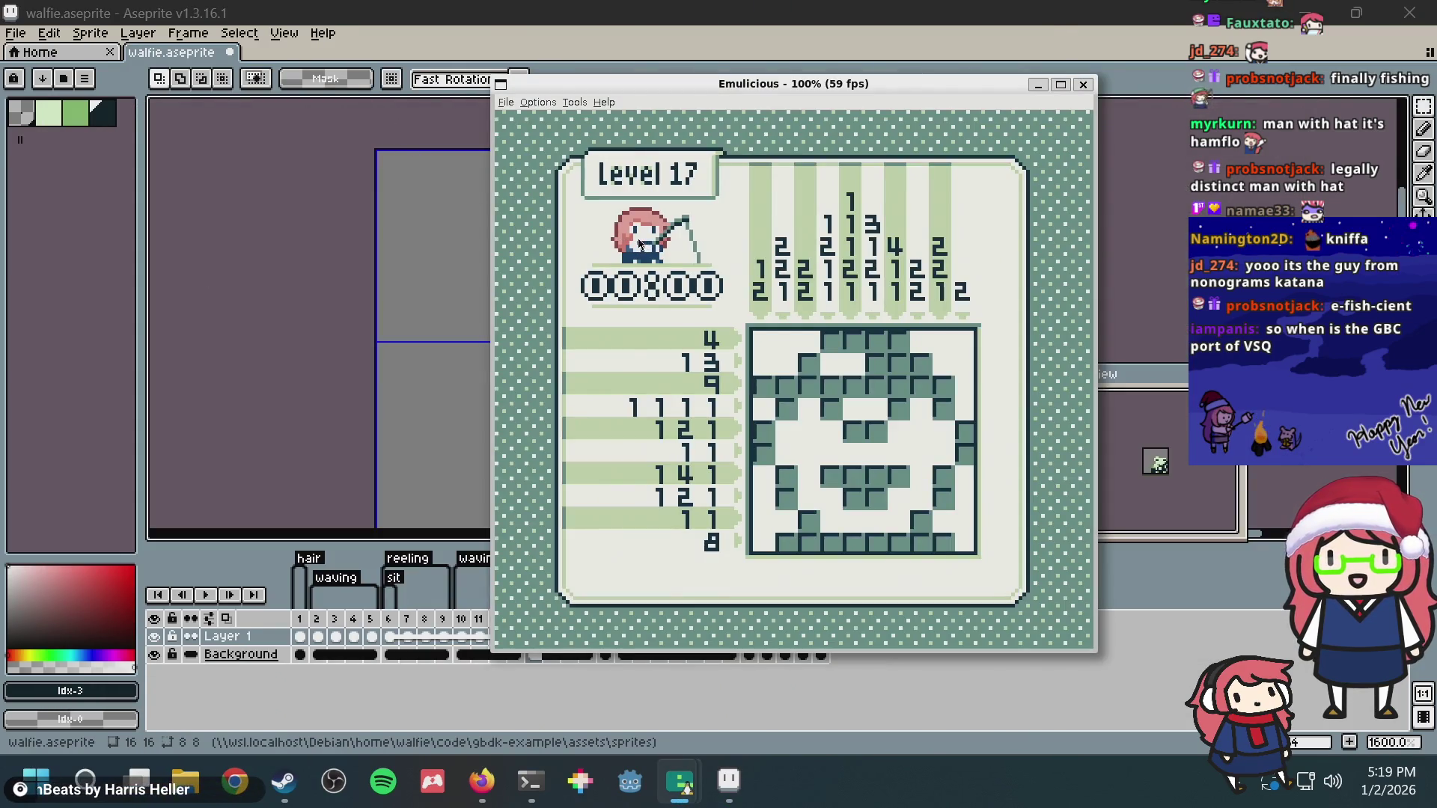
# Step: Close the emulator game window and stop the emulator command in the Debian terminal
pyautogui.hotkey('alt', 'F4')
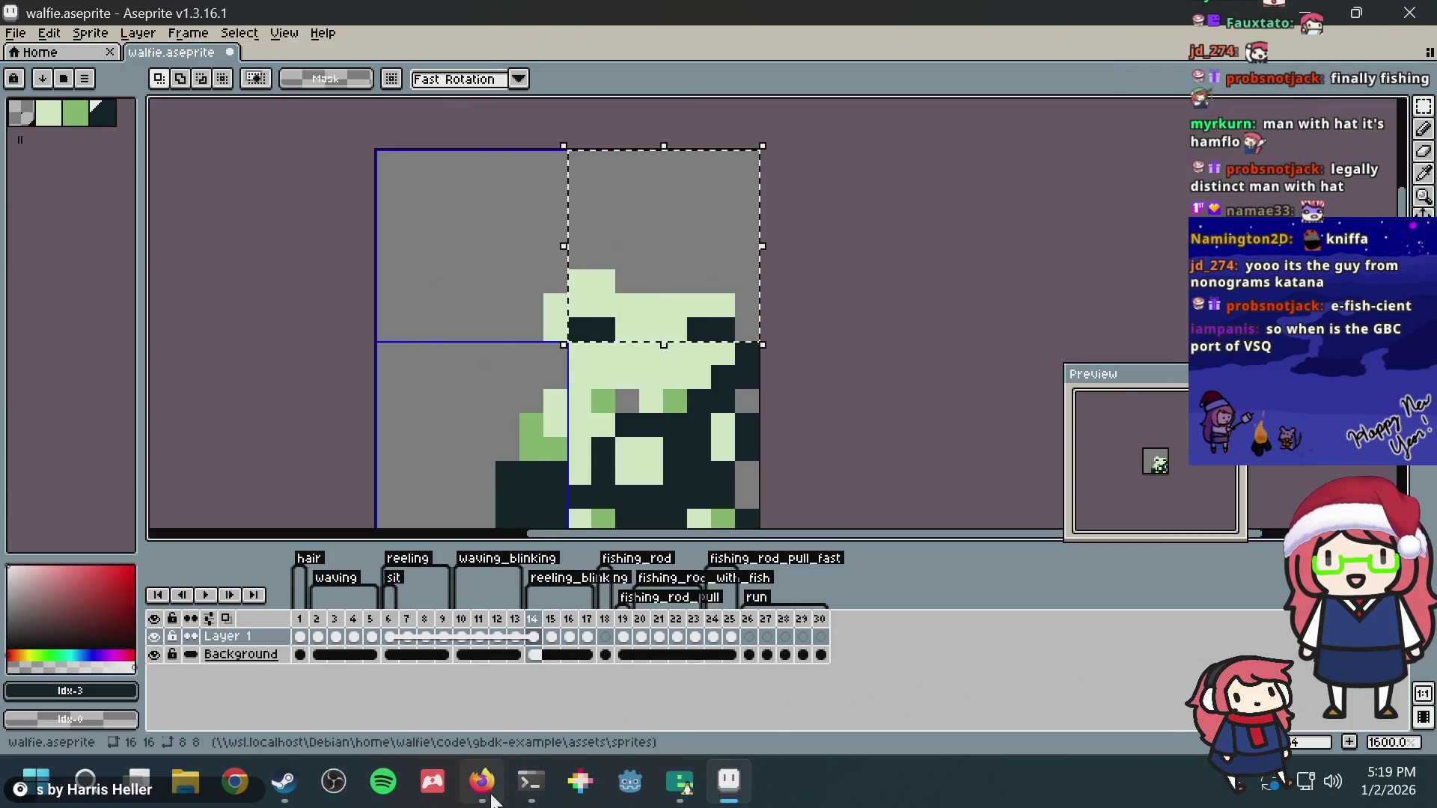
pyautogui.click(528, 787)
pyautogui.hotkey('ctrl', 'c')
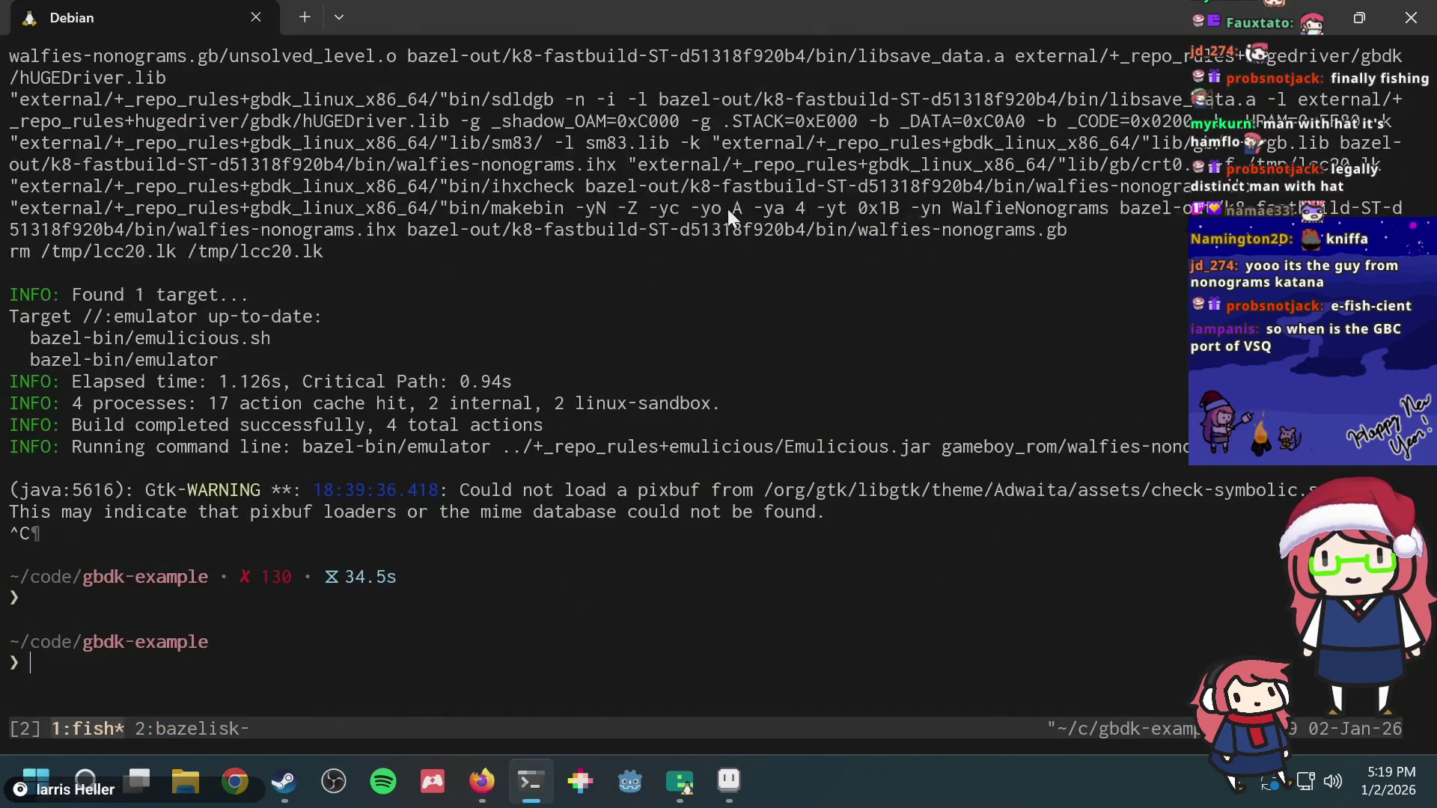
pyautogui.write('vi')
# Step: Launch Neovim, open puzzle.c from the file finder and search for blink
pyautogui.press('Return')
pyautogui.press('space')
pyautogui.press('f')
pyautogui.press('f')
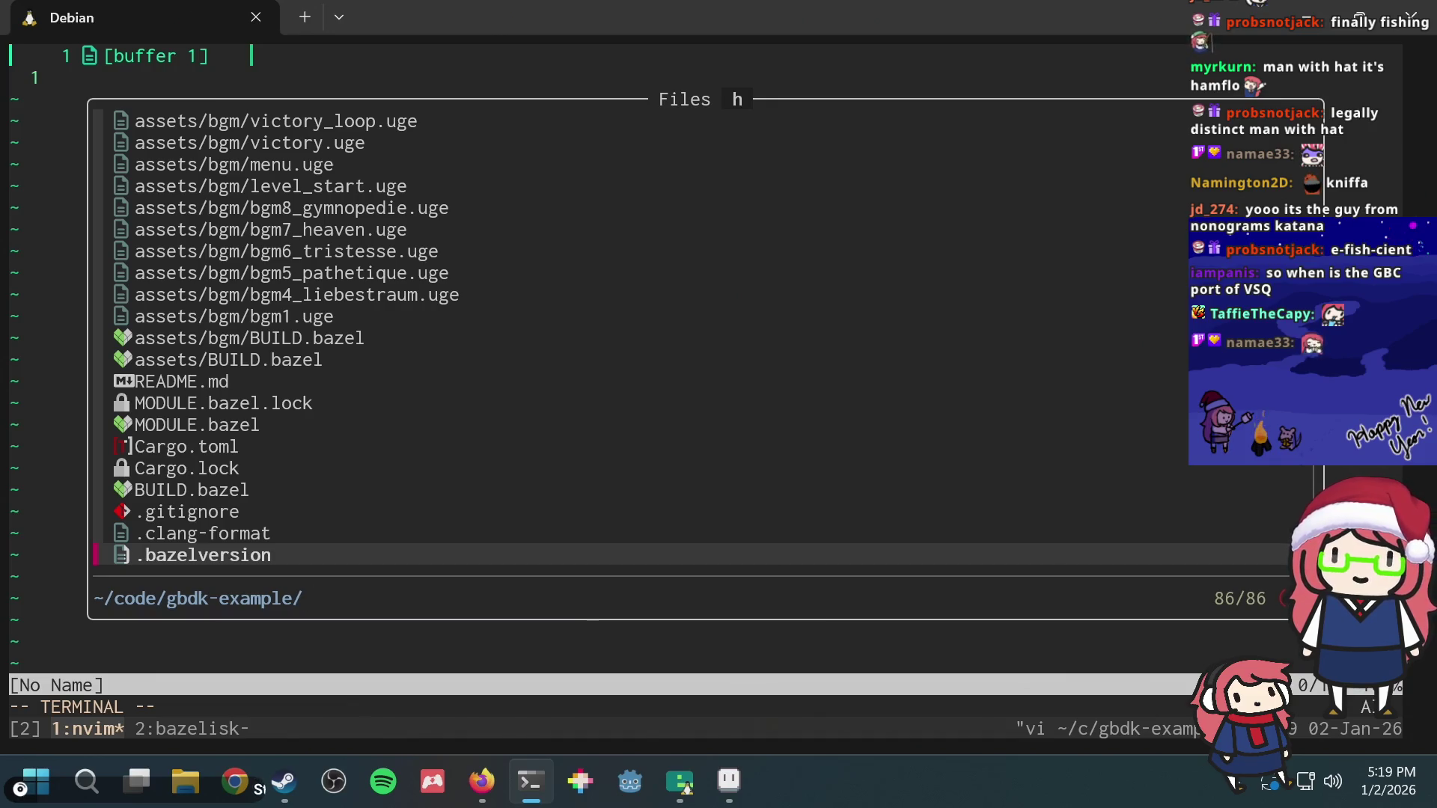
pyautogui.write('puzz')
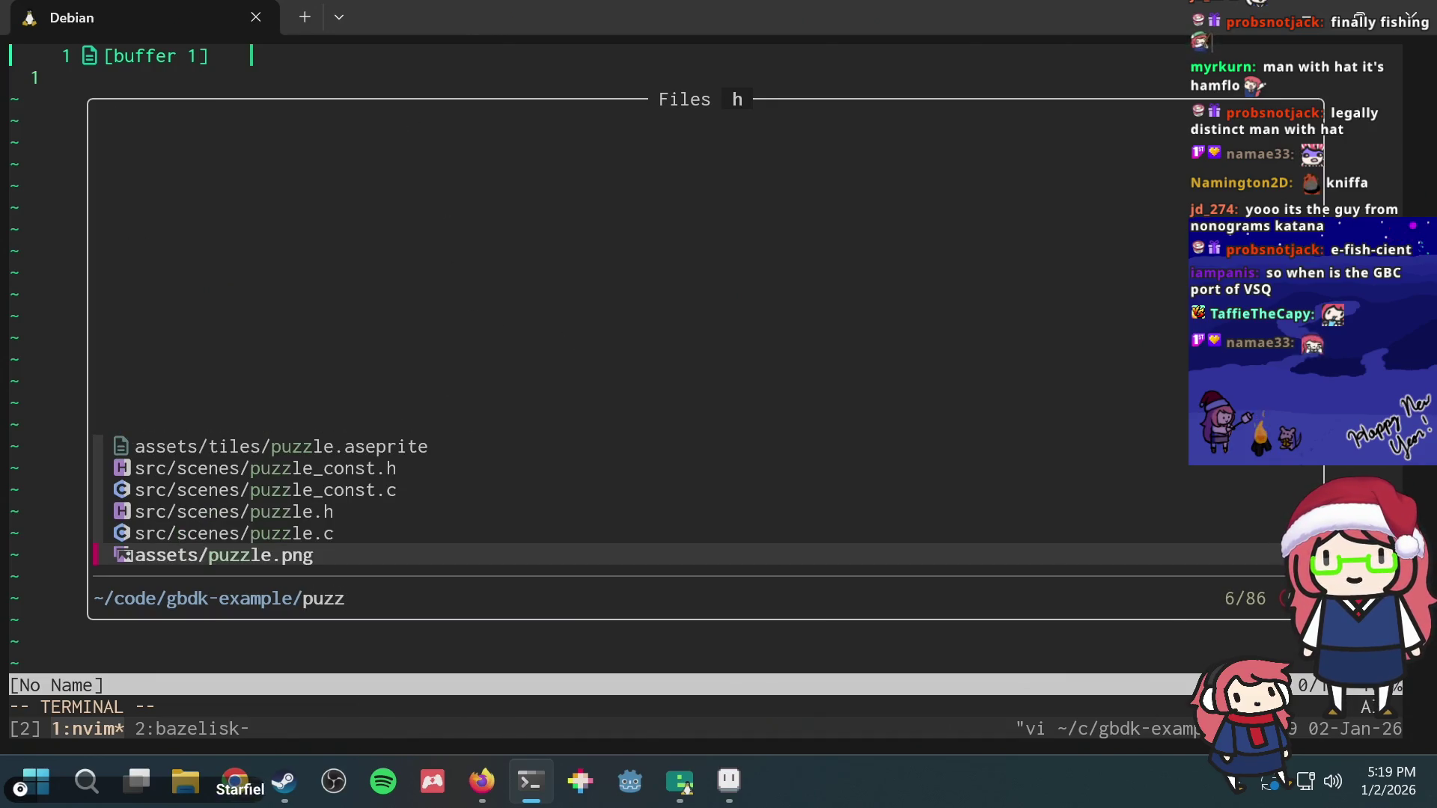
pyautogui.press('Up')
pyautogui.press('Return')
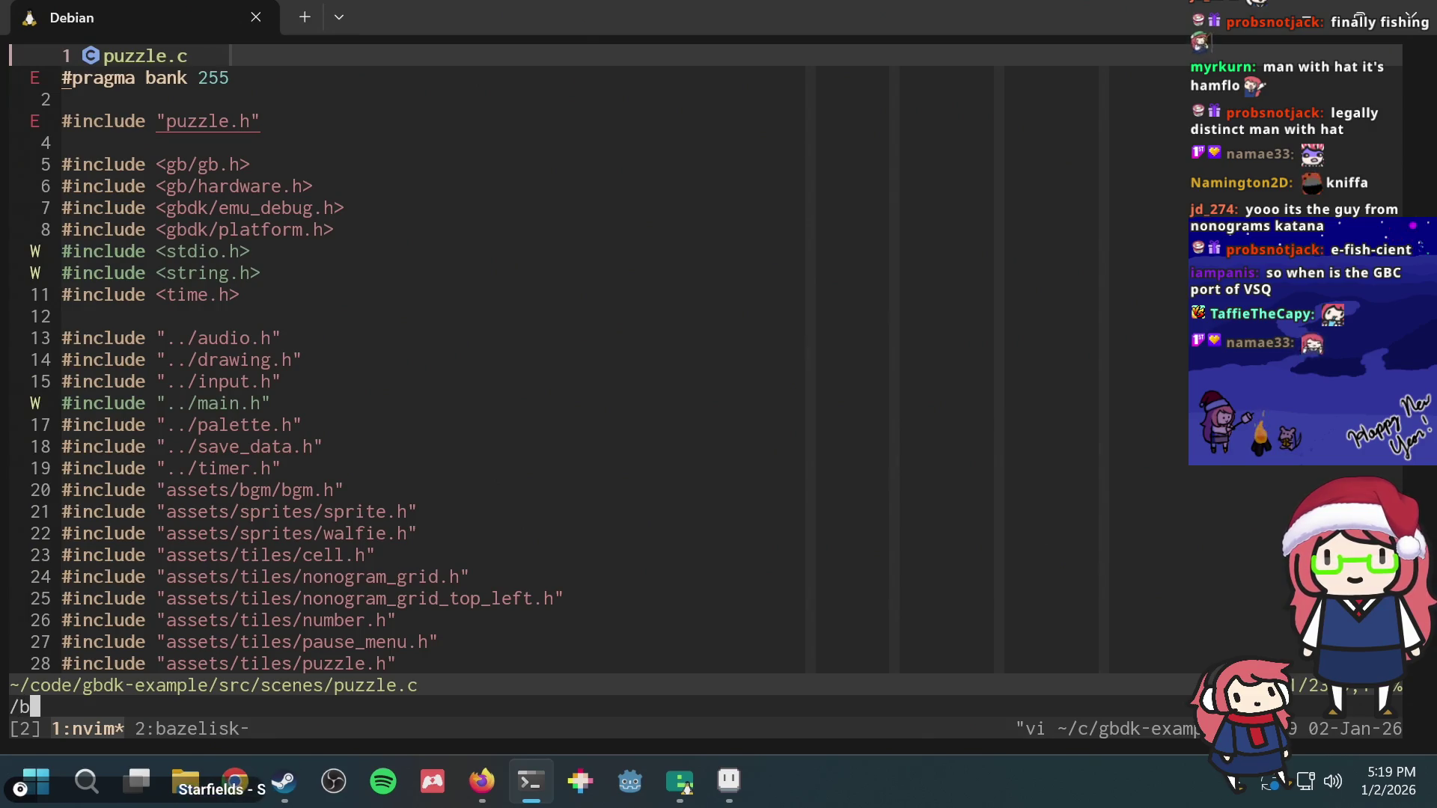
pyautogui.press('Return')
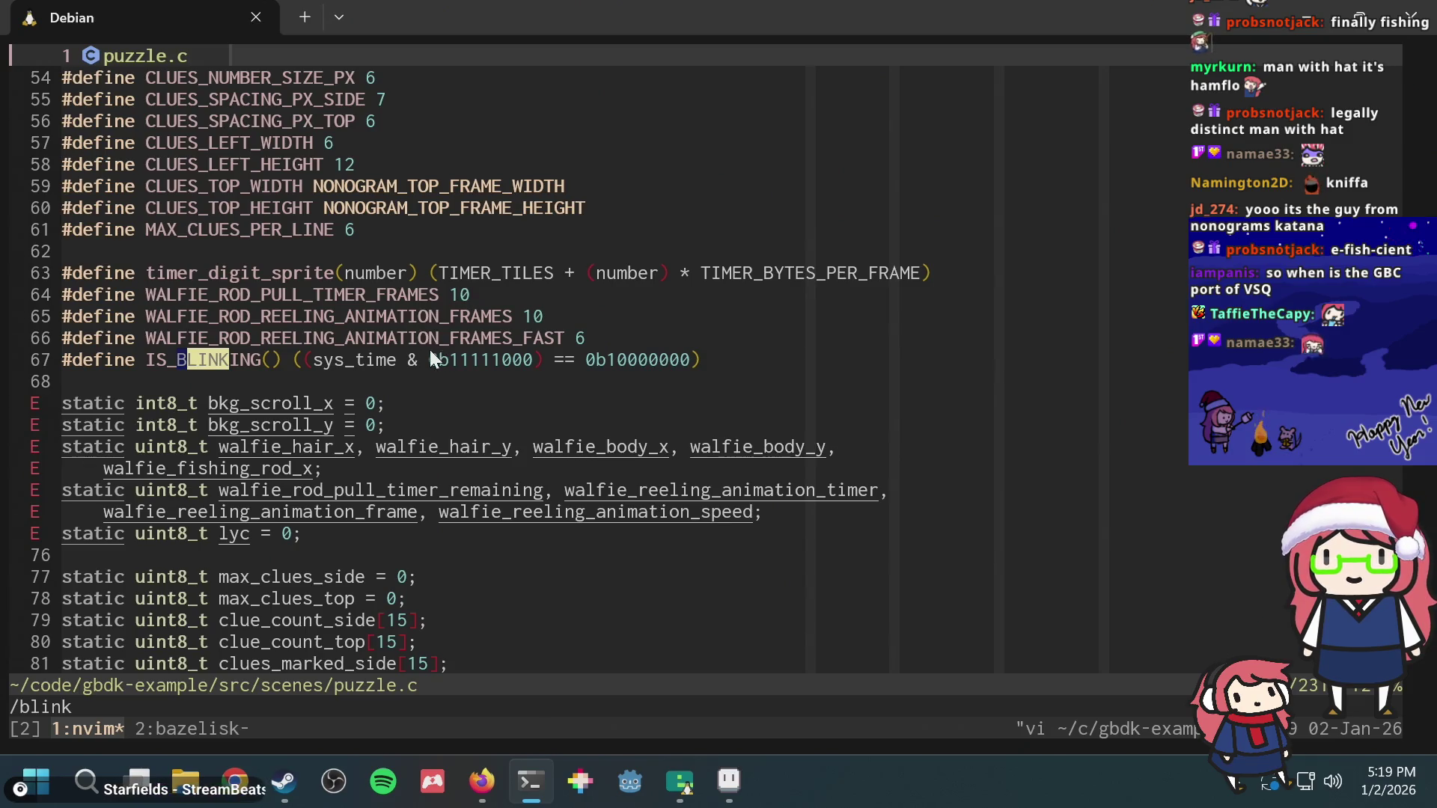
# Step: Yank the 0b11111000 sys_time mask from the IS_BLINKING macro on line 67, then switch back to the walfie sprite
pyautogui.hotkey('ctrl', 'c')
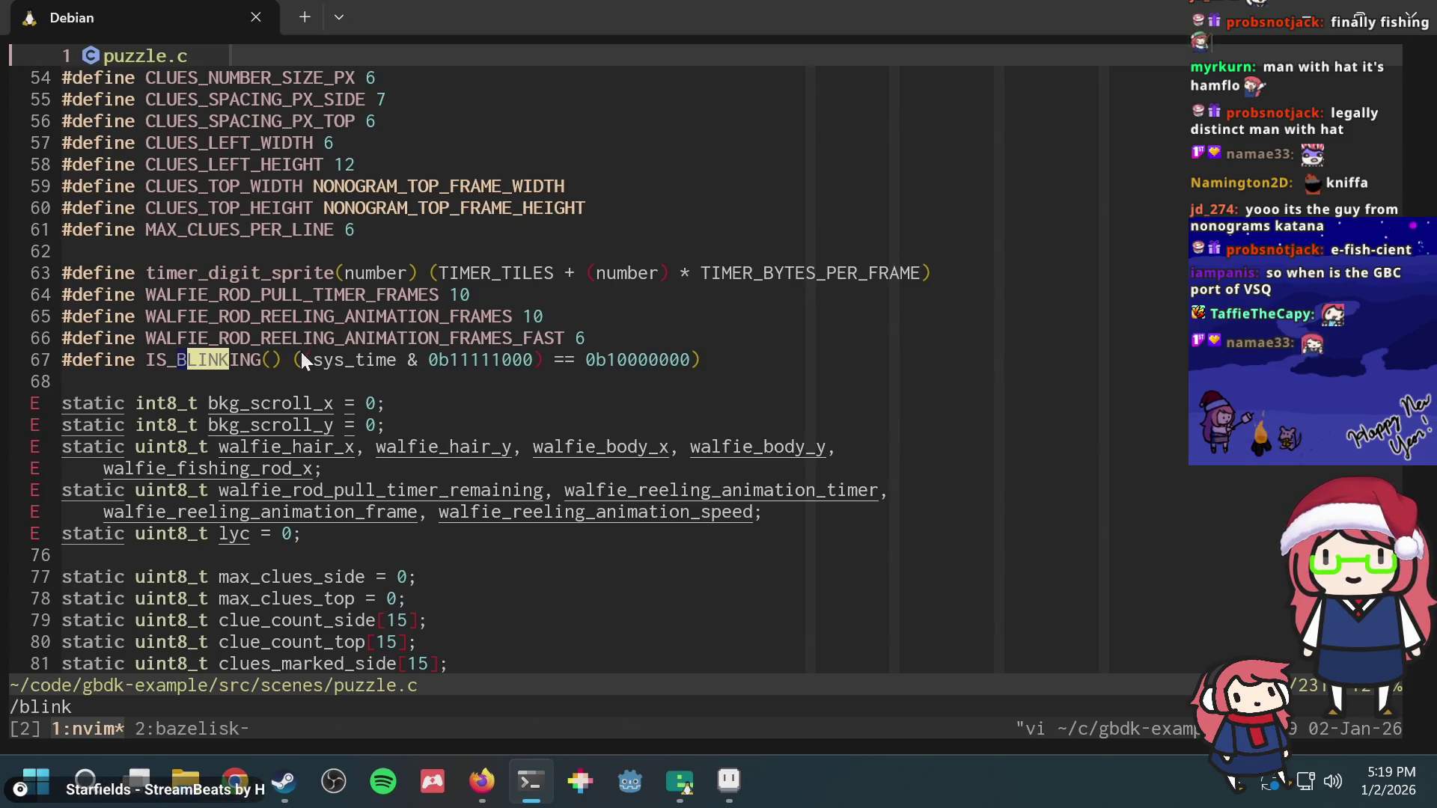
pyautogui.moveTo(301, 352); pyautogui.dragTo(522, 364)
pyautogui.hotkey('ctrl', 'c')
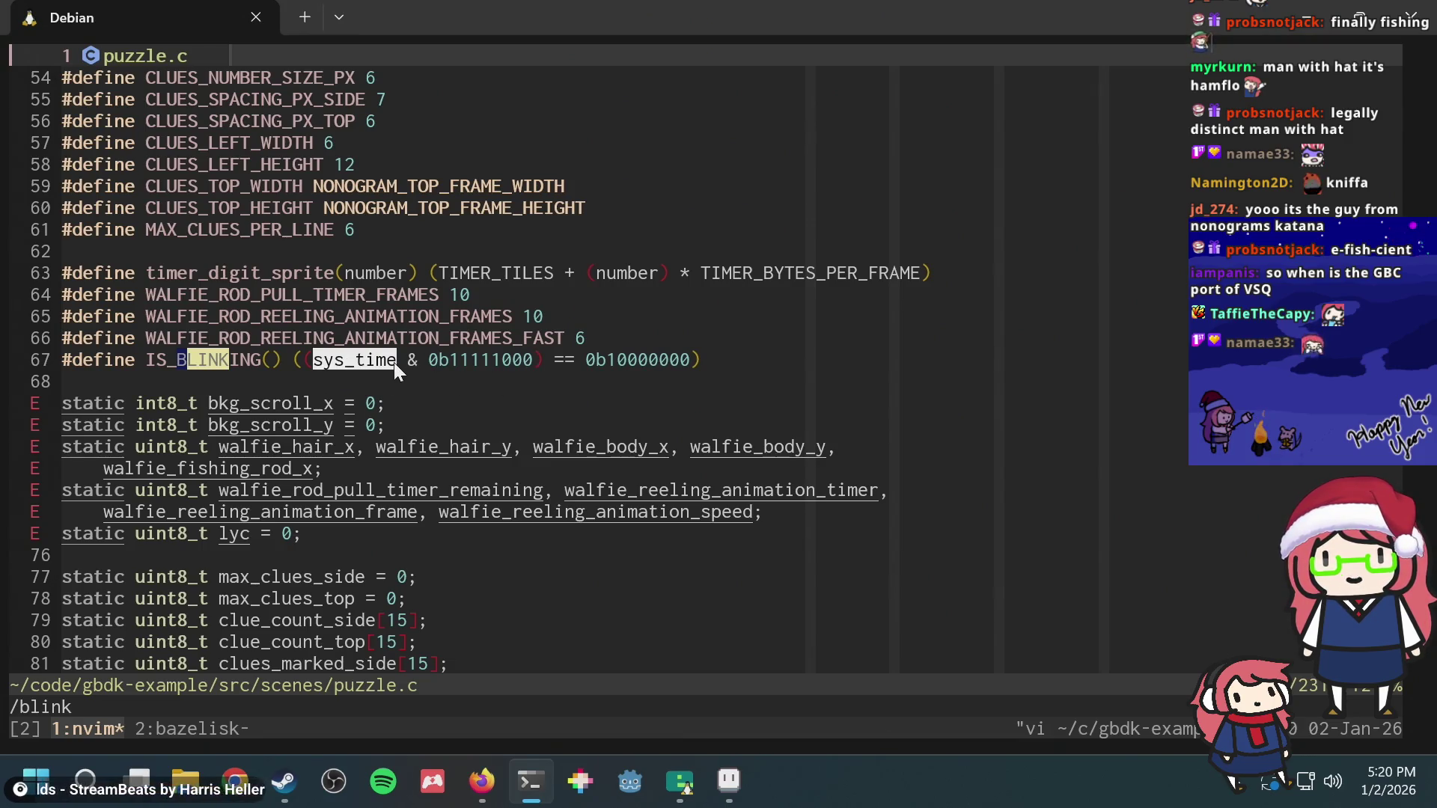
pyautogui.hotkey('ctrl', 'c')
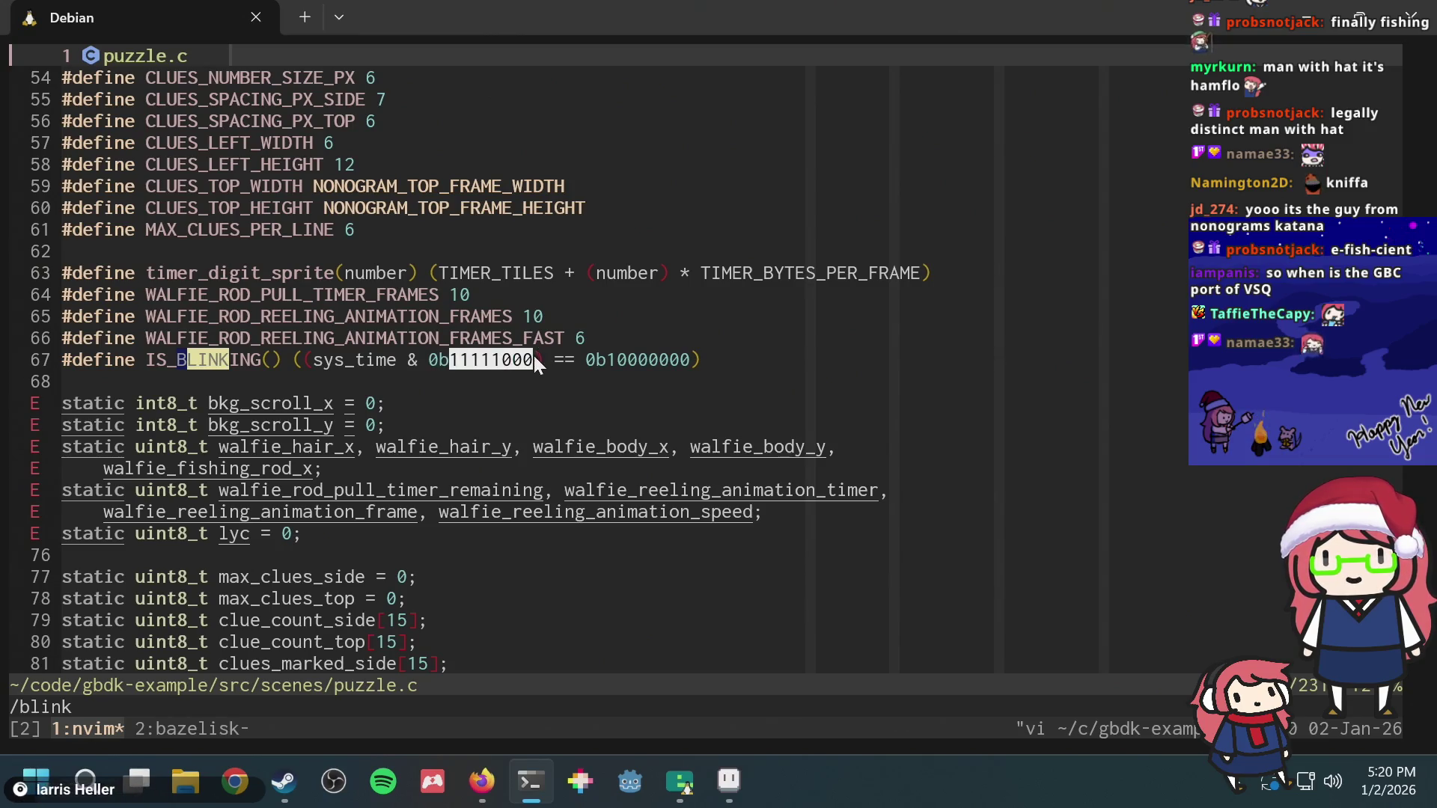
pyautogui.hotkey('ctrl', 'c')
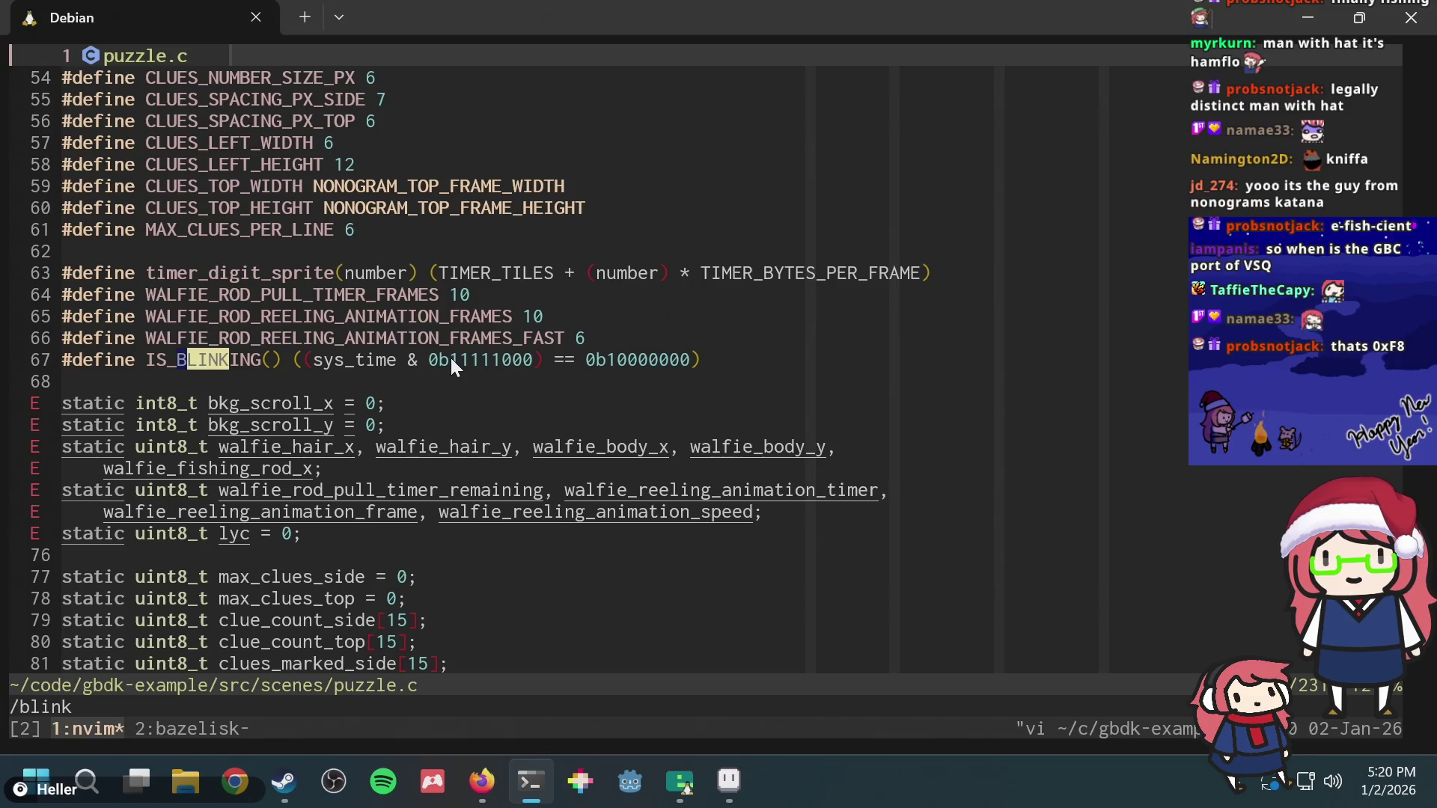
pyautogui.hotkey('ctrl', 'c')
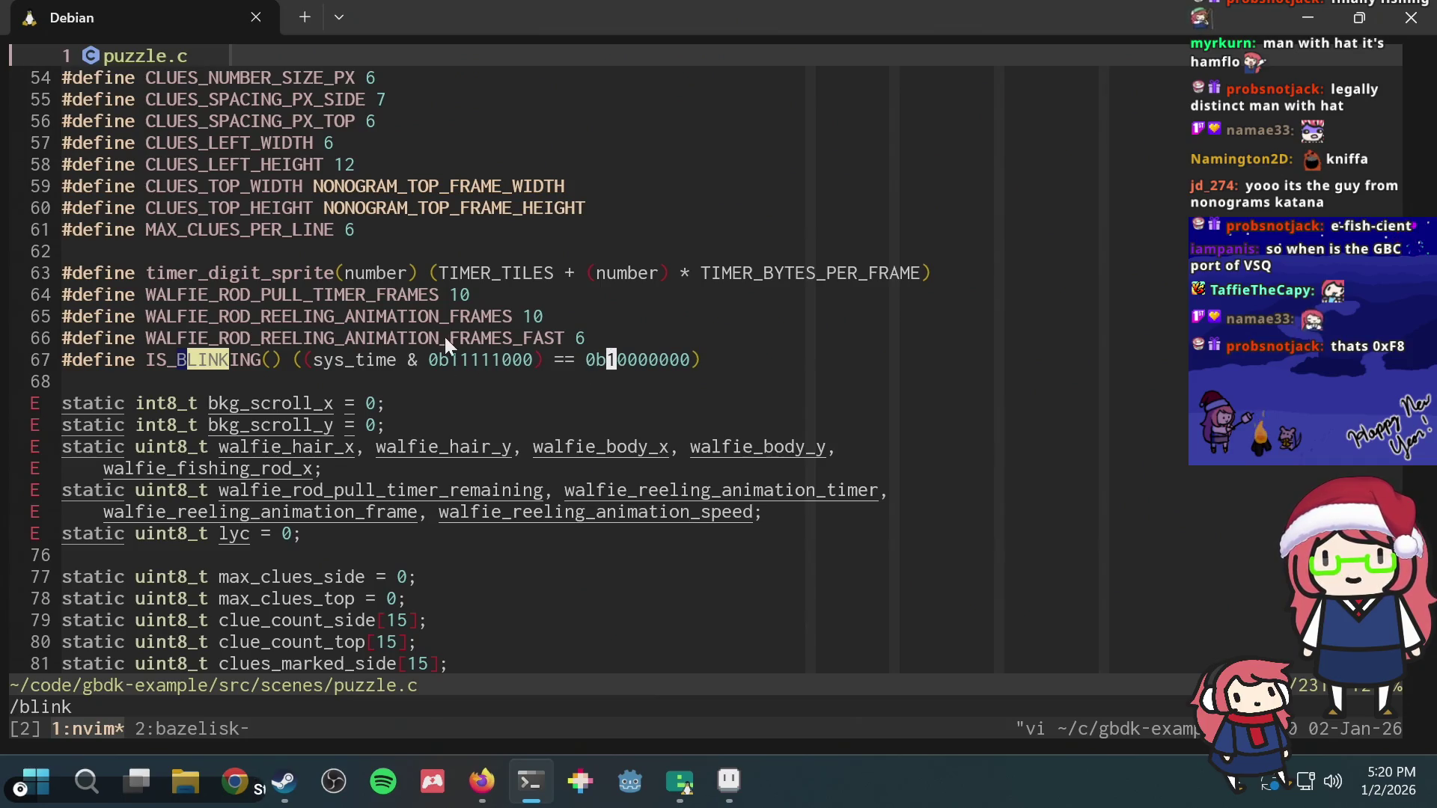
pyautogui.click(457, 353)
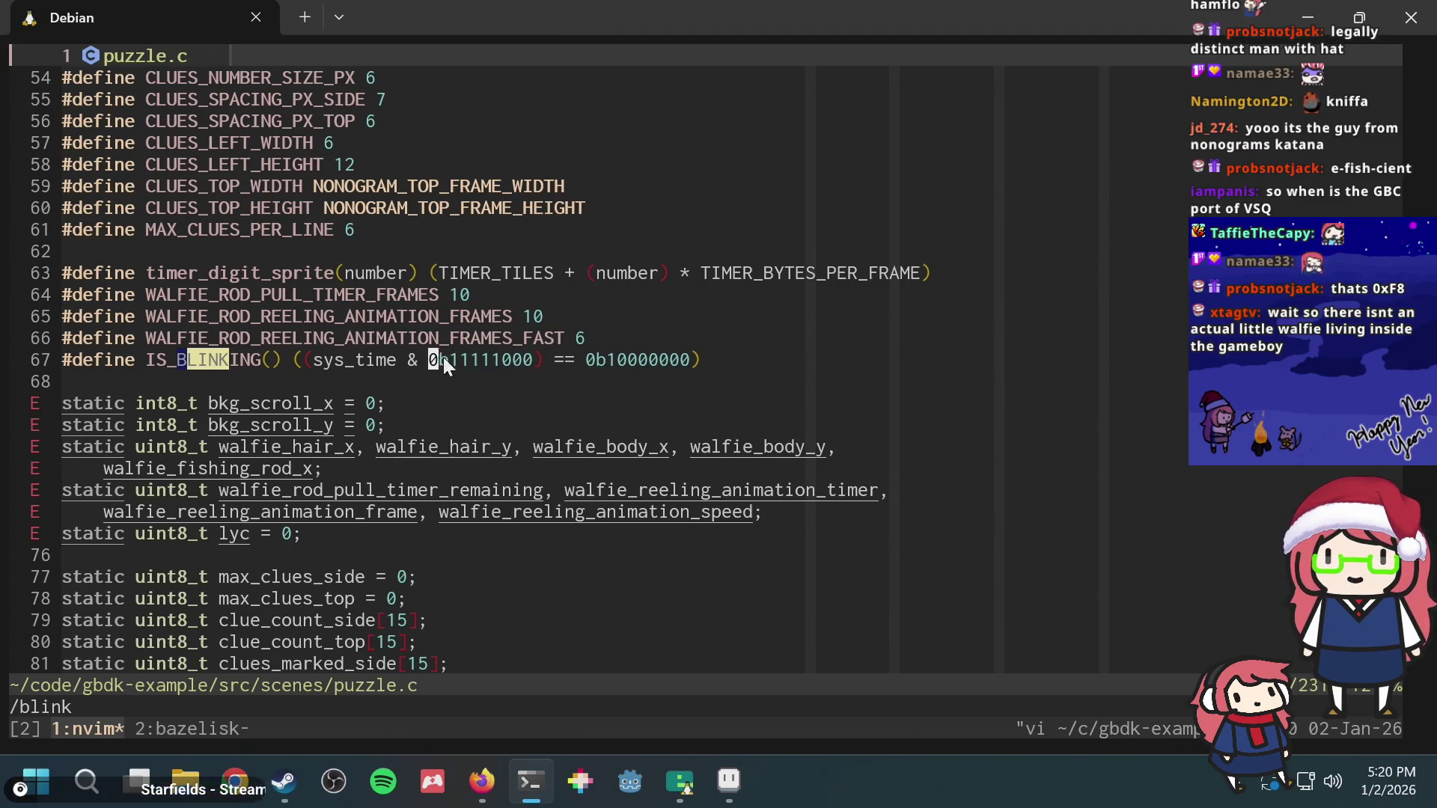
pyautogui.press('y')
pyautogui.press('i')
pyautogui.press('w')
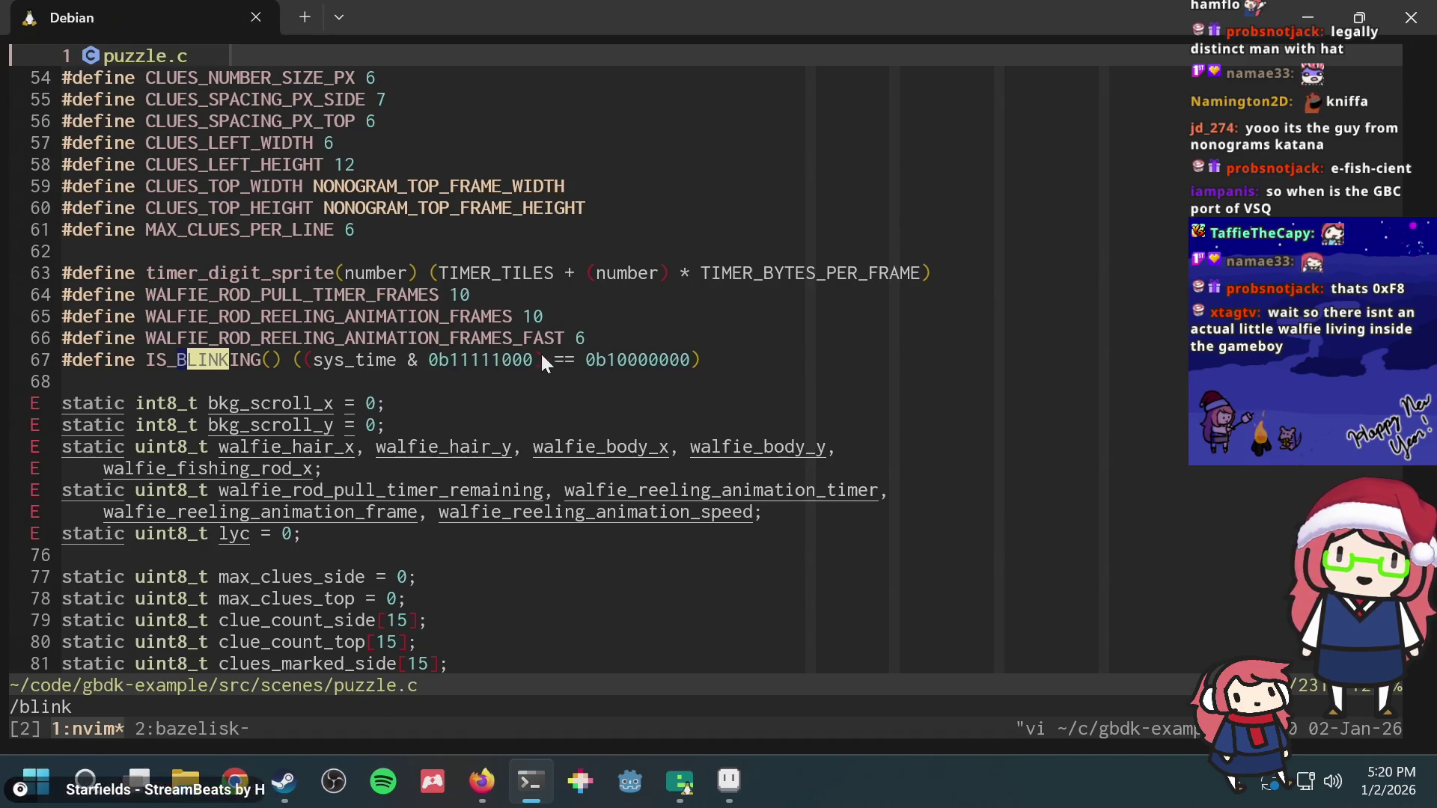
pyautogui.press('y')
pyautogui.press('i')
pyautogui.press('w')
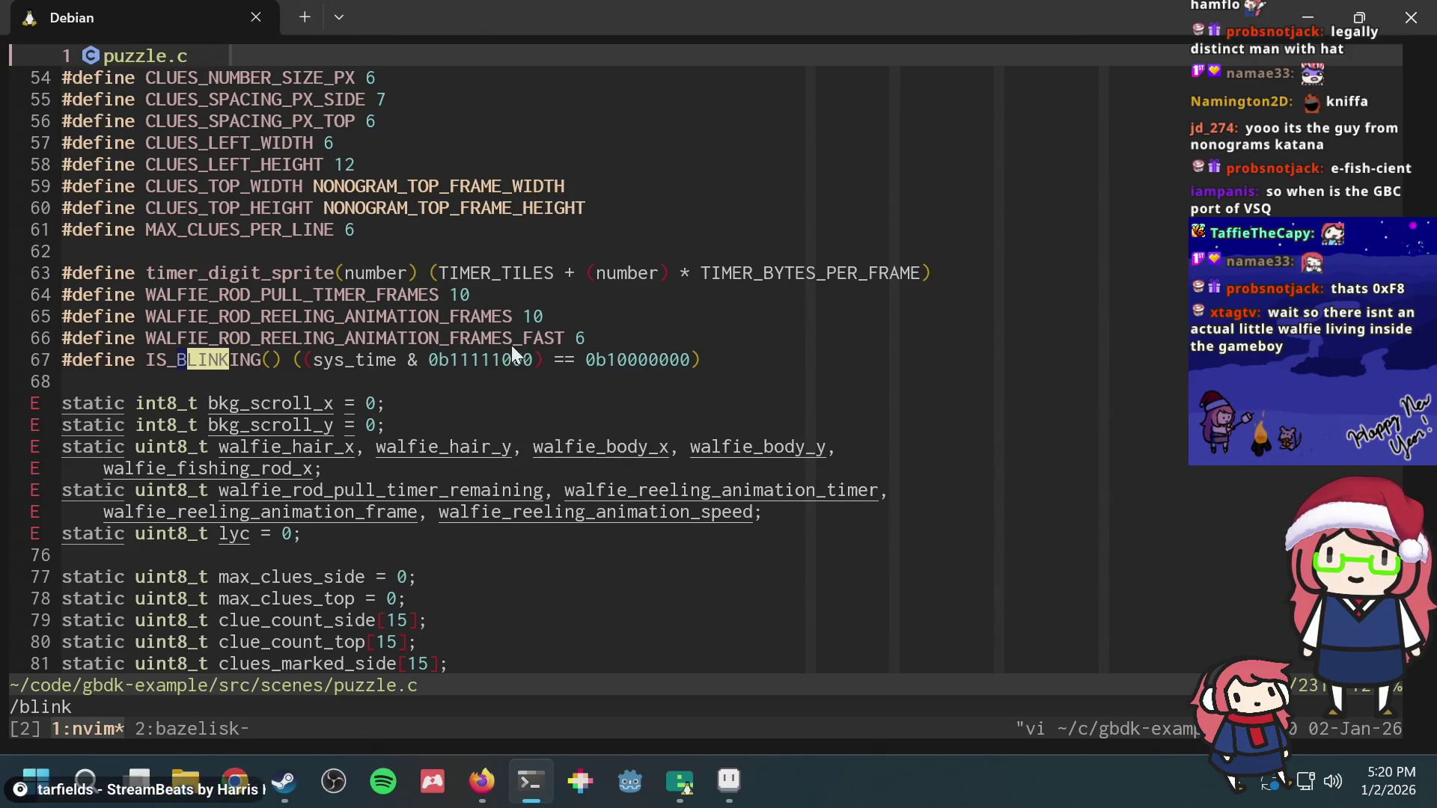
pyautogui.hotkey('alt', 'Tab')
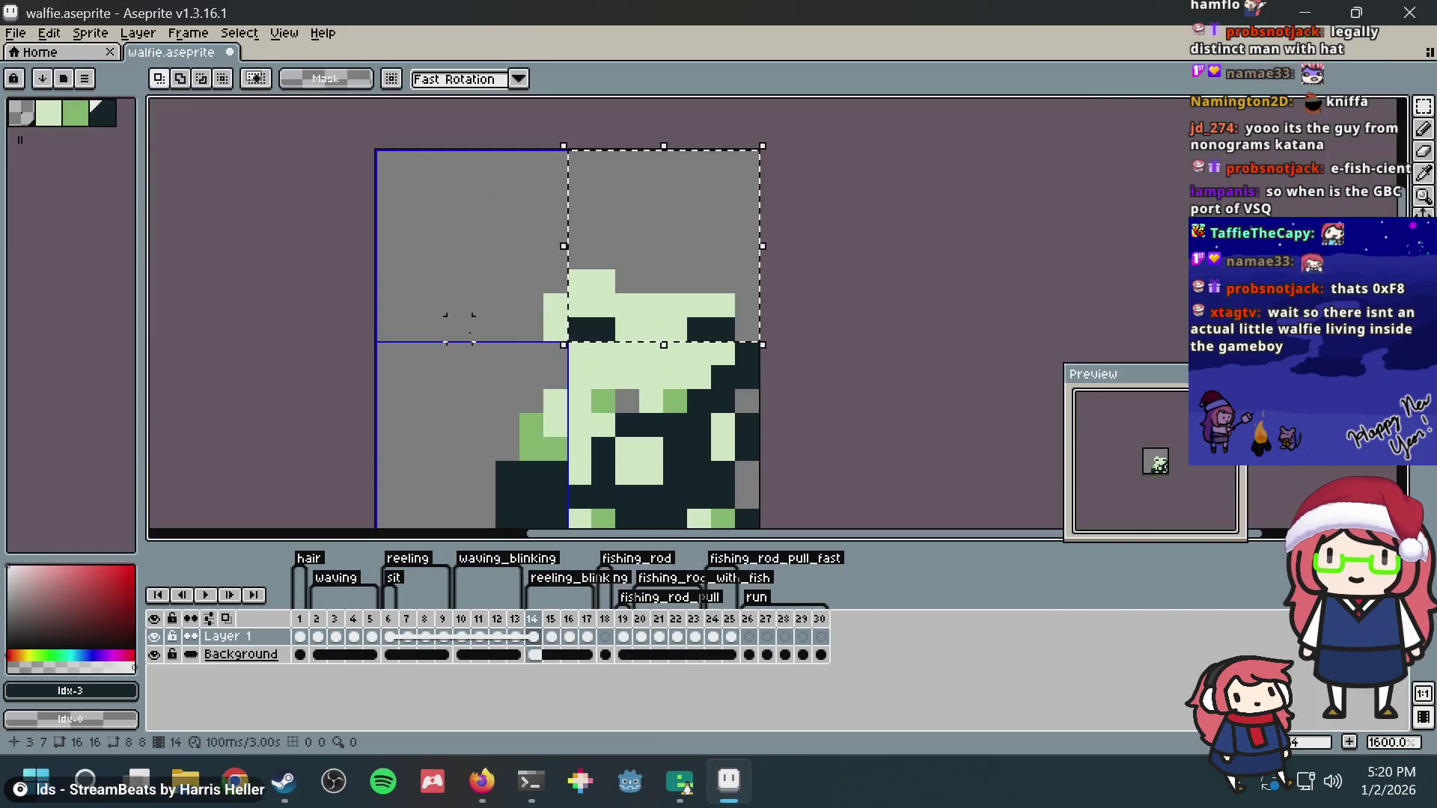
# Step: Clear the tile selection, close the Emulicious tile viewer and bring the game's level-select screen forward
pyautogui.hotkey('ctrl', 'd')
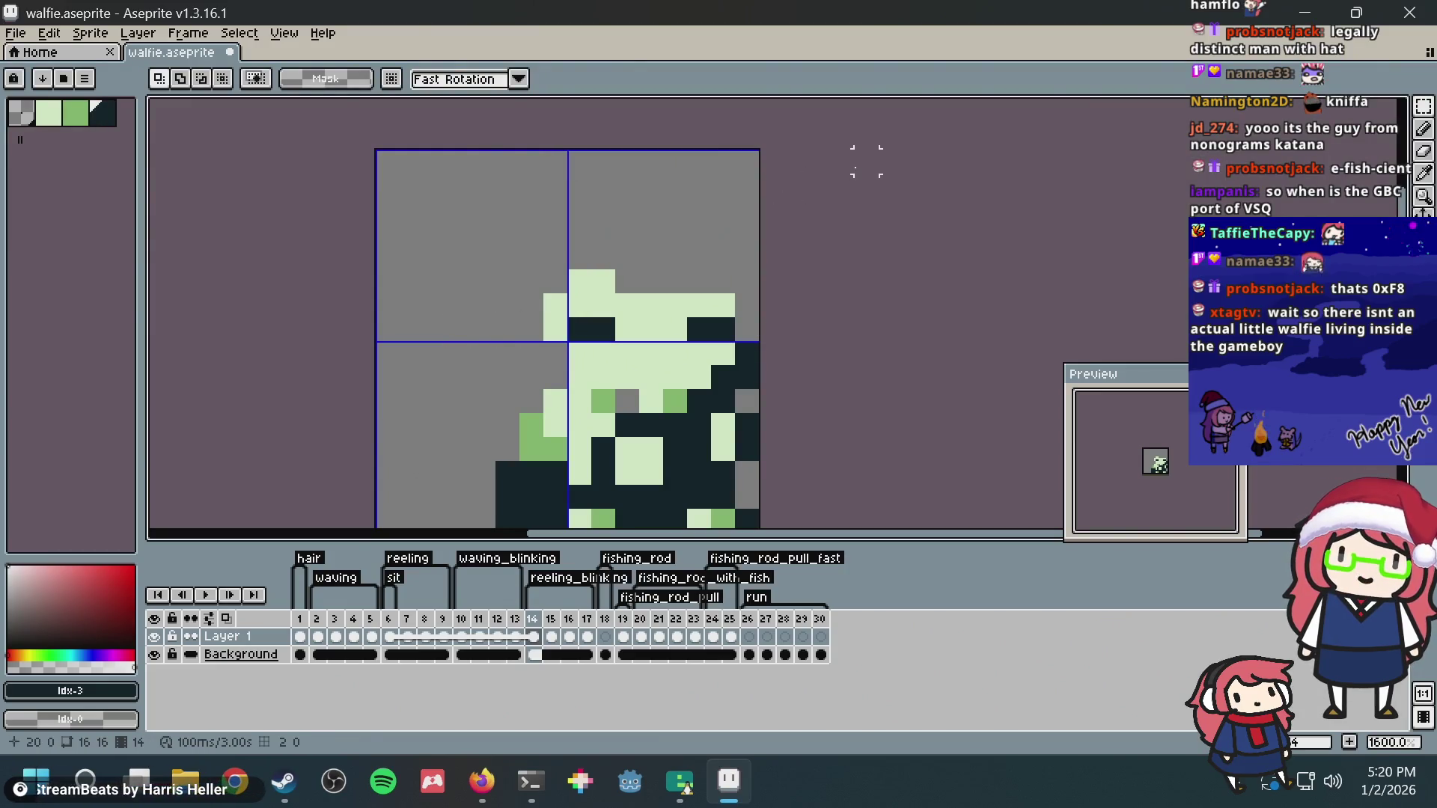
pyautogui.hotkey('alt', 'Tab')
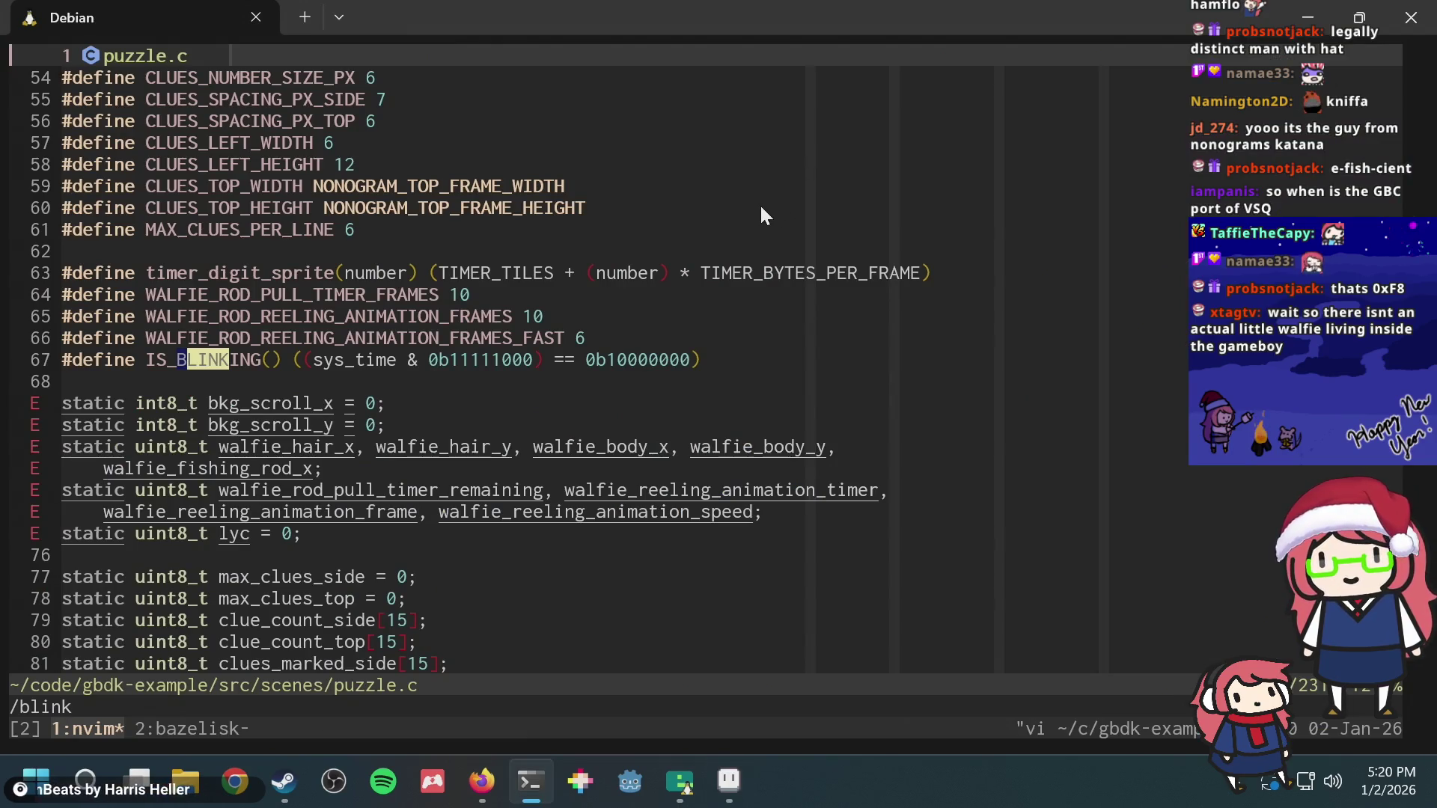
pyautogui.hotkey('alt', 'Tab')
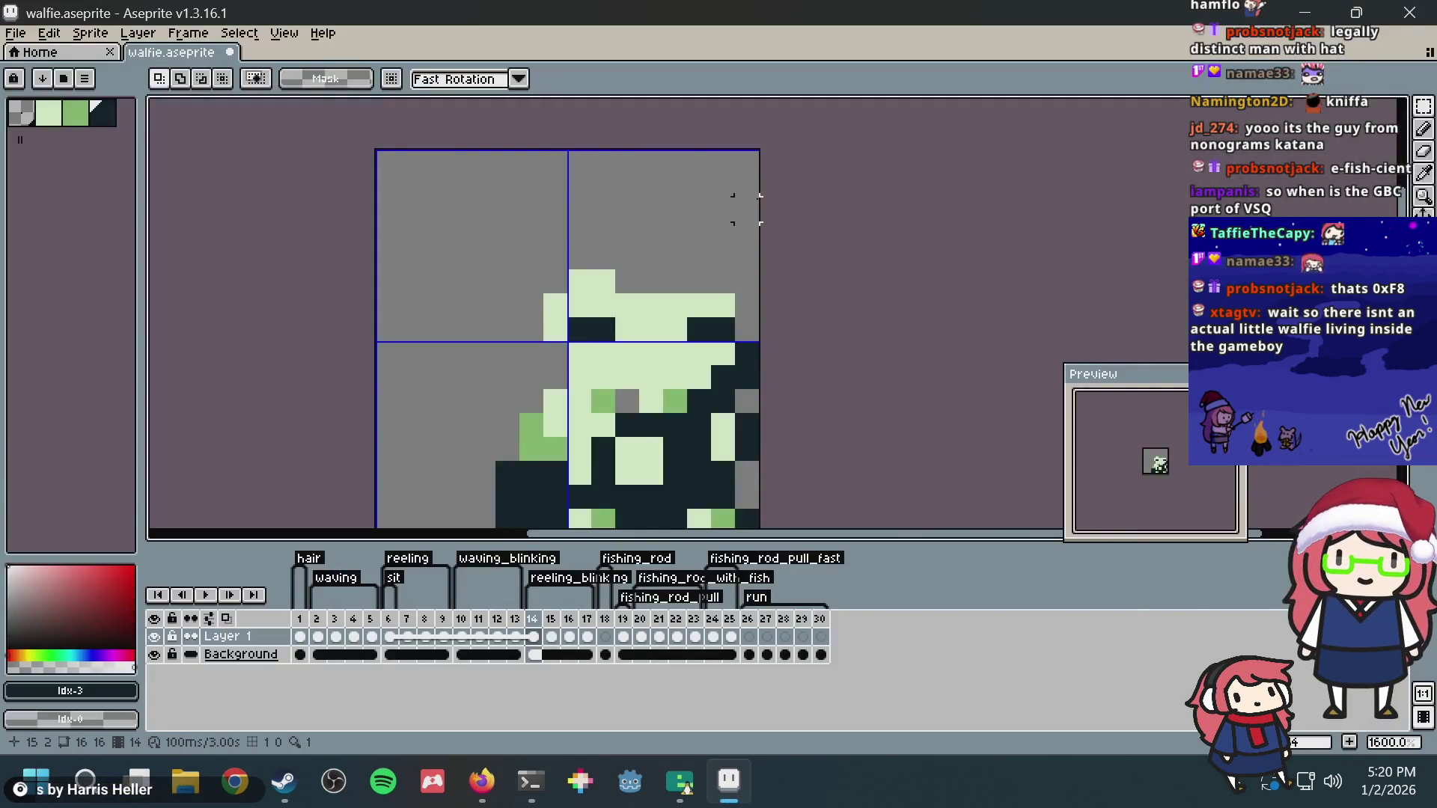
pyautogui.hotkey('alt', 'Tab')
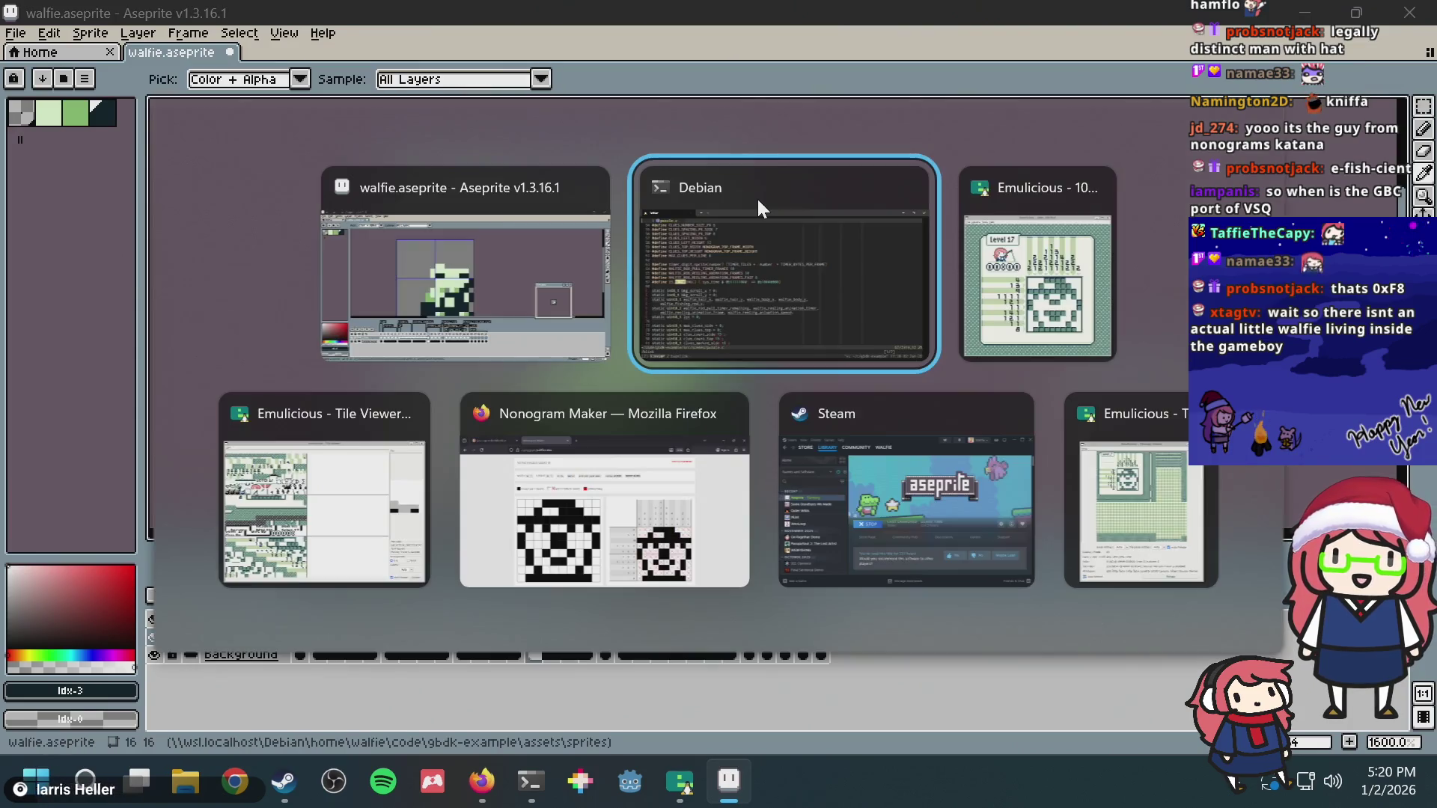
pyautogui.hotkey('alt', 'Tab')
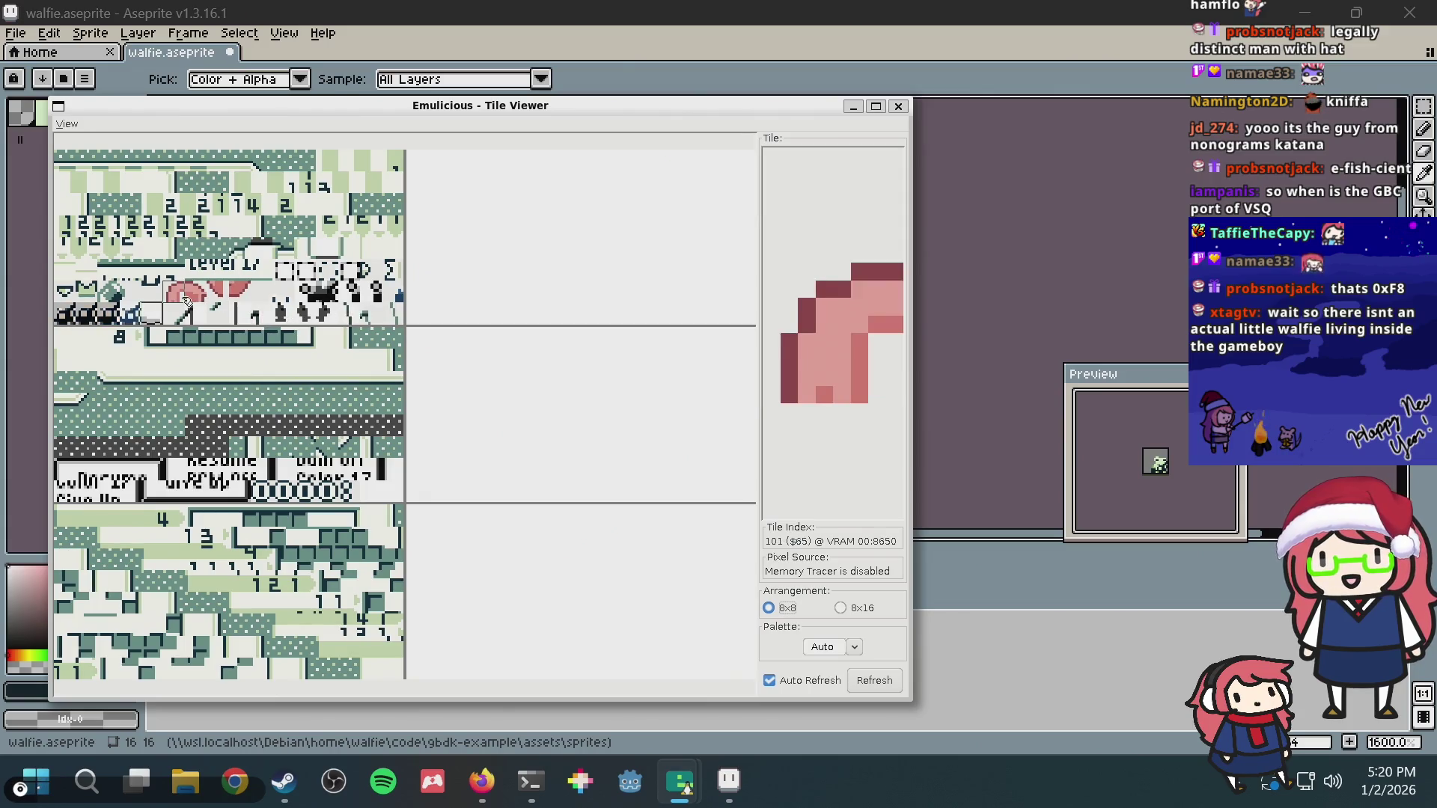
pyautogui.click(728, 781)
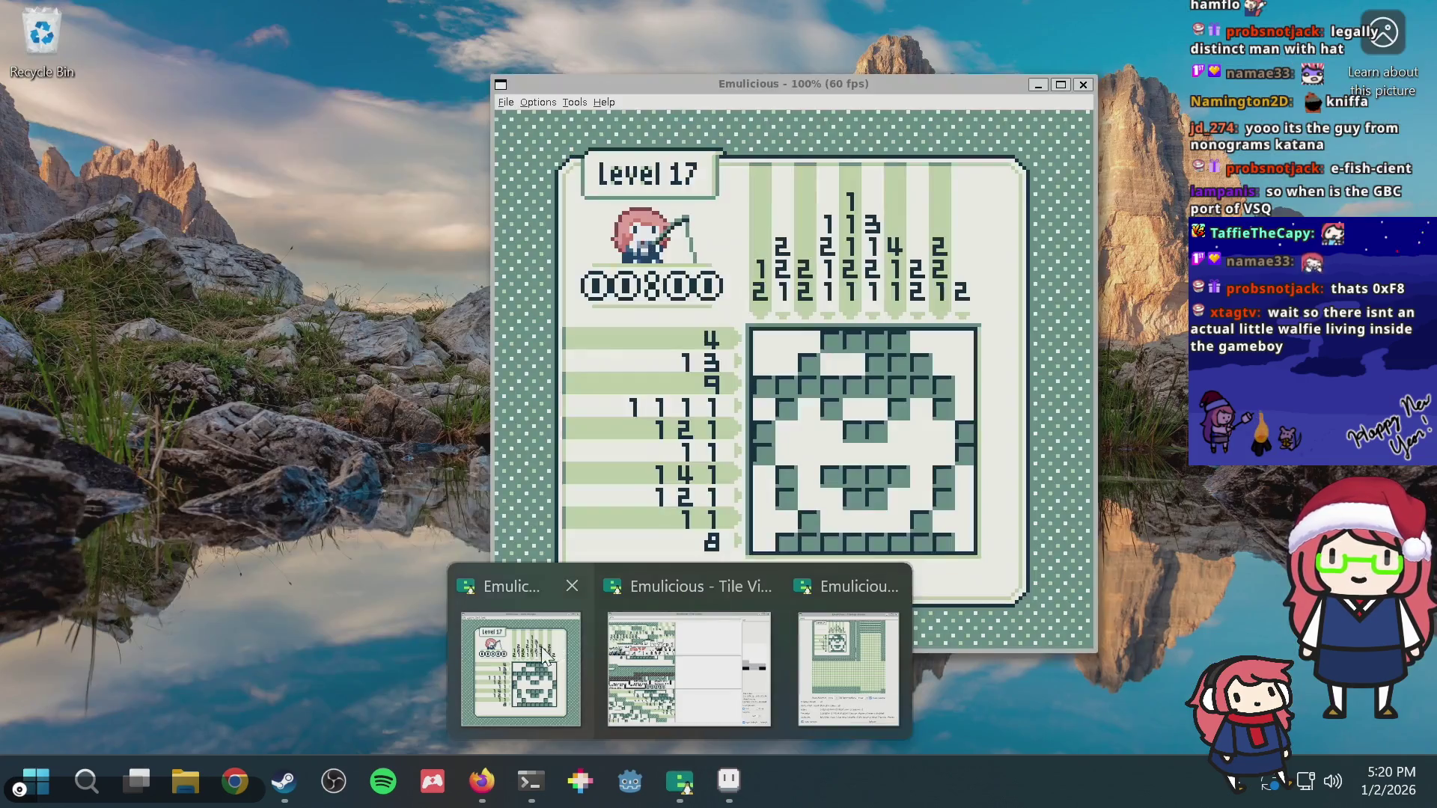
pyautogui.moveTo(680, 782)
pyautogui.click(546, 657)
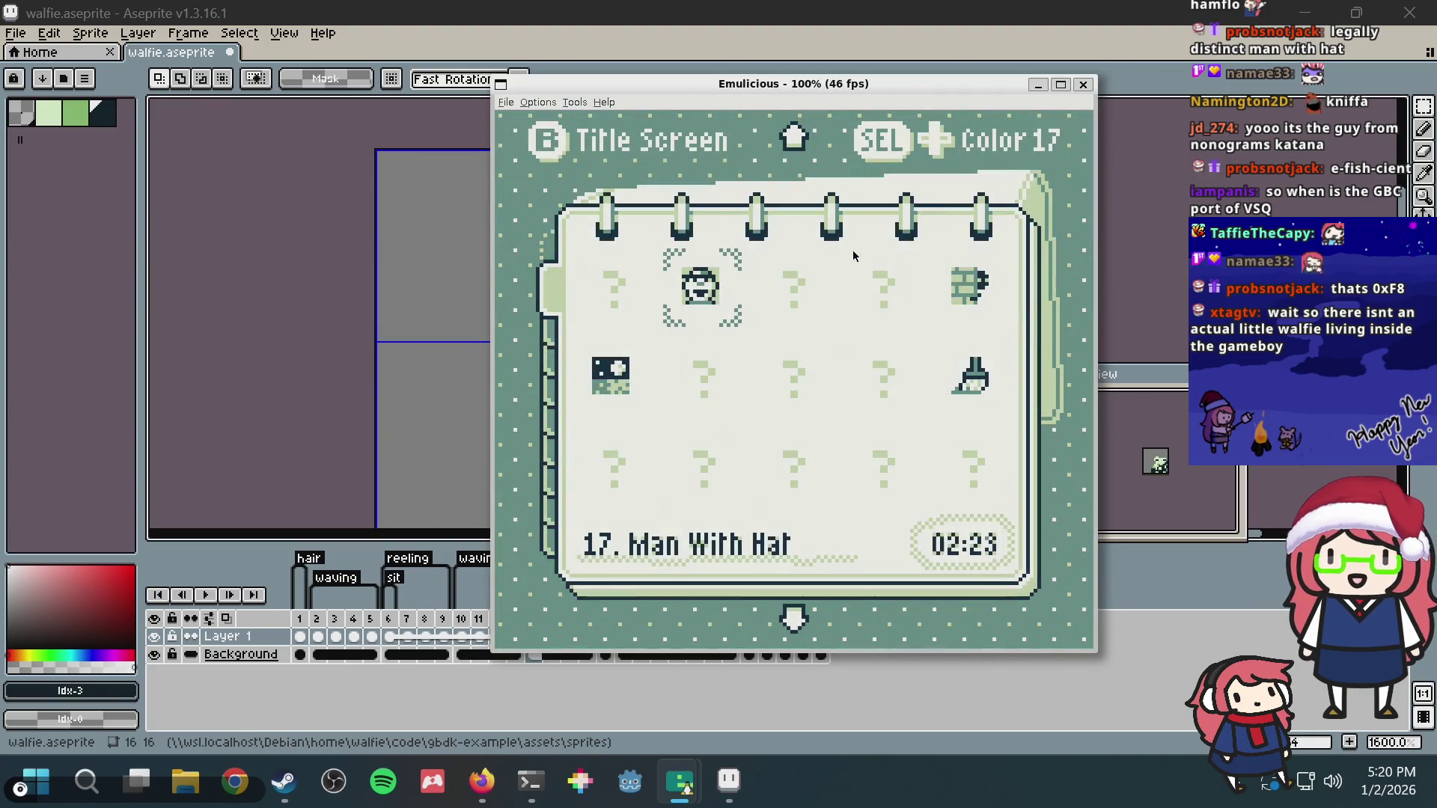
# Step: Switch the game to palette 16, return to the Walfie's Nonograms title screen and go back to the walfie sprite
pyautogui.hotkey('shift', 'Left')
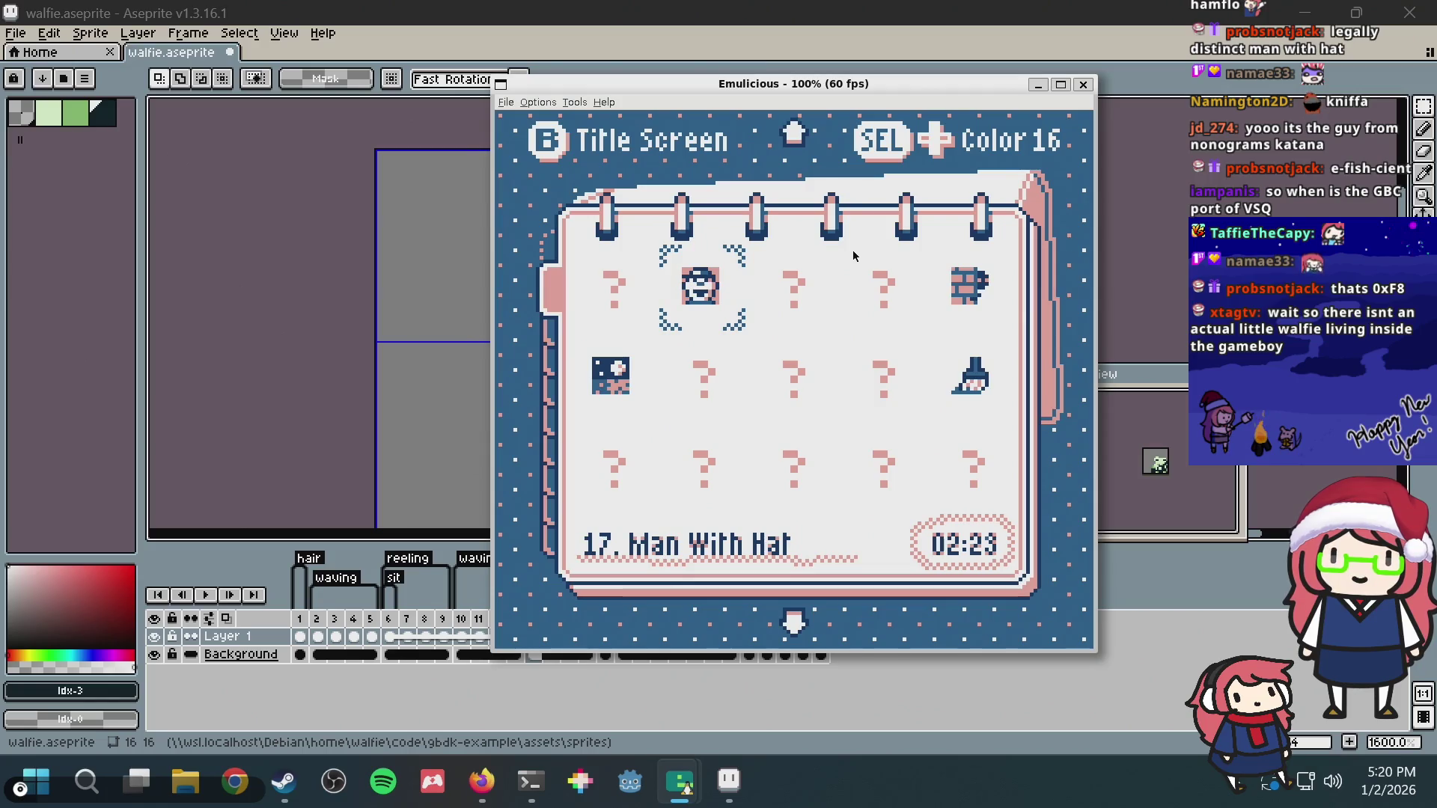
pyautogui.press('Up')
pyautogui.press('Up')
pyautogui.press('Up')
pyautogui.press('Right')
pyautogui.press('Right')
pyautogui.press('Right')
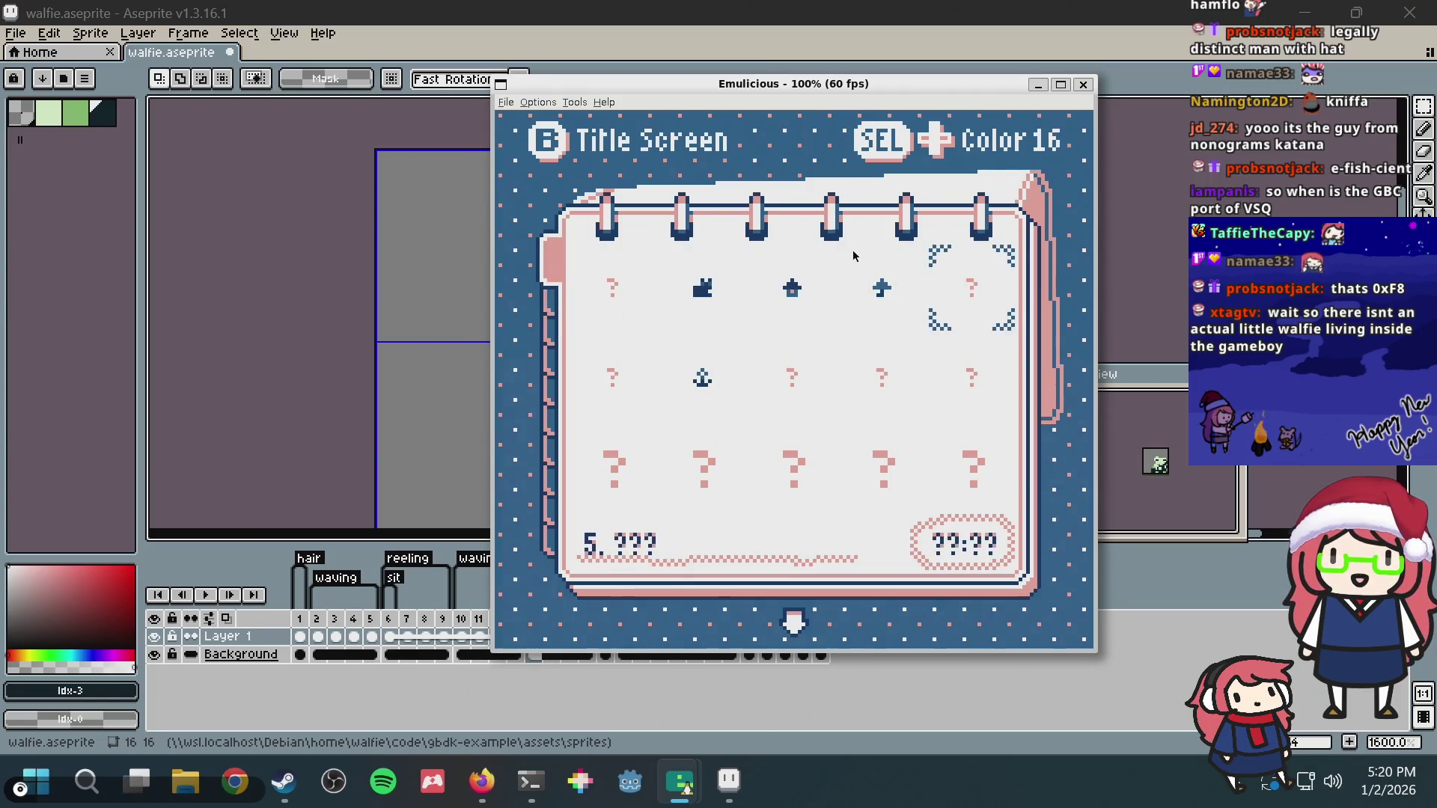
pyautogui.press('z')
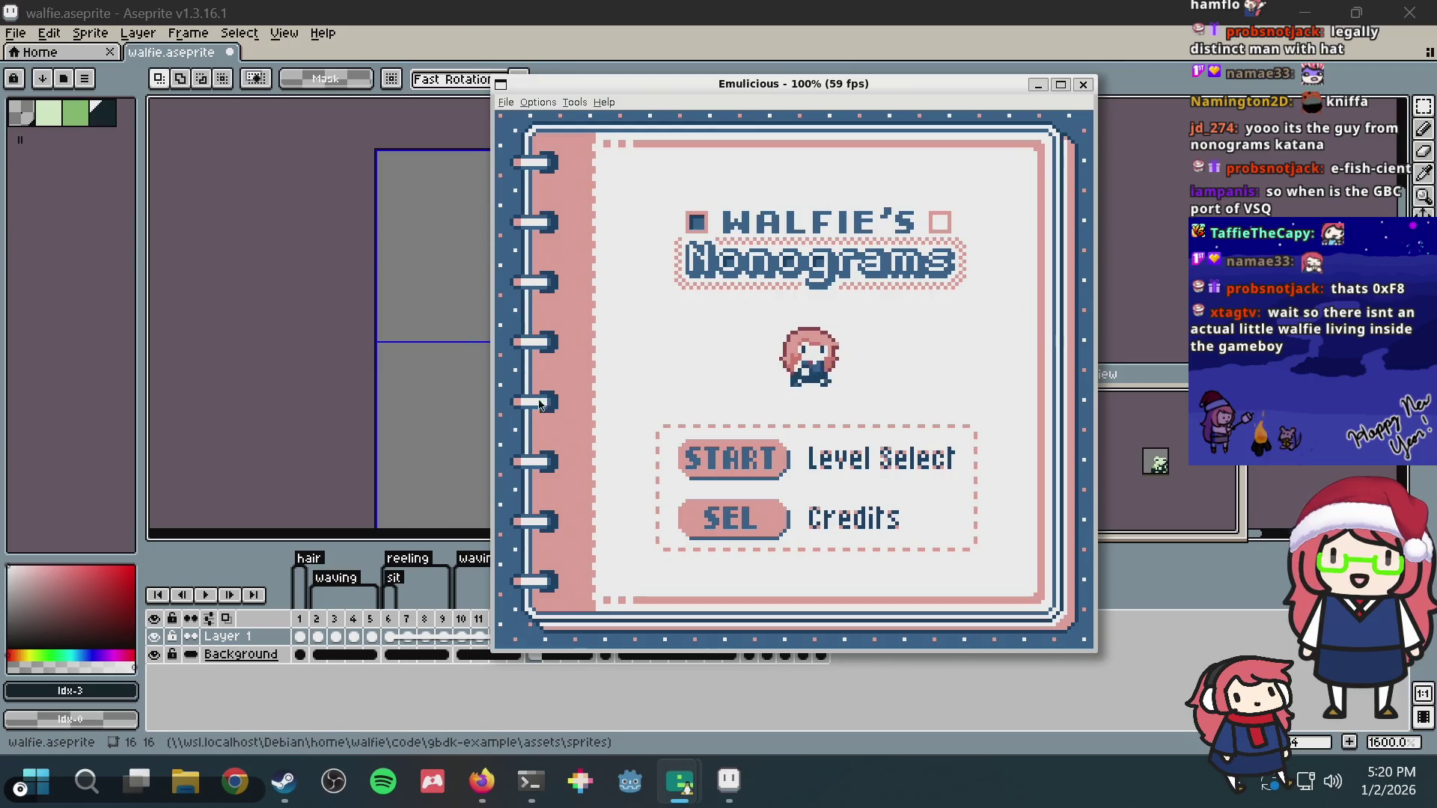
pyautogui.click(465, 713)
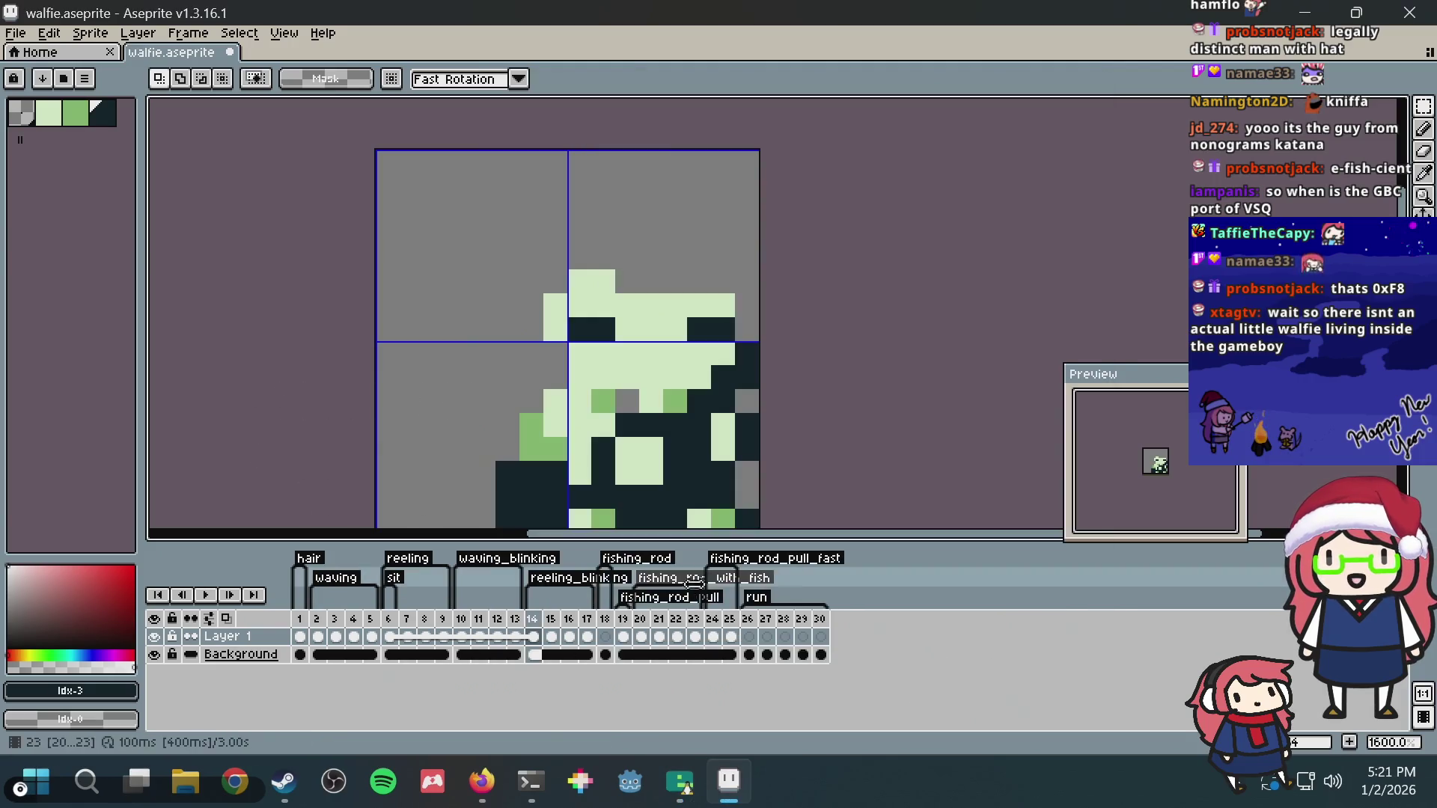
# Step: Compare frames 26 and 1 of the walfie animation and play it back briefly
pyautogui.click(750, 618)
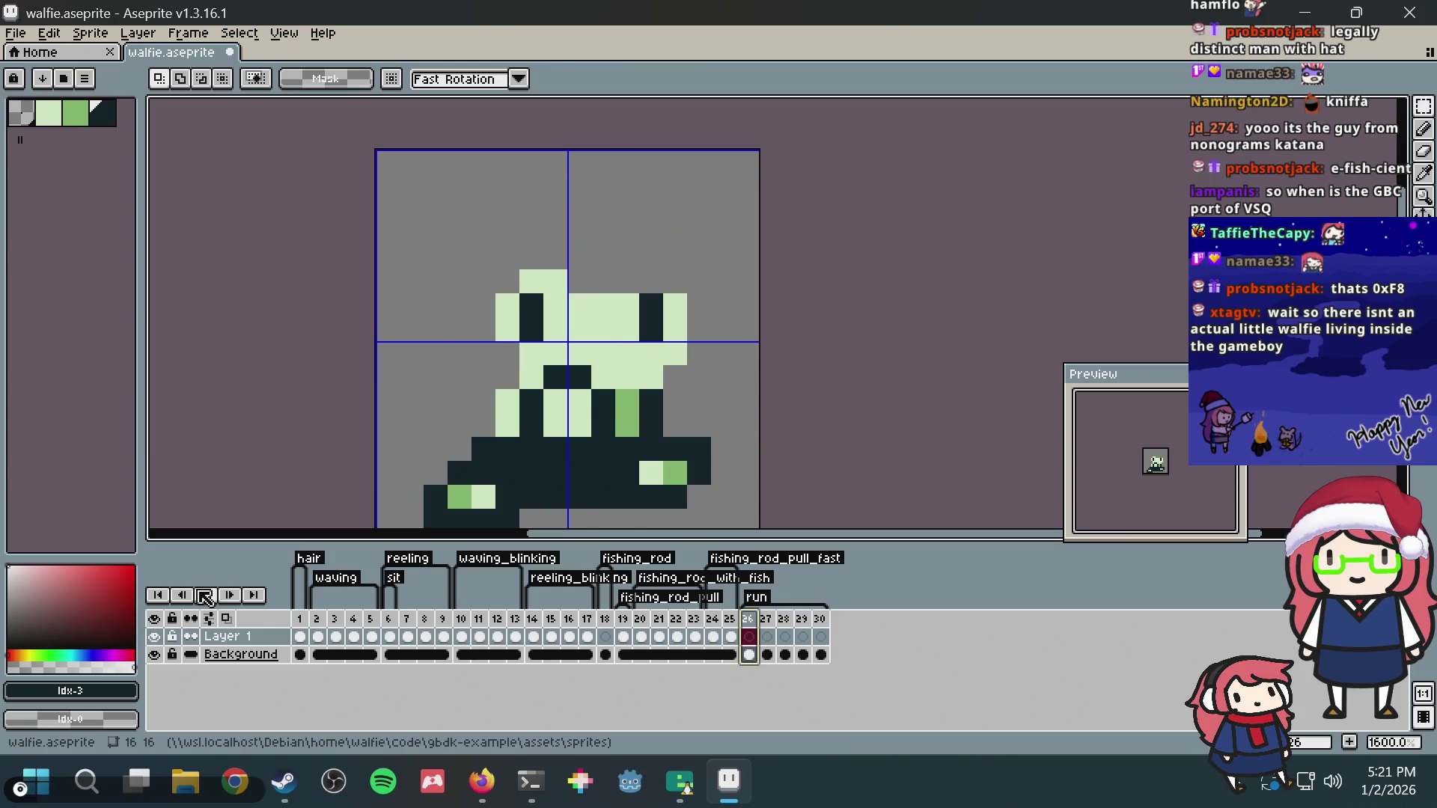
pyautogui.click(303, 622)
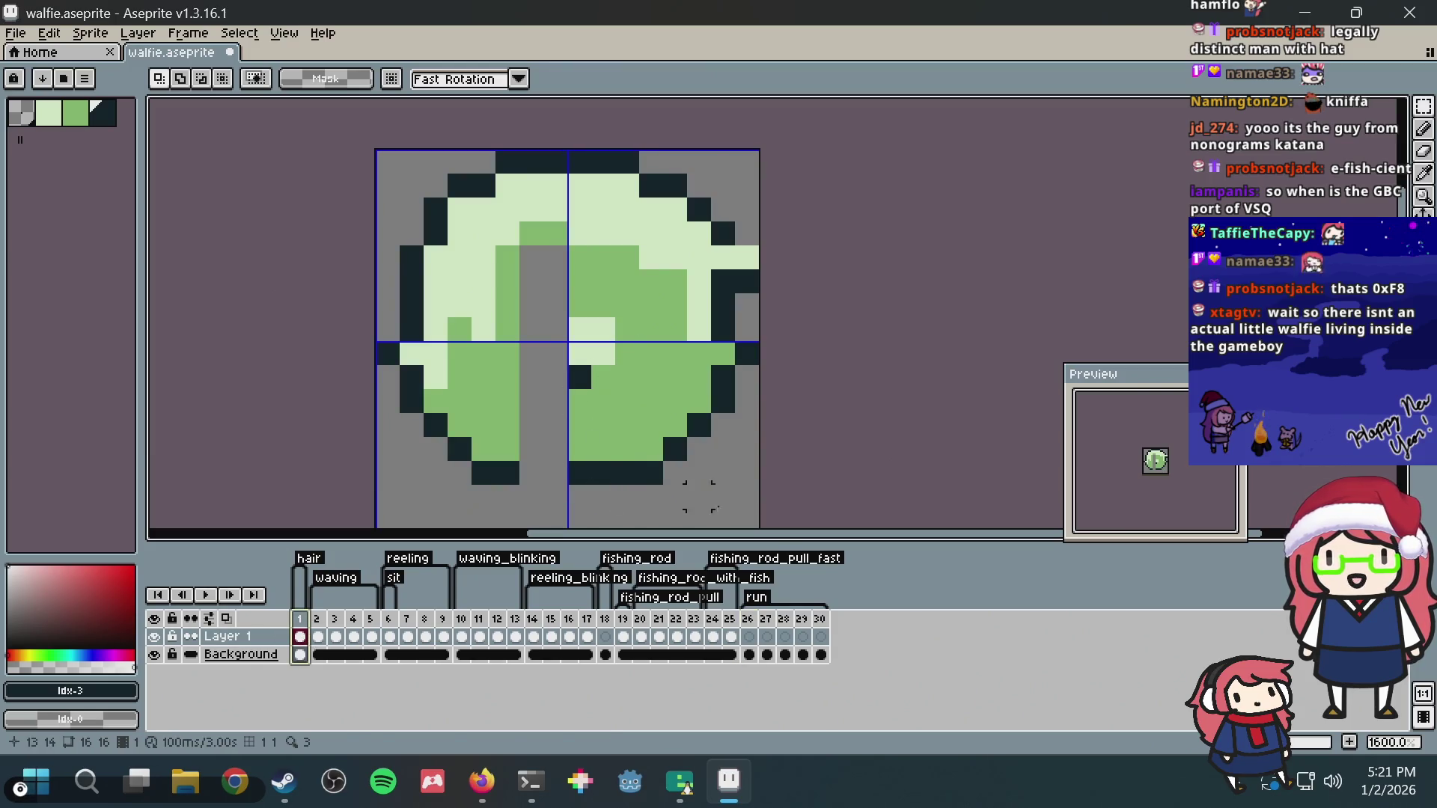
pyautogui.click(751, 621)
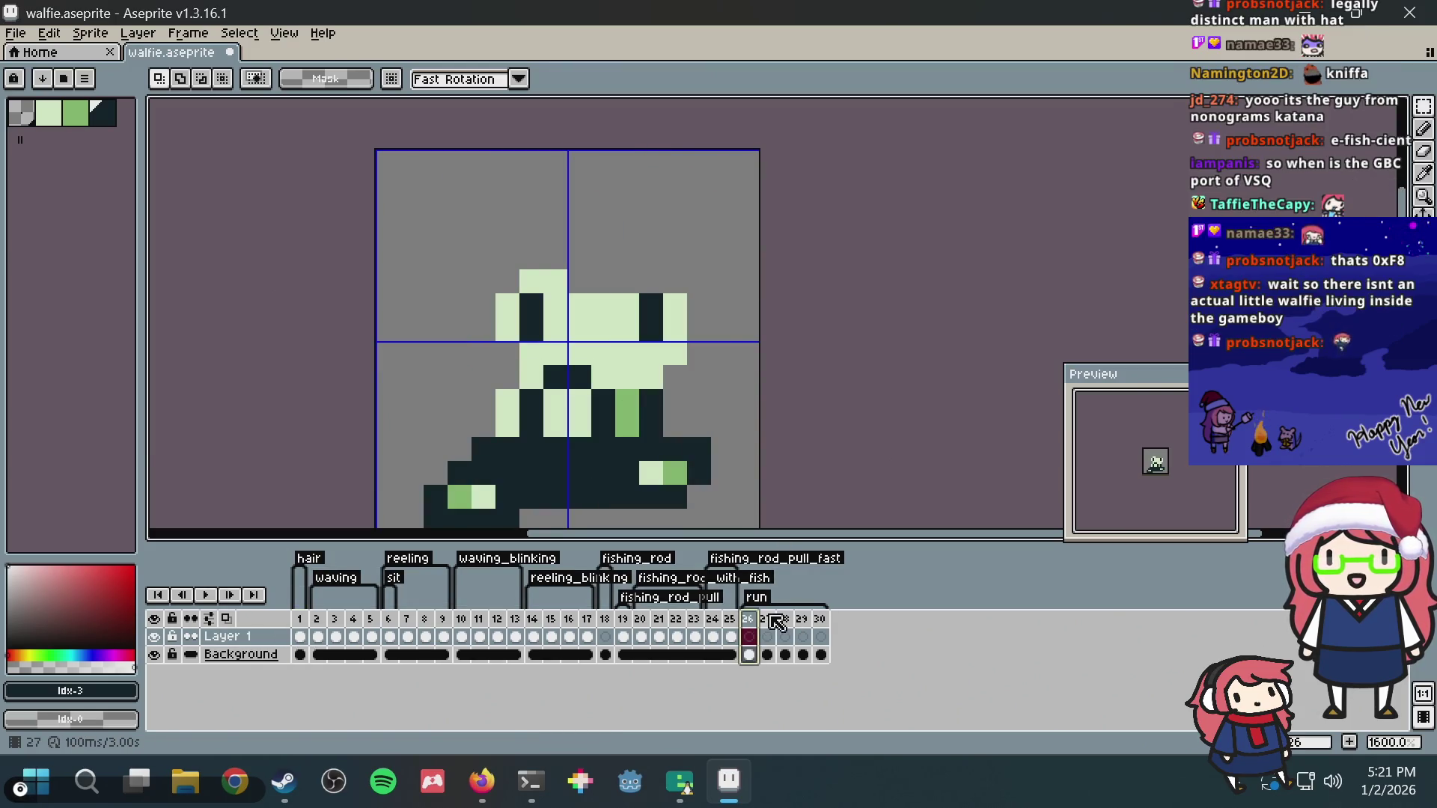
pyautogui.press('Return')
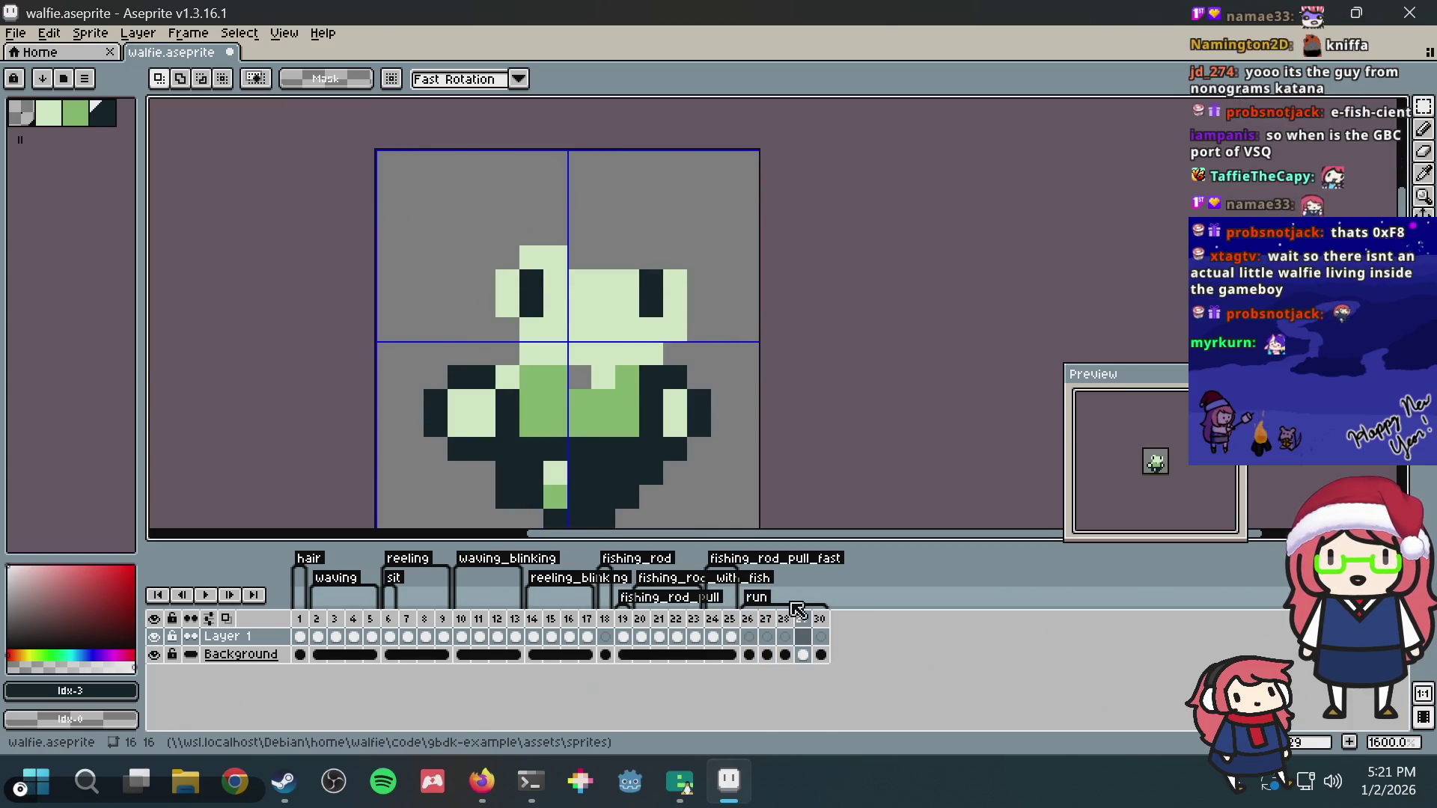
pyautogui.press('Return')
pyautogui.scroll(2, 599, 392)
pyautogui.scroll(1, 596, 435)
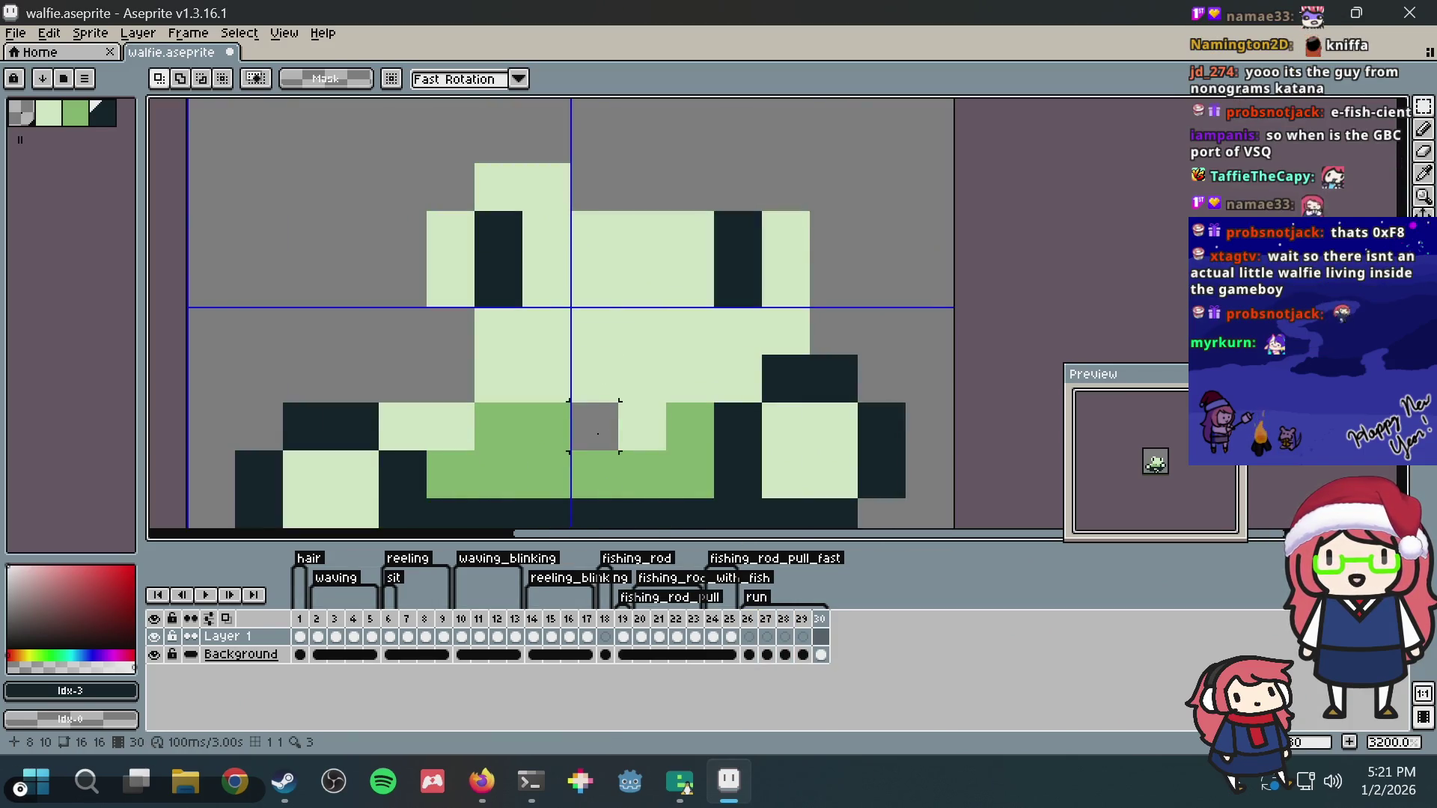
# Step: Select and try rotating a single pixel on frame 1, cancel and deselect, then bring the running game forward
pyautogui.click(596, 435)
pyautogui.click(299, 618)
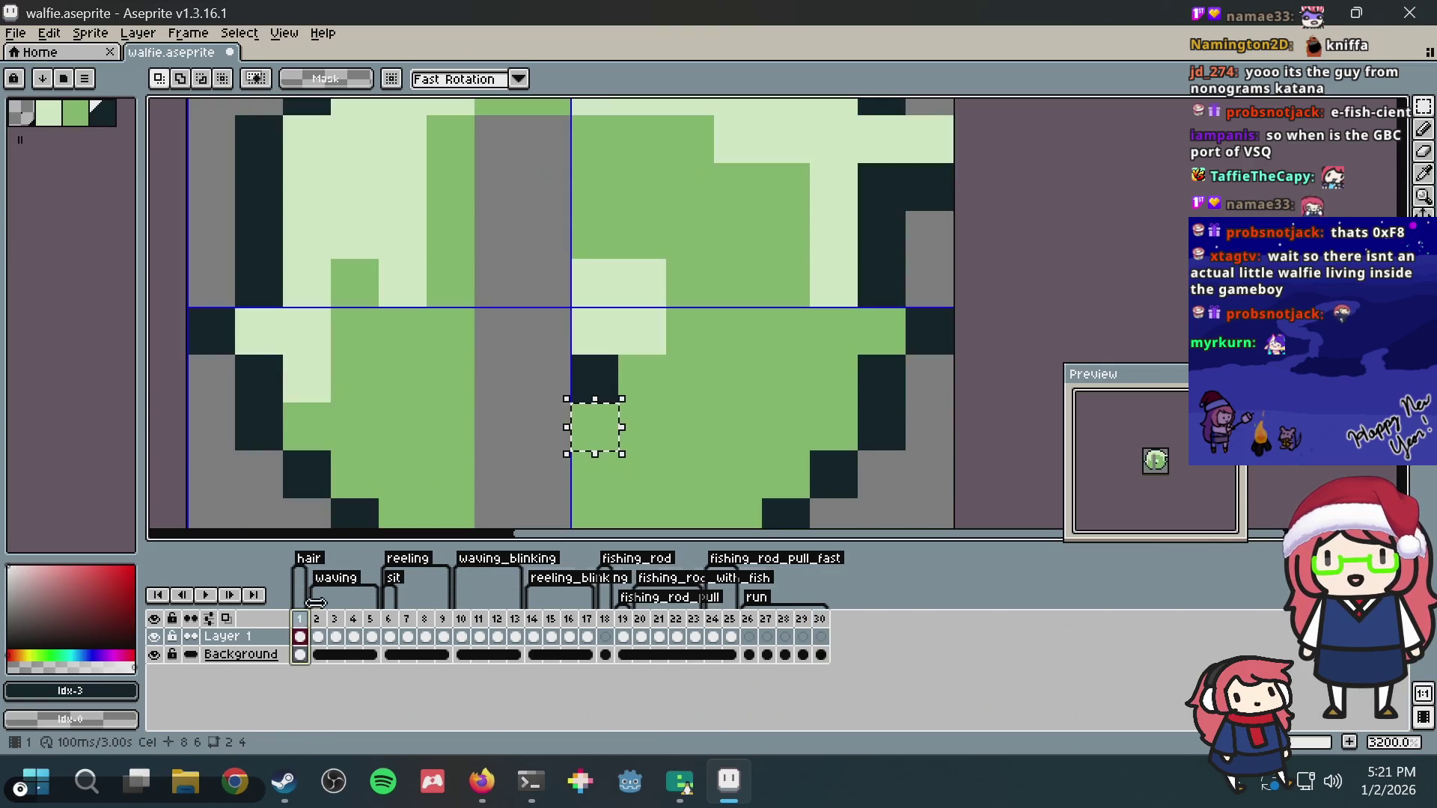
pyautogui.moveTo(565, 380); pyautogui.dragTo(607, 388)
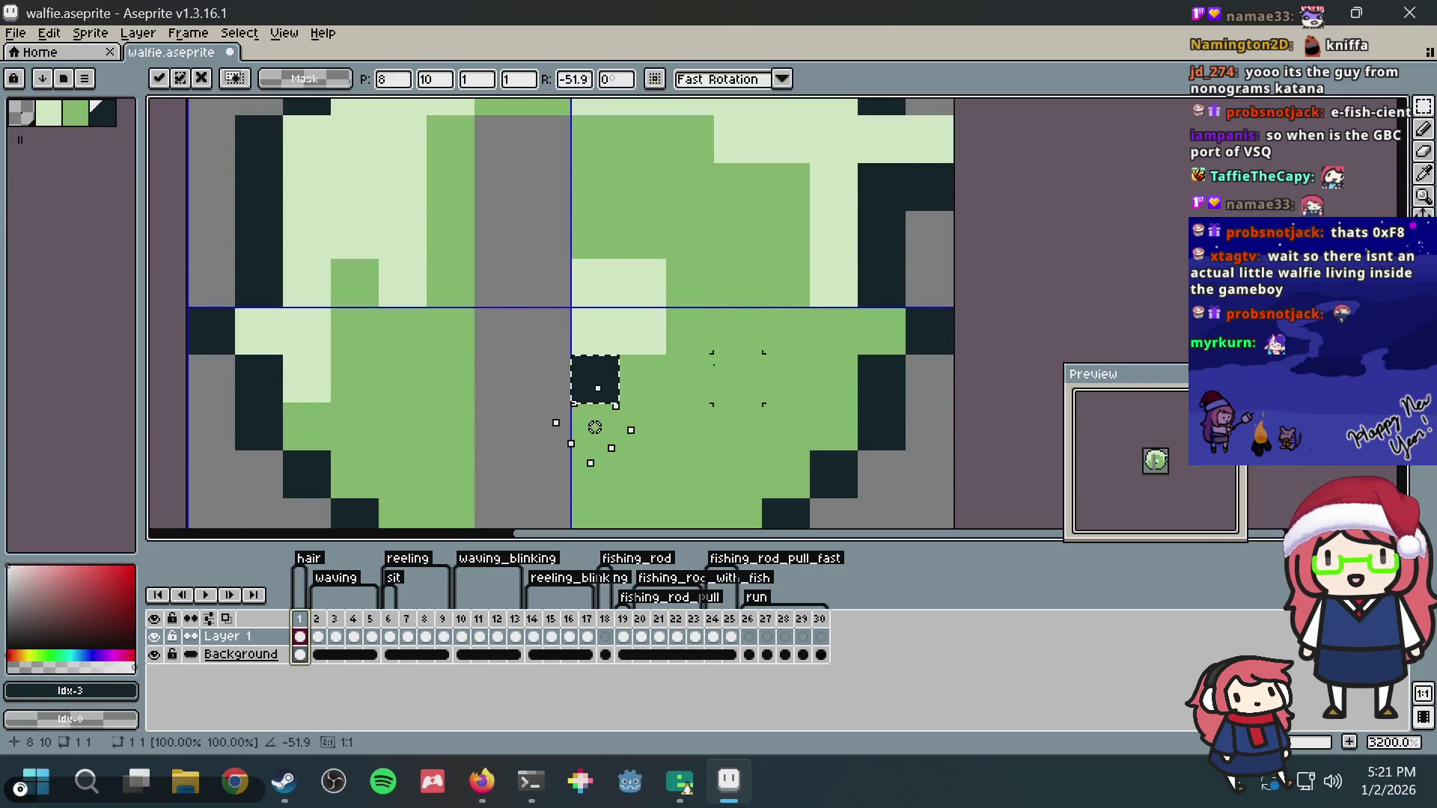
pyautogui.press('Escape')
pyautogui.click(689, 282)
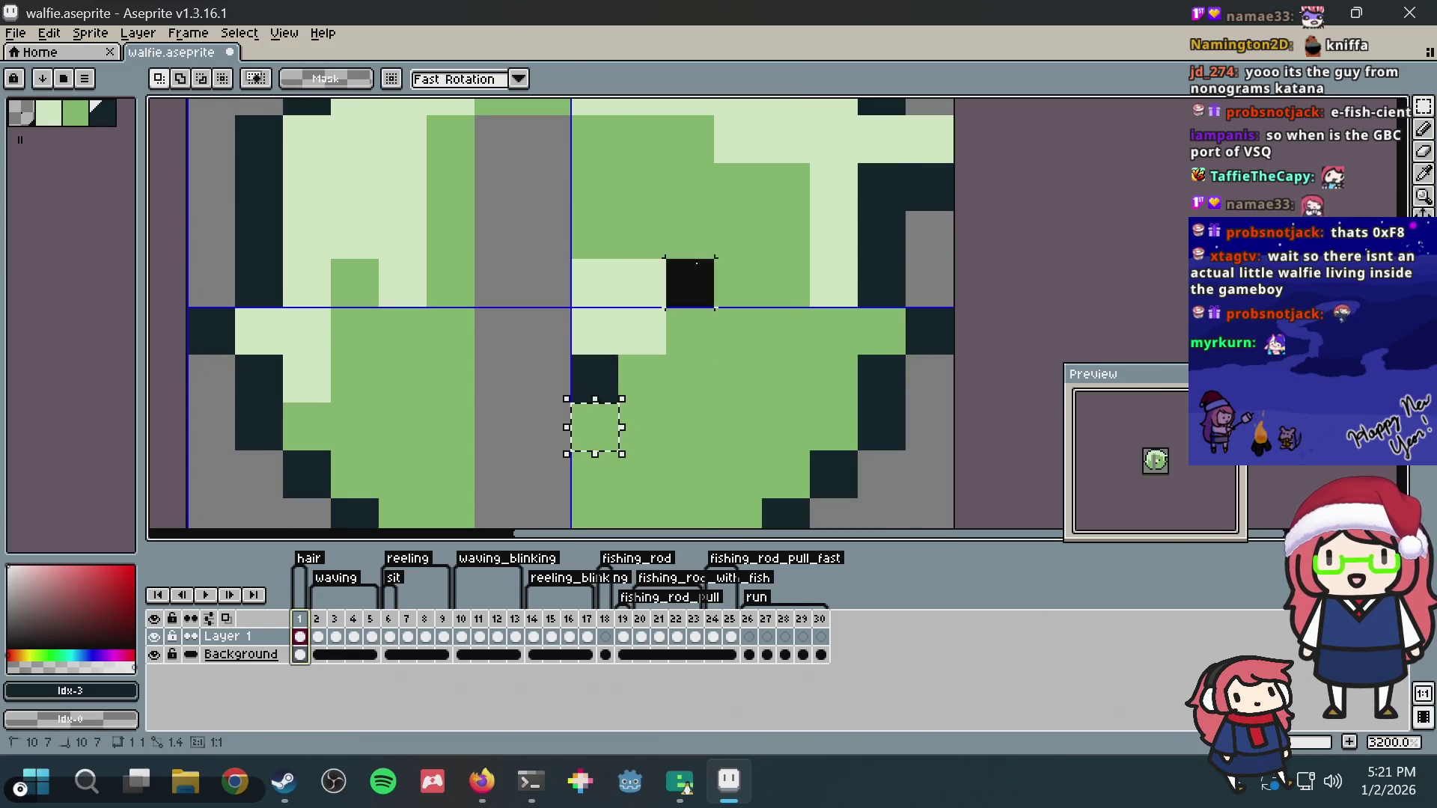
pyautogui.hotkey('ctrl', 'd')
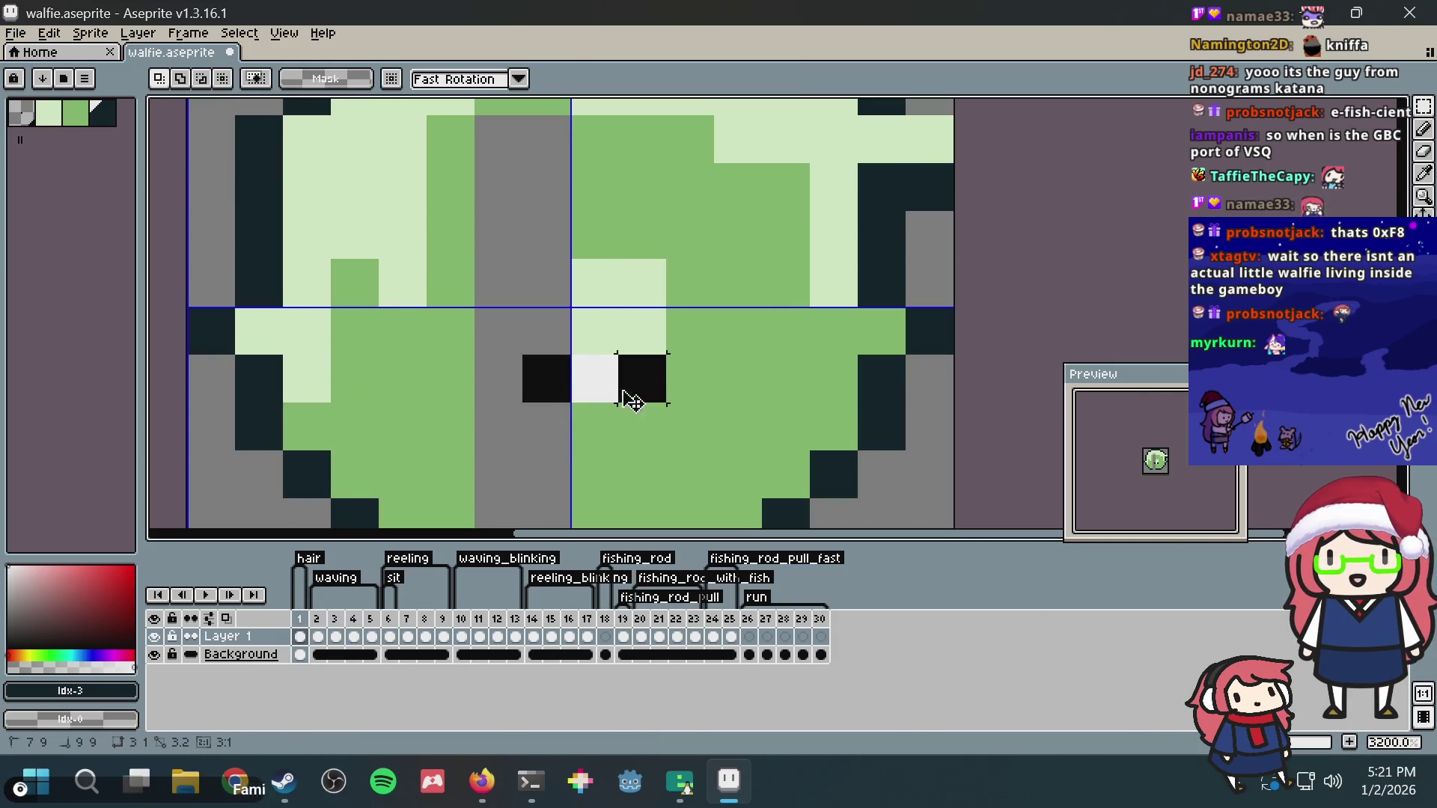
pyautogui.hotkey('alt', 'Tab')
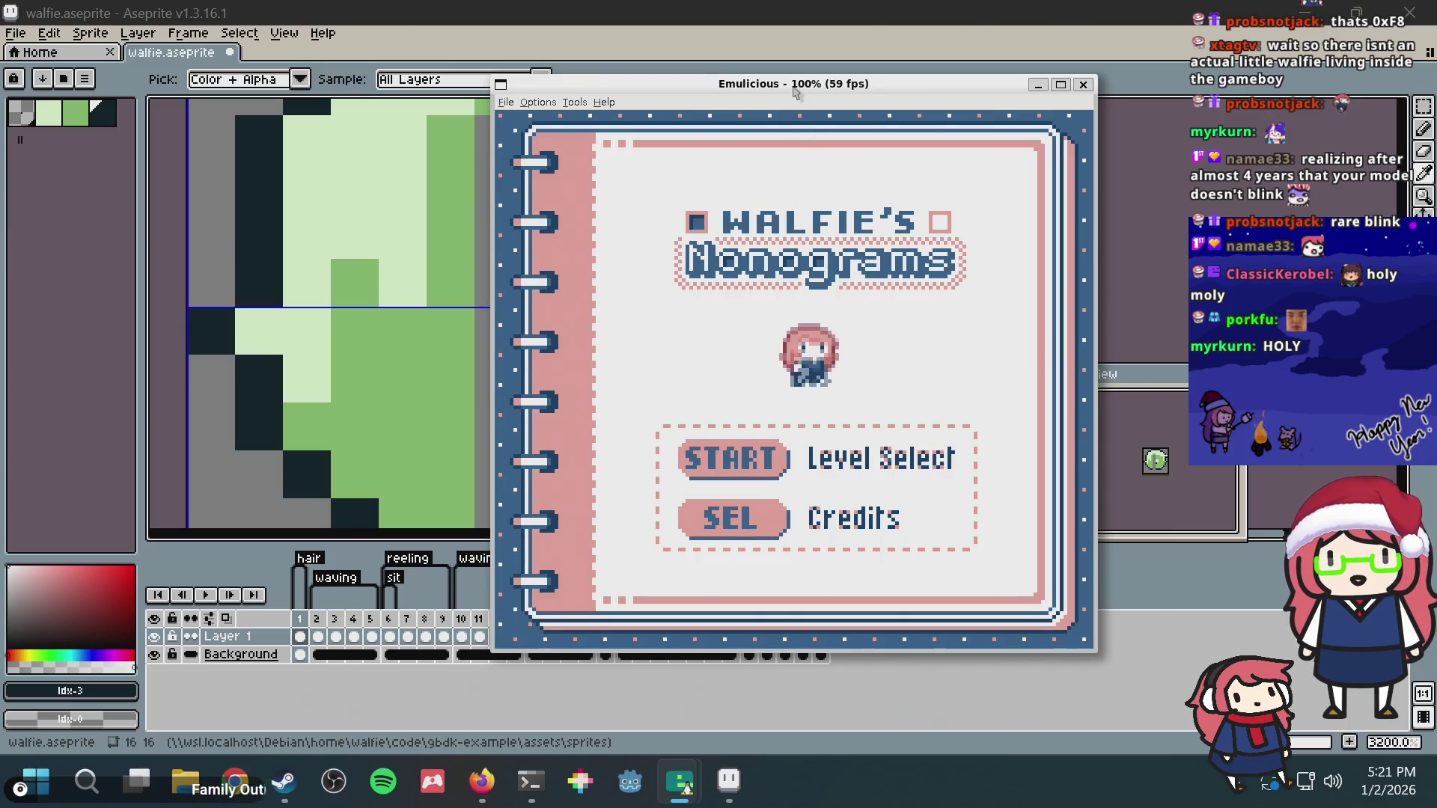
# Step: Switch the emulator to more saturated Game Boy colours and advance to level select
pyautogui.moveTo(794, 93); pyautogui.dragTo(722, 49)
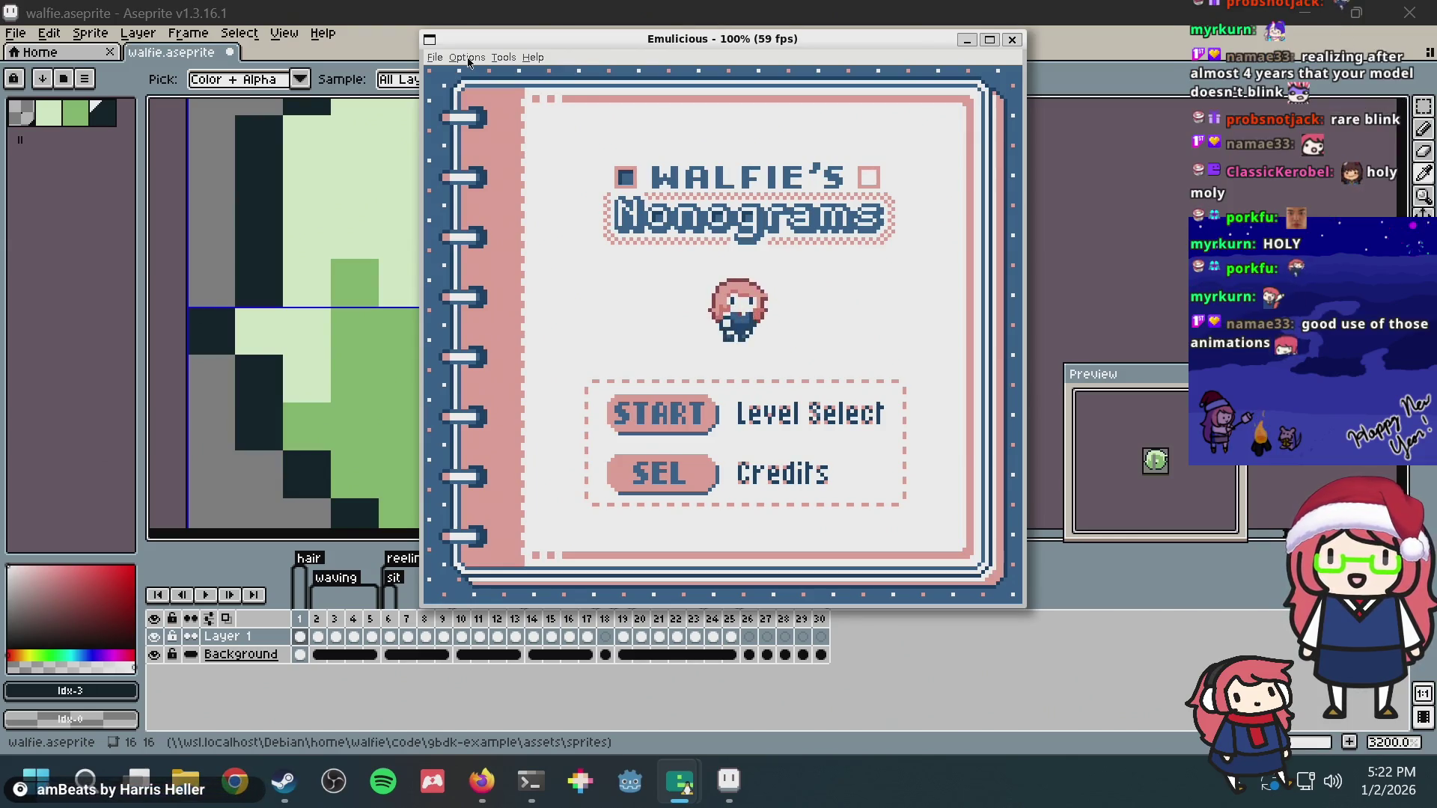
pyautogui.click(467, 58)
pyautogui.moveTo(474, 75)
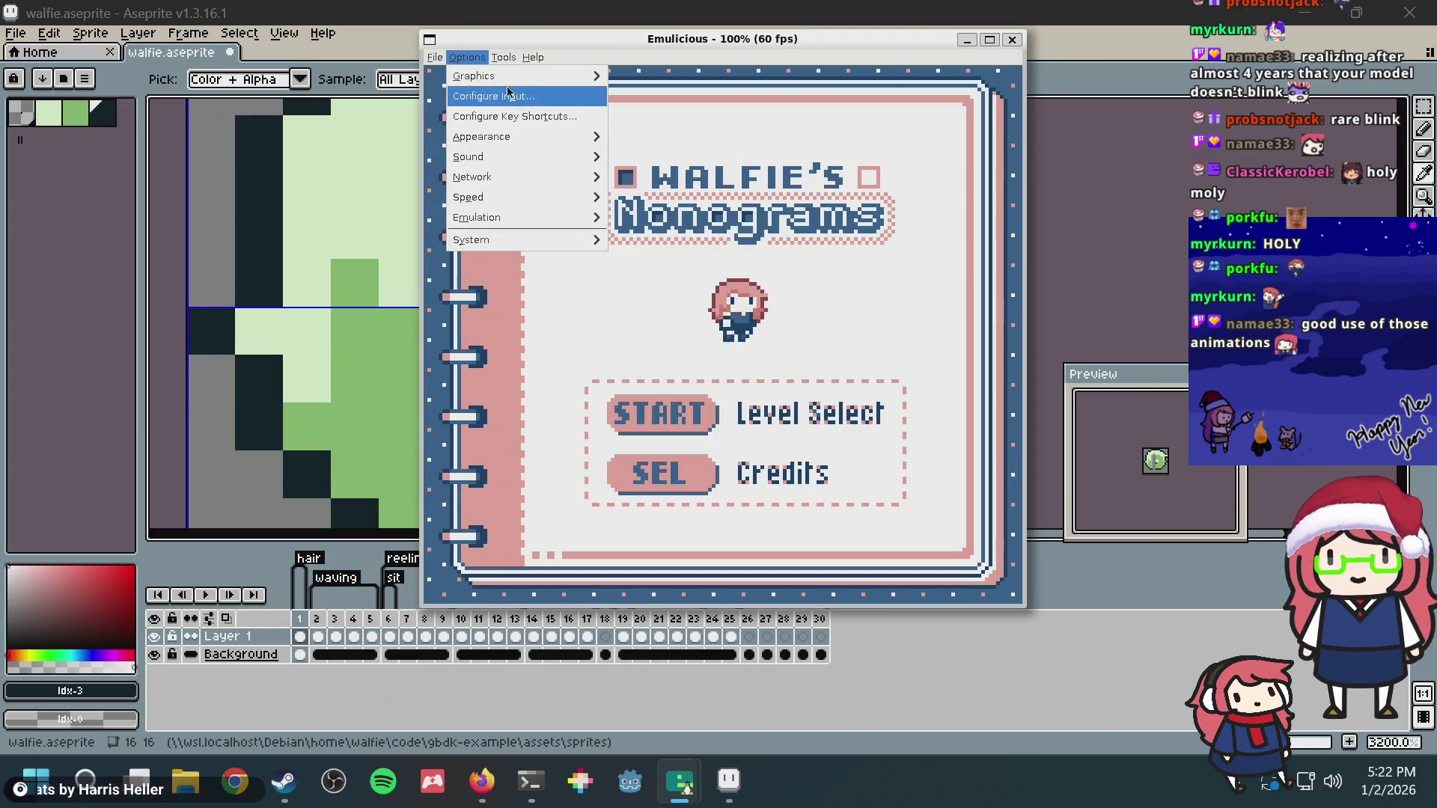
pyautogui.moveTo(477, 219)
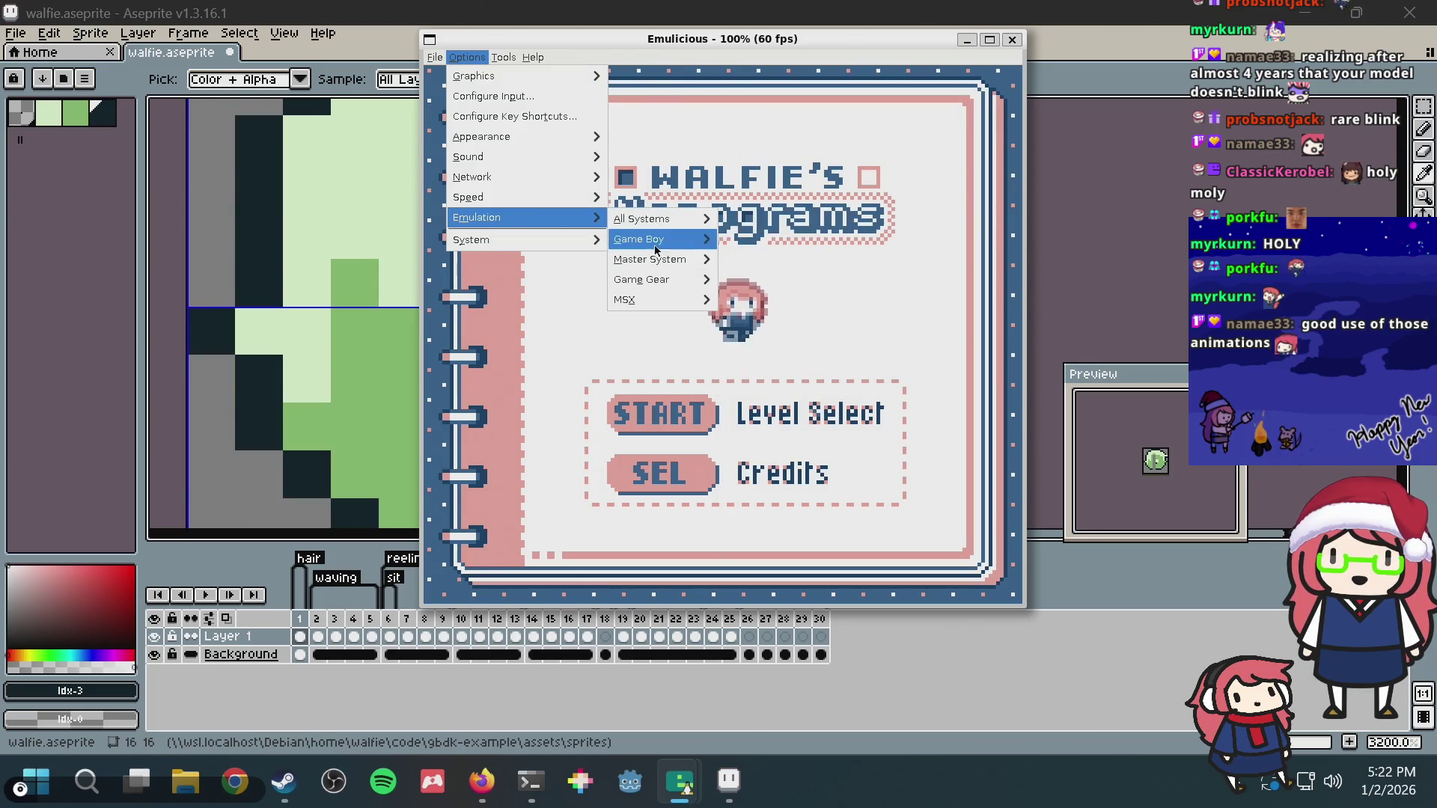
pyautogui.moveTo(783, 262)
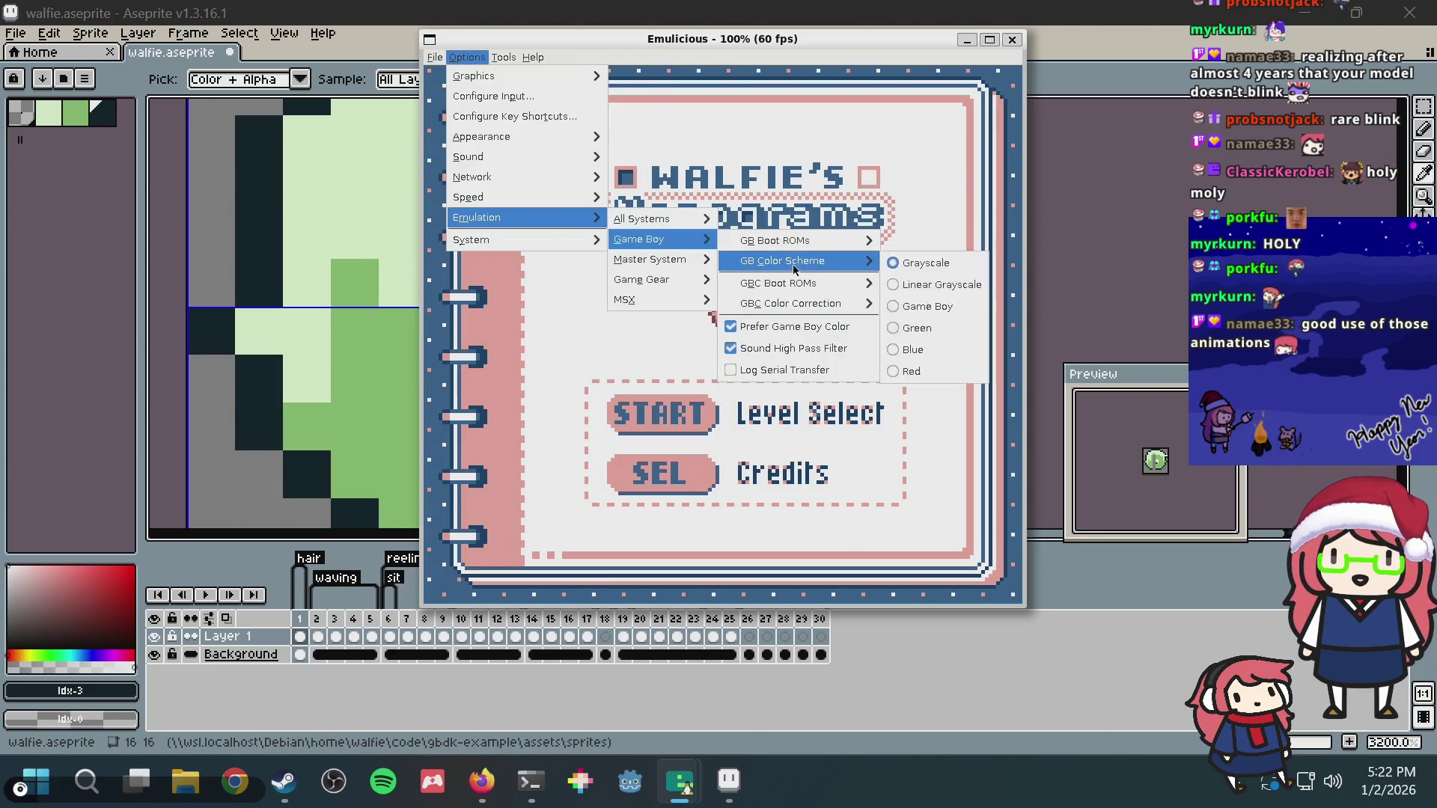
pyautogui.moveTo(791, 303)
pyautogui.click(901, 327)
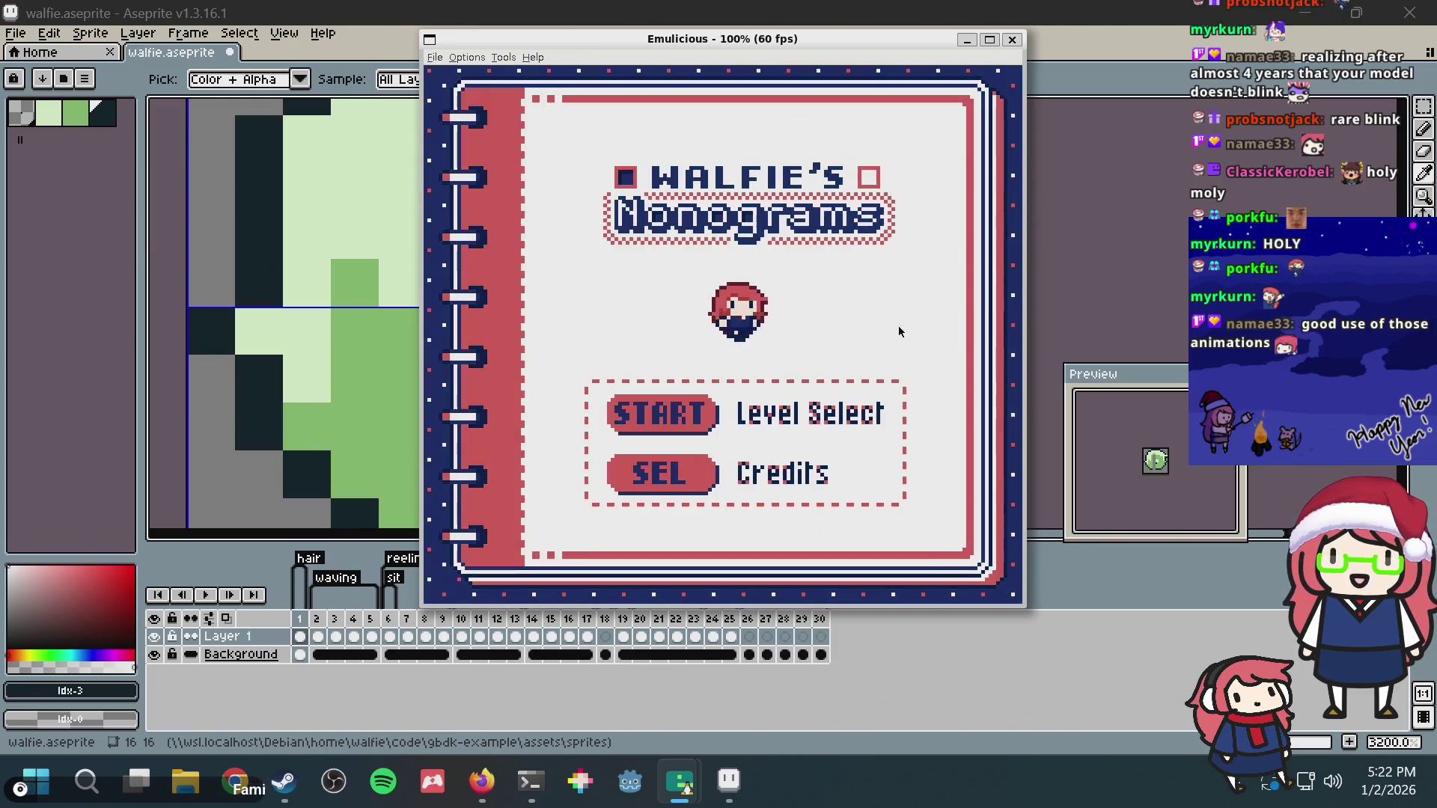
pyautogui.press('Return')
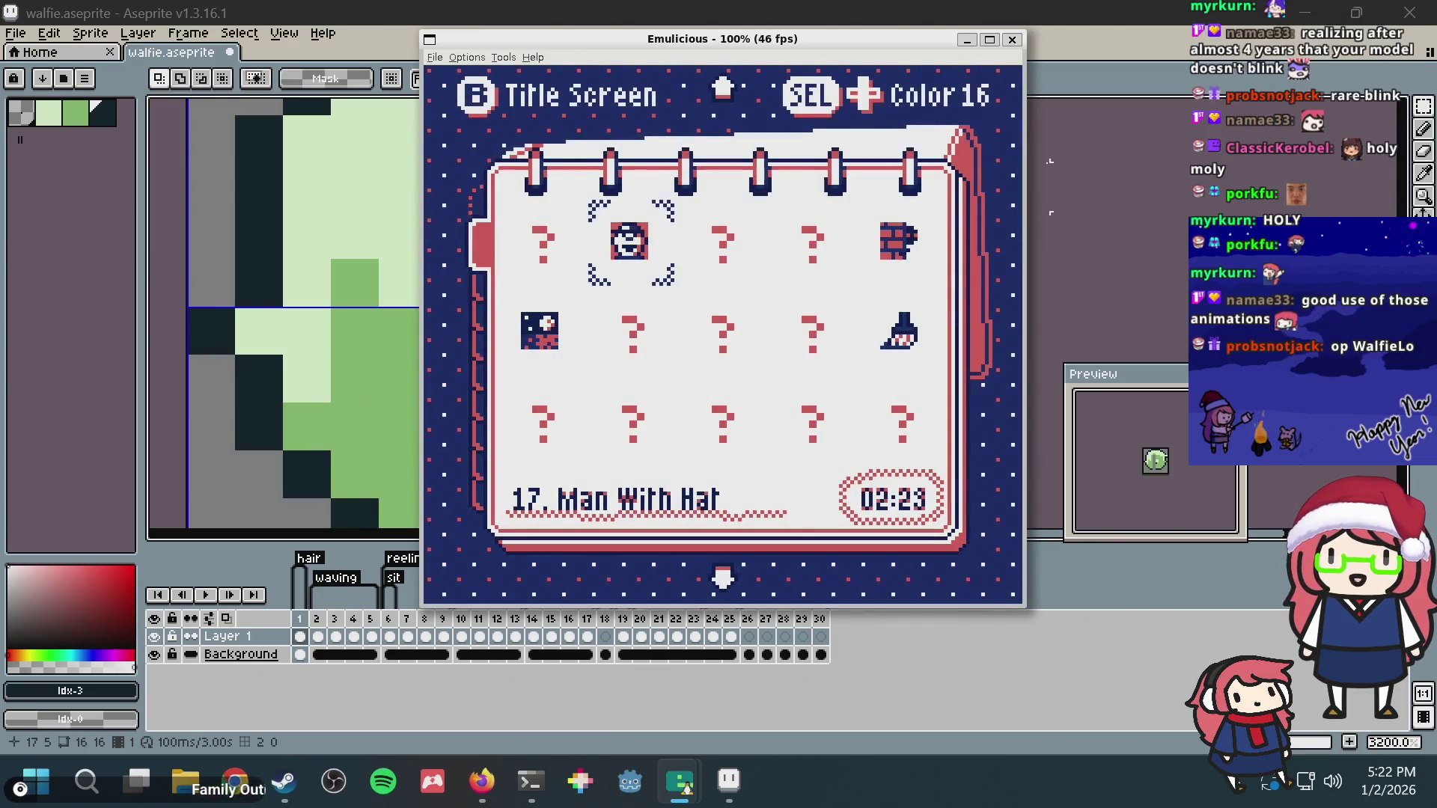
# Step: Cycle the level-select palette to Color 01, then bring Firefox forward with a new tab
pyautogui.press('Left')
pyautogui.press('Left')
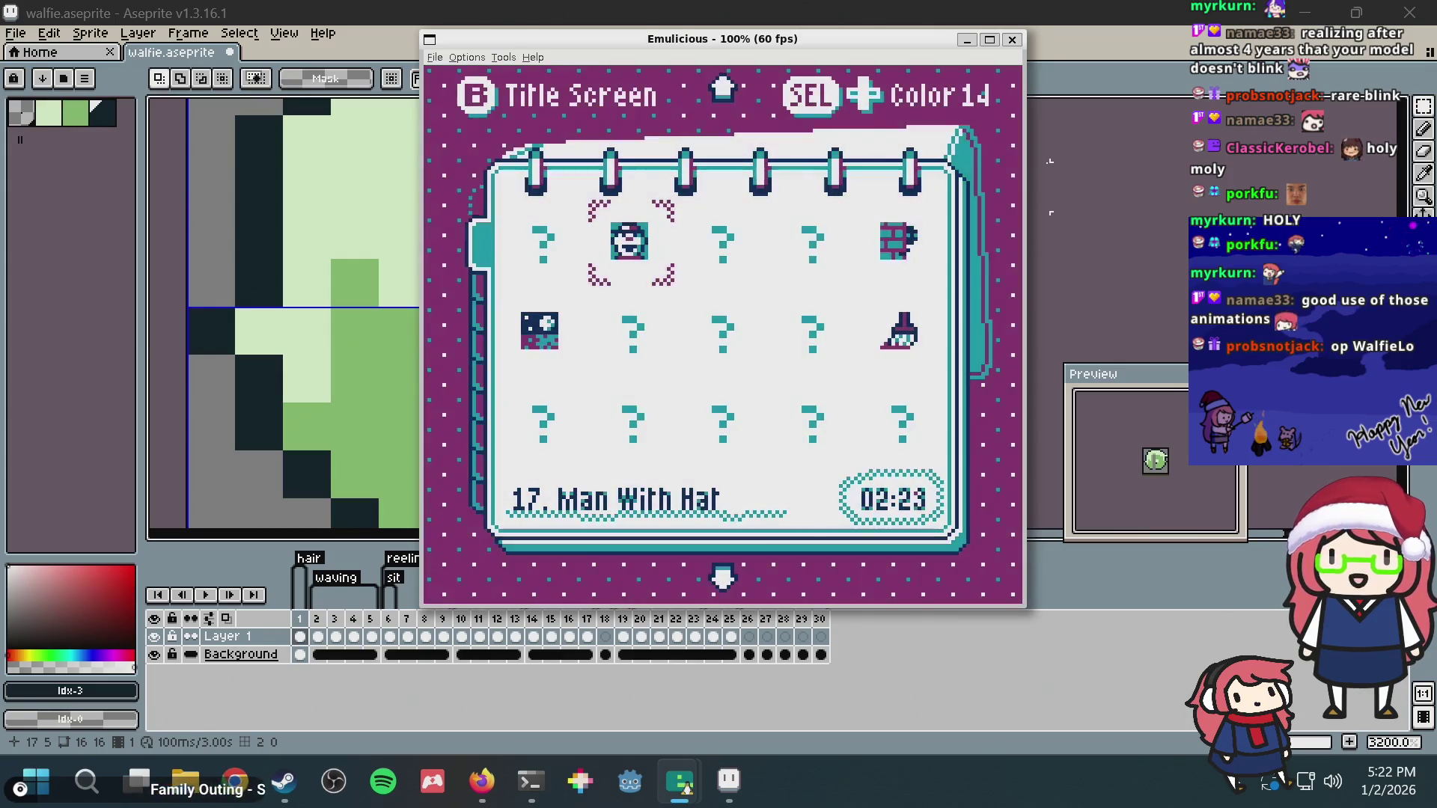
pyautogui.press('Left')
pyautogui.press('Left')
pyautogui.press('Left')
pyautogui.press('Left')
pyautogui.press('Left')
pyautogui.press('Left')
pyautogui.press('Left')
pyautogui.press('Left')
pyautogui.press('Left')
pyautogui.press('Left')
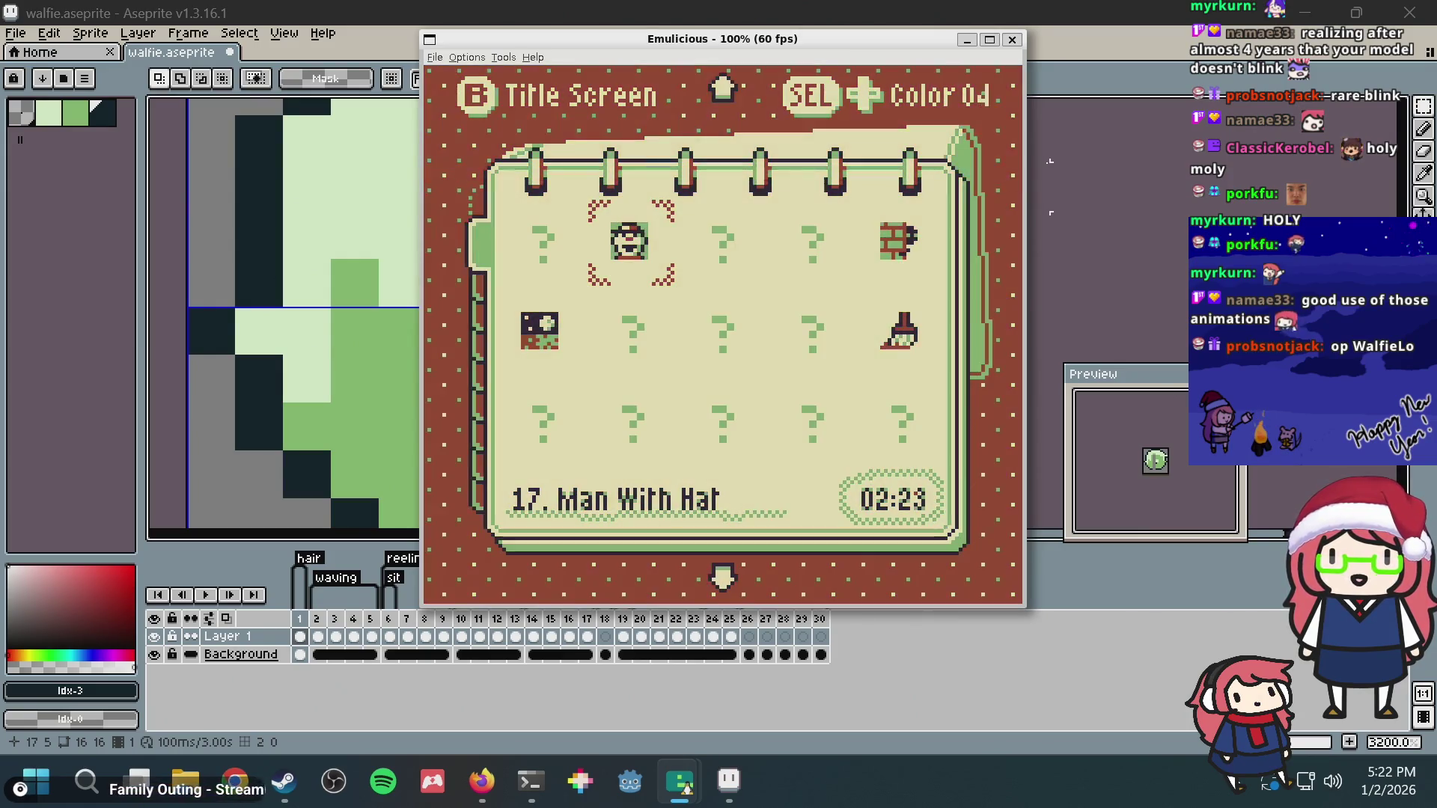
pyautogui.press('Left')
pyautogui.press('Left')
pyautogui.press('Left')
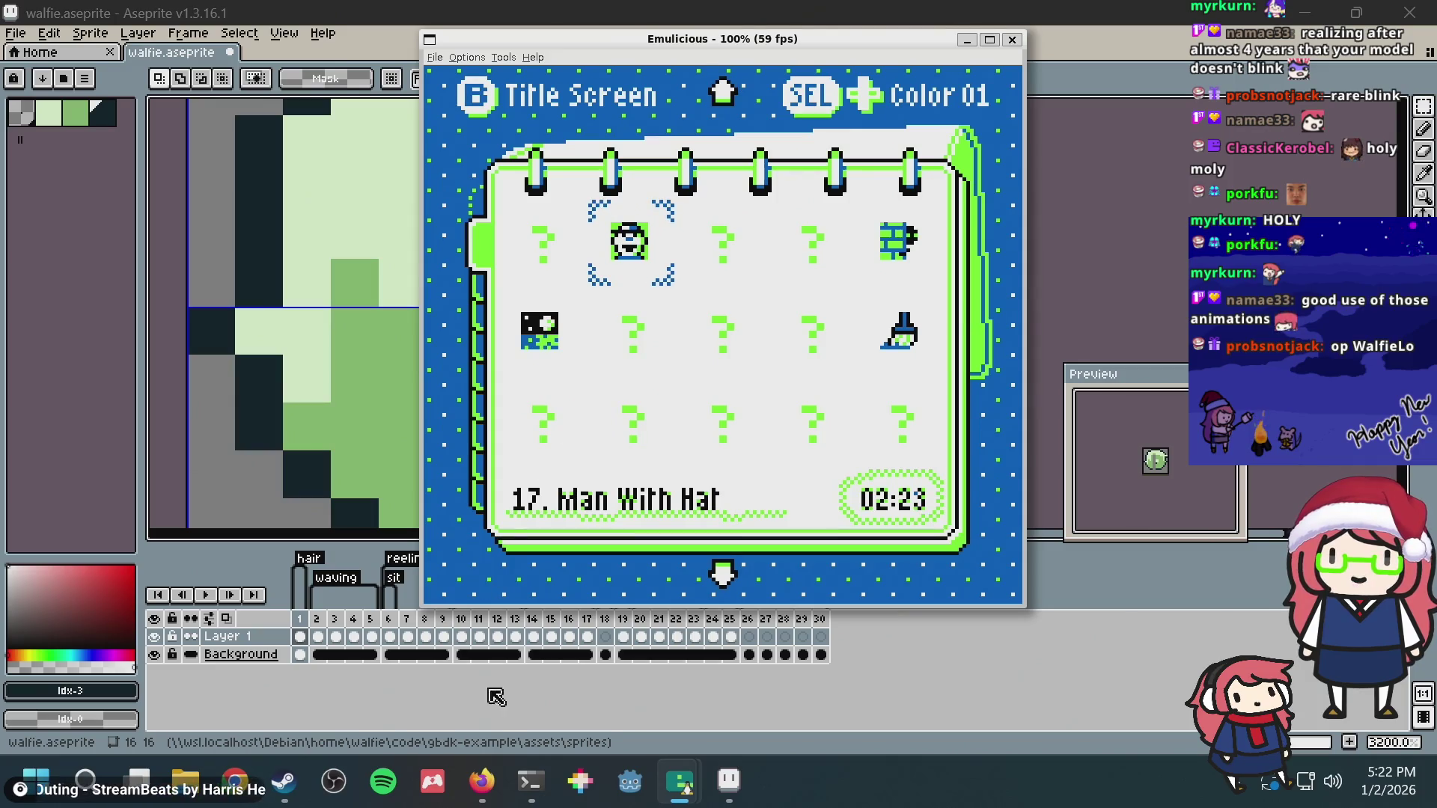
pyautogui.click(483, 780)
pyautogui.hotkey('ctrl', 't')
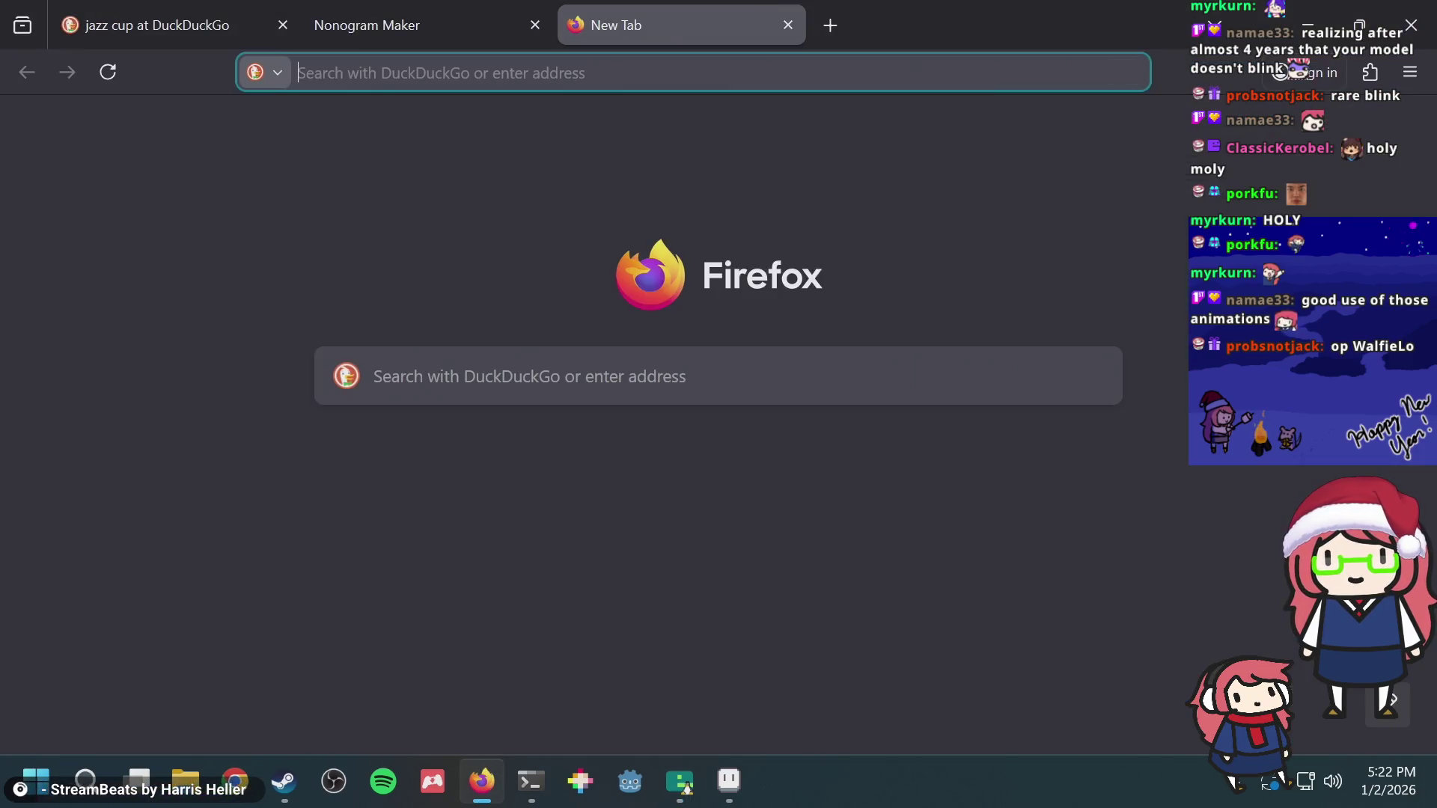
pyautogui.write('gameboy color de')
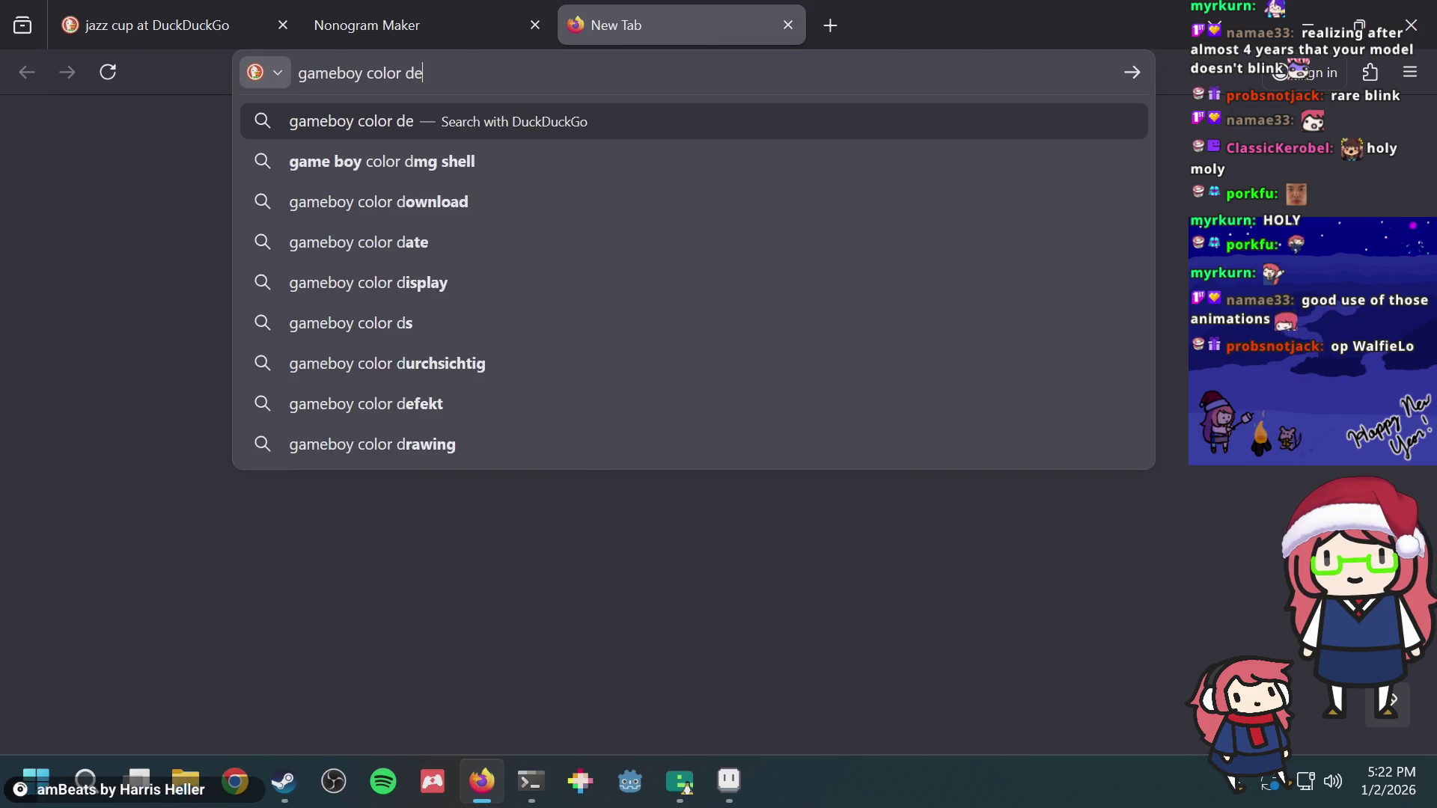
pyautogui.write('fault colors')
# Step: Search 'gameboy color default colors', check the Game Boy Wiki startup palette table and go back to the results
pyautogui.press('Return')
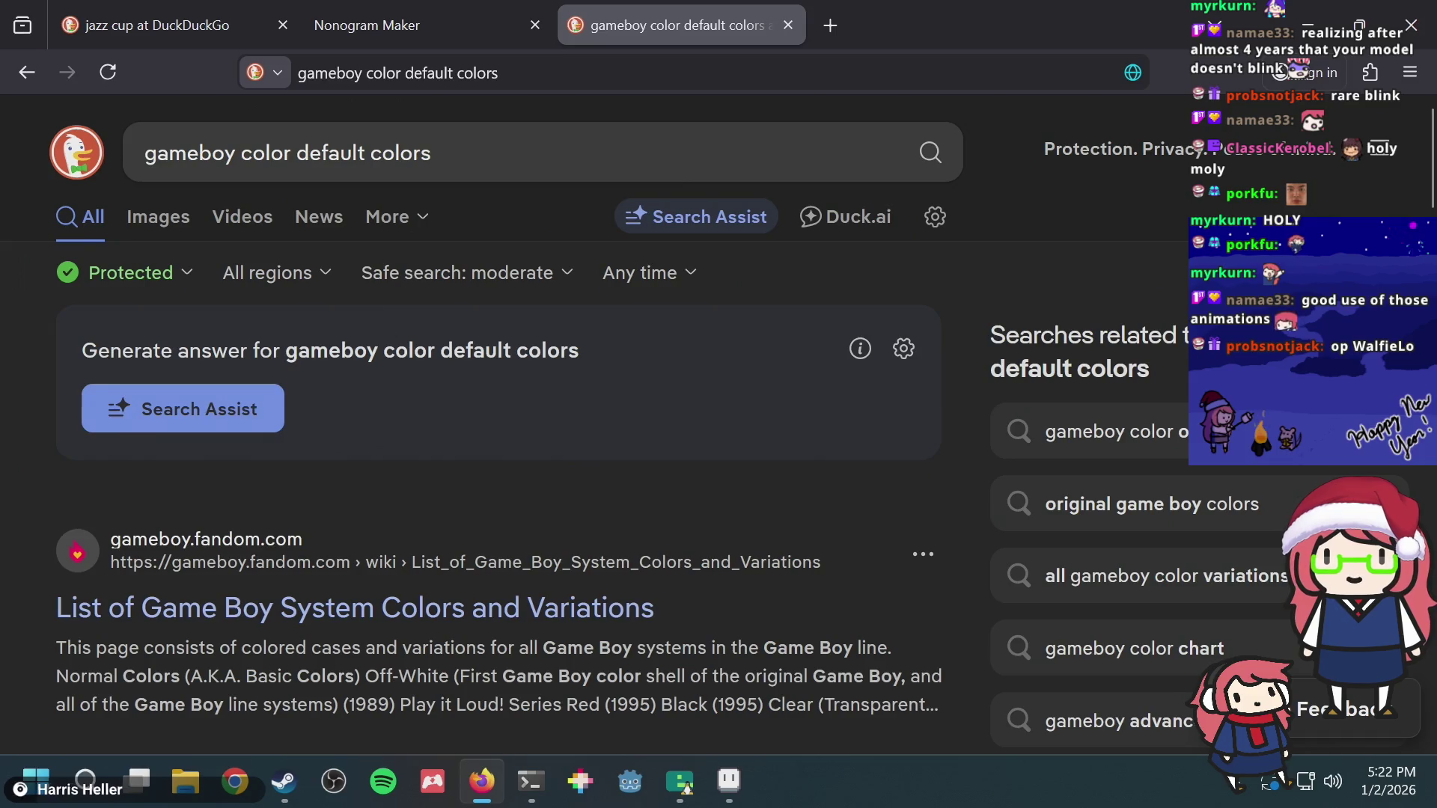
pyautogui.scroll(-2, 428, 530)
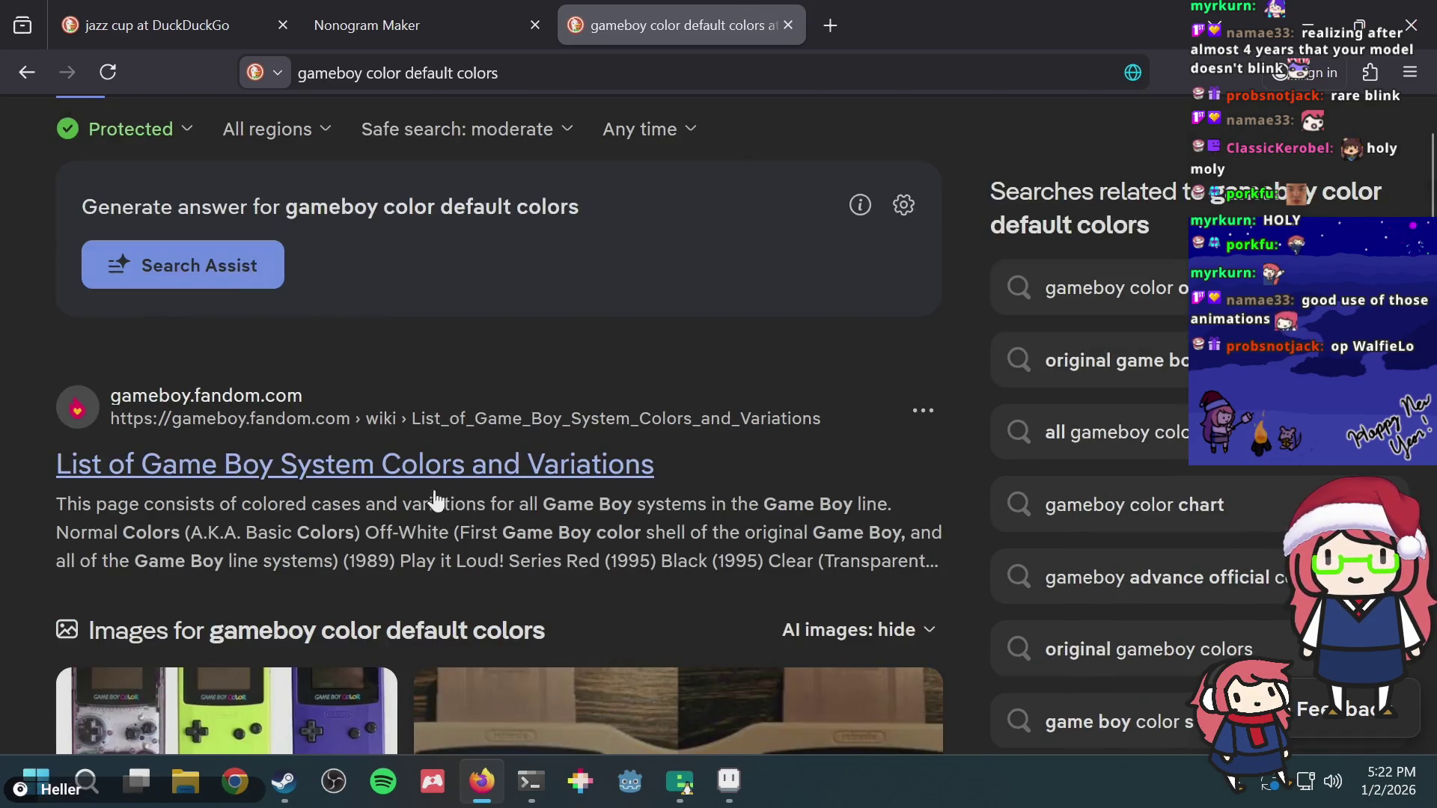
pyautogui.scroll(-3, 427, 531)
pyautogui.scroll(-2, 438, 506)
pyautogui.scroll(-4, 447, 471)
pyautogui.scroll(-2, 448, 472)
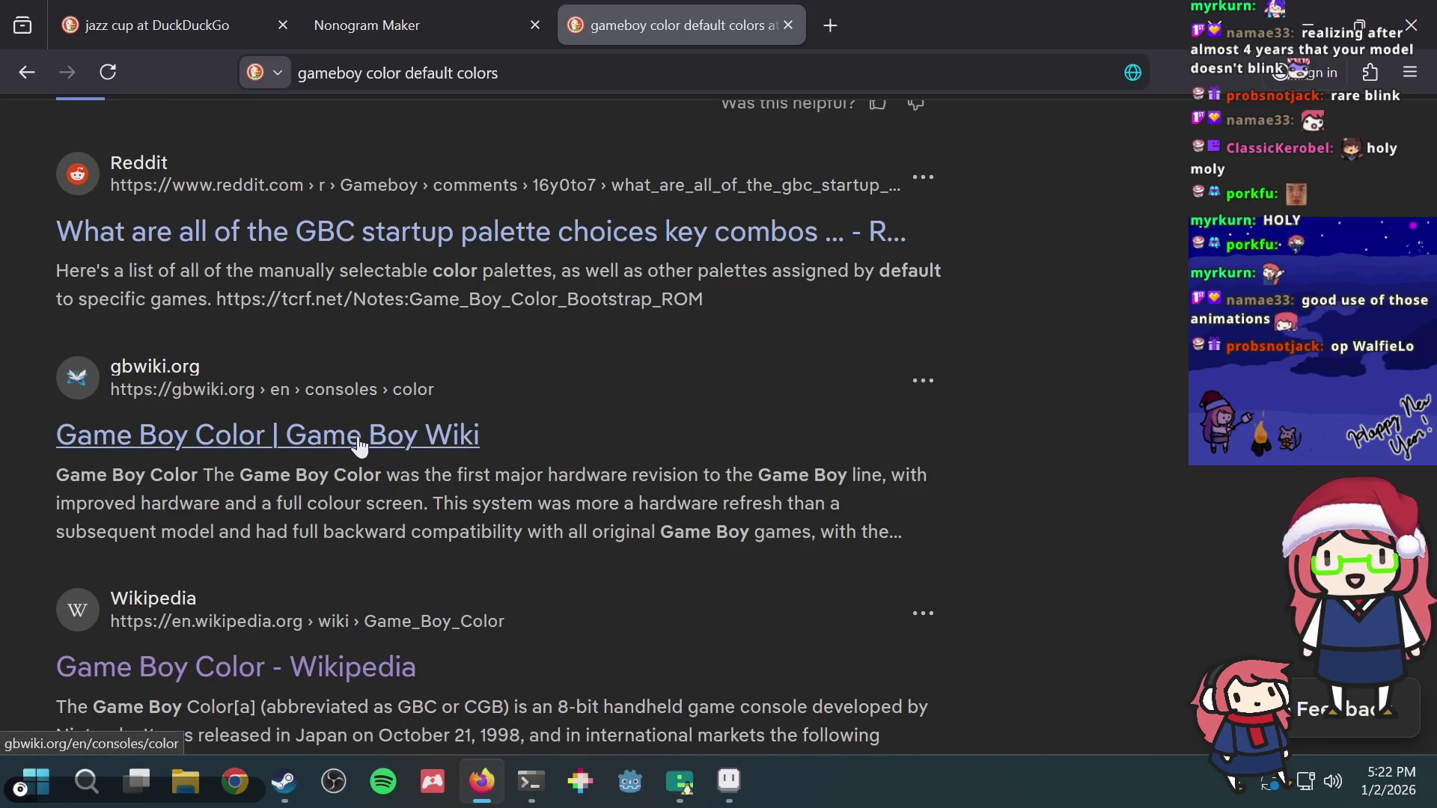
pyautogui.scroll(-2, 360, 461)
pyautogui.click(334, 337)
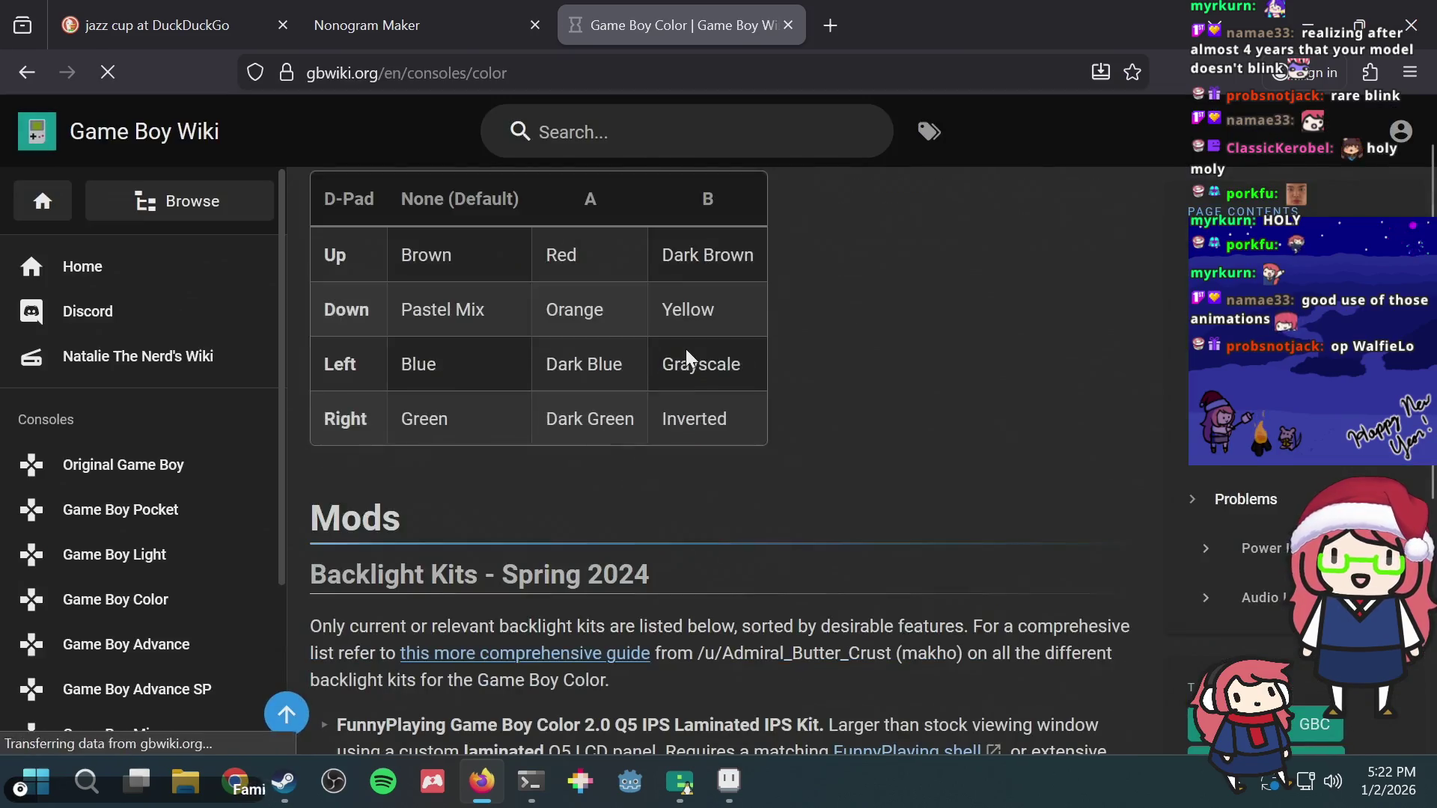
pyautogui.hotkey('alt', 'Tab')
pyautogui.hotkey('alt', 'Tab')
pyautogui.scroll(-10, 802, 428)
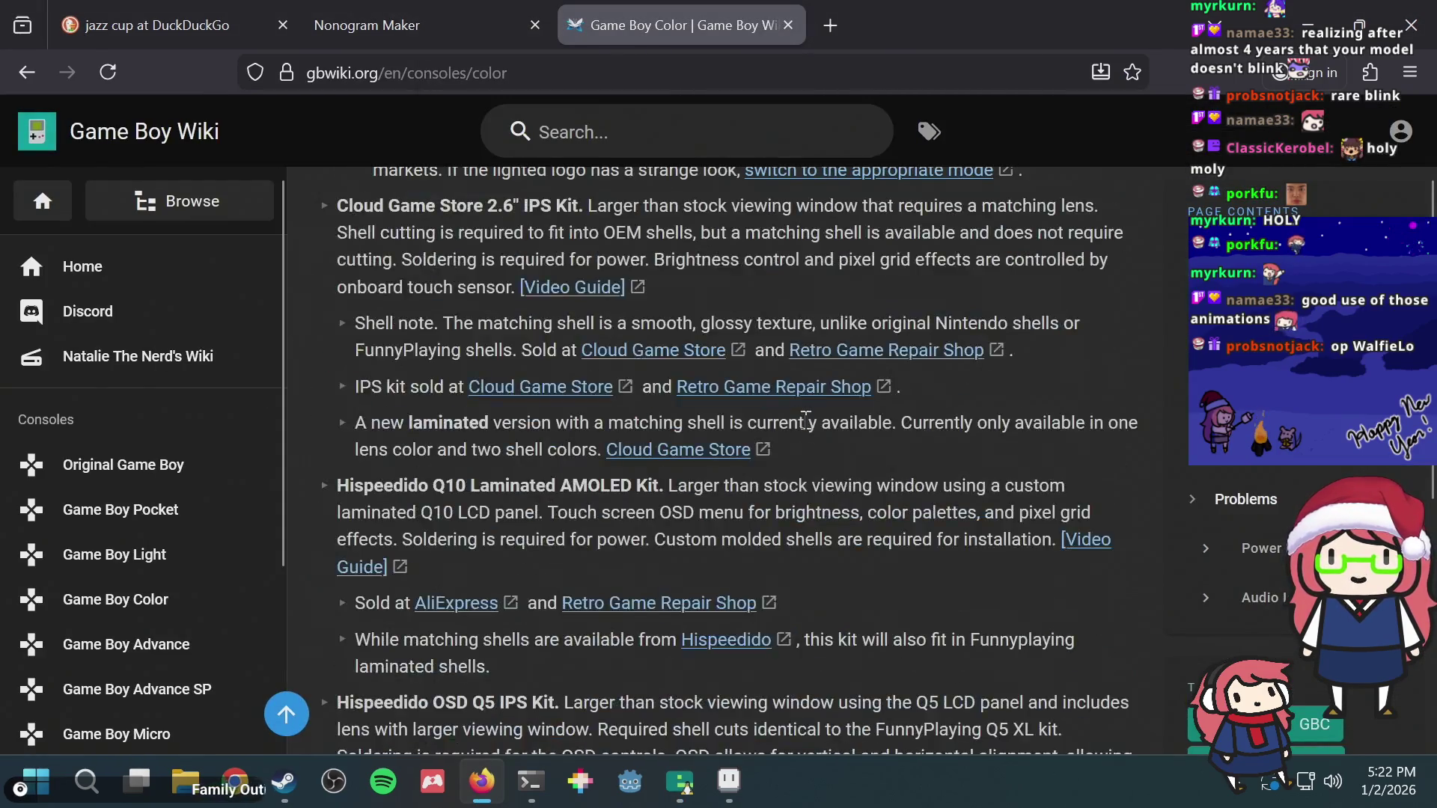
pyautogui.scroll(-5, 805, 420)
pyautogui.scroll(-5, 806, 420)
pyautogui.scroll(-5, 805, 420)
pyautogui.scroll(-5, 805, 421)
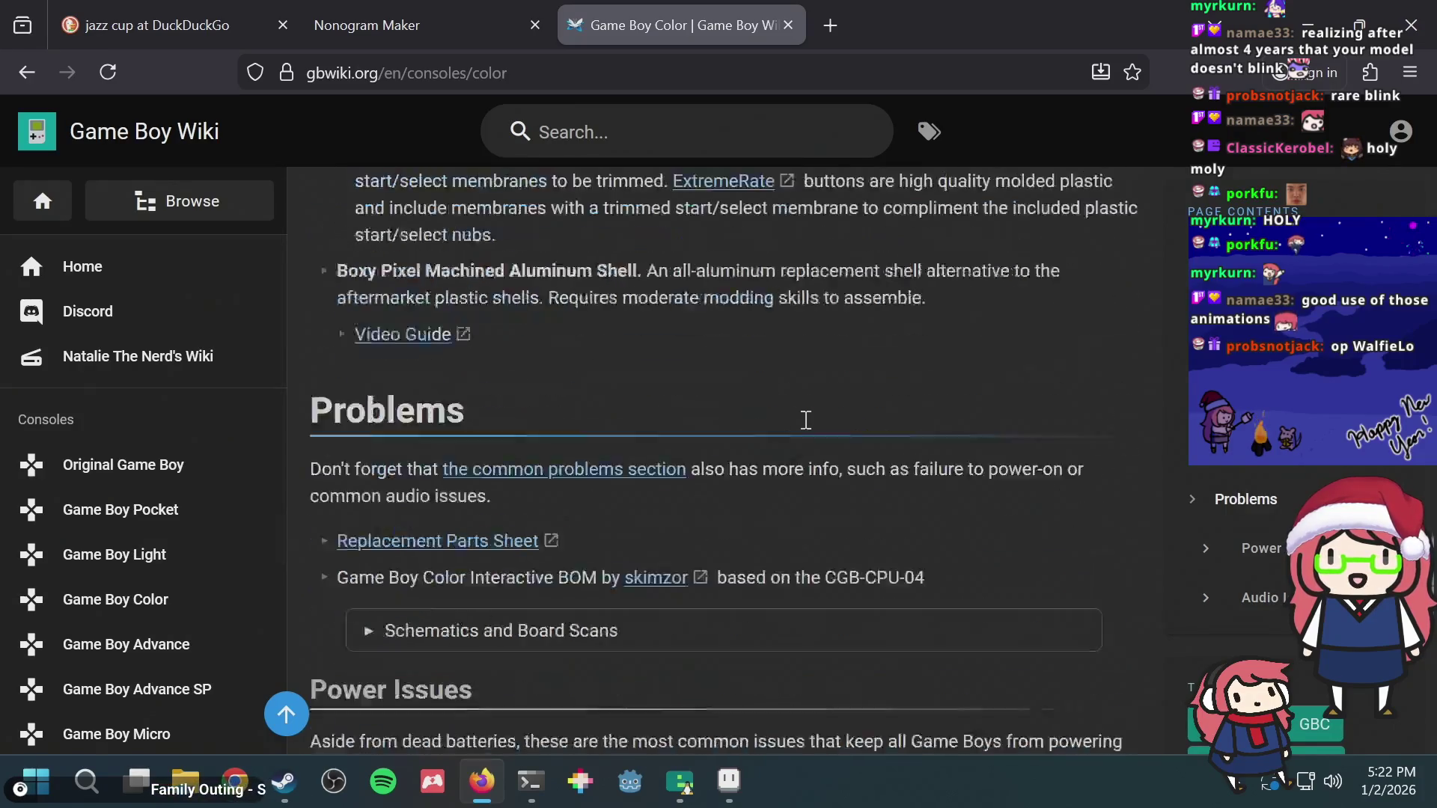
pyautogui.scroll(-5, 805, 421)
pyautogui.scroll(-5, 805, 420)
pyautogui.hotkey('alt', 'Left')
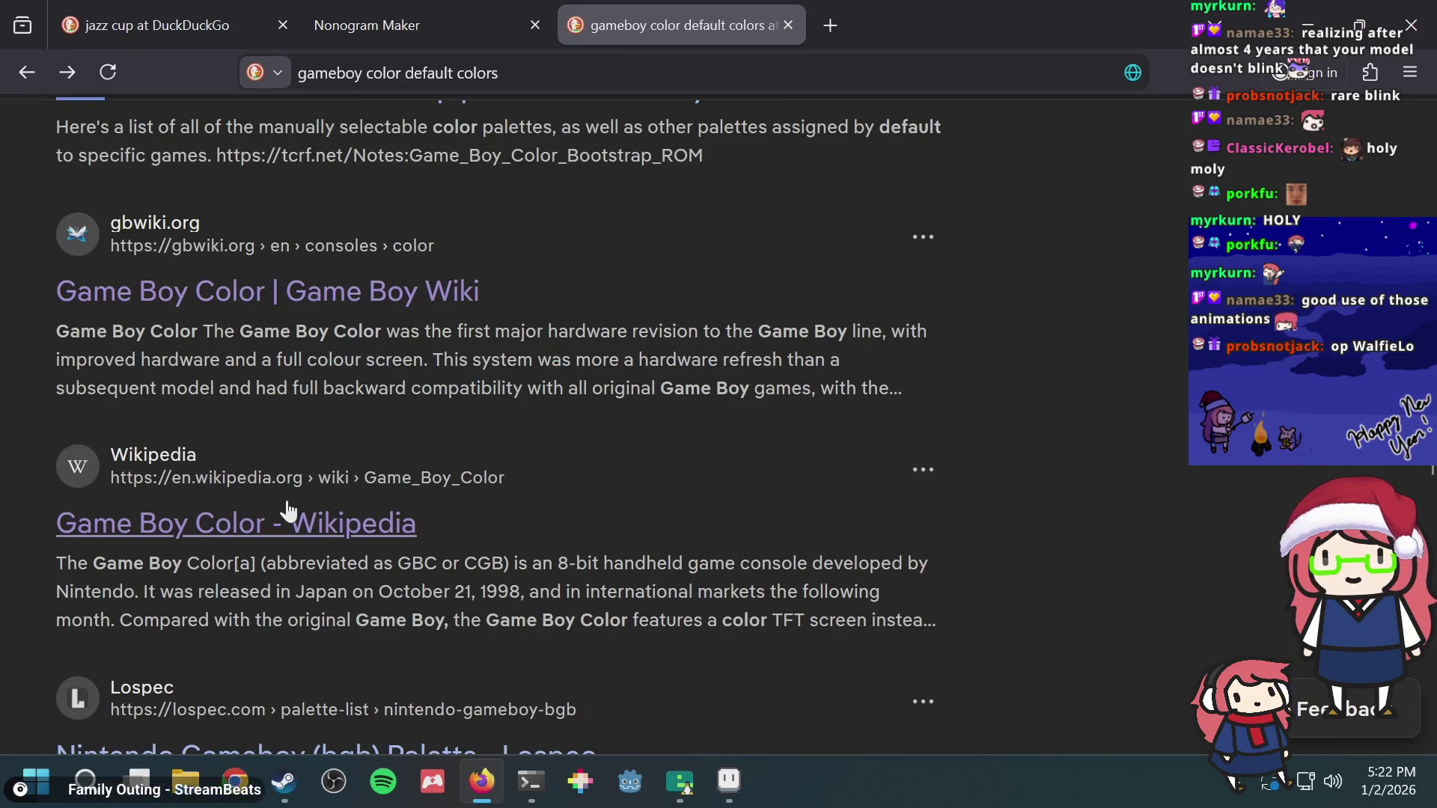
# Step: Open the Wikipedia Game Boy Color article, find 'colors' and enlarge the GBC keypad palettes chart, then switch to the emulator
pyautogui.click(290, 523)
pyautogui.scroll(-5, 575, 407)
pyautogui.scroll(-10, 626, 370)
pyautogui.hotkey('ctrl', 'f')
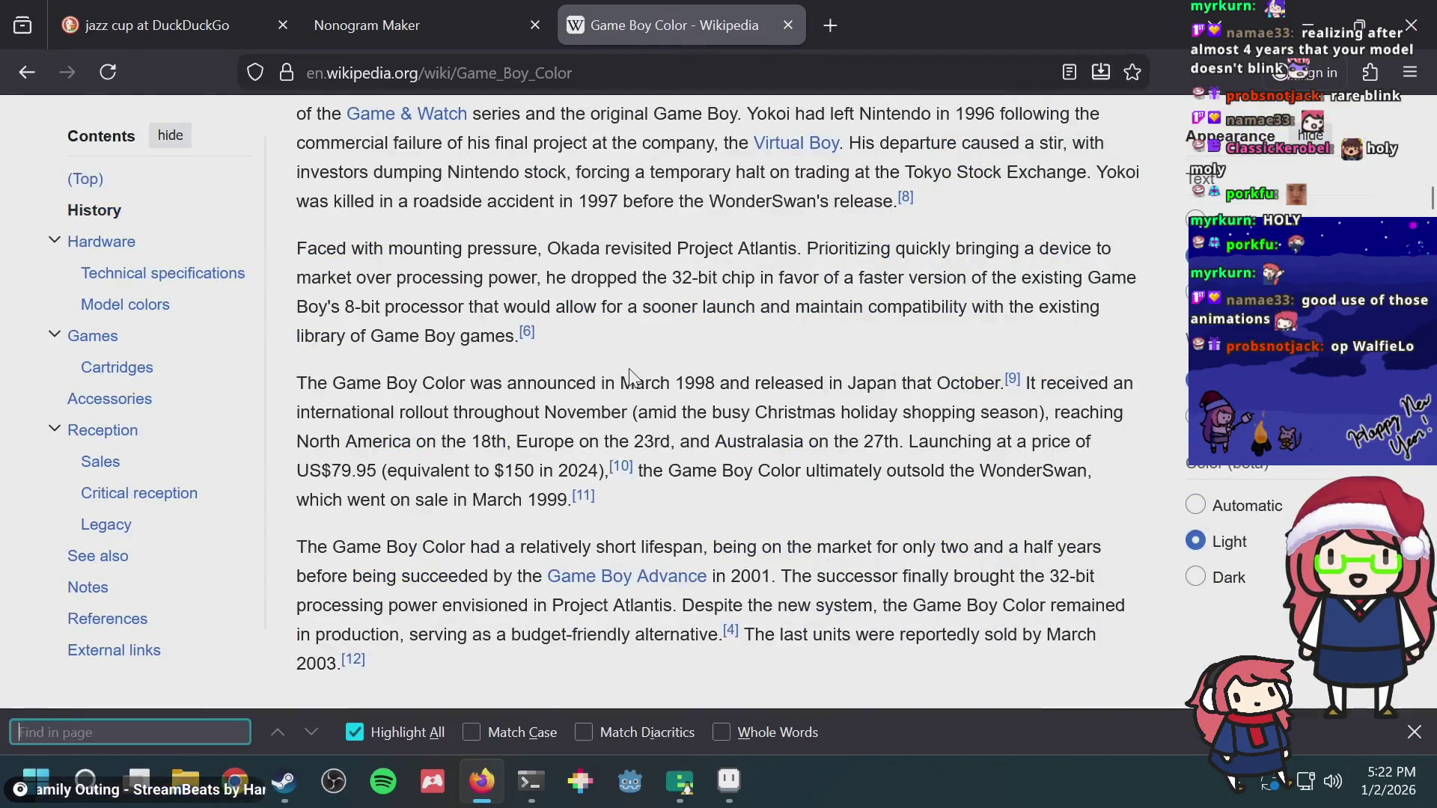
pyautogui.write('colors')
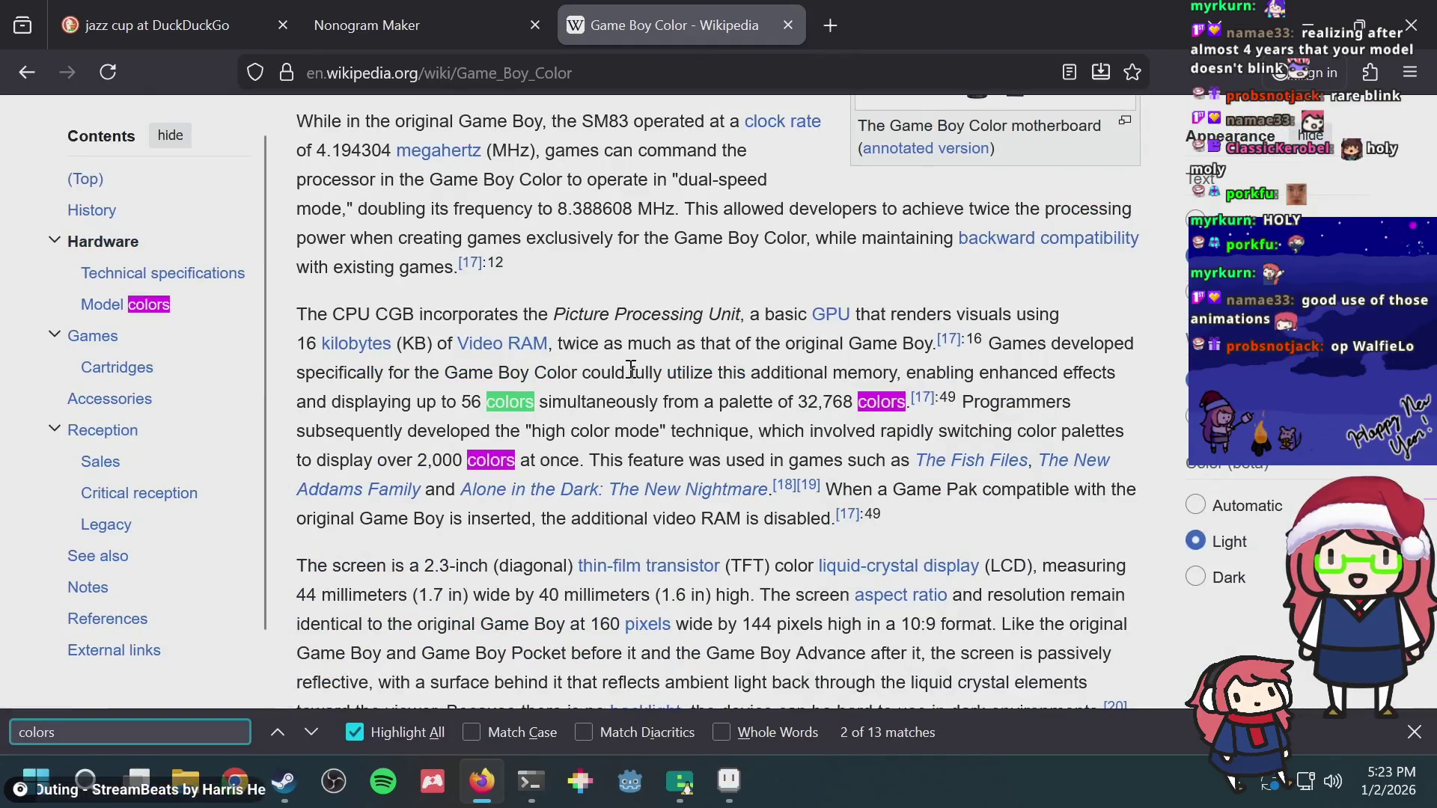
pyautogui.press('Escape')
pyautogui.scroll(-5, 606, 367)
pyautogui.scroll(-5, 612, 360)
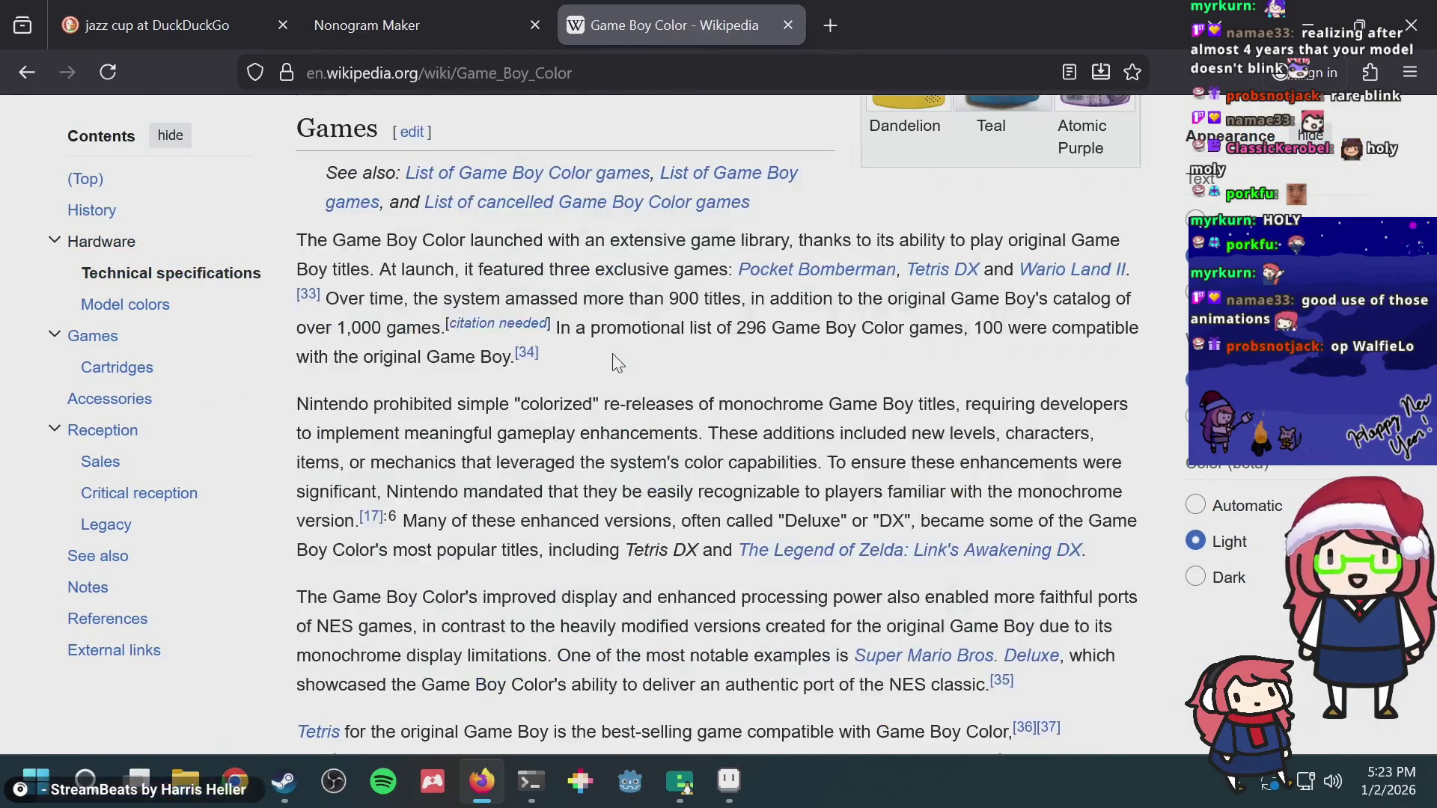
pyautogui.scroll(-3, 614, 355)
pyautogui.scroll(-10, 614, 355)
pyautogui.scroll(10, 615, 355)
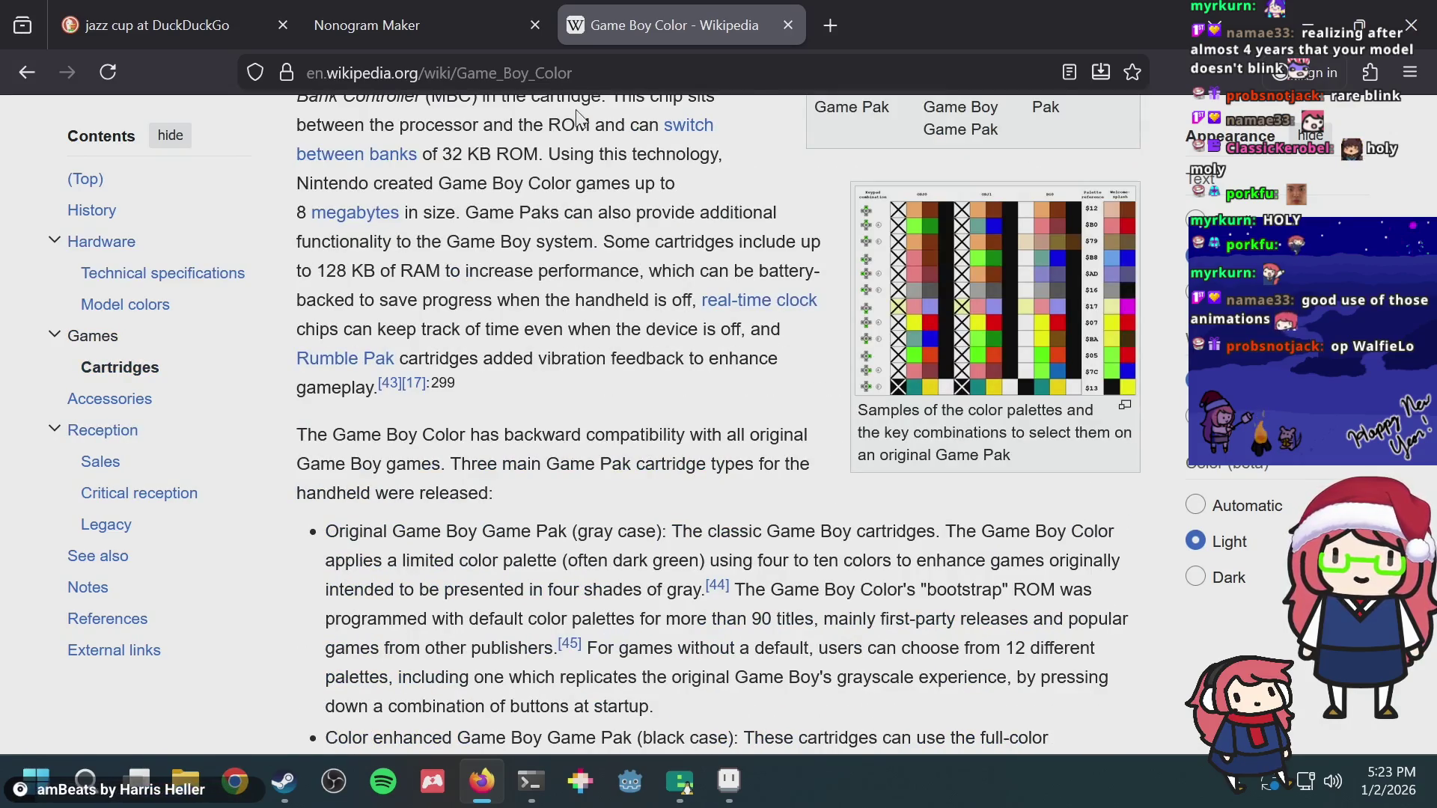
pyautogui.click(919, 298)
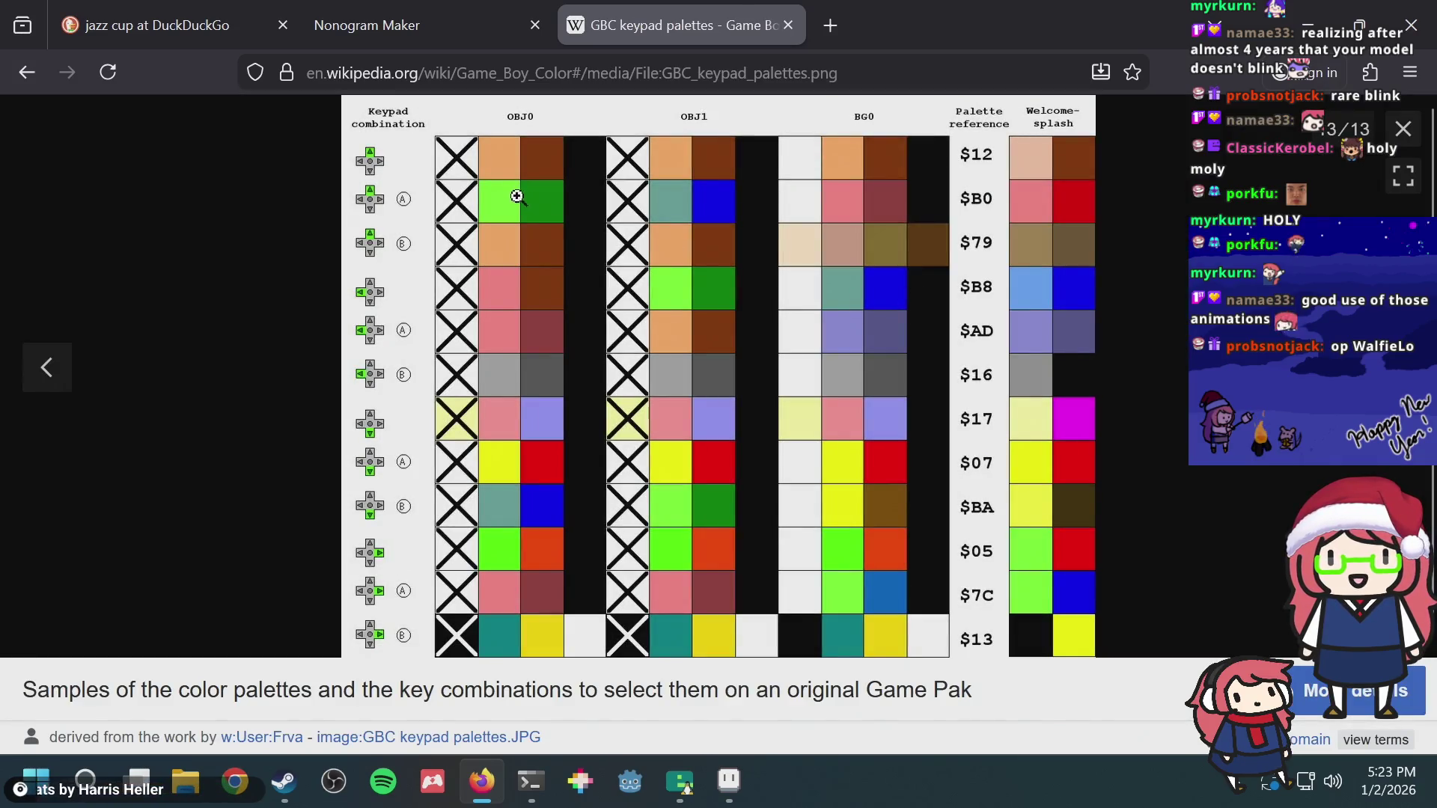
pyautogui.hotkey('alt', 'Tab')
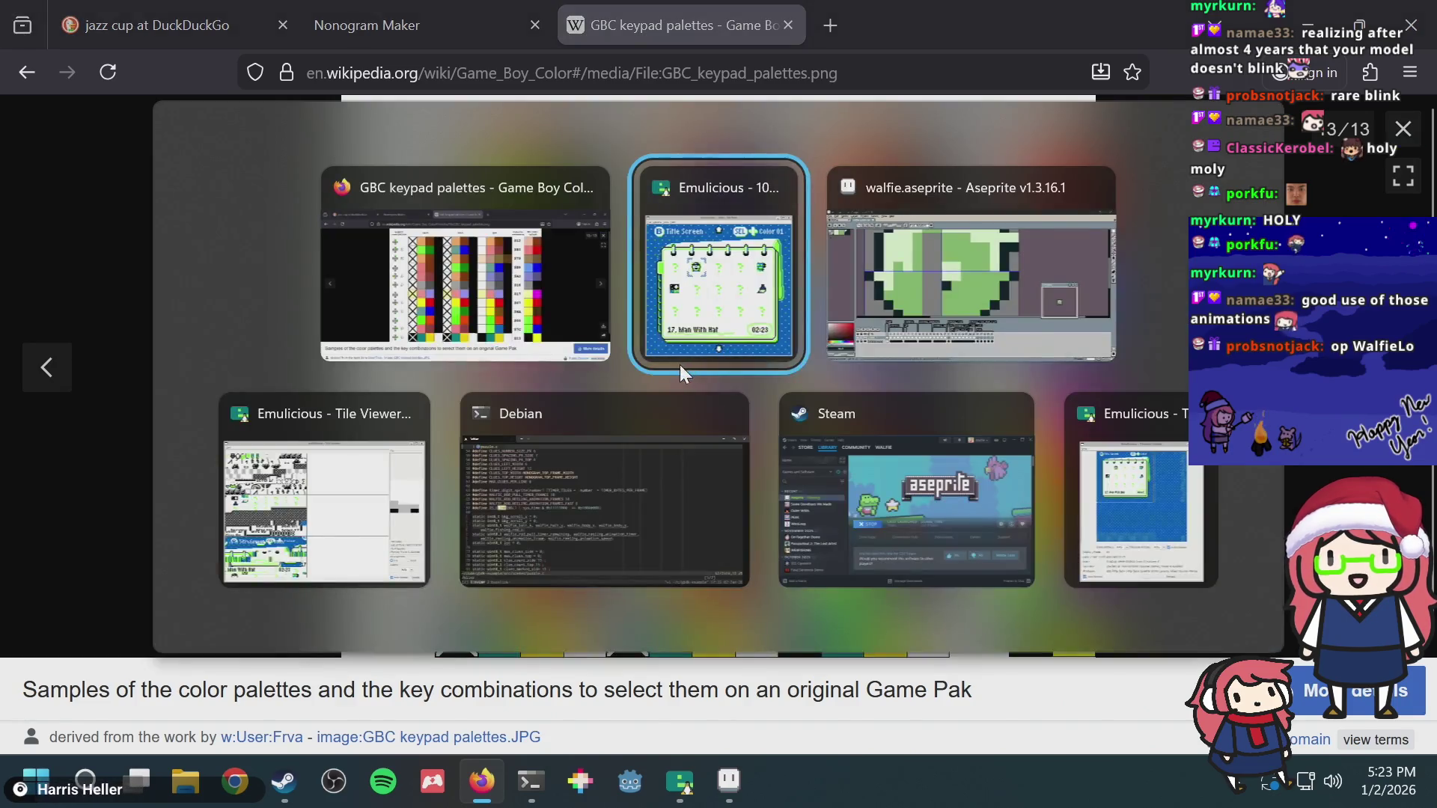
# Step: Glance at the emulator settings, then cycle the game palettes up through Color 13
pyautogui.click(469, 57)
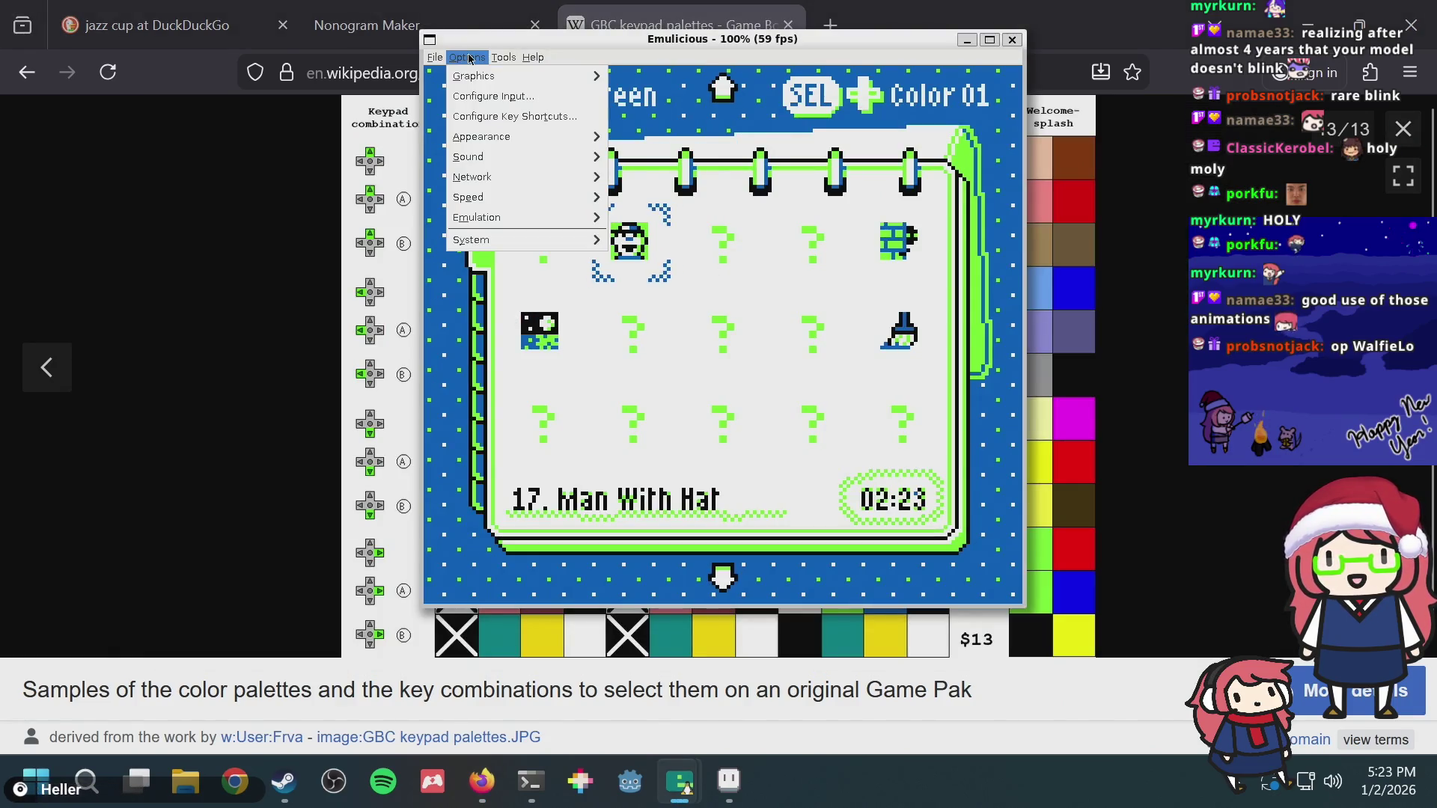
pyautogui.click(783, 344)
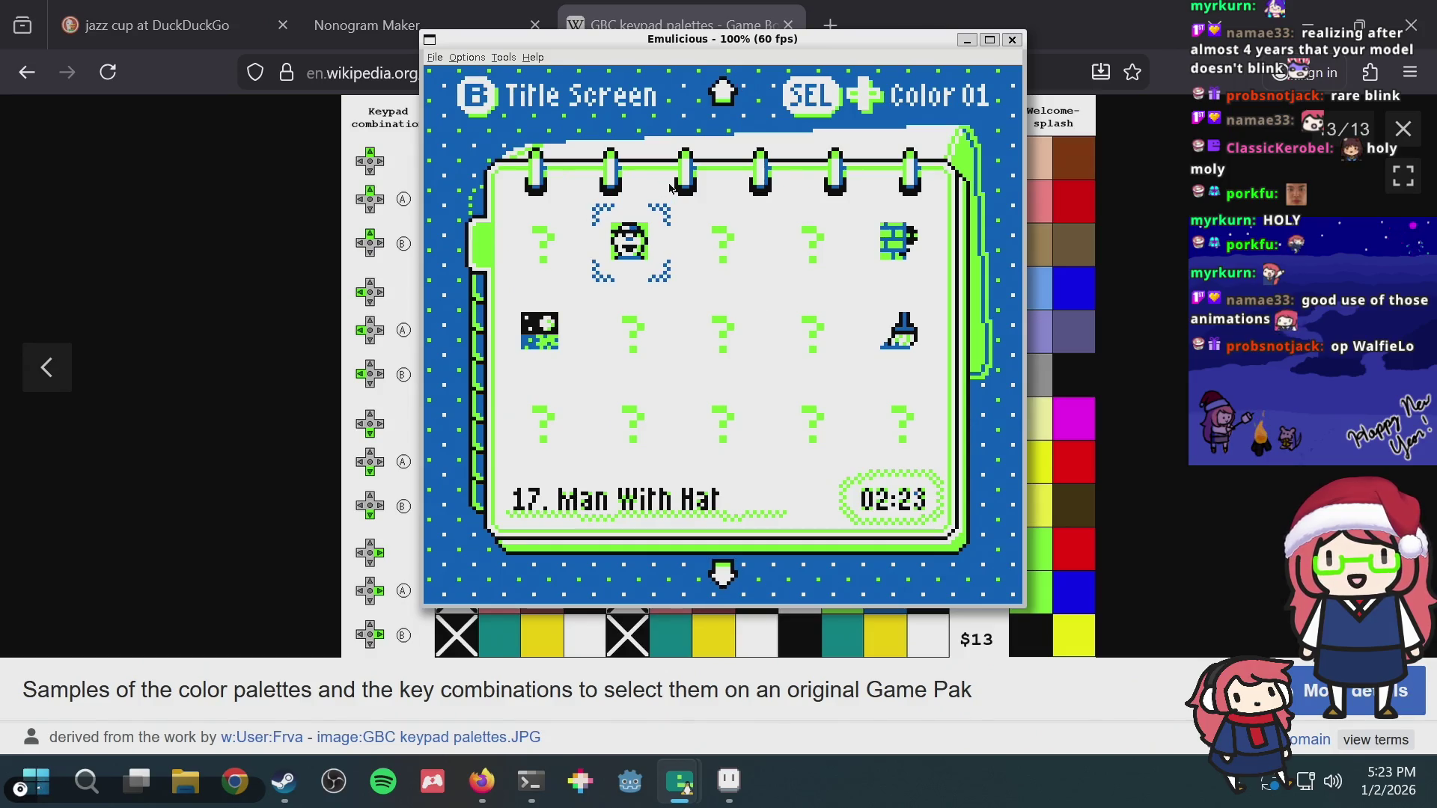
pyautogui.hotkey('shift', 'Right')
pyautogui.hotkey('shift', 'Right')
pyautogui.hotkey('shift', 'Right')
pyautogui.hotkey('shift', 'Right')
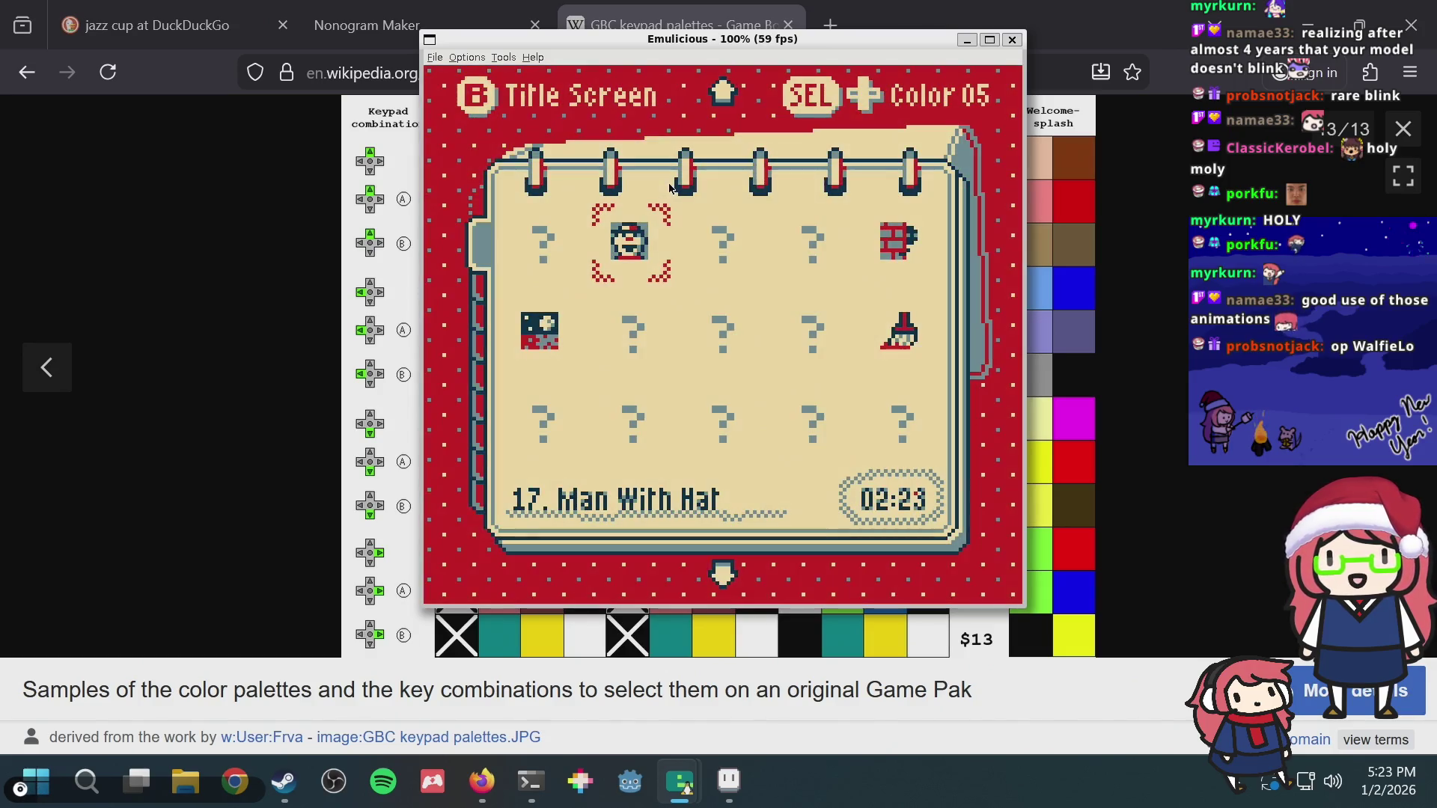
pyautogui.hotkey('shift', 'Right')
pyautogui.hotkey('shift', 'Right')
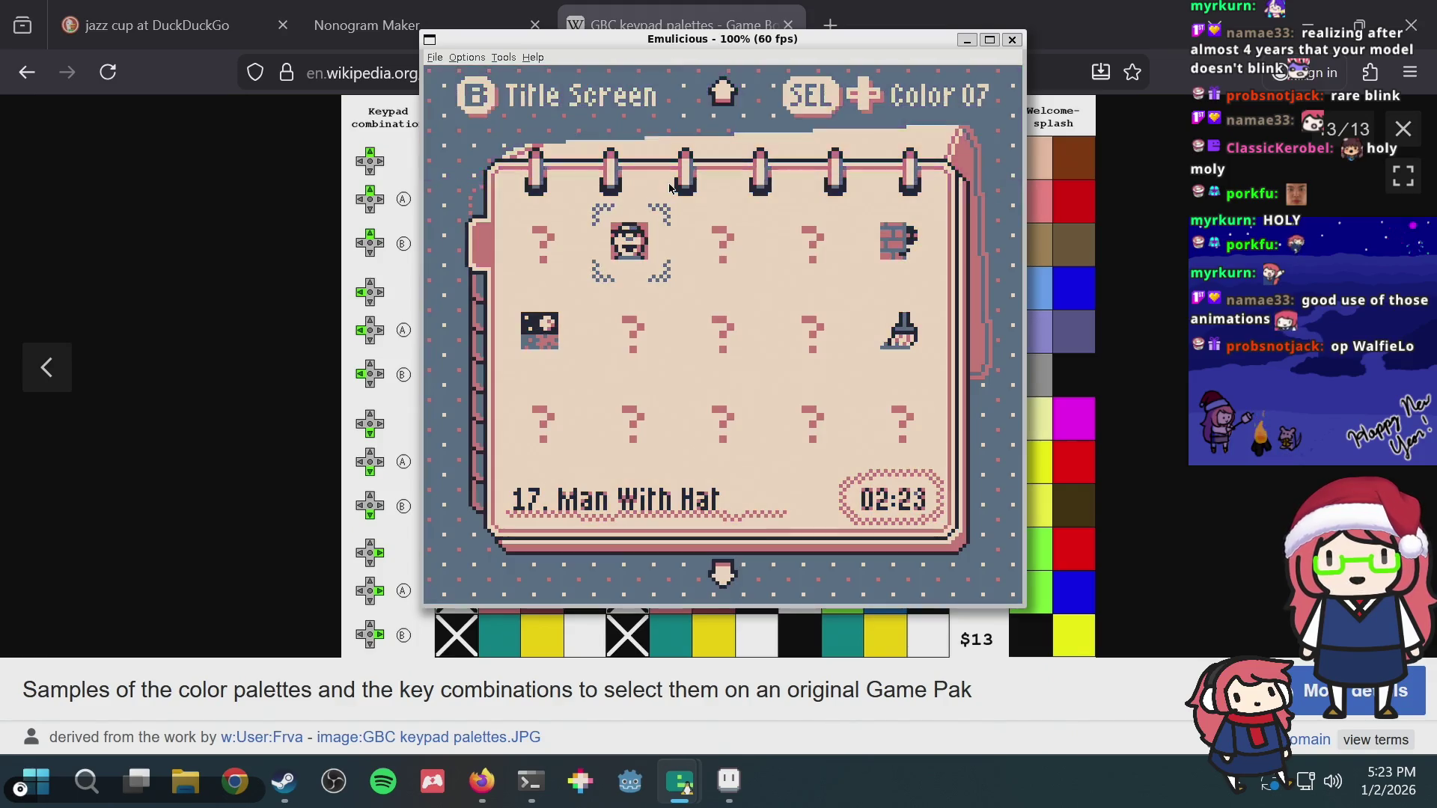
pyautogui.hotkey('shift', 'Right')
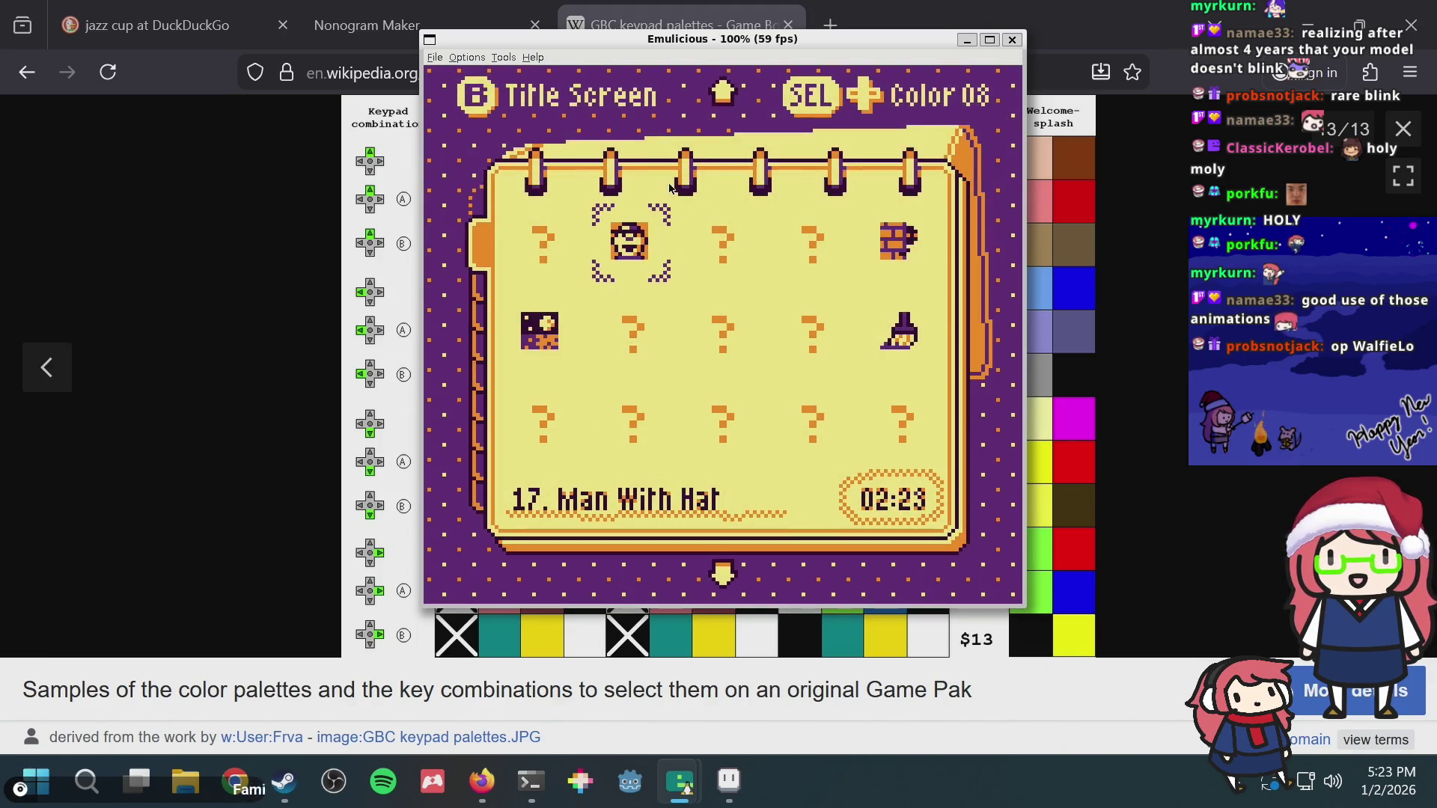
pyautogui.hotkey('shift', 'Right')
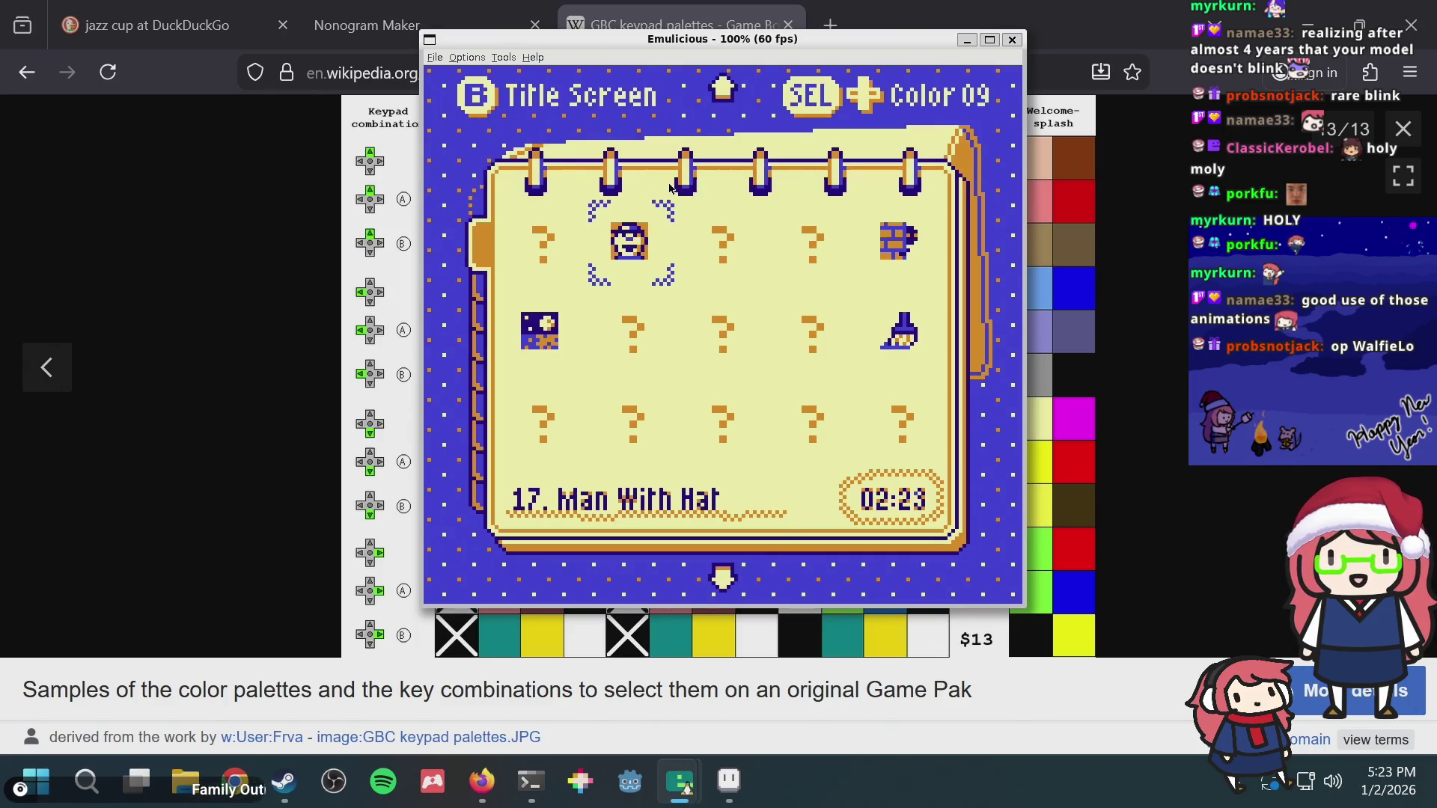
pyautogui.hotkey('shift', 'Right')
pyautogui.hotkey('shift', 'Right')
pyautogui.hotkey('shift', 'Right')
pyautogui.hotkey('shift', 'Right')
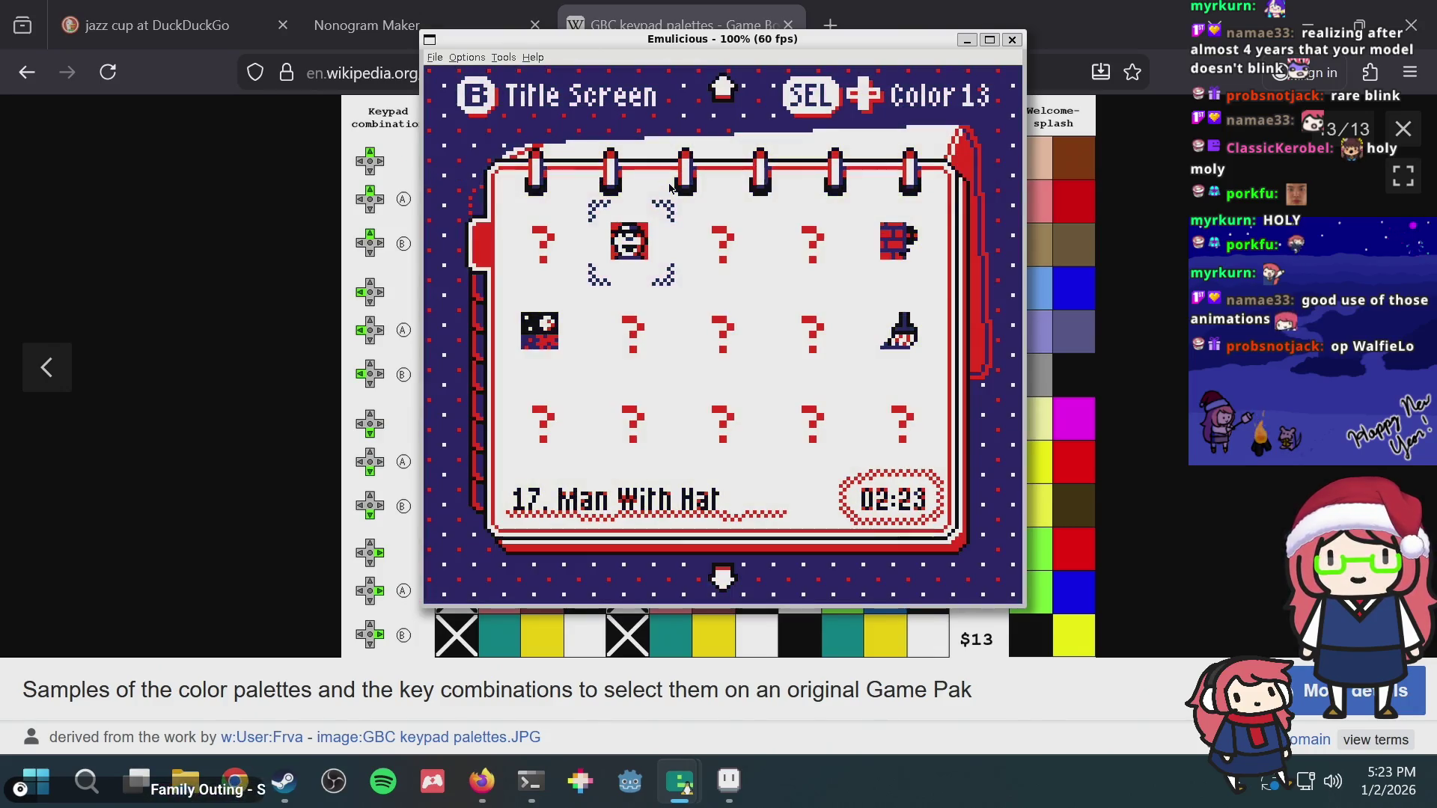
pyautogui.hotkey('shift', 'Right')
# Step: Keep cycling palettes to settle on Color 21 and start opening the GBC colour-correction options
pyautogui.hotkey('shift', 'Right')
pyautogui.hotkey('shift', 'Left')
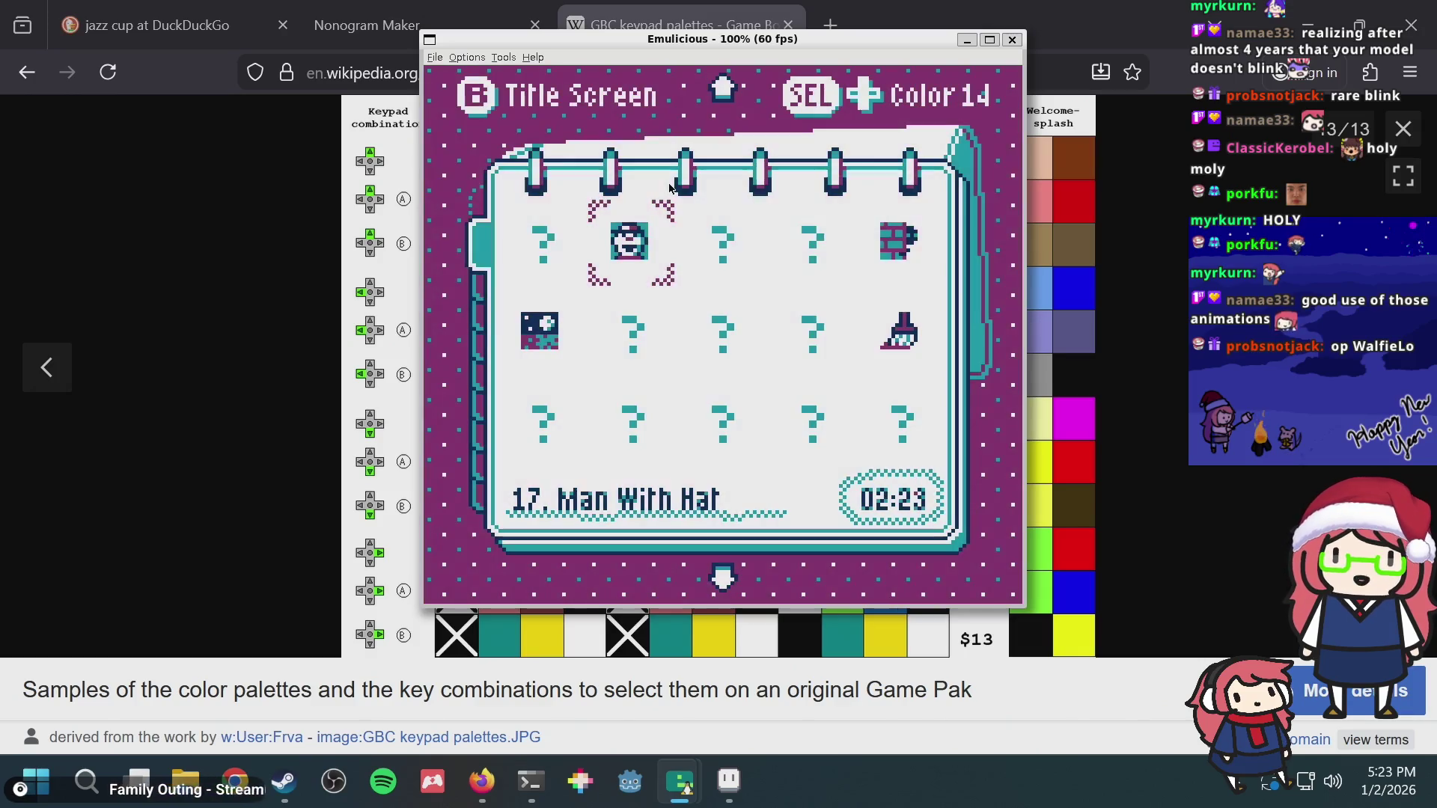
pyautogui.hotkey('shift', 'Right')
pyautogui.hotkey('shift', 'Right')
pyautogui.hotkey('shift', 'Right')
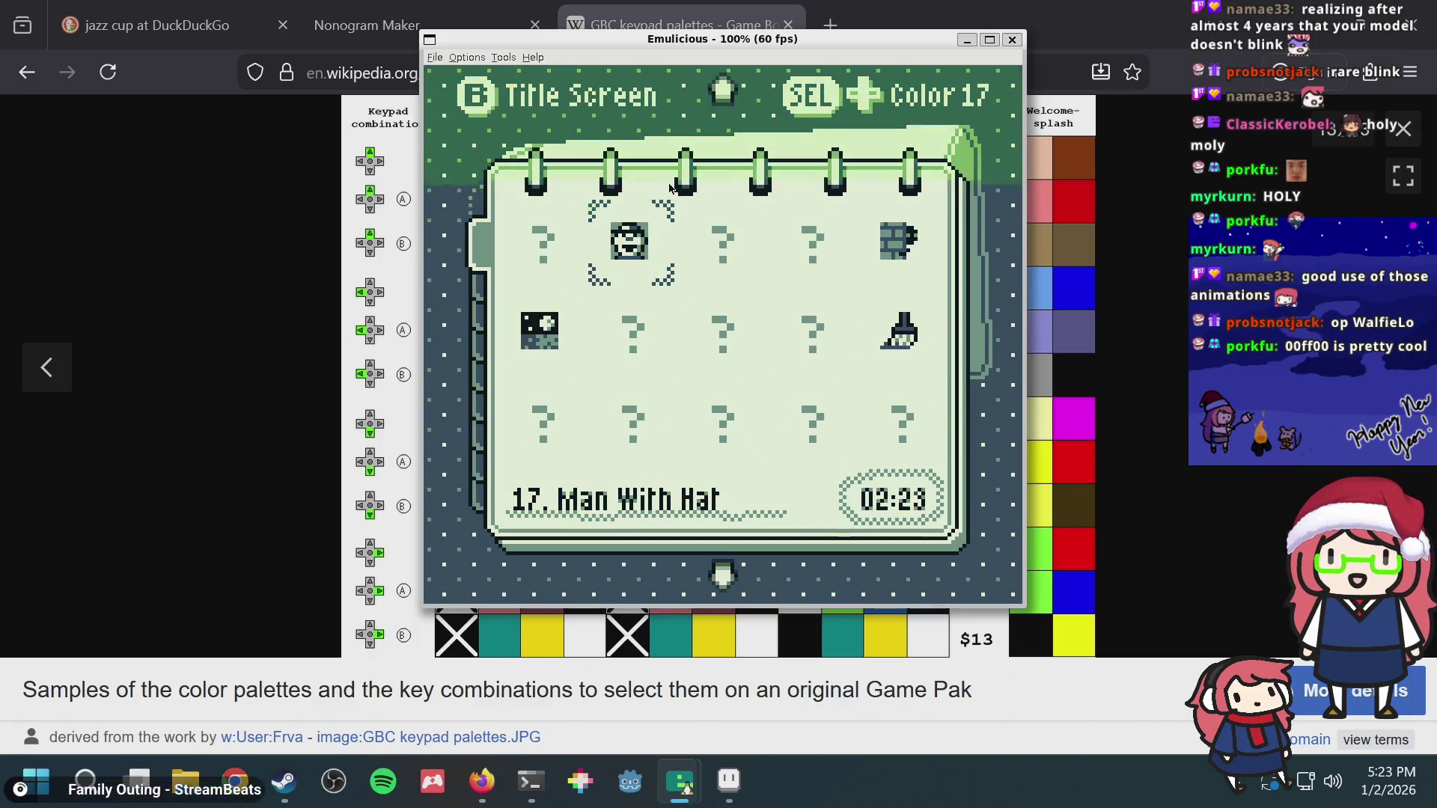
pyautogui.hotkey('shift', 'Right')
pyautogui.hotkey('shift', 'Left')
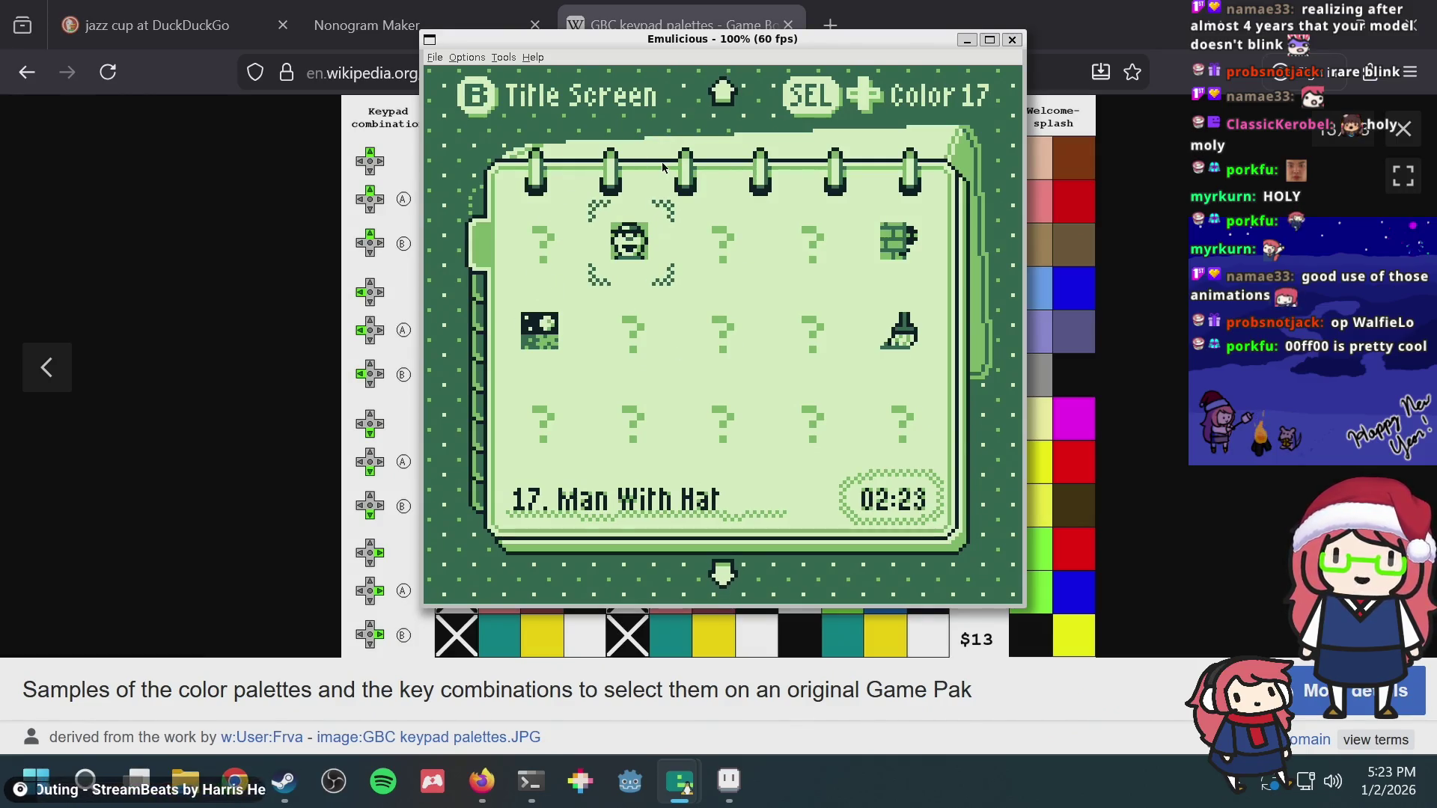
pyautogui.hotkey('shift', 'Right')
pyautogui.hotkey('shift', 'Right')
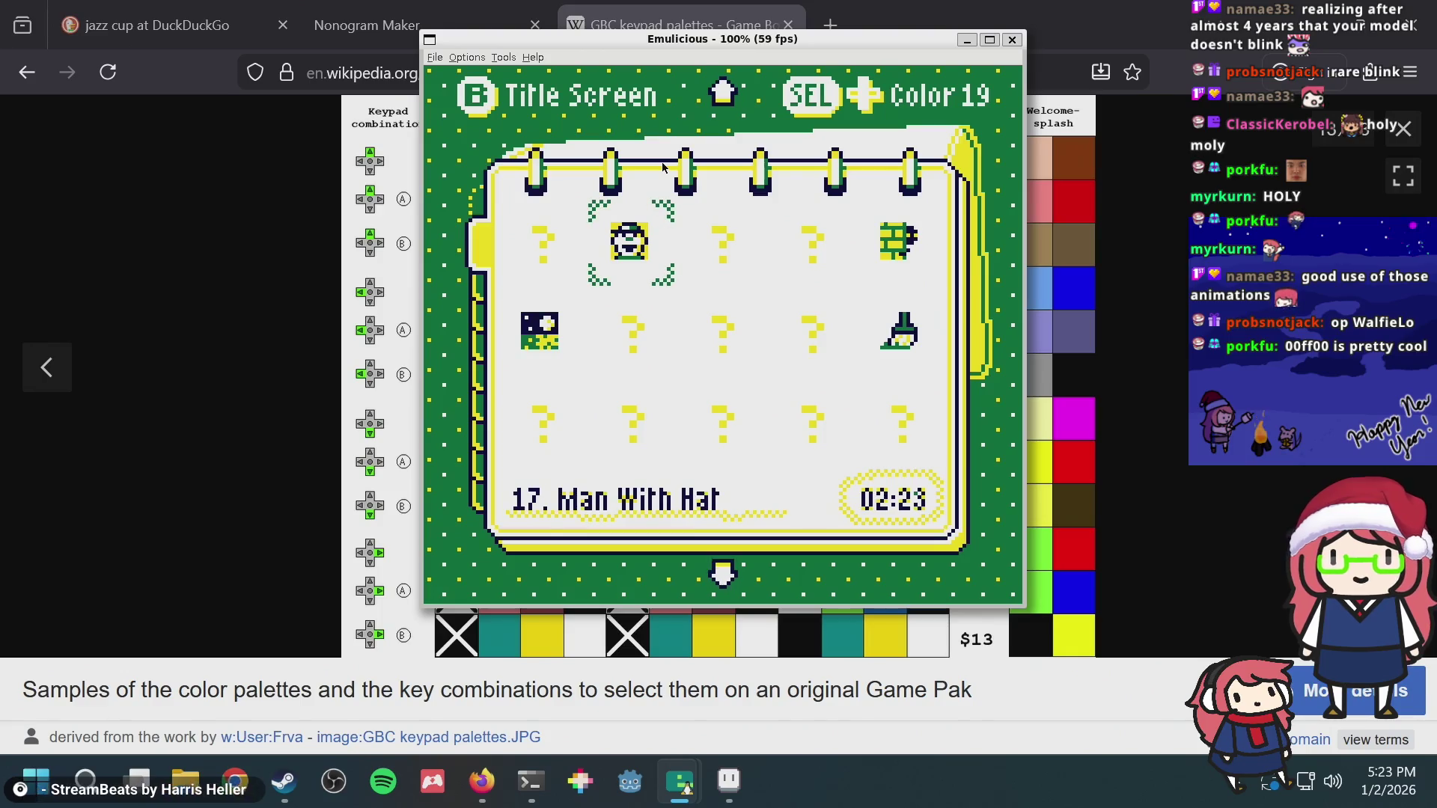
pyautogui.hotkey('shift', 'Right')
pyautogui.hotkey('shift', 'Right')
pyautogui.hotkey('shift', 'Right')
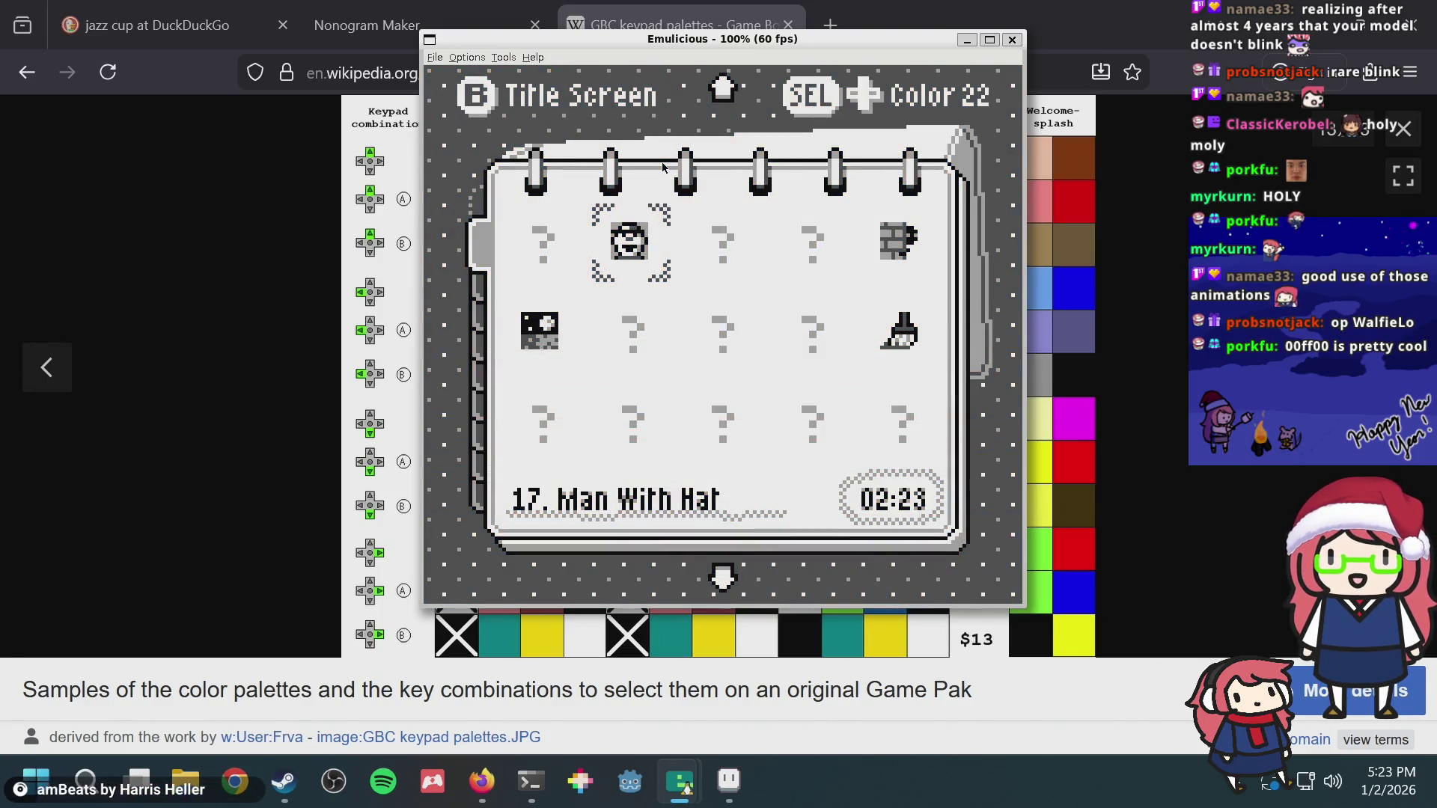
pyautogui.hotkey('shift', 'Left')
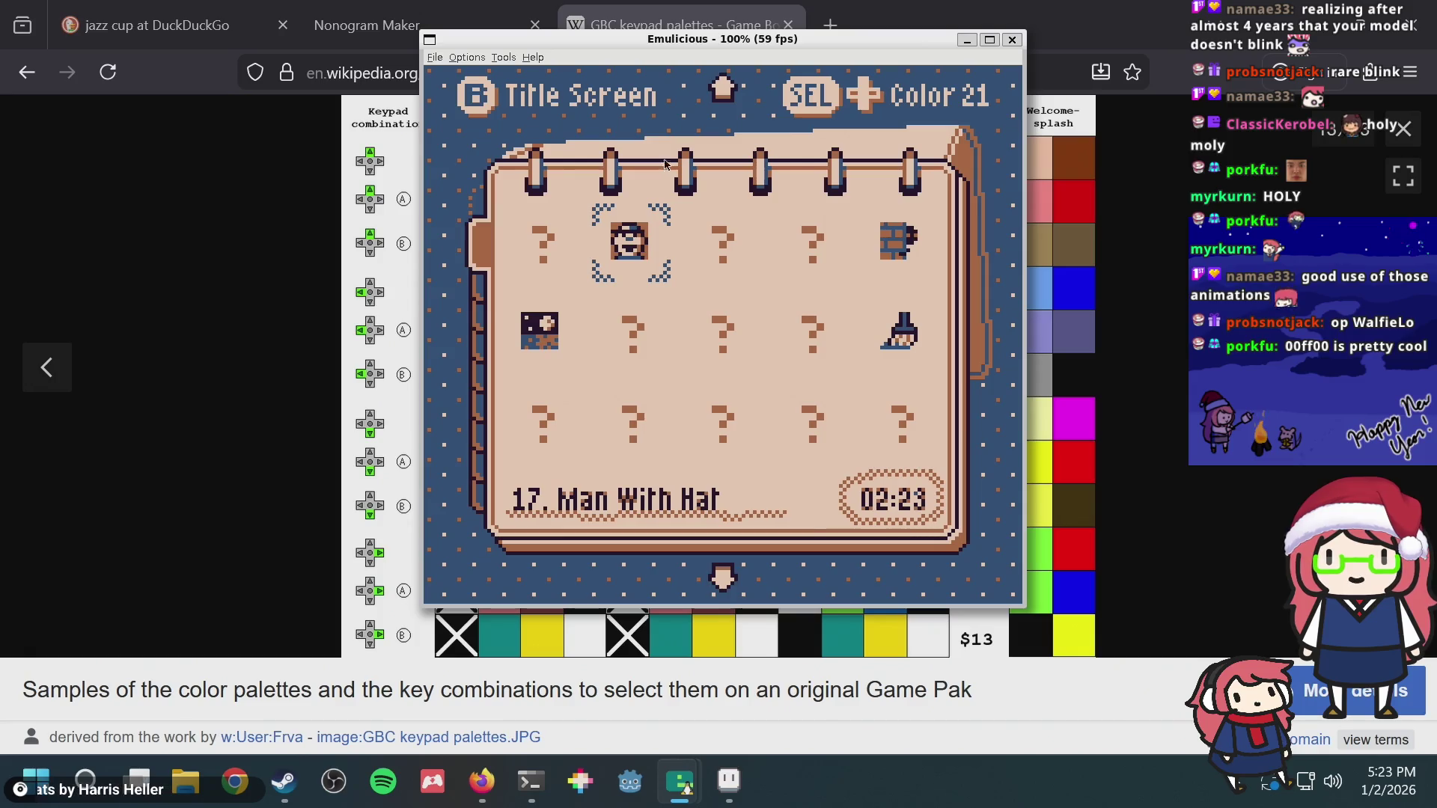
pyautogui.click(493, 59)
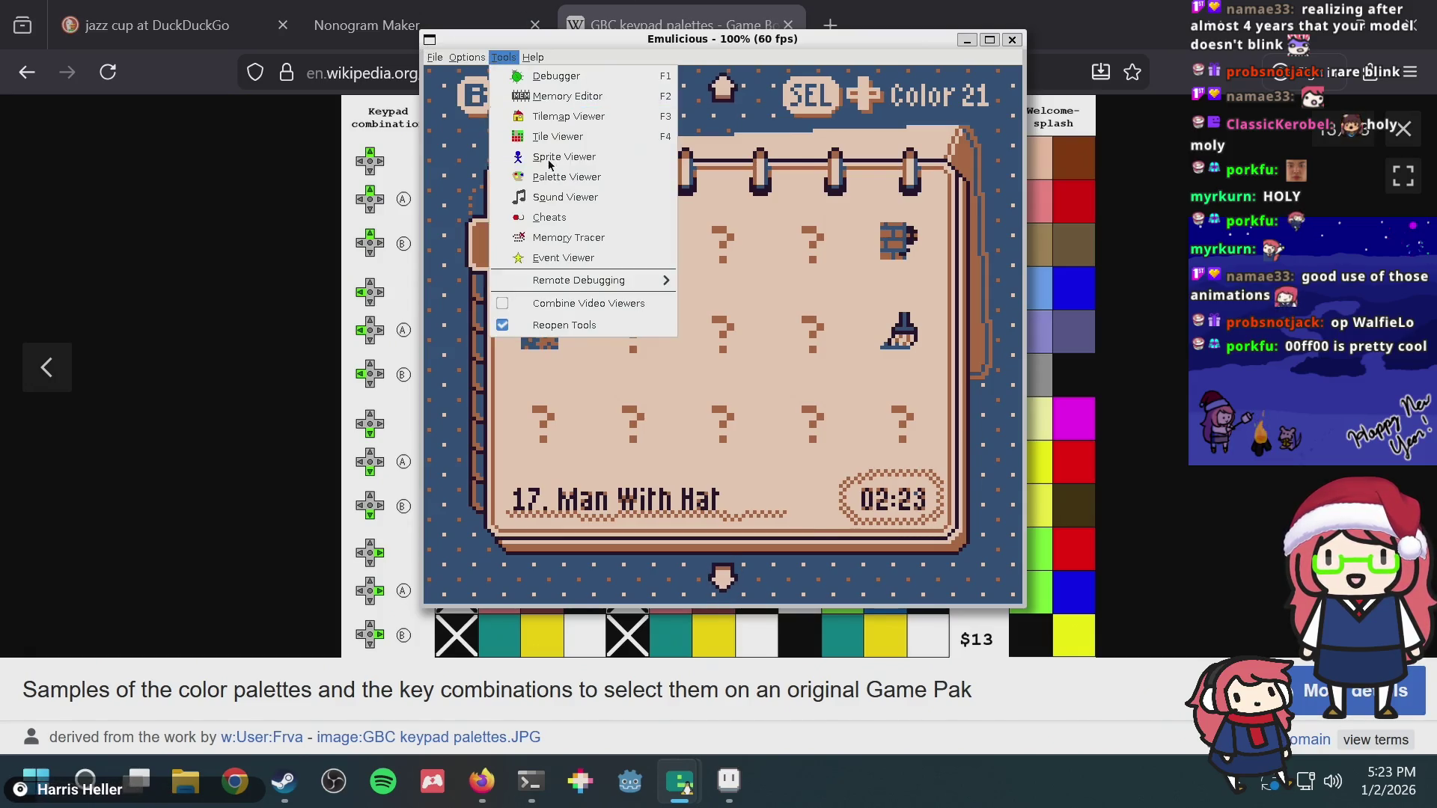
pyautogui.moveTo(478, 217)
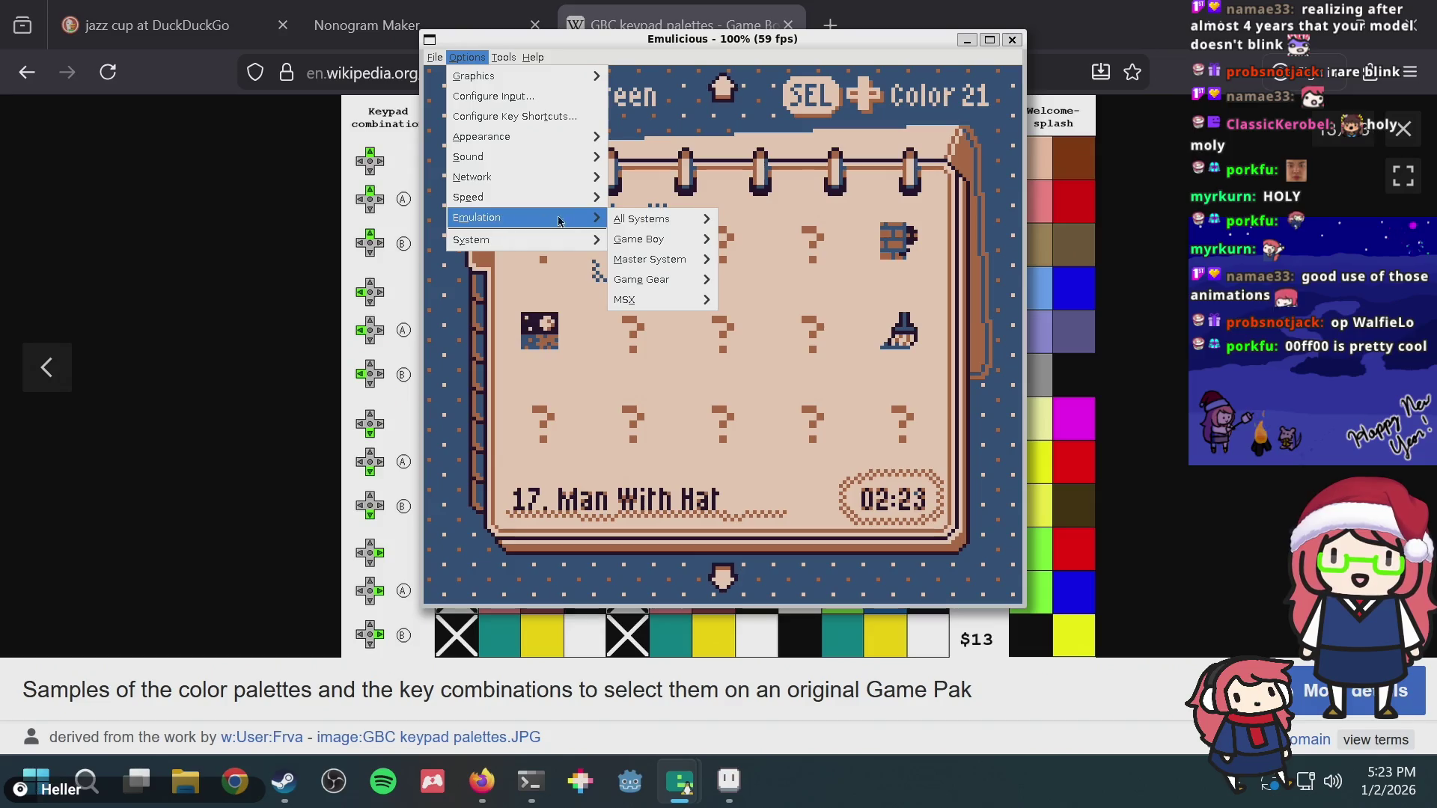
pyautogui.moveTo(638, 240)
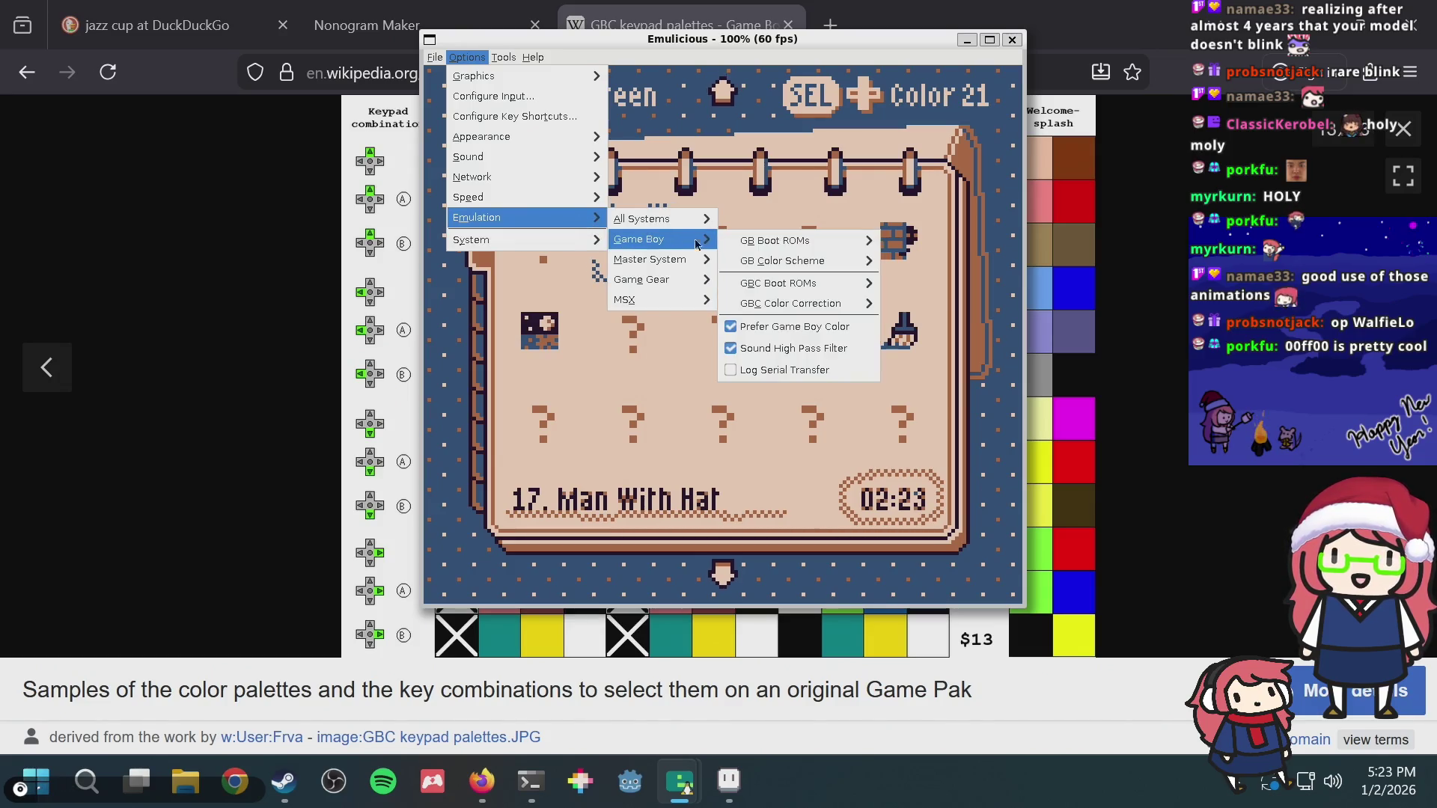
pyautogui.moveTo(791, 303)
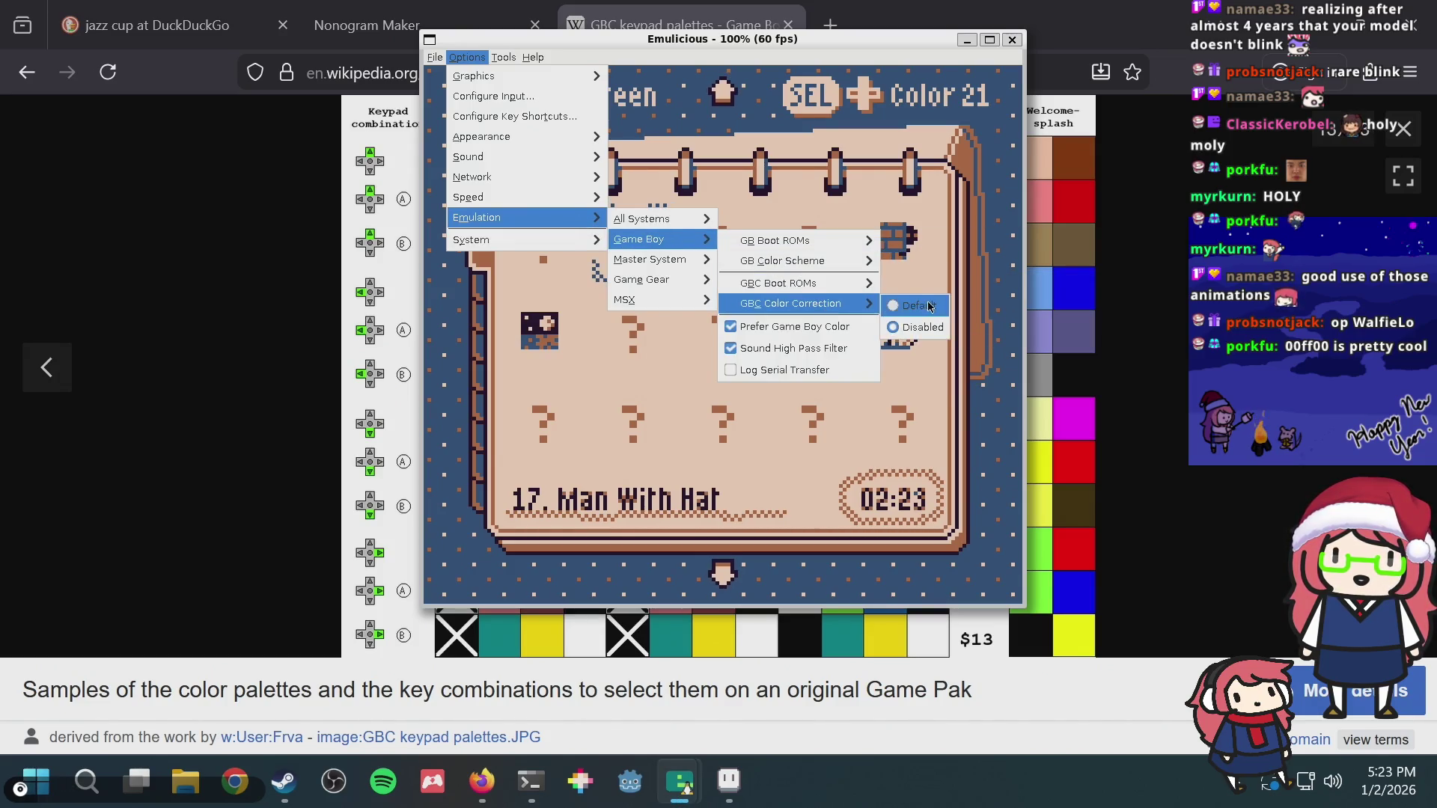
# Step: Apply the default GBC colour correction and compare palettes onward to Color 25
pyautogui.click(930, 307)
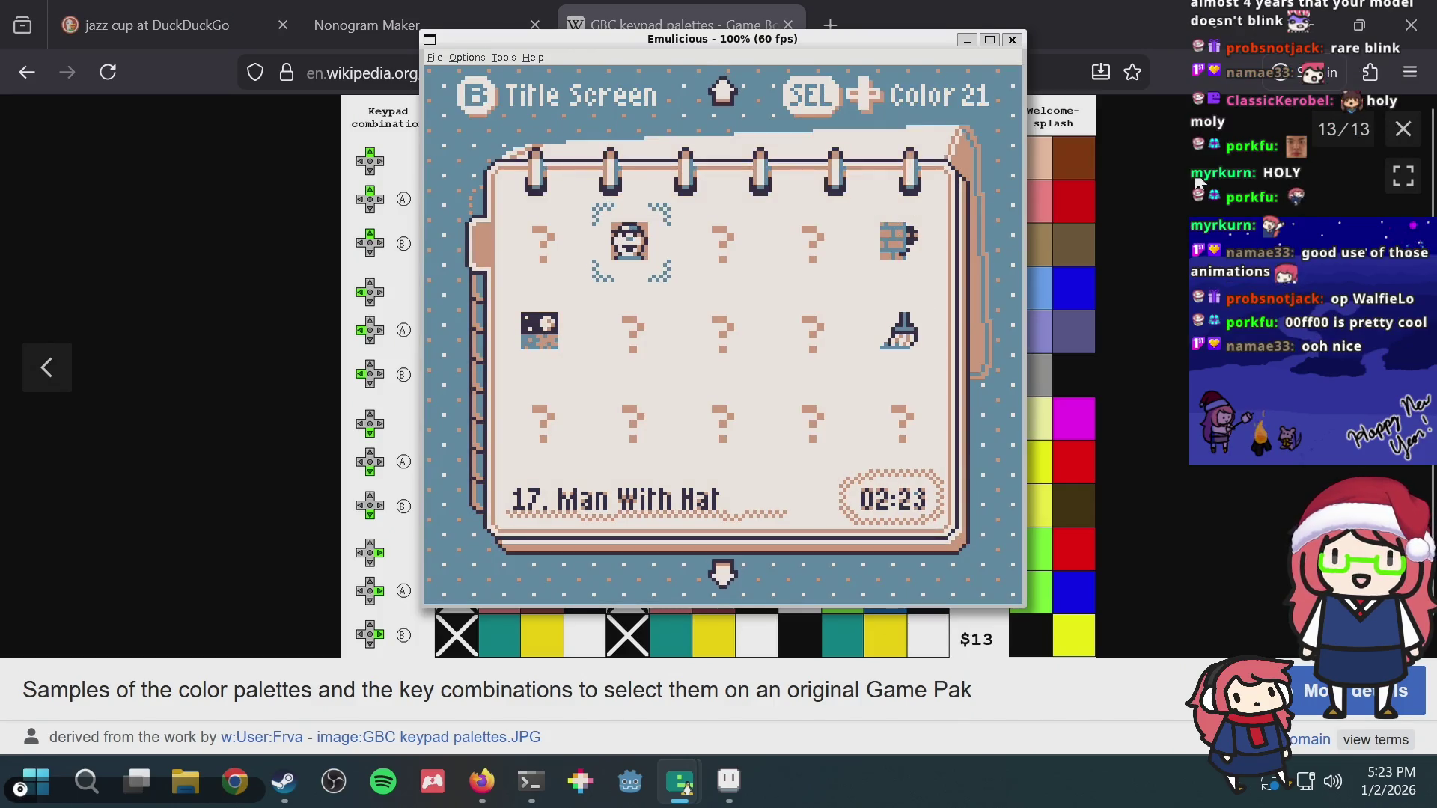
pyautogui.press('Left')
pyautogui.press('Right')
pyautogui.press('Right')
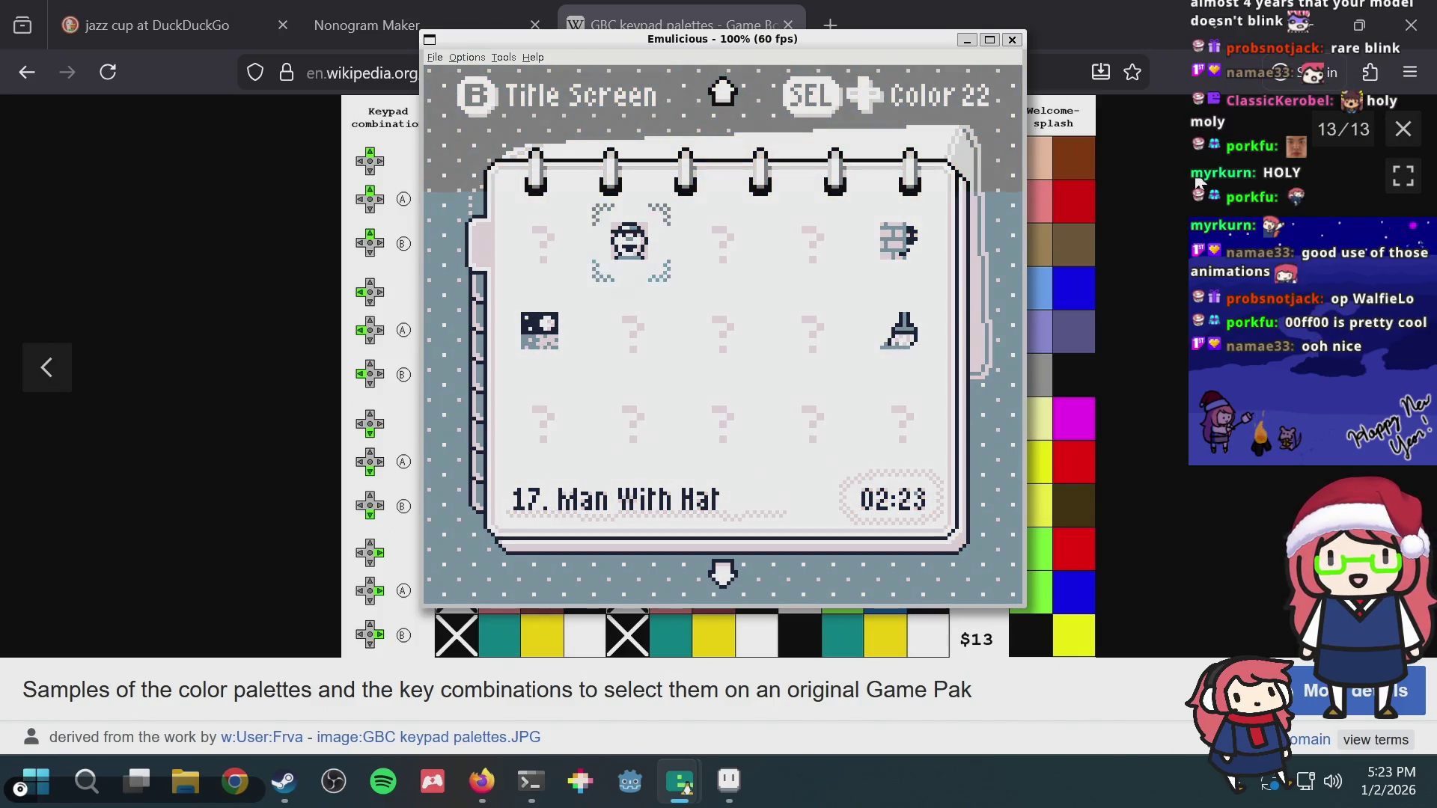
pyautogui.press('Right')
pyautogui.press('Right')
pyautogui.press('Right')
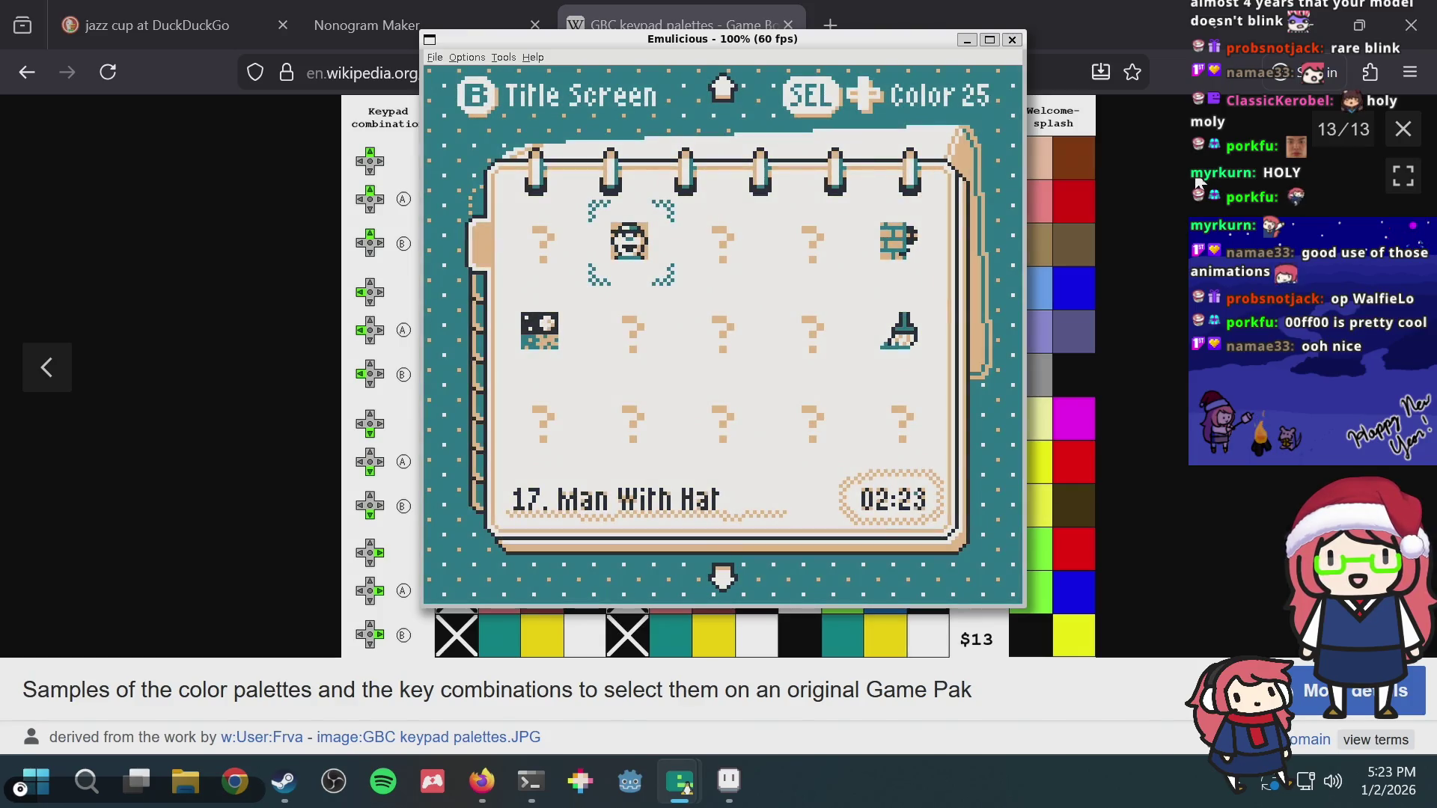
pyautogui.press('Right')
pyautogui.press('Right')
# Step: Wrap the palettes back around to Color 04, move to puzzle 22 and start Level 22
pyautogui.press('Right')
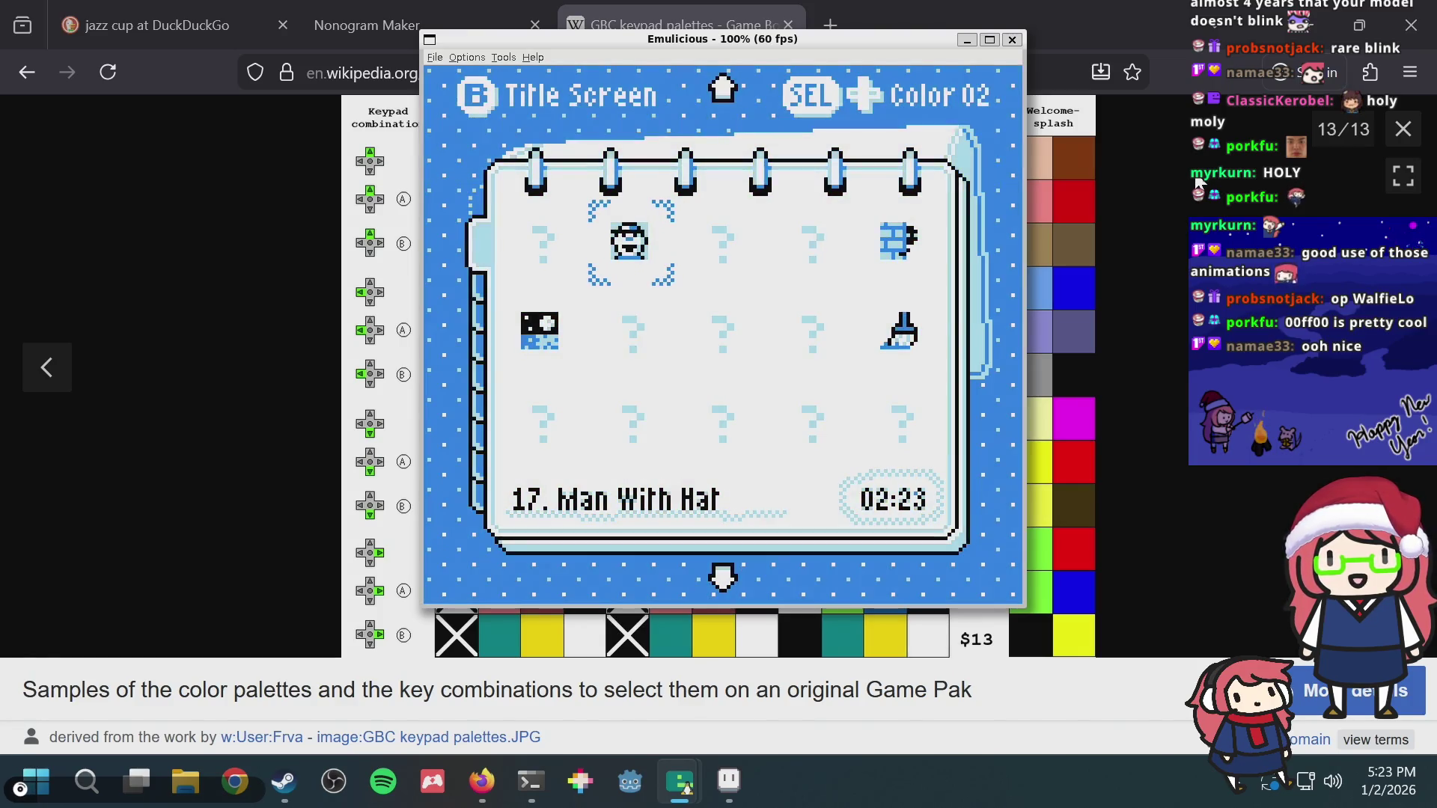
pyautogui.press('Right')
pyautogui.press('Left')
pyautogui.press('Left')
pyautogui.press('Right')
pyautogui.press('Right')
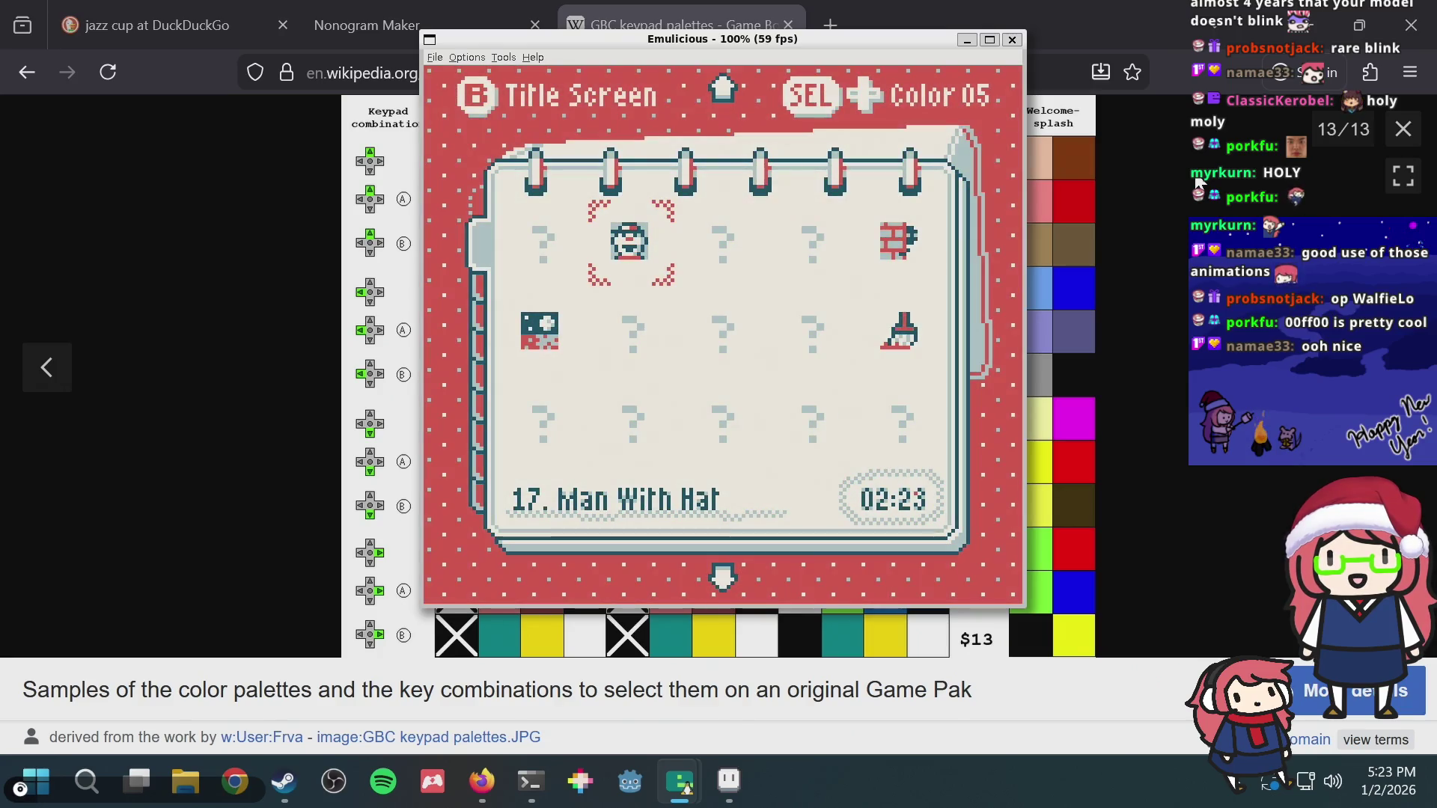
pyautogui.press('Right')
pyautogui.press('Right')
pyautogui.press('Right')
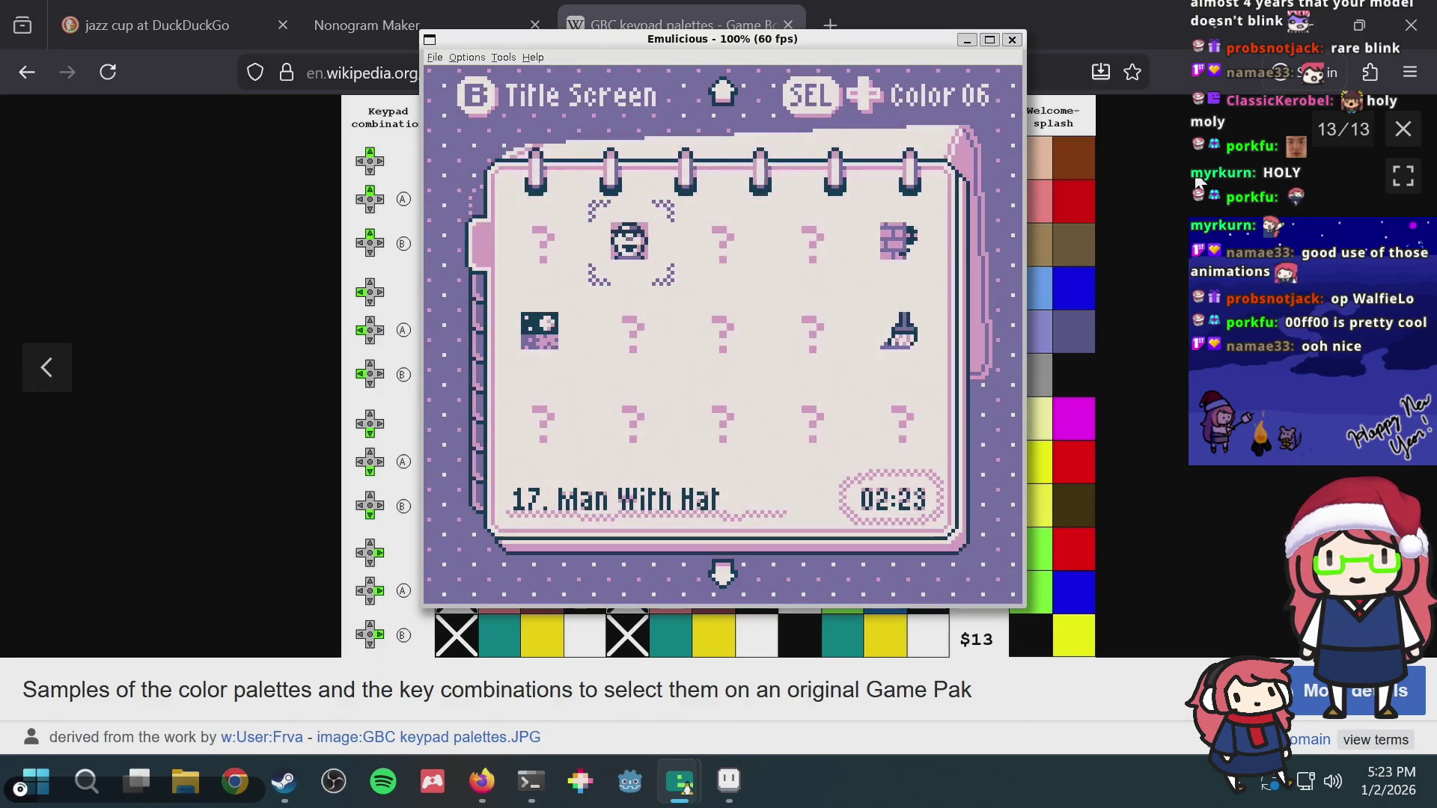
pyautogui.press('Left')
pyautogui.press('Left')
pyautogui.press('Down')
pyautogui.press('x')
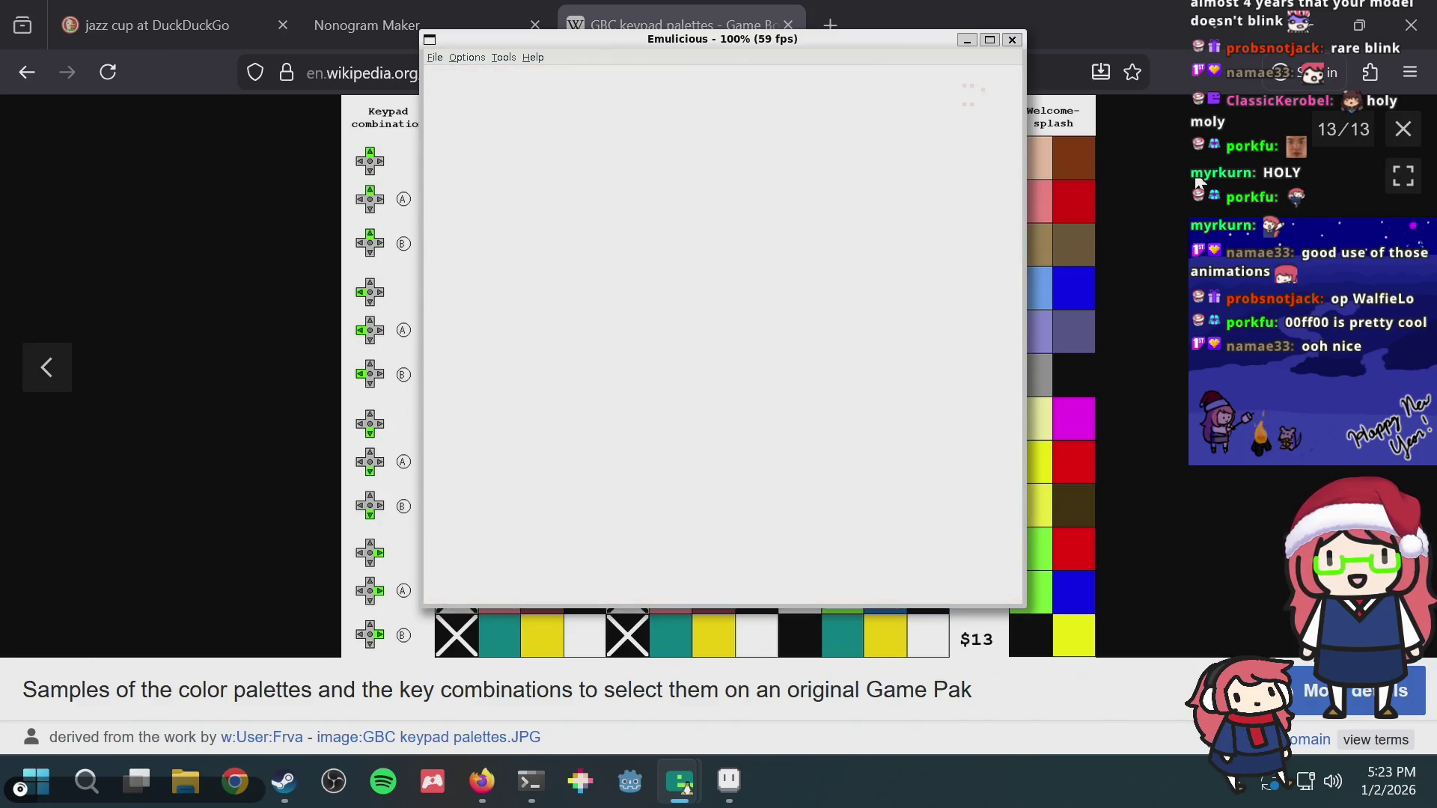
# Step: Move the grid cursor, pause, set the game palette to Color 08 and resume
pyautogui.press('Down')
pyautogui.press('Right')
pyautogui.press('Down')
pyautogui.press('Right')
pyautogui.press('Down')
pyautogui.press('Right')
pyautogui.press('Down')
pyautogui.press('Right')
pyautogui.press('Down')
pyautogui.press('Right')
pyautogui.press('Down')
pyautogui.press('Right')
pyautogui.press('Down')
pyautogui.press('Right')
pyautogui.press('Down')
pyautogui.press('Right')
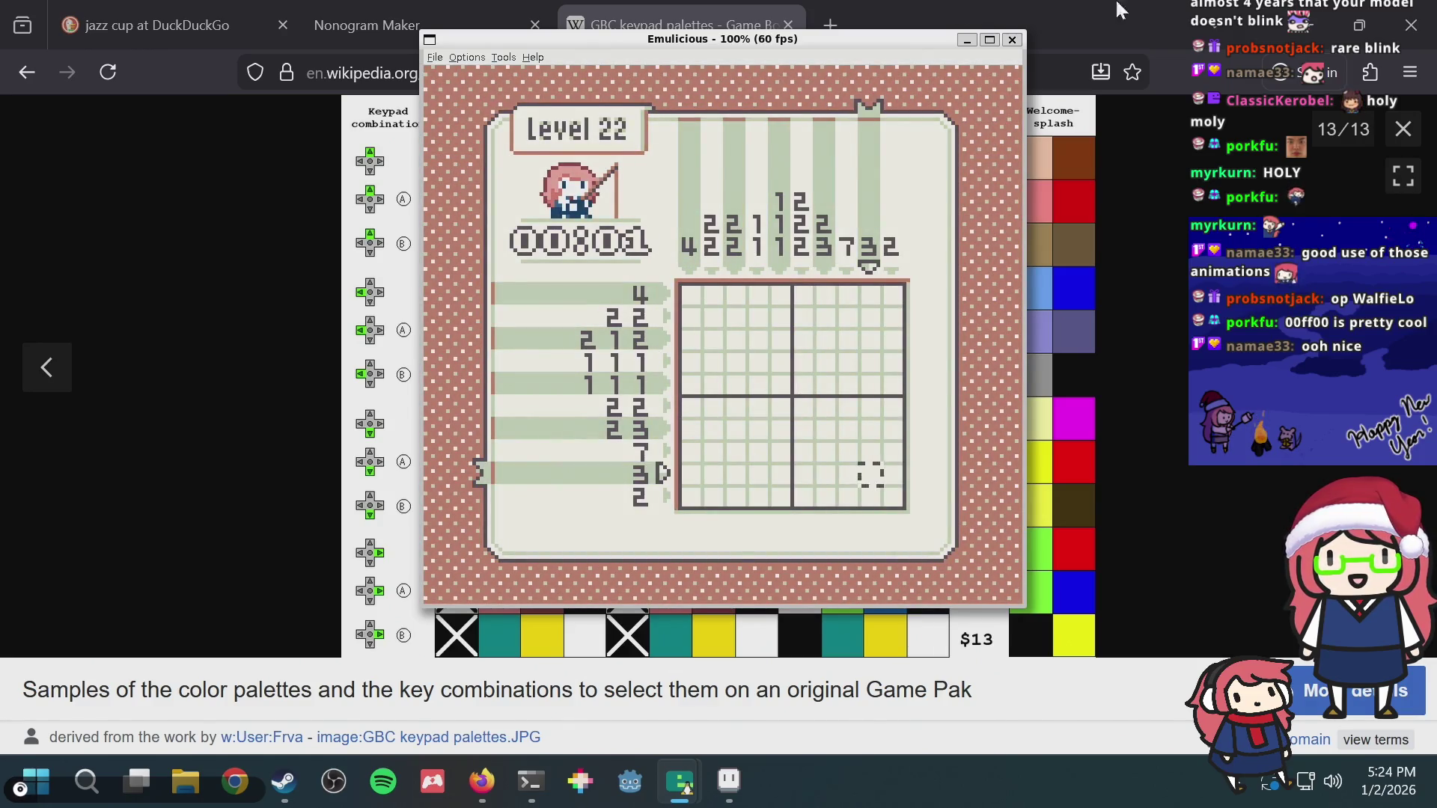
pyautogui.press('Return')
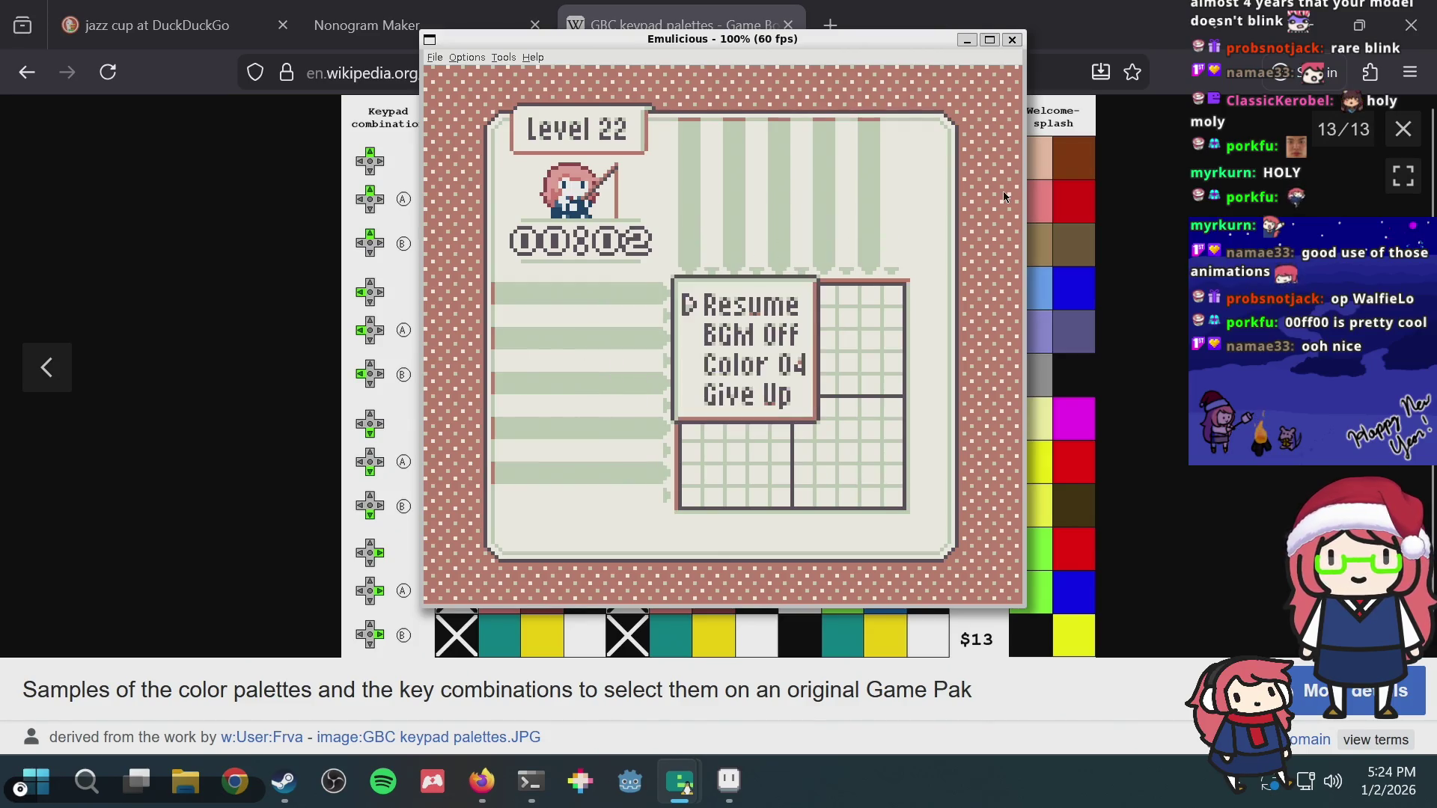
pyautogui.press('Right')
pyautogui.press('Right')
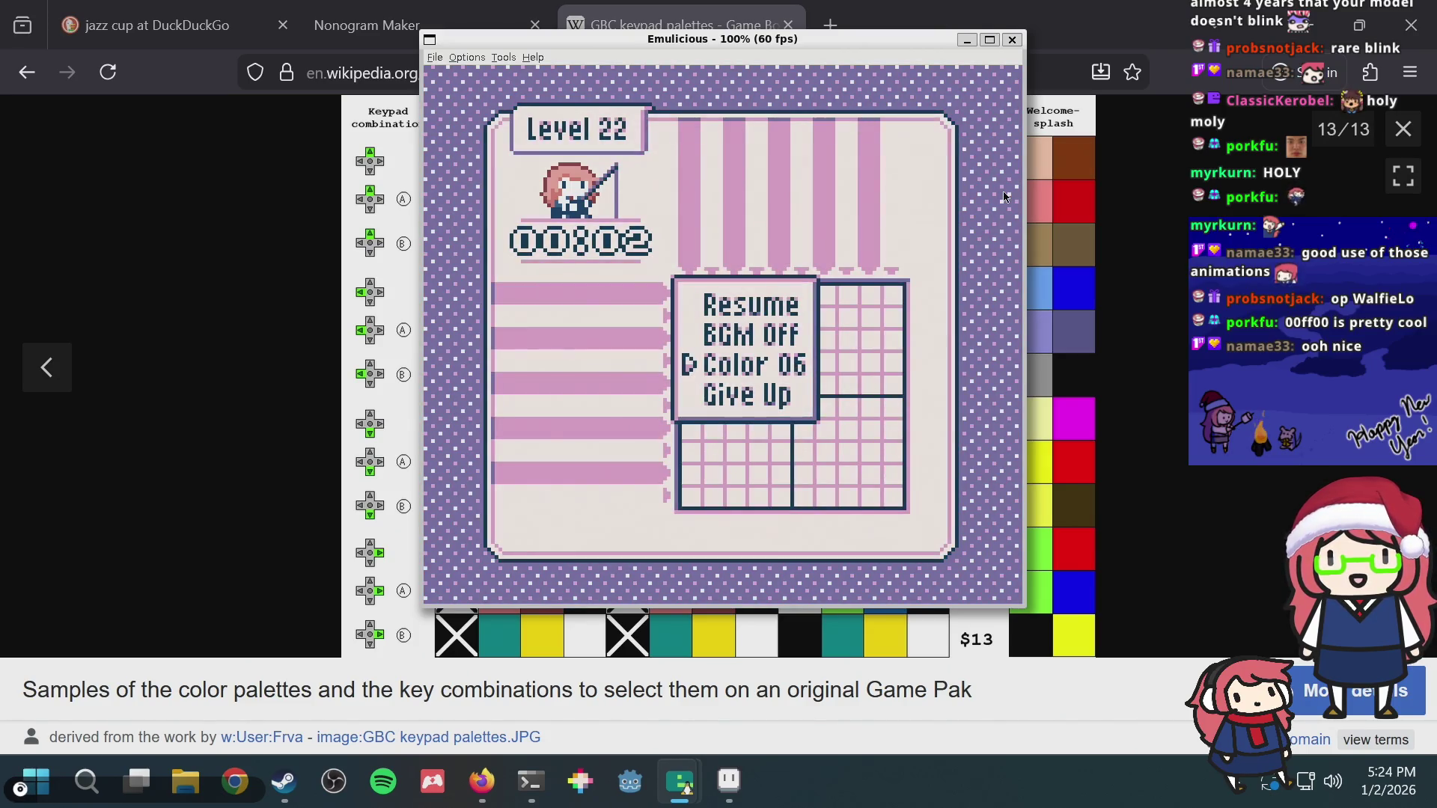
pyautogui.press('Right')
pyautogui.press('Right')
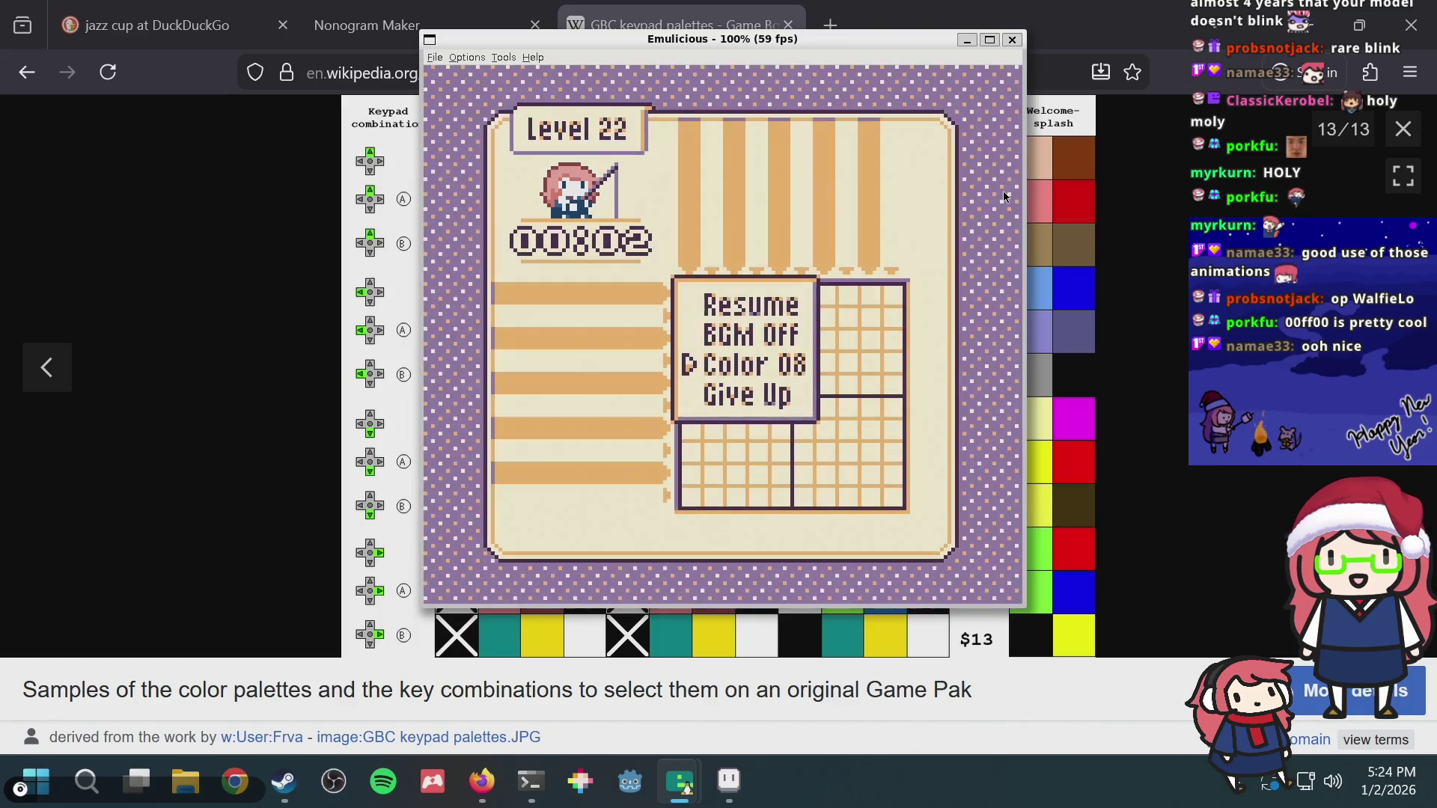
pyautogui.press('Right')
pyautogui.press('Left')
pyautogui.press('Return')
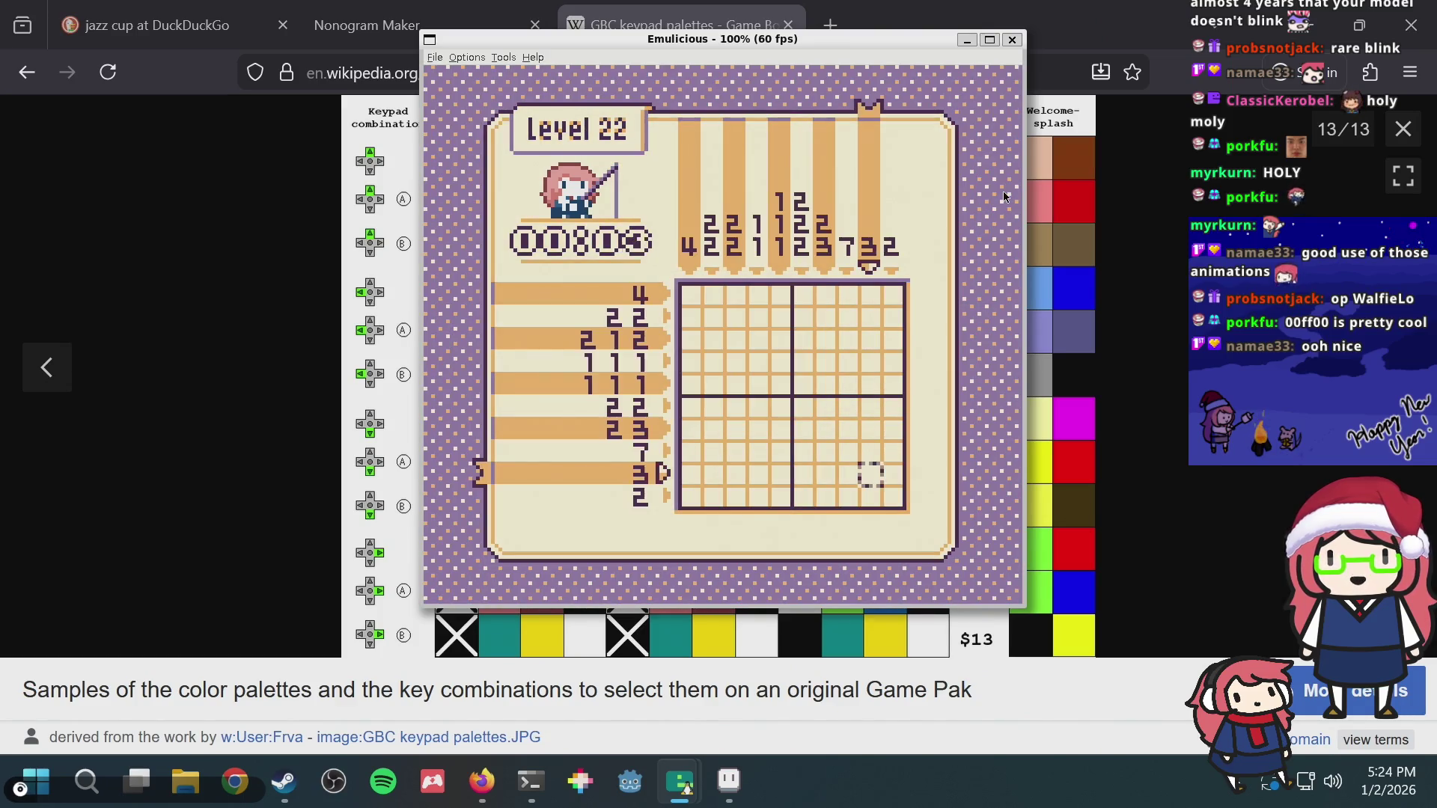
# Step: Nudge the cursor across the puzzle, then return to the Debian terminal in a new tmux window
pyautogui.press('Up')
pyautogui.press('Up')
pyautogui.press('Left')
pyautogui.press('Left')
pyautogui.press('Left')
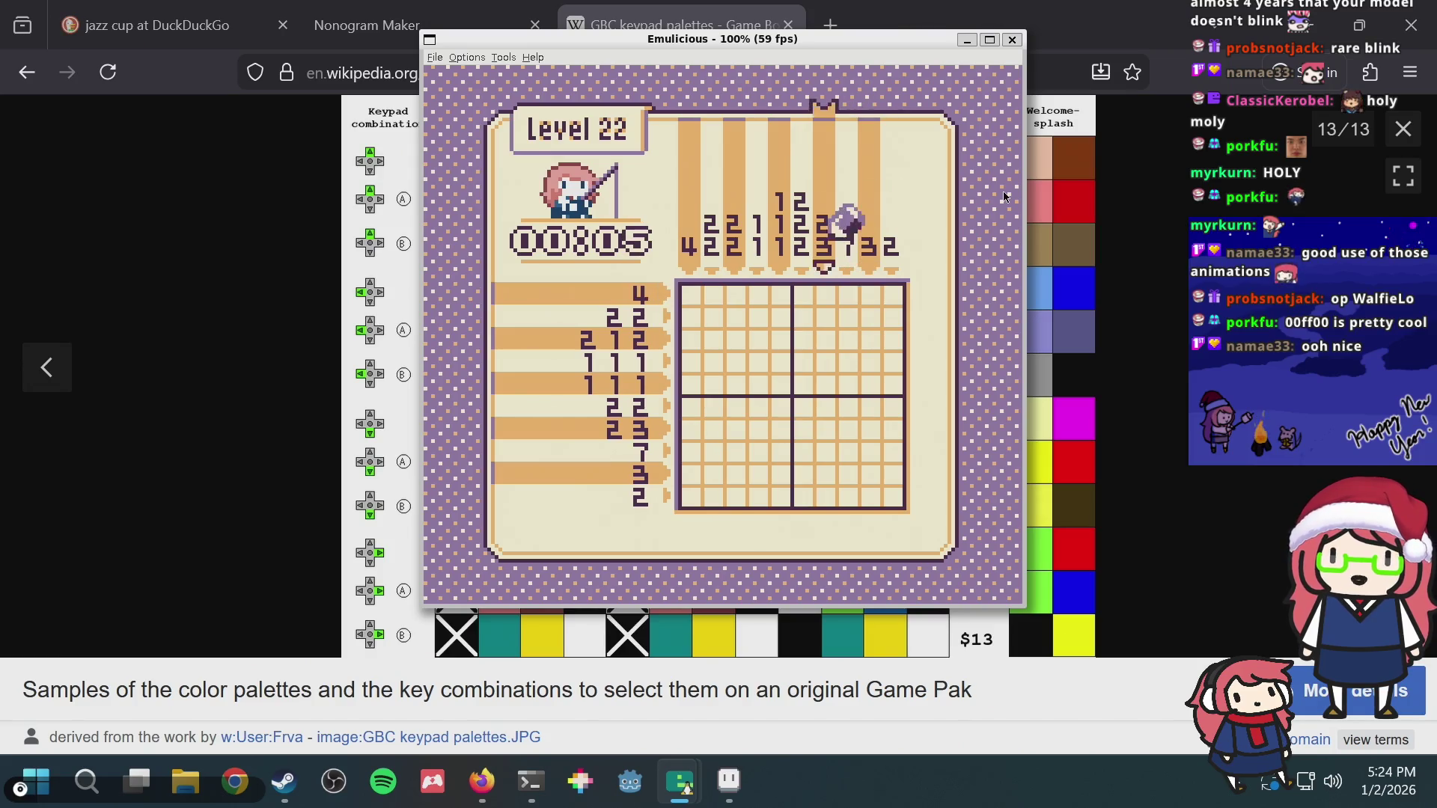
pyautogui.hotkey('alt', 'Tab')
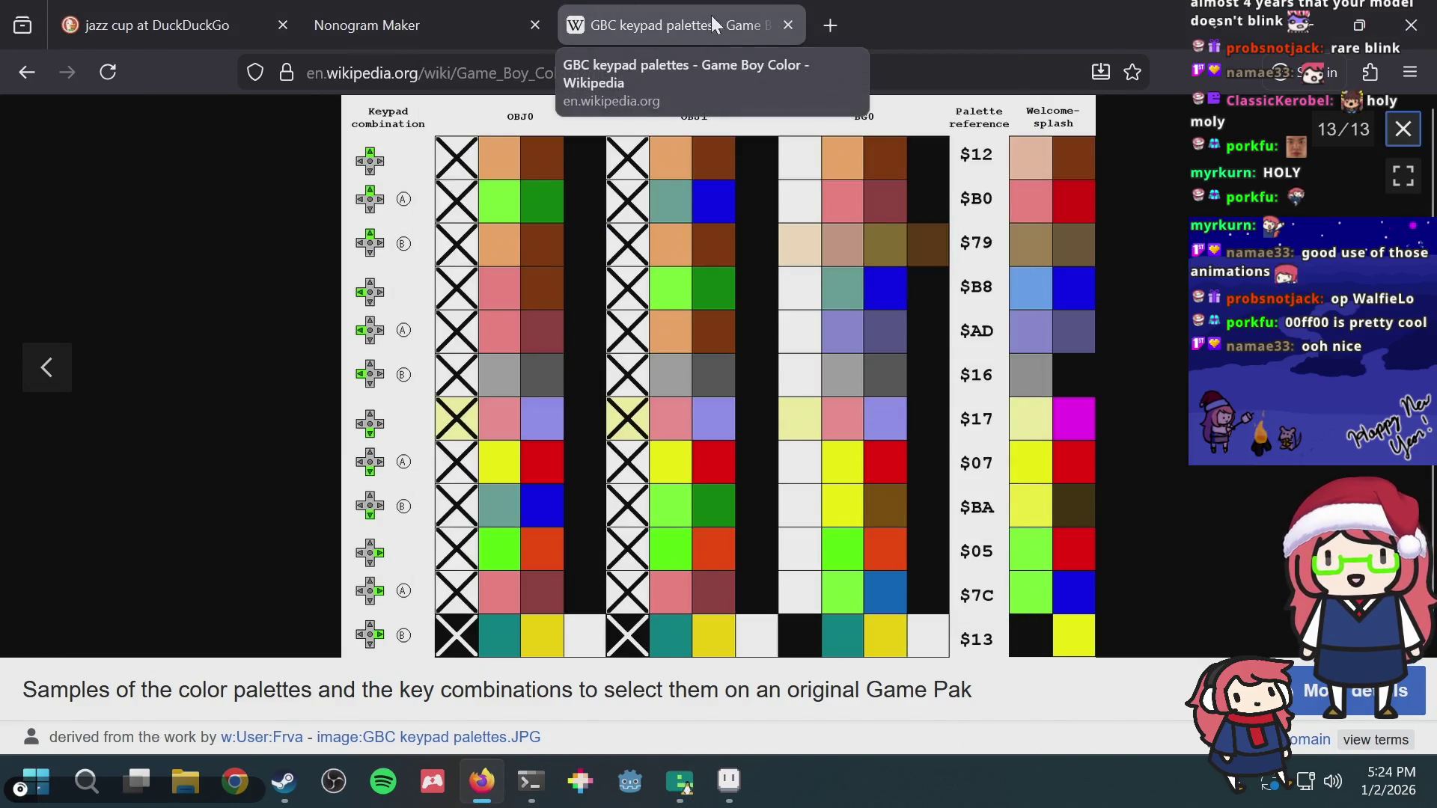
pyautogui.click(599, 611)
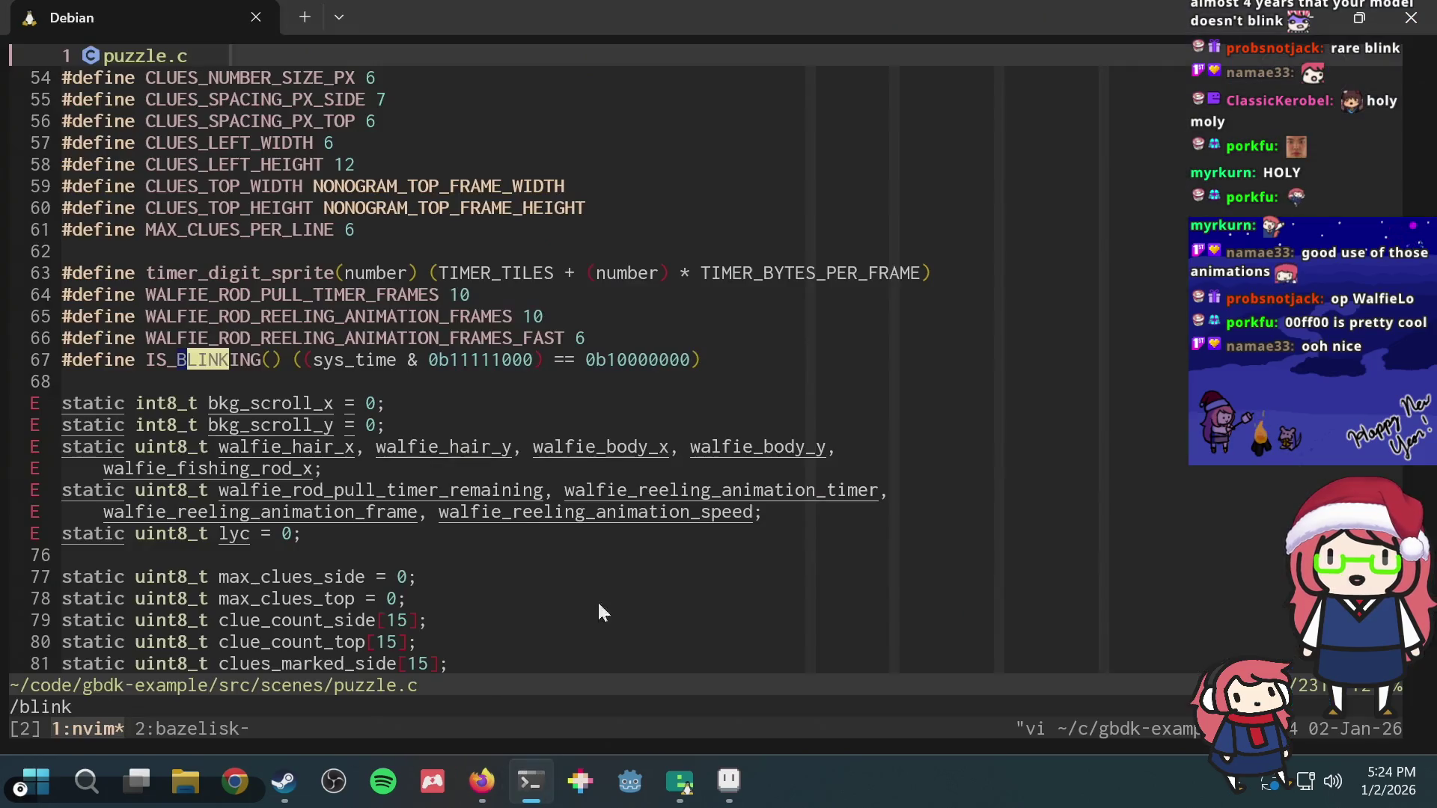
pyautogui.hotkey('ctrl', 'b')
pyautogui.write('c')
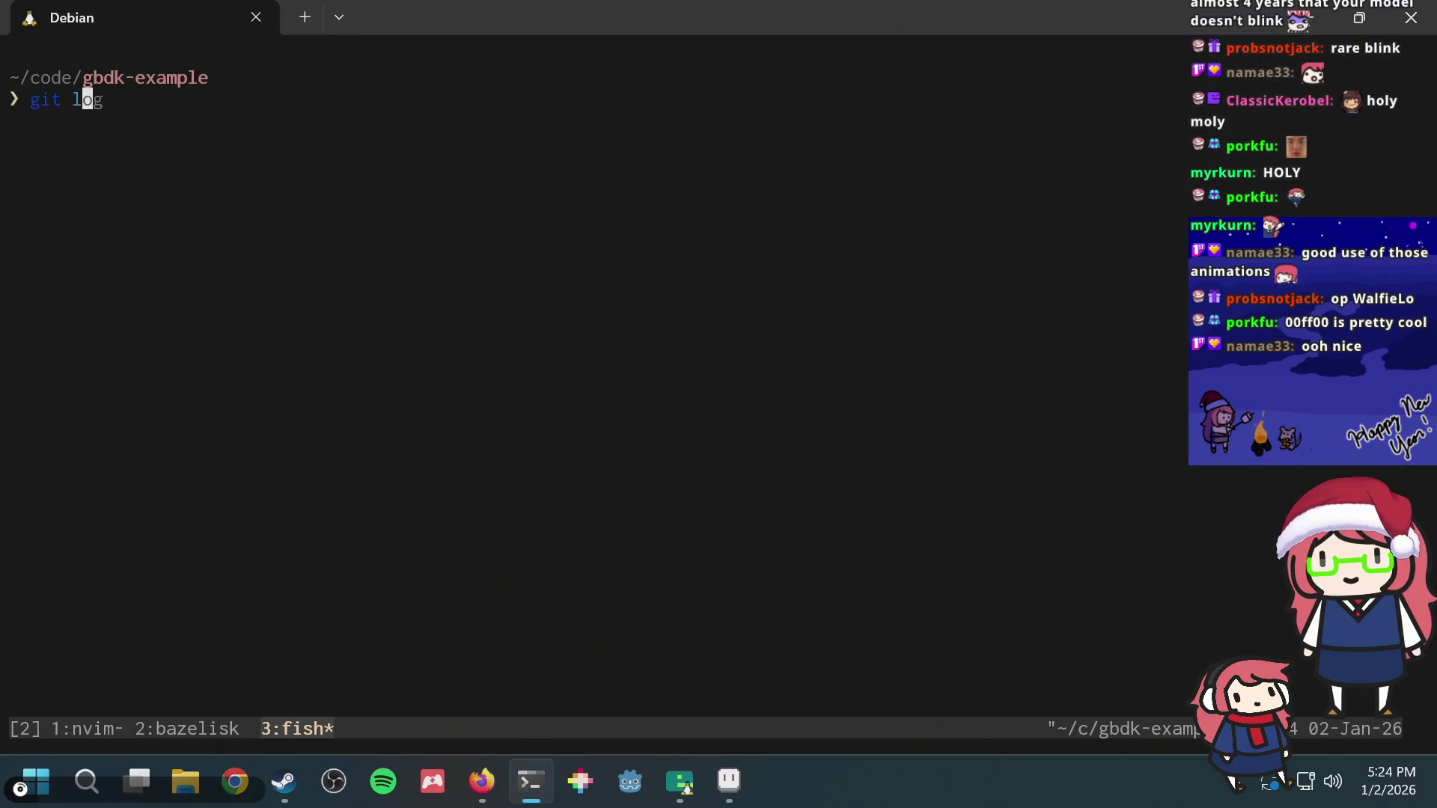
pyautogui.write('og')
# Step: Run git log and page back to the colour-palette and level-select commits, then refocus the emulator
pyautogui.press('Return')
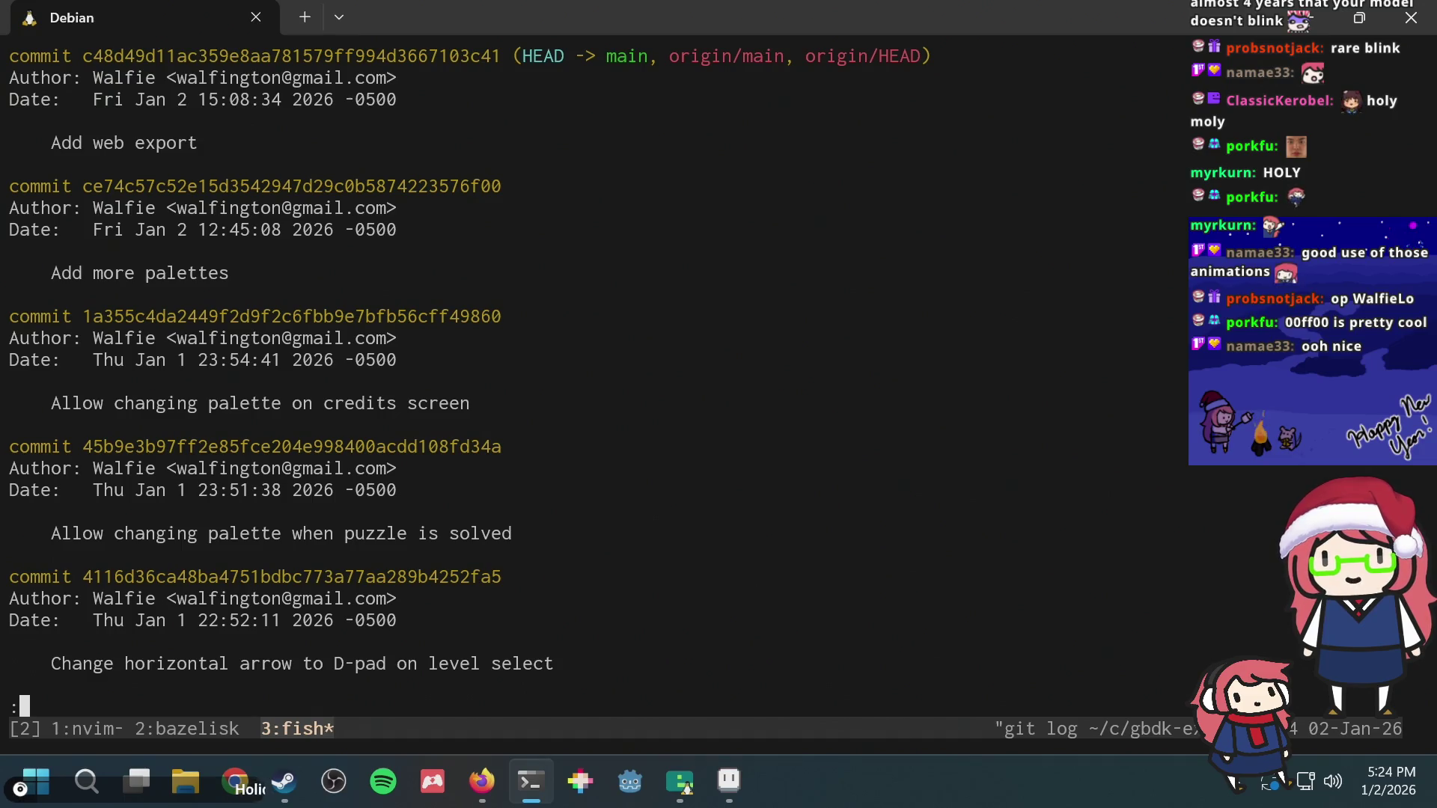
pyautogui.press('j')
pyautogui.press('j')
pyautogui.press('j')
pyautogui.press('j')
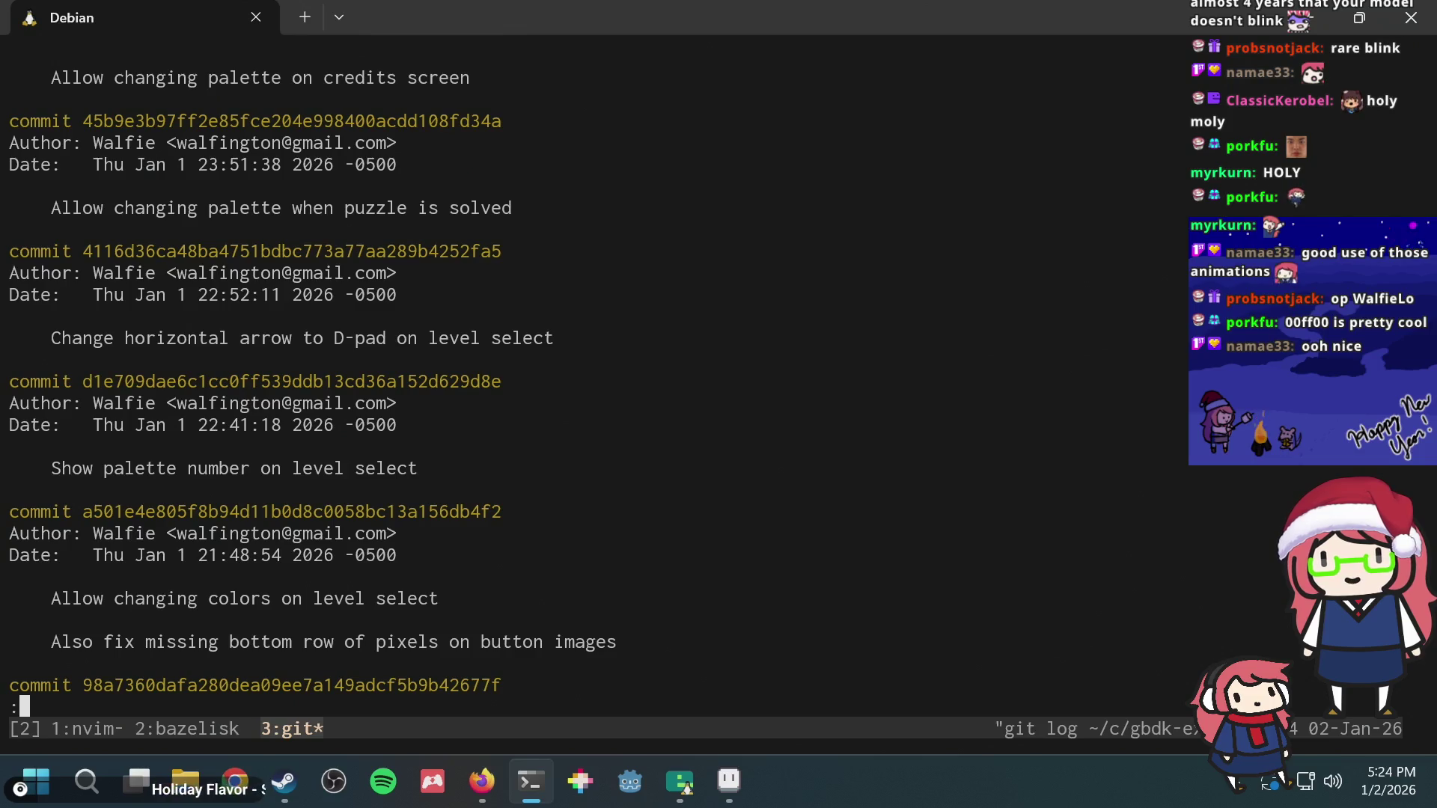
pyautogui.press('j')
pyautogui.press('j')
pyautogui.press('j')
pyautogui.press('j')
pyautogui.press('j')
pyautogui.press('j')
pyautogui.press('j')
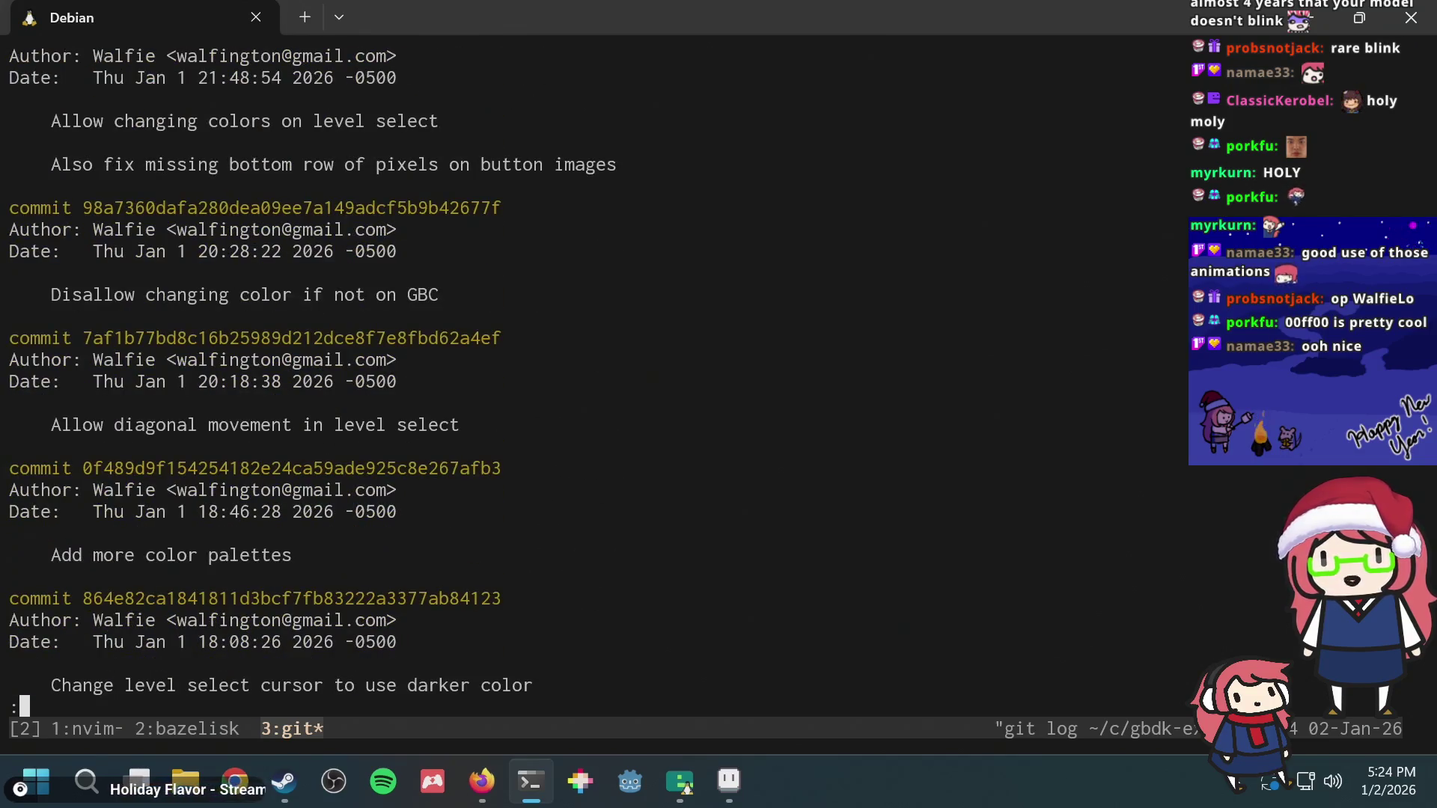
pyautogui.hotkey('alt', 'Tab')
pyautogui.hotkey('alt', 'Tab')
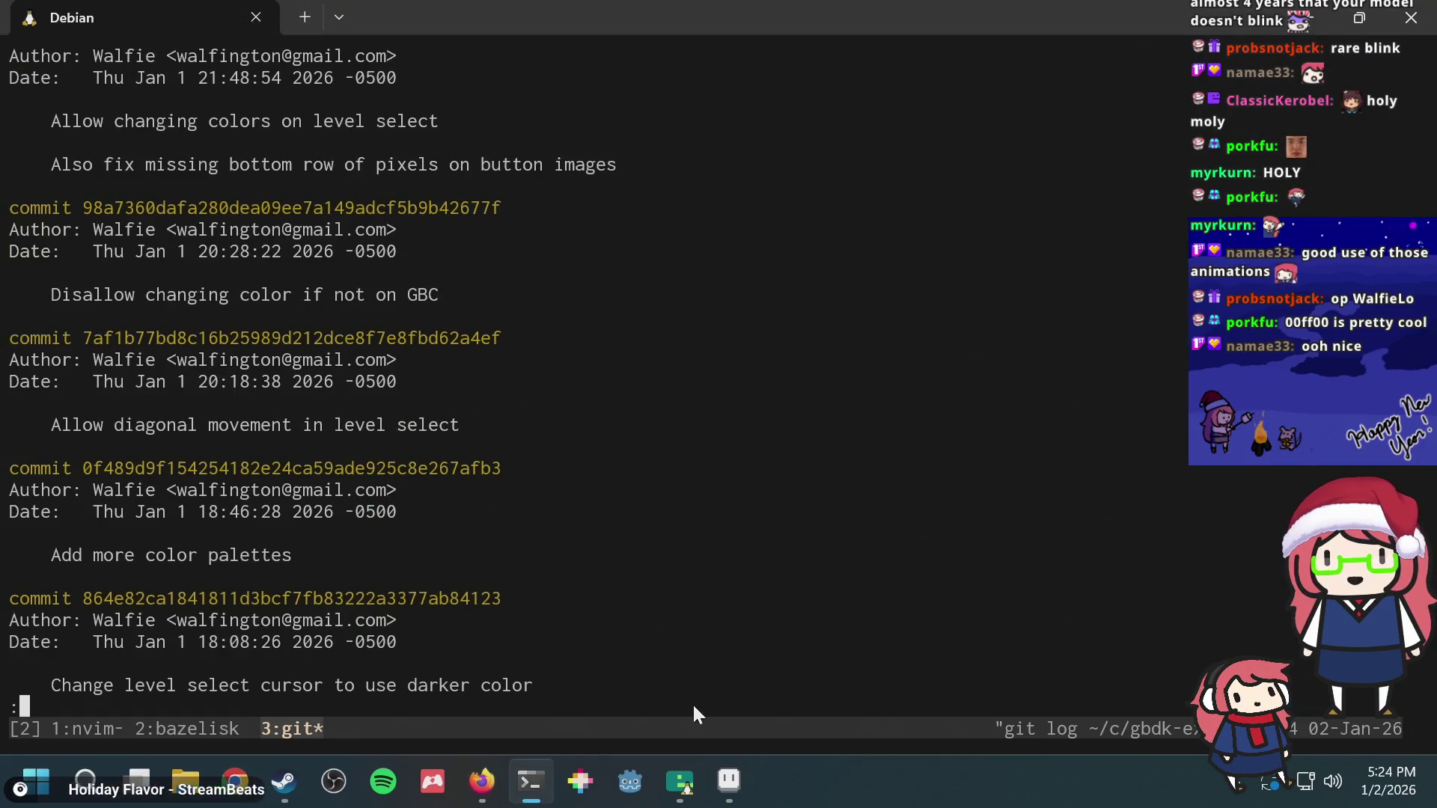
pyautogui.moveTo(679, 782)
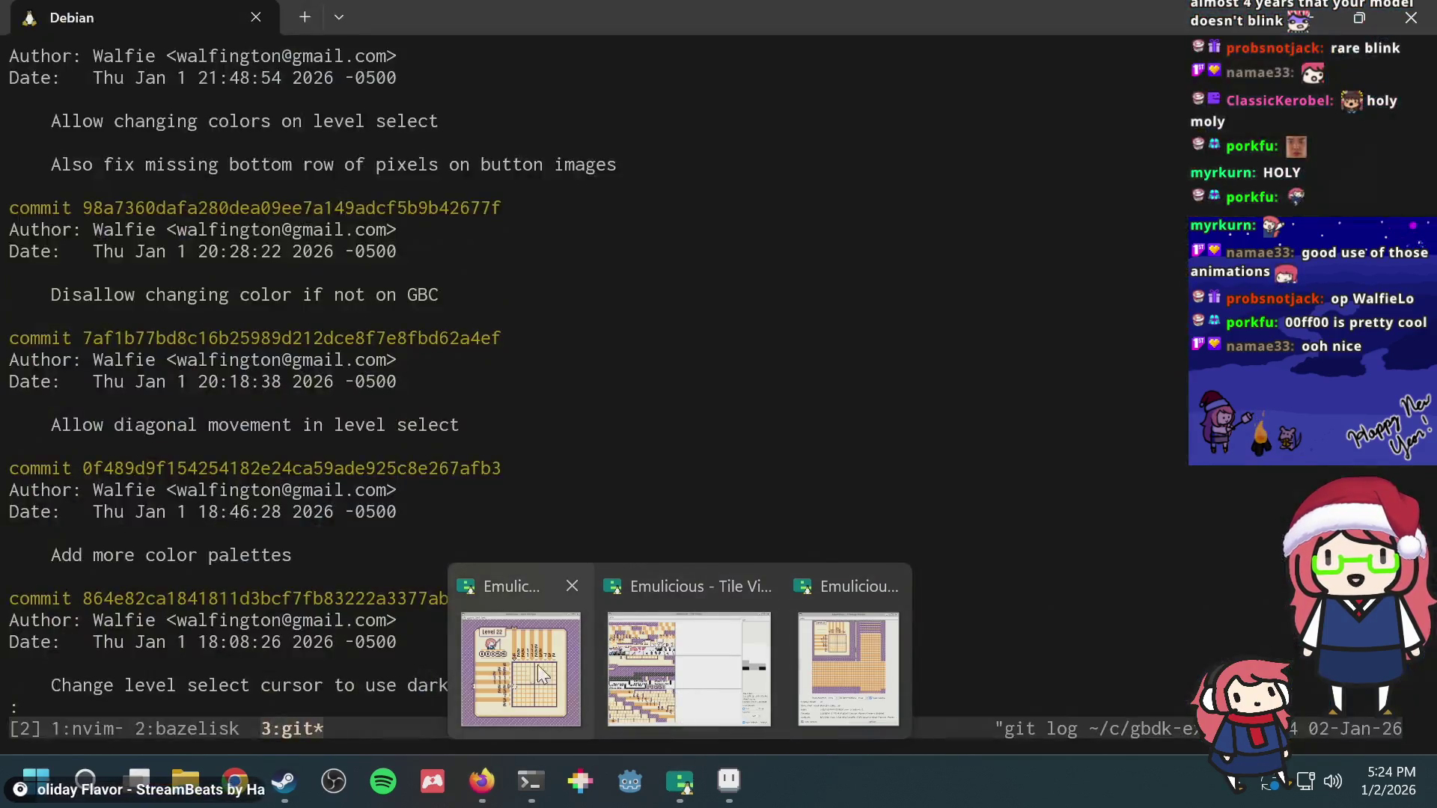
pyautogui.click(543, 665)
# Step: Give up on level 22 from the pause menu and confirm
pyautogui.press('Return')
pyautogui.press('Down')
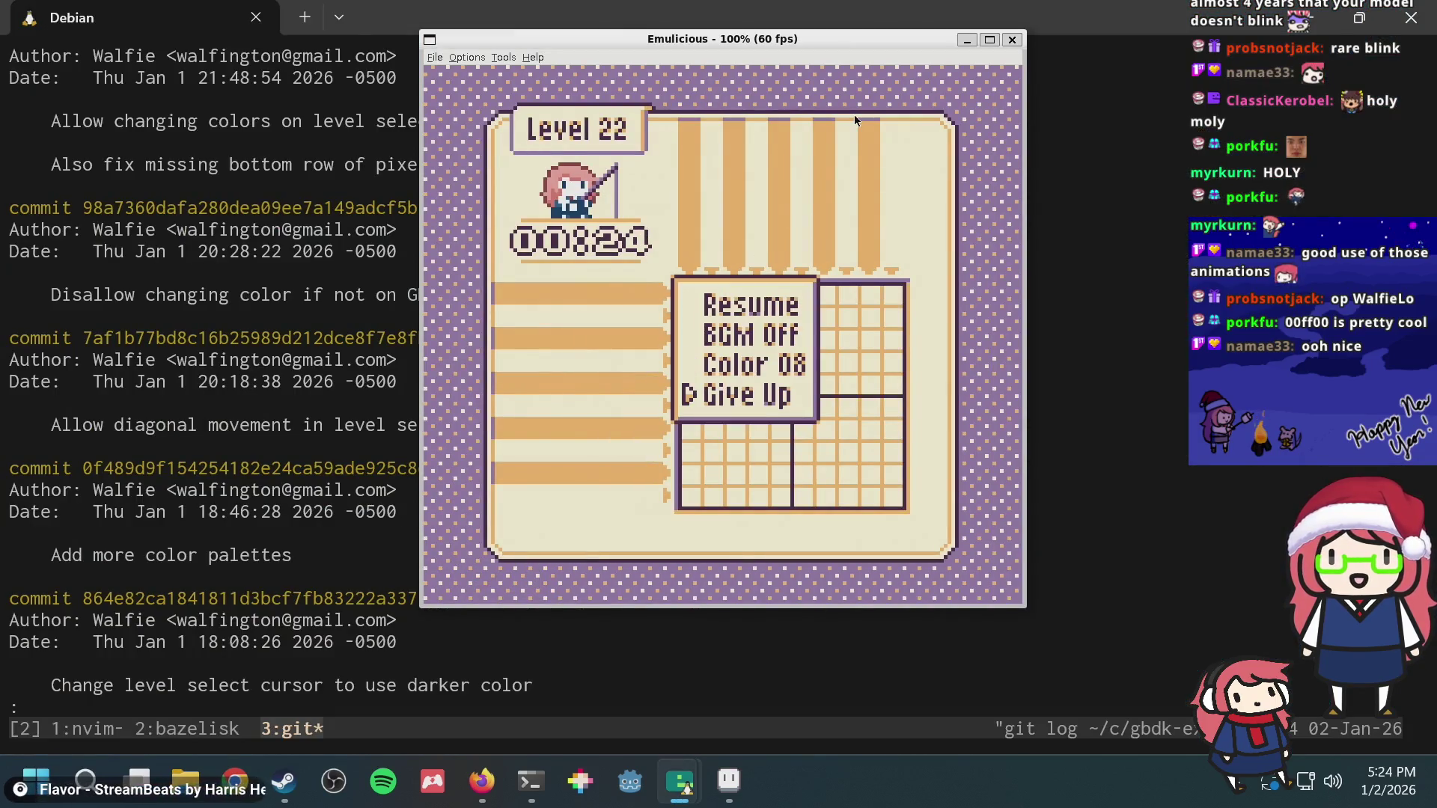
pyautogui.press('x')
pyautogui.press('Up')
pyautogui.press('x')
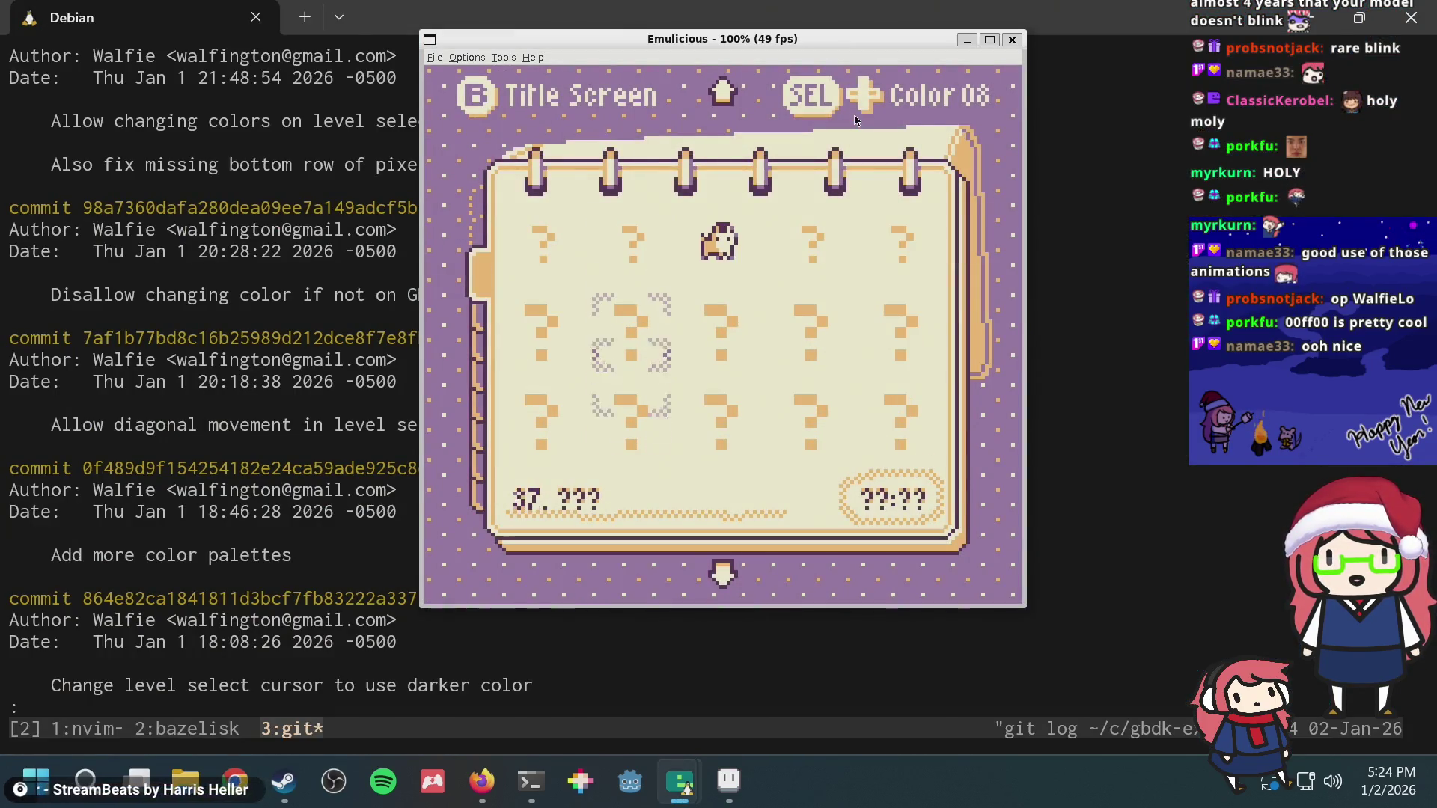
# Step: Browse the level select pages with the D-pad, back to level 2 then forward to later pages
pyautogui.press('Up')
pyautogui.press('Up')
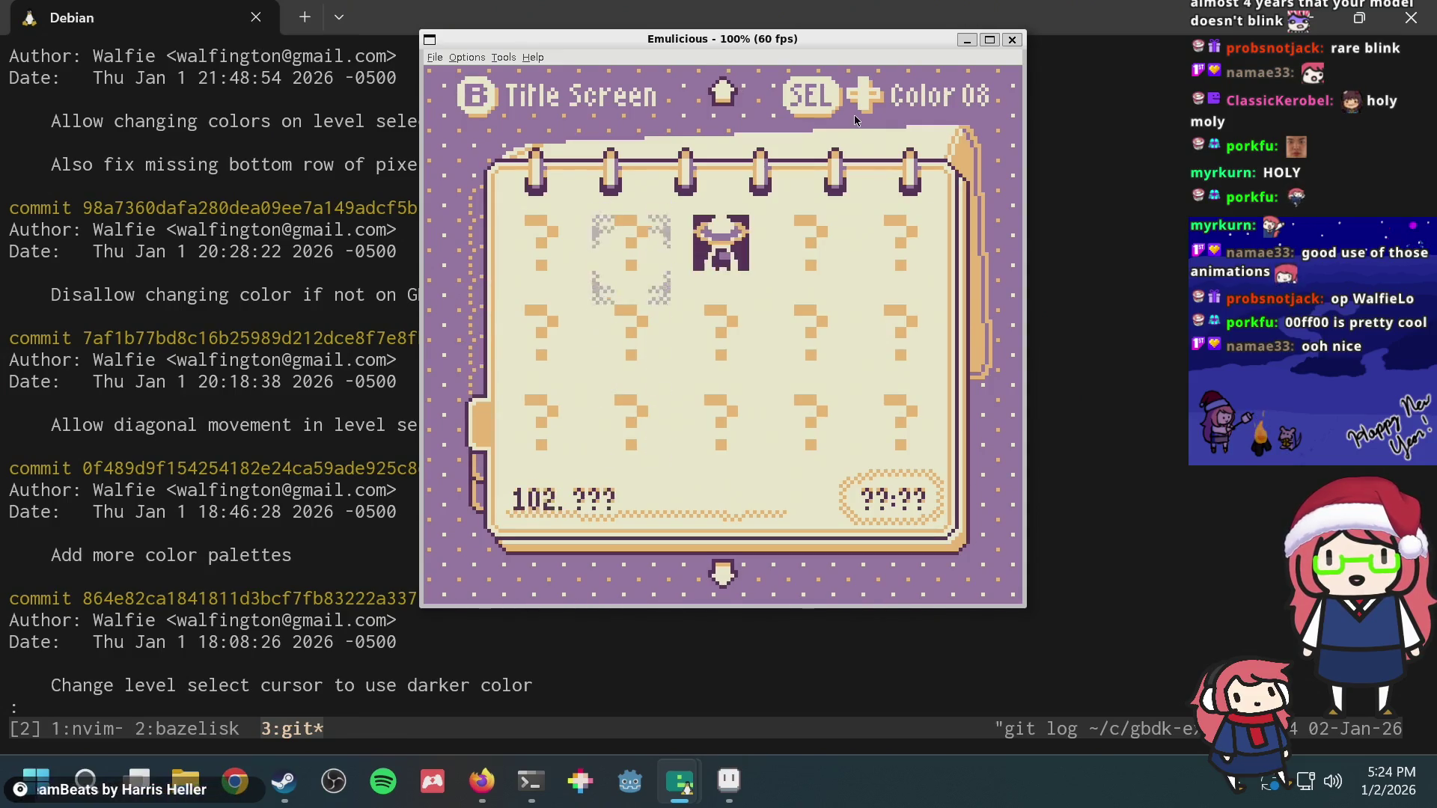
pyautogui.press('Down')
pyautogui.press('Down')
pyautogui.press('Right')
pyautogui.press('Right')
pyautogui.press('Right')
pyautogui.press('Right')
pyautogui.press('Right')
pyautogui.press('Right')
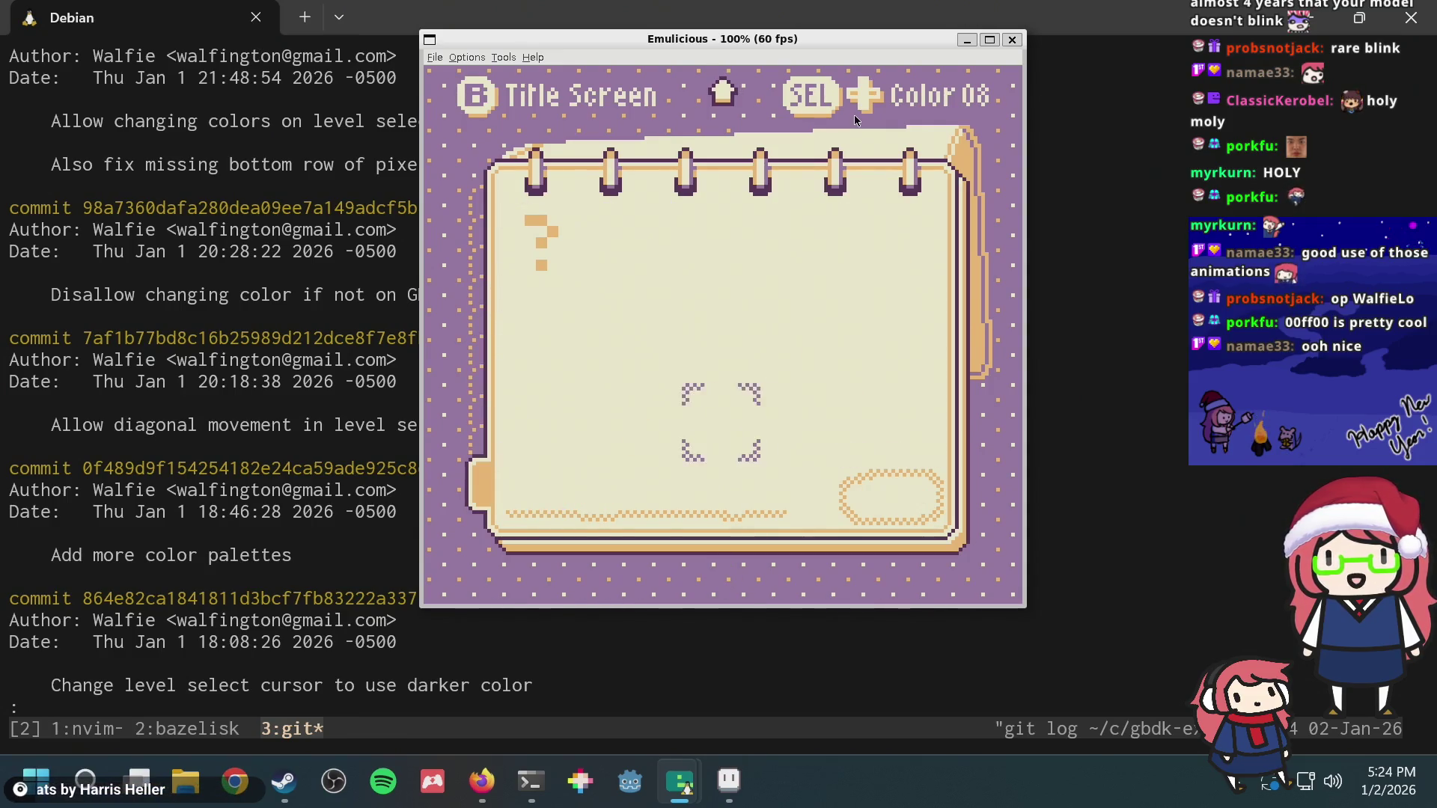
pyautogui.press('Up')
pyautogui.press('Up')
pyautogui.press('Down')
pyautogui.press('Down')
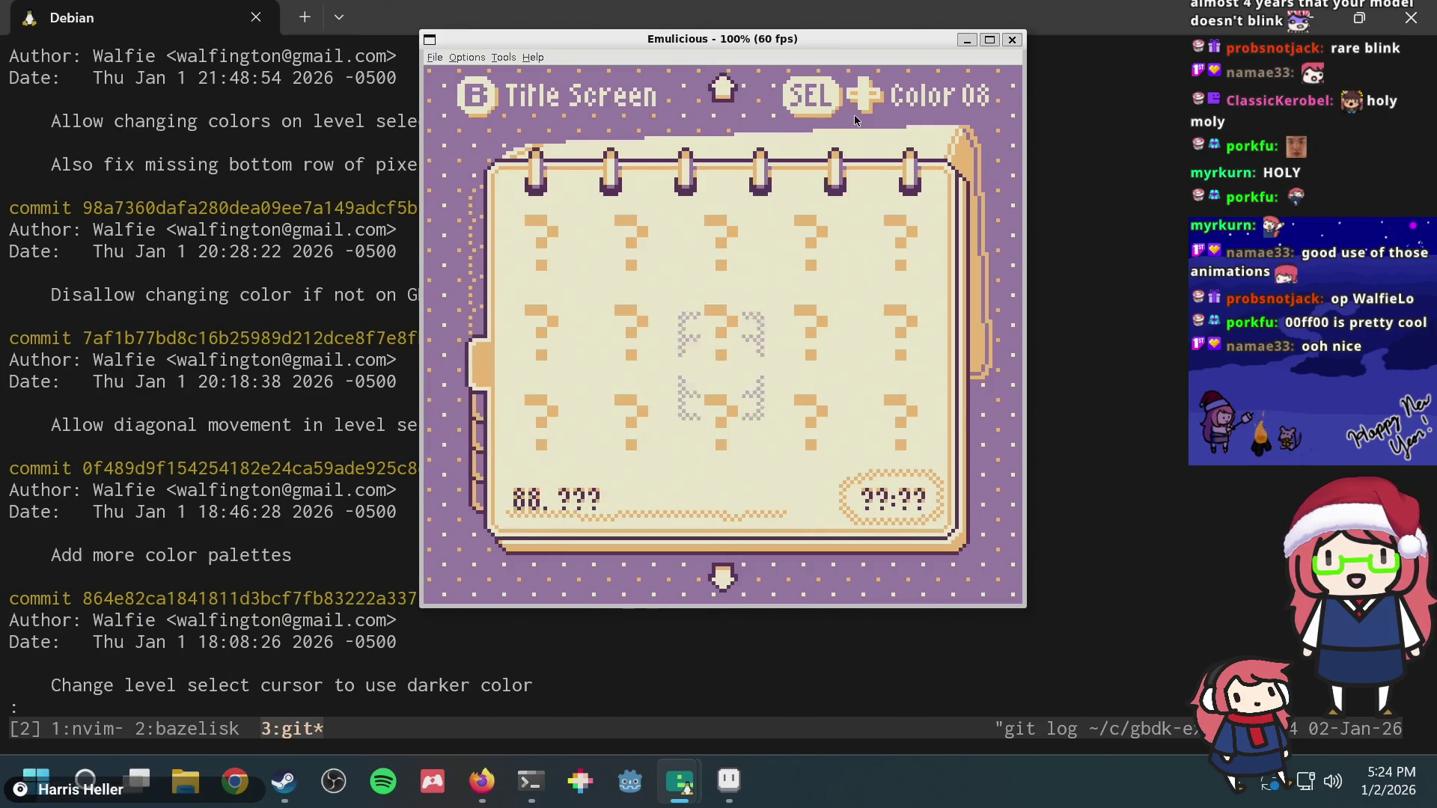
pyautogui.press('Left')
pyautogui.press('Left')
pyautogui.press('Left')
pyautogui.press('Left')
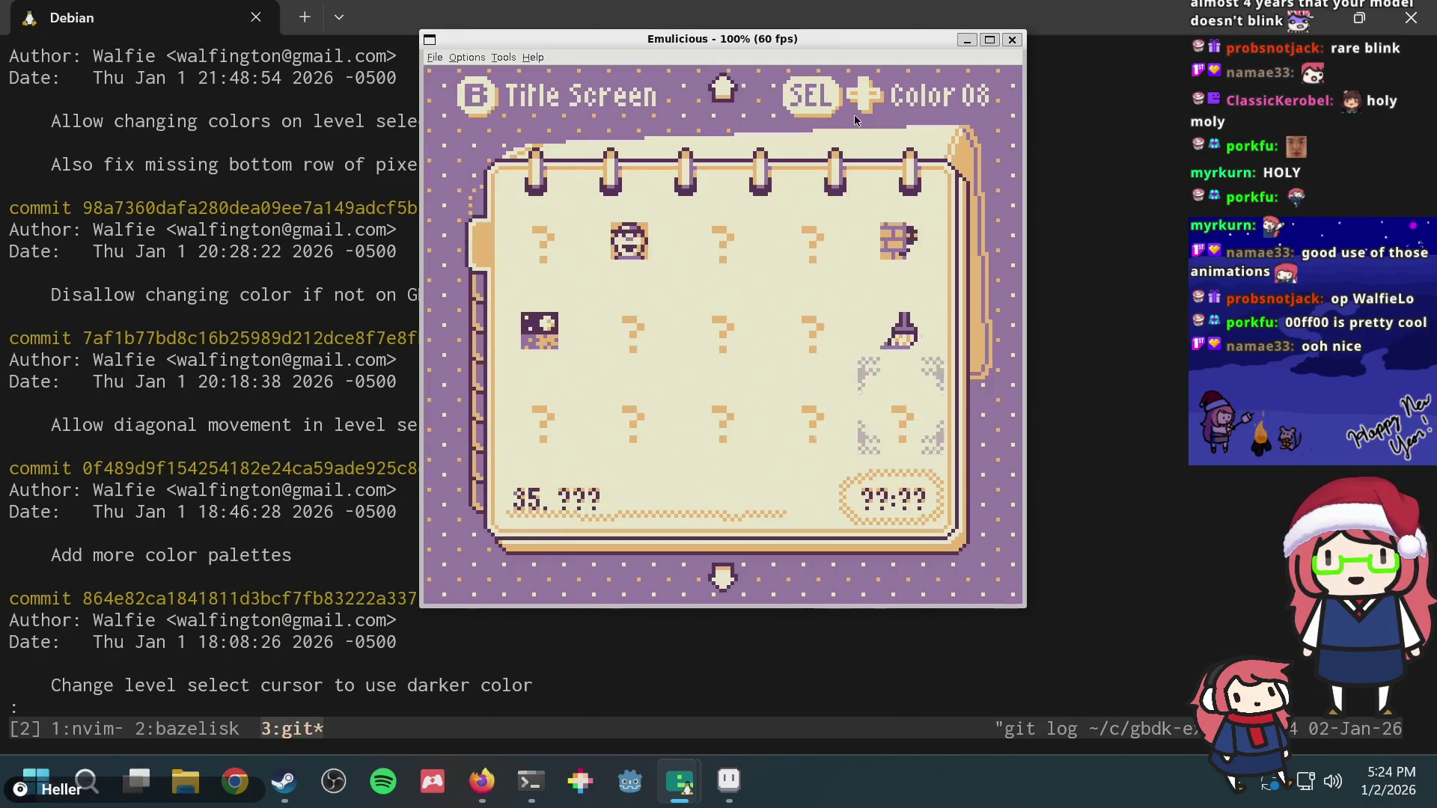
pyautogui.press('Left')
pyautogui.press('Left')
pyautogui.press('Left')
pyautogui.press('Left')
pyautogui.press('Left')
pyautogui.press('Left')
pyautogui.press('Left')
pyautogui.press('Left')
pyautogui.press('Left')
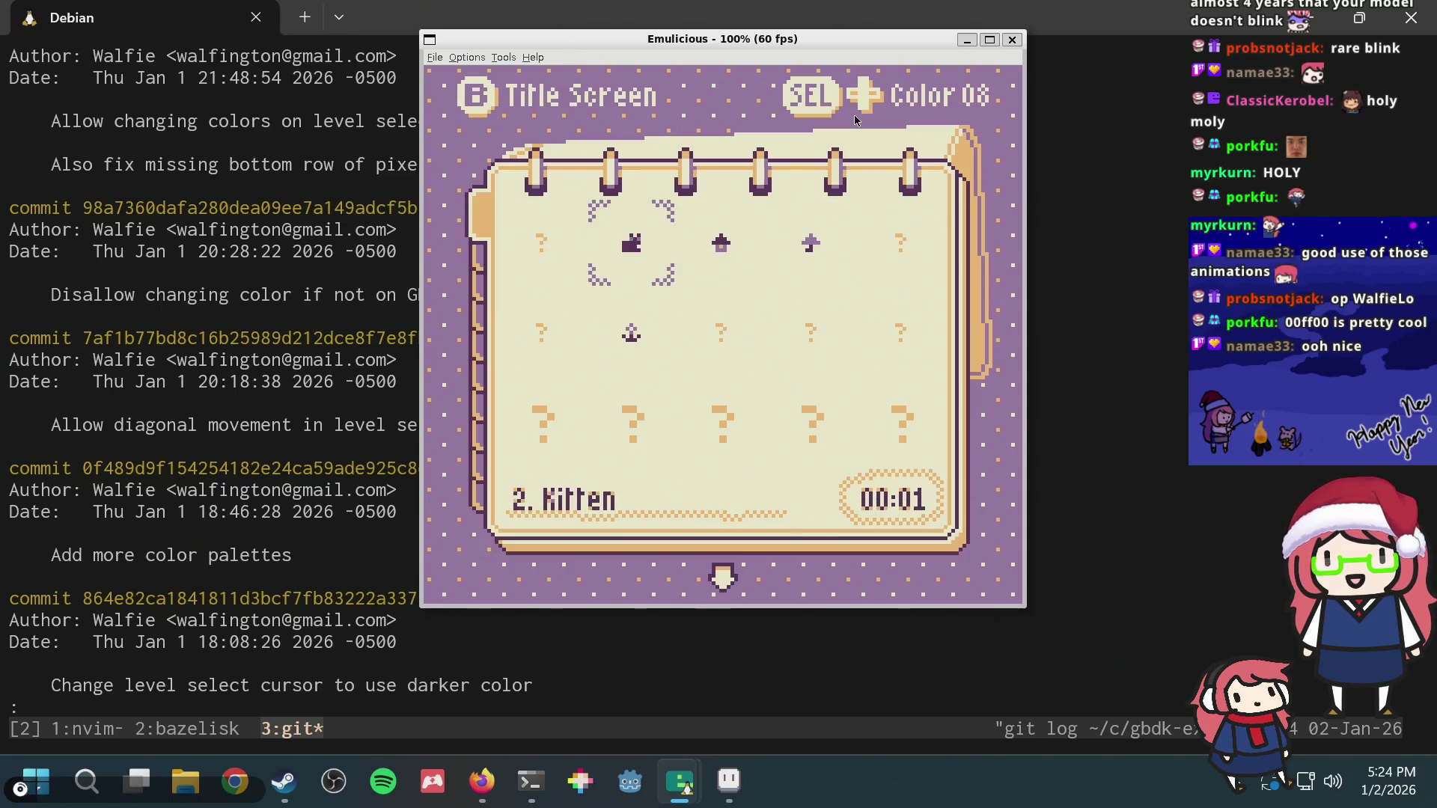
pyautogui.press('Down')
pyautogui.press('Down')
pyautogui.press('Down')
pyautogui.press('Down')
pyautogui.press('Down')
pyautogui.press('Down')
pyautogui.press('Down')
pyautogui.press('Down')
pyautogui.press('Down')
pyautogui.press('Down')
pyautogui.press('Down')
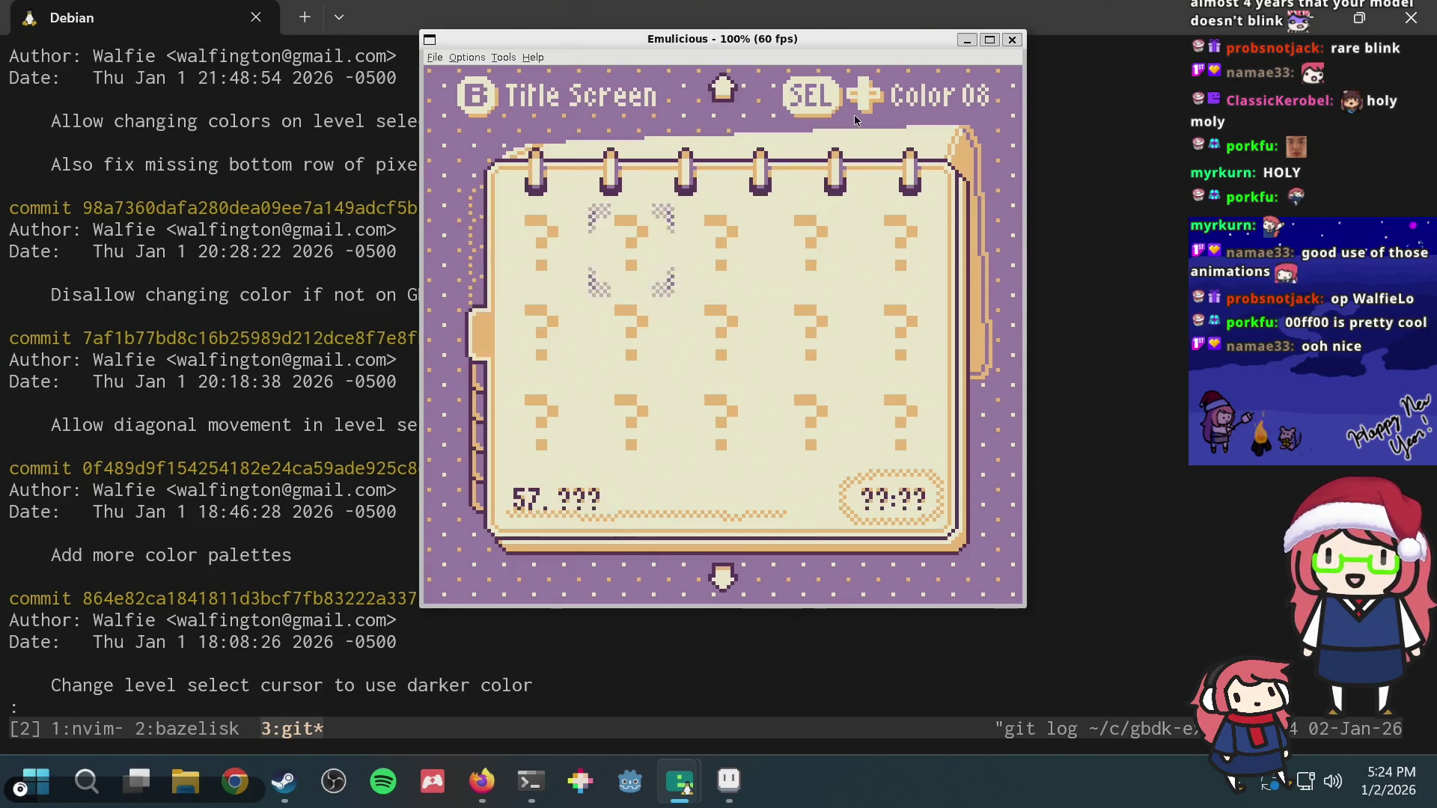
pyautogui.press('Down')
pyautogui.press('Down')
pyautogui.press('Down')
pyautogui.press('Down')
pyautogui.press('Down')
pyautogui.press('Down')
pyautogui.press('Down')
pyautogui.press('Down')
pyautogui.press('Down')
pyautogui.press('Down')
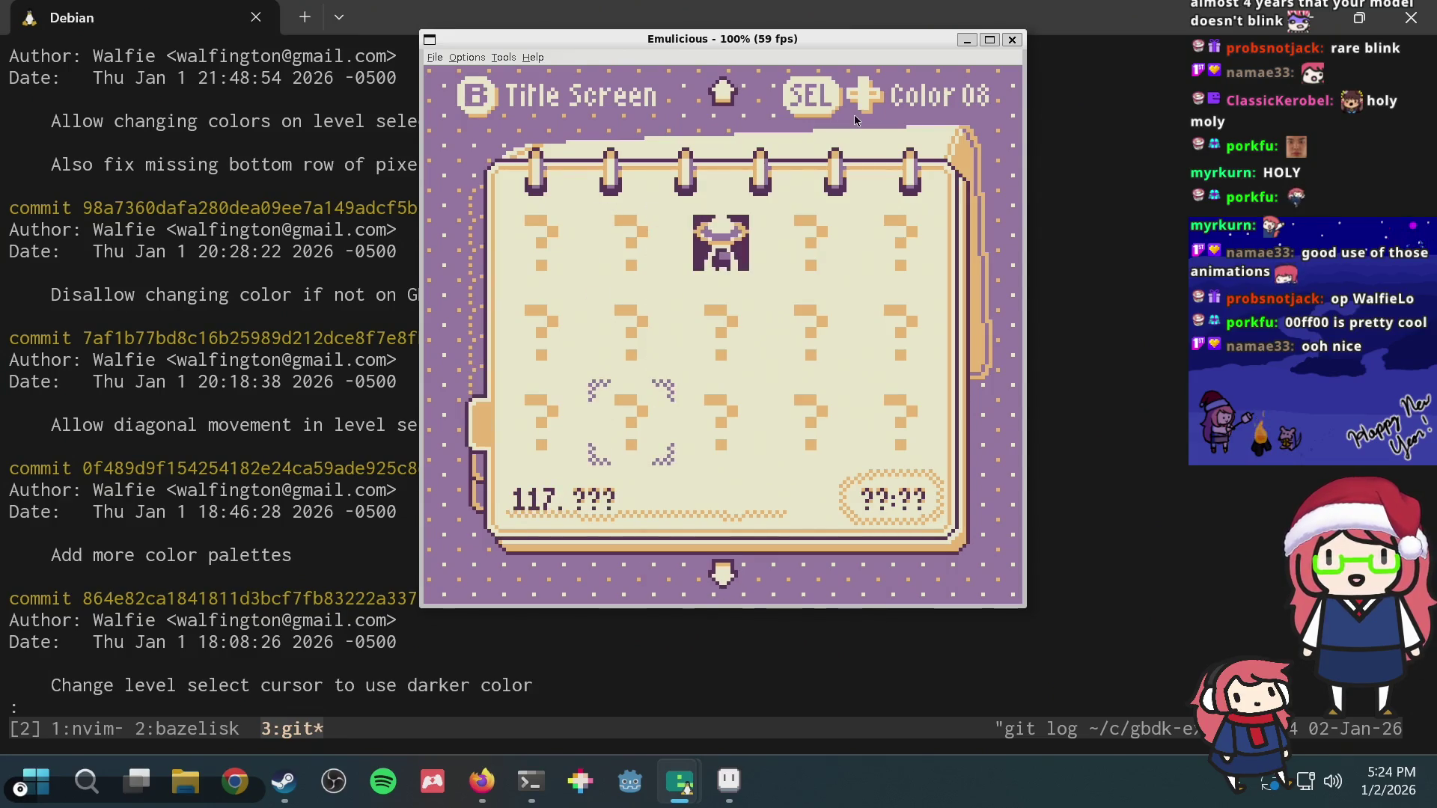
pyautogui.press('Down')
pyautogui.press('Down')
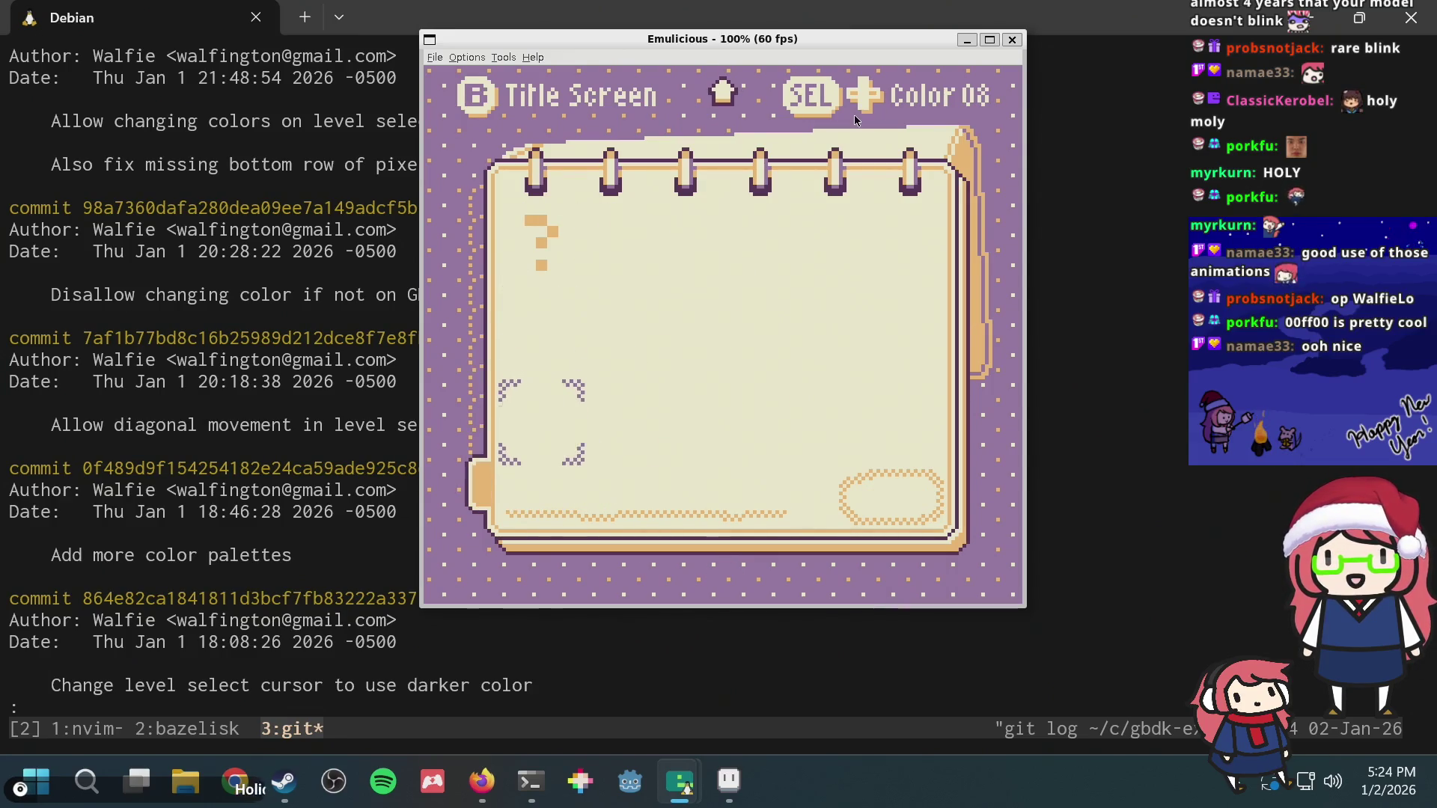
pyautogui.press('Down')
# Step: Step past levels 67 and 69 up to level 131, start its puzzle, then bring Aseprite forward
pyautogui.press('Left')
pyautogui.press('Up')
pyautogui.press('Up')
pyautogui.press('Up')
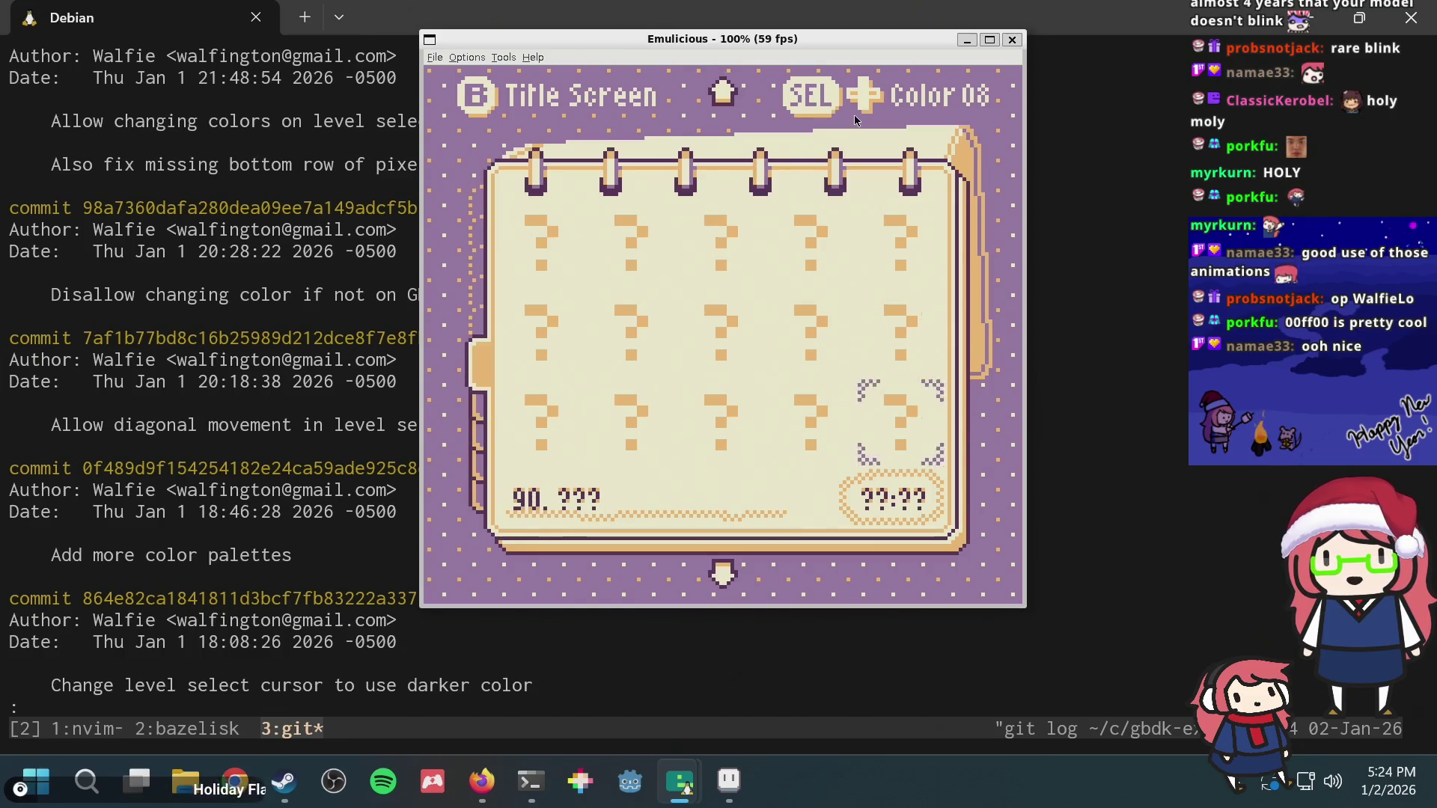
pyautogui.press('Up')
pyautogui.press('Up')
pyautogui.press('Up')
pyautogui.press('Up')
pyautogui.press('Left')
pyautogui.press('Left')
pyautogui.press('Left')
pyautogui.press('Left')
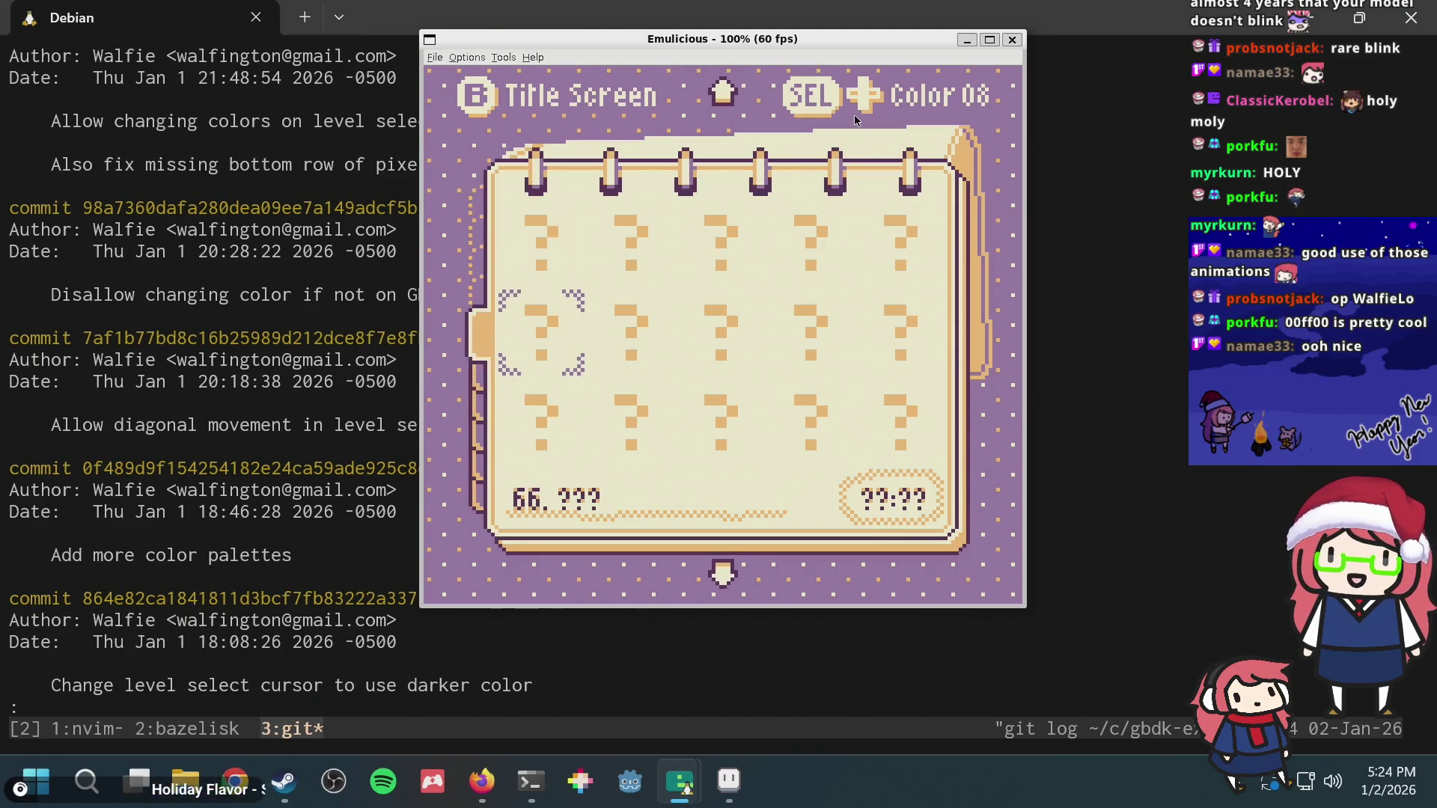
pyautogui.press('Left')
pyautogui.press('Right')
pyautogui.press('Right')
pyautogui.press('Right')
pyautogui.press('Right')
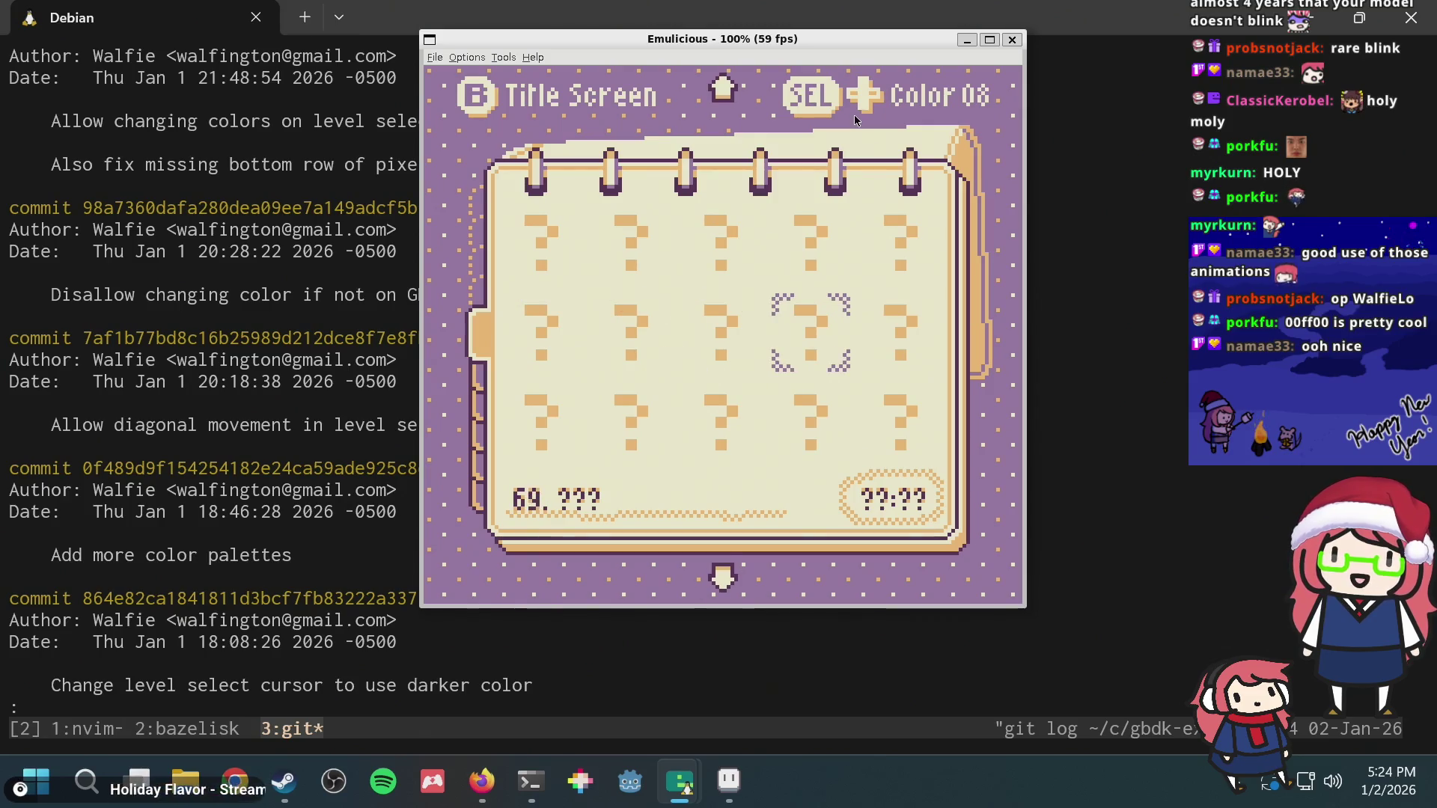
pyautogui.press('Up')
pyautogui.press('Down')
pyautogui.press('Down')
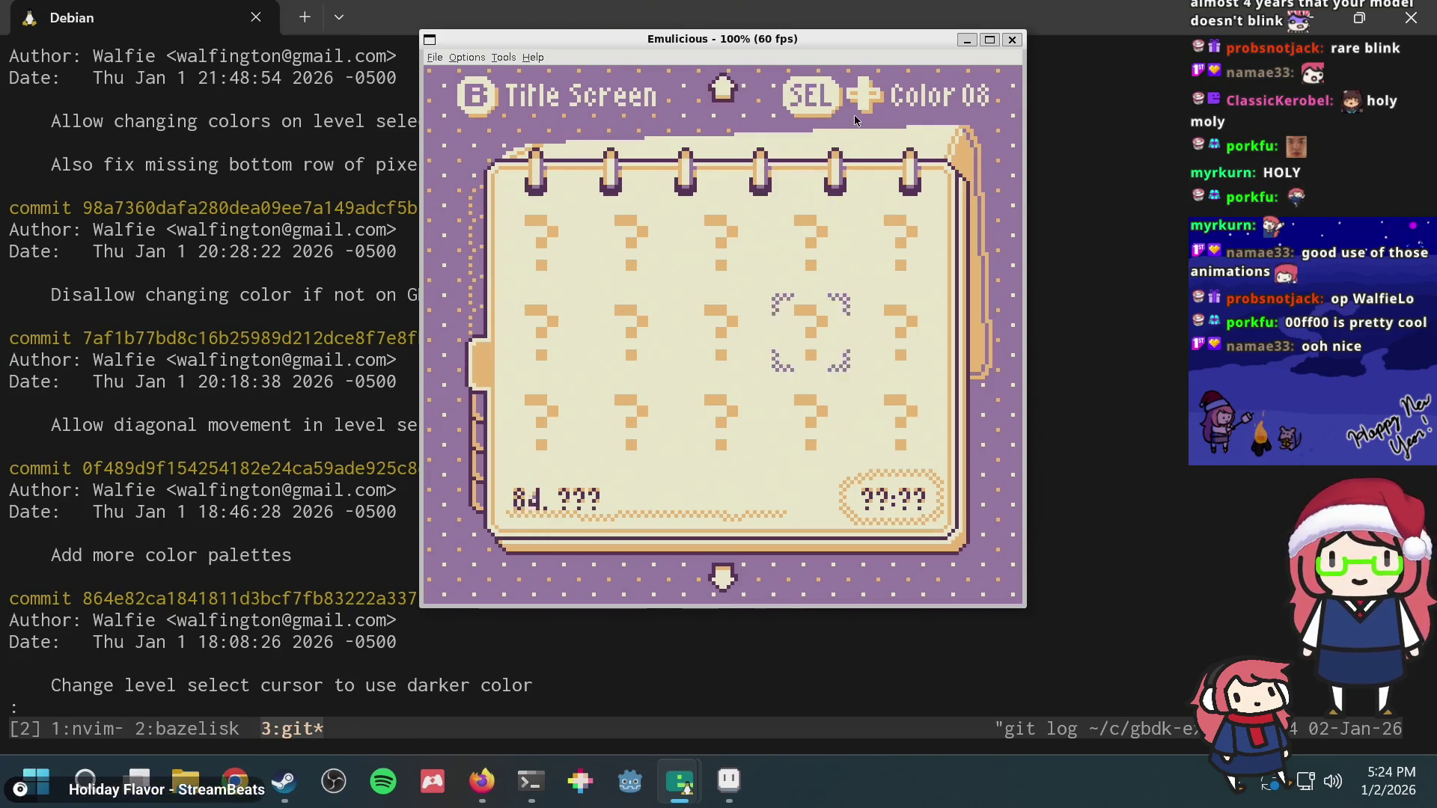
pyautogui.press('Down')
pyautogui.press('Down')
pyautogui.press('Down')
pyautogui.press('Down')
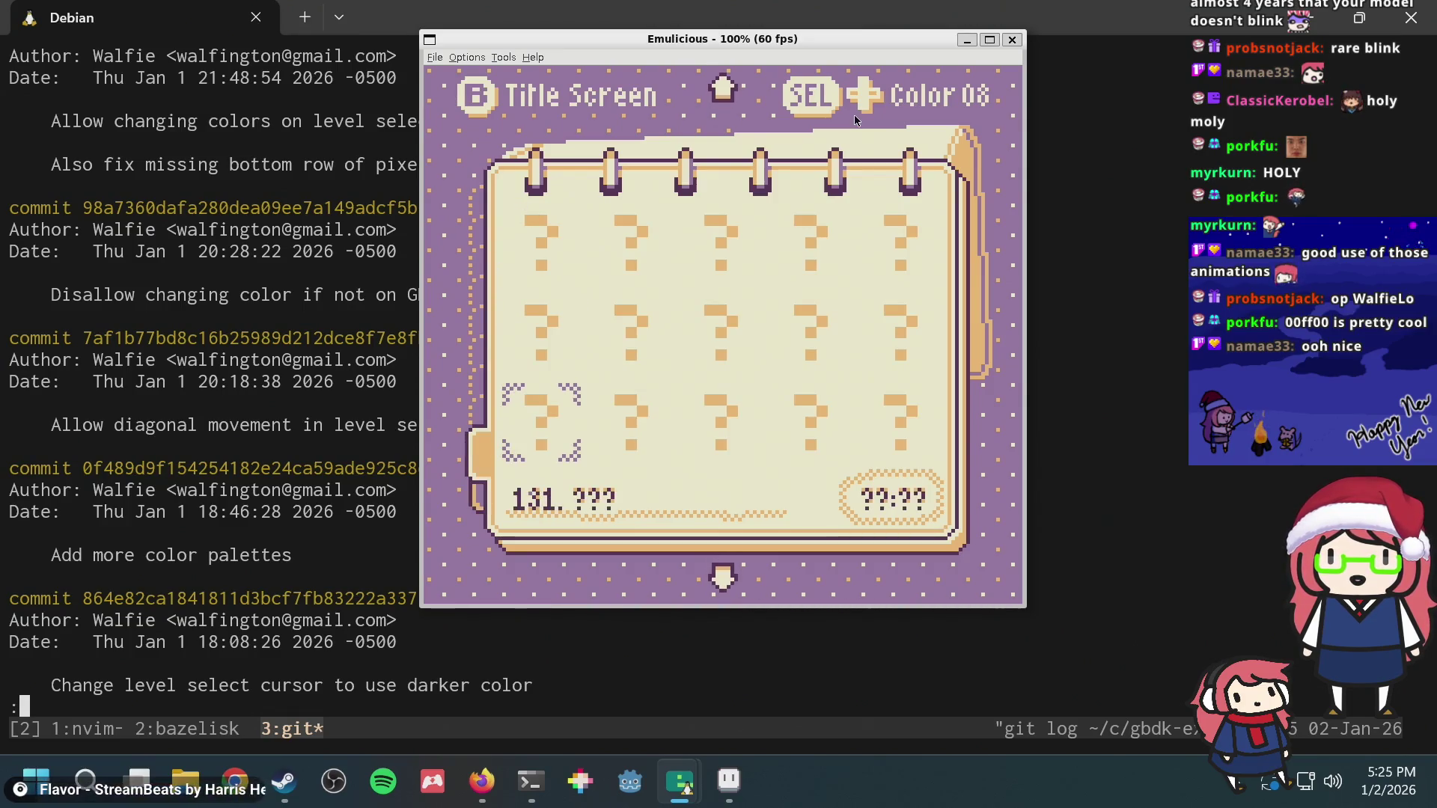
pyautogui.press('a')
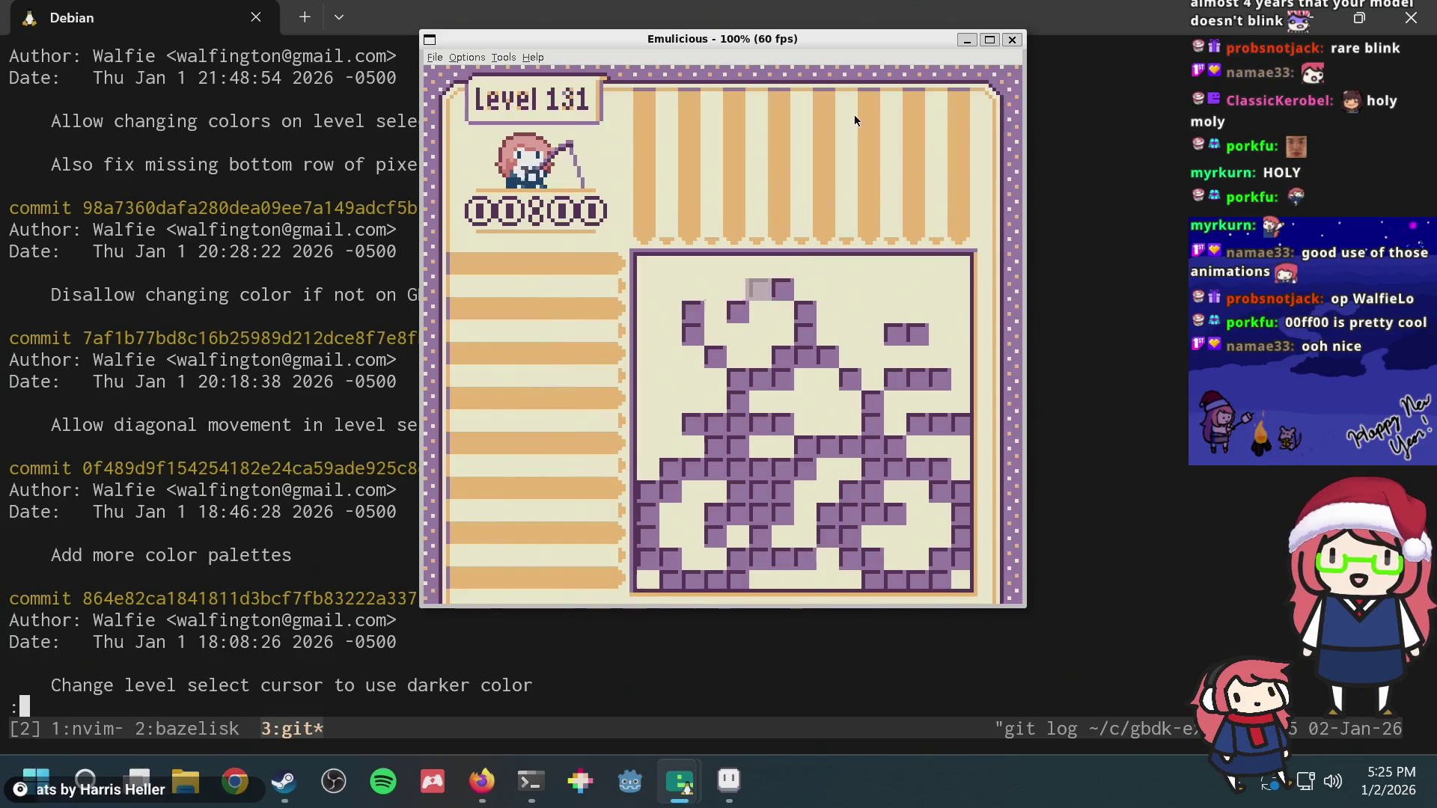
pyautogui.click(728, 778)
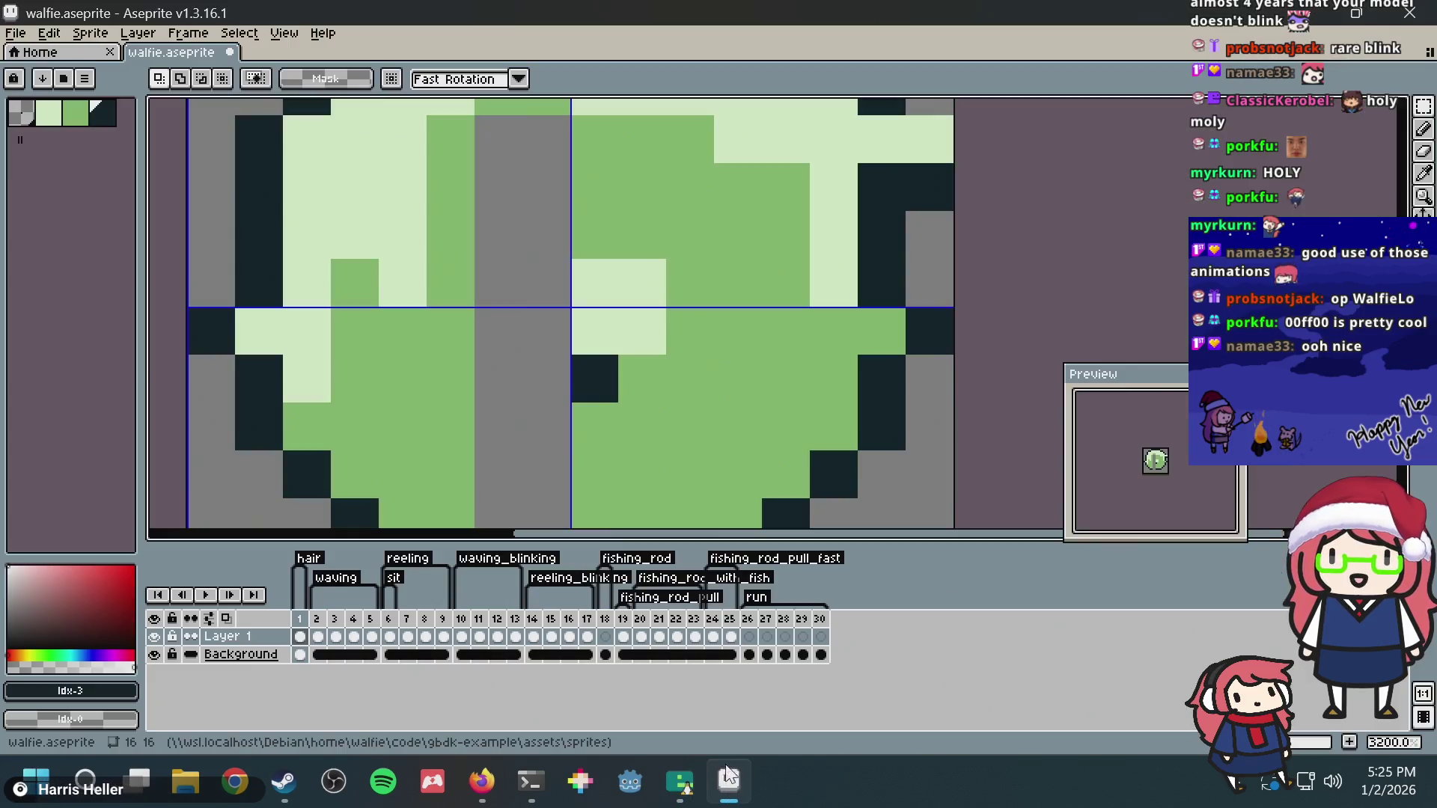
# Step: Open puzzle.aseprite from the assets/tiles folder
pyautogui.click(17, 32)
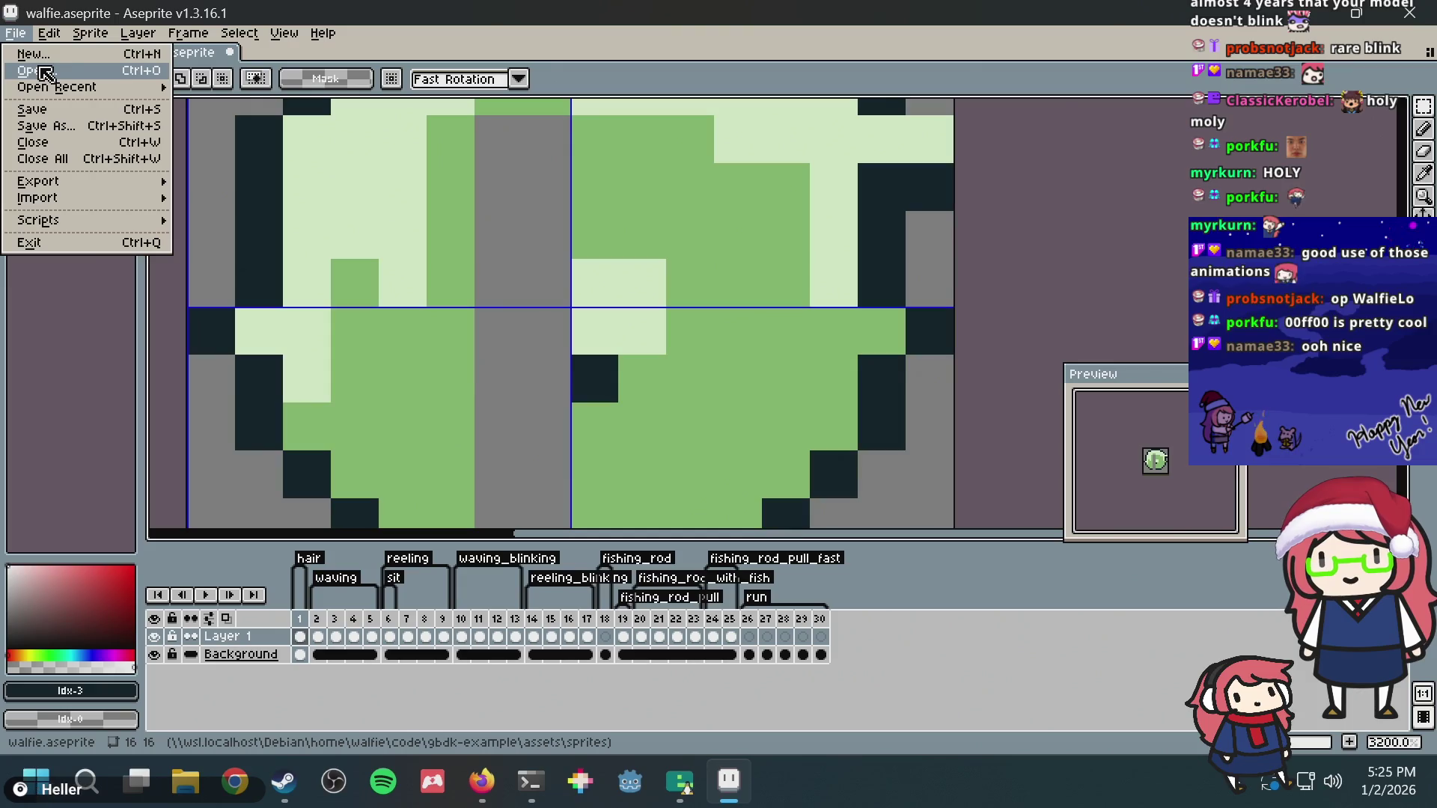
pyautogui.click(39, 70)
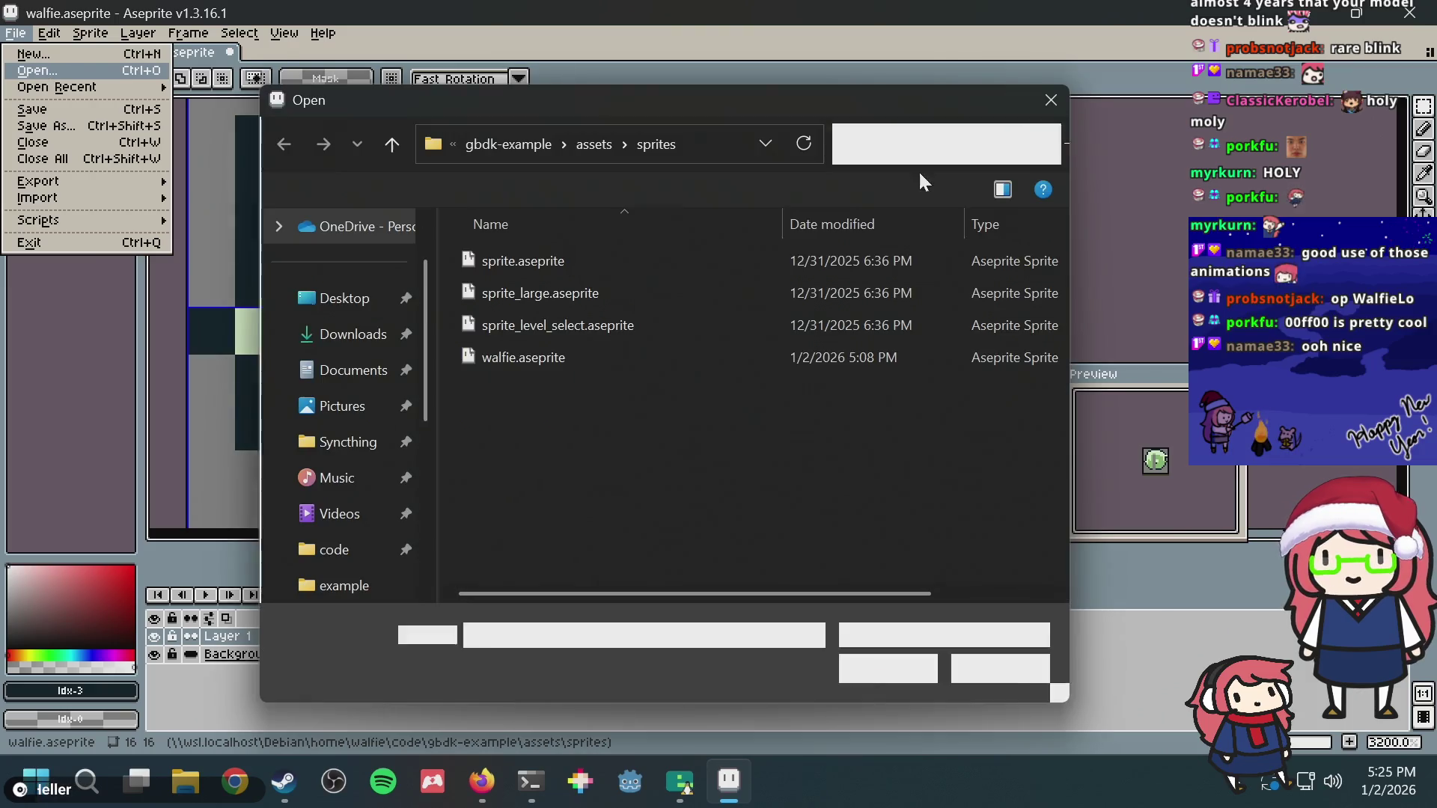
pyautogui.click(582, 146)
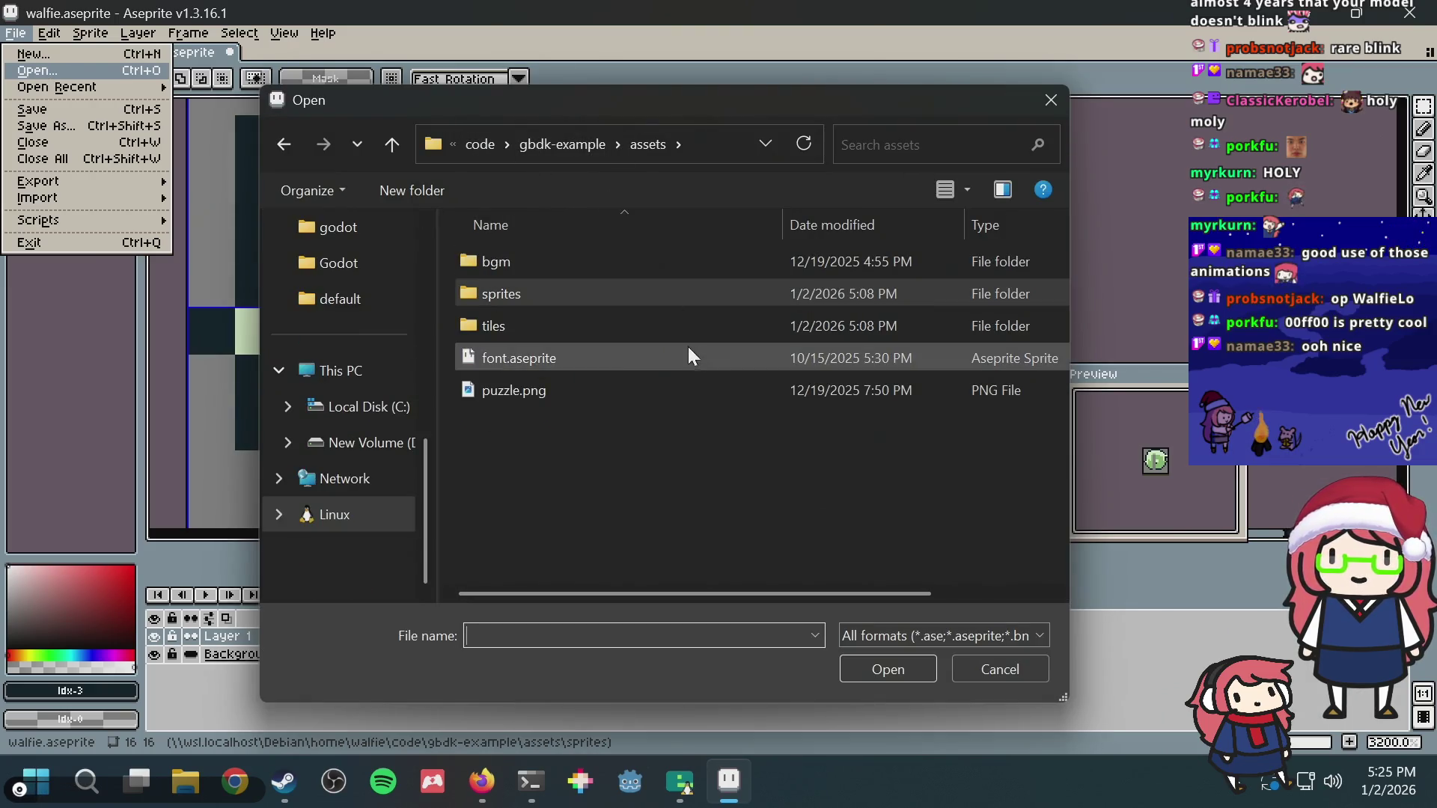
pyautogui.doubleClick(528, 316)
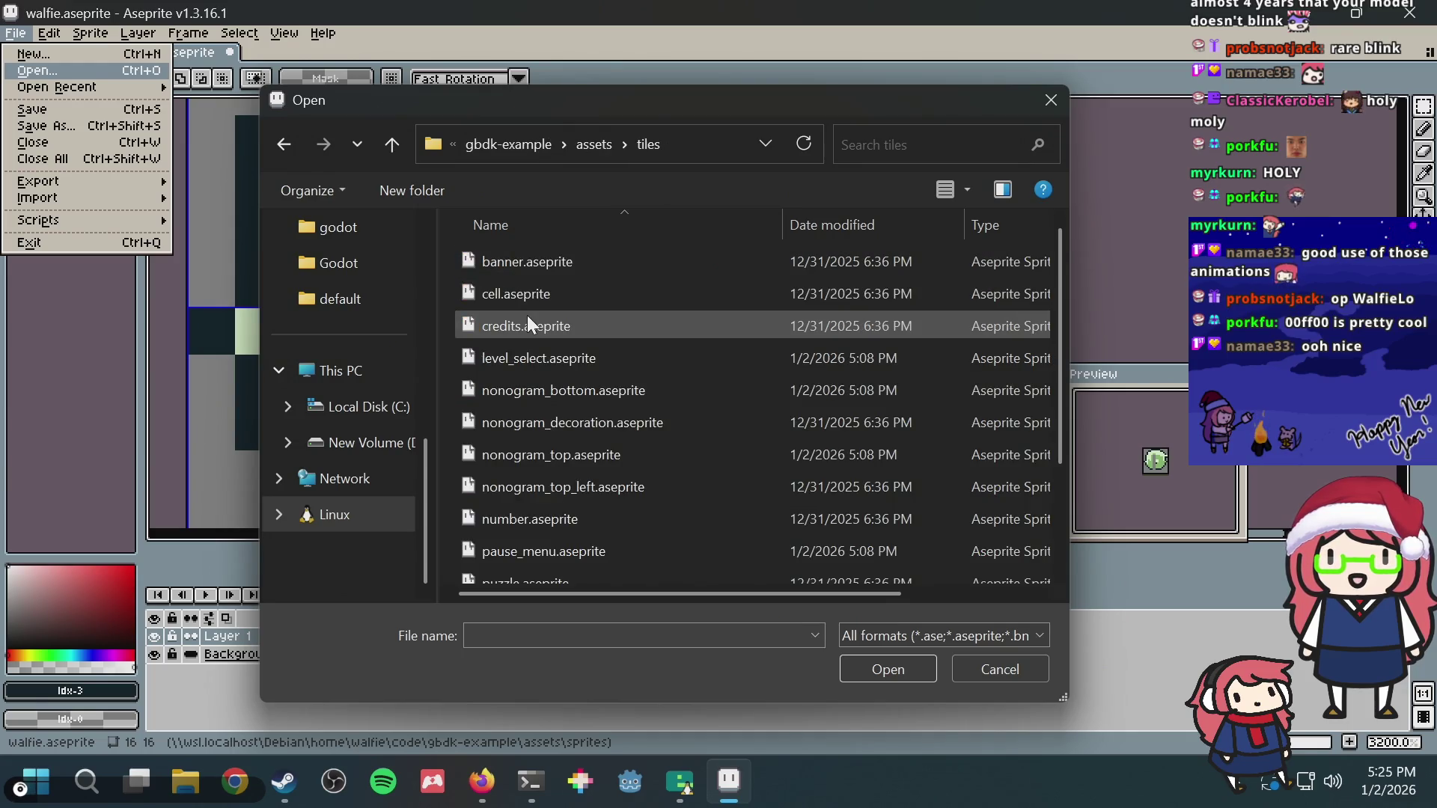
pyautogui.scroll(-2, 531, 356)
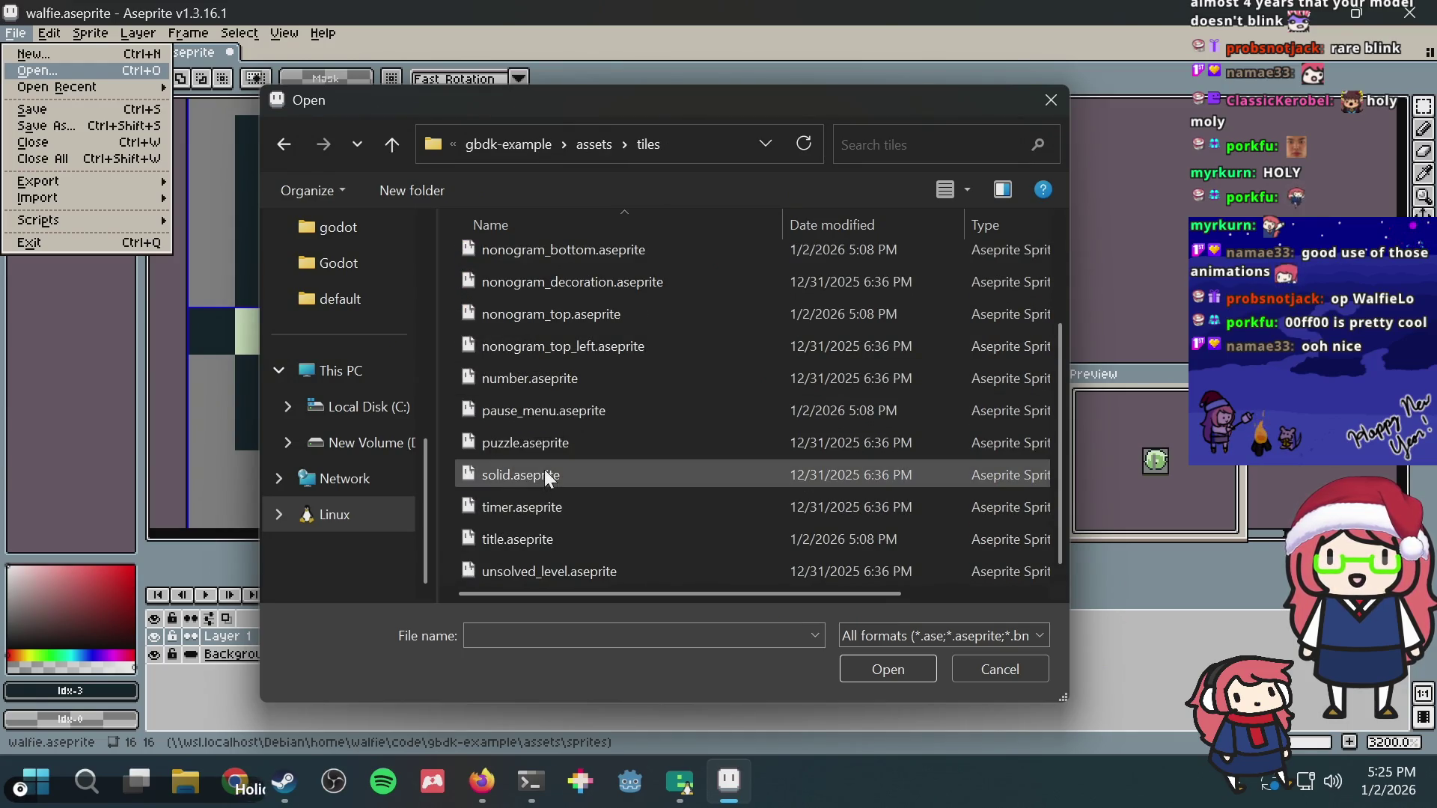
pyautogui.doubleClick(543, 443)
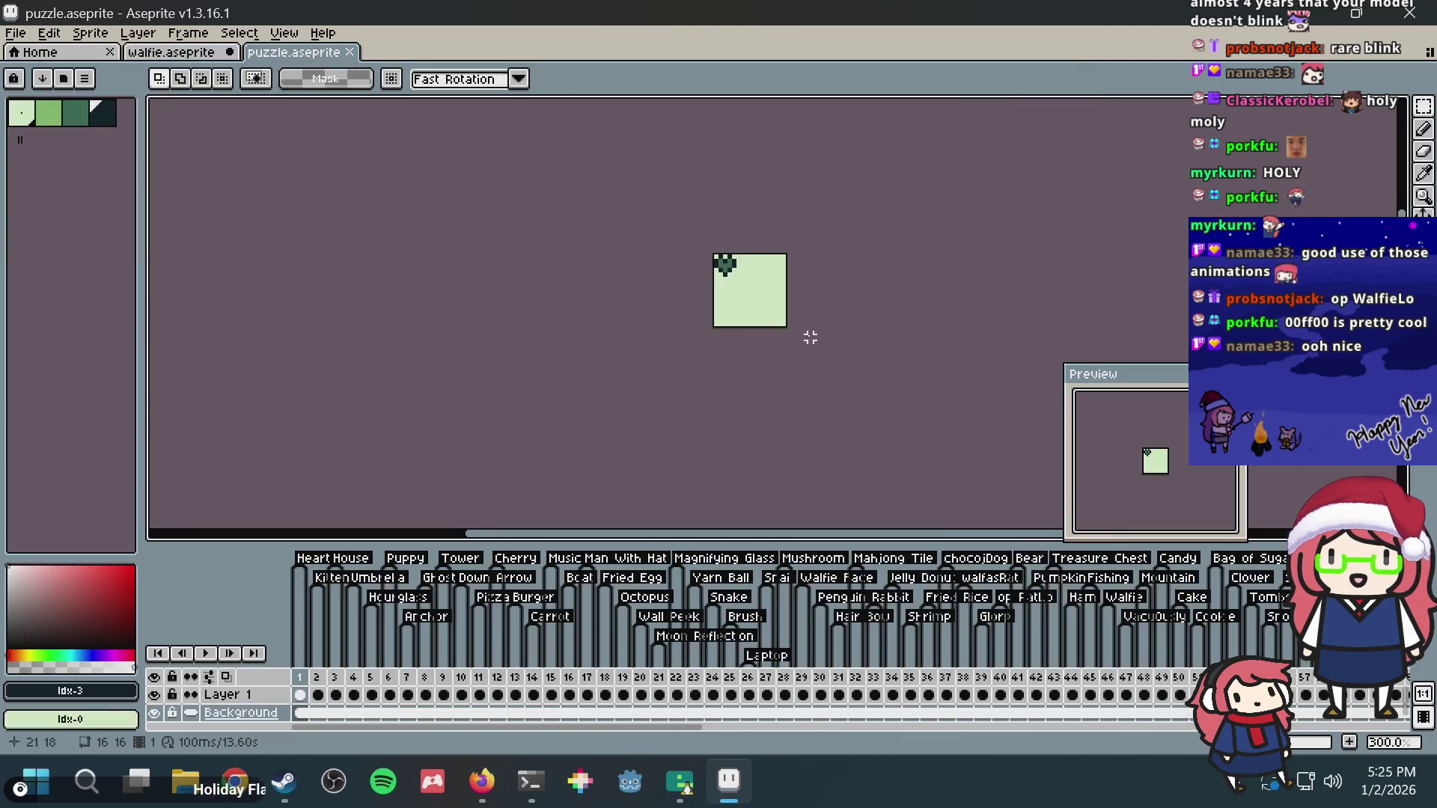
pyautogui.scroll(2, 810, 337)
pyautogui.scroll(2, 810, 330)
pyautogui.scroll(2, 802, 258)
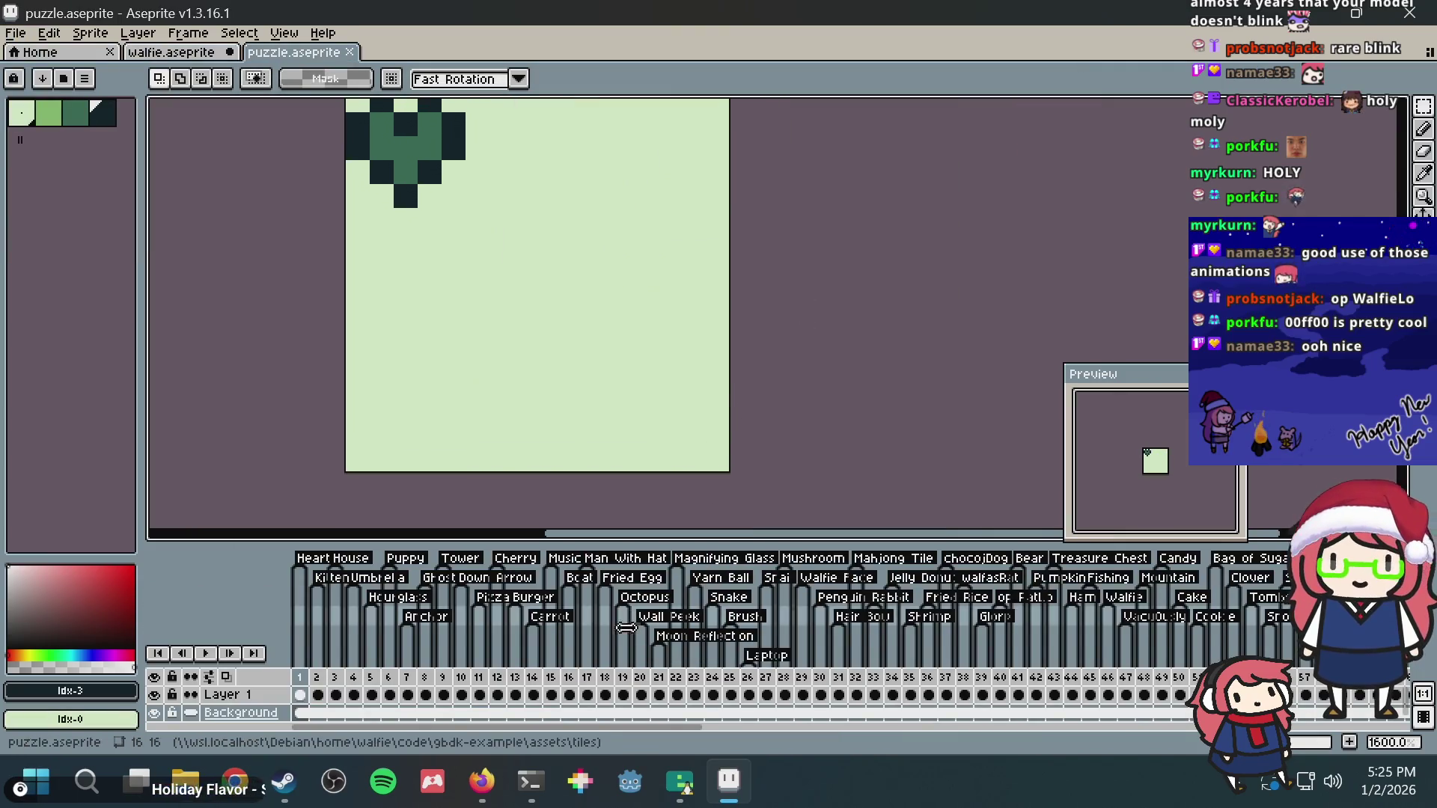
# Step: Quit the git log pager in the terminal and return to Aseprite
pyautogui.click(530, 781)
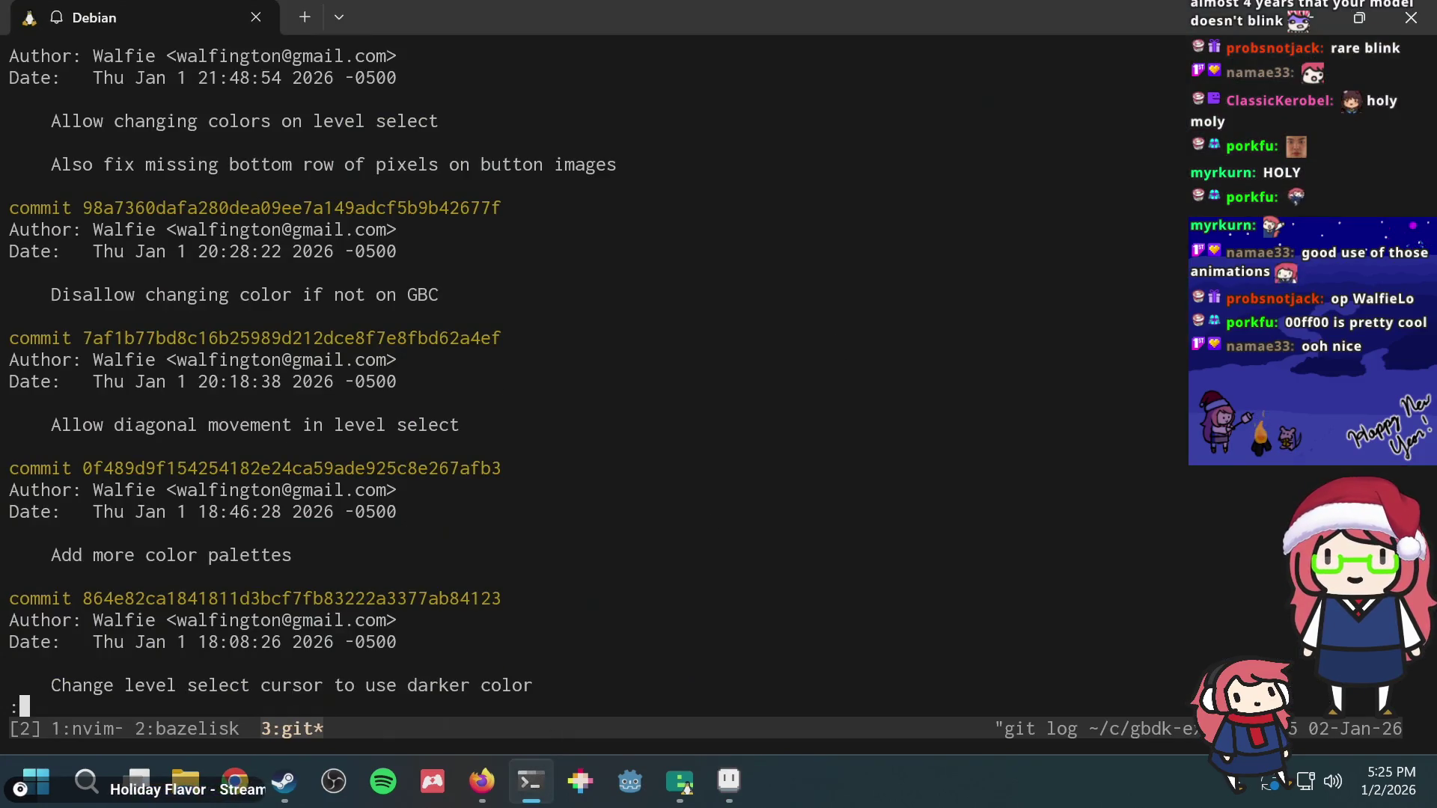
pyautogui.hotkey('ctrl', 'c')
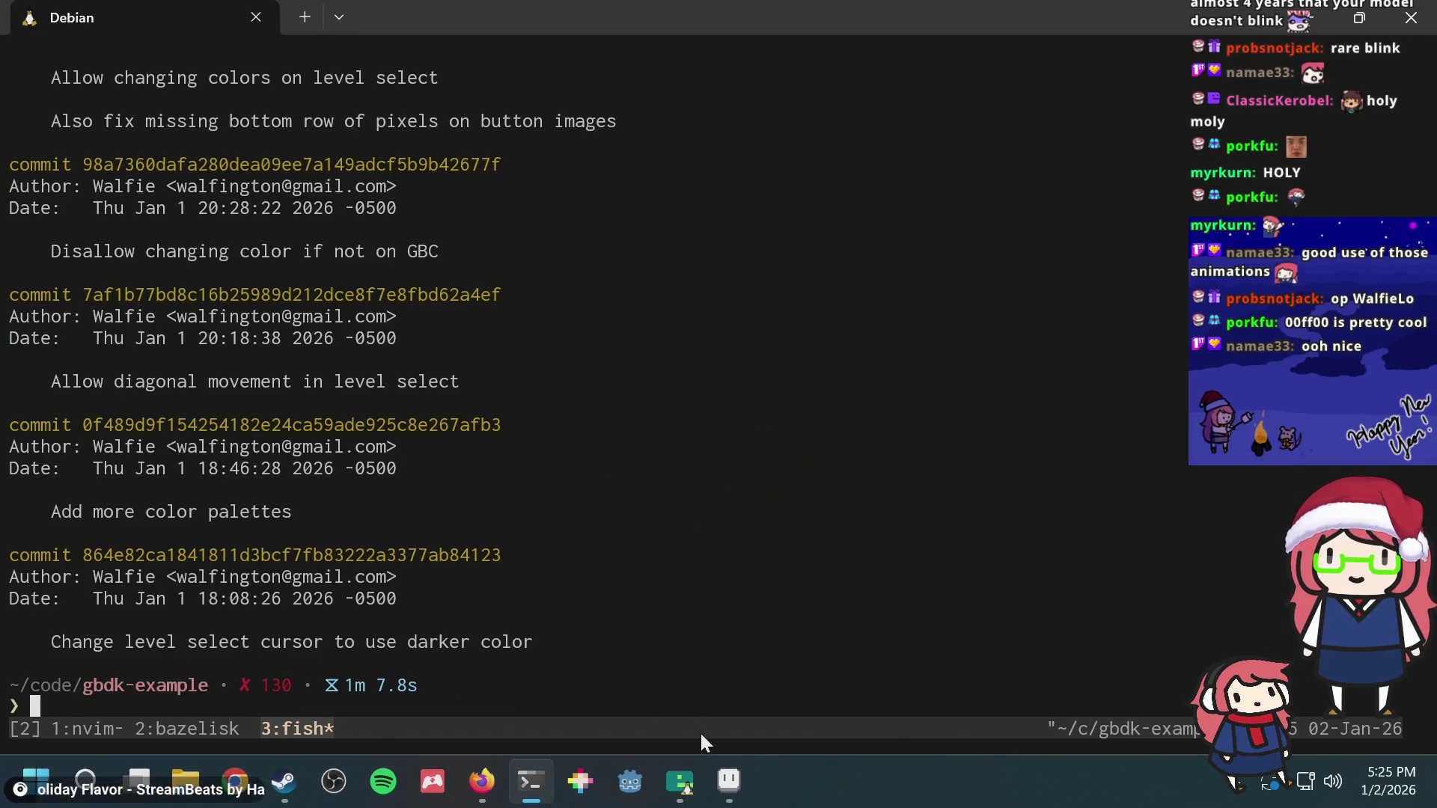
pyautogui.click(730, 778)
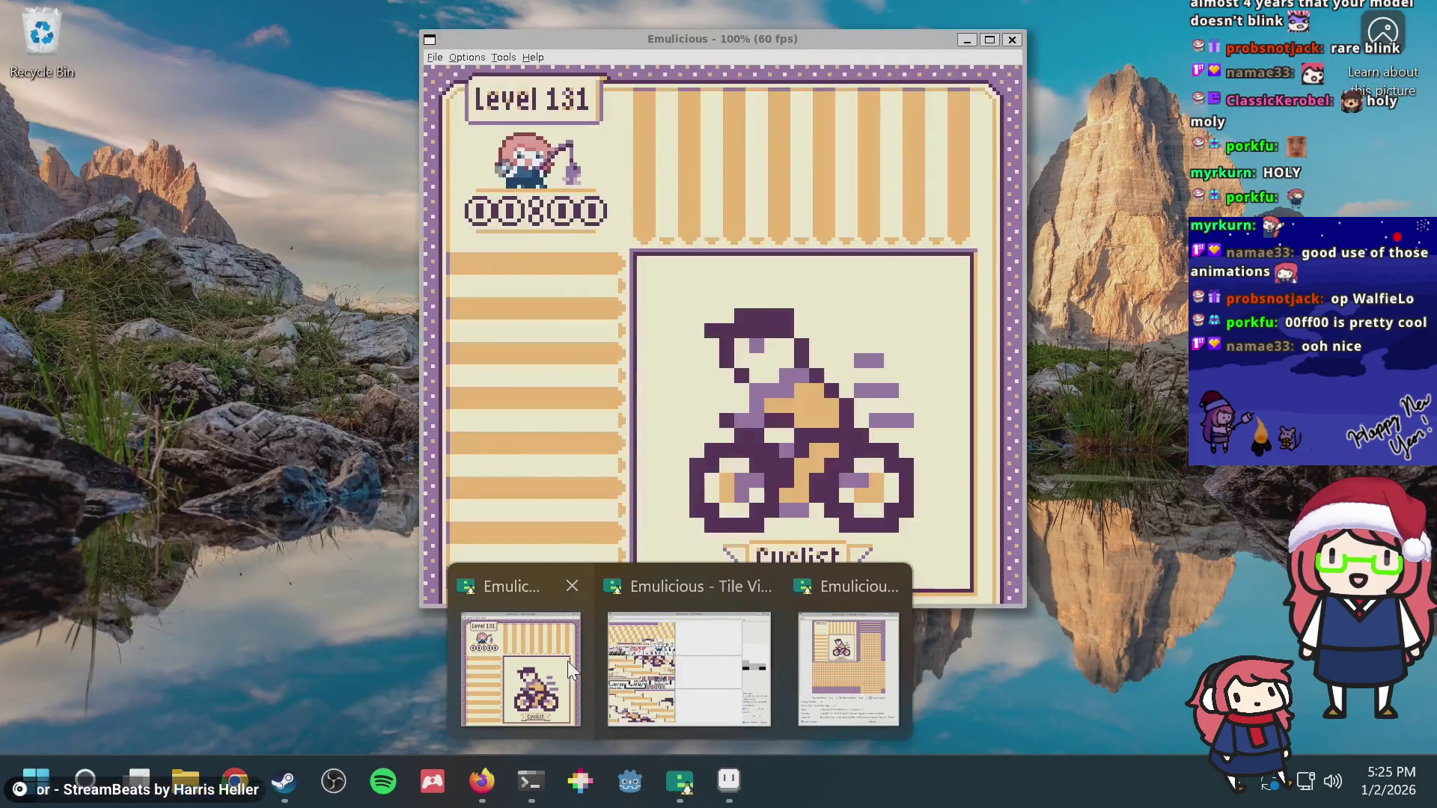
# Step: Give up on level 131 to reveal the Cyclist picture, then hide Emulicious behind Aseprite
pyautogui.click(566, 661)
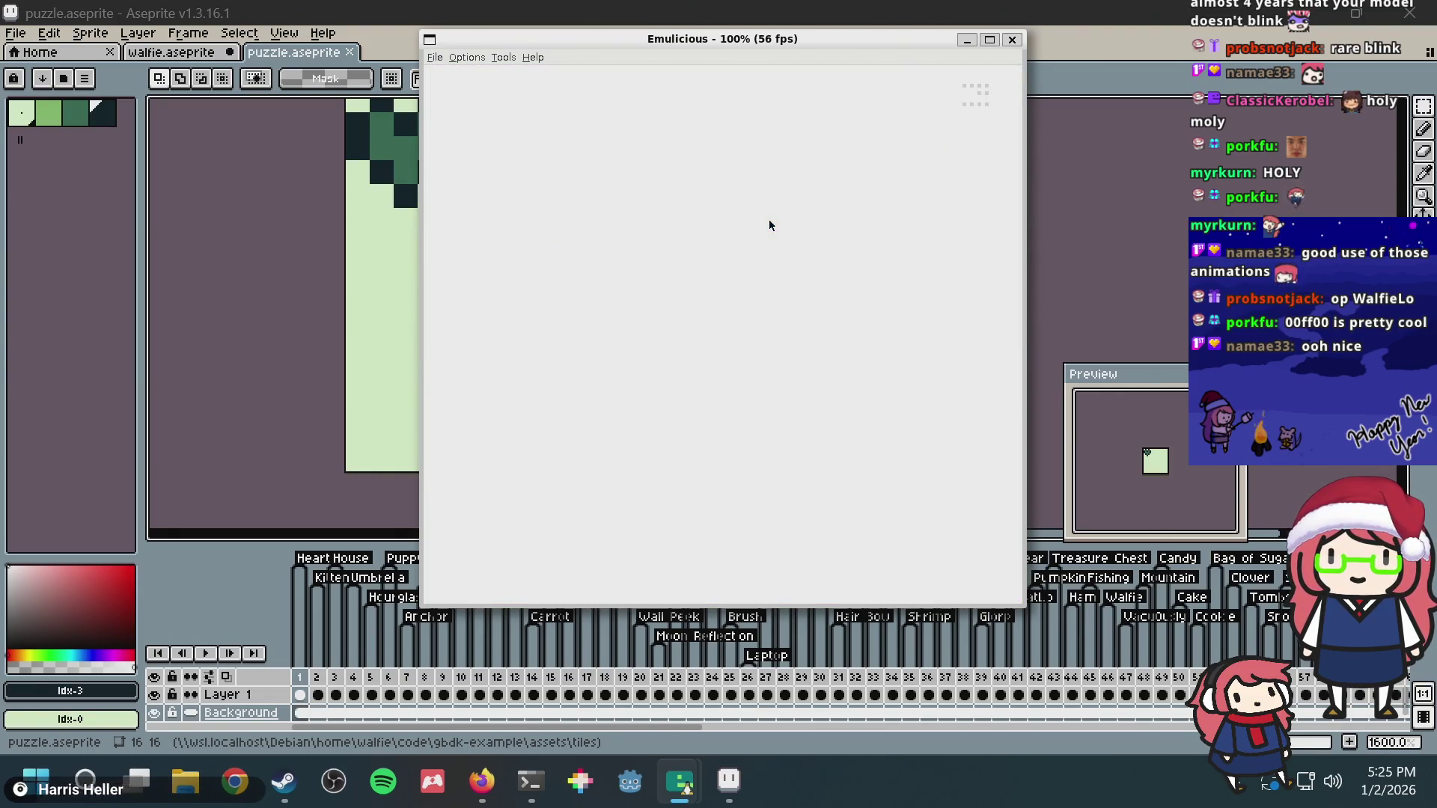
pyautogui.press('Return')
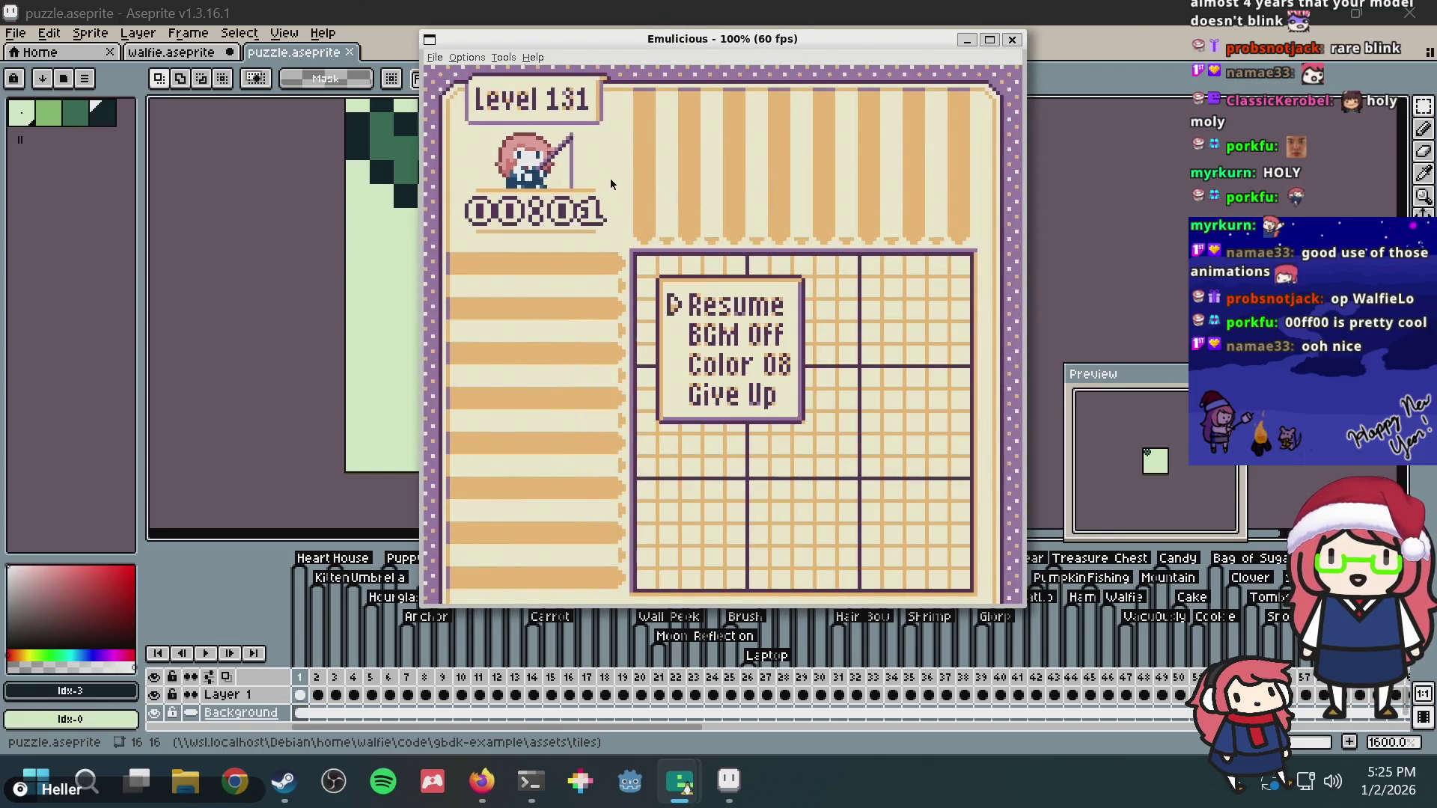
pyautogui.press('x')
pyautogui.press('x')
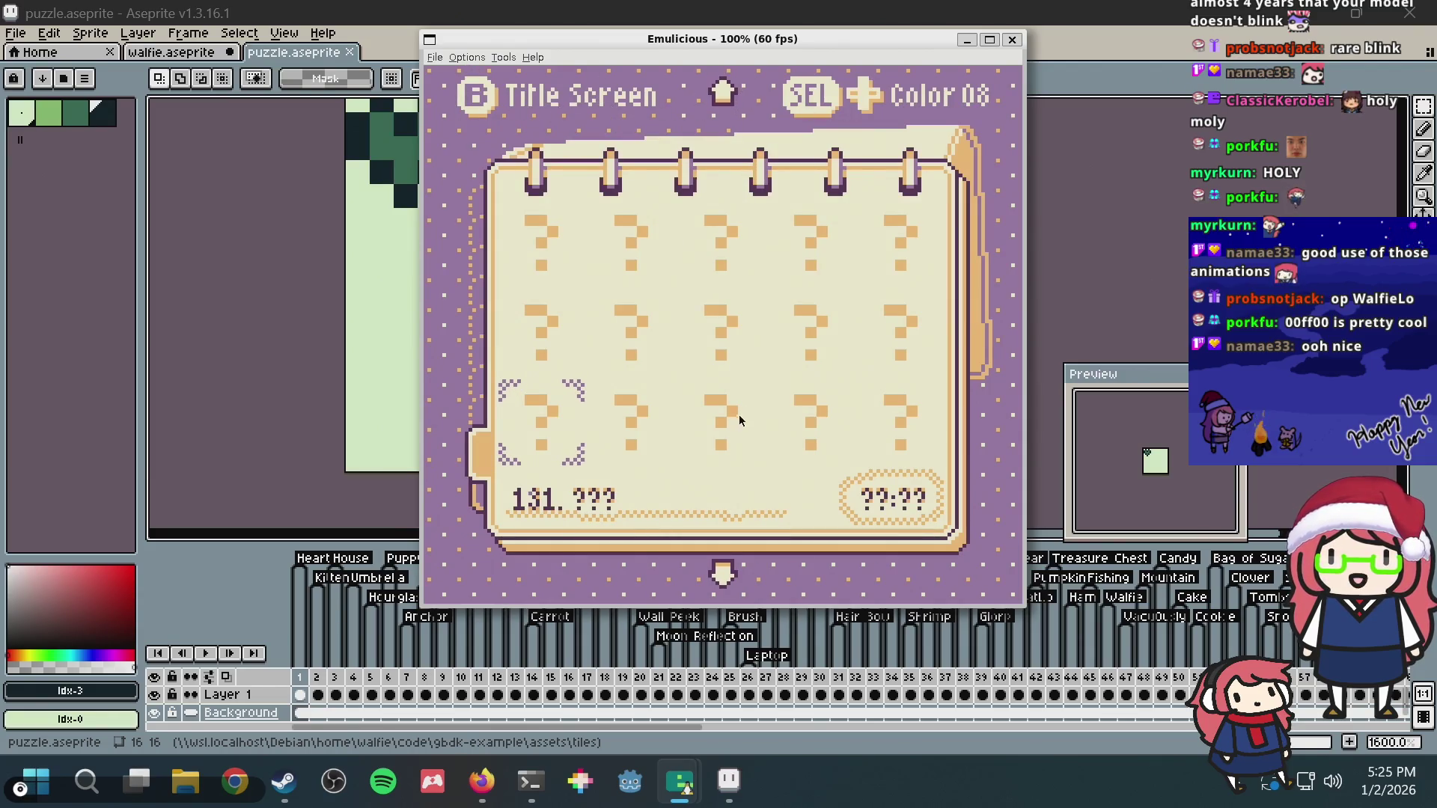
pyautogui.click(732, 776)
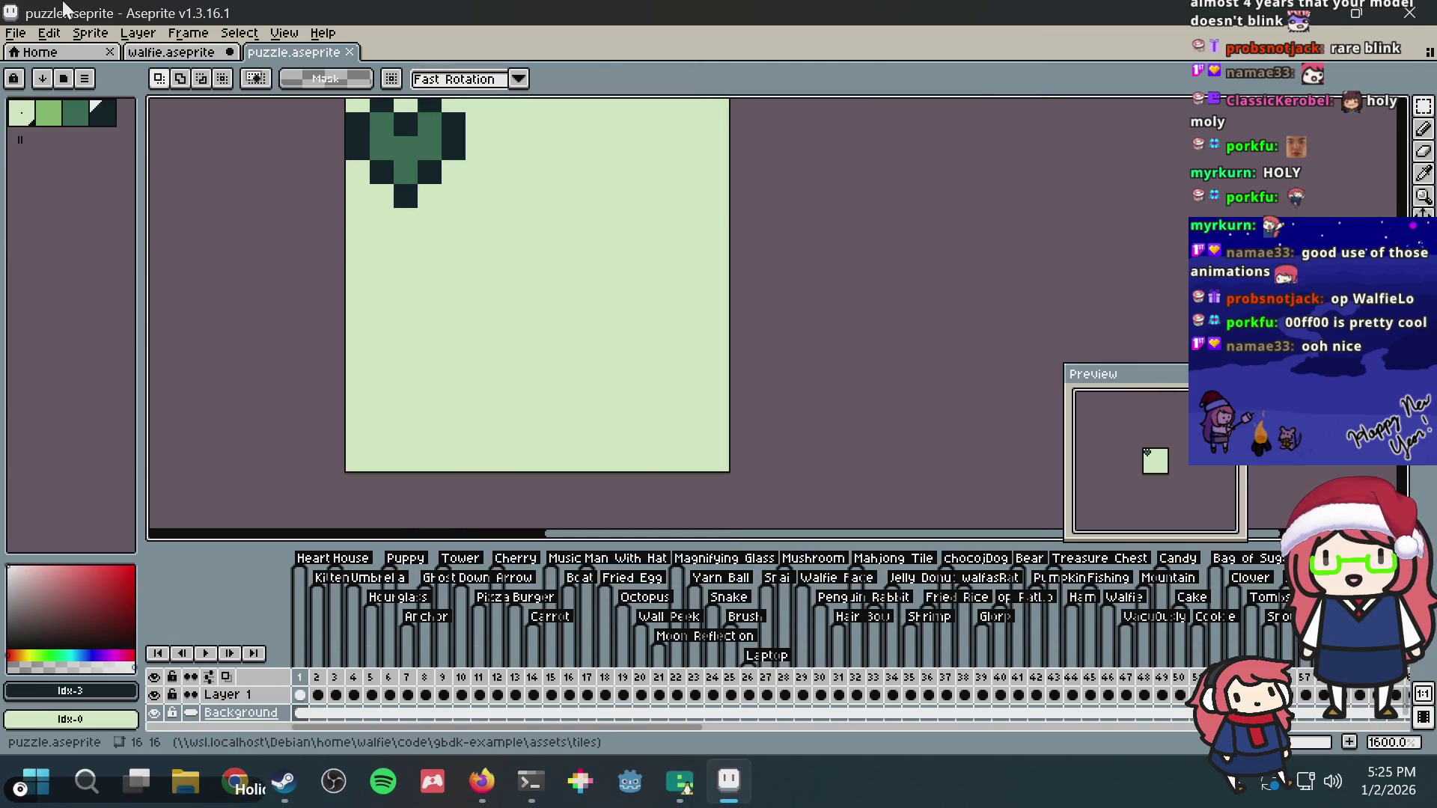
# Step: Open level_select.aseprite in a new tab
pyautogui.click(37, 34)
pyautogui.click(36, 70)
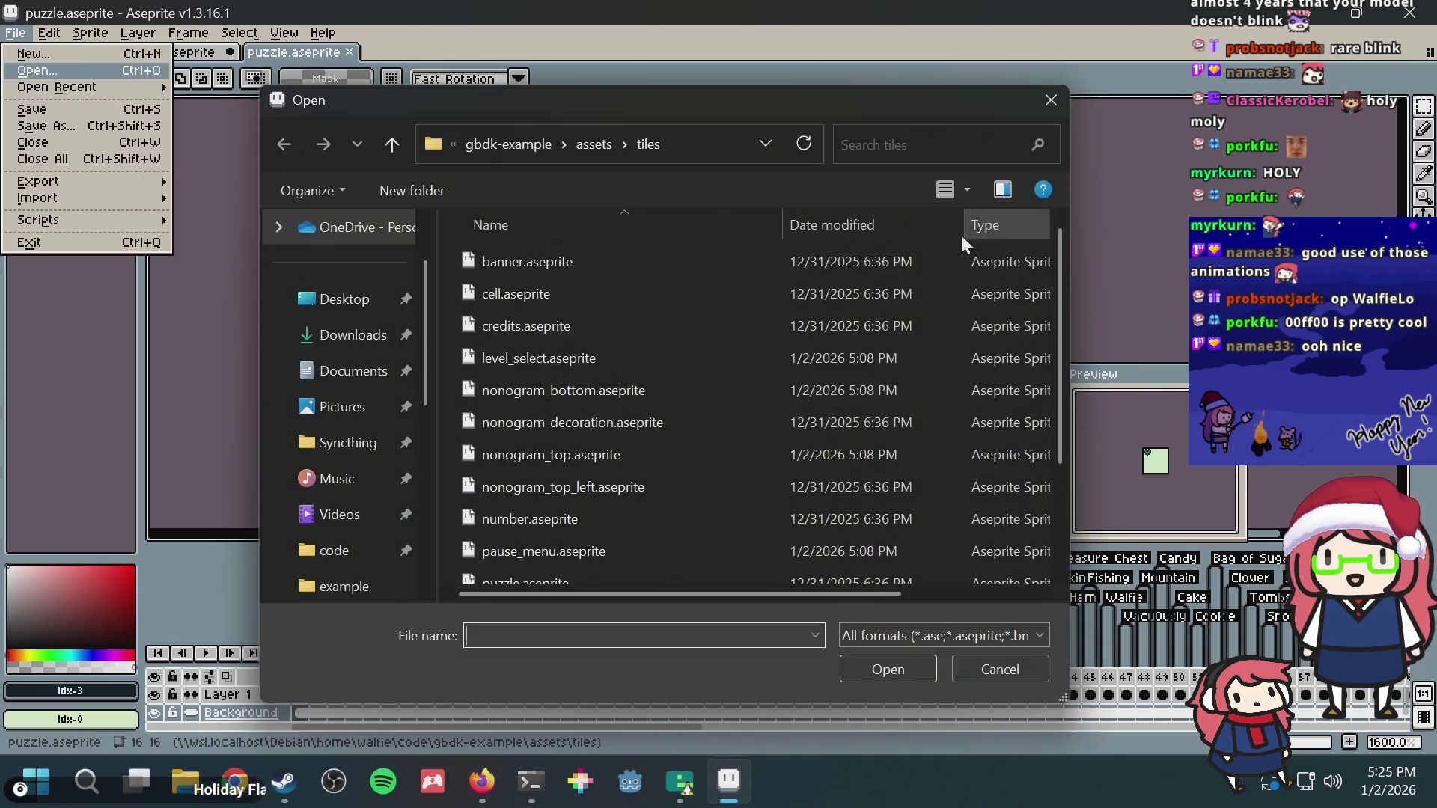
pyautogui.scroll(-2, 567, 387)
pyautogui.scroll(-1, 574, 416)
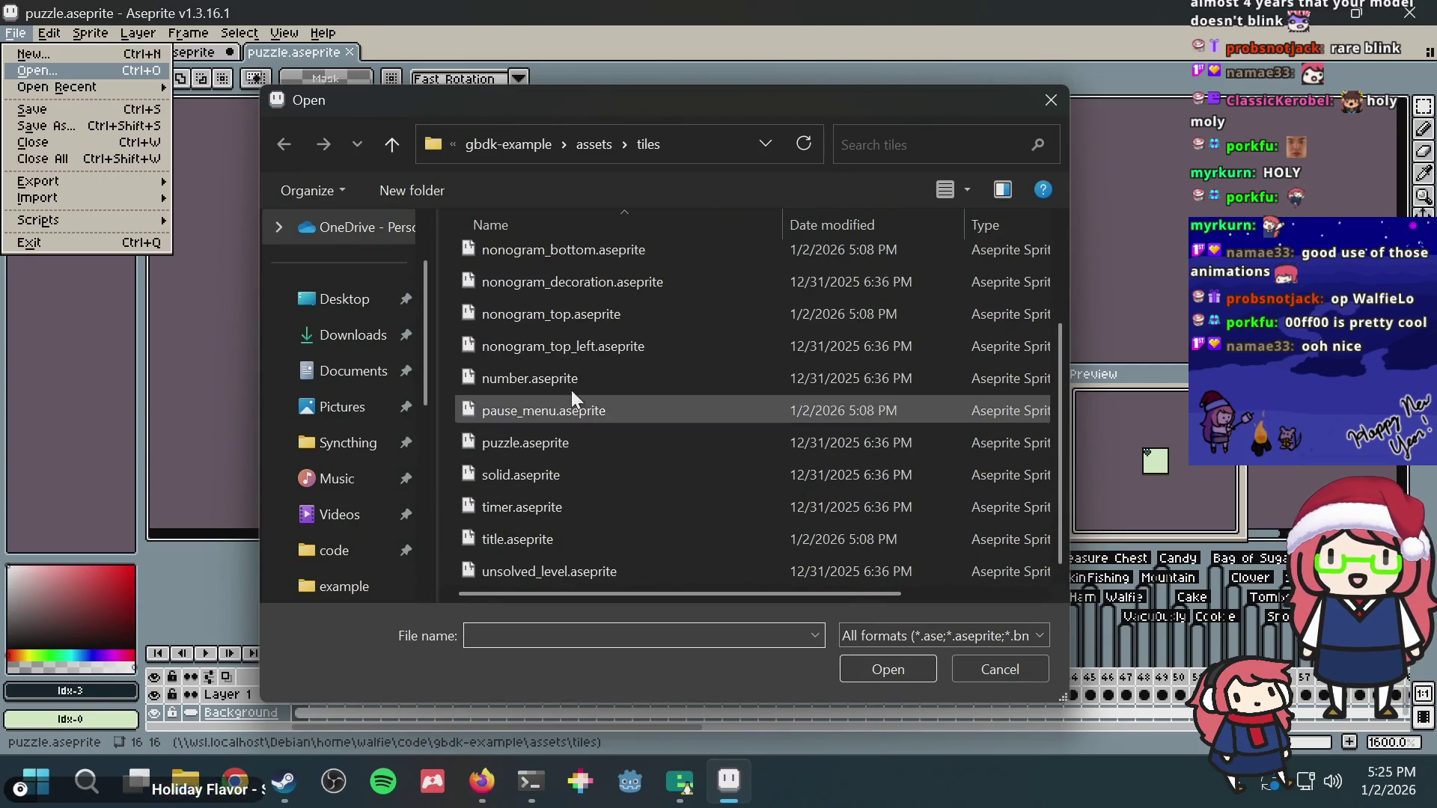
pyautogui.scroll(2, 541, 449)
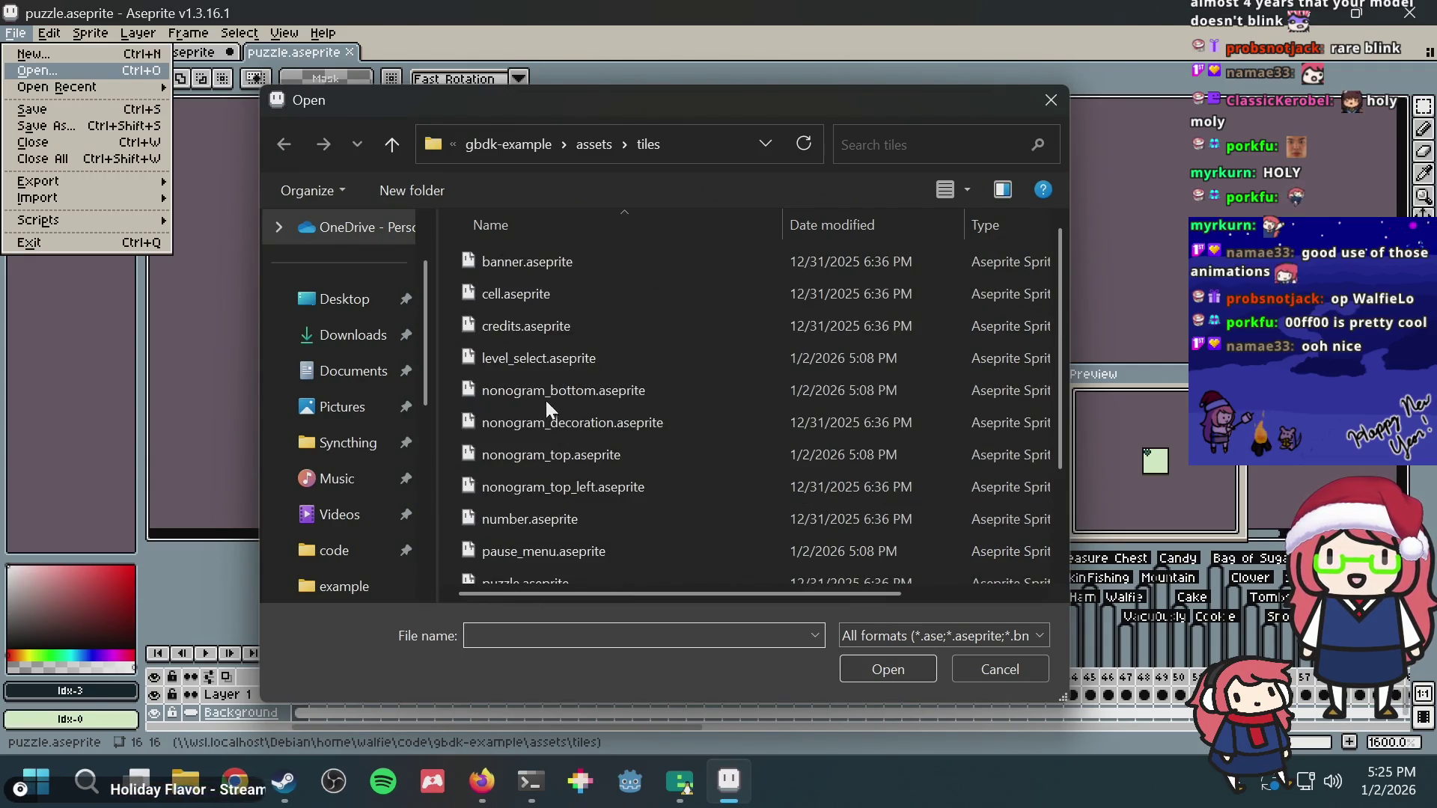
pyautogui.doubleClick(543, 361)
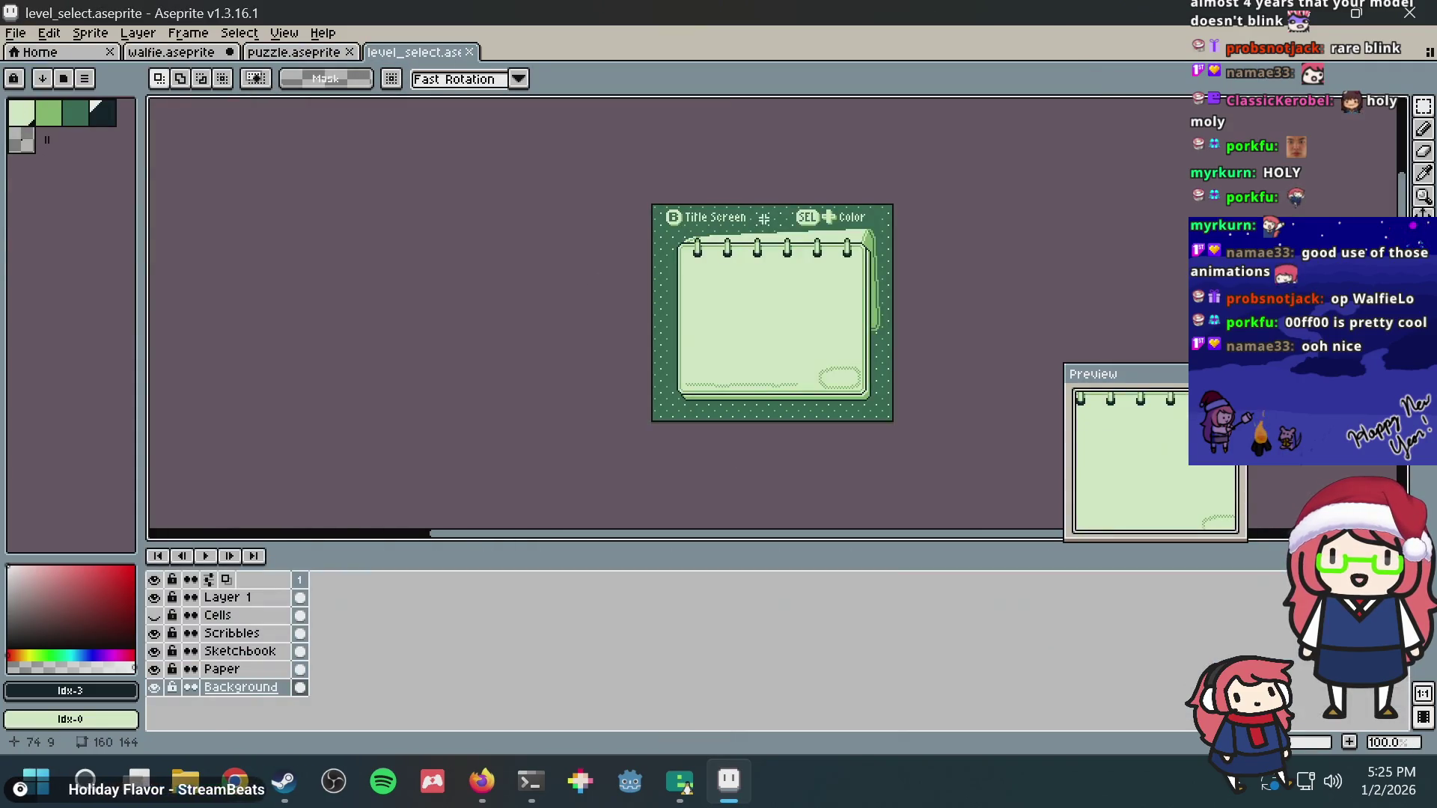
pyautogui.scroll(4, 714, 223)
pyautogui.scroll(3, 716, 224)
# Step: Pan onto the Title Screen banner, marquee-select the title text and clear the selection
pyautogui.moveTo(362, 343); pyautogui.dragTo(378, 214)
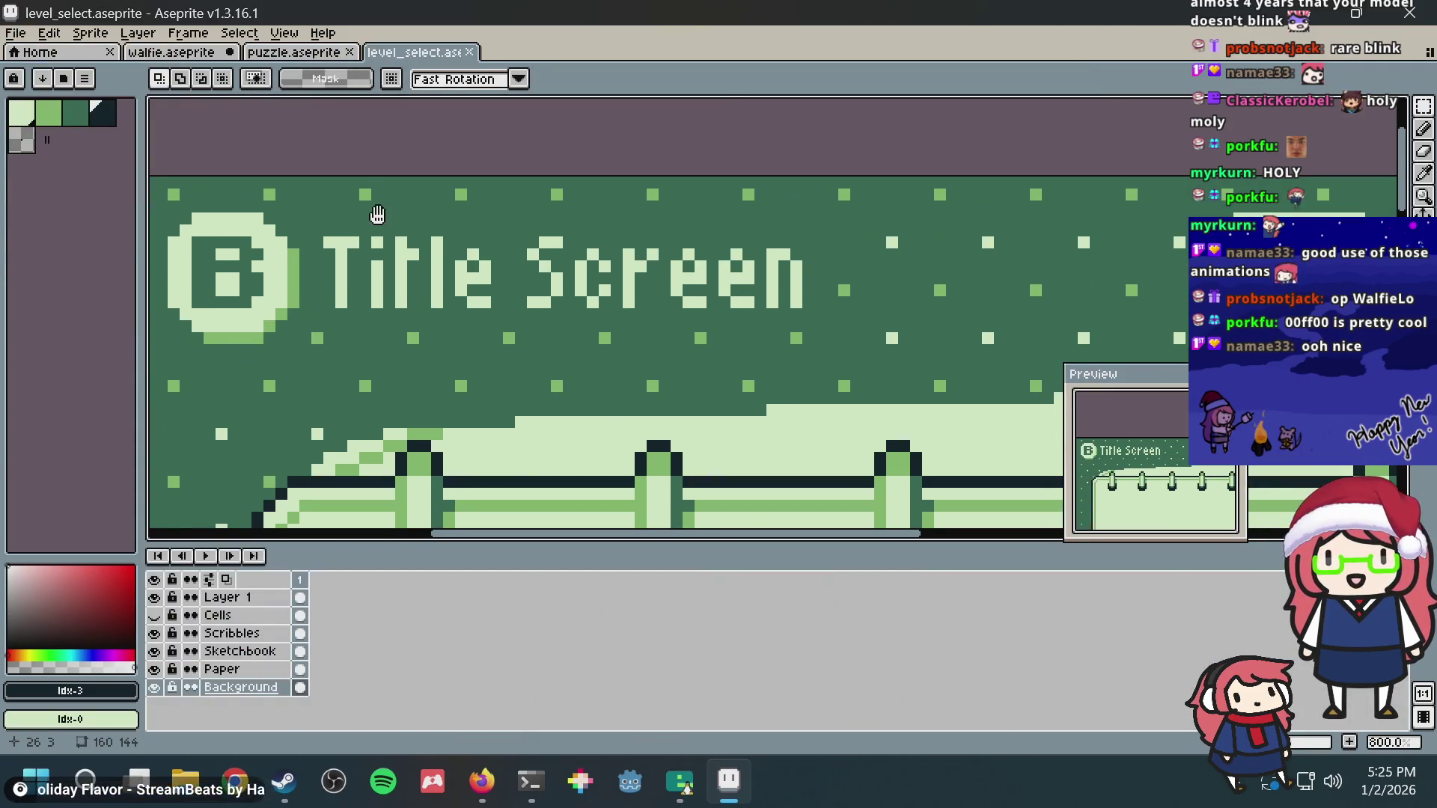
pyautogui.hscroll(-3, 190, 324)
pyautogui.moveTo(500, 360); pyautogui.dragTo(1087, 197)
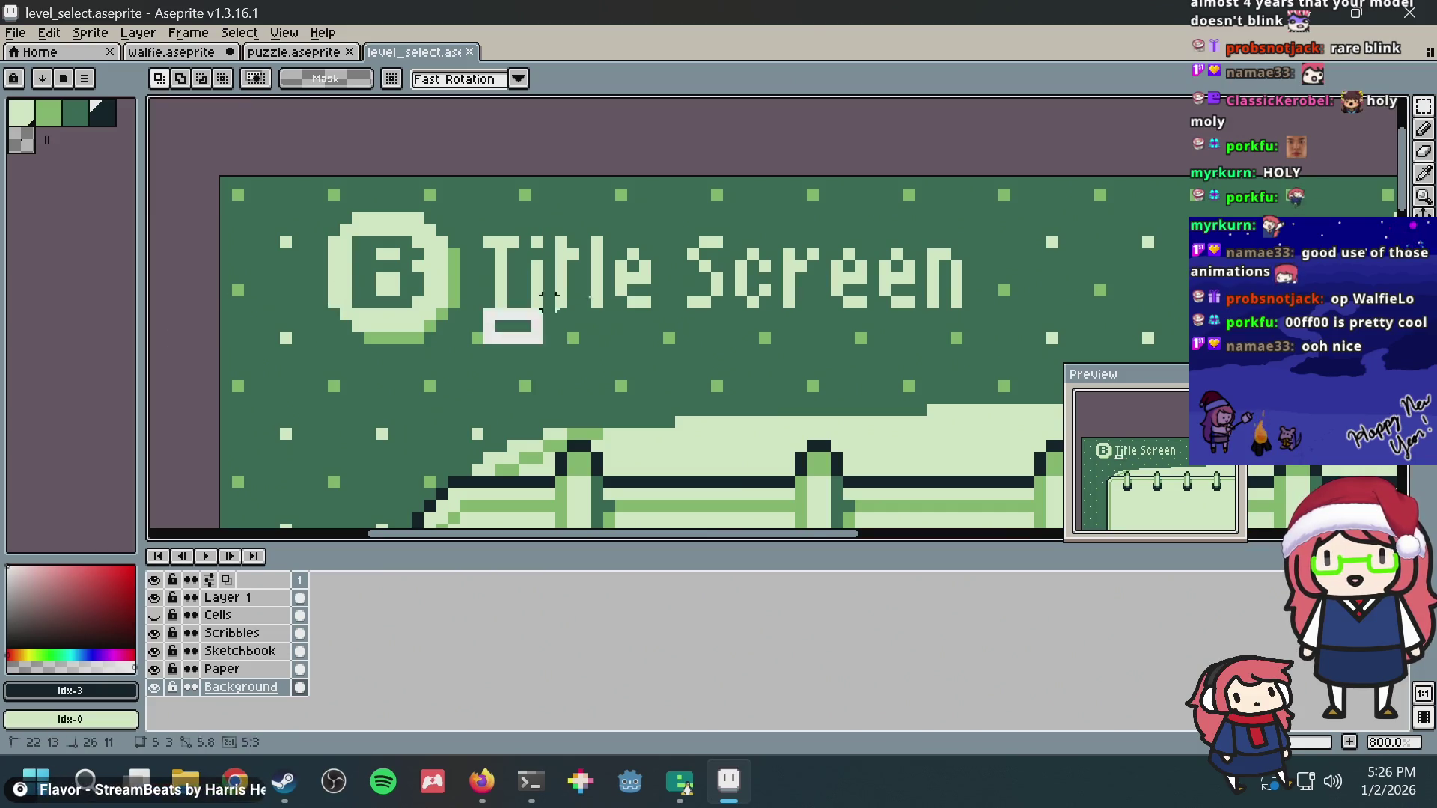
pyautogui.click(885, 352)
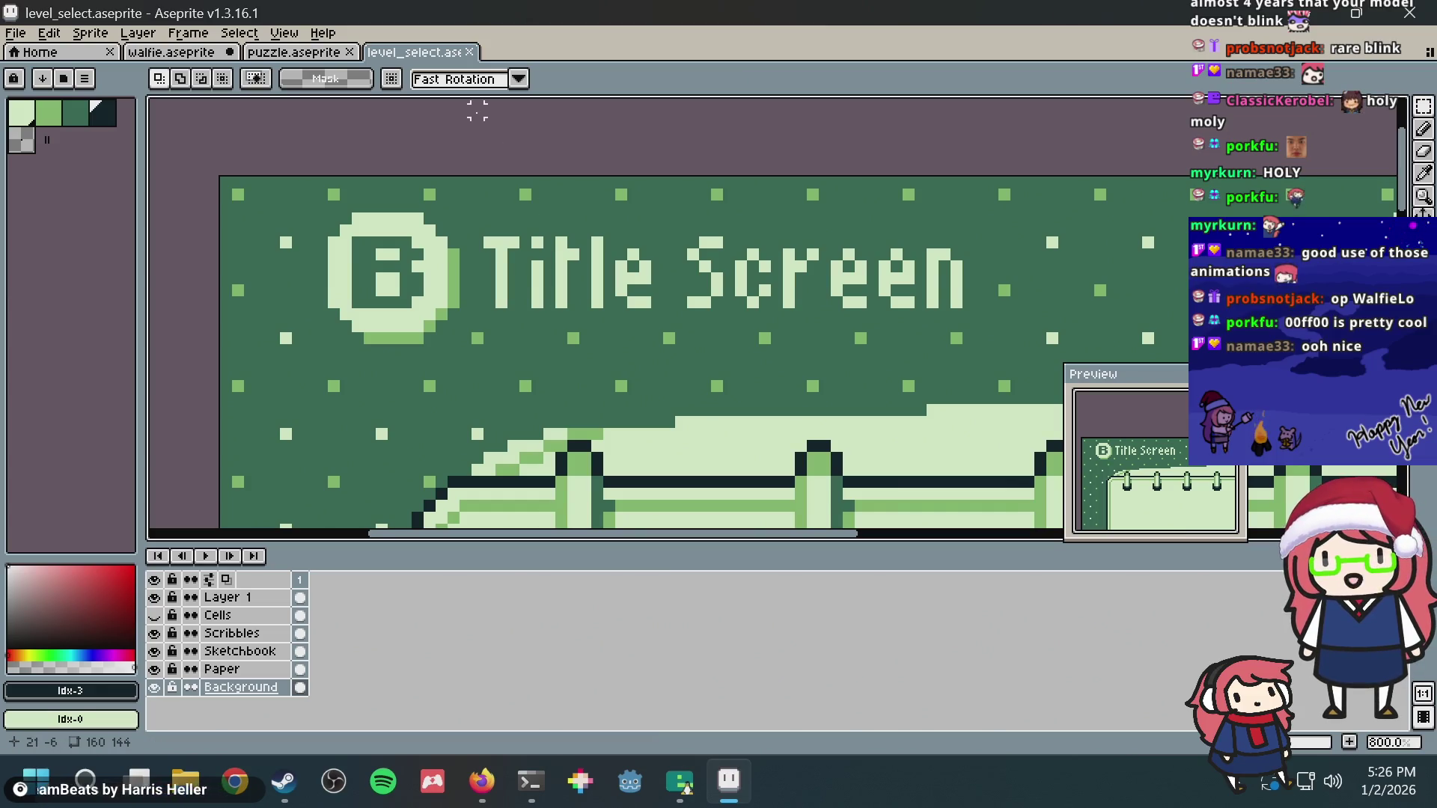
pyautogui.click(18, 36)
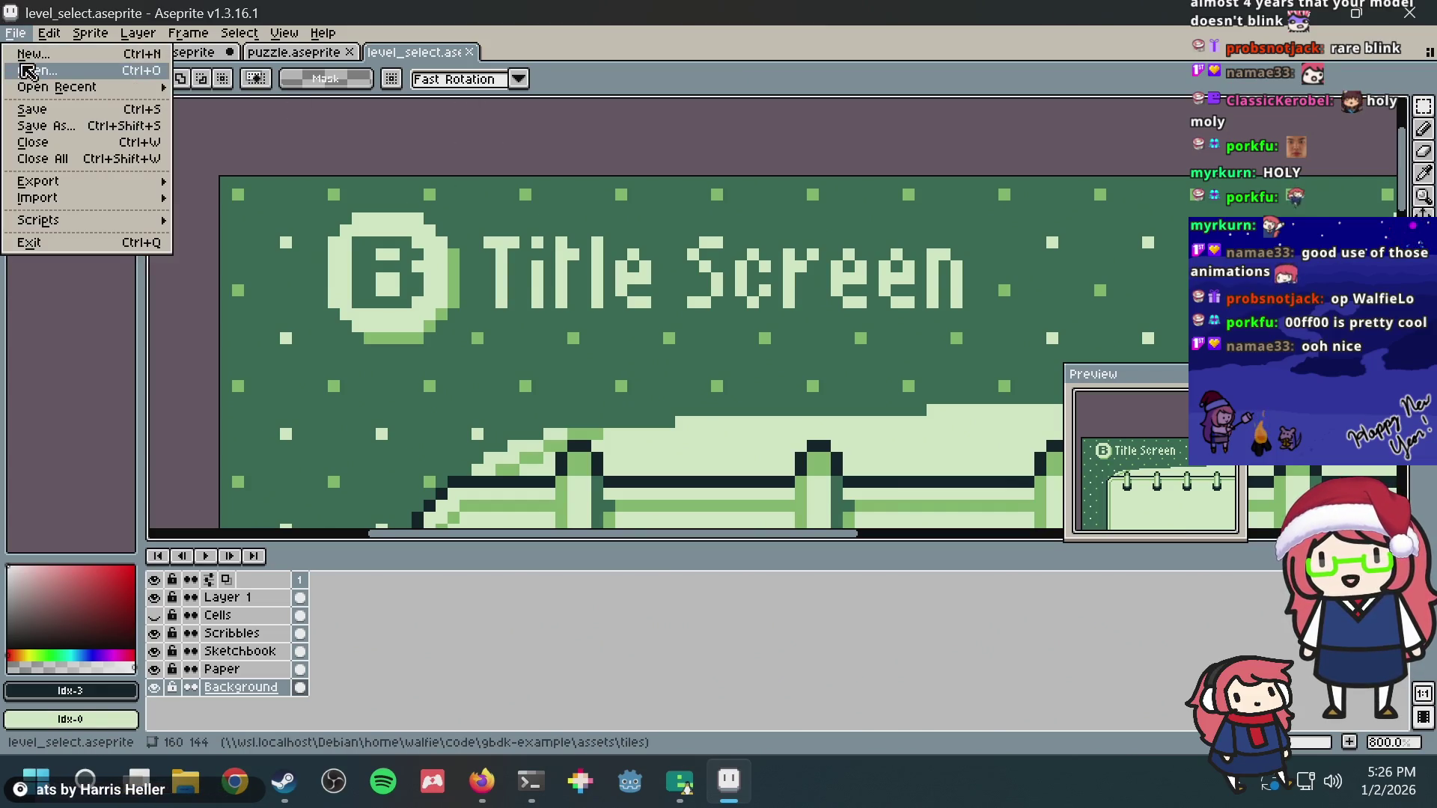
# Step: Open font.aseprite from assets, pan the glyph sheet into view, then switch to the Debian terminal
pyautogui.click(27, 72)
pyautogui.scroll(-3, 663, 334)
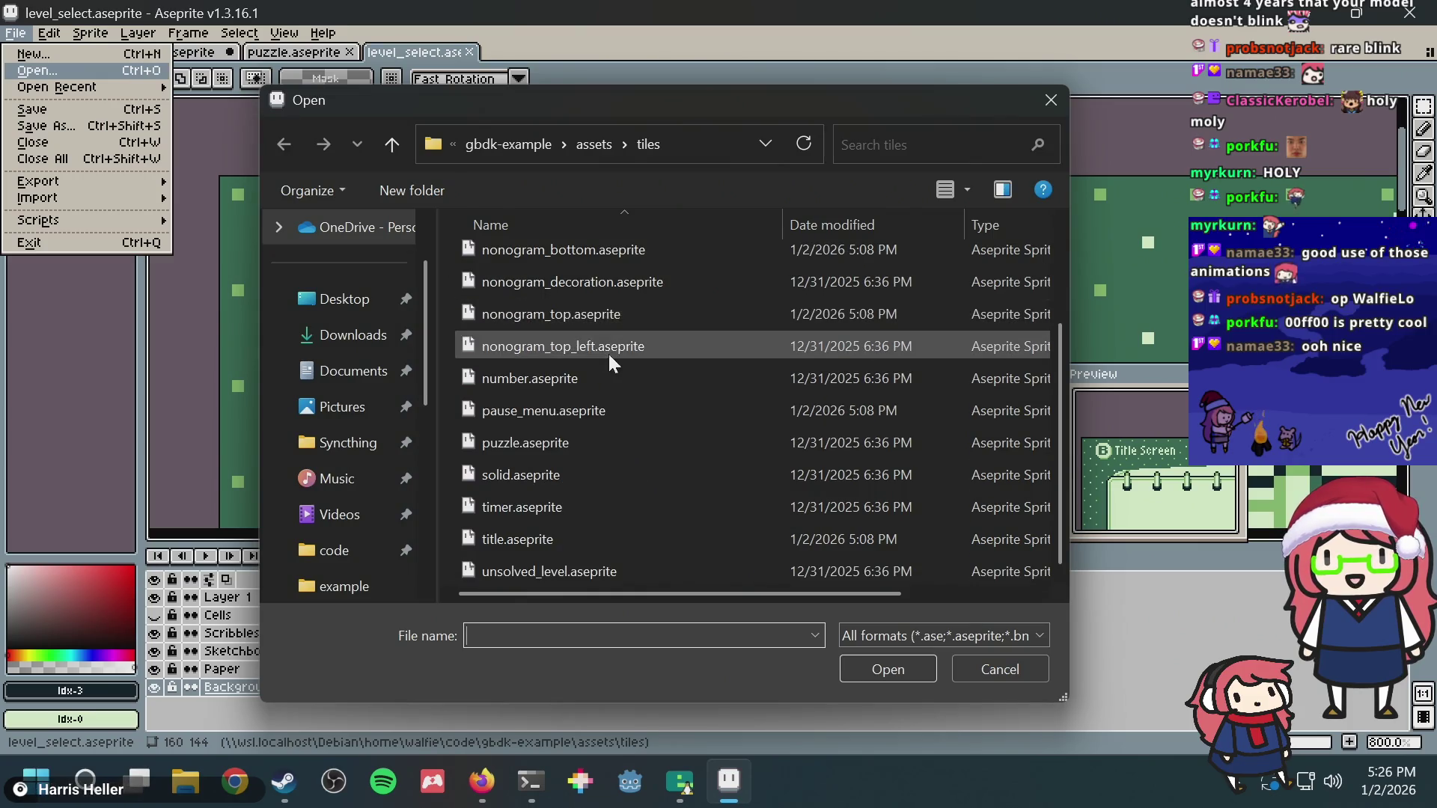
pyautogui.click(583, 148)
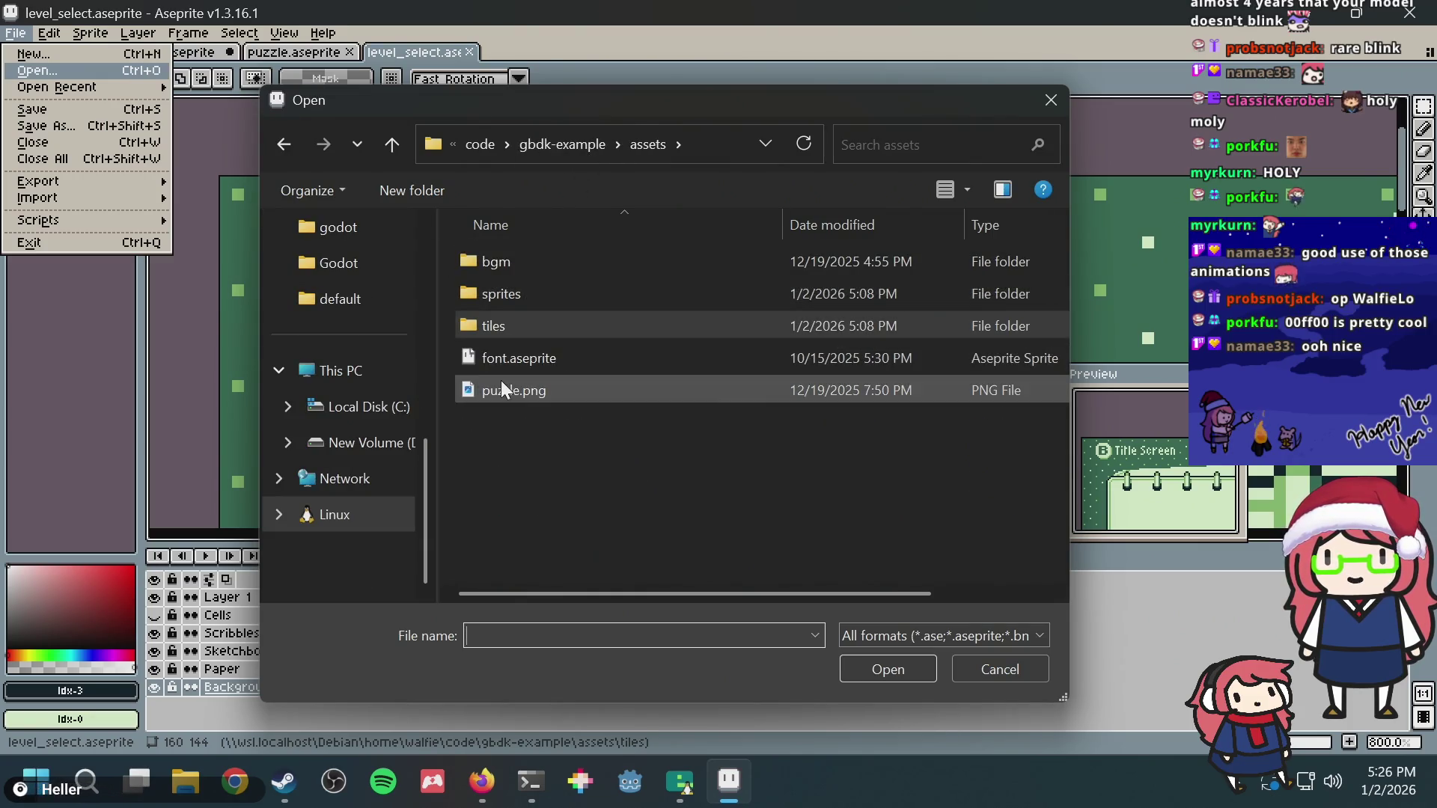
pyautogui.doubleClick(512, 353)
pyautogui.scroll(4, 723, 269)
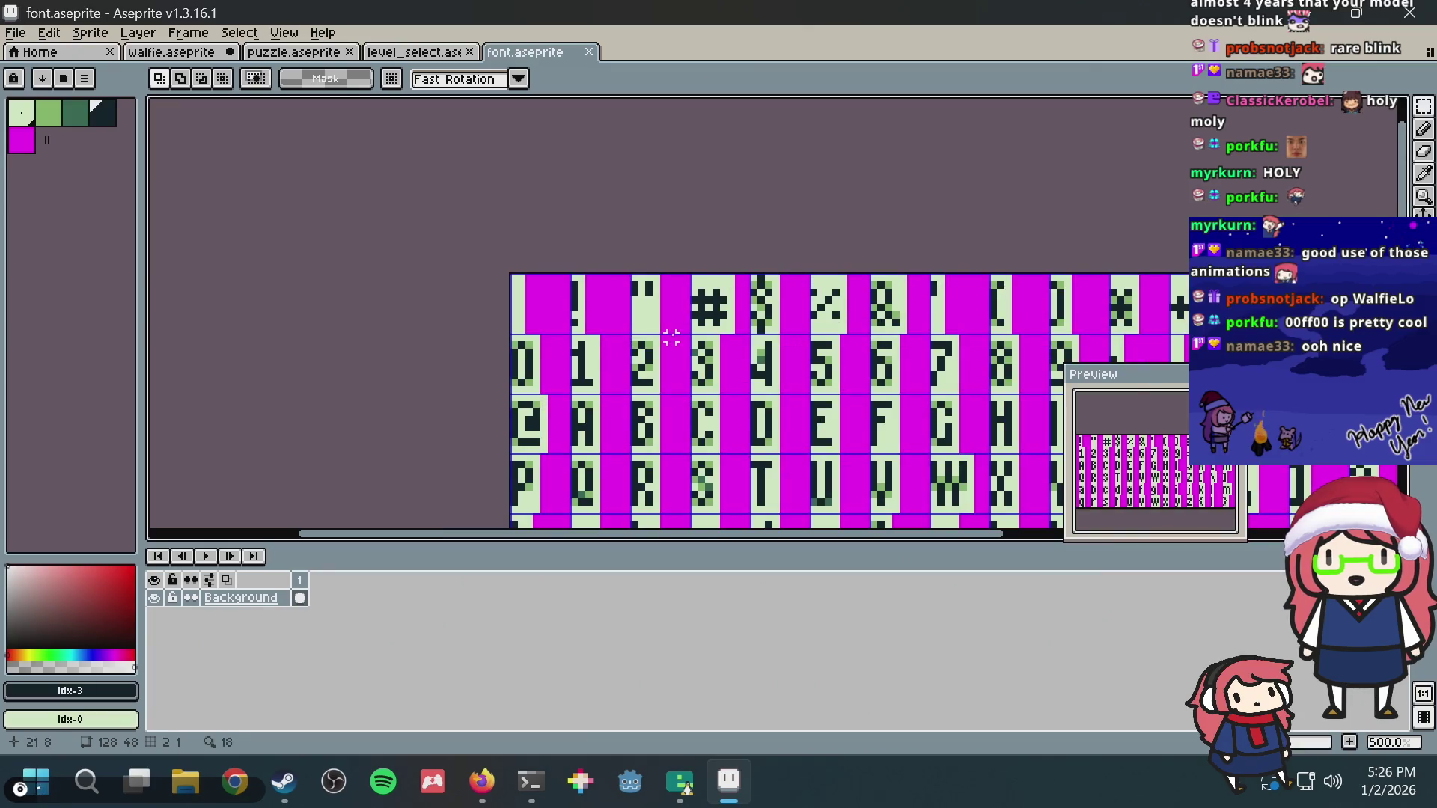
pyautogui.moveTo(671, 336); pyautogui.dragTo(494, 188)
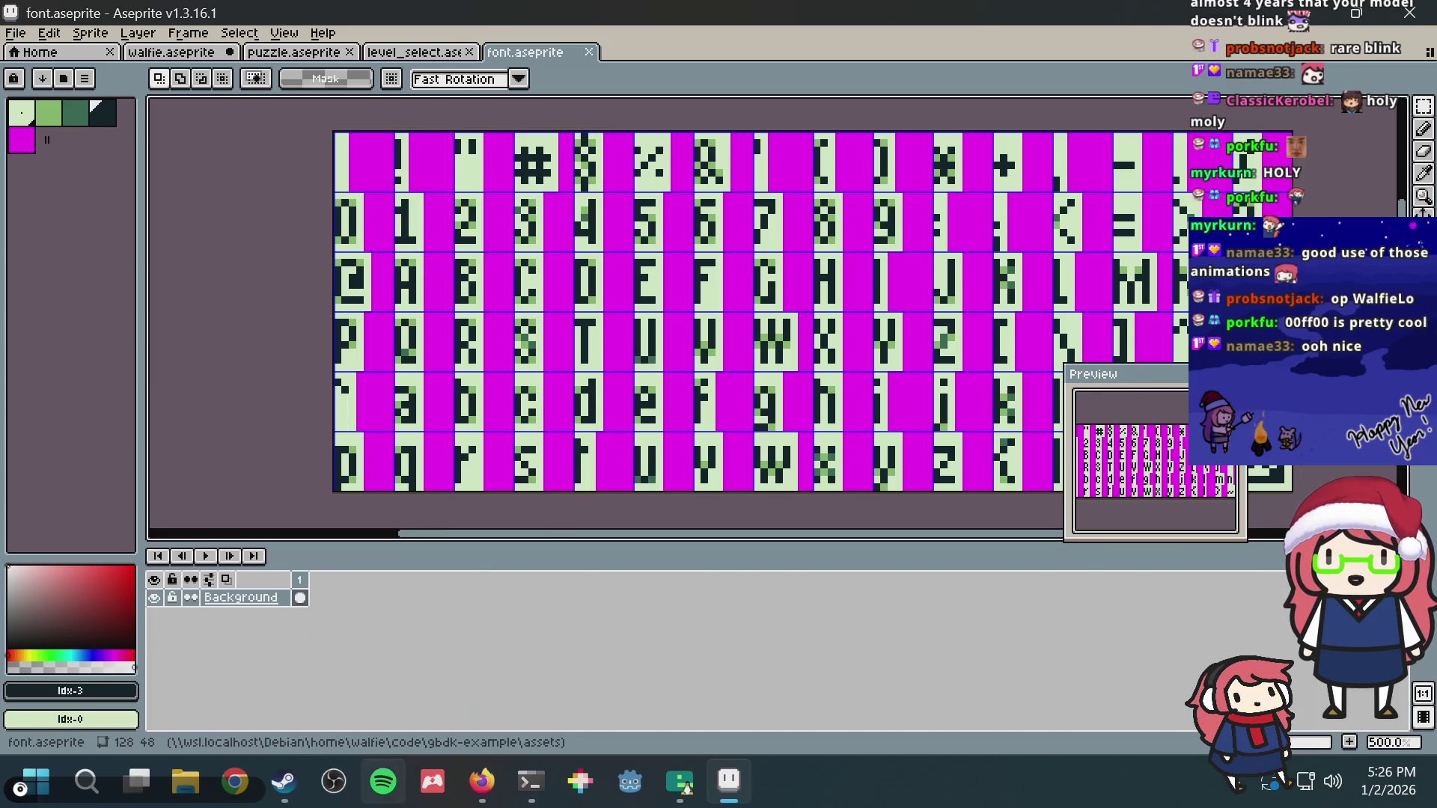
pyautogui.click(535, 762)
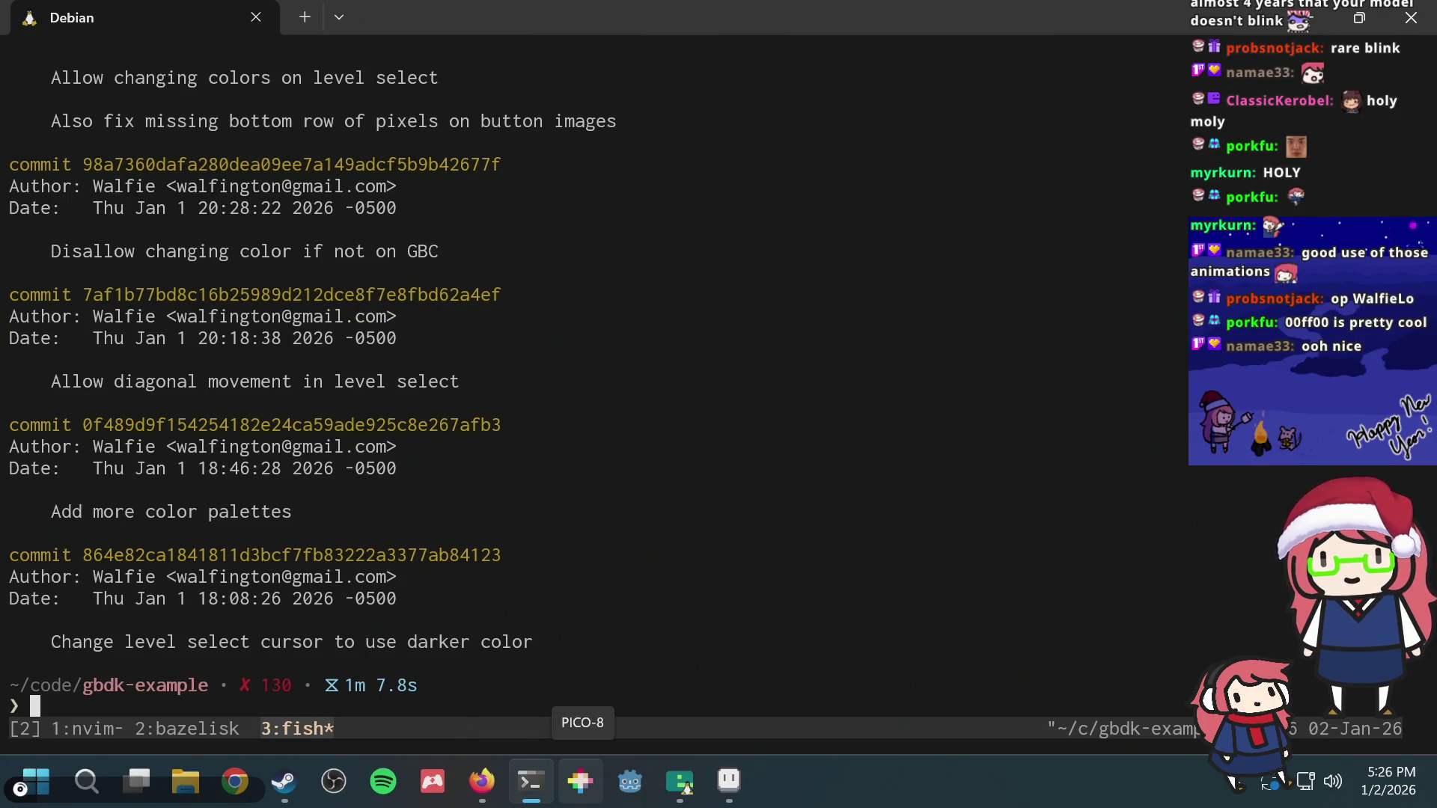
# Step: Rerun text2png with "Hello world" so it renders to /tmp/out.png
pyautogui.press('Up')
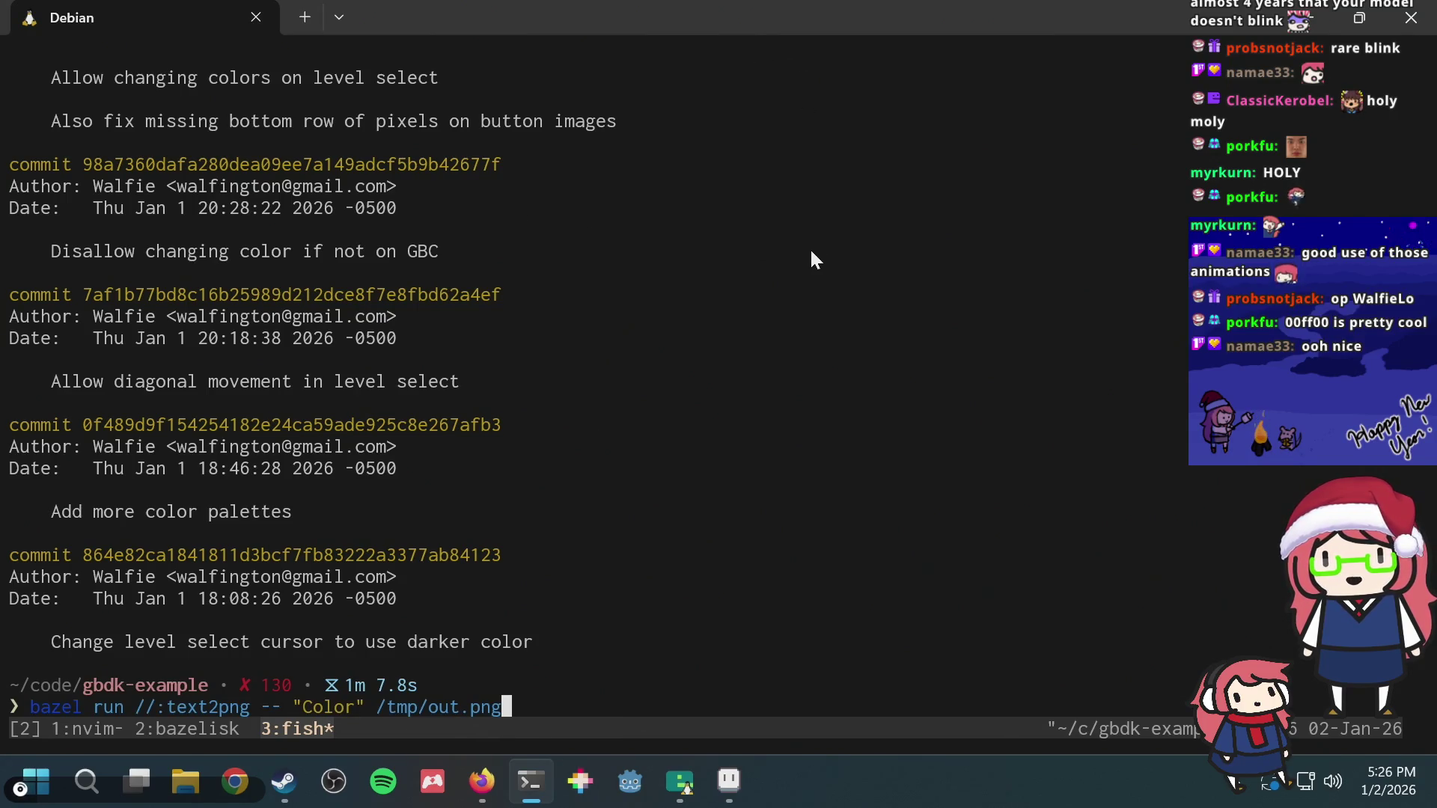
pyautogui.press('BackSpace')
pyautogui.press('BackSpace')
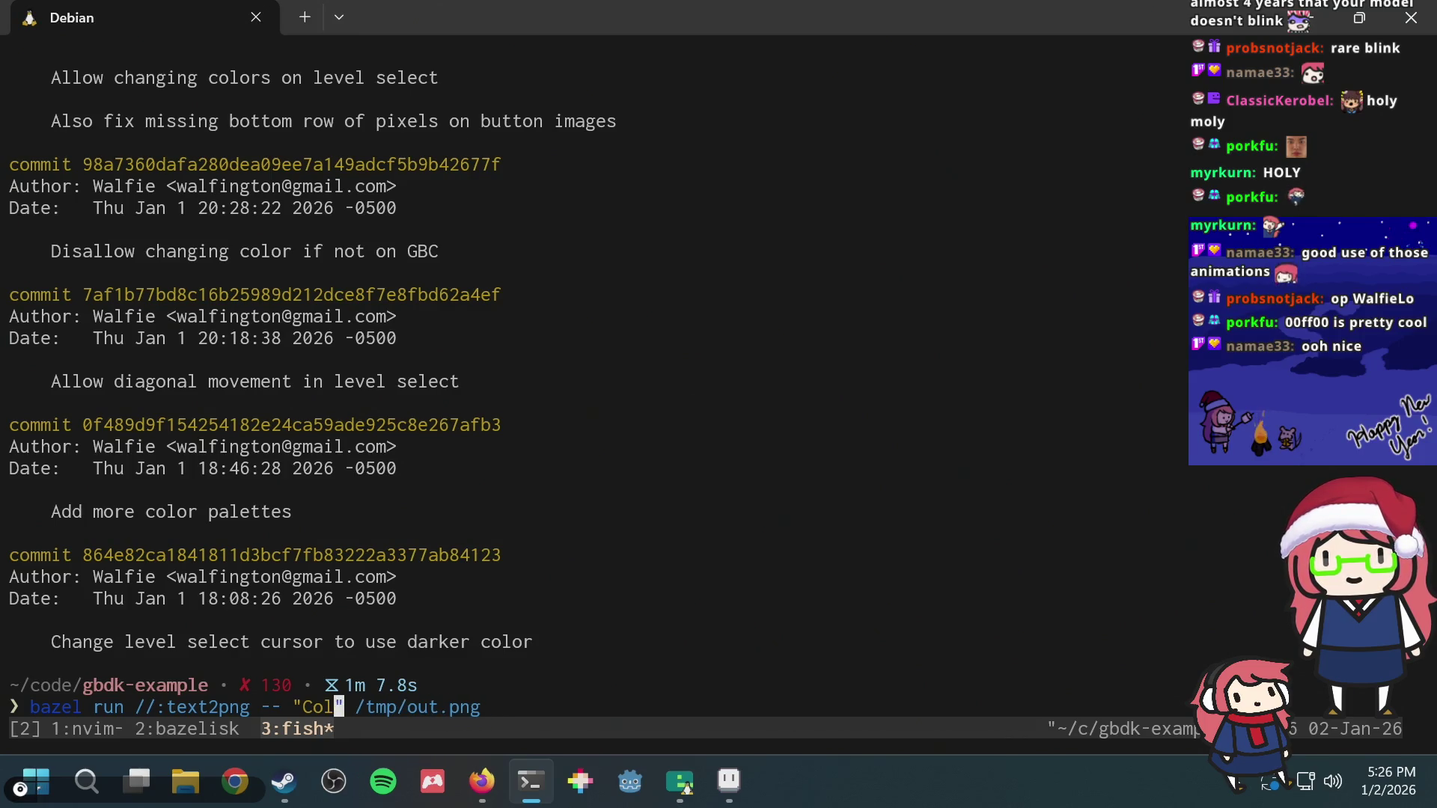
pyautogui.press('BackSpace')
pyautogui.press('BackSpace')
pyautogui.press('BackSpace')
pyautogui.write('Hello')
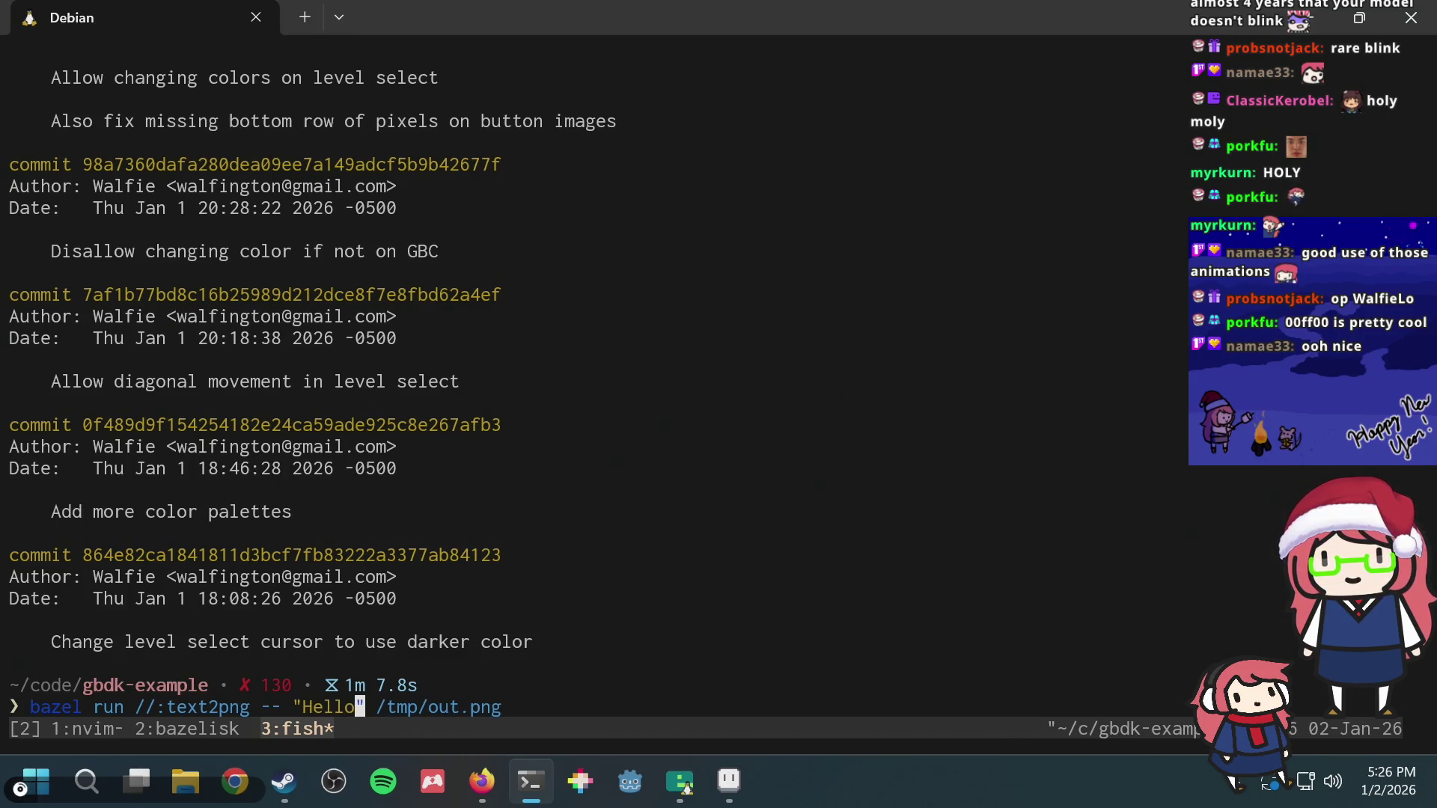
pyautogui.write(' world')
pyautogui.press('Return')
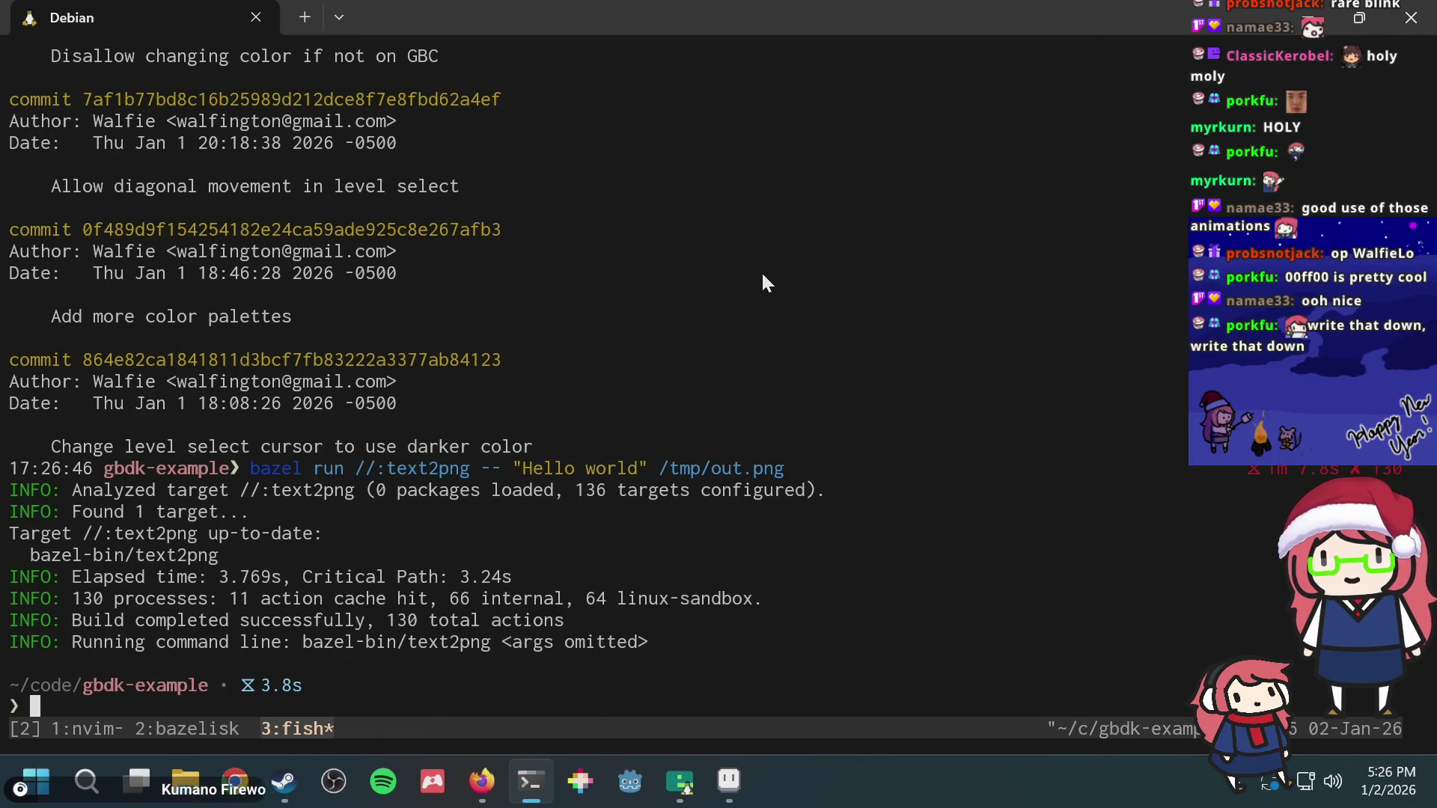
# Step: Glance at File Explorer, return to the terminal and bring up the Atuin history search
pyautogui.click(186, 781)
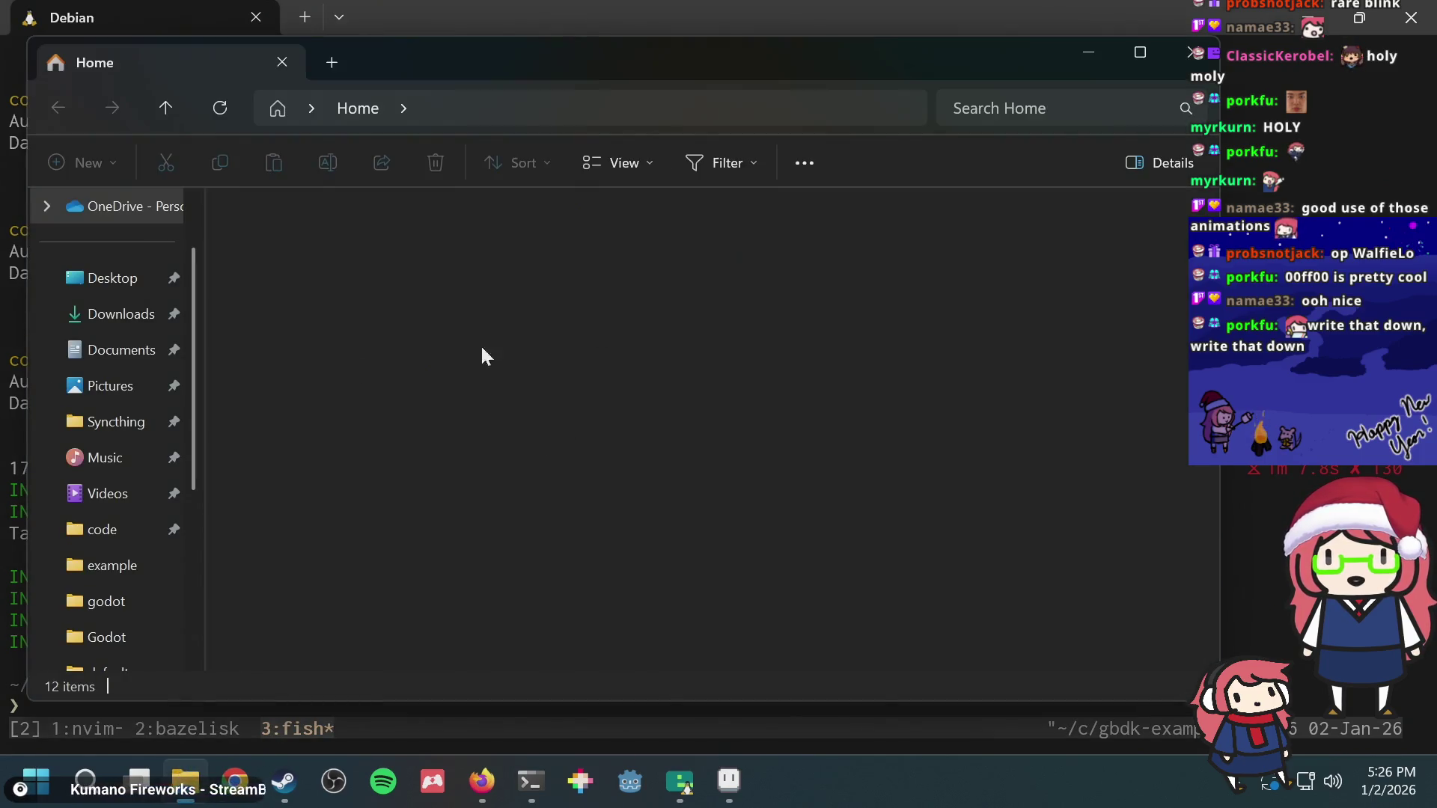
pyautogui.scroll(-2, 123, 494)
pyautogui.scroll(-3, 127, 508)
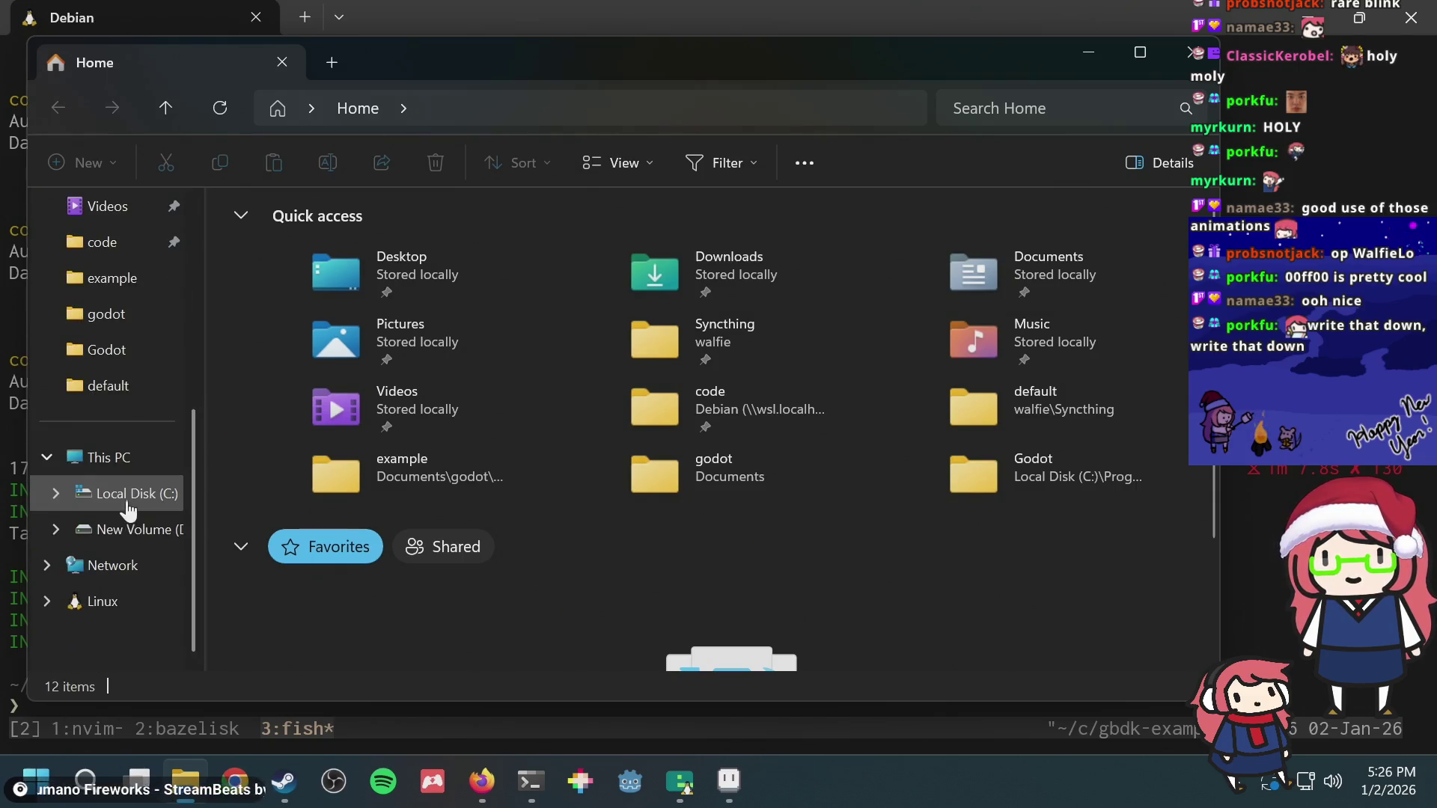
pyautogui.hotkey('alt', 'Tab')
pyautogui.press('Up')
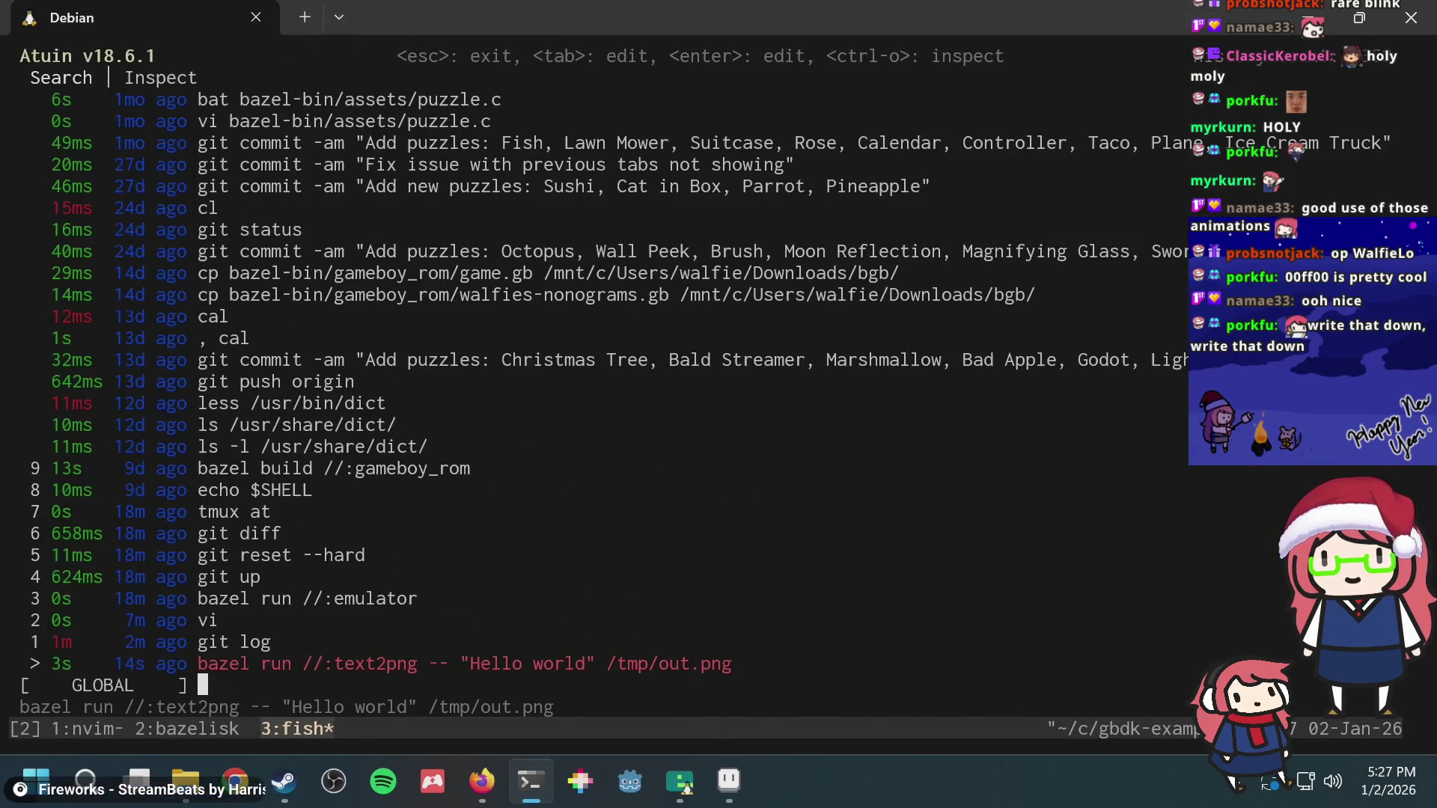
pyautogui.write('cp')
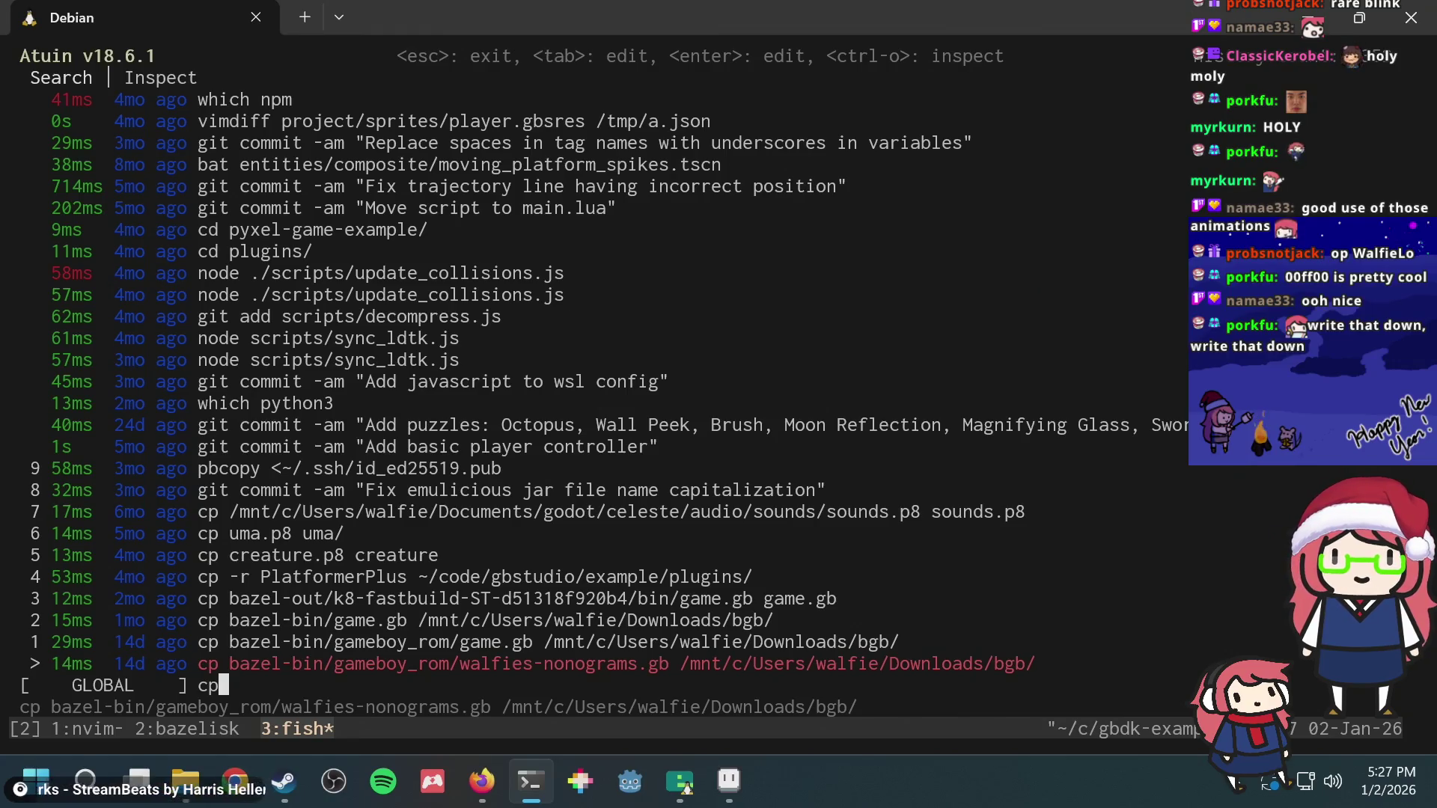
# Step: Recall the earlier cp command from history onto the fish prompt
pyautogui.press('Tab')
pyautogui.press('Left')
pyautogui.press('Left')
pyautogui.press('Left')
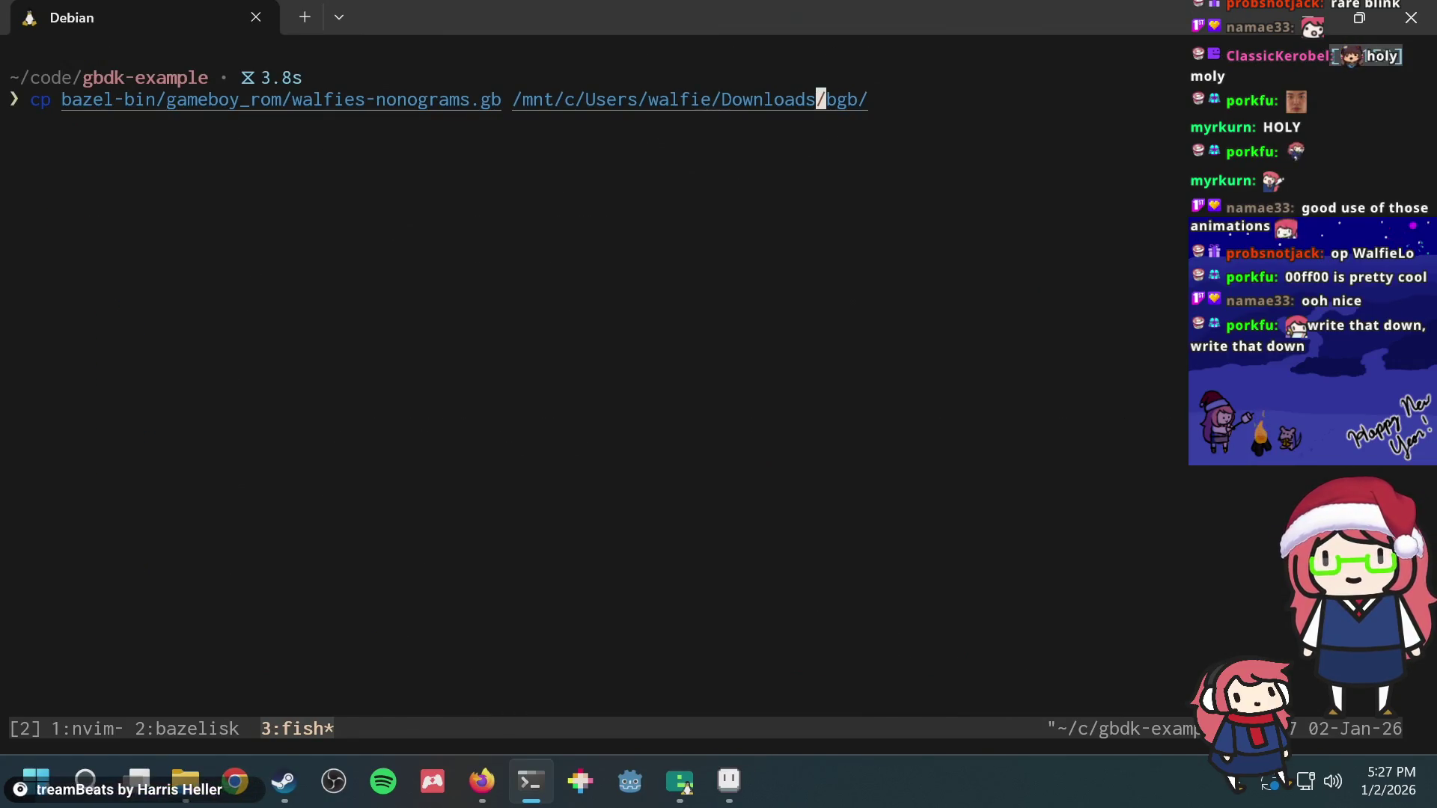
pyautogui.press('Up')
pyautogui.hotkey('ctrl', 'c')
pyautogui.press('Up')
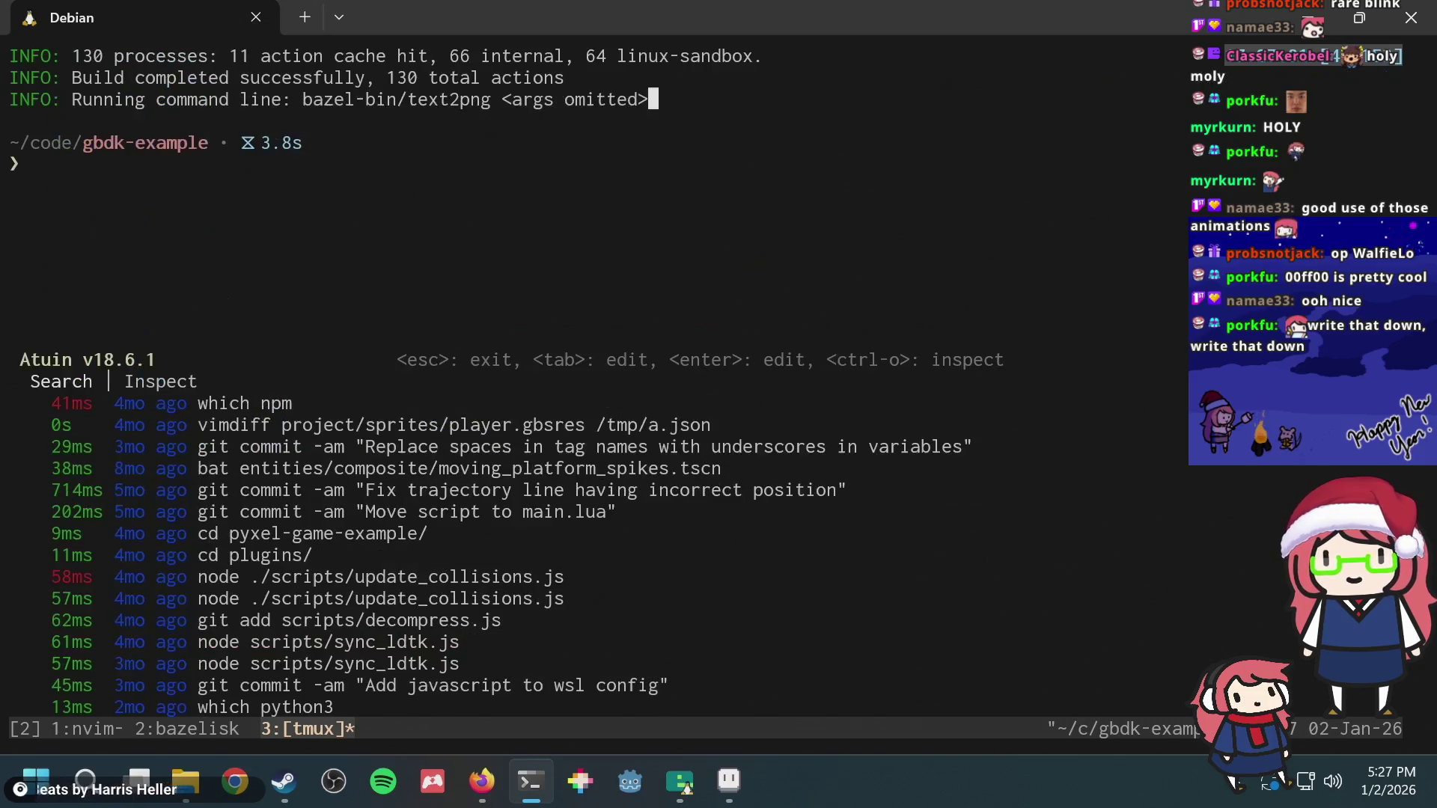
pyautogui.press('Escape')
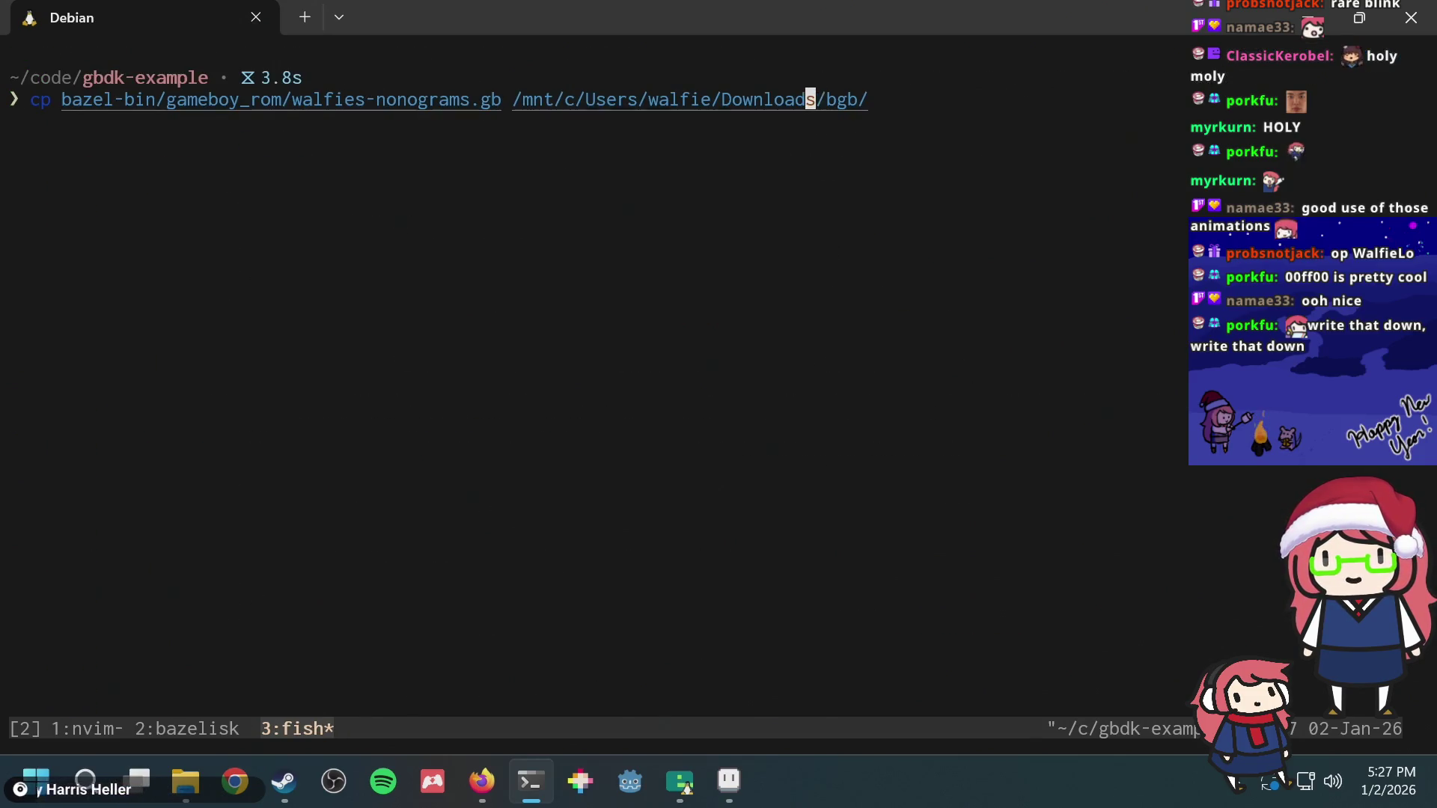
# Step: Change its source to /tmp/out.png, copy it into Downloads/bgb via /mnt/c, then open File Explorer
pyautogui.hotkey('ctrl', 'w')
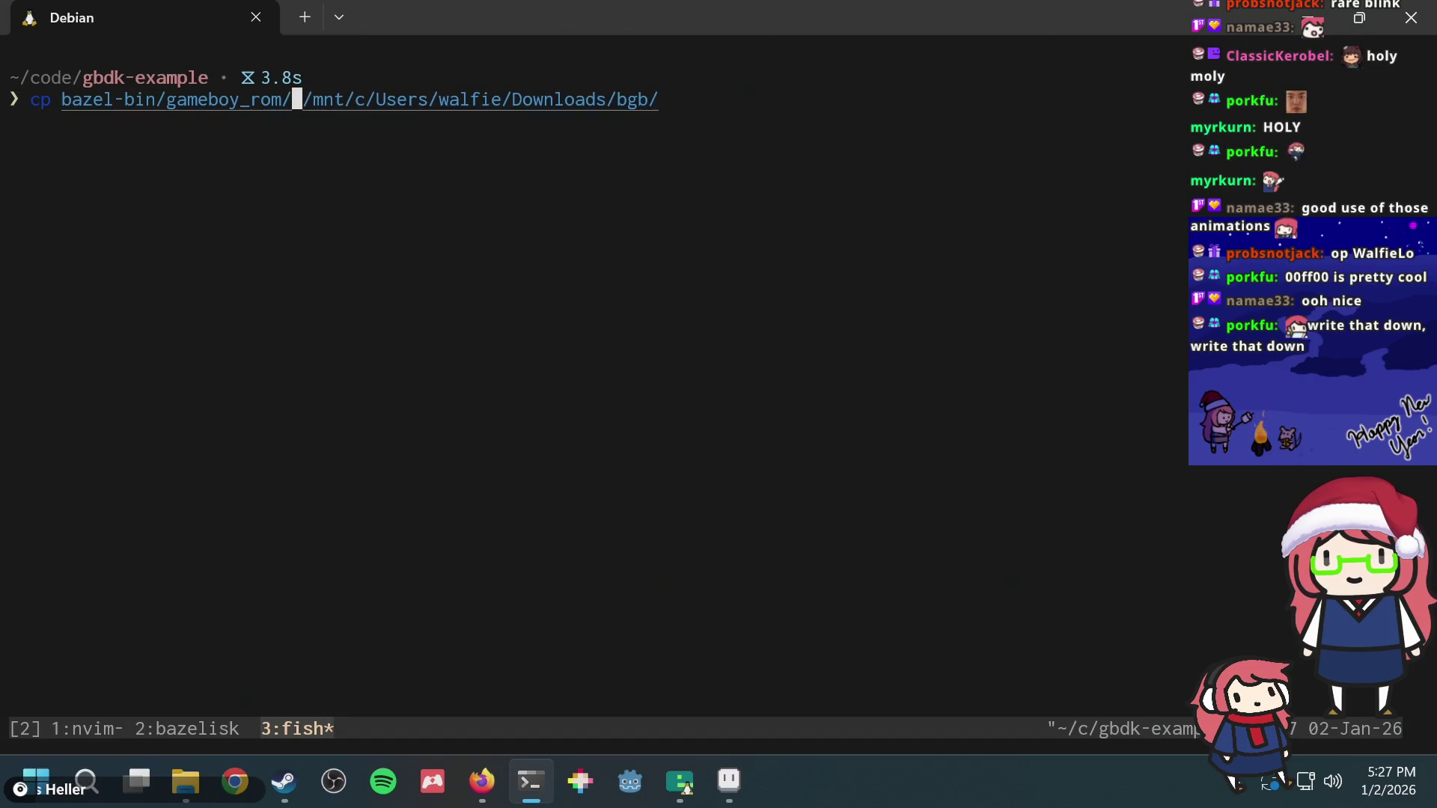
pyautogui.hotkey('ctrl', 'w')
pyautogui.hotkey('ctrl', 'w')
pyautogui.write('/tmp/')
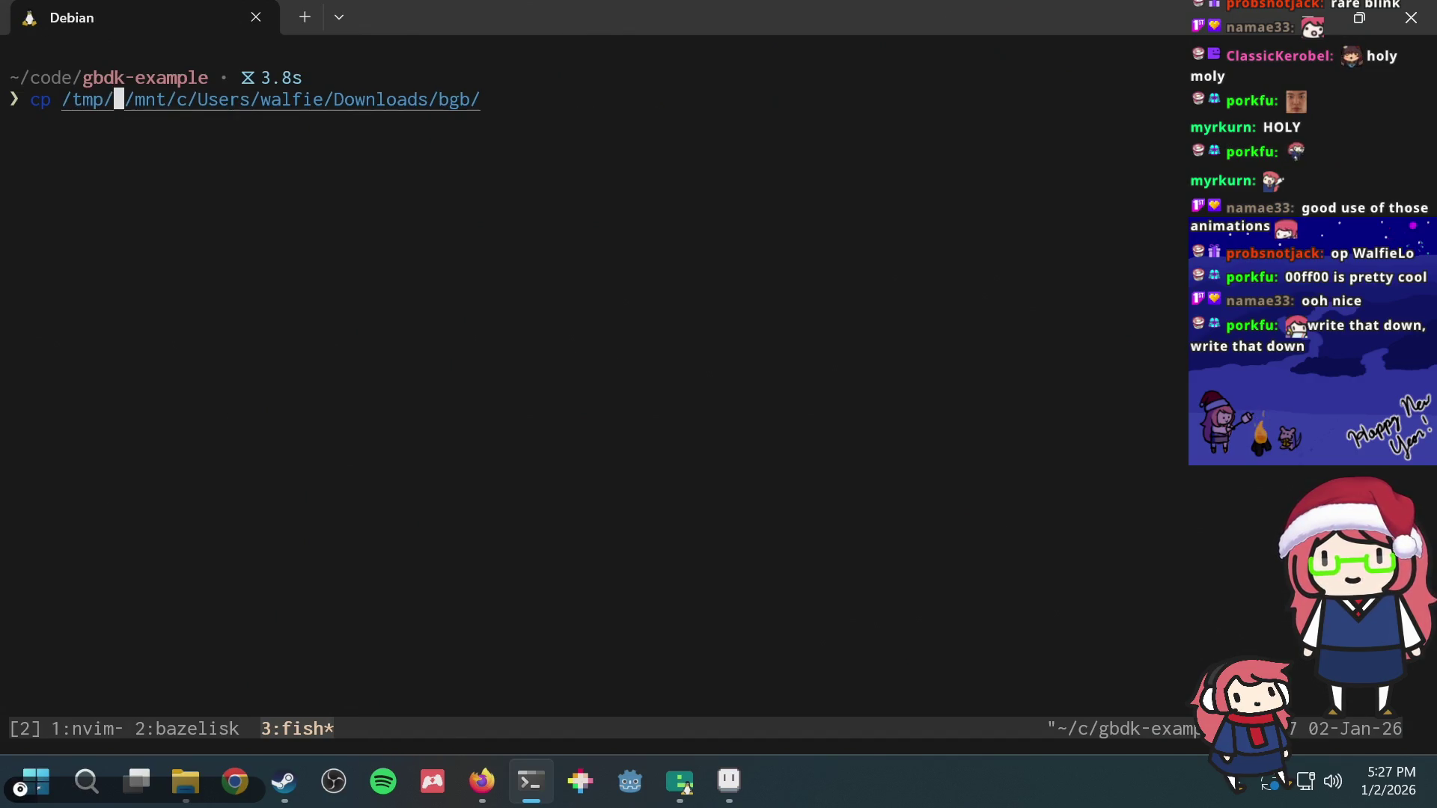
pyautogui.write('out.png')
pyautogui.press('Right')
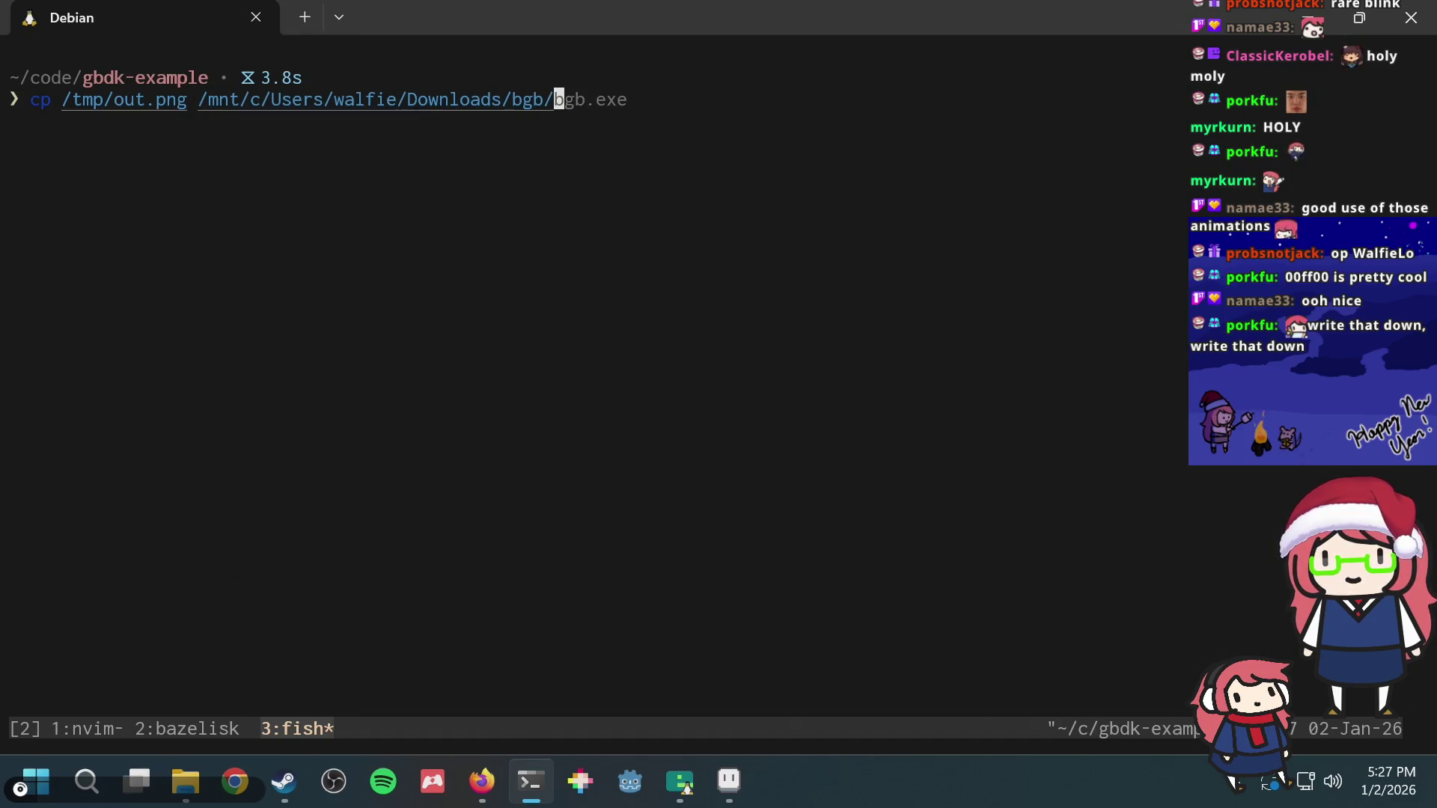
pyautogui.press('Return')
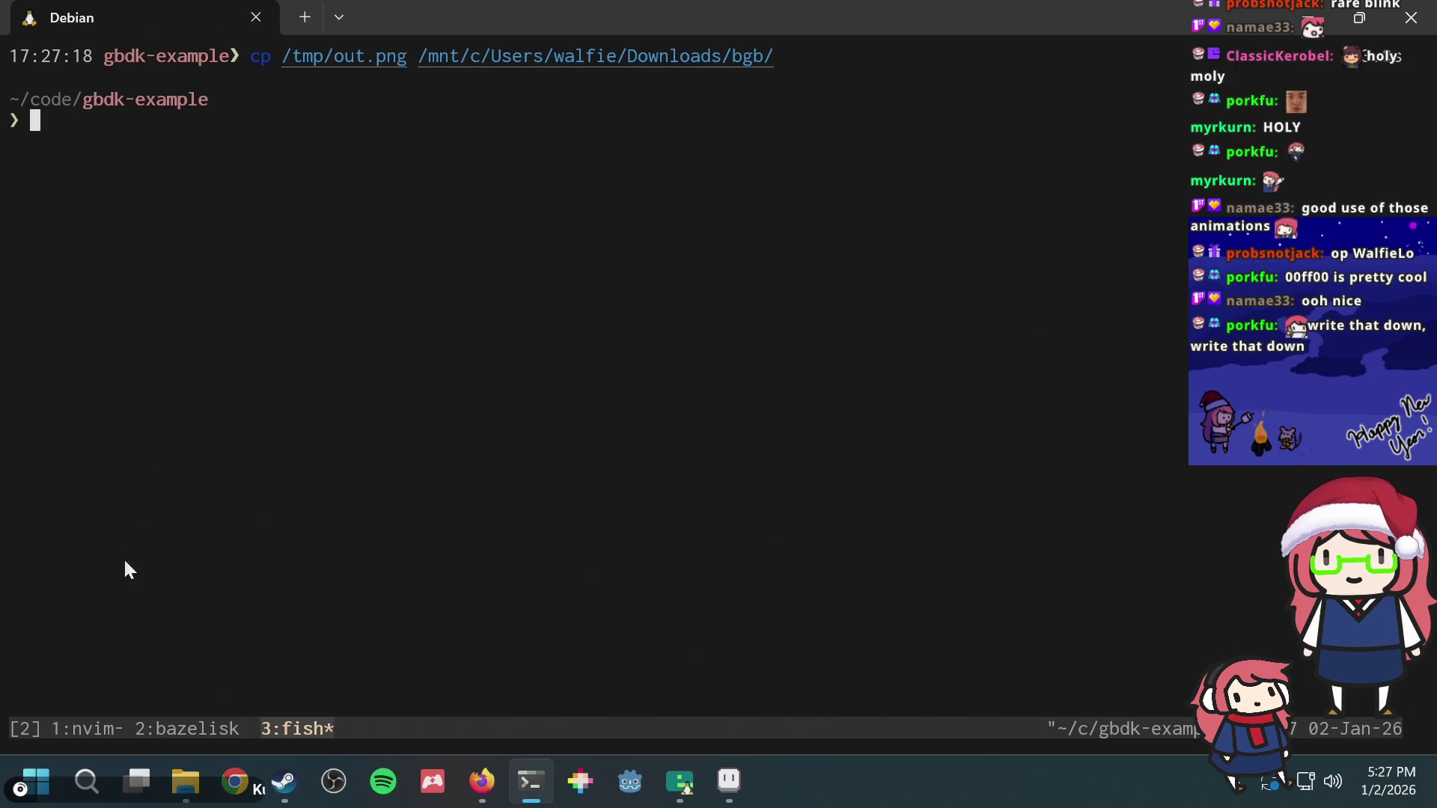
pyautogui.click(185, 781)
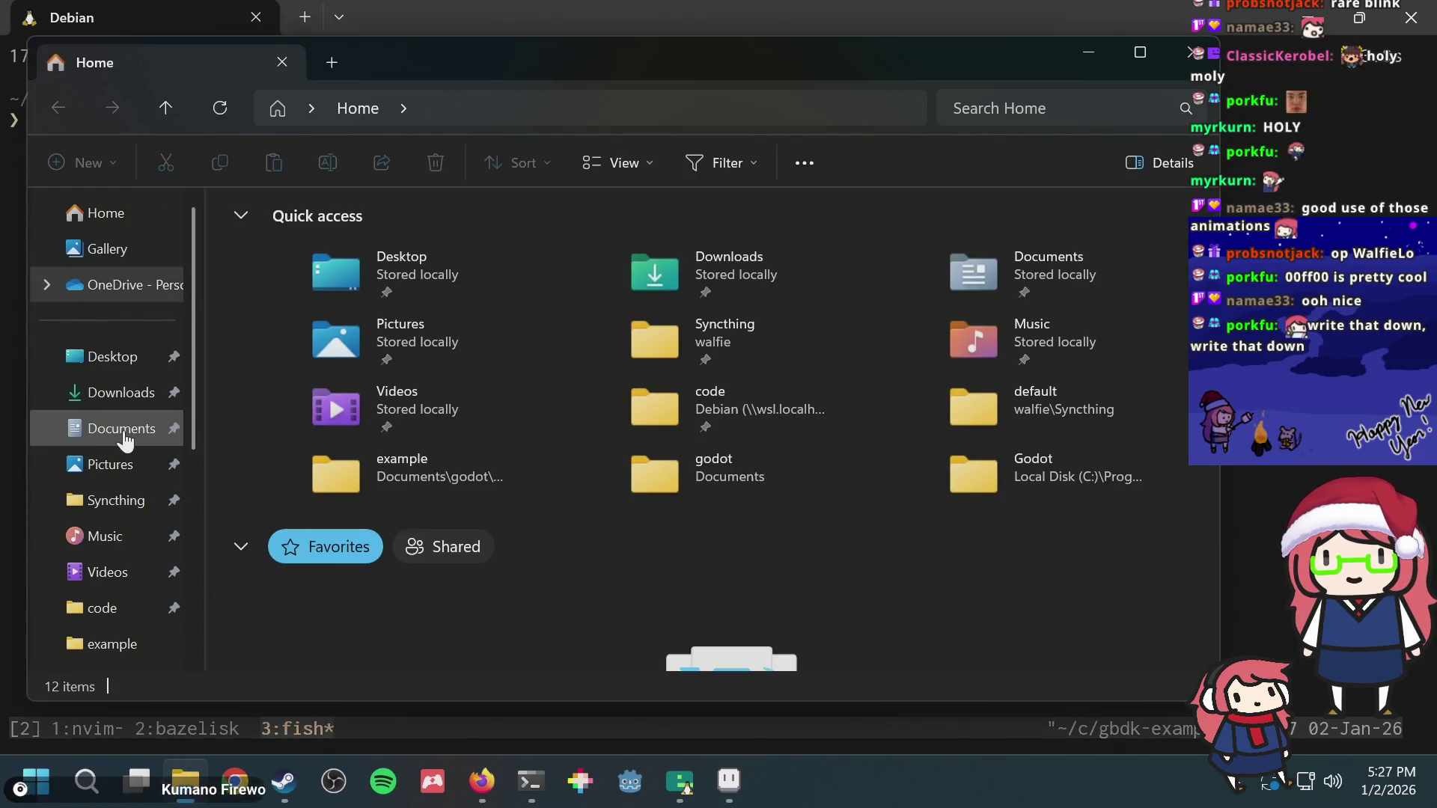
pyautogui.scroll(-3, 104, 551)
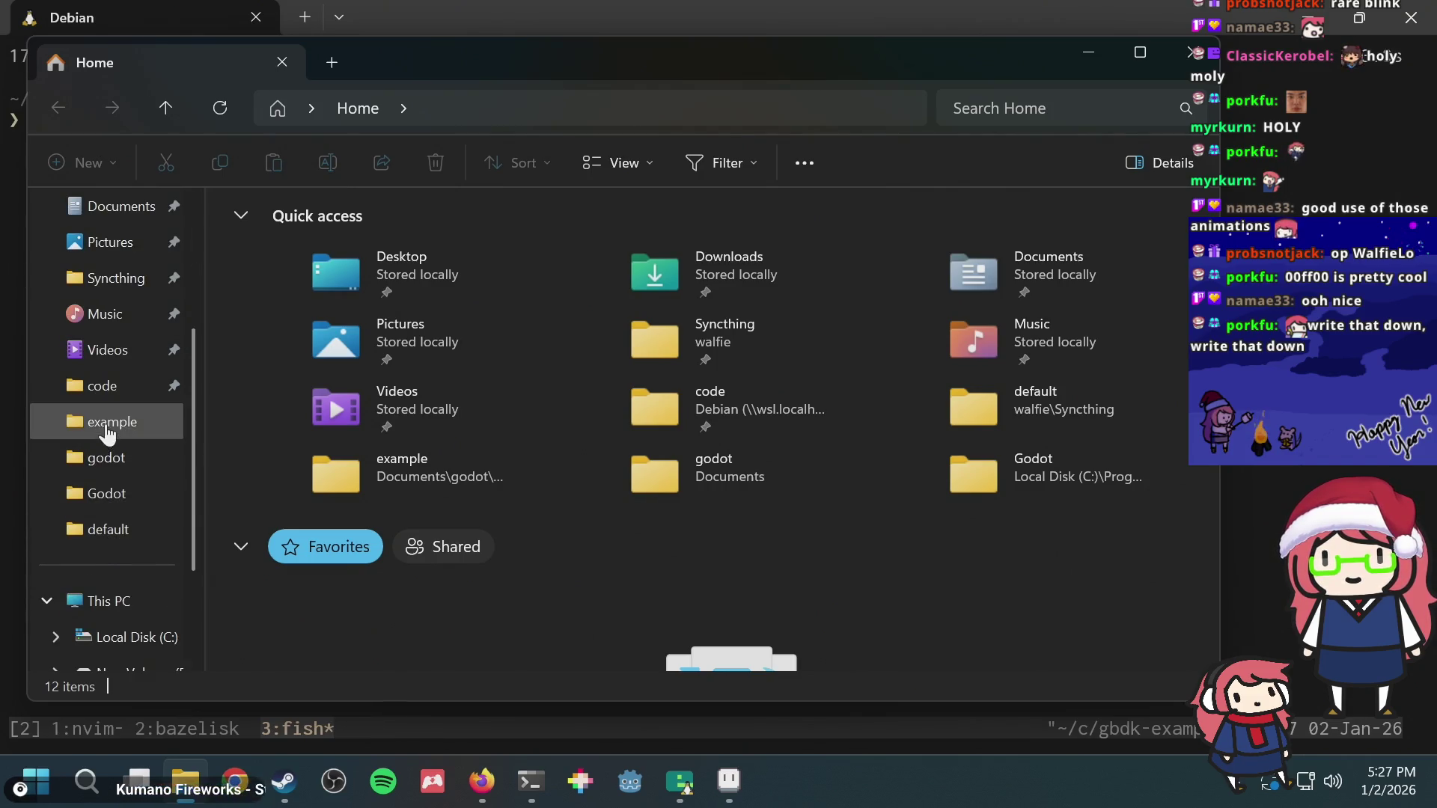
pyautogui.scroll(3, 110, 426)
# Step: View out.png from Downloads > bgb in Photos as the 38×8 Hello world image
pyautogui.click(107, 391)
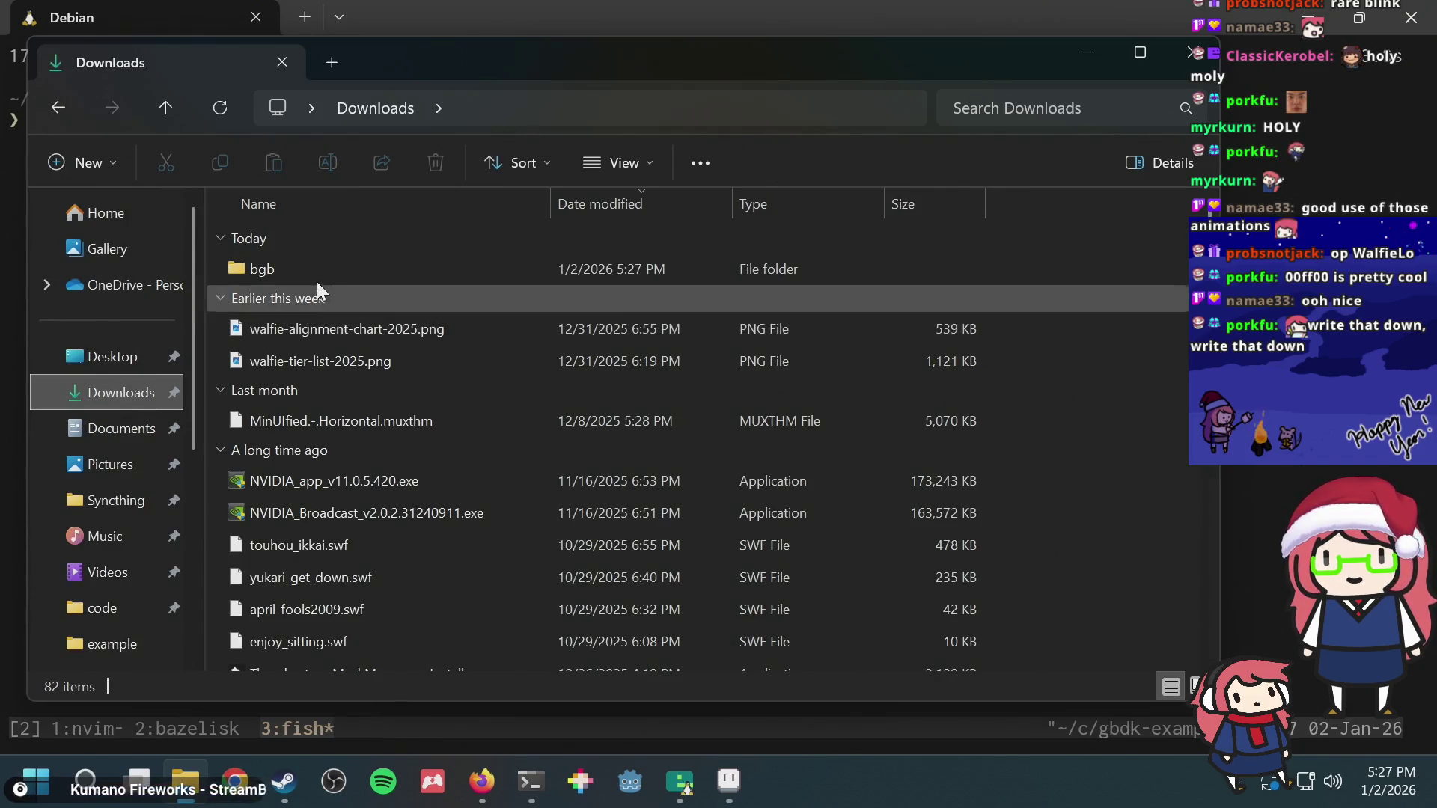
pyautogui.click(315, 271)
pyautogui.doubleClick(315, 271)
pyautogui.click(298, 273)
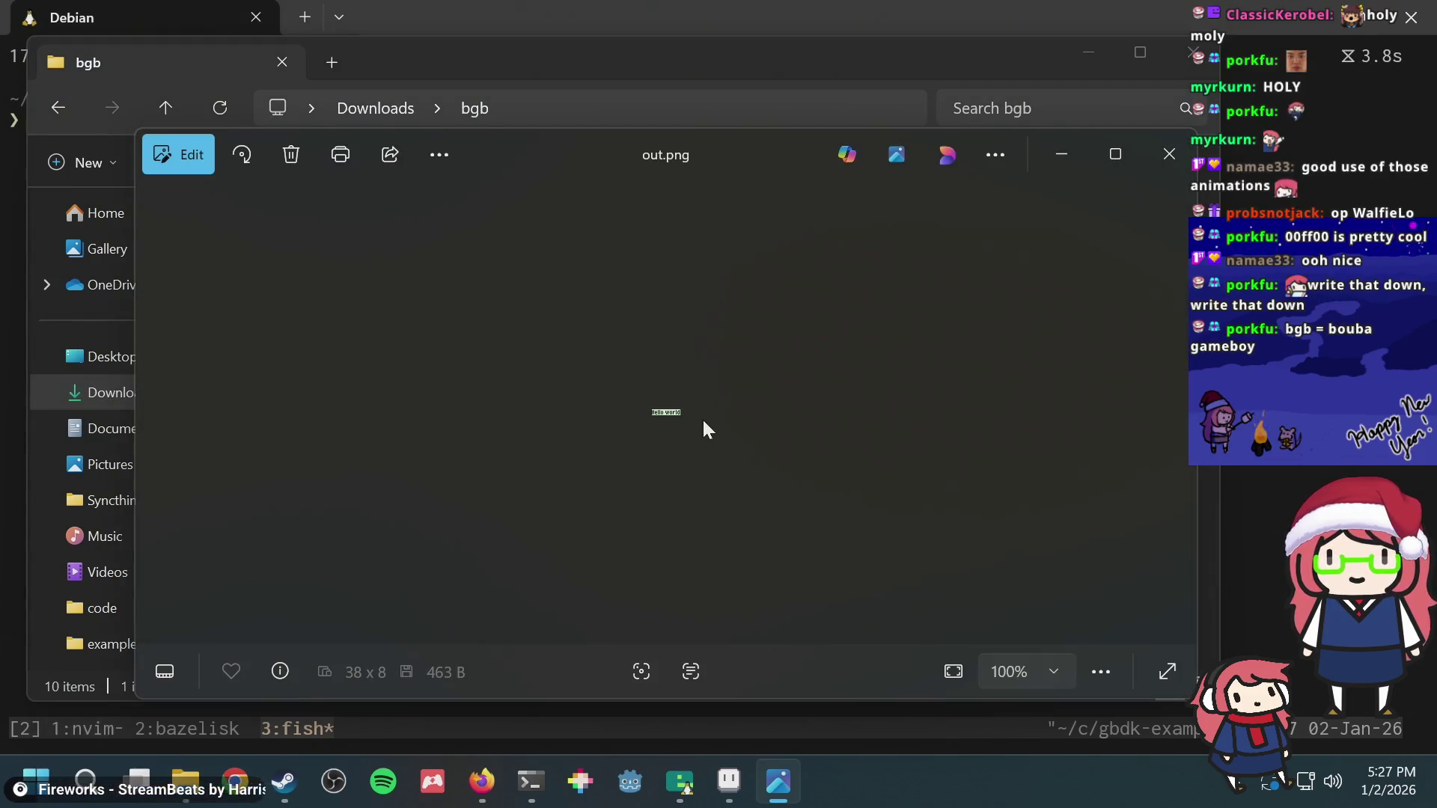
pyautogui.scroll(5, 664, 417)
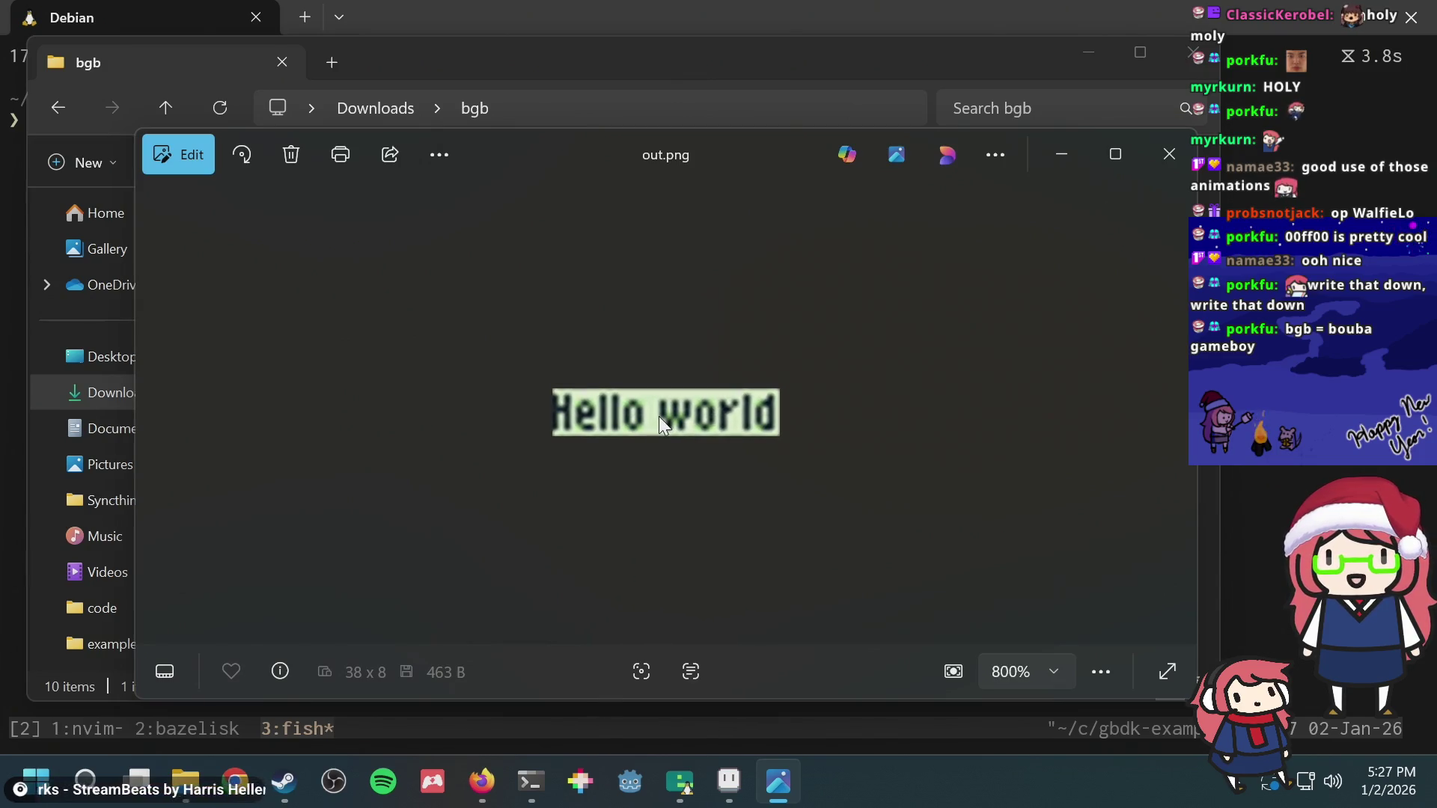
pyautogui.scroll(-2, 659, 417)
pyautogui.scroll(-2, 659, 417)
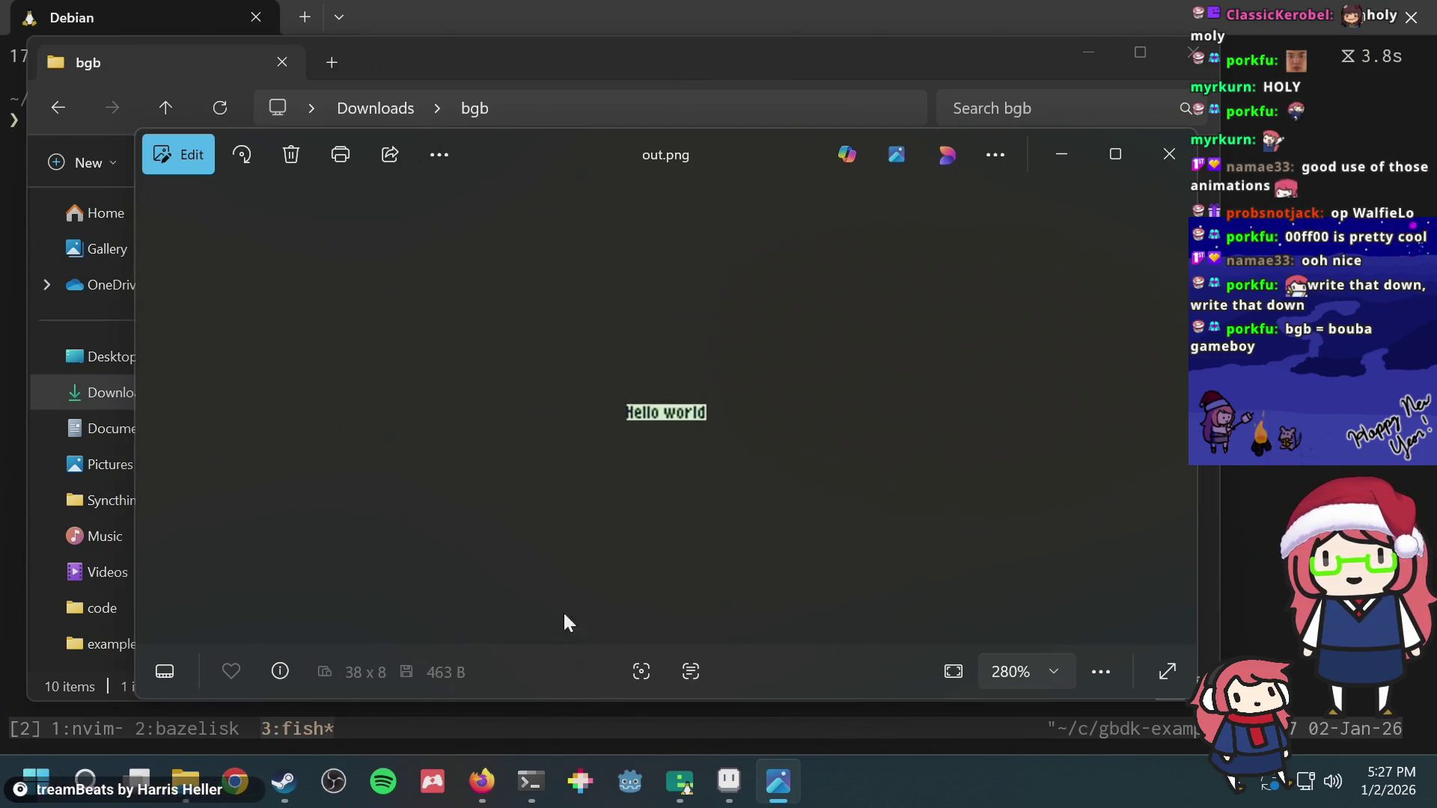
# Step: Minimize Photos and bring the Aseprite font glyph sheet back to the front
pyautogui.click(726, 754)
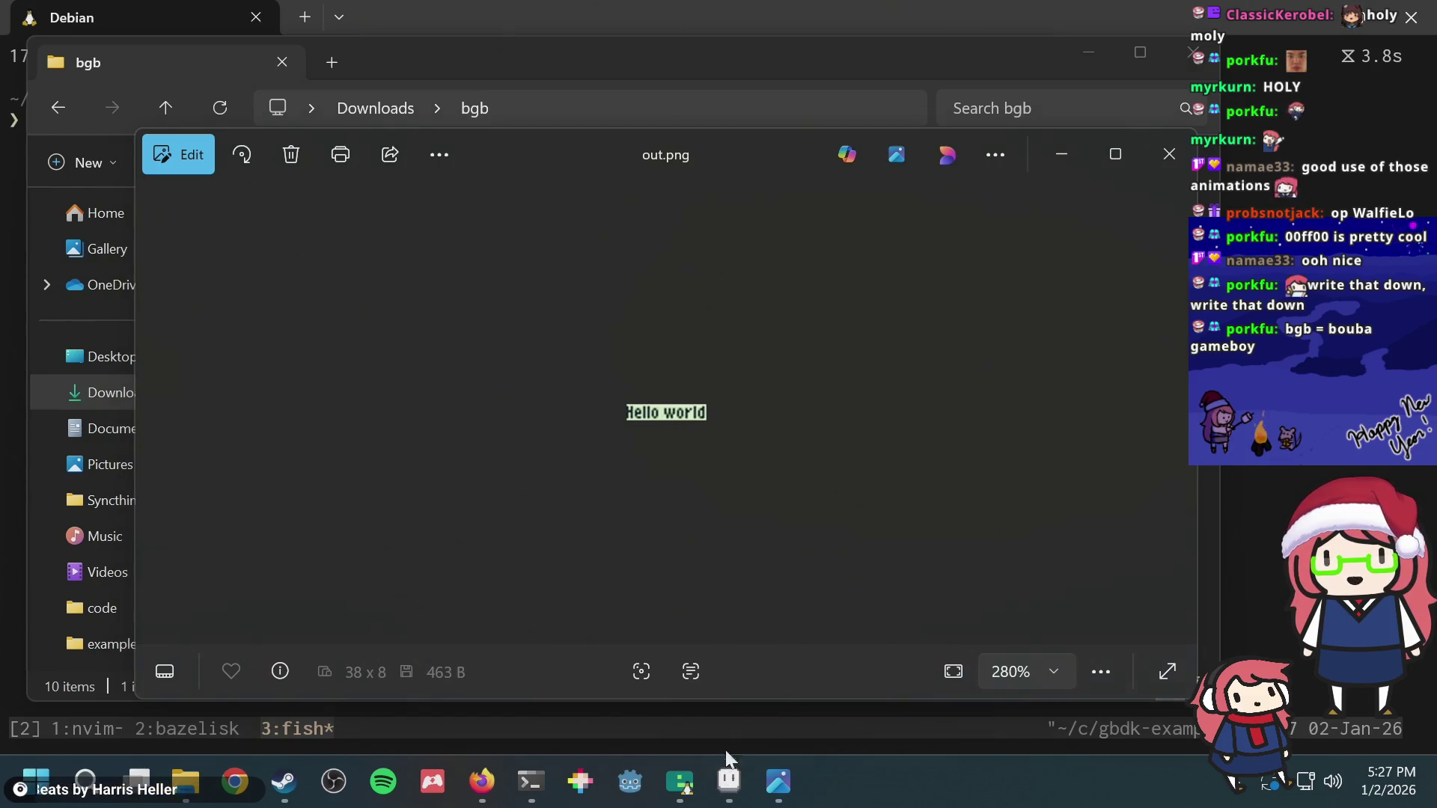
pyautogui.click(728, 779)
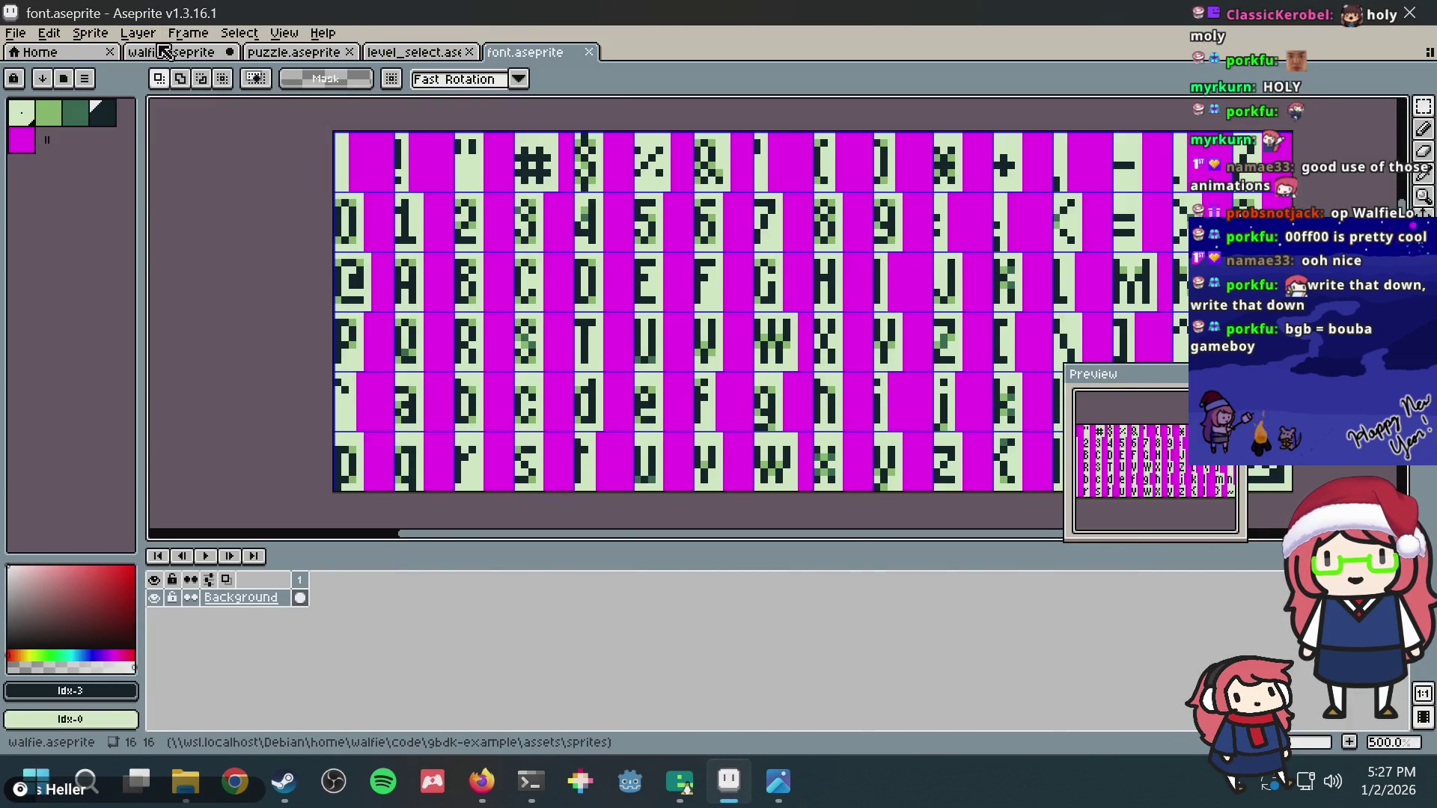
# Step: Load credits.aseprite from the assets tiles folder via File > Open
pyautogui.click(16, 32)
pyautogui.click(36, 69)
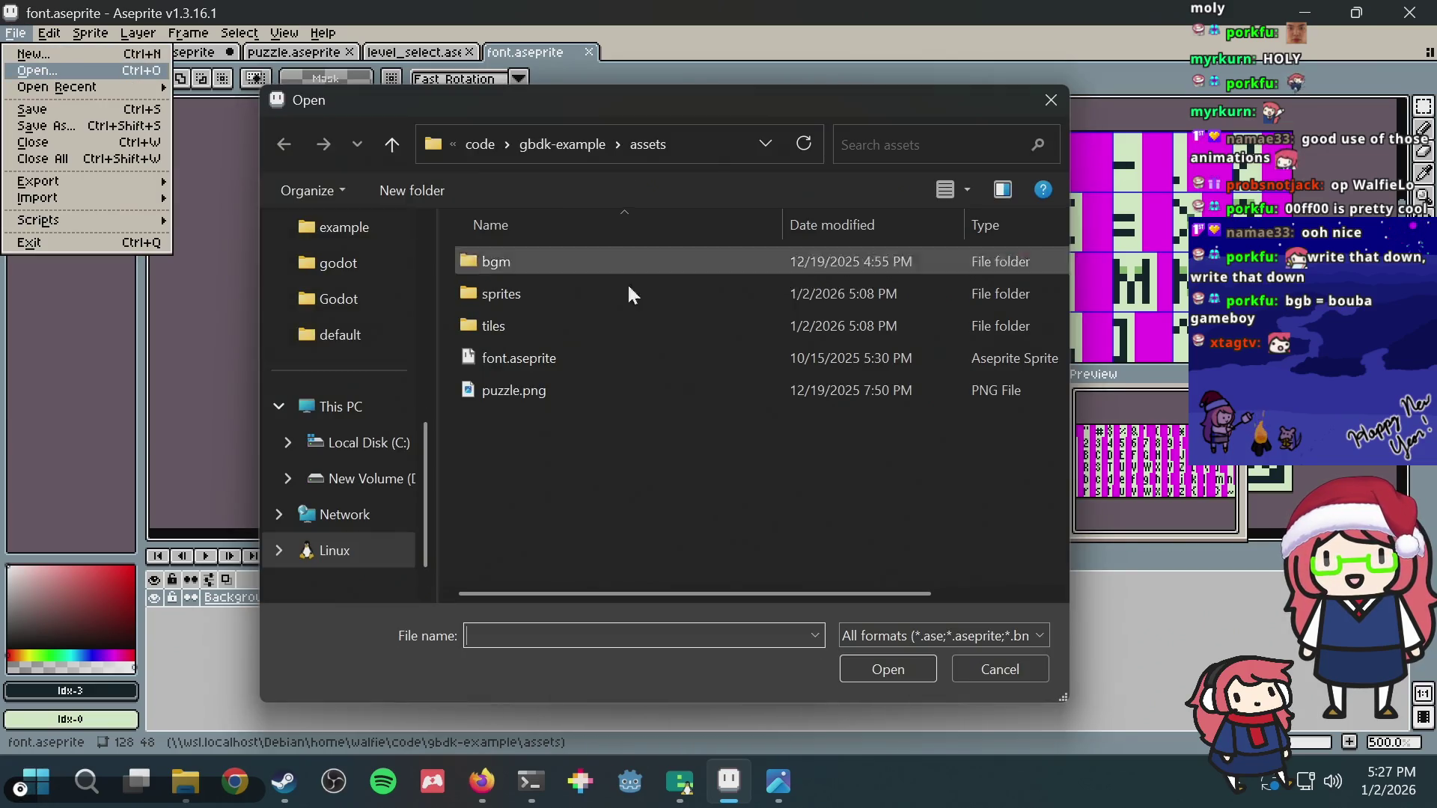
pyautogui.doubleClick(500, 325)
pyautogui.doubleClick(525, 326)
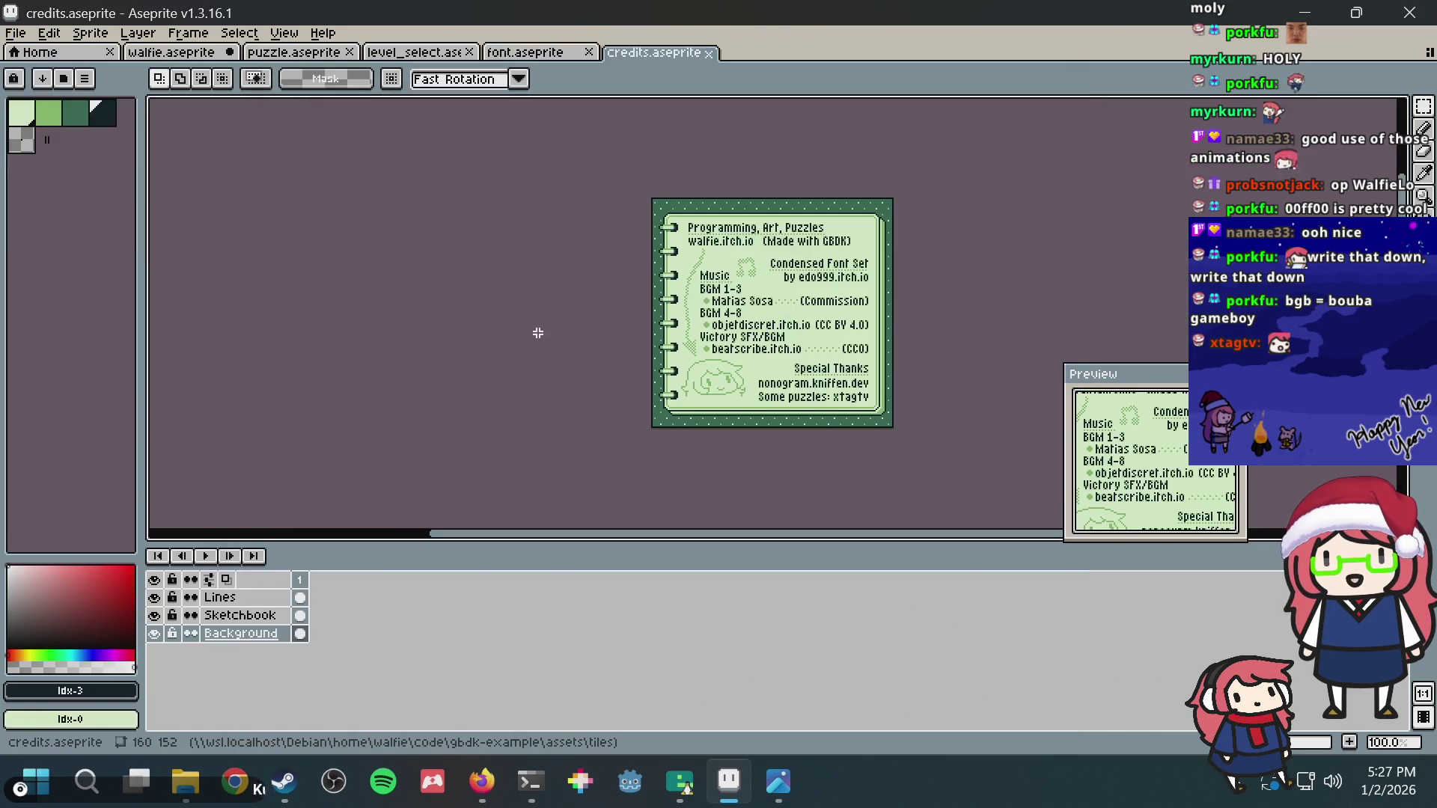
pyautogui.scroll(3, 770, 228)
pyautogui.scroll(1, 770, 228)
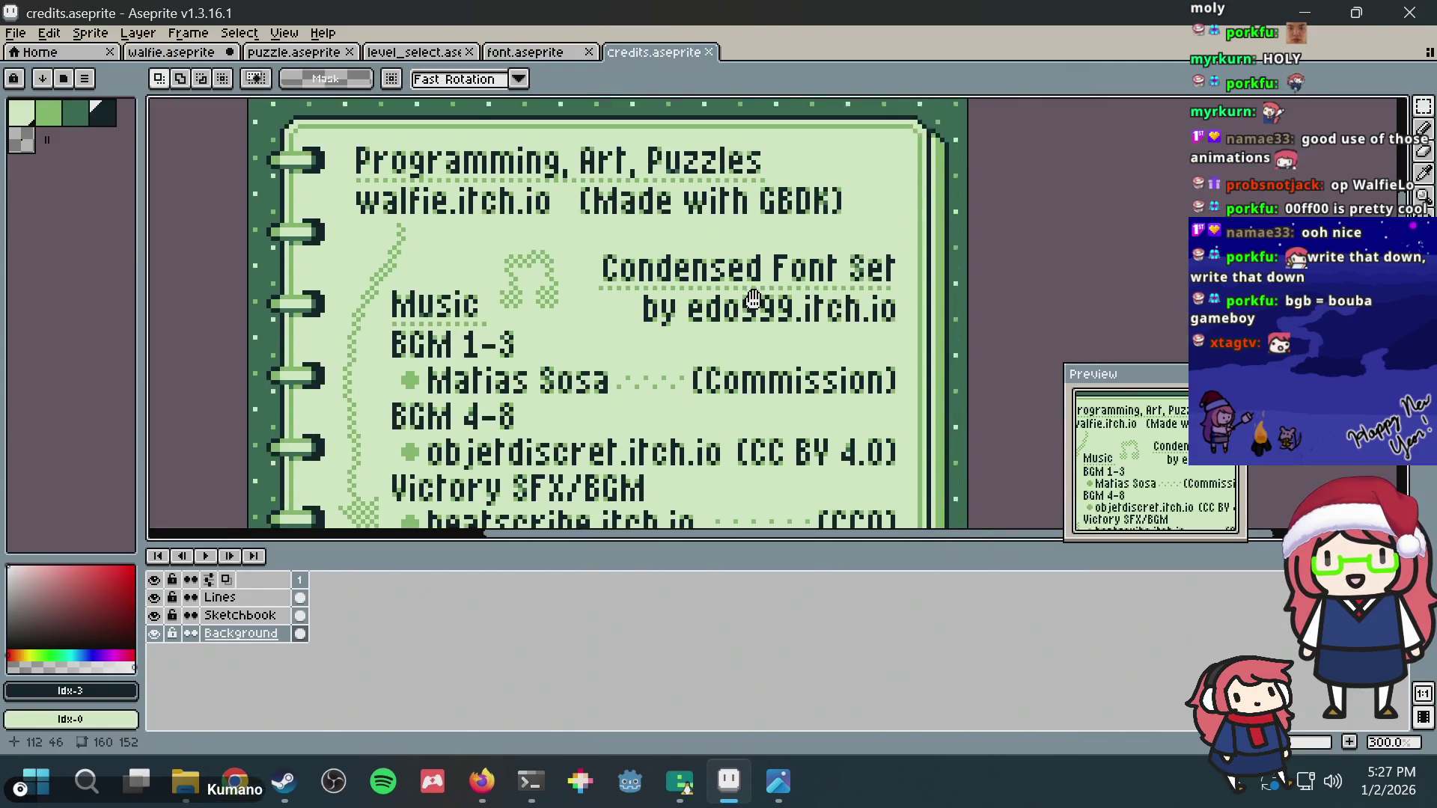
pyautogui.scroll(2, 518, 287)
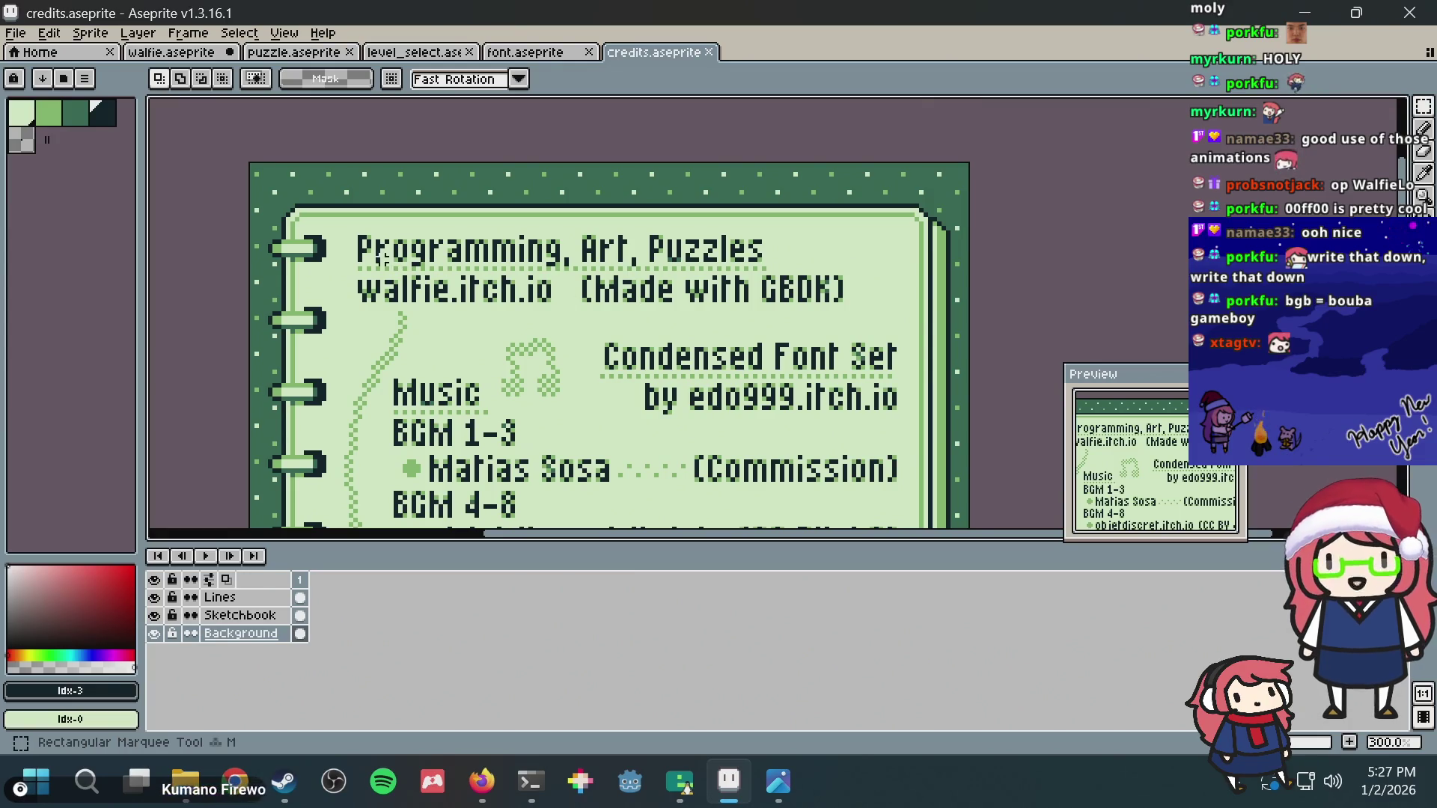
# Step: Look over the Programming/Art/Puzzles and Condensed Font Set credits, then return to the terminal
pyautogui.moveTo(346, 265); pyautogui.dragTo(662, 214)
pyautogui.hotkey('ctrl', 'd')
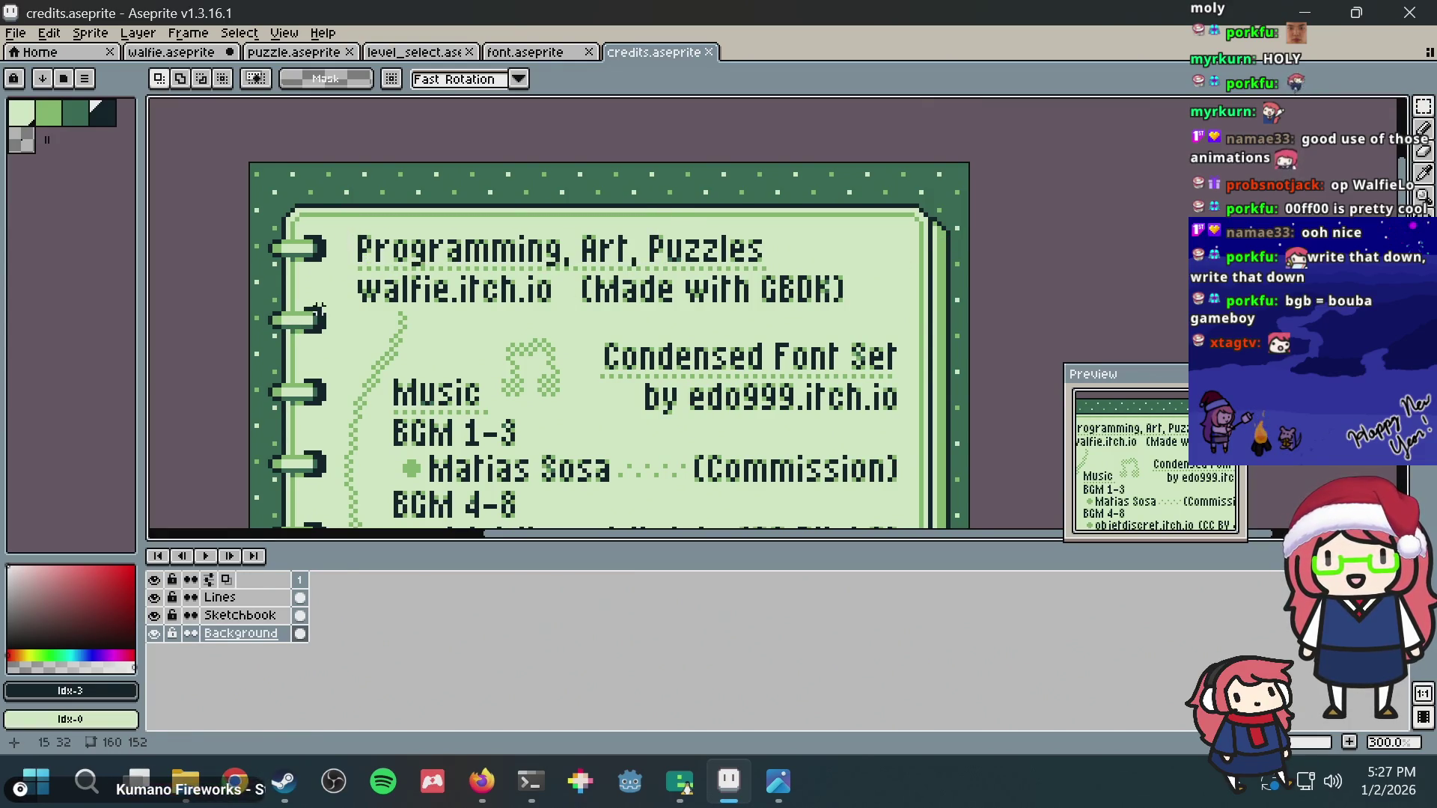
pyautogui.scroll(-3, 488, 341)
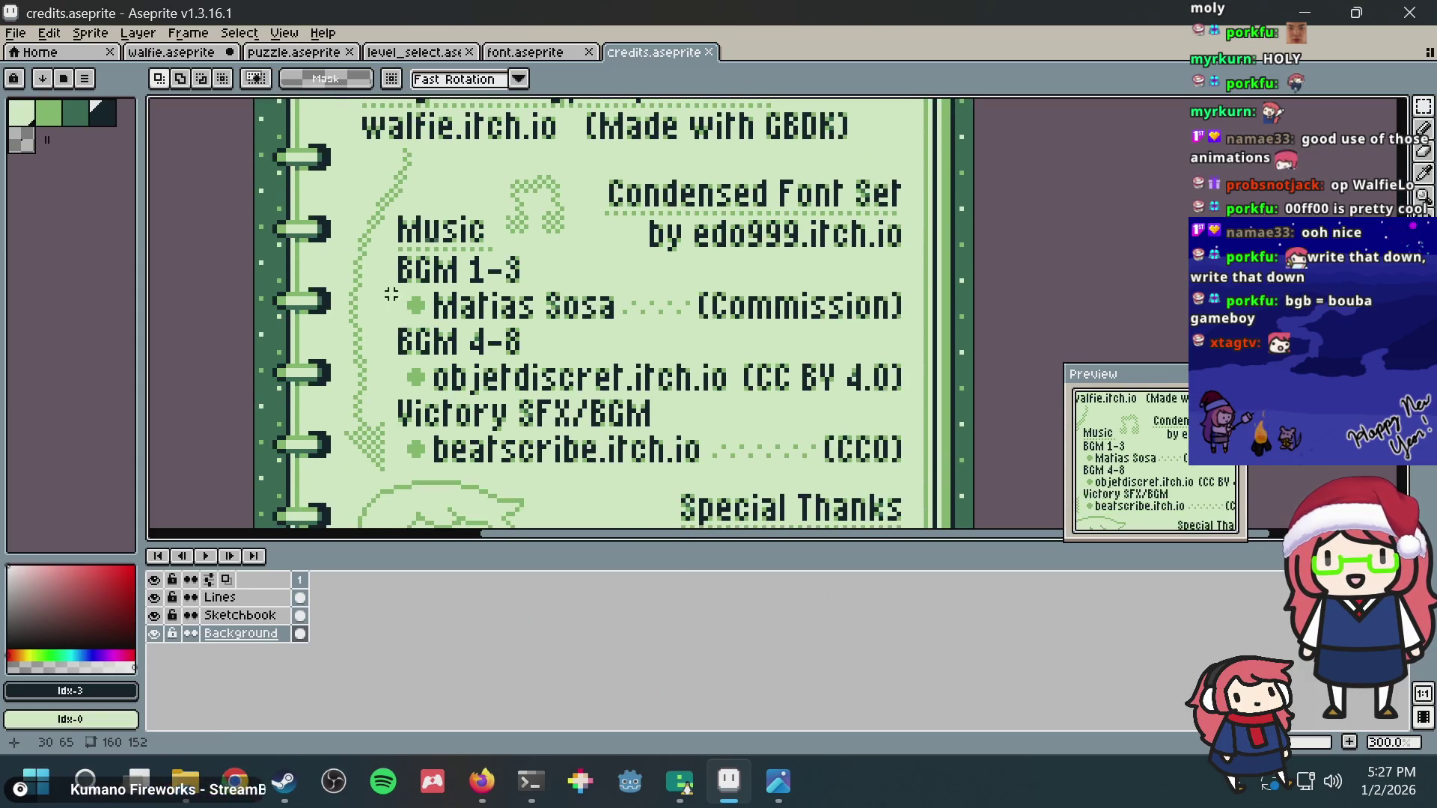
pyautogui.scroll(-4, 736, 288)
pyautogui.scroll(4, 735, 287)
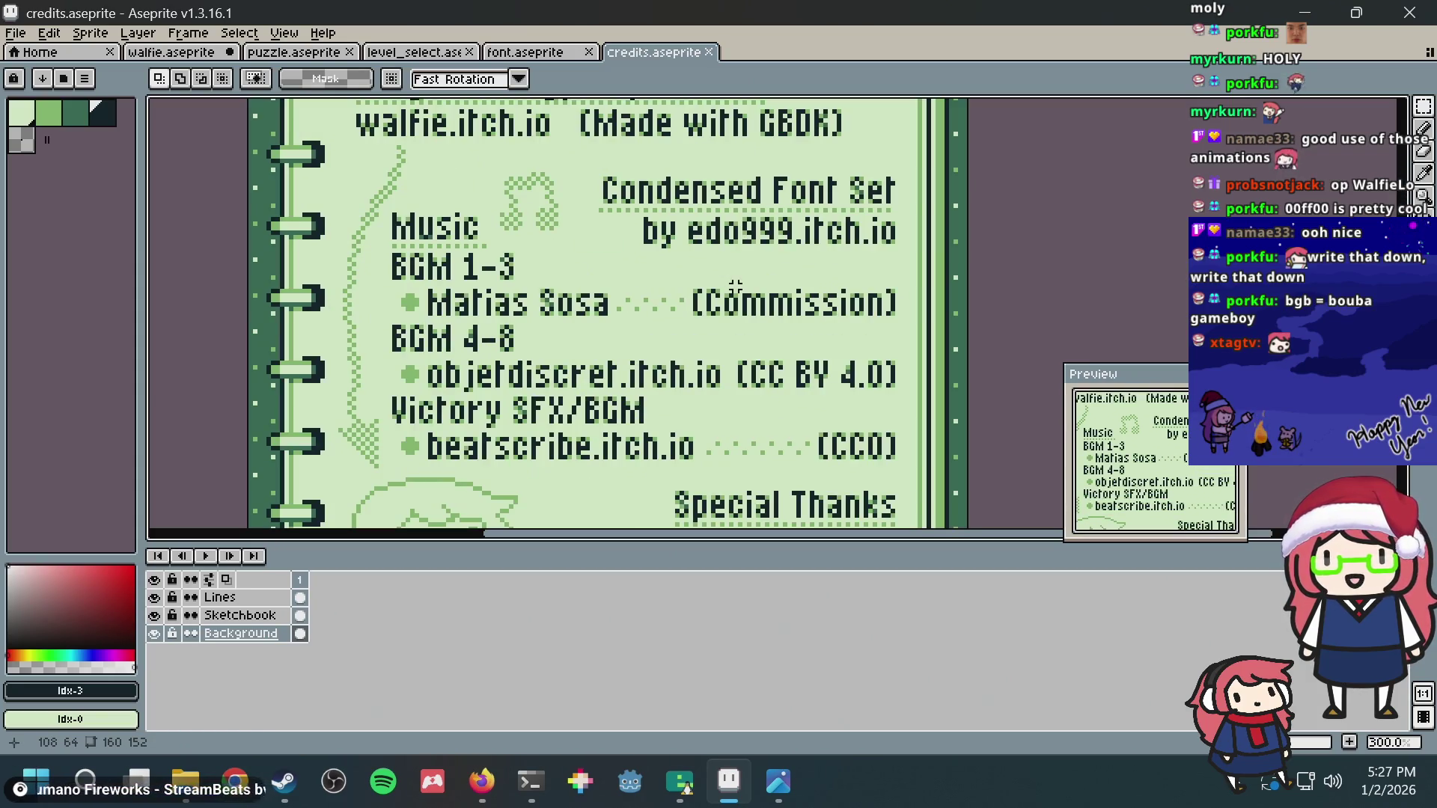
pyautogui.scroll(-2, 732, 298)
pyautogui.scroll(5, 708, 270)
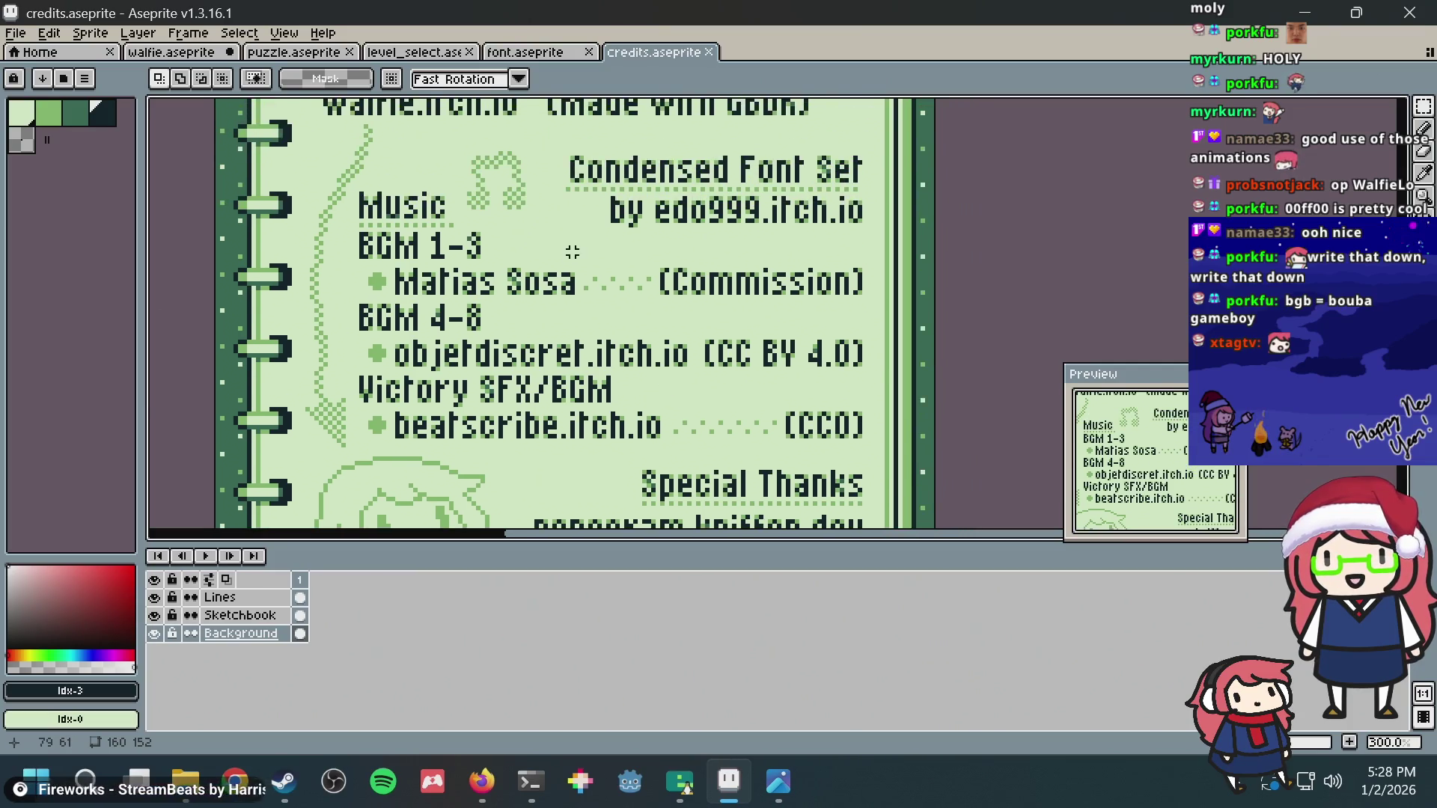
pyautogui.moveTo(593, 181); pyautogui.dragTo(911, 346)
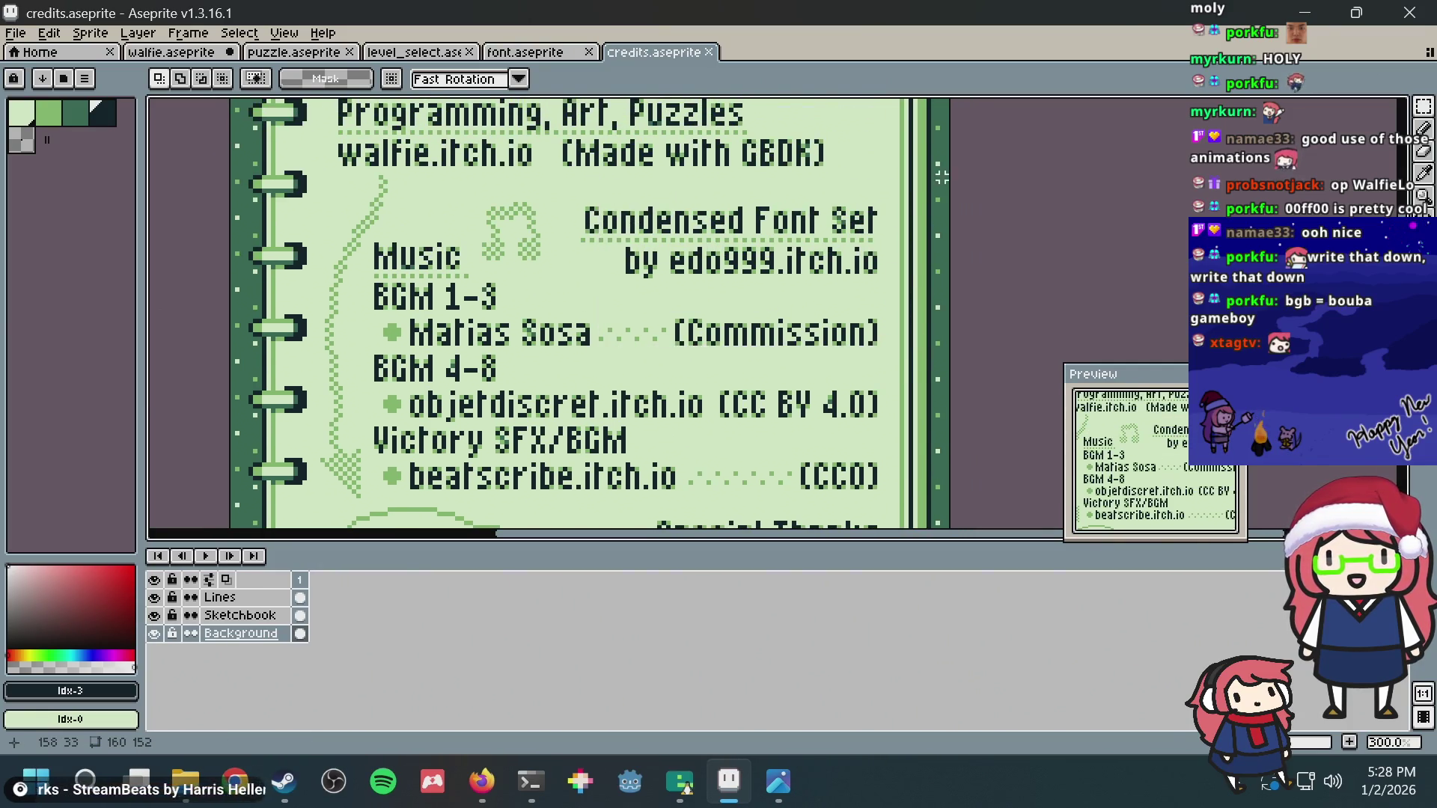
pyautogui.hotkey('ctrl', 'd')
pyautogui.scroll(-3, 561, 336)
pyautogui.scroll(2, 563, 290)
pyautogui.scroll(2, 564, 291)
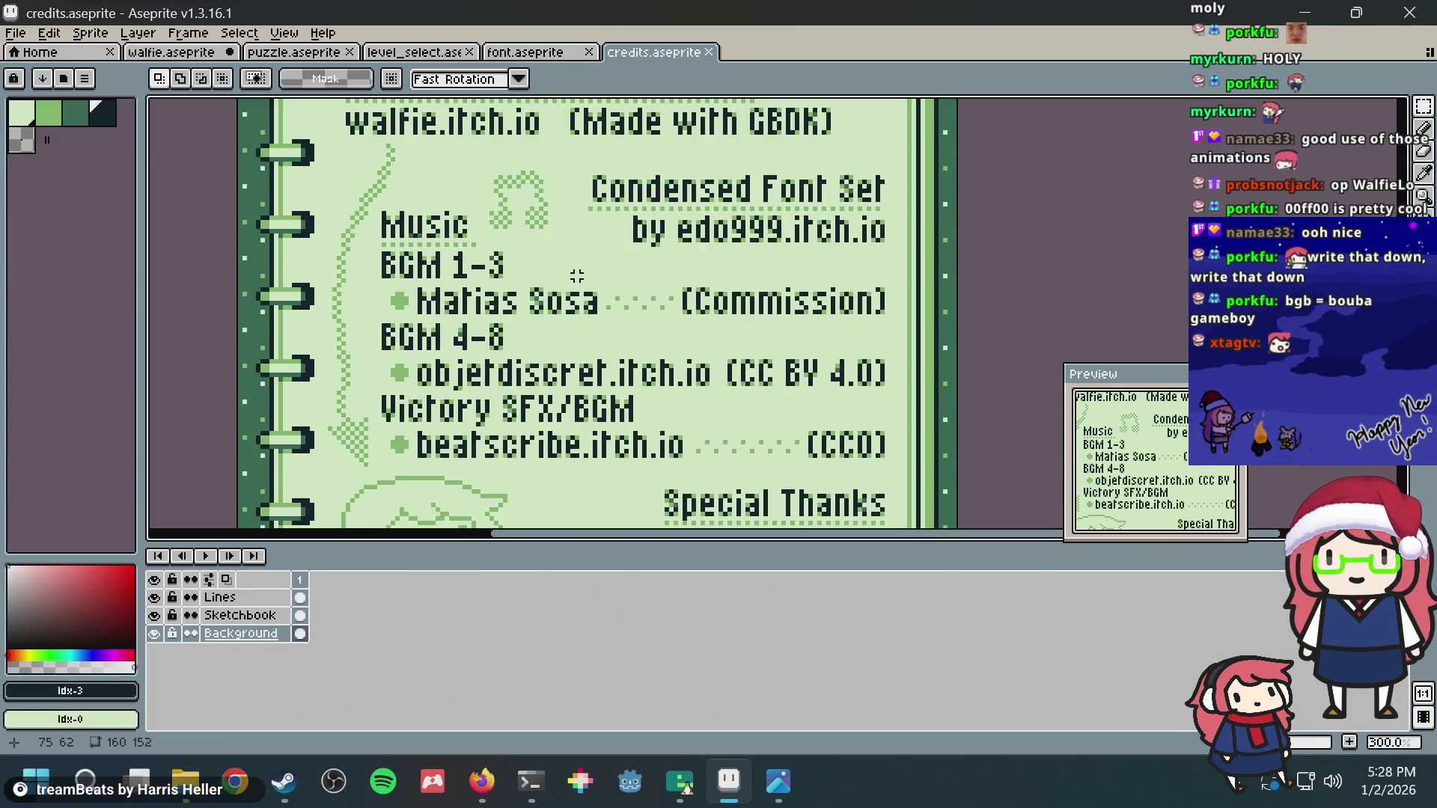
pyautogui.click(538, 764)
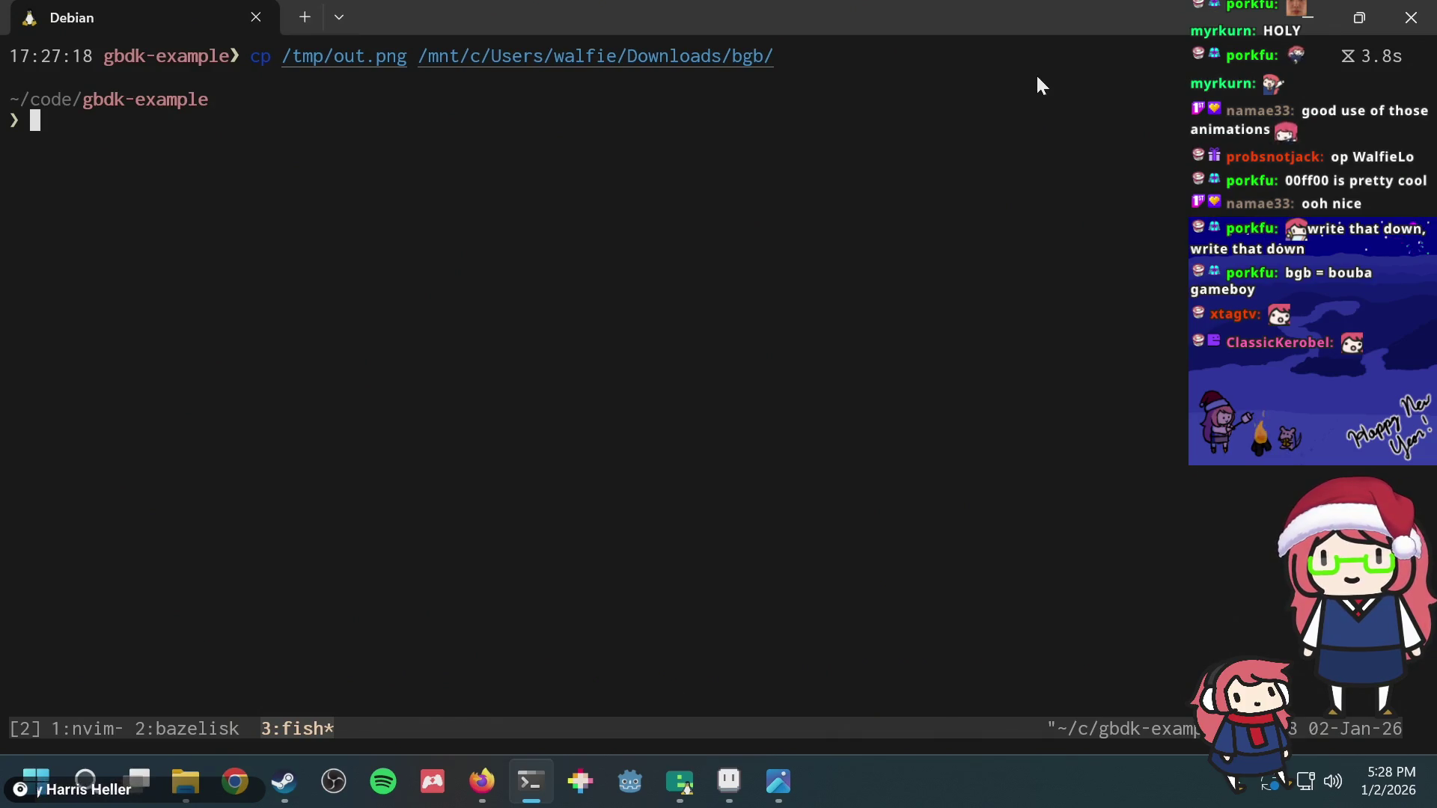
pyautogui.write('git log')
# Step: Review the commit history with git log and quit the pager
pyautogui.press('Return')
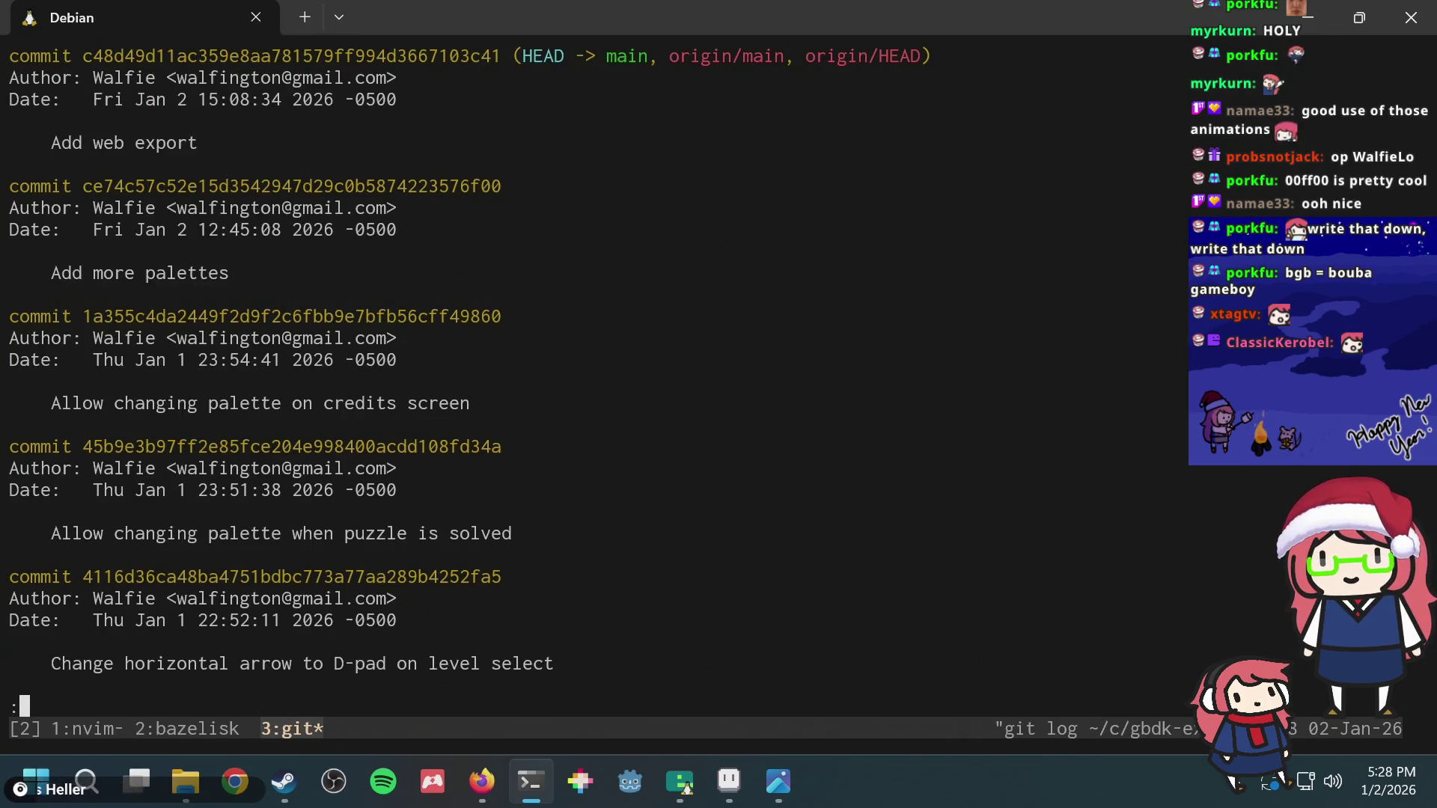
pyautogui.press('j')
pyautogui.press('j')
pyautogui.press('j')
pyautogui.press('j')
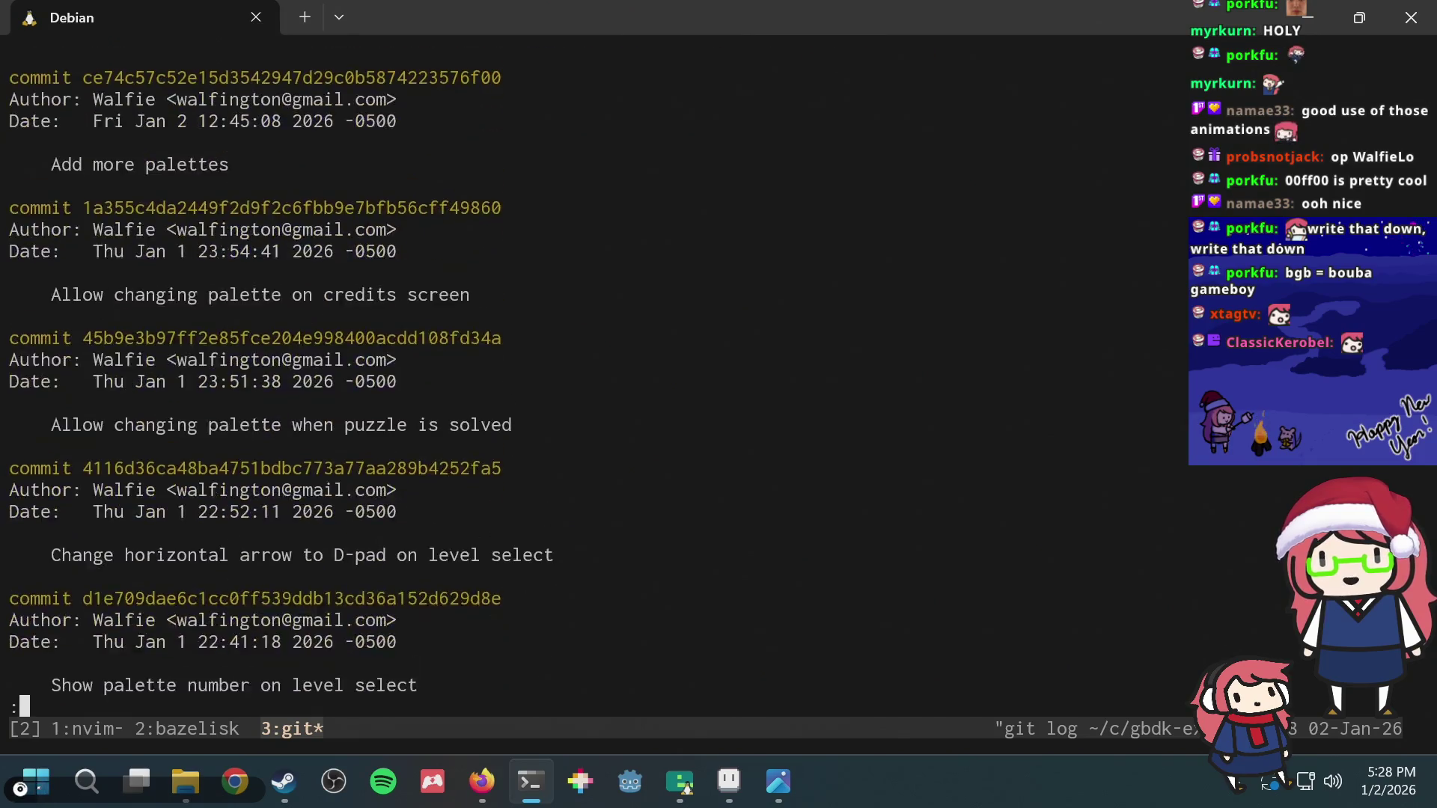
pyautogui.press('k')
pyautogui.press('k')
pyautogui.press('k')
pyautogui.press('q')
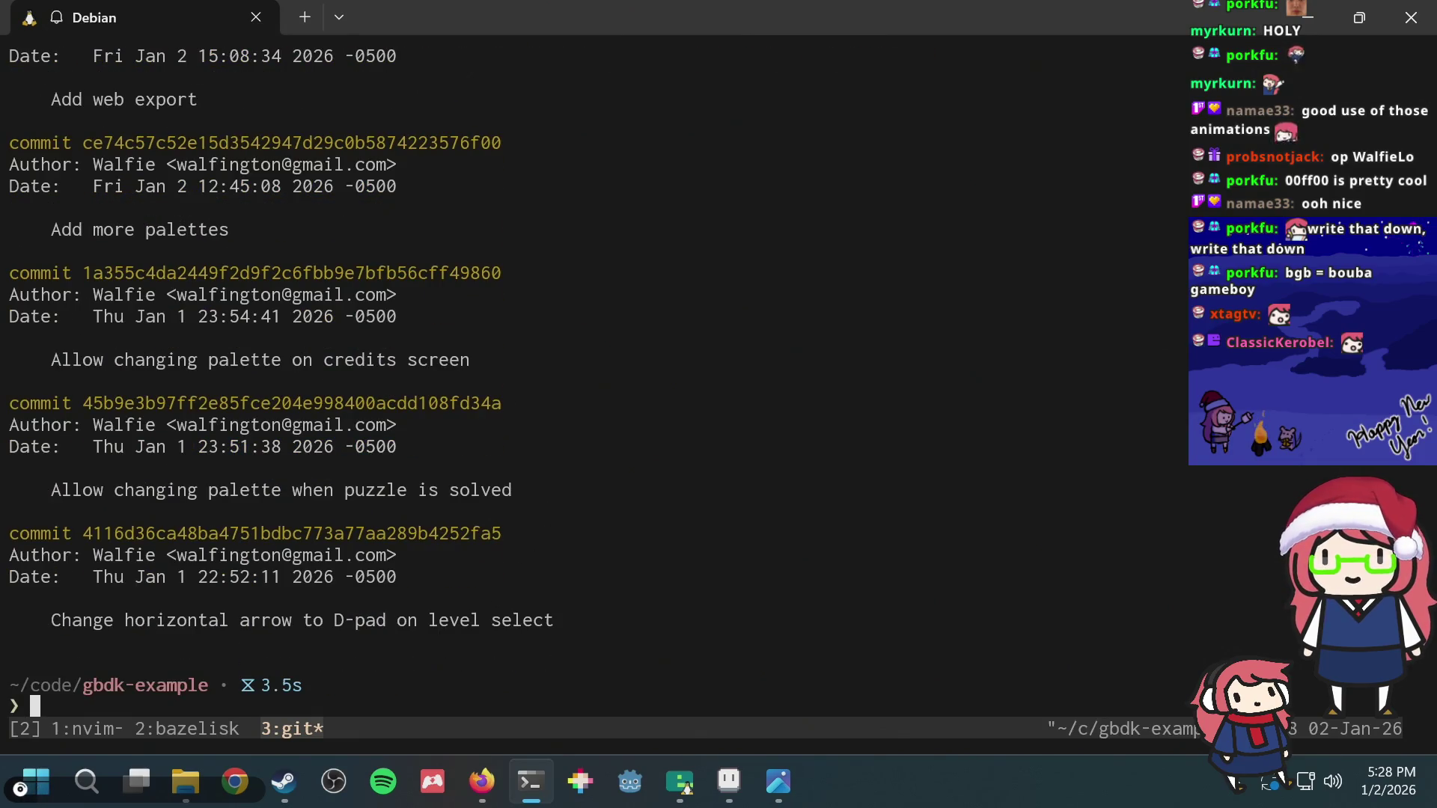
# Step: In tmux window 2, stop the emulator and run bazel build //:web successfully
pyautogui.hotkey('ctrl', 'b')
pyautogui.press('2')
pyautogui.hotkey('ctrl', 'c')
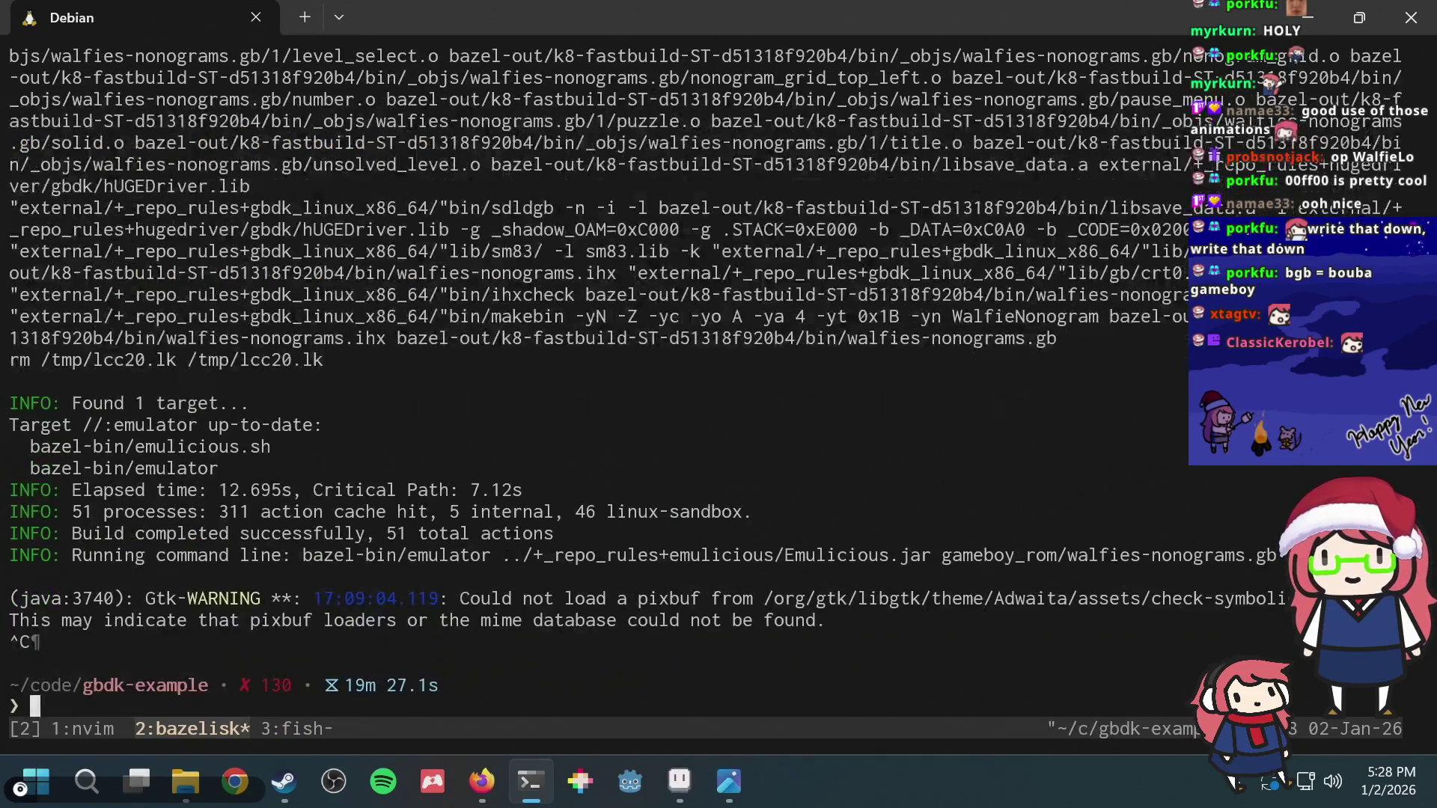
pyautogui.press('Up')
pyautogui.press('BackSpace')
pyautogui.press('BackSpace')
pyautogui.press('BackSpace')
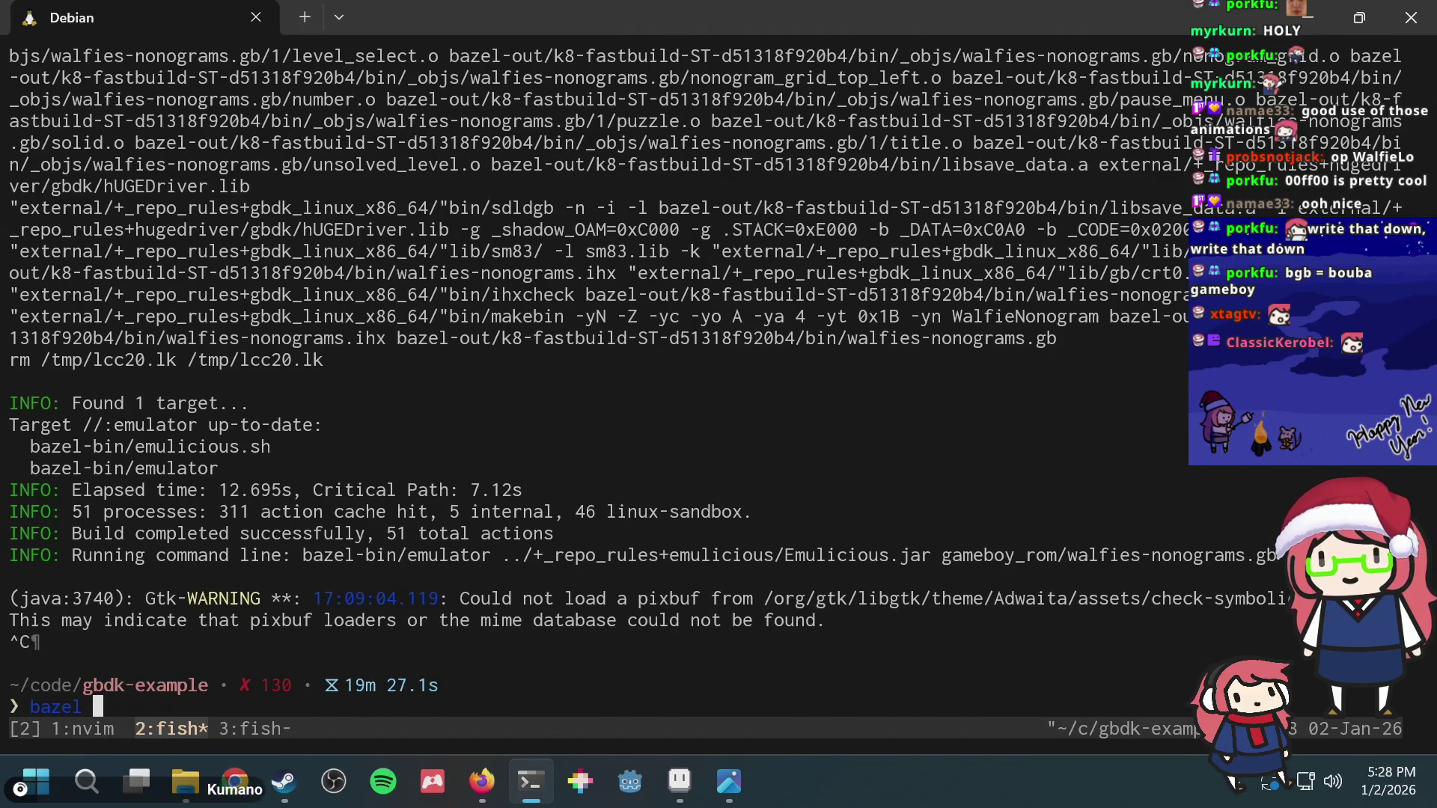
pyautogui.write('ba')
pyautogui.press('BackSpace')
pyautogui.write('uild //')
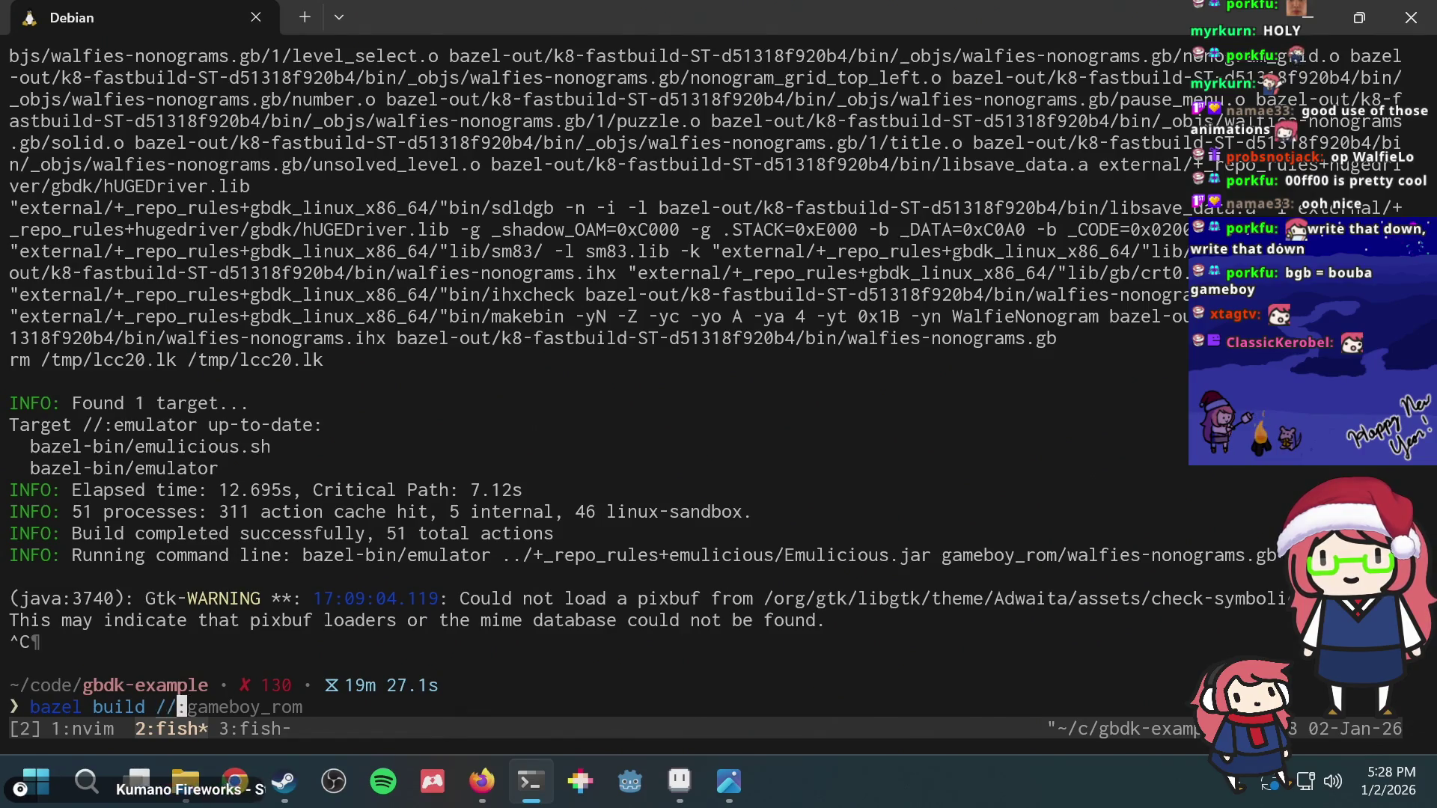
pyautogui.write(':web')
pyautogui.press('Return')
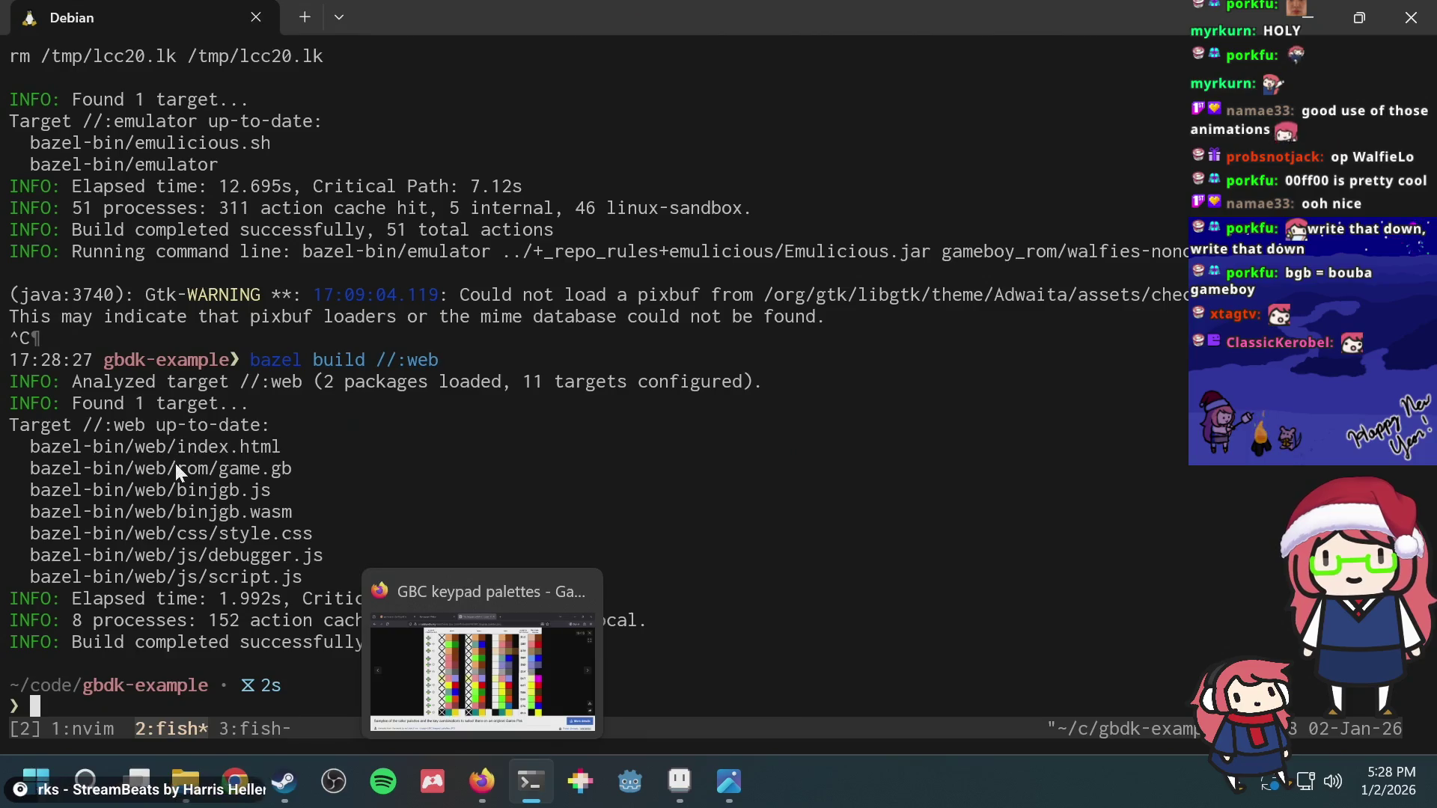
# Step: Clear the output selection and close the Photos window from the taskbar
pyautogui.click(281, 490)
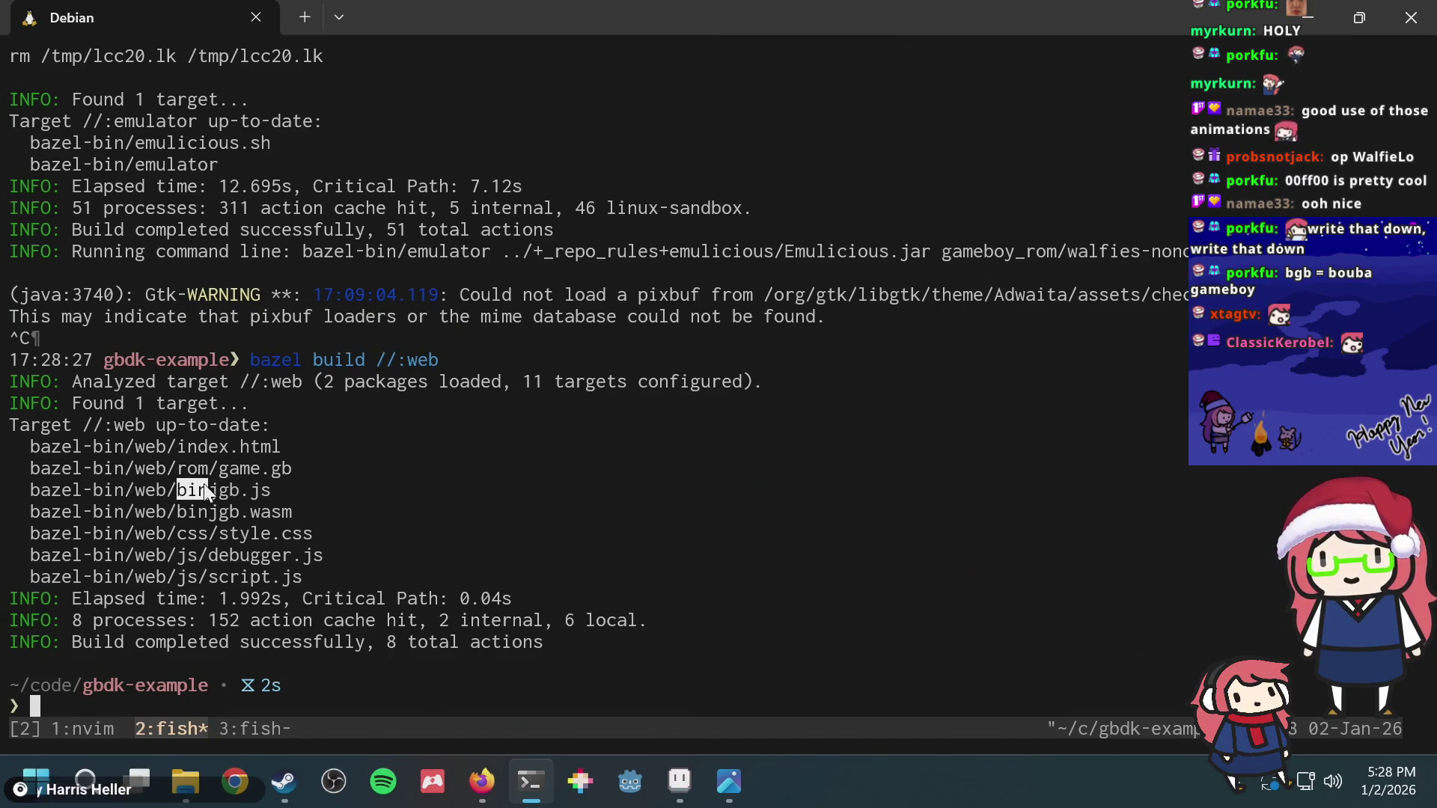
pyautogui.click(270, 481)
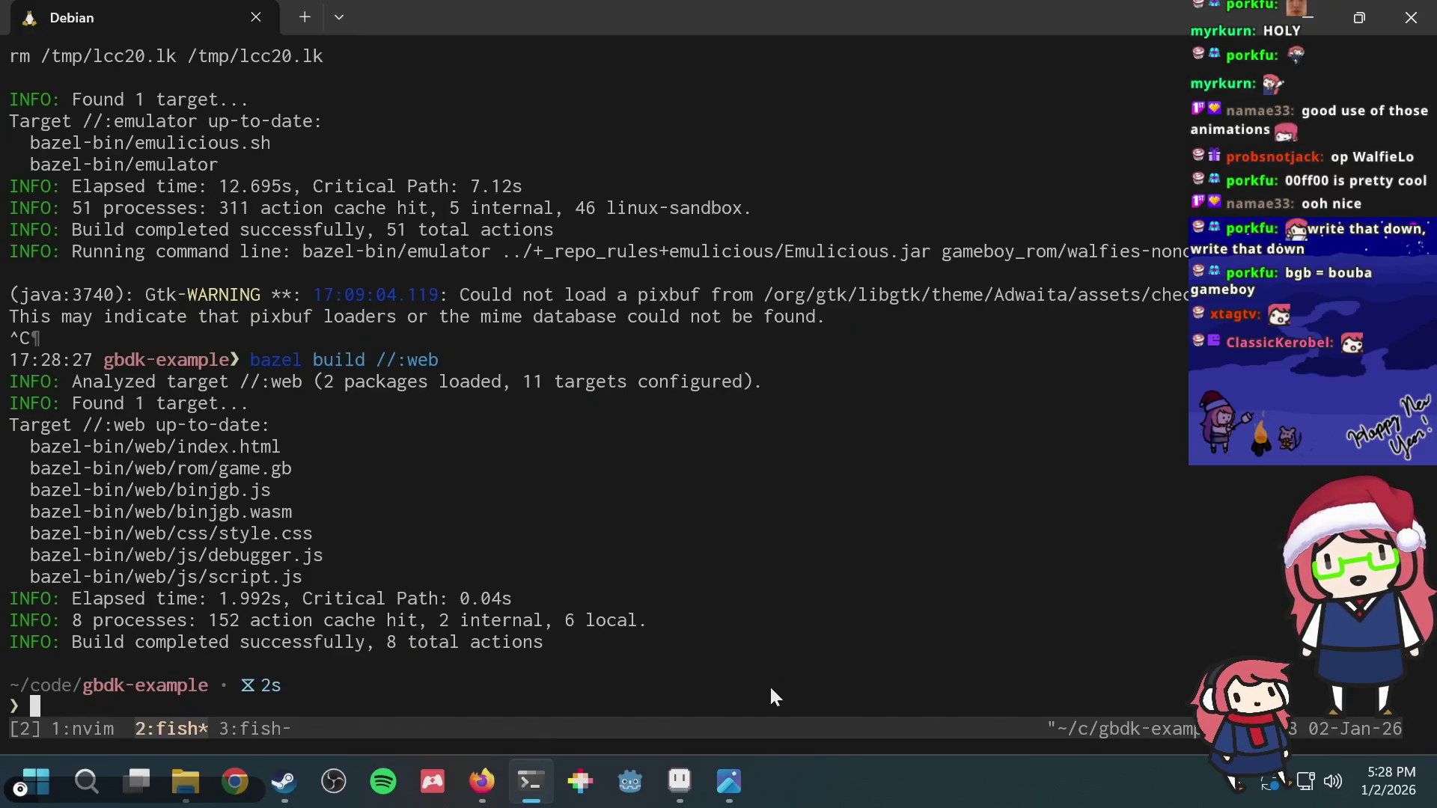
pyautogui.click(730, 779)
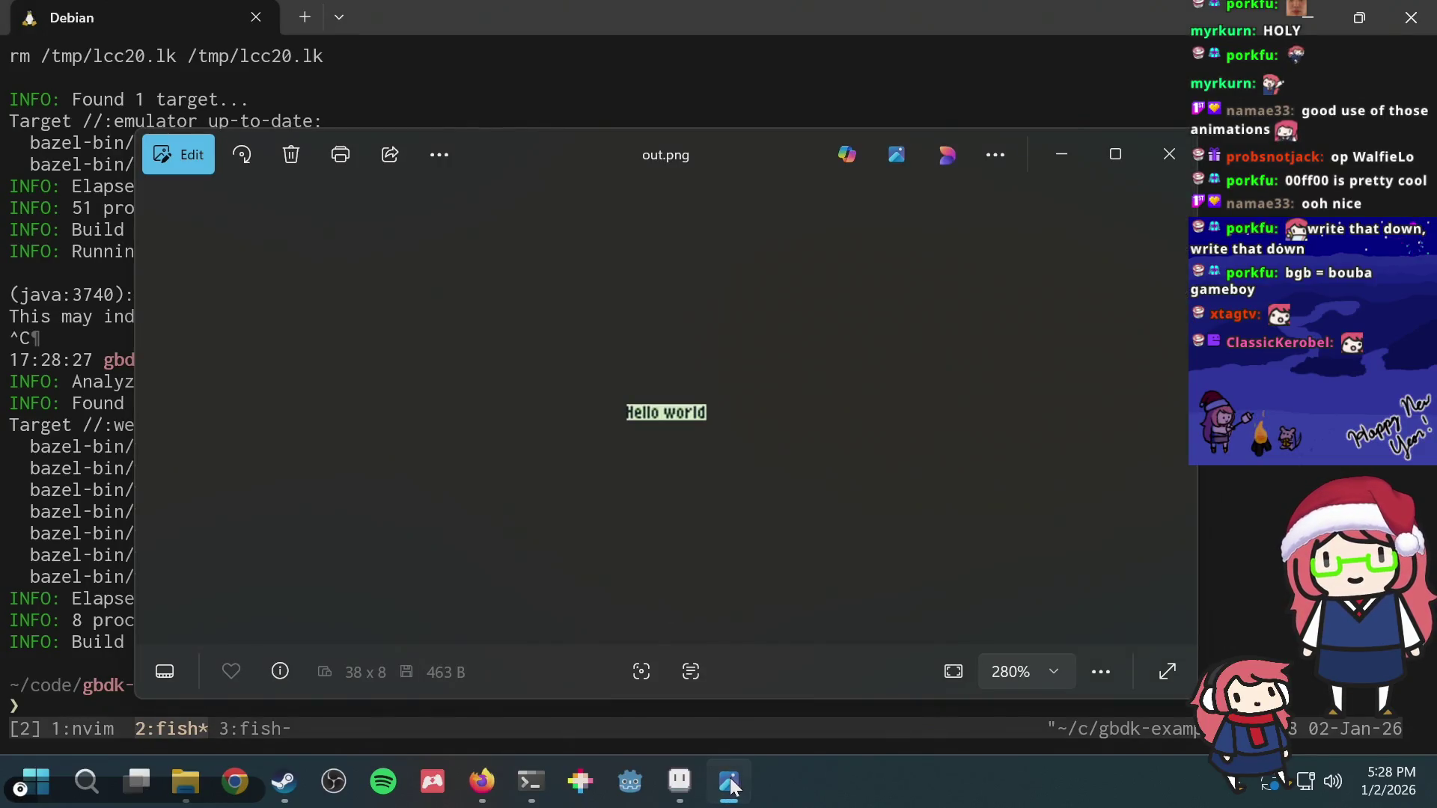
pyautogui.rightClick(730, 786)
pyautogui.click(732, 725)
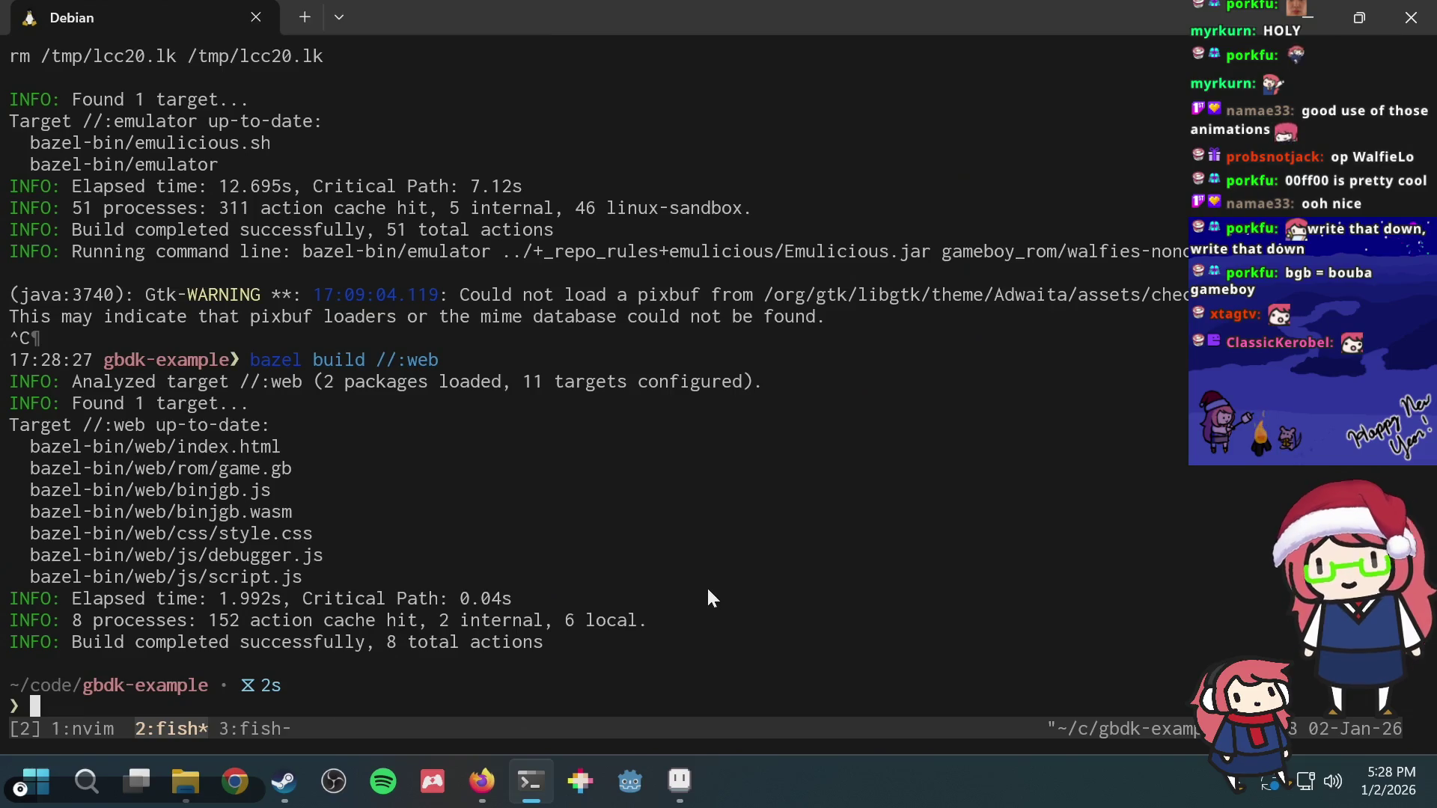
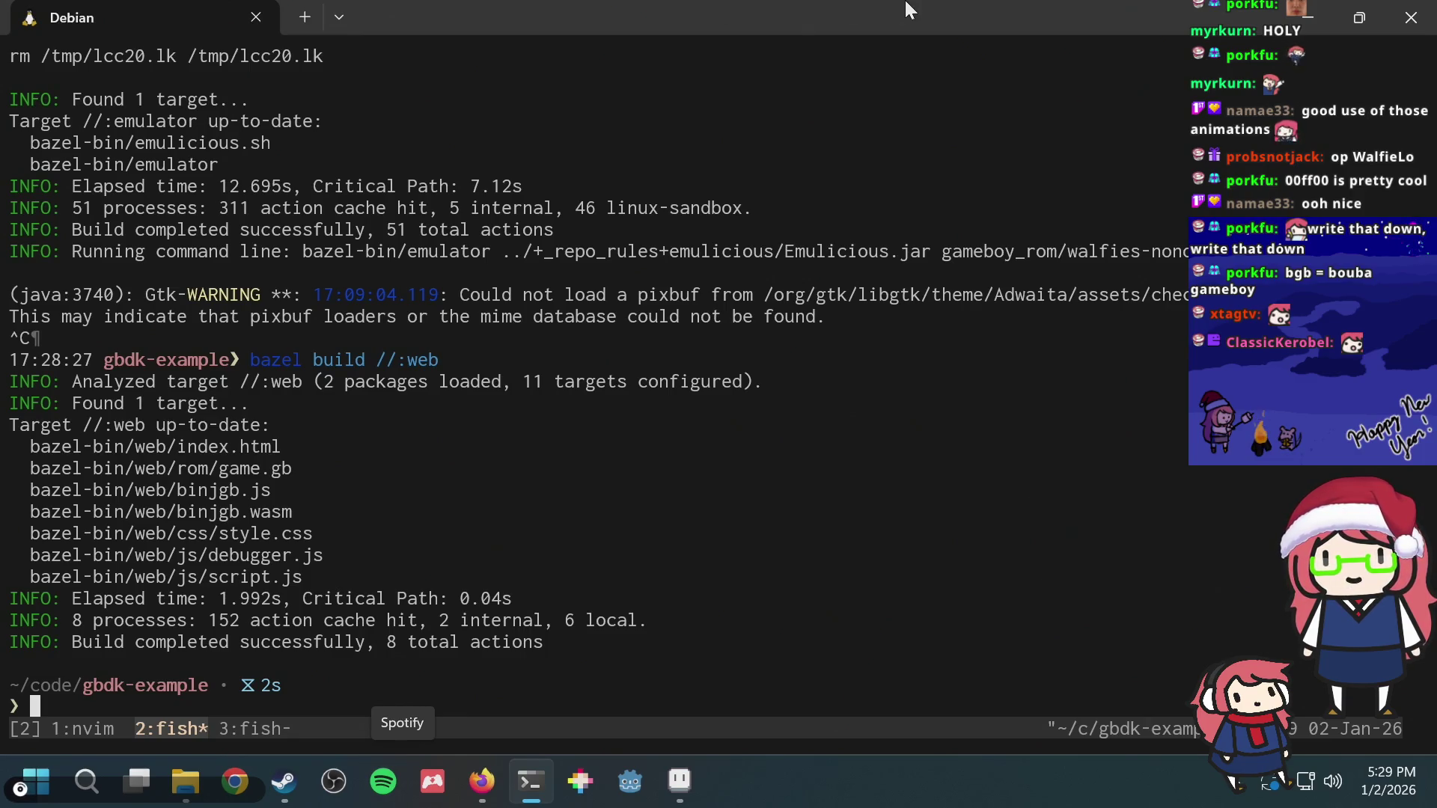
# Step: Split a new tmux pane, enter bazel-bin/web and serve it with python3 http.server on port 8080
pyautogui.hotkey('ctrl', 'b')
pyautogui.press('"')
pyautogui.write('cd bazel-bin/web/')
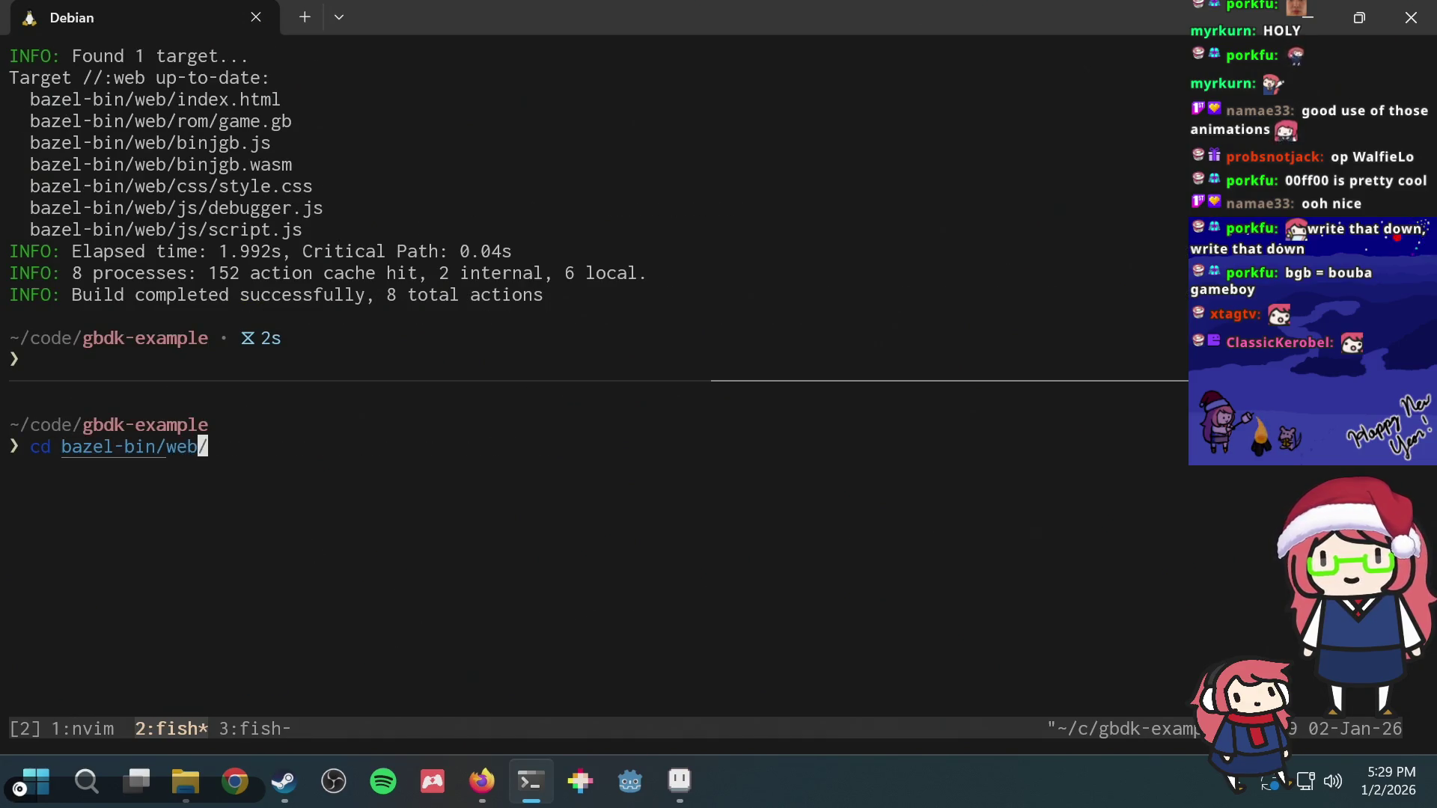
pyautogui.press('Return')
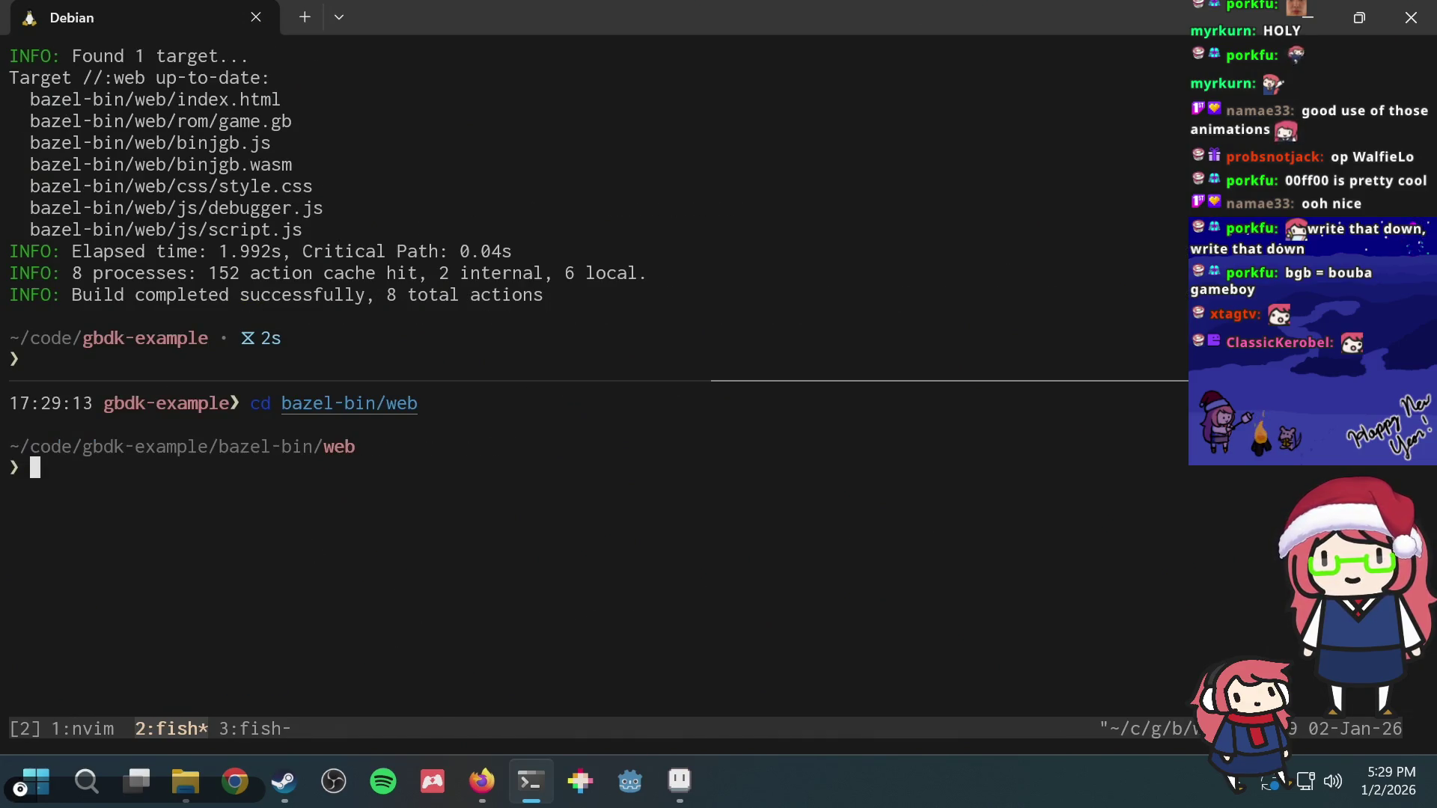
pyautogui.write('p')
pyautogui.press('Right')
pyautogui.press('Return')
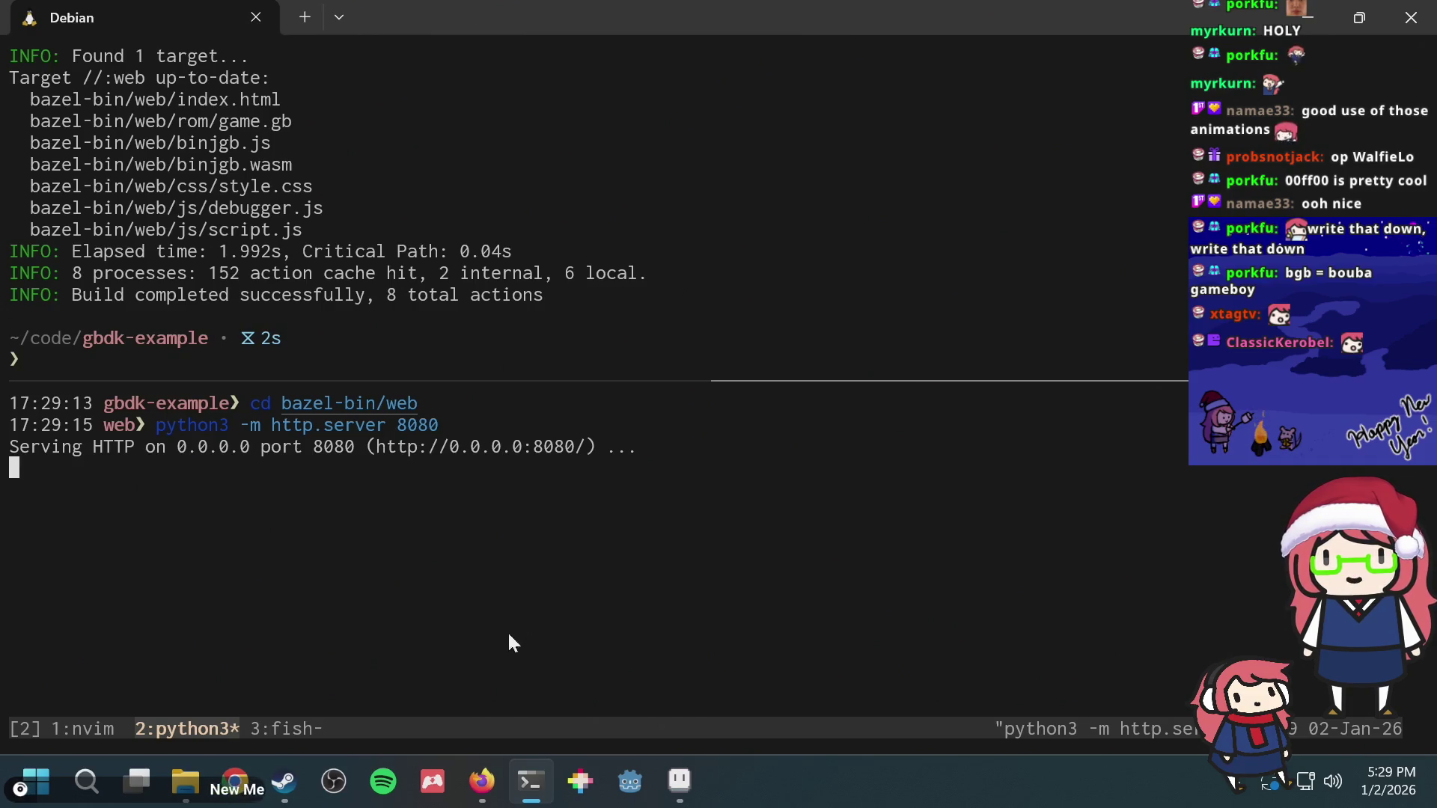
# Step: Load localhost:8080 in a new Firefox tab and leave the title screen for level select
pyautogui.click(481, 780)
pyautogui.hotkey('ctrl', 't')
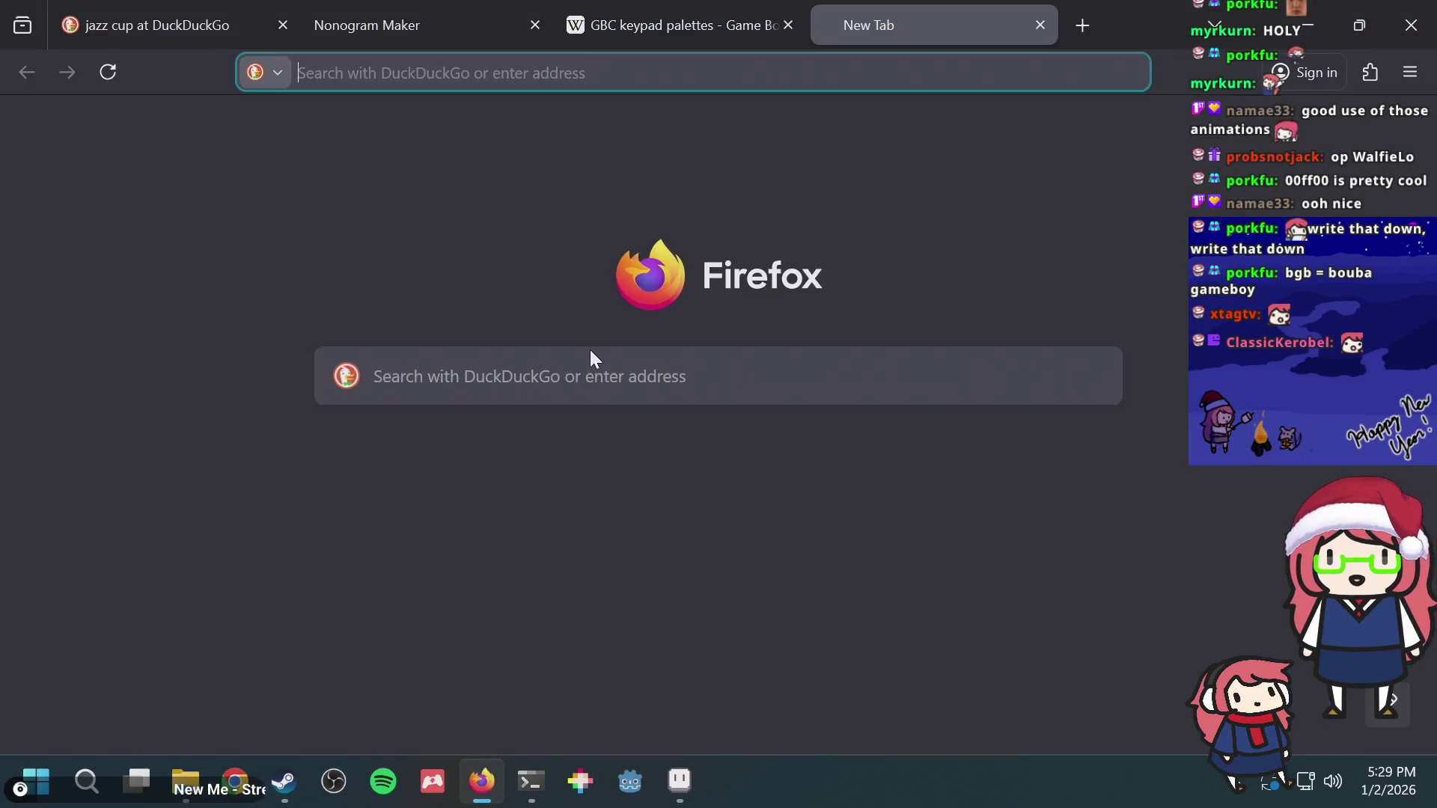
pyautogui.write('localhost:8080')
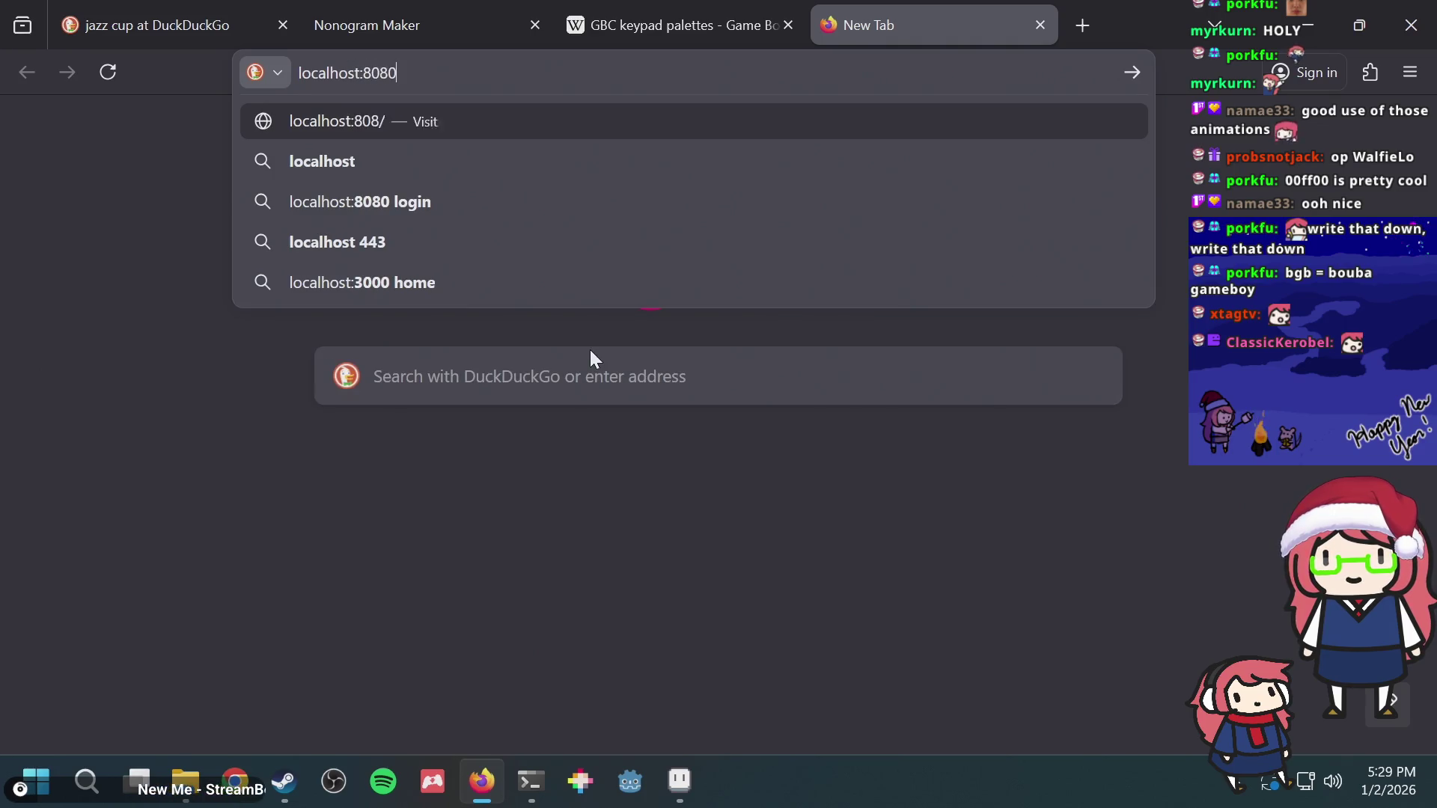
pyautogui.press('Return')
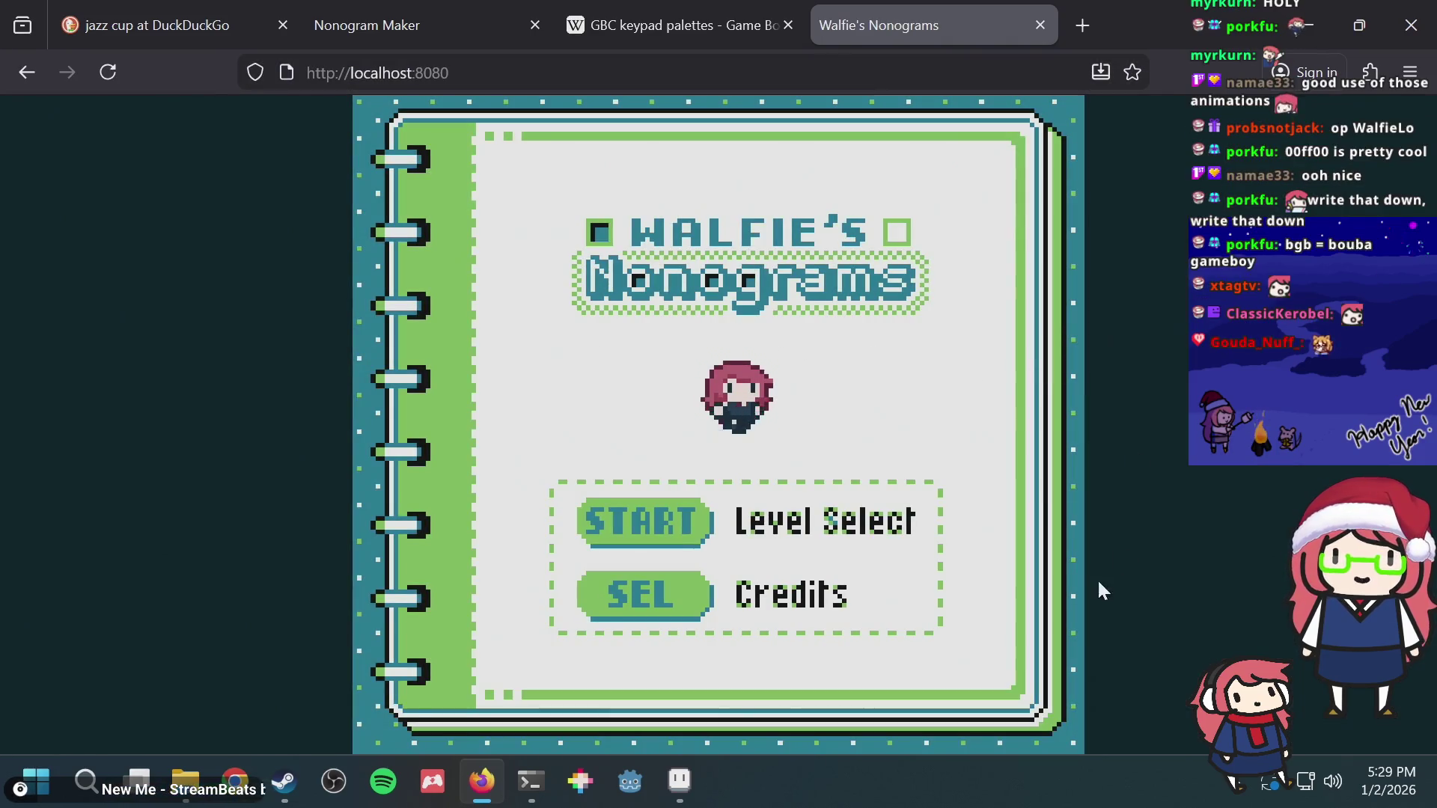
pyautogui.press('Return')
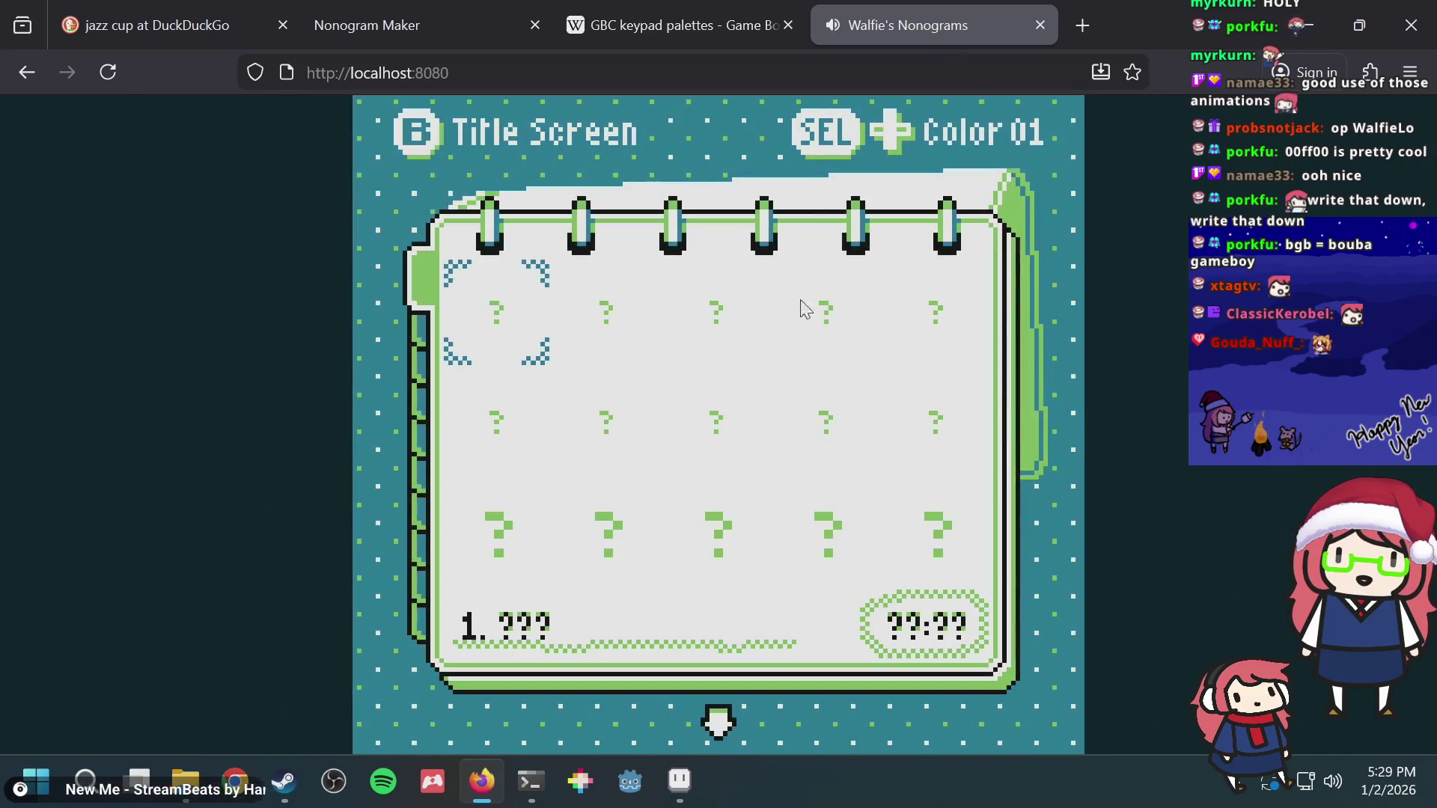
# Step: Move around the level grid and settle back on Level 1
pyautogui.press('Up')
pyautogui.press('Up')
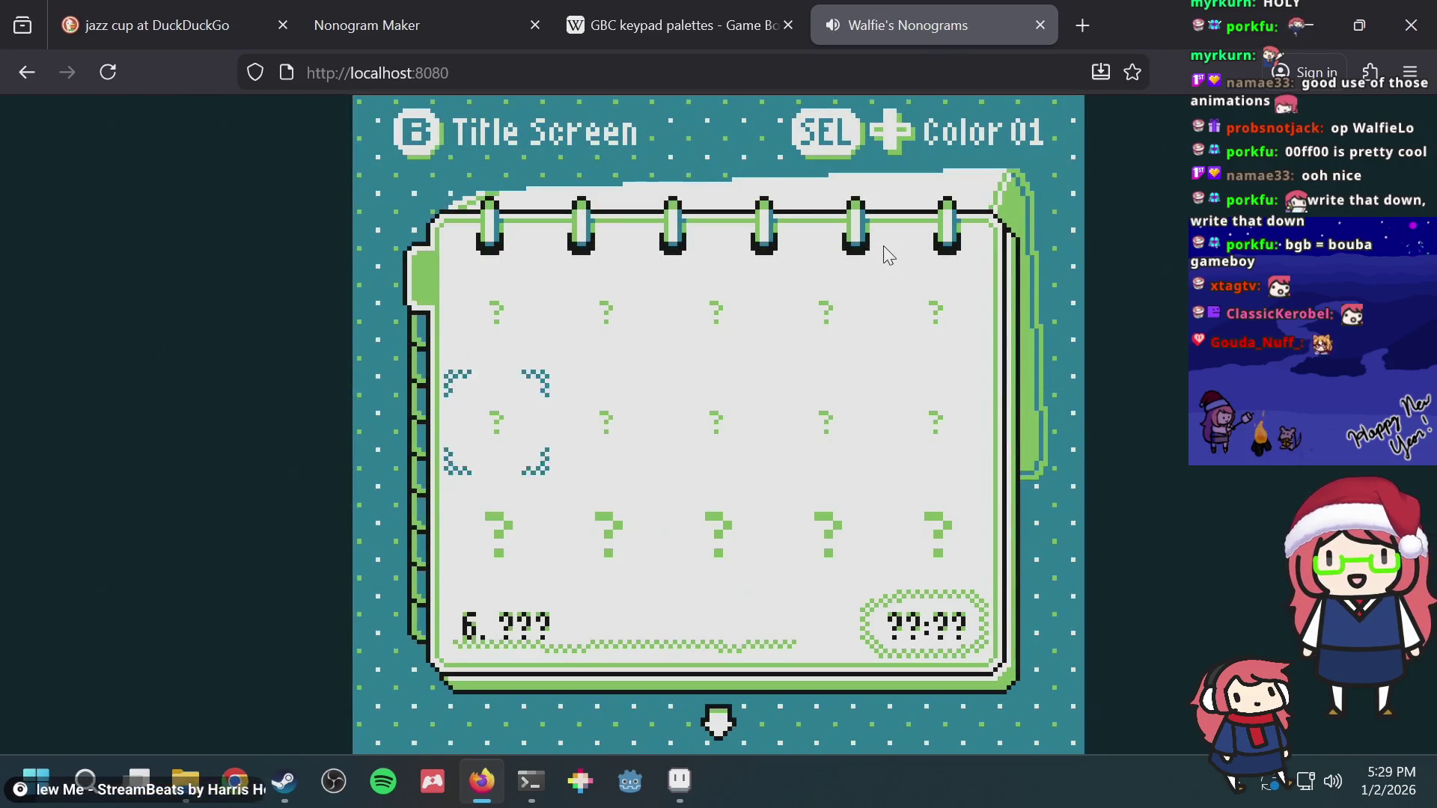
pyautogui.press('Up')
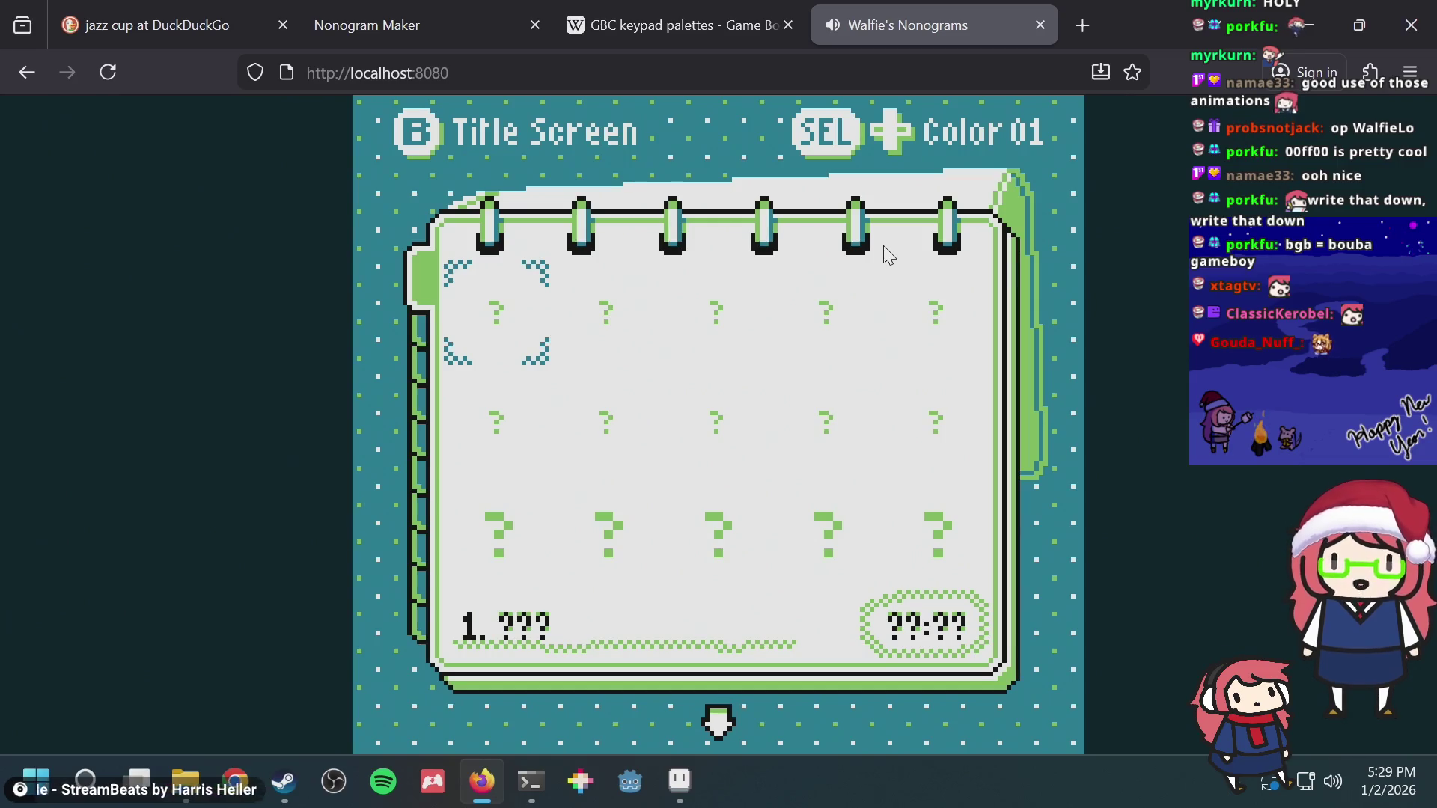
pyautogui.press('Up')
pyautogui.press('Down')
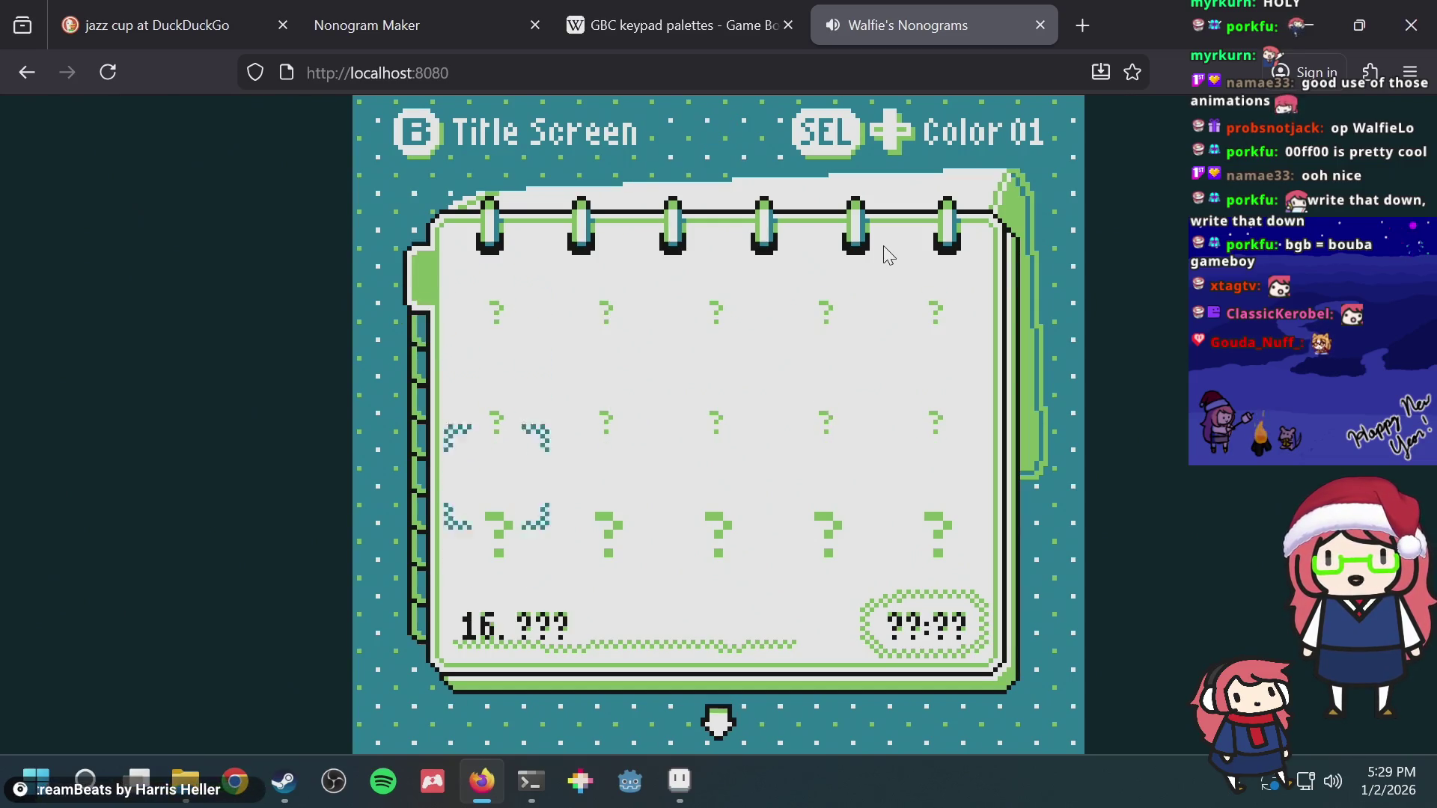
pyautogui.press('Down')
# Step: Cycle through the colour palettes back to Color 01, start Level 1 and pause it
pyautogui.hotkey('shift', 'Left')
pyautogui.hotkey('shift', 'Right')
pyautogui.hotkey('shift', 'Right')
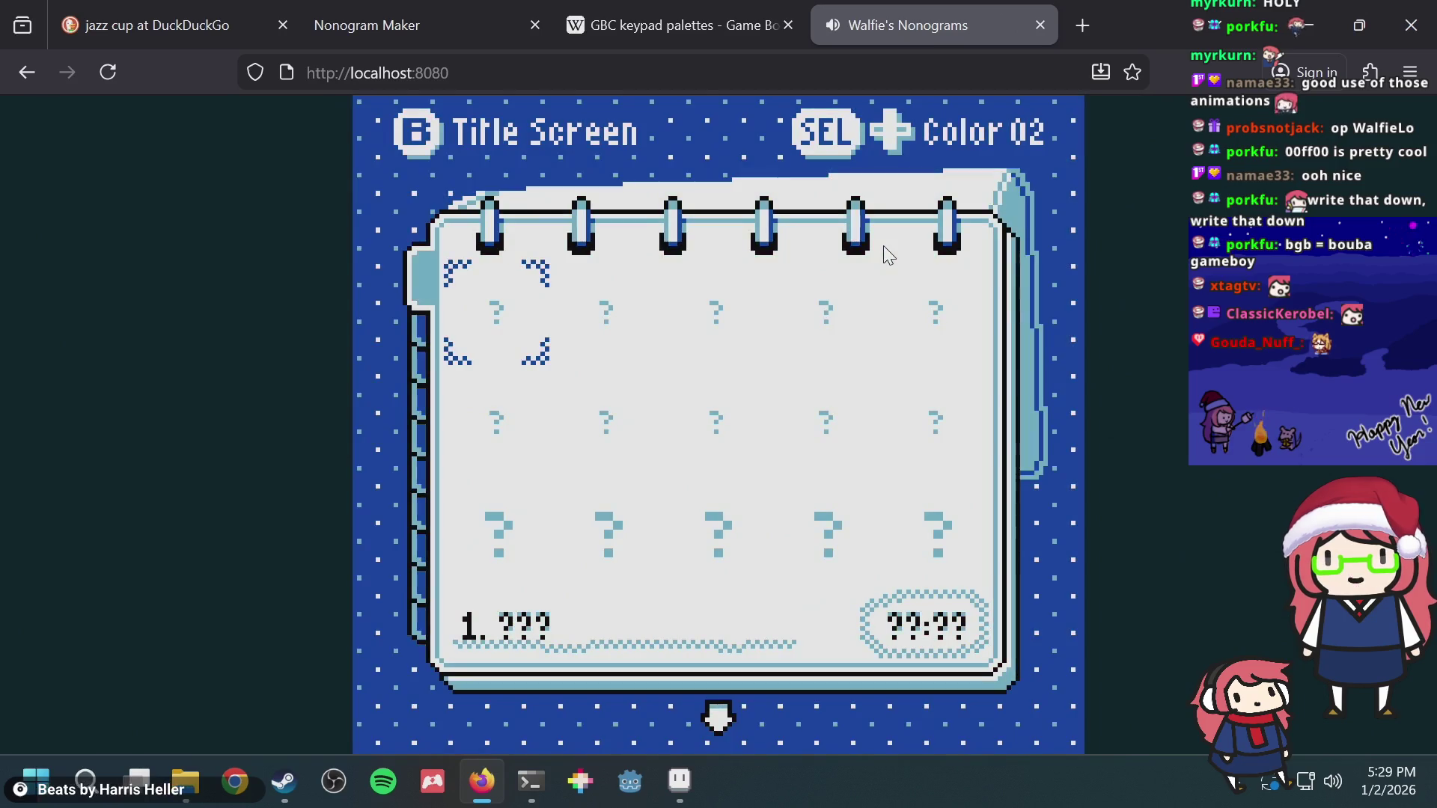
pyautogui.hotkey('shift', 'Left')
pyautogui.hotkey('shift', 'Left')
pyautogui.hotkey('shift', 'Right')
pyautogui.press('x')
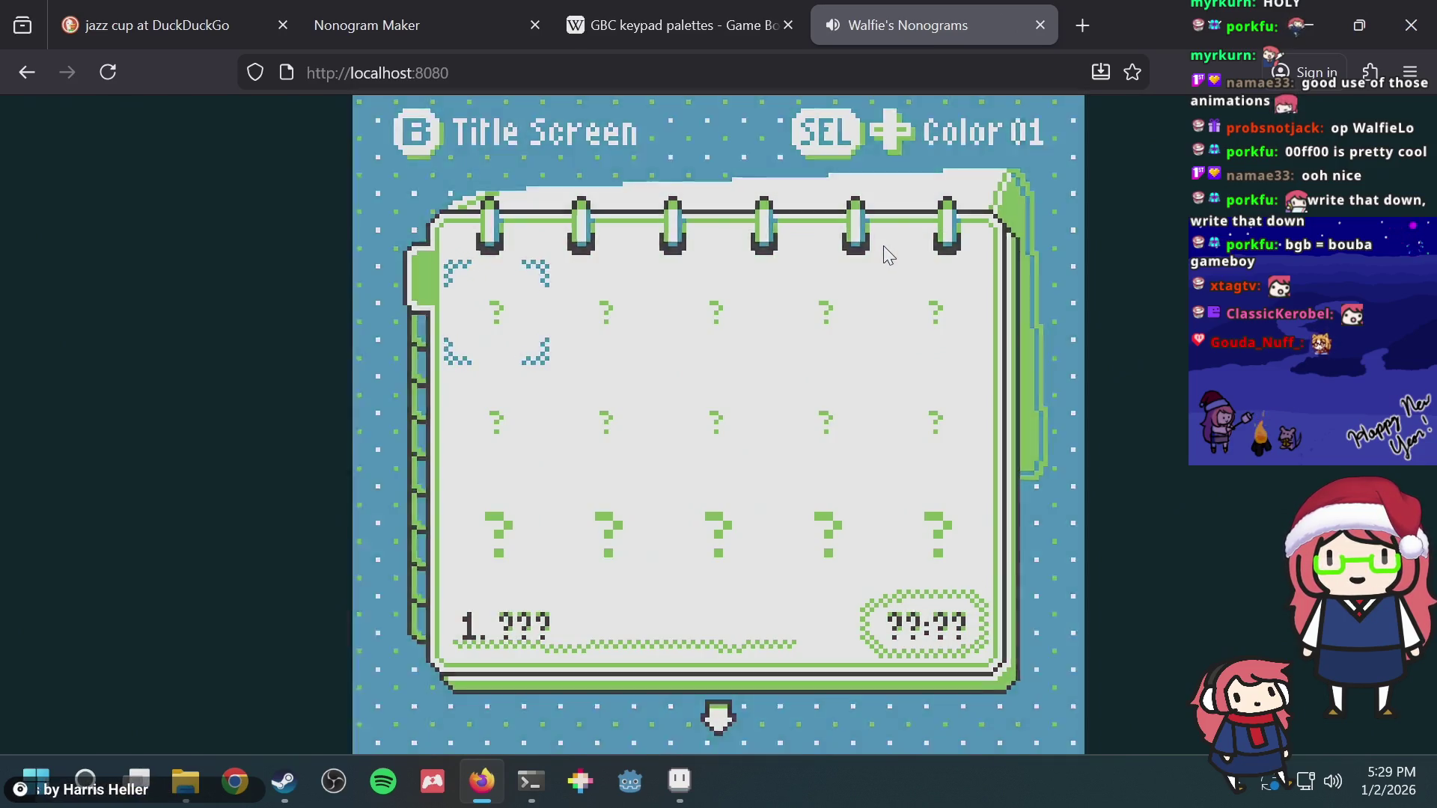
pyautogui.press('Return')
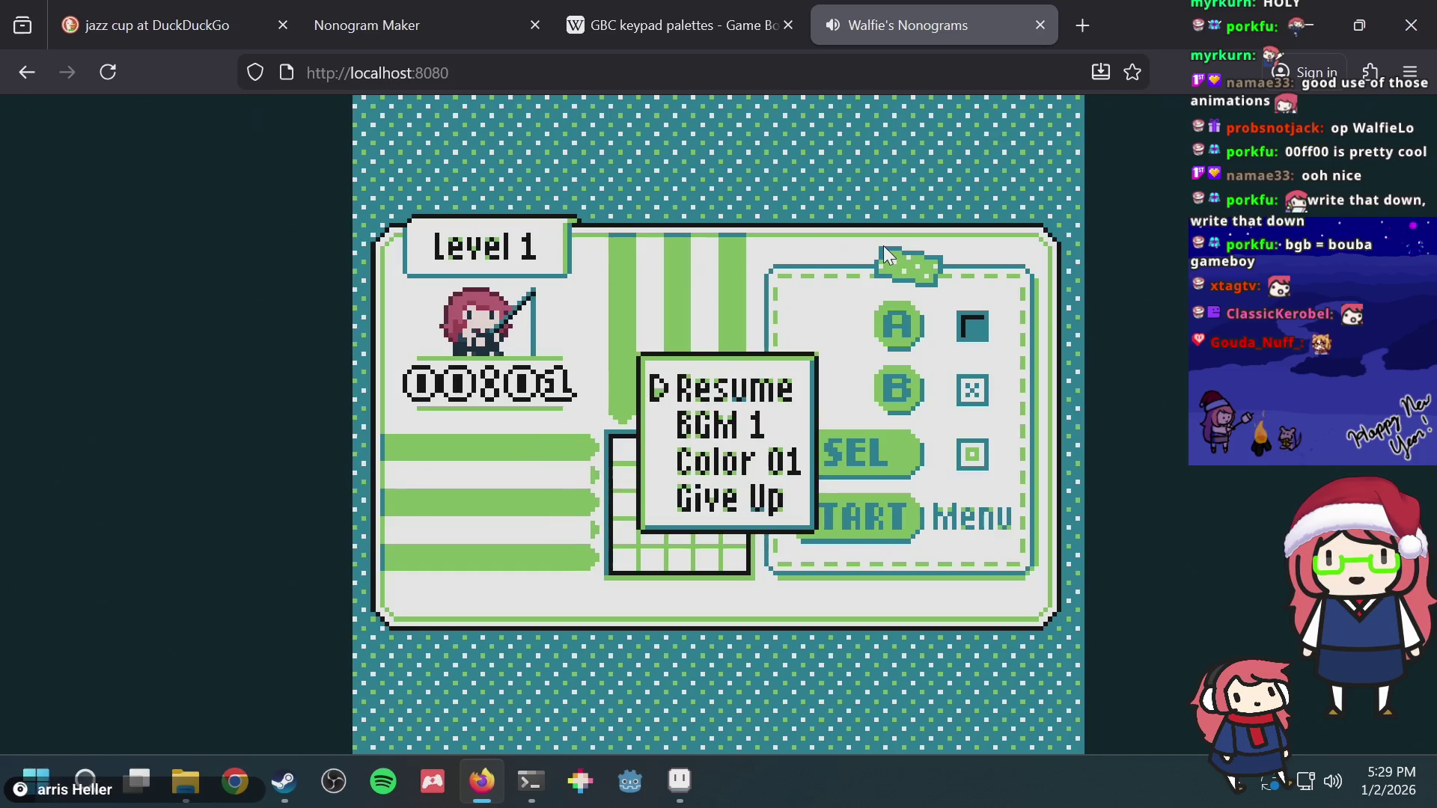
# Step: On the pause menu's music option, step the background music from BGM 1 up to BGM 4
pyautogui.press('Down')
pyautogui.press('Down')
pyautogui.press('Up')
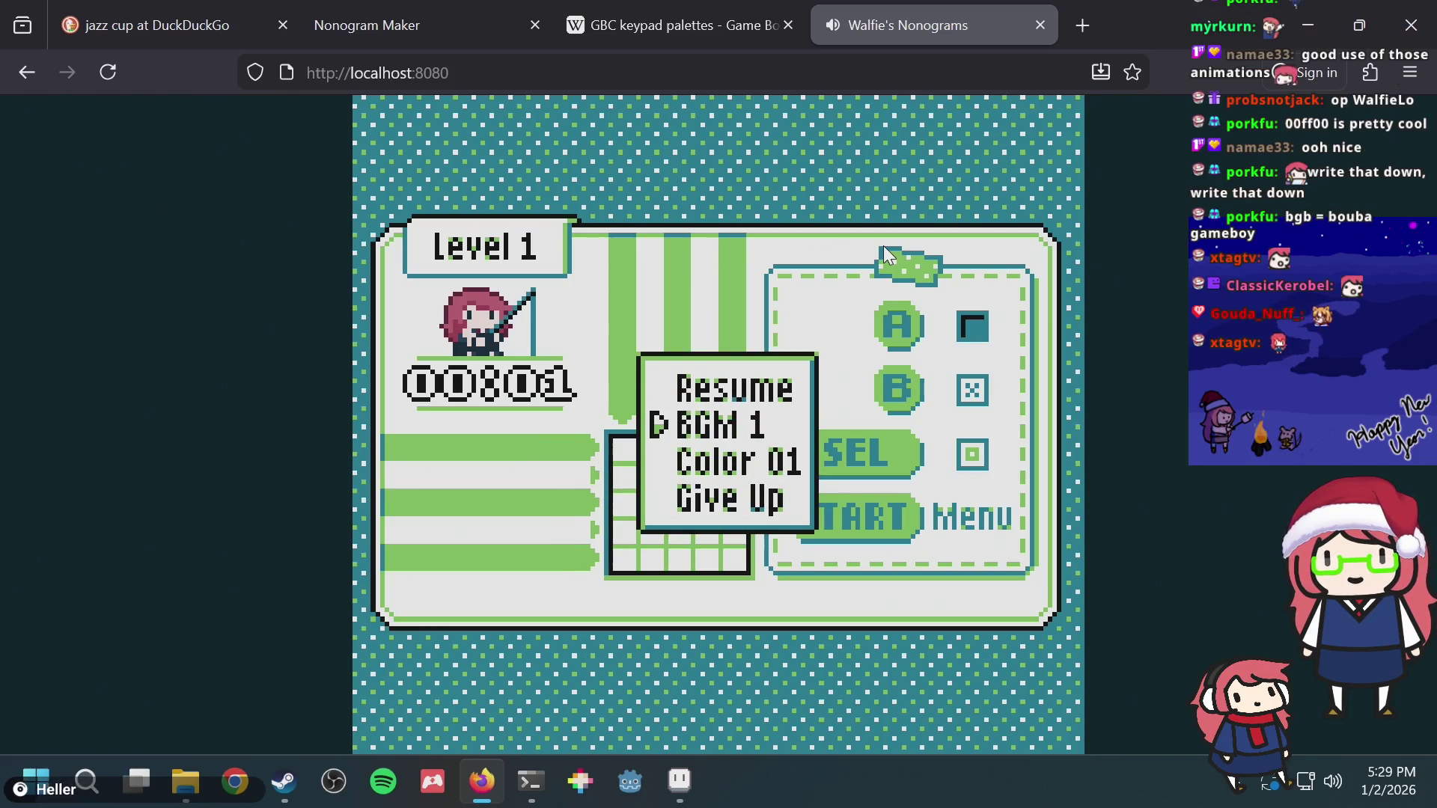
pyautogui.press('Return')
pyautogui.press('Return')
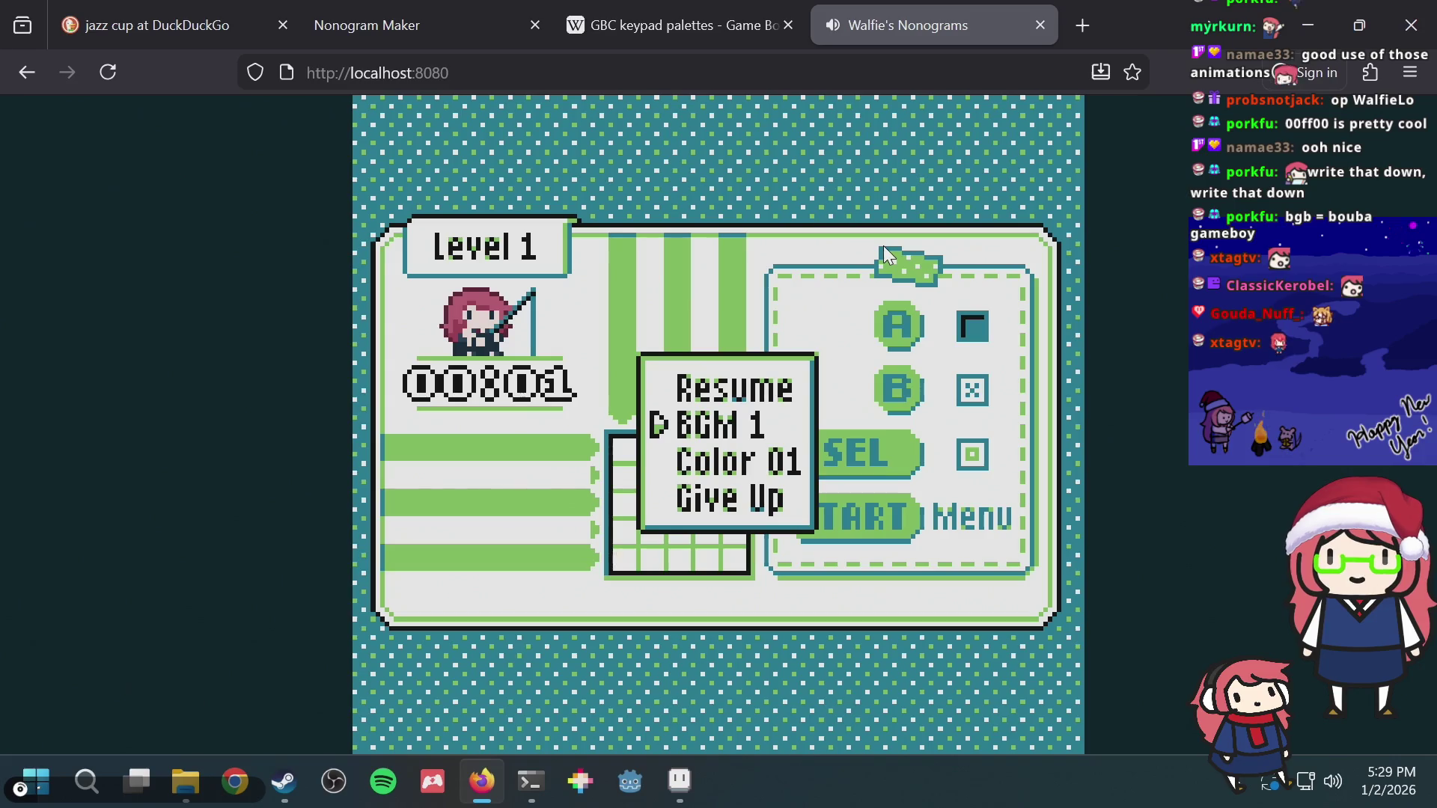
pyautogui.press('Right')
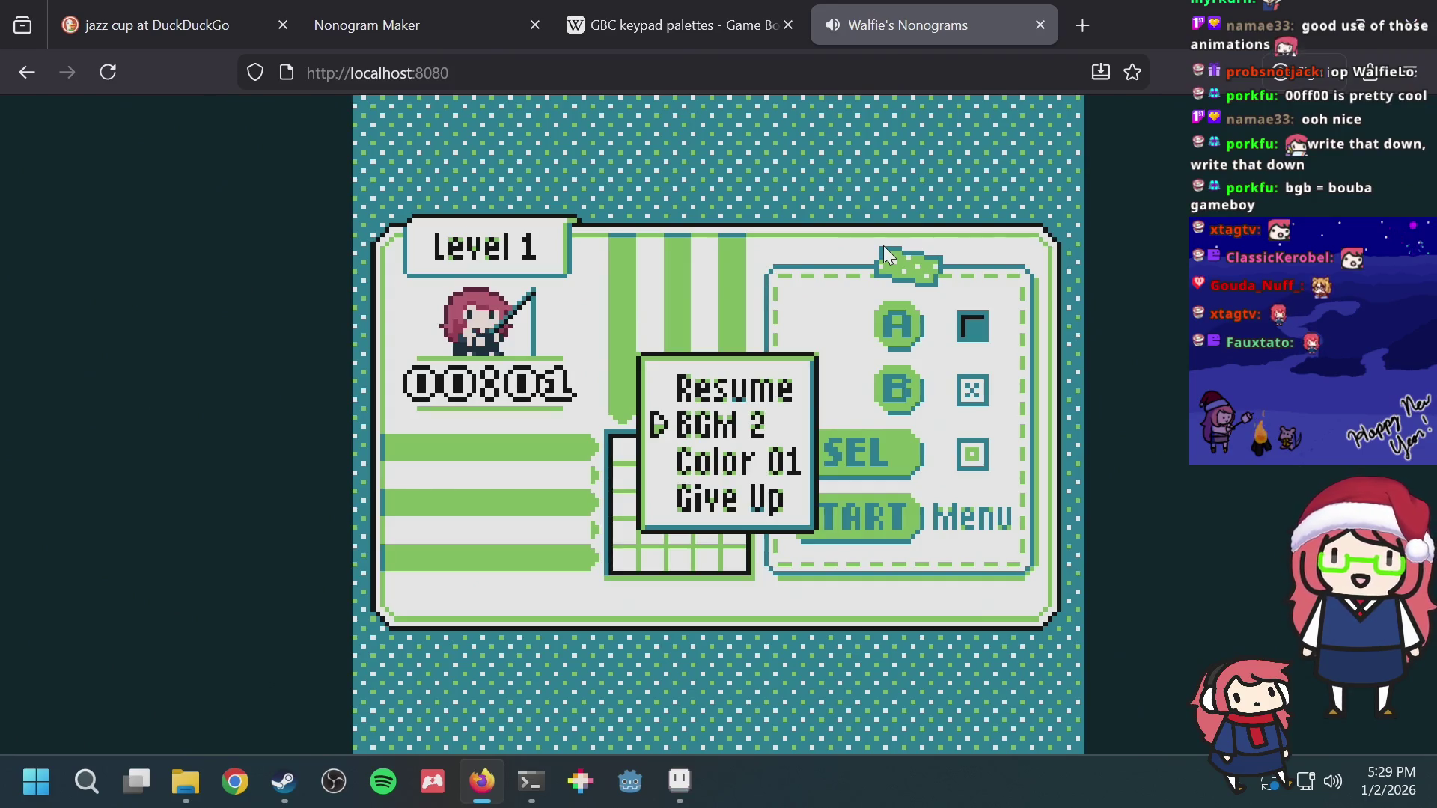
pyautogui.press('Right')
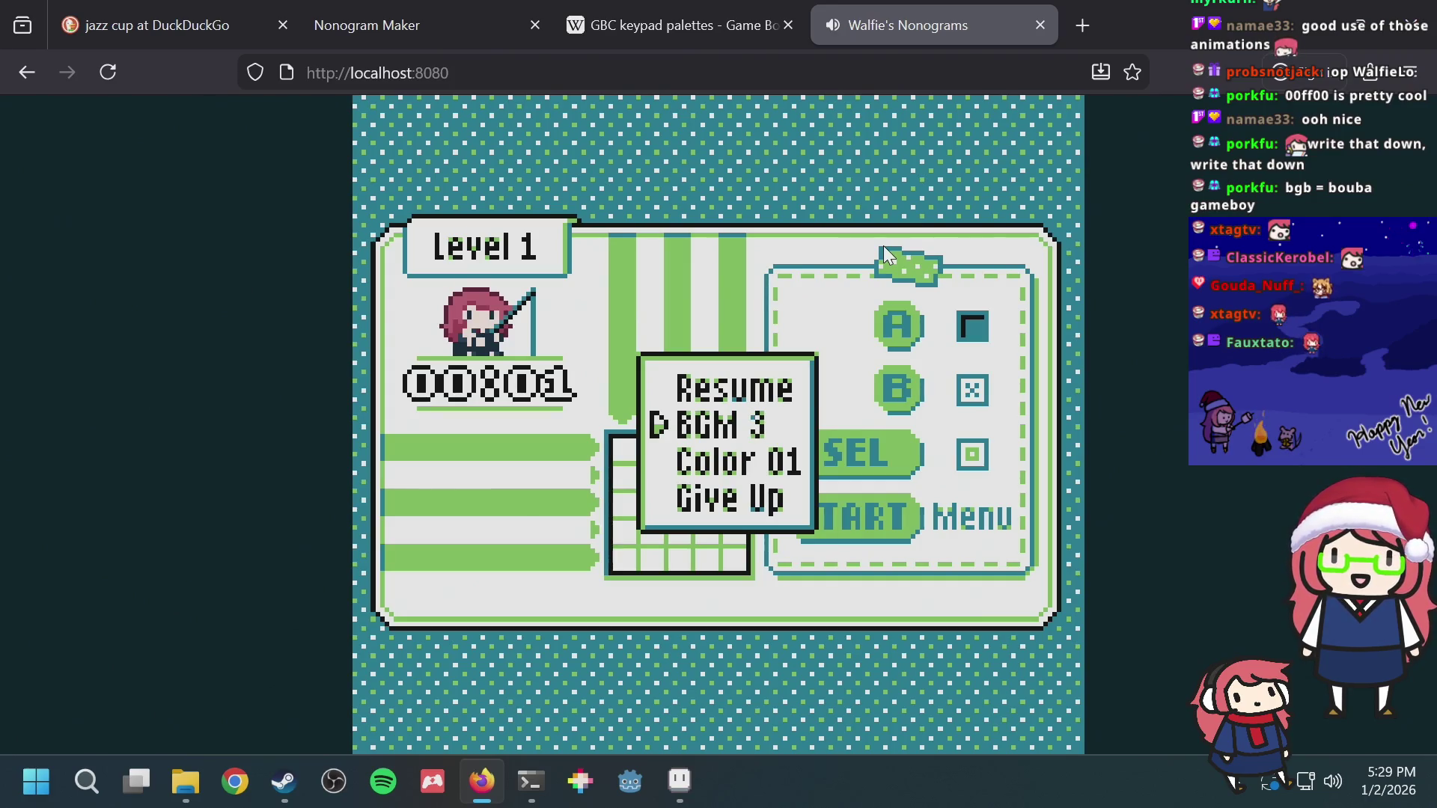
pyautogui.press('Right')
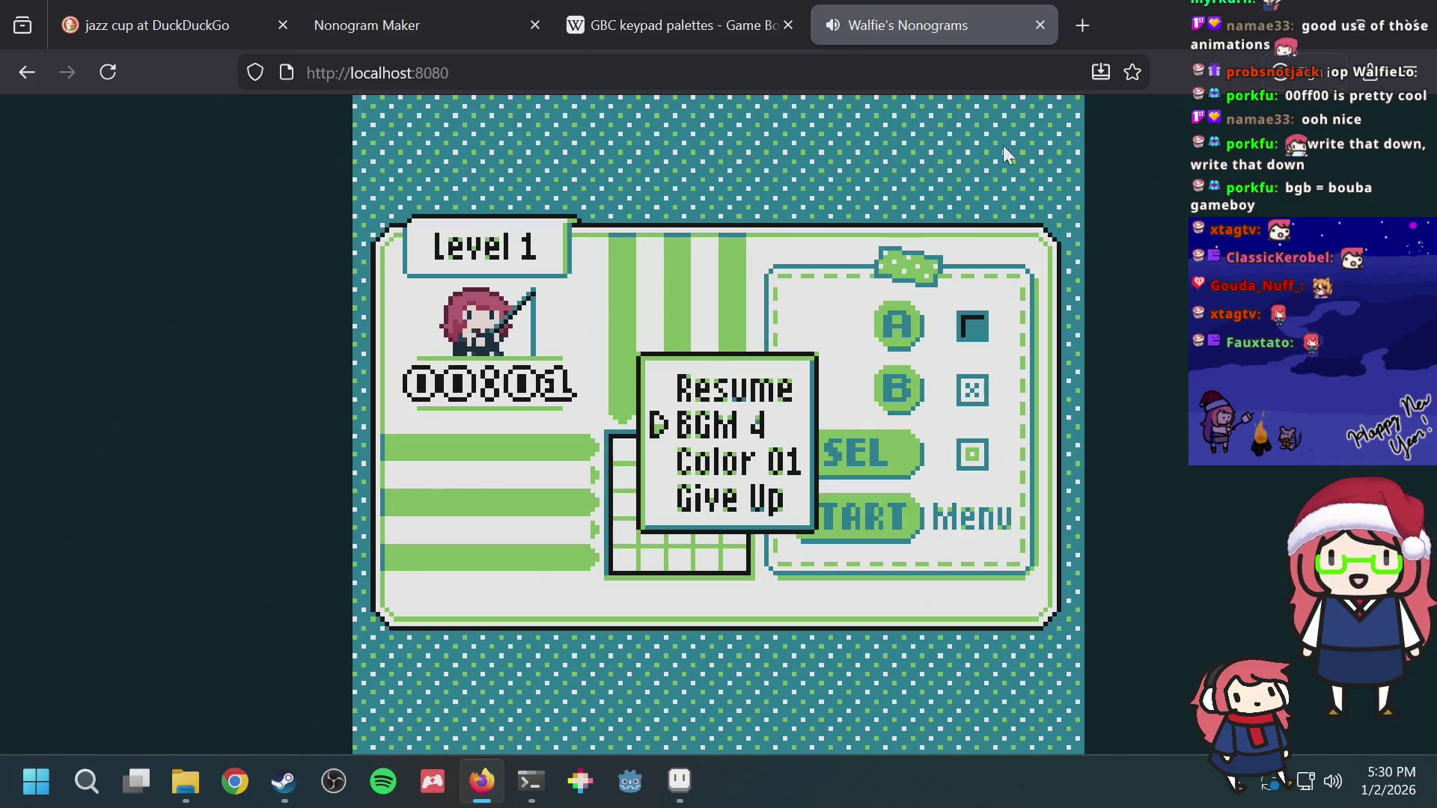
# Step: Bring up the taskbar volume quick settings, then dismiss them back to the browser
pyautogui.click(1320, 782)
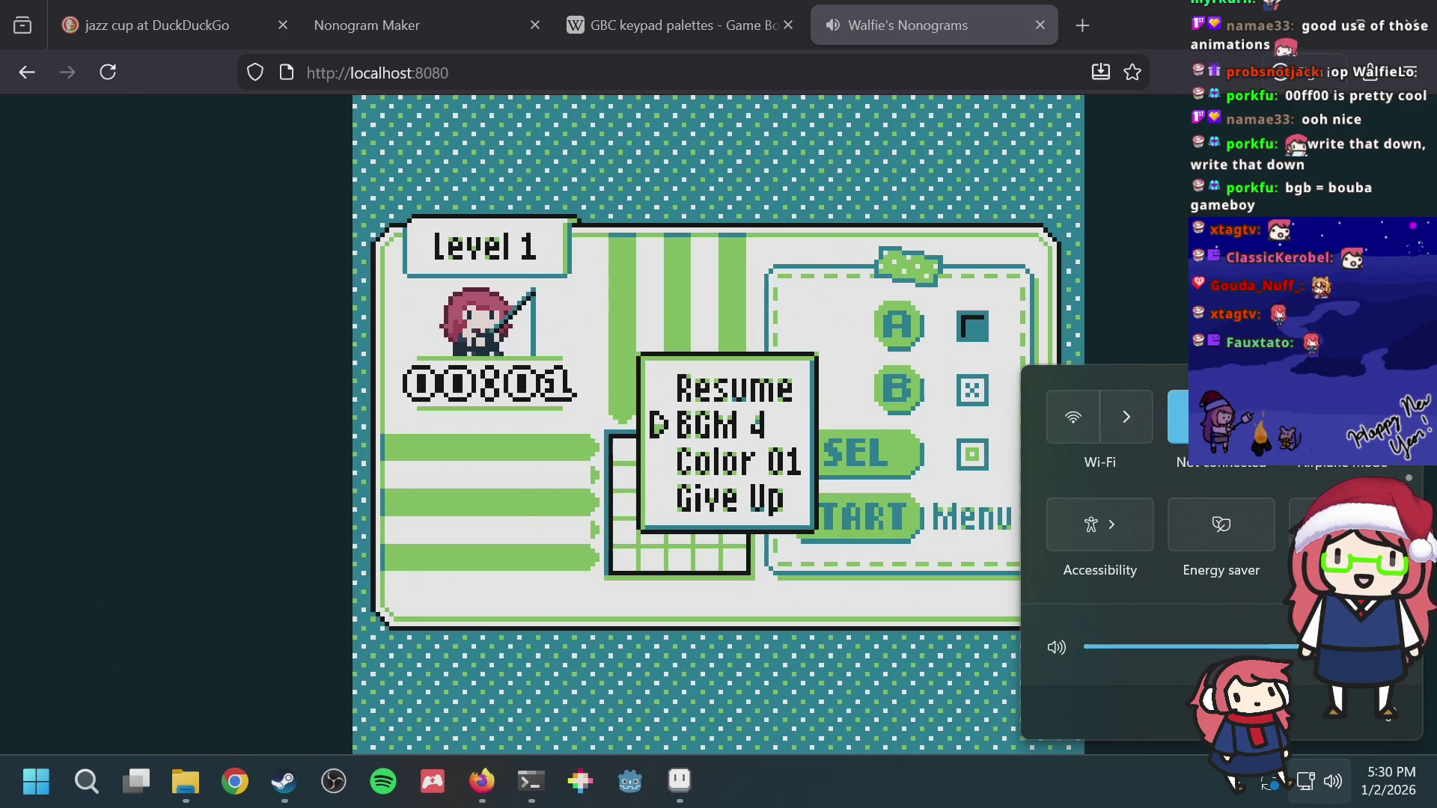
pyautogui.click(348, 455)
# Step: Open the Taiyaki Fabulous Museum of Fish itch.io page in its own maximised window
pyautogui.hotkey('ctrl', 't')
pyautogui.write('ta')
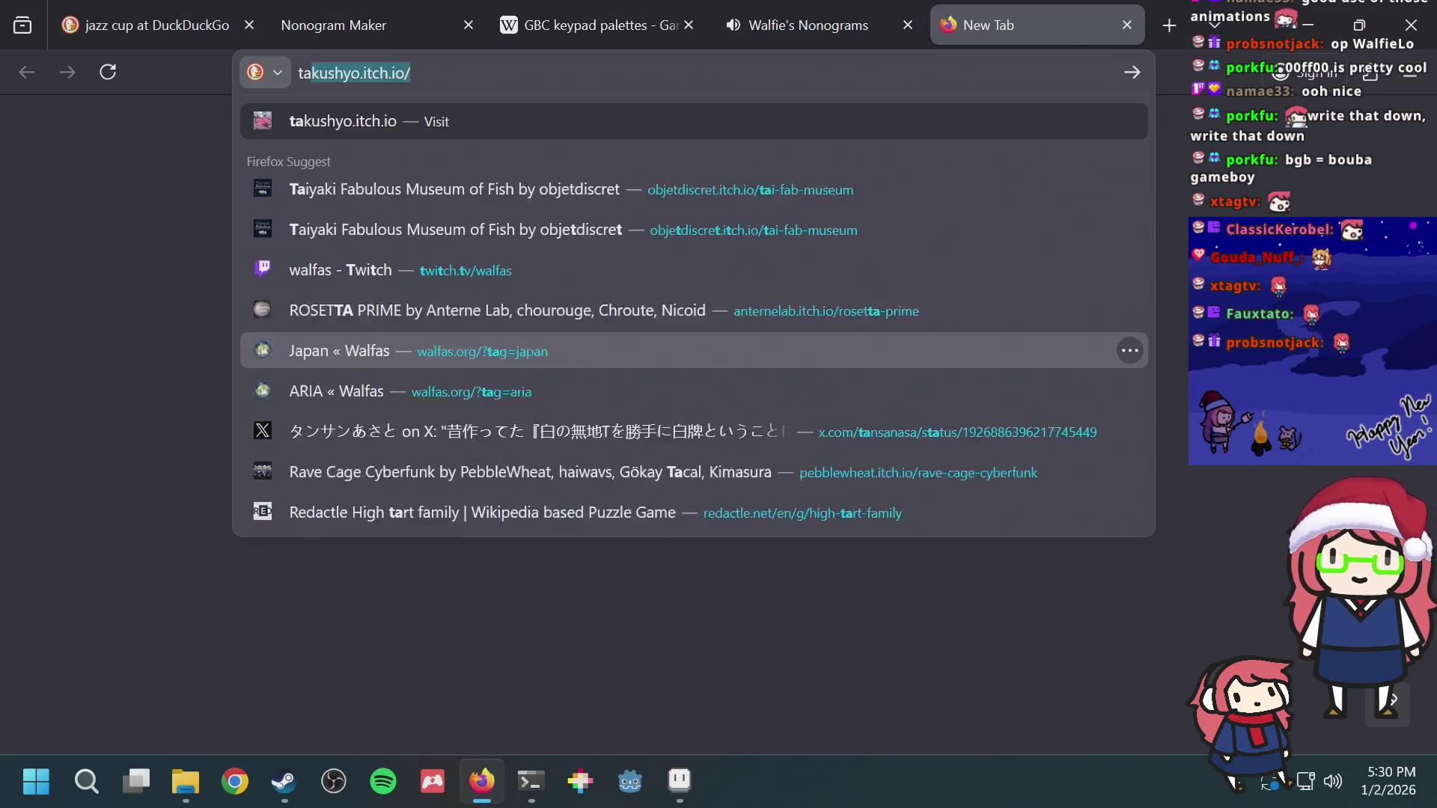
pyautogui.write('iya')
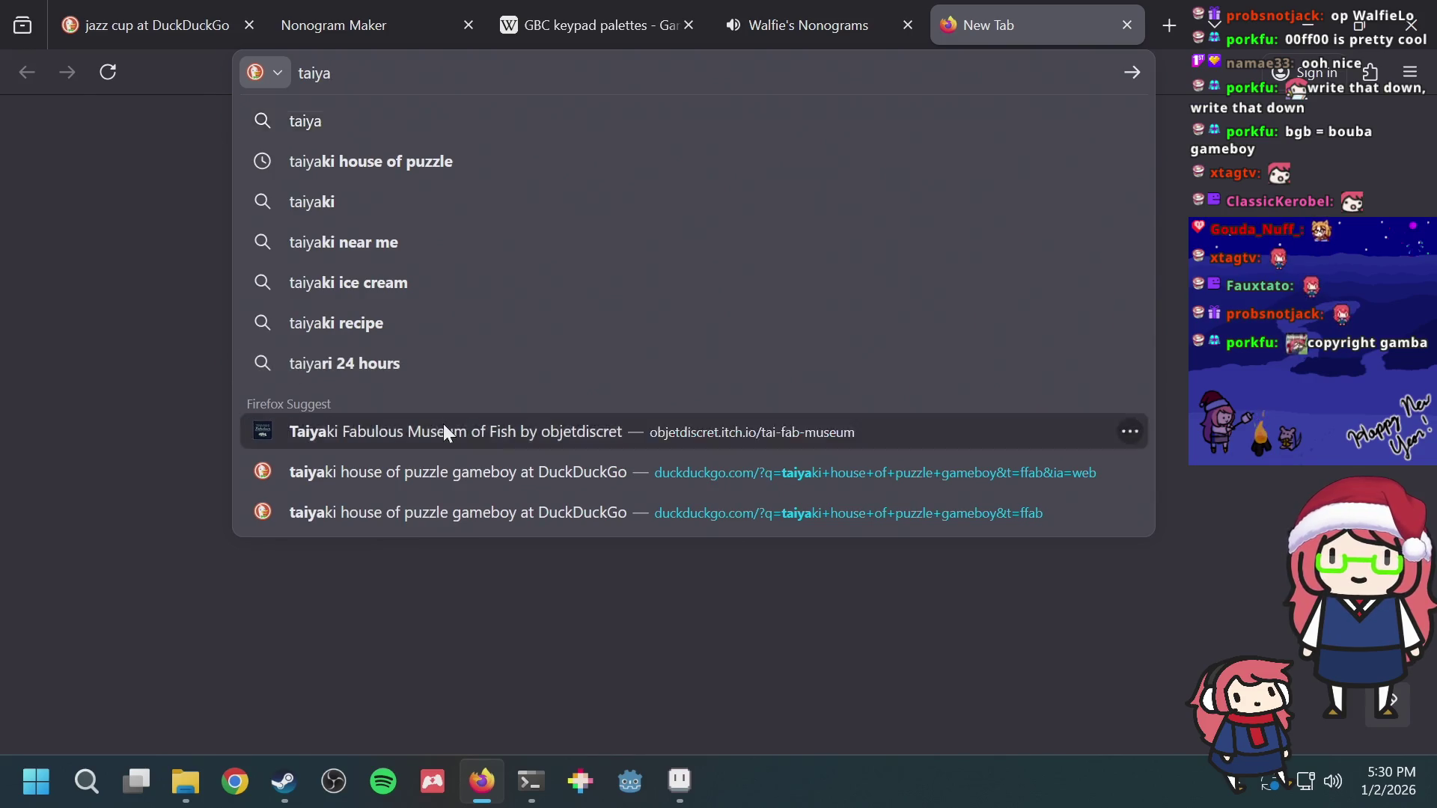
pyautogui.click(446, 429)
pyautogui.hotkey('ctrl', 'shift', 'Tab')
pyautogui.hotkey('ctrl', 'Tab')
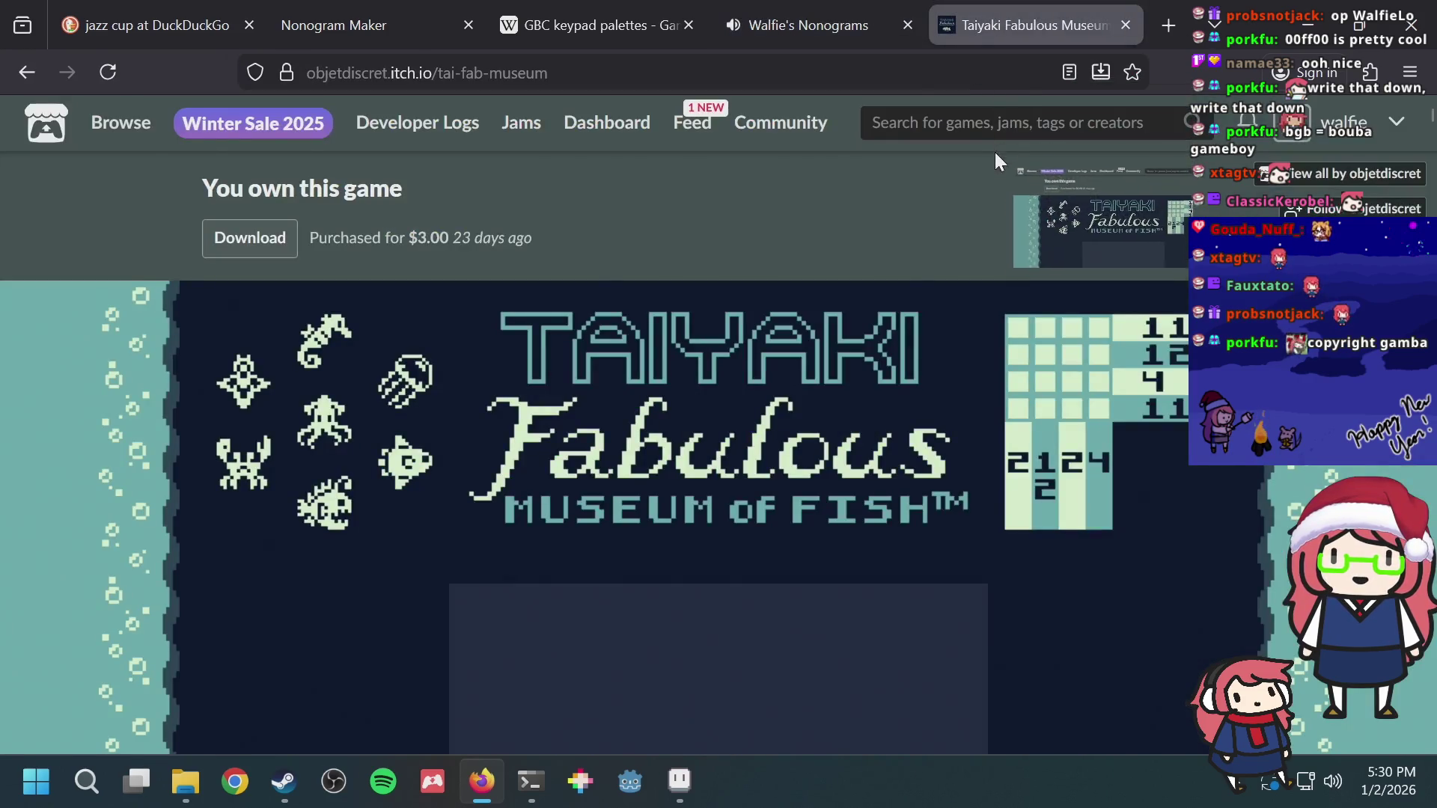
pyautogui.moveTo(995, 160); pyautogui.dragTo(973, 188)
pyautogui.moveTo(710, 13); pyautogui.dragTo(761, 261)
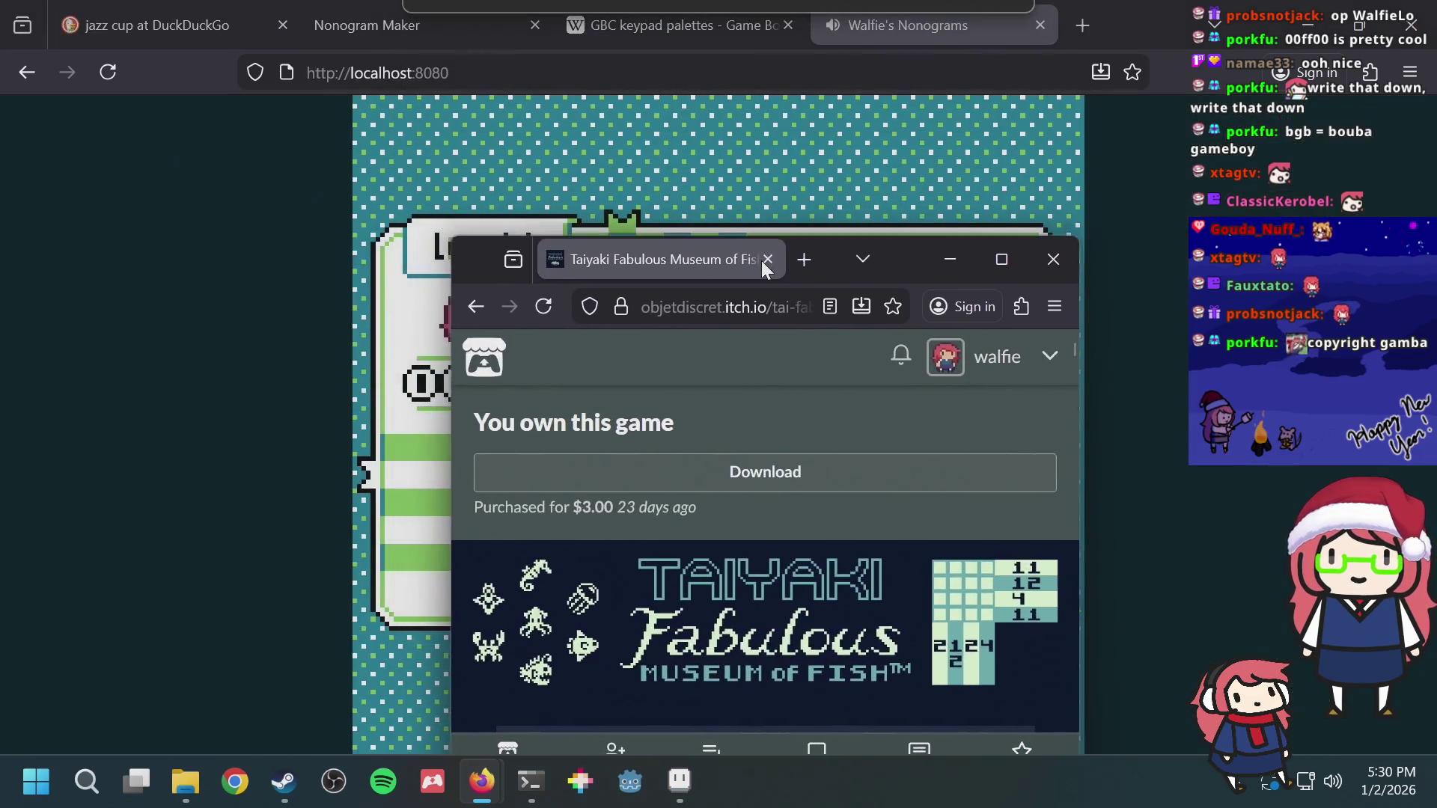
pyautogui.scroll(-5, 790, 489)
pyautogui.scroll(-5, 790, 489)
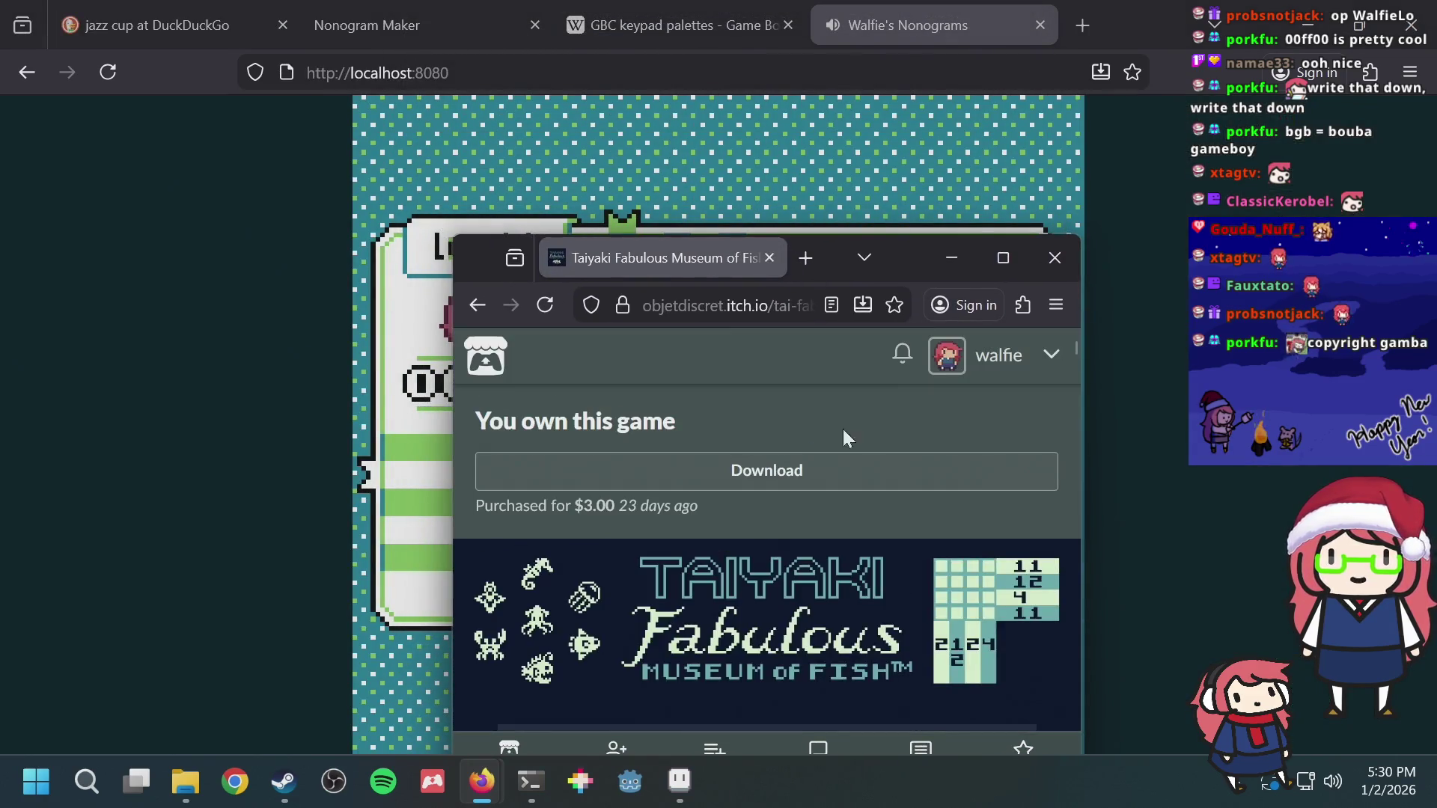
pyautogui.scroll(-2, 843, 429)
pyautogui.scroll(10, 896, 439)
pyautogui.scroll(-2, 897, 438)
pyautogui.scroll(10, 895, 439)
pyautogui.scroll(-4, 963, 553)
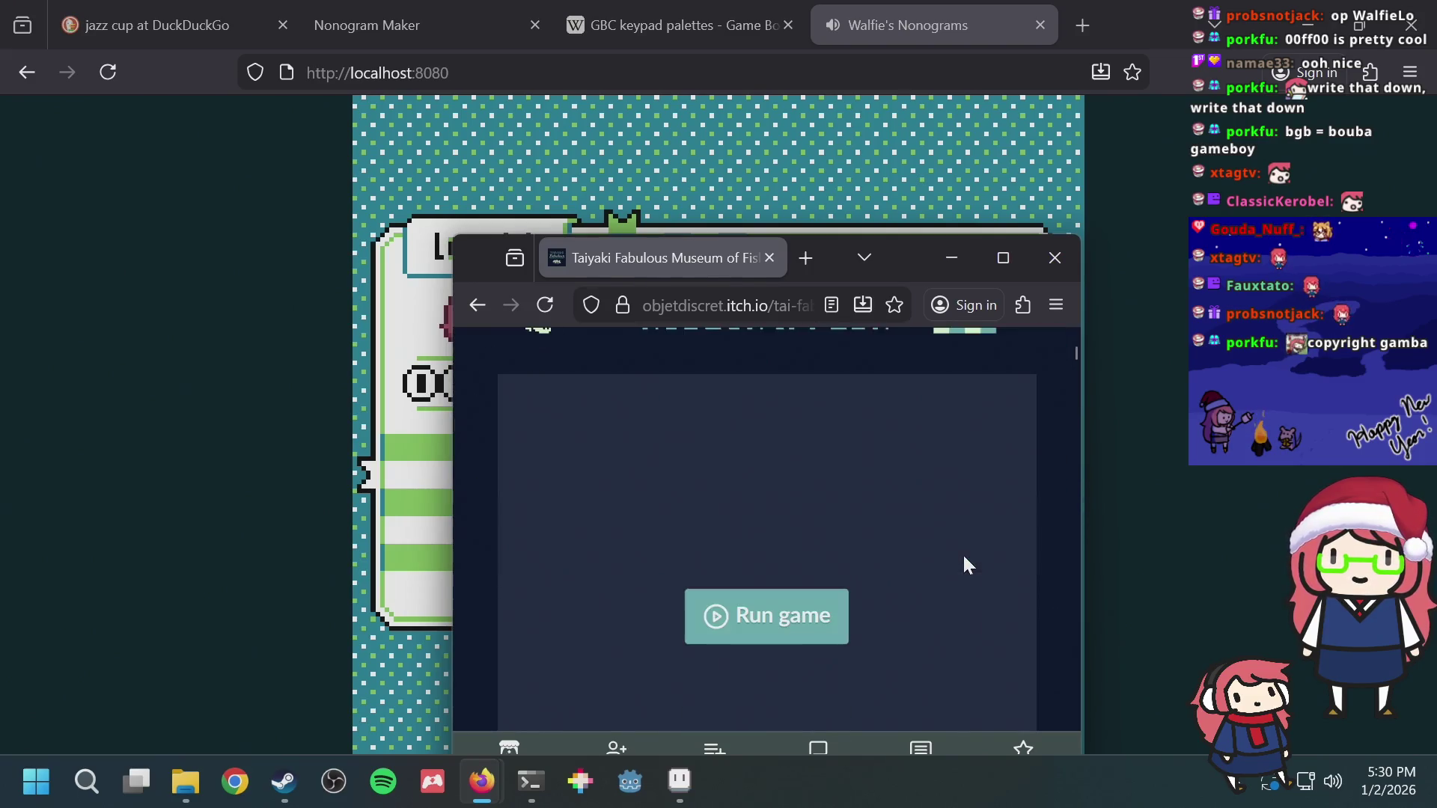
pyautogui.scroll(-2, 962, 554)
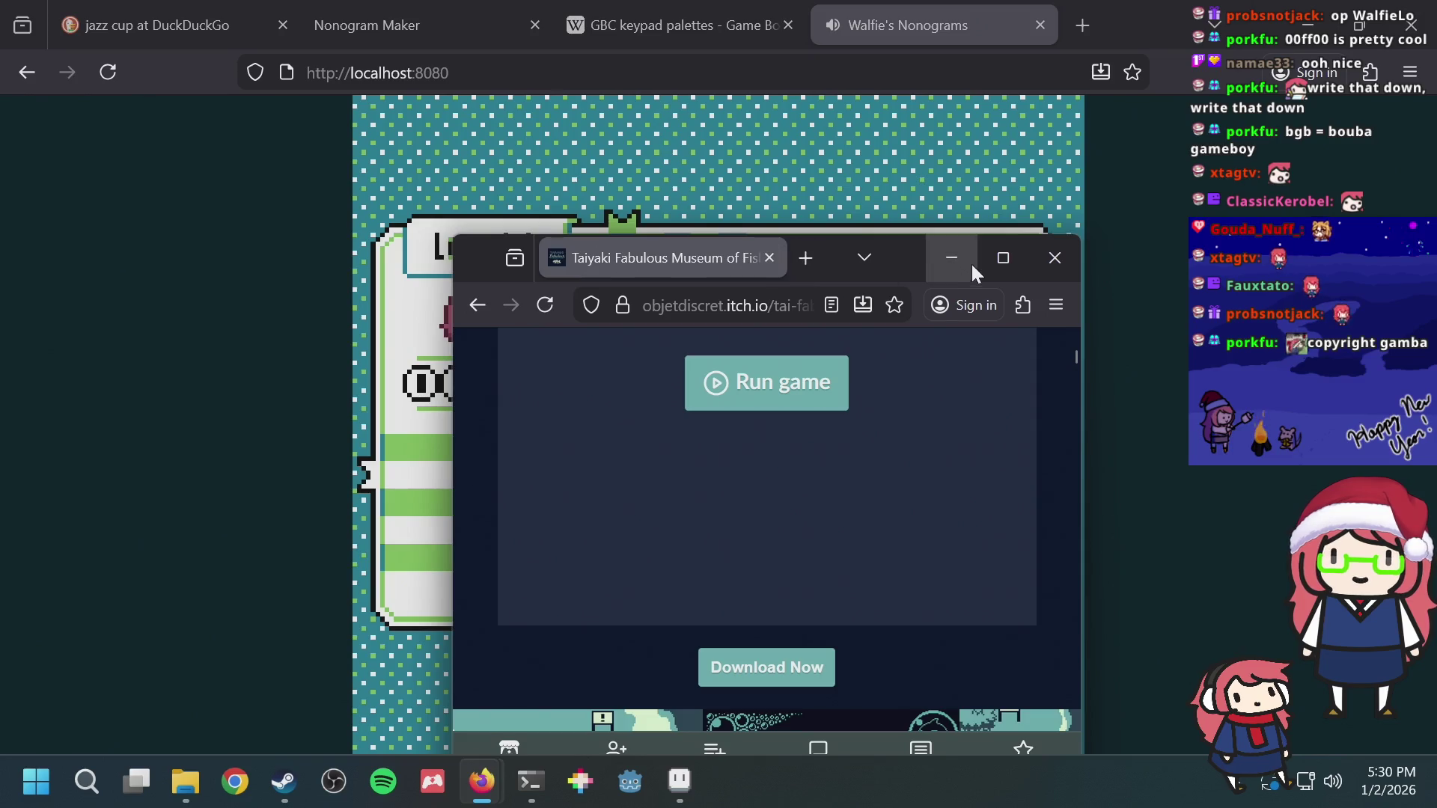
pyautogui.click(990, 261)
pyautogui.scroll(3, 1353, 181)
pyautogui.scroll(2, 1352, 180)
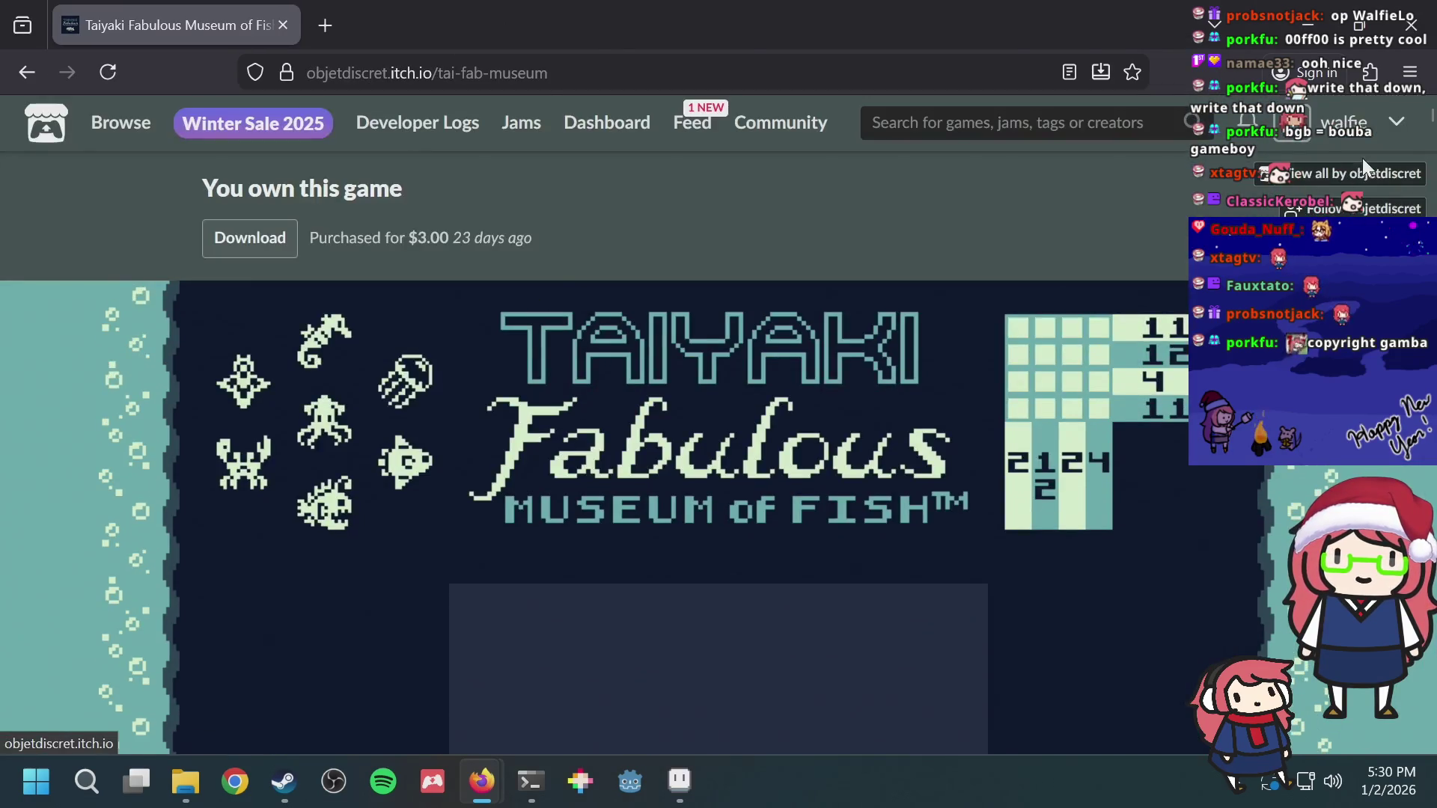
# Step: From the developer's games list, browse the Fabulous Classical Chiptunes page, then return to the Nonograms game
pyautogui.click(1353, 179)
pyautogui.scroll(-5, 648, 339)
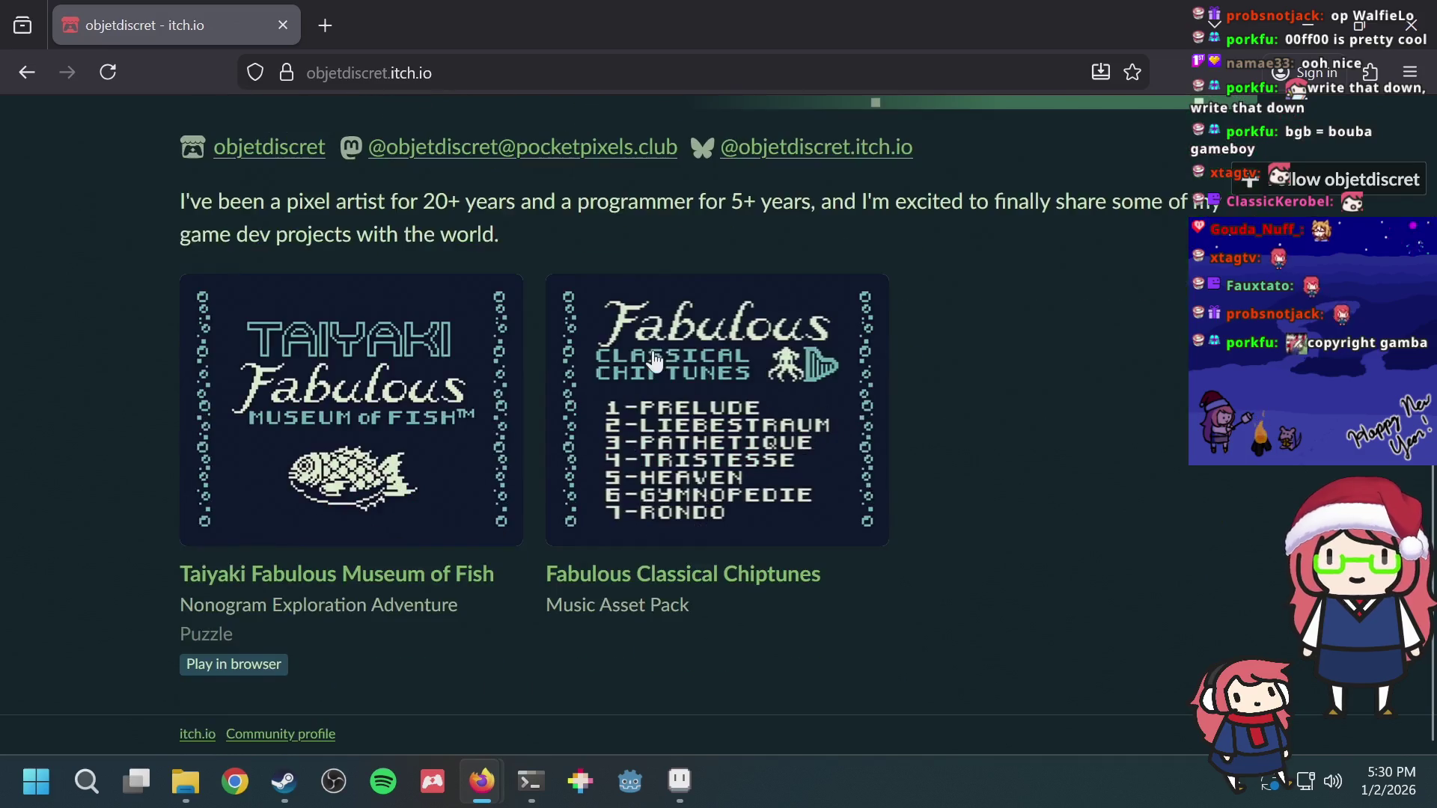
pyautogui.click(668, 432)
pyautogui.scroll(-2, 786, 413)
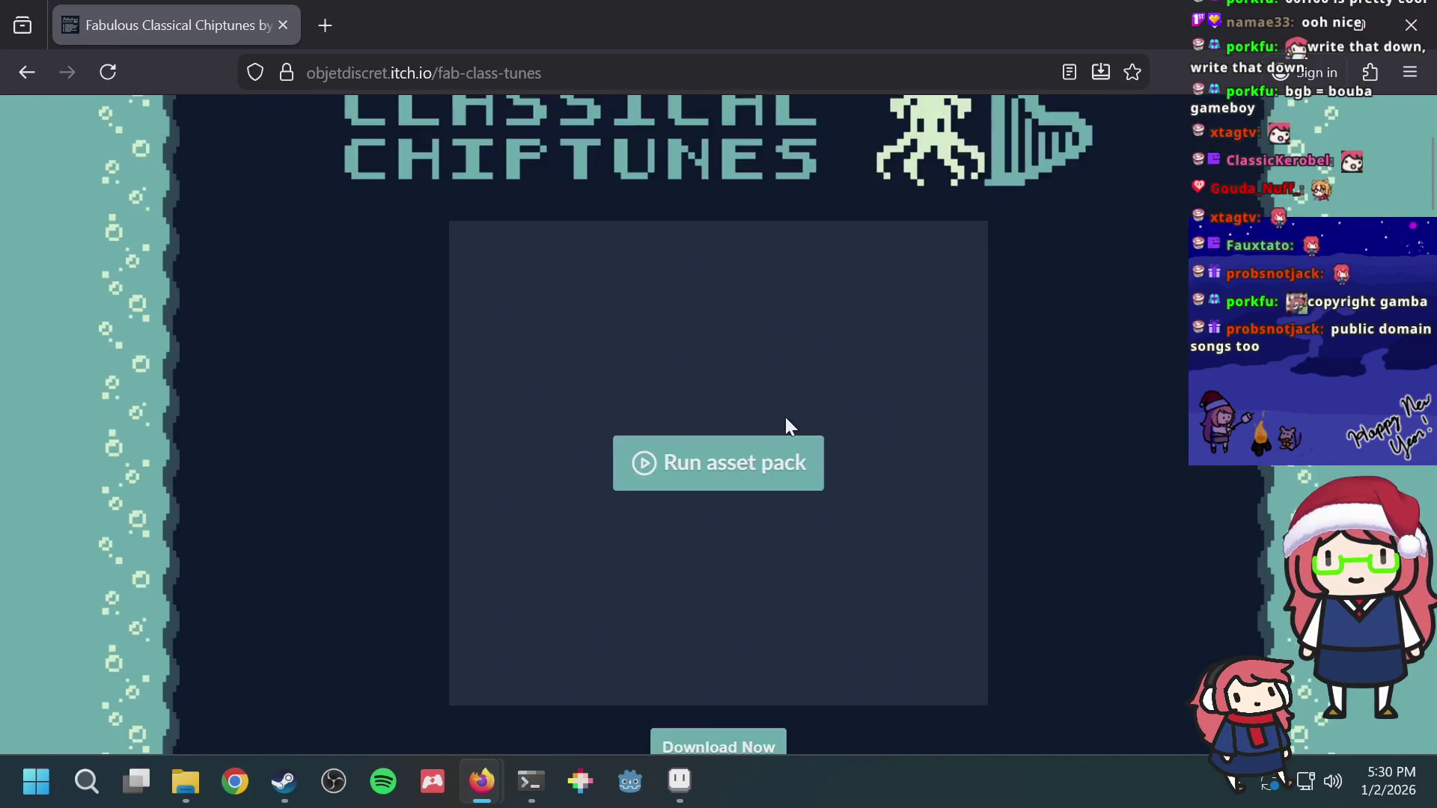
pyautogui.scroll(-1, 853, 404)
pyautogui.scroll(-3, 984, 395)
pyautogui.scroll(-3, 983, 396)
pyautogui.scroll(-5, 984, 394)
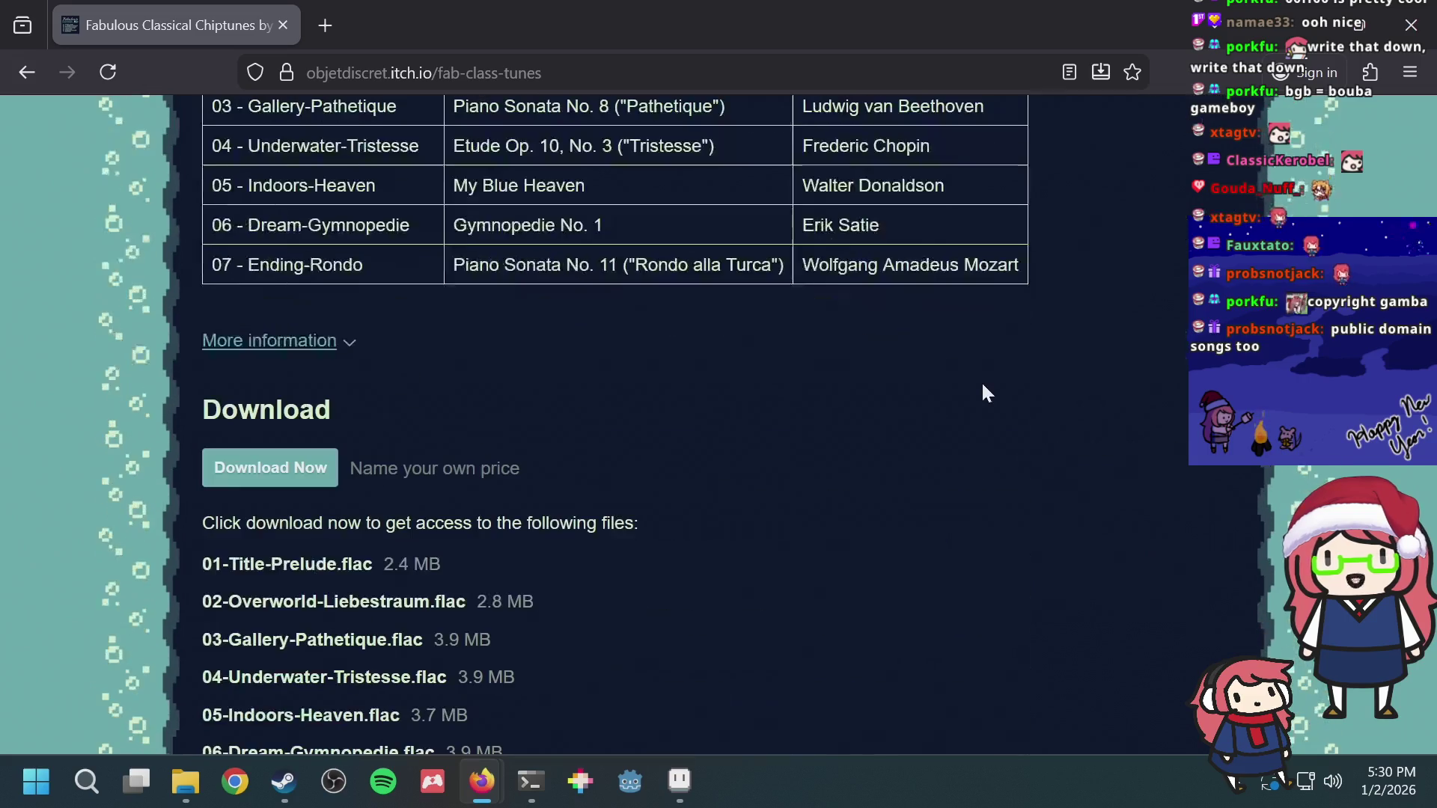
pyautogui.scroll(-3, 979, 392)
pyautogui.scroll(-4, 978, 387)
pyautogui.scroll(8, 978, 380)
pyautogui.scroll(4, 973, 373)
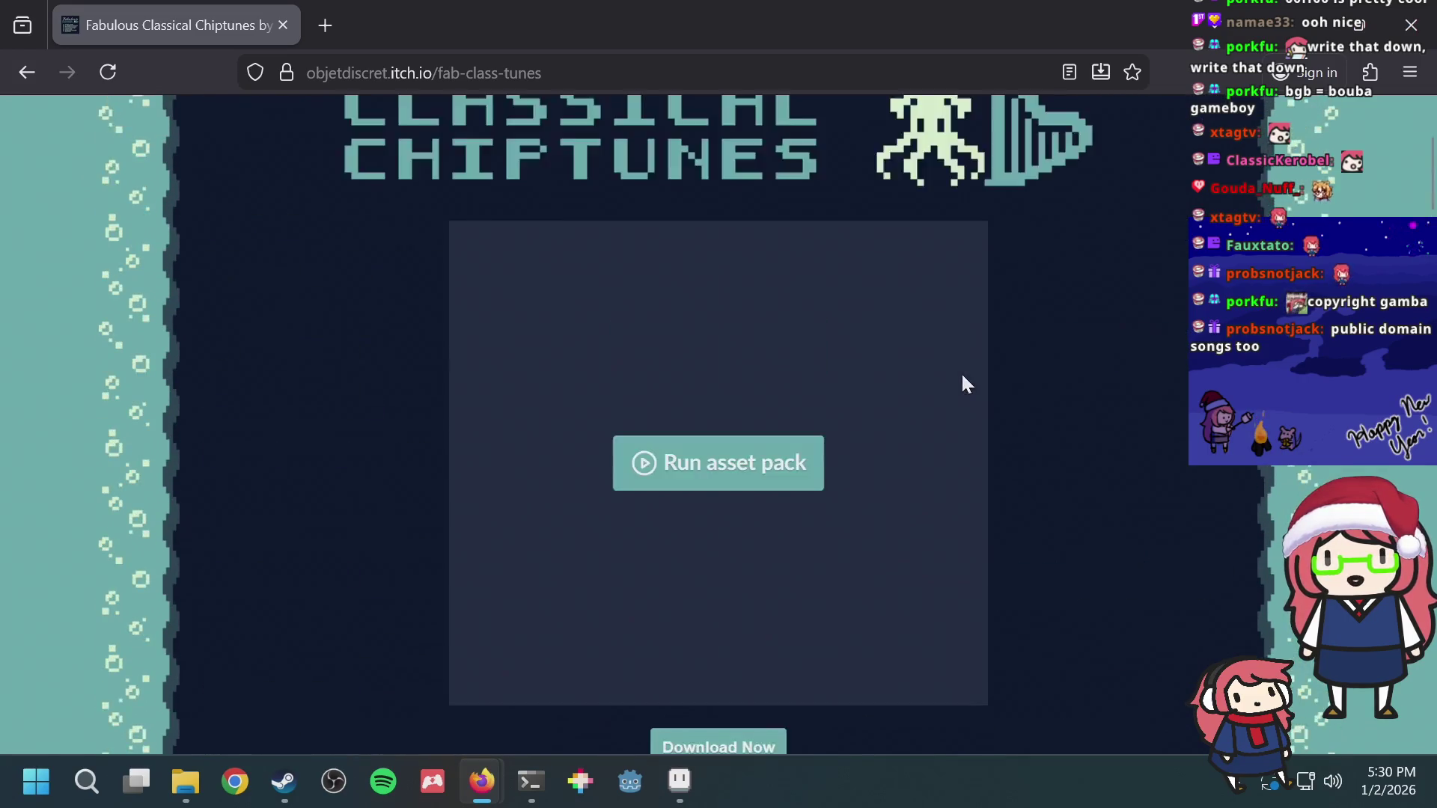
pyautogui.scroll(2, 961, 372)
pyautogui.scroll(-5, 961, 383)
pyautogui.scroll(-4, 955, 375)
pyautogui.scroll(-3, 953, 377)
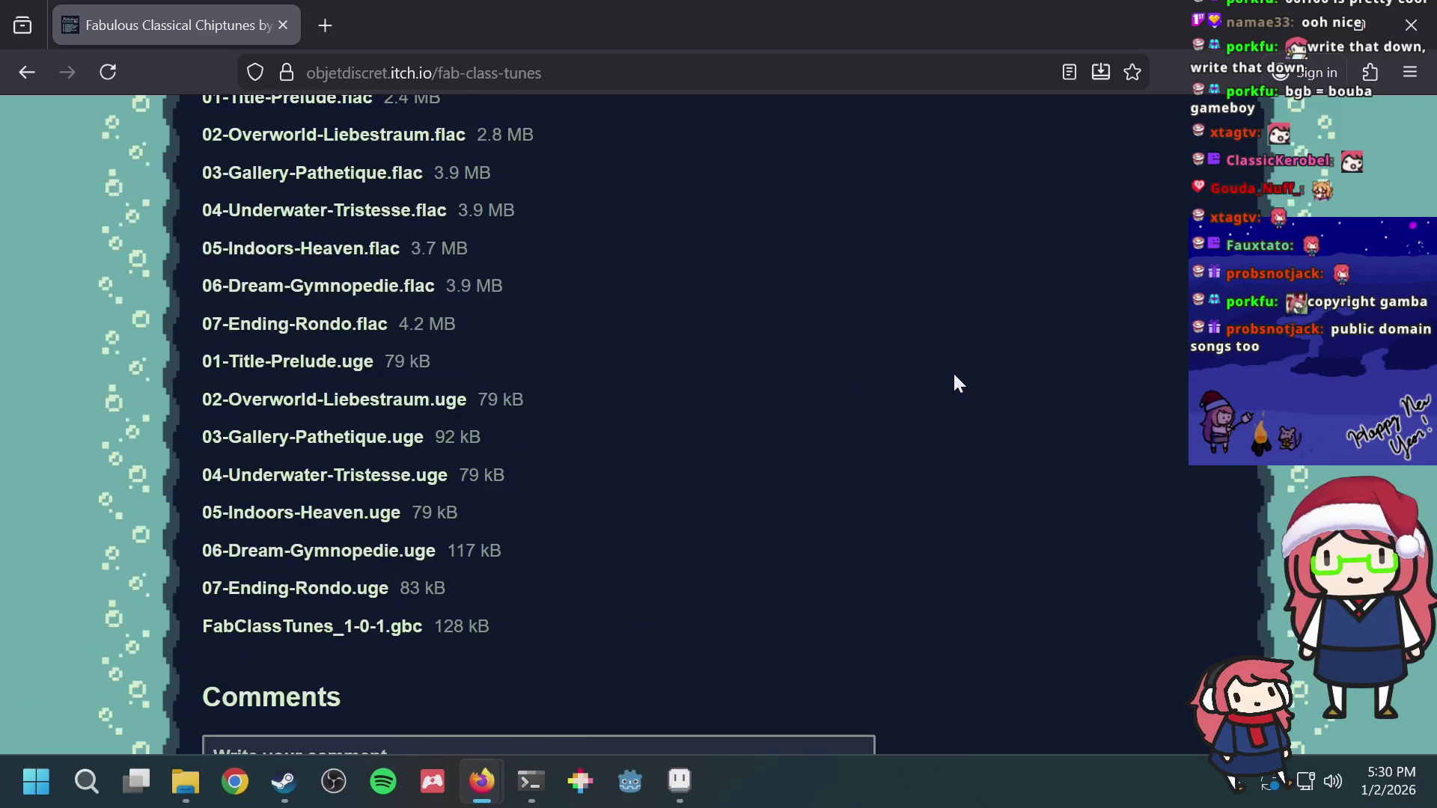
pyautogui.scroll(-3, 954, 384)
pyautogui.scroll(-2, 527, 396)
pyautogui.scroll(2, 527, 397)
pyautogui.moveTo(497, 399); pyautogui.dragTo(748, 397)
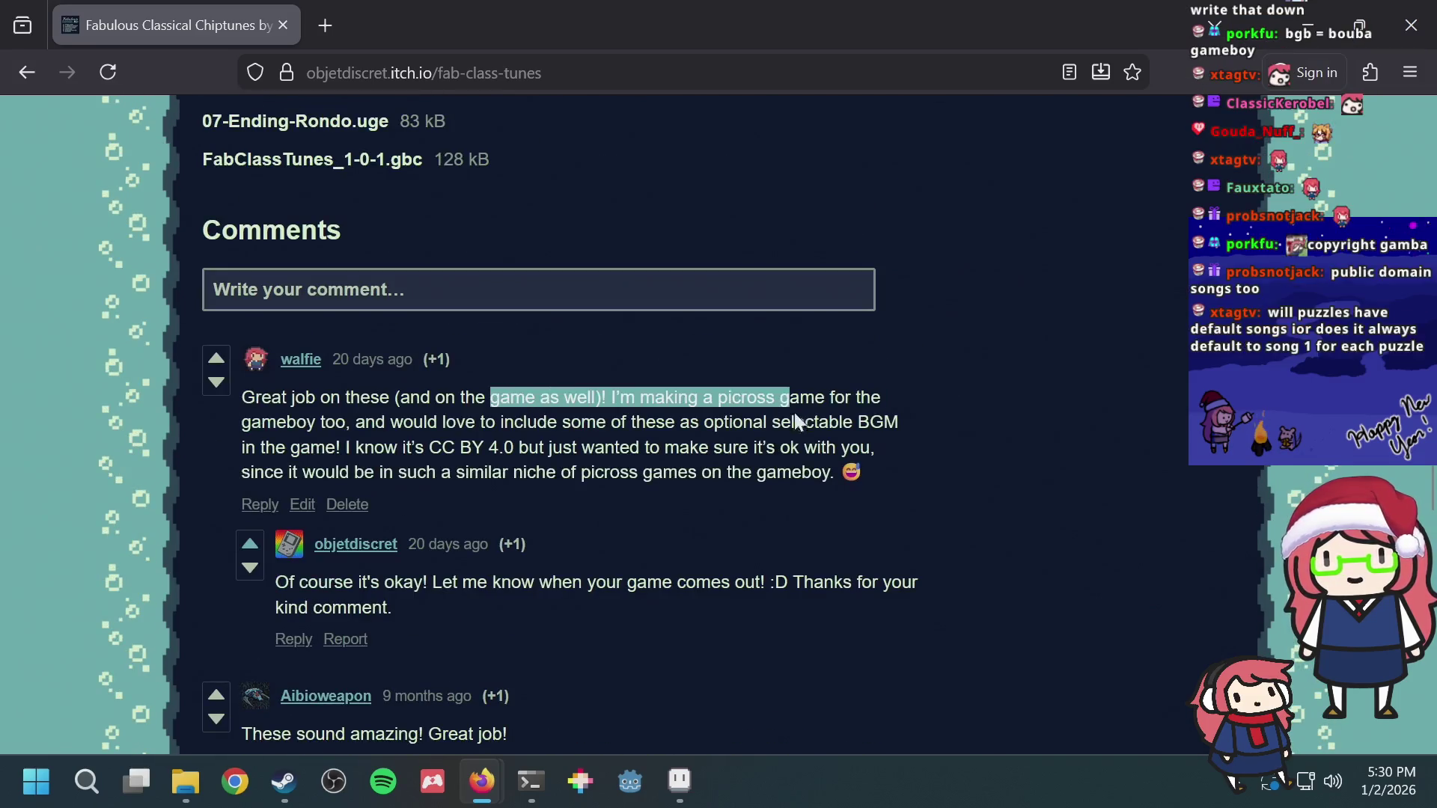
pyautogui.click(795, 416)
pyautogui.scroll(4, 1032, 411)
pyautogui.scroll(-3, 1030, 408)
pyautogui.scroll(5, 1026, 408)
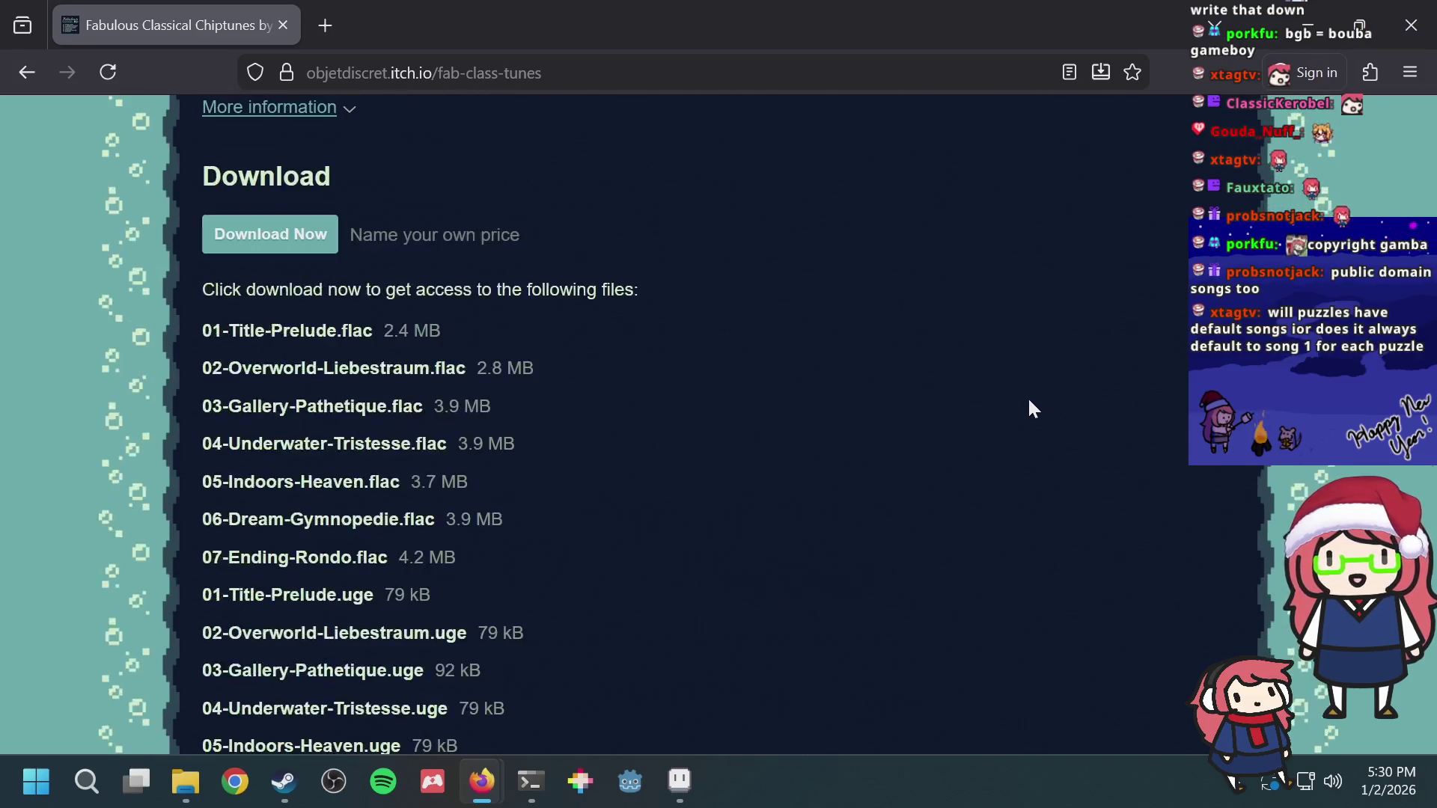
pyautogui.scroll(8, 1023, 396)
pyautogui.scroll(3, 1017, 399)
pyautogui.scroll(6, 1009, 394)
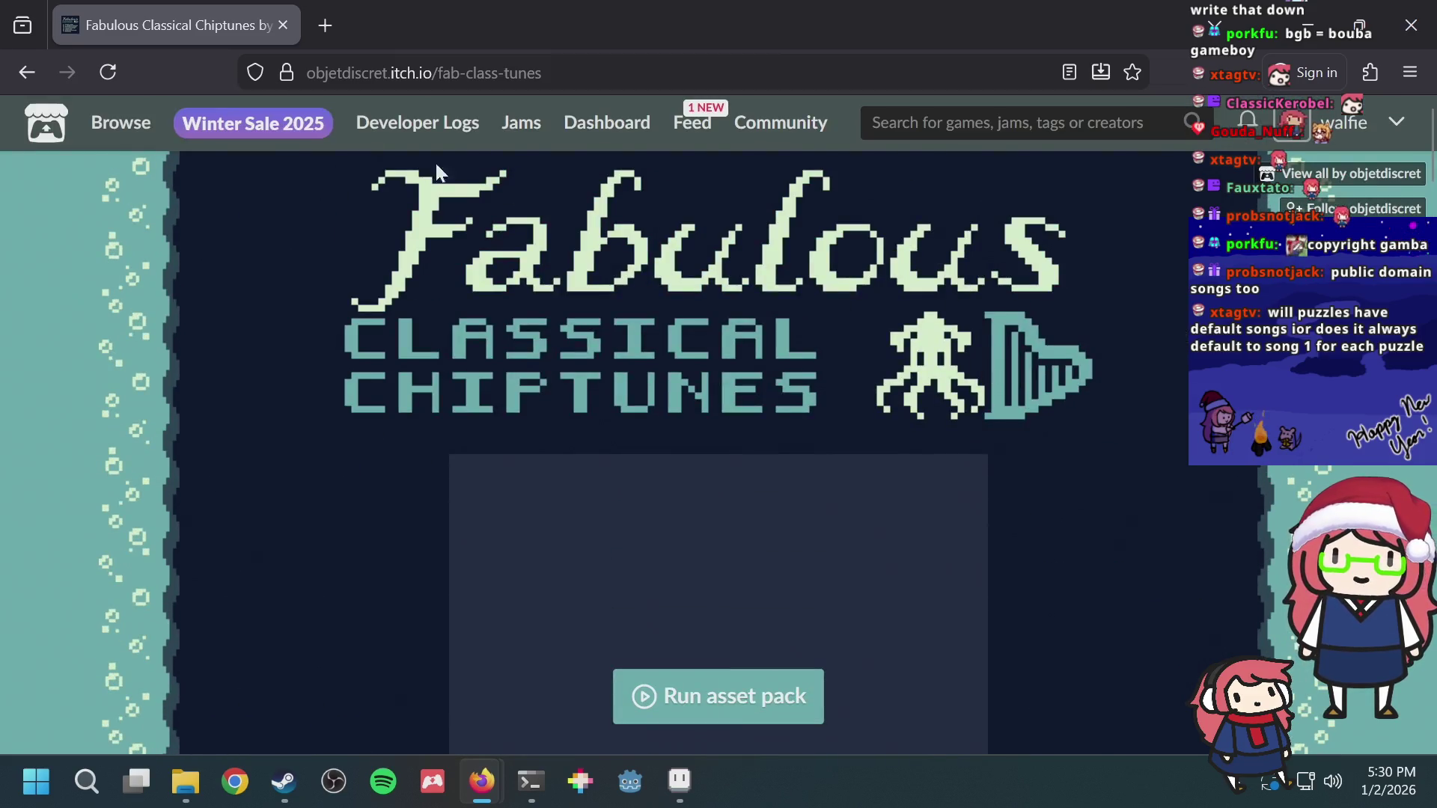
pyautogui.hotkey('ctrl', 'w')
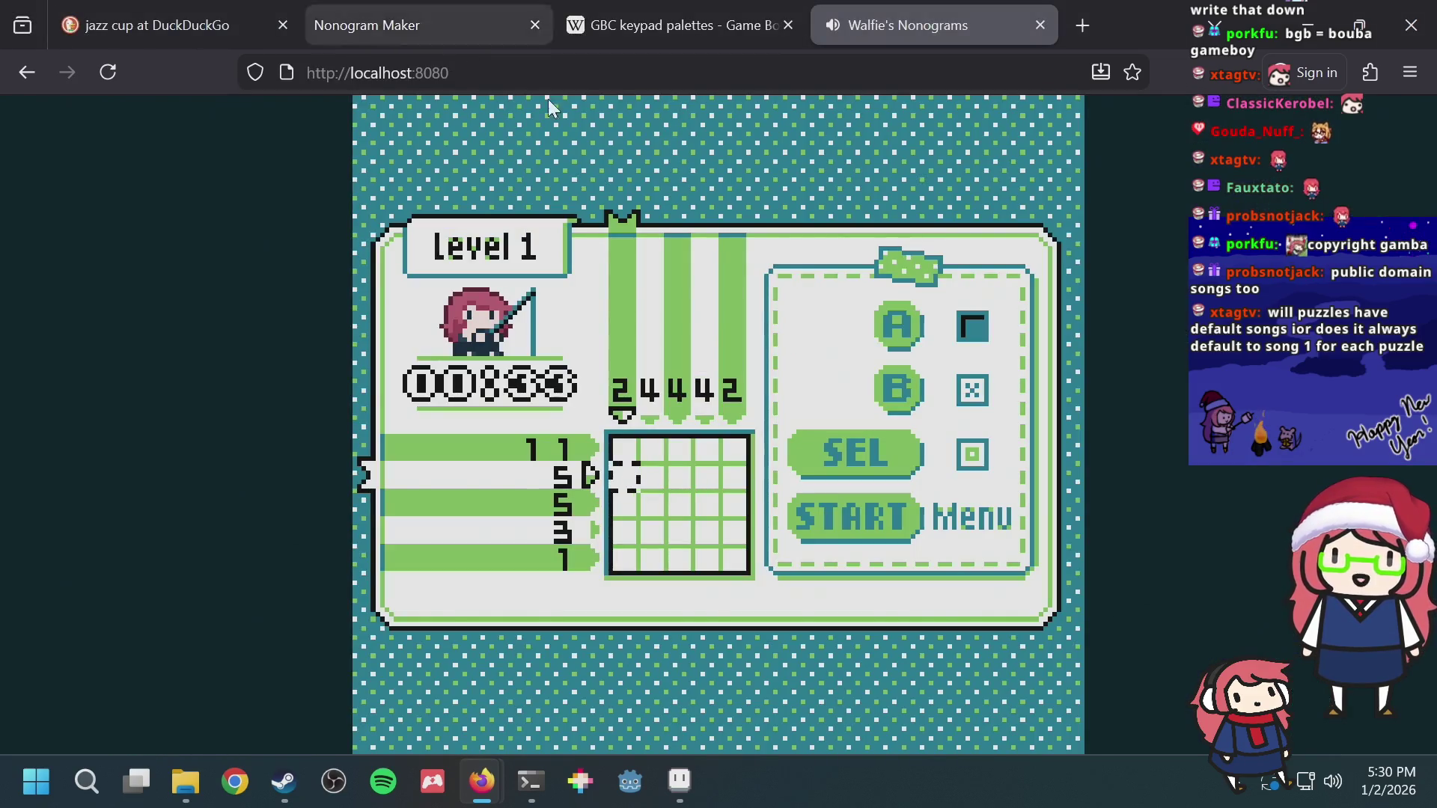
# Step: Pause Level 1 and audition BGM 5 and 6, stepping back to BGM 4
pyautogui.press('Return')
pyautogui.press('Down')
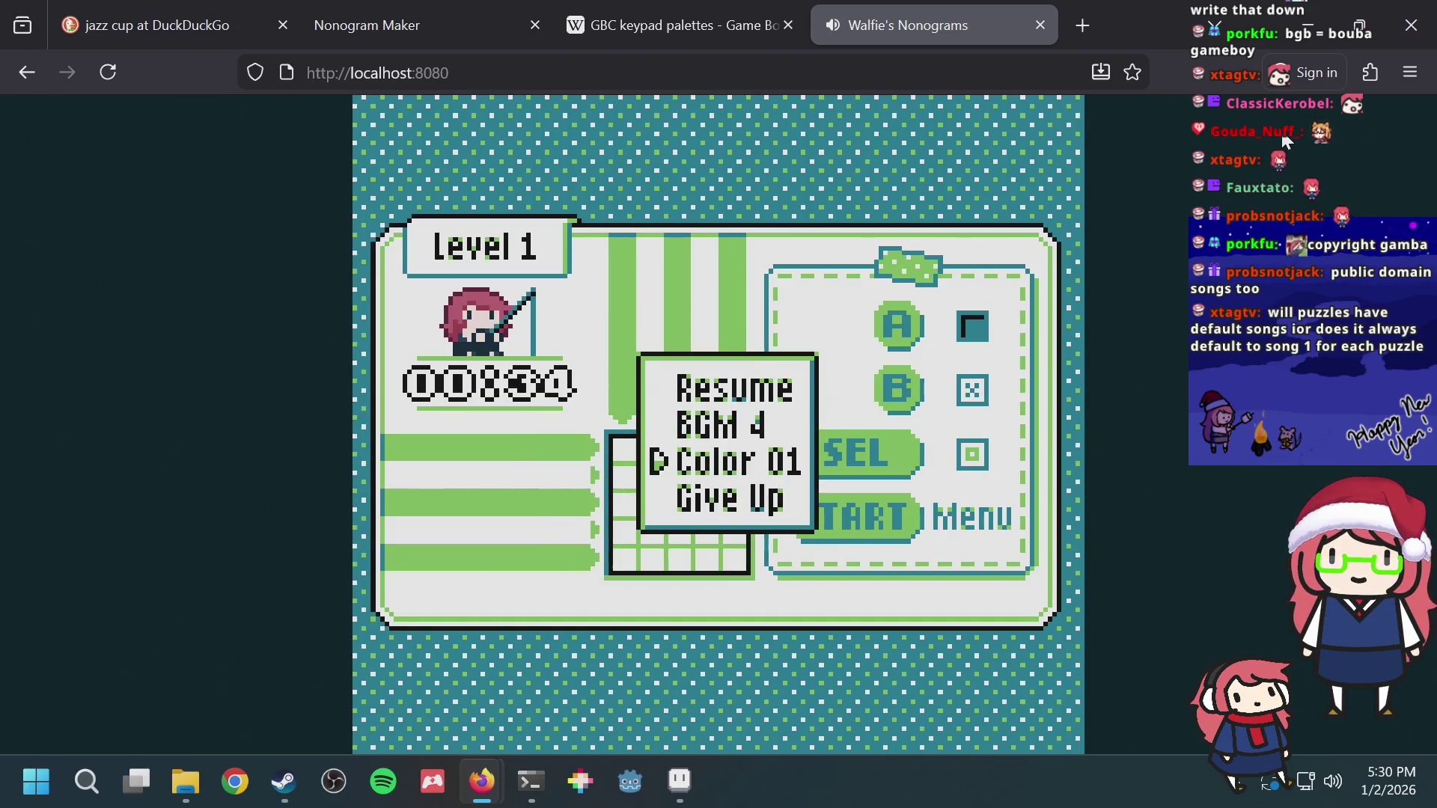
pyautogui.press('Up')
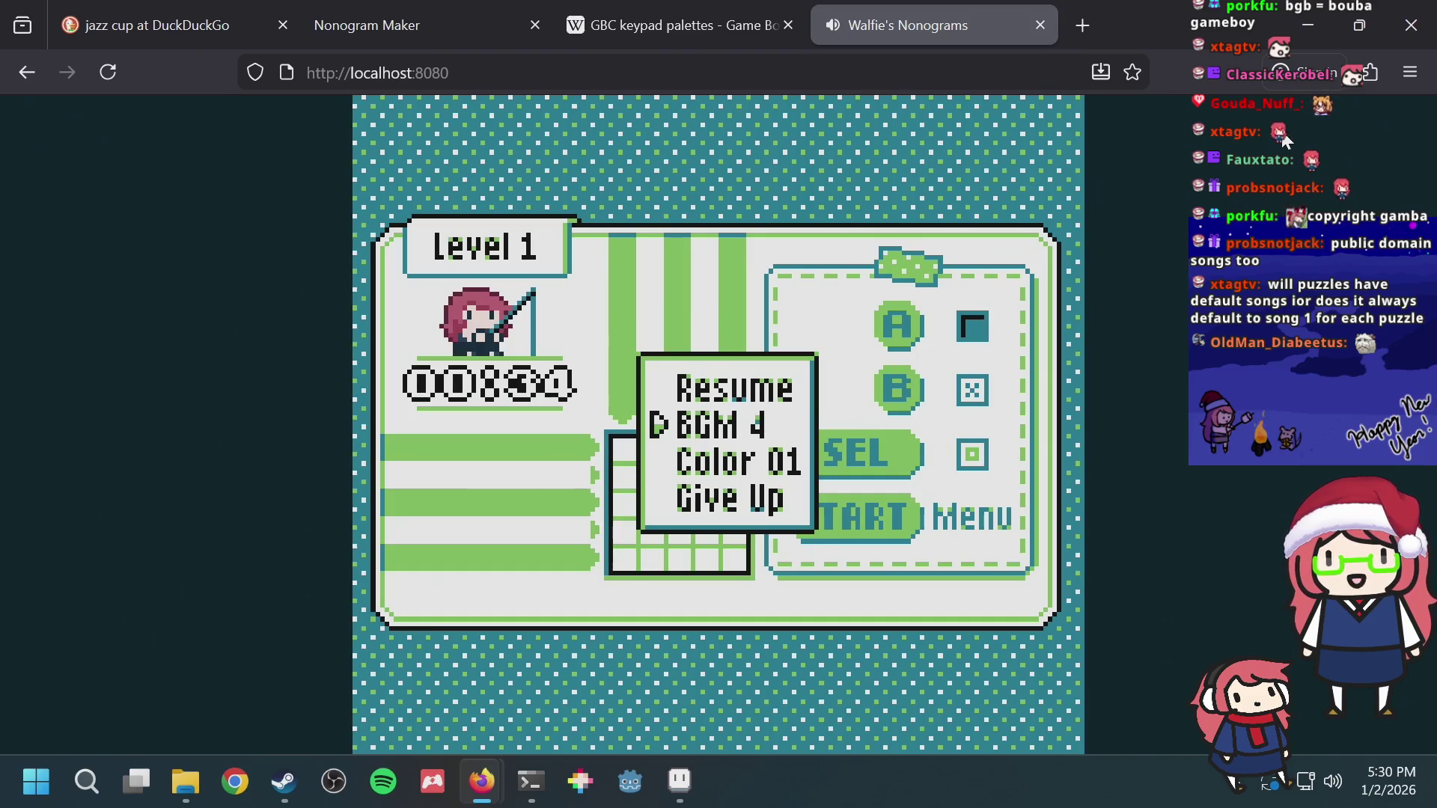
pyautogui.press('Right')
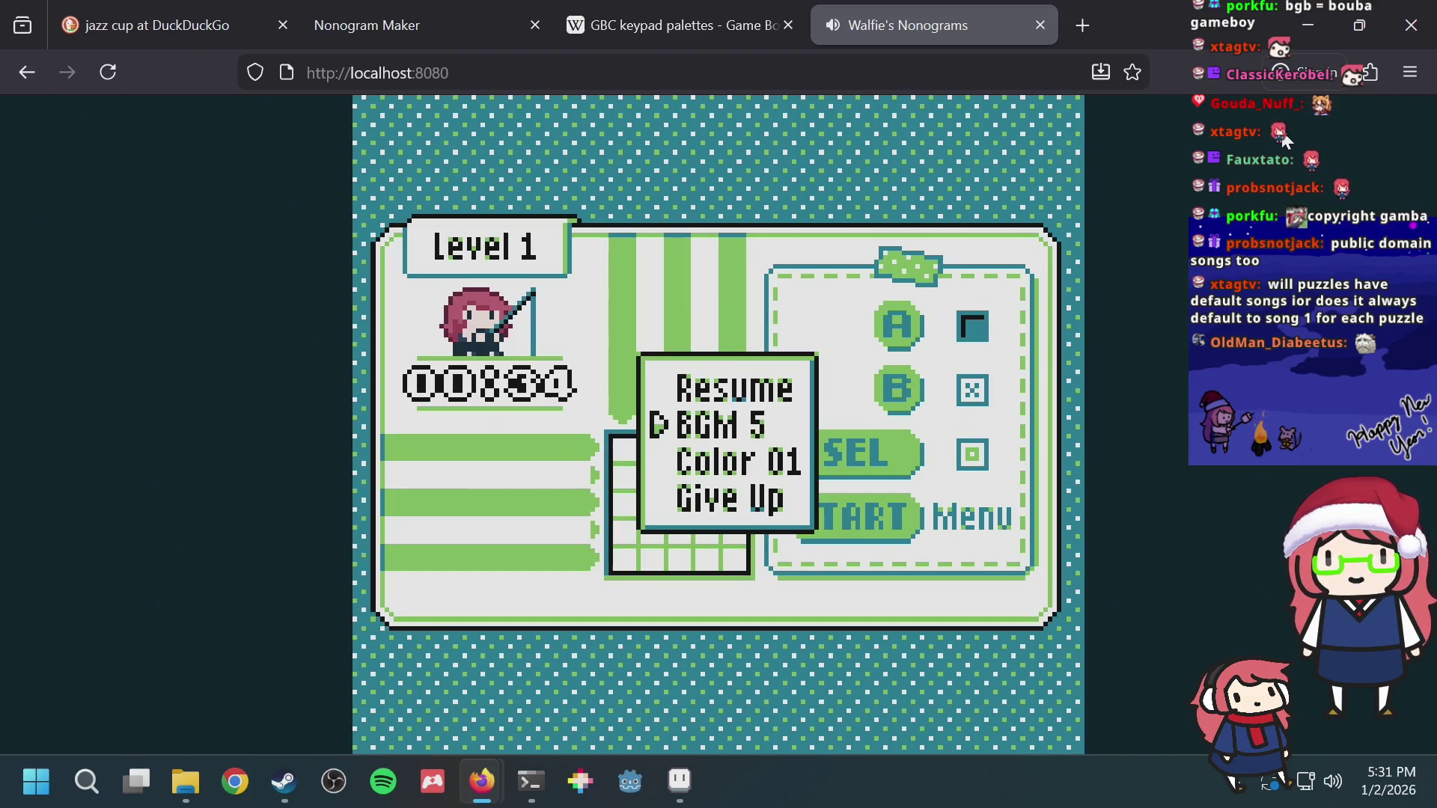
pyautogui.press('Right')
pyautogui.press('Left')
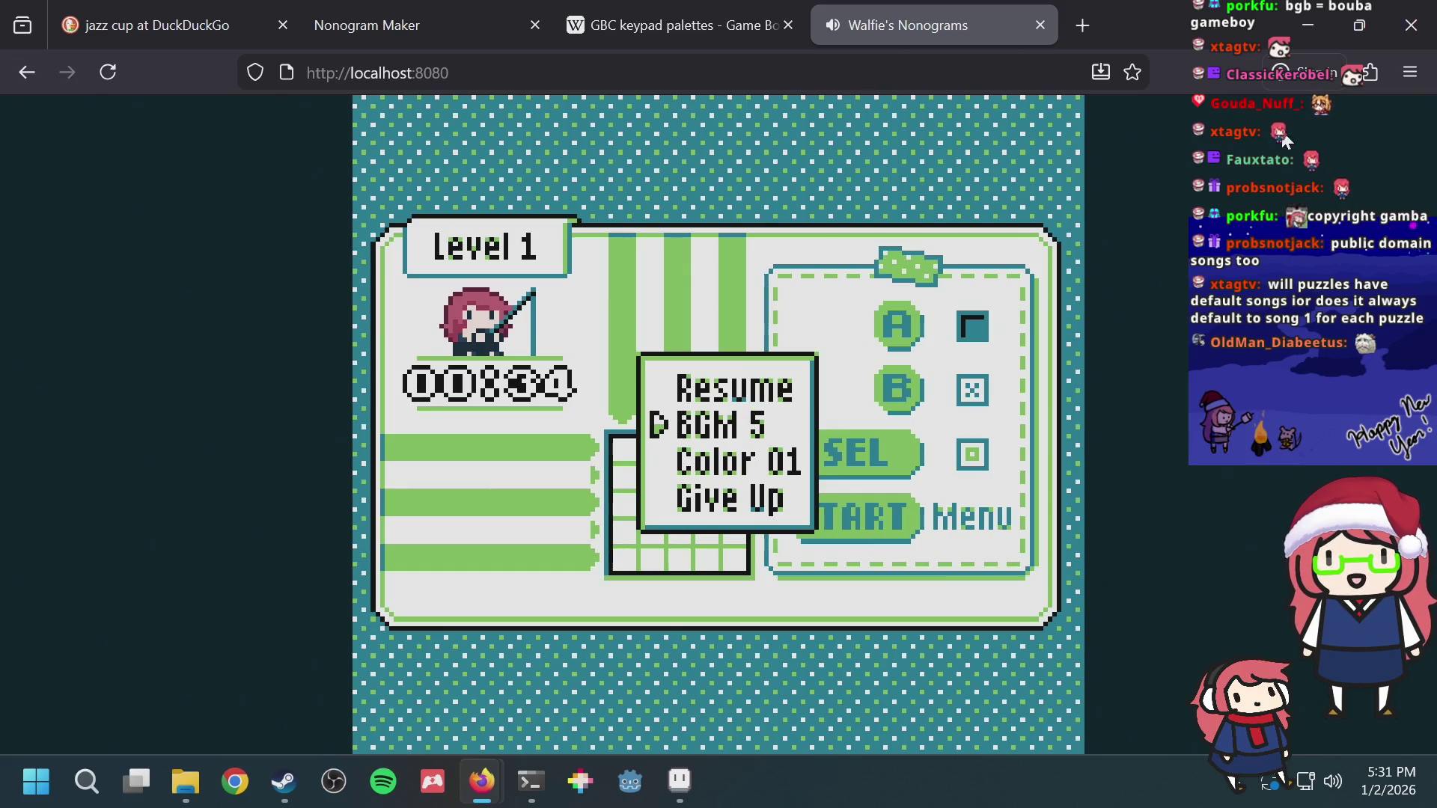
pyautogui.press('Left')
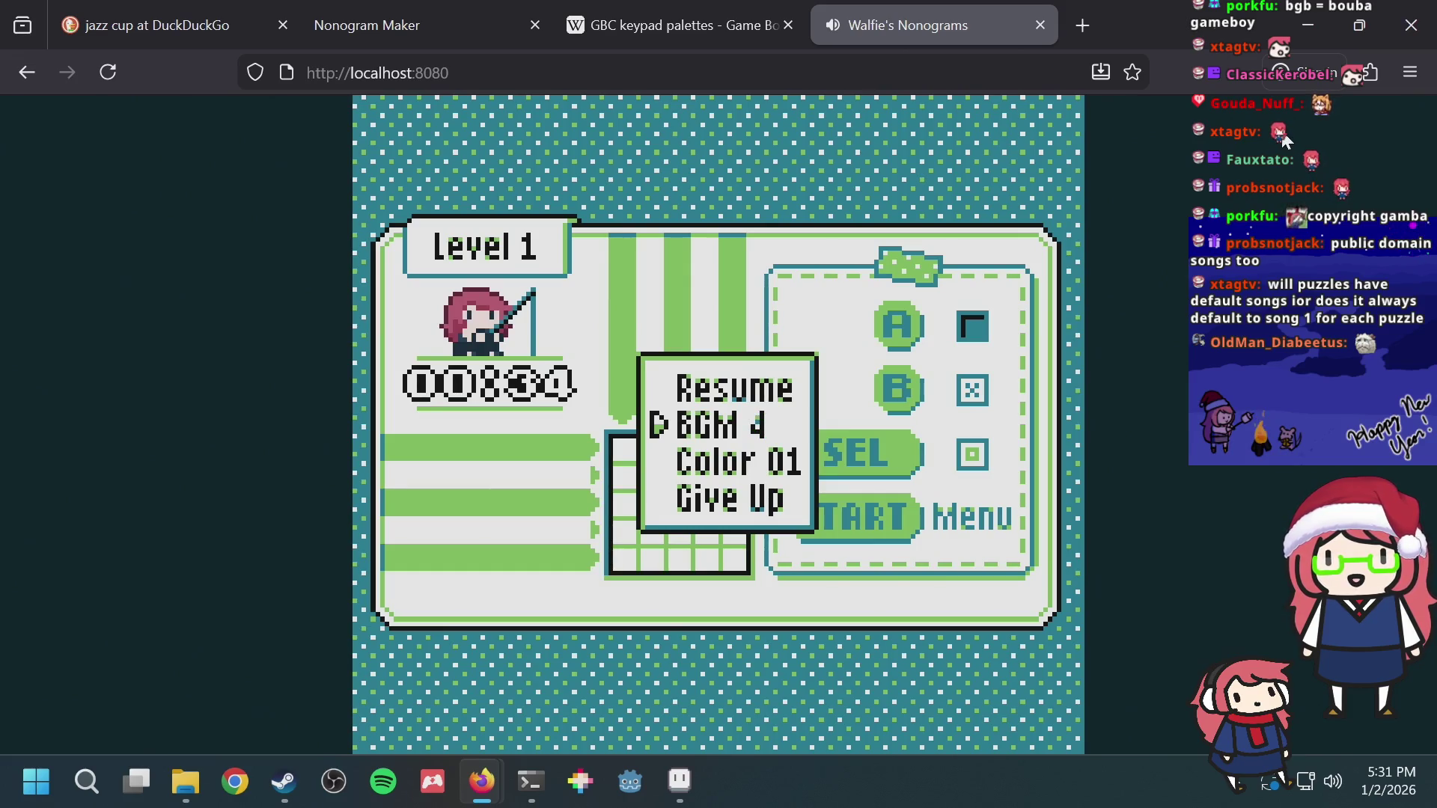
# Step: Step the background music up through BGM 5-7 to BGM 8, then bring the chiptunes page forward
pyautogui.press('Right')
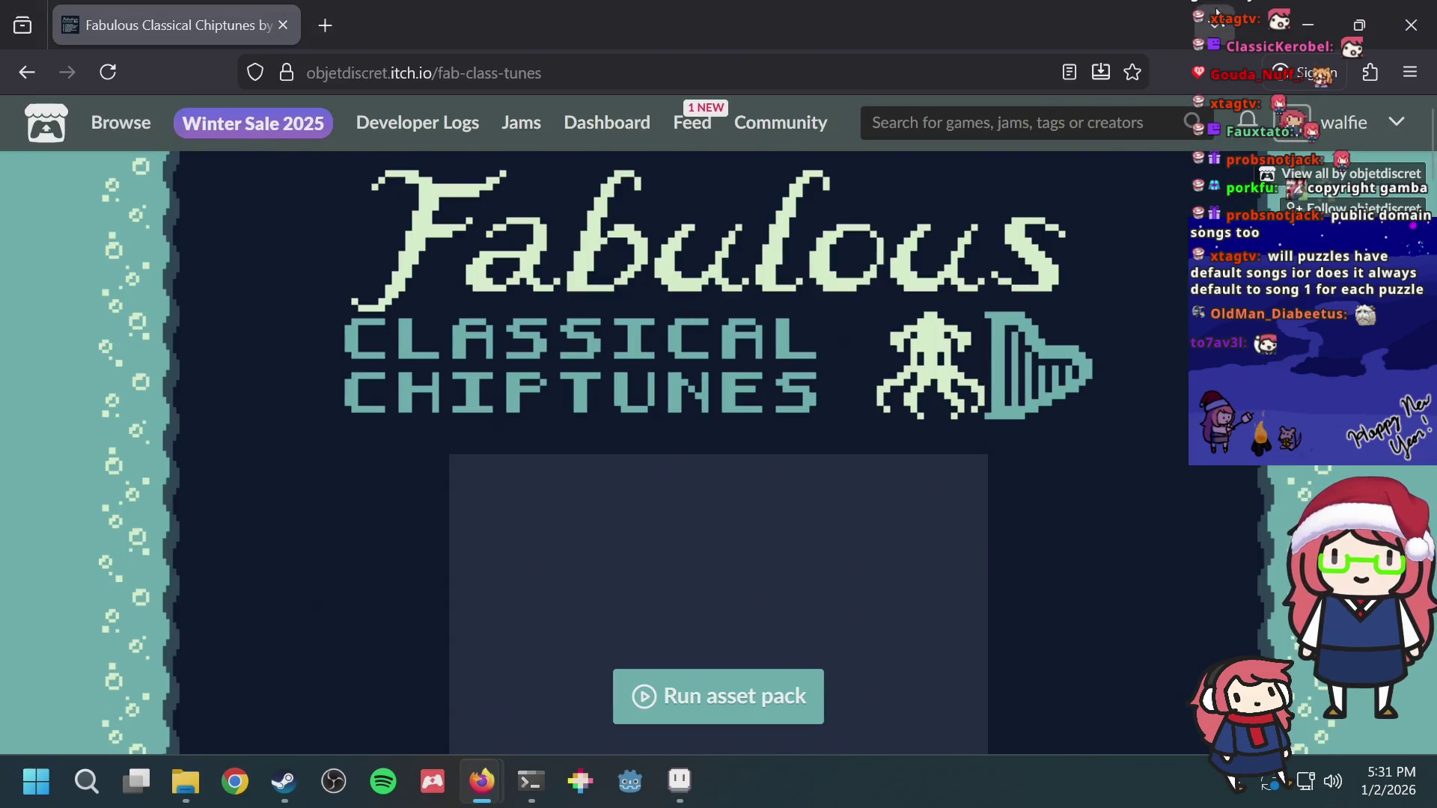
pyautogui.press('Right')
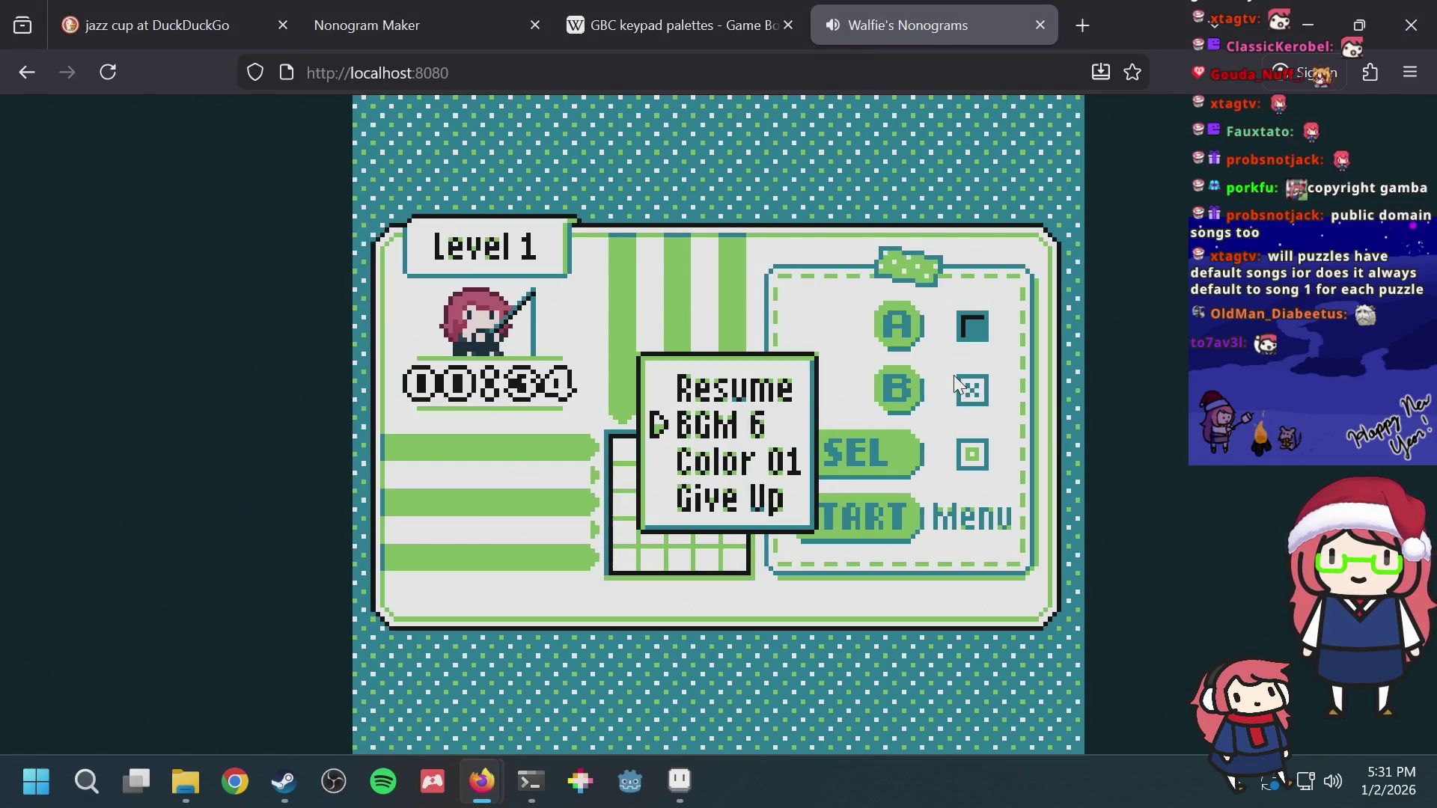
pyautogui.press('Right')
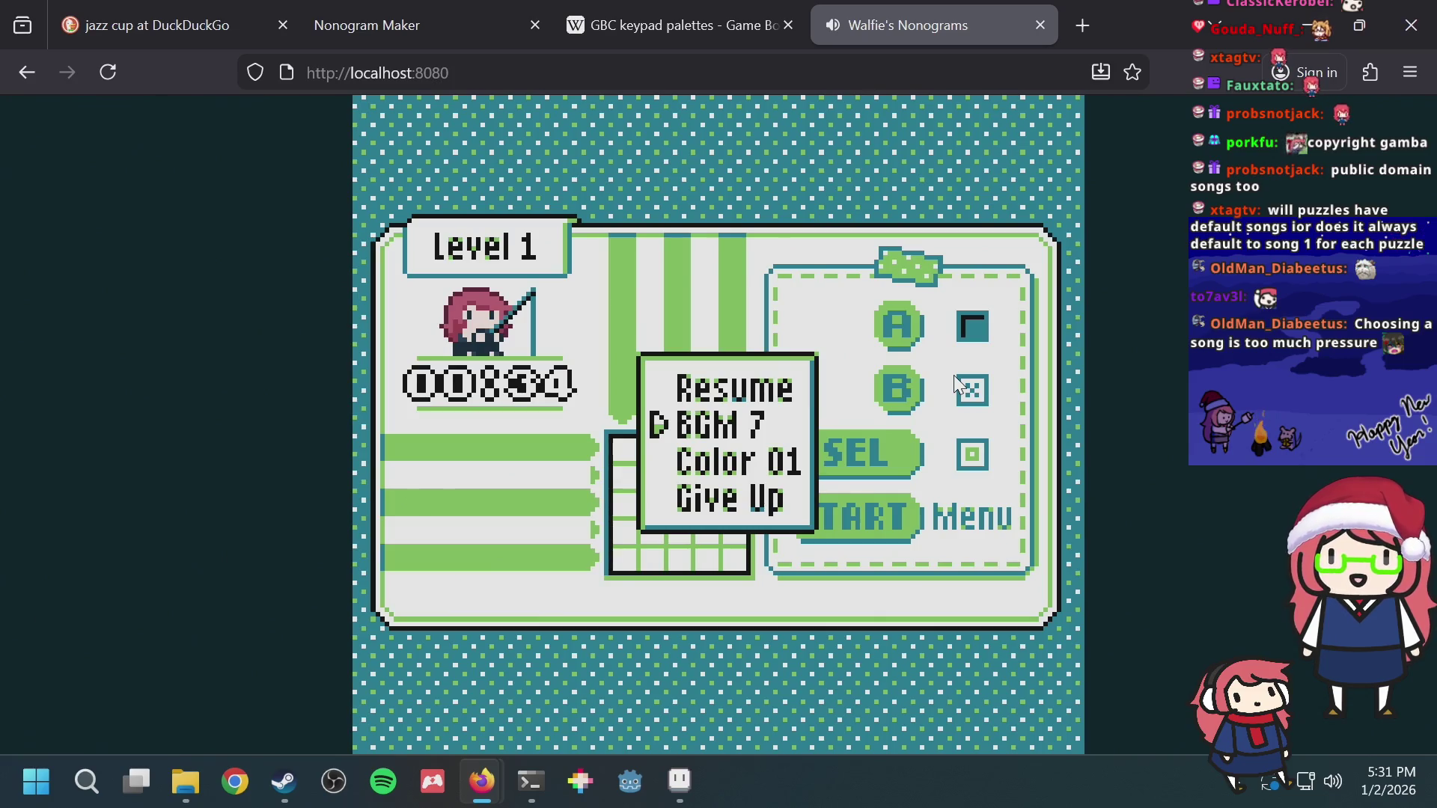
pyautogui.press('Right')
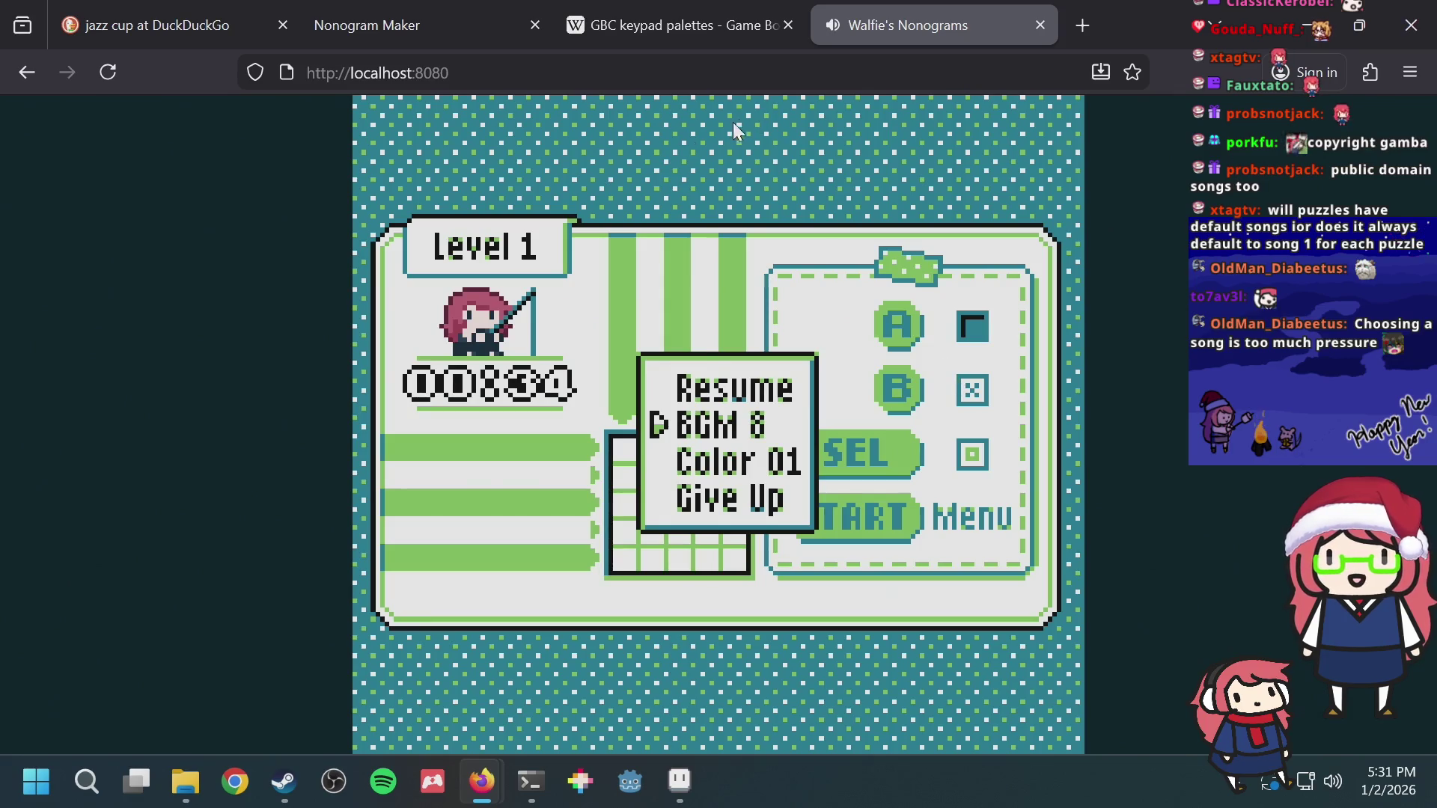
pyautogui.moveTo(480, 781)
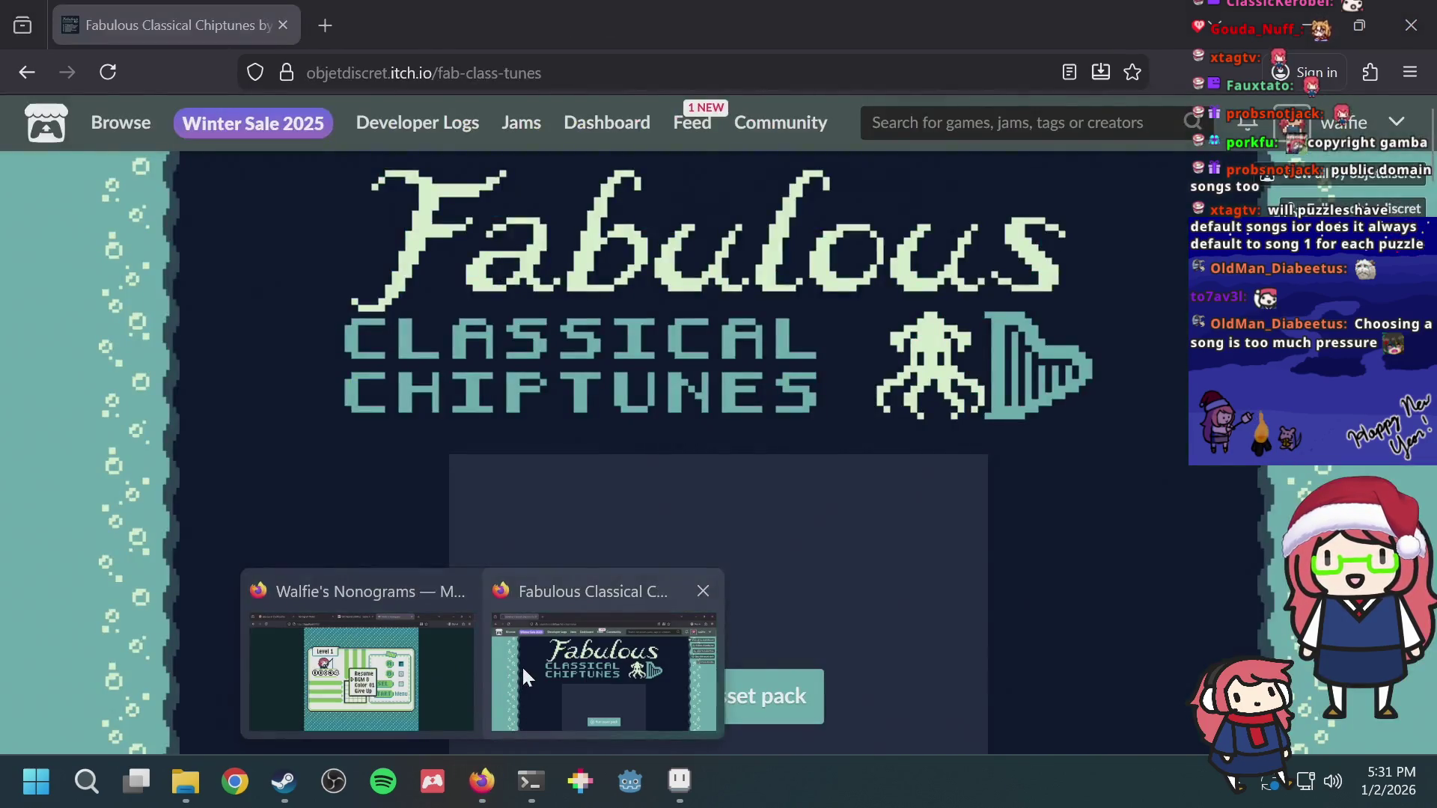
pyautogui.click(524, 670)
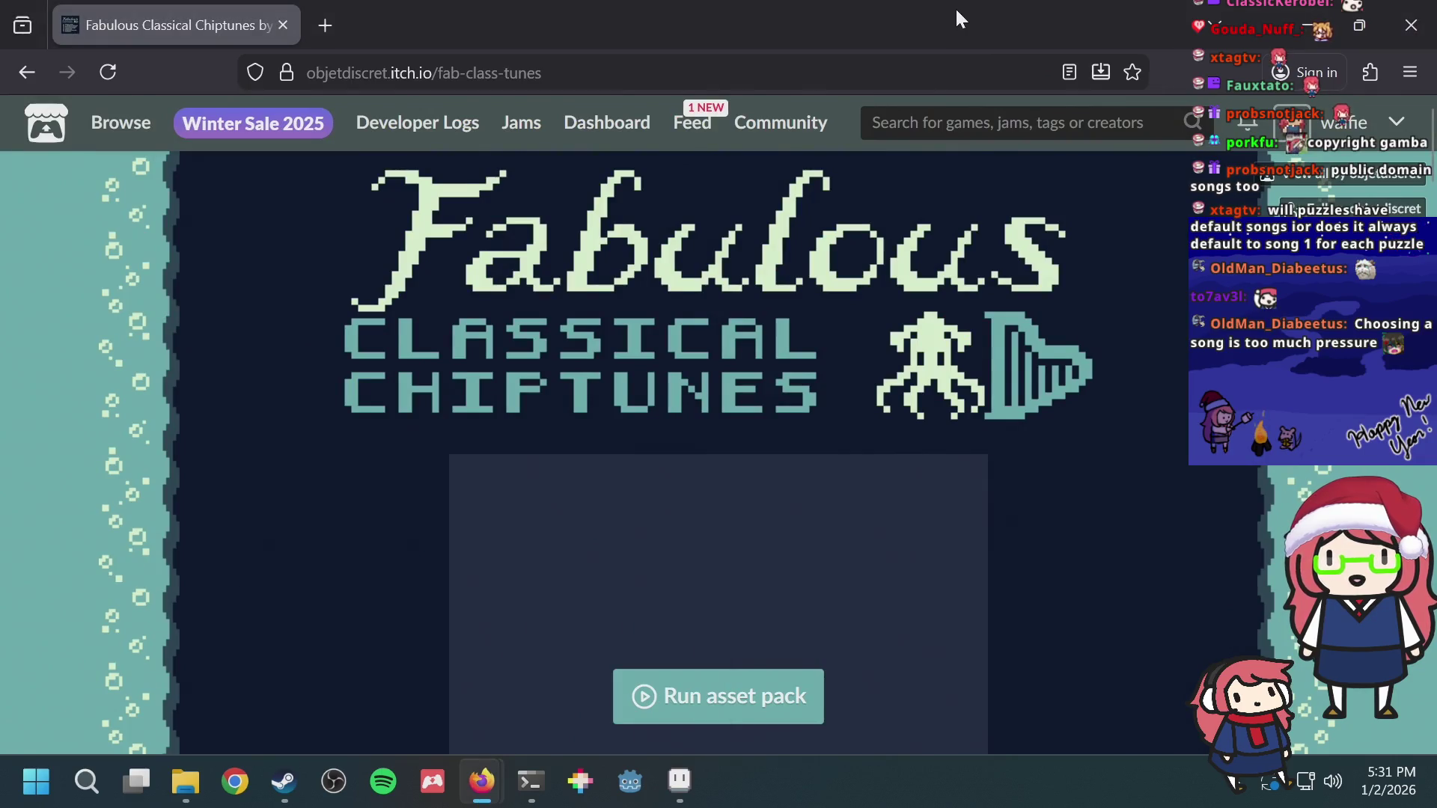
pyautogui.scroll(-10, 1114, 310)
pyautogui.scroll(-5, 1113, 310)
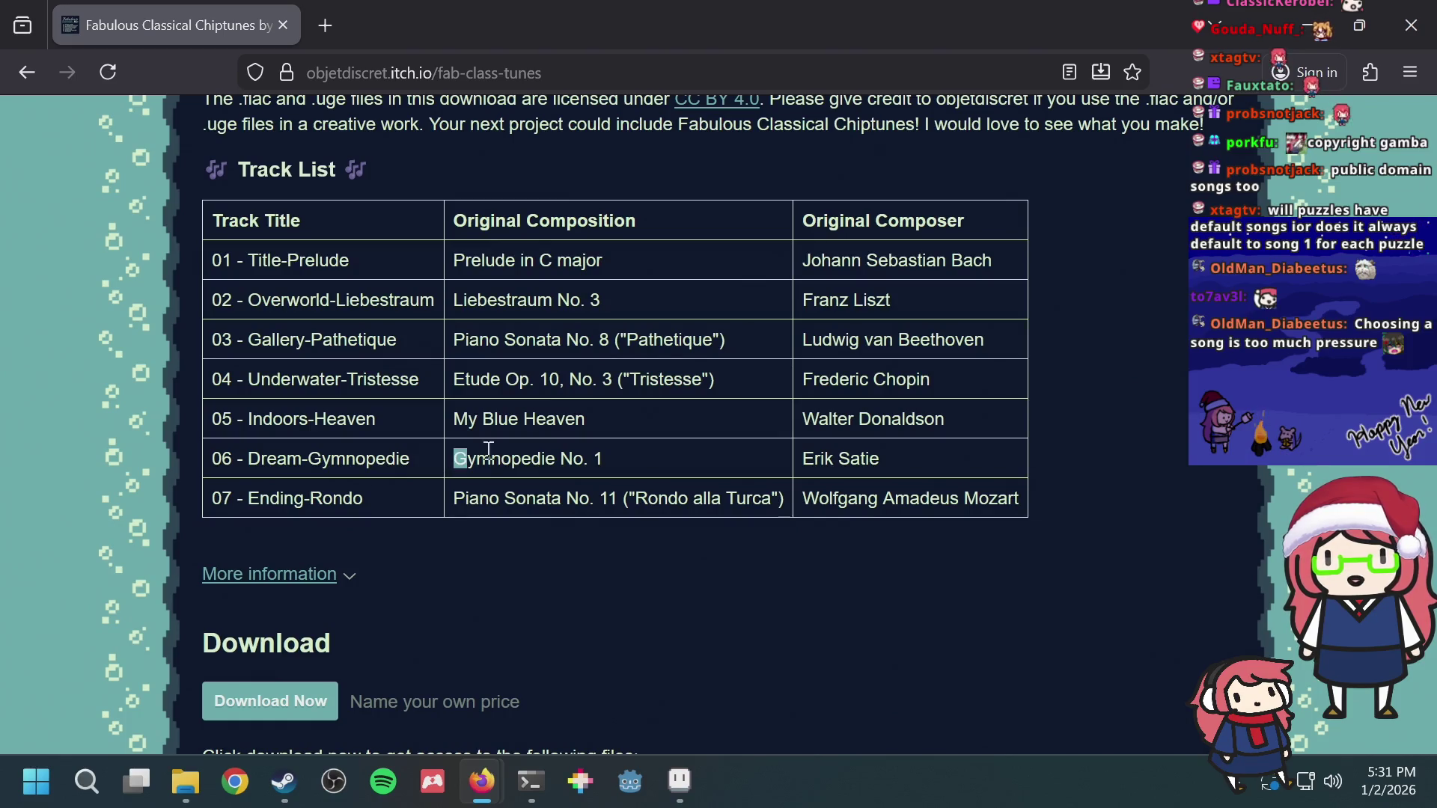
# Step: Mark Gymnopedie No. 1 and Blue Heaven in the track list, then switch to the game window
pyautogui.moveTo(489, 451); pyautogui.dragTo(682, 454)
pyautogui.click(529, 417)
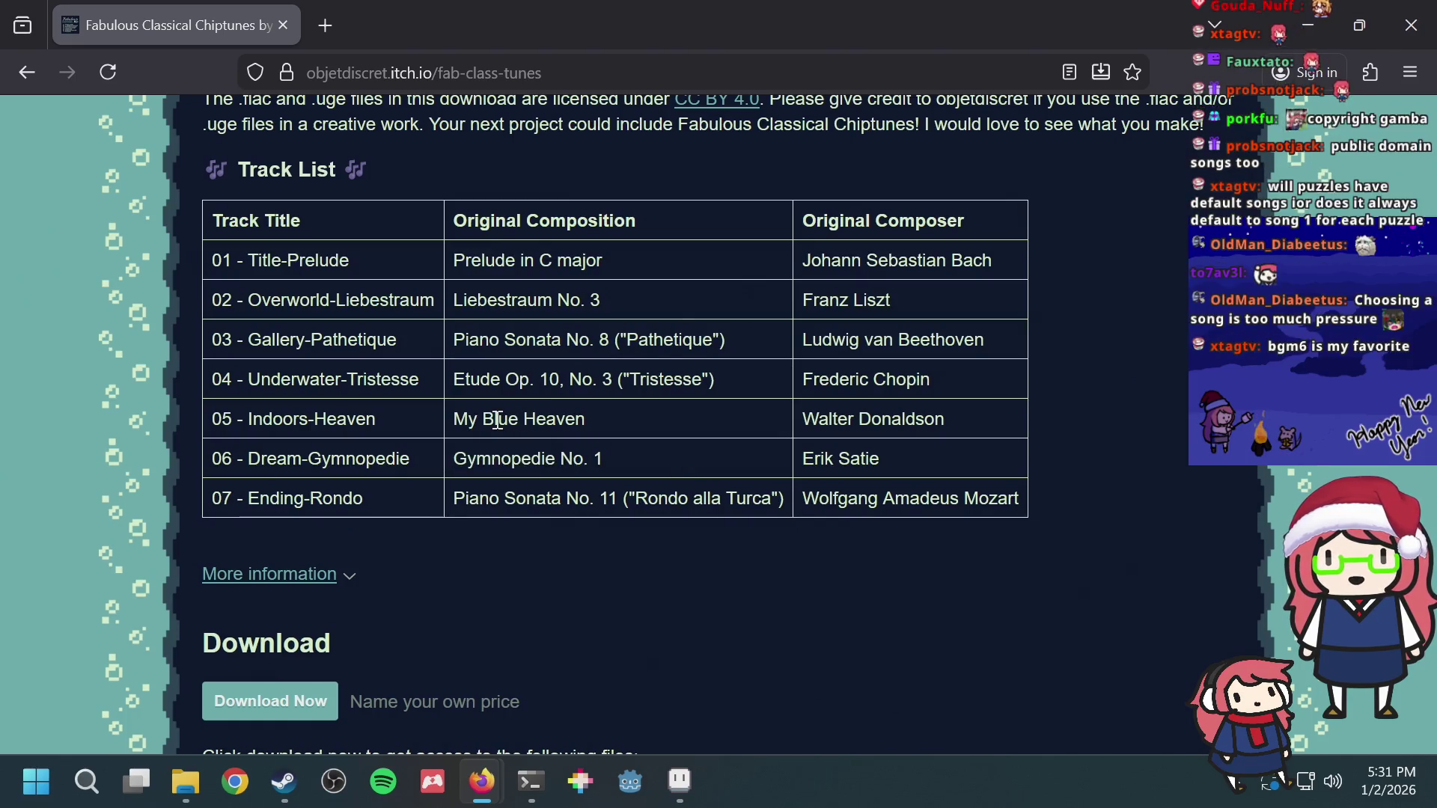
pyautogui.moveTo(497, 419); pyautogui.dragTo(628, 419)
pyautogui.click(657, 419)
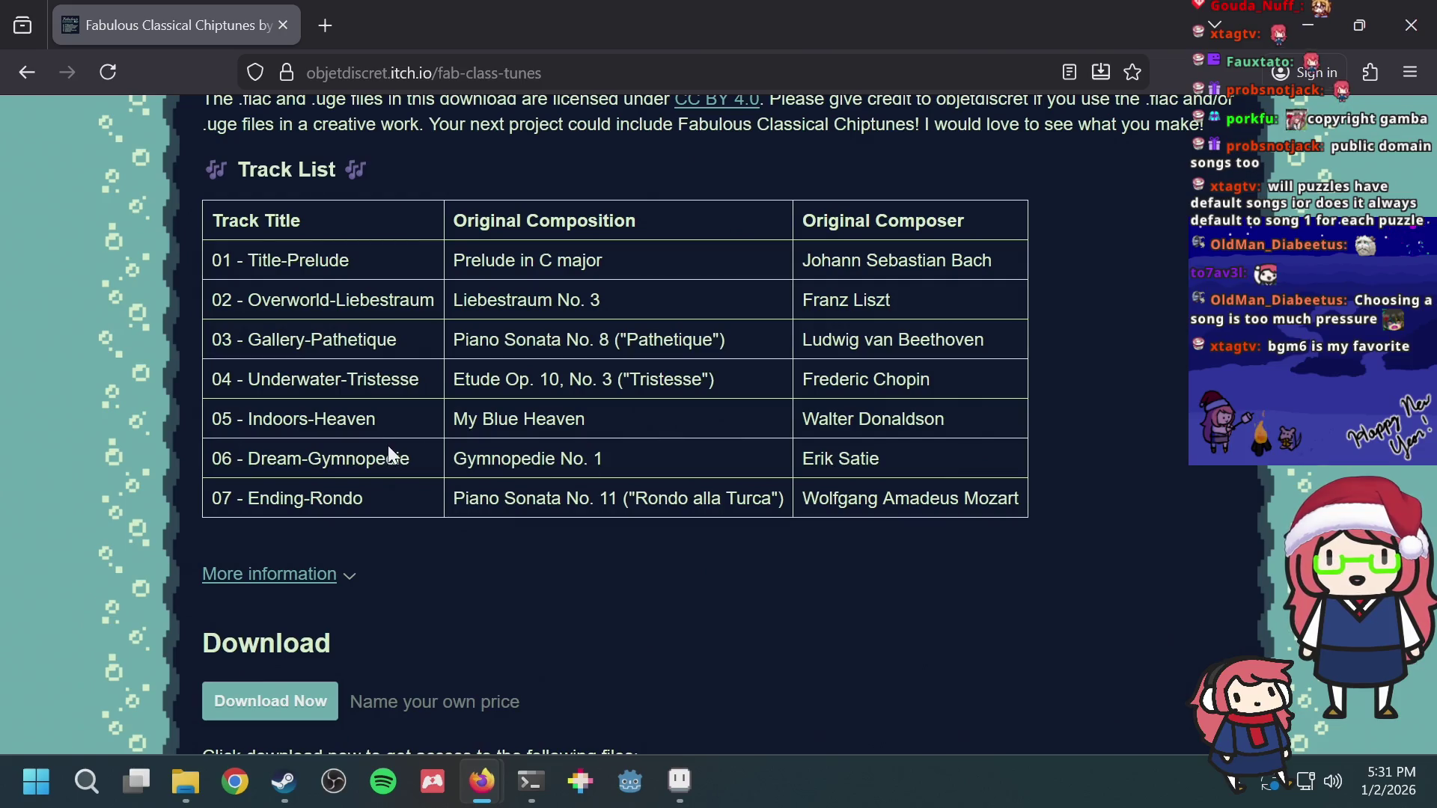
pyautogui.hotkey('alt', 'Tab')
pyautogui.hotkey('alt', 'Tab')
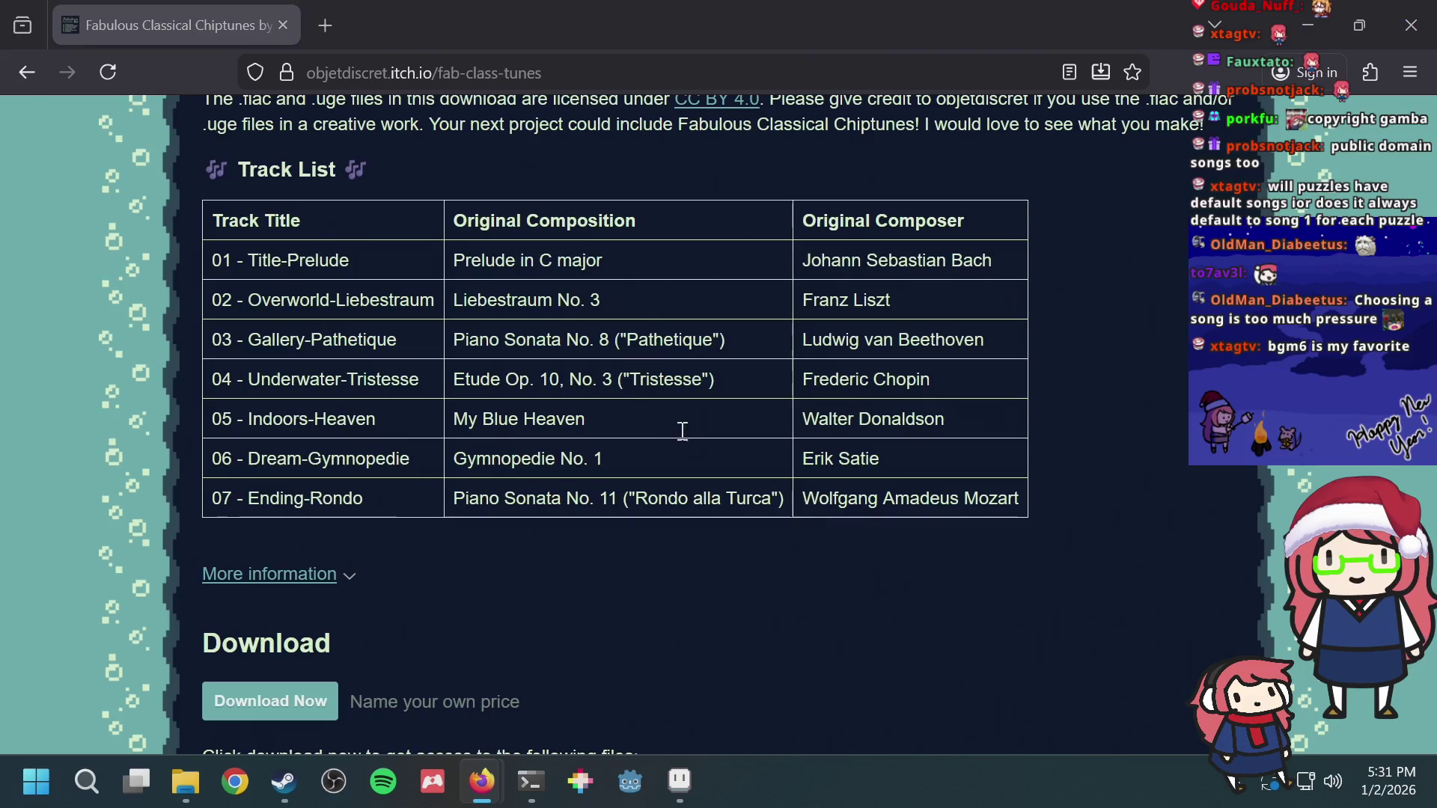
pyautogui.hotkey('alt', 'Tab')
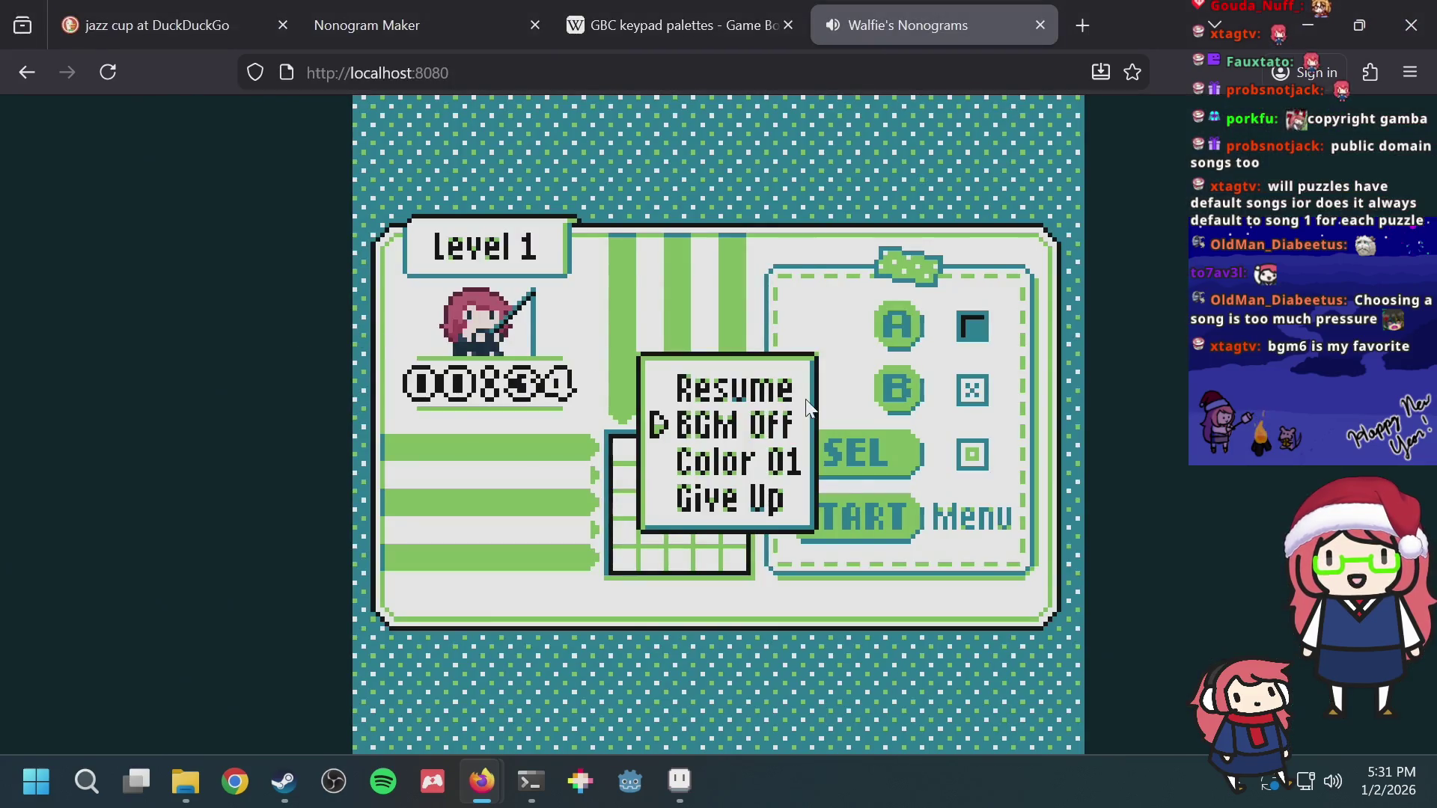
# Step: Set the background music down to BGM 6/7, check the track list again and return to the game
pyautogui.press('Down')
pyautogui.press('Up')
pyautogui.press('Left')
pyautogui.press('Left')
pyautogui.press('Left')
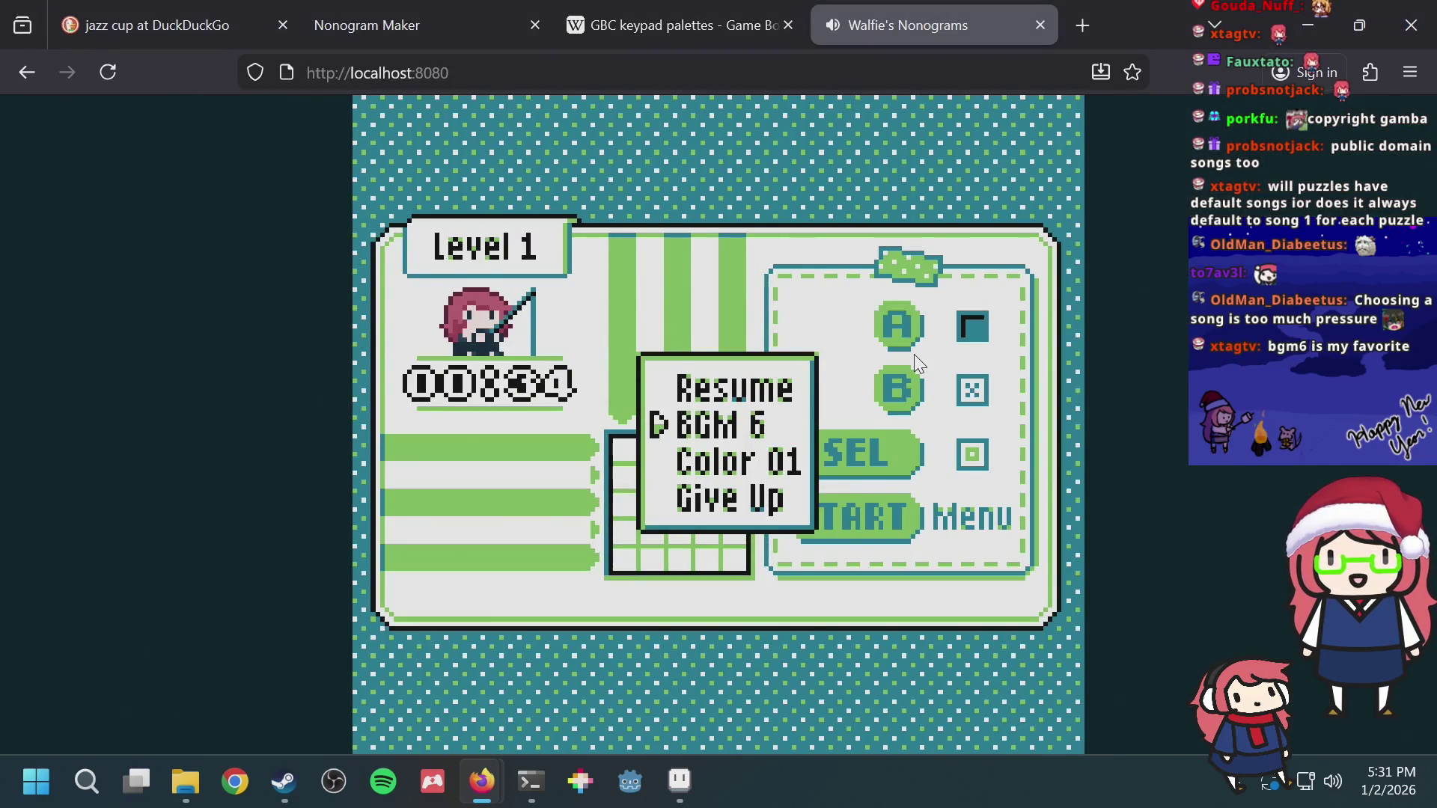
pyautogui.hotkey('alt', 'Tab')
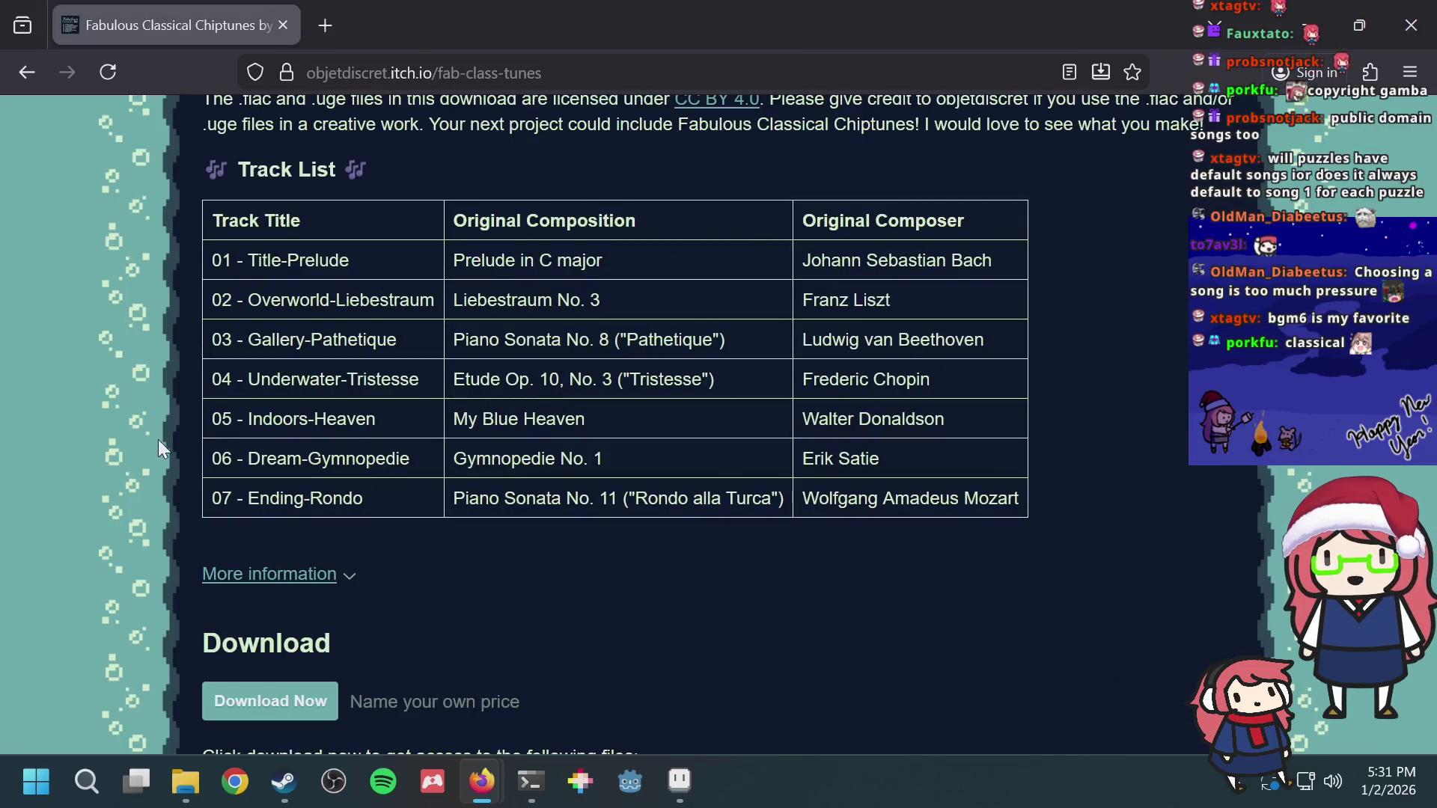
pyautogui.moveTo(412, 458); pyautogui.dragTo(281, 458)
pyautogui.click(280, 459)
pyautogui.scroll(2, 679, 358)
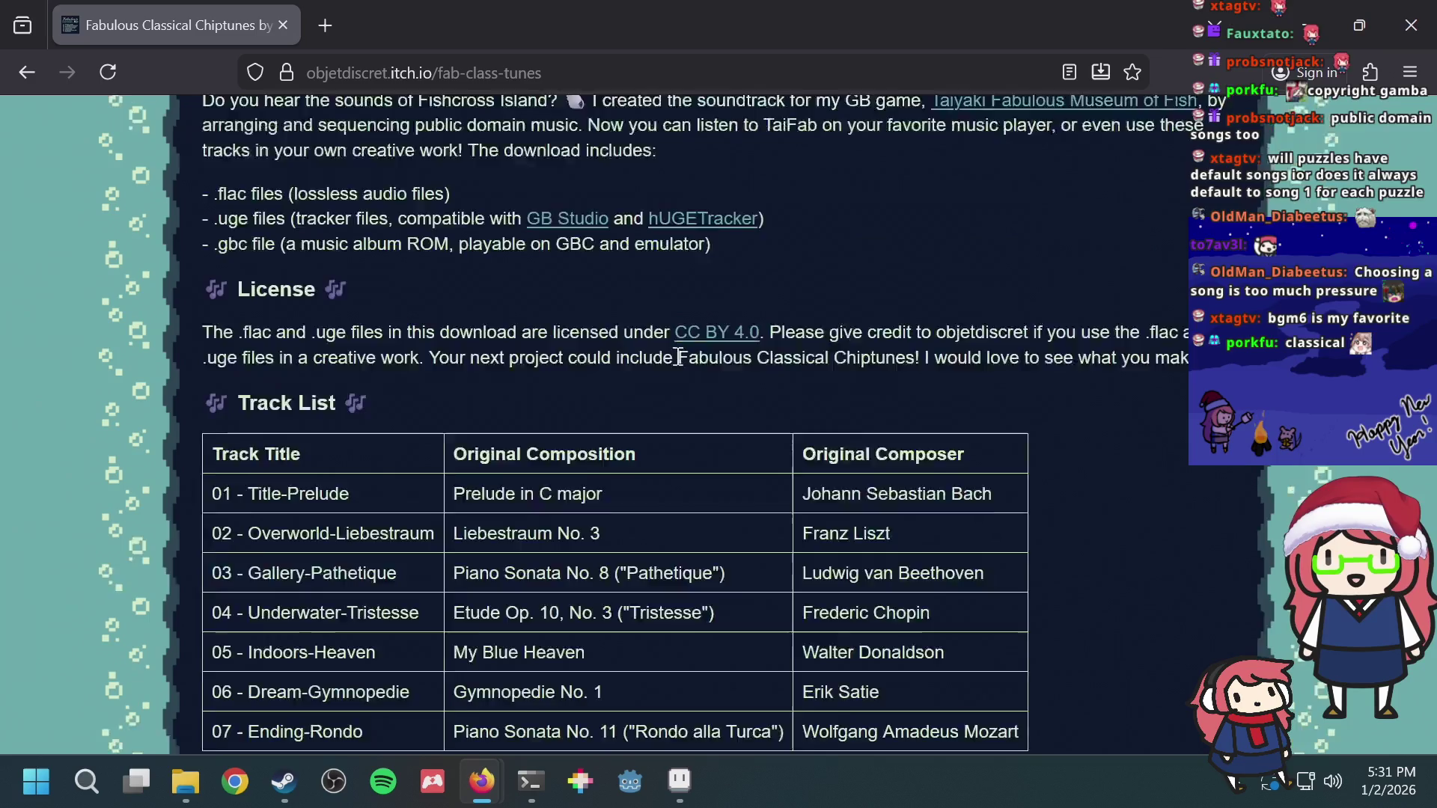
pyautogui.scroll(5, 677, 357)
pyautogui.scroll(4, 675, 363)
pyautogui.scroll(-5, 674, 366)
pyautogui.scroll(-6, 581, 376)
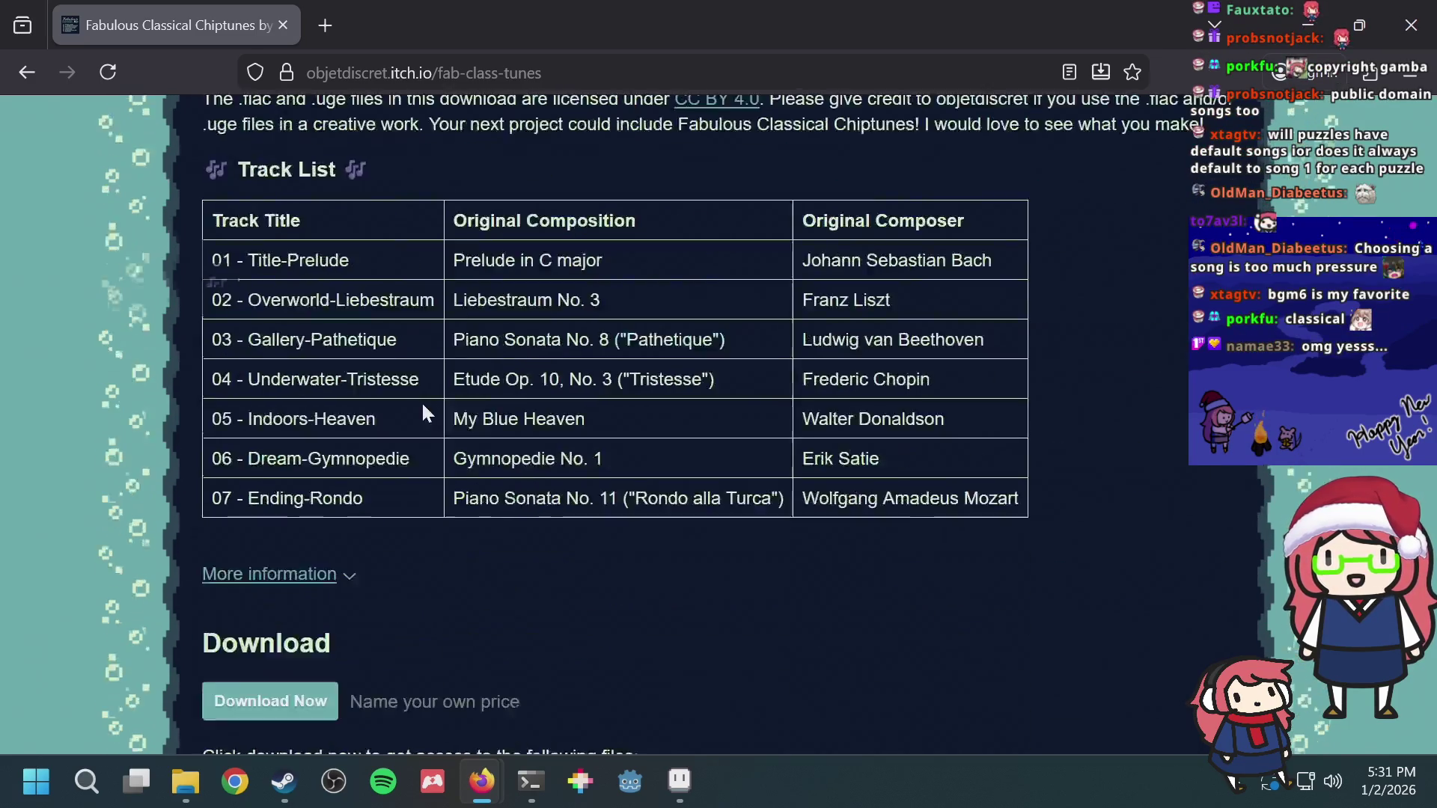
pyautogui.scroll(-1, 371, 365)
pyautogui.scroll(2, 323, 321)
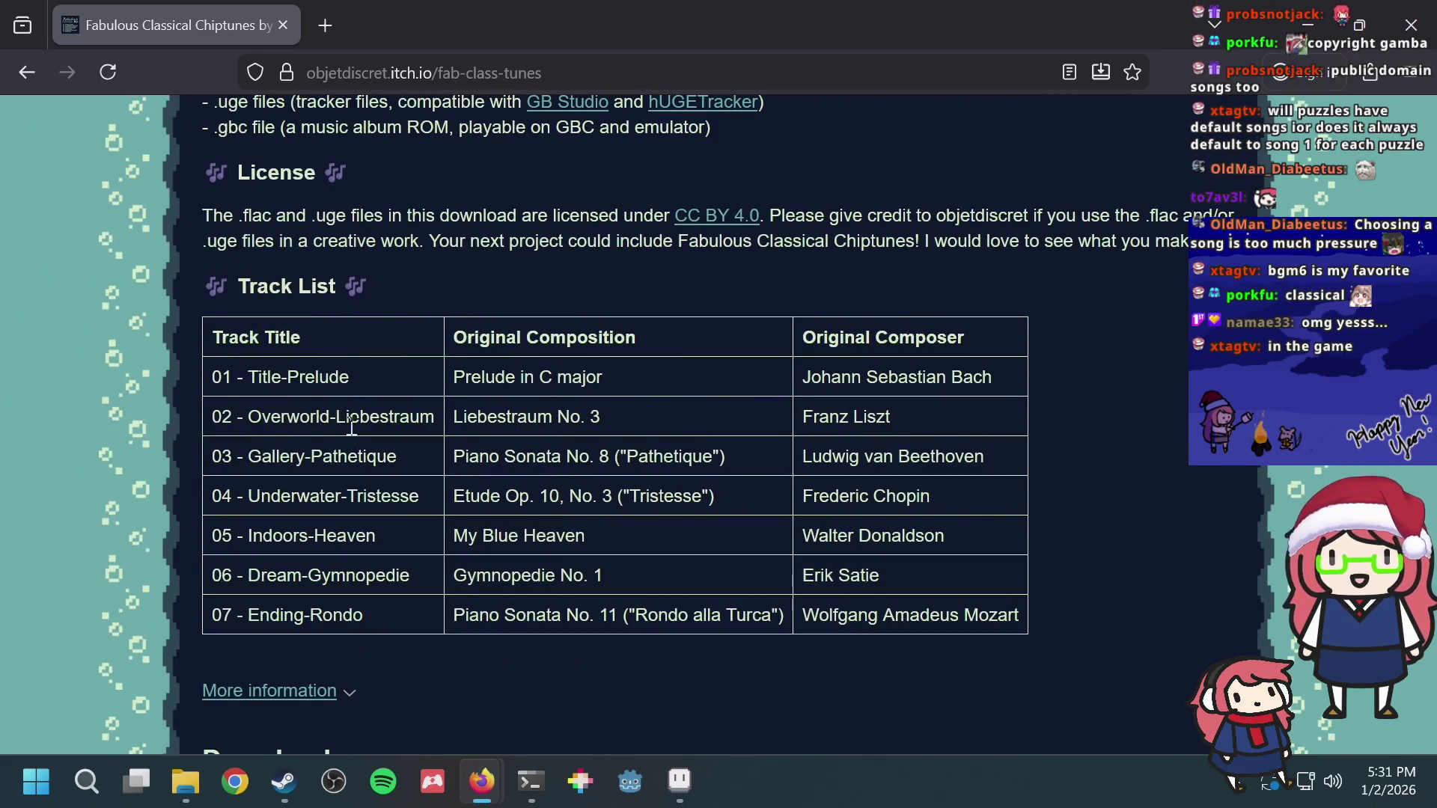
pyautogui.hotkey('alt', 'Tab')
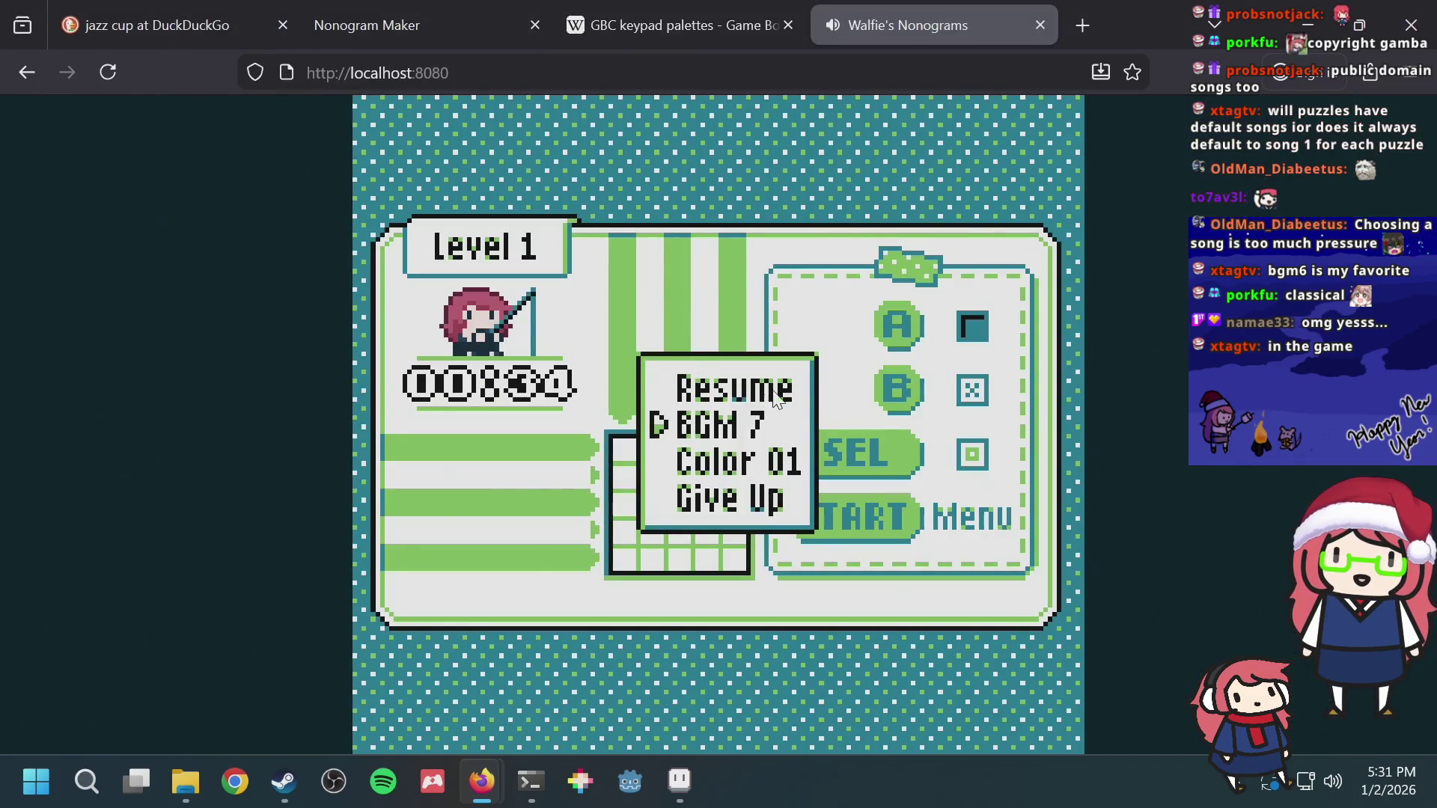
# Step: Drop the music to BGM 6, find the Tristesse entry in the track list, and return to the game
pyautogui.press('Left')
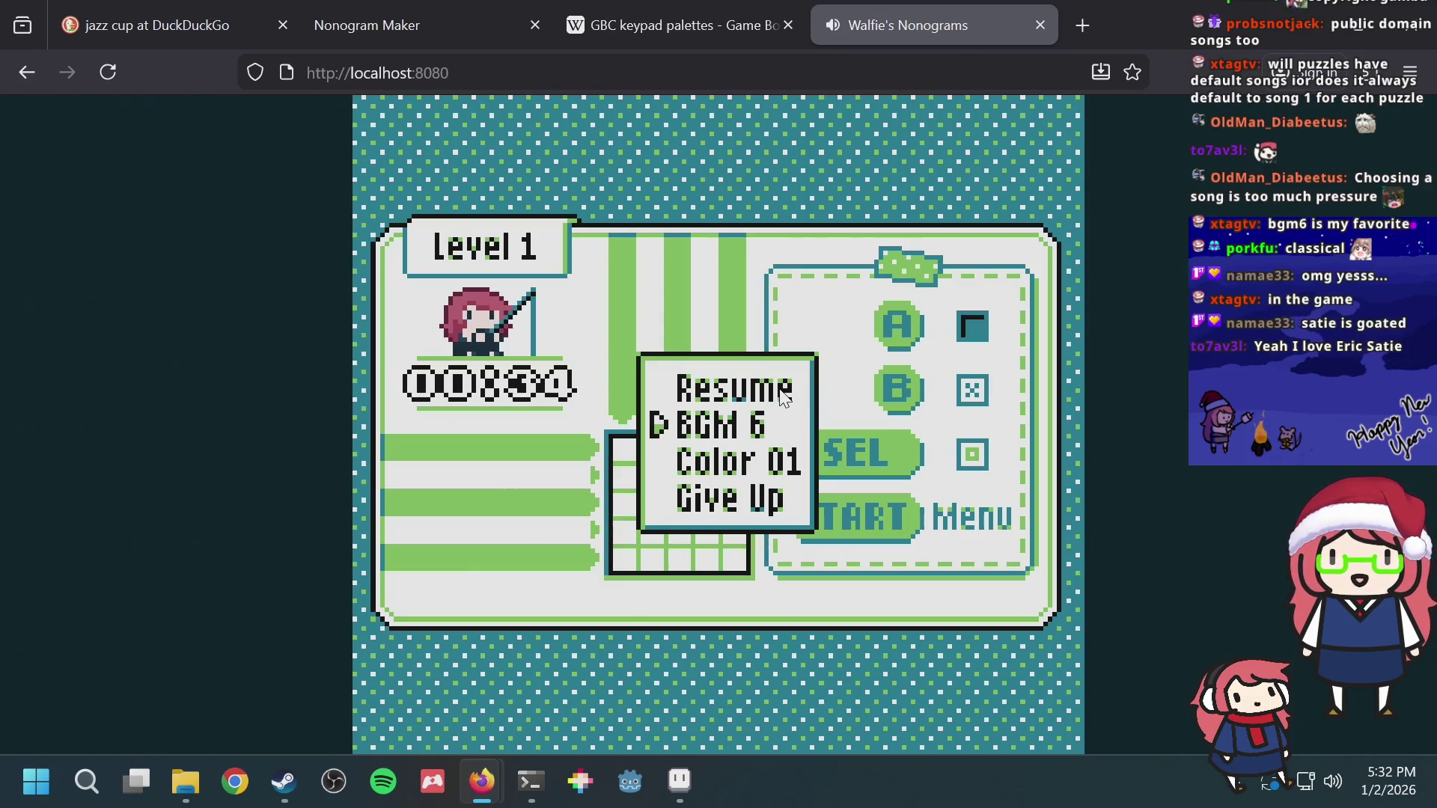
pyautogui.hotkey('alt', 'Tab')
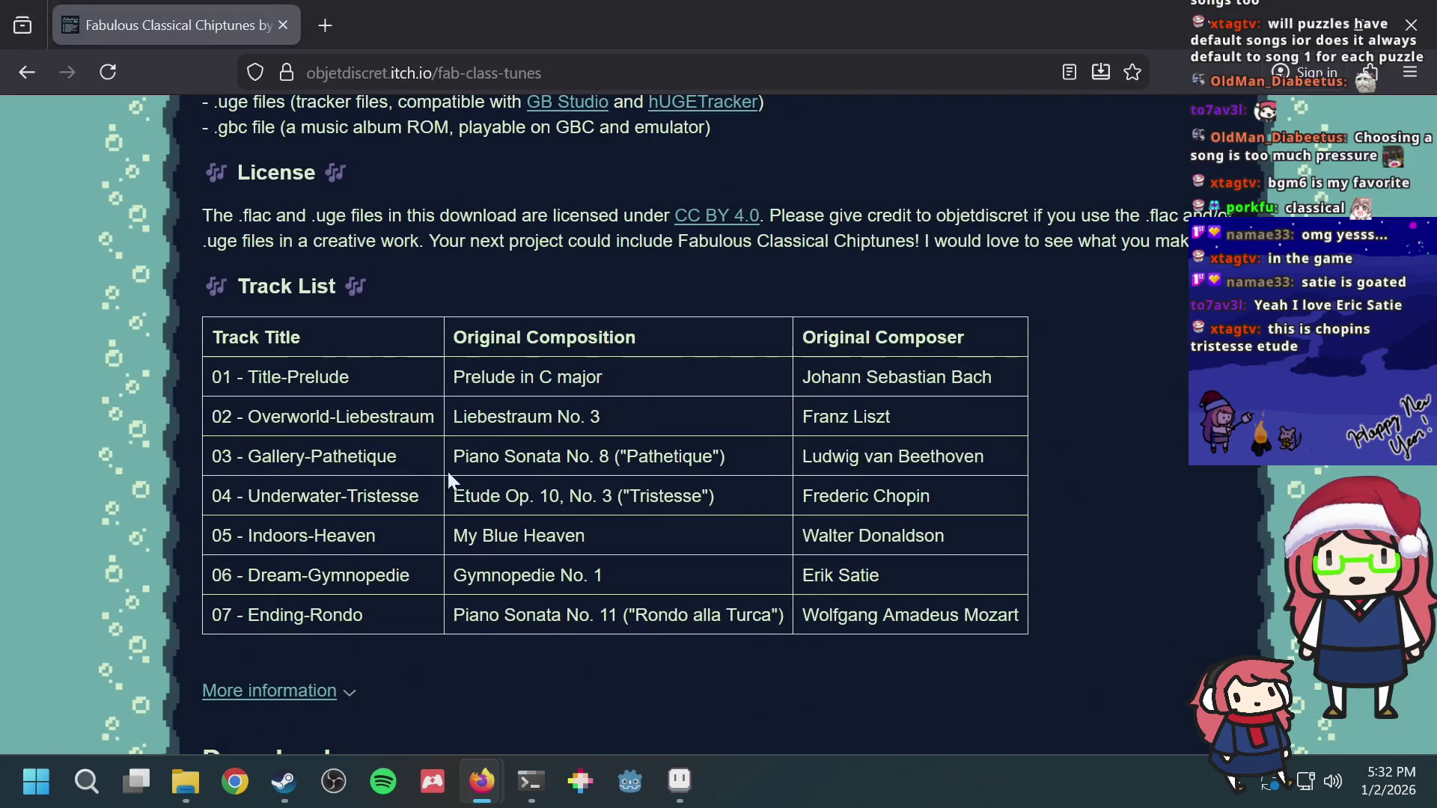
pyautogui.hotkey('ctrl', 'f')
pyautogui.press('Escape')
pyautogui.moveTo(367, 495); pyautogui.dragTo(730, 489)
pyautogui.hotkey('alt', 'Tab')
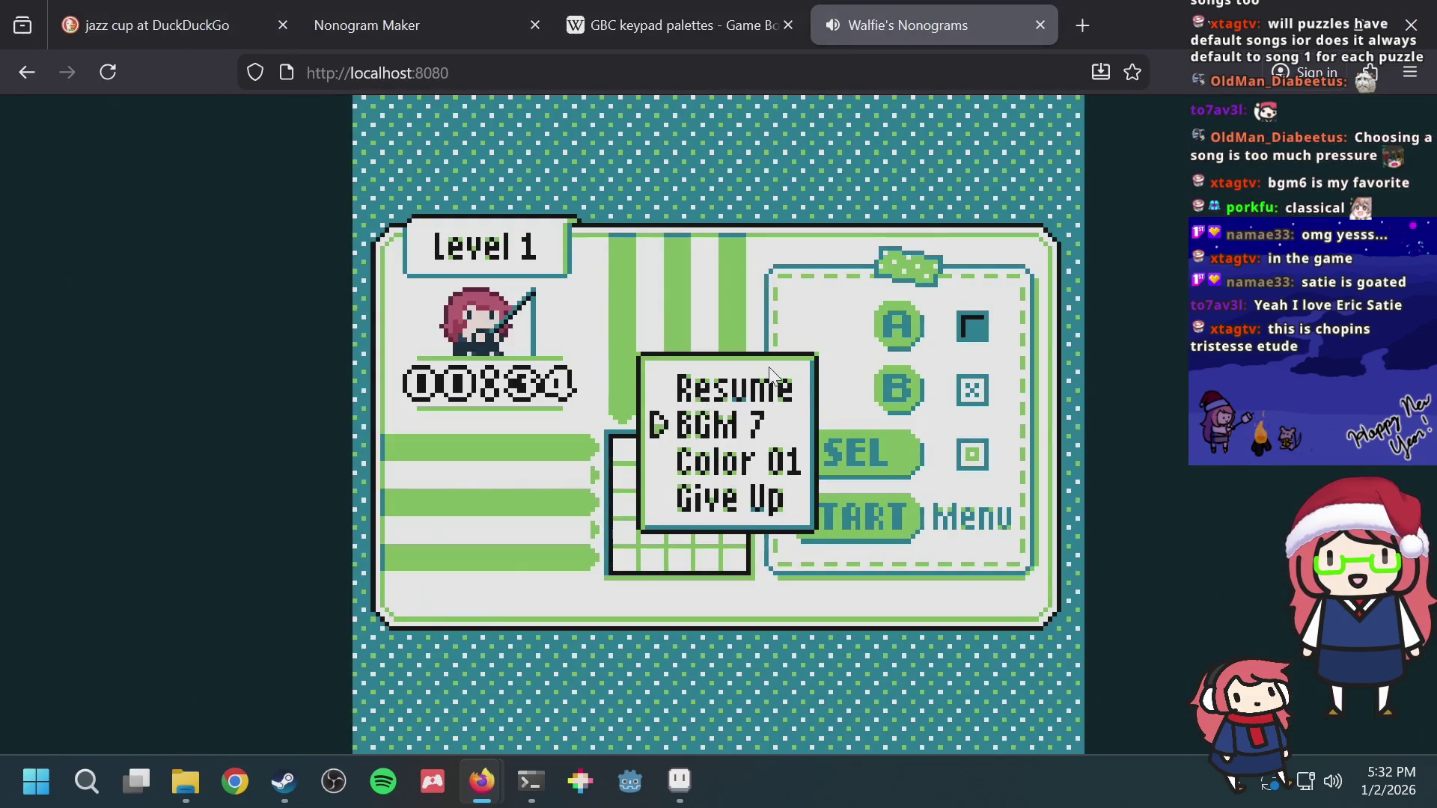
# Step: Step the BGM option past off and back down to BGM 5, then switch to the itch.io page
pyautogui.press('Right')
pyautogui.press('Right')
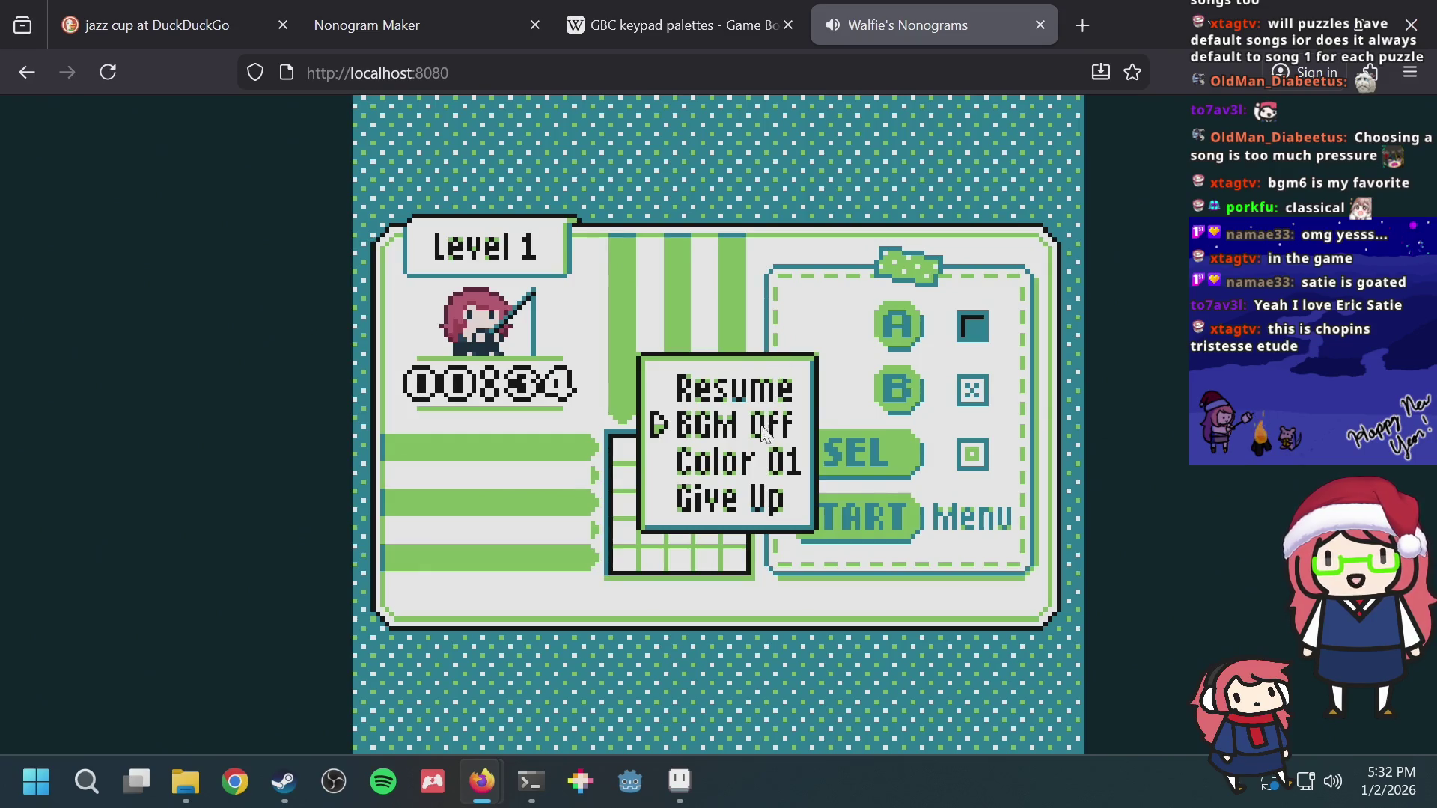
pyautogui.press('Right')
pyautogui.press('Left')
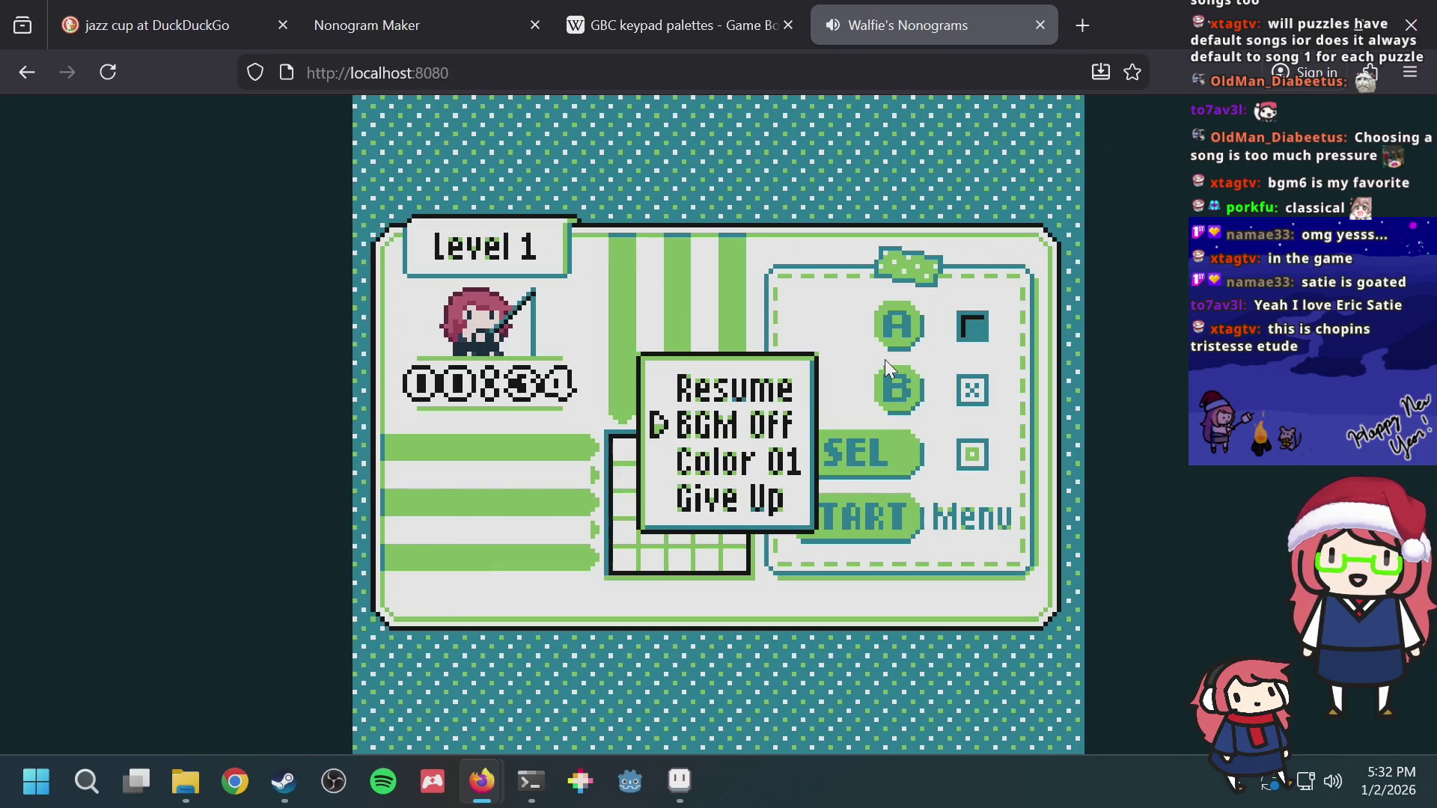
pyautogui.press('Left')
pyautogui.press('Left')
pyautogui.press('Left')
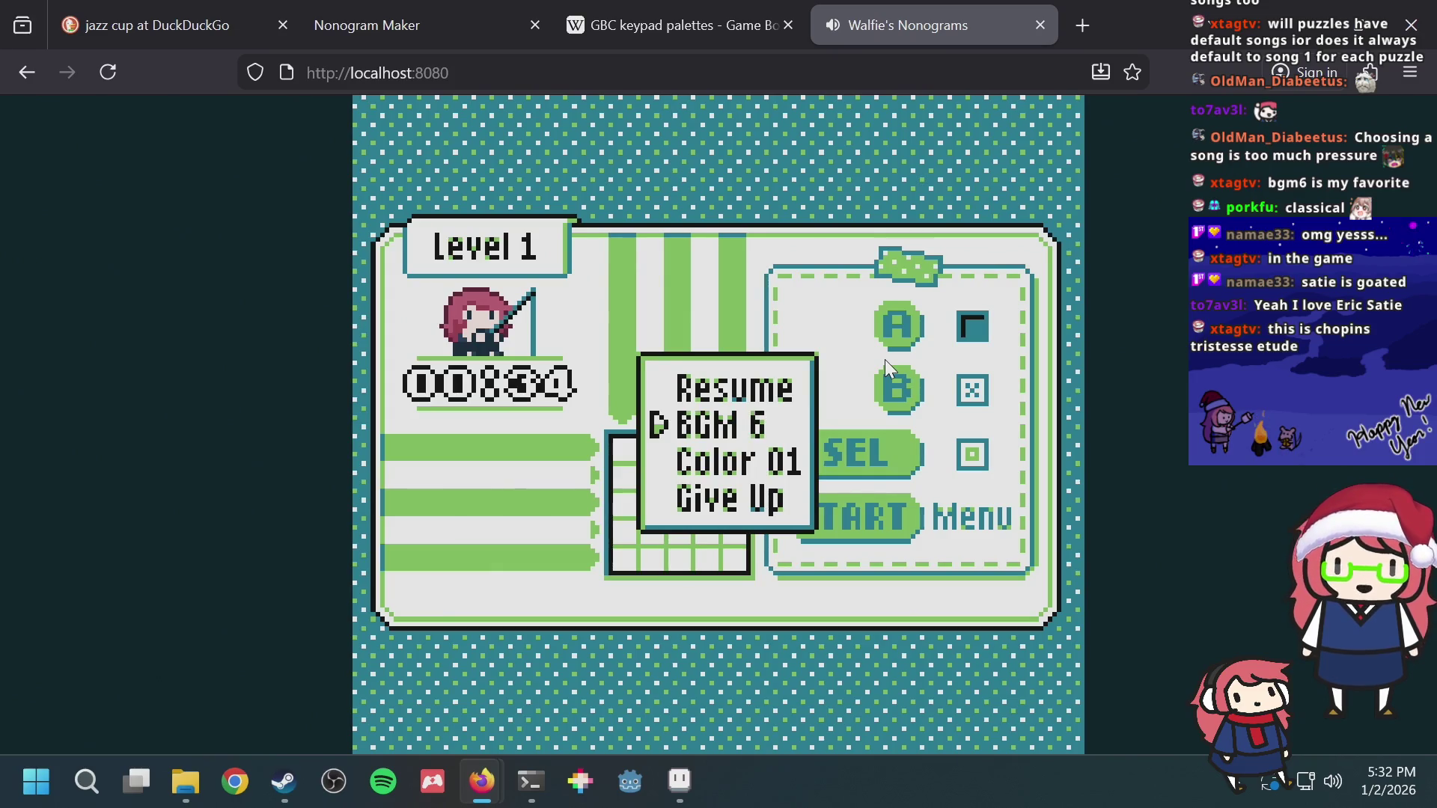
pyautogui.press('Left')
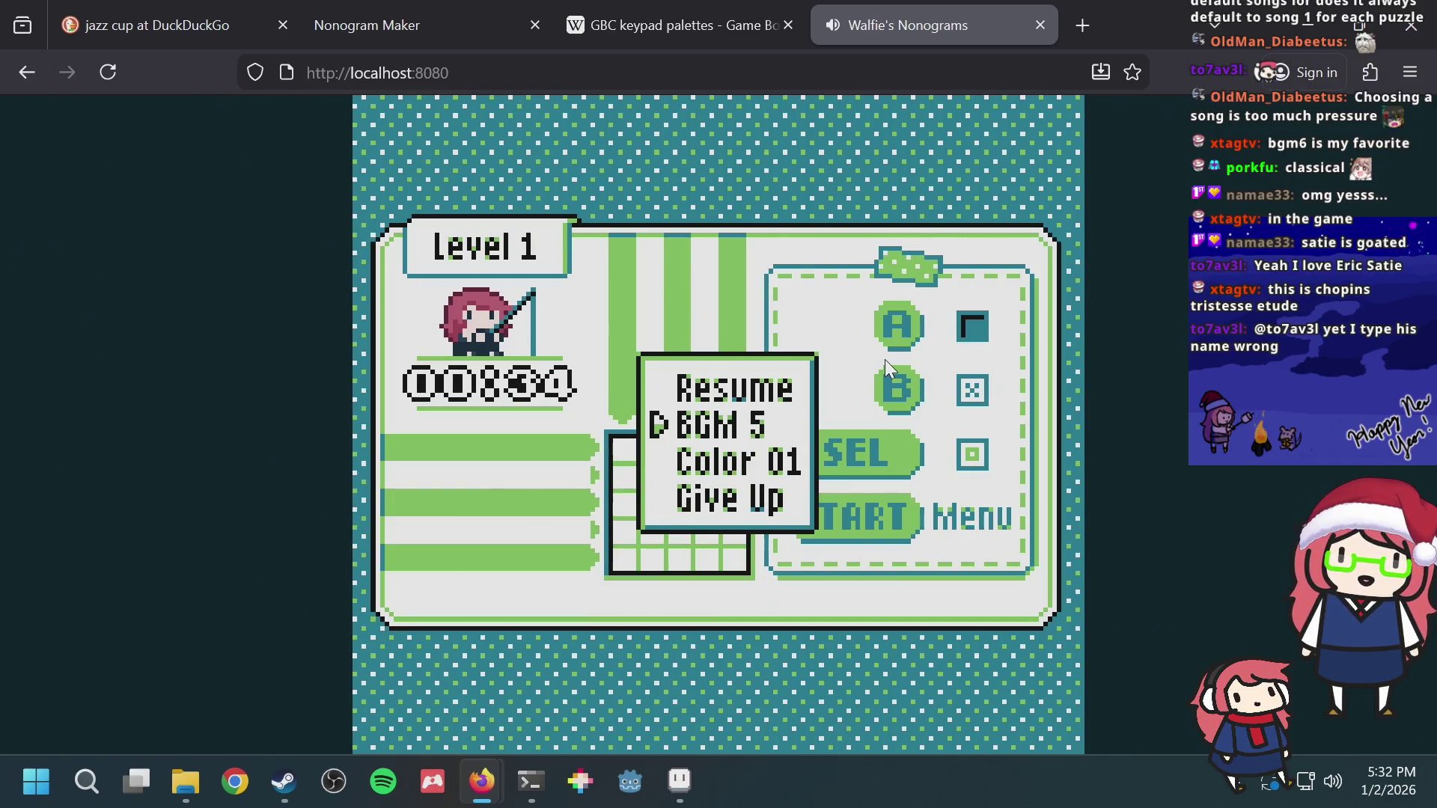
pyautogui.hotkey('alt', 'Tab')
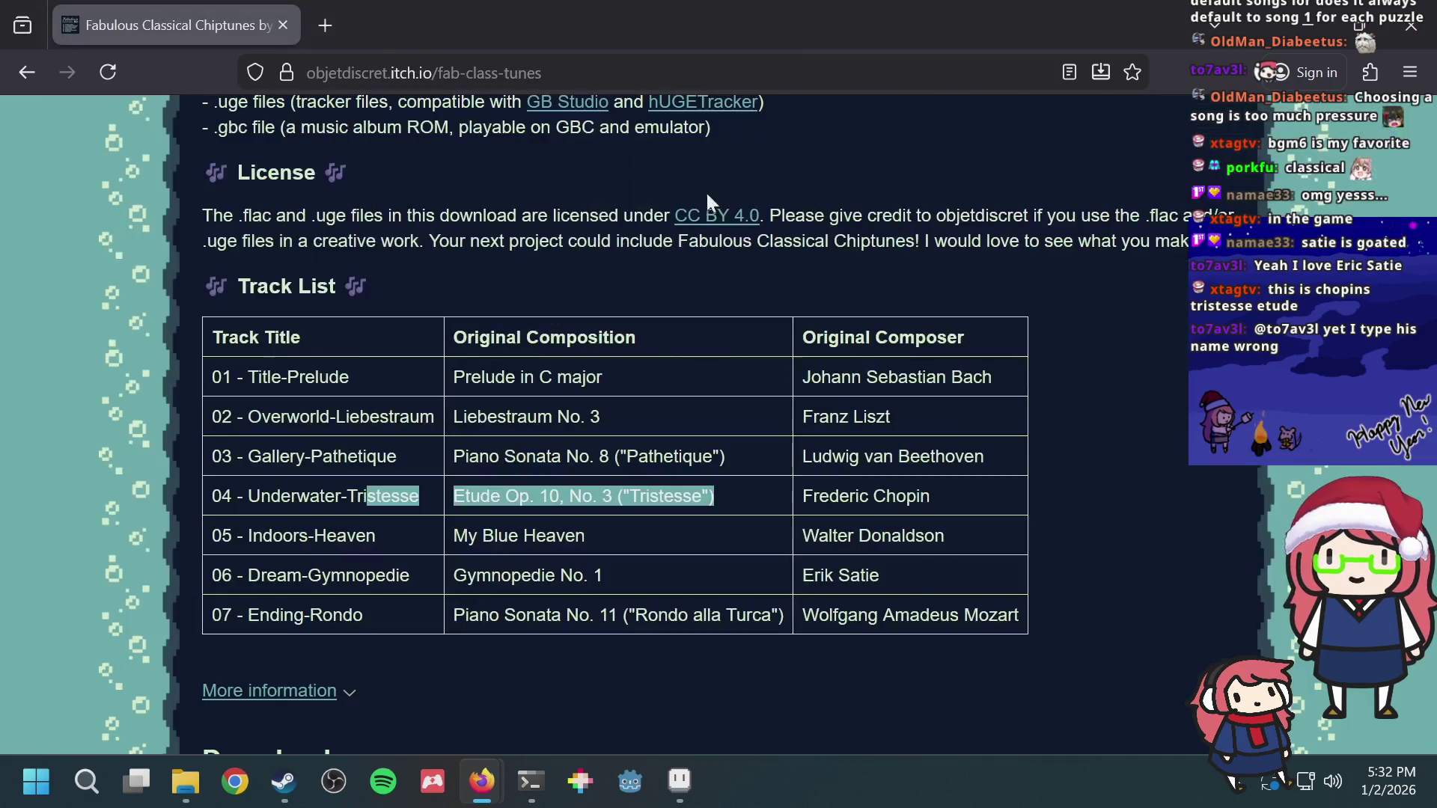
pyautogui.scroll(2, 743, 313)
pyautogui.scroll(4, 742, 312)
pyautogui.scroll(3, 727, 318)
pyautogui.scroll(2, 721, 311)
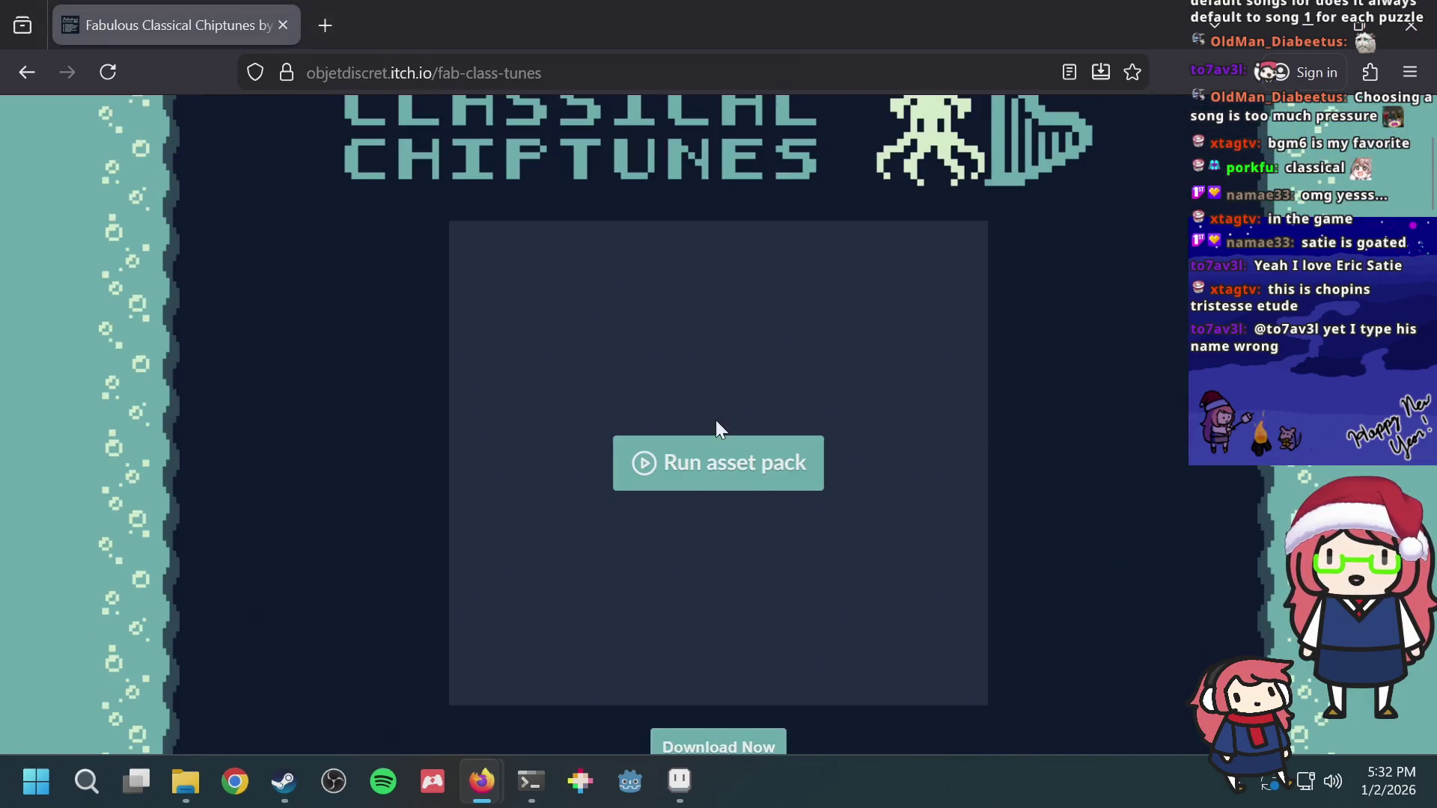
# Step: Run the embedded chiptunes player, close the game tab, and play tracks down through 3-PATHETIQUE to 7-RONDO
pyautogui.click(698, 455)
pyautogui.scroll(-5, 944, 442)
pyautogui.scroll(4, 907, 401)
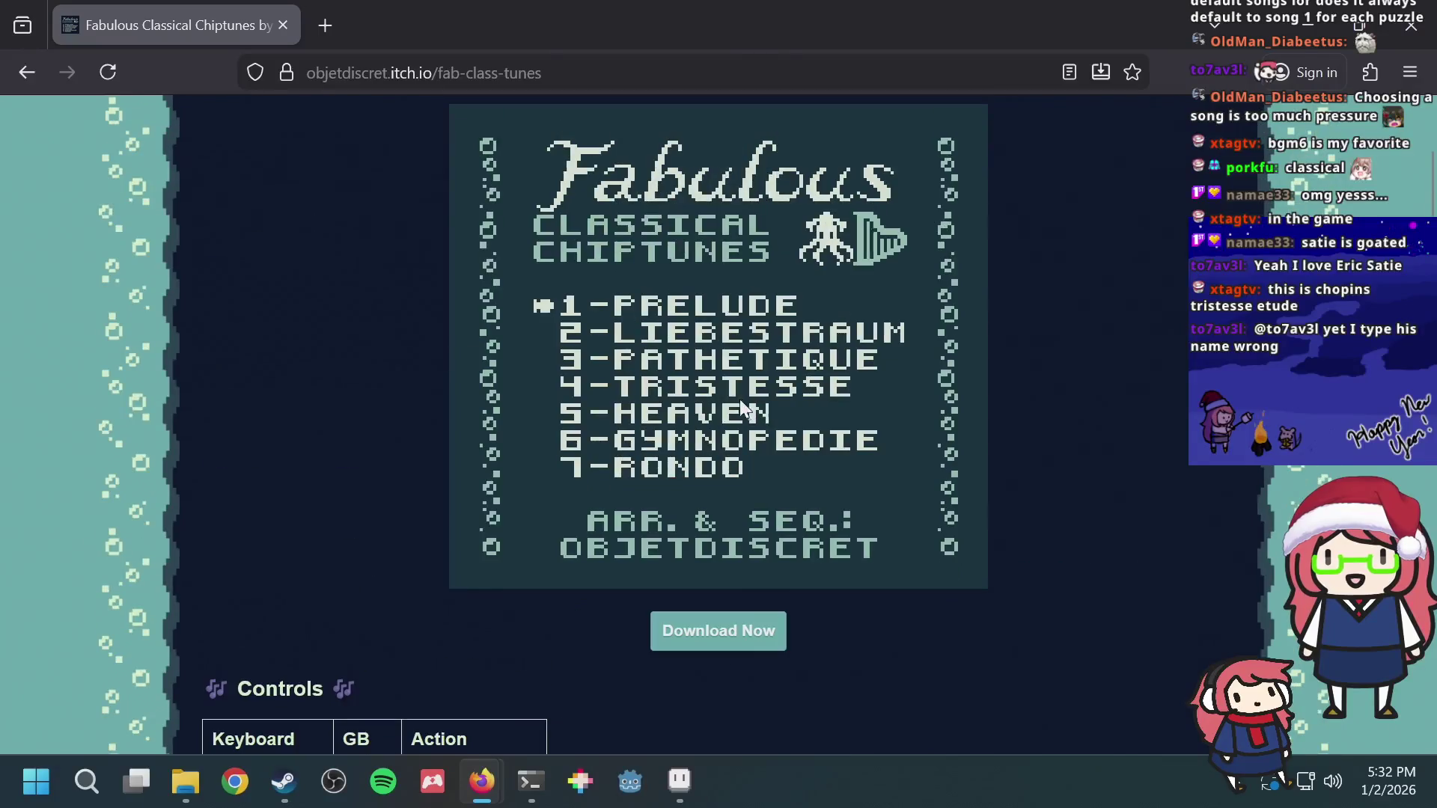
pyautogui.hotkey('alt', 'Tab')
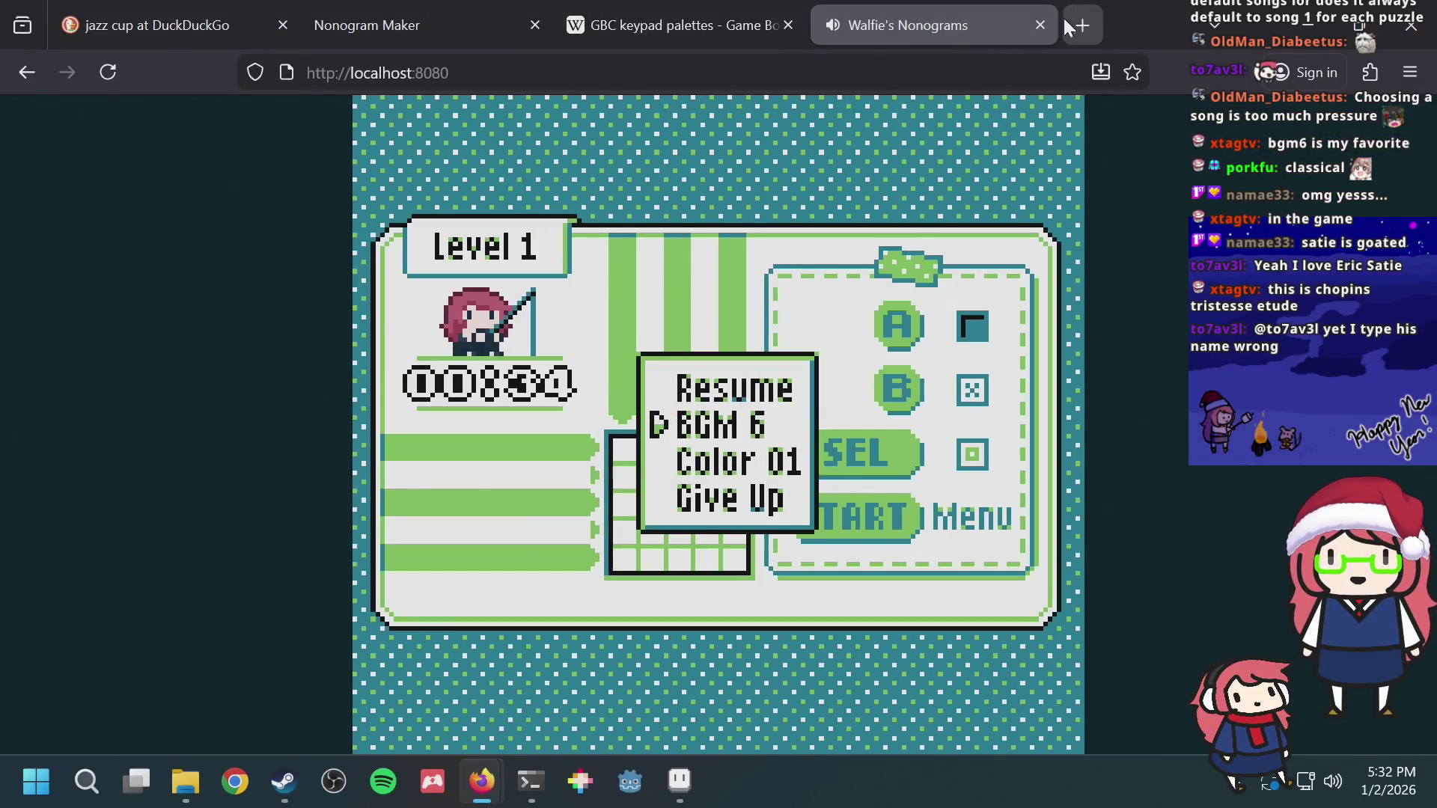
pyautogui.click(1040, 24)
pyautogui.hotkey('alt', 'Tab')
pyautogui.scroll(-1, 811, 369)
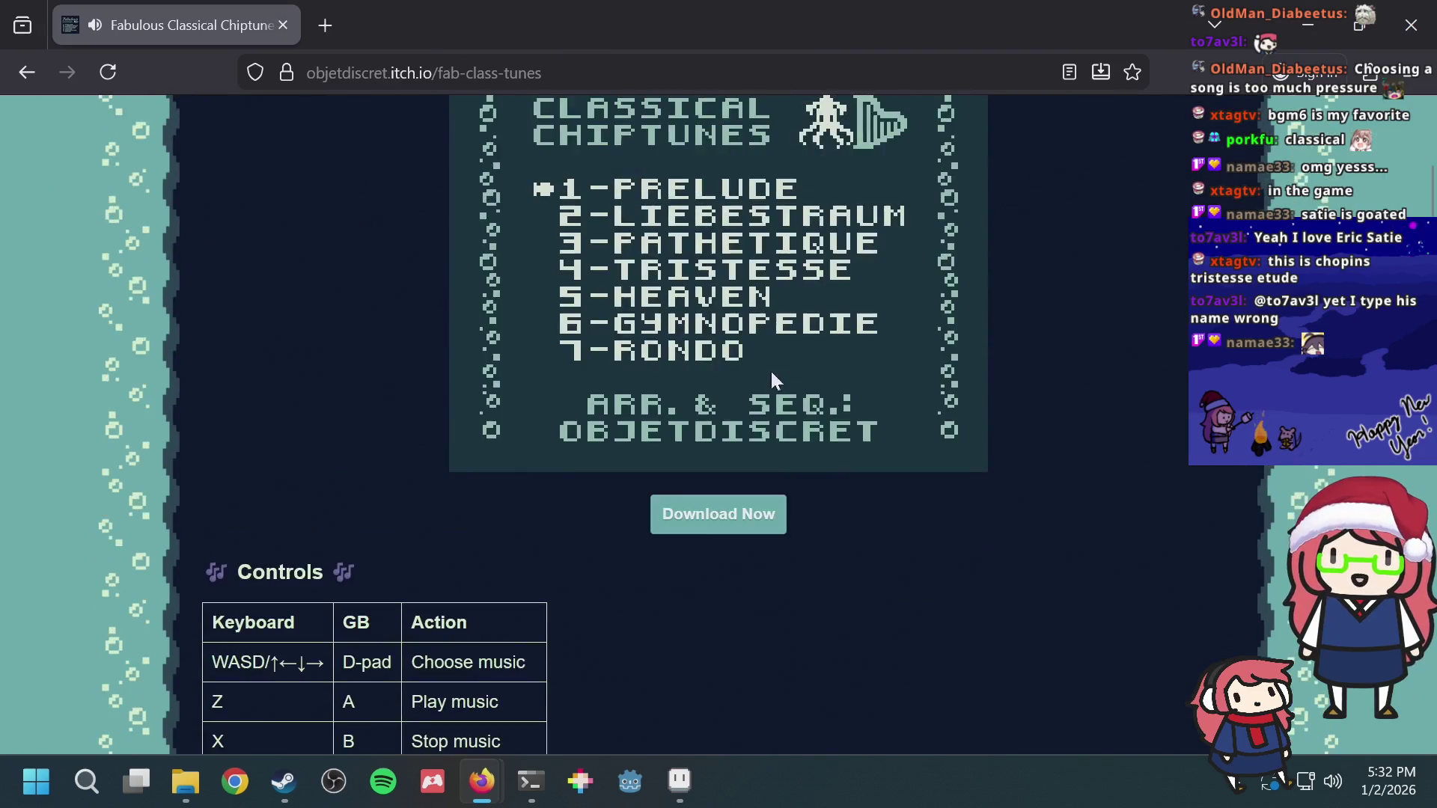
pyautogui.scroll(3, 787, 377)
pyautogui.scroll(-1, 802, 485)
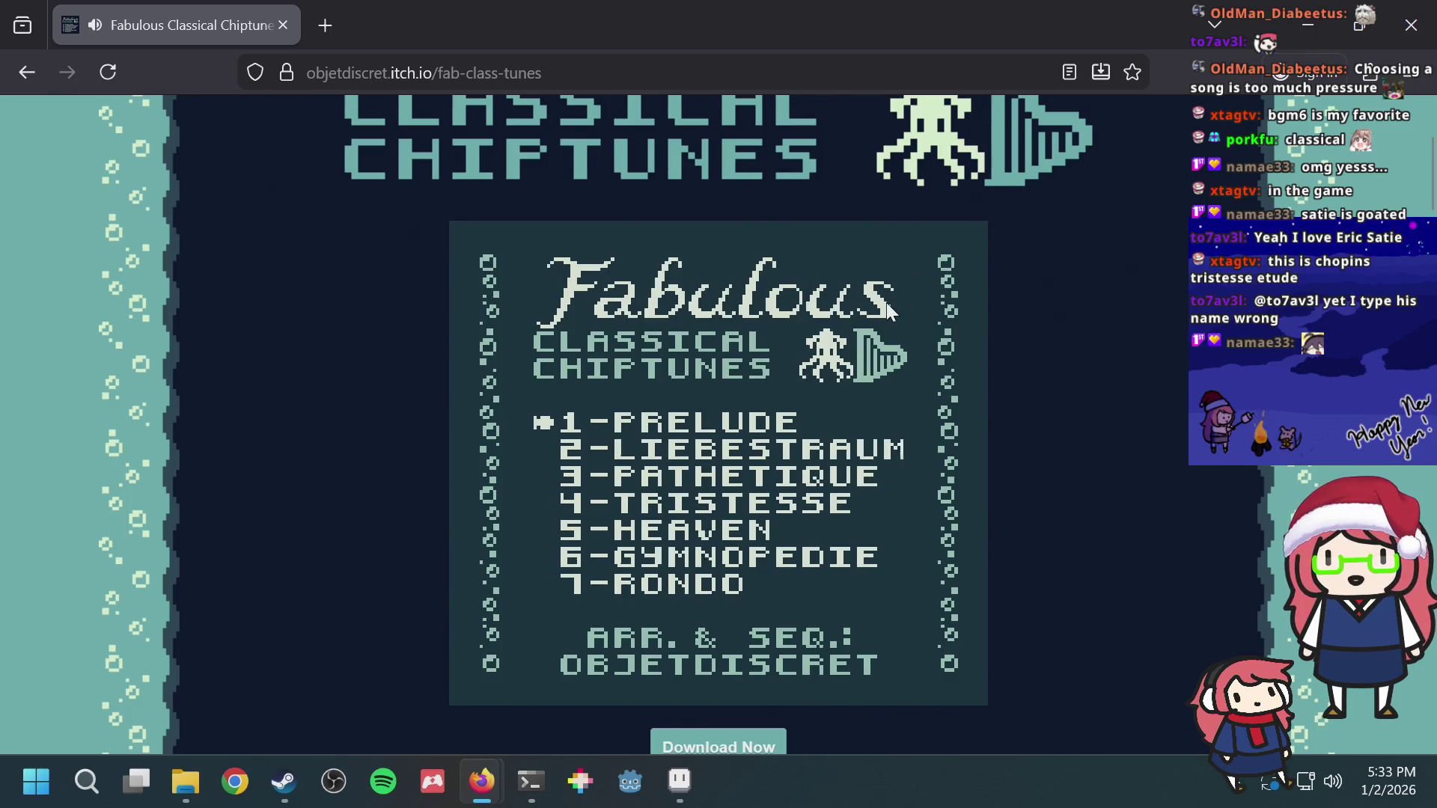
pyautogui.press('Down')
pyautogui.press('Down')
pyautogui.press('Down')
pyautogui.press('Down')
pyautogui.press('Down')
pyautogui.press('Down')
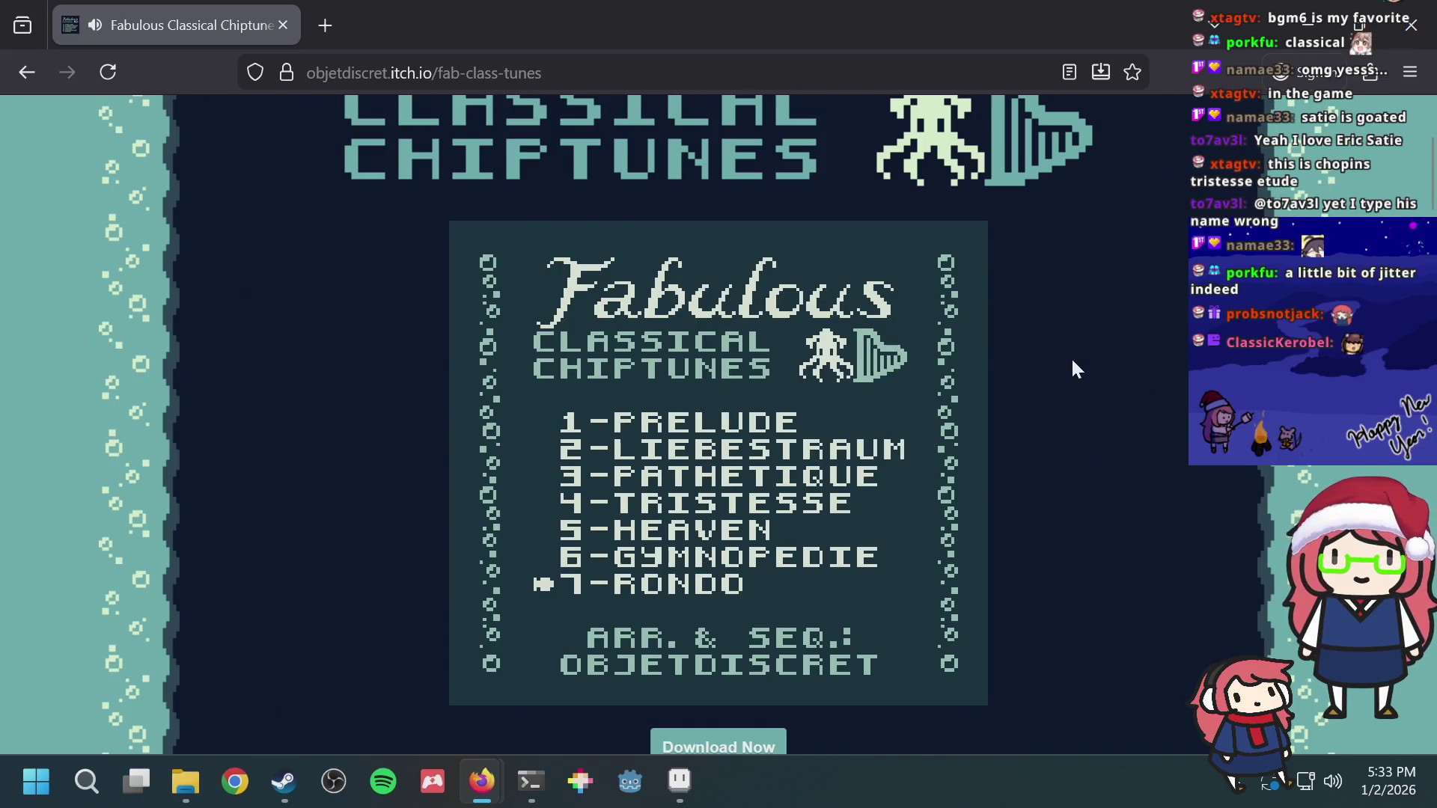
pyautogui.scroll(-2, 1045, 337)
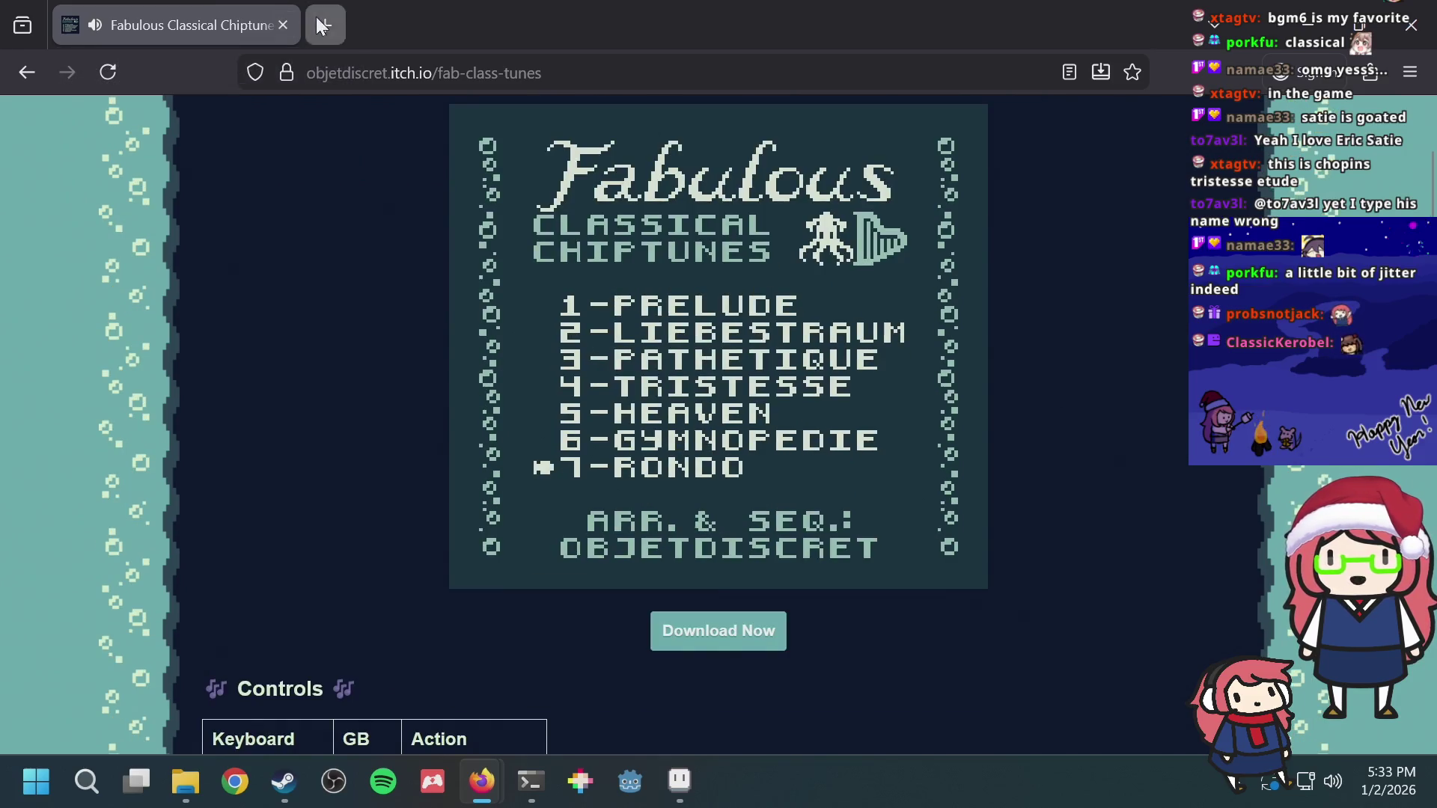
pyautogui.click(283, 25)
# Step: Close the chiptunes tab and reload the game into level select around level 11
pyautogui.click(279, 25)
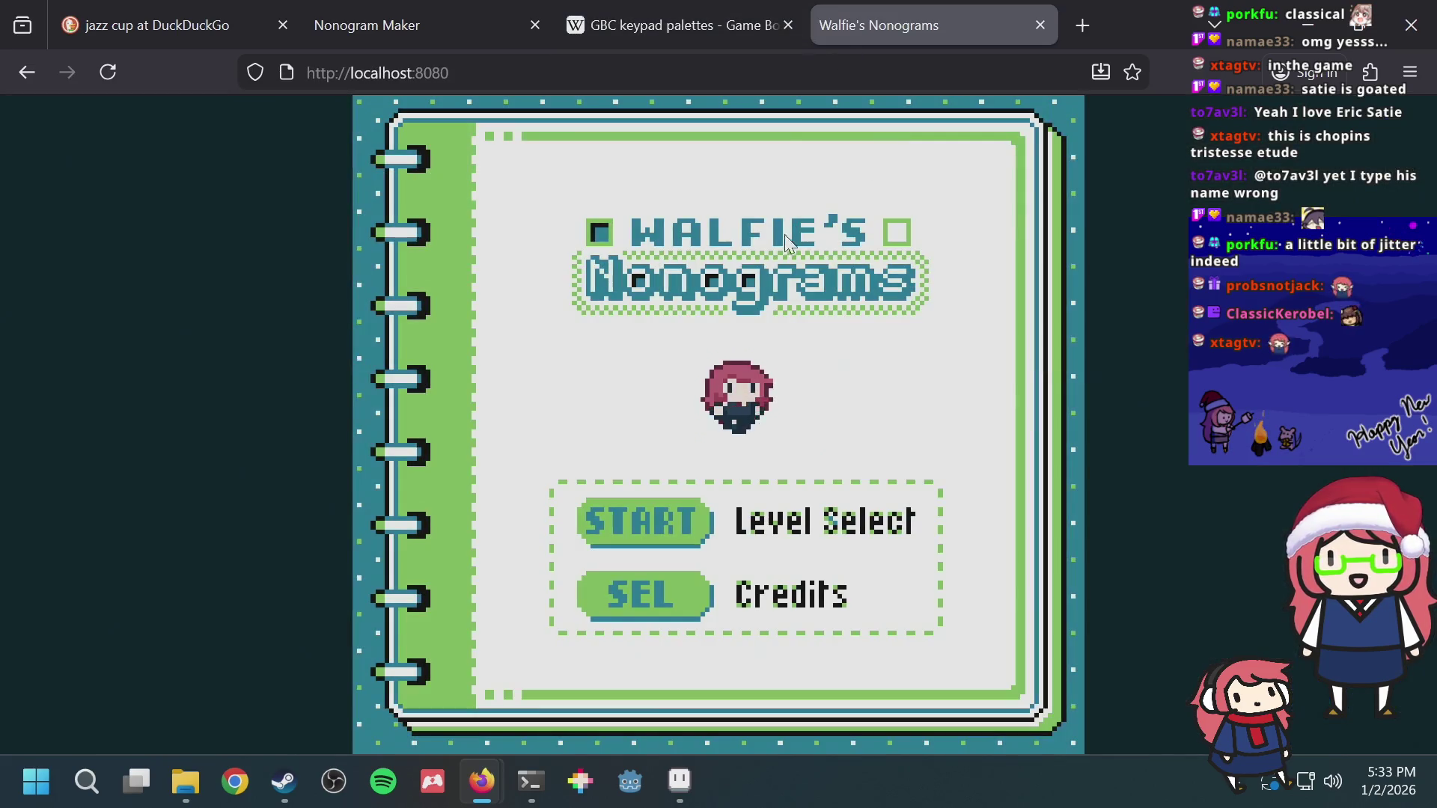
pyautogui.press('Return')
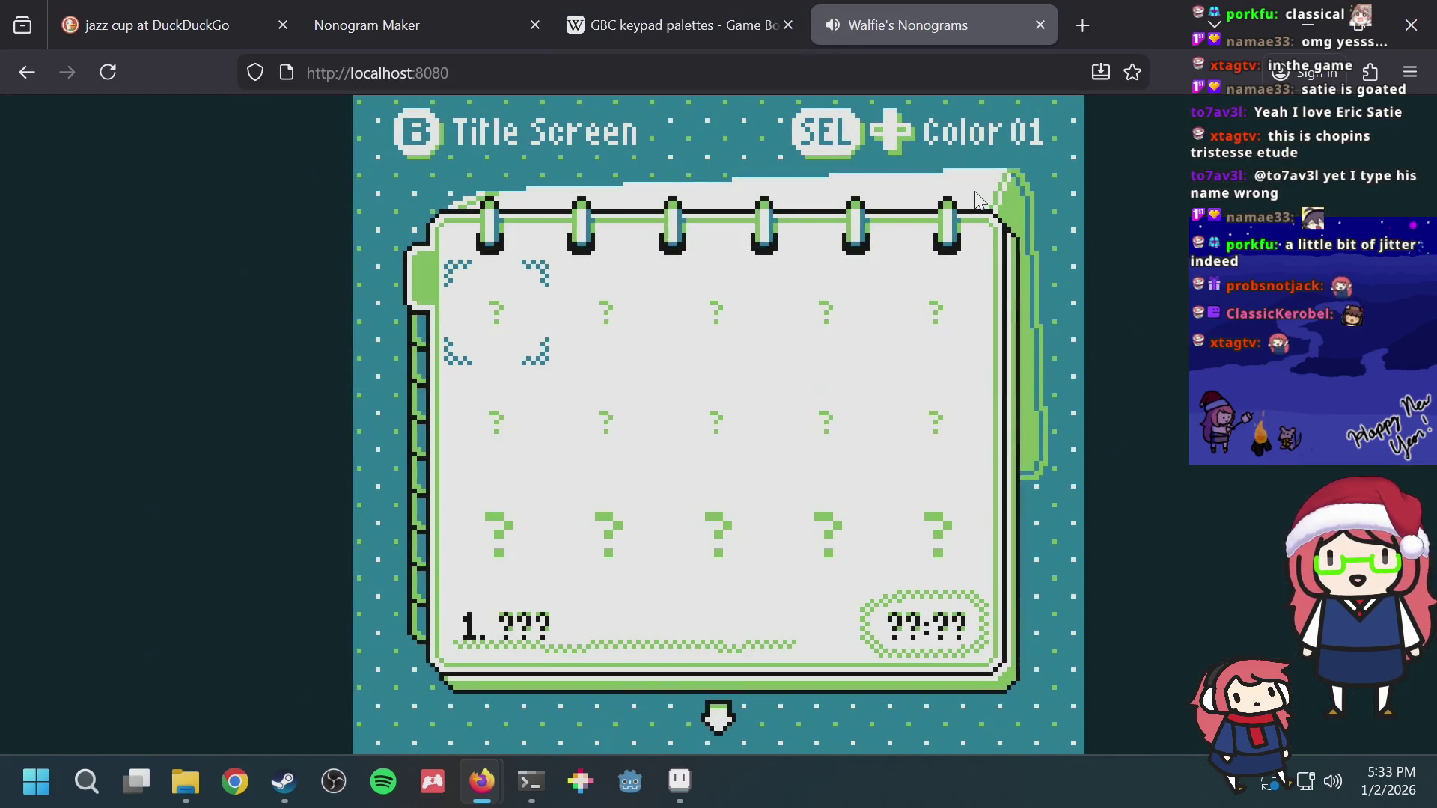
pyautogui.press('Down')
pyautogui.press('Down')
pyautogui.press('Down')
pyautogui.press('Up')
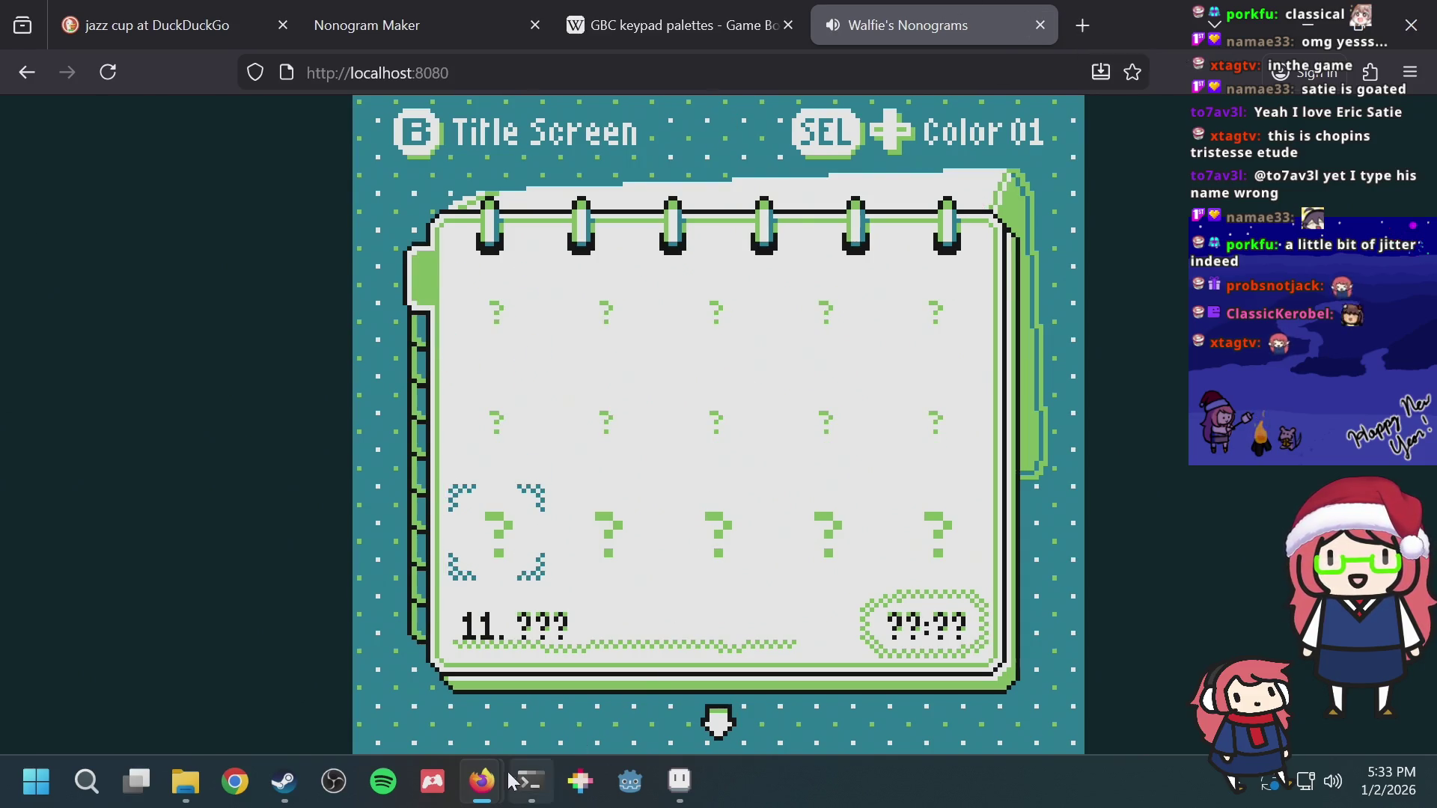
# Step: Switch to the Debian terminal and focus the top shell pane
pyautogui.click(530, 780)
pyautogui.hotkey('ctrl', 'b')
pyautogui.press('Up')
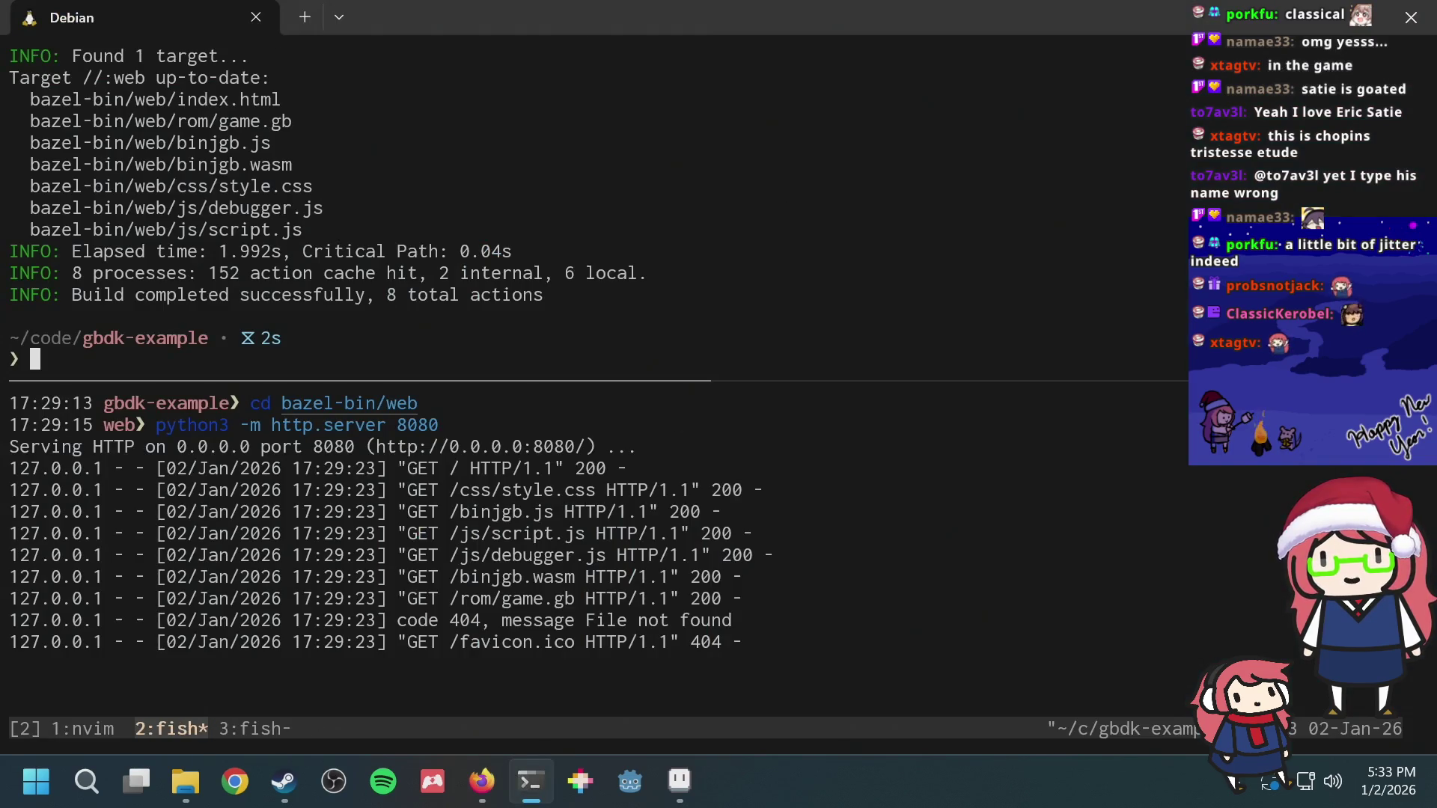
# Step: Recall and run ./build.sh, which fails on the illegal pipefail option
pyautogui.hotkey('ctrl', 'r')
pyautogui.write('run')
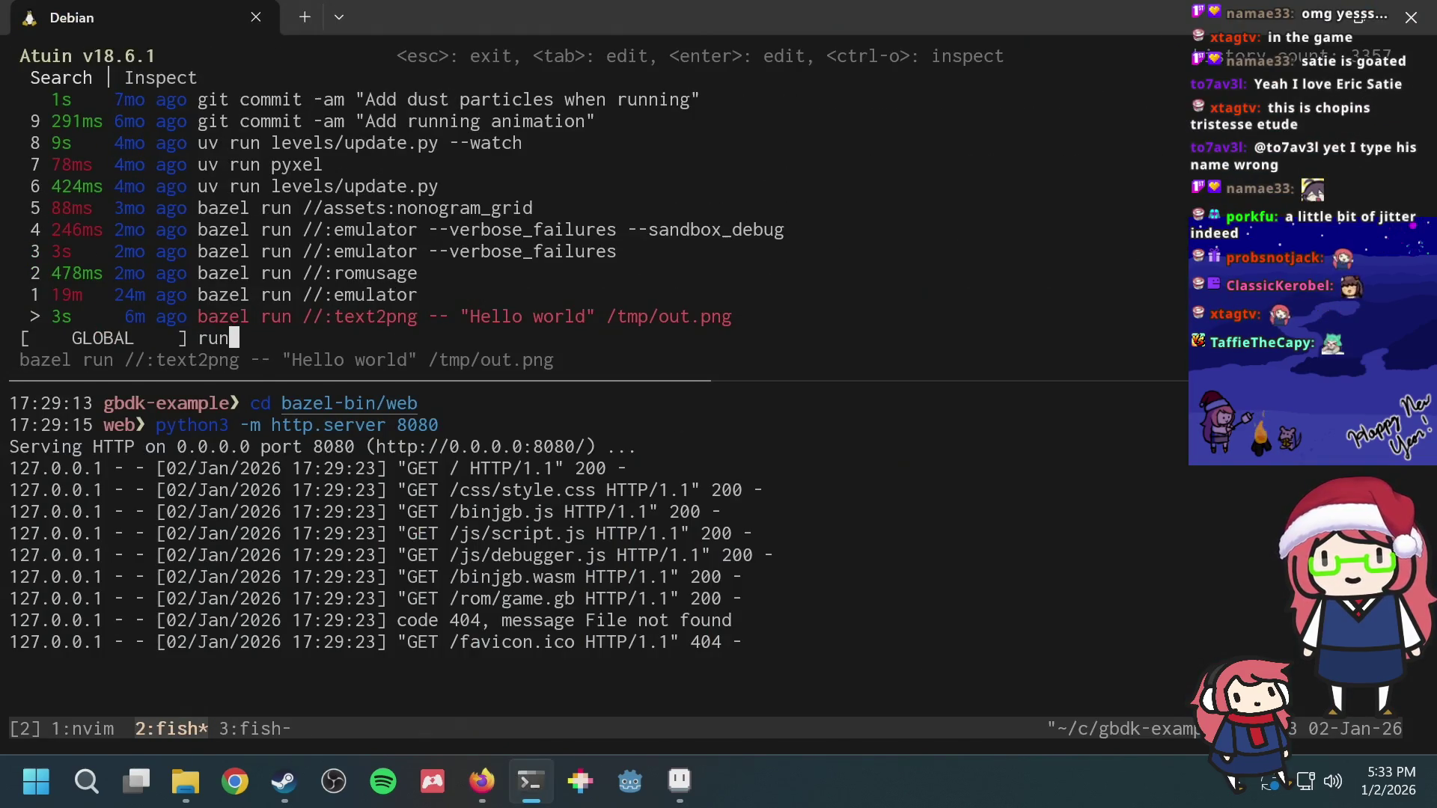
pyautogui.press('BackSpace')
pyautogui.press('BackSpace')
pyautogui.press('BackSpace')
pyautogui.write('build')
pyautogui.press('Escape')
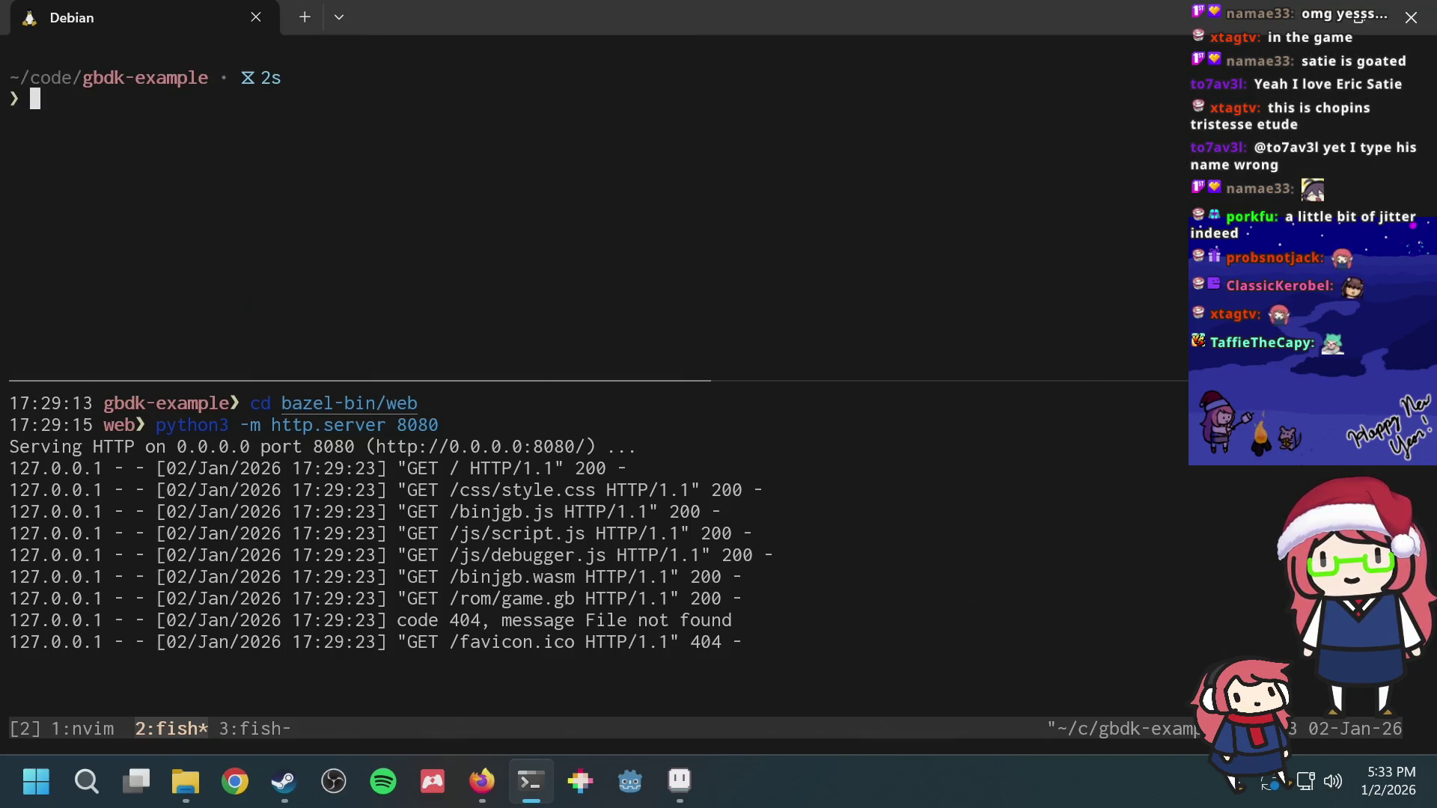
pyautogui.write('./build.sh')
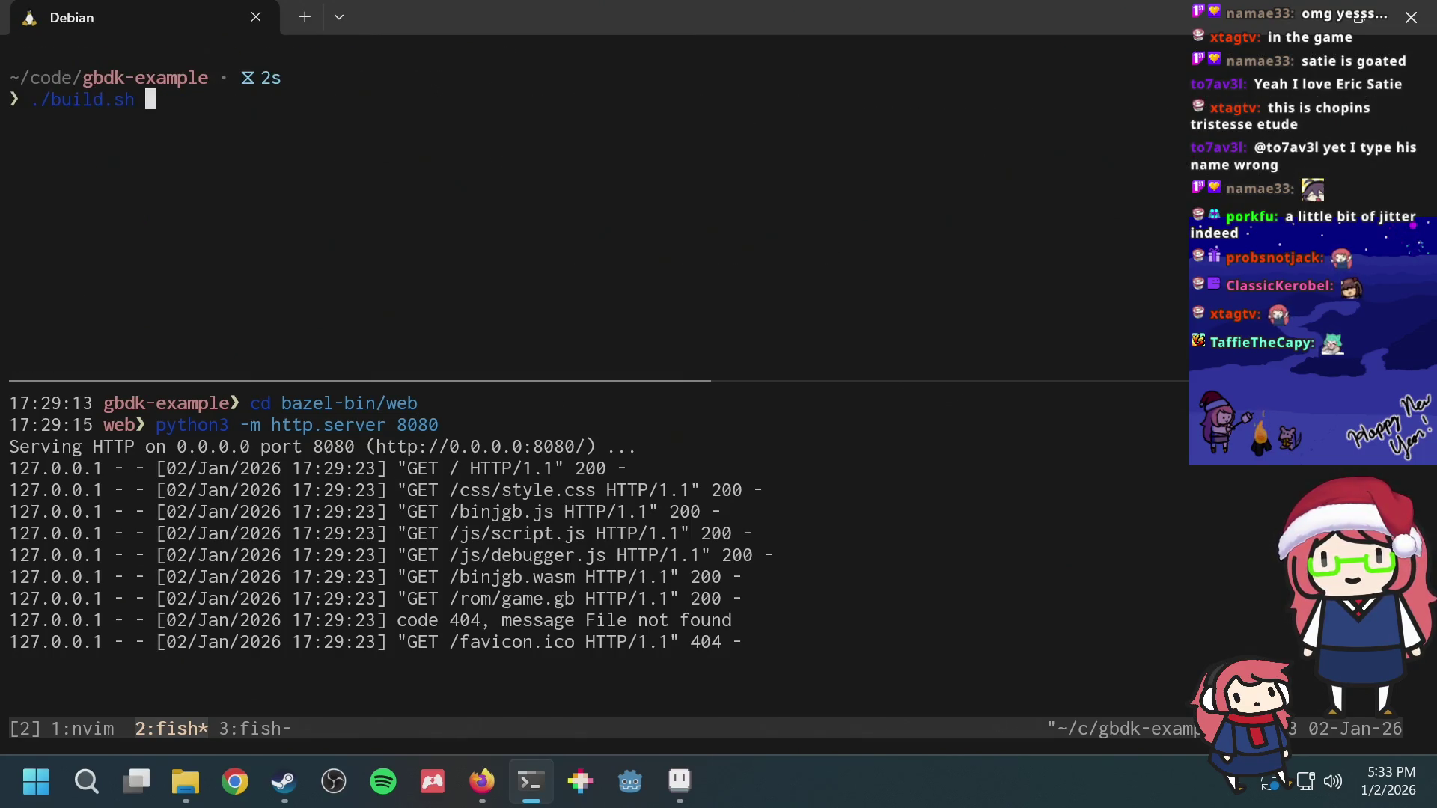
pyautogui.press('Return')
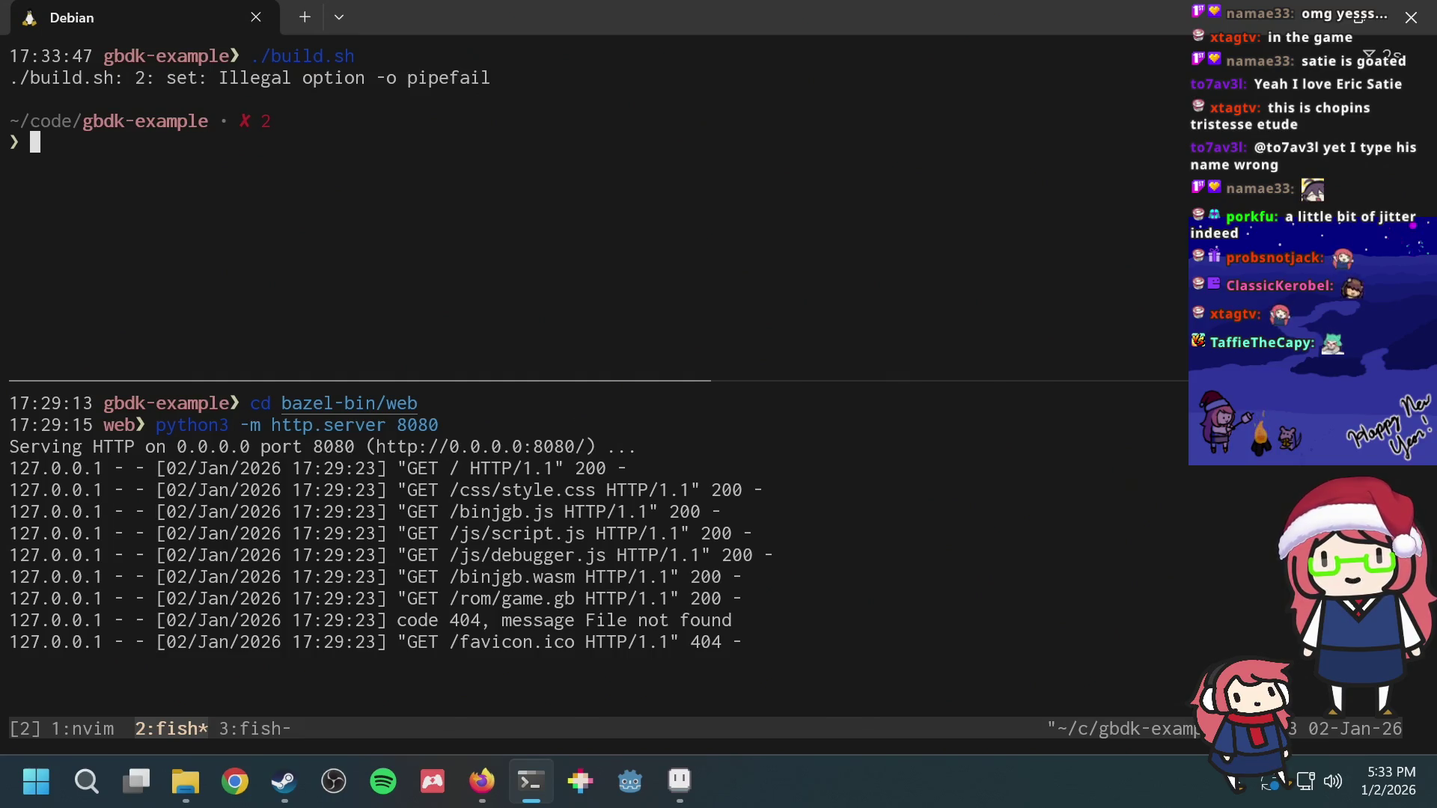
# Step: In the nvim tmux window, open build.sh from the project file tree
pyautogui.hotkey('ctrl', 'b')
pyautogui.press('1')
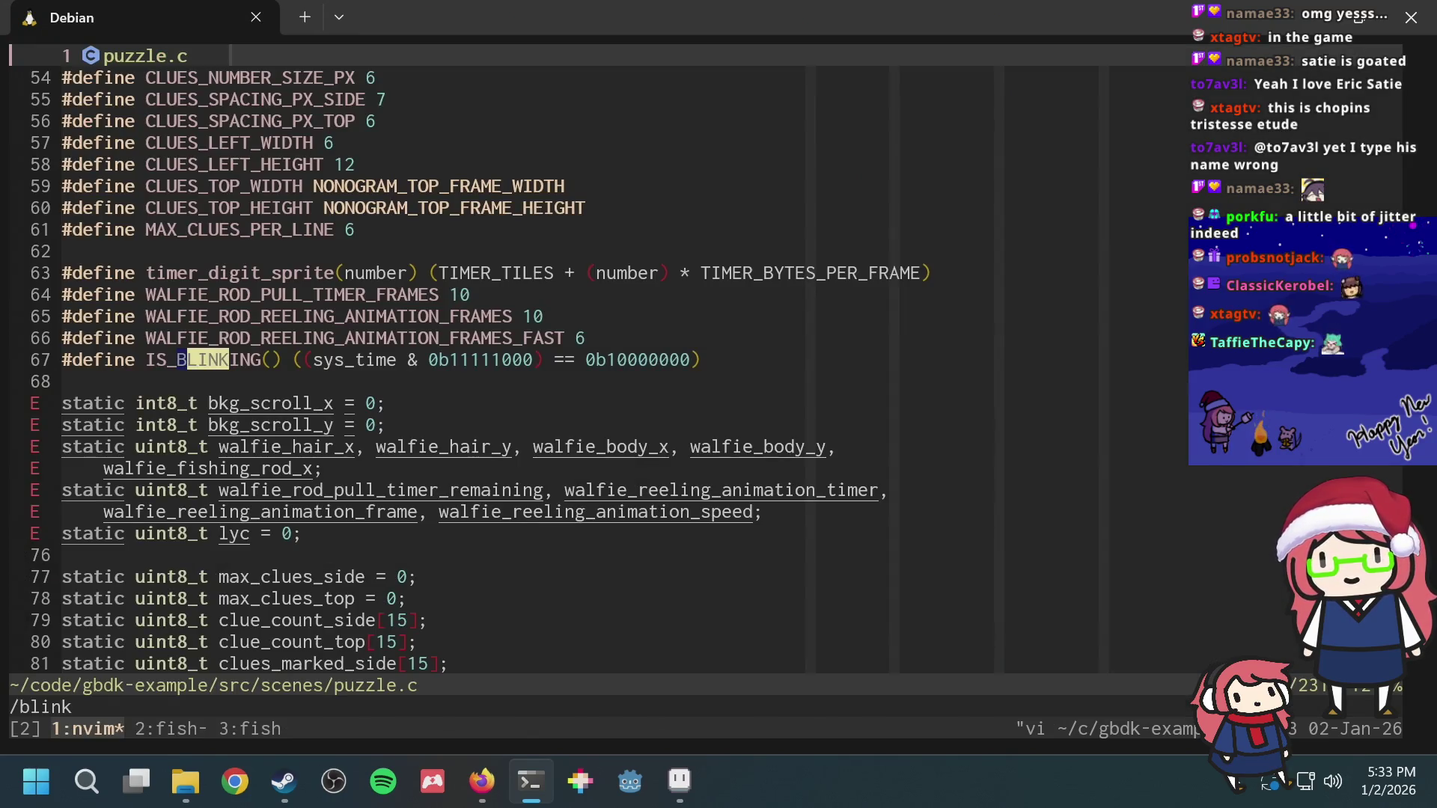
pyautogui.press('n')
pyautogui.hotkey('ctrl', 'n')
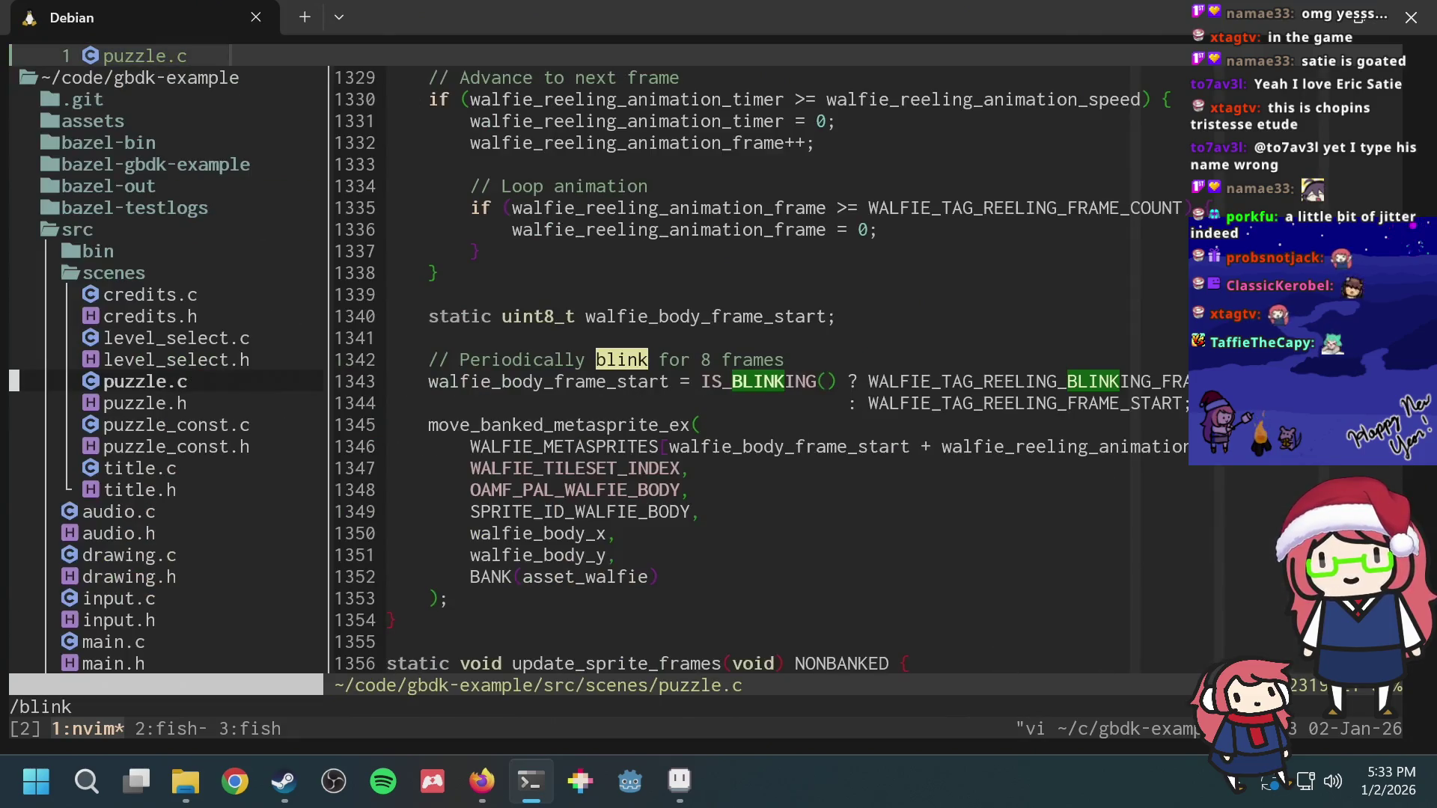
pyautogui.press('G')
pyautogui.press('k')
pyautogui.press('k')
pyautogui.press('k')
pyautogui.press('k')
pyautogui.press('k')
pyautogui.press('k')
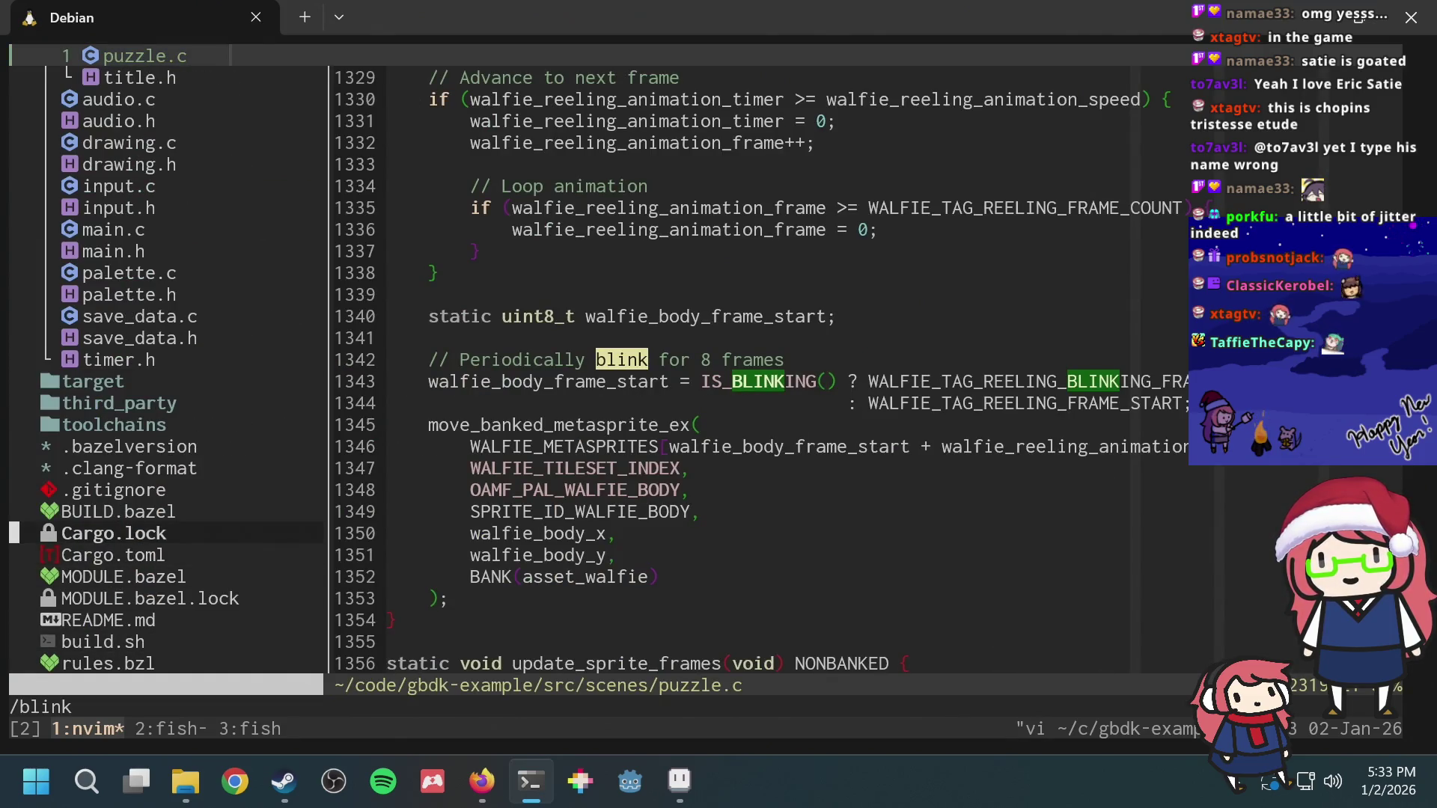
pyautogui.press('k')
pyautogui.press('j')
pyautogui.press('j')
pyautogui.press('j')
pyautogui.press('k')
pyautogui.press('Return')
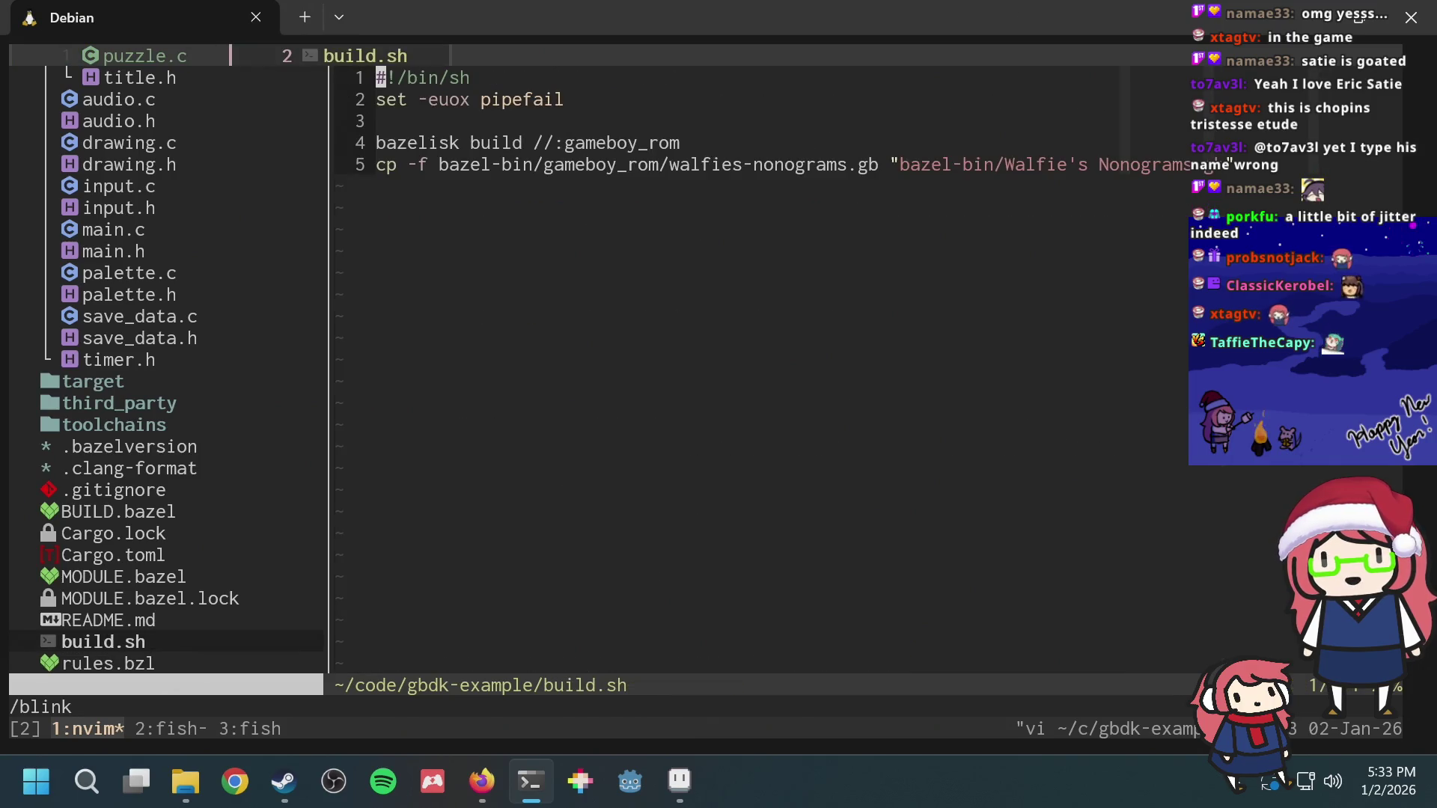
# Step: Remove pipefail from the set line on line 2 and save build.sh
pyautogui.press('j')
pyautogui.press('l')
pyautogui.press('l')
pyautogui.press('l')
pyautogui.hotkey('alt', 'Tab')
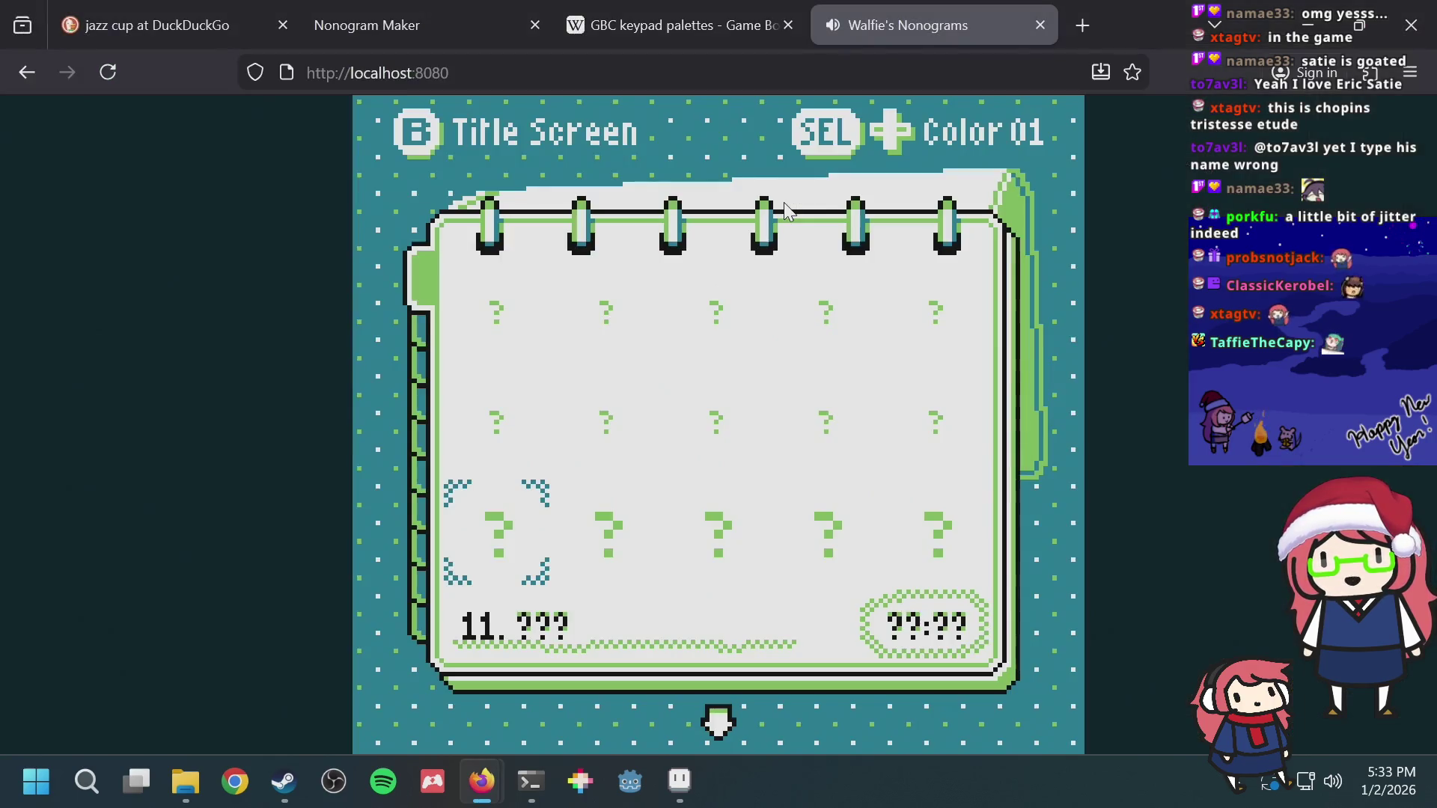
pyautogui.hotkey('alt', 'Tab')
pyautogui.press('h')
pyautogui.press('x')
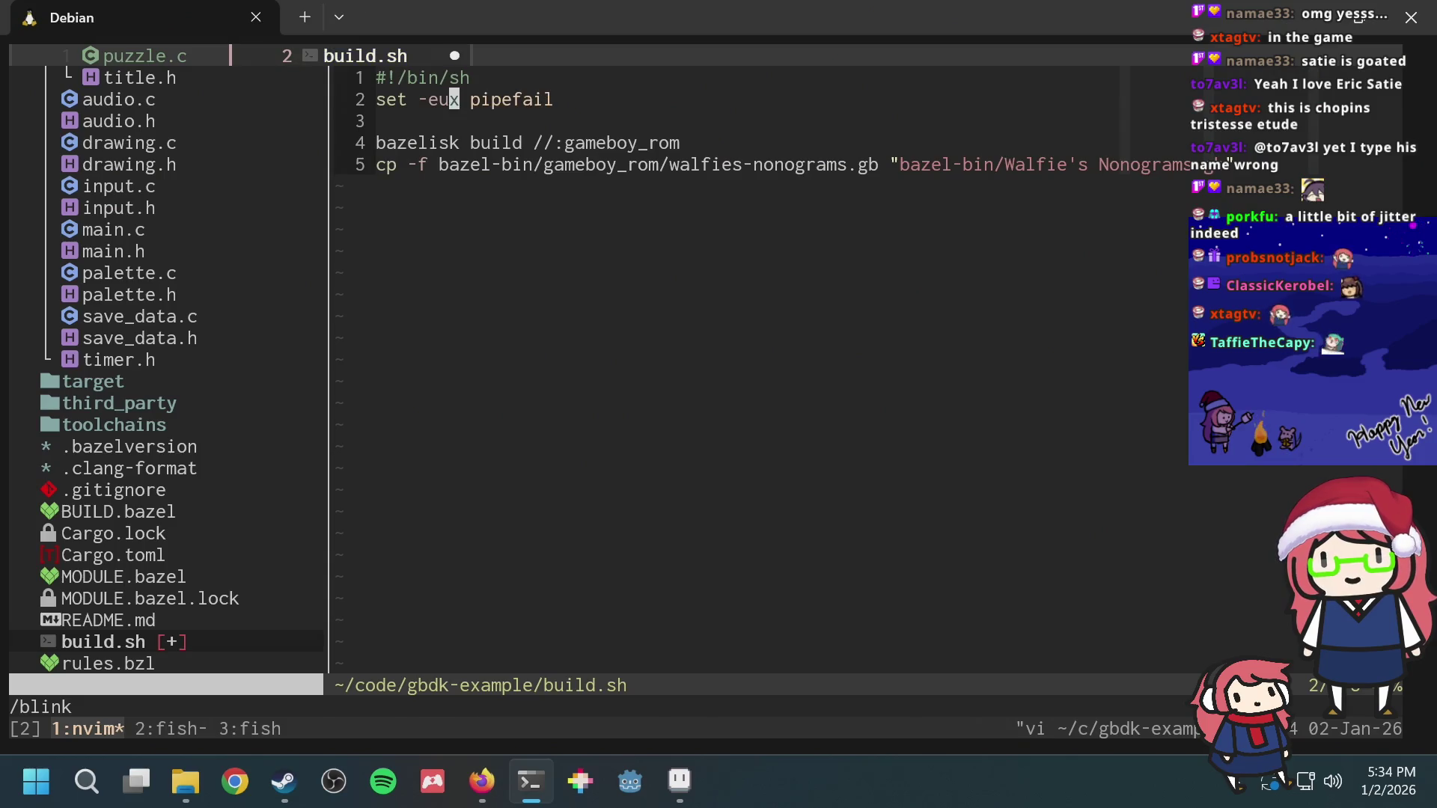
pyautogui.press('u')
pyautogui.press('l')
pyautogui.press('l')
pyautogui.hotkey('shift', 'c')
pyautogui.press('Escape')
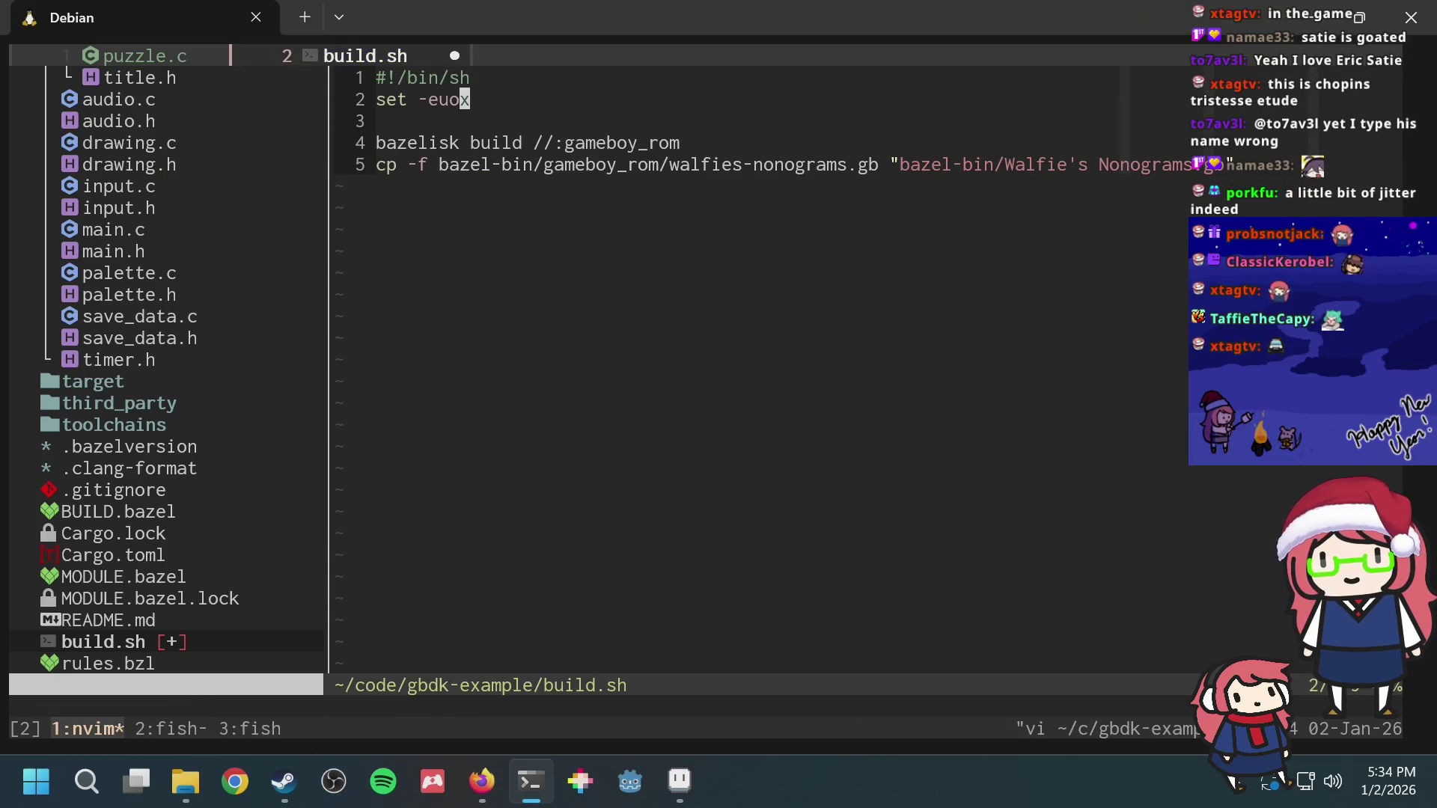
pyautogui.write(':w')
pyautogui.press('Return')
# Step: Switch to tmux shell window 2 and recall ./build.sh ready to run again
pyautogui.hotkey('ctrl', 'b')
pyautogui.press('2')
pyautogui.press('Up')
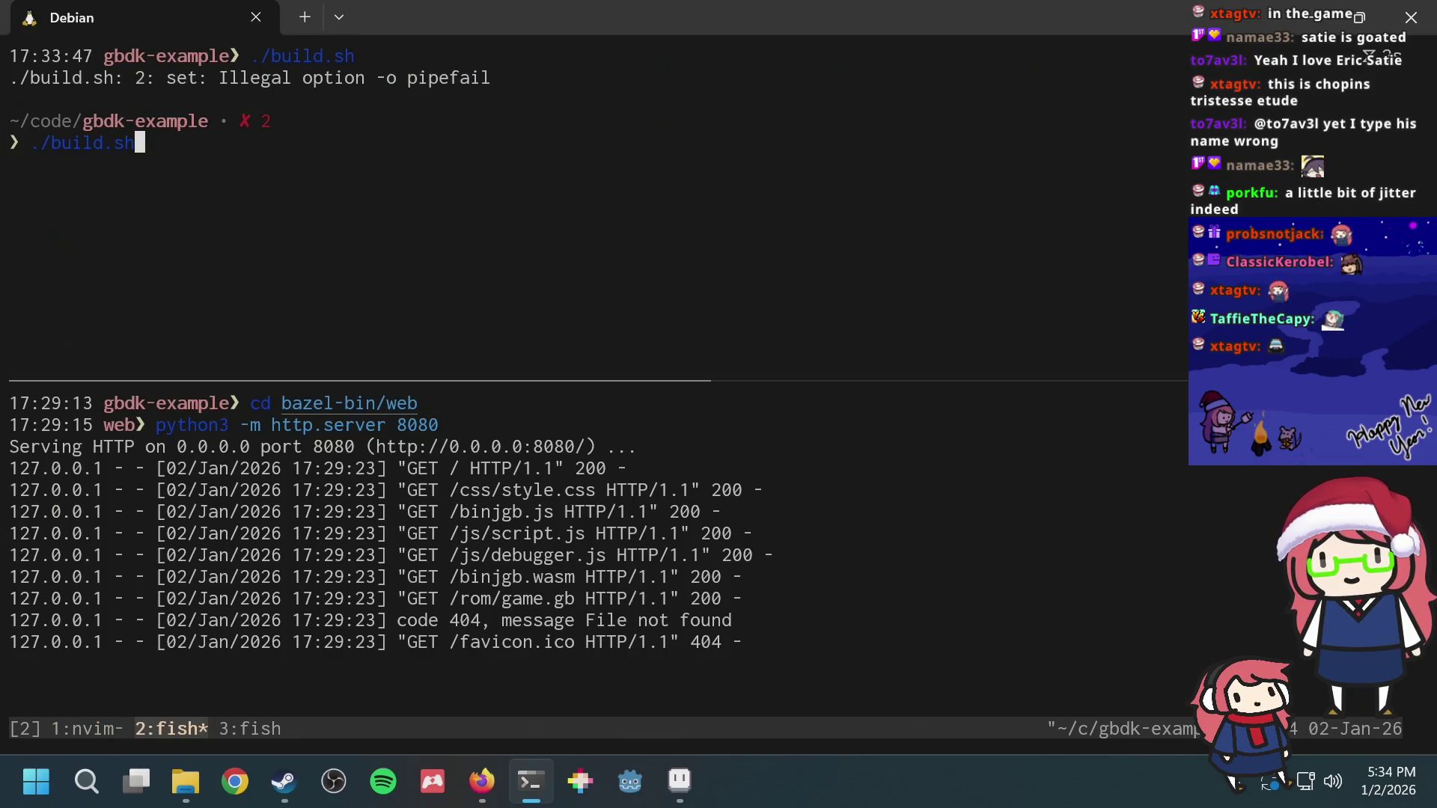
# Step: Run ./build.sh so the ROM builds and copies as Walfie's Nonograms.gb, then review the output
pyautogui.press('Return')
pyautogui.scroll(2, 359, 191)
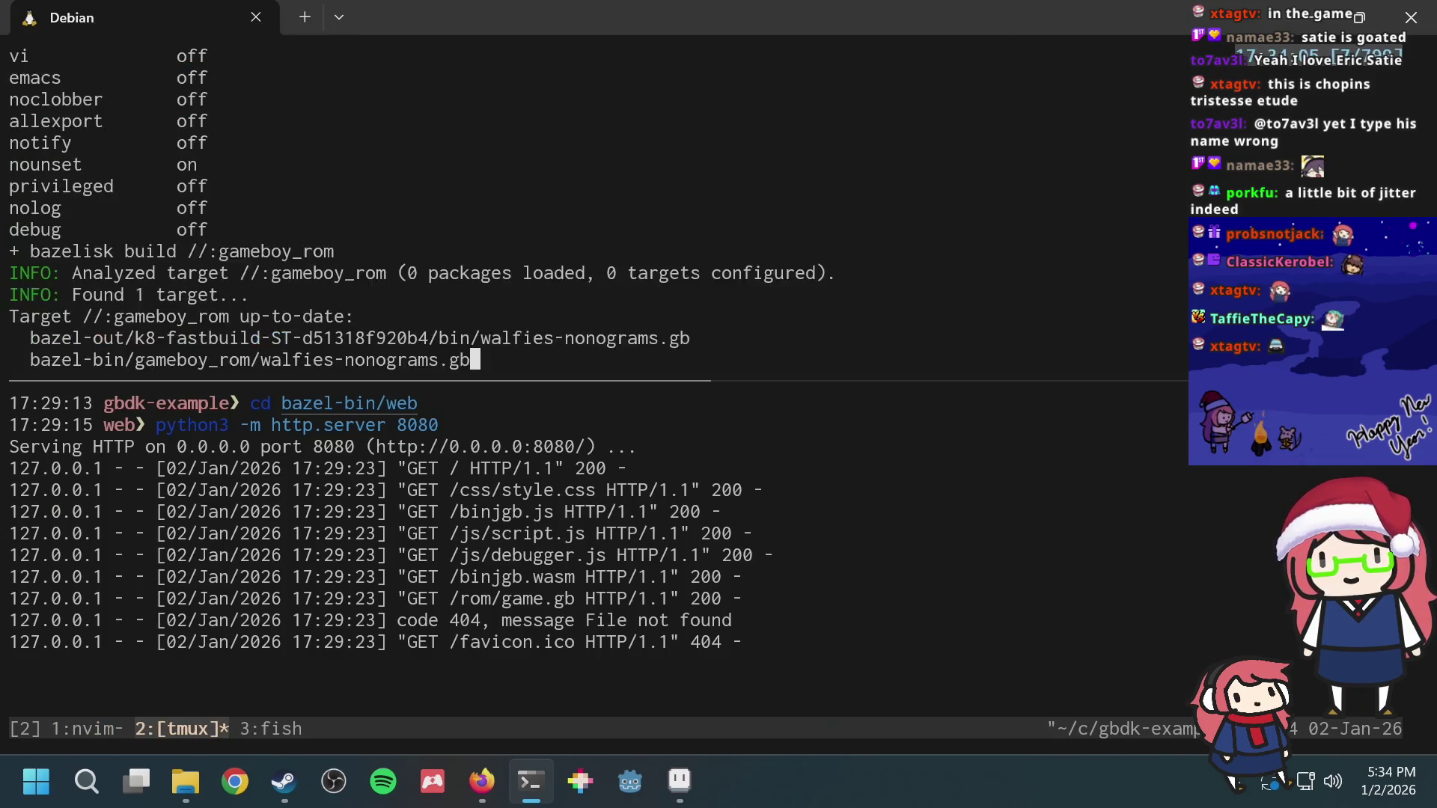
pyautogui.scroll(4, 359, 192)
pyautogui.scroll(-1, 360, 208)
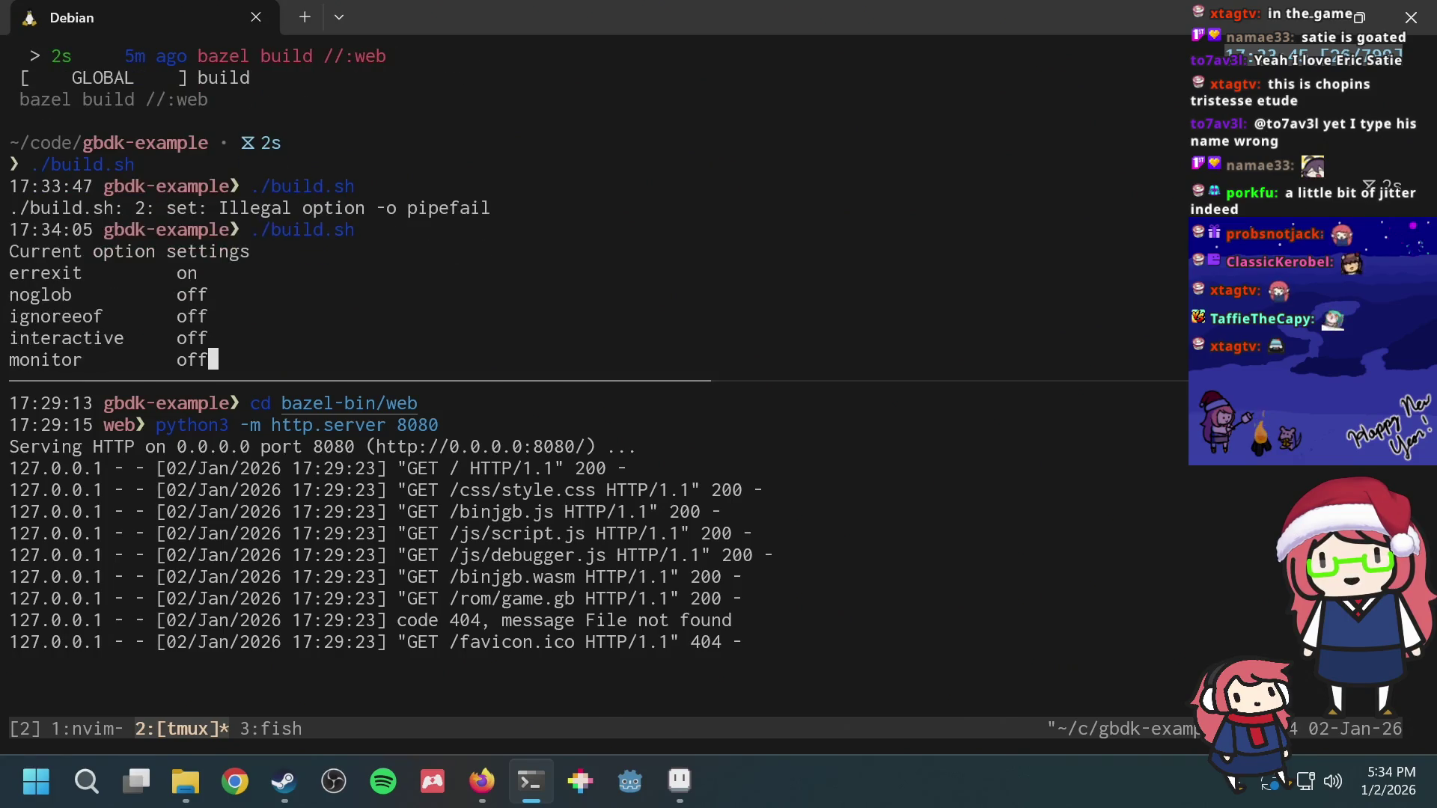
pyautogui.scroll(-1, 360, 209)
pyautogui.scroll(-2, 359, 208)
pyautogui.scroll(-3, 360, 208)
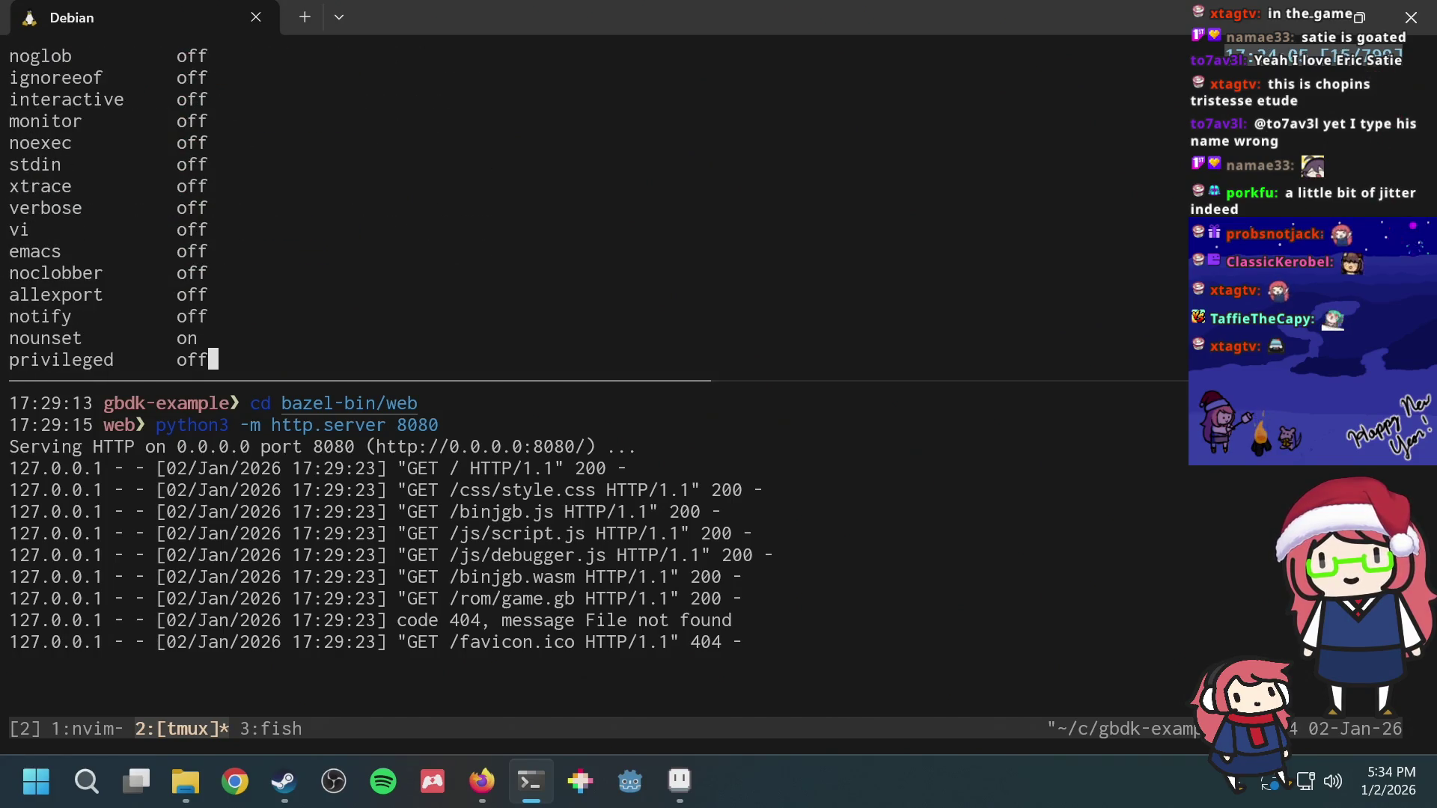
pyautogui.scroll(-2, 359, 208)
pyautogui.scroll(-1, 359, 208)
pyautogui.press('Up')
pyautogui.press('Up')
pyautogui.press('Up')
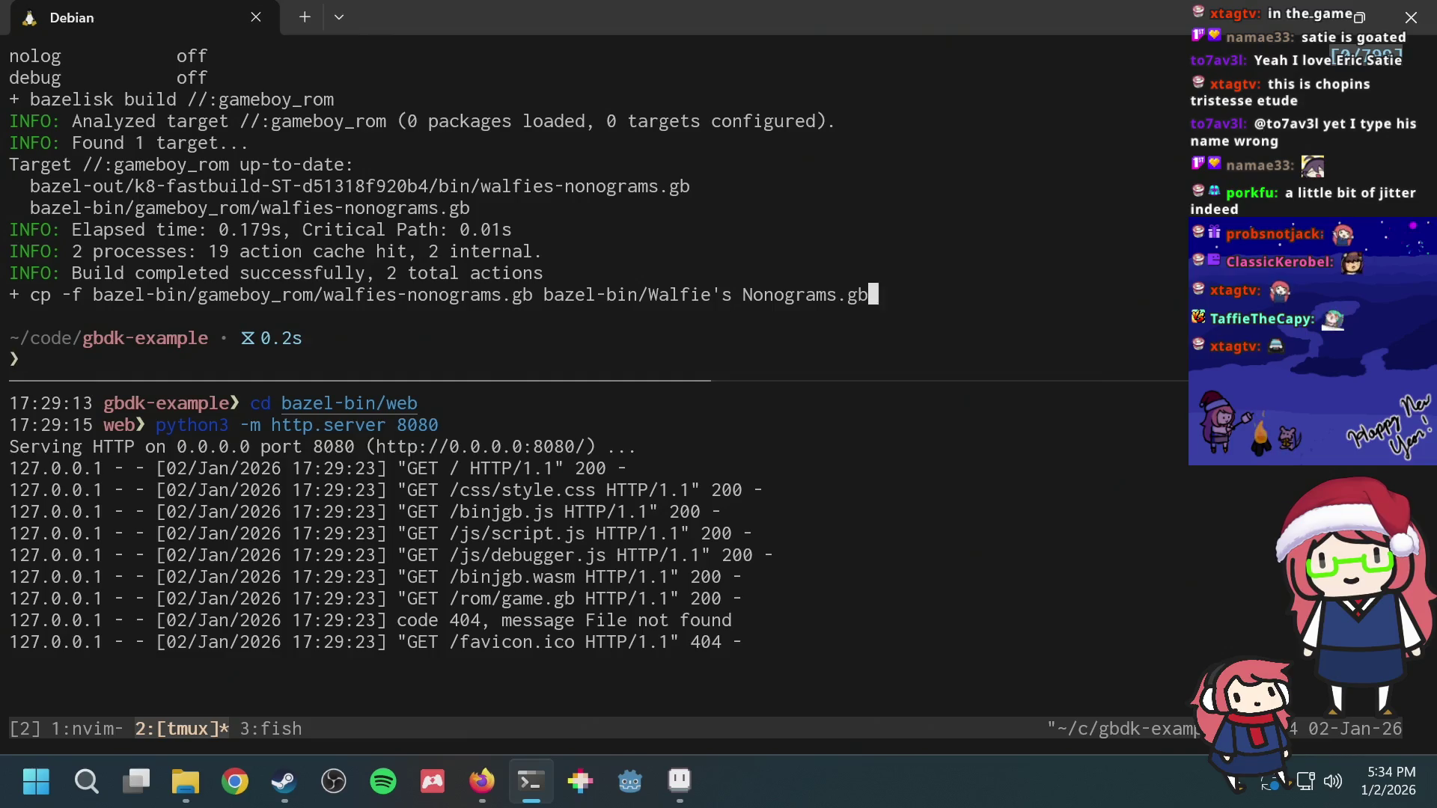
# Step: Recall the walfies-nonograms.gb cp command from history and run it, hitting Permission denied
pyautogui.press('Up')
pyautogui.press('Up')
pyautogui.press('Up')
pyautogui.scroll(1, 787, 208)
pyautogui.scroll(1, 786, 208)
pyautogui.scroll(-2, 786, 207)
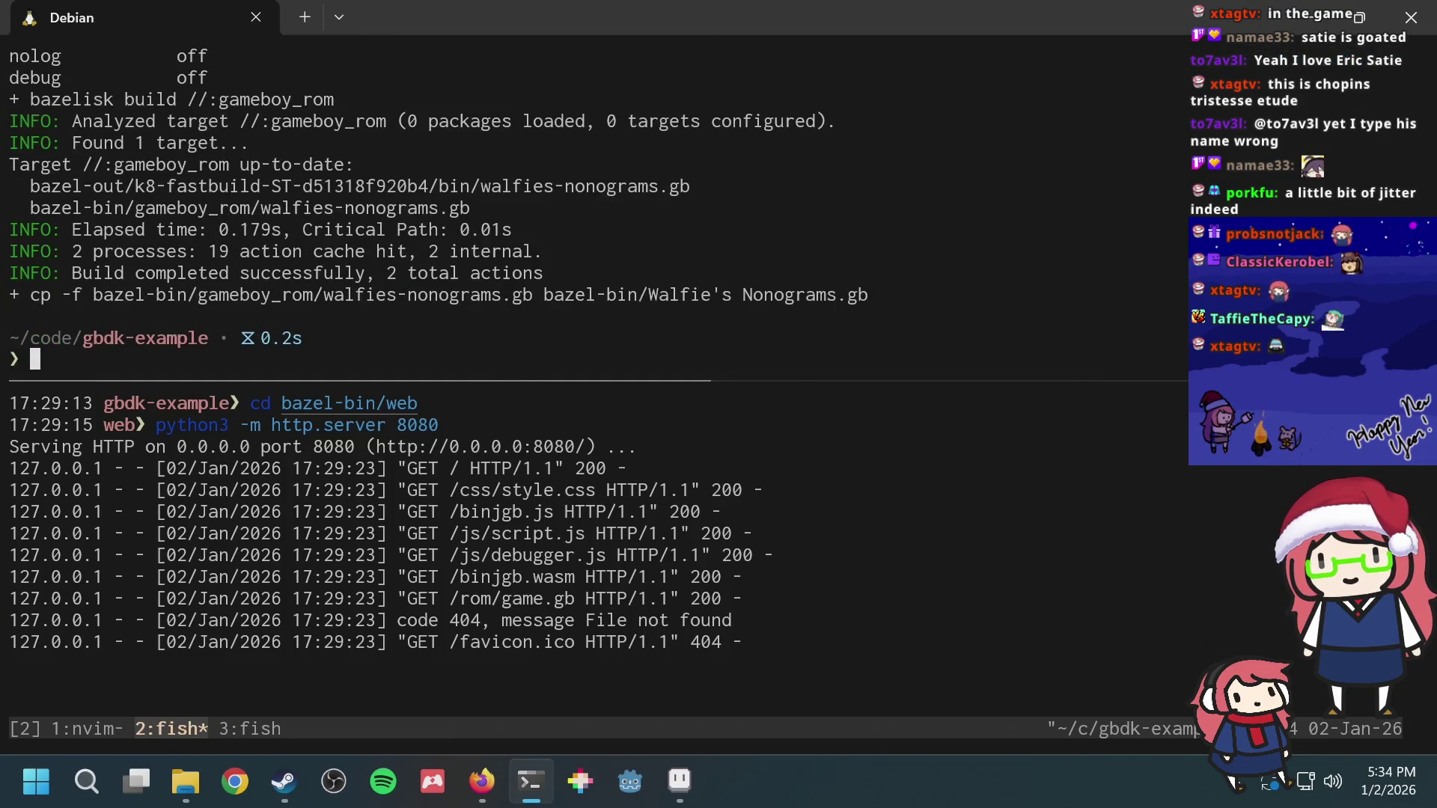
pyautogui.hotkey('ctrl', 'r')
pyautogui.write('cp')
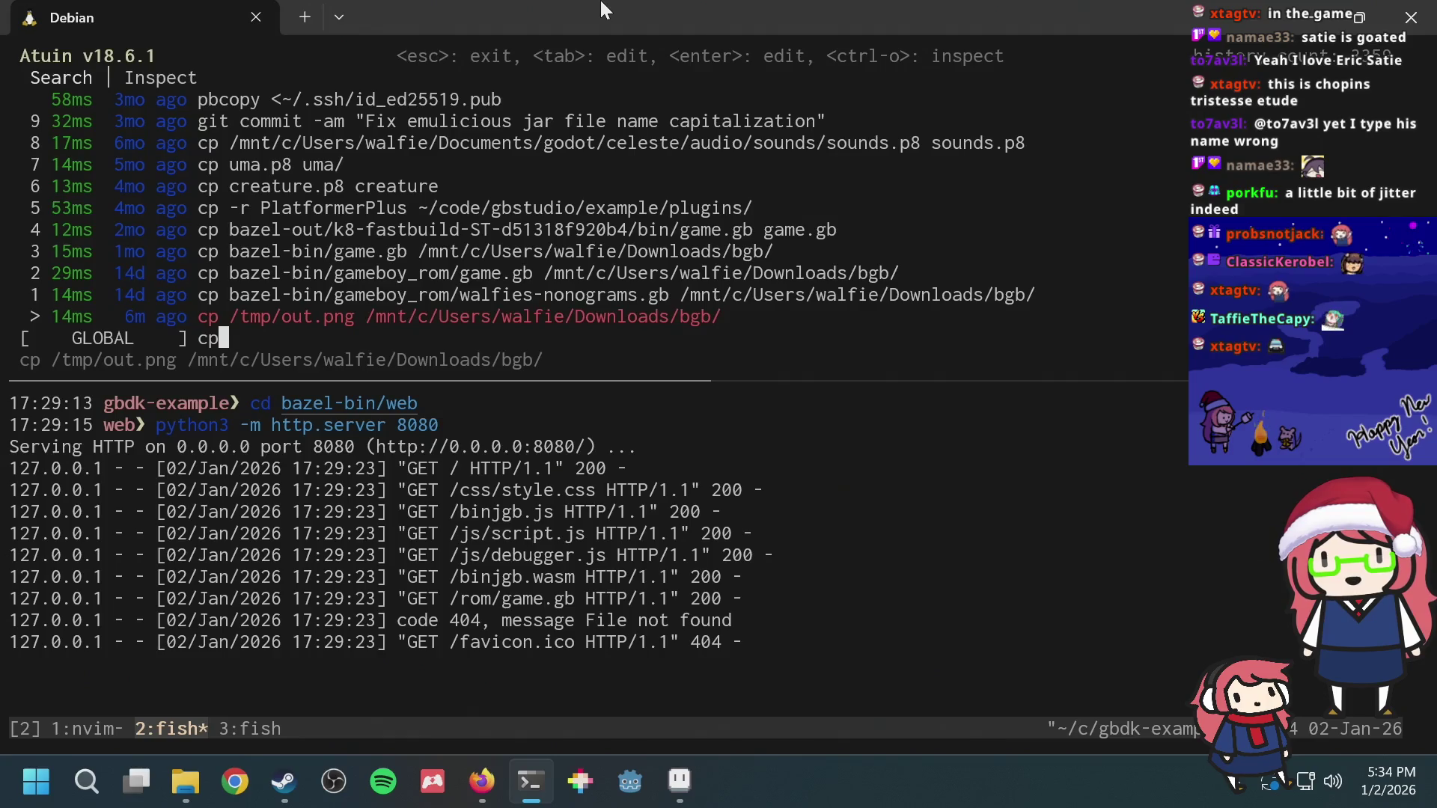
pyautogui.press('Return')
pyautogui.hotkey('ctrl', 'r')
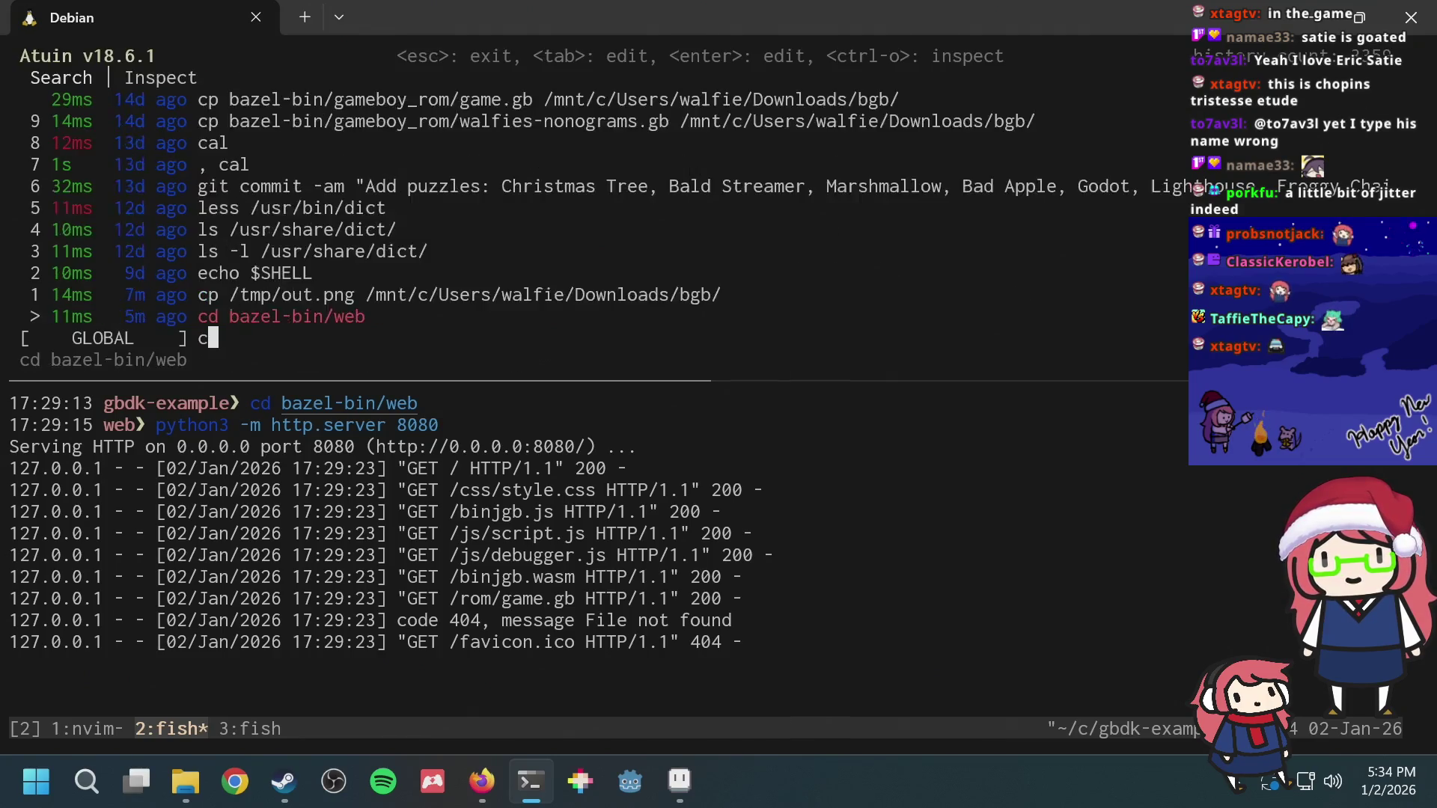
pyautogui.write('cp')
pyautogui.press('Up')
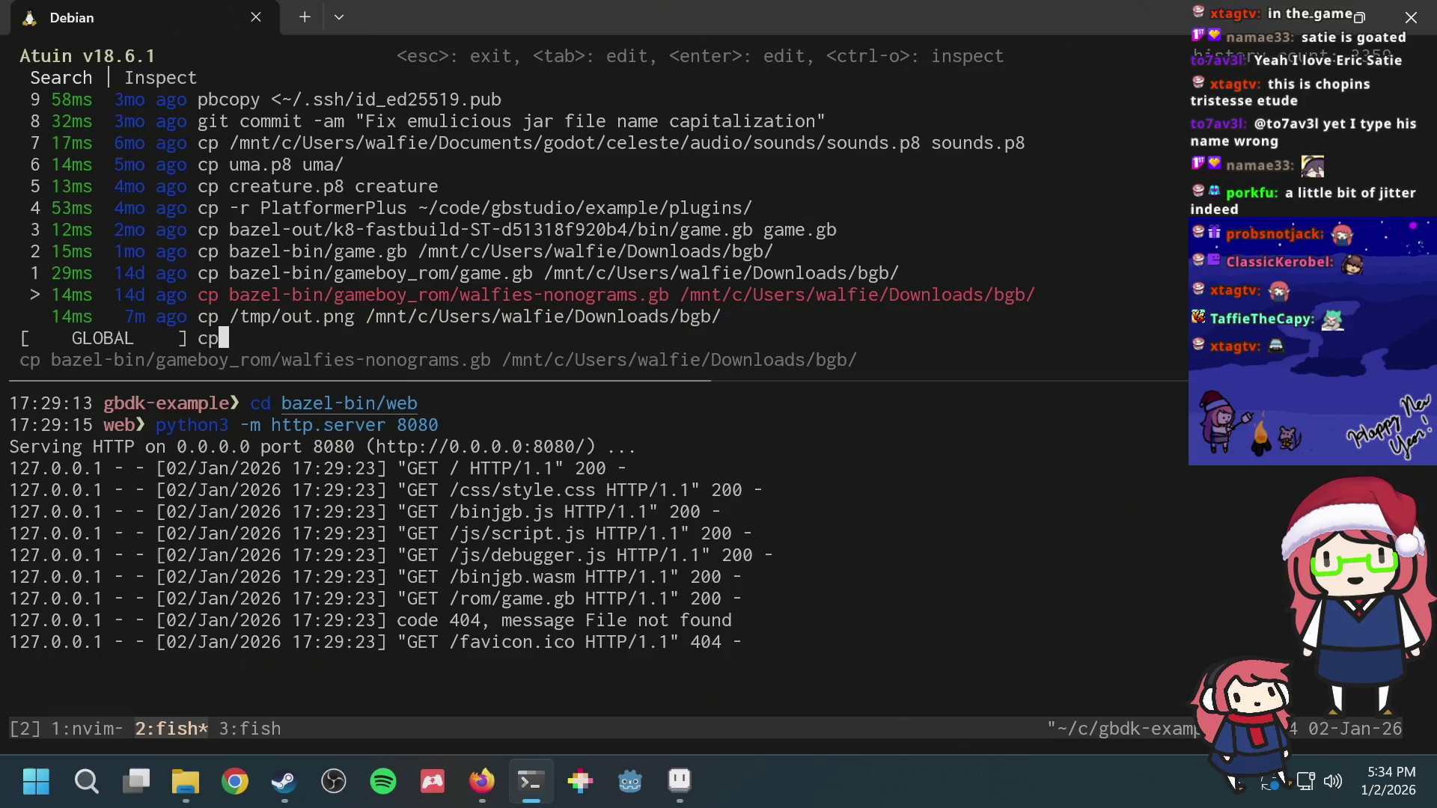
pyautogui.press('Tab')
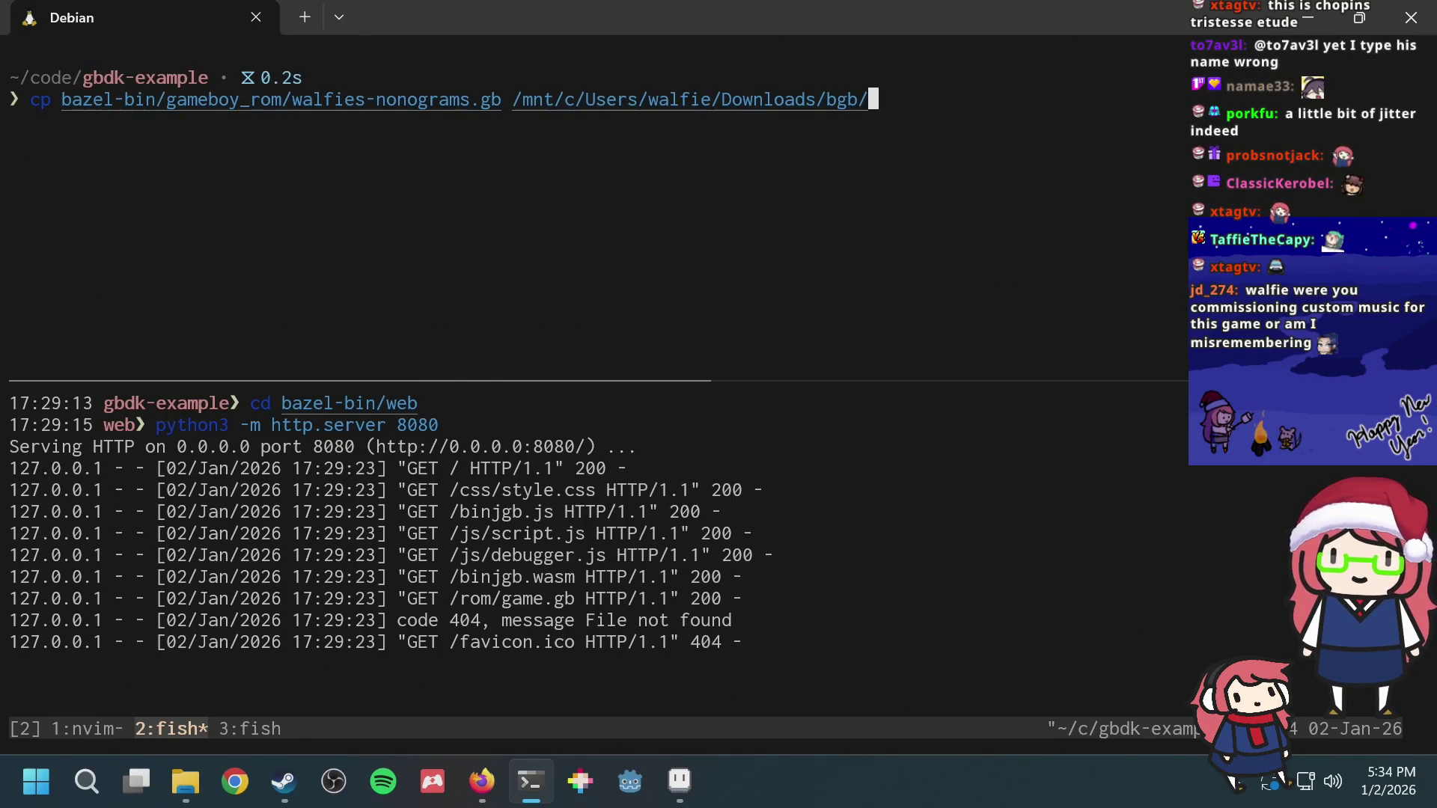
pyautogui.press('Return')
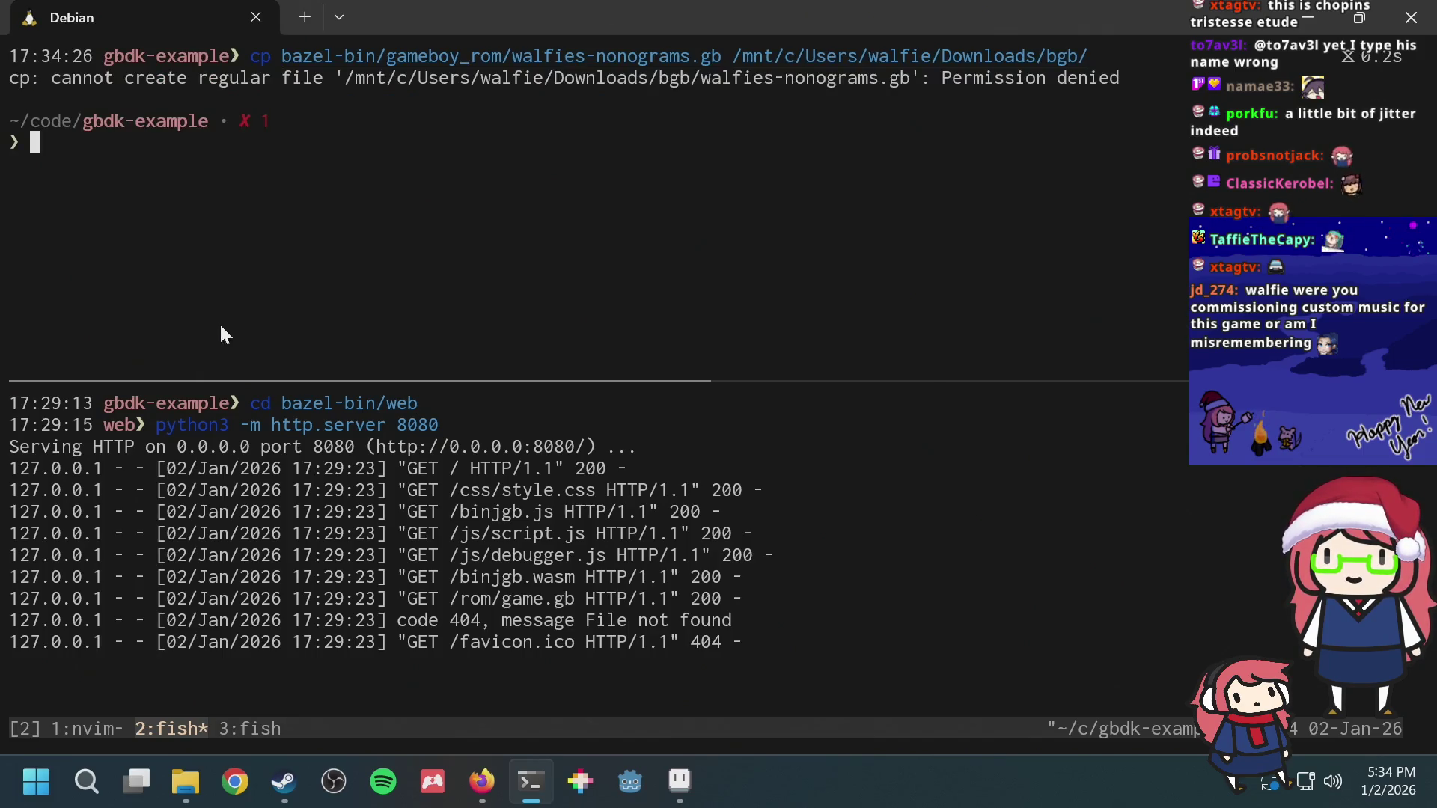
# Step: Switch to the game in Firefox, pause Level 11 and move to the BGM option
pyautogui.hotkey('alt', 'Tab')
pyautogui.press('Return')
pyautogui.press('Down')
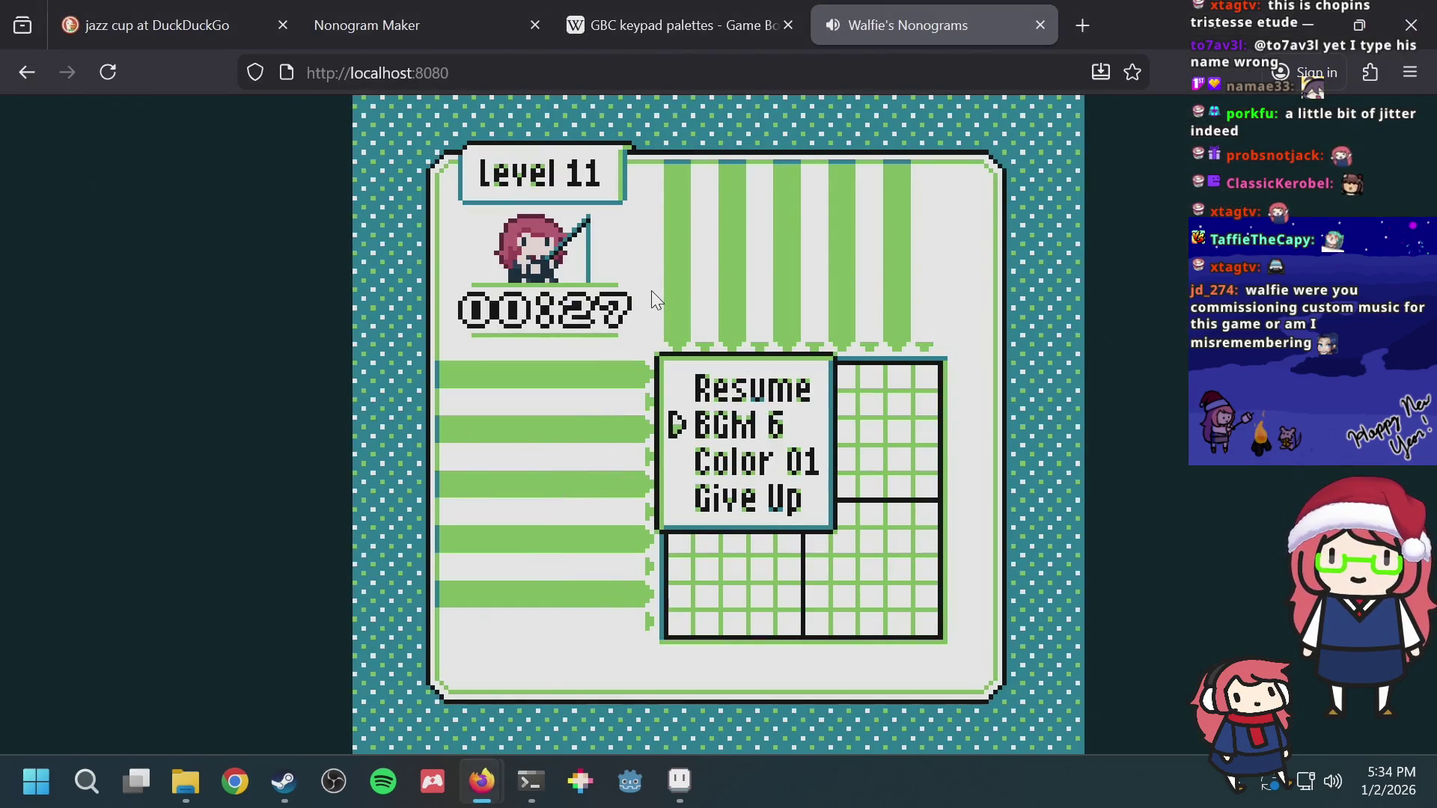
# Step: Cycle the pause menu's BGM through several tracks, settle on track 1, and start a new tab
pyautogui.press('Left')
pyautogui.press('Left')
pyautogui.press('Left')
pyautogui.press('Left')
pyautogui.press('Left')
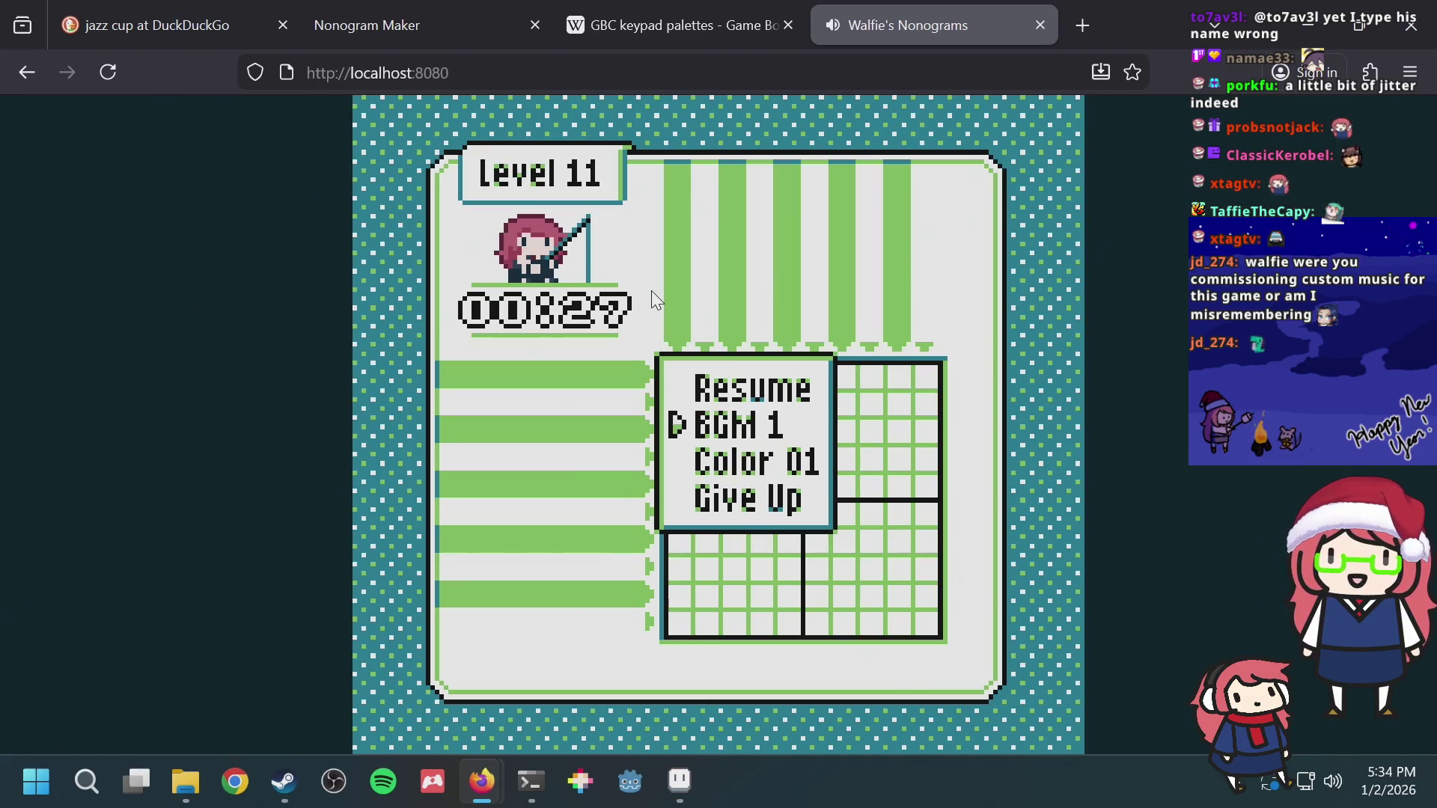
pyautogui.press('Left')
pyautogui.press('Left')
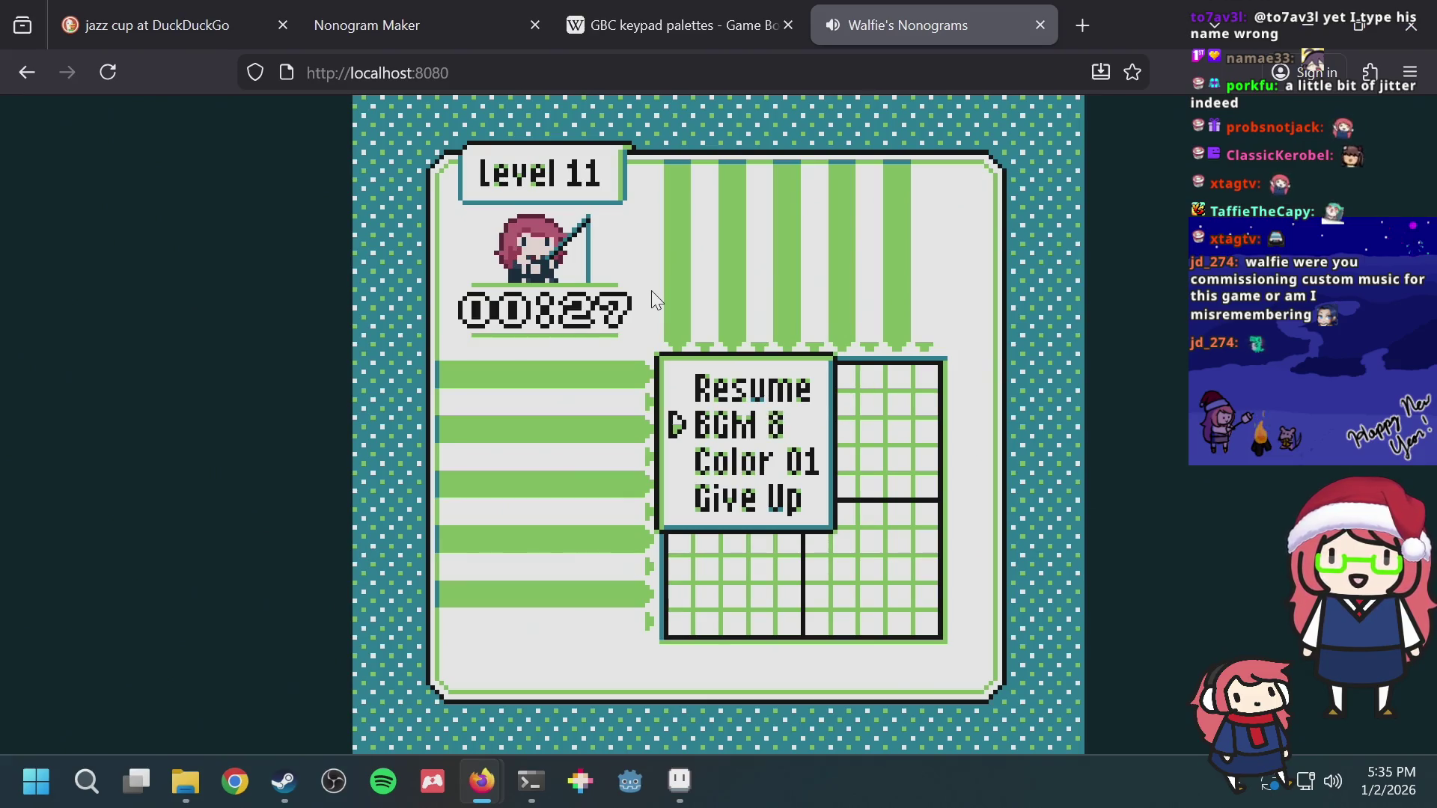
pyautogui.press('Right')
pyautogui.press('Right')
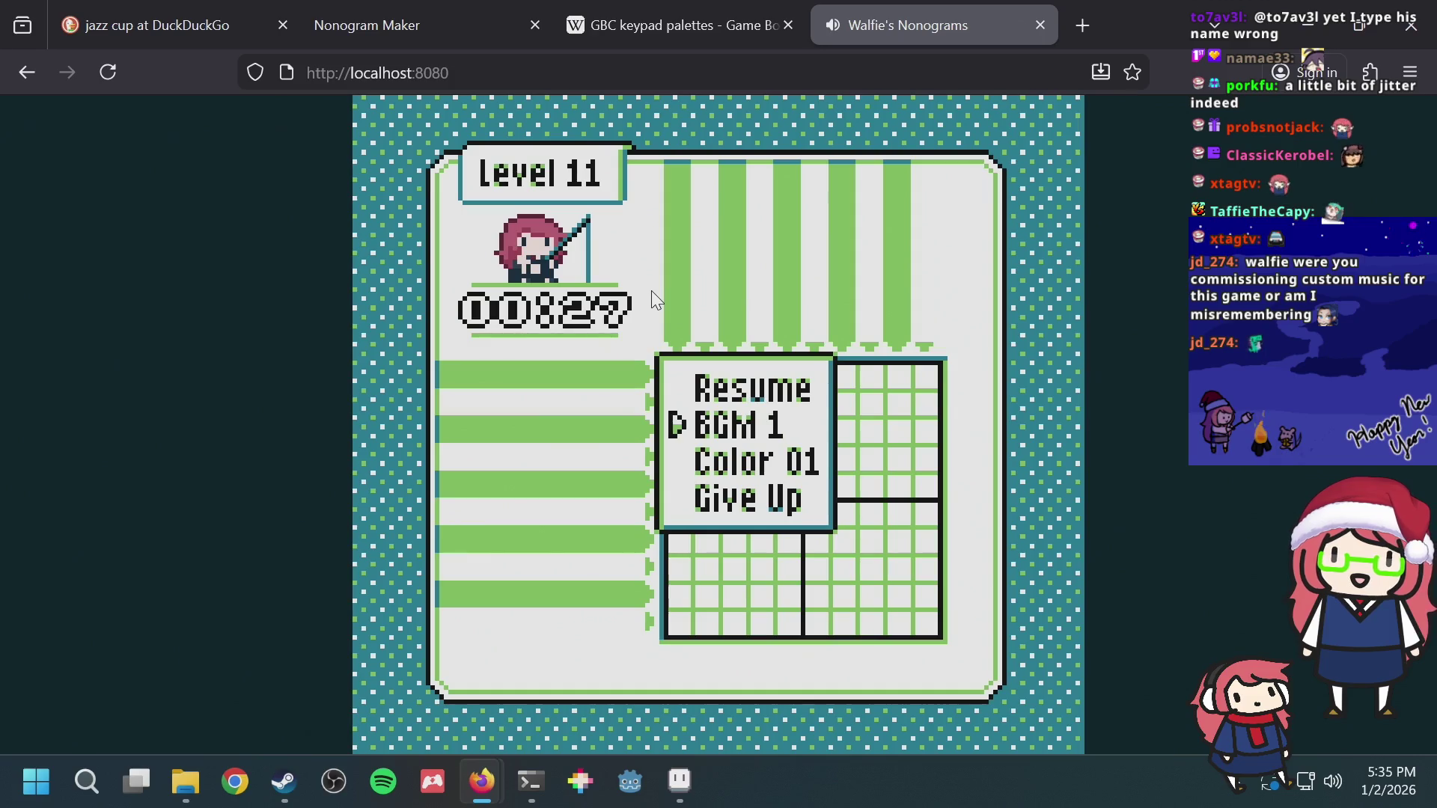
pyautogui.press('Left')
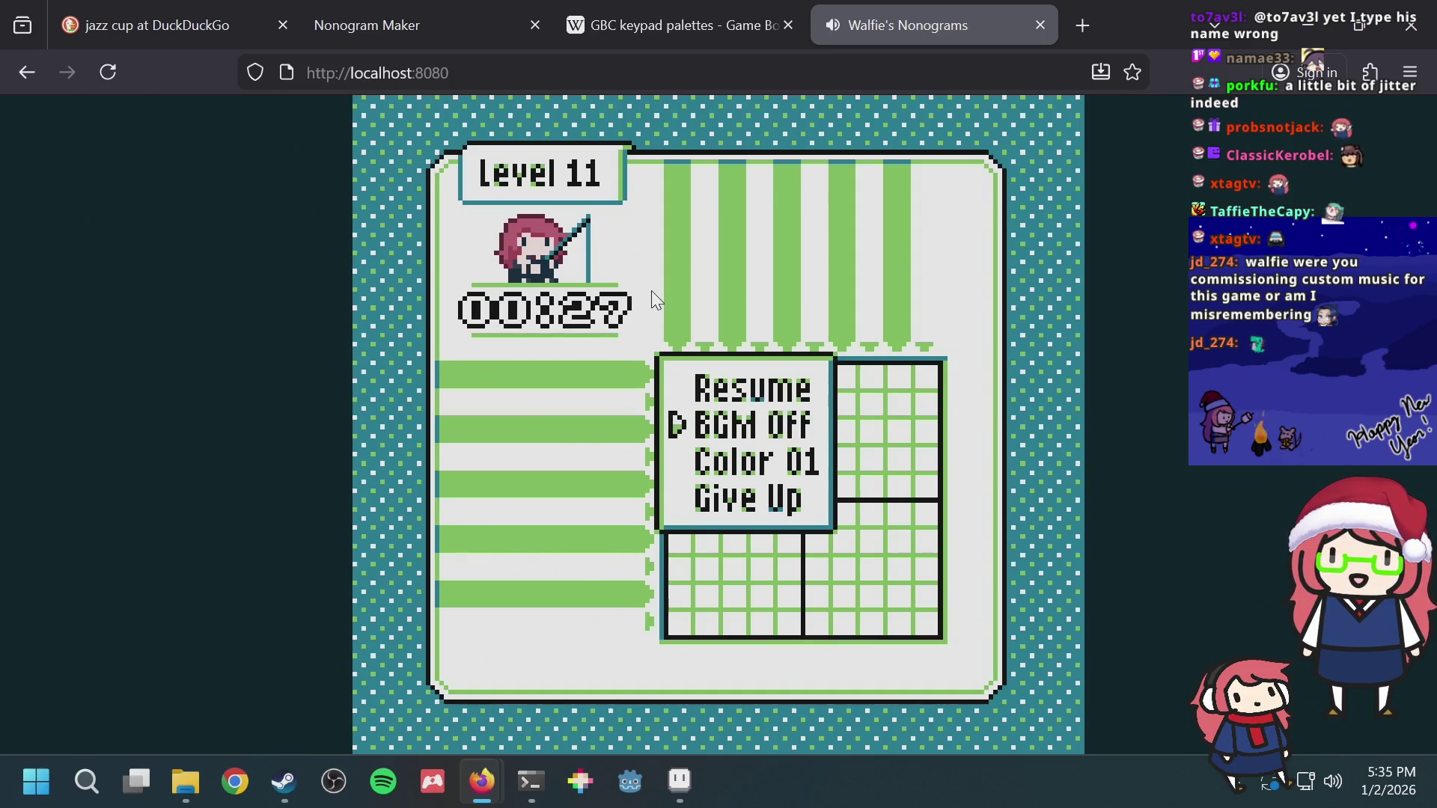
pyautogui.press('Left')
pyautogui.press('Left')
pyautogui.press('Left')
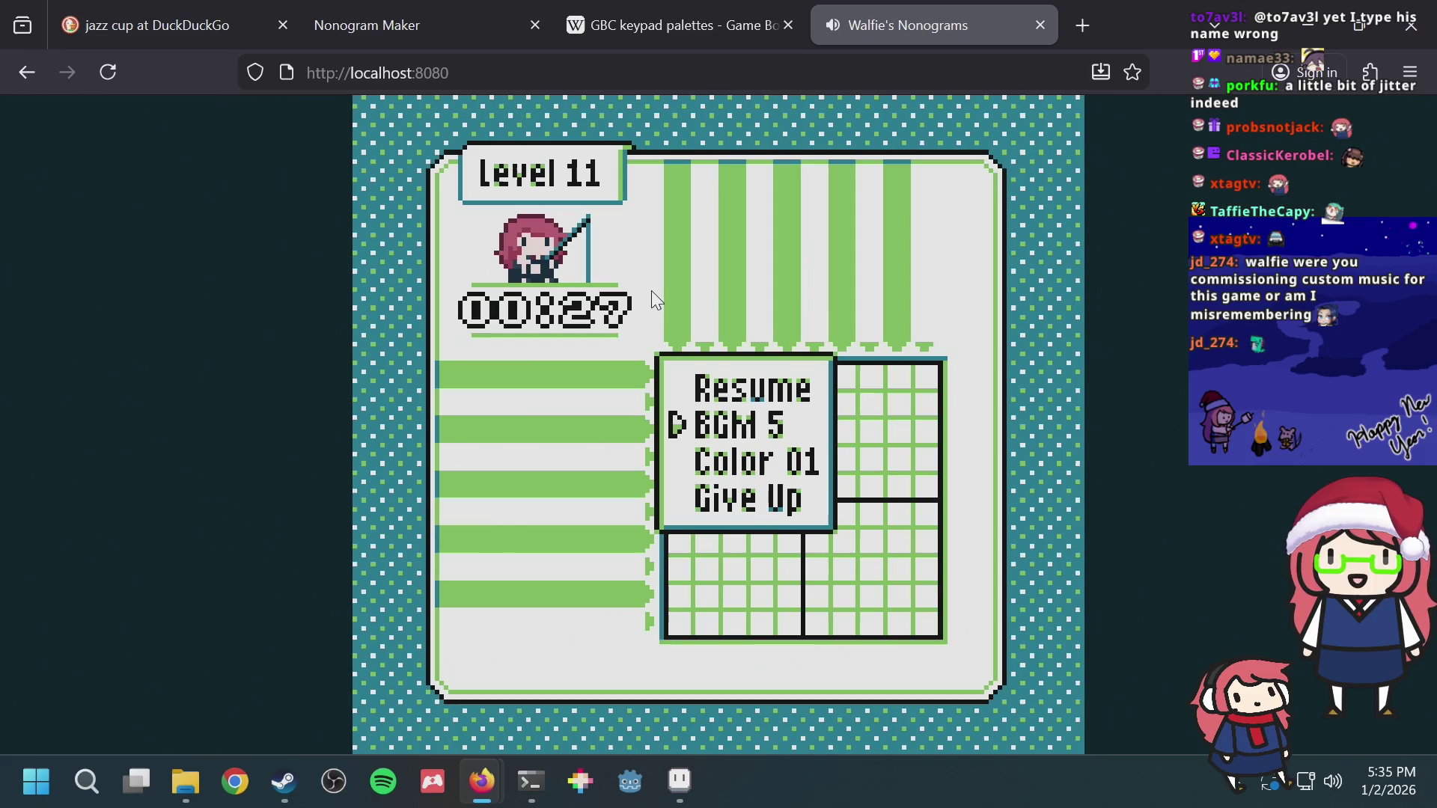
pyautogui.press('Right')
pyautogui.press('Right')
pyautogui.press('Right')
pyautogui.press('Right')
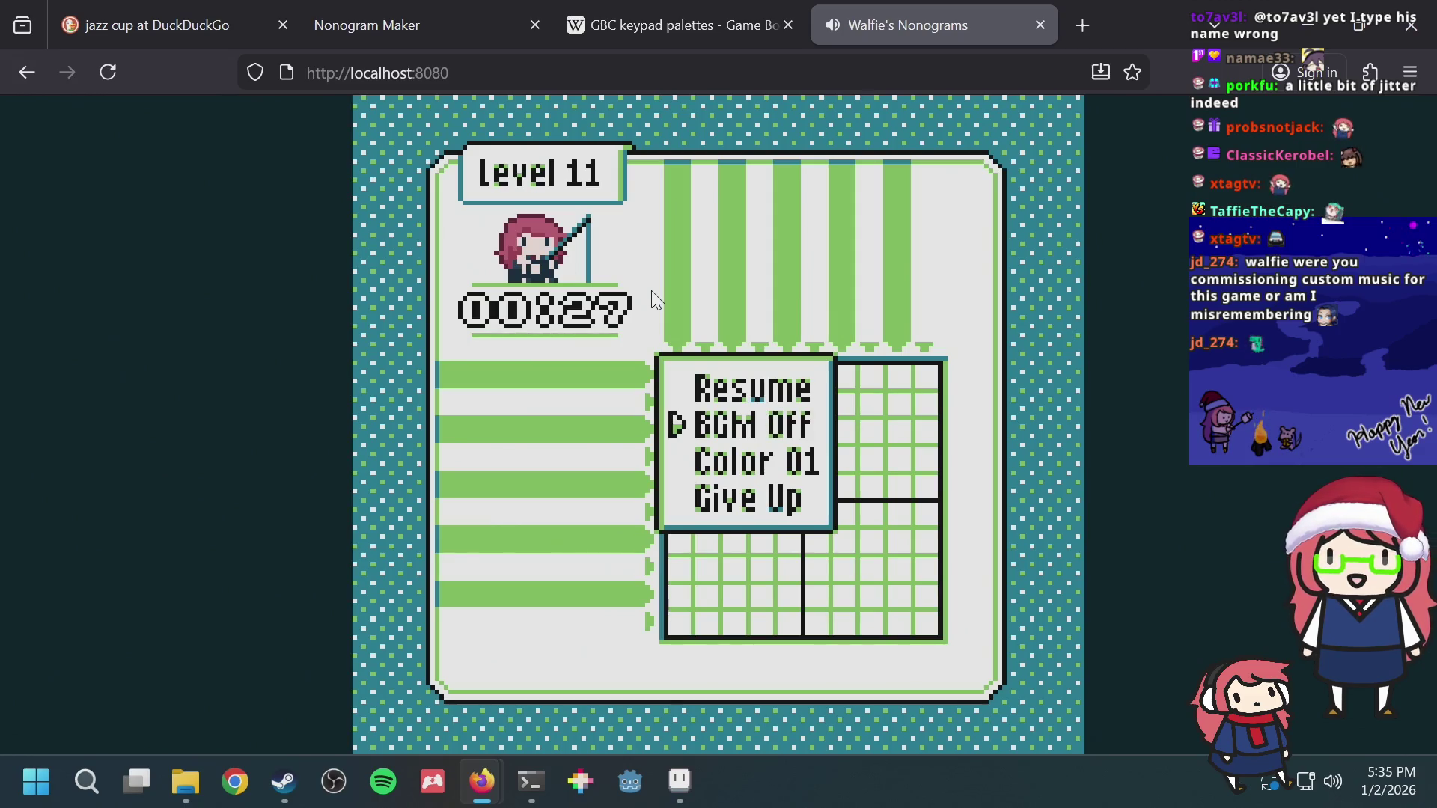
pyautogui.press('Right')
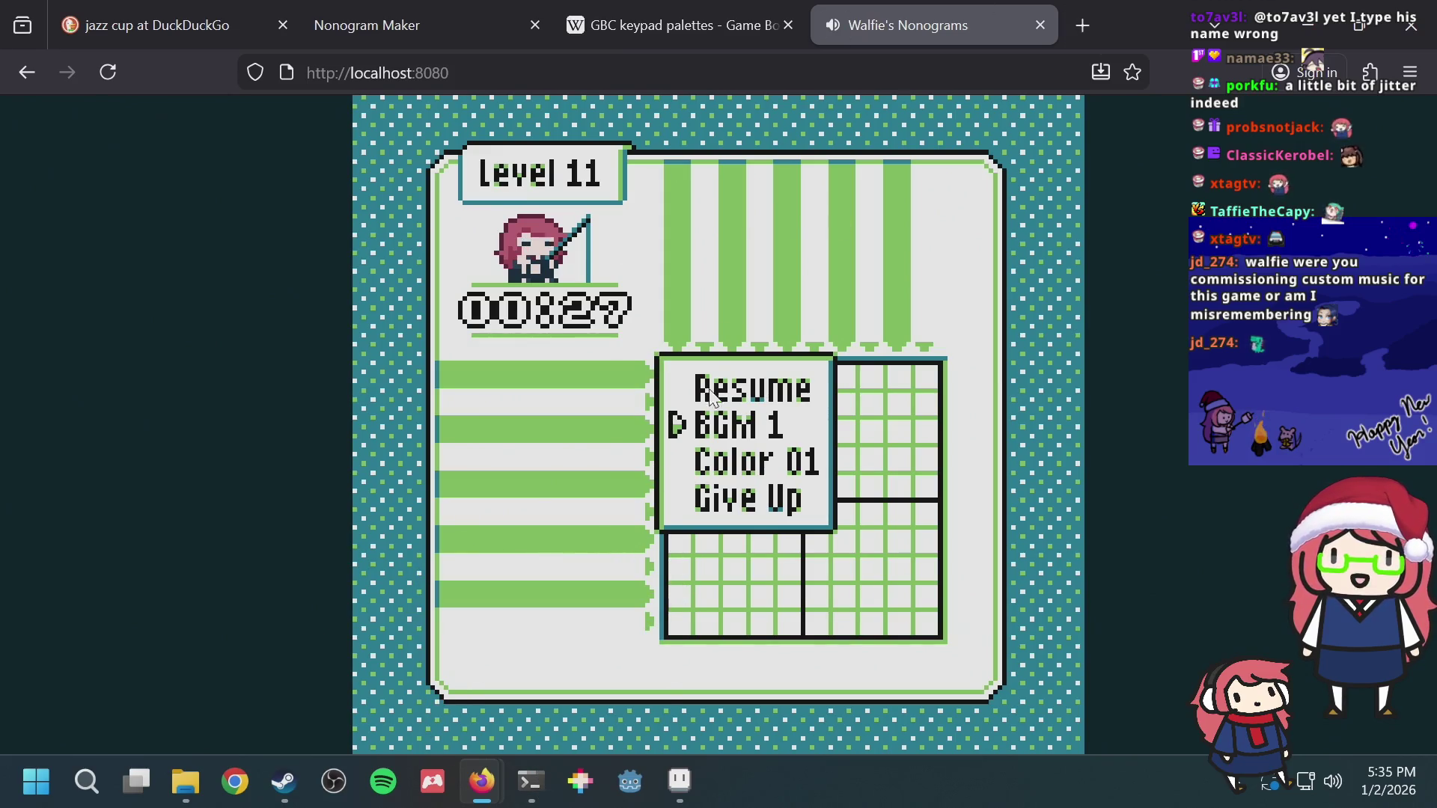
pyautogui.click(1093, 18)
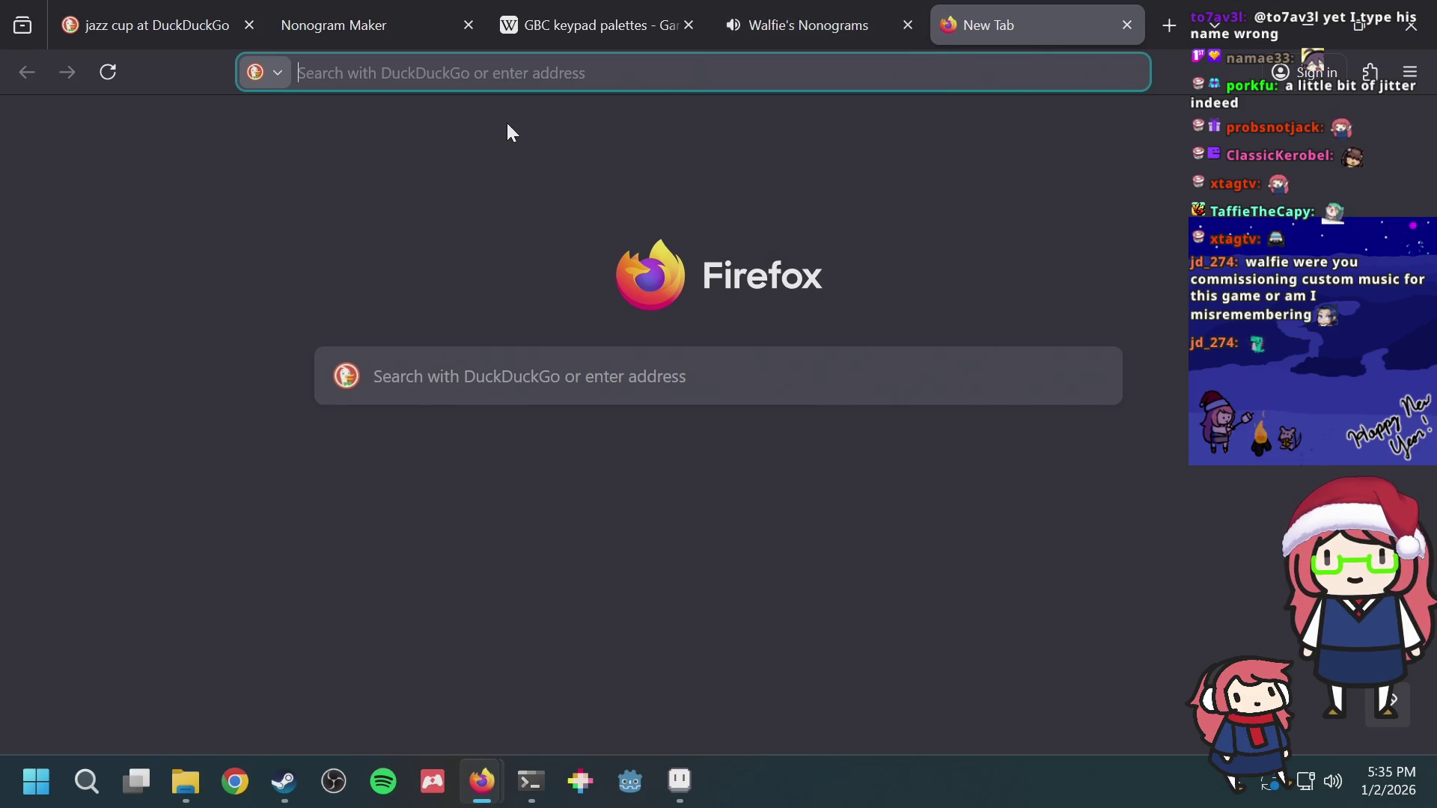
pyautogui.write('wasmboy')
# Step: Search for wasmboy, open the WasmBoy Debugger site and choose Open > Local File
pyautogui.press('Return')
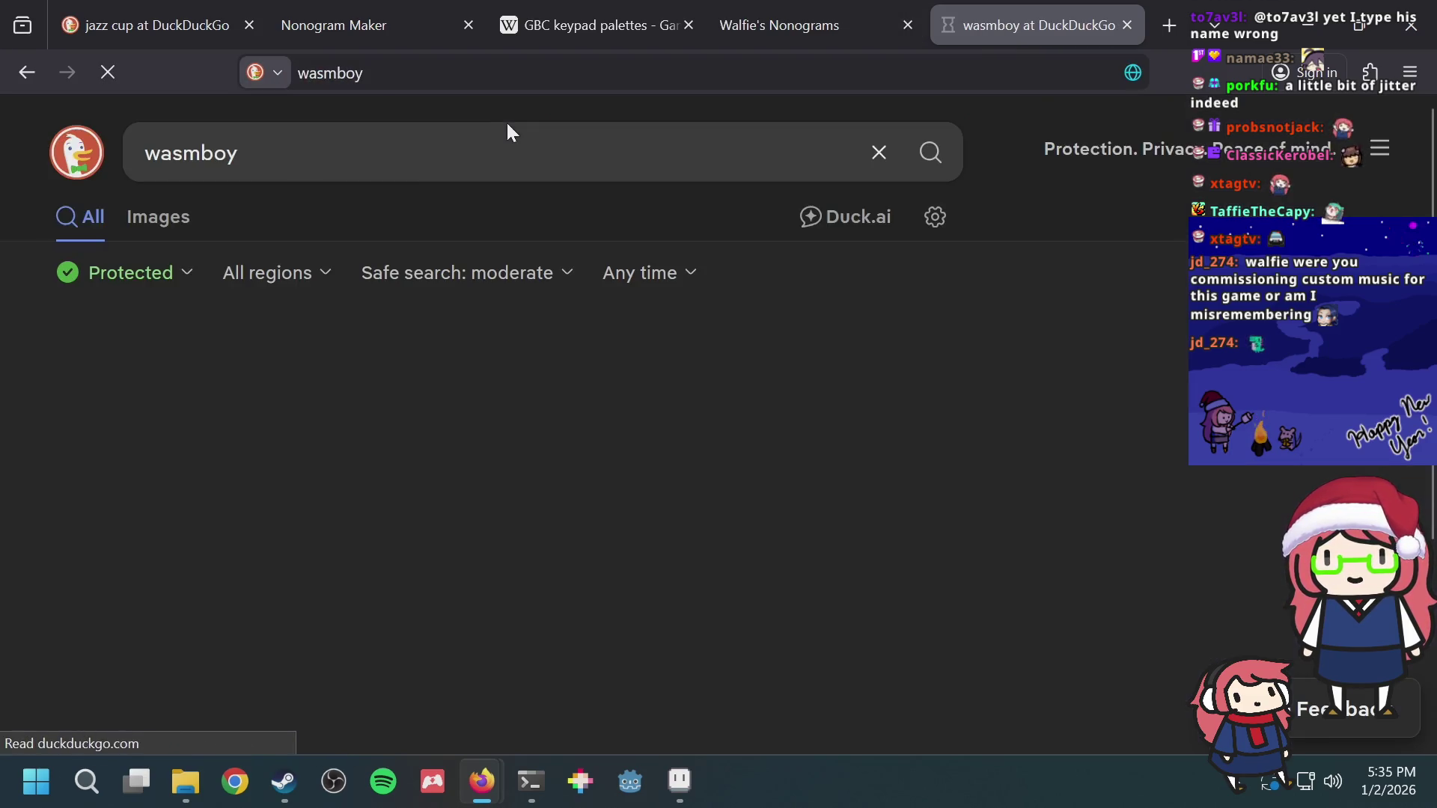
pyautogui.click(177, 412)
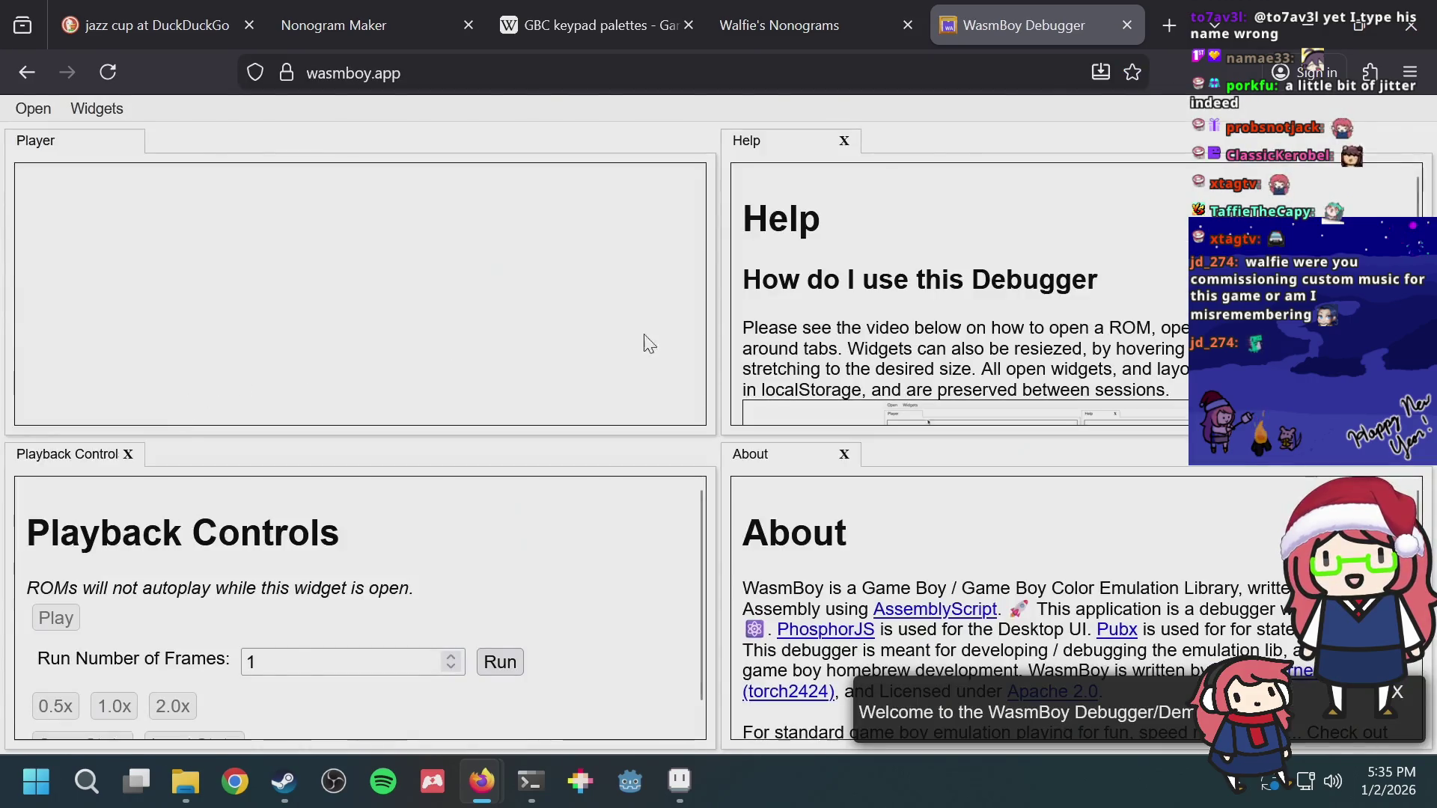
pyautogui.click(33, 108)
pyautogui.click(62, 135)
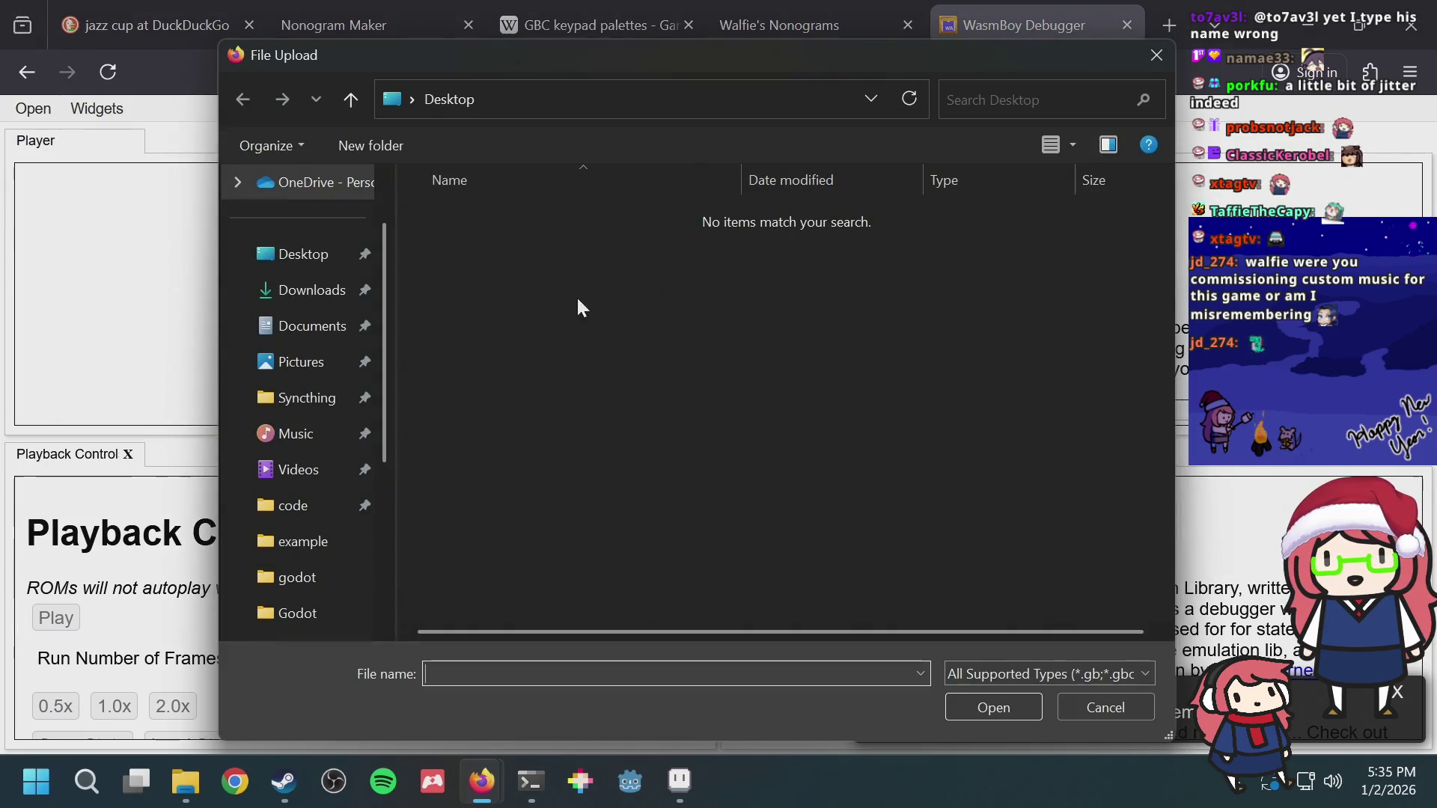
# Step: Browse the ROM picker into Downloads/bgb, then return to the terminal
pyautogui.click(309, 290)
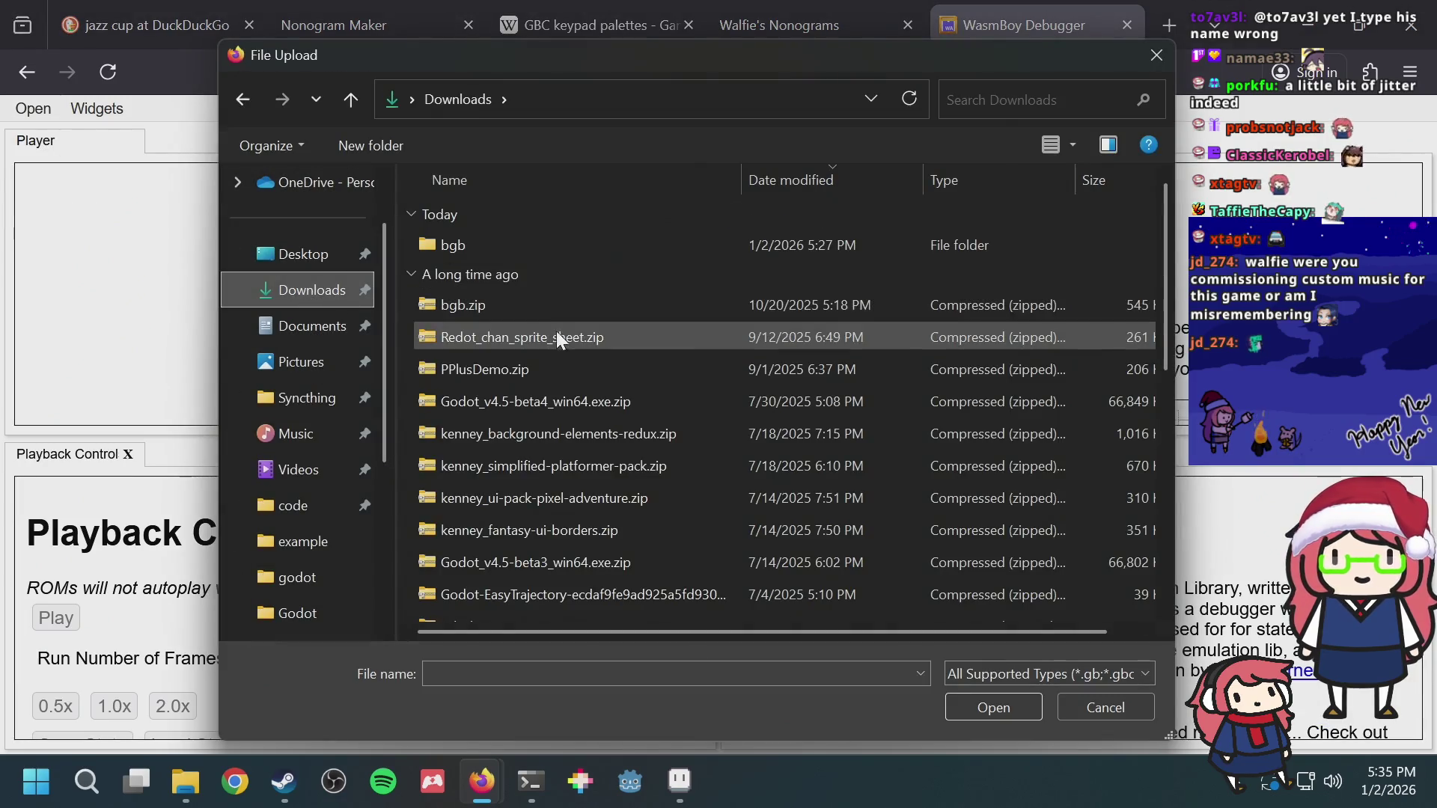
pyautogui.doubleClick(494, 246)
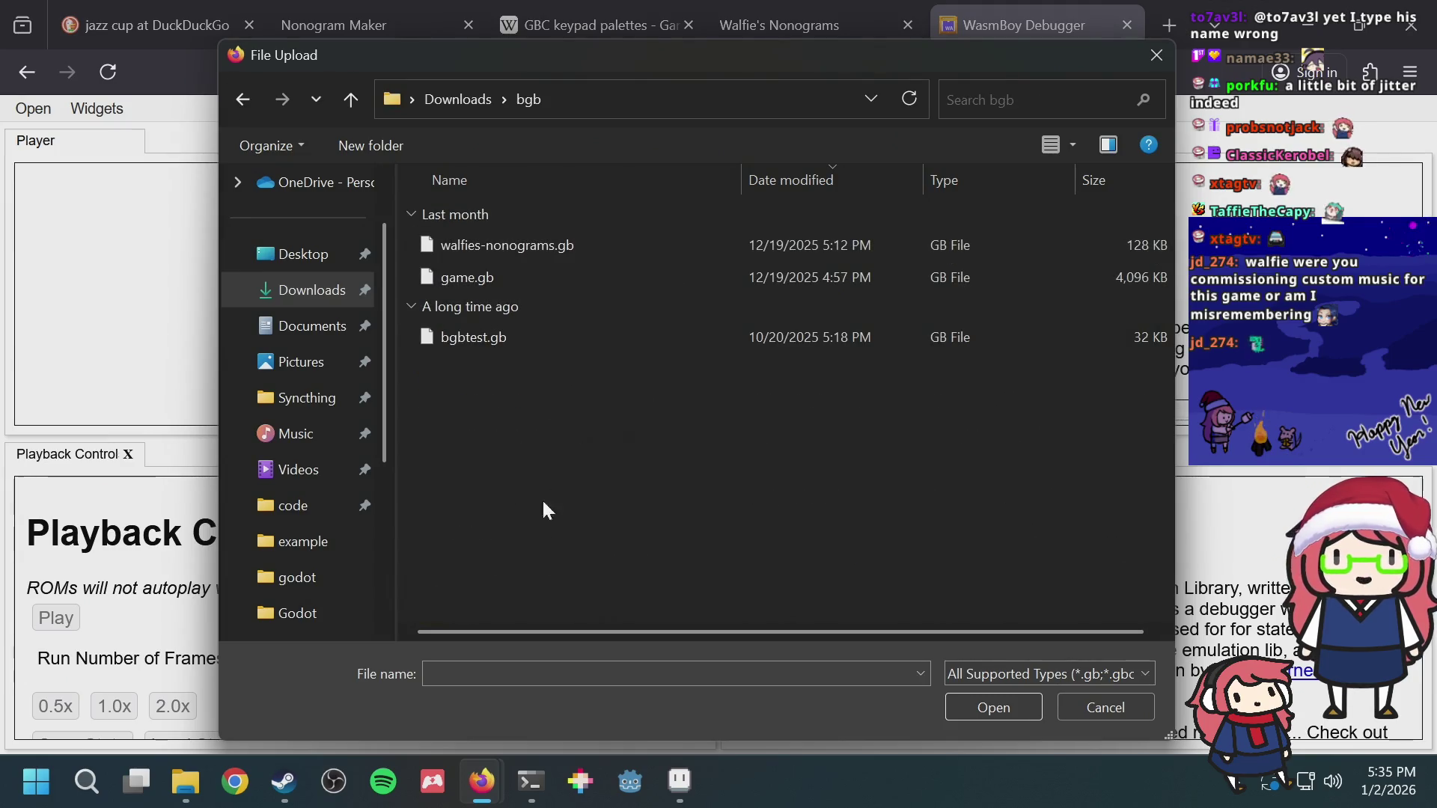
pyautogui.click(530, 780)
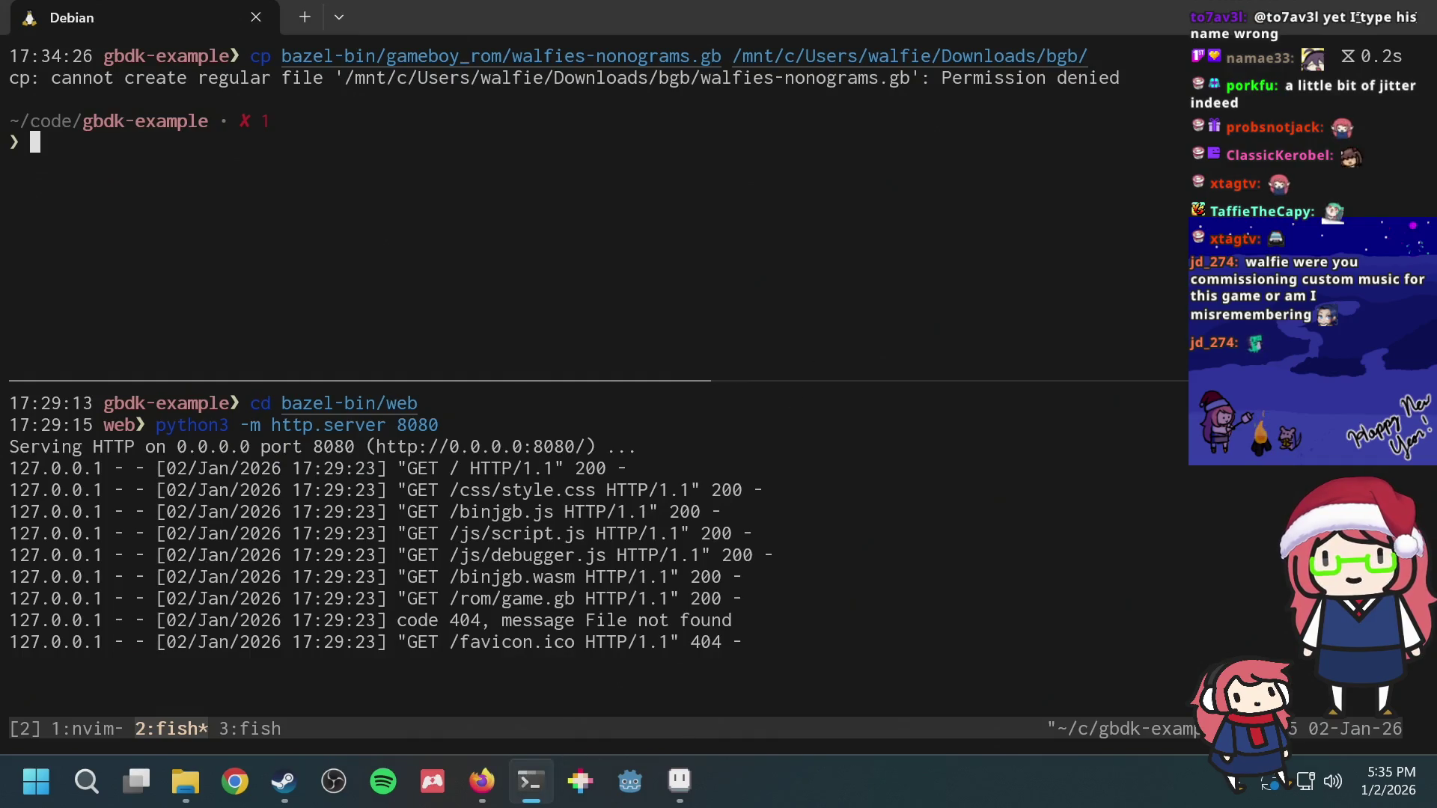
pyautogui.write('cp')
# Step: Retry the ROM copy, rebuild //:gameboy_rom with bazel, and copy to bgb again, still Permission denied
pyautogui.press('Up')
pyautogui.press('Return')
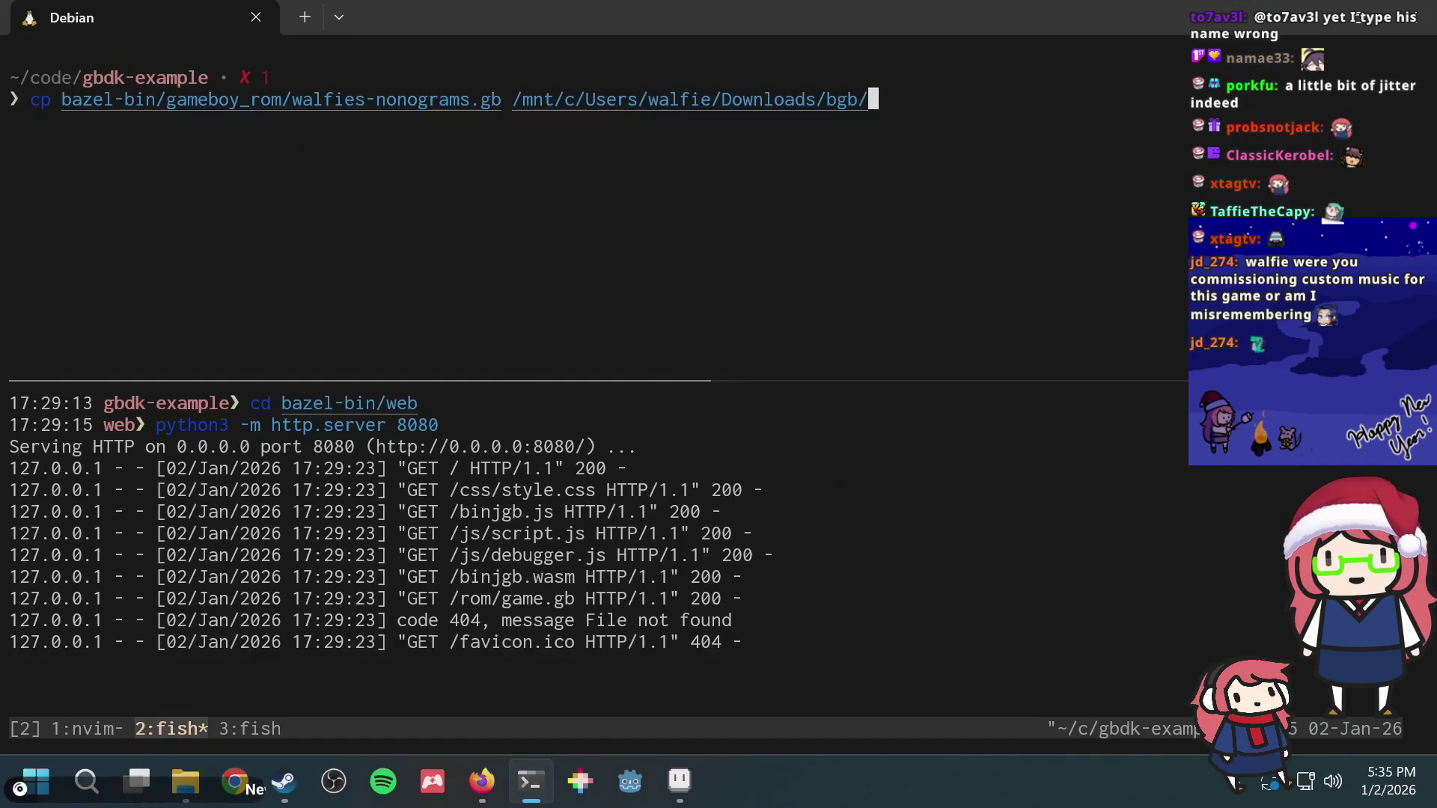
pyautogui.press('Return')
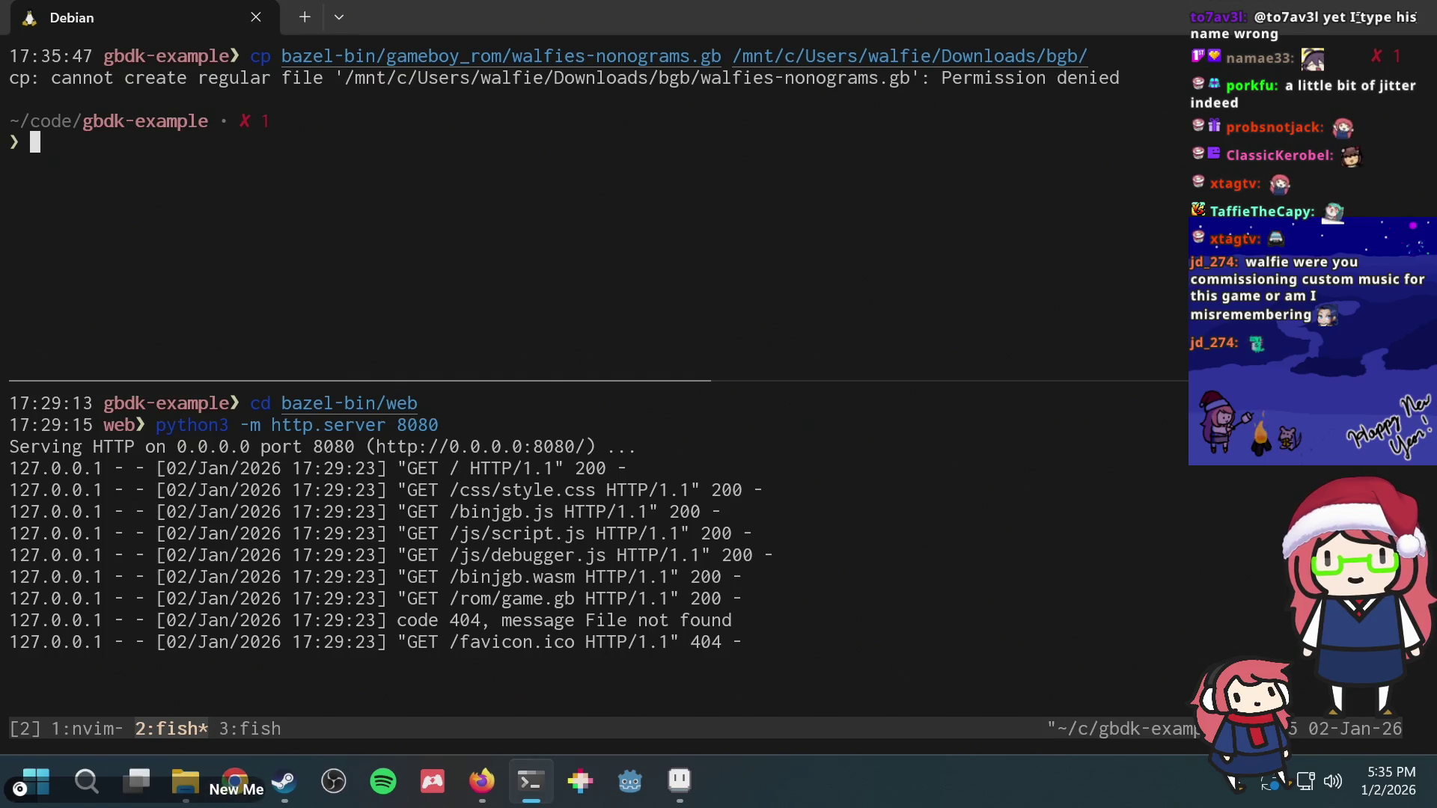
pyautogui.press('Up')
pyautogui.write('buil')
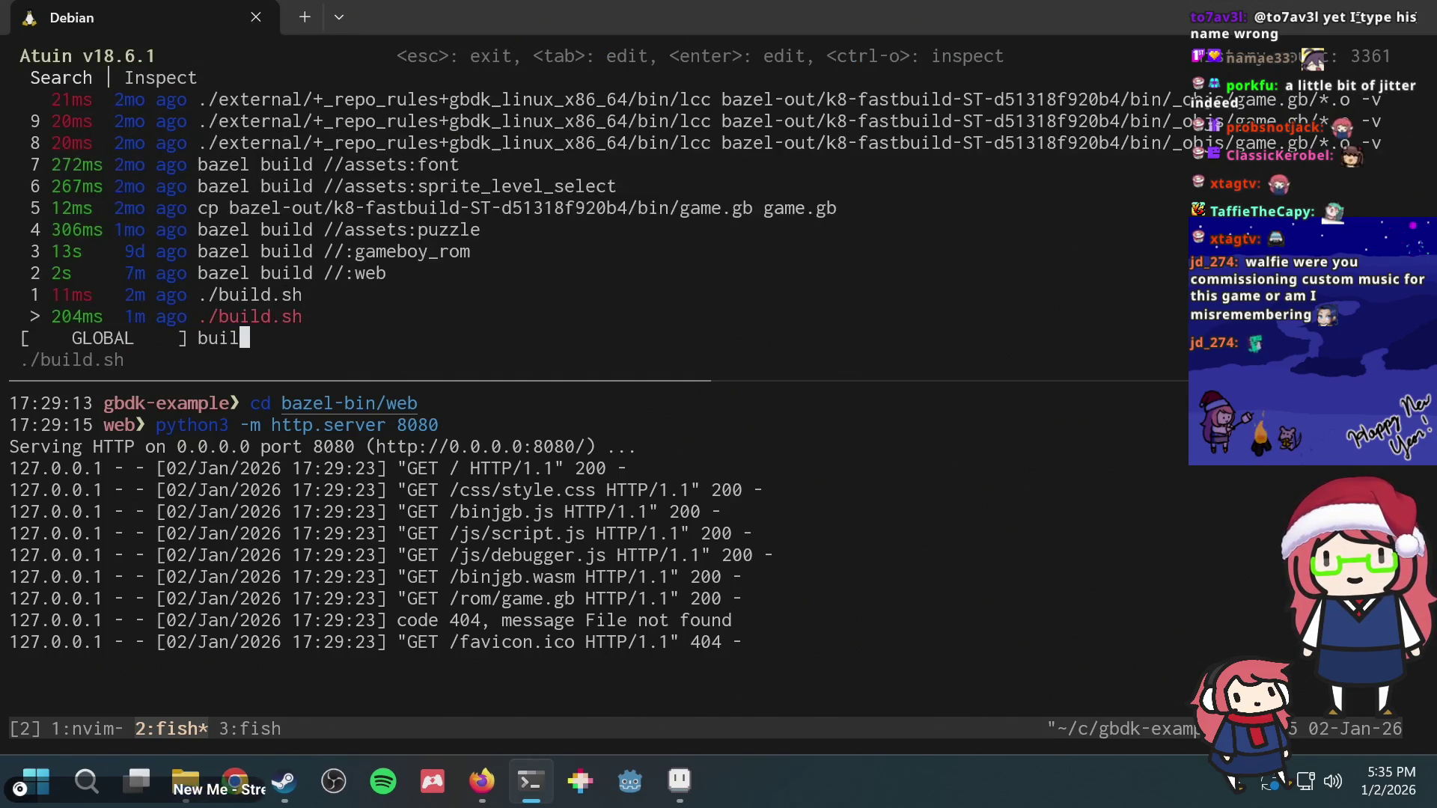
pyautogui.write('d')
pyautogui.press('Up')
pyautogui.press('Return')
pyautogui.press('Return')
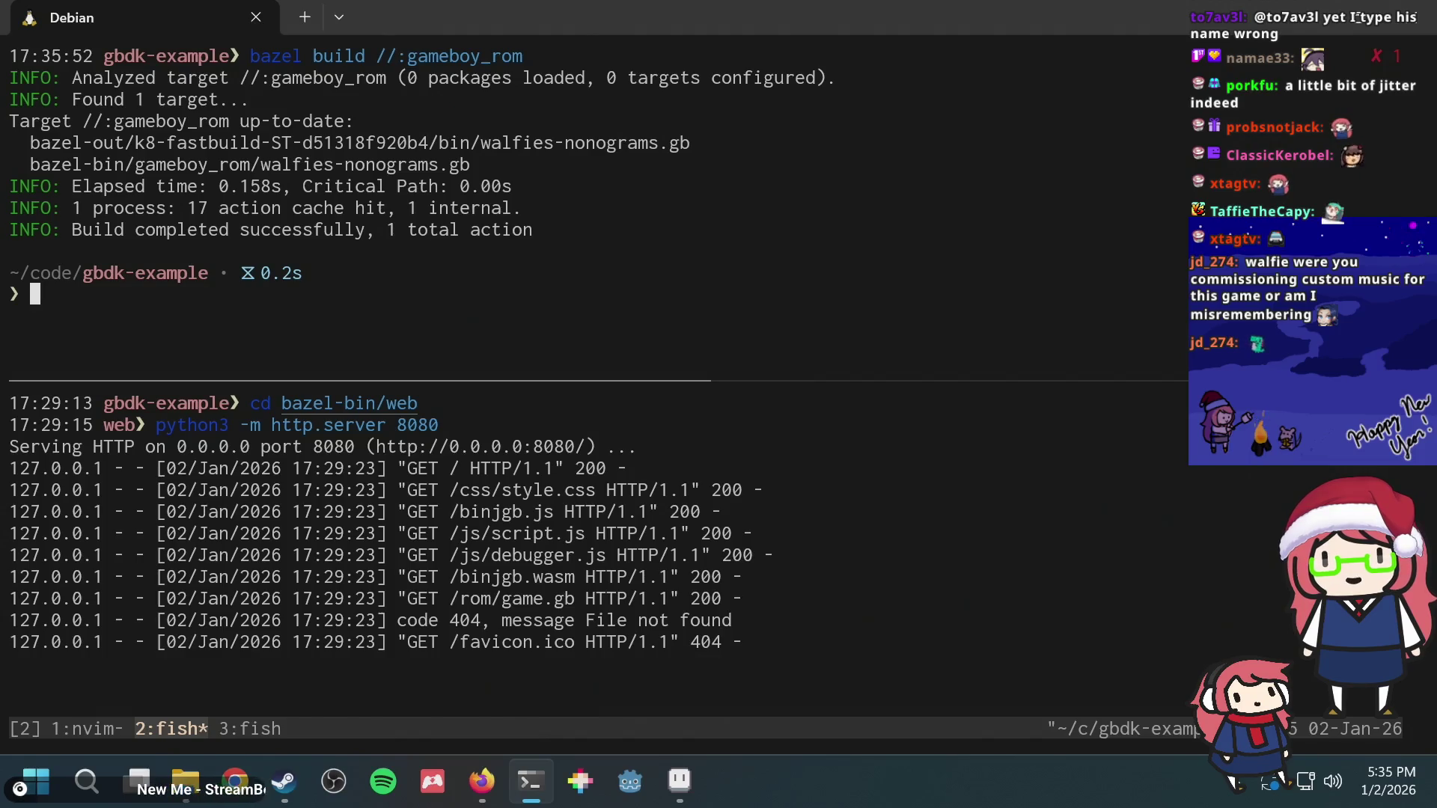
pyautogui.write('cp')
pyautogui.press('Right')
pyautogui.press('Return')
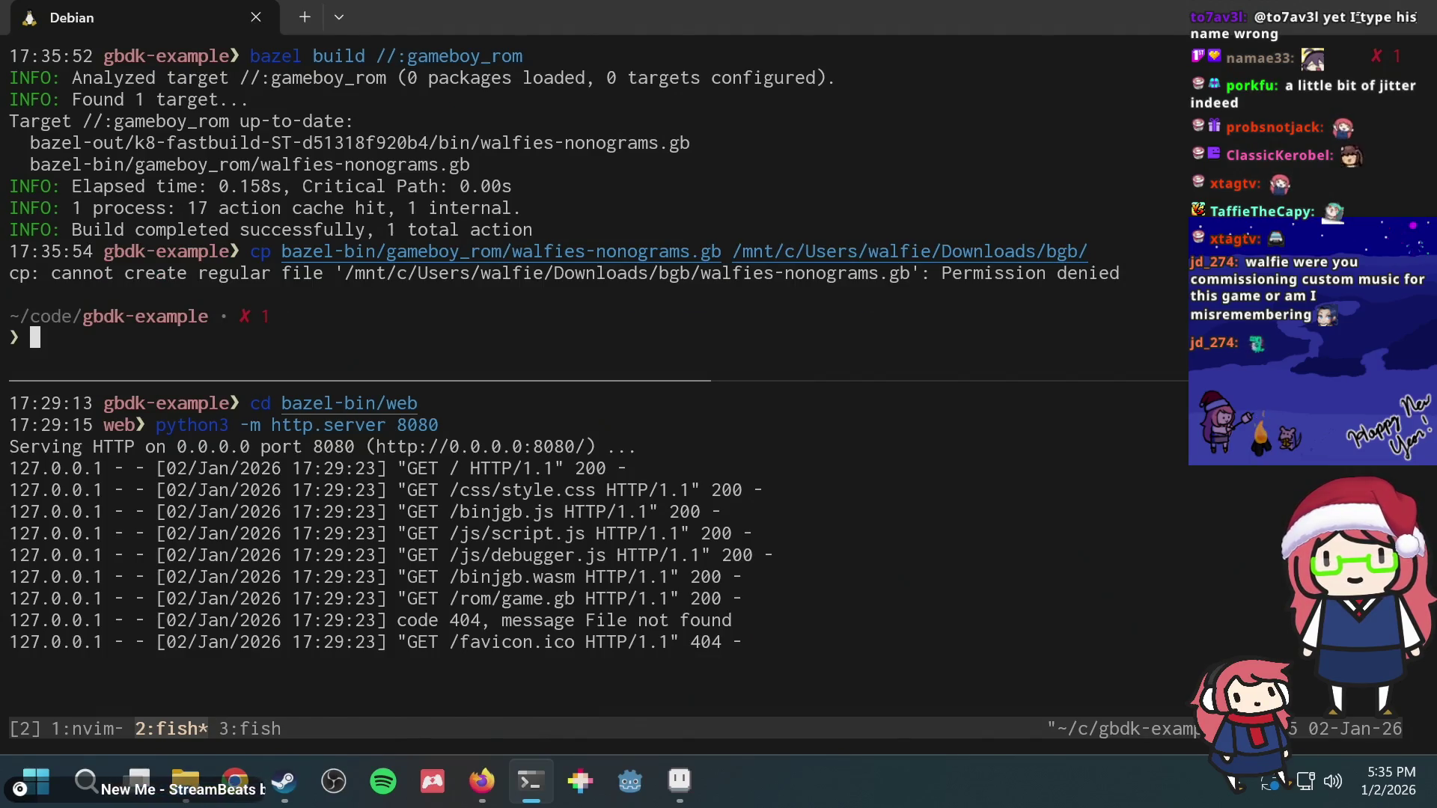
pyautogui.write('ls ')
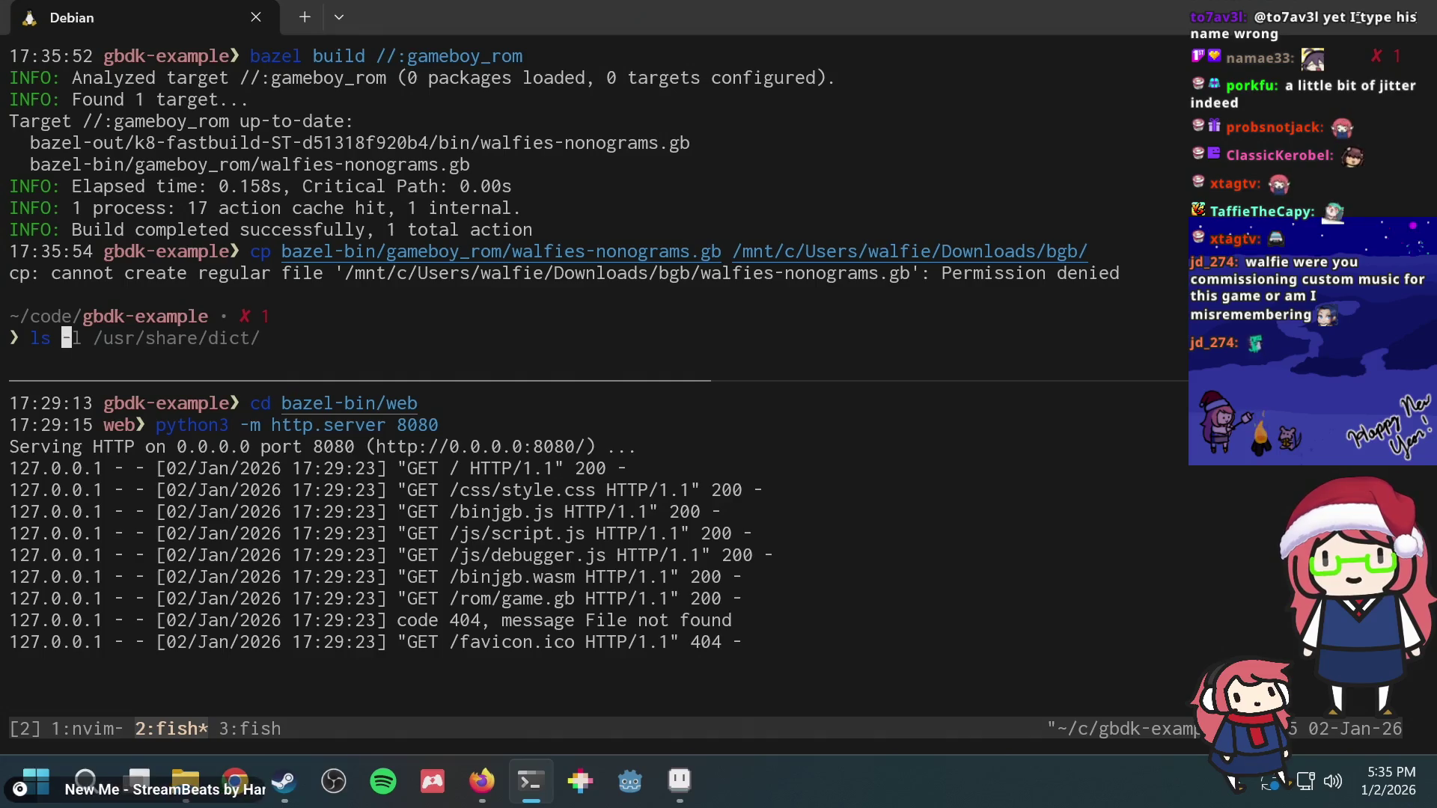
pyautogui.write('bazel-bin/gam')
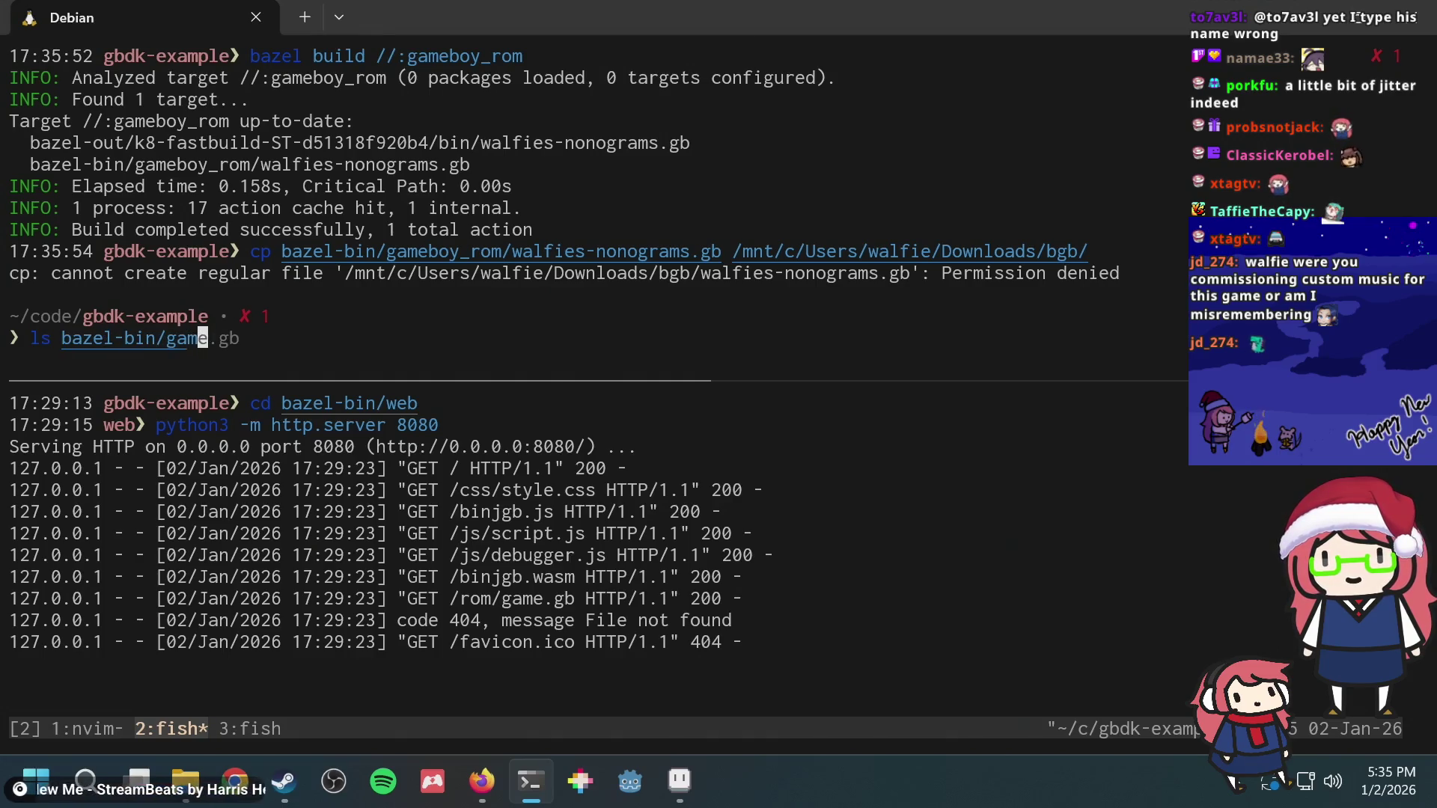
pyautogui.write('eboy_')
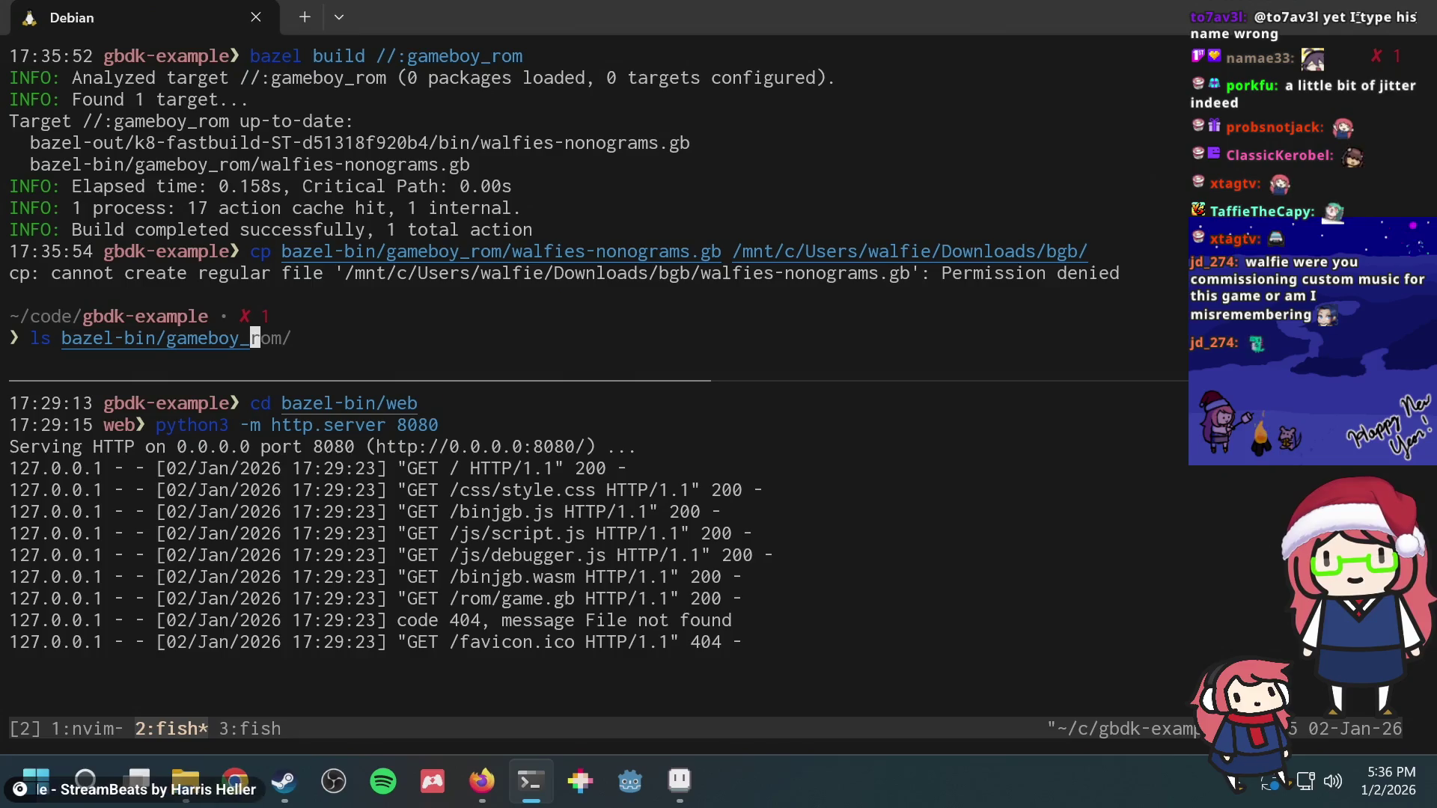
pyautogui.write('rom/')
# Step: List the build output showing only game.gb, then rerun the nonograms cp command, again denied
pyautogui.press('Tab')
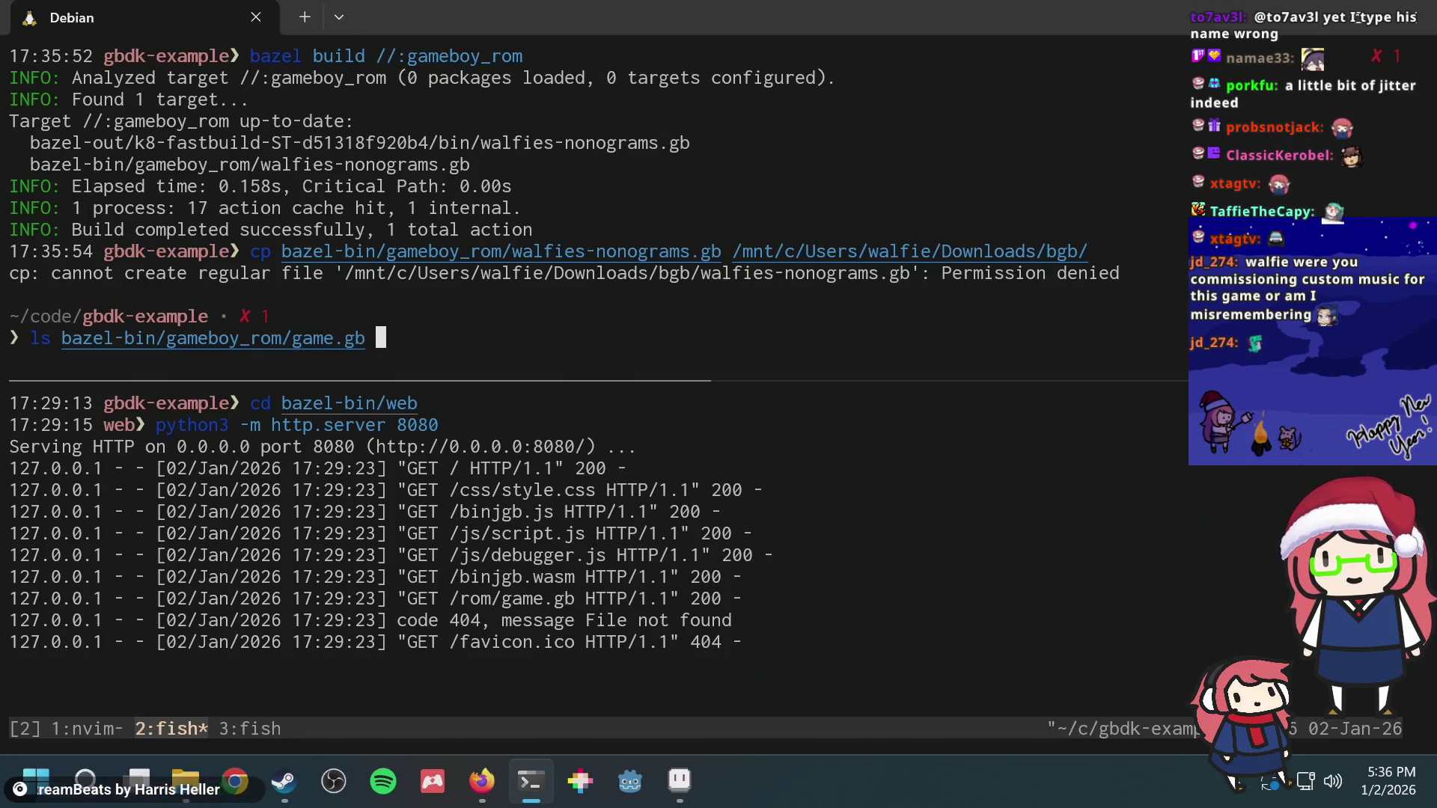
pyautogui.press('Return')
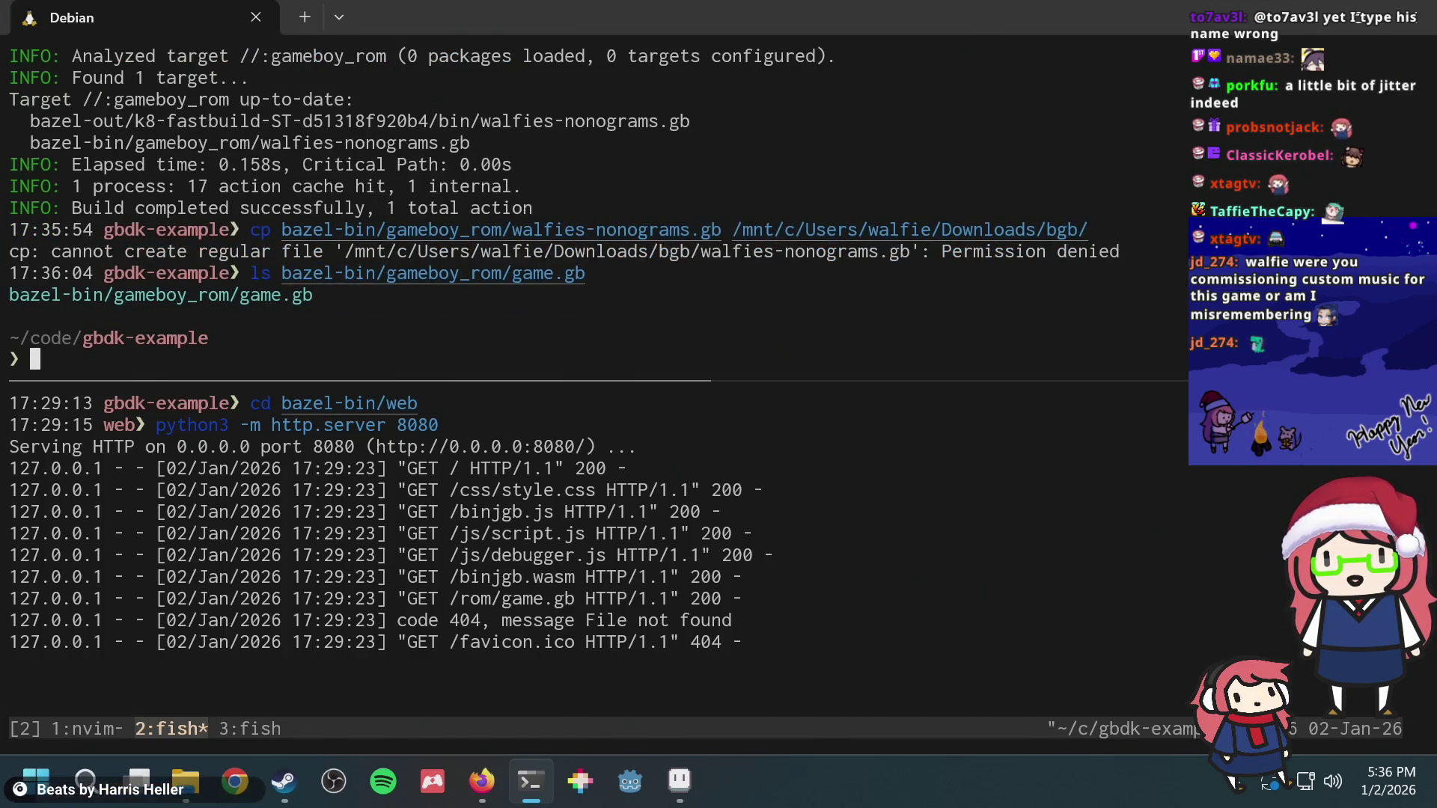
pyautogui.press('Up')
pyautogui.press('BackSpace')
pyautogui.press('BackSpace')
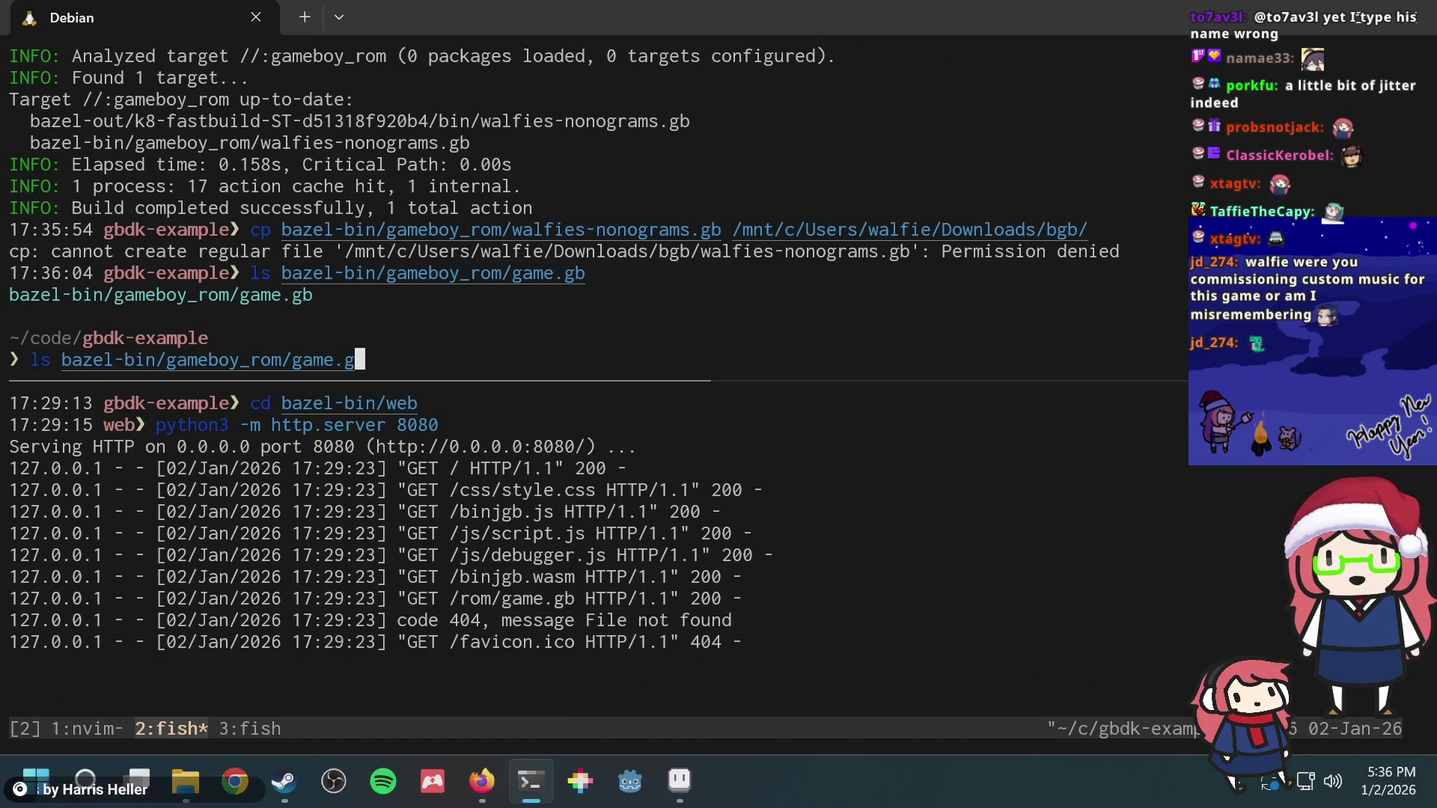
pyautogui.press('BackSpace')
pyautogui.press('BackSpace')
pyautogui.press('BackSpace')
pyautogui.press('BackSpace')
pyautogui.press('BackSpace')
pyautogui.press('BackSpace')
pyautogui.press('BackSpace')
pyautogui.press('BackSpace')
pyautogui.press('BackSpace')
pyautogui.hotkey('ctrl', 'r')
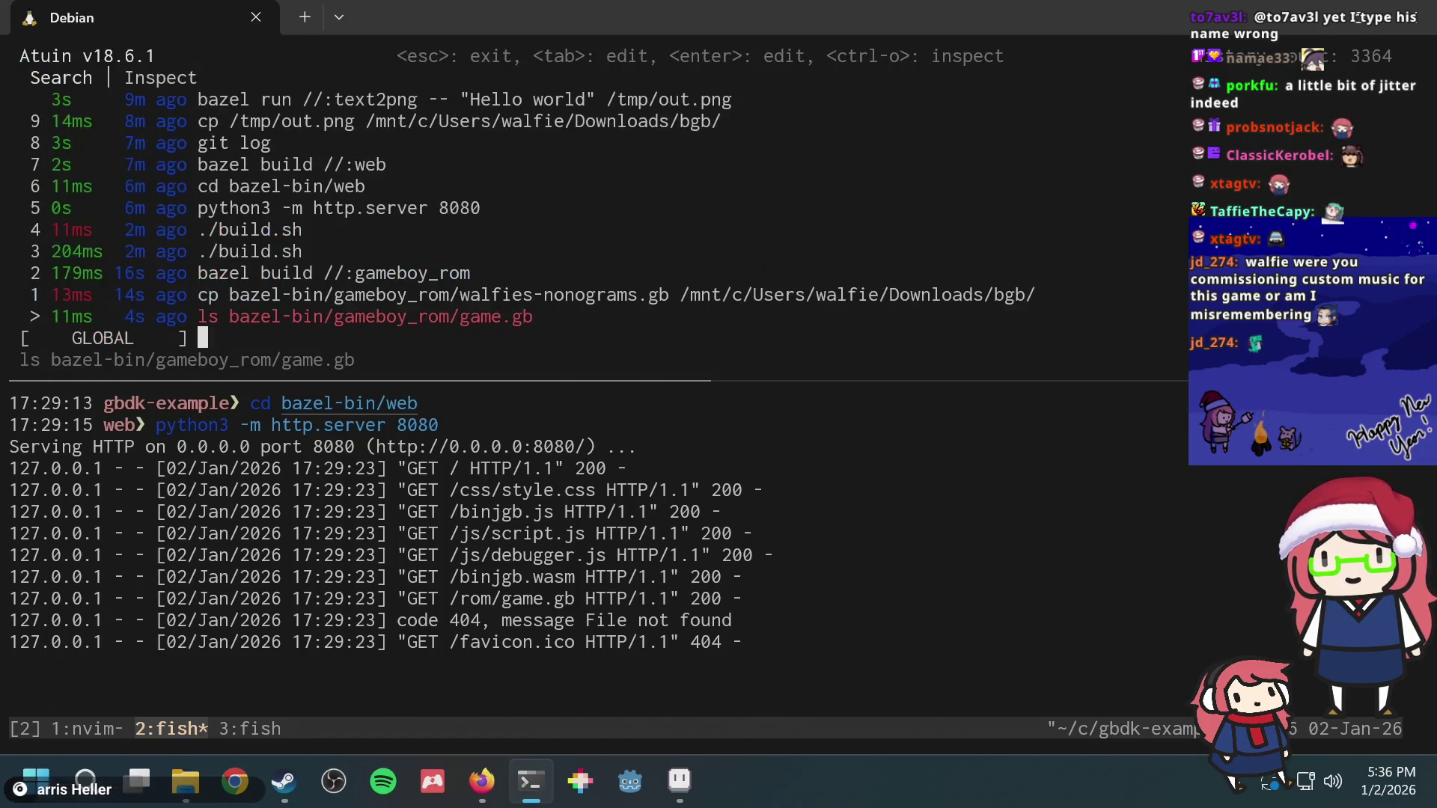
pyautogui.write('cp')
pyautogui.press('Up')
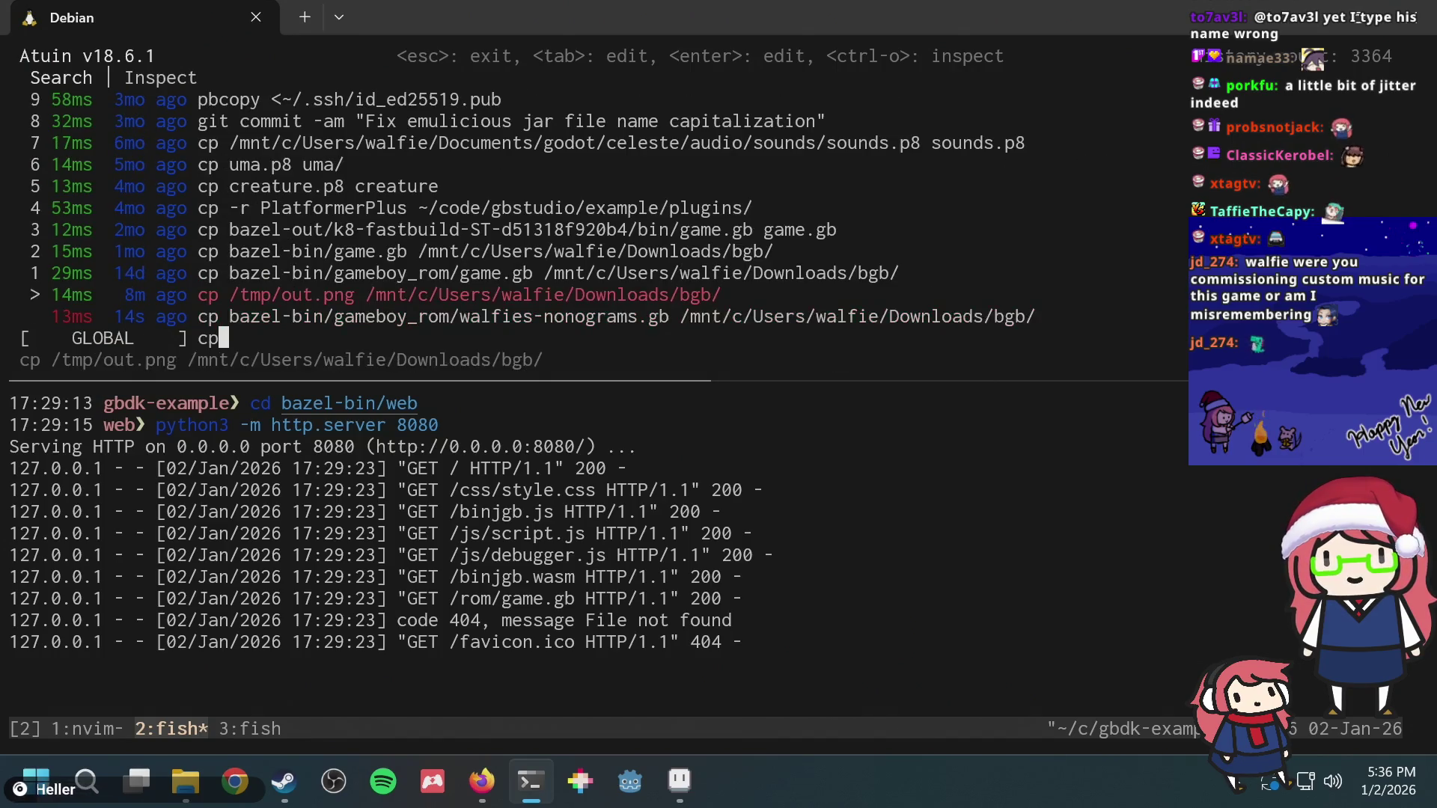
pyautogui.press('Down')
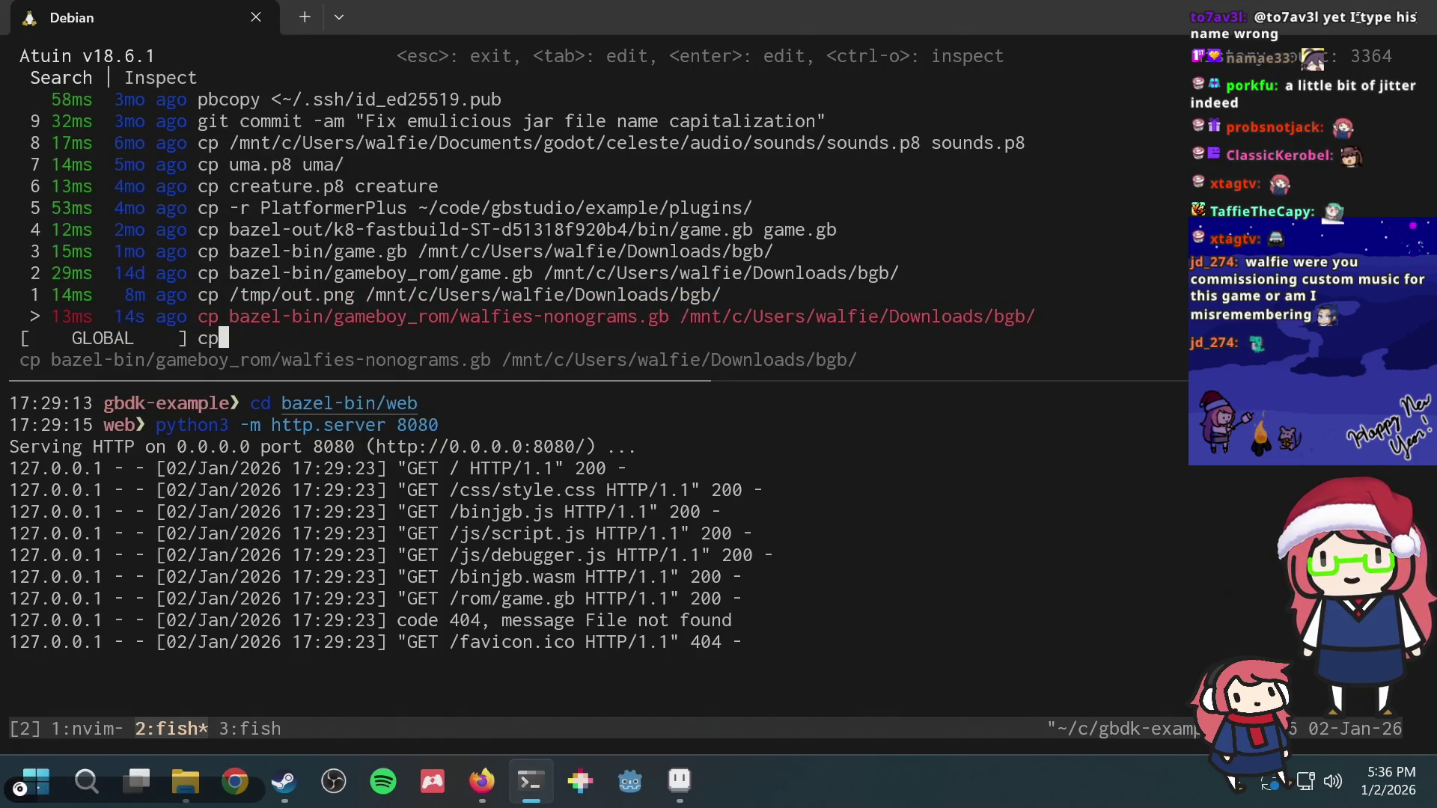
pyautogui.press('Return')
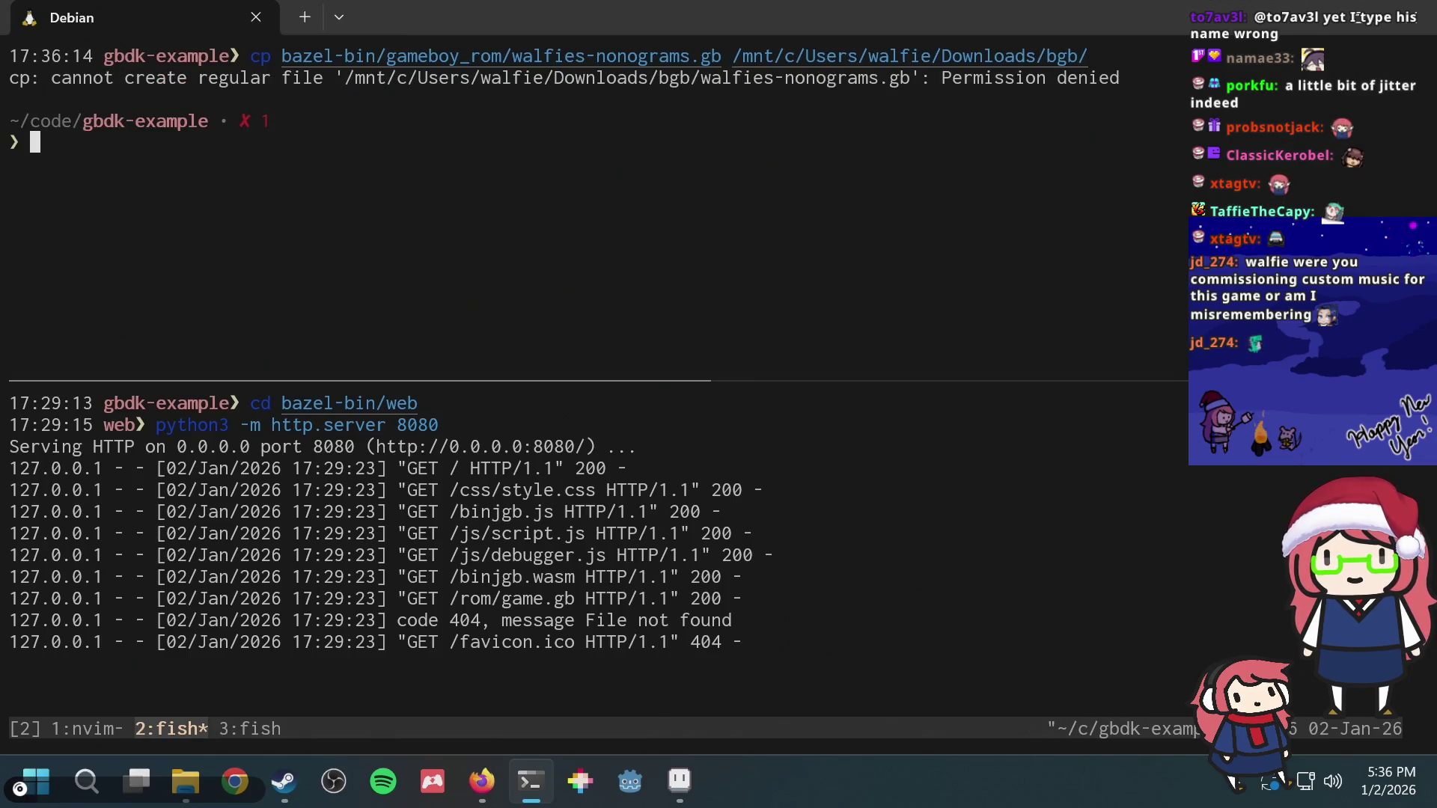
pyautogui.press('Up')
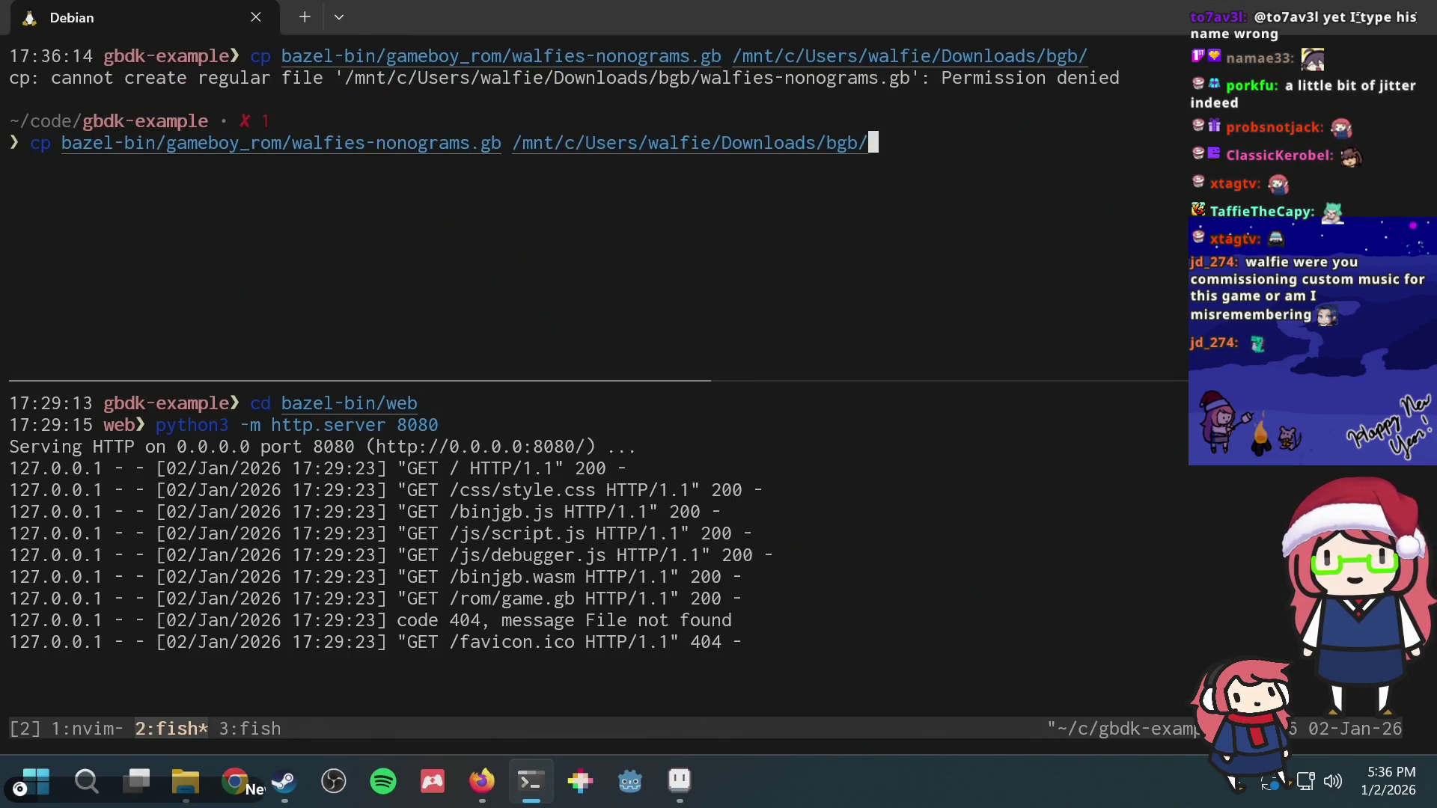
pyautogui.press('Down')
pyautogui.hotkey('ctrl', 'r')
pyautogui.write('./')
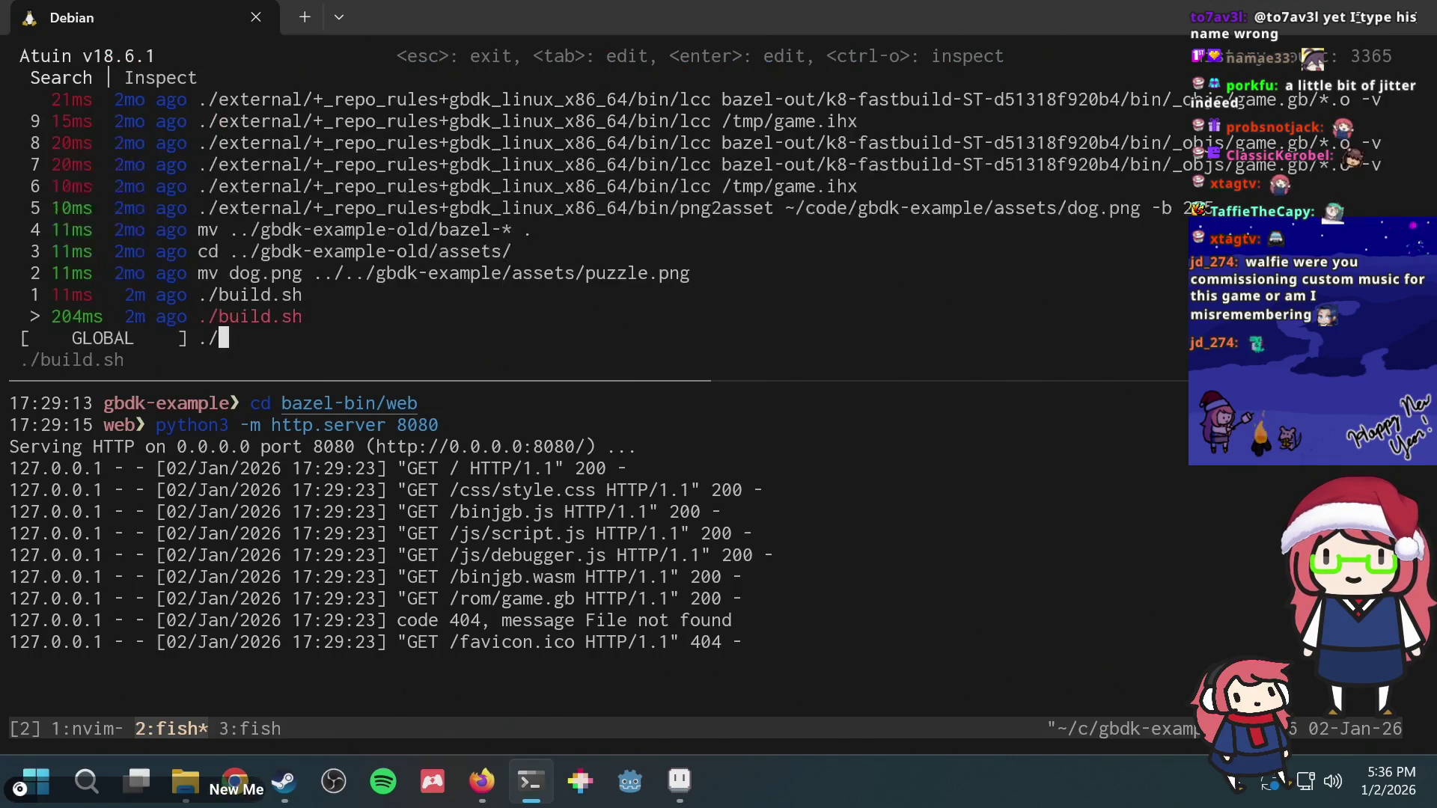
# Step: Rerun ./build.sh and copy bazel-bin/Walfie's Nonograms.gb into the bgb folder successfully
pyautogui.press('Return')
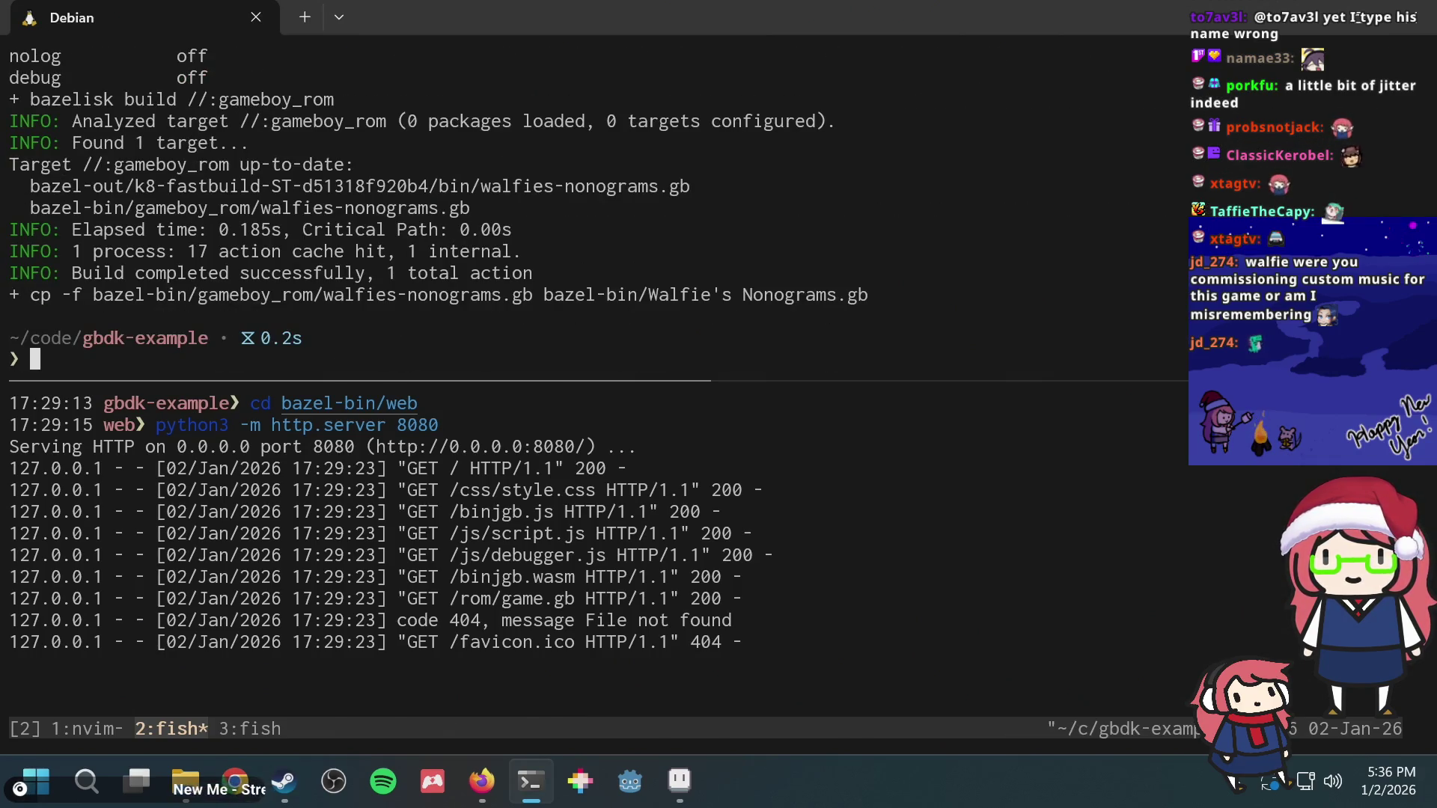
pyautogui.write('c')
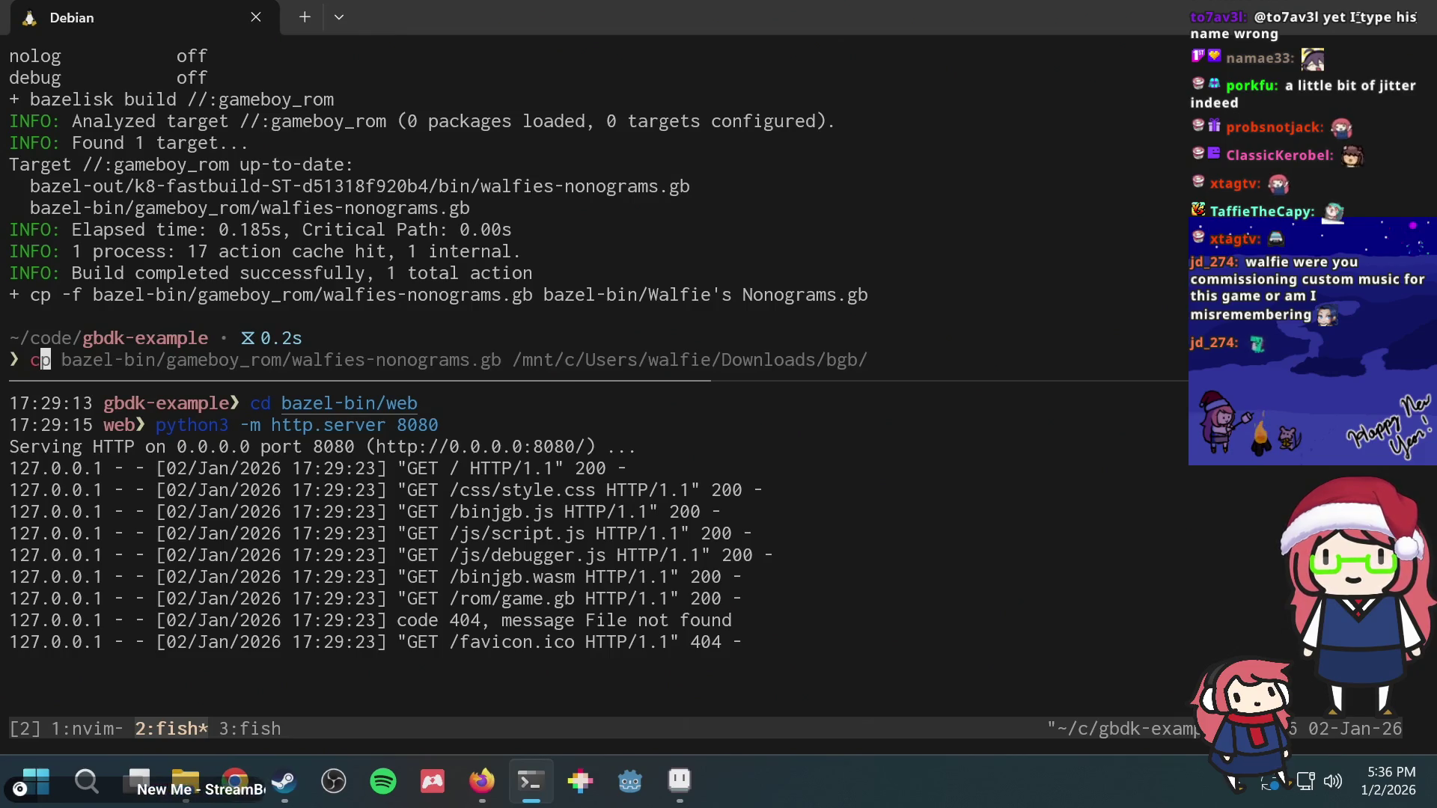
pyautogui.write('p')
pyautogui.press('Right')
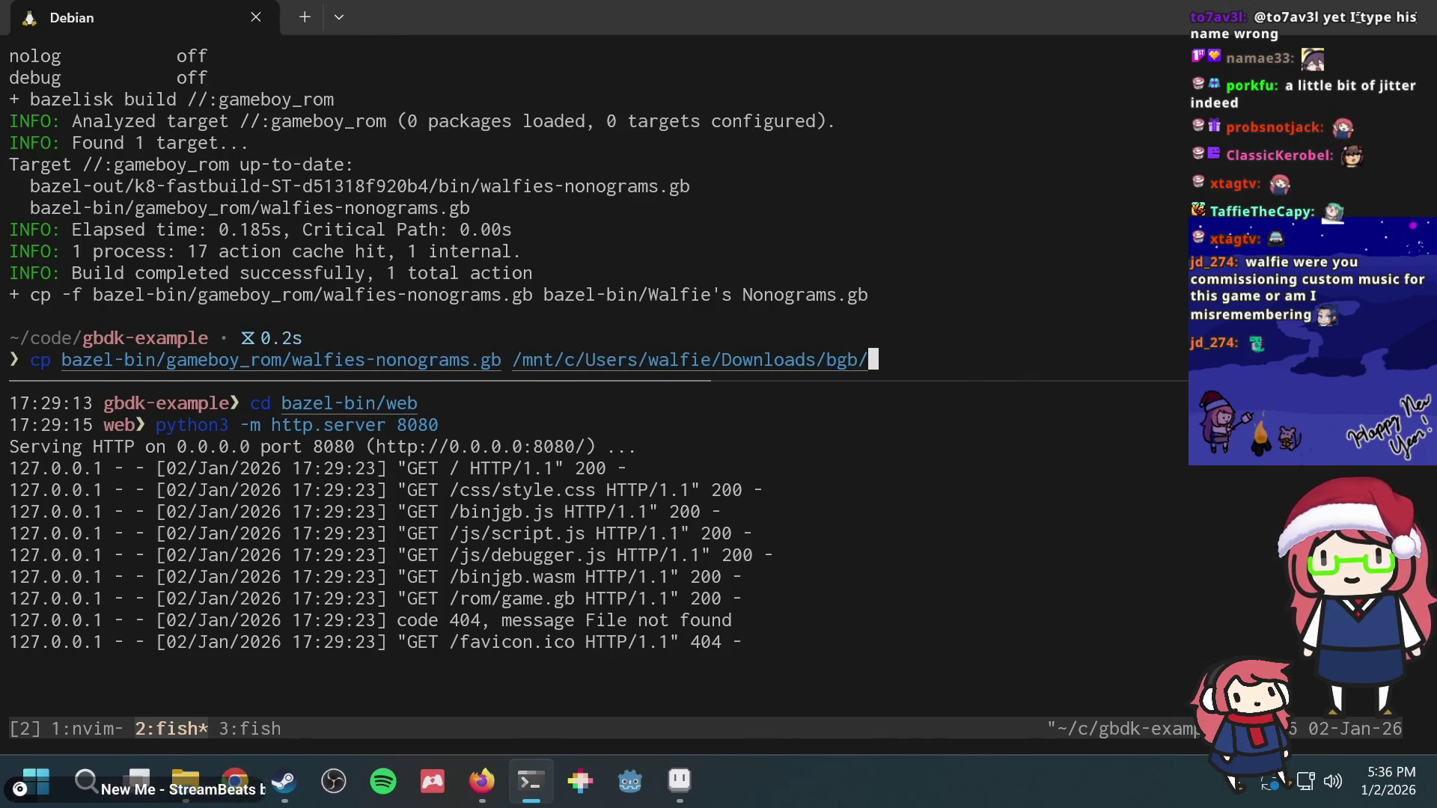
pyautogui.press('Home')
pyautogui.press('Right')
pyautogui.press('Right')
pyautogui.press('Right')
pyautogui.press('Right')
pyautogui.press('Right')
pyautogui.press('Right')
pyautogui.press('Right')
pyautogui.press('Right')
pyautogui.press('Right')
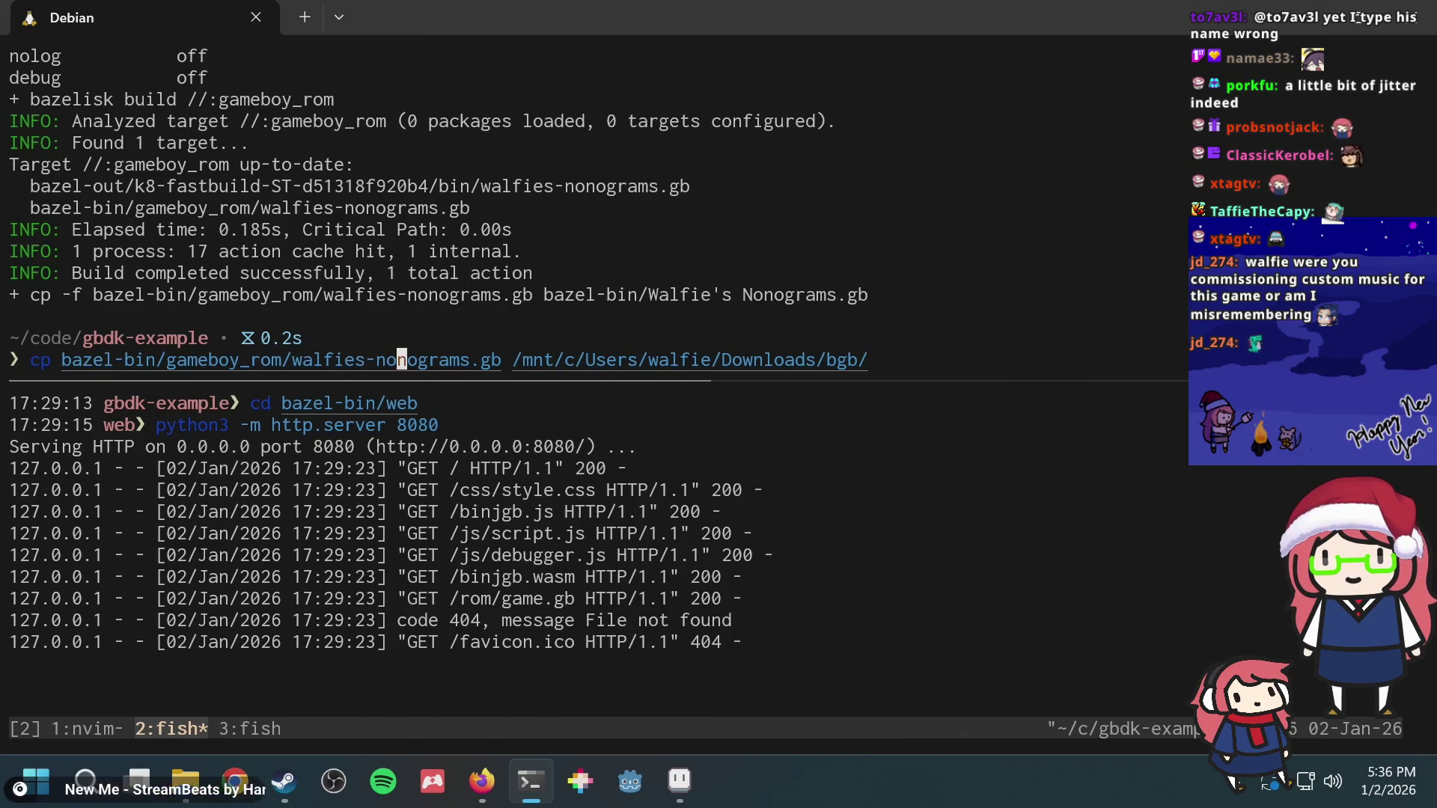
pyautogui.press('Right')
pyautogui.press('Right')
pyautogui.press('Right')
pyautogui.press('Right')
pyautogui.press('Right')
pyautogui.press('BackSpace')
pyautogui.press('BackSpace')
pyautogui.press('BackSpace')
pyautogui.press('BackSpace')
pyautogui.press('BackSpace')
pyautogui.press('BackSpace')
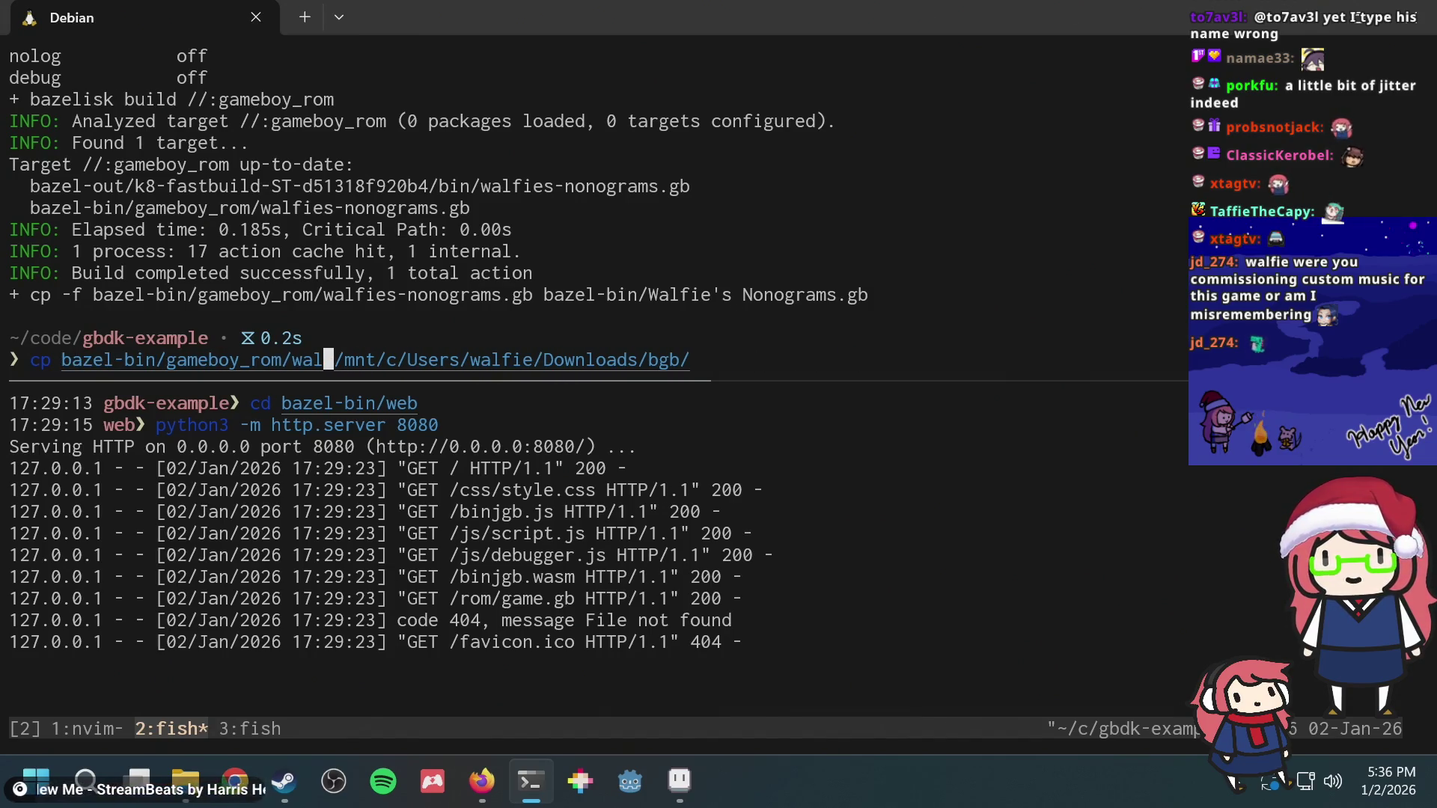
pyautogui.press('BackSpace')
pyautogui.press('BackSpace')
pyautogui.press('BackSpace')
pyautogui.press('BackSpace')
pyautogui.press('BackSpace')
pyautogui.press('BackSpace')
pyautogui.write('Walf')
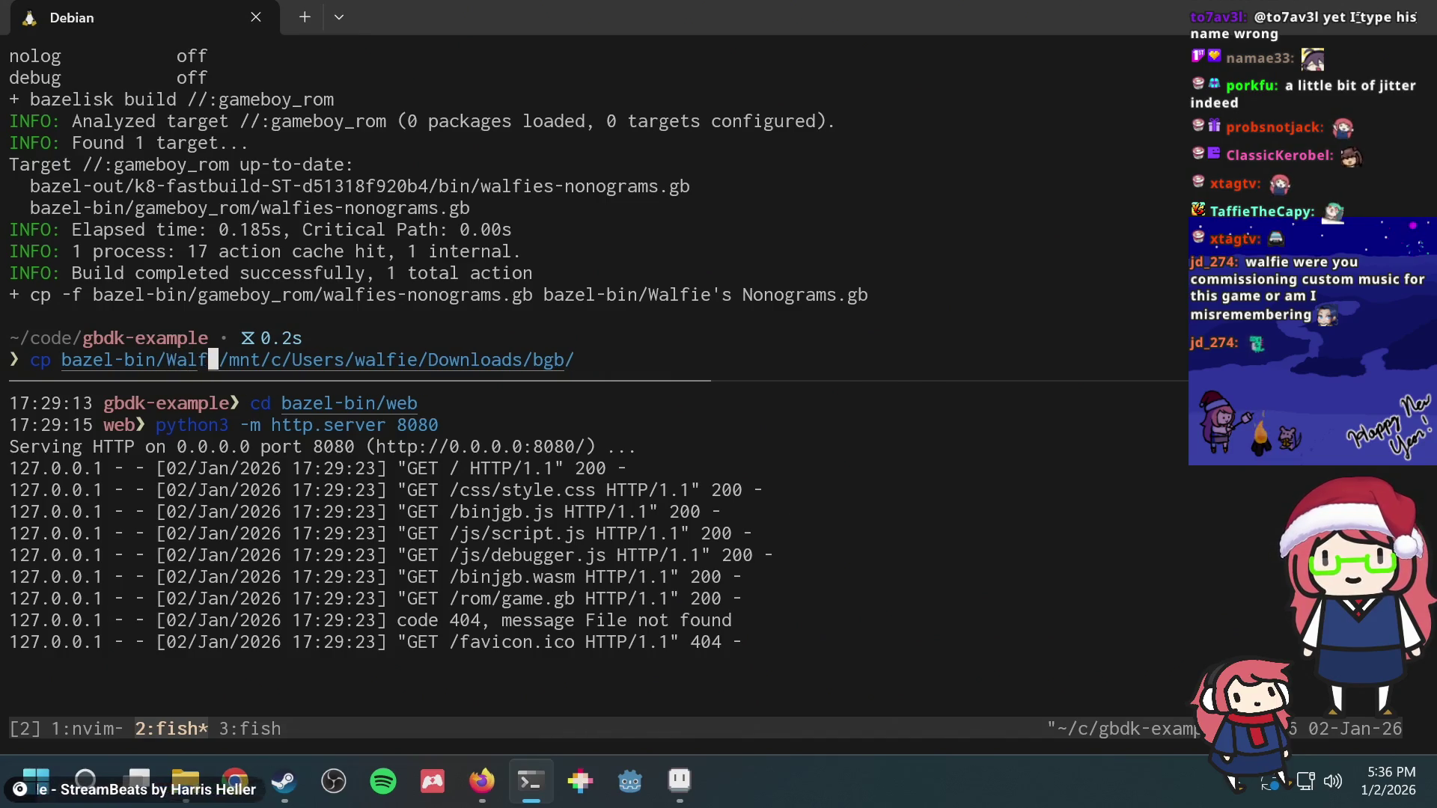
pyautogui.press('Tab')
pyautogui.press('Return')
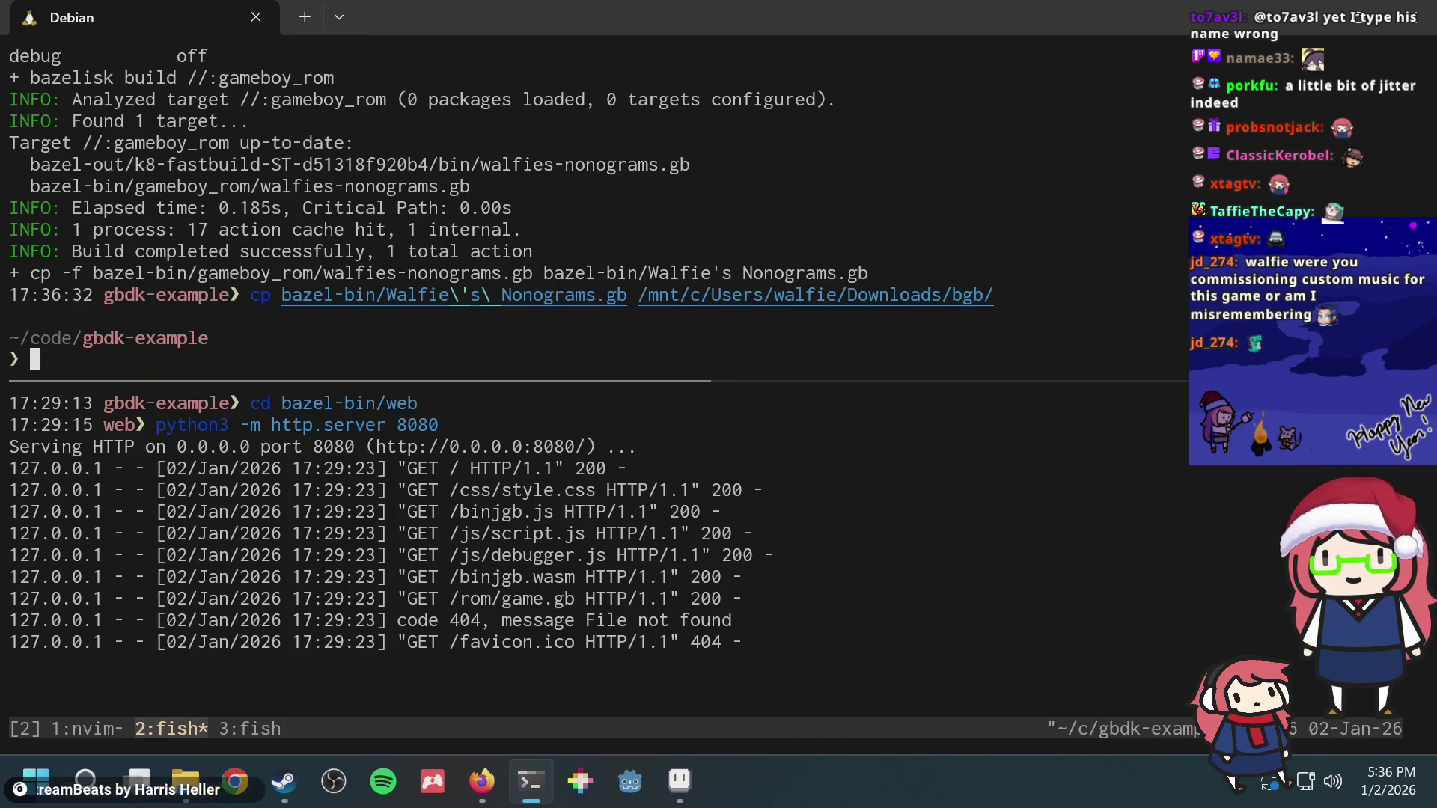
# Step: Back in Firefox, load Walfie's Nonograms.gb into WasmBoy Debugger
pyautogui.hotkey('alt', 'Tab')
pyautogui.doubleClick(538, 245)
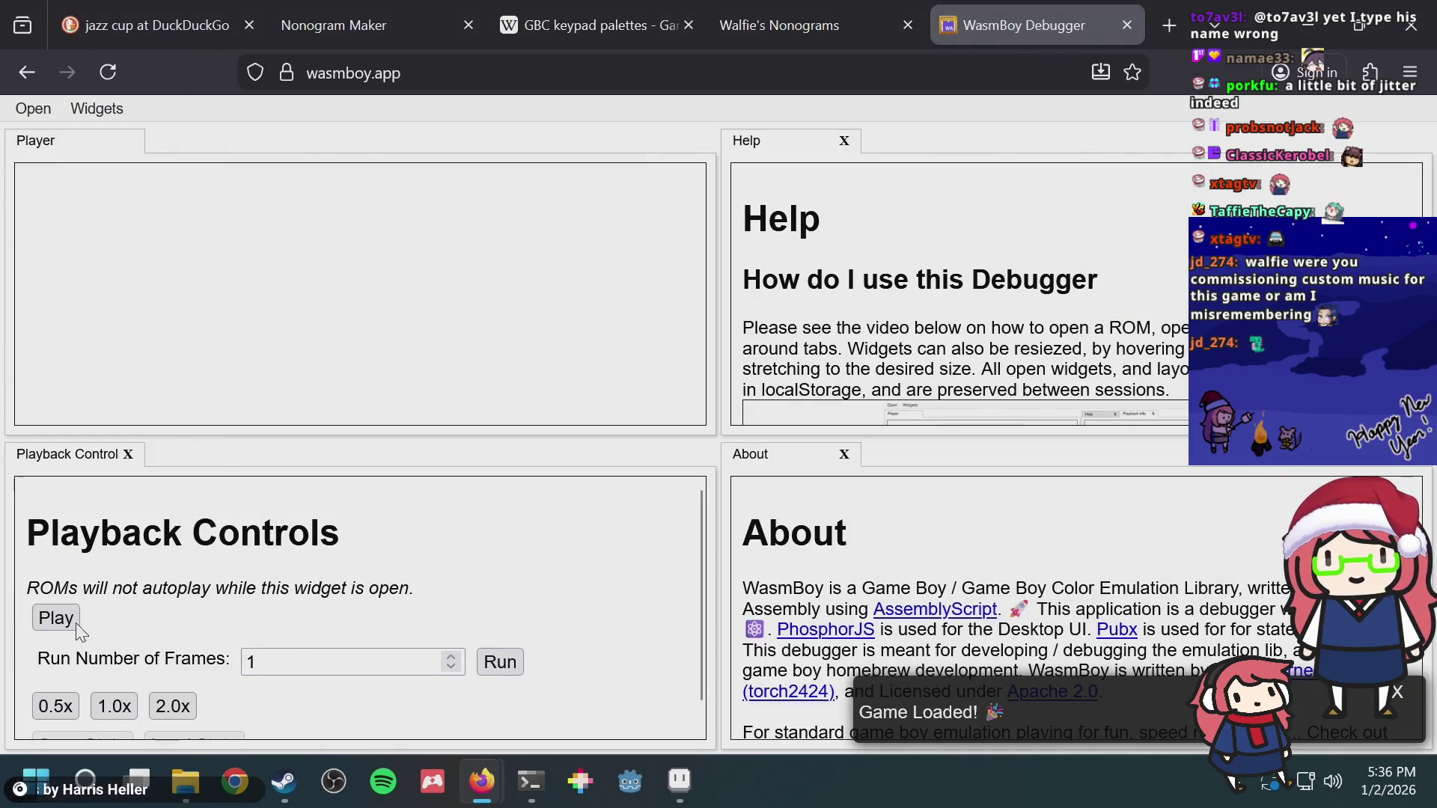
# Step: Play the ROM in WasmBoy, view credits, title and level select, then close the debugger tab
pyautogui.click(78, 627)
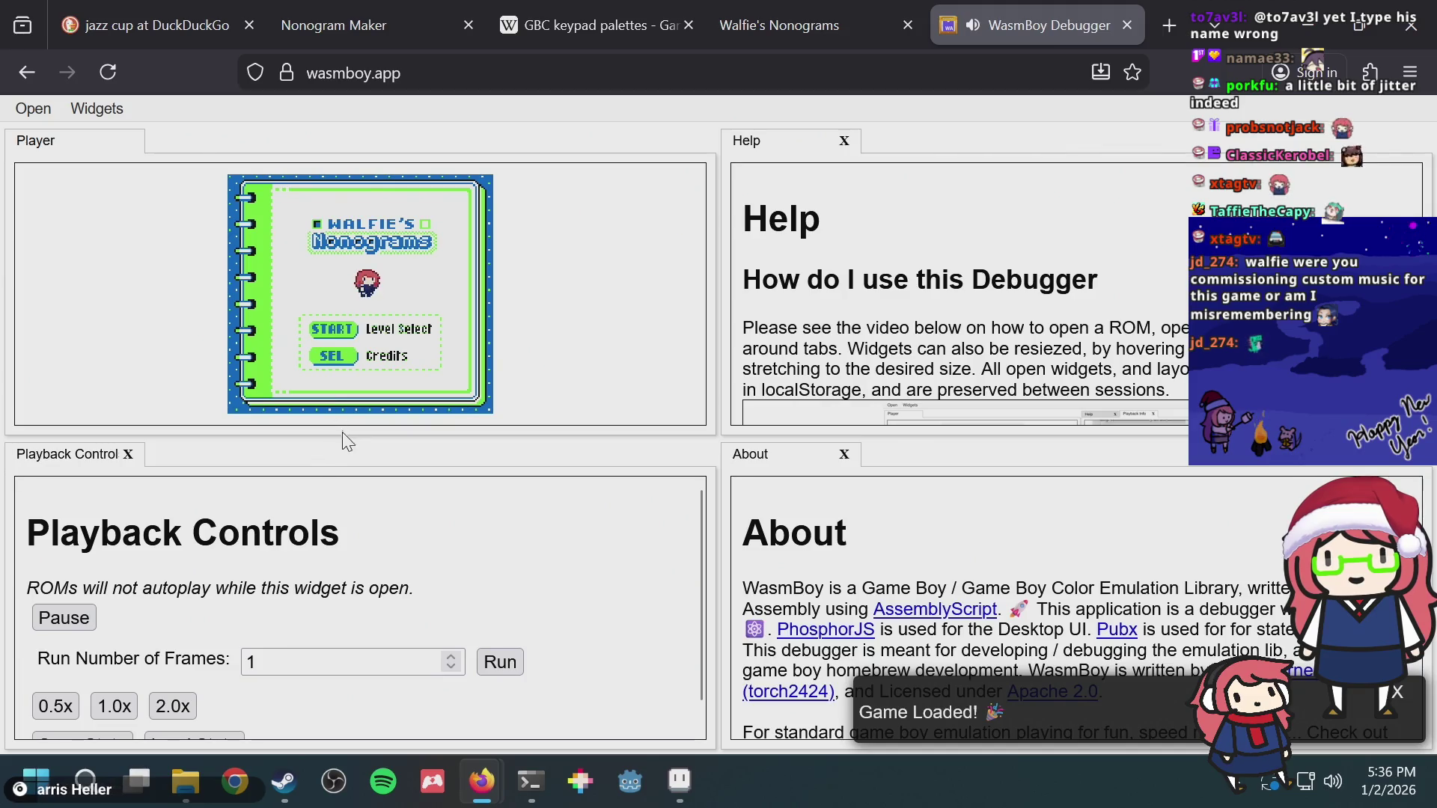
pyautogui.moveTo(337, 440); pyautogui.dragTo(375, 548)
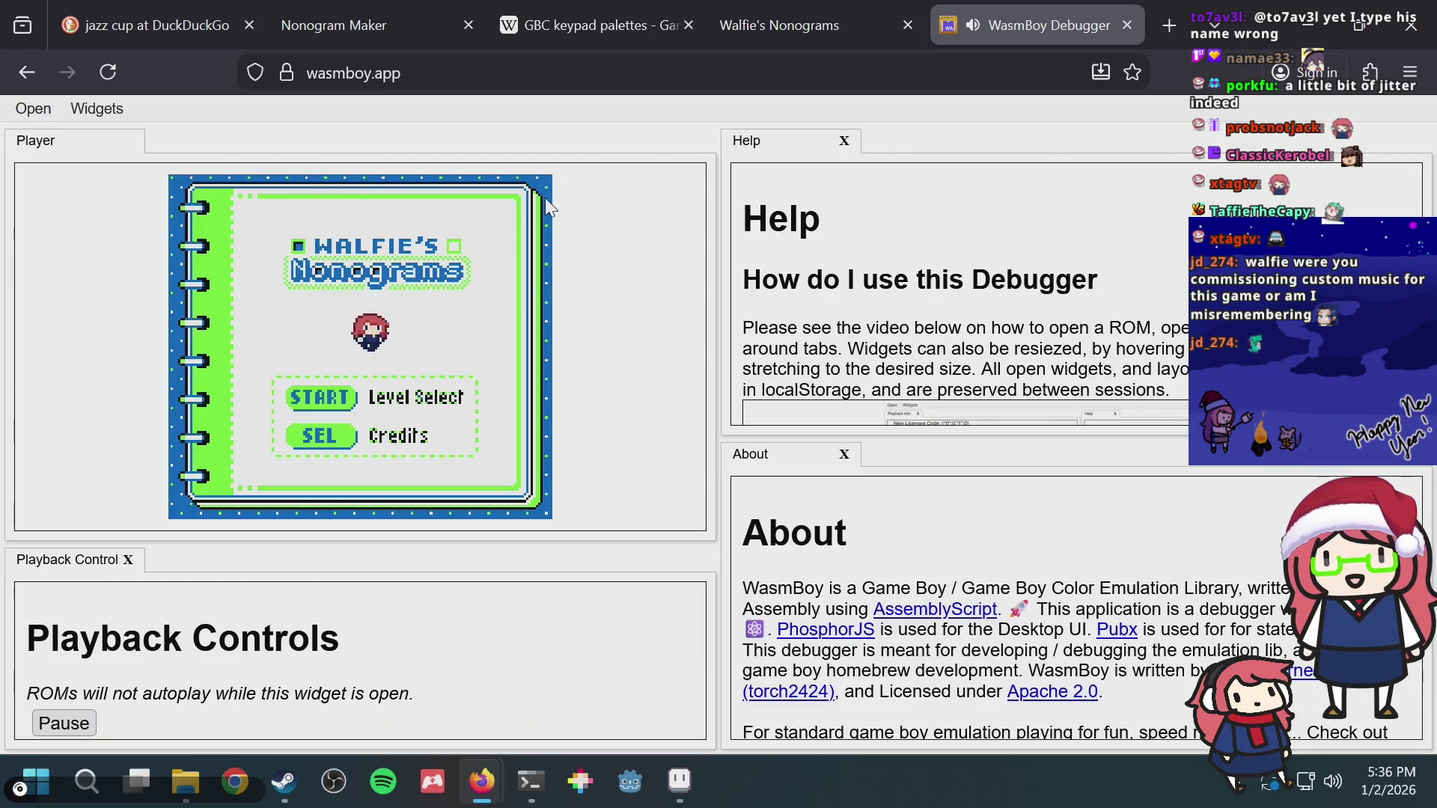
pyautogui.press('shift')
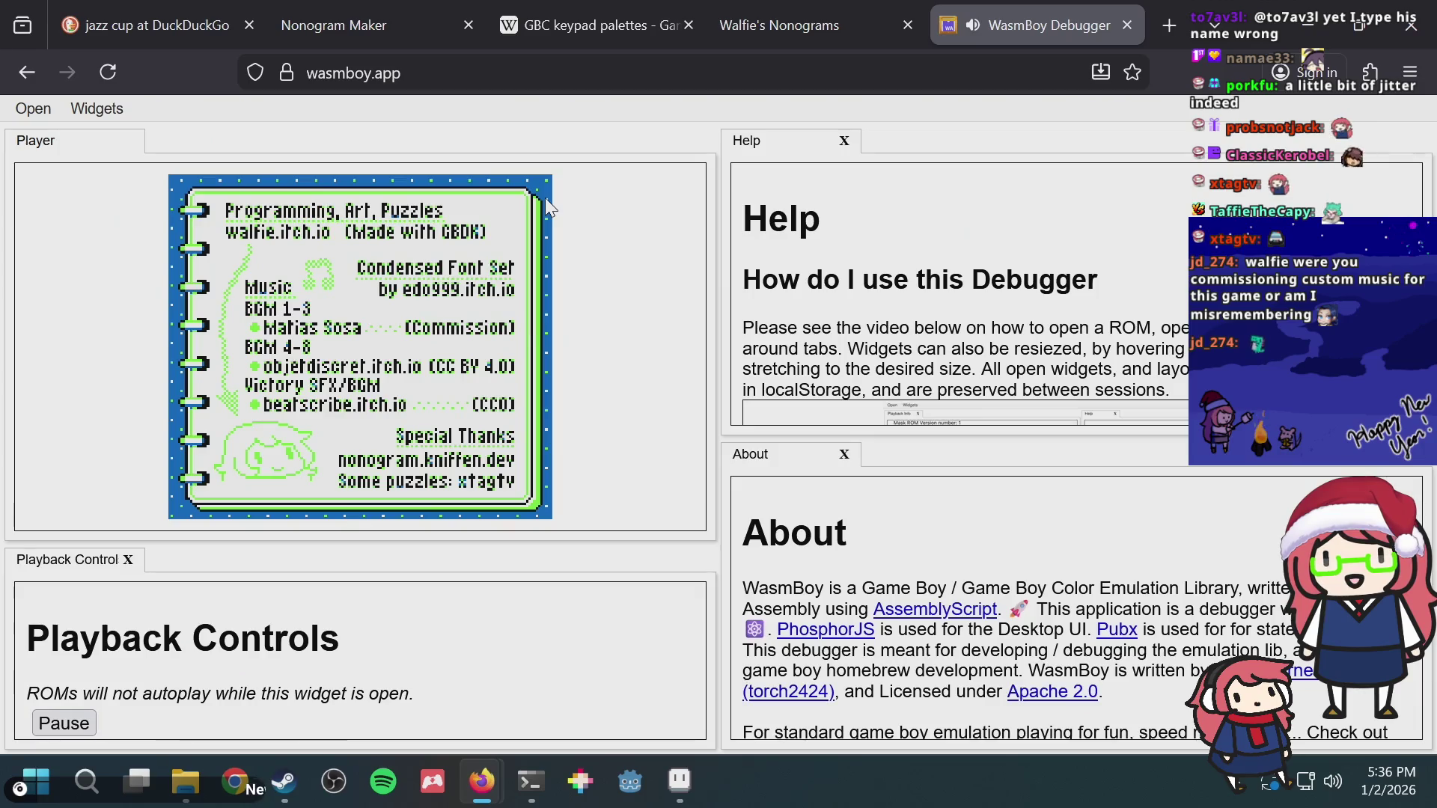
pyautogui.press('z')
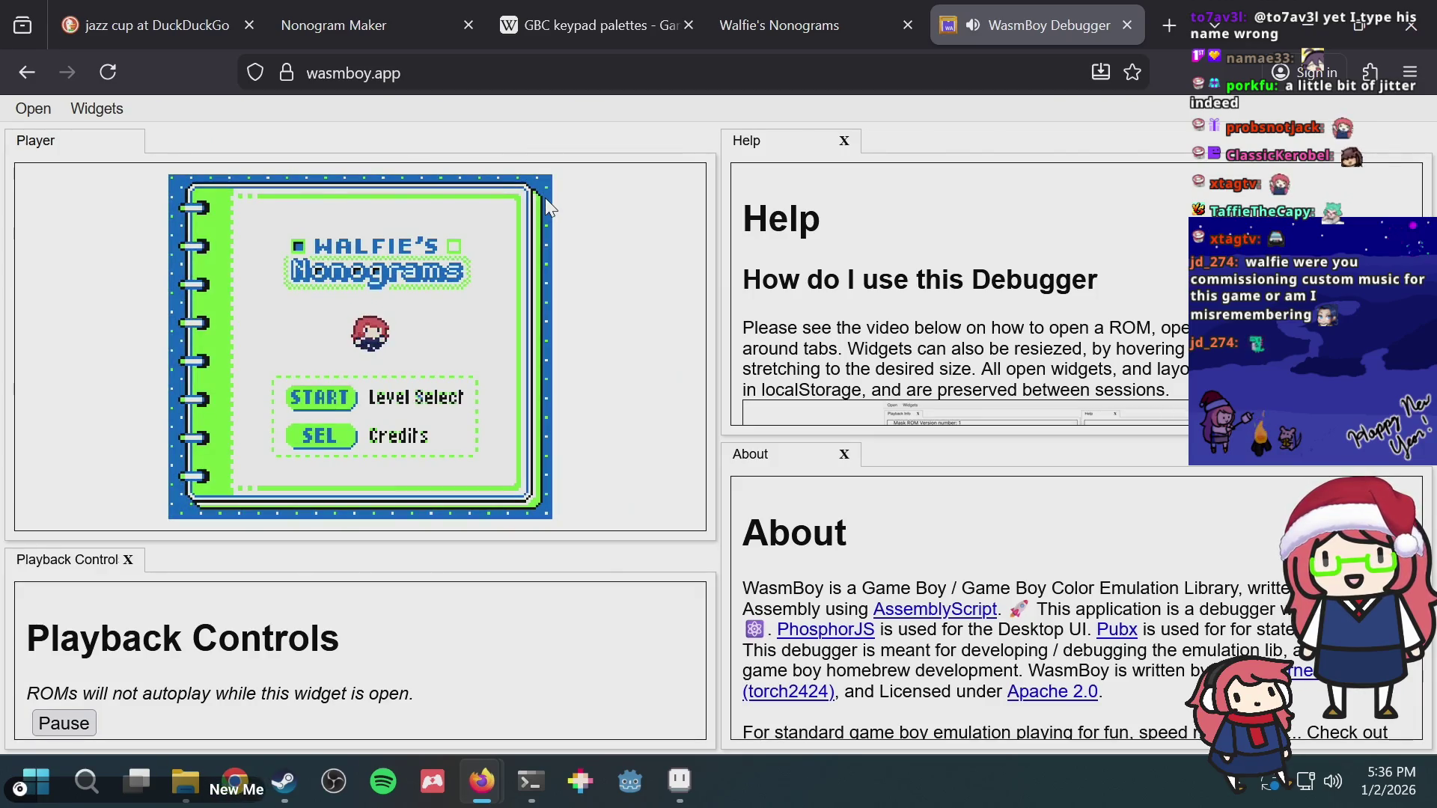
pyautogui.press('Return')
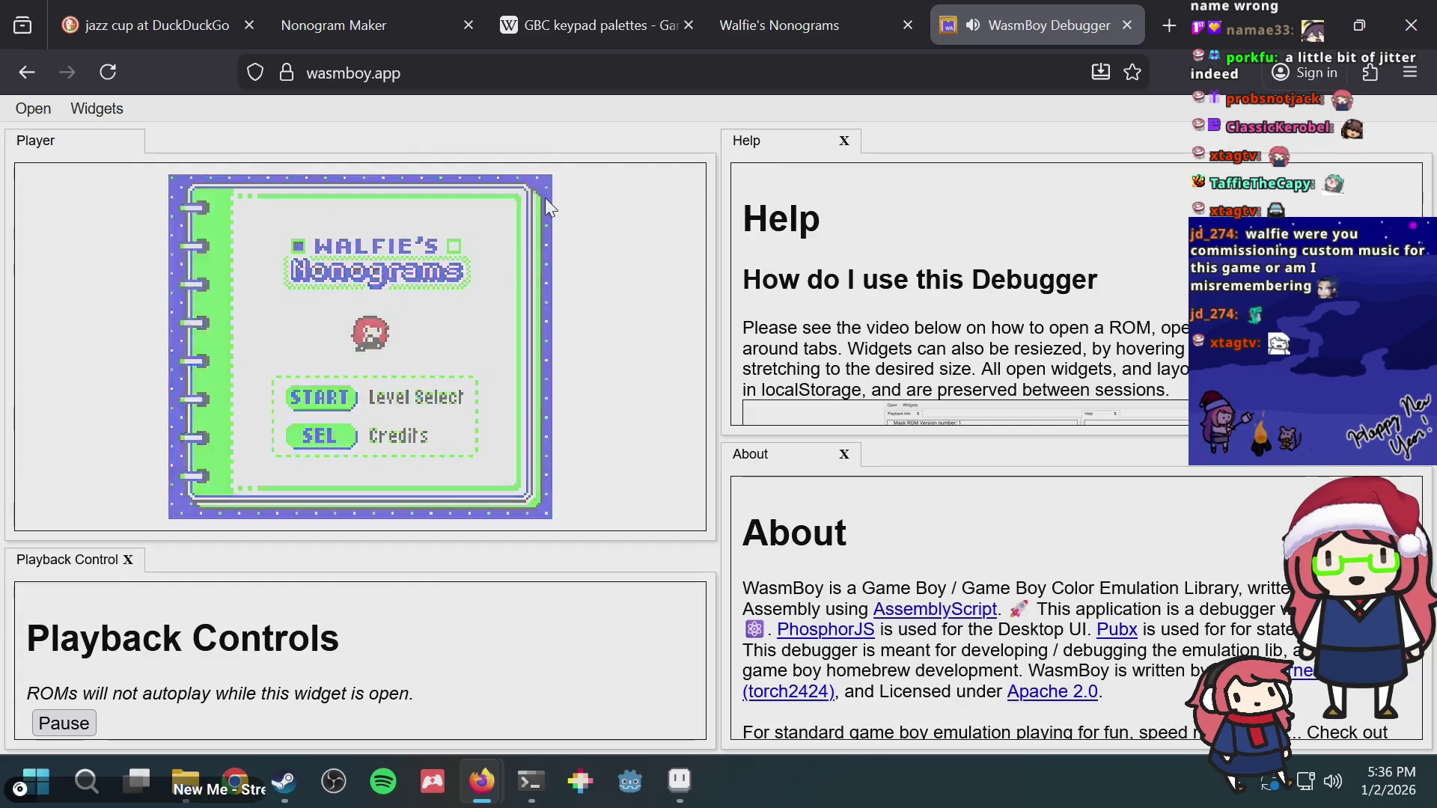
pyautogui.click(1126, 26)
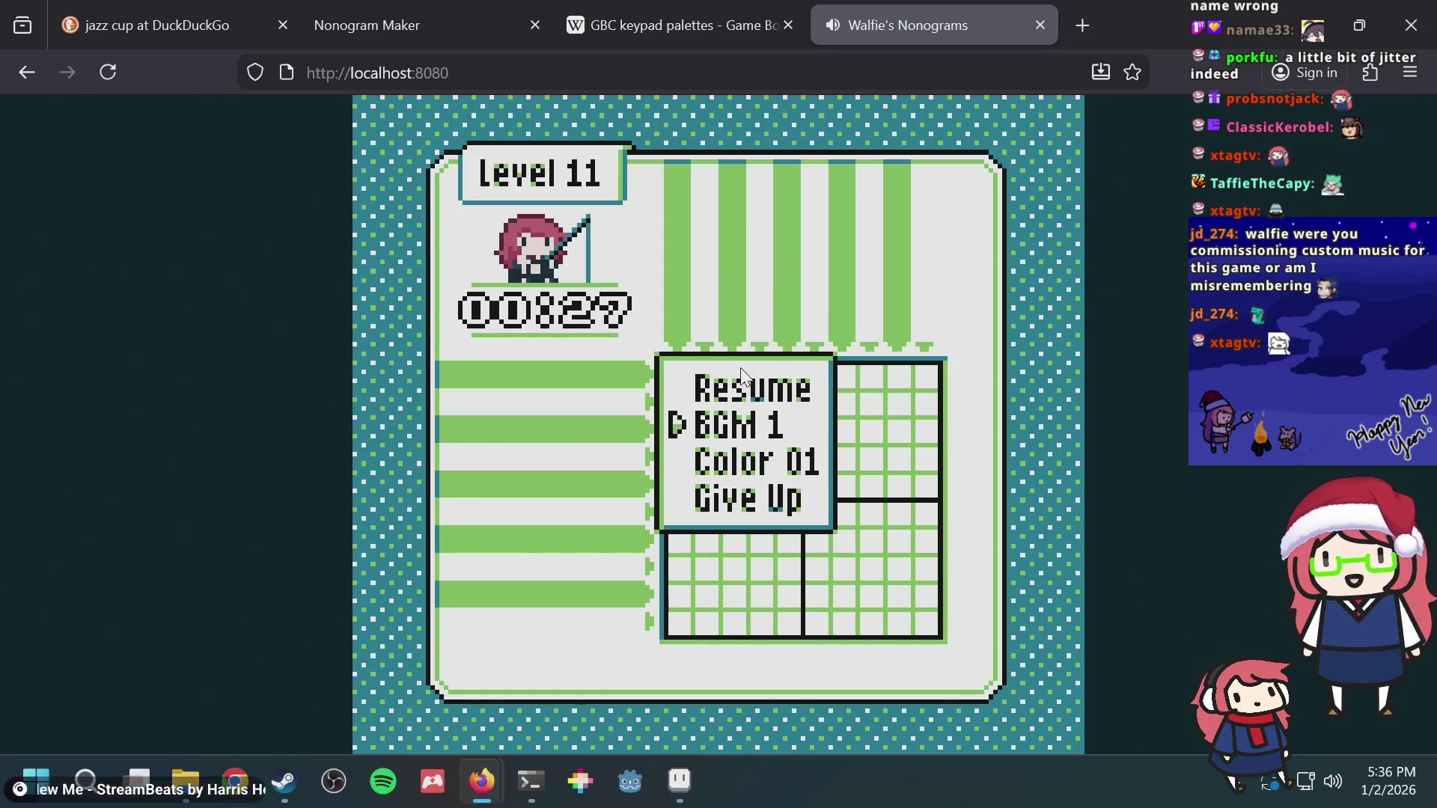
# Step: Search DuckDuckGo for 'gameboy emulator web' in a new tab
pyautogui.click(1099, 24)
pyautogui.write('g')
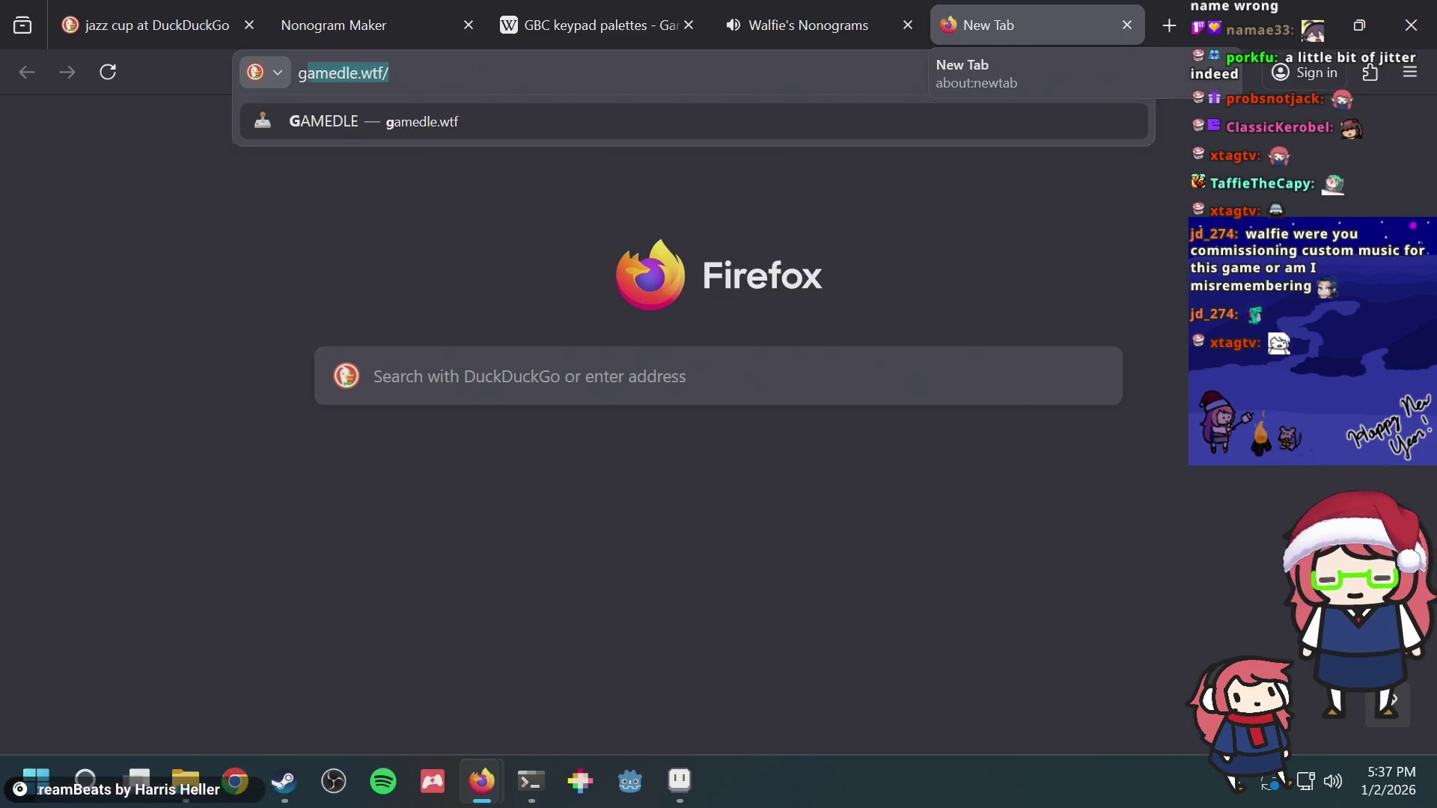
pyautogui.write('ameboy emulat')
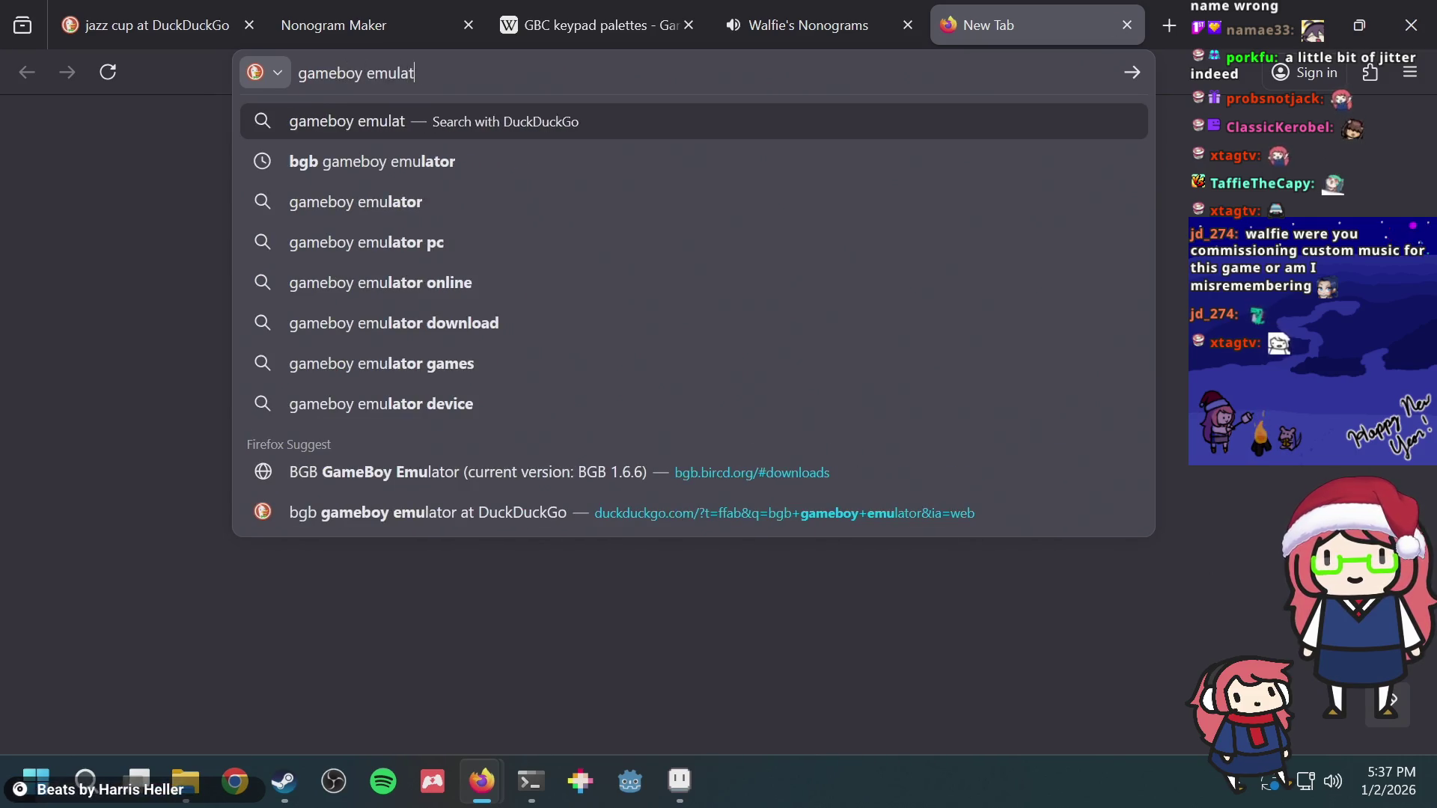
pyautogui.write('or ')
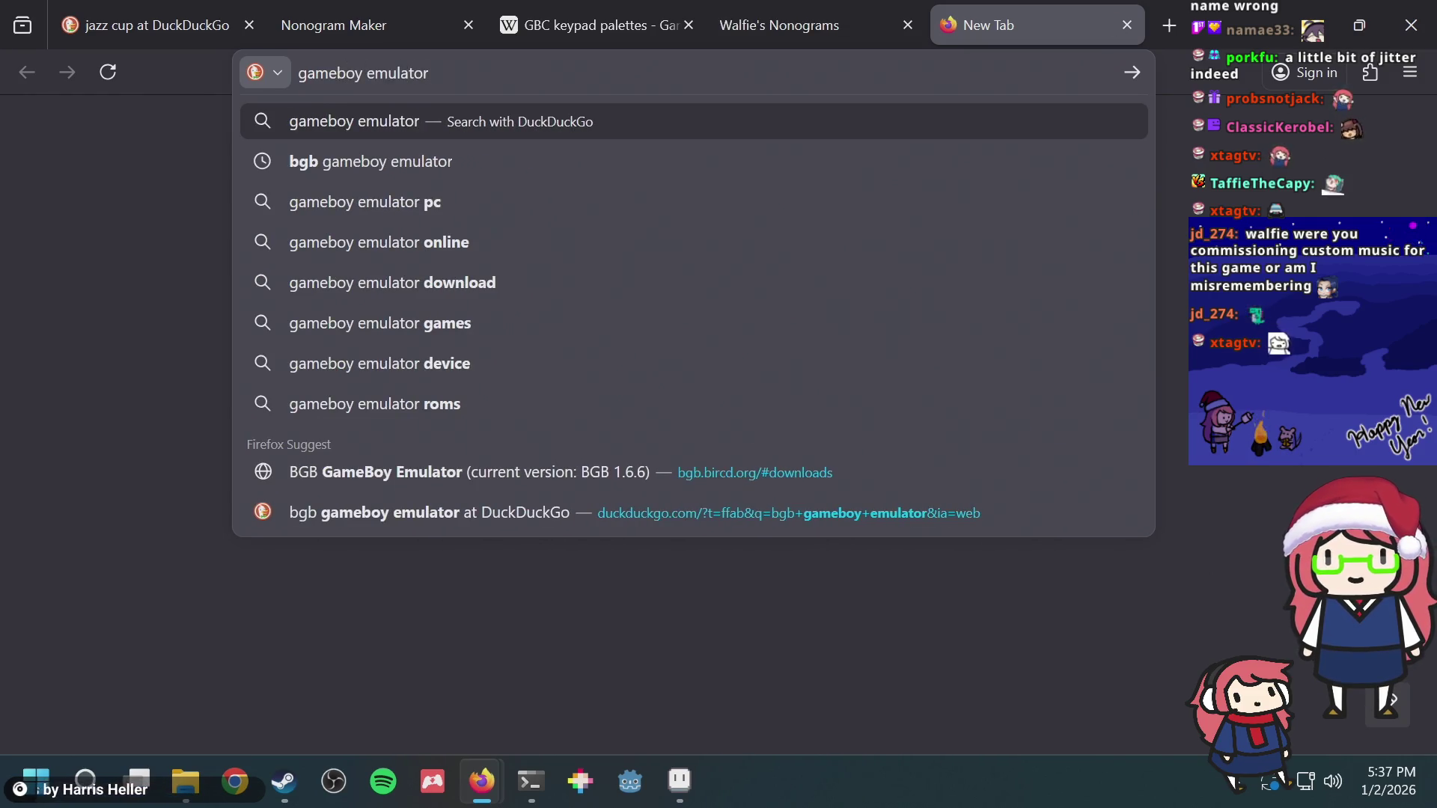
pyautogui.write('web')
pyautogui.press('Return')
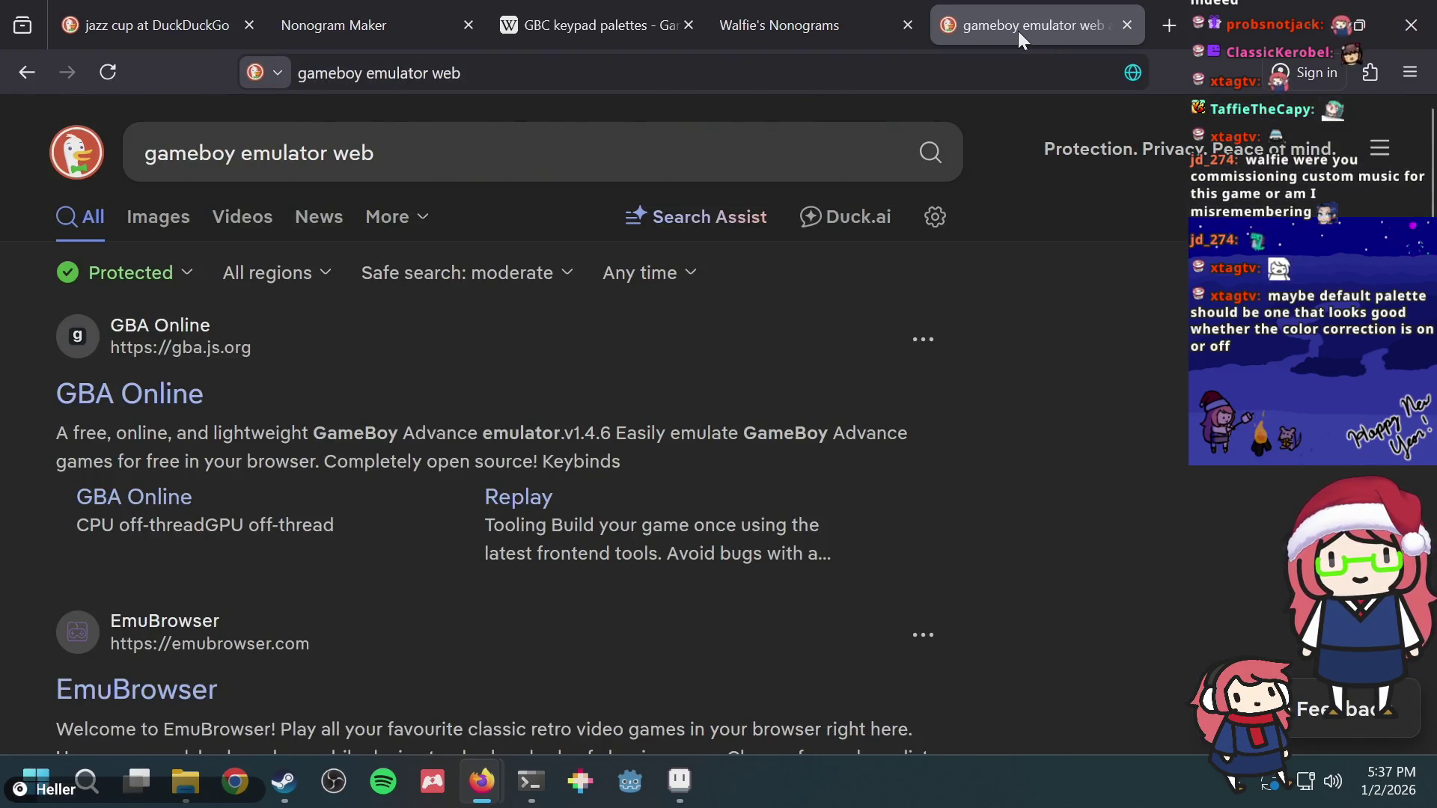
# Step: Return to the paused game and cycle the Color setting through several palettes back to Color 01
pyautogui.click(830, 18)
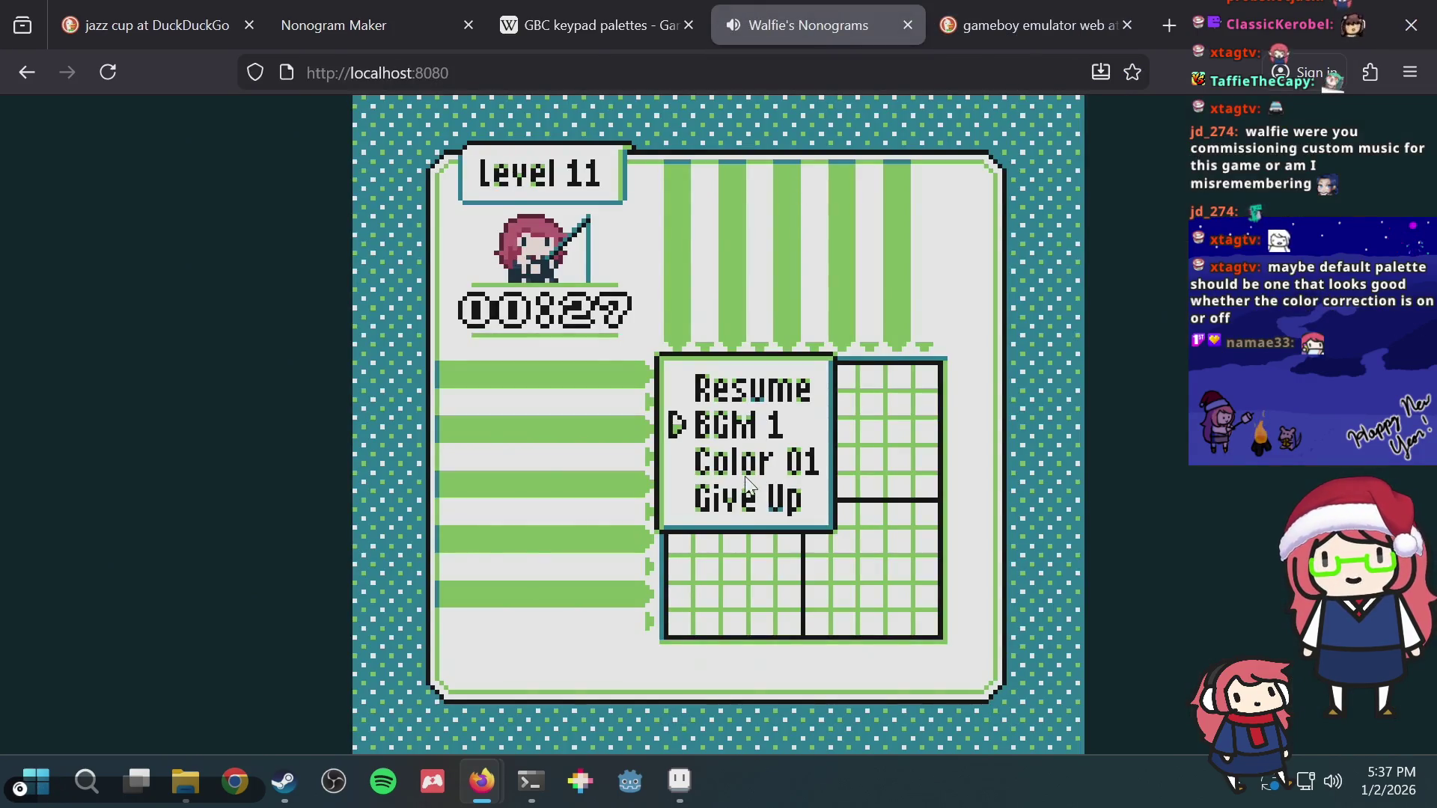
pyautogui.press('Down')
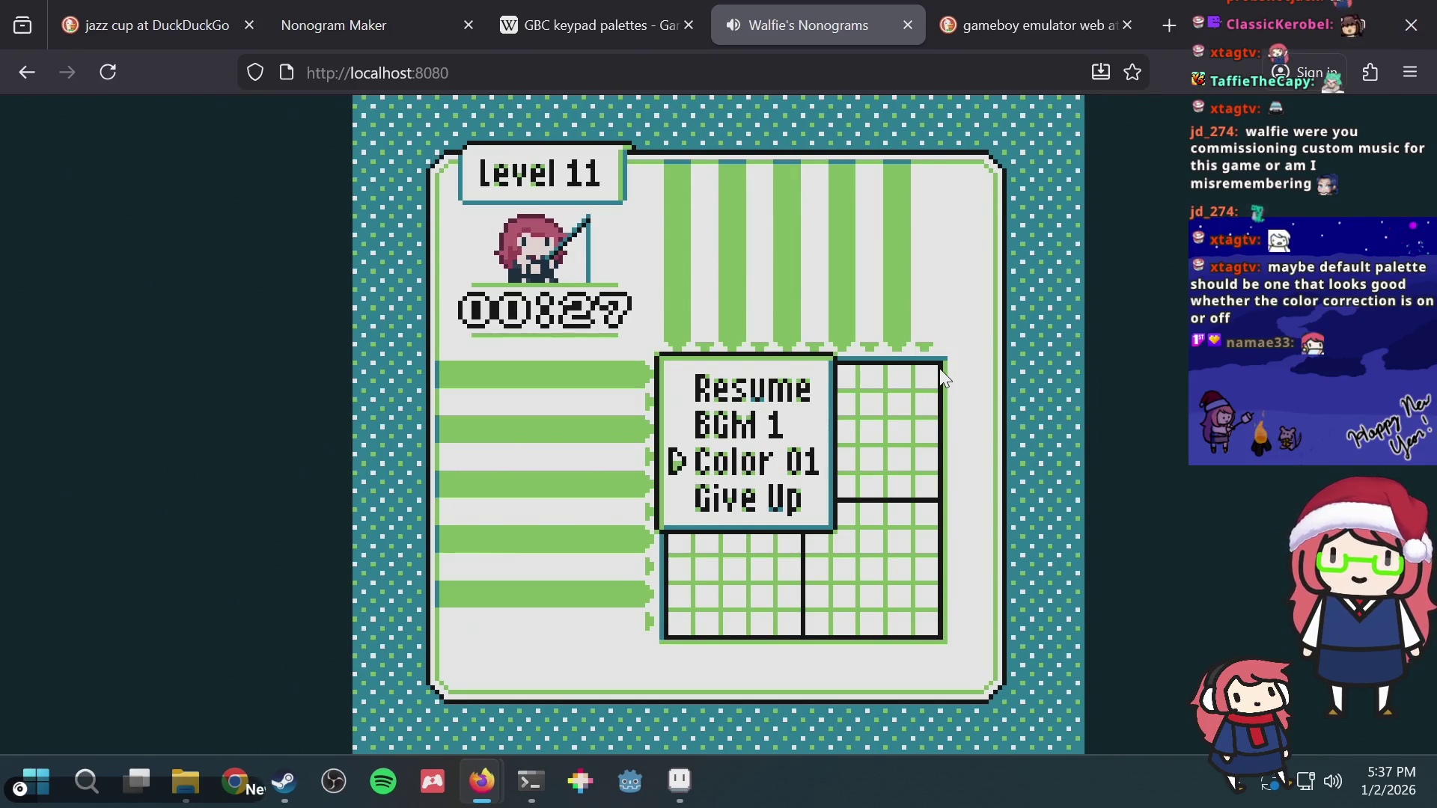
pyautogui.press('Left')
pyautogui.press('Right')
pyautogui.press('Left')
pyautogui.press('Left')
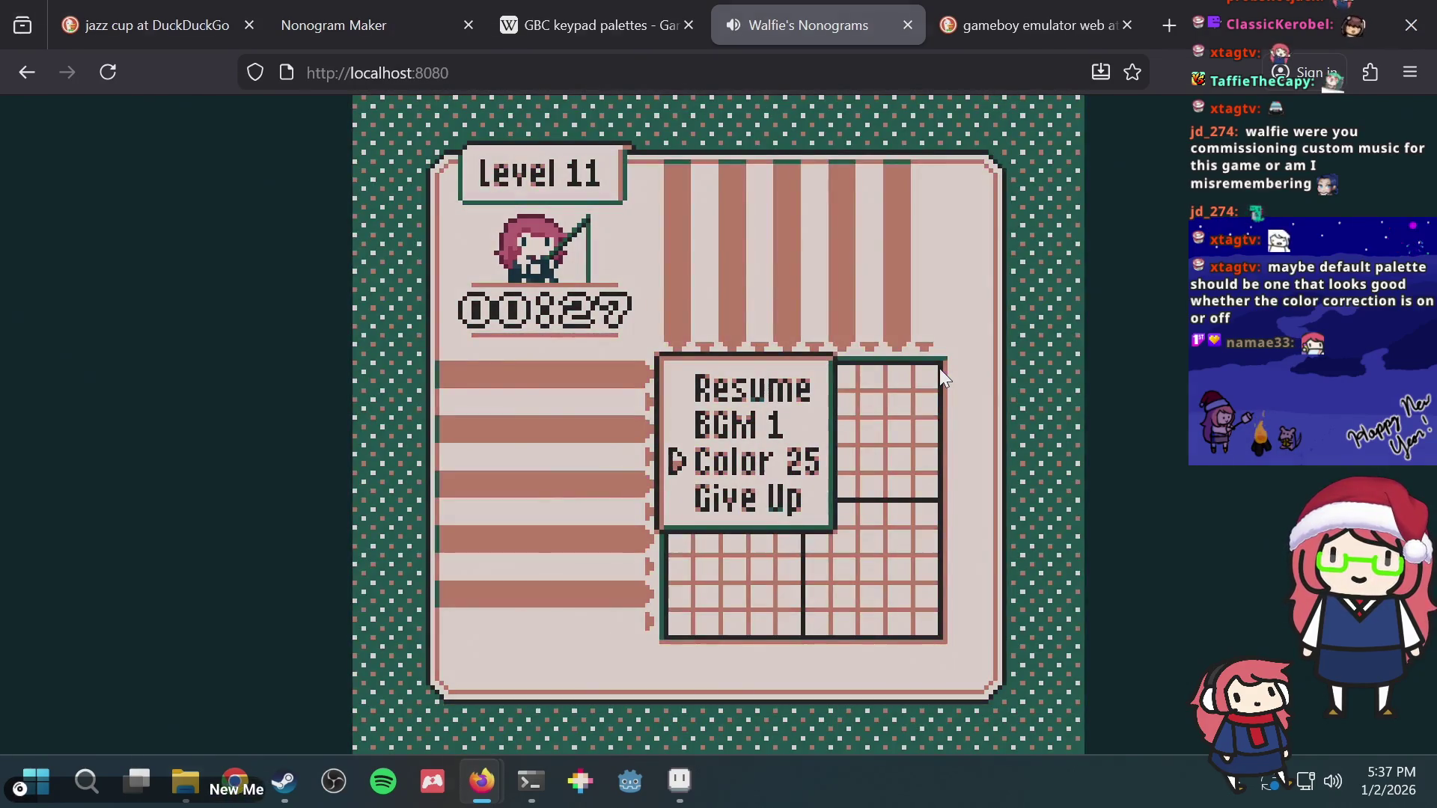
pyautogui.press('Right')
pyautogui.press('Right')
pyautogui.press('Left')
pyautogui.press('Left')
pyautogui.press('Left')
pyautogui.press('Left')
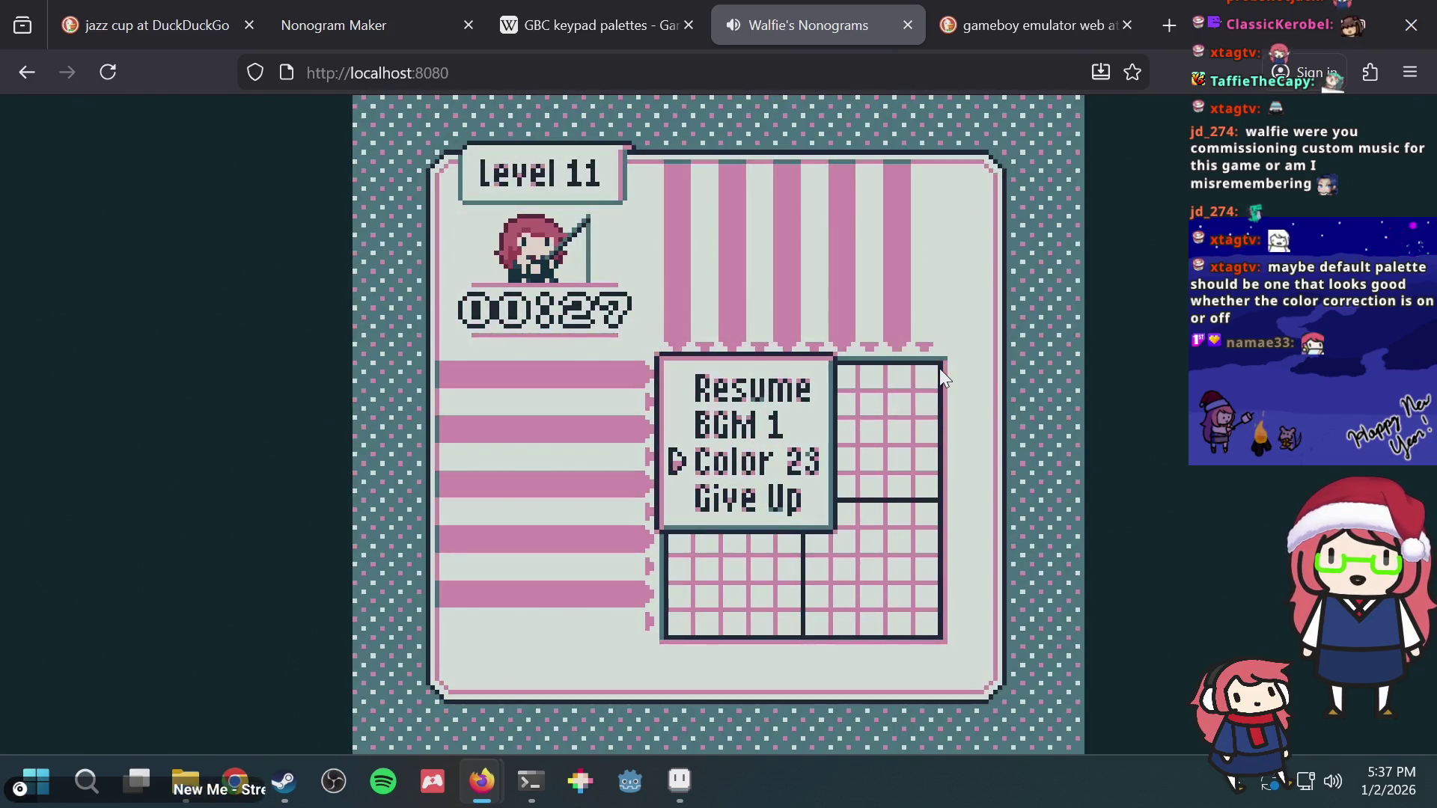
pyautogui.press('Right')
pyautogui.press('Right')
pyautogui.press('Right')
pyautogui.press('Right')
pyautogui.press('Right')
pyautogui.press('Left')
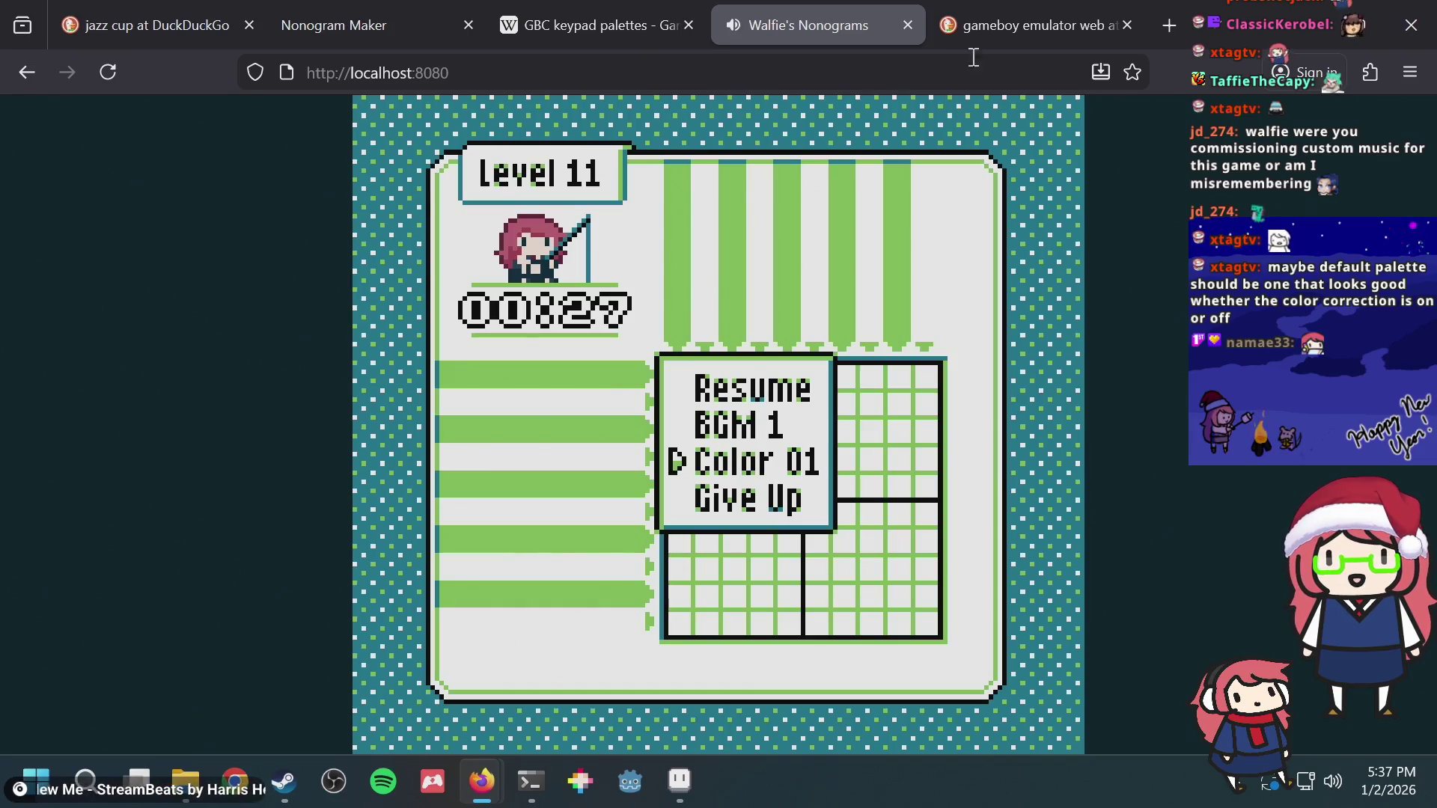
# Step: Glance at the emulator results, try one more palette, restore Color 01, and go back to the results
pyautogui.click(1011, 25)
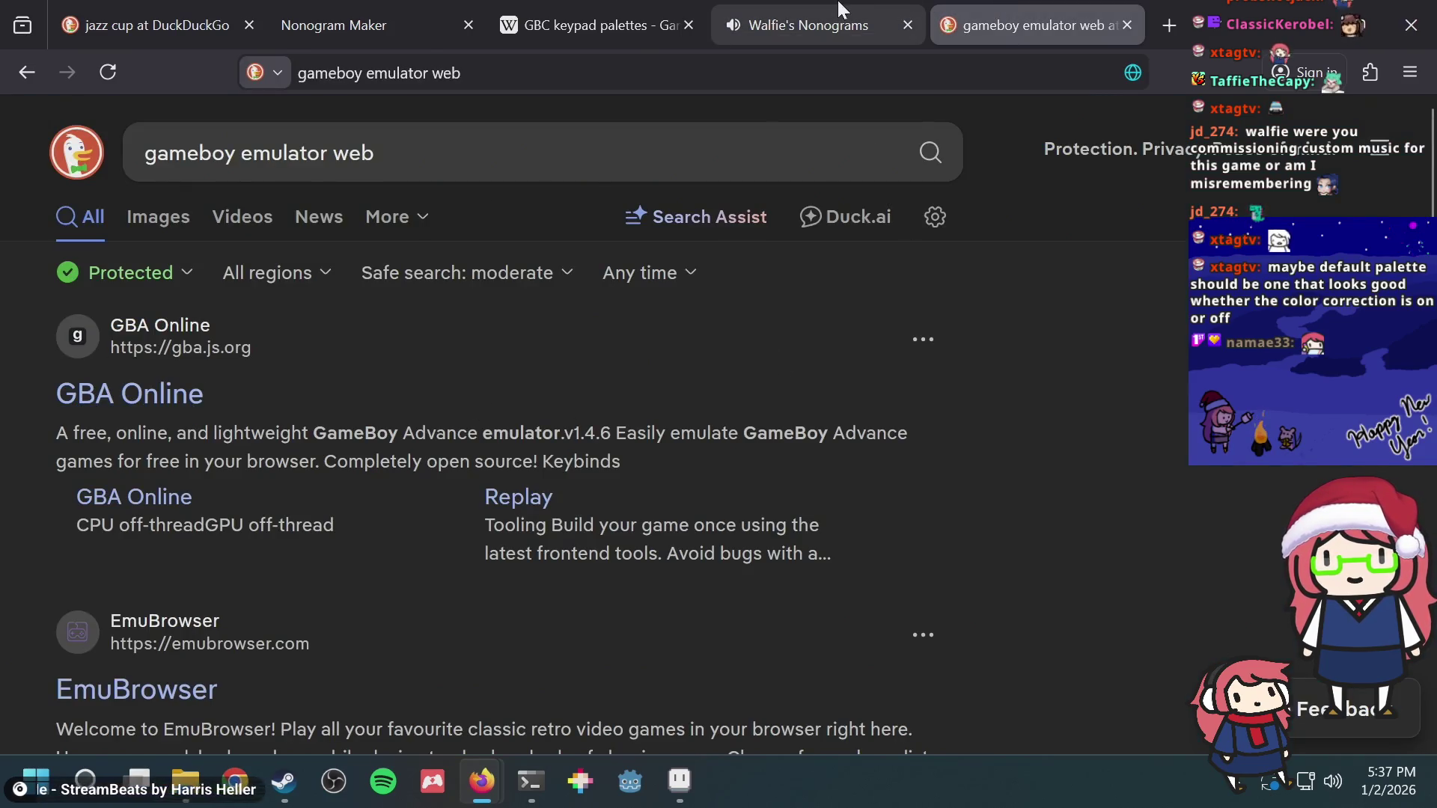
pyautogui.click(836, 16)
pyautogui.press('Right')
pyautogui.press('Left')
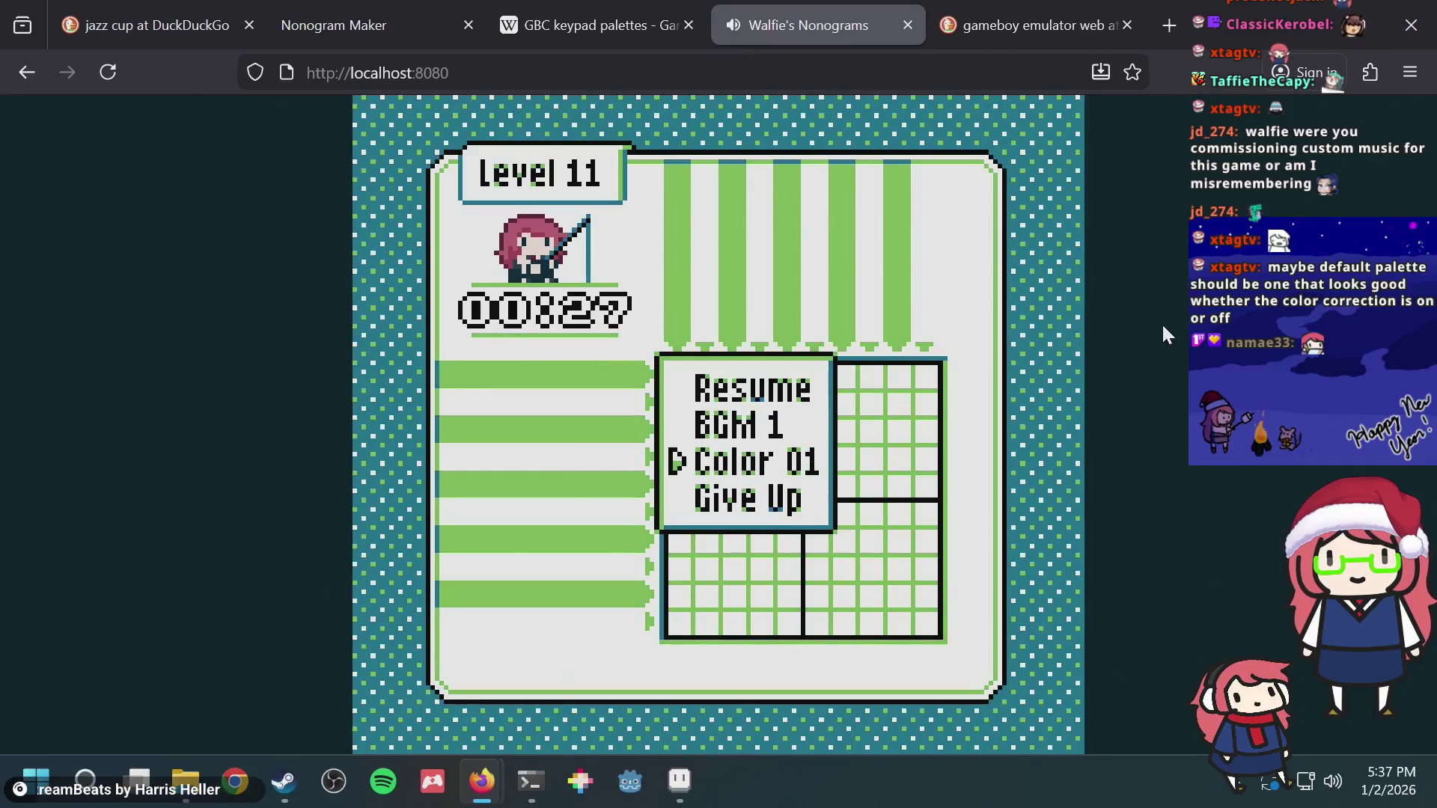
pyautogui.click(1045, 13)
pyautogui.scroll(-3, 285, 427)
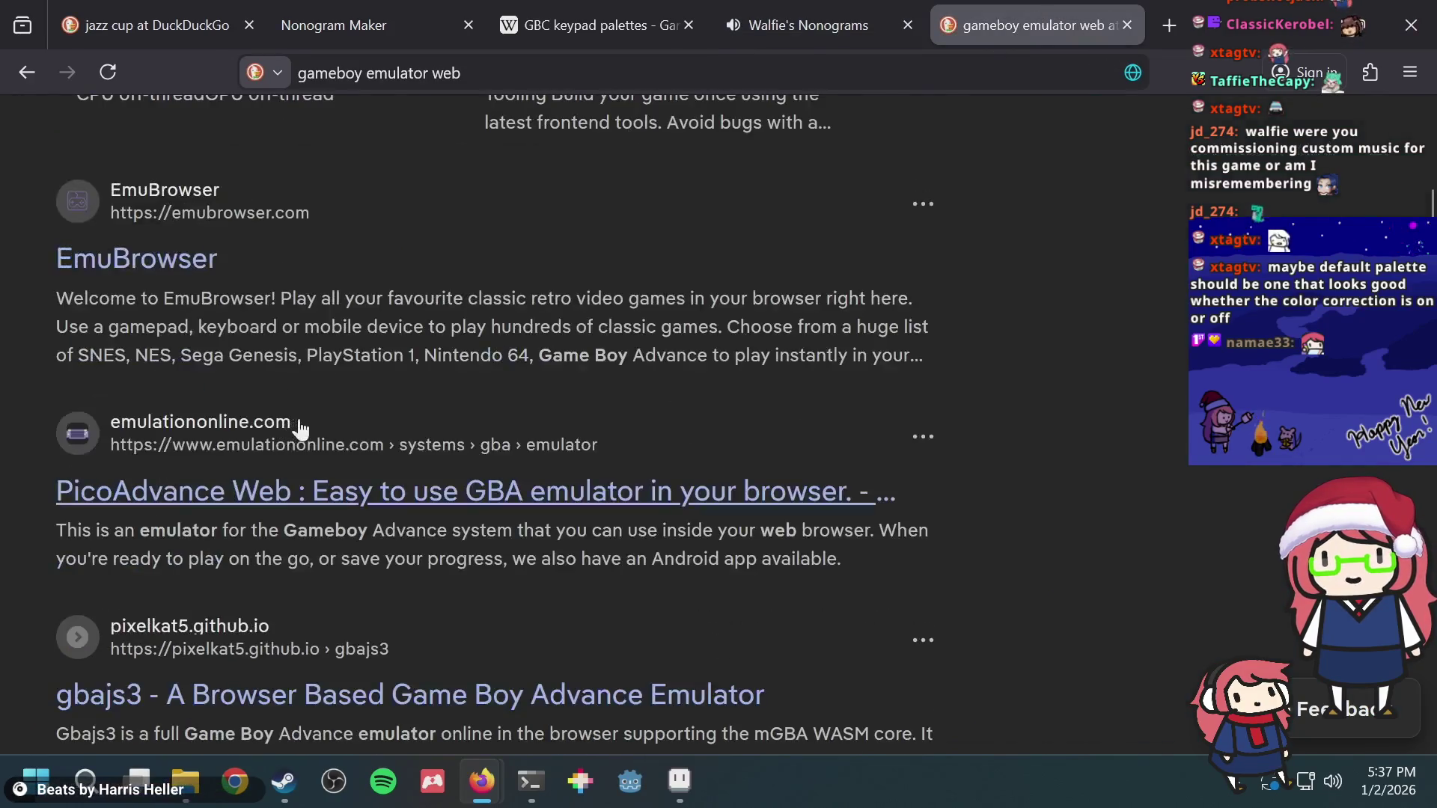
pyautogui.scroll(-1, 383, 450)
pyautogui.scroll(-1, 382, 450)
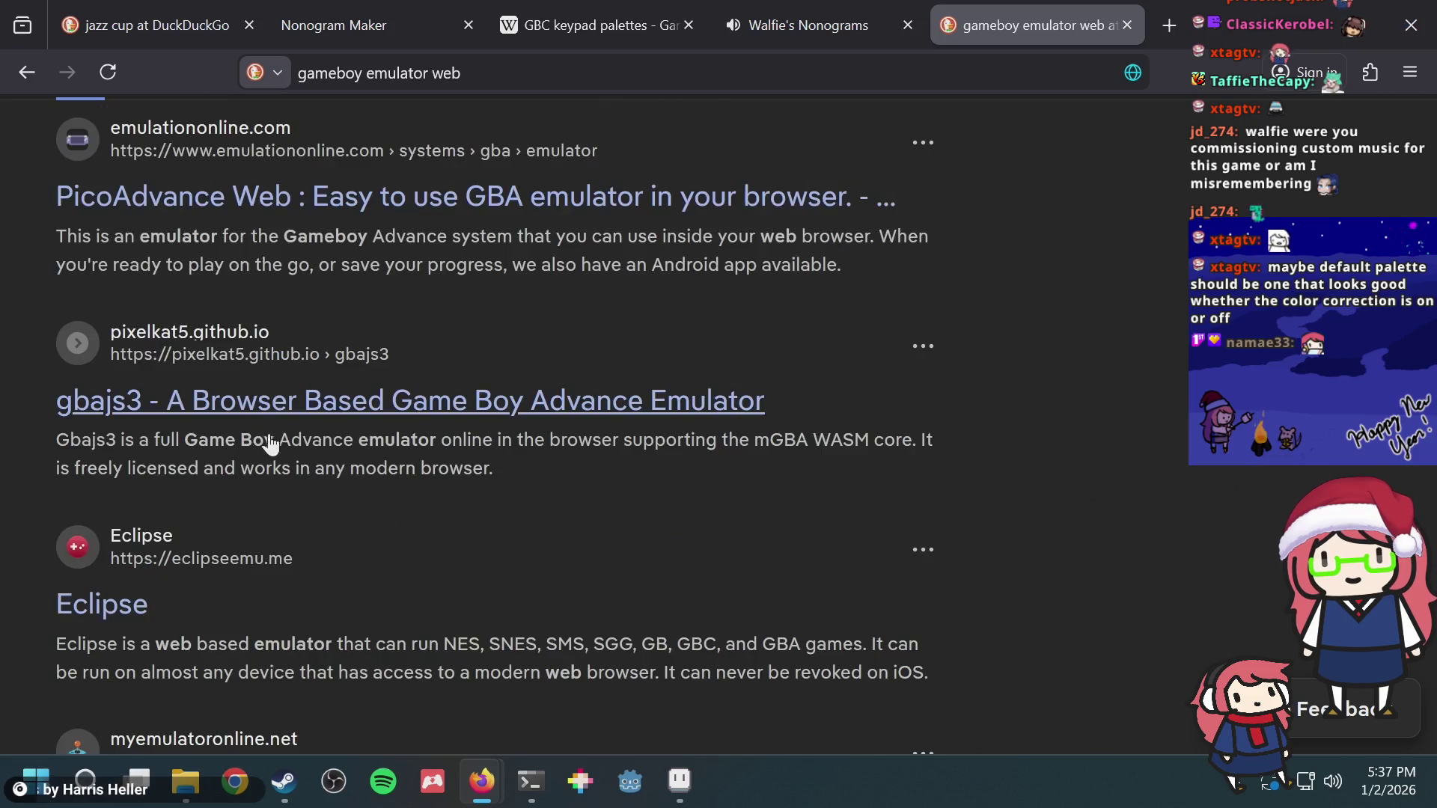
pyautogui.scroll(-2, 371, 447)
pyautogui.scroll(-3, 361, 440)
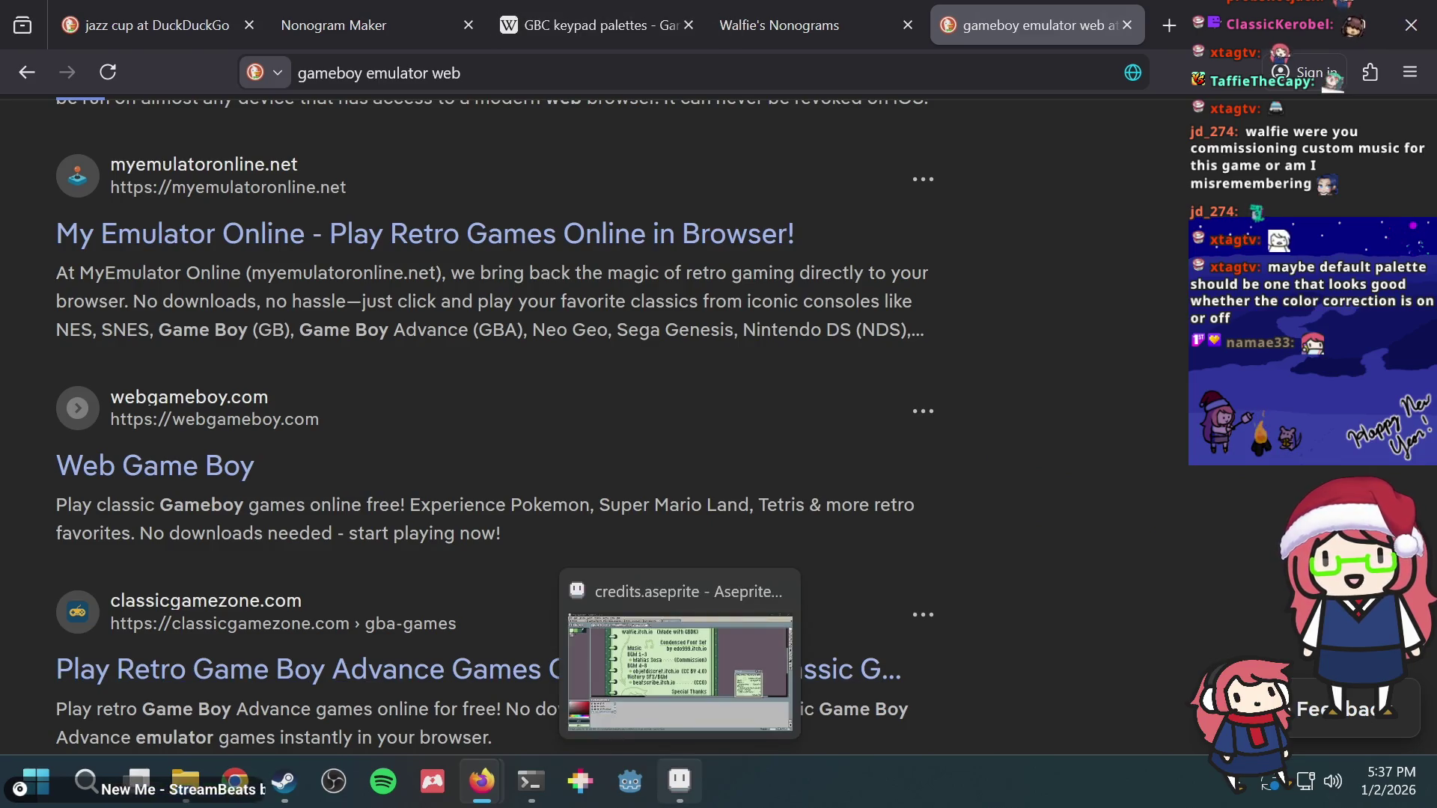
pyautogui.moveTo(679, 781)
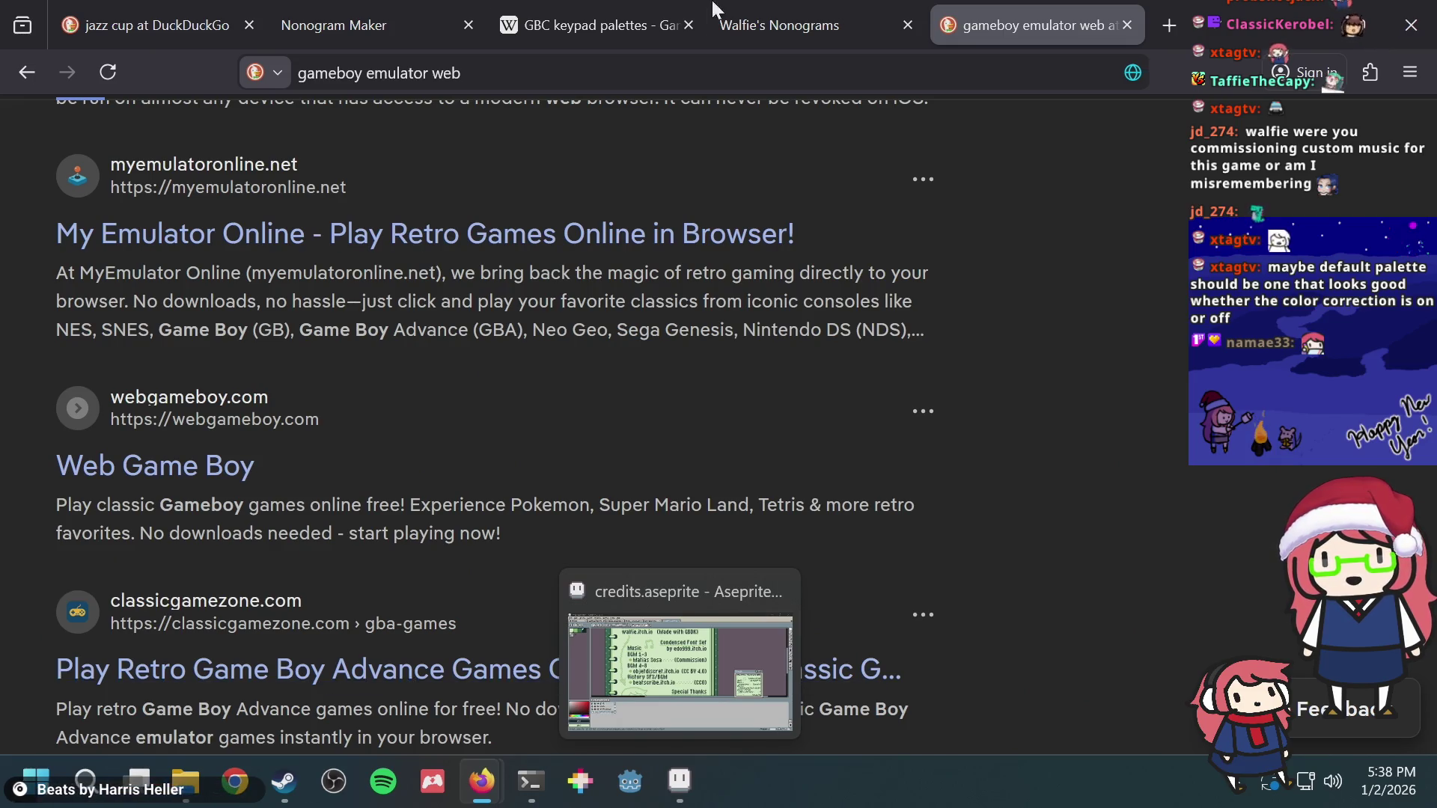
# Step: Replace the search in the address bar with the Boytacean emulator URL via Paste and Go
pyautogui.click(573, 63)
pyautogui.press('BackSpace')
pyautogui.rightClick(568, 74)
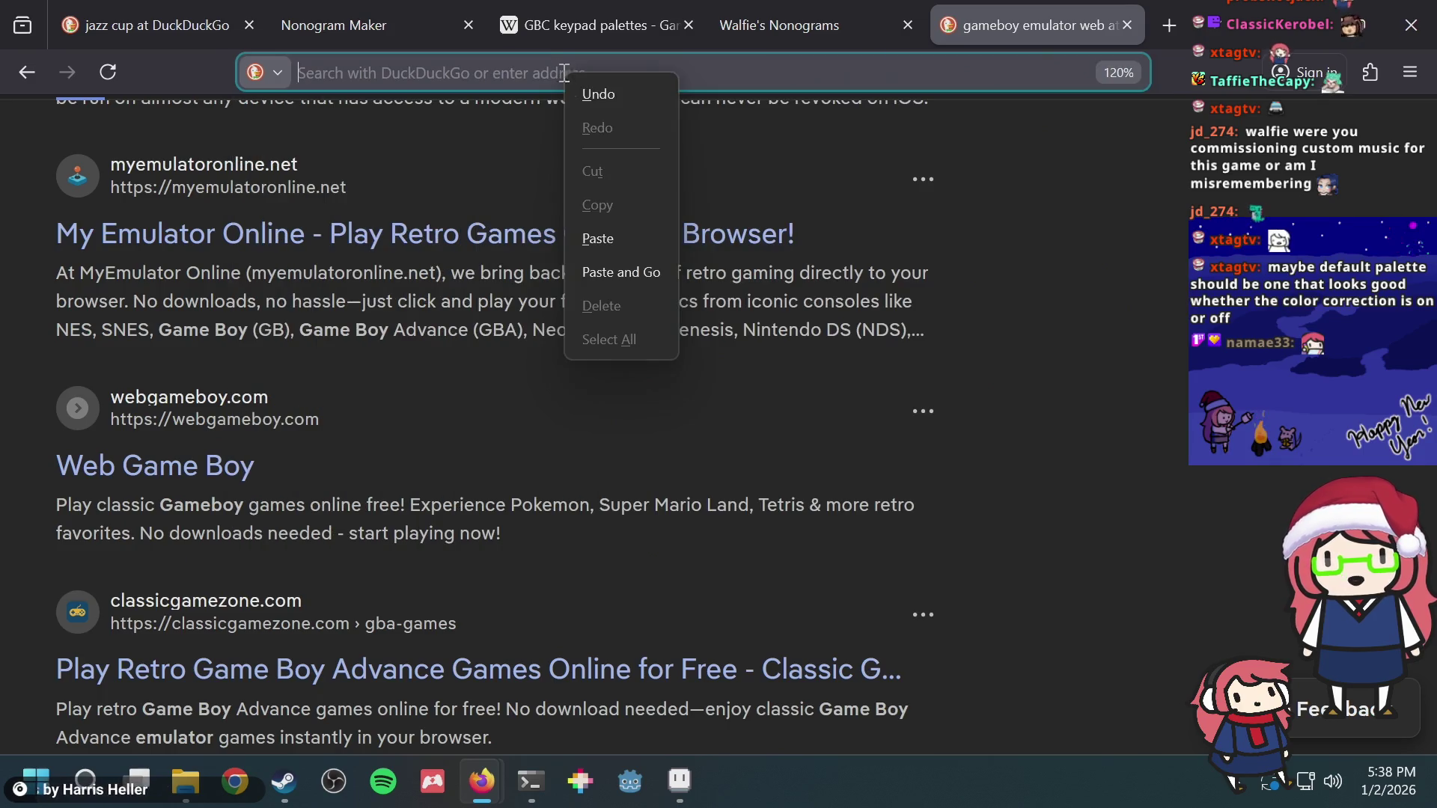
pyautogui.click(628, 238)
# Step: Load Walfie's Nonograms.gb into Boytacean from the Downloads > bgb folder
pyautogui.press('Return')
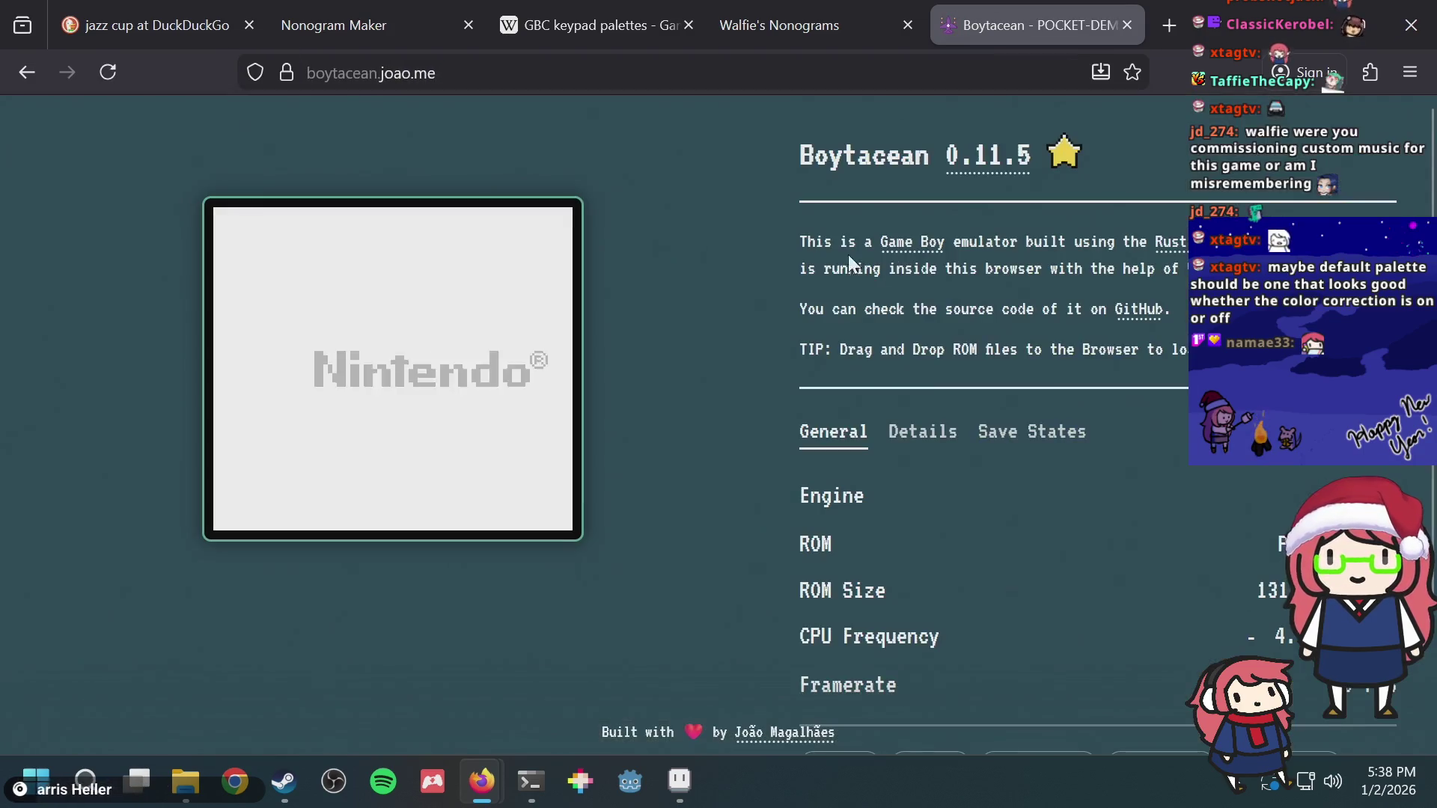
pyautogui.scroll(-3, 1010, 443)
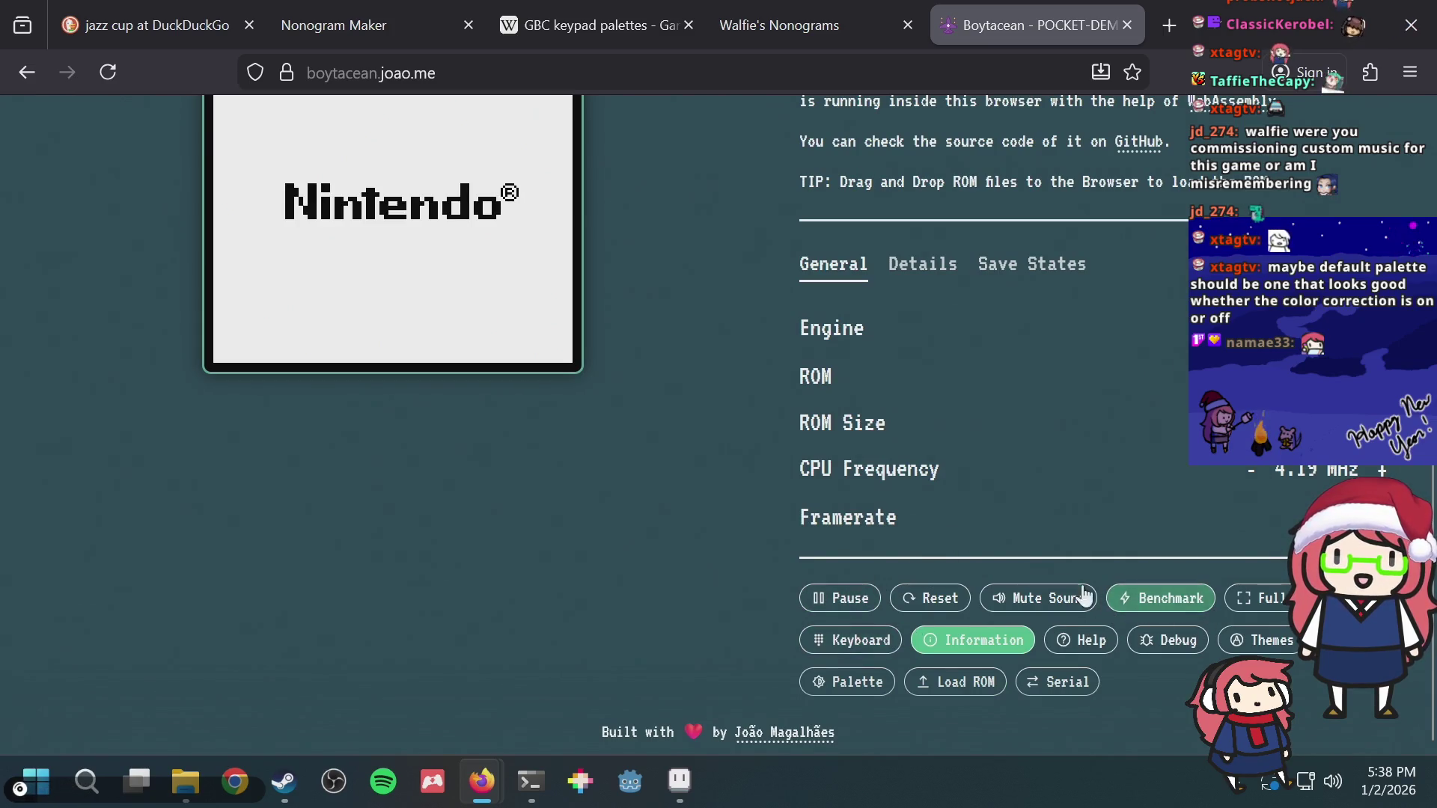
pyautogui.click(931, 677)
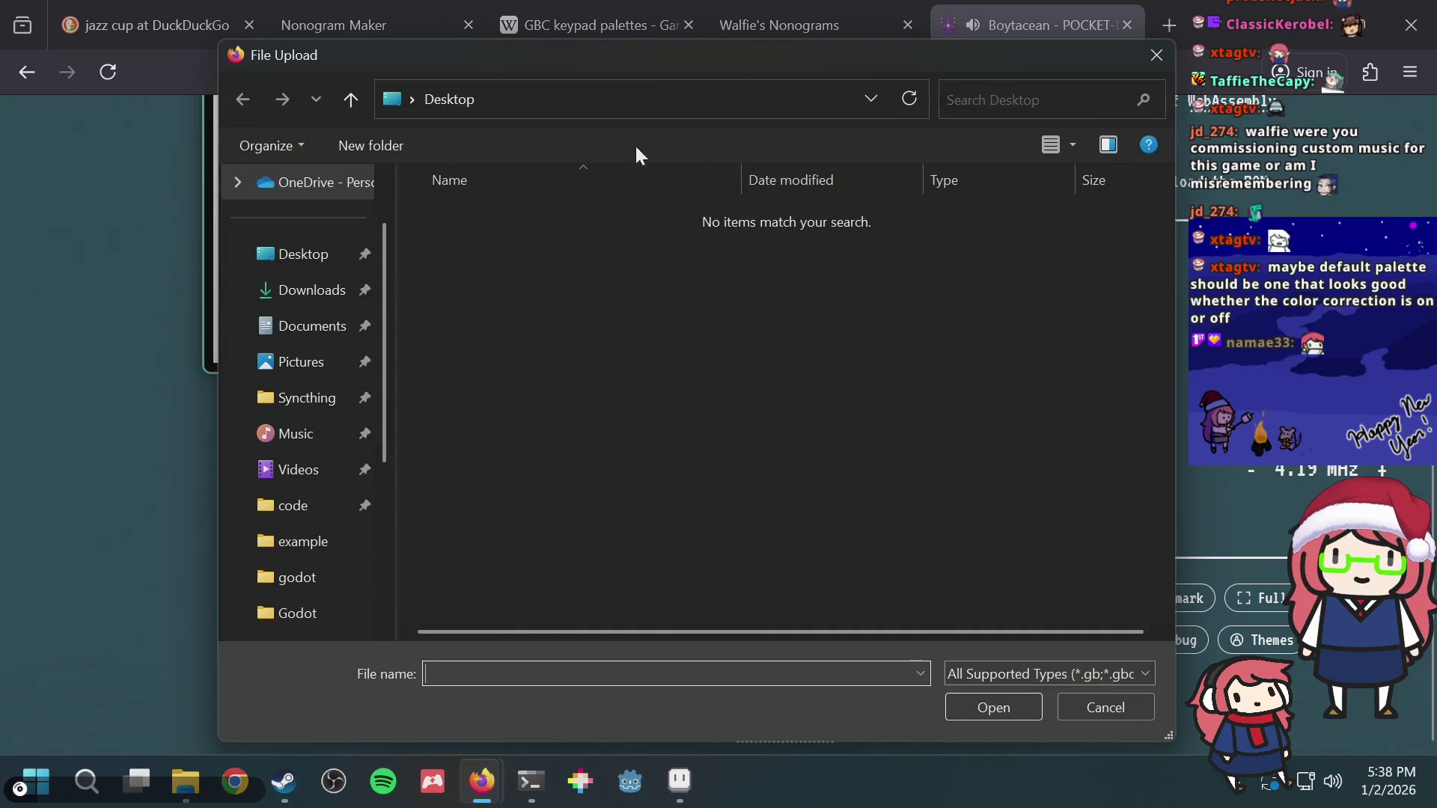
pyautogui.scroll(1, 287, 388)
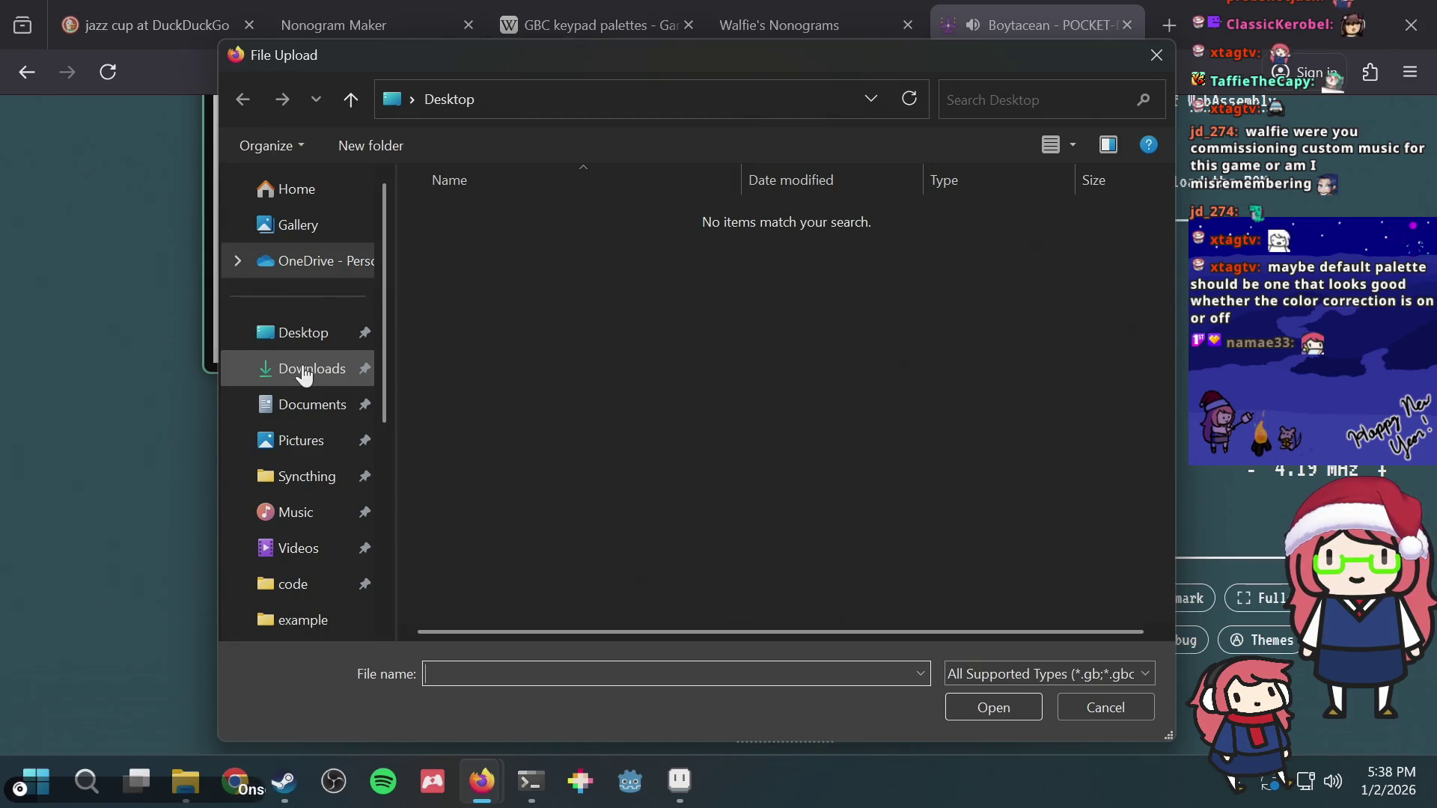
pyautogui.click(303, 371)
pyautogui.doubleClick(433, 245)
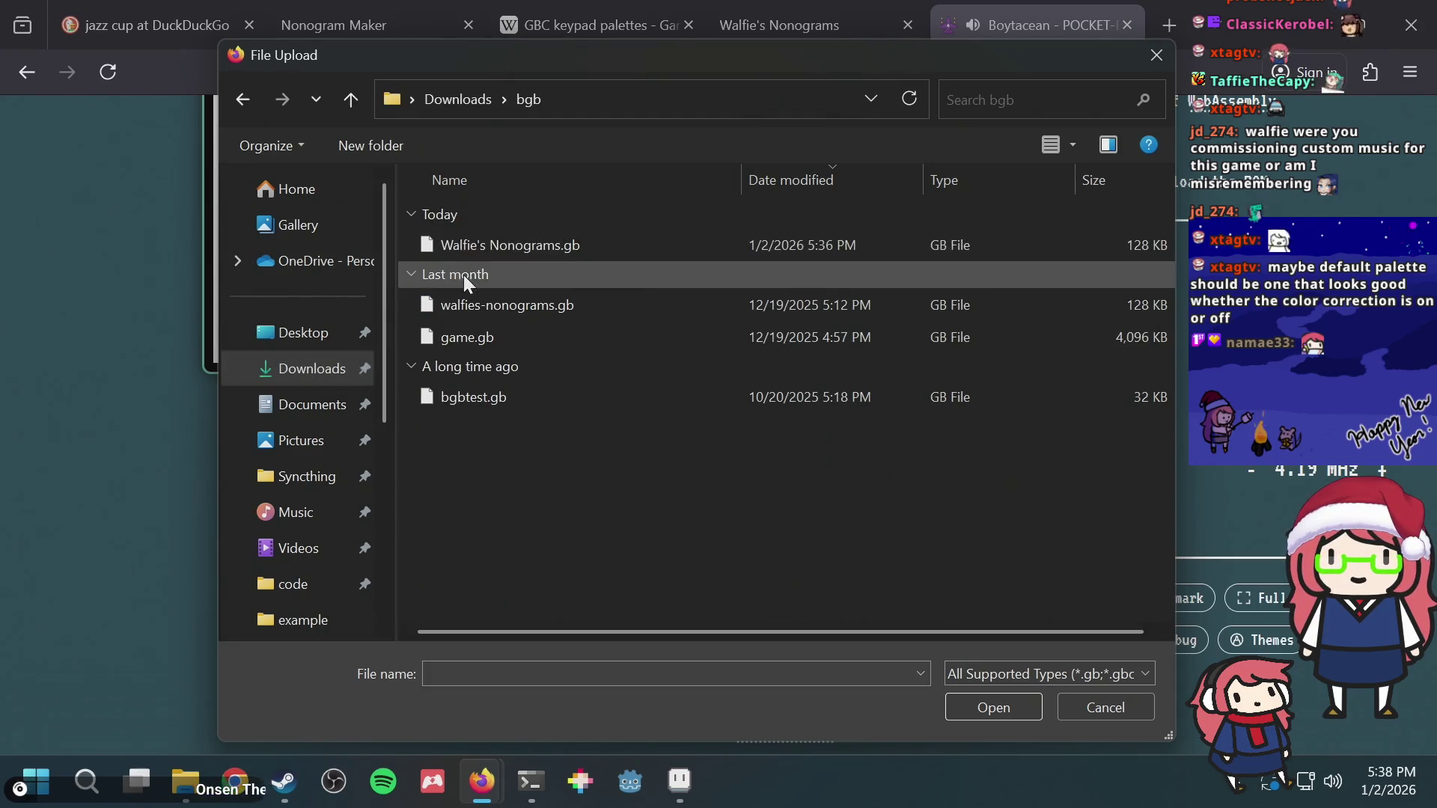
pyautogui.doubleClick(478, 247)
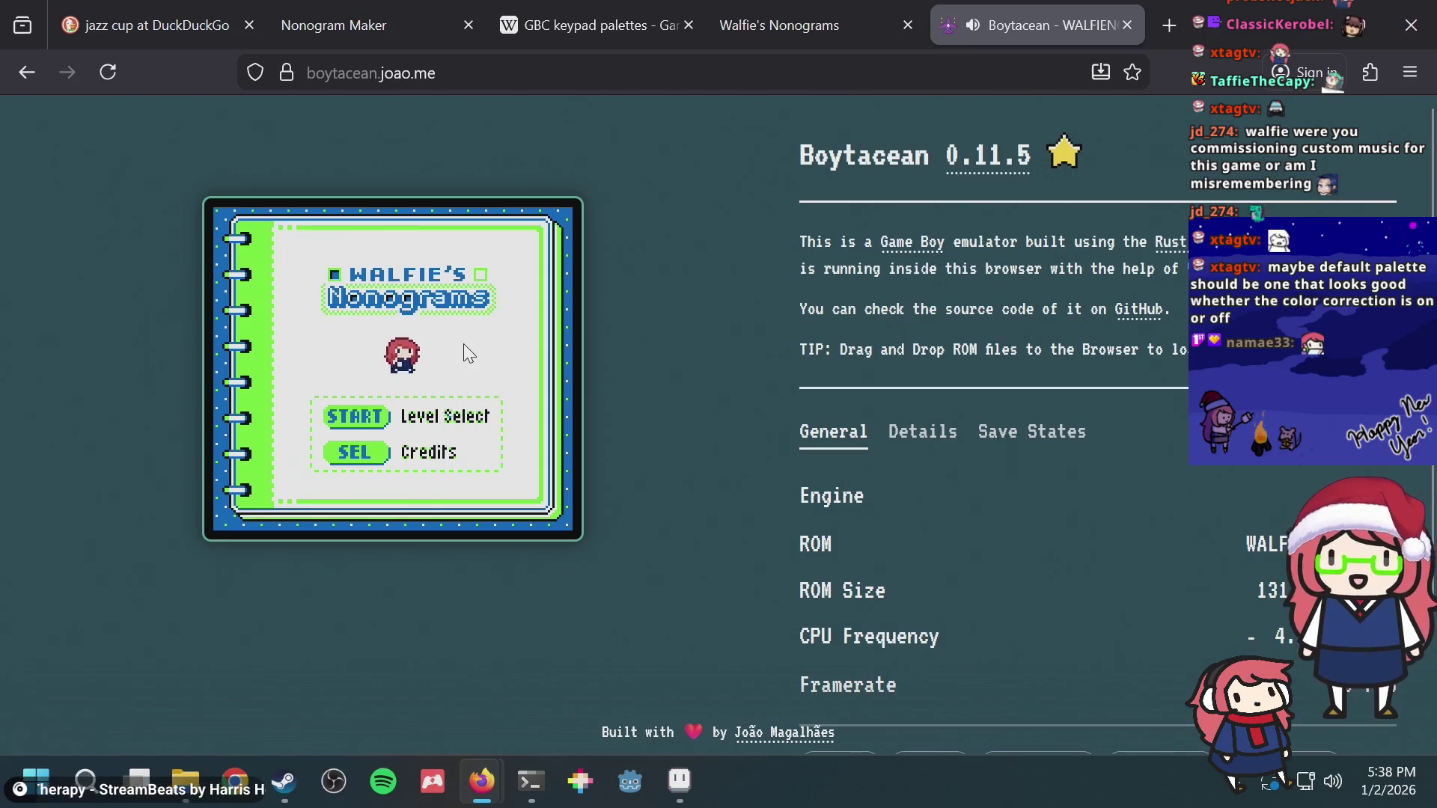
# Step: Start Level 1 from level select and move the grid cursor up and left
pyautogui.press('Return')
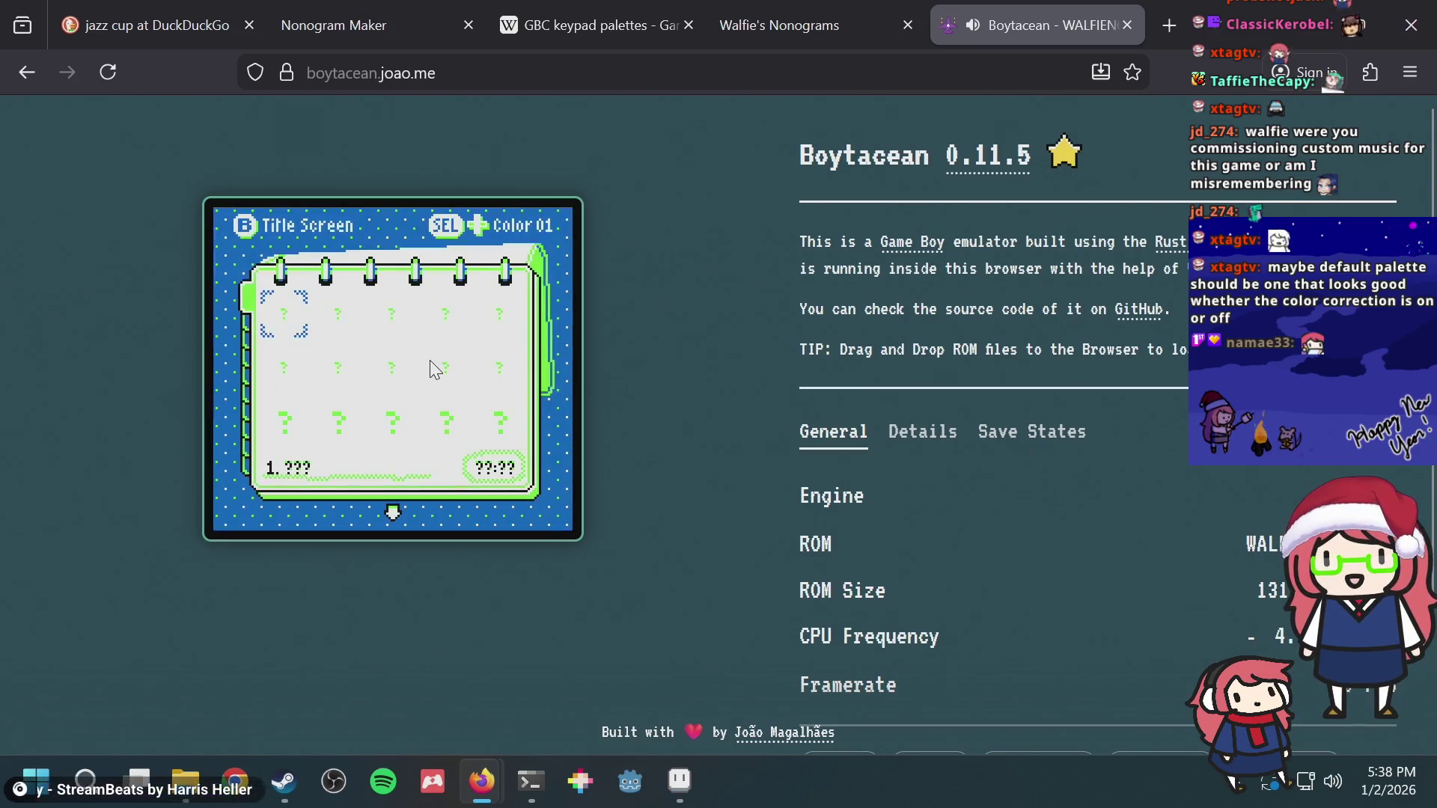
pyautogui.press('a')
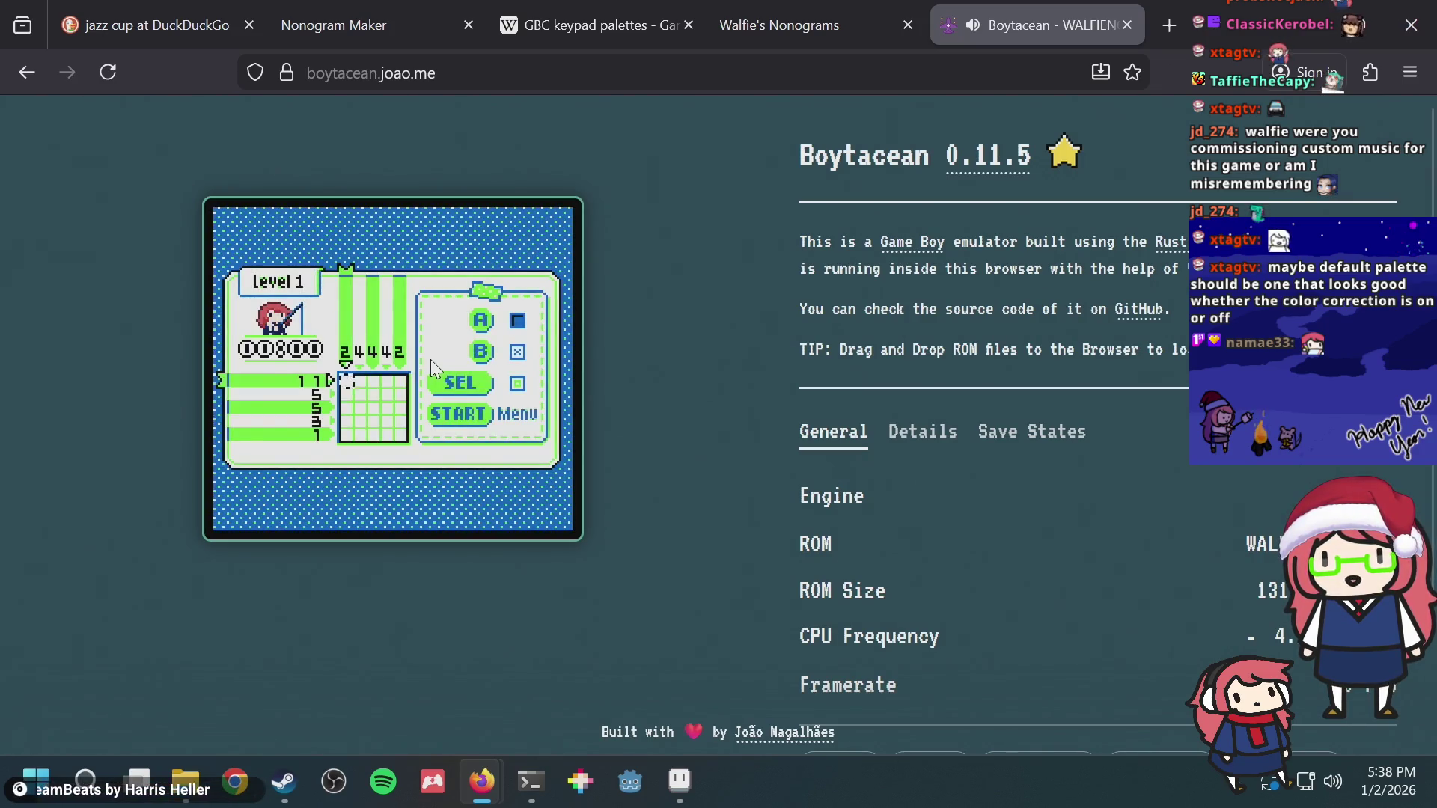
pyautogui.press('Up')
pyautogui.press('Left')
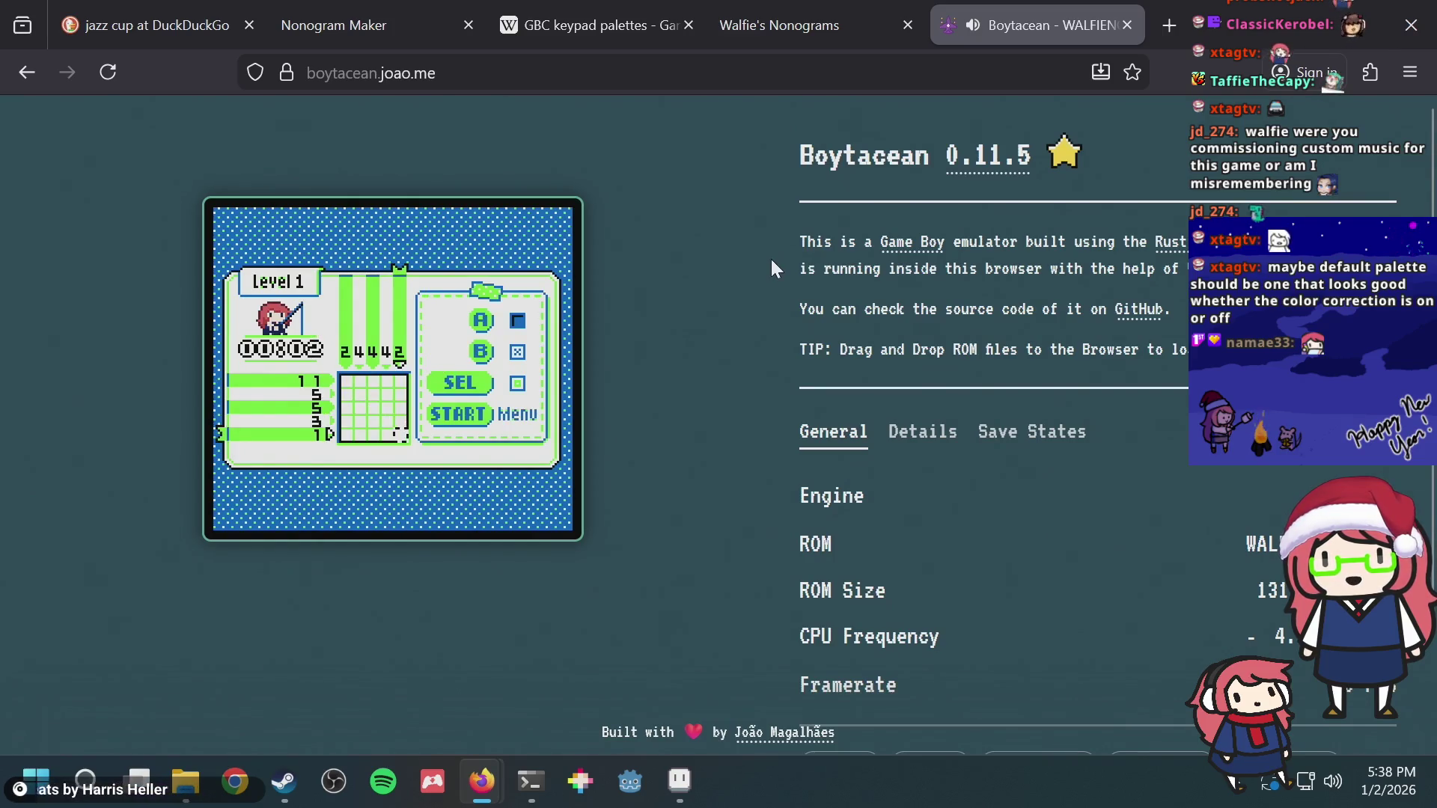
pyautogui.press('Up')
pyautogui.press('Up')
pyautogui.press('Left')
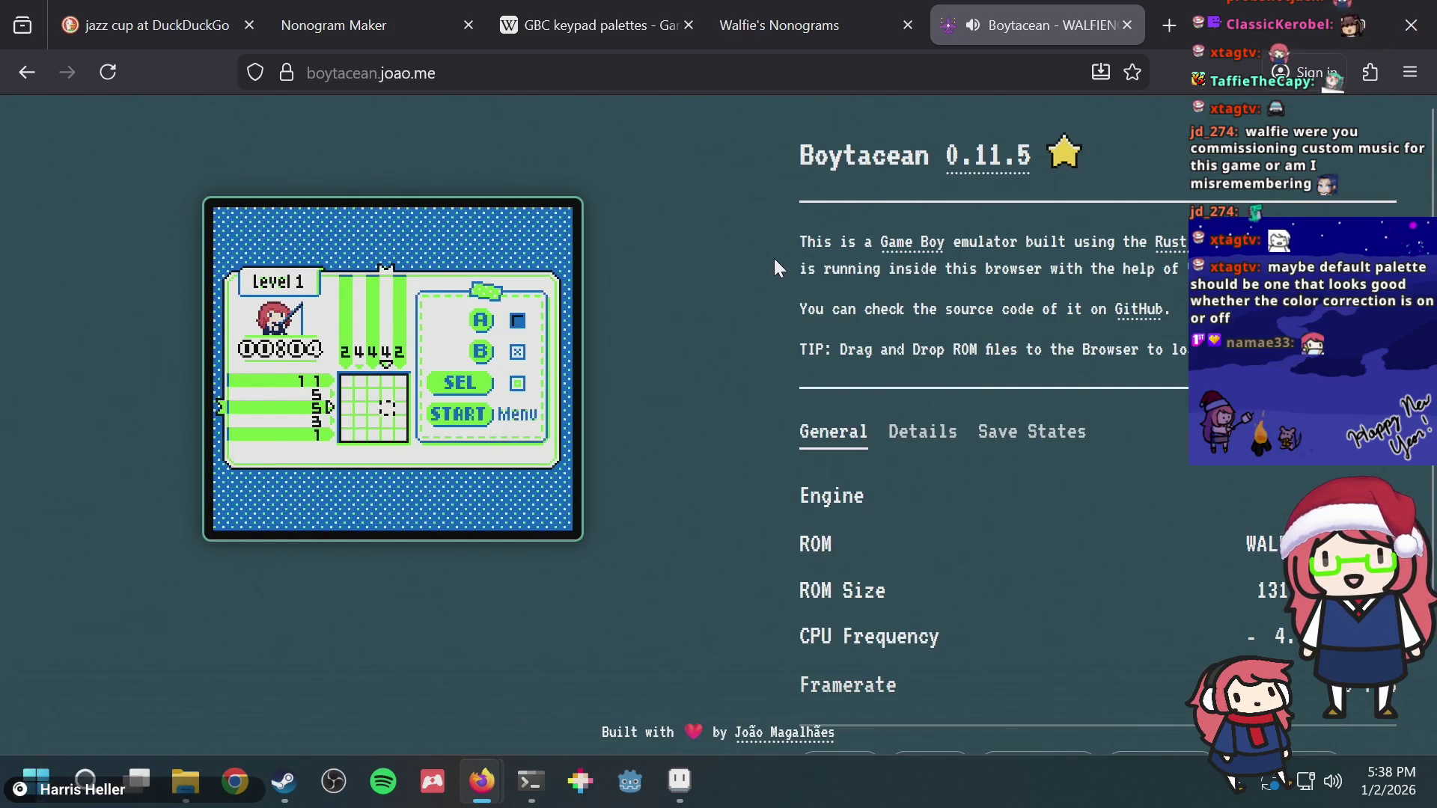
pyautogui.press('Left')
pyautogui.press('Up')
# Step: Move the cursor toward the first column, let the level run, then close the Boytacean tab
pyautogui.press('Left')
pyautogui.press('Down')
pyautogui.press('Left')
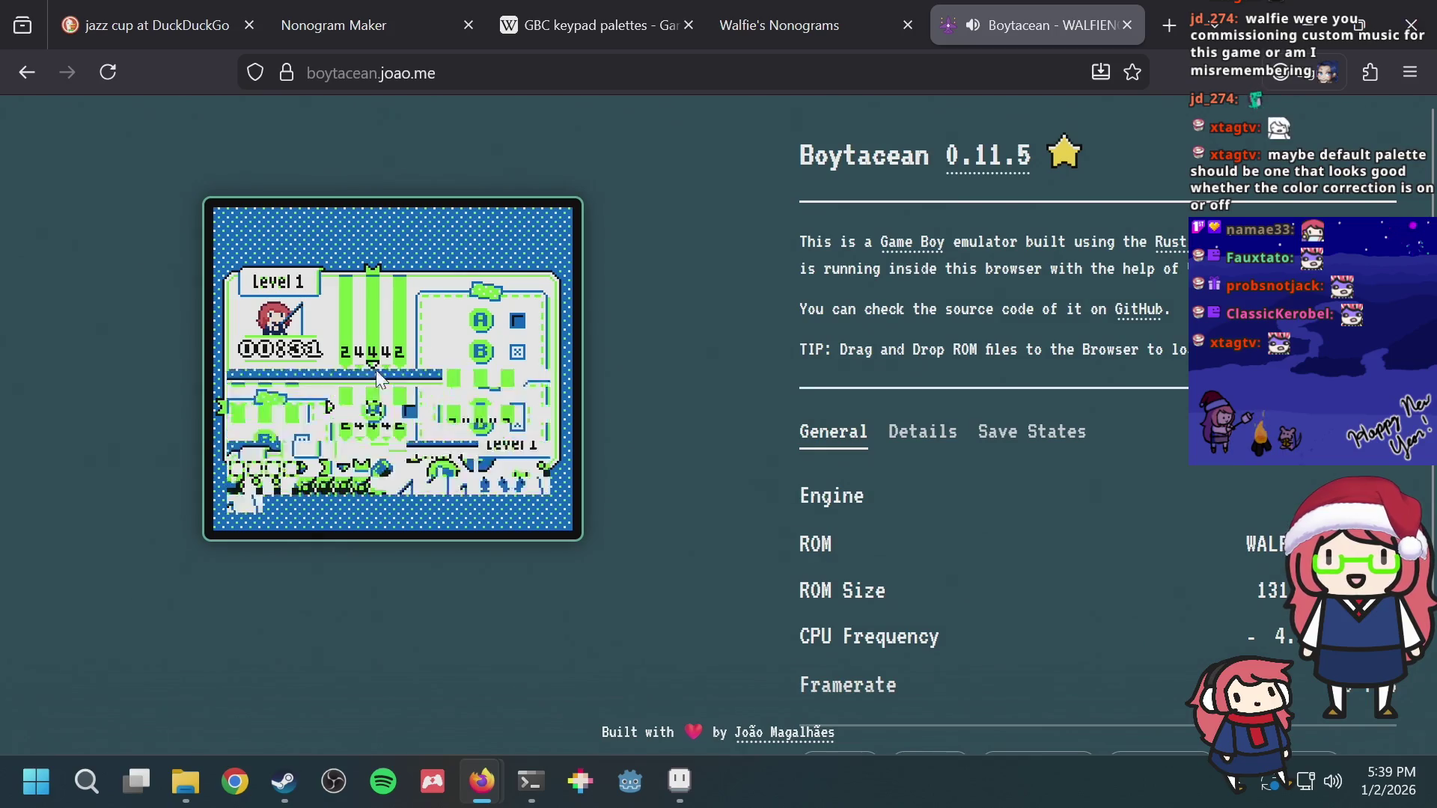
pyautogui.press('Left')
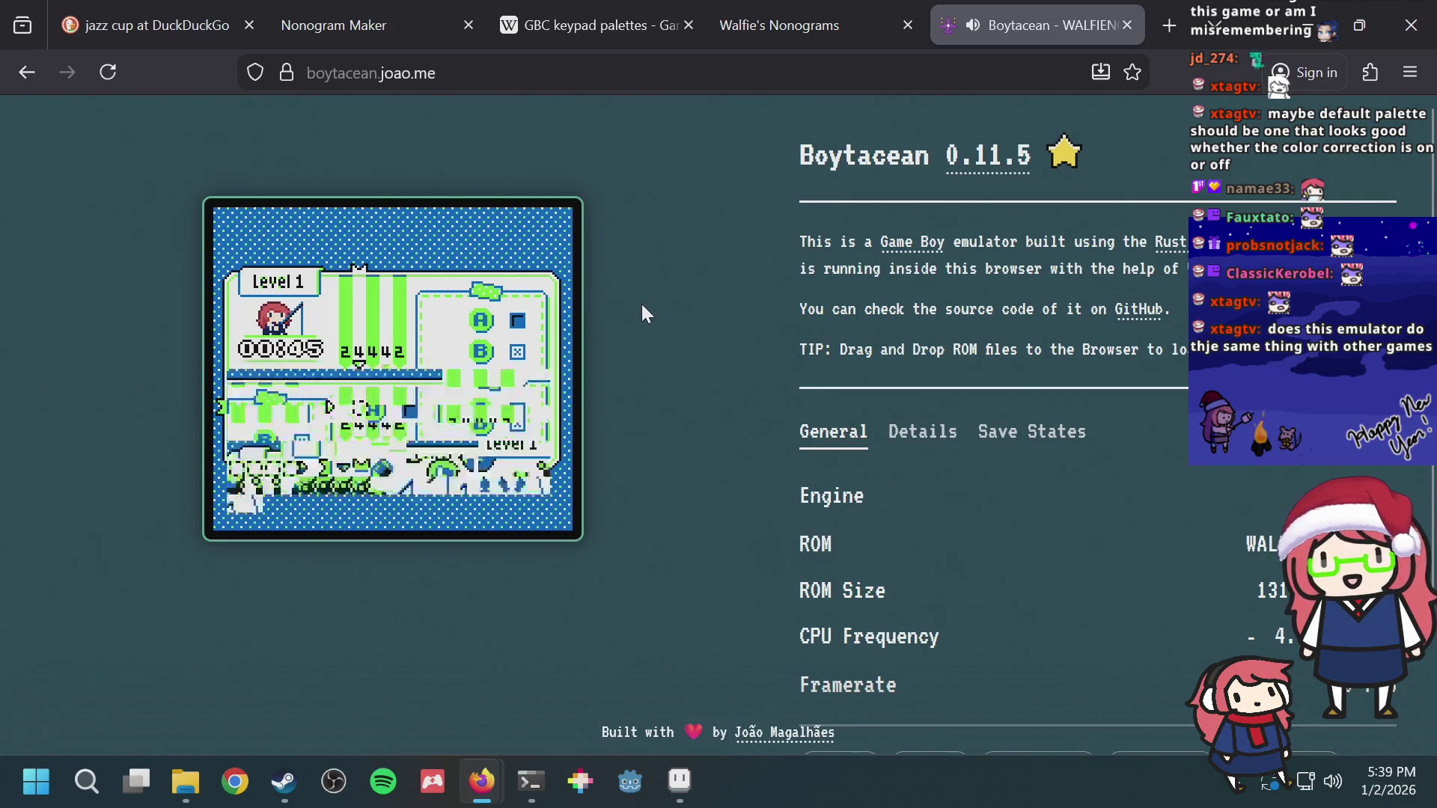
pyautogui.scroll(-2, 642, 302)
pyautogui.scroll(-1, 642, 302)
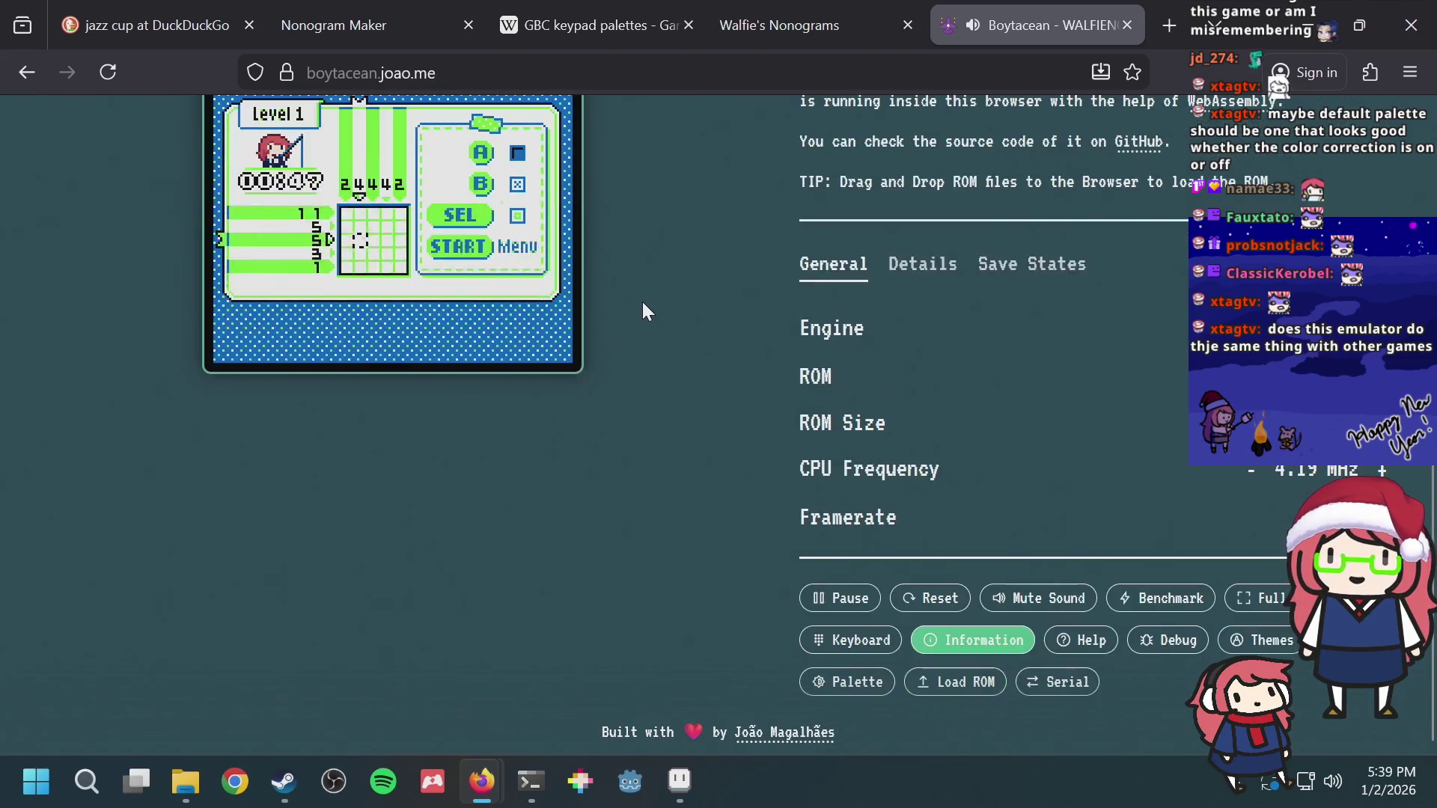
pyautogui.scroll(3, 643, 302)
pyautogui.scroll(-2, 642, 302)
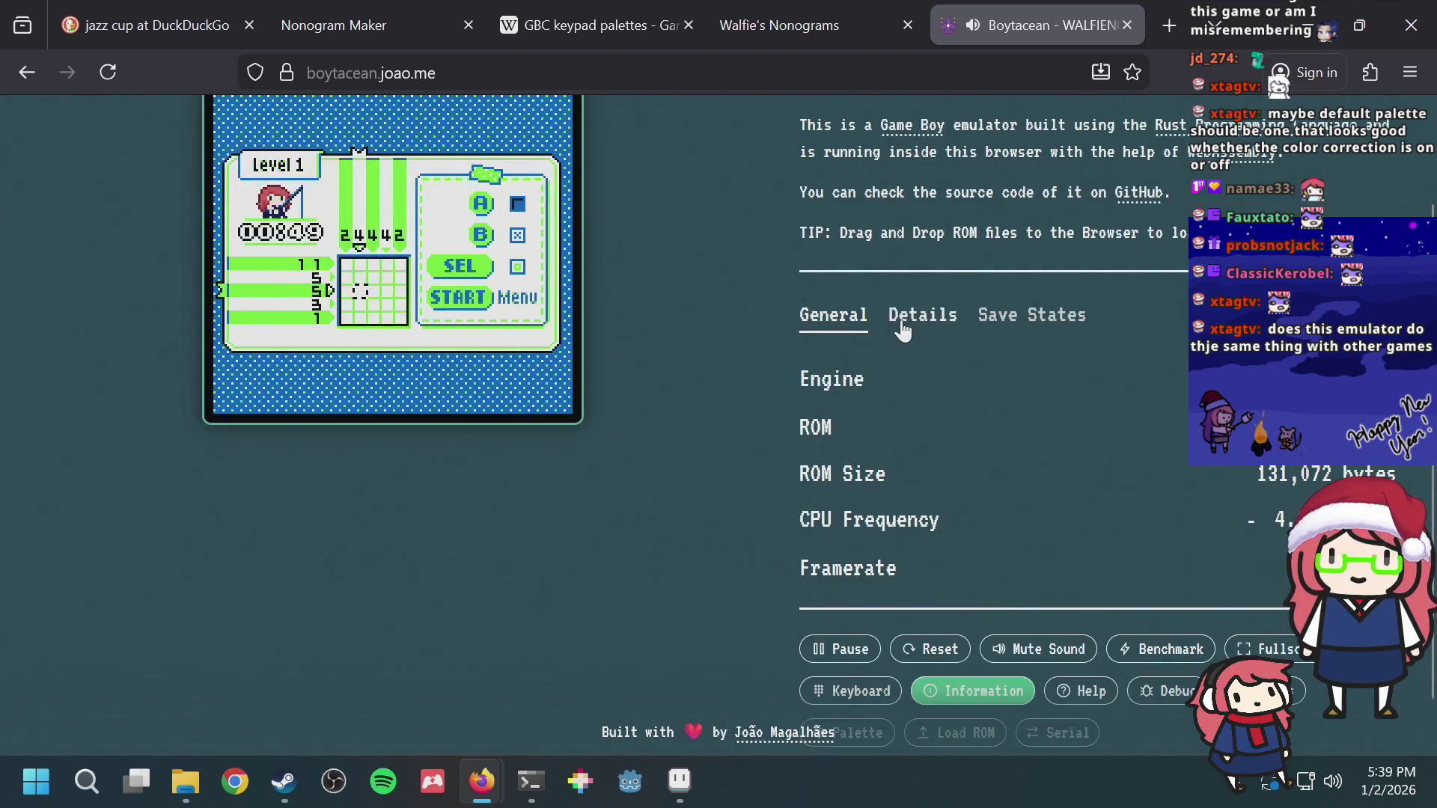
pyautogui.scroll(2, 901, 328)
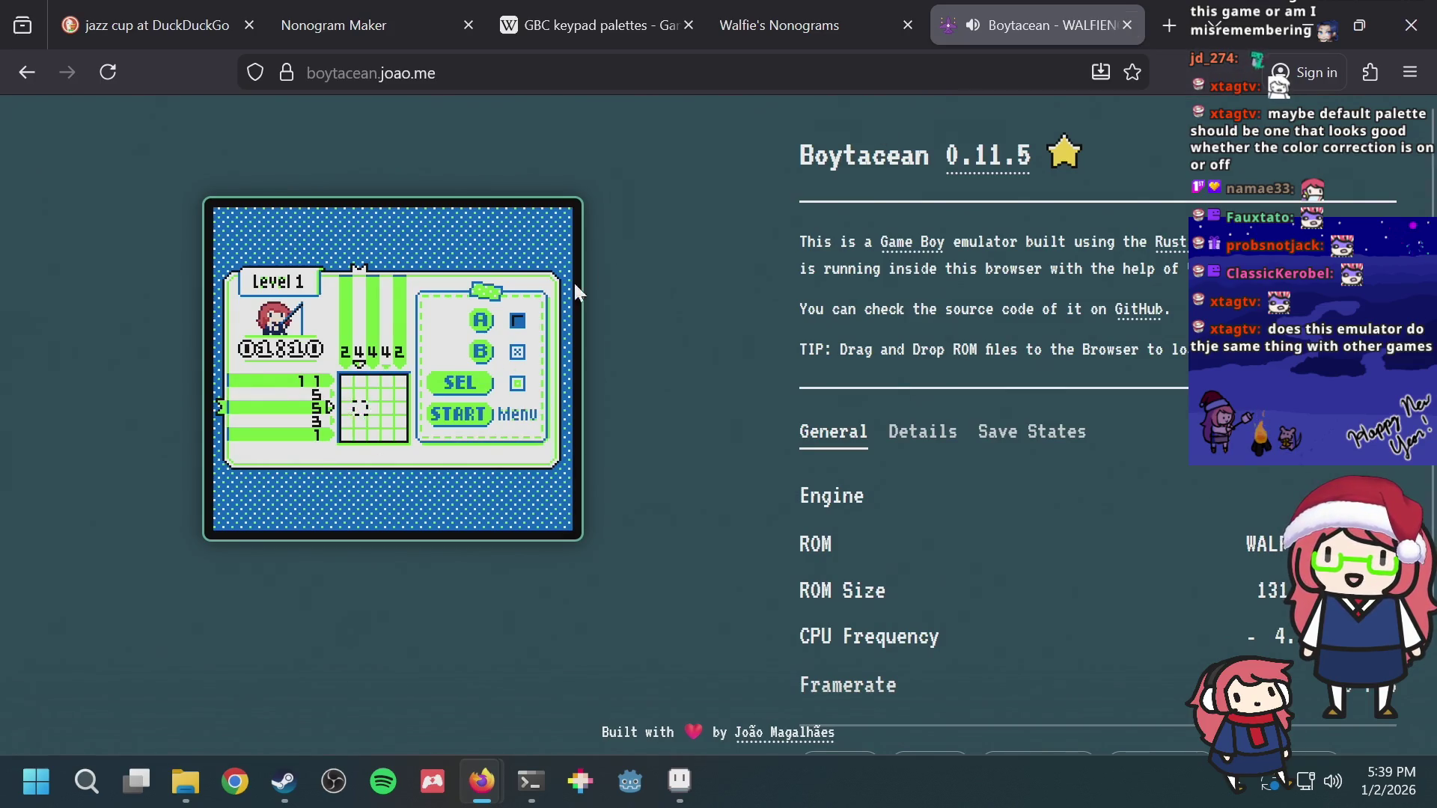
pyautogui.scroll(-2, 893, 450)
pyautogui.scroll(-1, 893, 449)
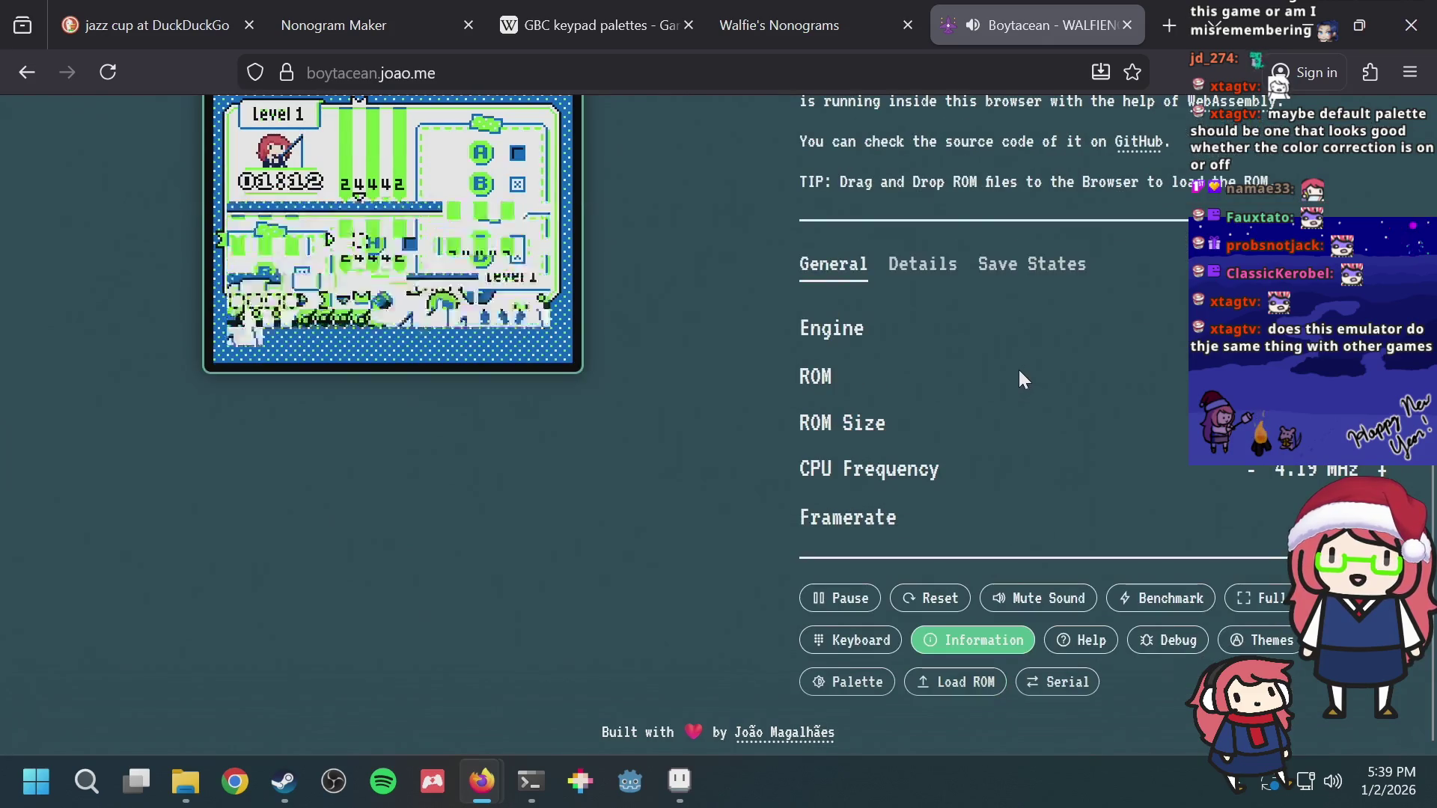
pyautogui.scroll(3, 1011, 369)
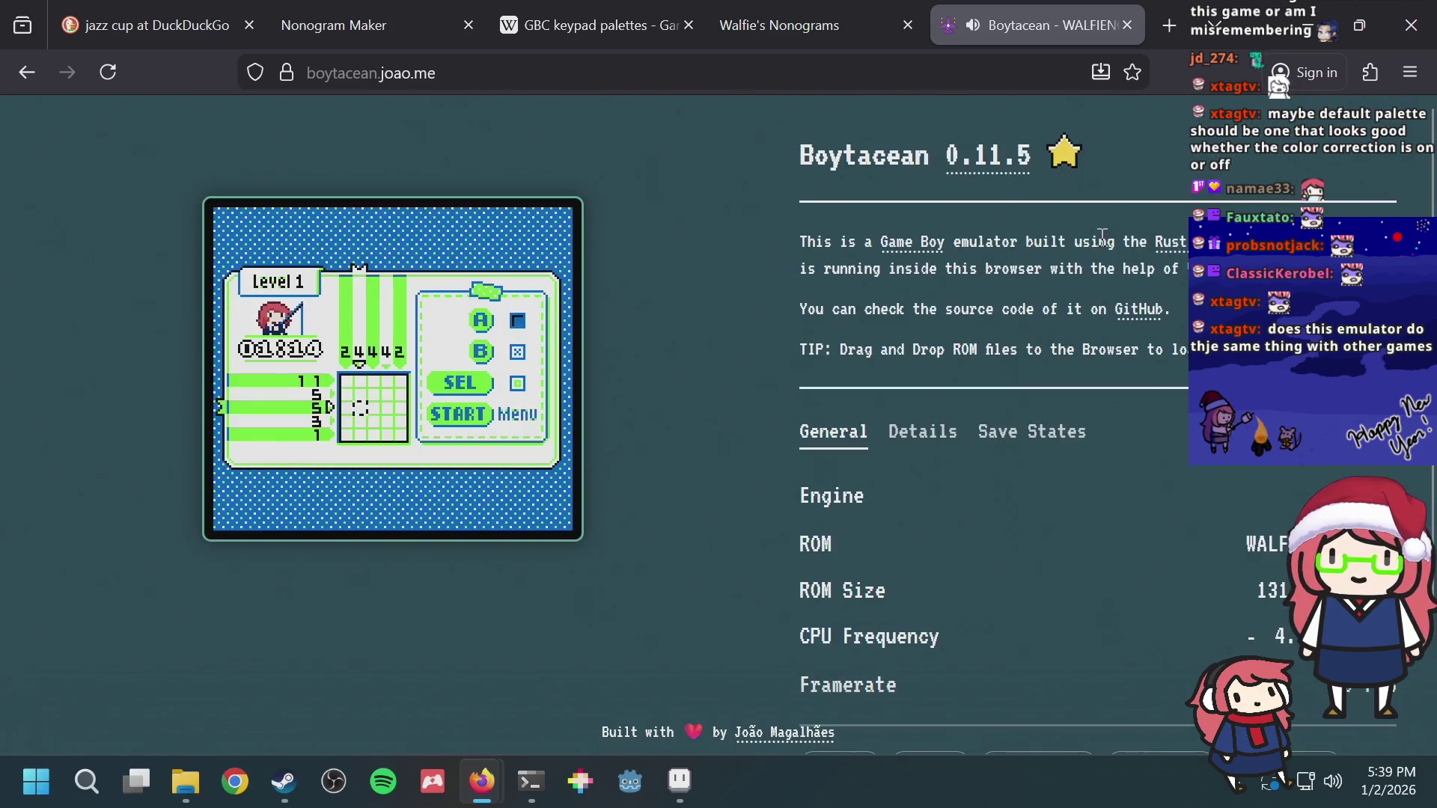
pyautogui.click(1128, 25)
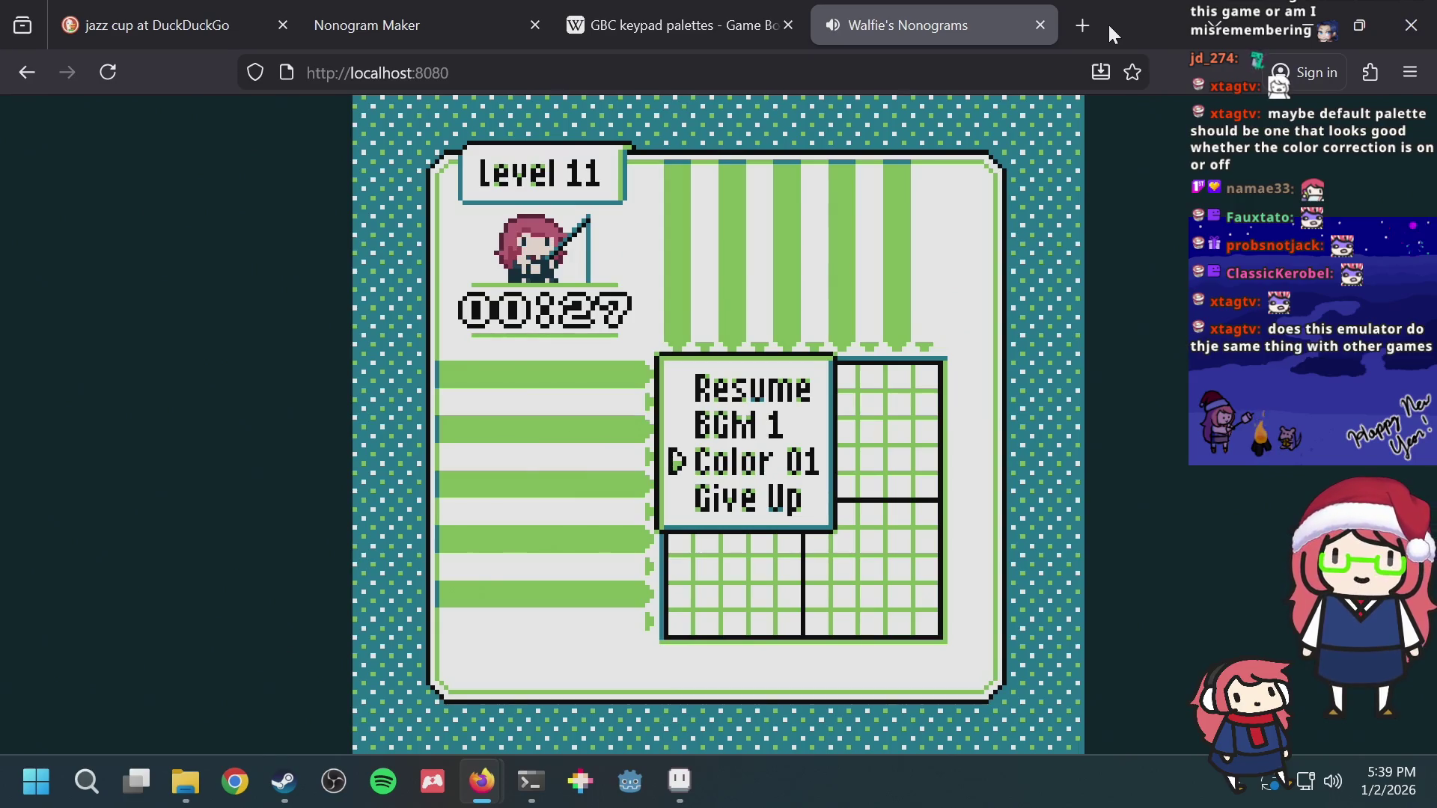
# Step: Cycle the Level 11 palette to Color 17 in the pause menu and resume the puzzle
pyautogui.press('Left')
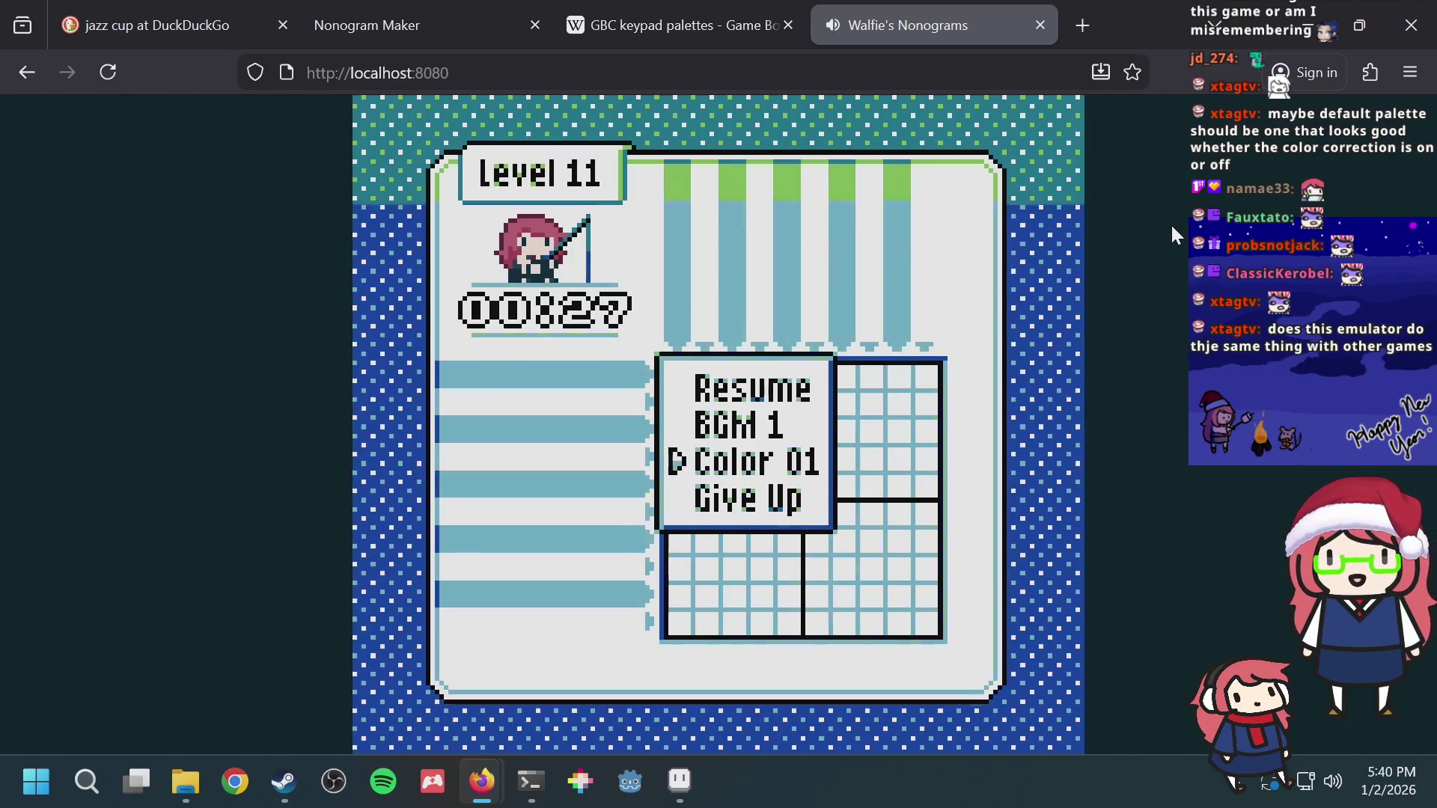
pyautogui.press('Left')
pyautogui.press('Left')
pyautogui.press('Right')
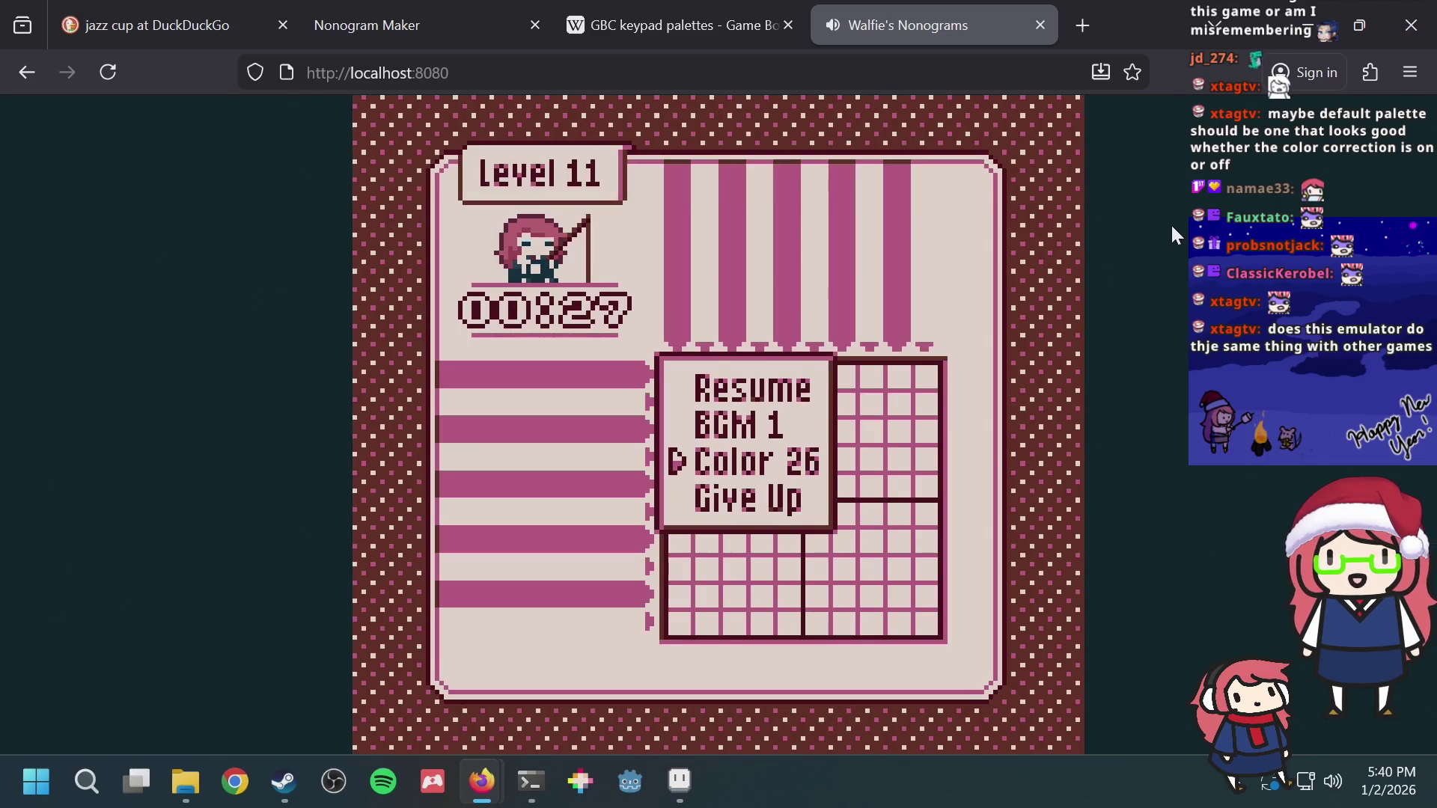
pyautogui.press('Left')
pyautogui.press('Left')
pyautogui.press('Left')
pyautogui.press('Left')
pyautogui.press('Left')
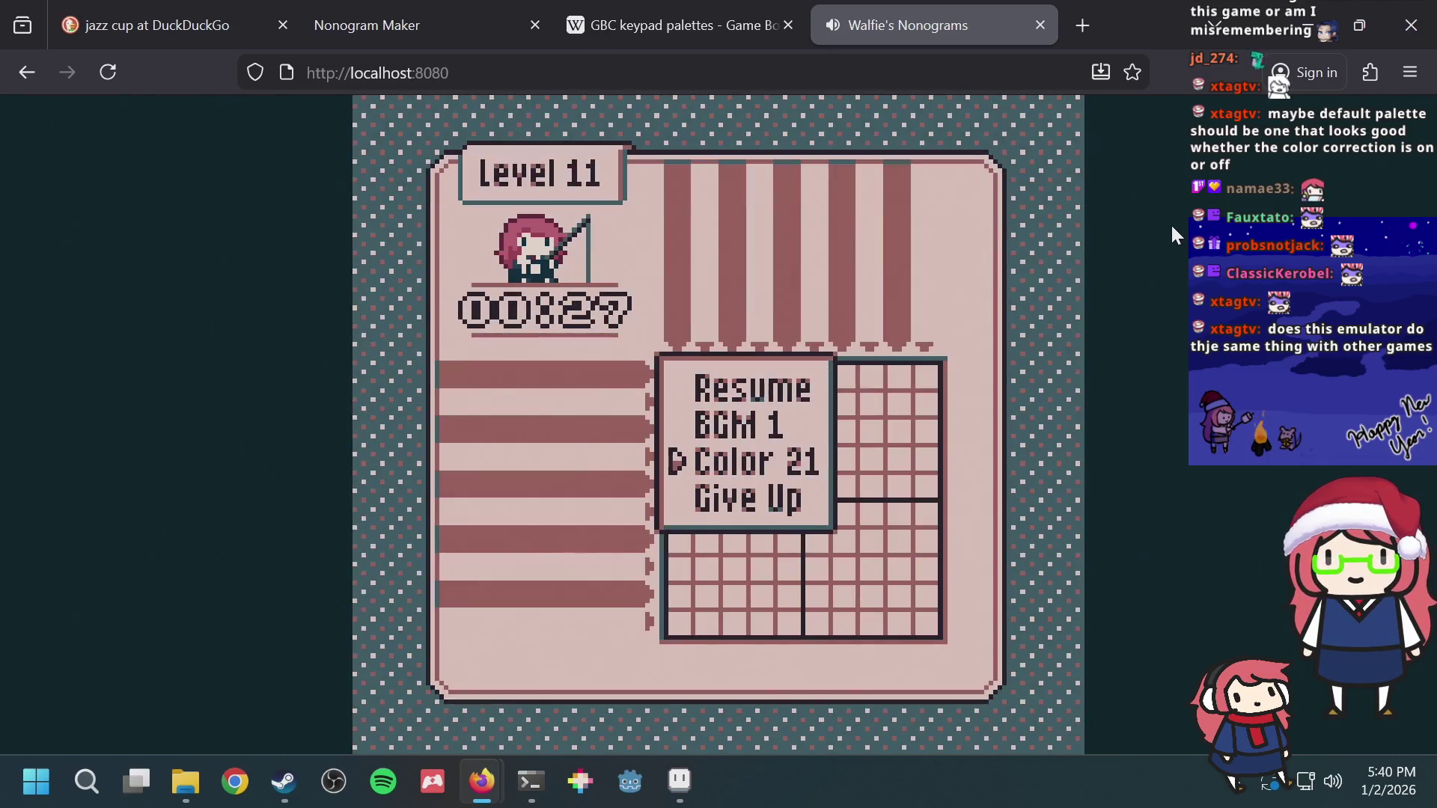
pyautogui.press('Left')
pyautogui.press('Left')
pyautogui.press('Left')
pyautogui.press('Left')
pyautogui.press('Left')
pyautogui.press('Right')
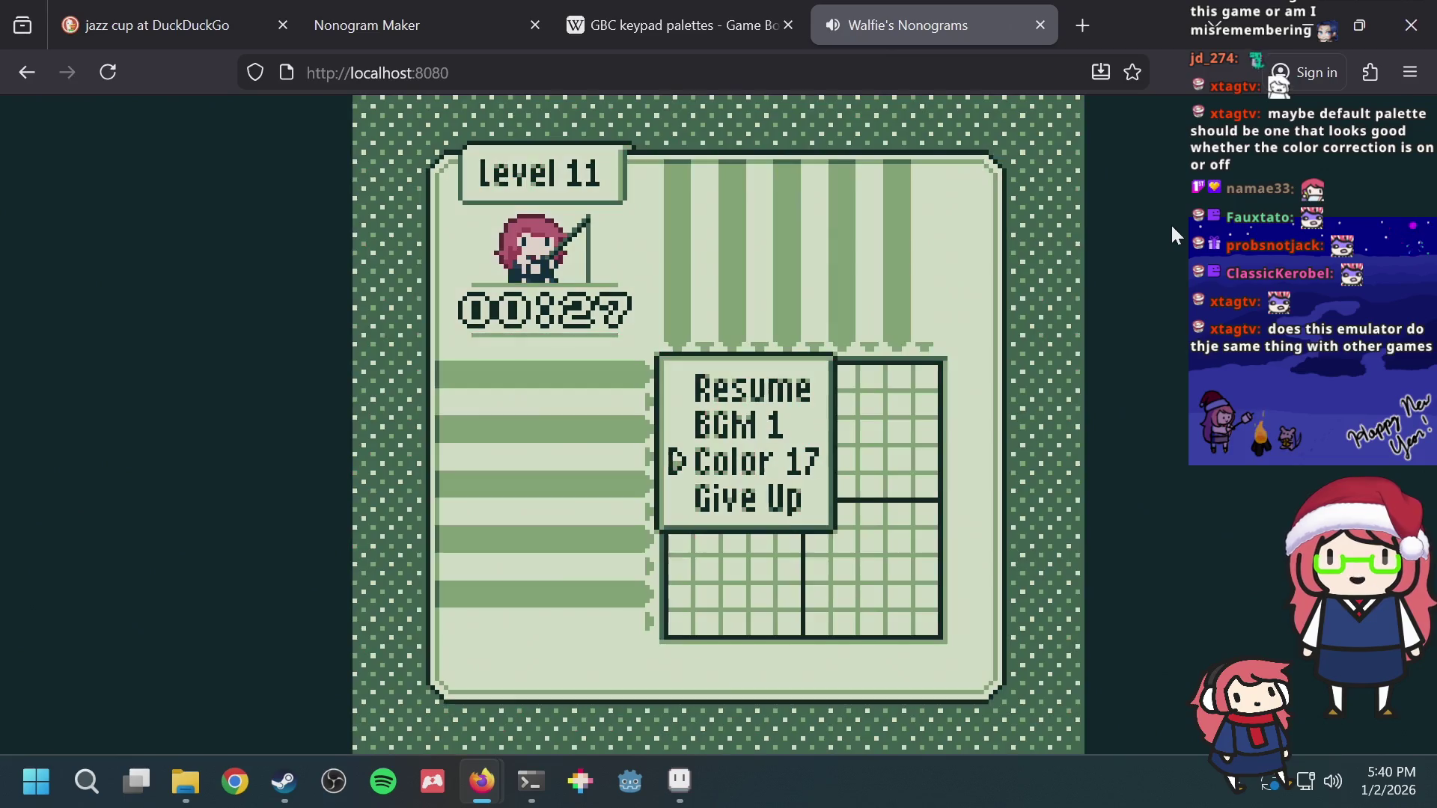
pyautogui.press('Escape')
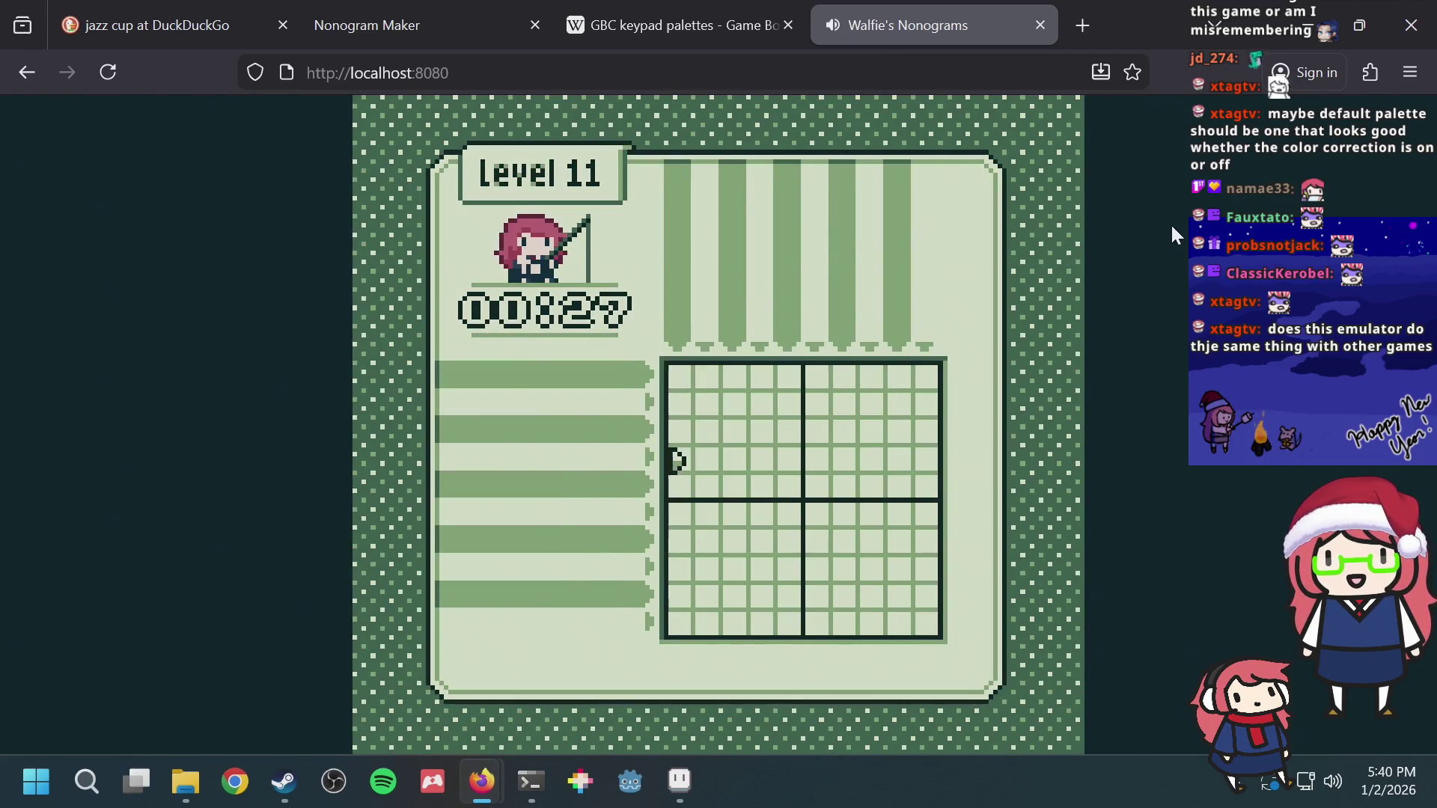
# Step: Move the grid cursor, reopen the pause menu and toggle the palette between Color 16 and 17
pyautogui.press('Down')
pyautogui.press('Down')
pyautogui.press('Down')
pyautogui.press('Right')
pyautogui.press('Right')
pyautogui.press('Right')
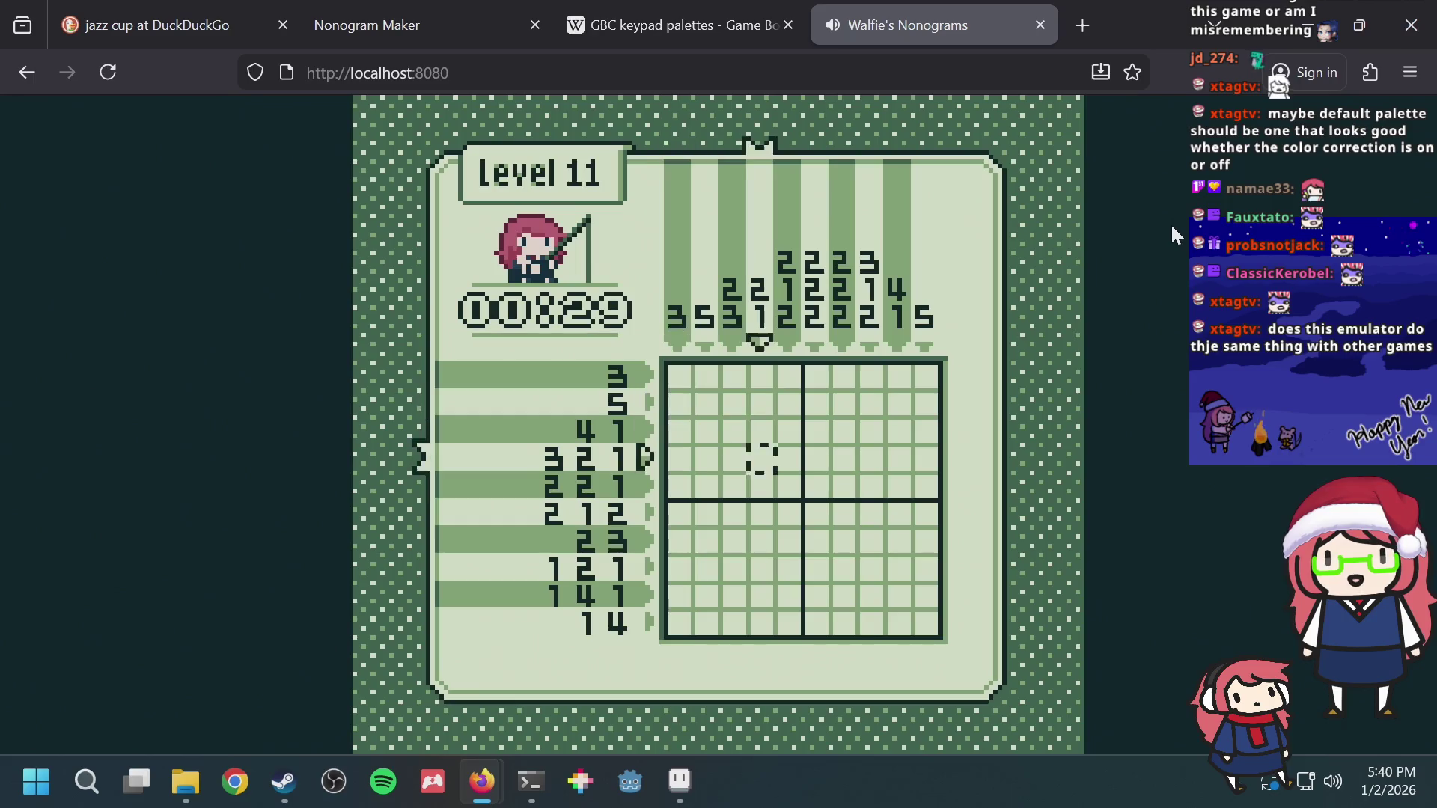
pyautogui.press('Down')
pyautogui.press('Down')
pyautogui.press('Down')
pyautogui.press('Right')
pyautogui.press('Right')
pyautogui.press('Return')
pyautogui.press('Left')
pyautogui.press('Right')
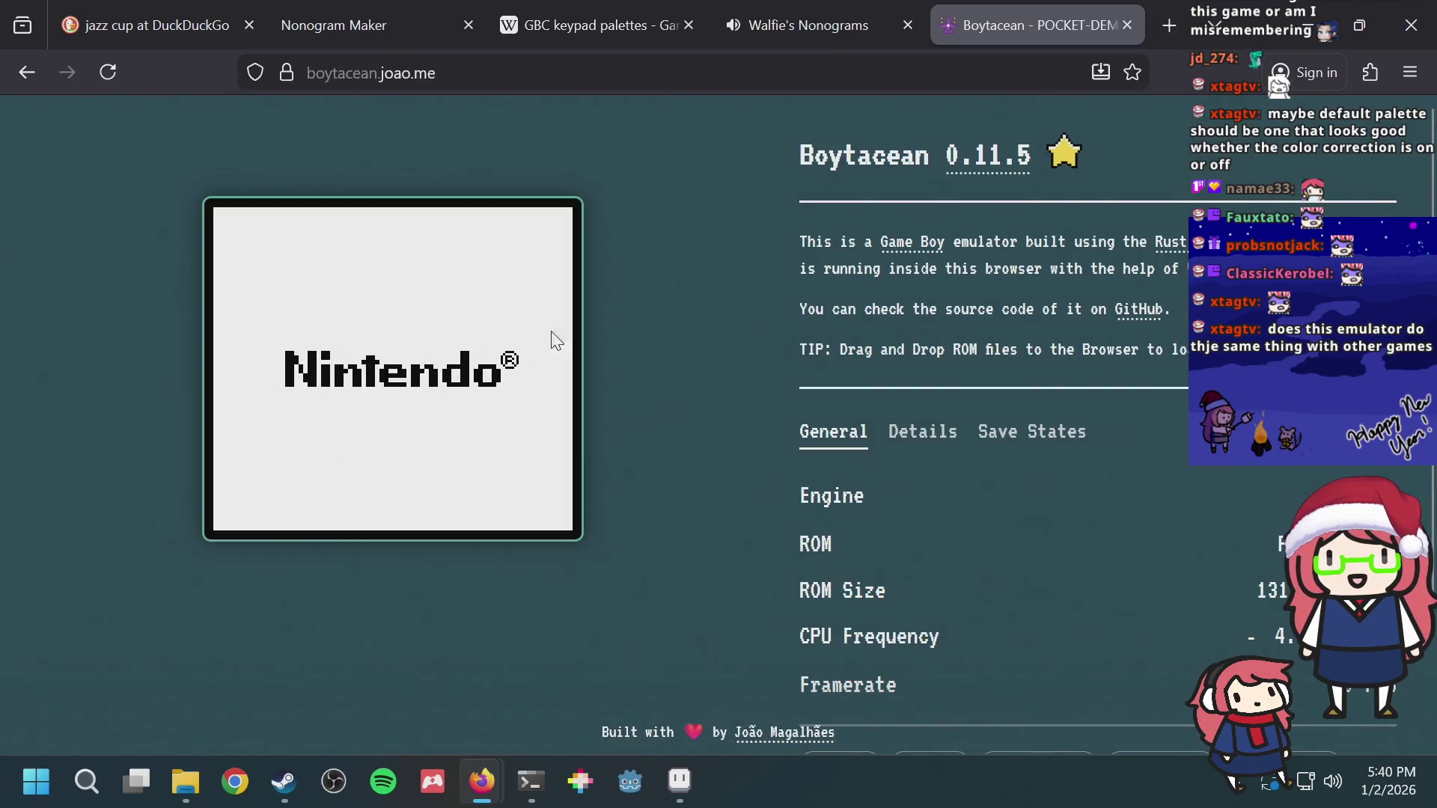
pyautogui.scroll(-3, 1138, 417)
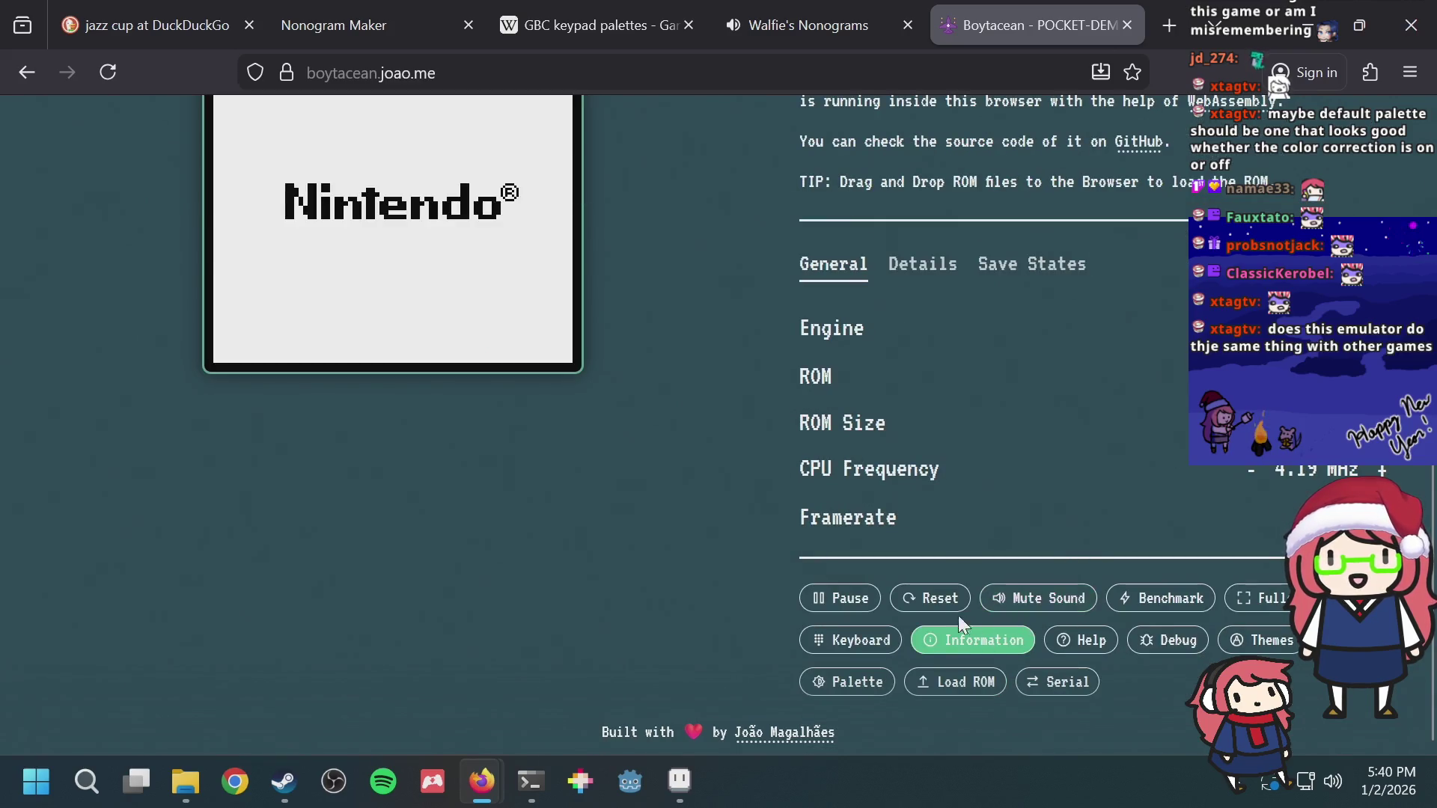
# Step: Load Walfie's Nonograms.gb into Boytacean again to reach the full-colour title screen
pyautogui.click(960, 681)
pyautogui.doubleClick(507, 241)
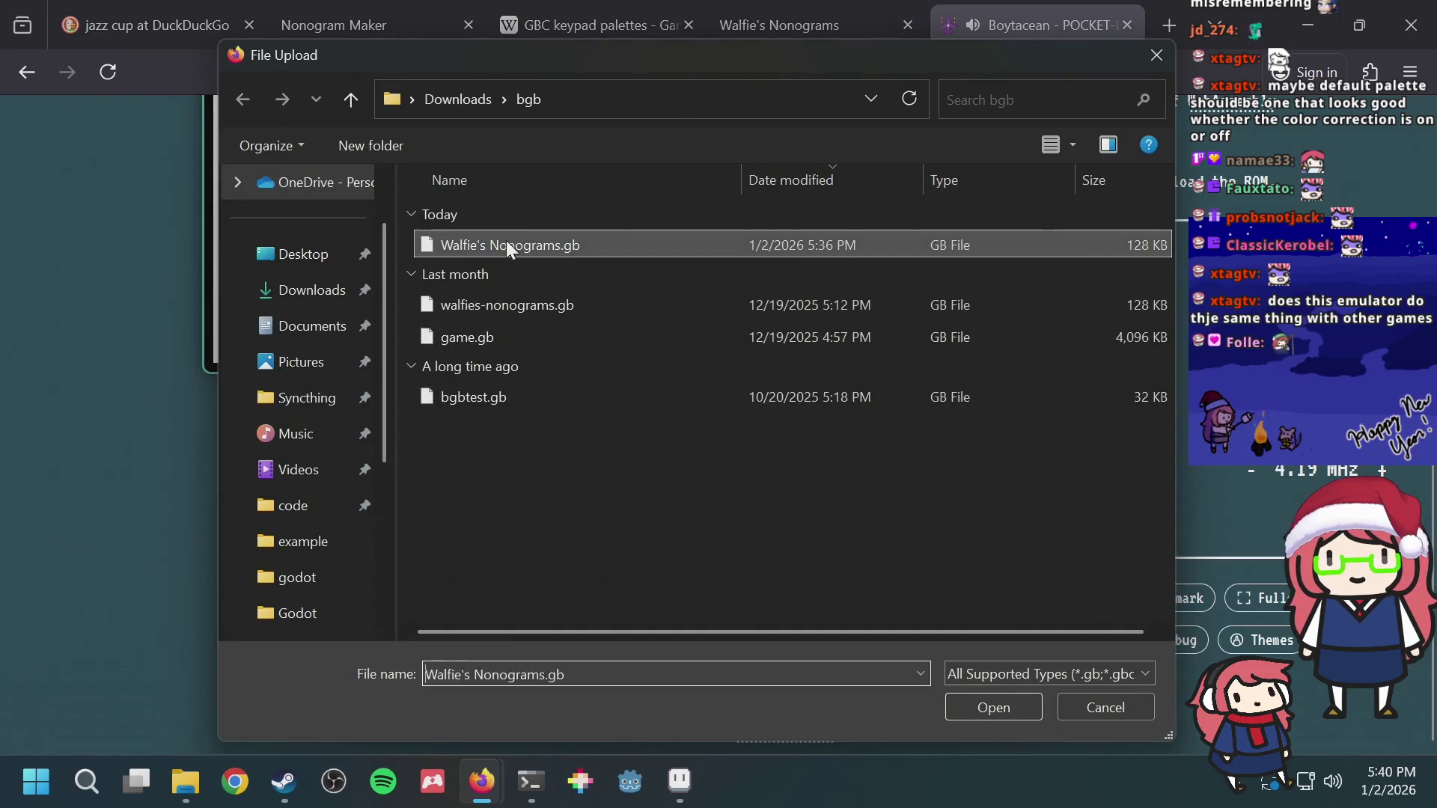
pyautogui.scroll(3, 581, 270)
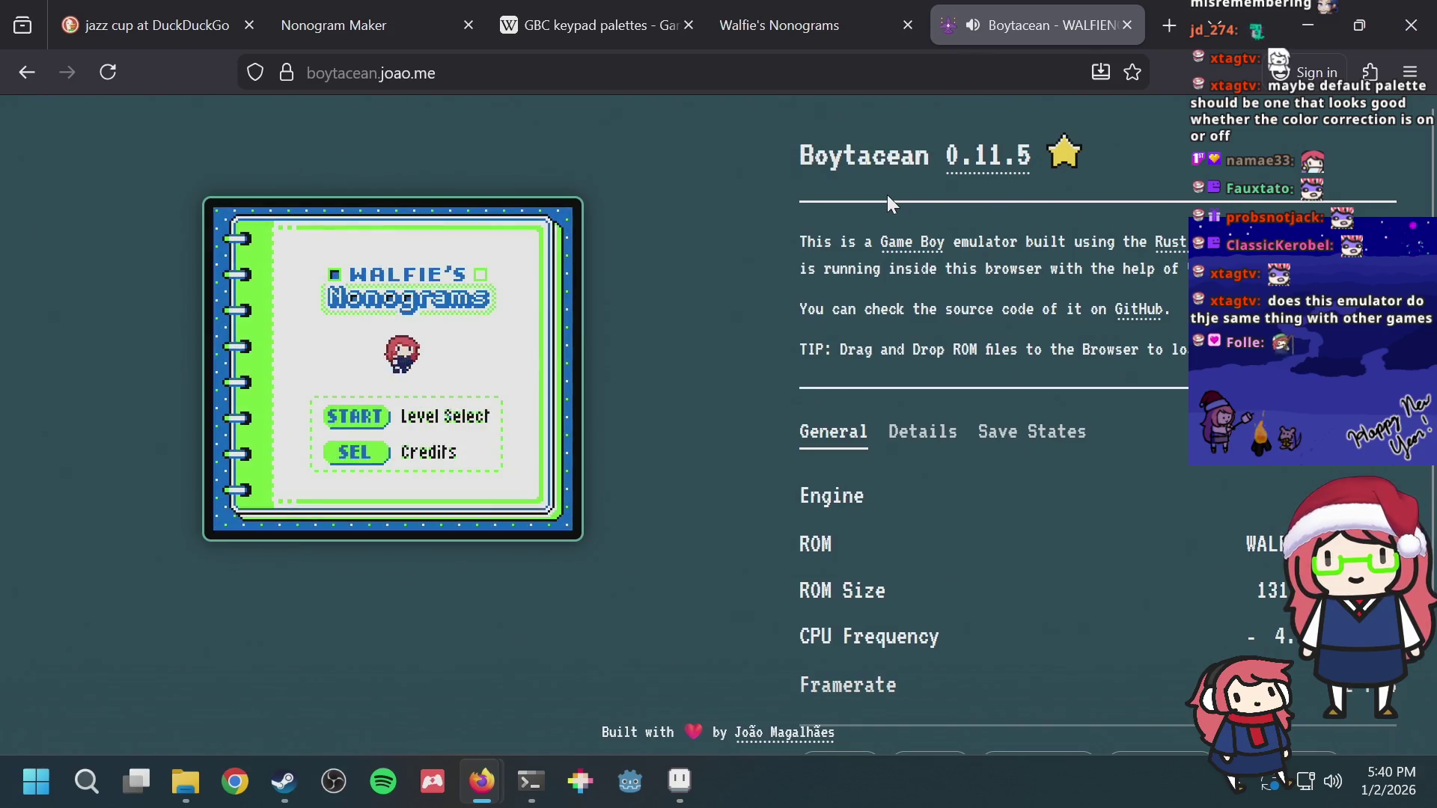
# Step: Reach level select and start the Level 7 puzzle
pyautogui.press('Return')
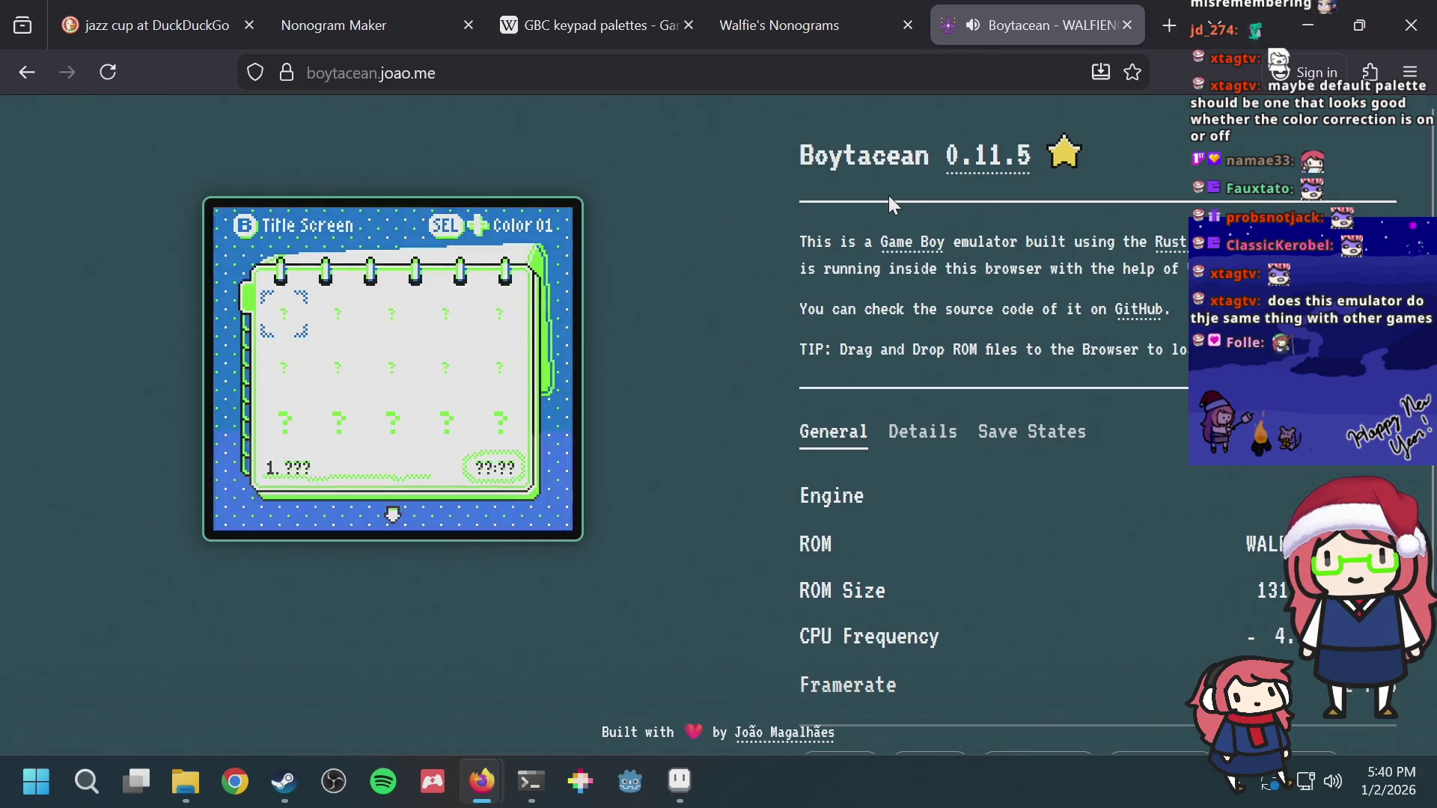
pyautogui.press('s')
pyautogui.press('Return')
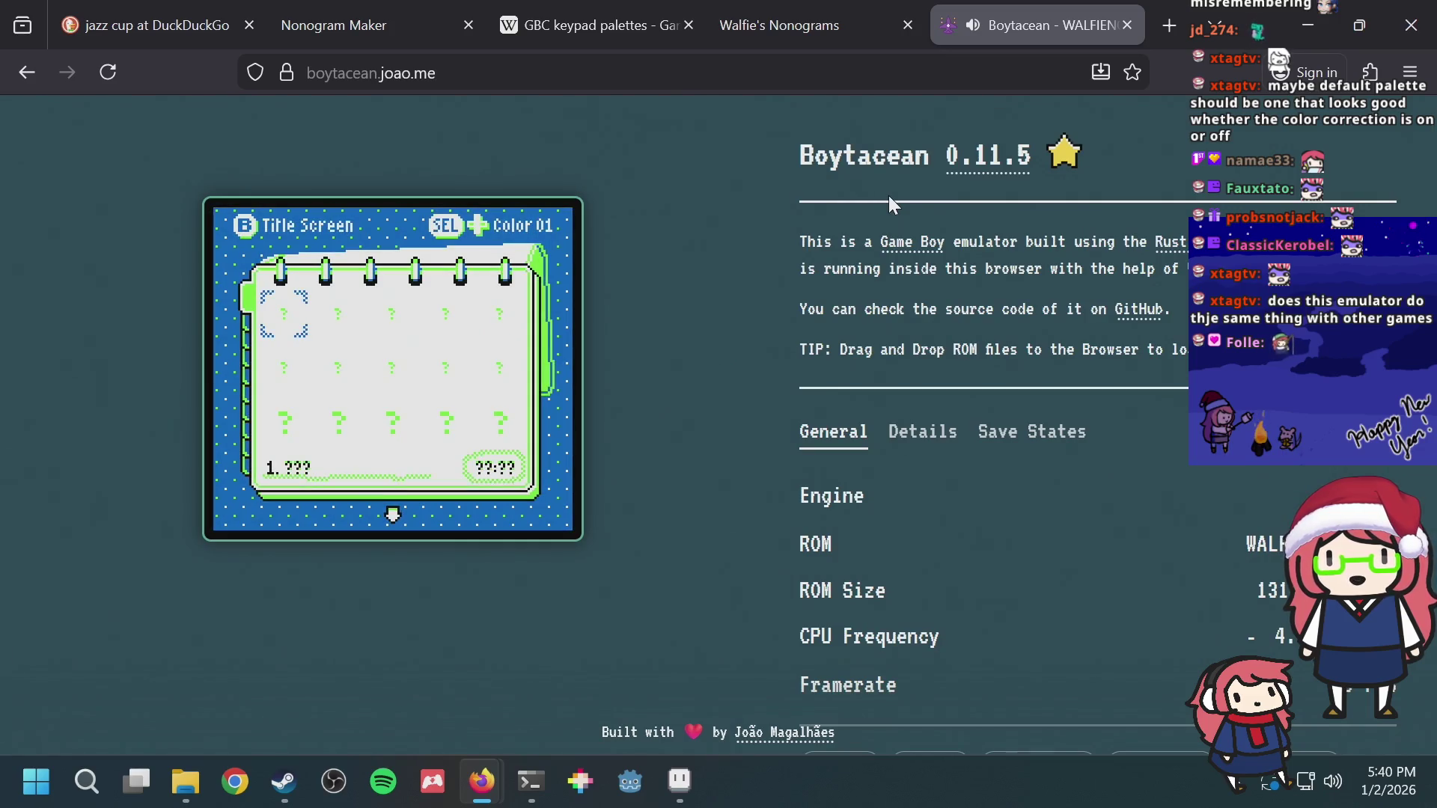
pyautogui.press('Left')
pyautogui.press('Left')
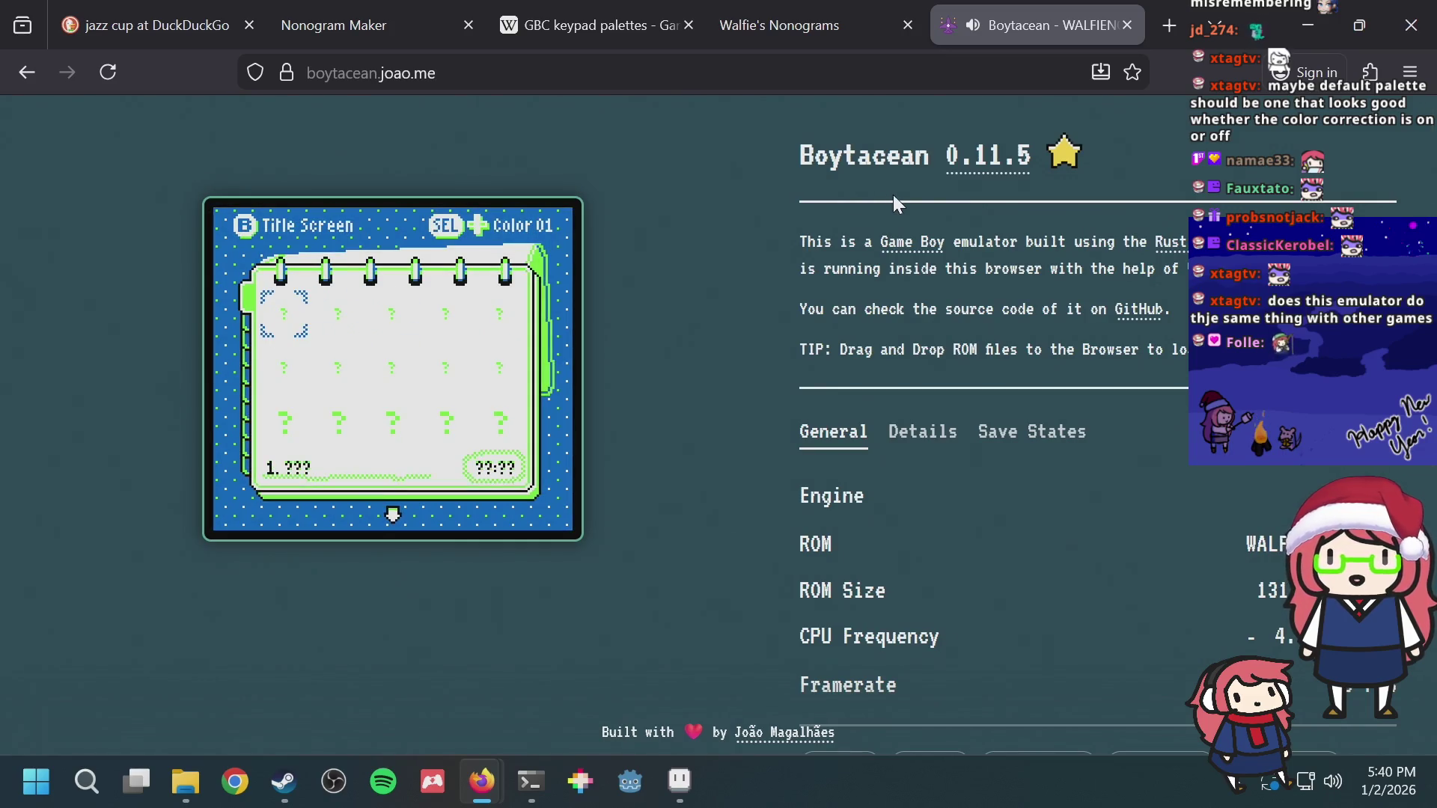
pyautogui.scroll(-2, 675, 302)
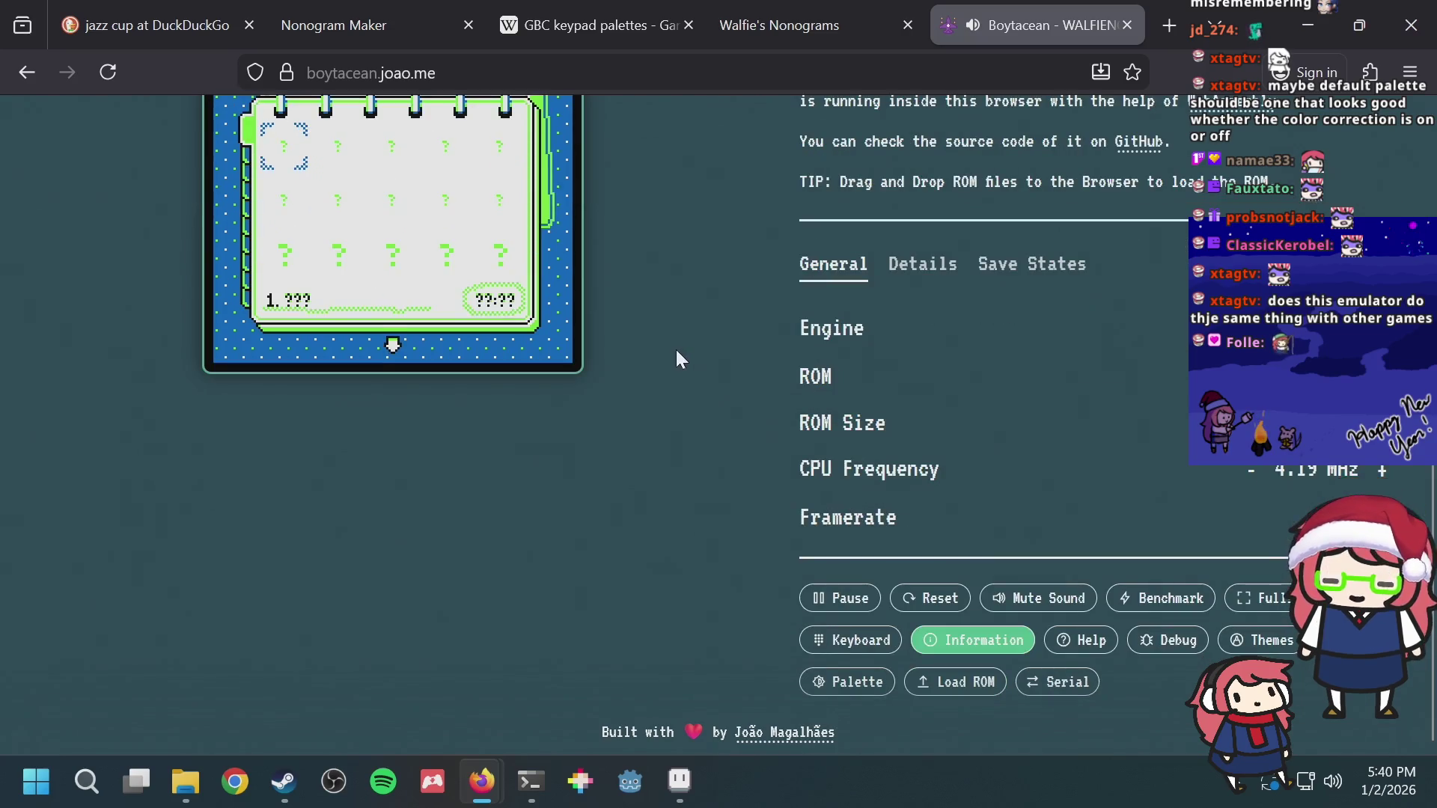
pyautogui.scroll(2, 700, 337)
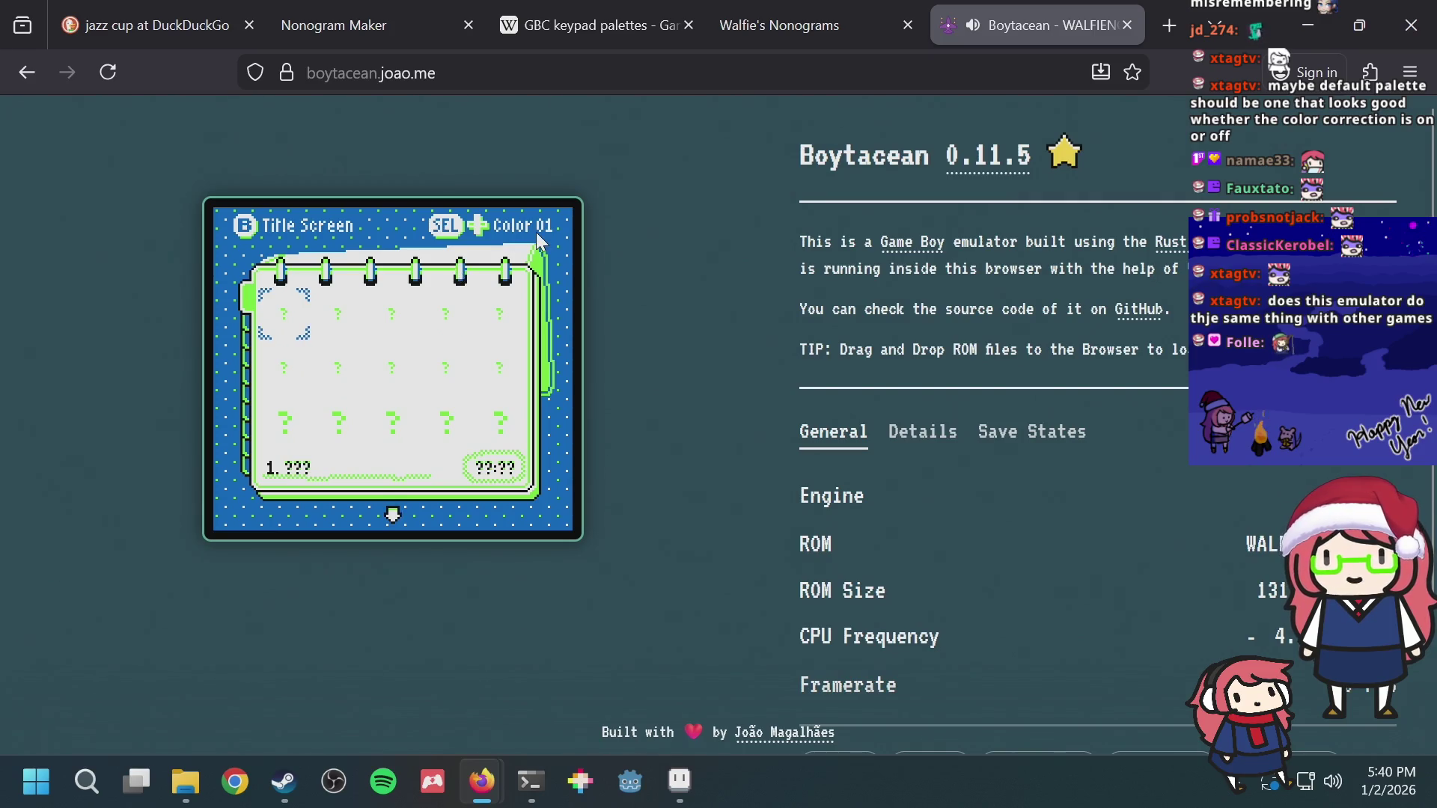
pyautogui.press('Down')
pyautogui.press('Right')
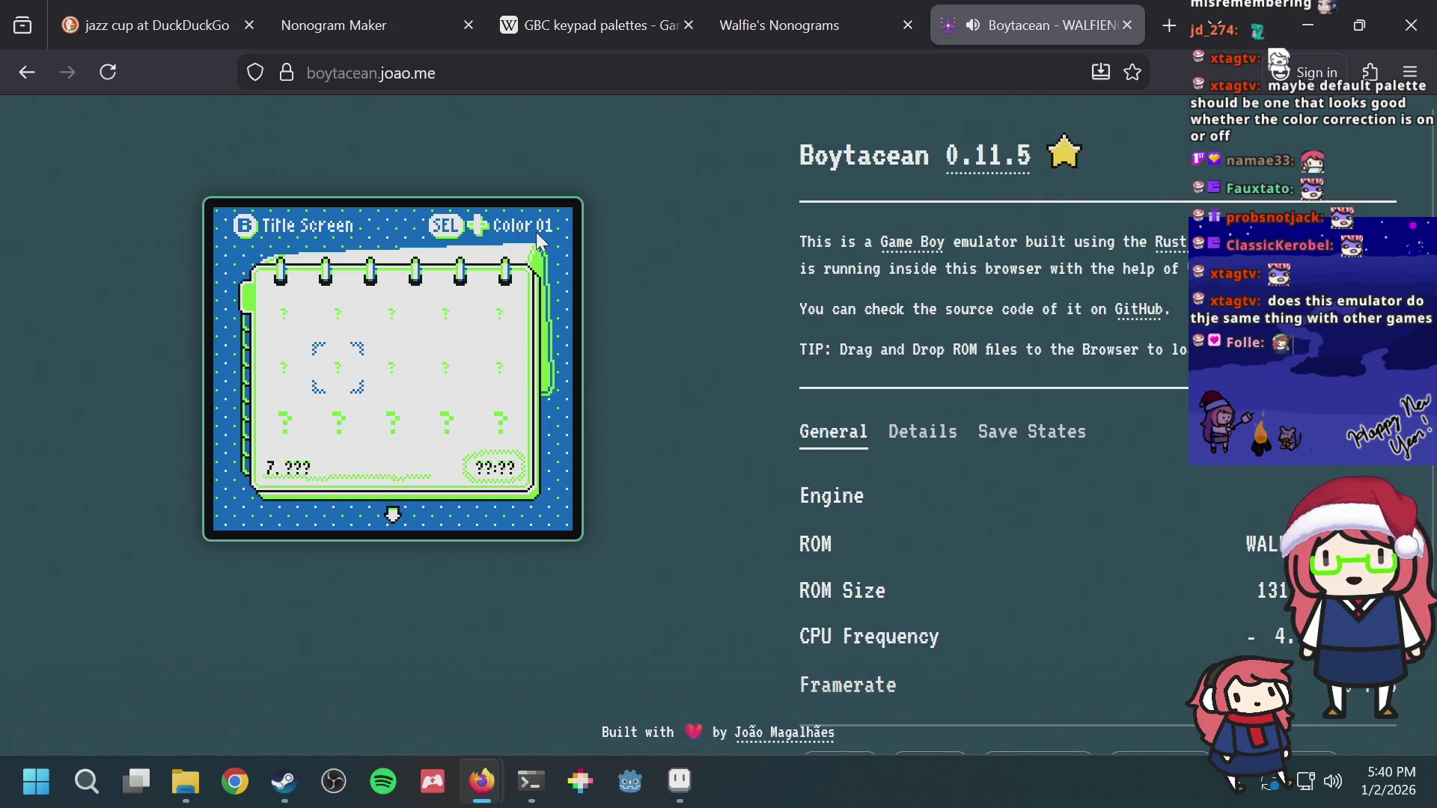
pyautogui.press('a')
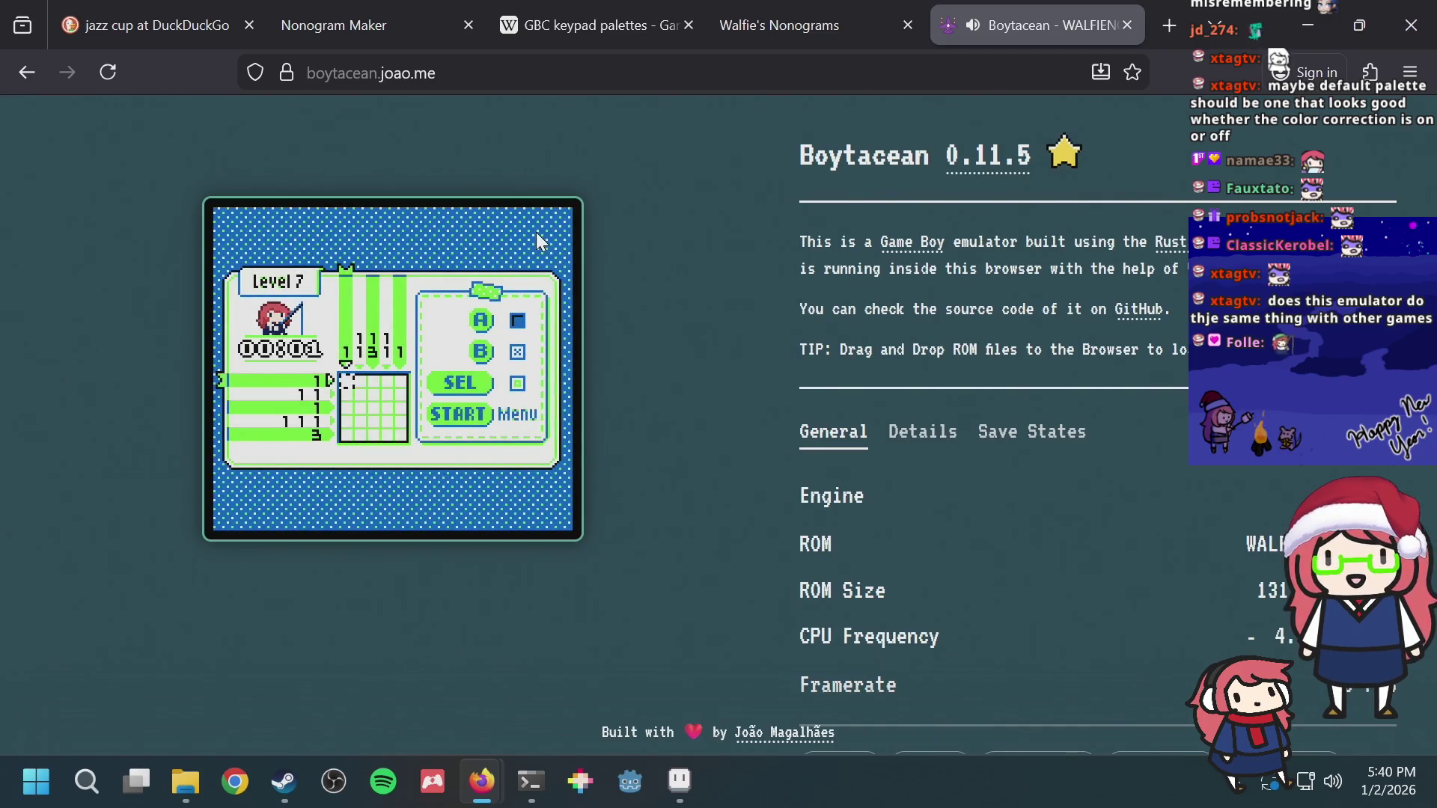
# Step: Set Level 7's palette to the teal and brown Color 25, then search for web Game Boy emulators in a new tab
pyautogui.press('Return')
pyautogui.press('Down')
pyautogui.press('Down')
pyautogui.press('Right')
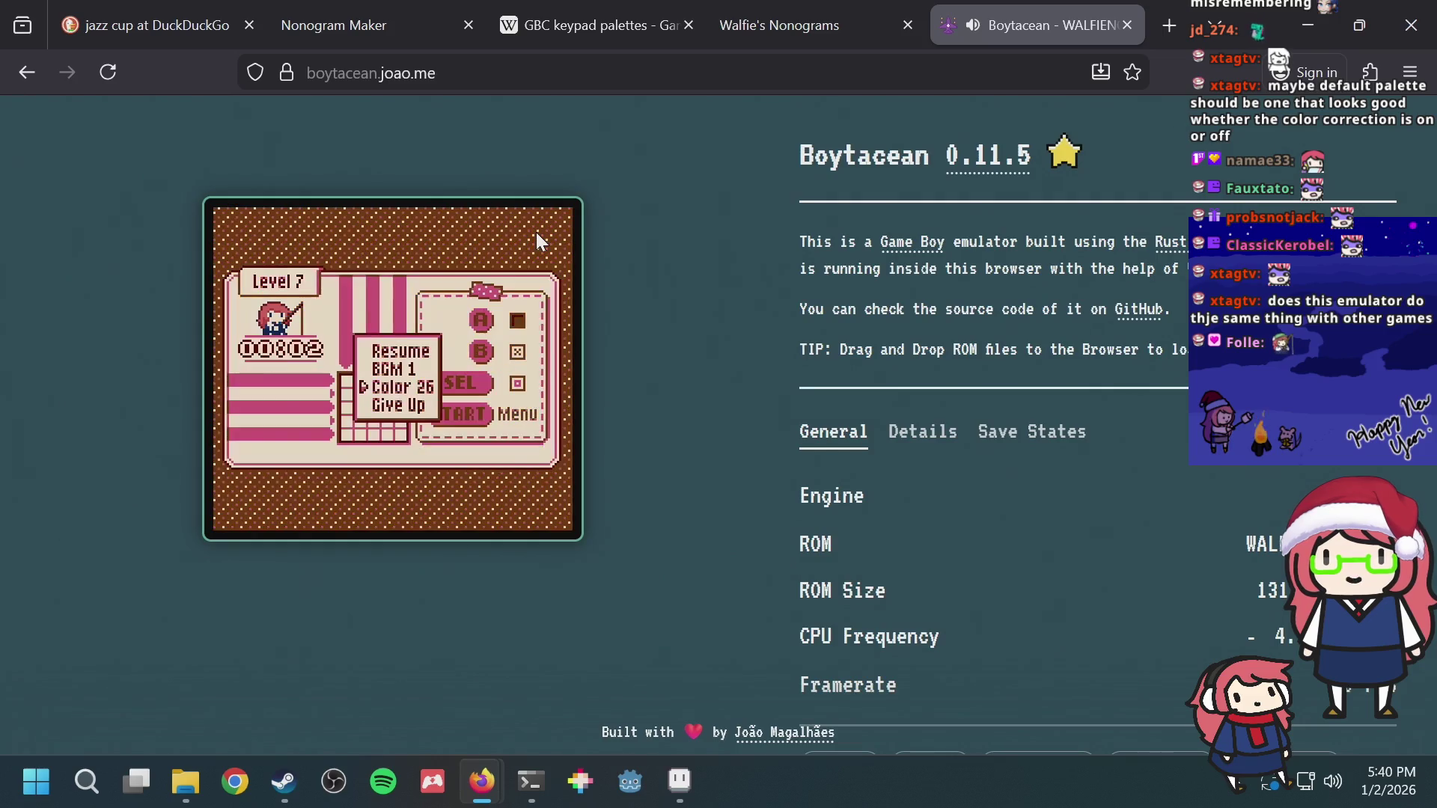
pyautogui.press('Left')
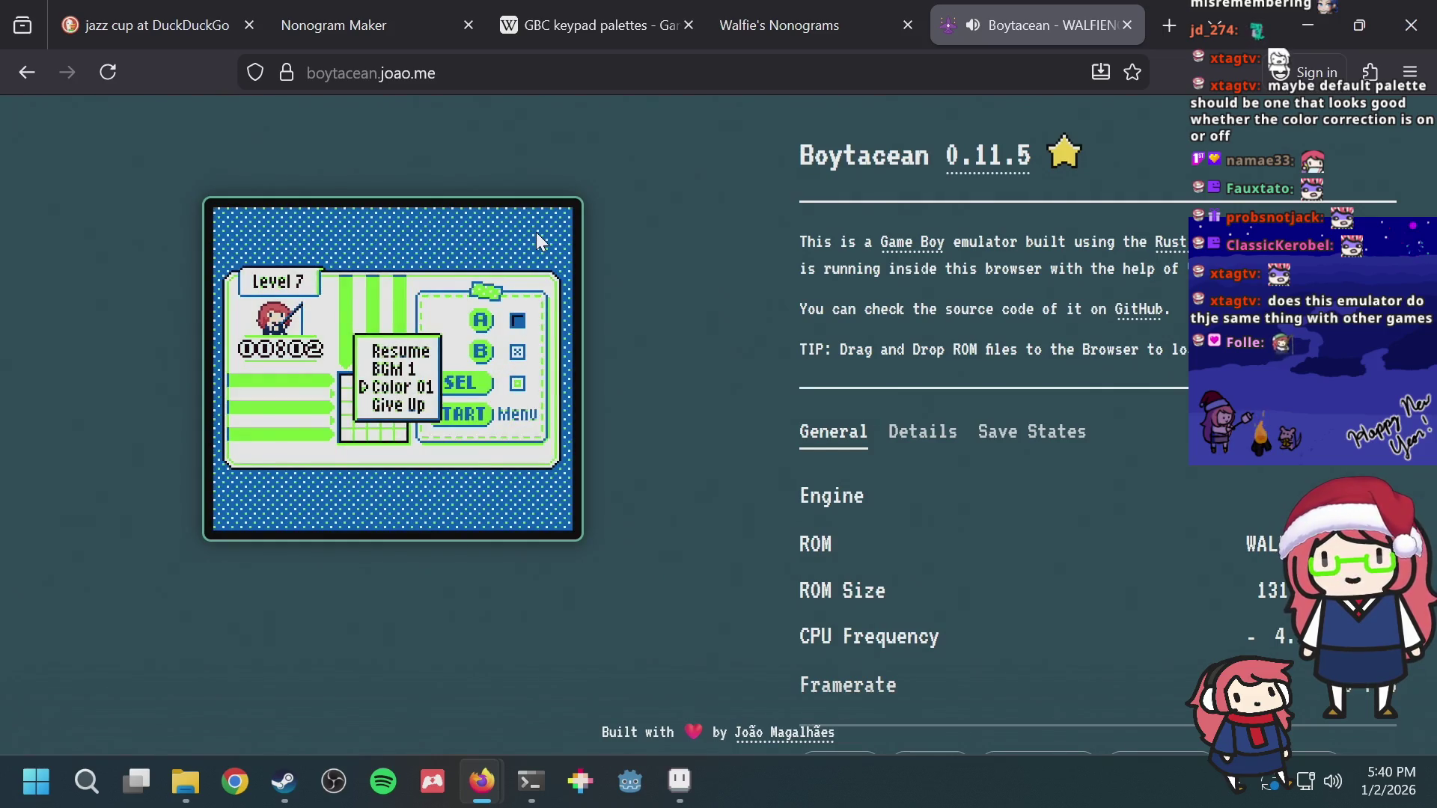
pyautogui.press('Right')
pyautogui.press('Left')
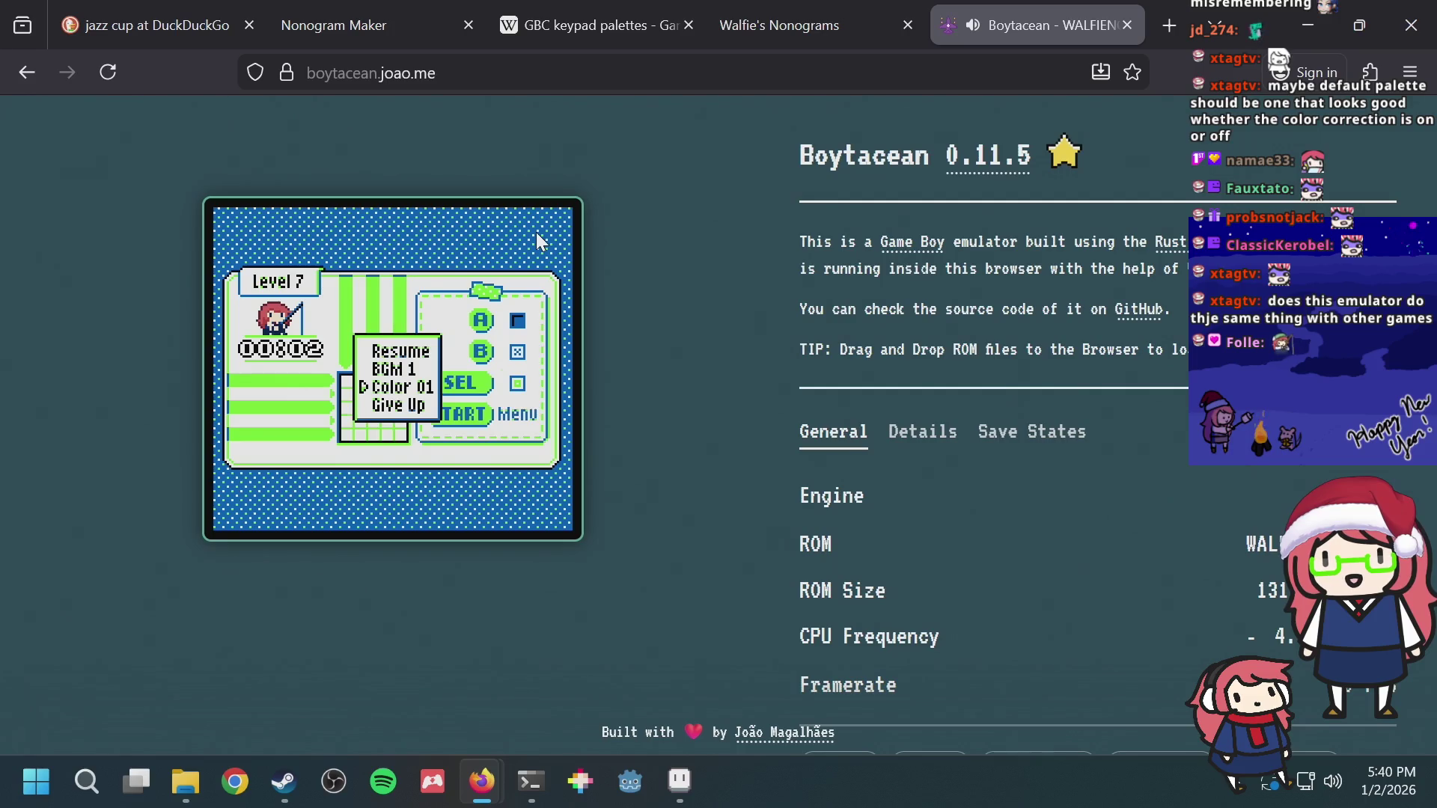
pyautogui.press('Right')
pyautogui.press('Left')
pyautogui.press('Left')
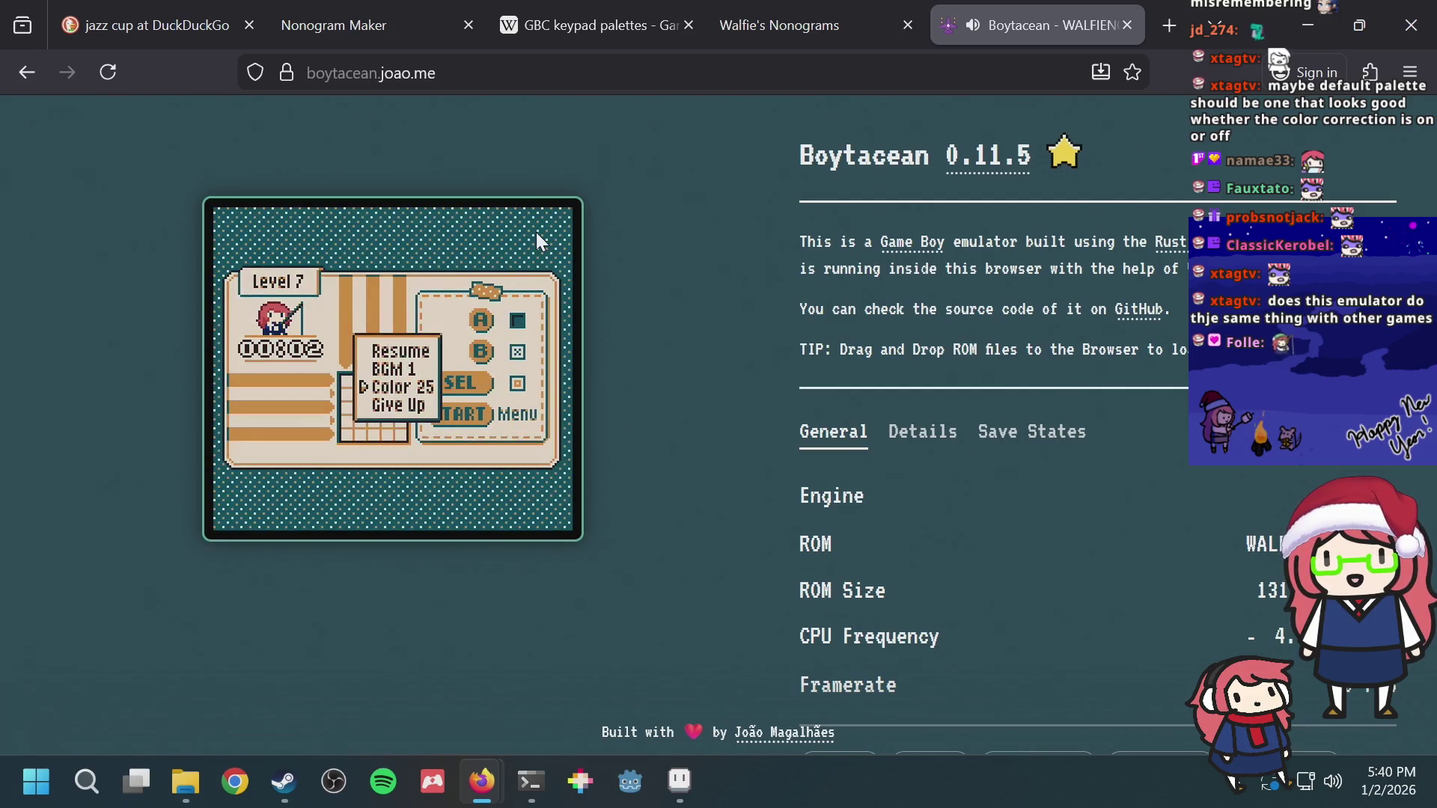
pyautogui.hotkey('ctrl', 't')
pyautogui.write('gameboy emulator web')
pyautogui.press('Return')
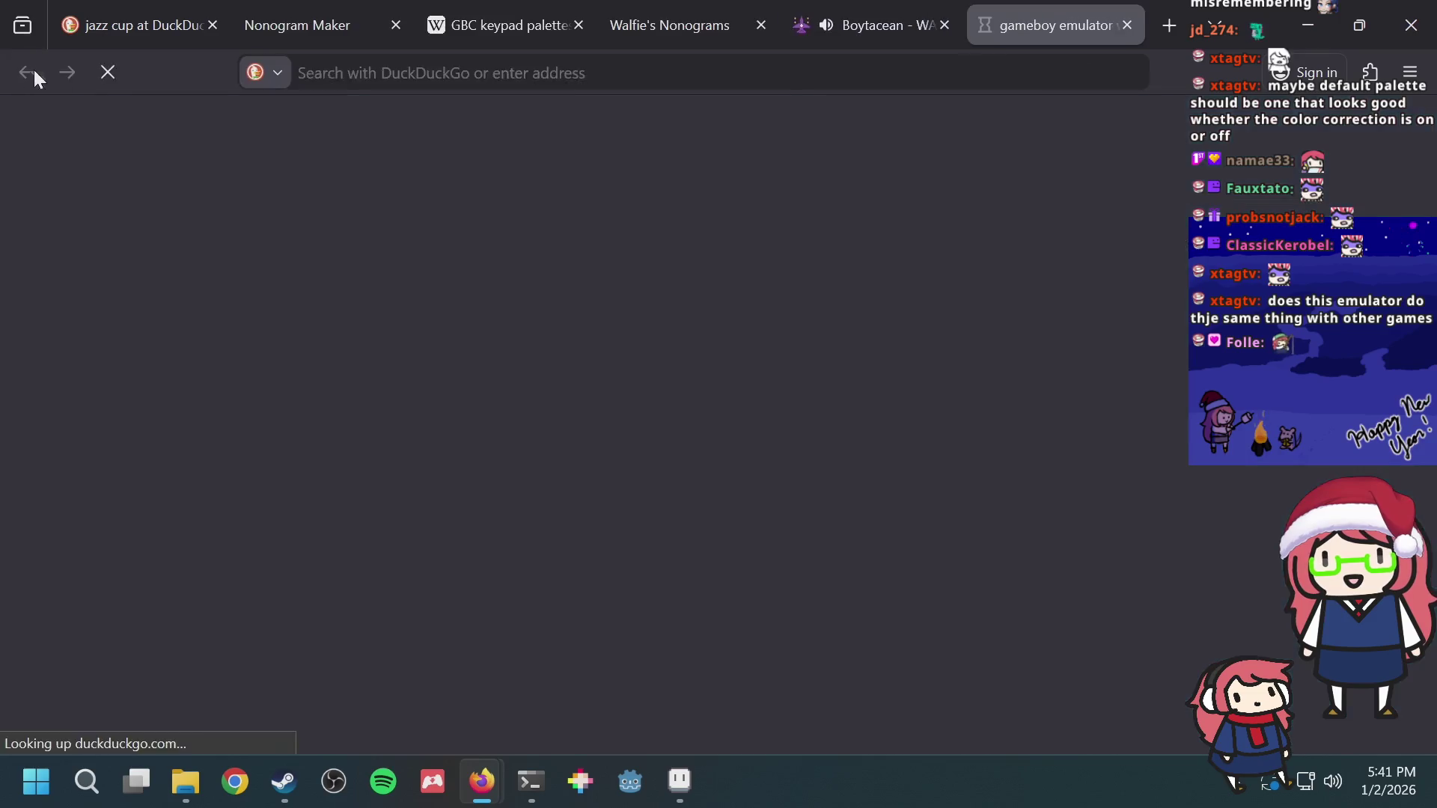
pyautogui.scroll(5, 528, 174)
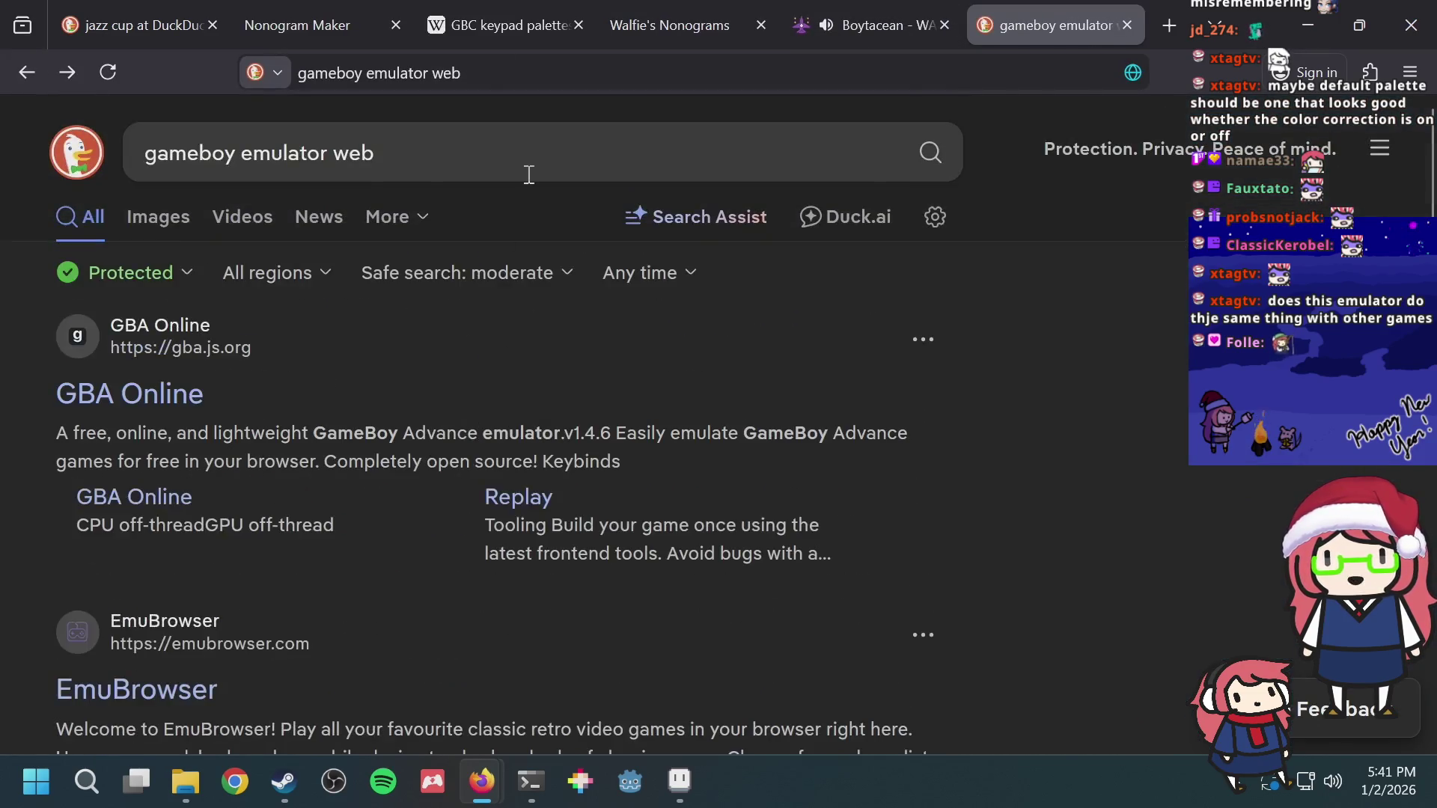
# Step: Rerun the recent 'wasmboy' search from the address bar
pyautogui.click(23, 77)
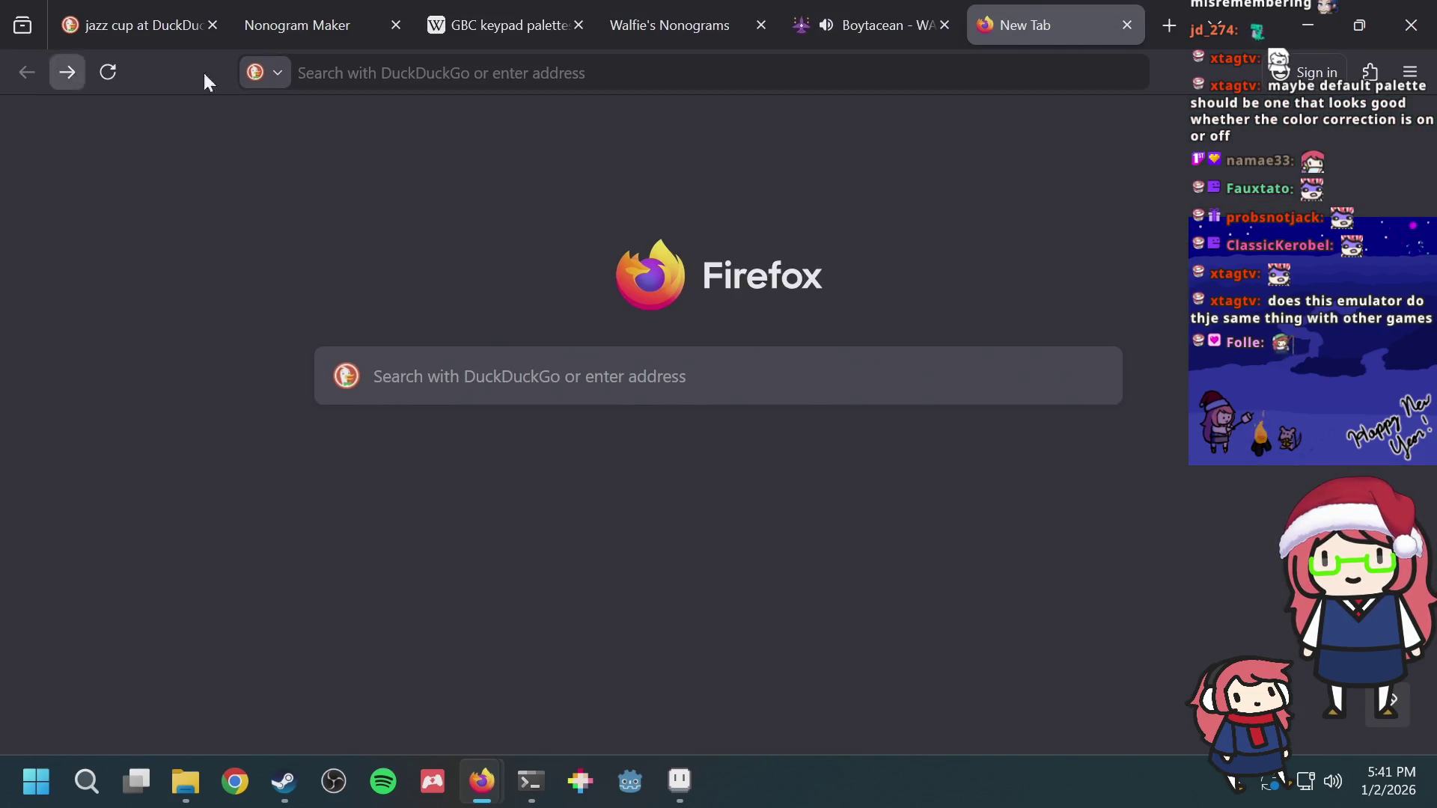
pyautogui.click(520, 65)
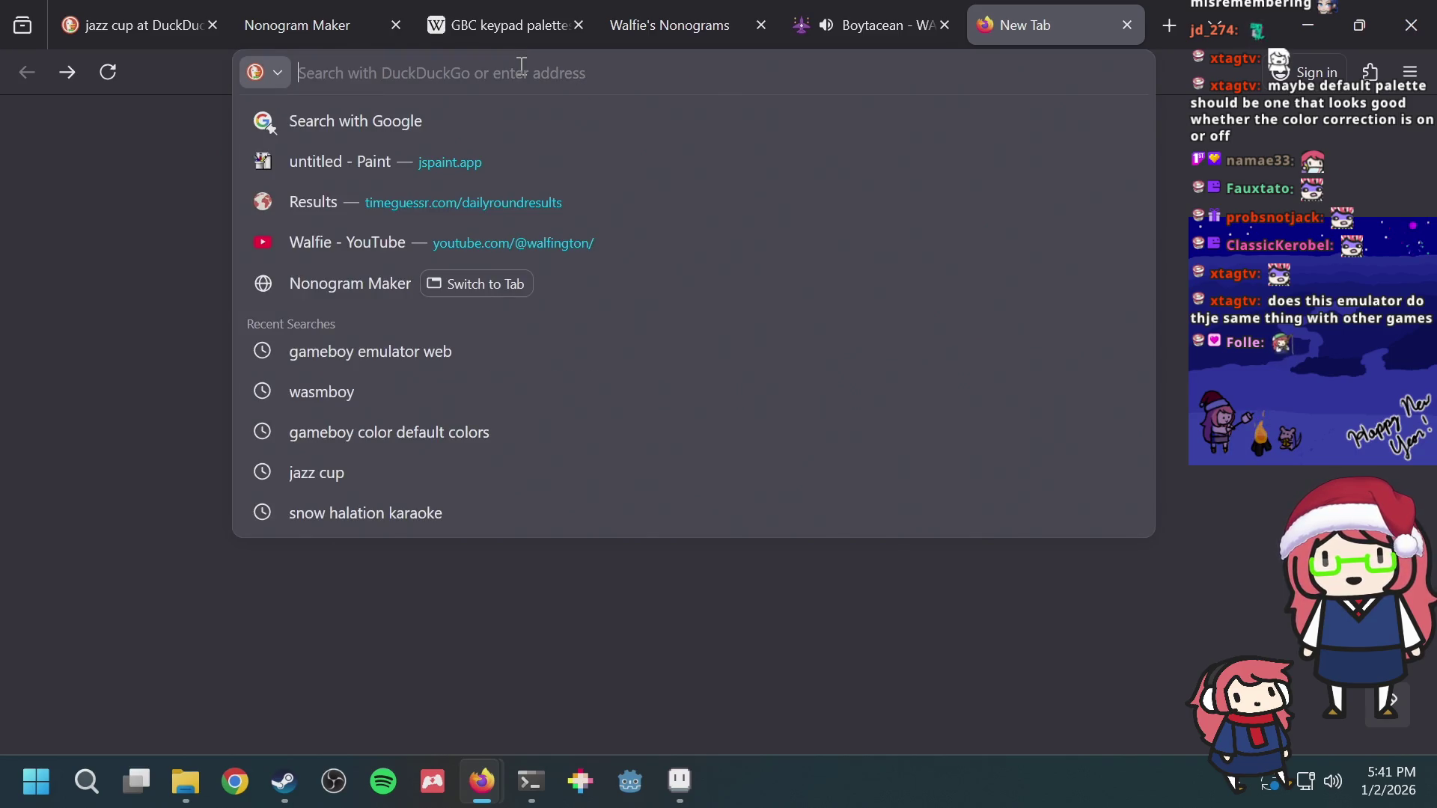
pyautogui.press('Up')
pyautogui.press('Up')
pyautogui.press('Up')
pyautogui.press('Up')
pyautogui.press('Return')
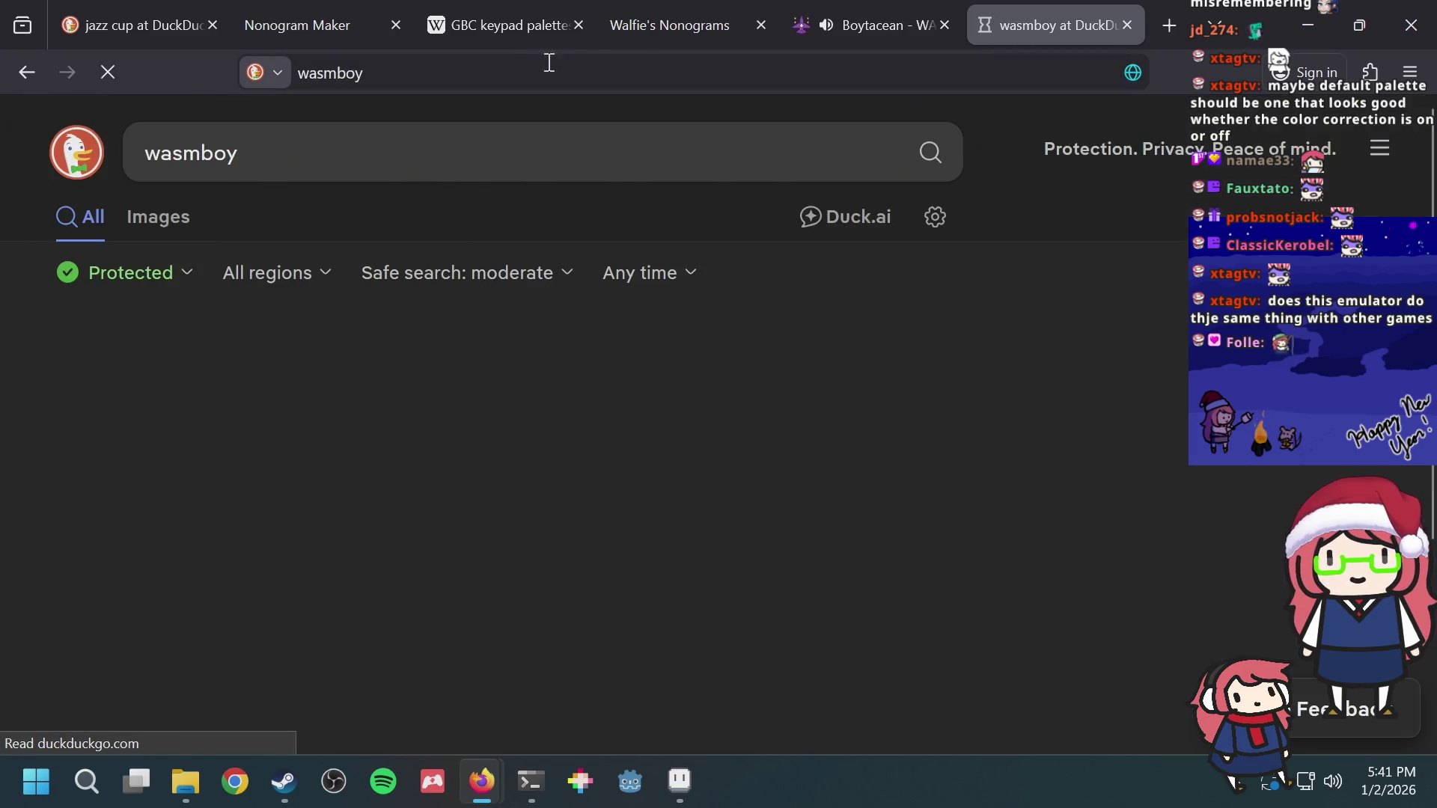
# Step: Close the Boytacean tab and open the WasmBoy Debugger search result
pyautogui.click(873, 25)
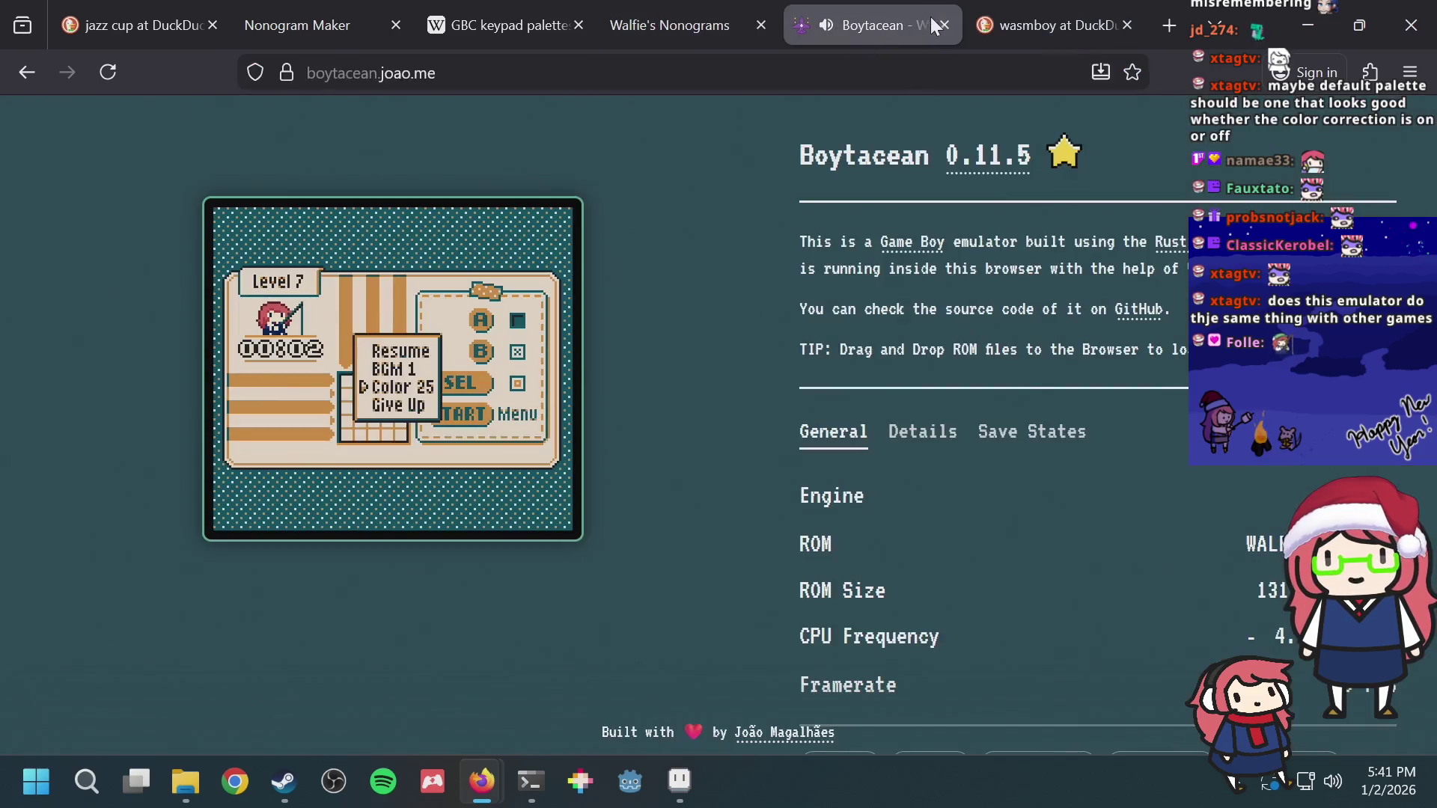
pyautogui.click(944, 24)
pyautogui.click(265, 392)
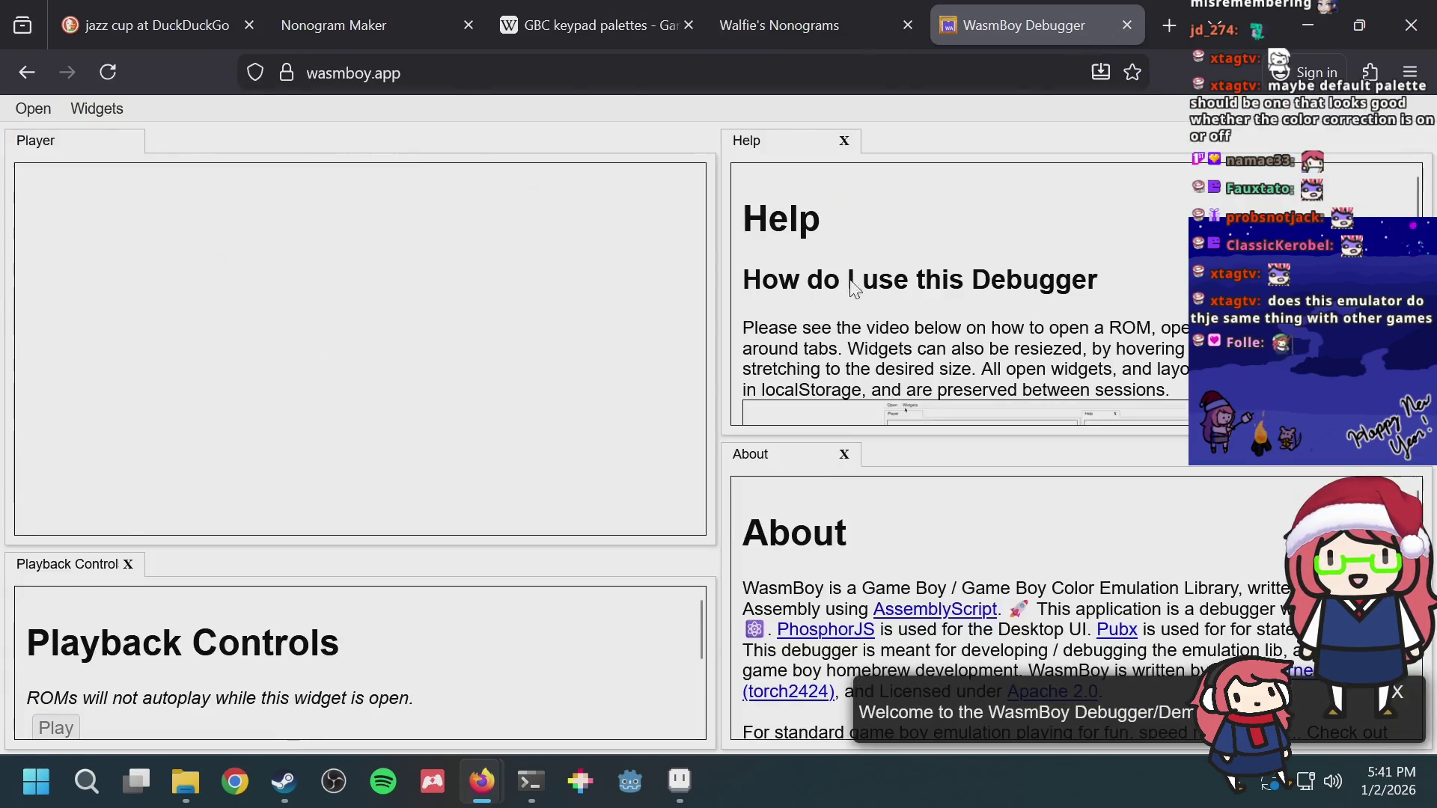
pyautogui.scroll(-3, 31, 663)
pyautogui.scroll(3, 30, 662)
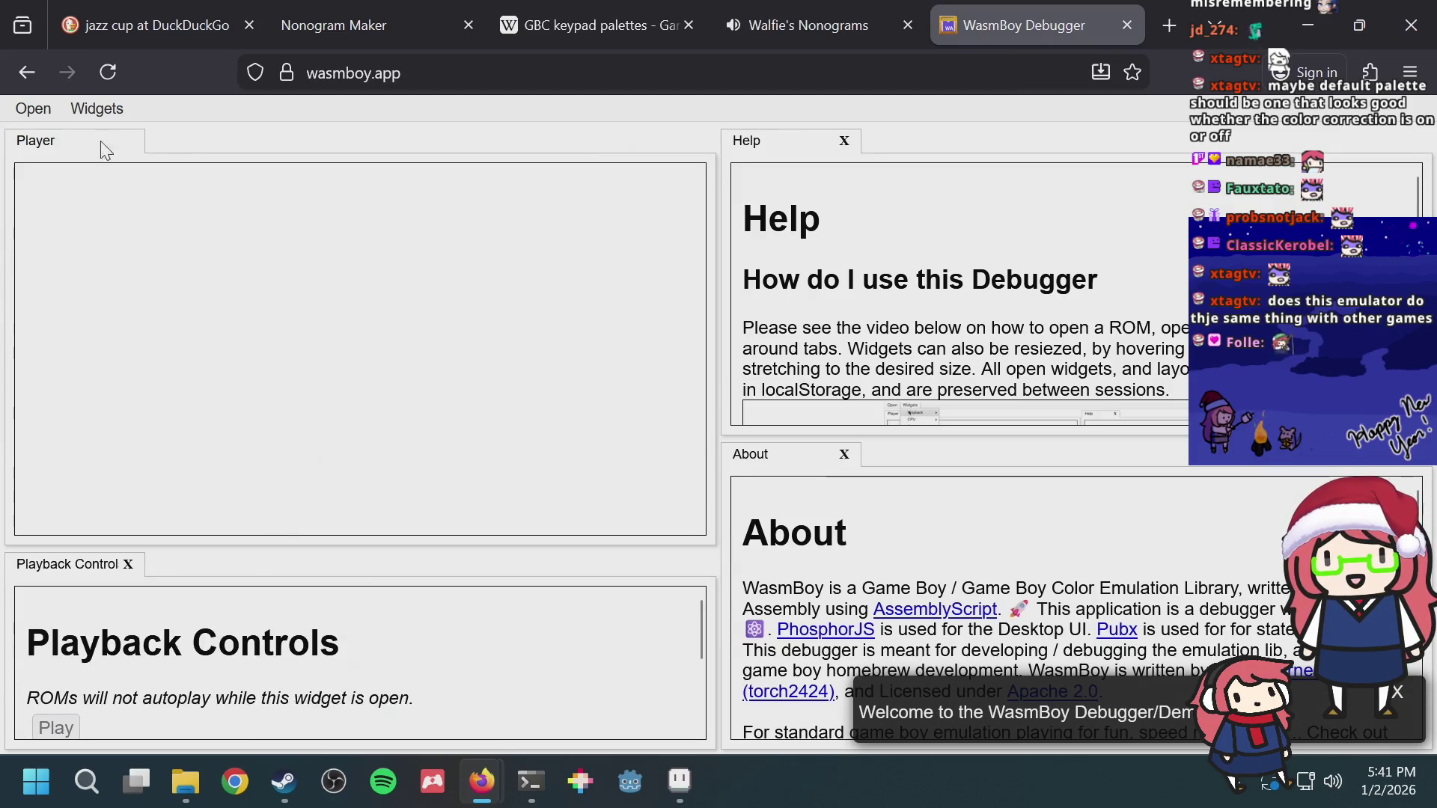
# Step: Load Walfie's Nonograms.gb into WasmBoy Debugger and play it to the title screen
pyautogui.click(34, 108)
pyautogui.click(62, 137)
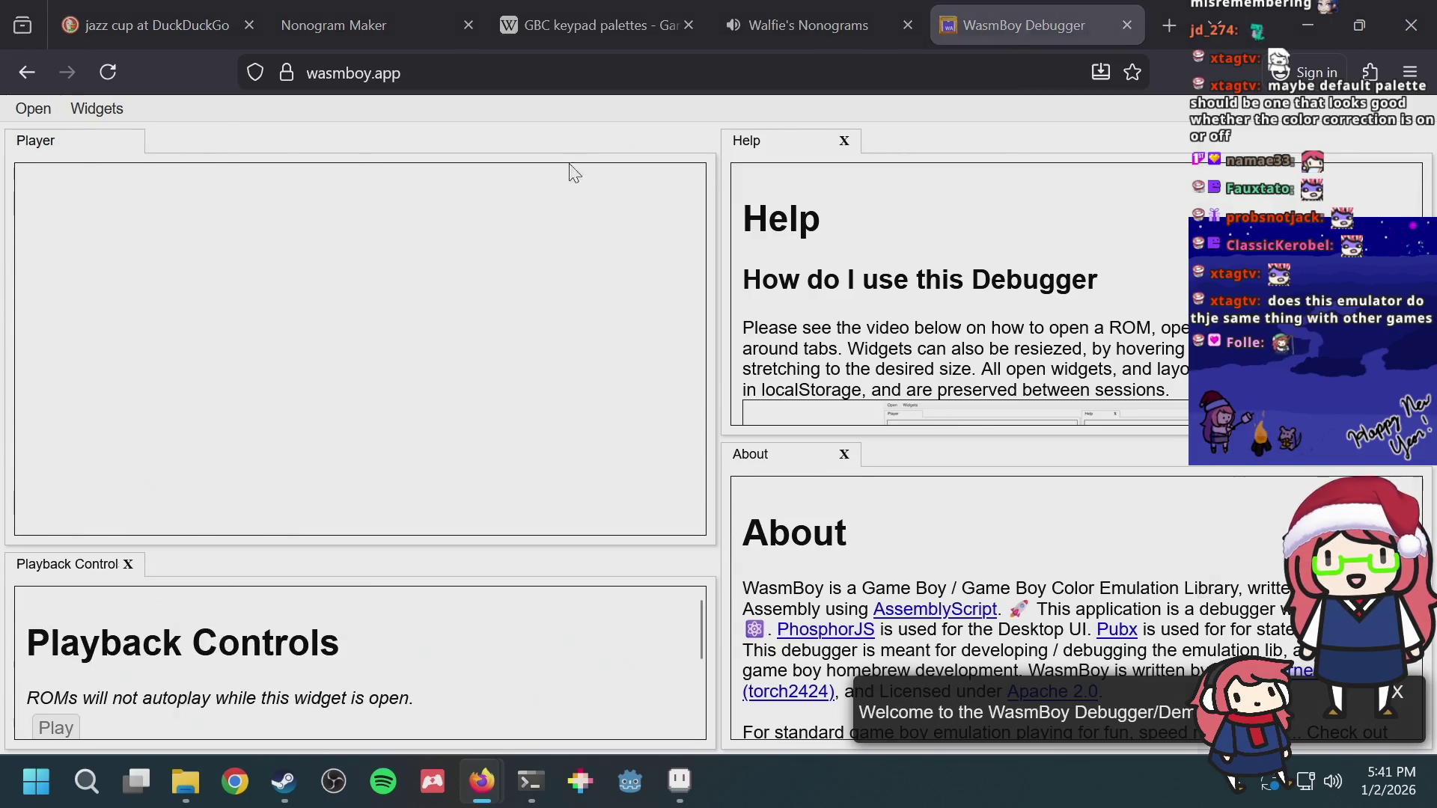
pyautogui.doubleClick(513, 245)
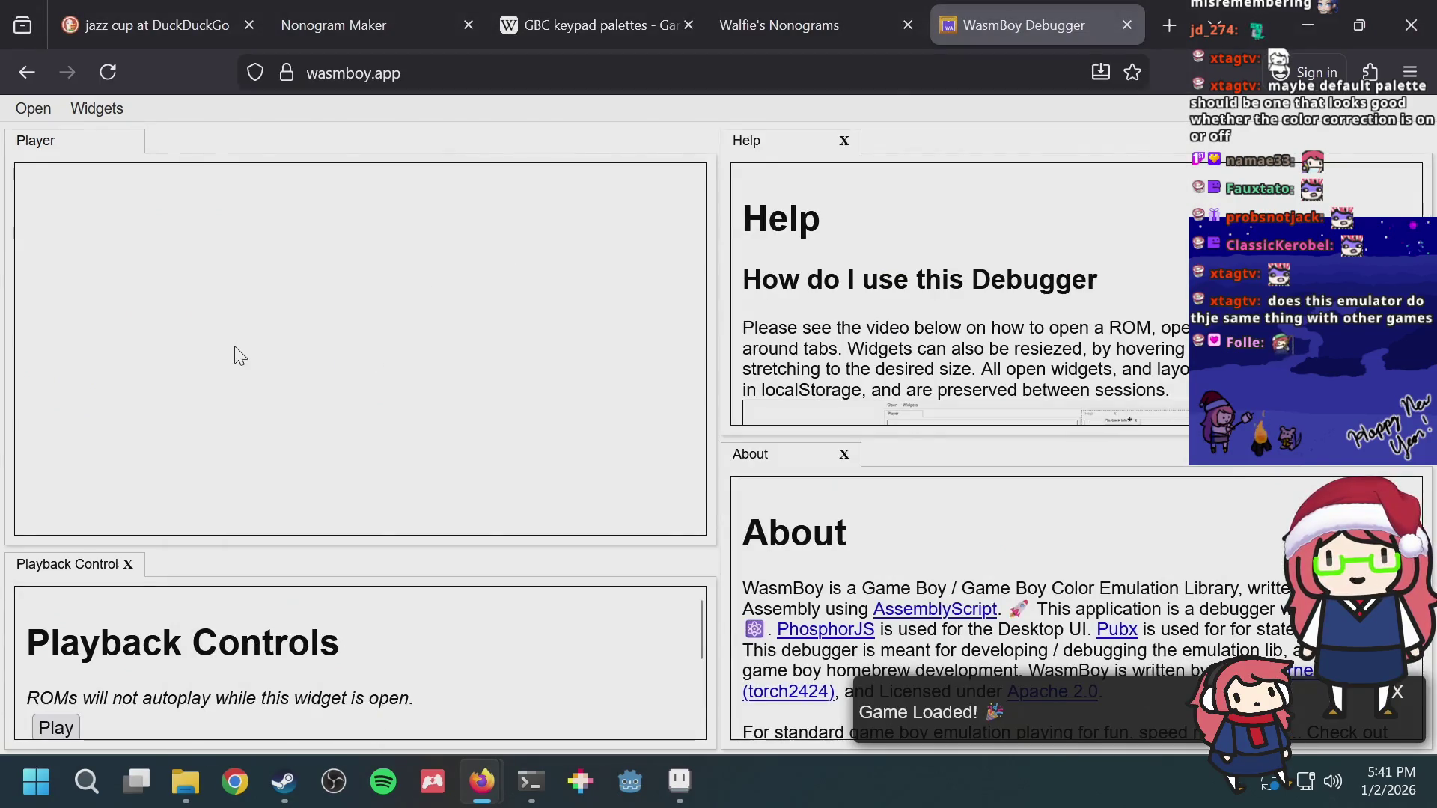
pyautogui.click(54, 728)
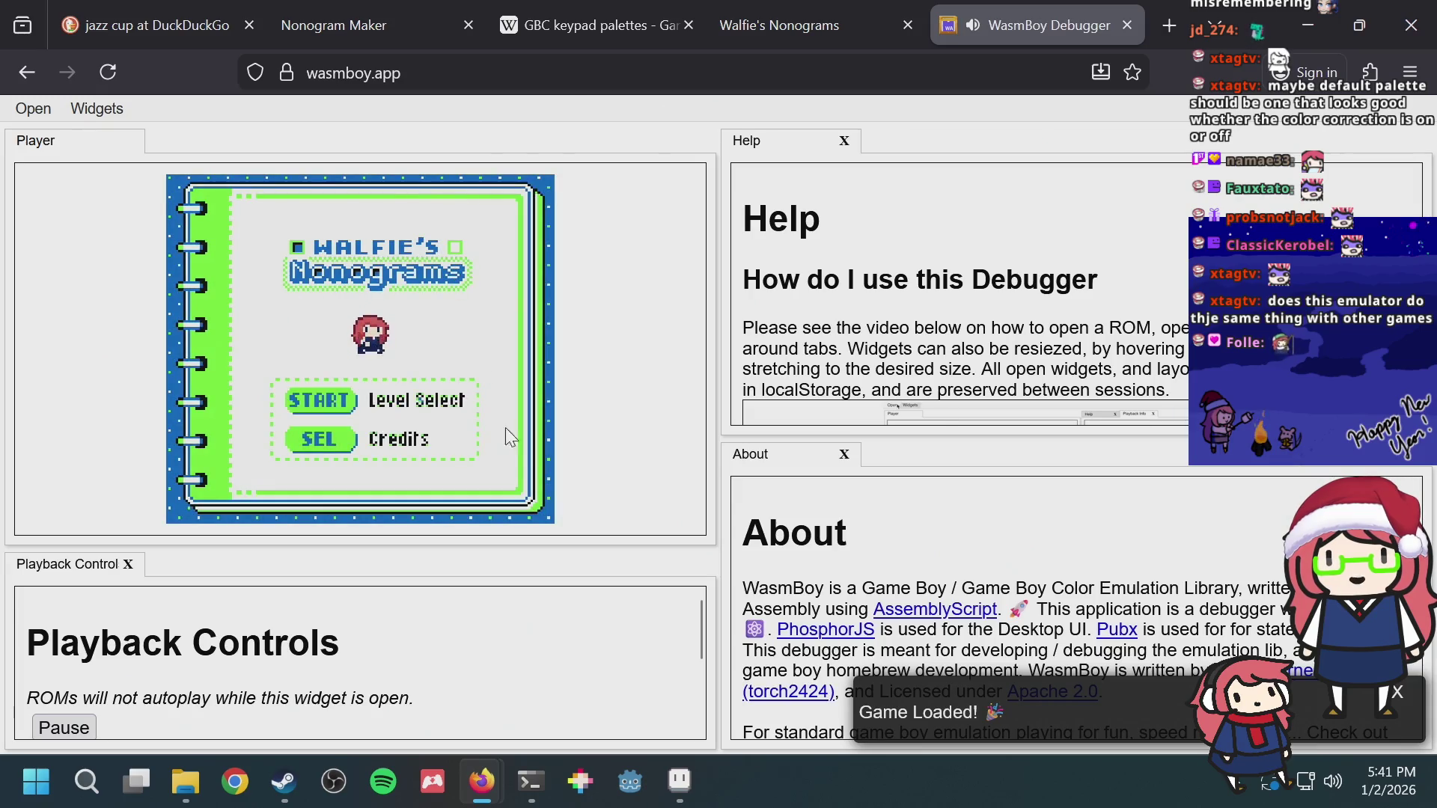
pyautogui.scroll(-3, 1076, 607)
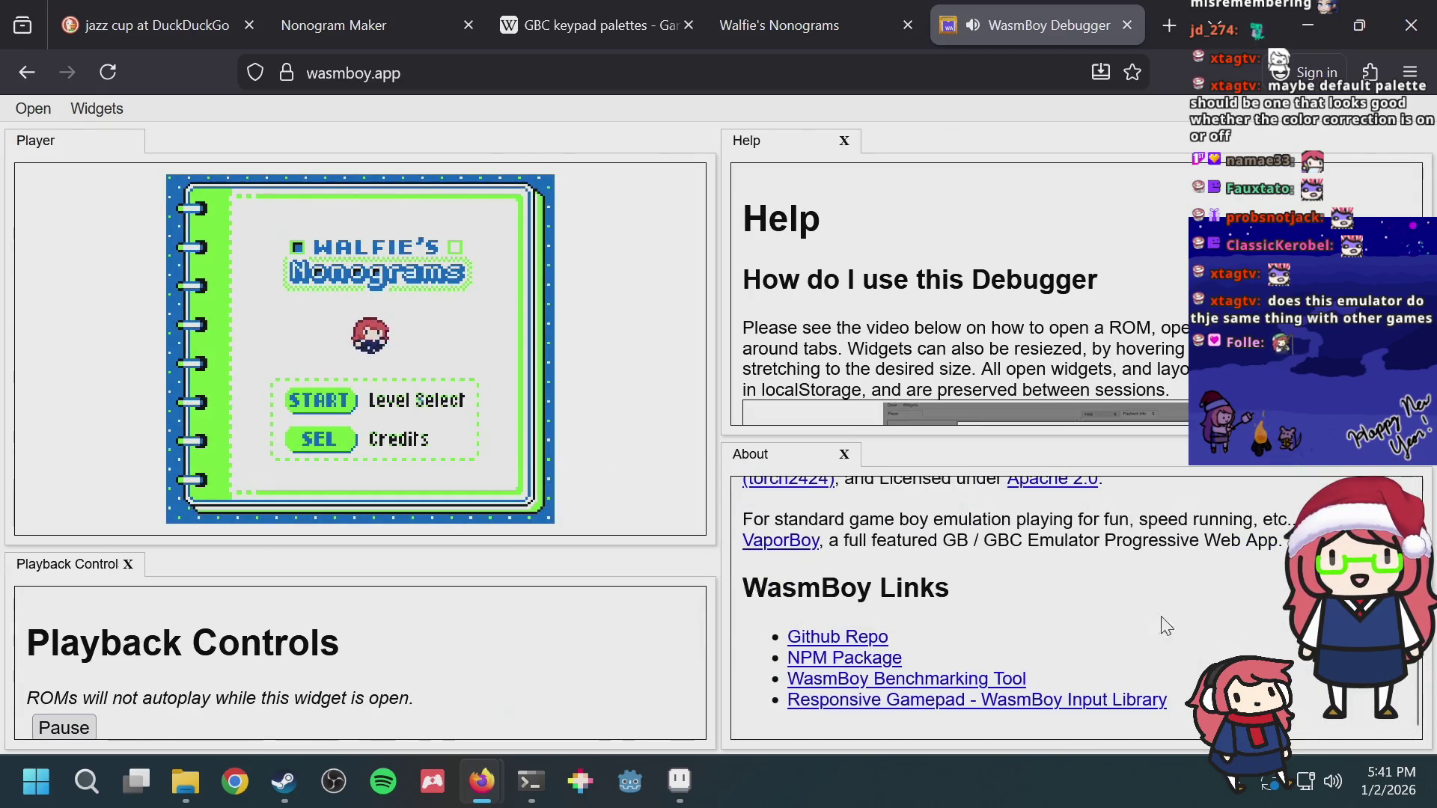
pyautogui.scroll(-2, 370, 630)
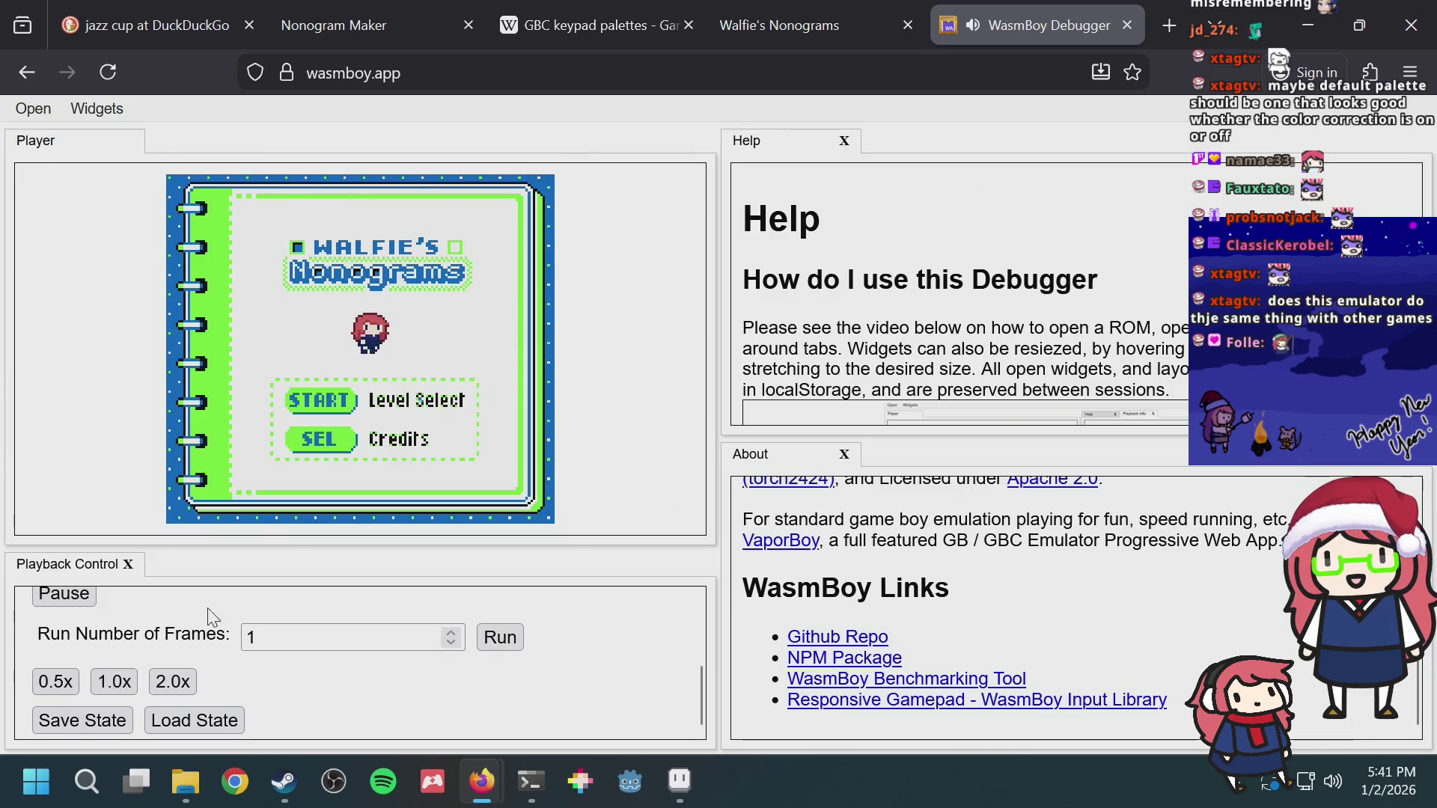
pyautogui.scroll(3, 211, 610)
# Step: Toggle pause with the space hotkey until the screen blanks, then go back to the search results
pyautogui.press('space')
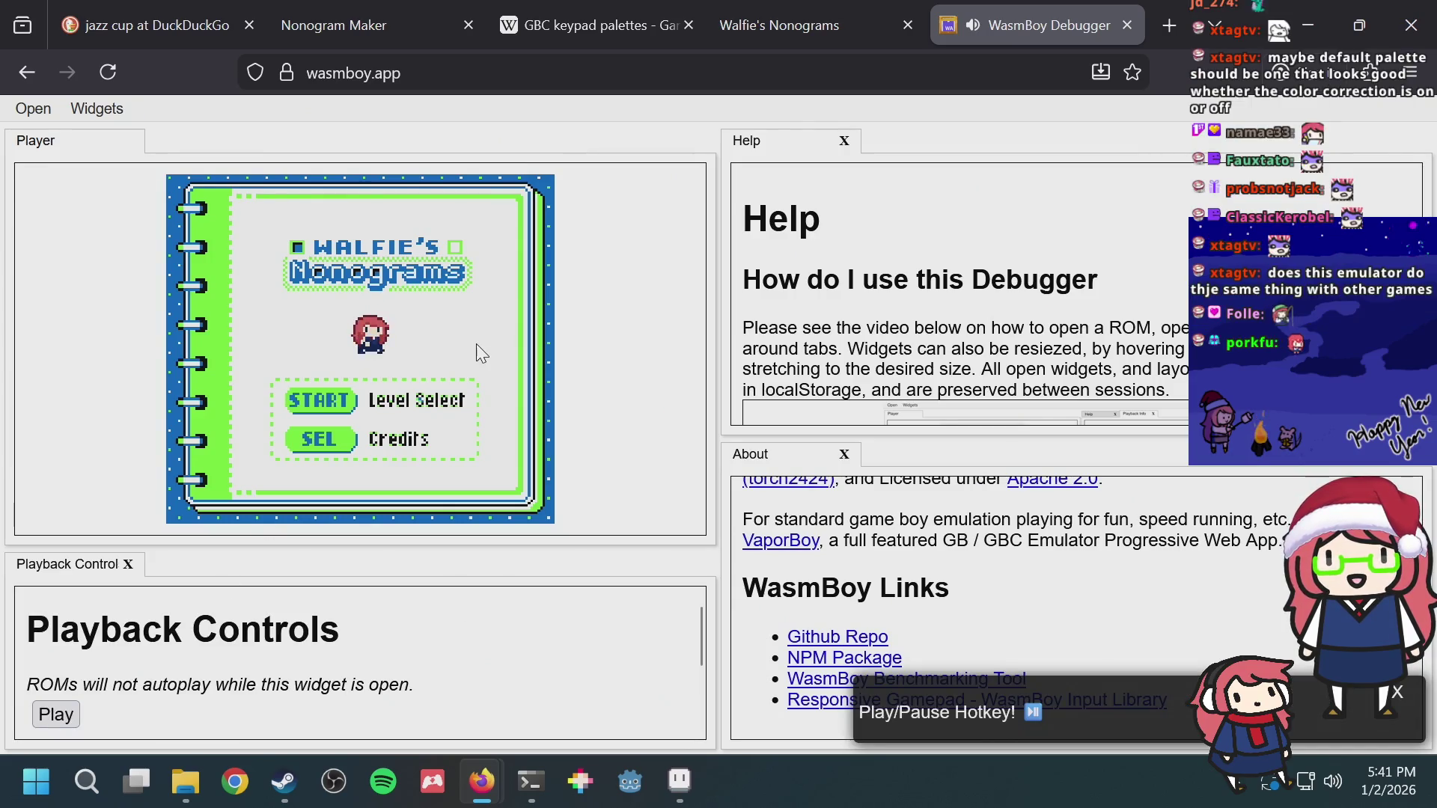
pyautogui.press('space')
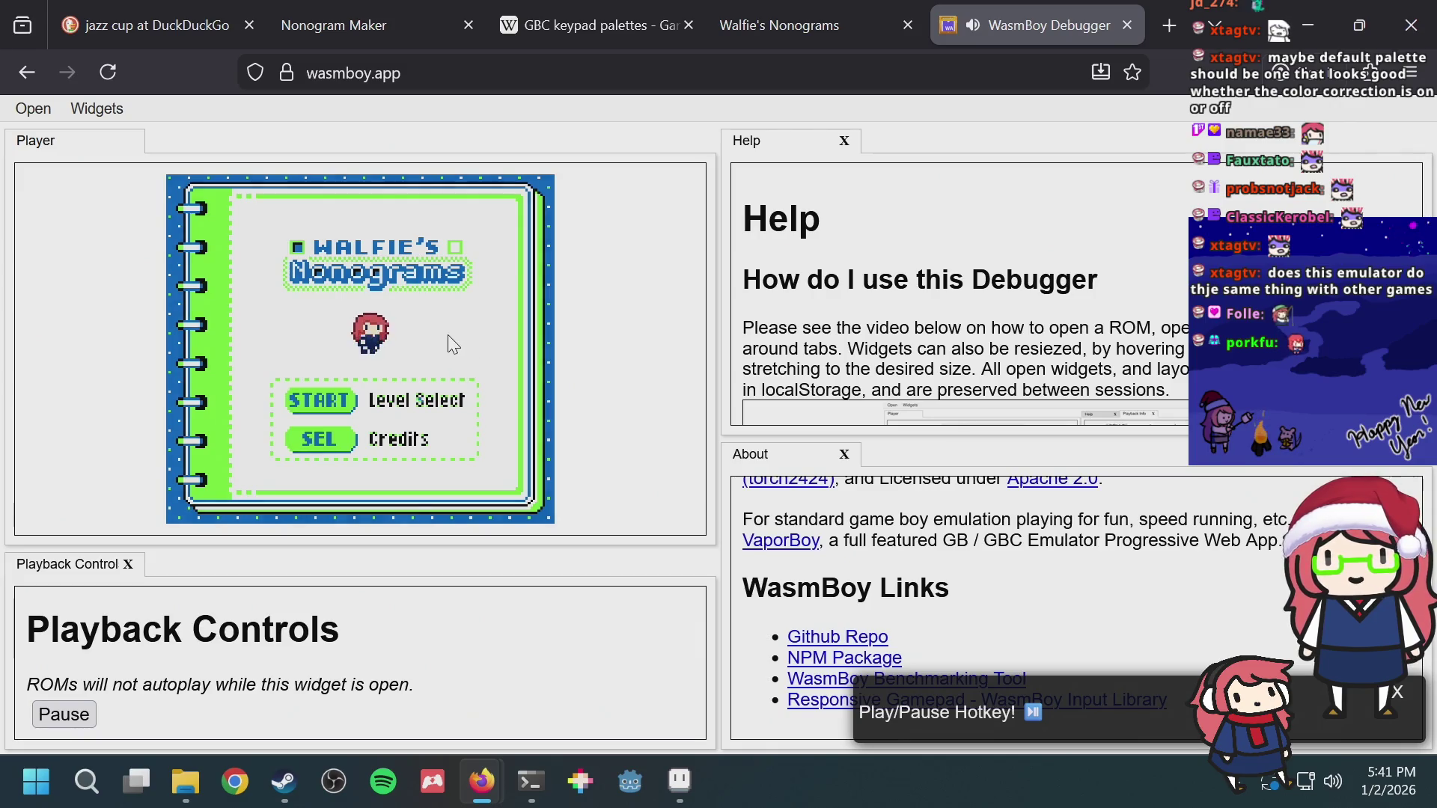
pyautogui.press('space')
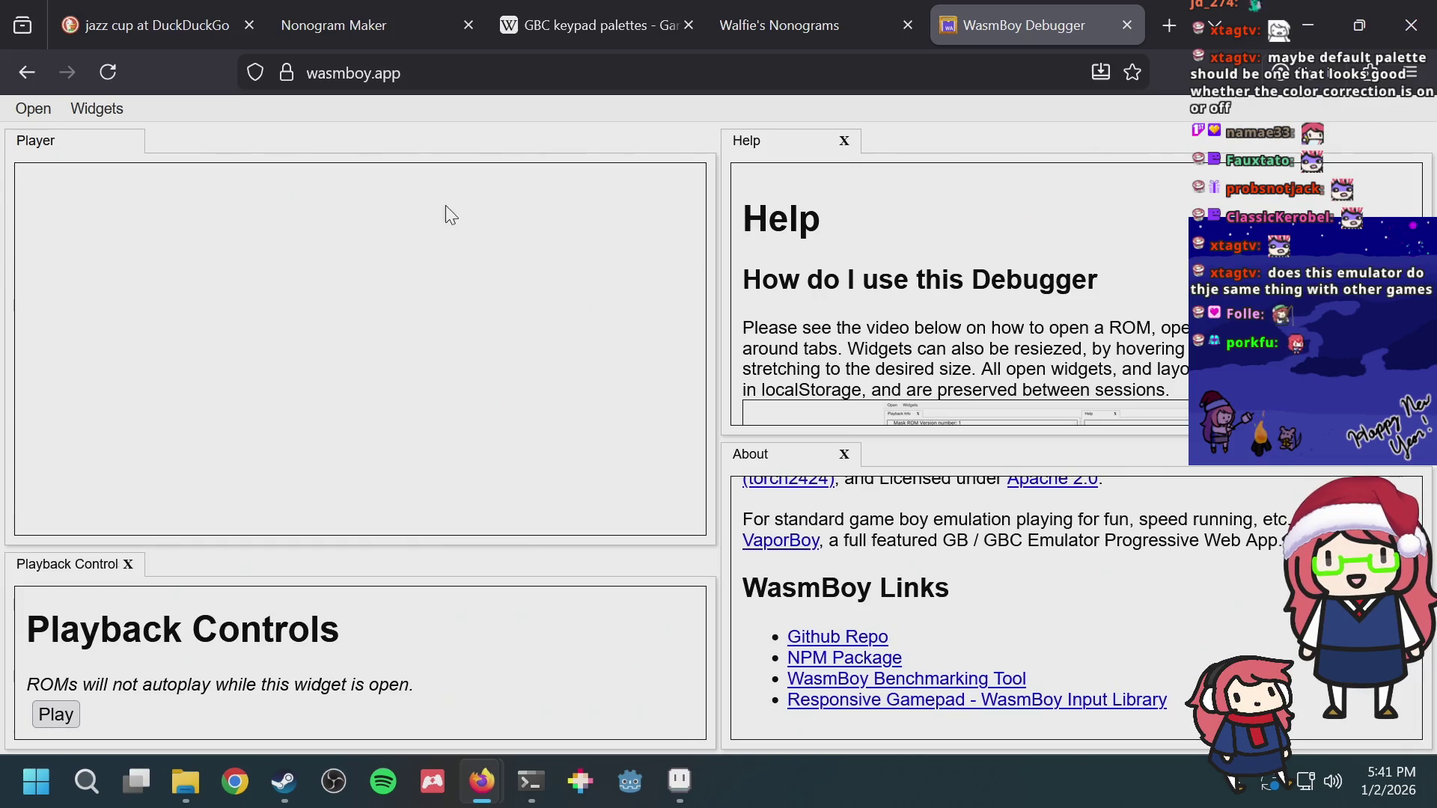
pyautogui.click(23, 74)
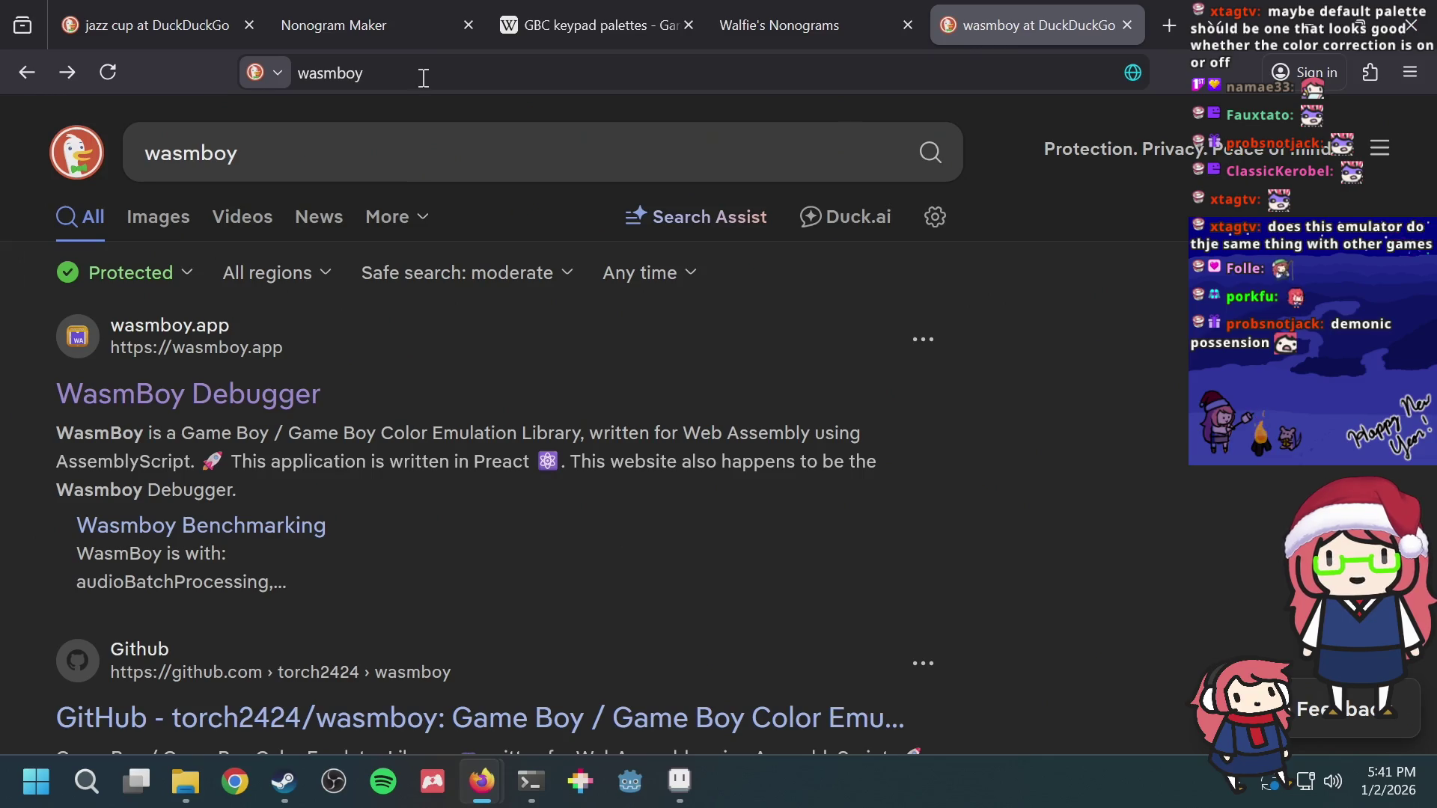
# Step: Reopen boytacean.joao.me via autocomplete and load Walfie's Nonograms.gb into it
pyautogui.click(422, 77)
pyautogui.write('boytacean.joao.me/')
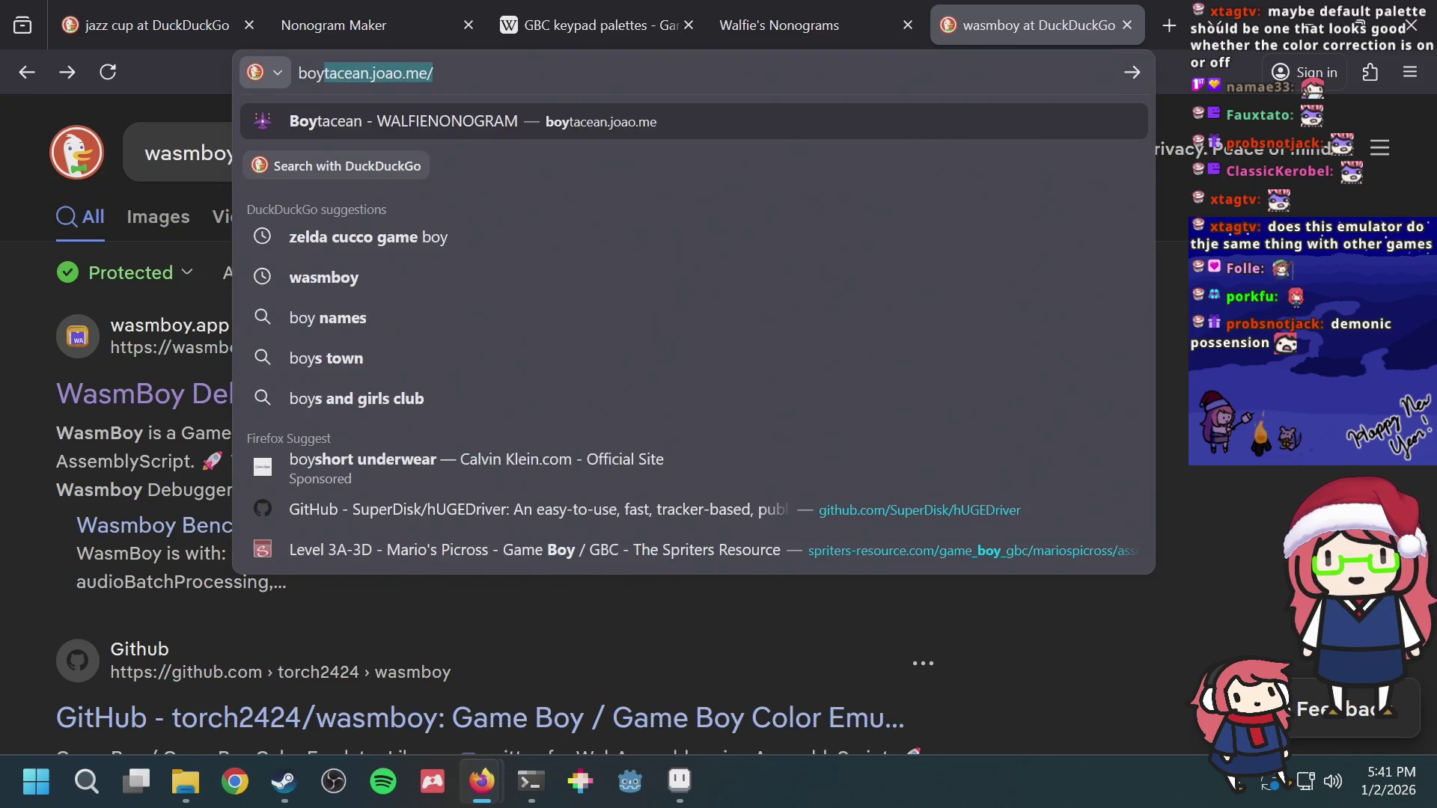
pyautogui.press('Return')
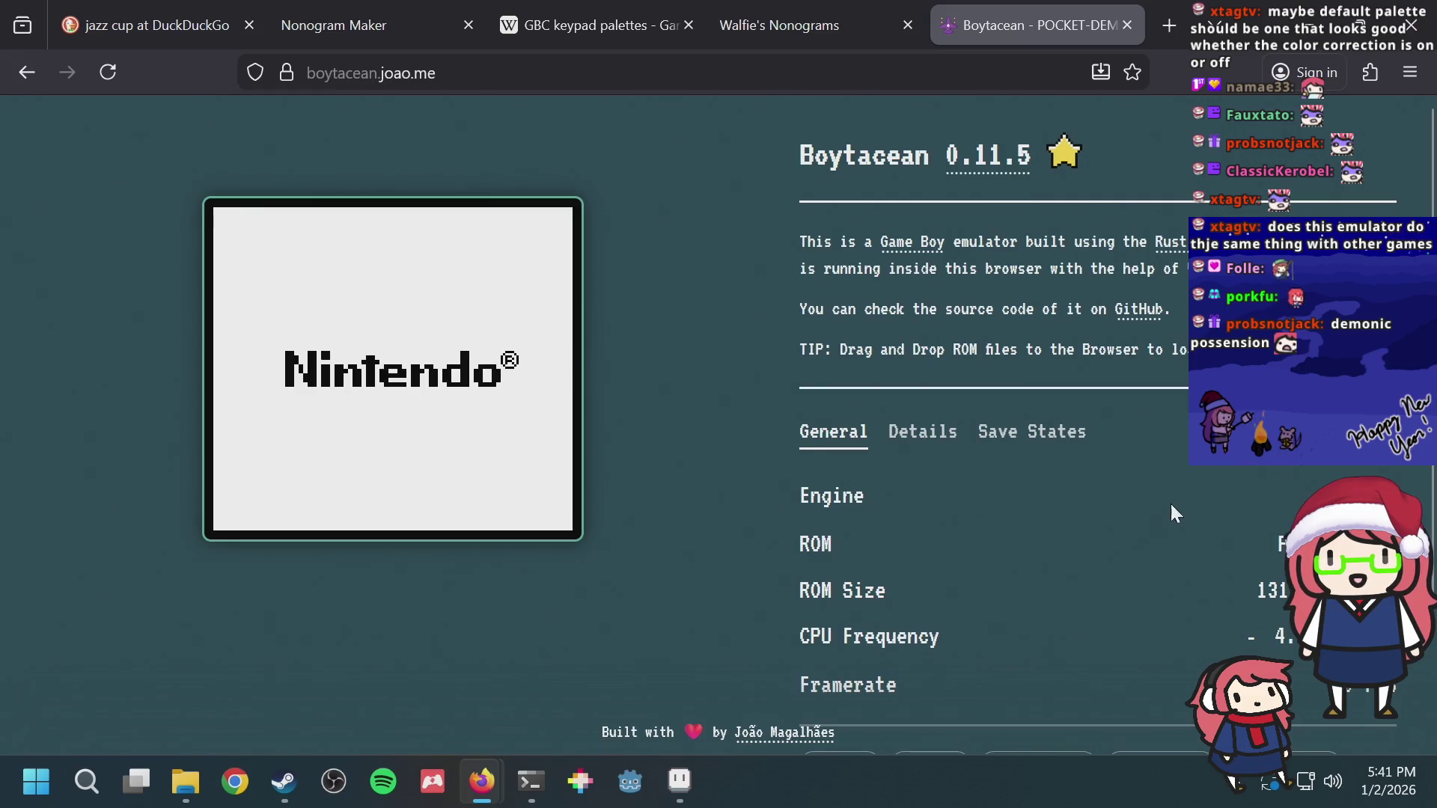
pyautogui.scroll(-3, 1179, 485)
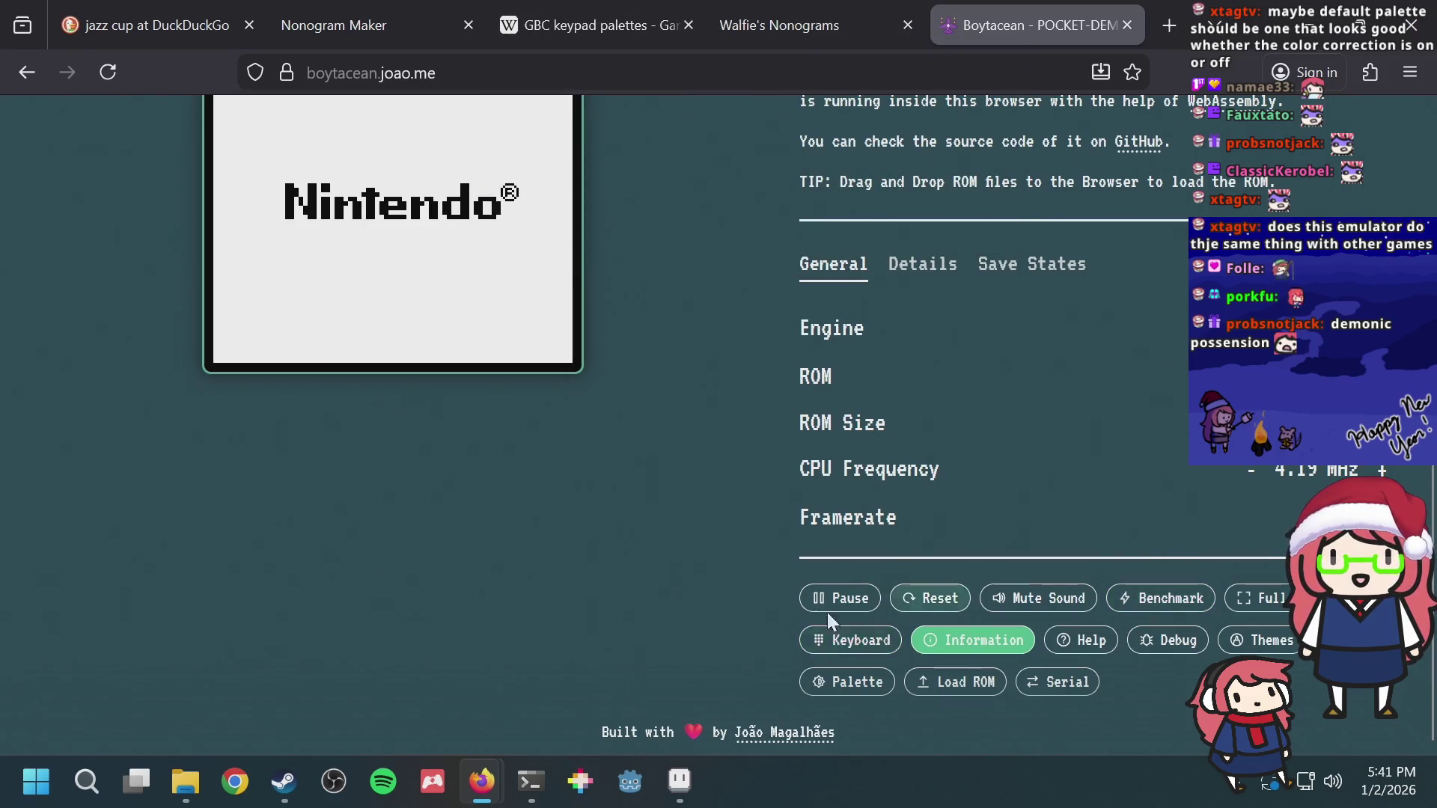
pyautogui.click(942, 676)
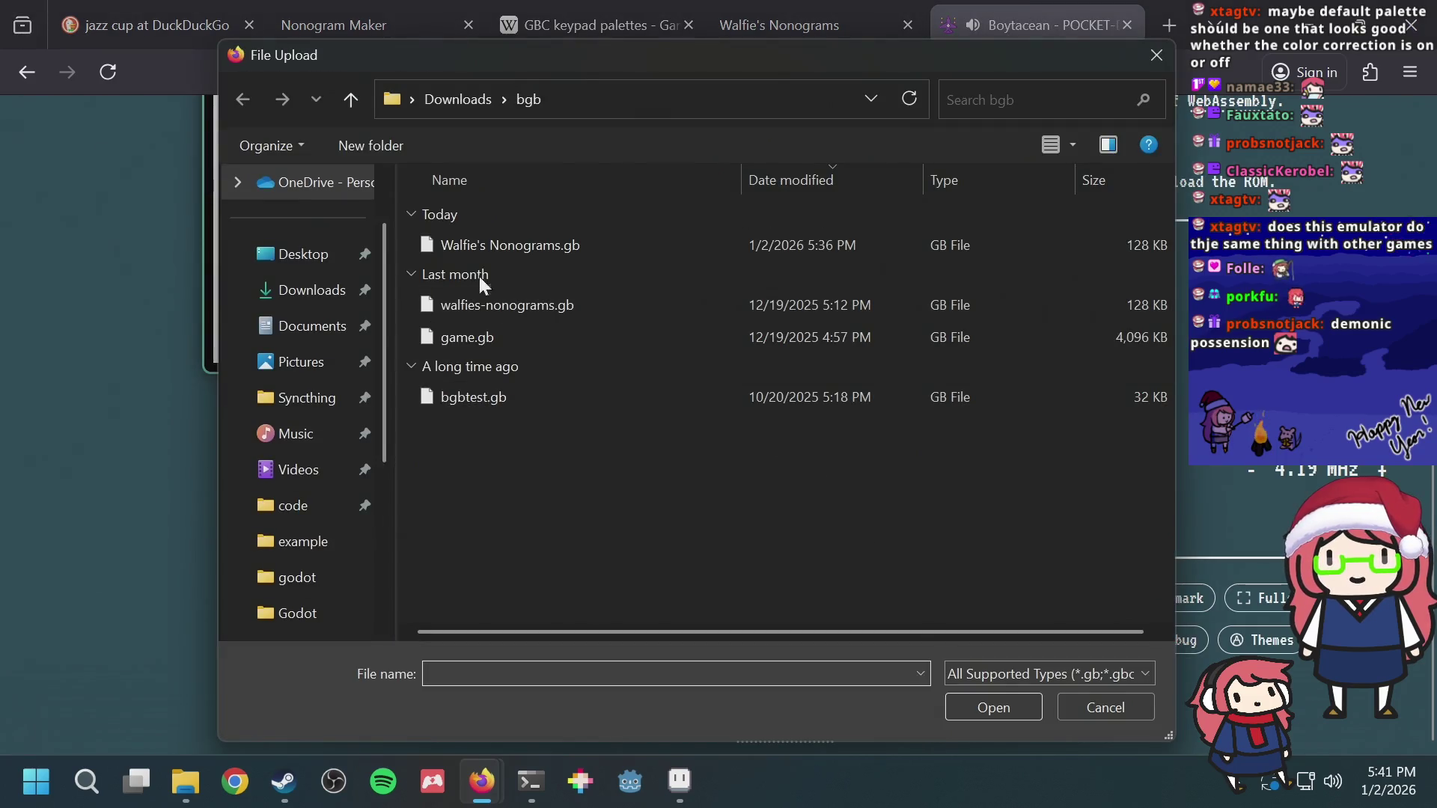
pyautogui.doubleClick(508, 248)
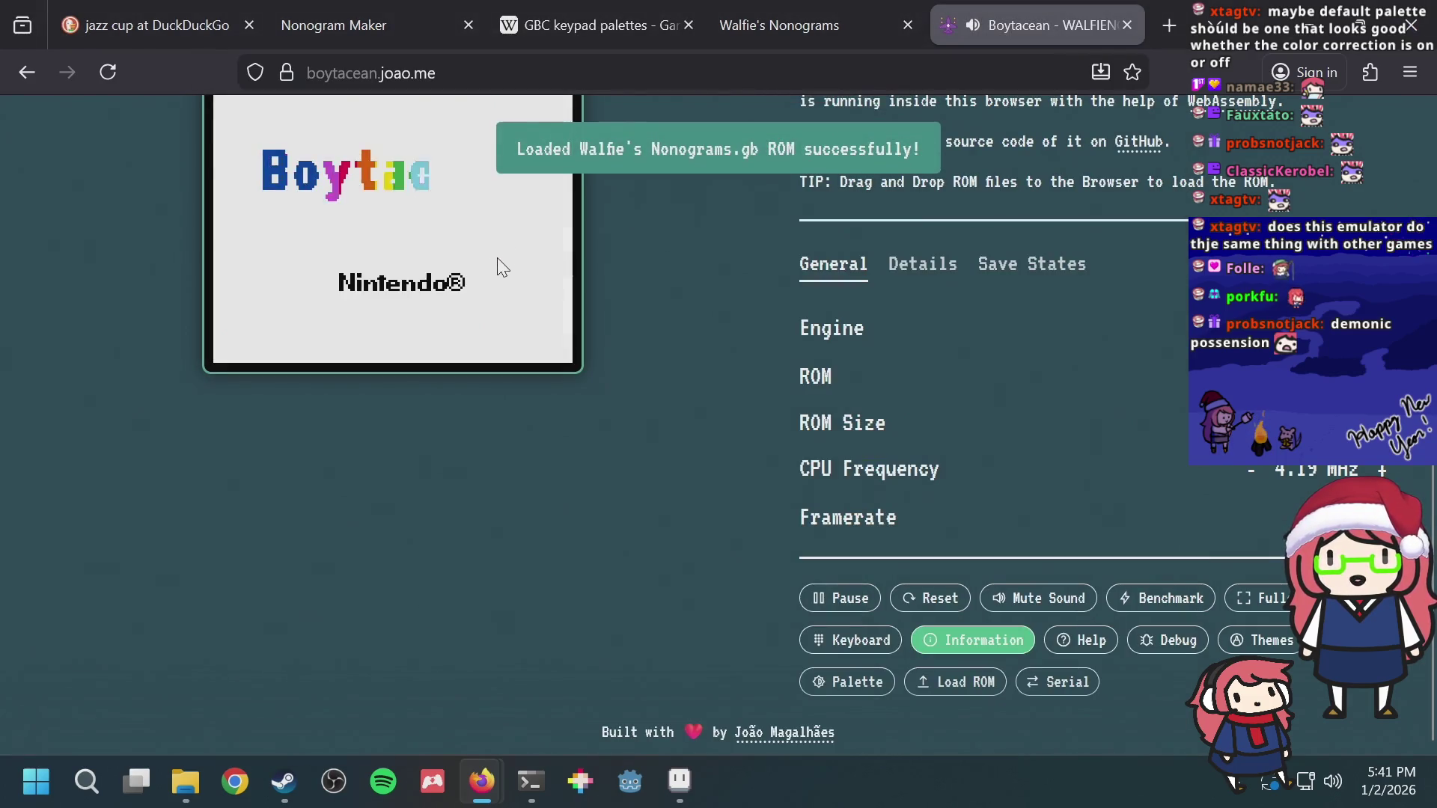
pyautogui.scroll(3, 497, 267)
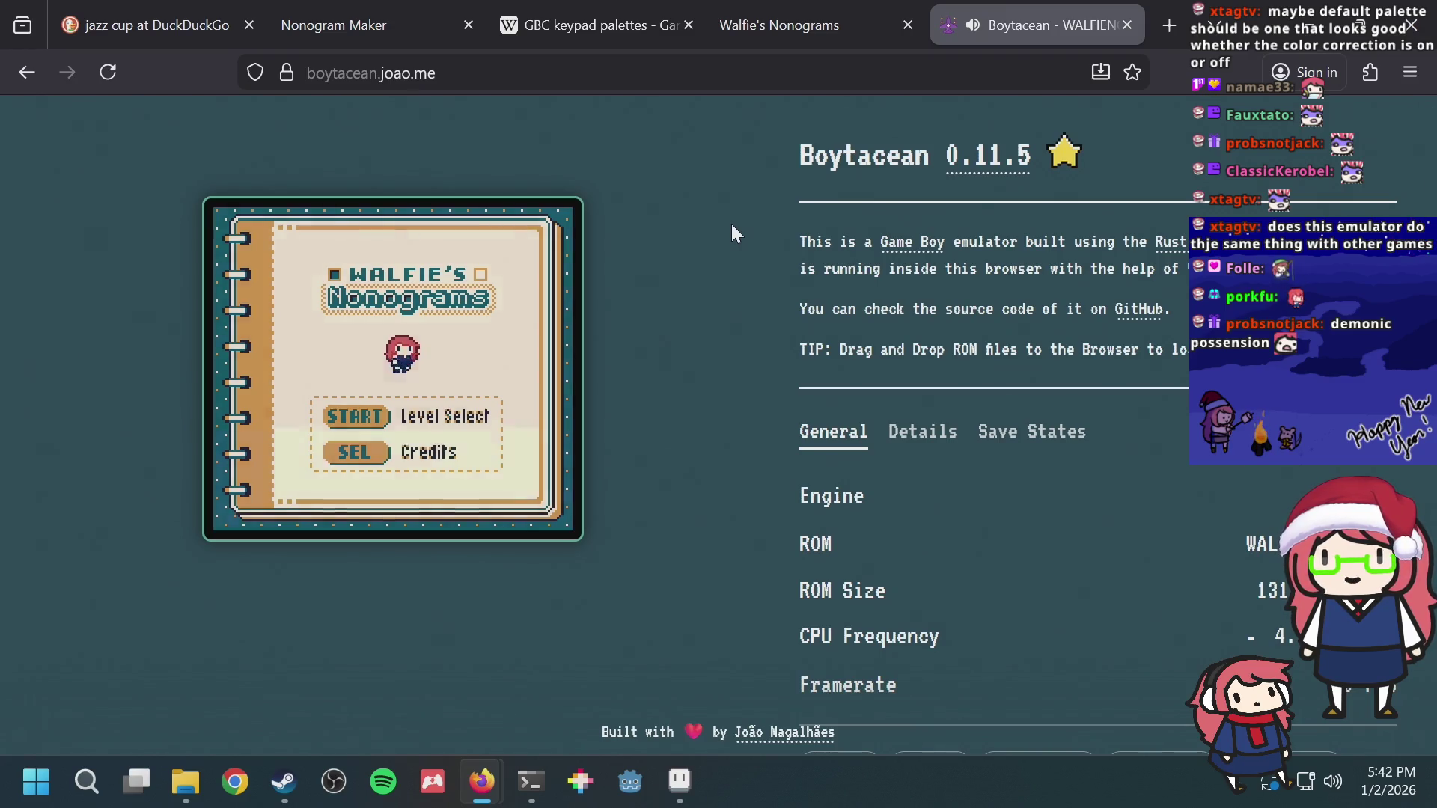
# Step: Advance to level select, try the palette keys, then hold the on-screen SELECT button
pyautogui.press('Return')
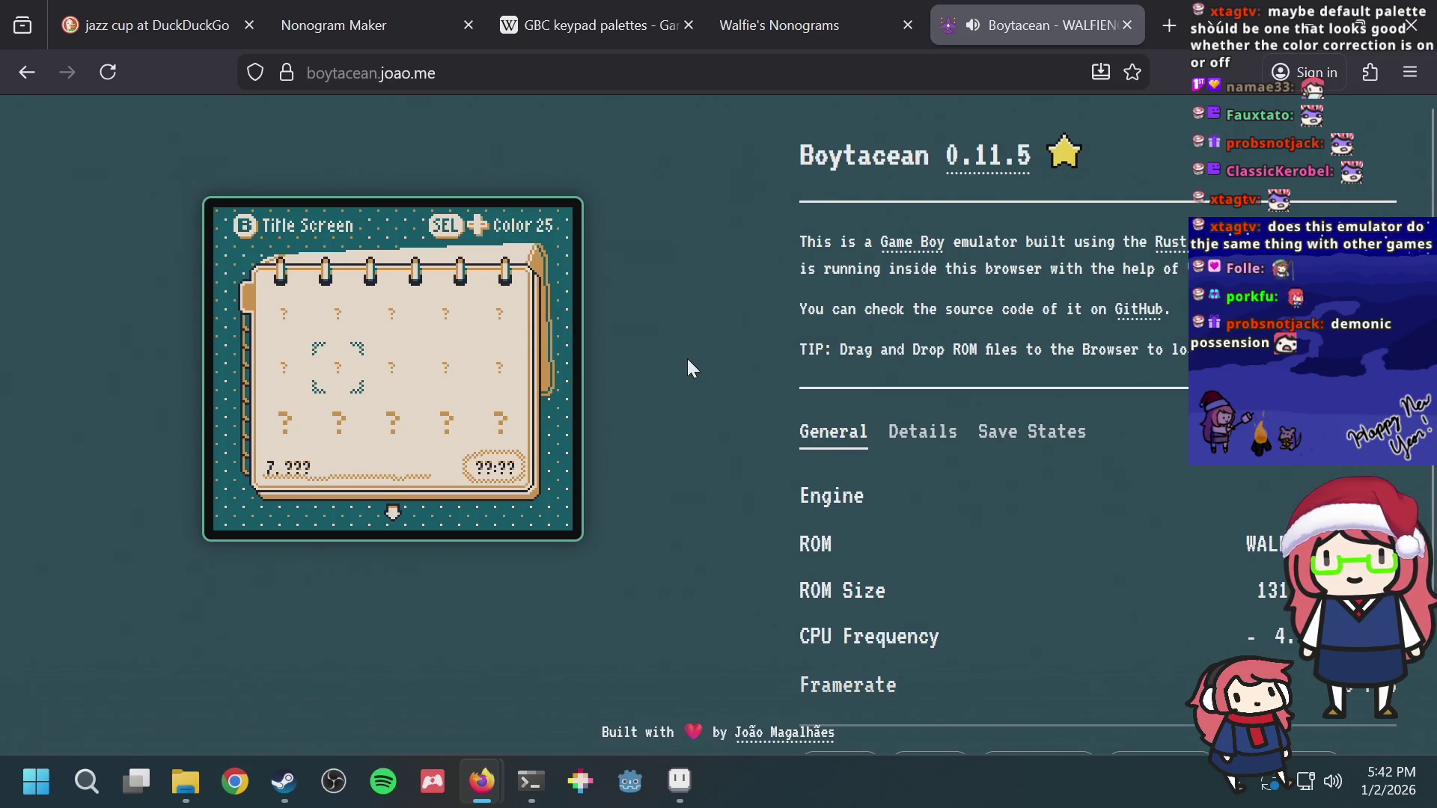
pyautogui.scroll(-3, 741, 355)
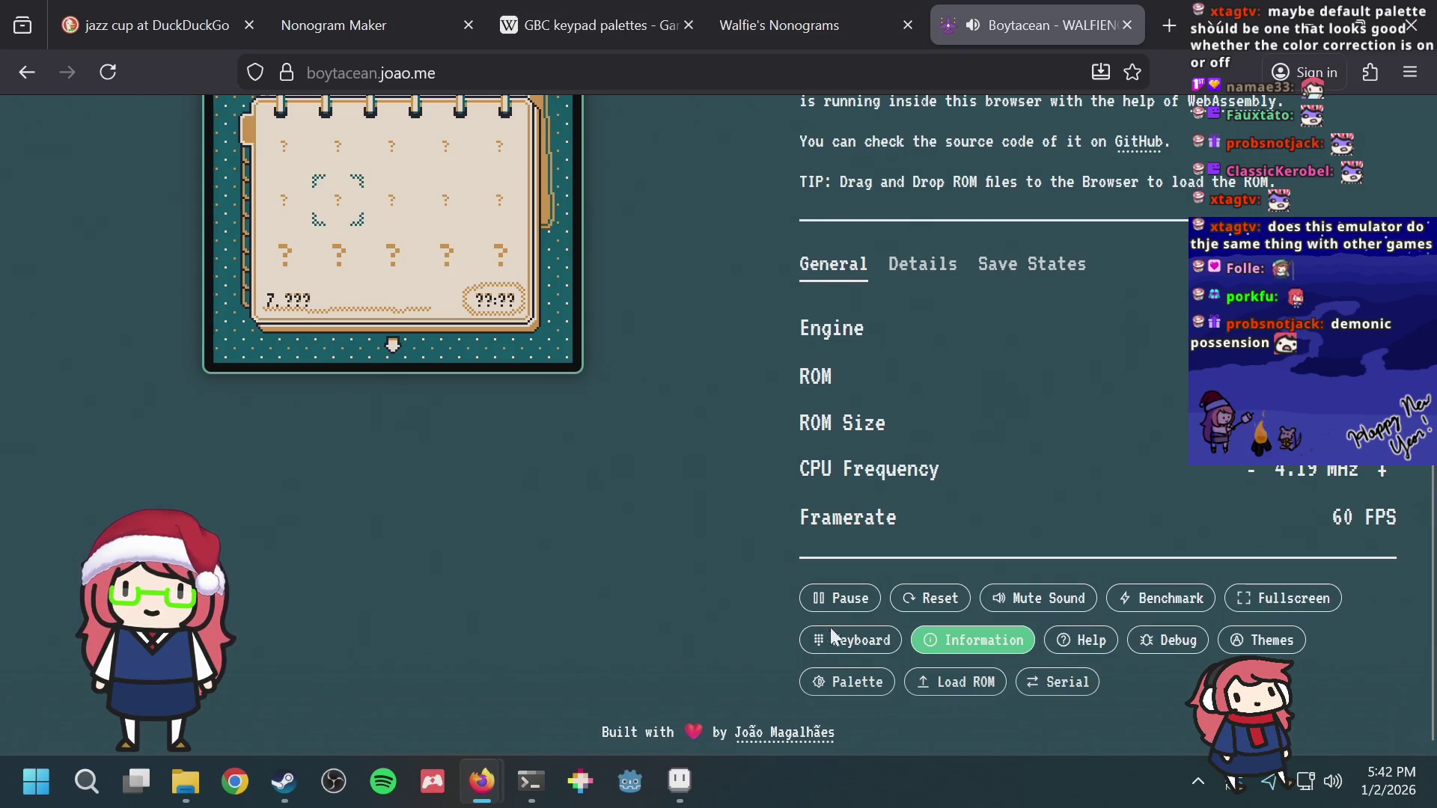
pyautogui.scroll(5, 830, 635)
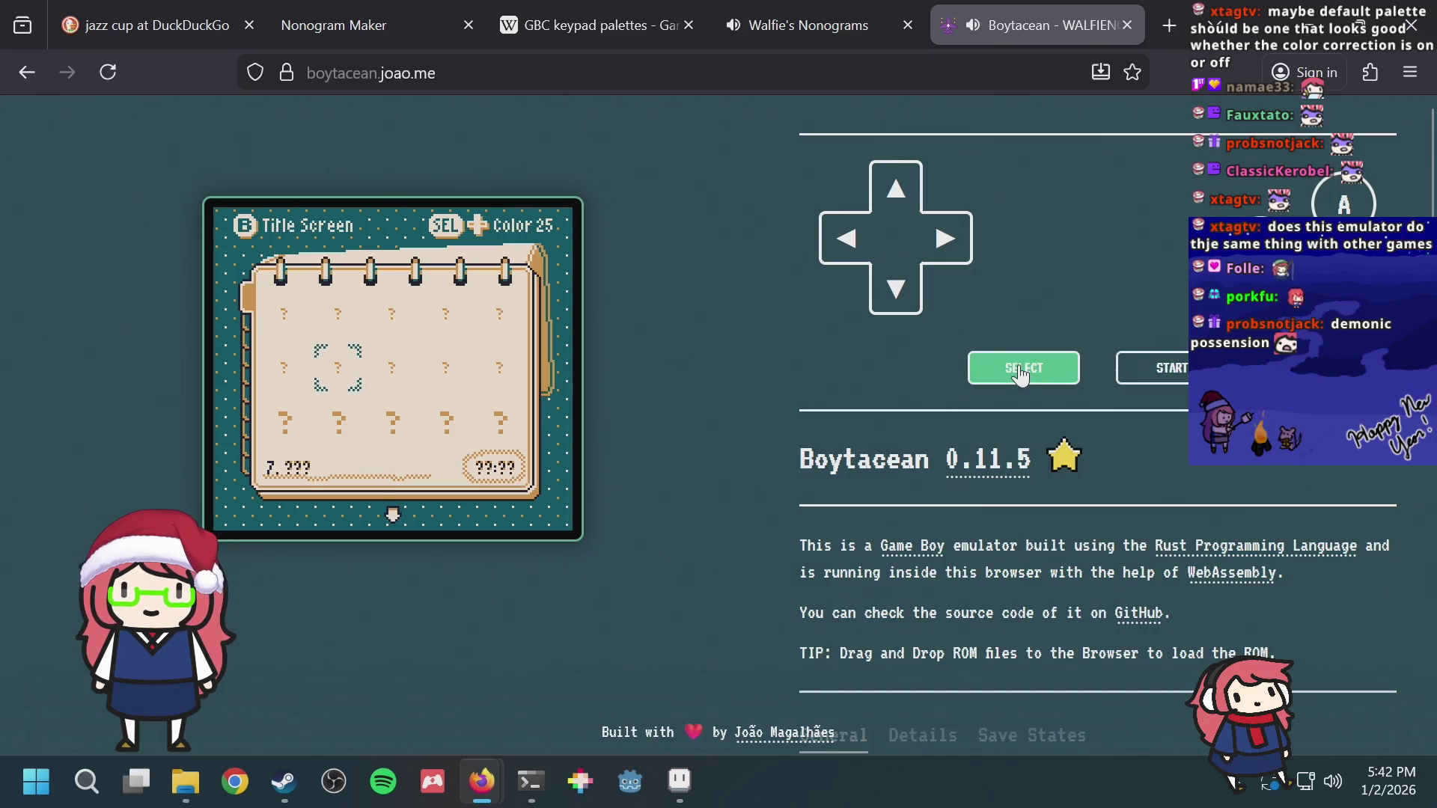
pyautogui.press('Right')
pyautogui.press('Left')
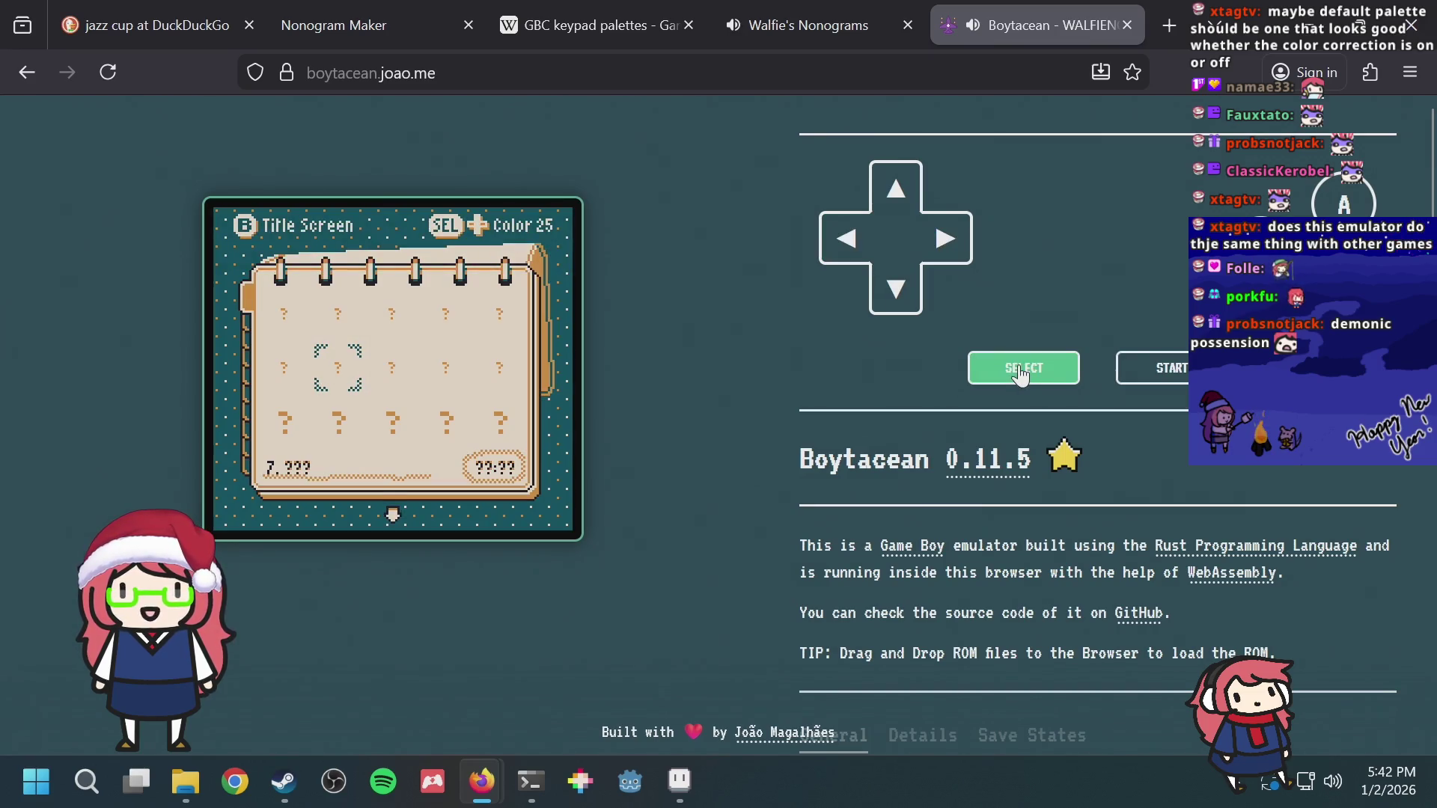
pyautogui.click(1018, 370)
pyautogui.click(1021, 373)
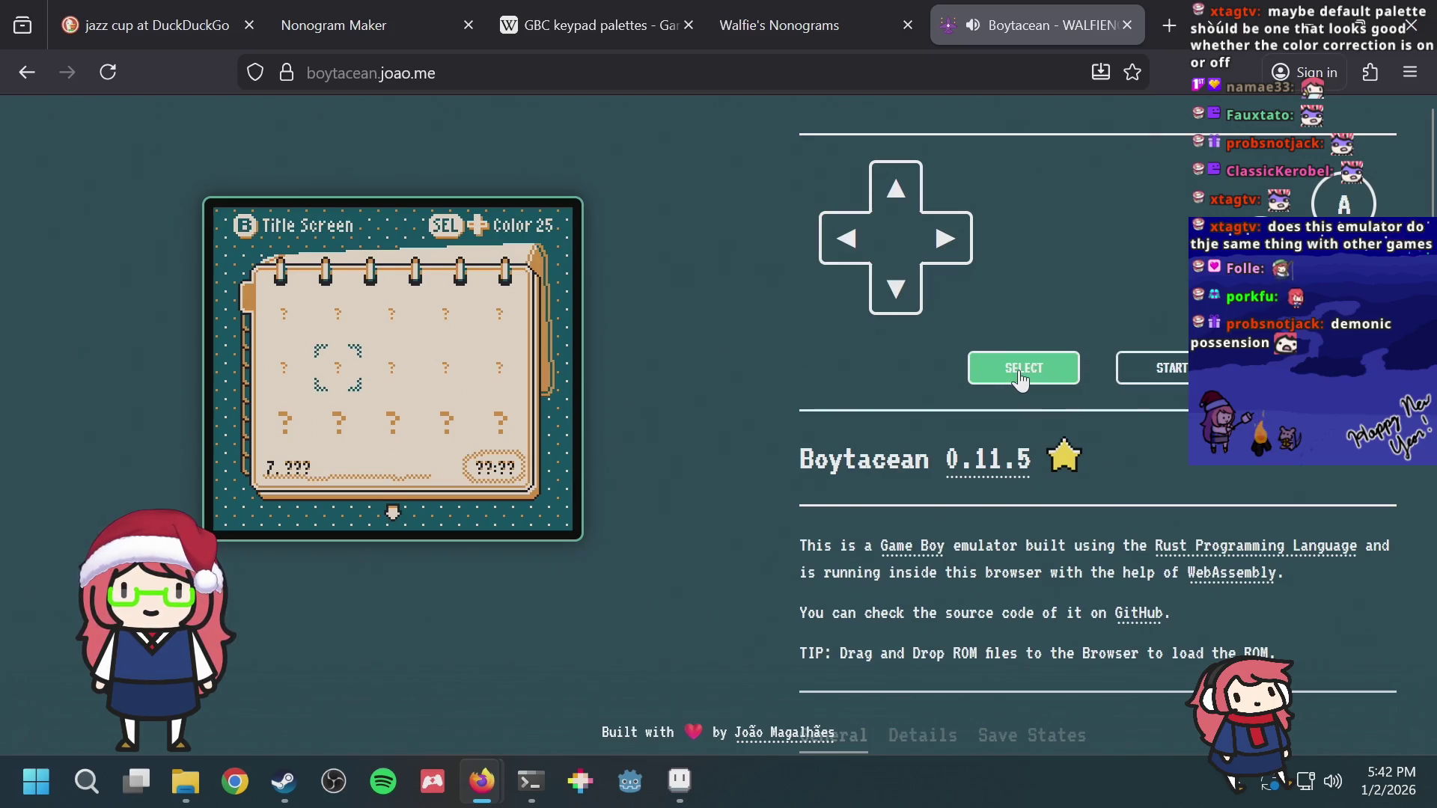
# Step: Toggle the palette between Color 26 and Color 25 twice, ending on Color 25
pyautogui.press('Right')
pyautogui.press('Left')
pyautogui.press('Right')
pyautogui.press('Left')
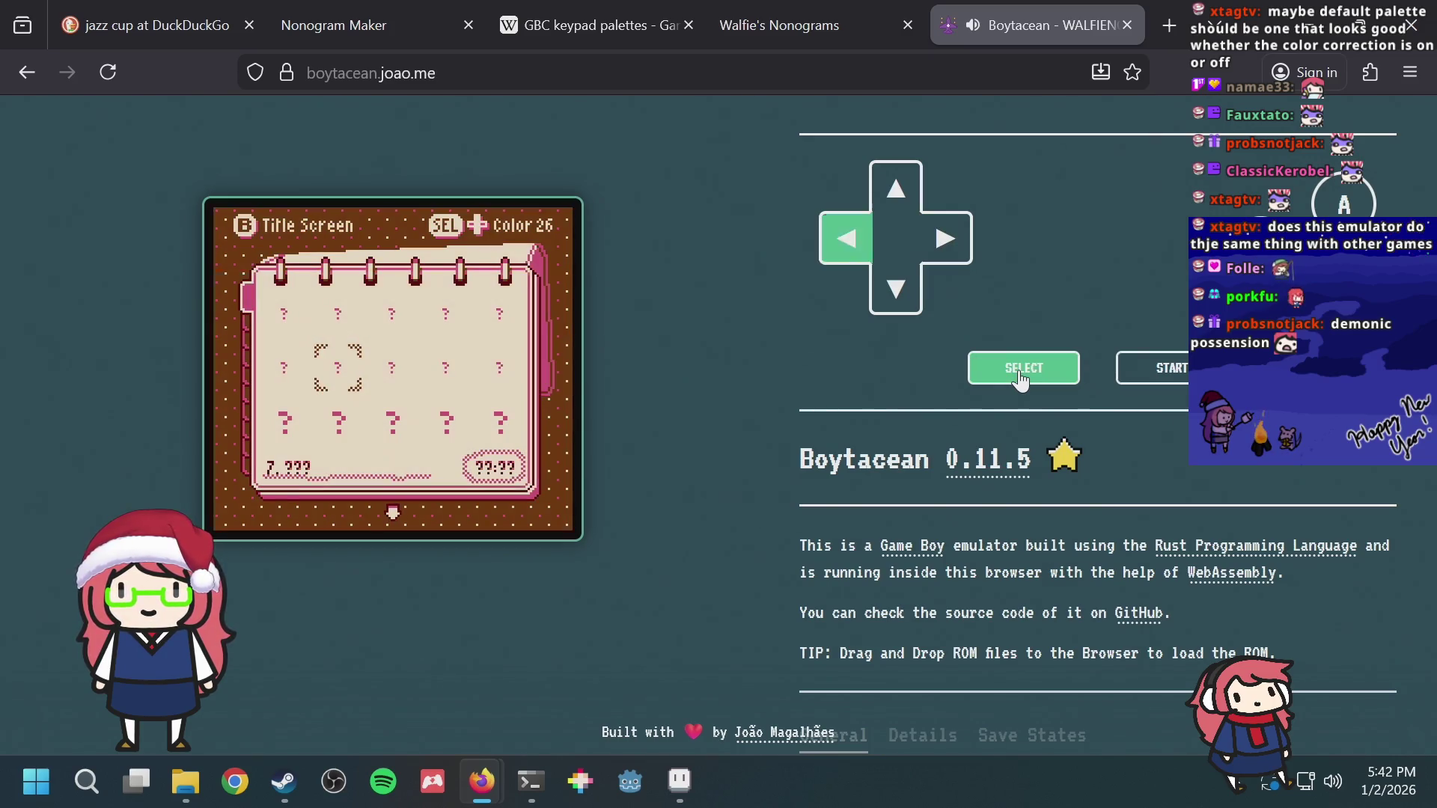
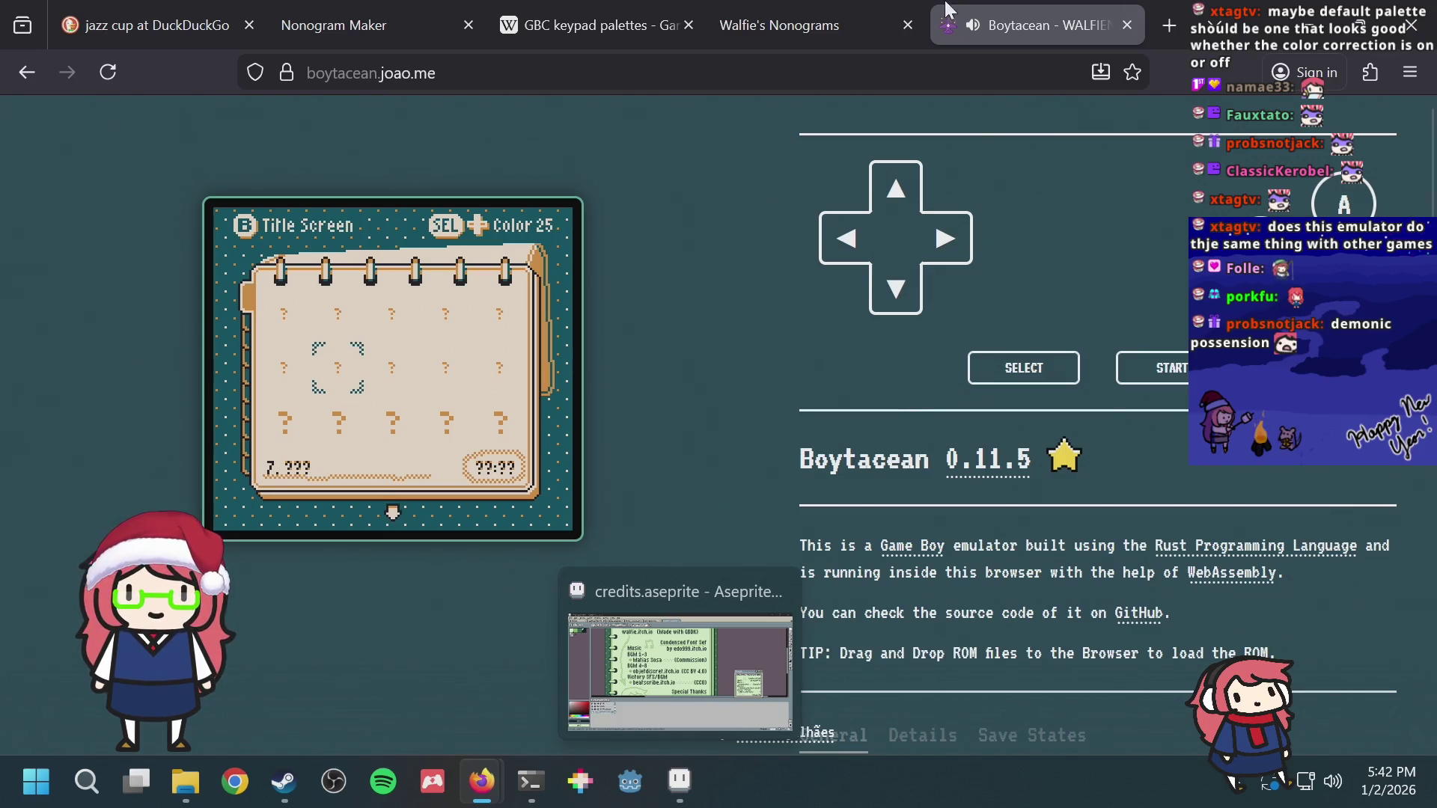
# Step: Switch the palette to Color 24, select Level 22 and start it
pyautogui.click(1061, 371)
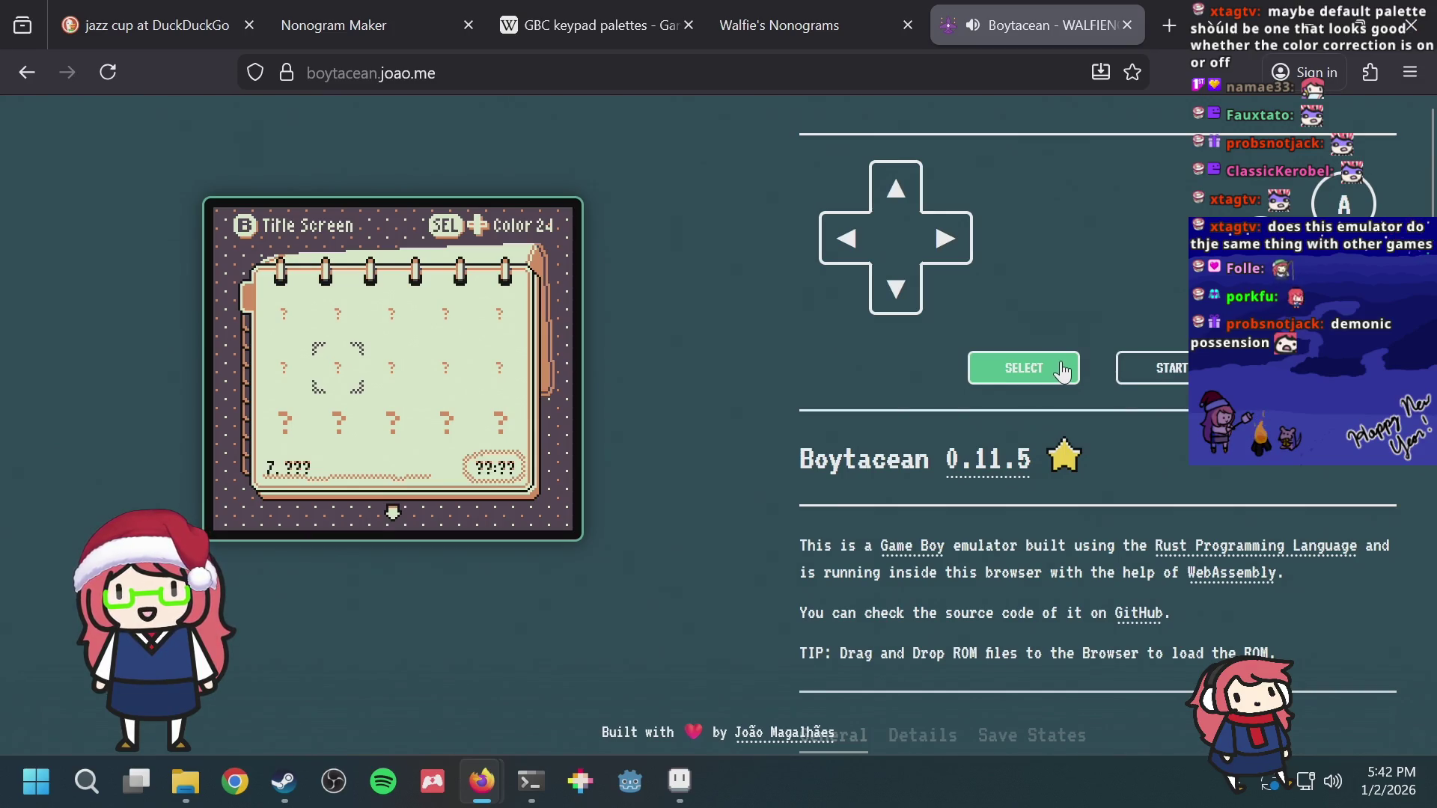
pyautogui.press('Up')
pyautogui.press('Up')
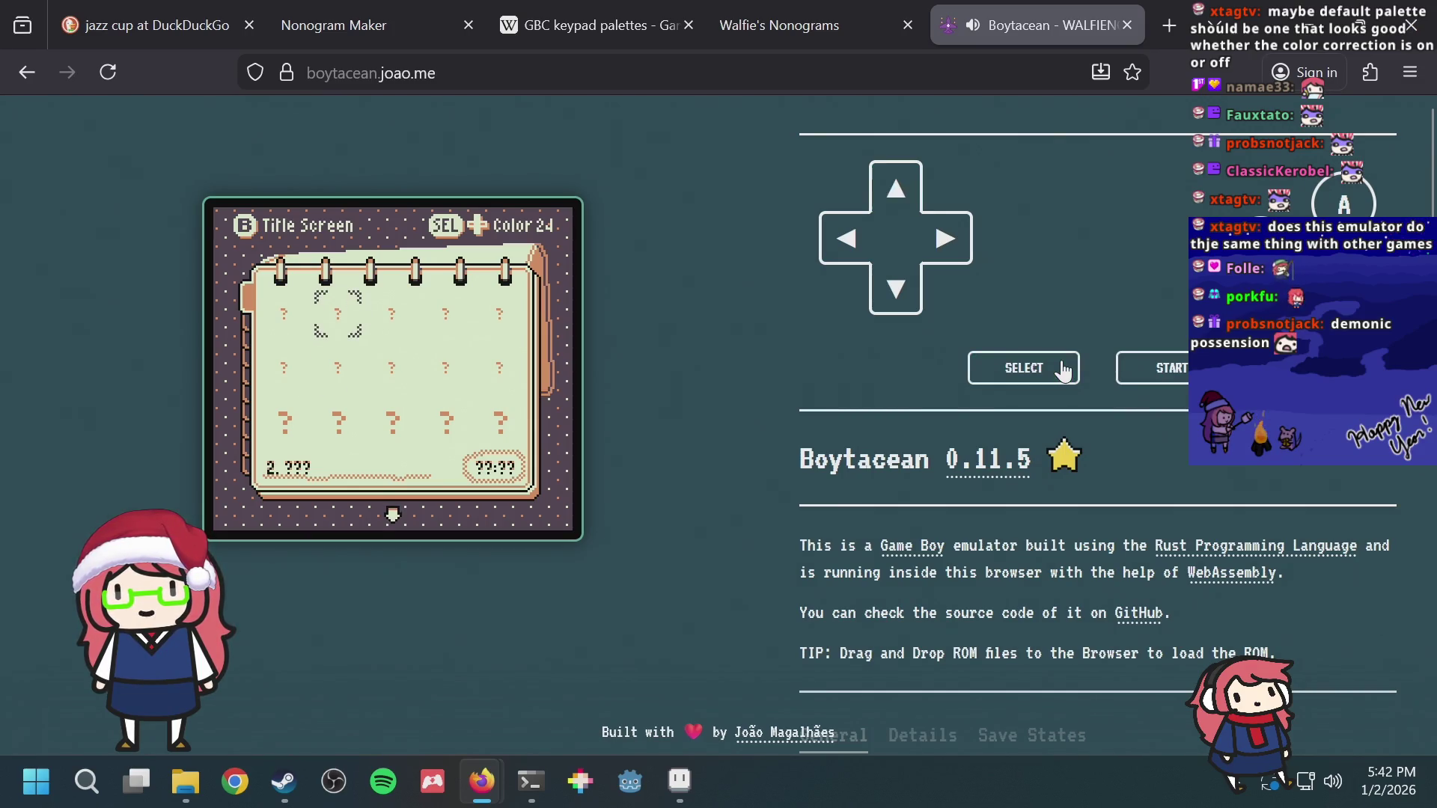
pyautogui.press('Down')
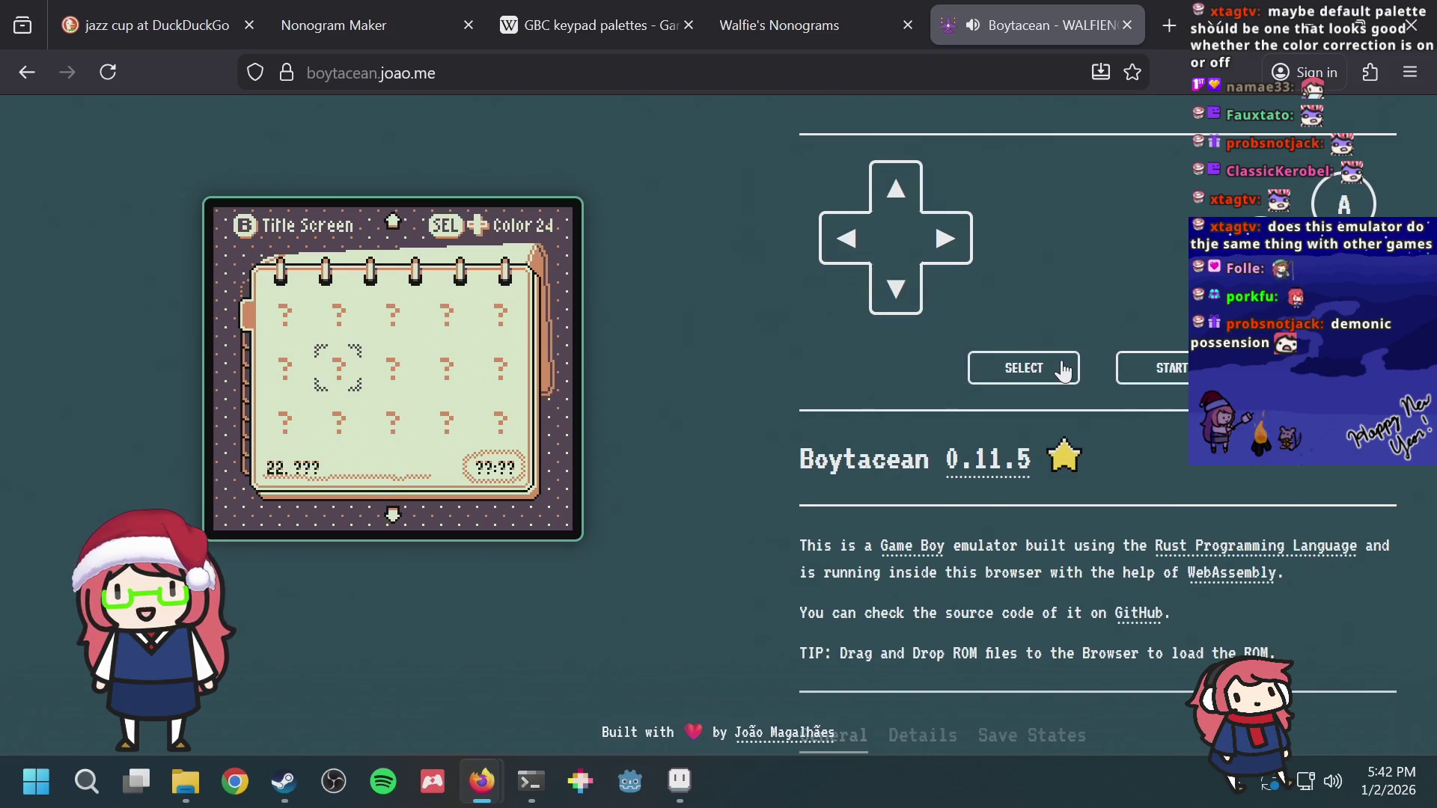
pyautogui.press('s')
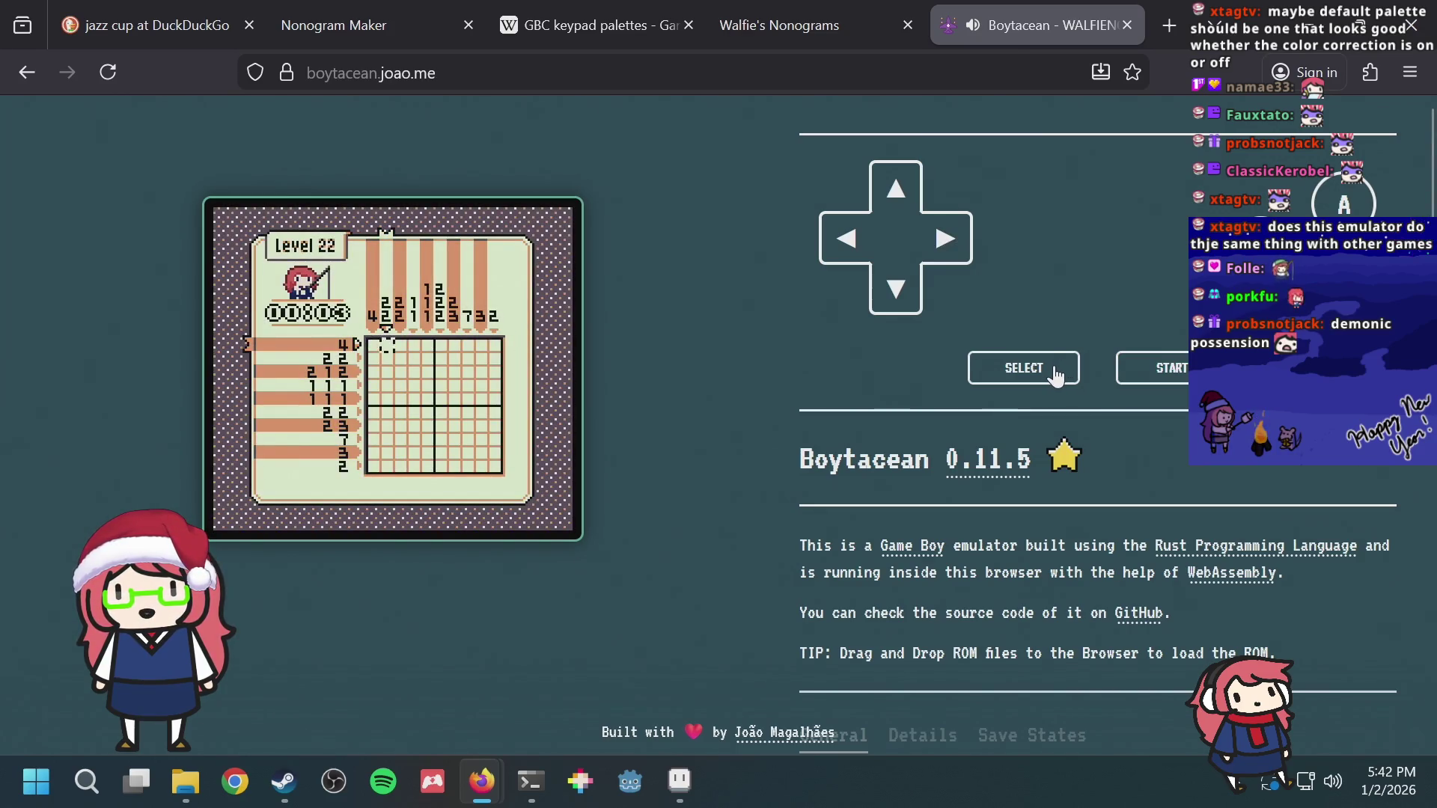
# Step: Open Level 22's pause menu listing Resume, BGM 1, Color 24 and Give Up
pyautogui.click(1055, 375)
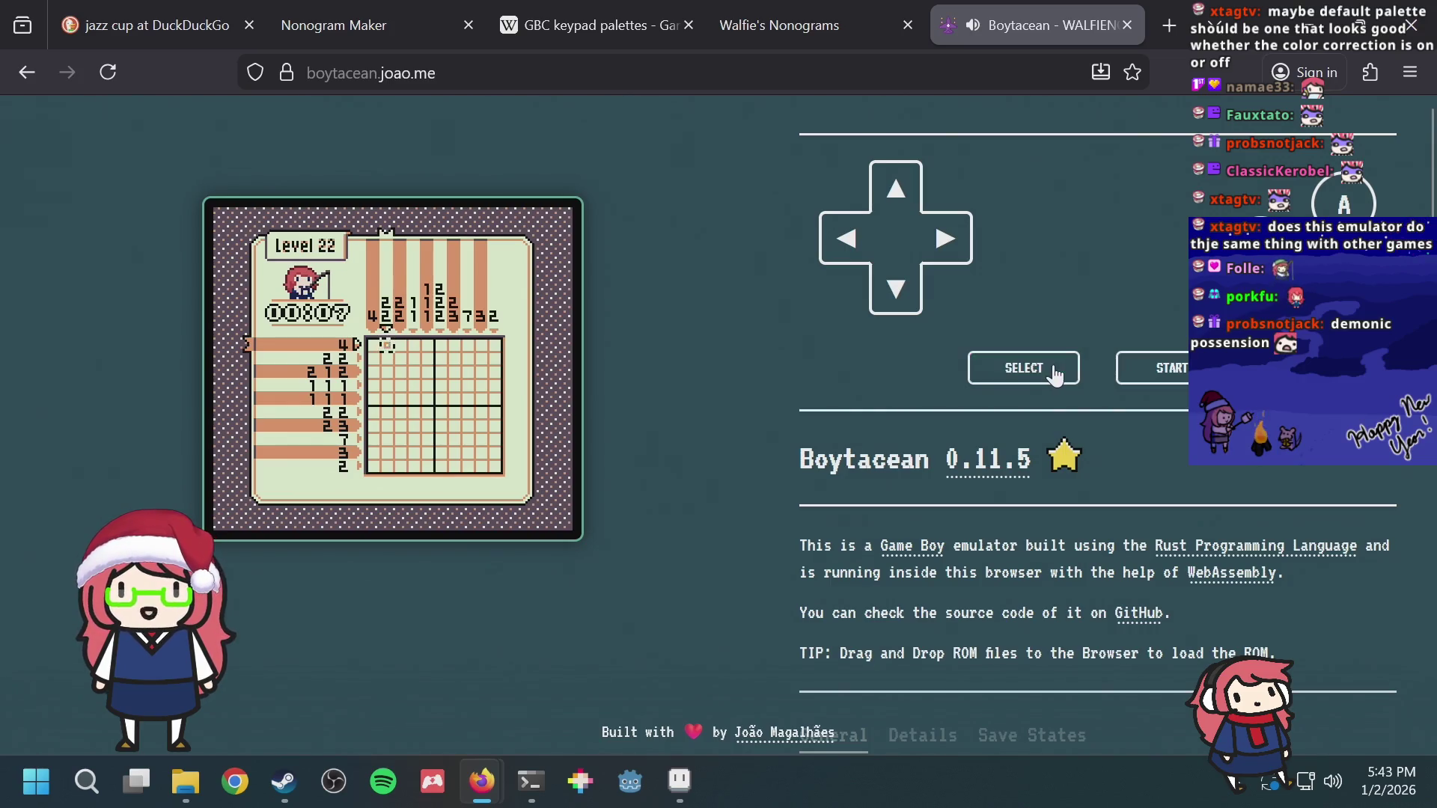
pyautogui.press('Return')
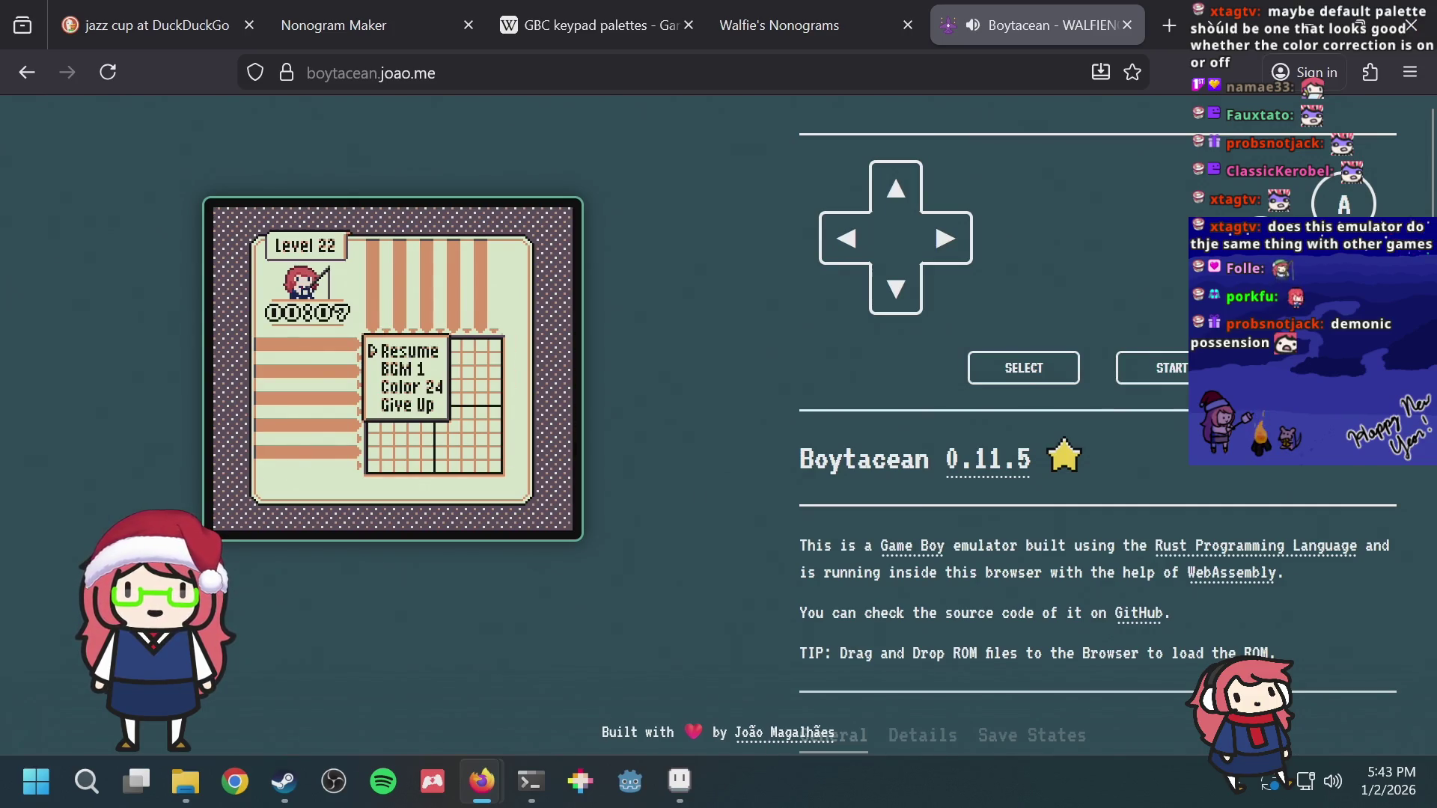
# Step: Move to the Color entry and step the palette up to 25 then down to 23
pyautogui.click(1032, 360)
pyautogui.press('Down')
pyautogui.press('Right')
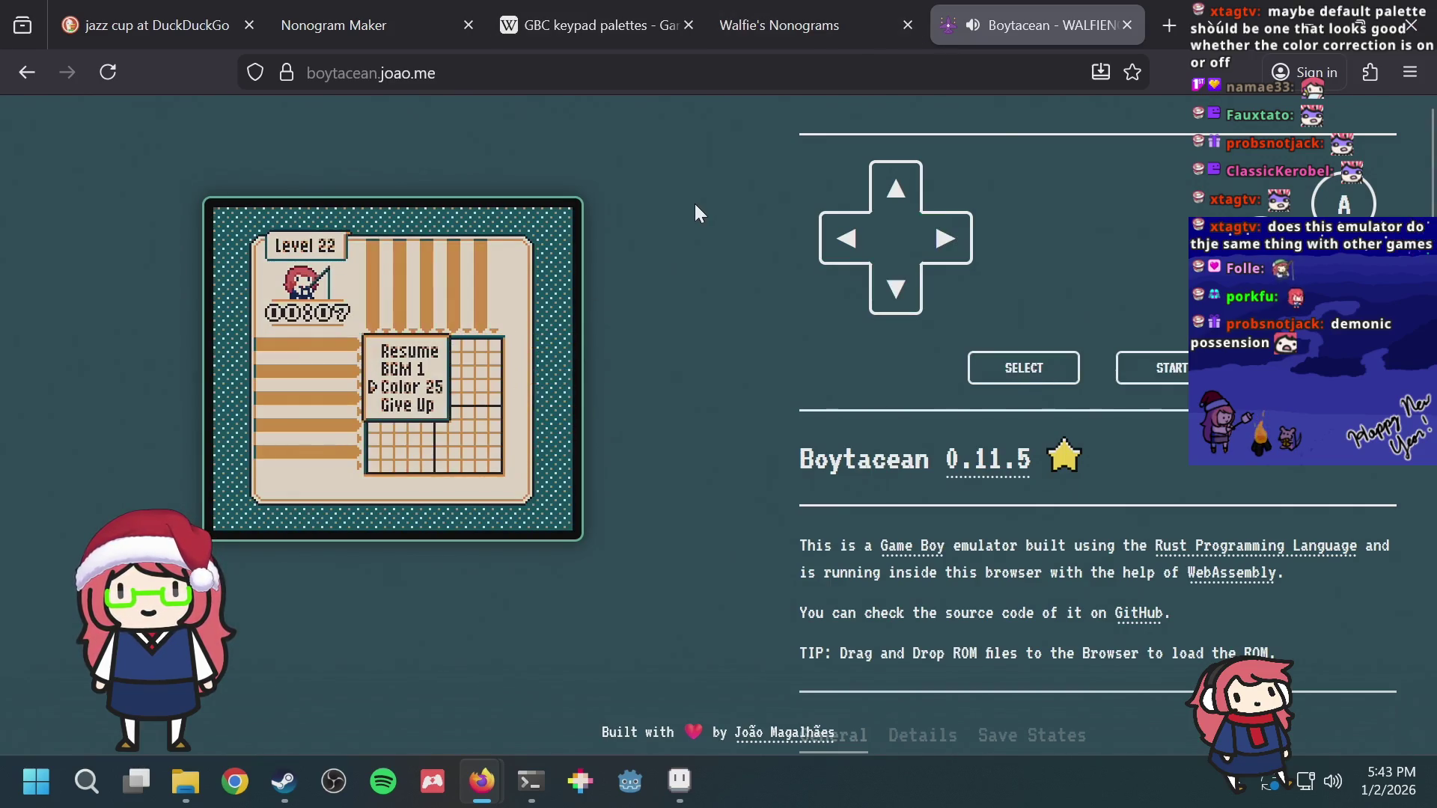
pyautogui.press('Left')
pyautogui.press('Left')
pyautogui.press('Left')
pyautogui.press('Right')
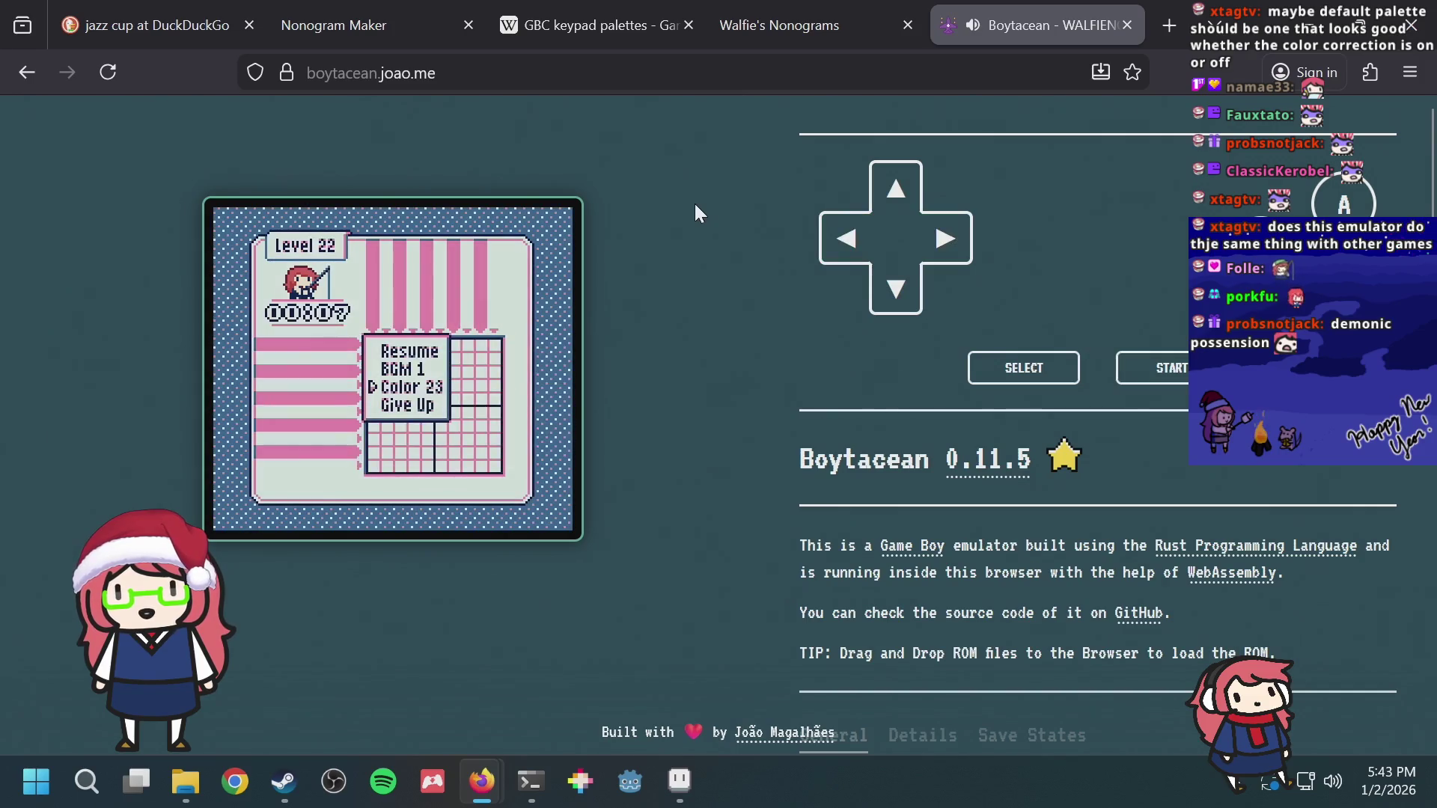
# Step: Keep stepping the palette down through 22, 19, 17, 16 toward Color 13
pyautogui.press('Left')
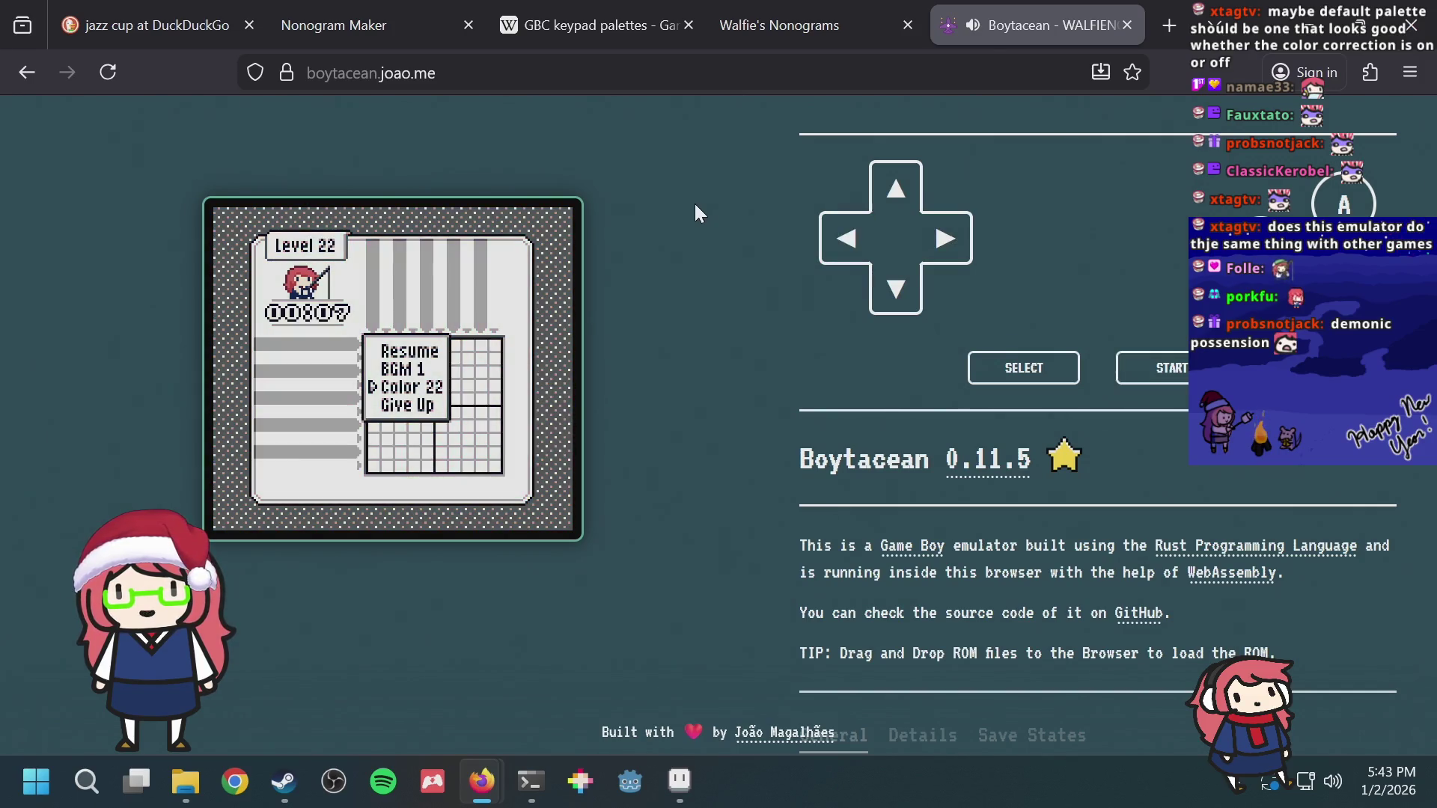
pyautogui.press('Left')
pyautogui.press('Left')
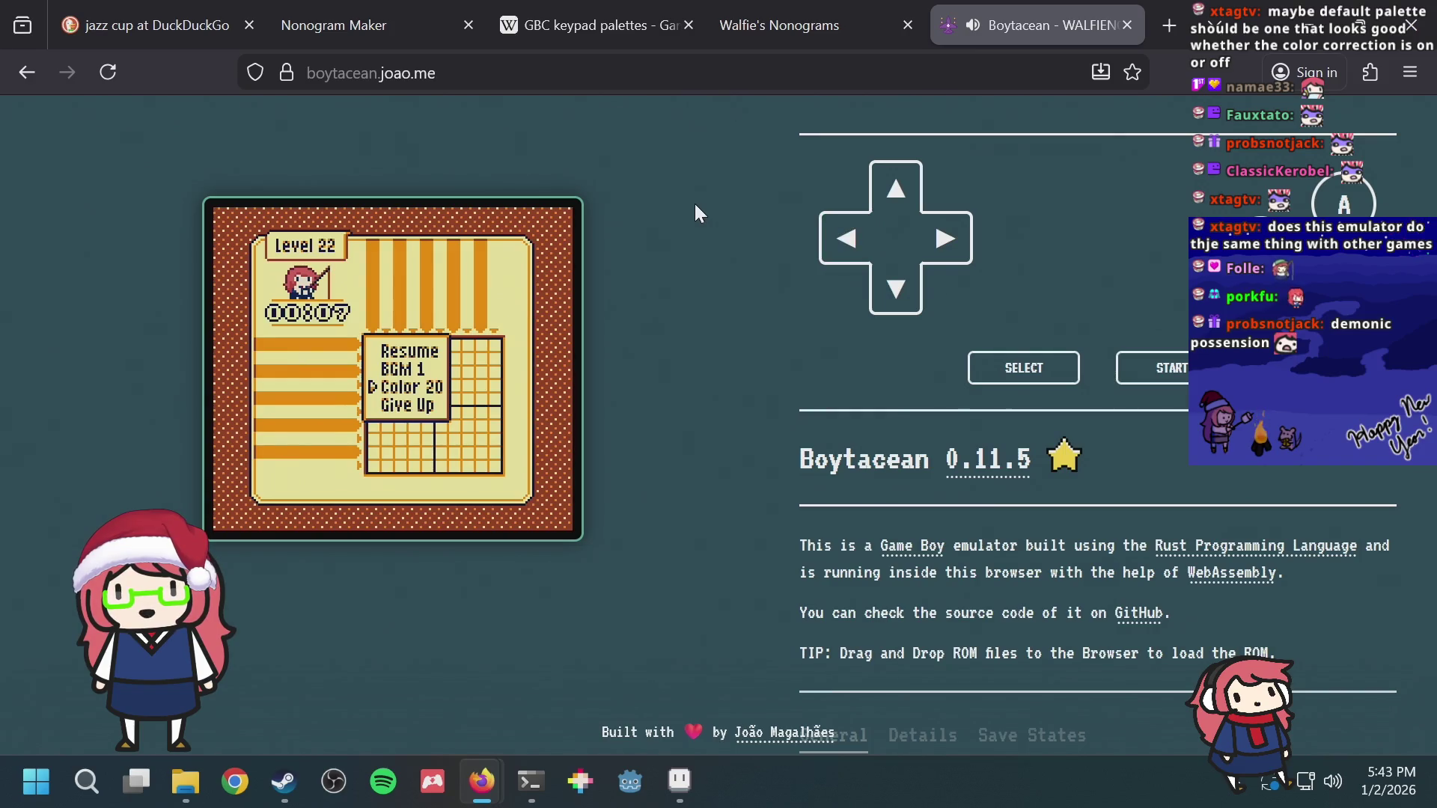
pyautogui.press('Left')
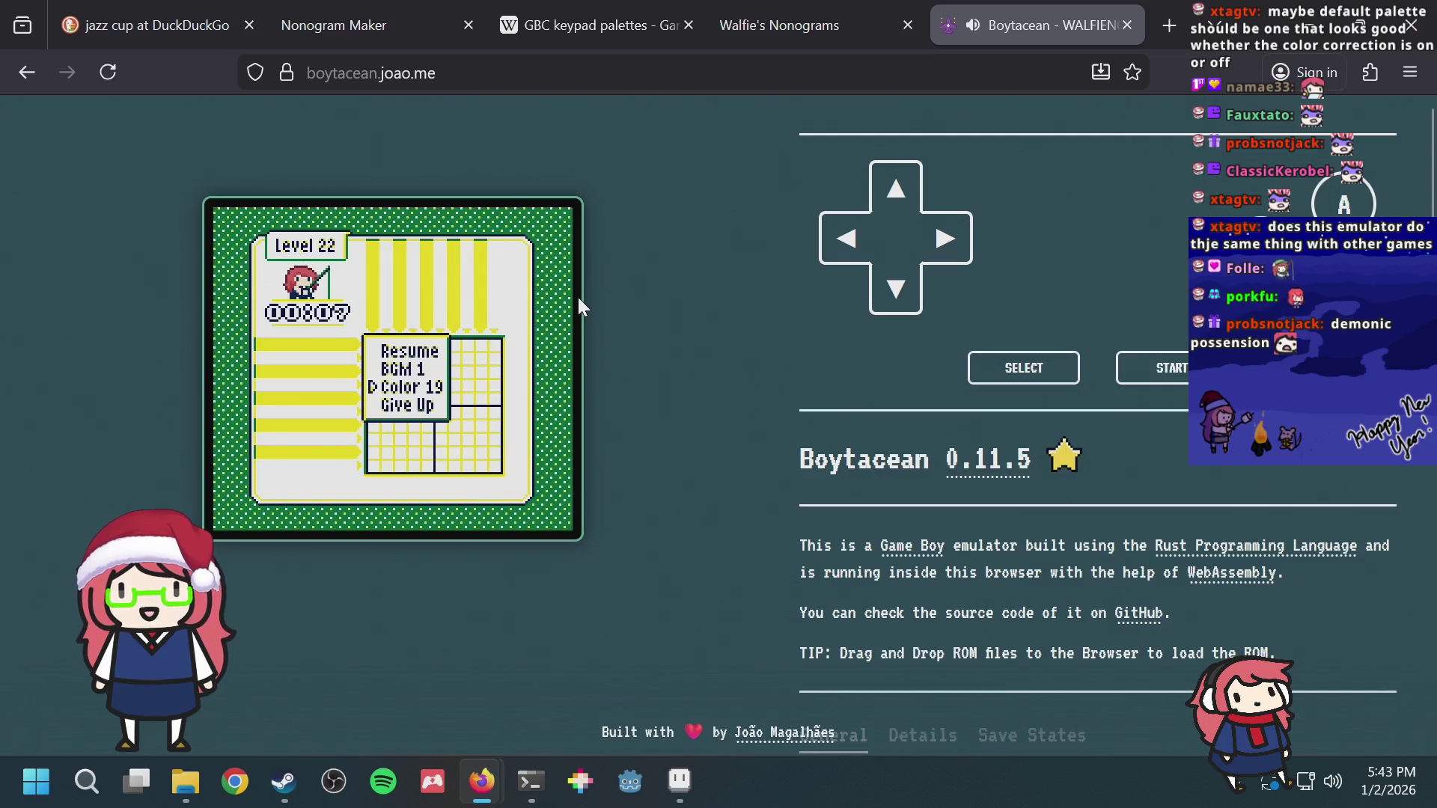
pyautogui.press('Left')
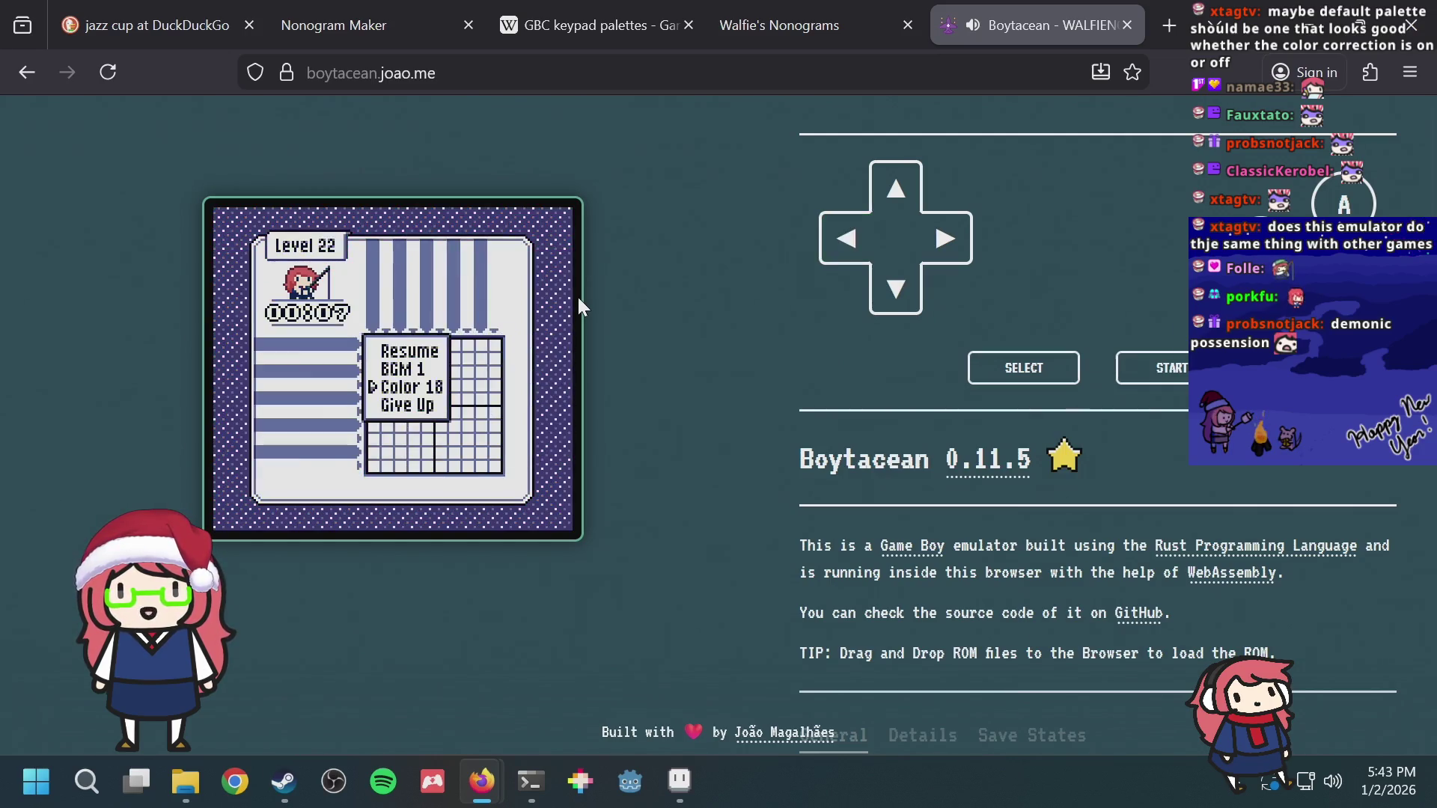
pyautogui.press('Left')
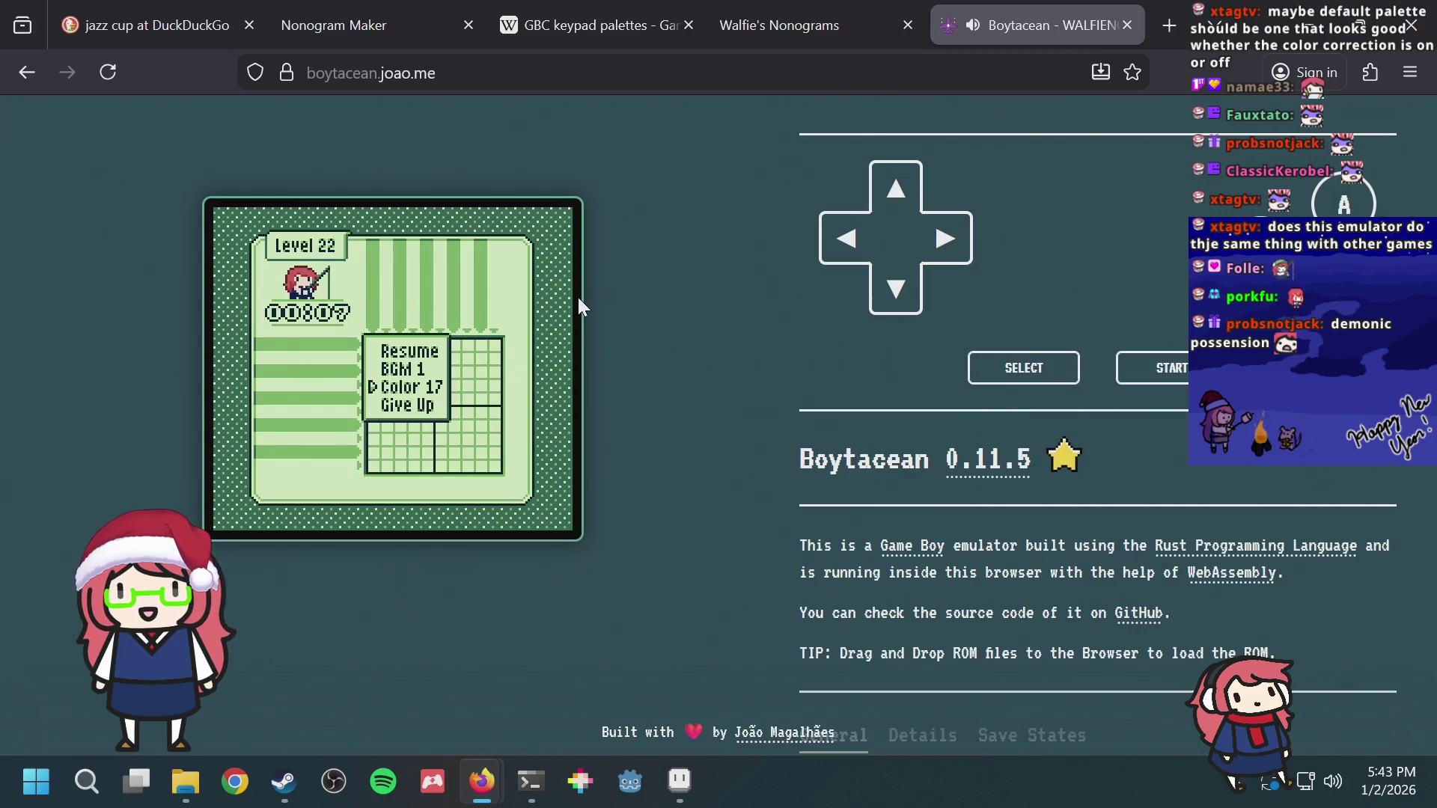
pyautogui.press('Left')
pyautogui.press('Left')
pyautogui.press('Left')
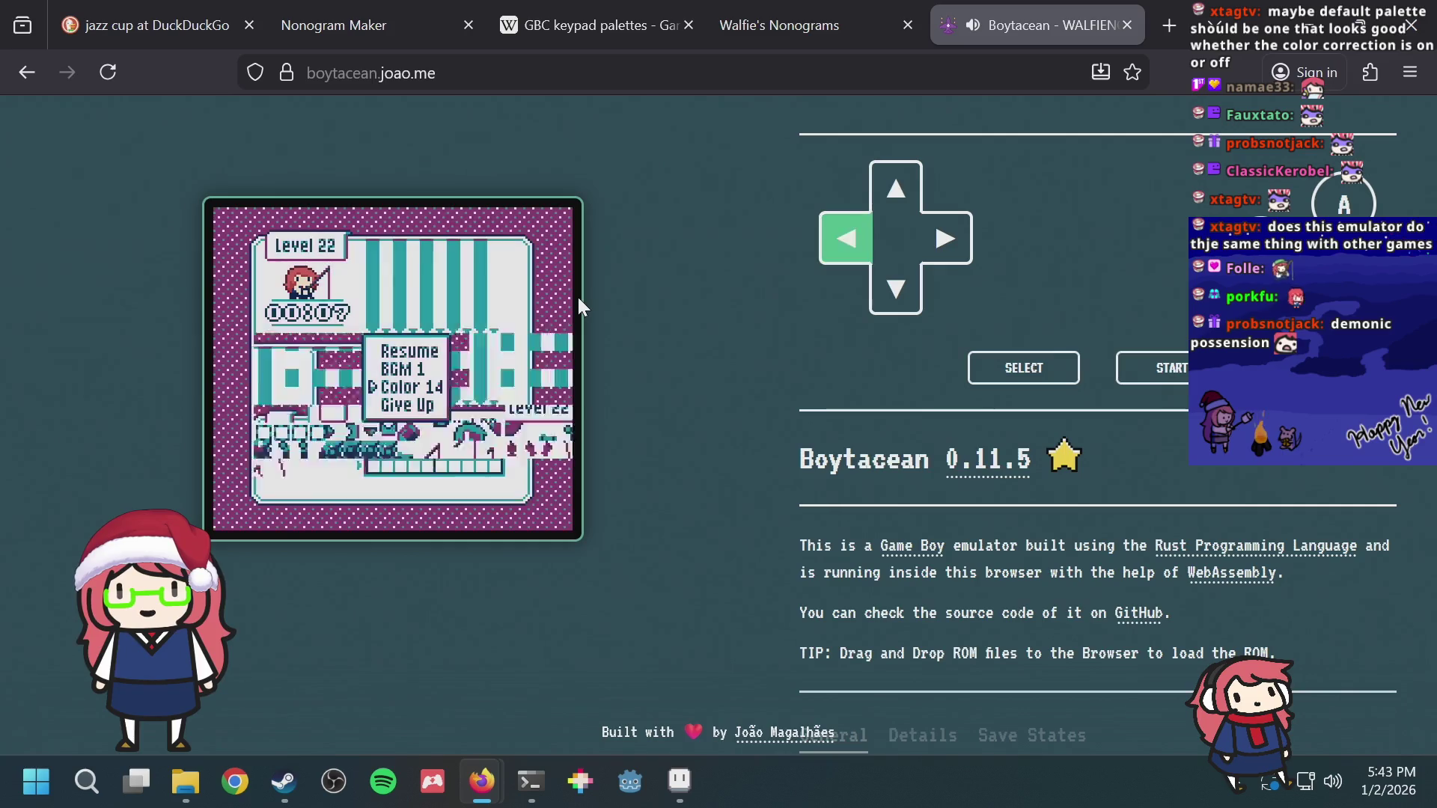
pyautogui.press('Left')
pyautogui.press('Left')
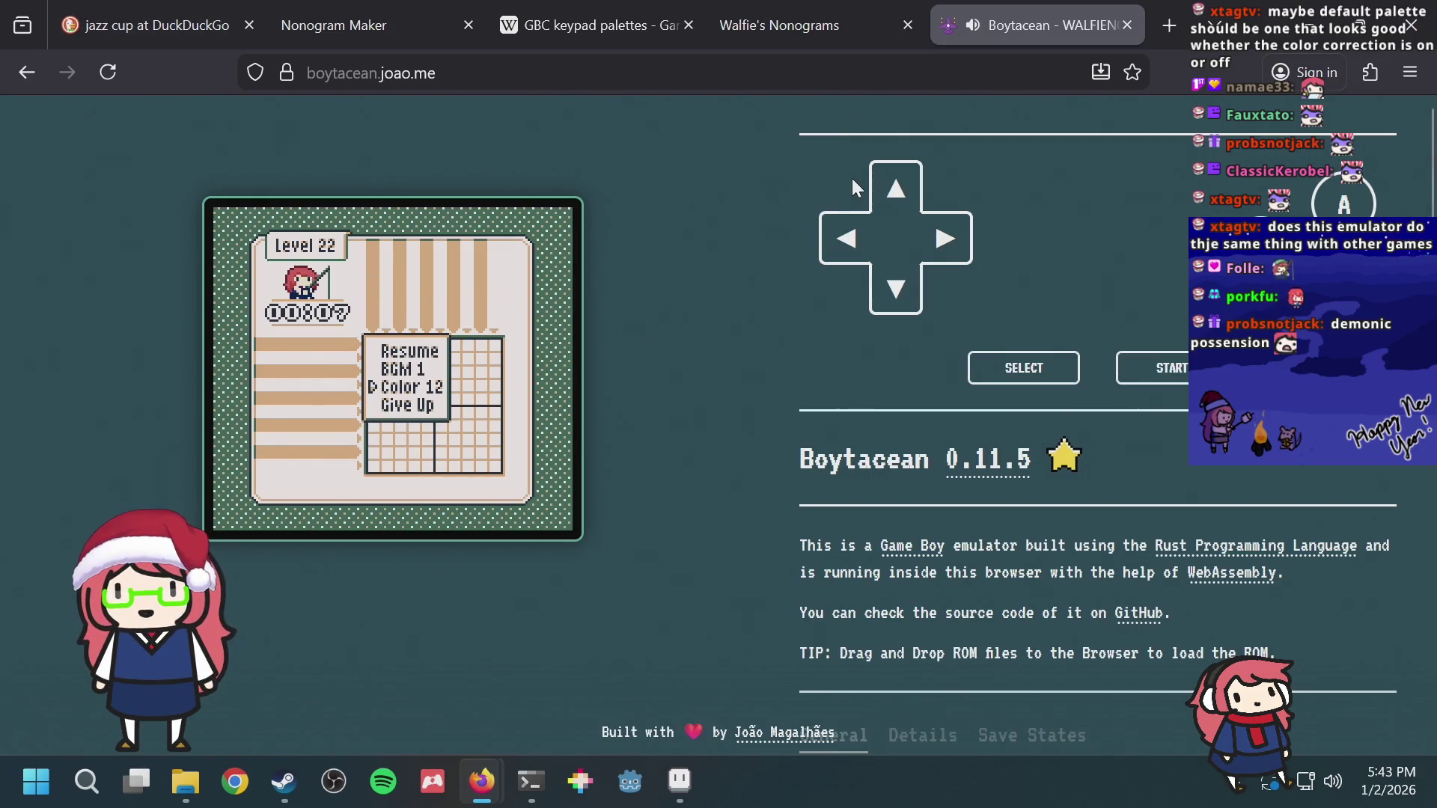
# Step: Step the palette down from Color 11 through 10, 09 and on to Color 06
pyautogui.press('Left')
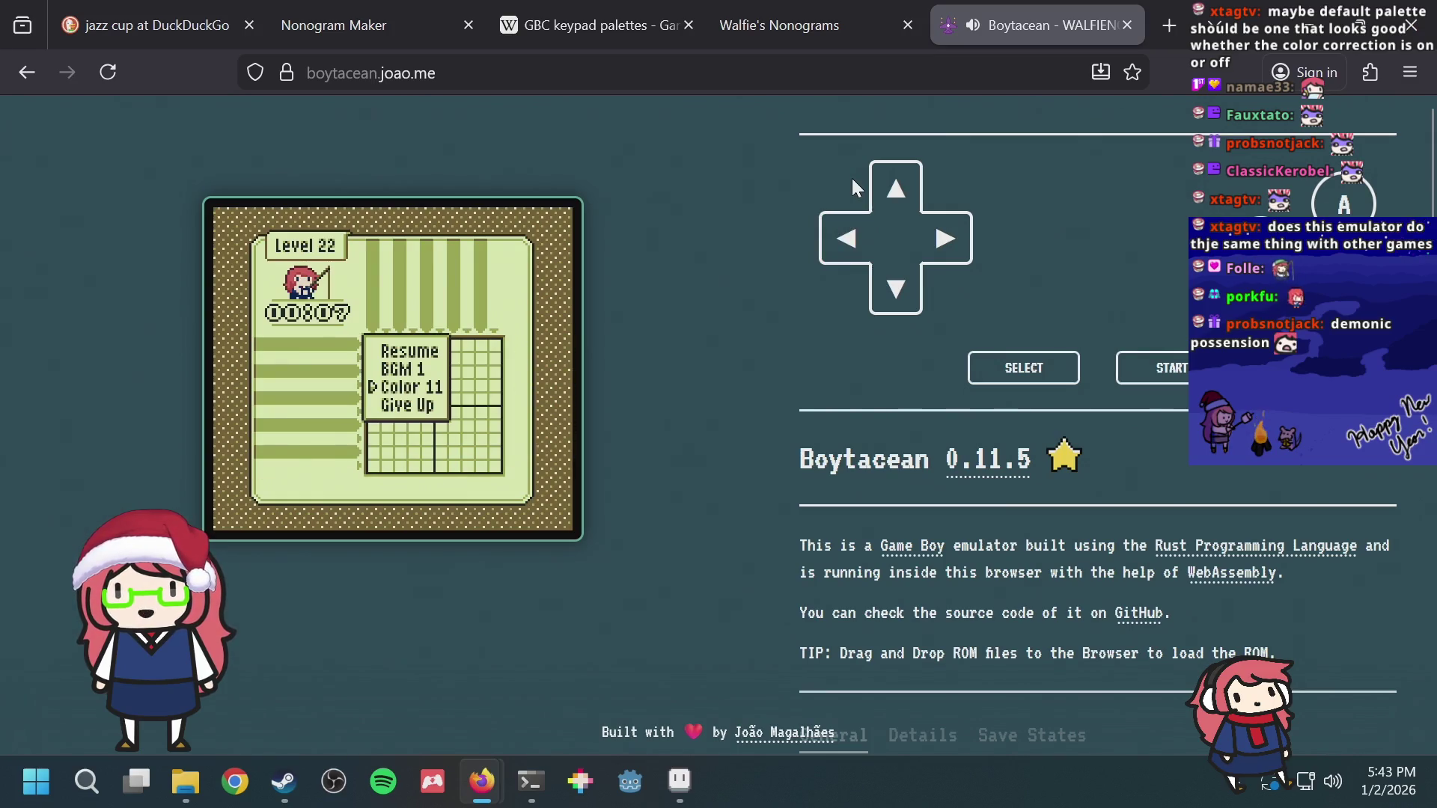
pyautogui.press('Right')
pyautogui.press('Right')
pyautogui.press('Right')
pyautogui.press('Right')
pyautogui.press('Right')
pyautogui.press('Right')
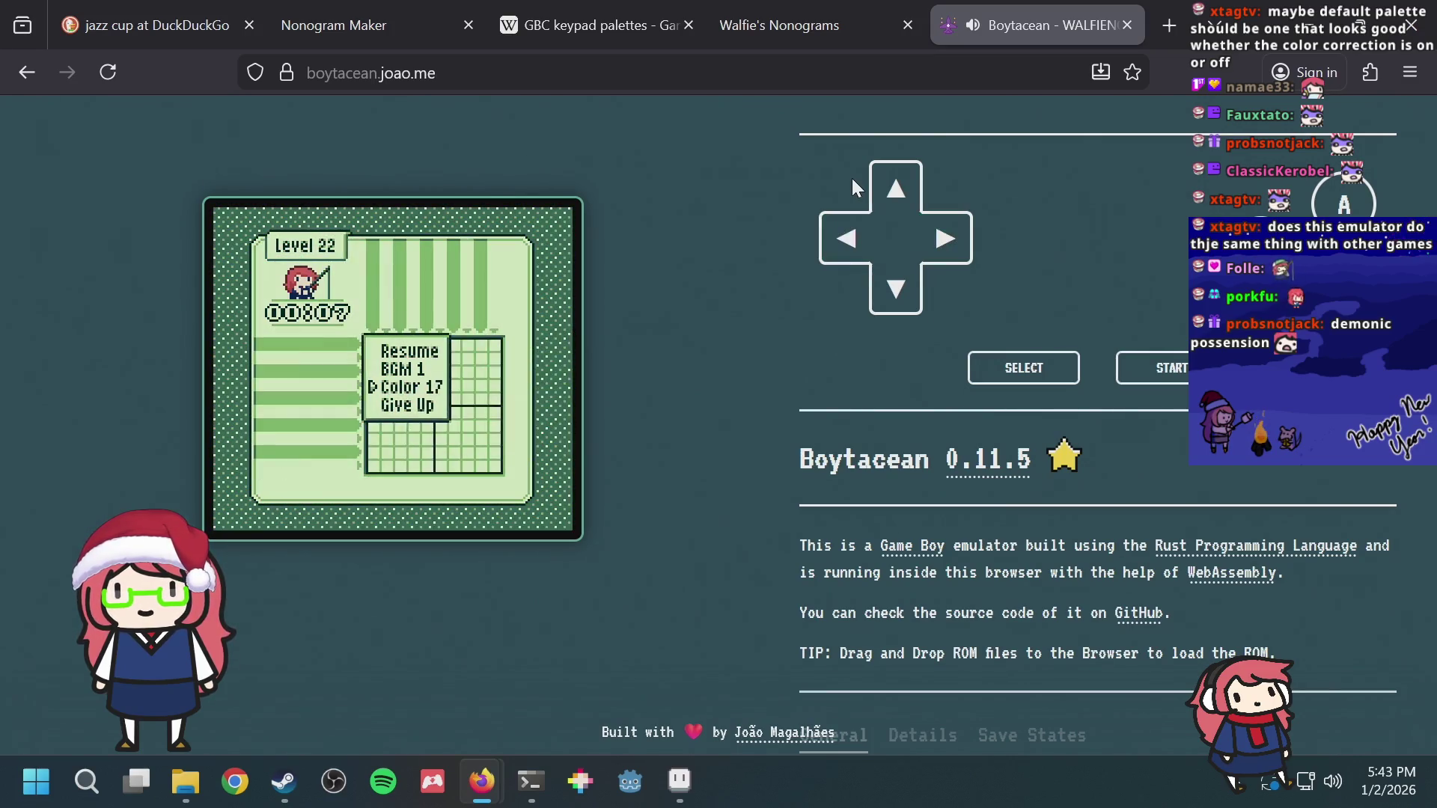
pyautogui.press('Left')
pyautogui.press('Left')
pyautogui.press('Left')
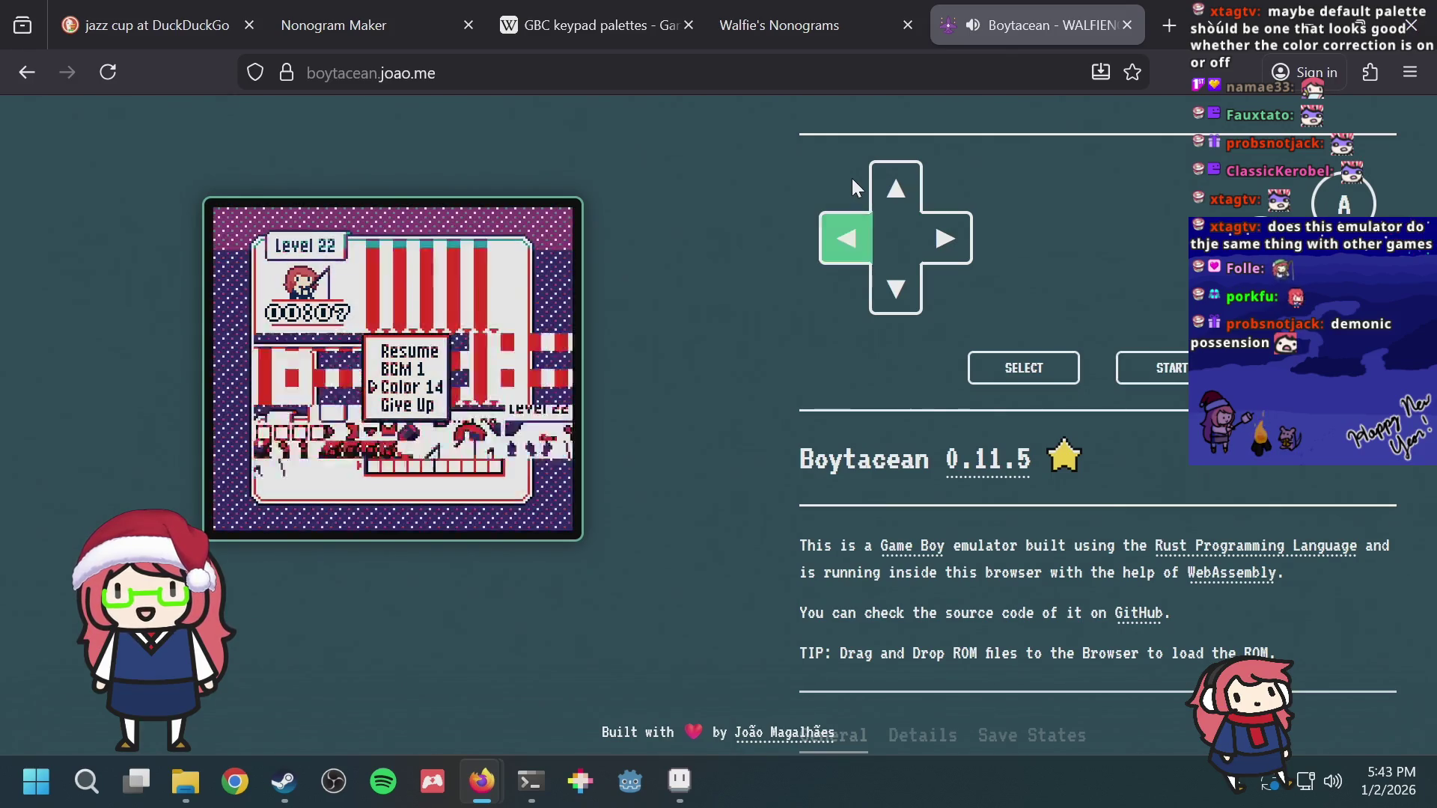
pyautogui.press('Left')
pyautogui.press('Left')
pyautogui.press('Left')
pyautogui.press('Left')
pyautogui.press('Left')
pyautogui.press('Right')
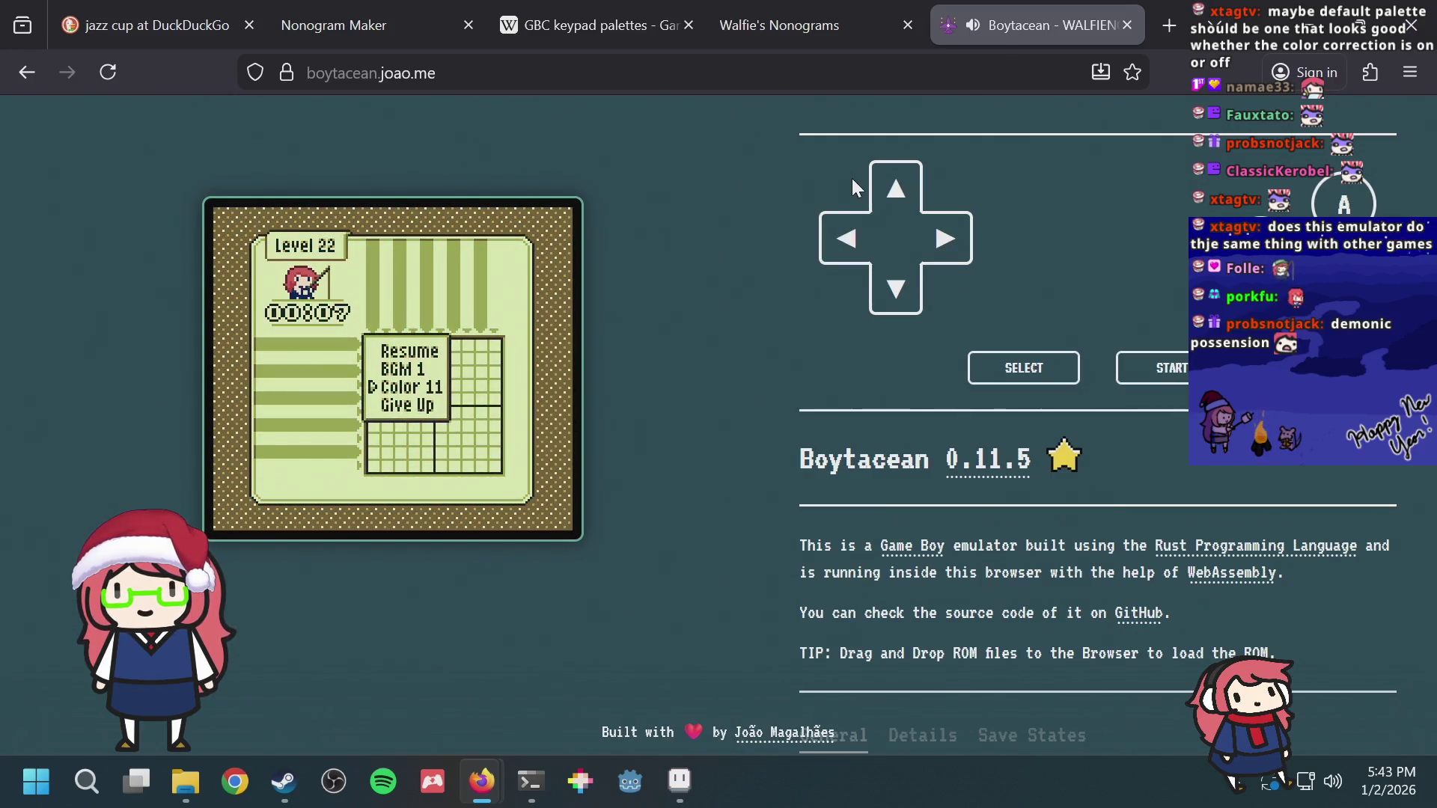
pyautogui.press('Right')
pyautogui.press('Left')
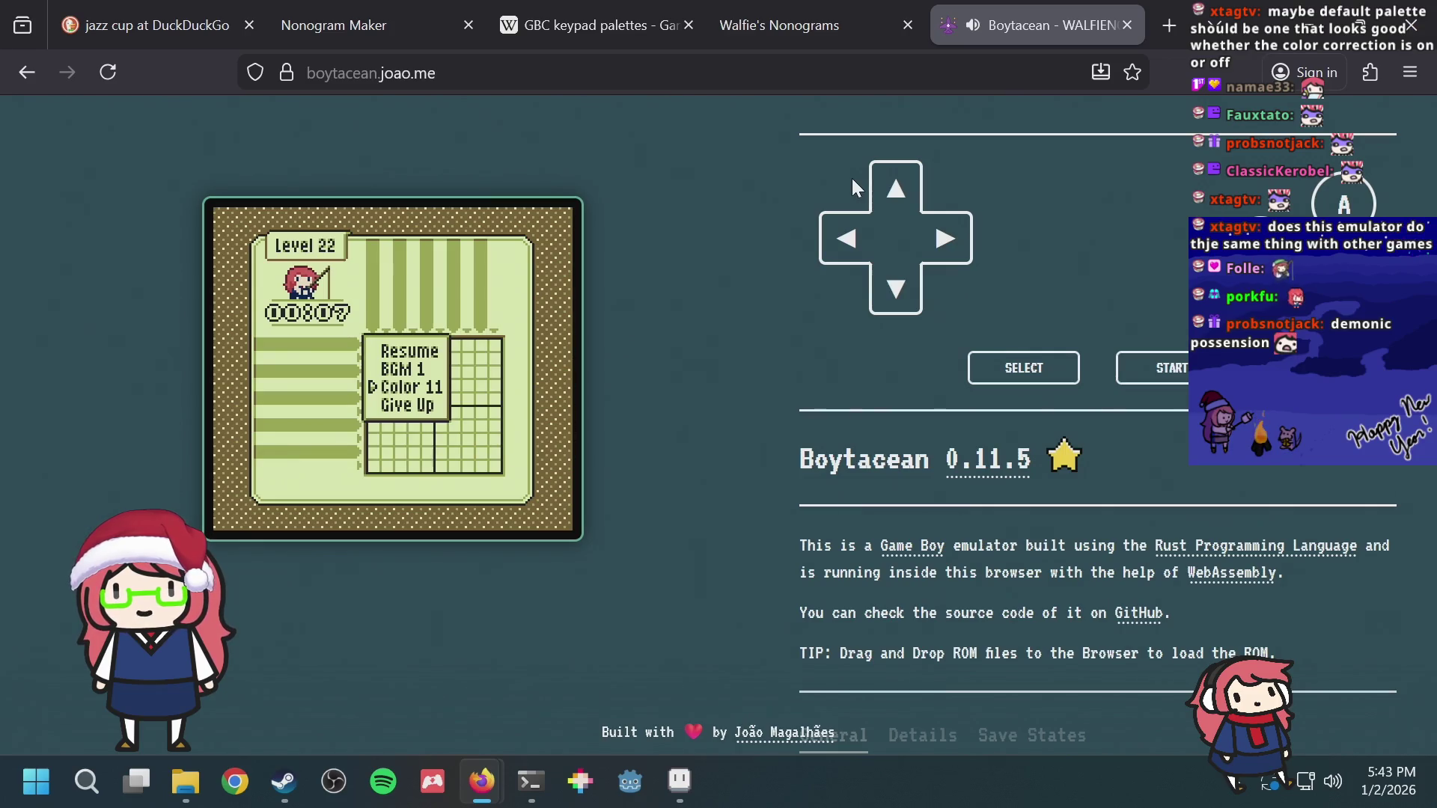
pyautogui.press('Left')
pyautogui.press('Left')
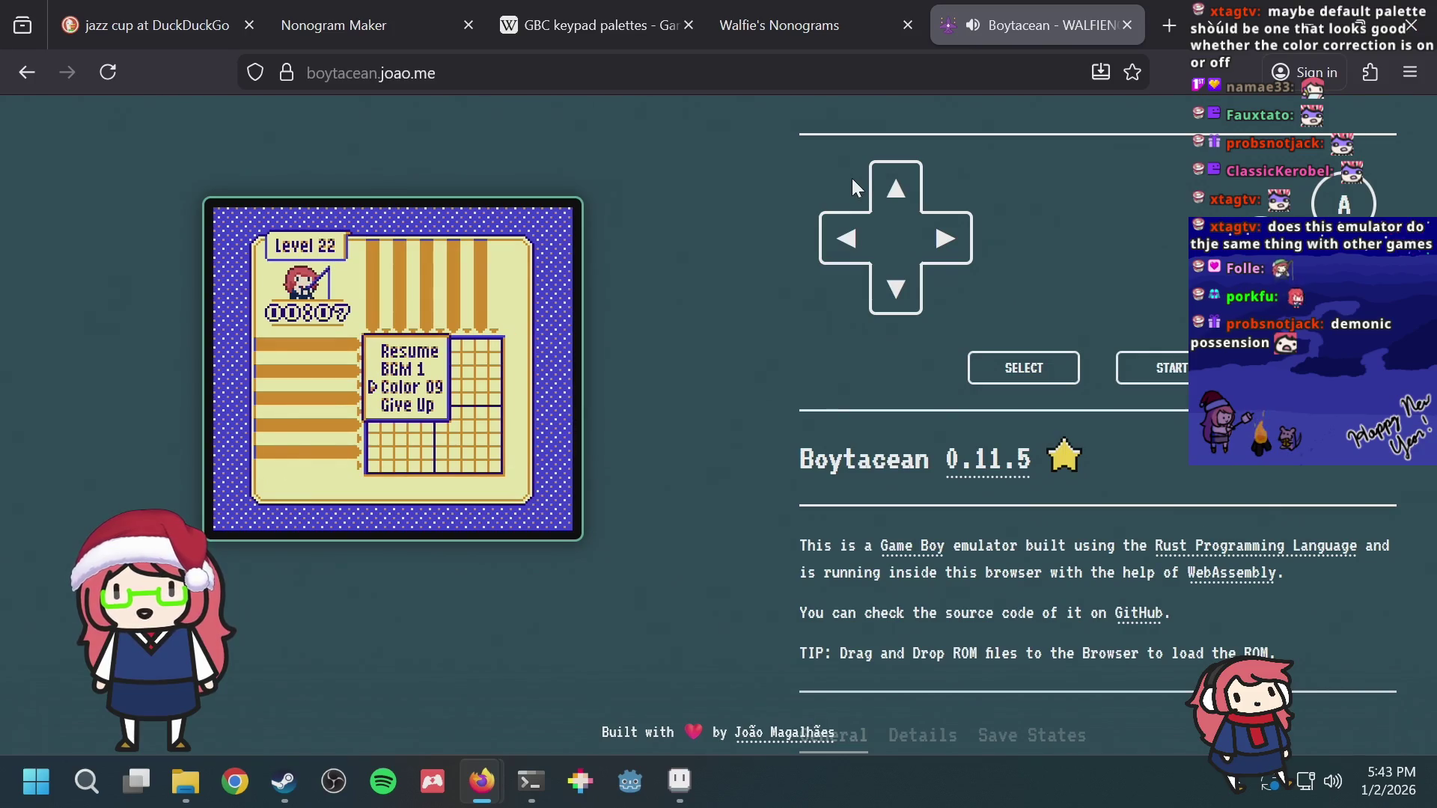
pyautogui.press('Left')
pyautogui.press('Left')
pyautogui.press('Left')
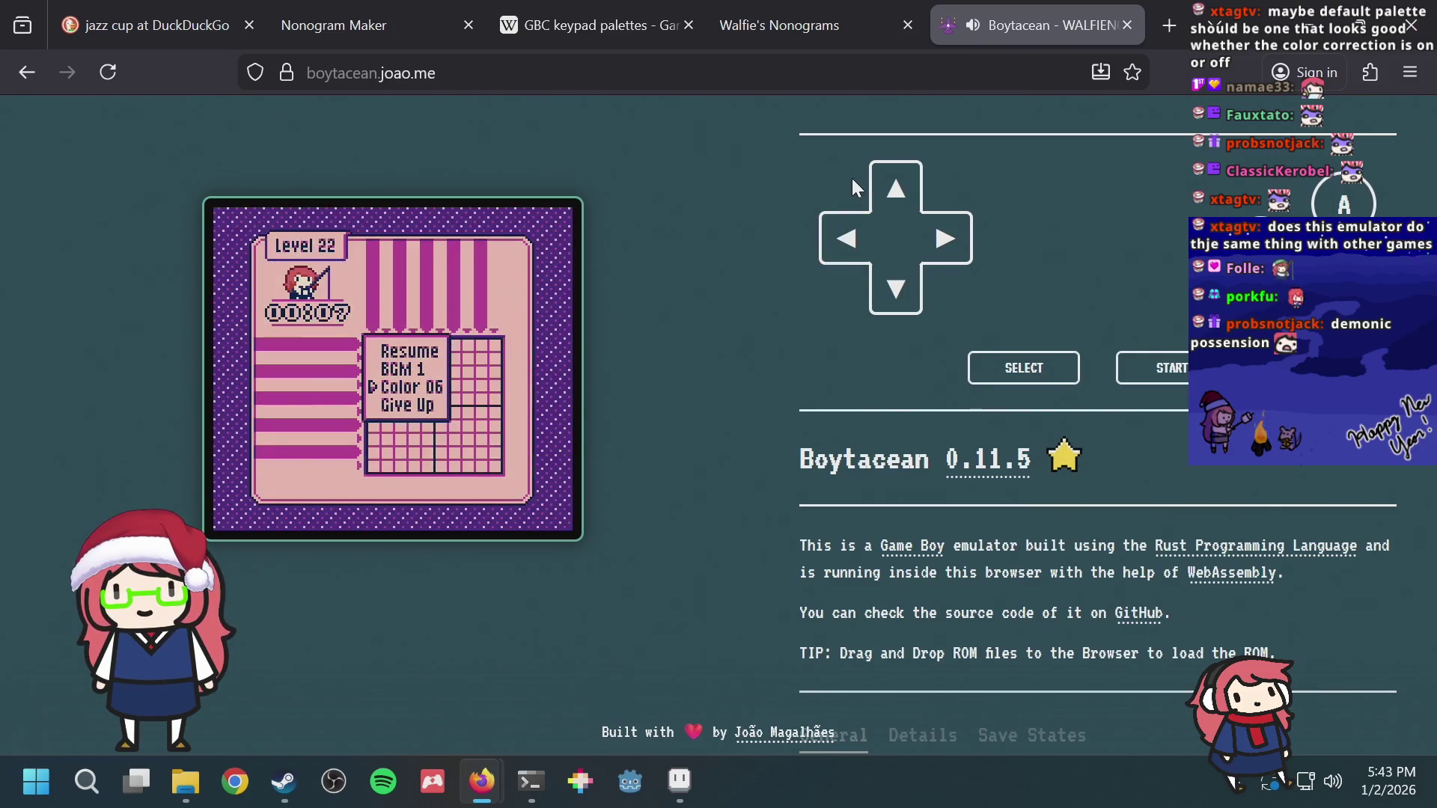
pyautogui.press('Left')
pyautogui.press('Left')
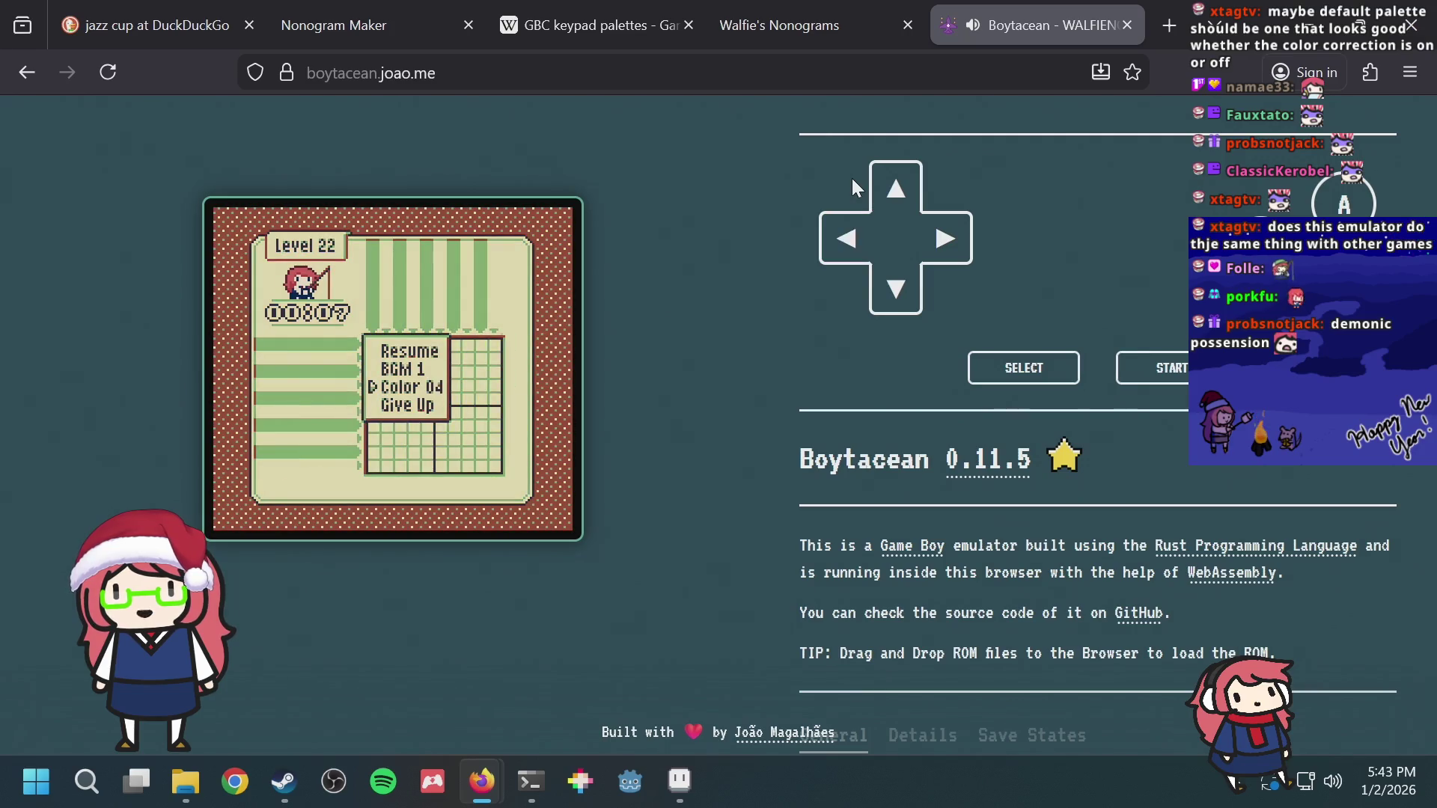
# Step: Reach Color 02 and flip back and forth comparing palettes 01 and 02
pyautogui.press('Left')
pyautogui.press('Left')
pyautogui.press('Left')
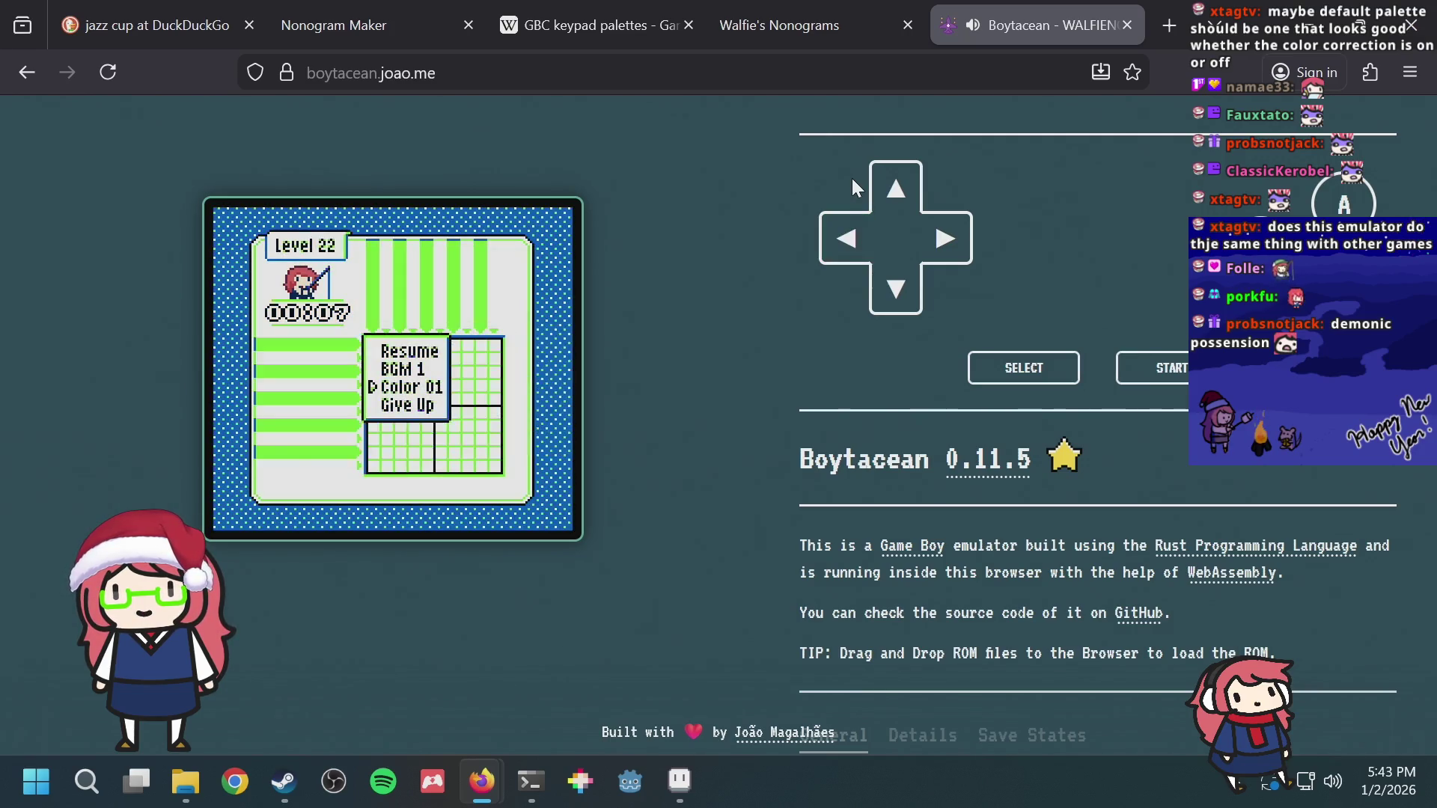
pyautogui.press('Right')
pyautogui.press('Left')
pyautogui.press('Right')
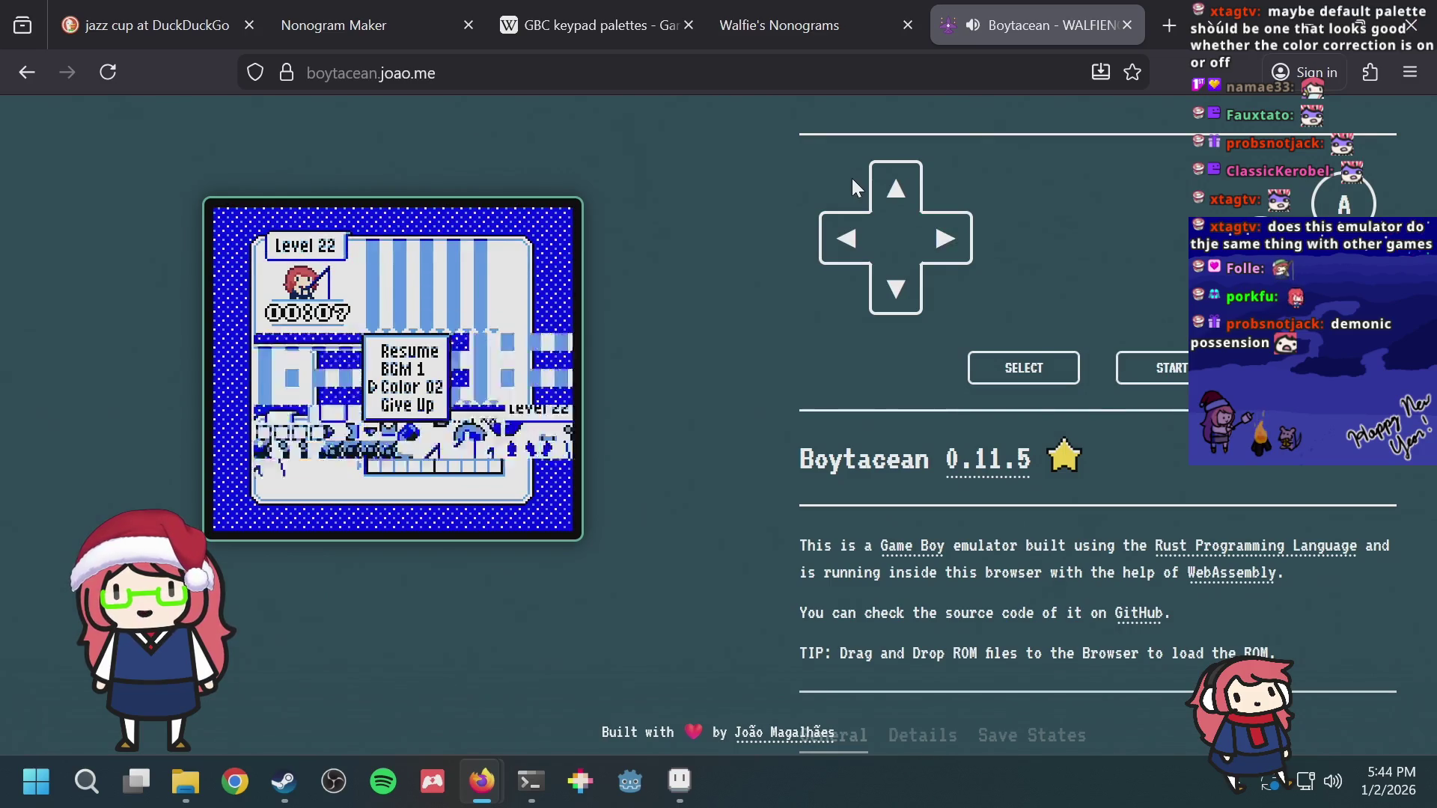
pyautogui.press('Left')
# Step: Wrap past Color 01 through the highest palettes and settle on Color 01
pyautogui.press('Left')
pyautogui.press('Left')
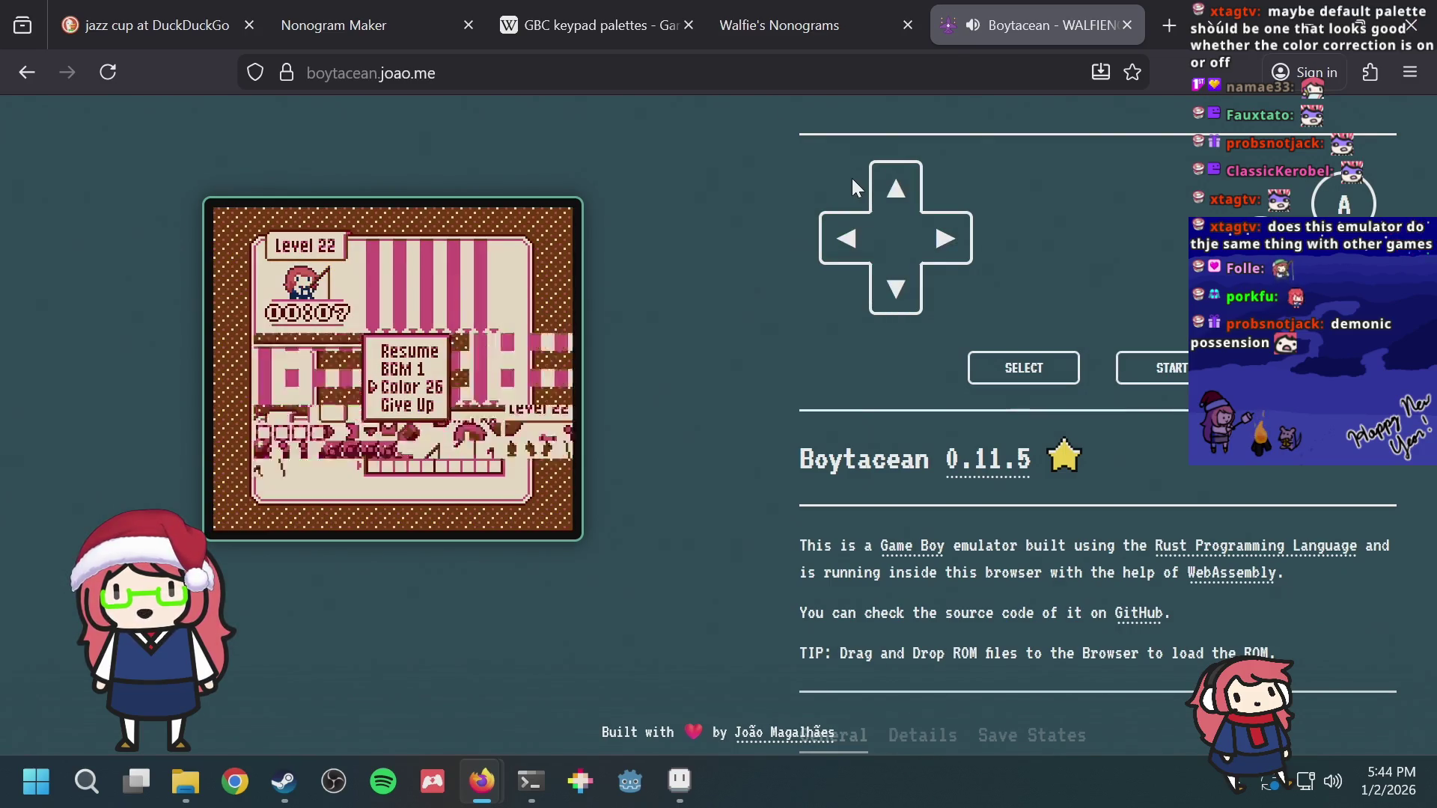
pyautogui.press('Left')
pyautogui.press('Left')
pyautogui.press('Left')
pyautogui.press('Left')
pyautogui.press('Left')
pyautogui.press('Left')
pyautogui.press('Left')
pyautogui.press('Left')
pyautogui.press('Left')
pyautogui.press('Left')
pyautogui.press('Left')
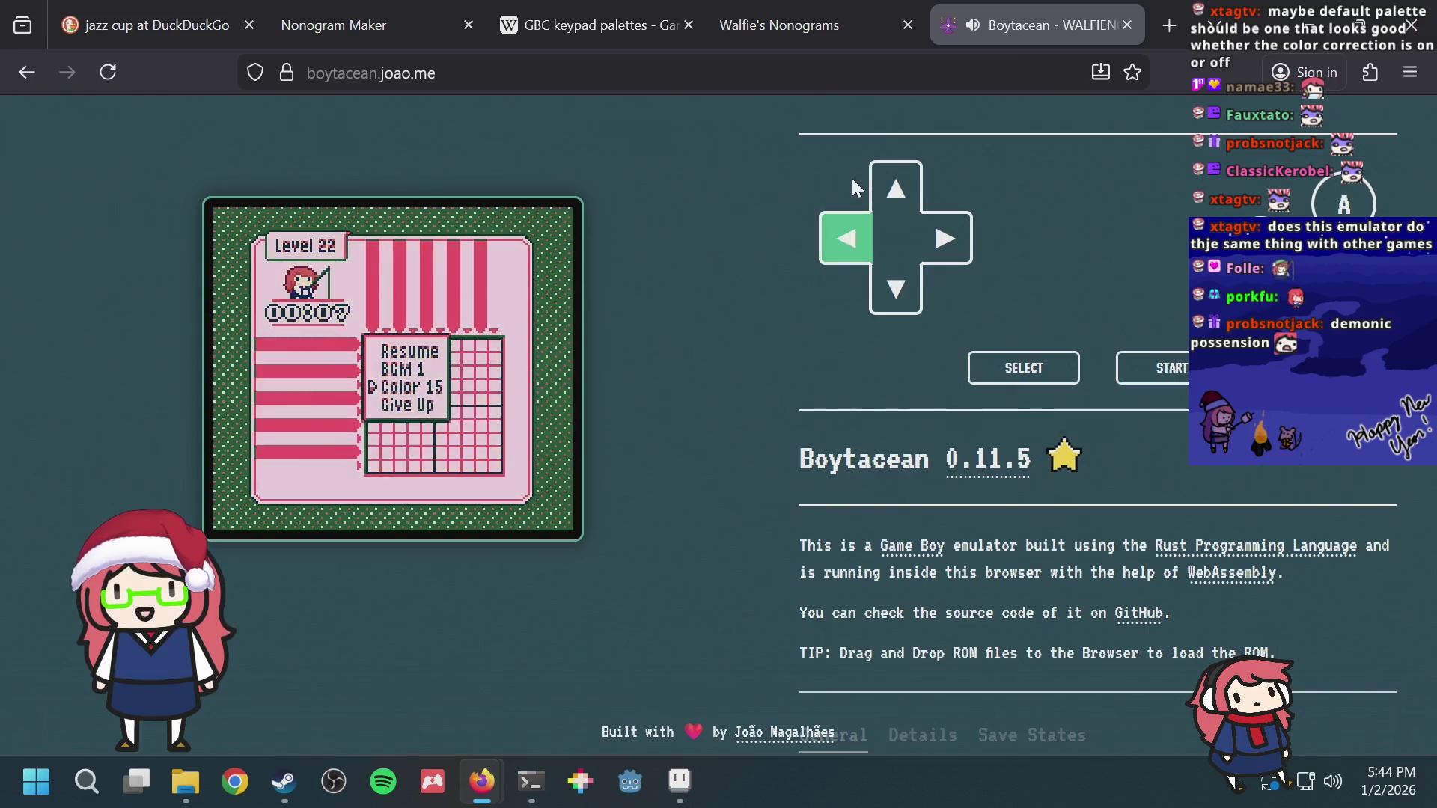
pyautogui.press('Left')
pyautogui.press('Left')
pyautogui.press('Left')
pyautogui.press('Left')
pyautogui.press('Left')
pyautogui.press('Left')
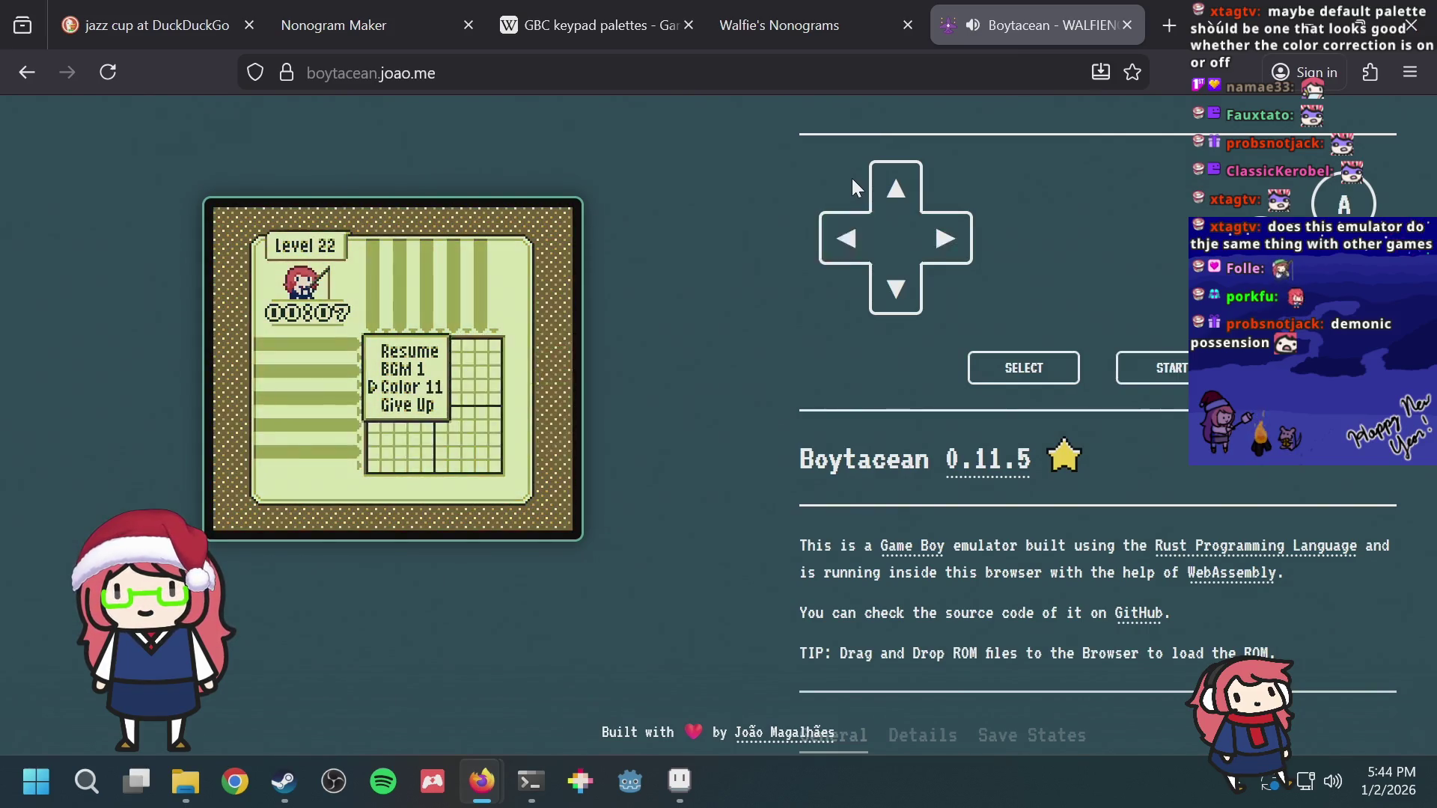
pyautogui.press('Left')
pyautogui.press('Left')
pyautogui.press('Left')
pyautogui.press('Left')
pyautogui.press('Left')
pyautogui.press('Left')
pyautogui.press('Left')
pyautogui.press('Left')
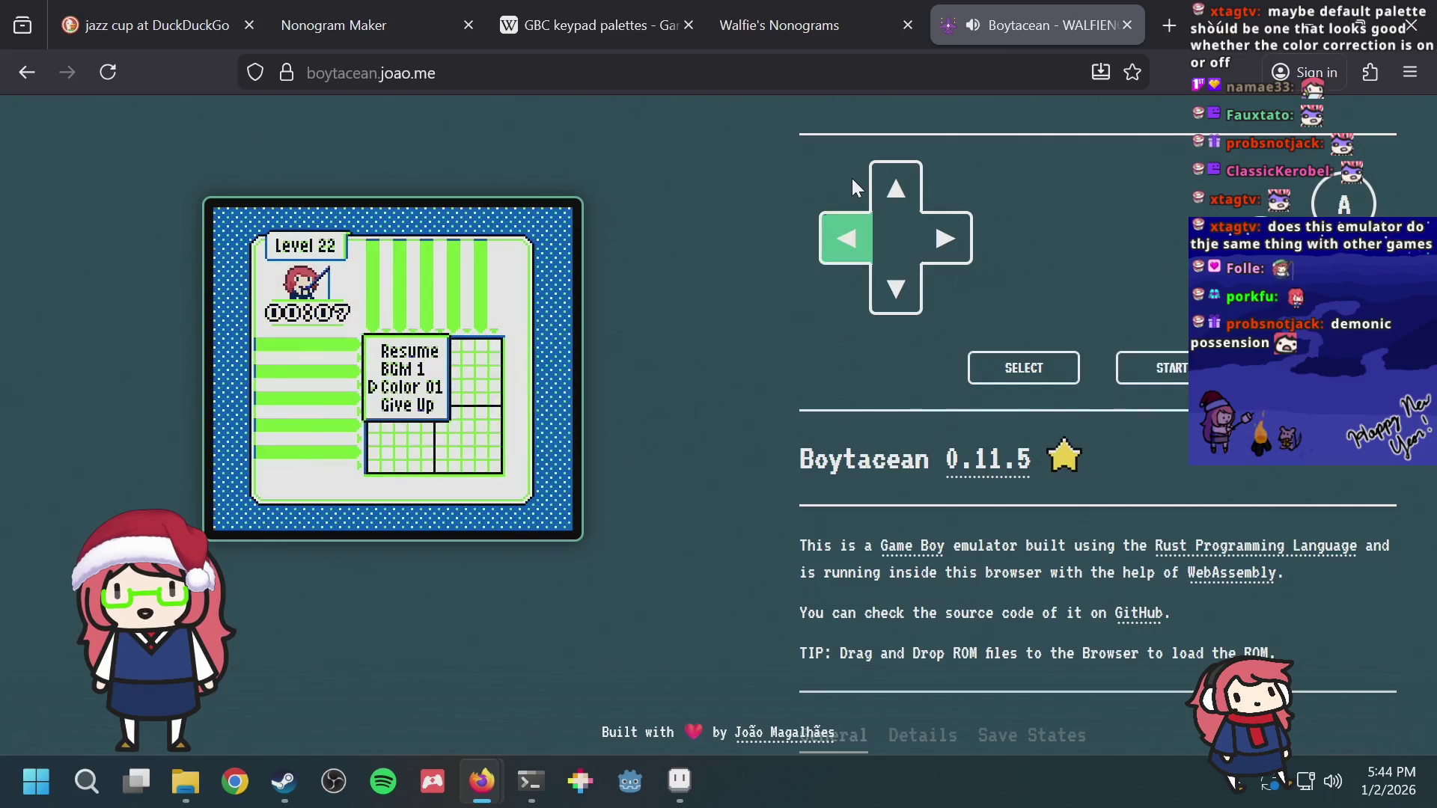
pyautogui.press('Right')
pyautogui.press('Left')
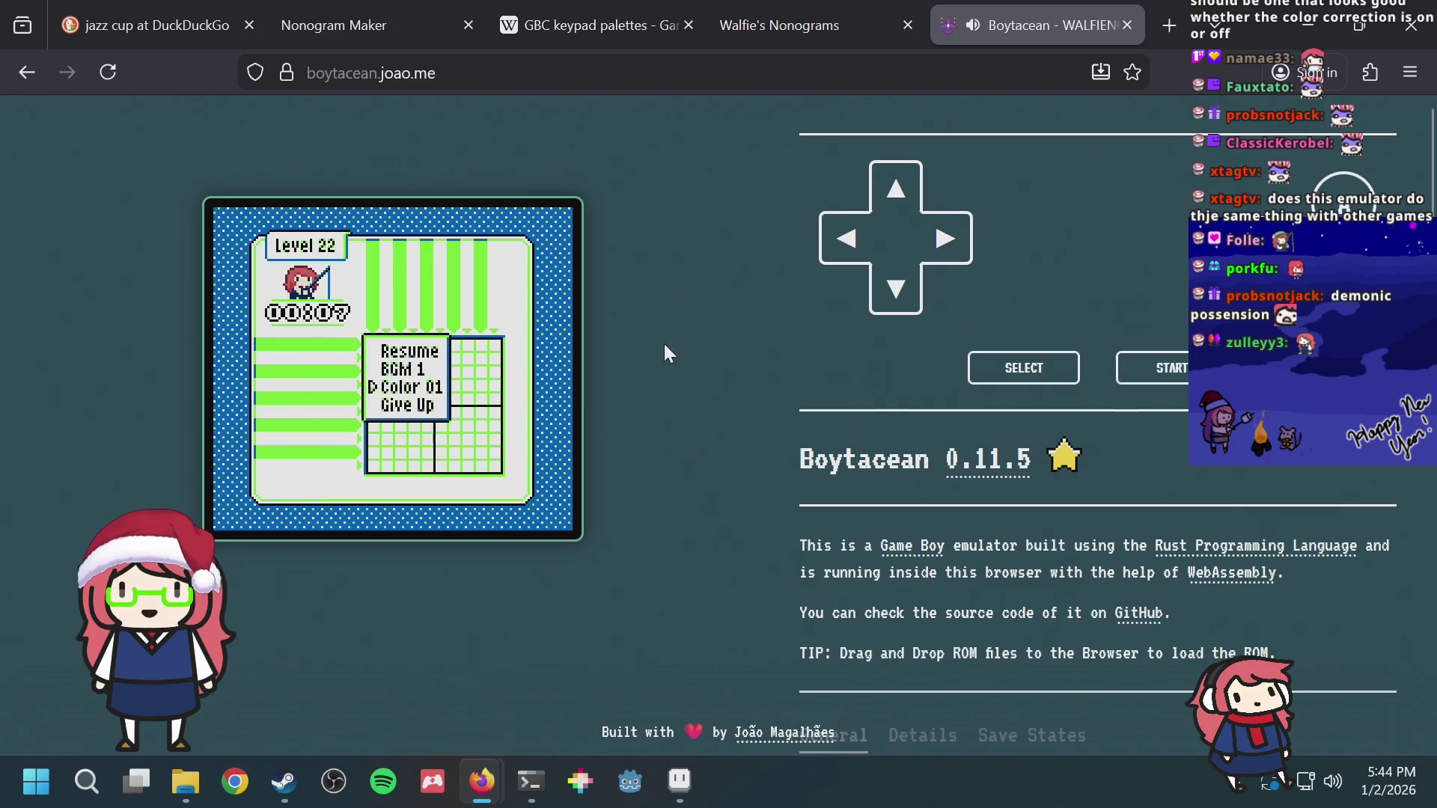
# Step: Close the Boytacean and localhost game tabs, then focus the terminal's web-server pane
pyautogui.click(1129, 23)
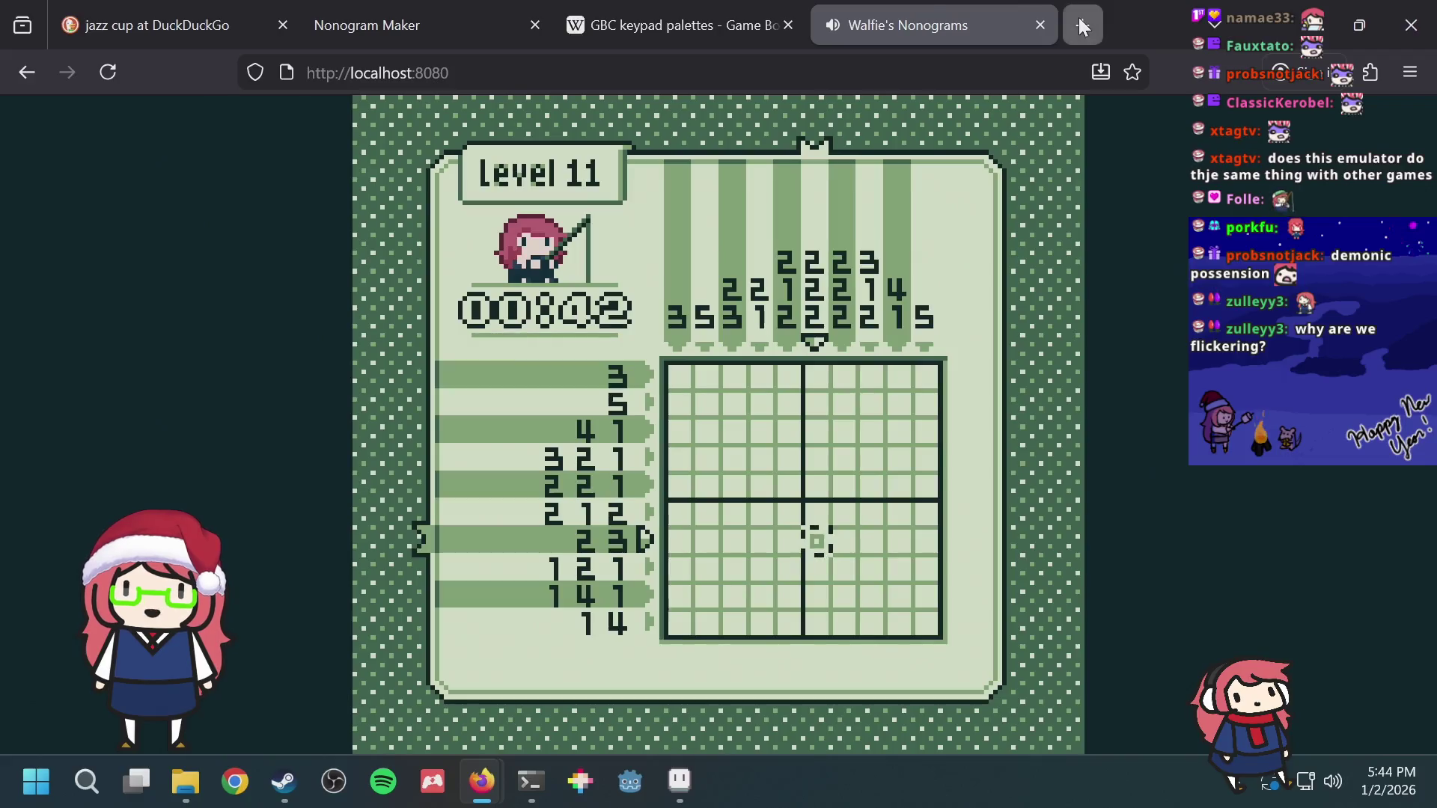
pyautogui.click(1081, 25)
pyautogui.click(906, 24)
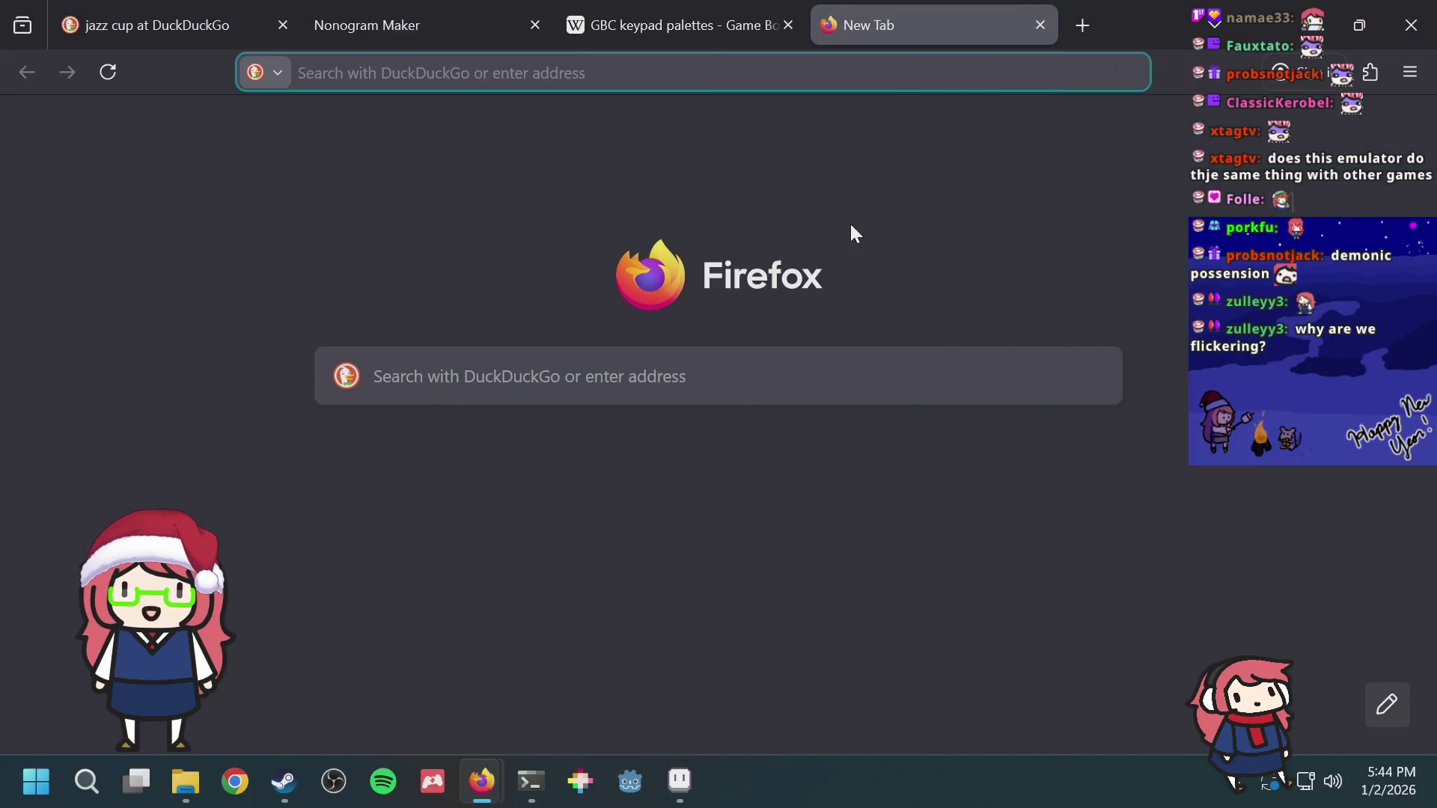
pyautogui.click(521, 772)
pyautogui.click(658, 469)
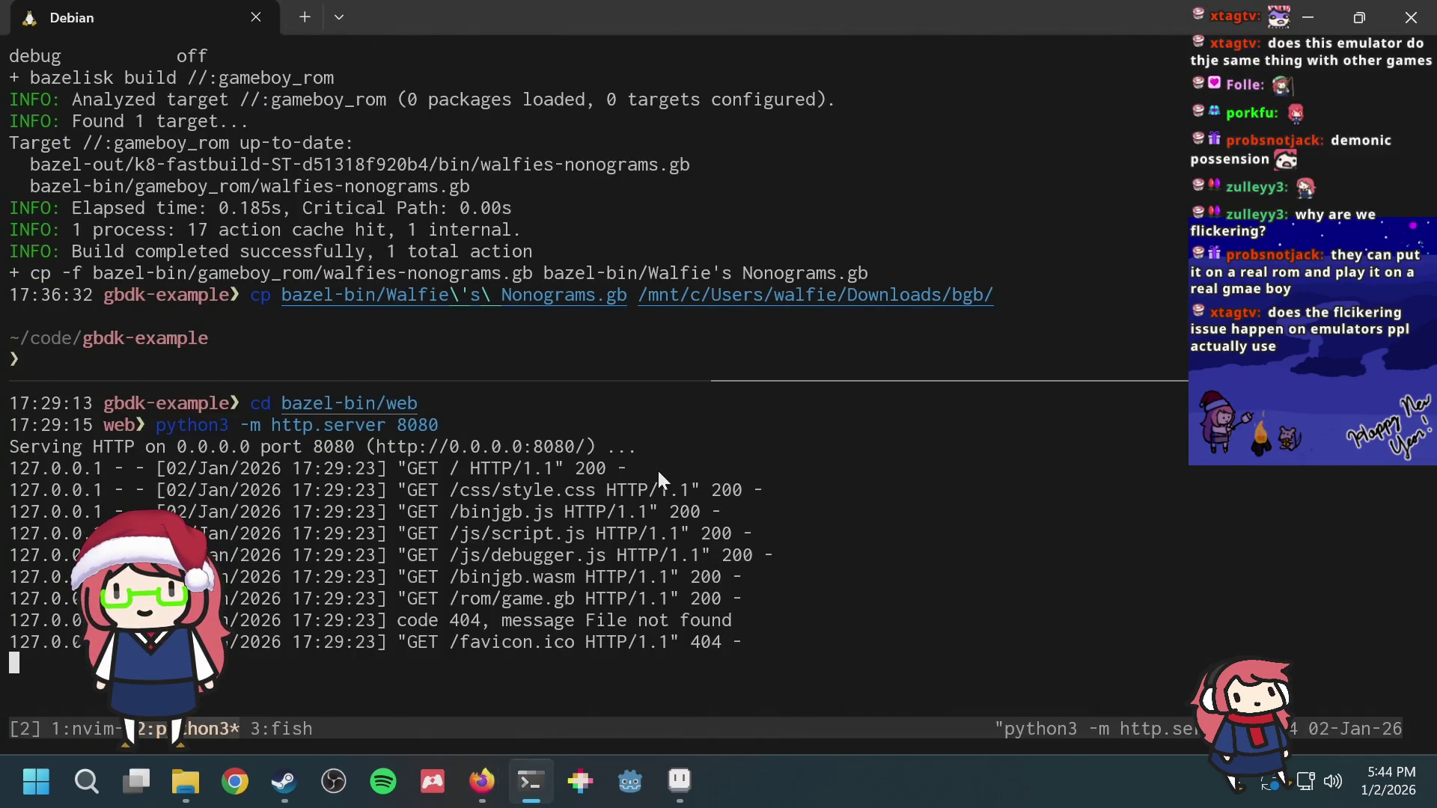
# Step: Stop the python http.server with Ctrl+C and move focus to the upper tmux pane
pyautogui.hotkey('ctrl', 'c')
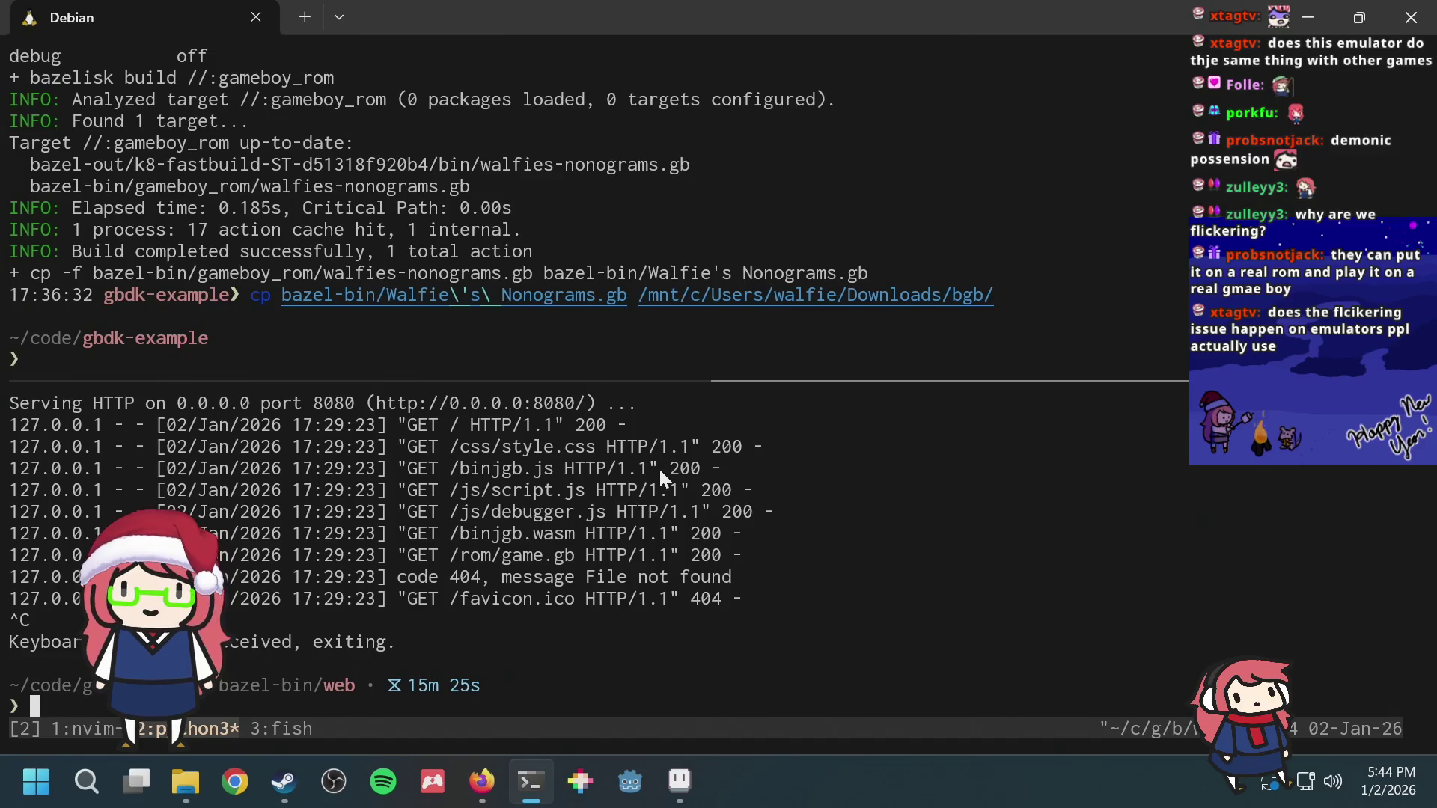
pyautogui.hotkey('ctrl', 'b')
pyautogui.press('Up')
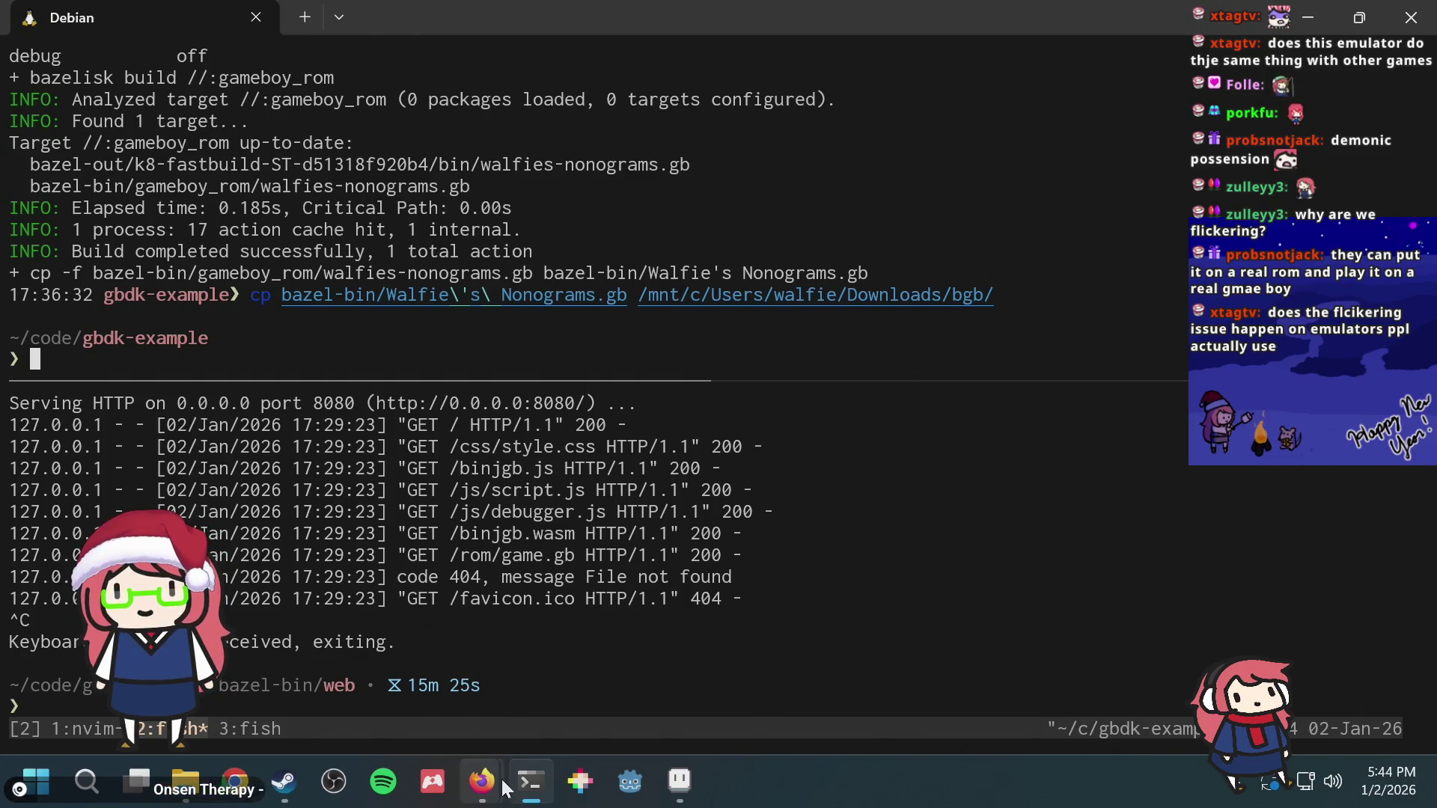
# Step: Switch between browser and terminal windows, then open the bgb downloads folder
pyautogui.moveTo(482, 782)
pyautogui.click(434, 704)
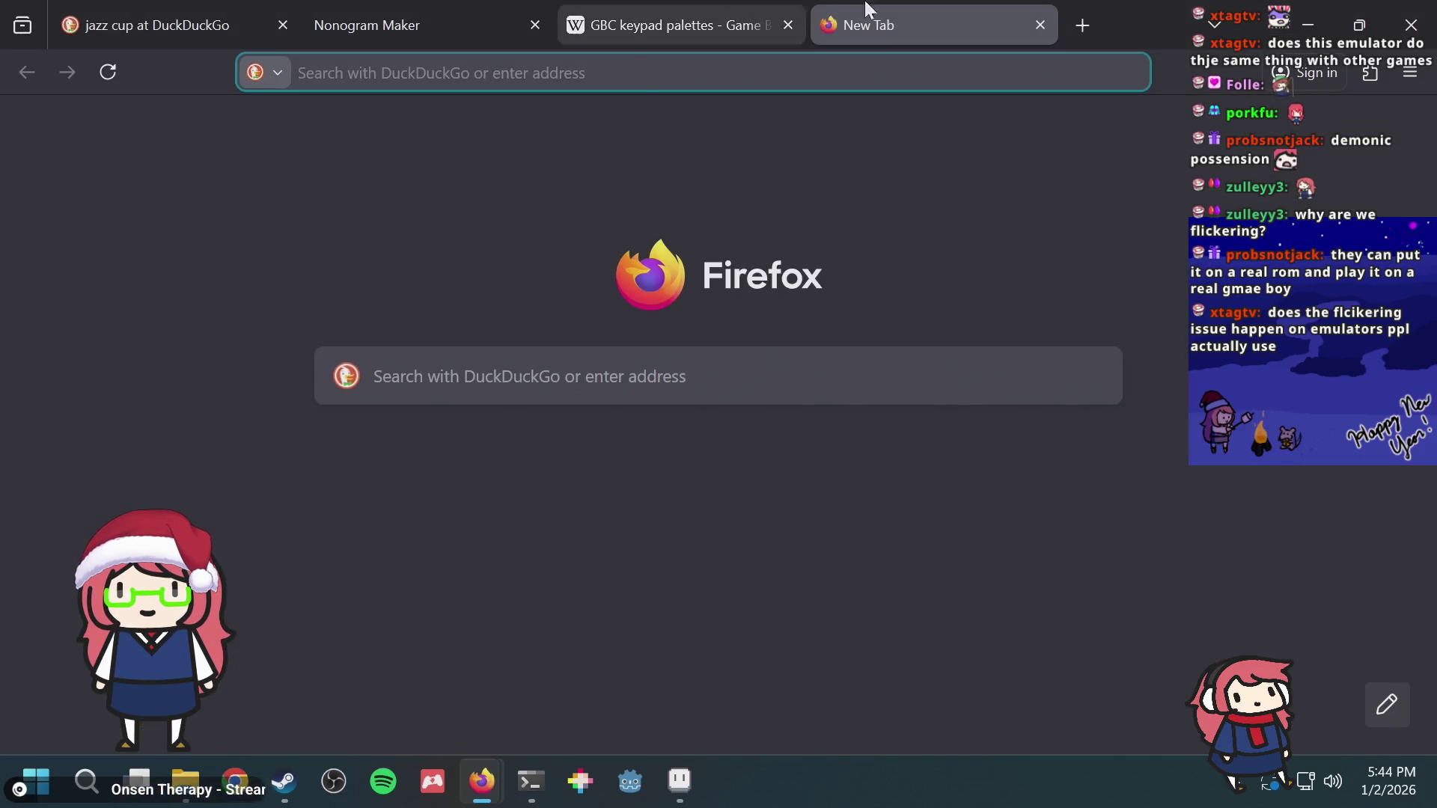
pyautogui.click(1307, 25)
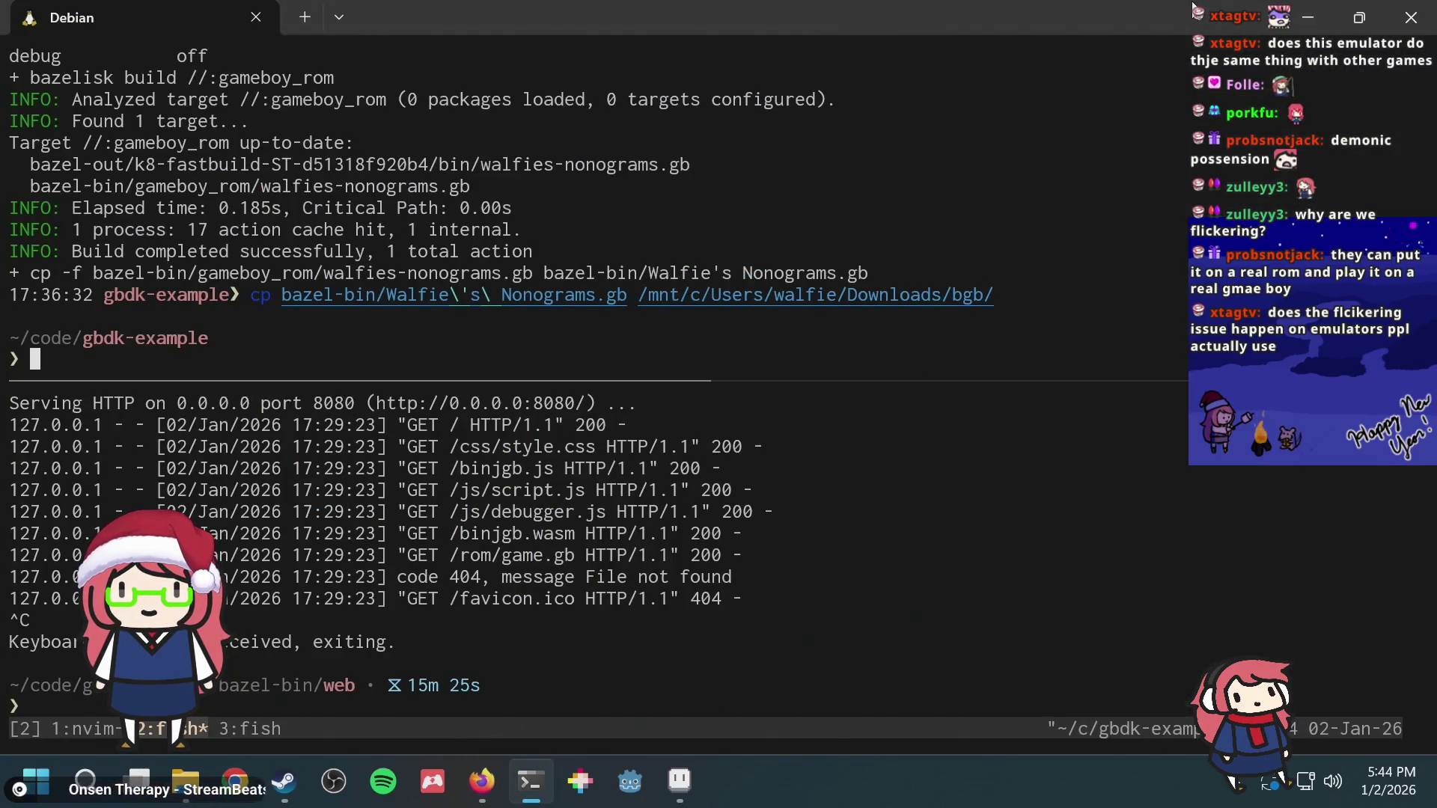
pyautogui.hotkey('alt', 'Tab')
pyautogui.hotkey('alt', 'Tab')
pyautogui.click(1433, 9)
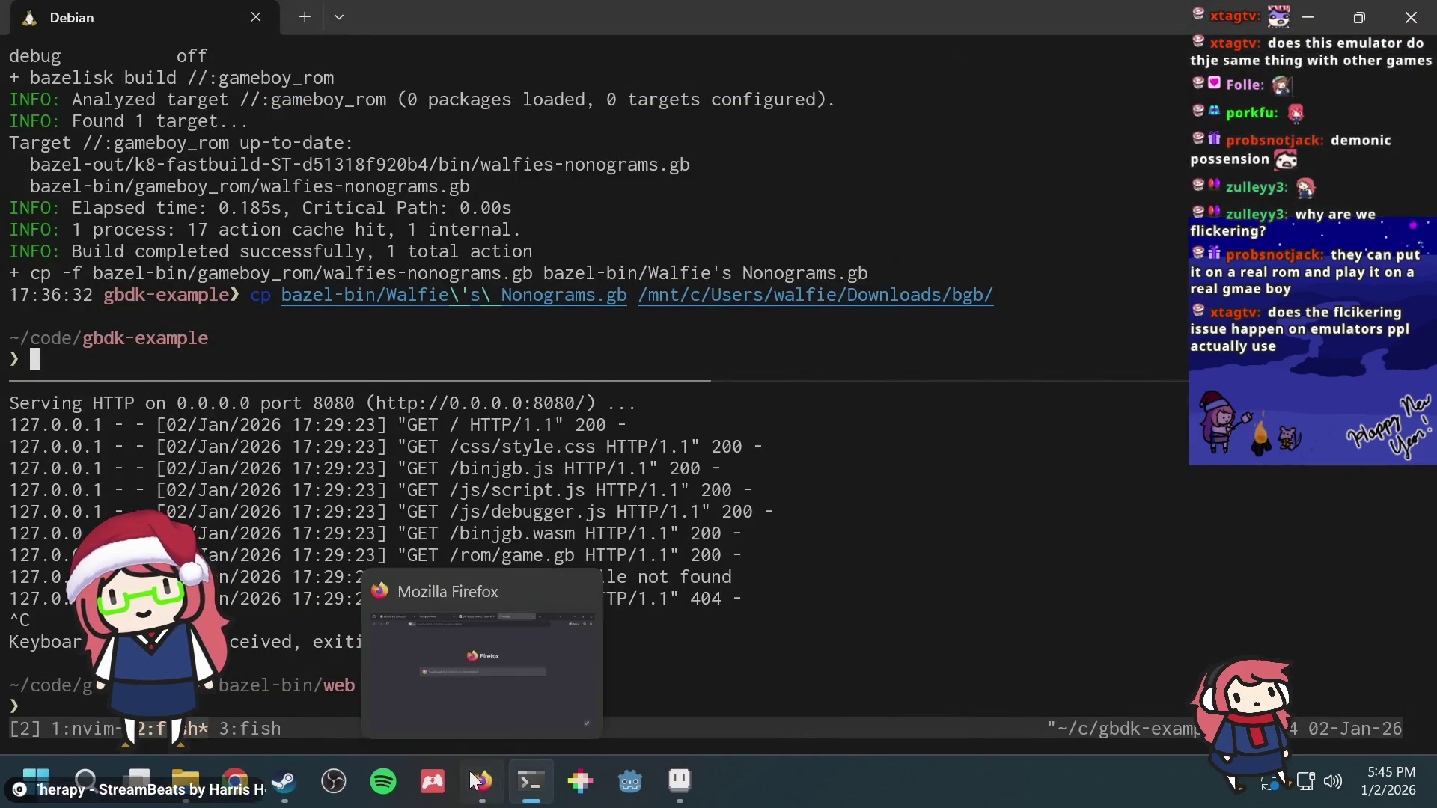
pyautogui.click(479, 776)
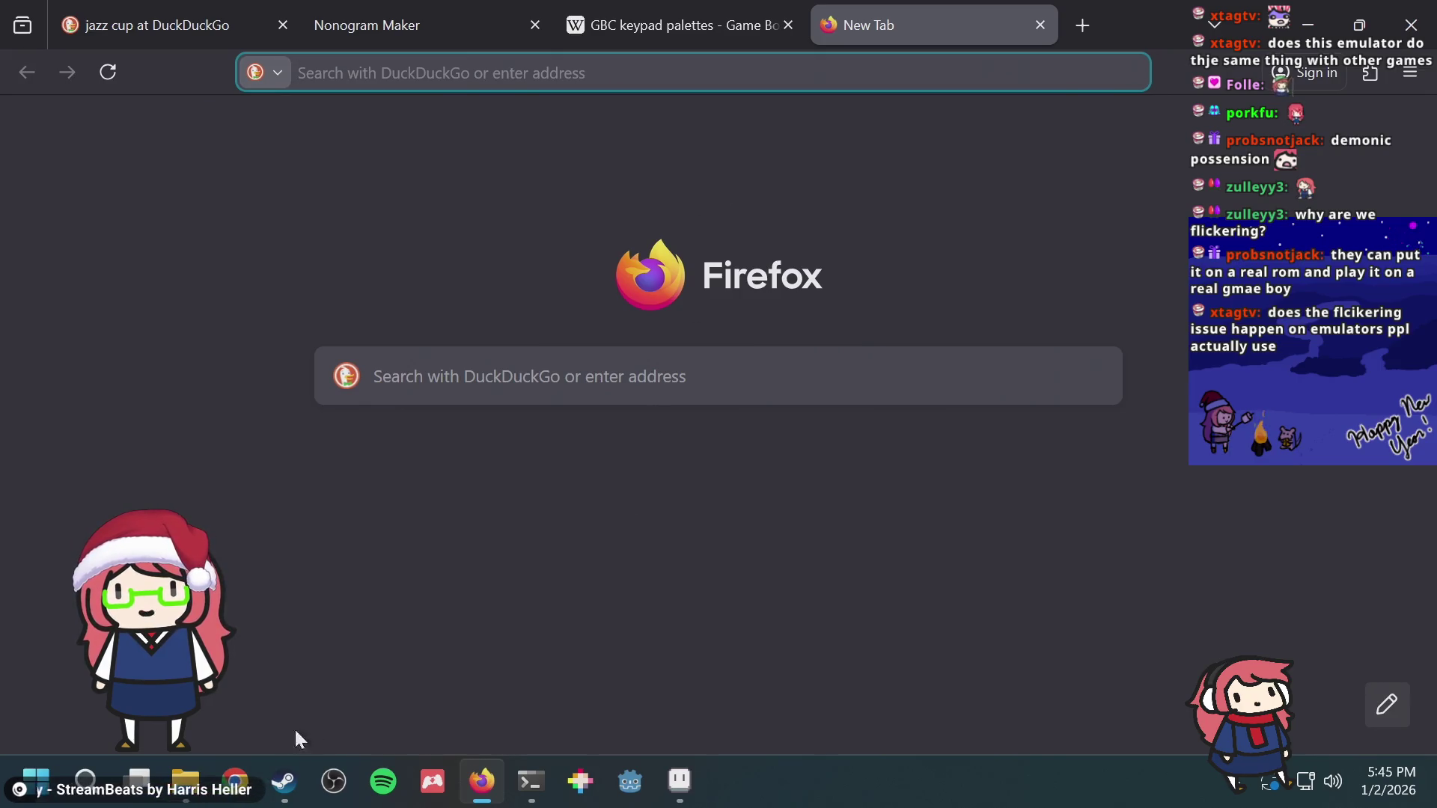
pyautogui.click(182, 779)
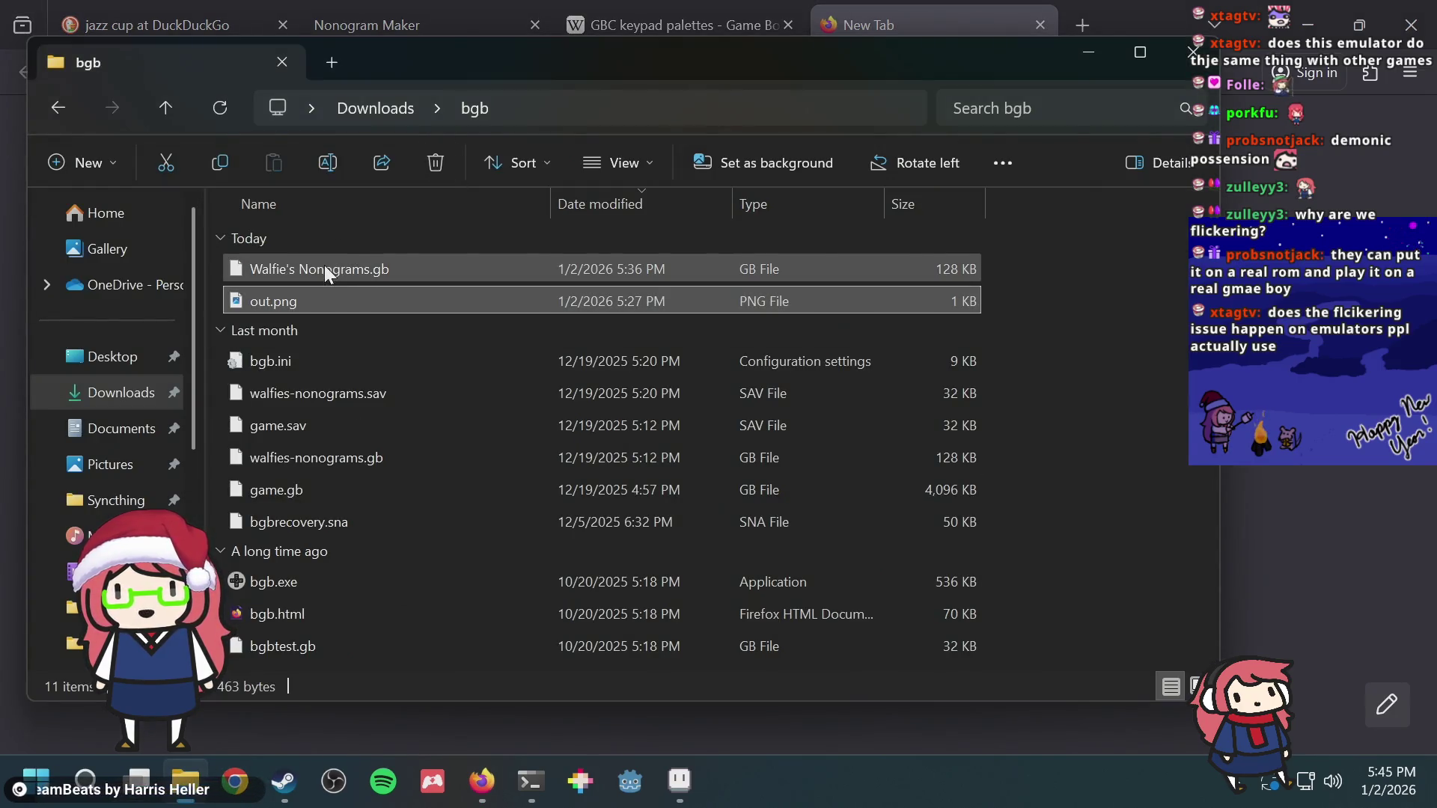
# Step: Launch bgb.exe, load Walfie's Nonograms.gb and start Level 7 from level select
pyautogui.doubleClick(307, 586)
pyautogui.moveTo(273, 268); pyautogui.dragTo(517, 277)
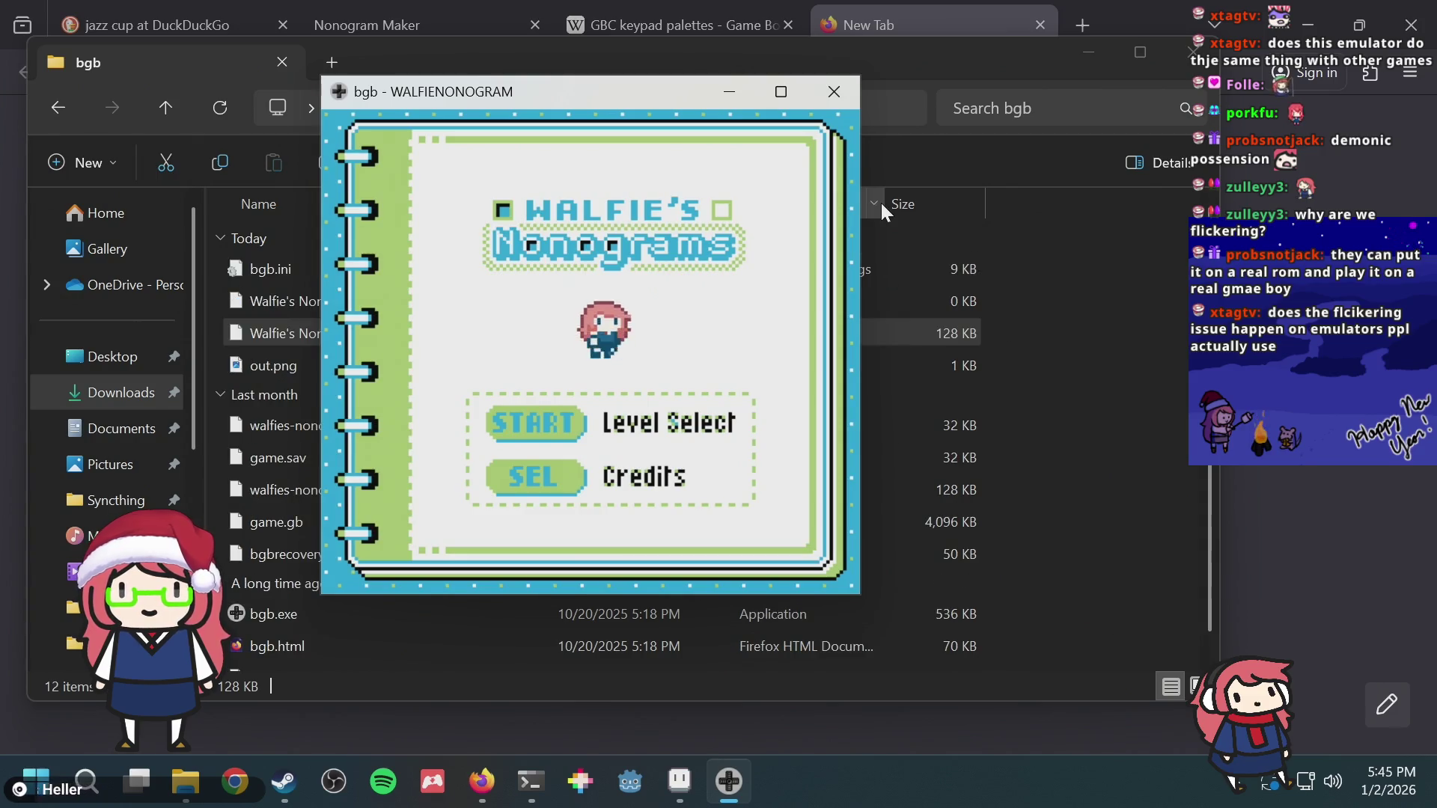
pyautogui.press('Return')
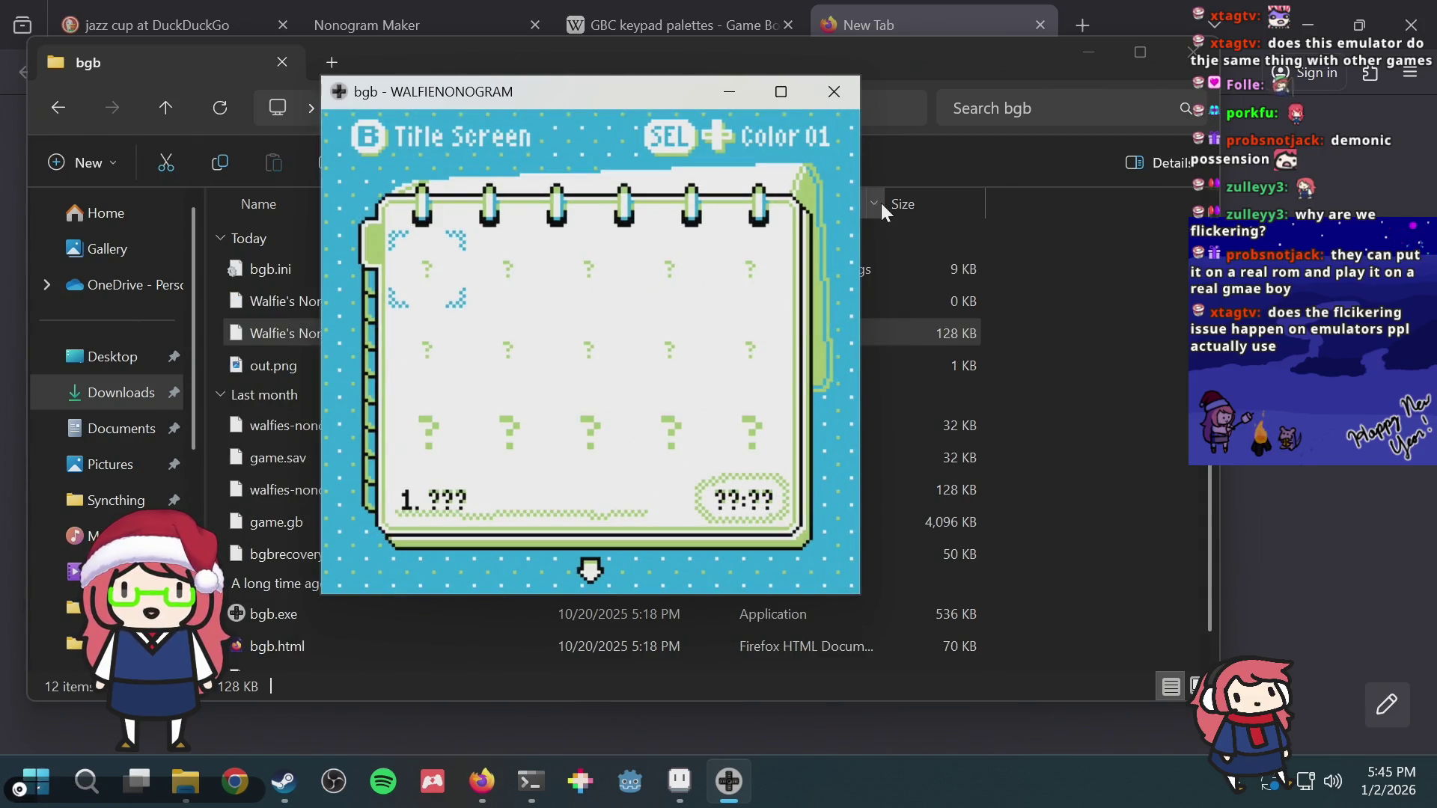
pyautogui.press('Down')
pyautogui.press('Down')
pyautogui.press('Right')
pyautogui.press('Up')
pyautogui.press('s')
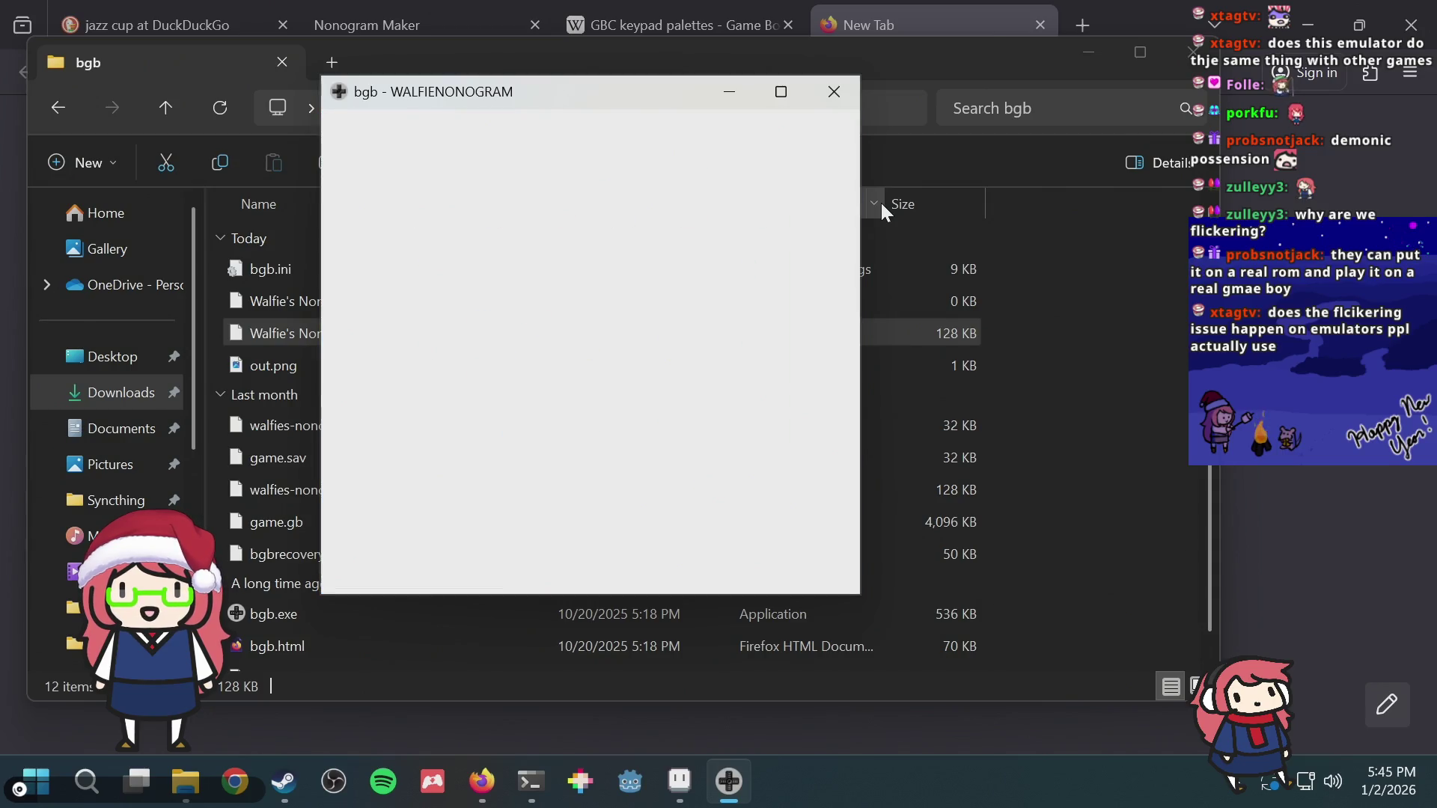
# Step: Move the puzzle cursor around Level 7's grid and clues, then close bgb
pyautogui.press('Down')
pyautogui.press('Right')
pyautogui.press('Down')
pyautogui.press('Down')
pyautogui.press('Down')
pyautogui.press('Right')
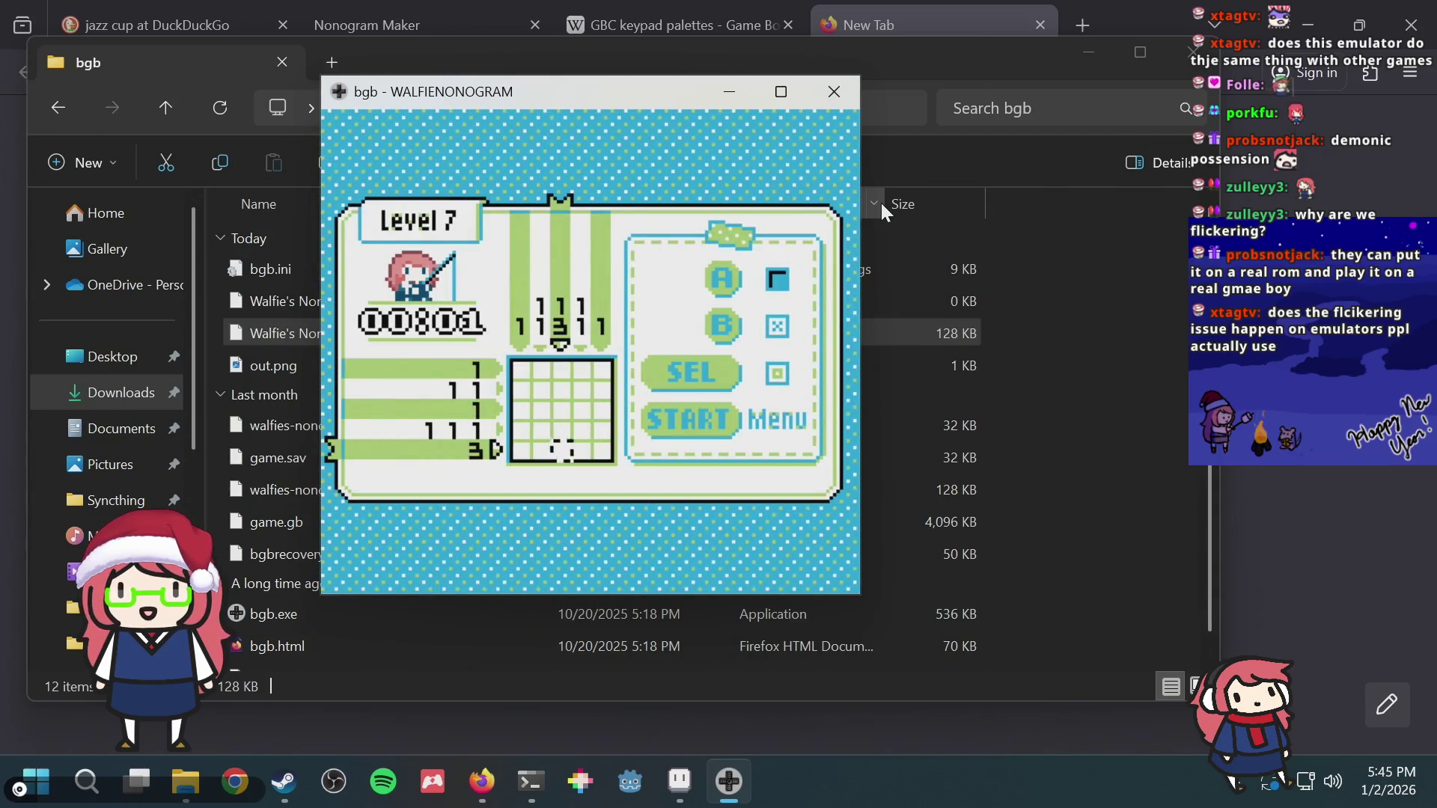
pyautogui.press('Up')
pyautogui.press('Up')
pyautogui.press('Up')
pyautogui.press('Up')
pyautogui.press('Down')
pyautogui.press('Down')
pyautogui.press('Down')
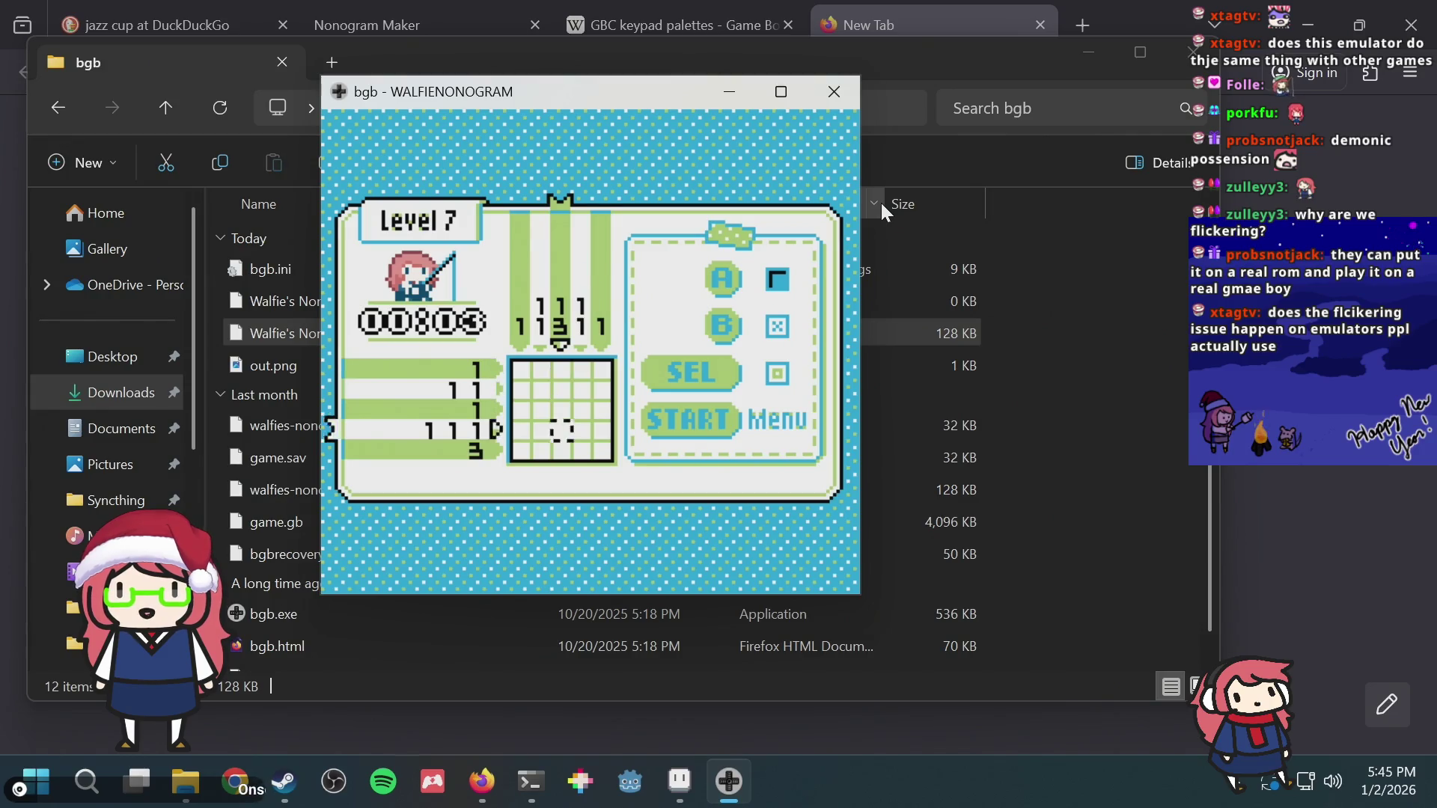
pyautogui.press('Left')
pyautogui.press('Left')
pyautogui.press('Left')
pyautogui.press('Up')
pyautogui.press('Up')
pyautogui.press('Up')
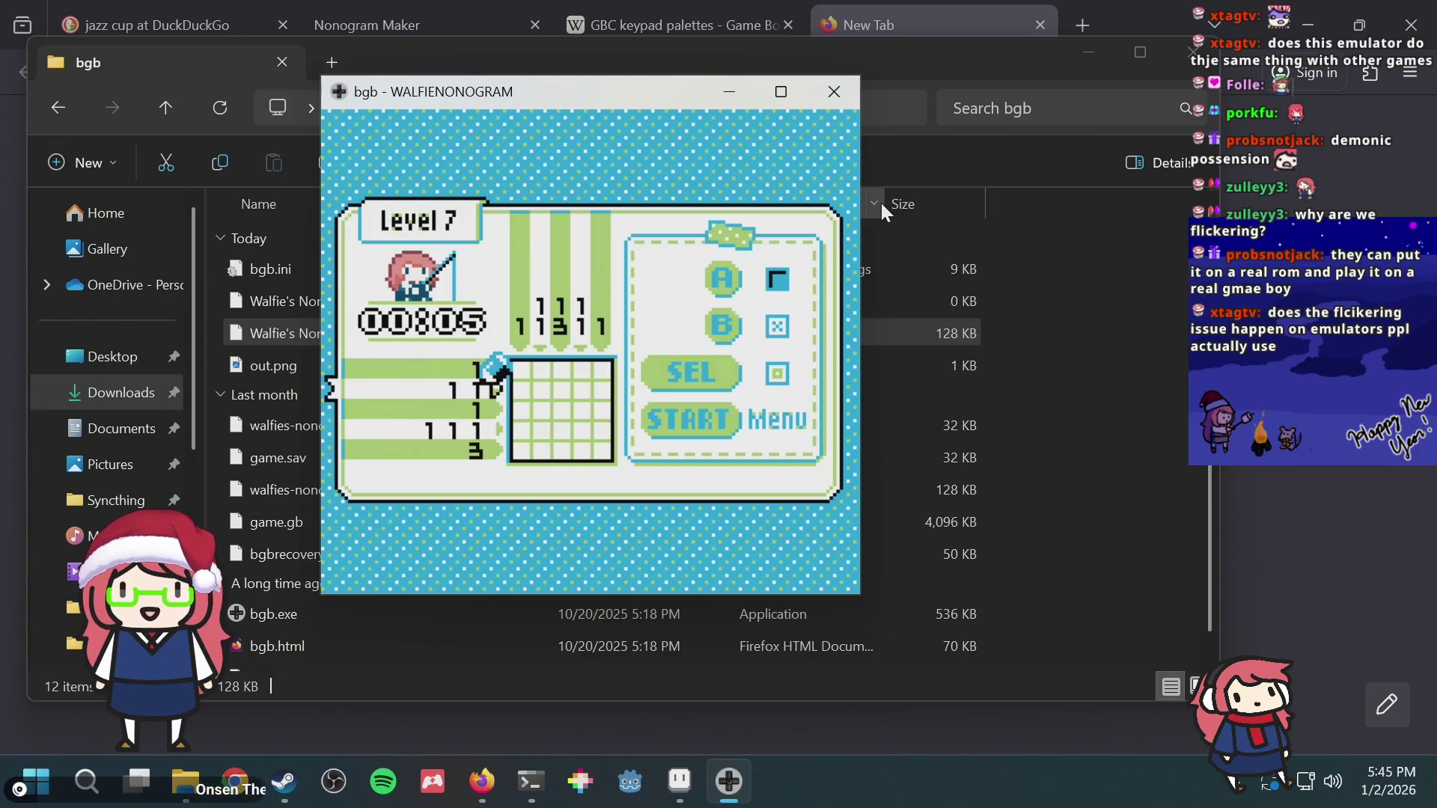
pyautogui.click(836, 89)
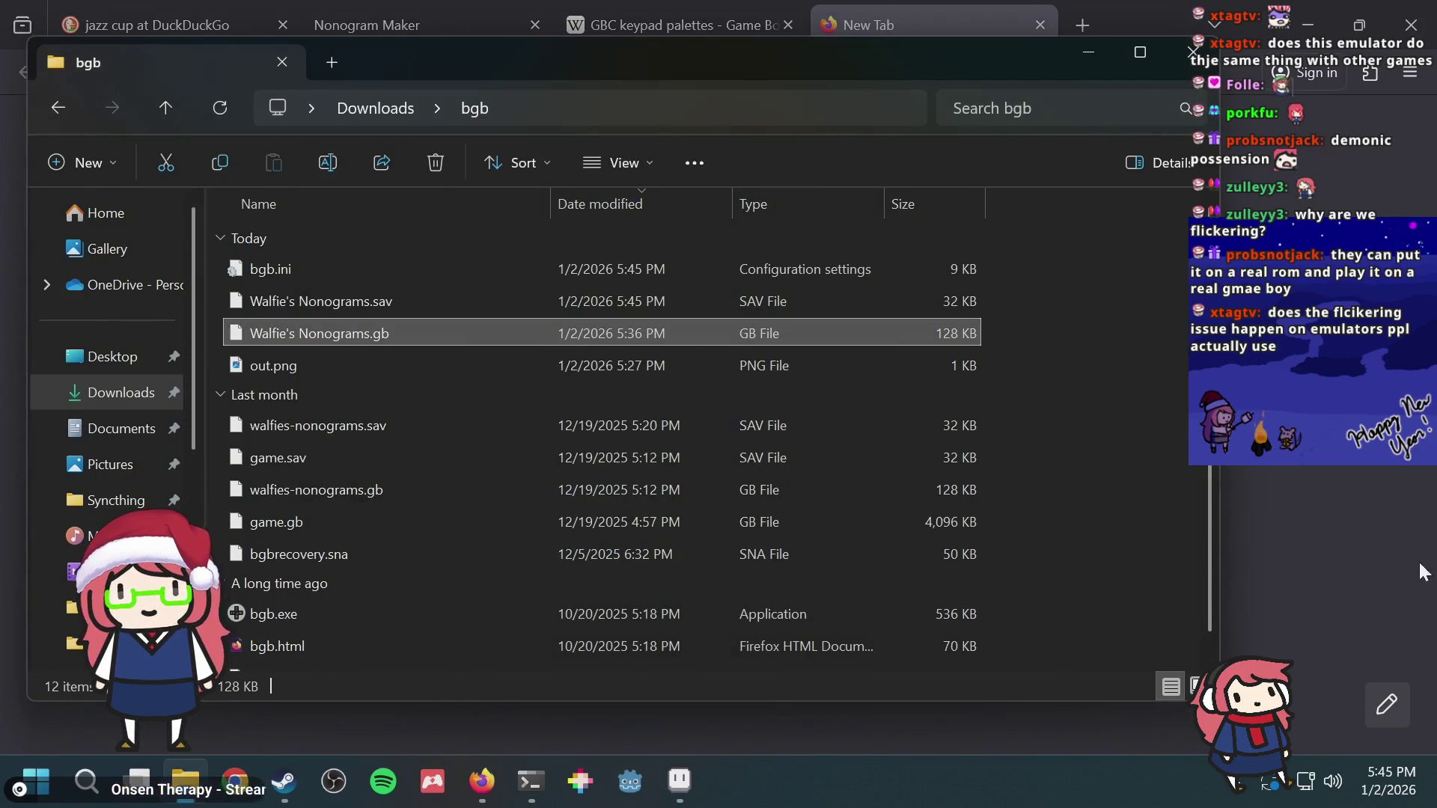
# Step: Cycle through the open windows, glance at the GBC palettes page, and return to the terminal
pyautogui.click(1348, 539)
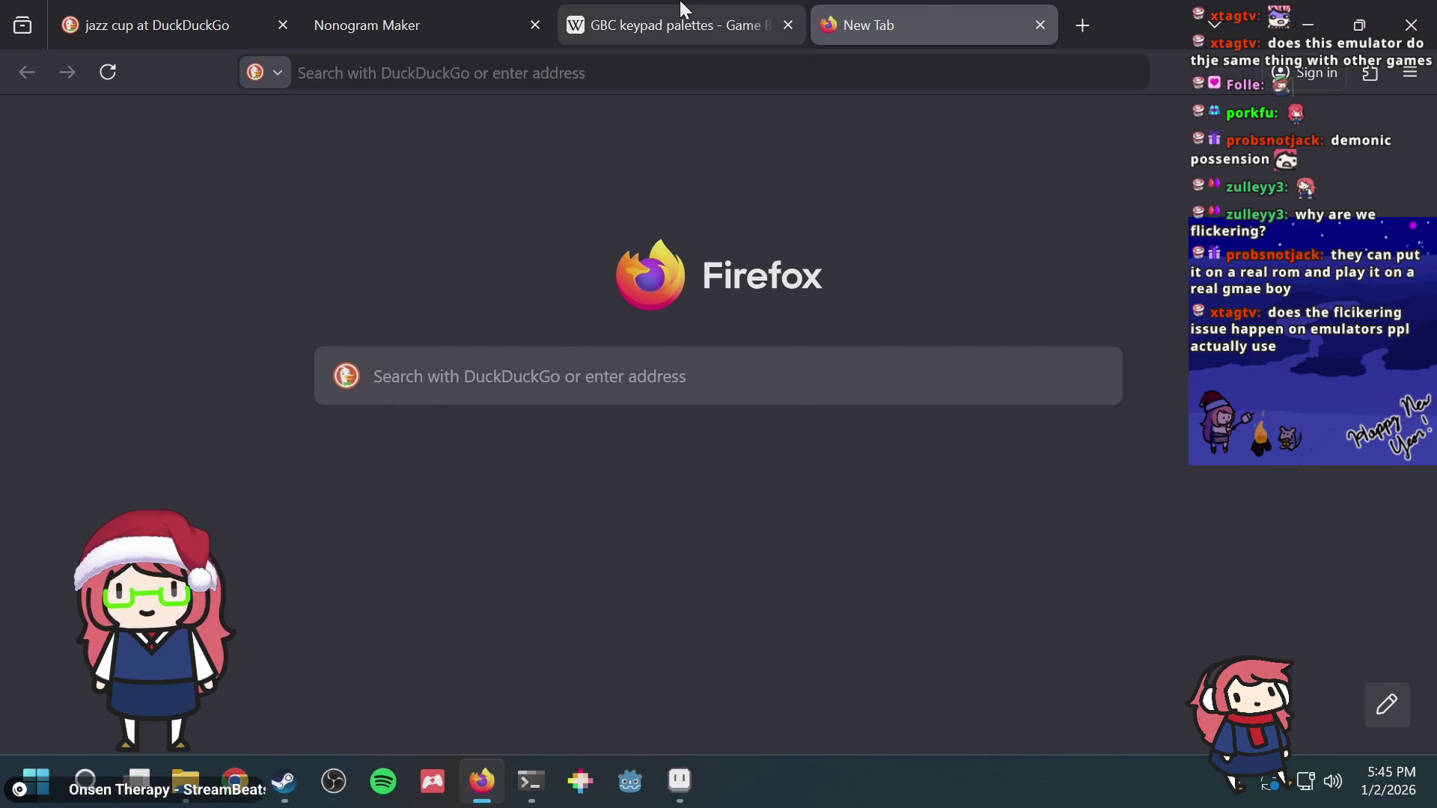
pyautogui.hotkey('alt', 'Tab')
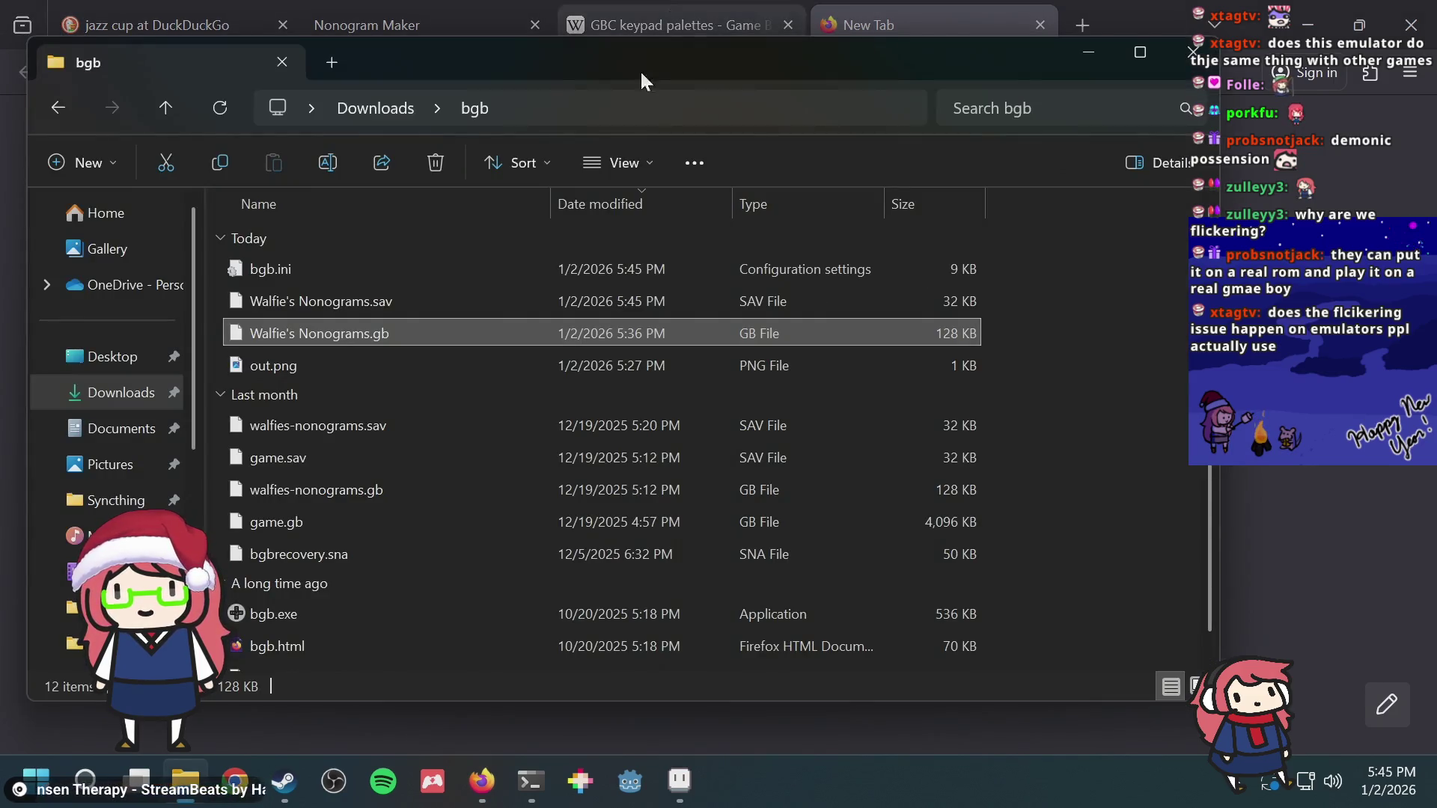
pyautogui.click(523, 782)
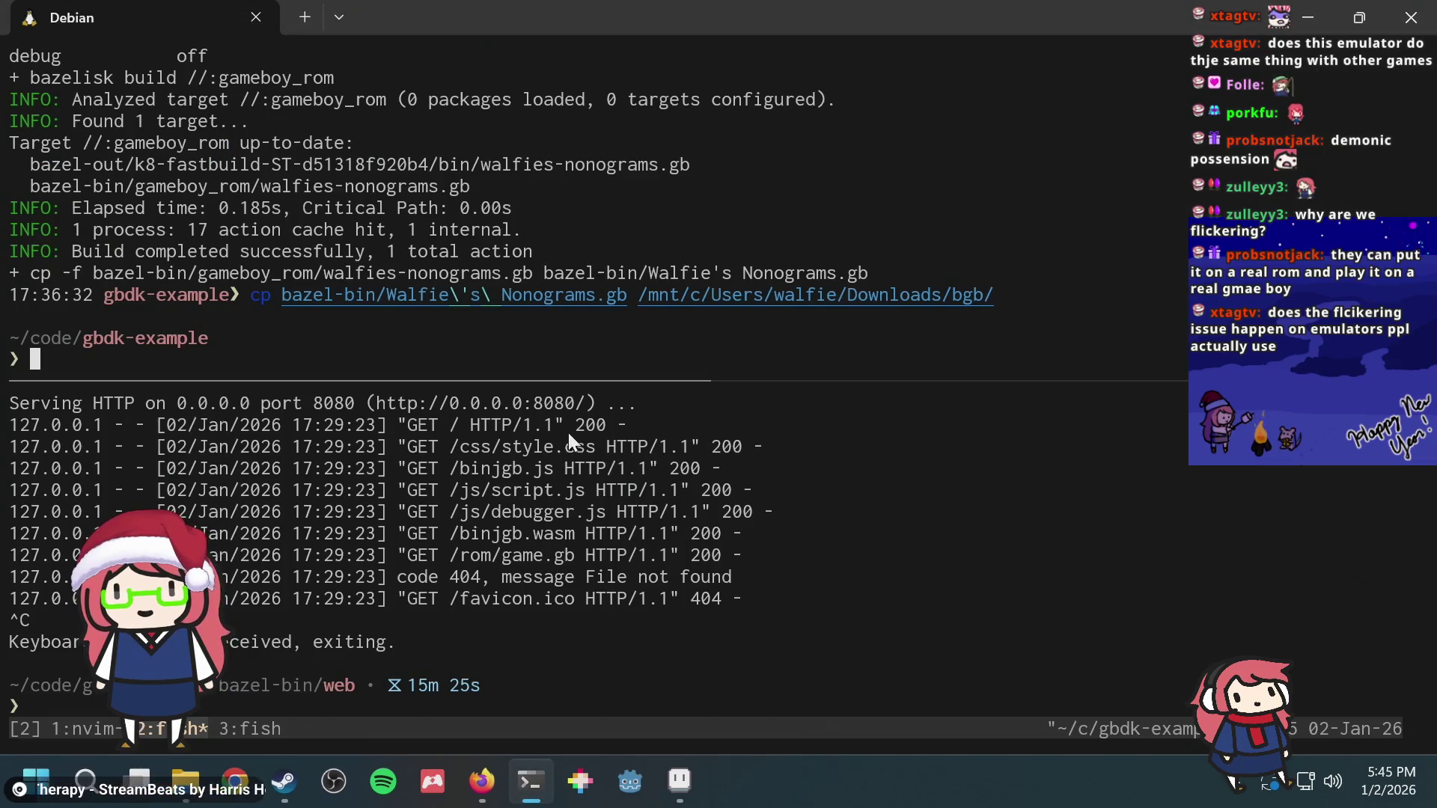
pyautogui.hotkey('alt', 'Tab')
pyautogui.hotkey('alt', 'Tab')
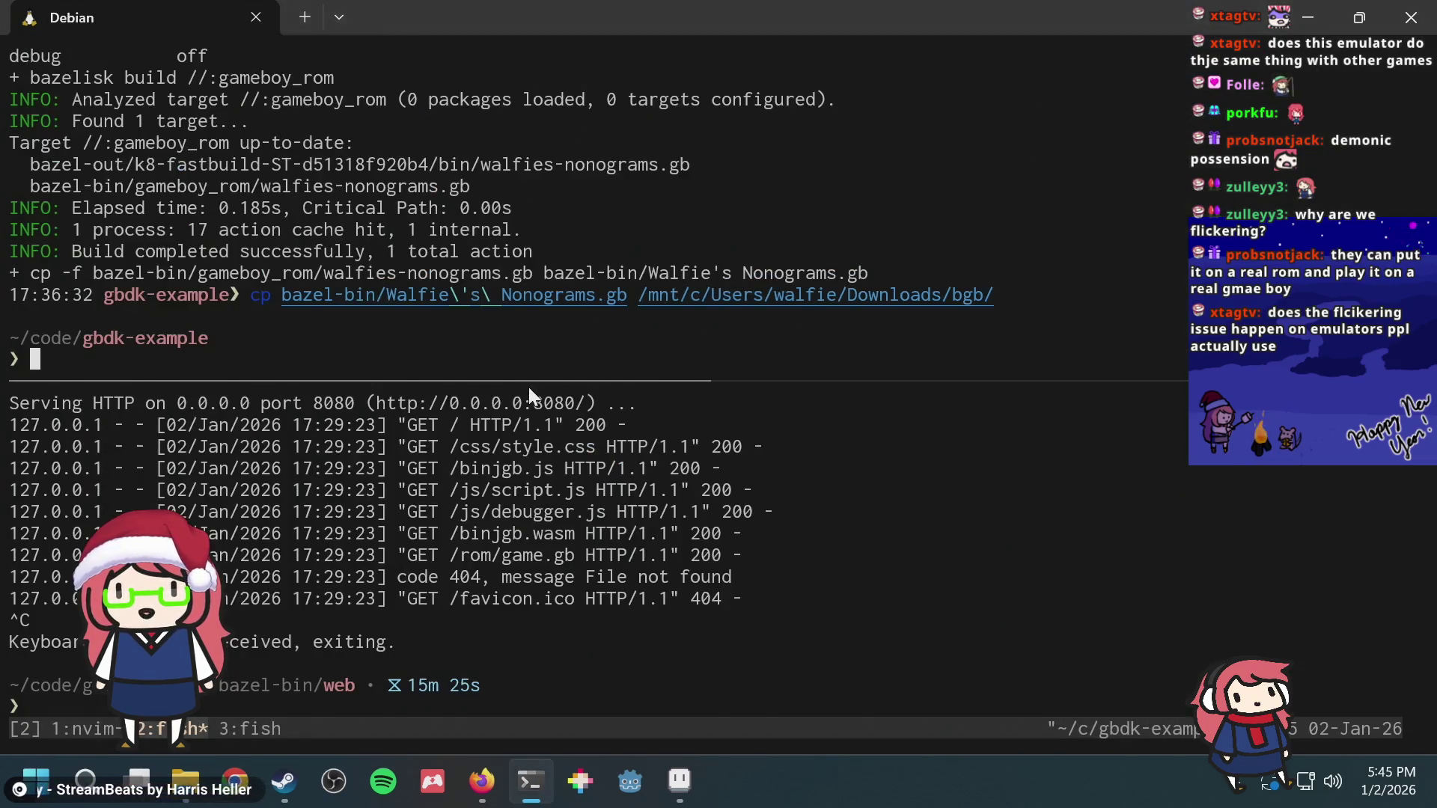
pyautogui.hotkey('alt', 'Tab')
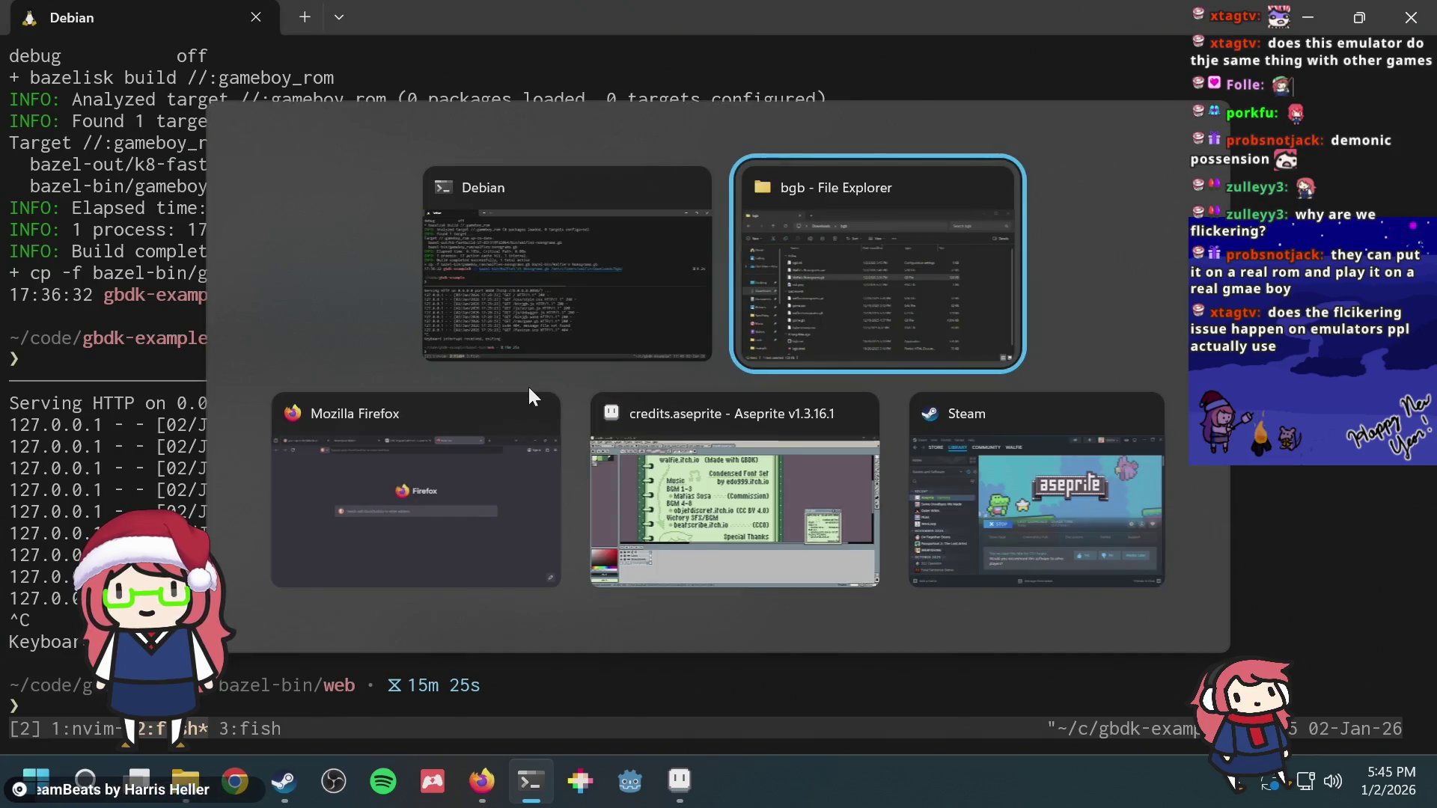
pyautogui.hotkey('alt', 'Tab')
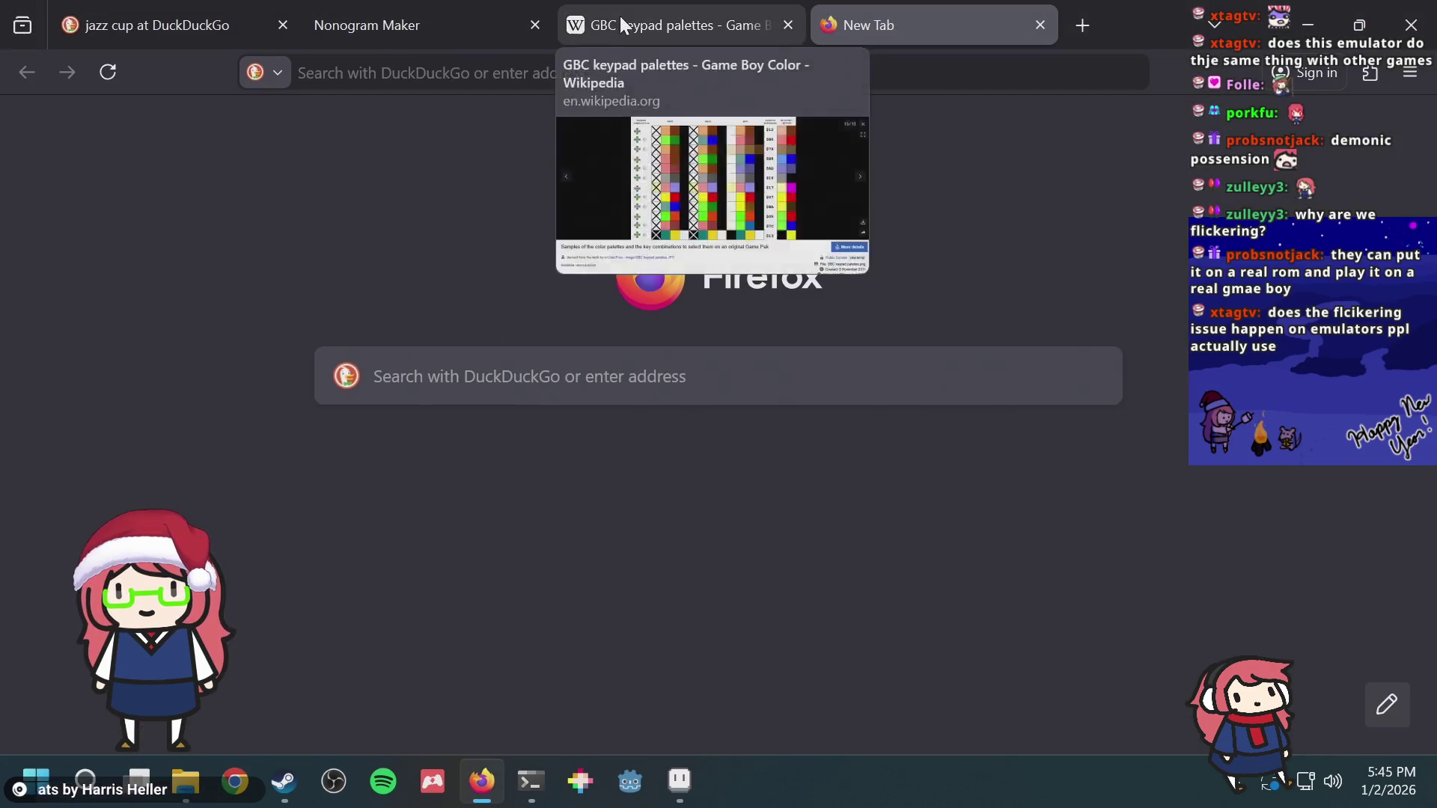
pyautogui.click(619, 16)
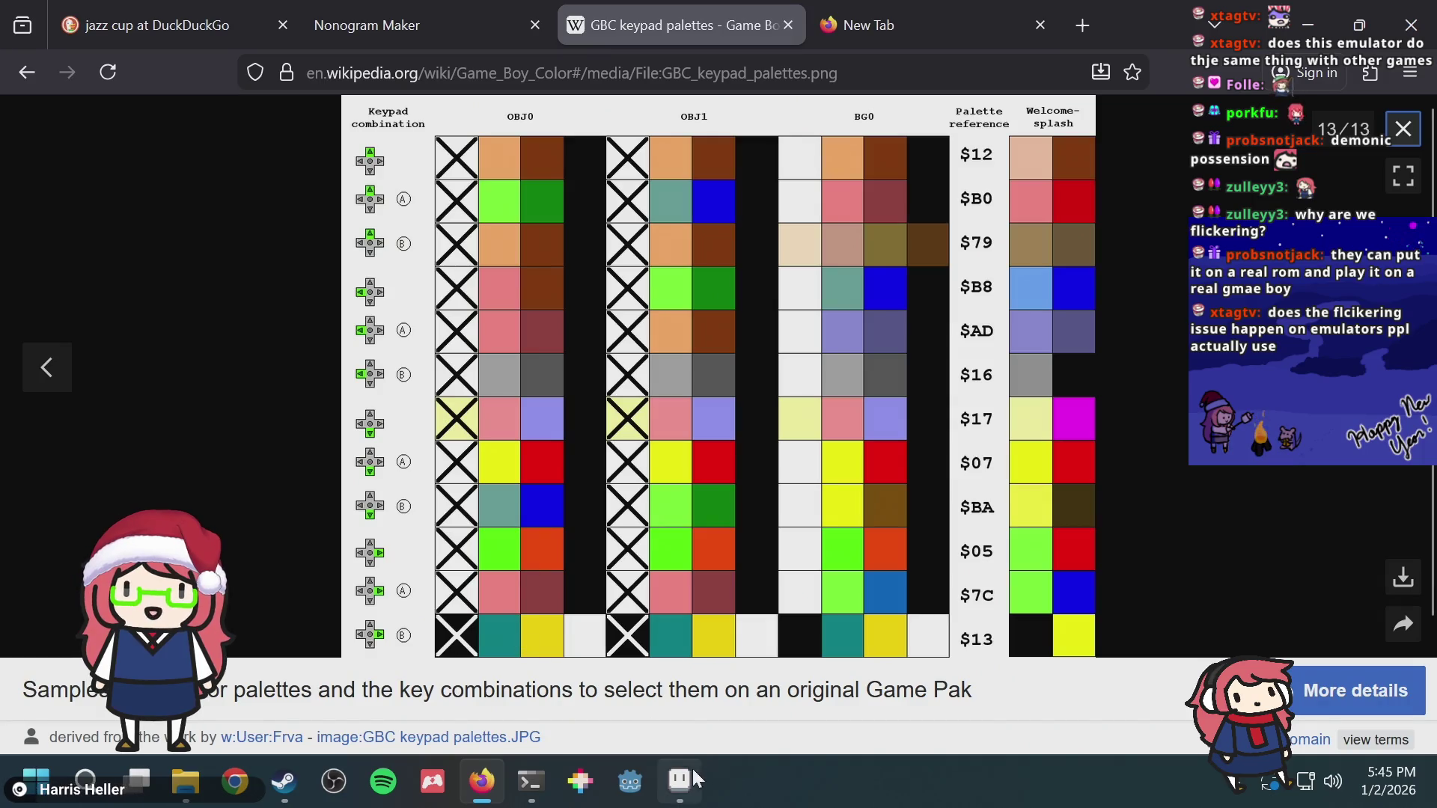
pyautogui.click(545, 794)
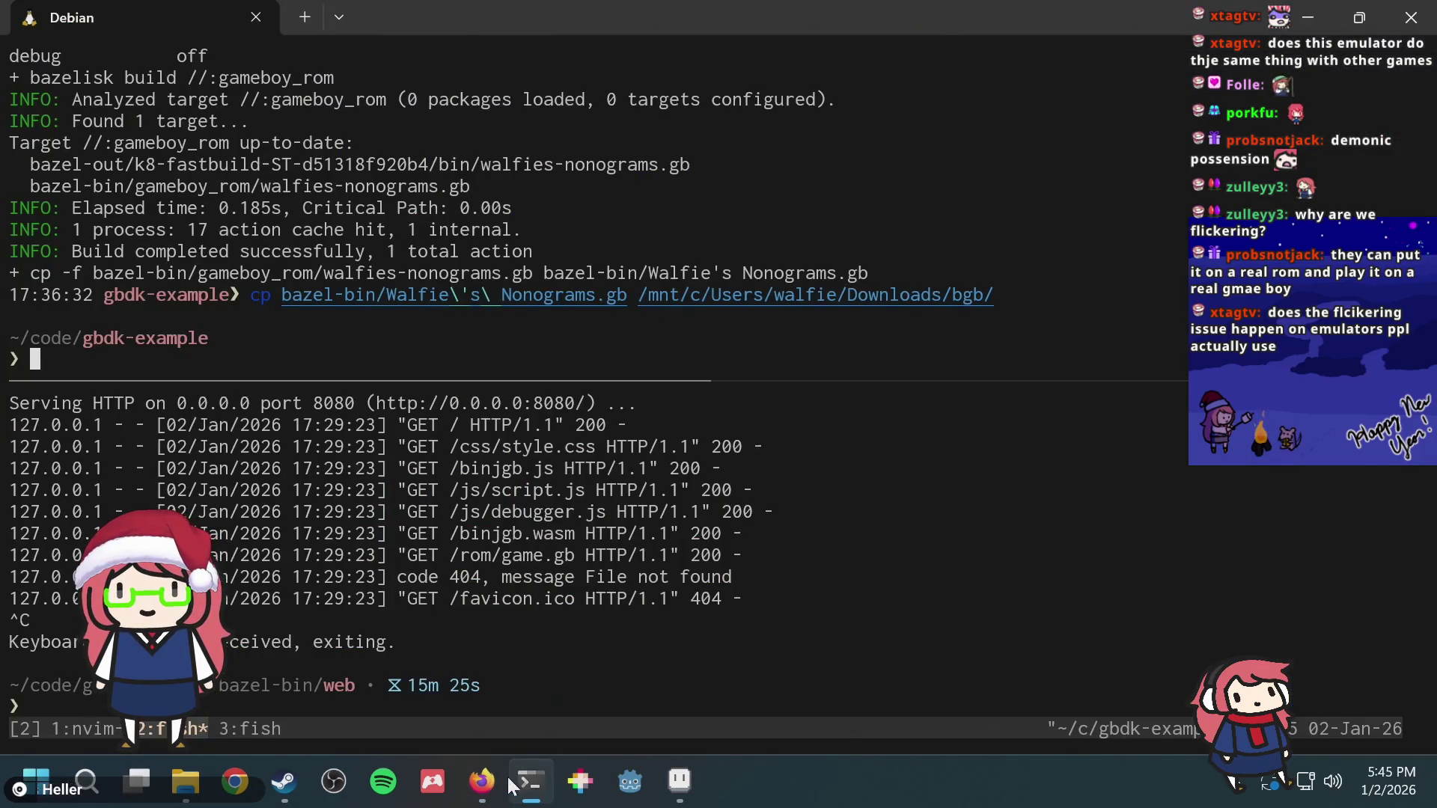
# Step: Rerun bazel run //:emulator from history search to launch Emulicious
pyautogui.hotkey('ctrl', 'r')
pyautogui.write('r')
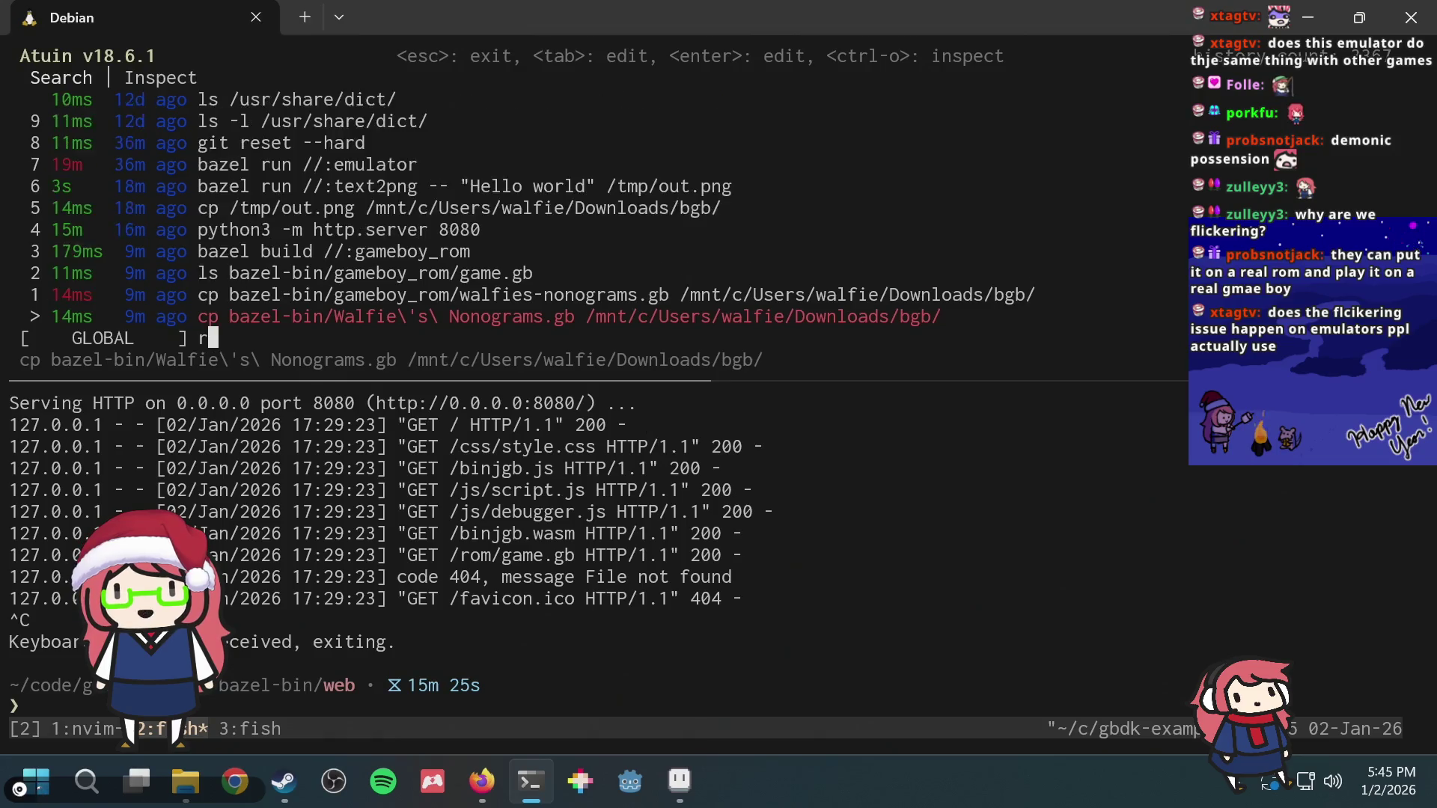
pyautogui.write('un')
pyautogui.press('Up')
pyautogui.press('Return')
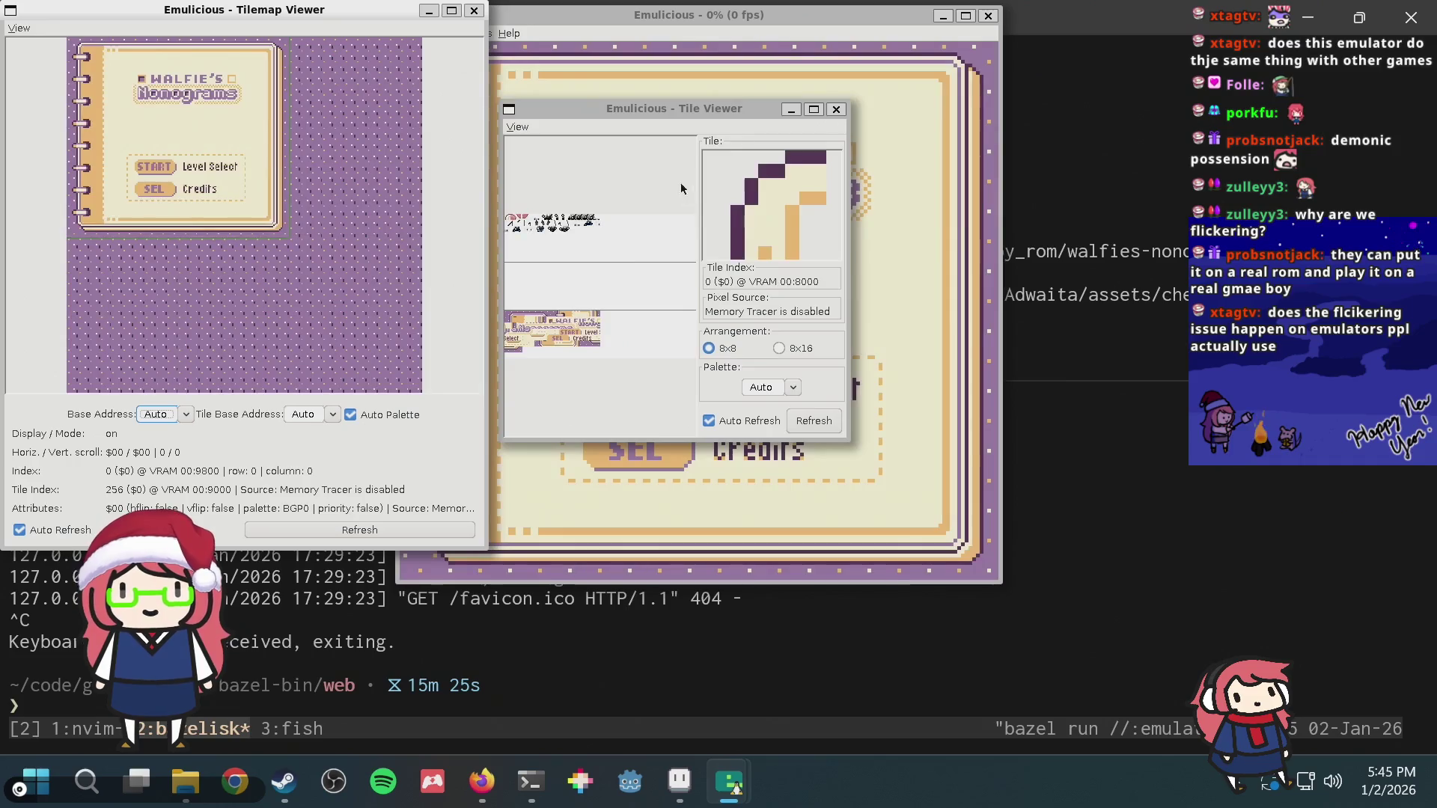
# Step: Change a Game Boy emulation setting and reload the ROM so the title screen turns grayscale
pyautogui.click(621, 65)
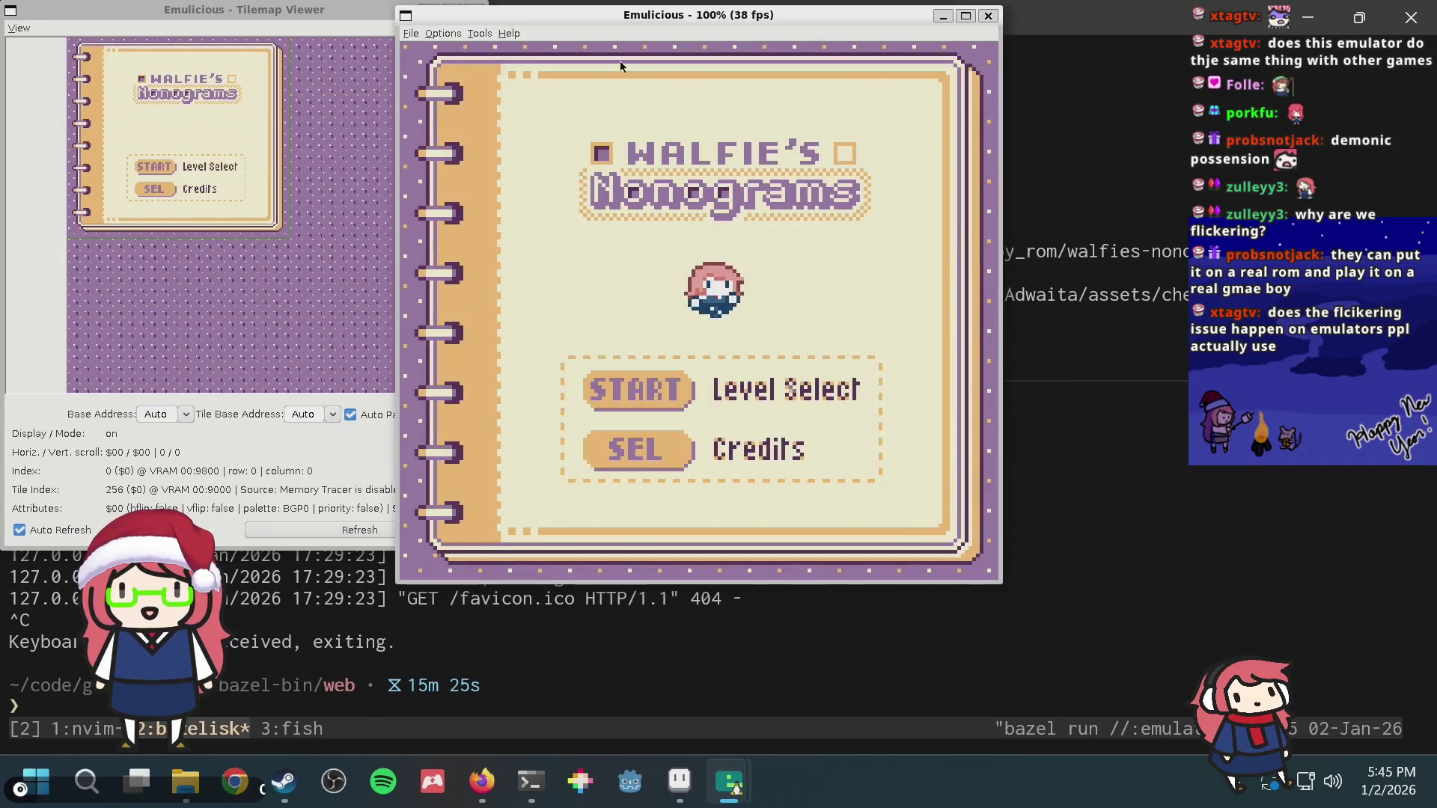
pyautogui.click(443, 33)
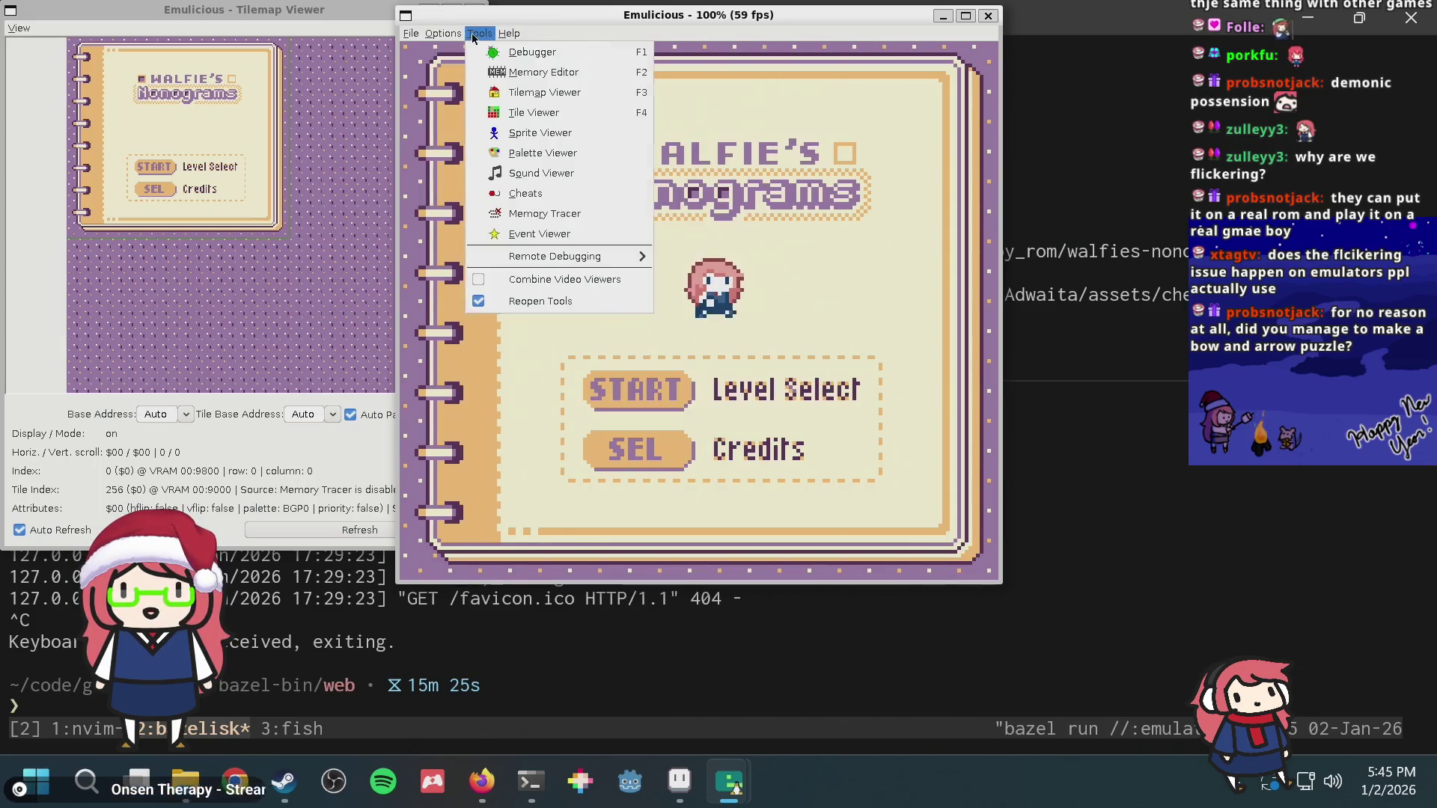
pyautogui.moveTo(499, 193)
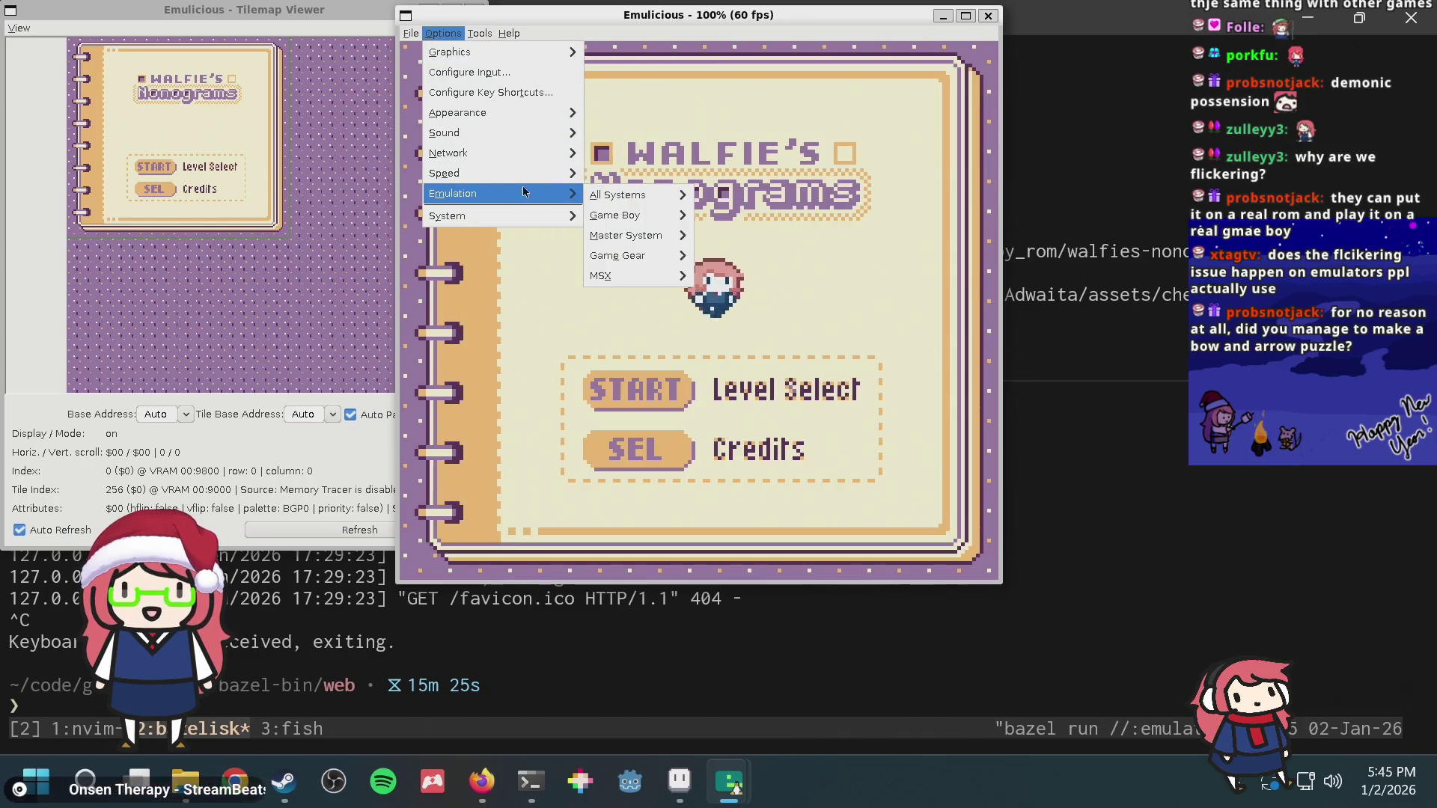
pyautogui.moveTo(618, 214)
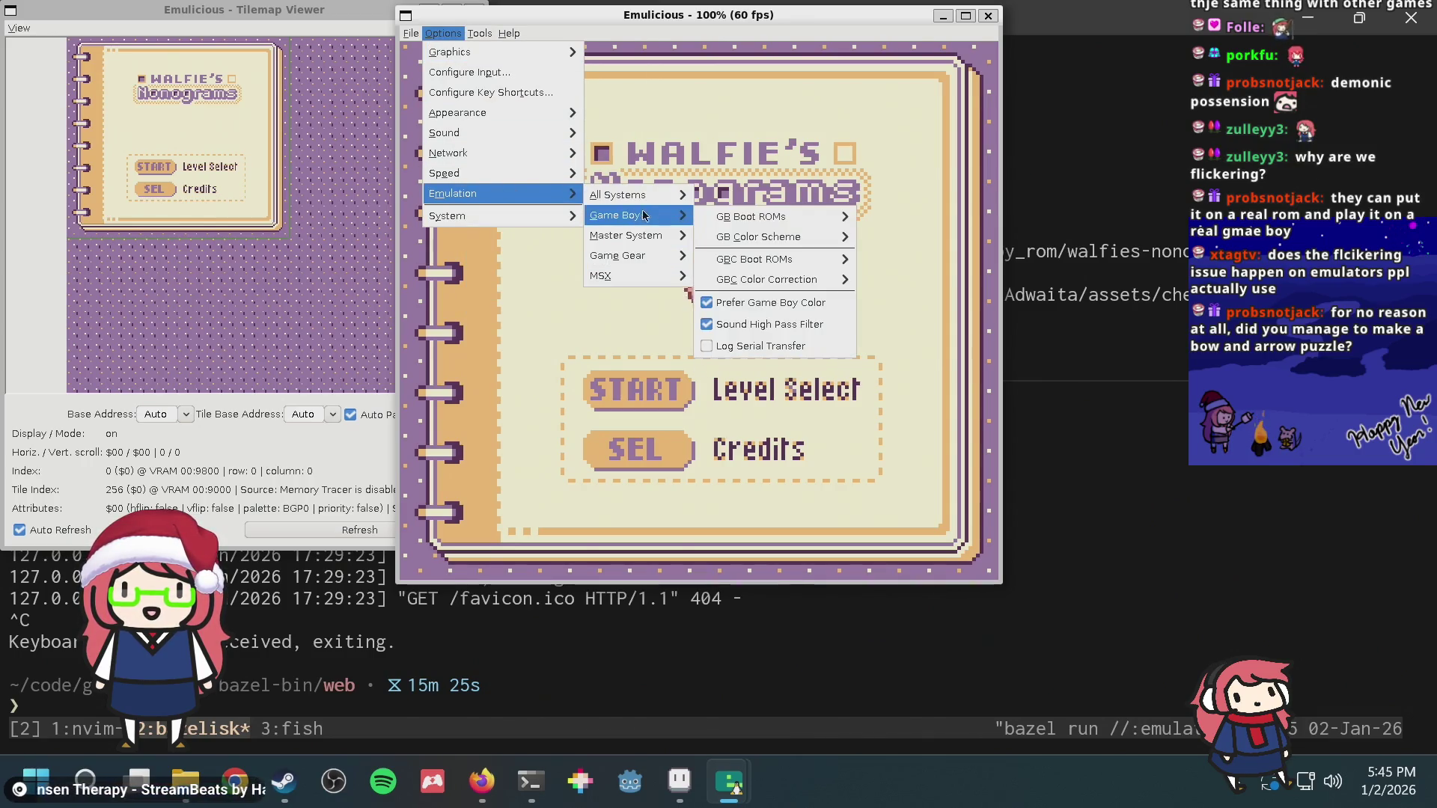
pyautogui.click(738, 301)
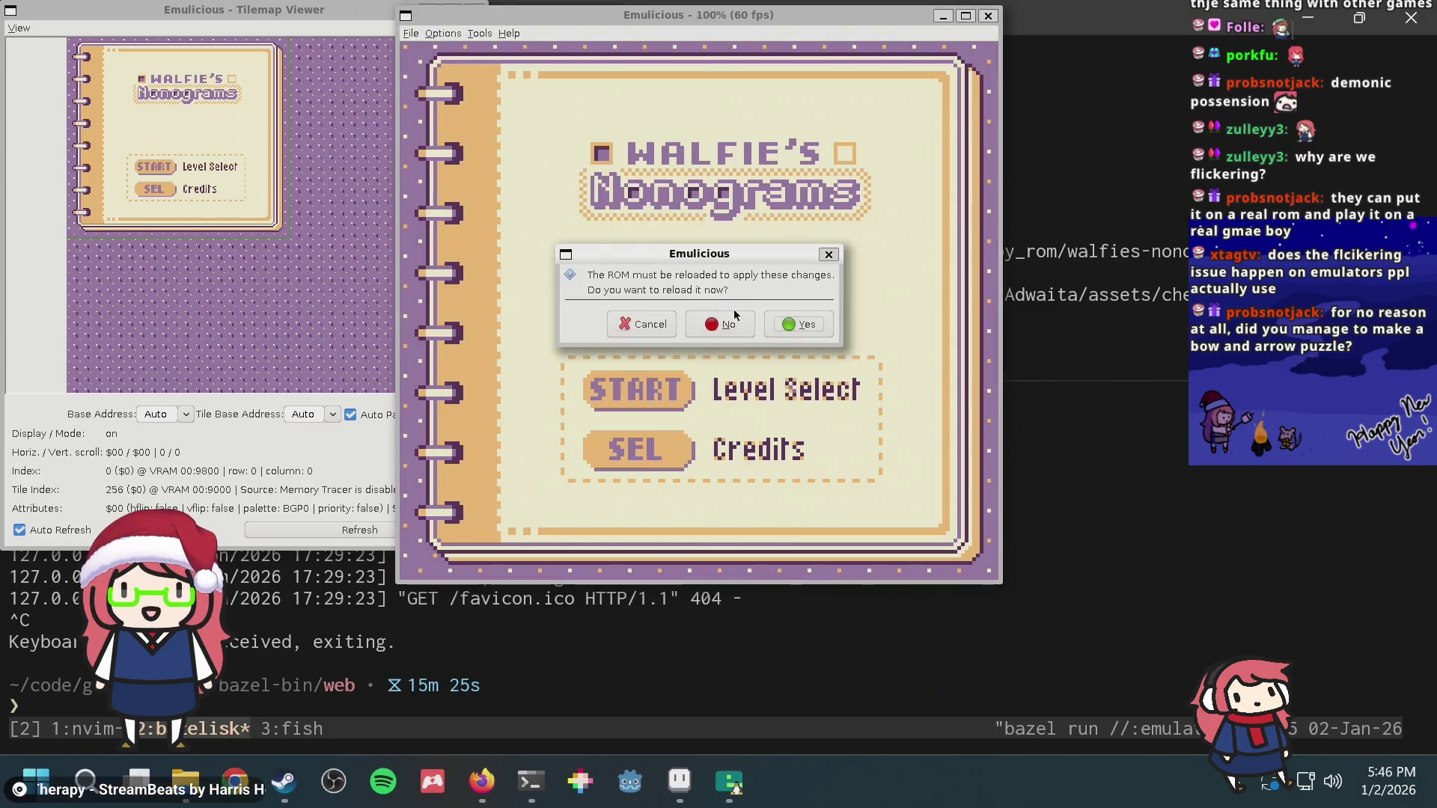
pyautogui.click(802, 324)
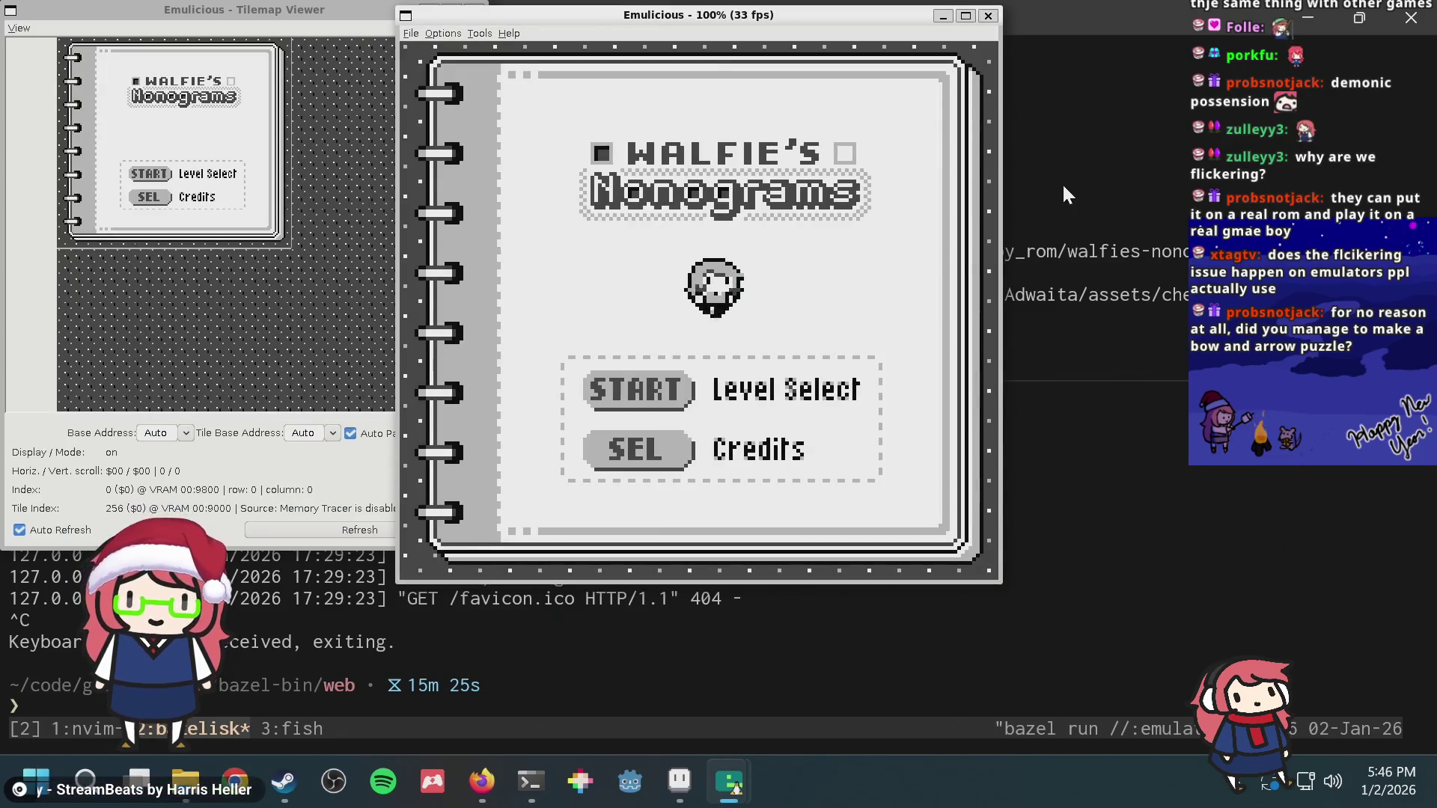
# Step: Go to level select, browse puzzles 122, 123 and 132, then start puzzle 127
pyautogui.press('Return')
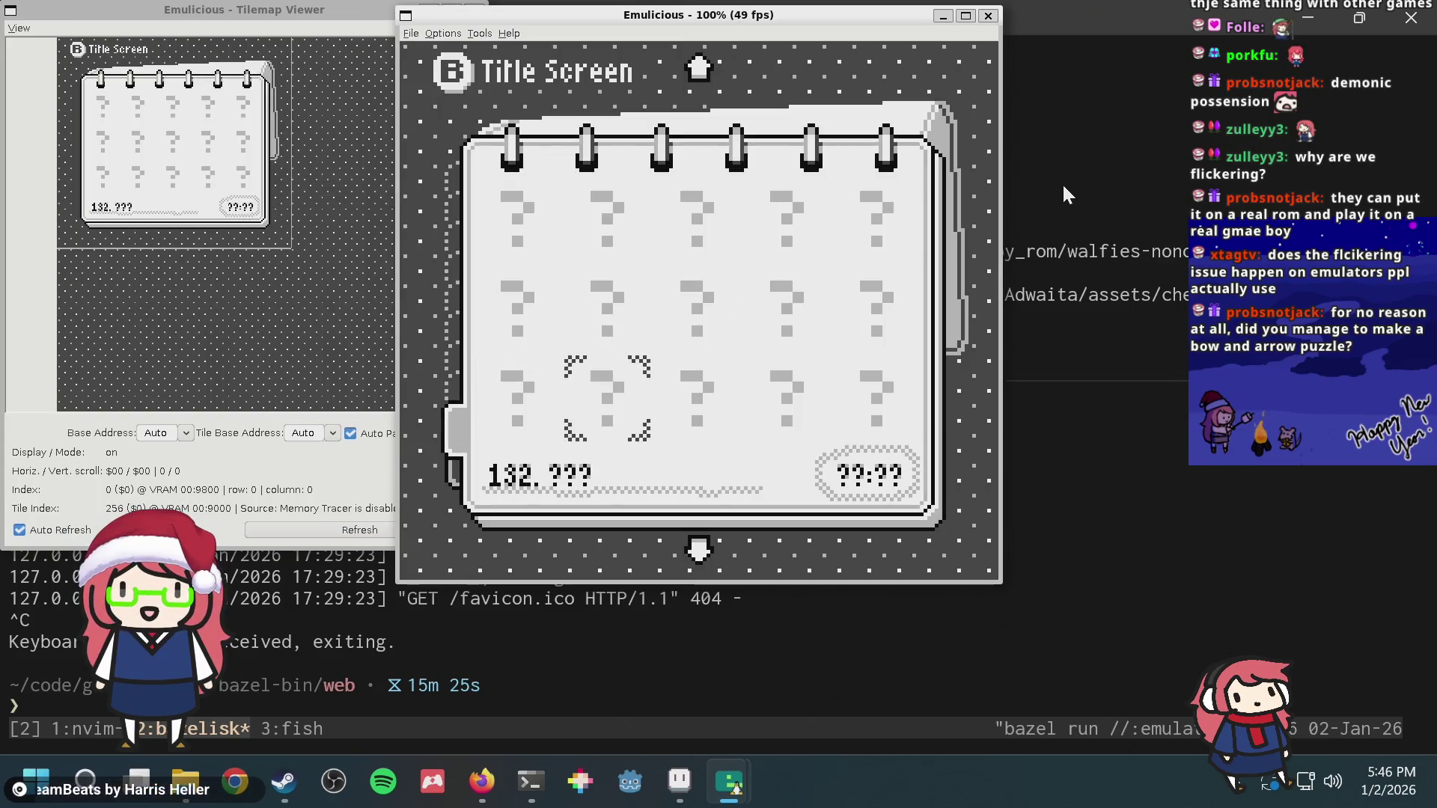
pyautogui.press('Up')
pyautogui.press('Up')
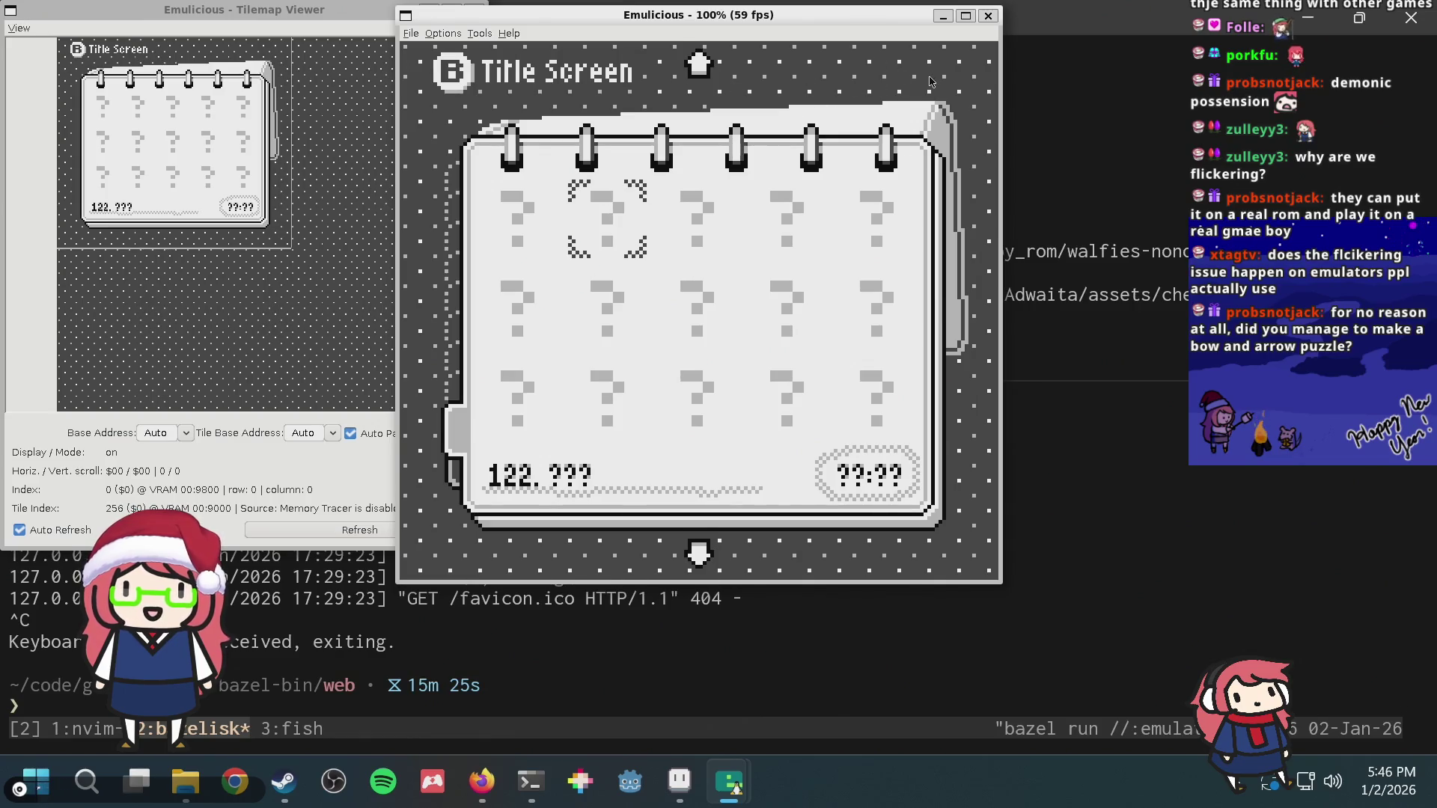
pyautogui.press('Right')
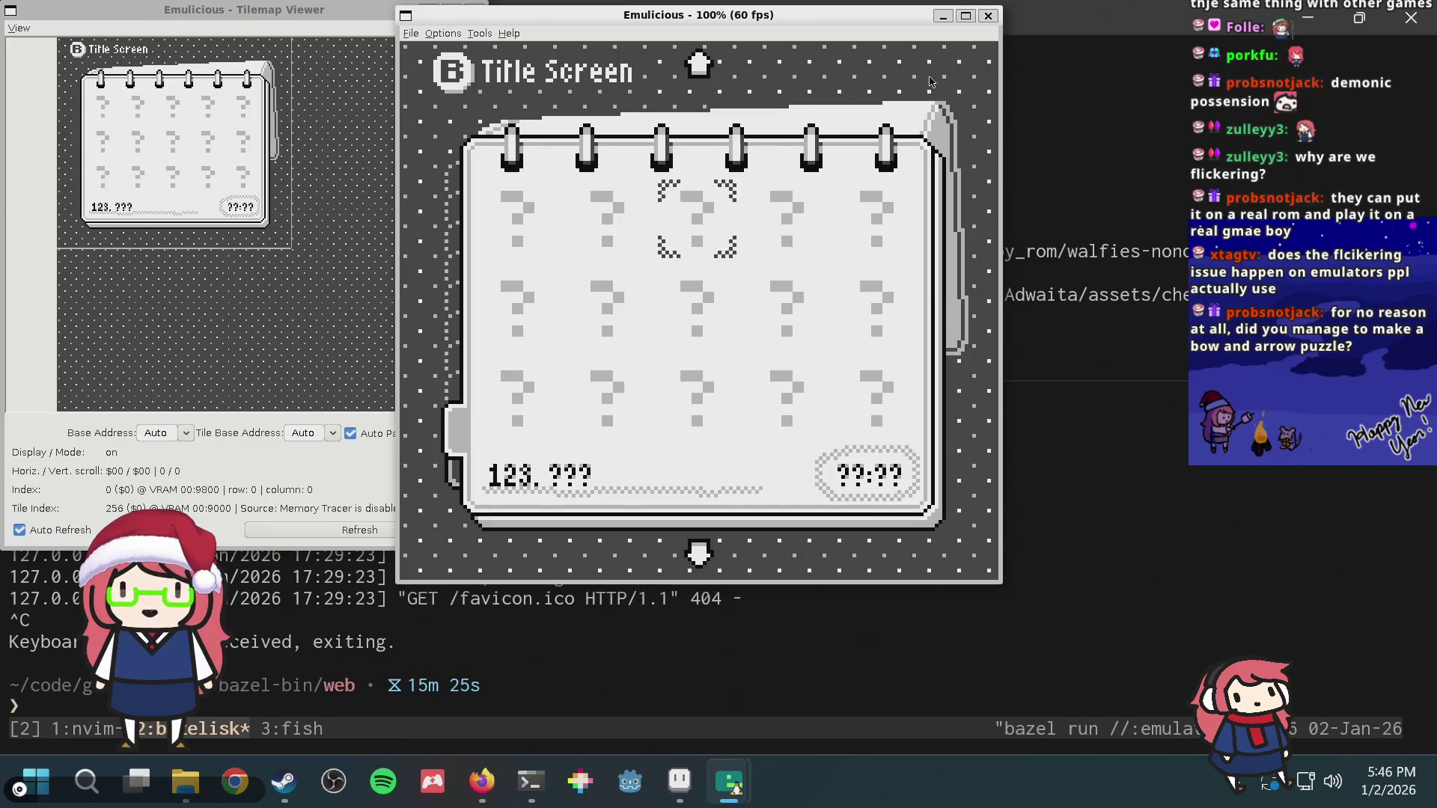
pyautogui.press('Left')
pyautogui.press('Right')
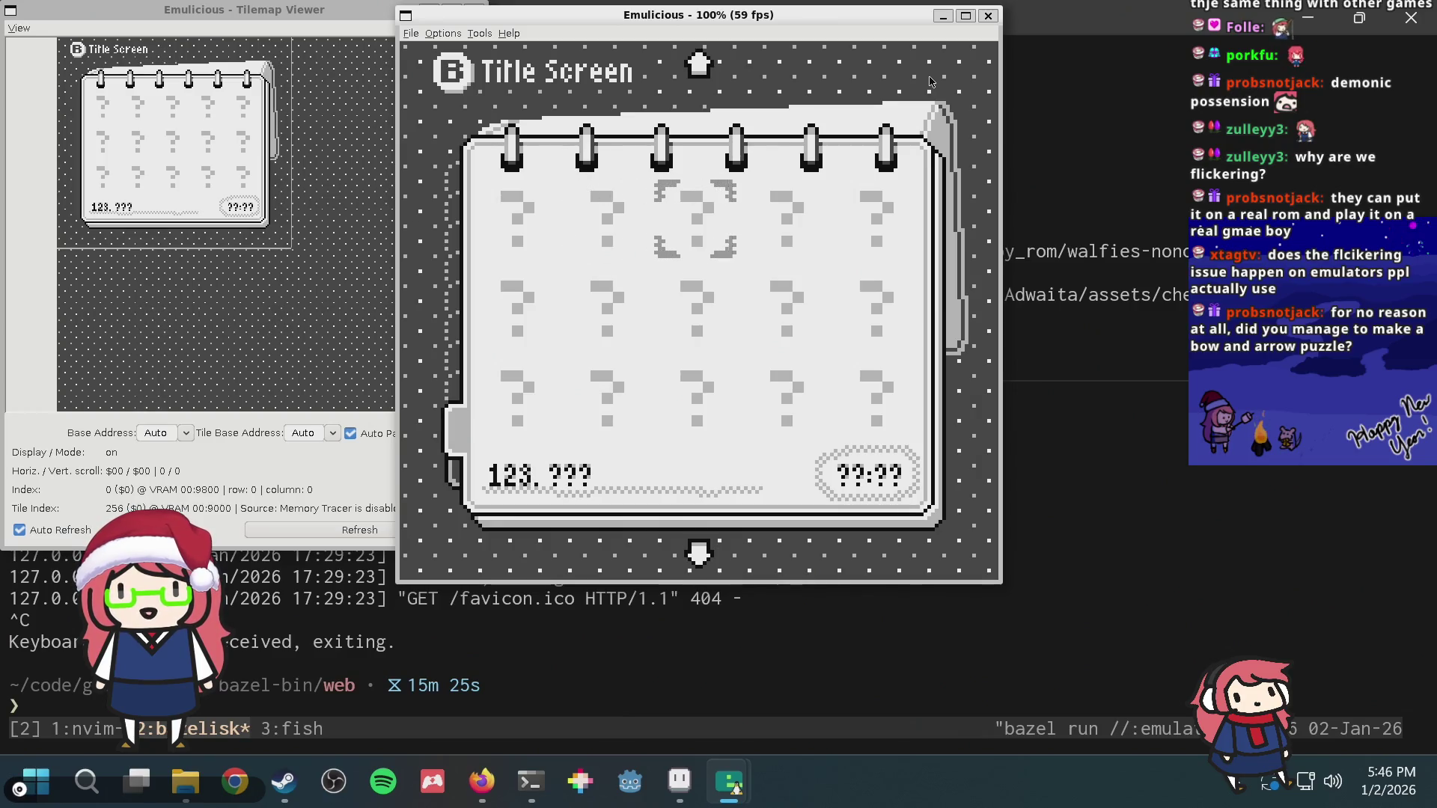
pyautogui.press('Left')
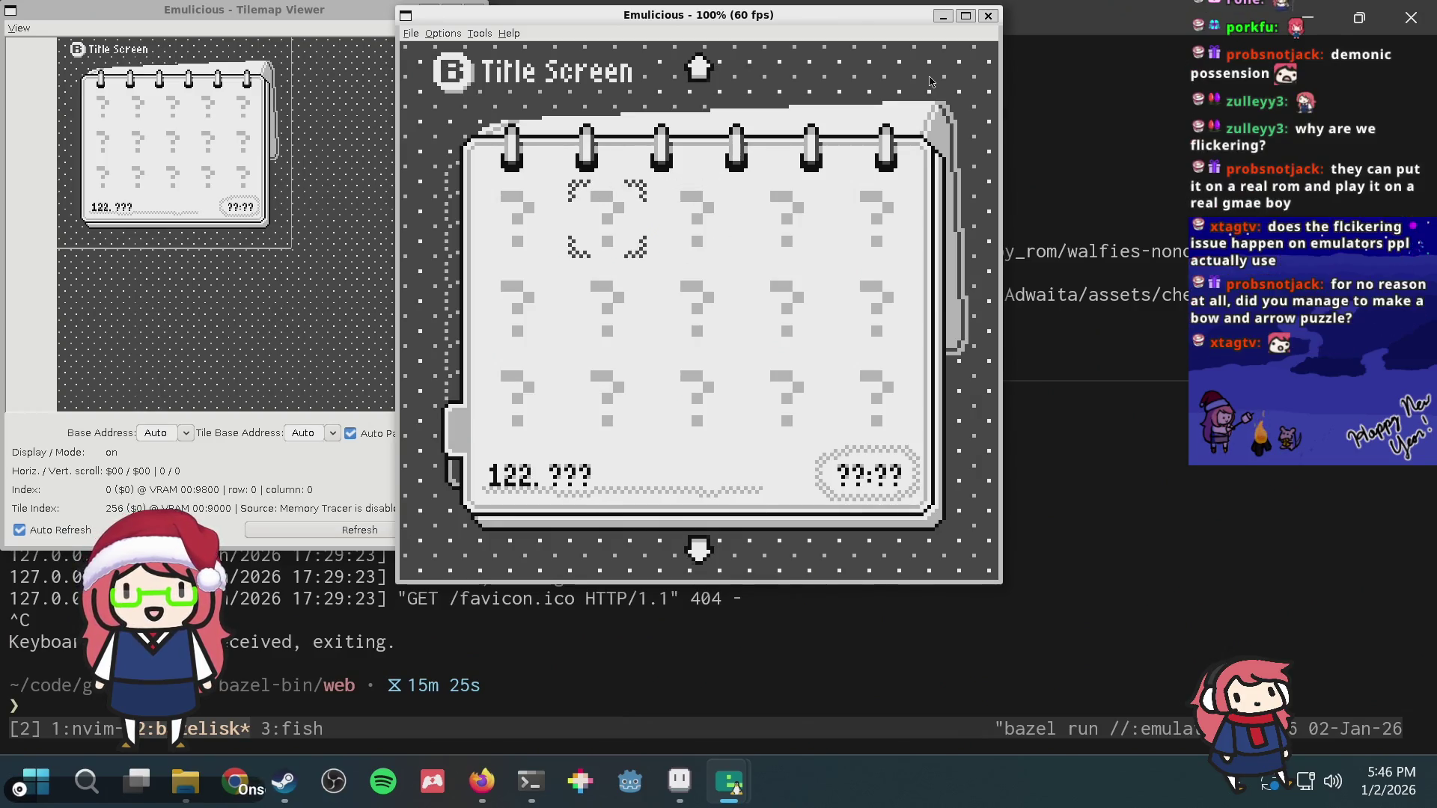
pyautogui.press('Down')
pyautogui.press('Down')
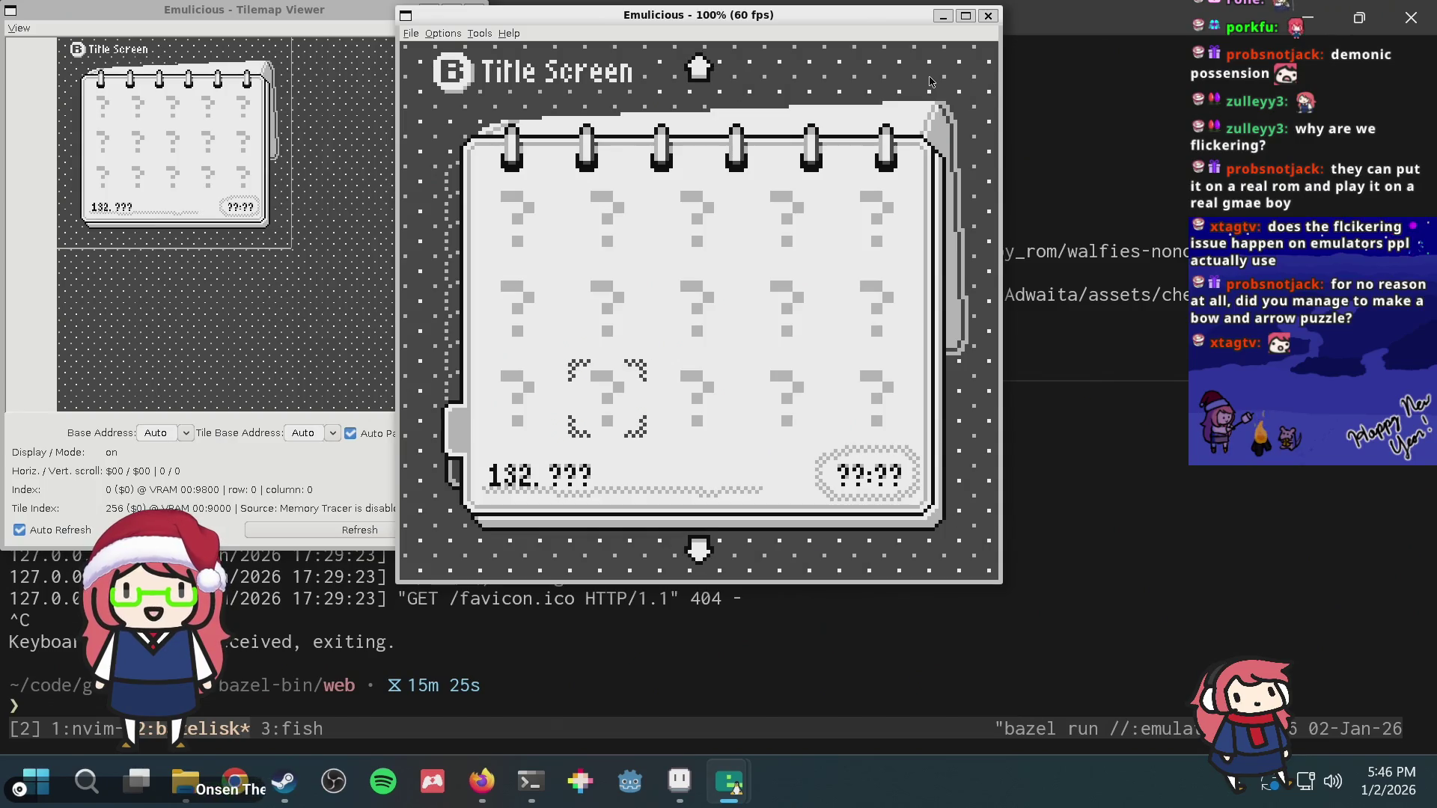
pyautogui.press('Up')
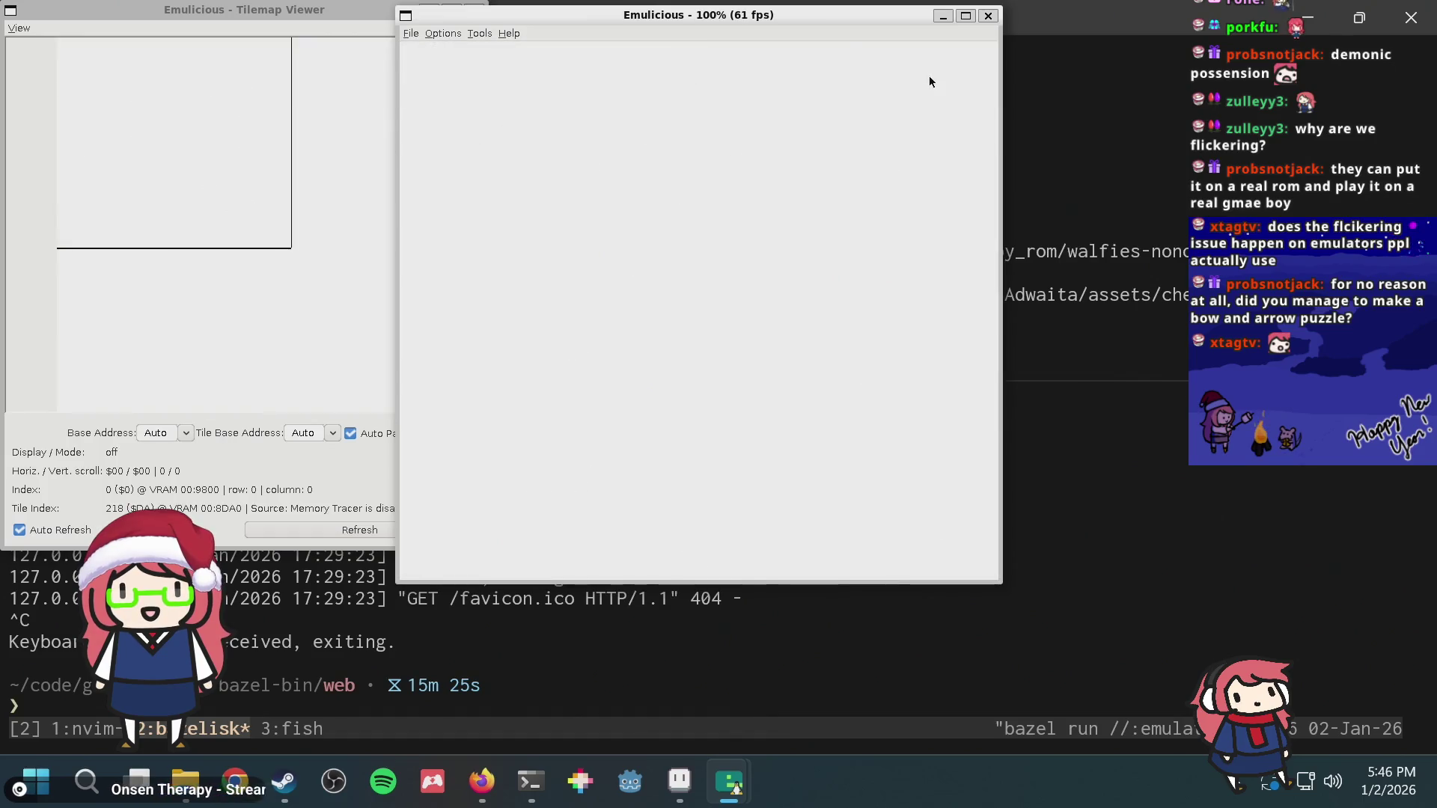
pyautogui.press('Return')
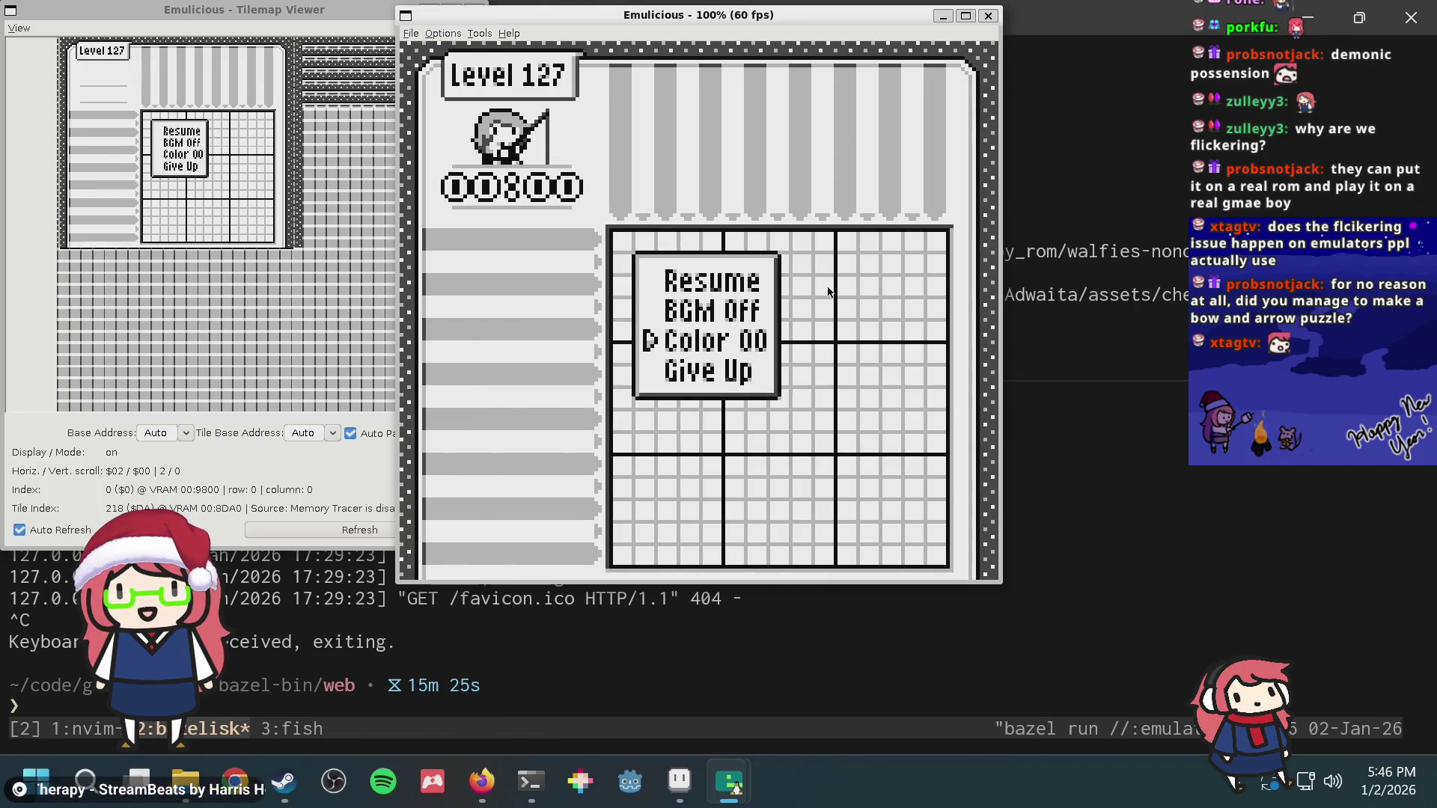
# Step: Toggle the in-game pause menu on and off several times during Level 127
pyautogui.press('Return')
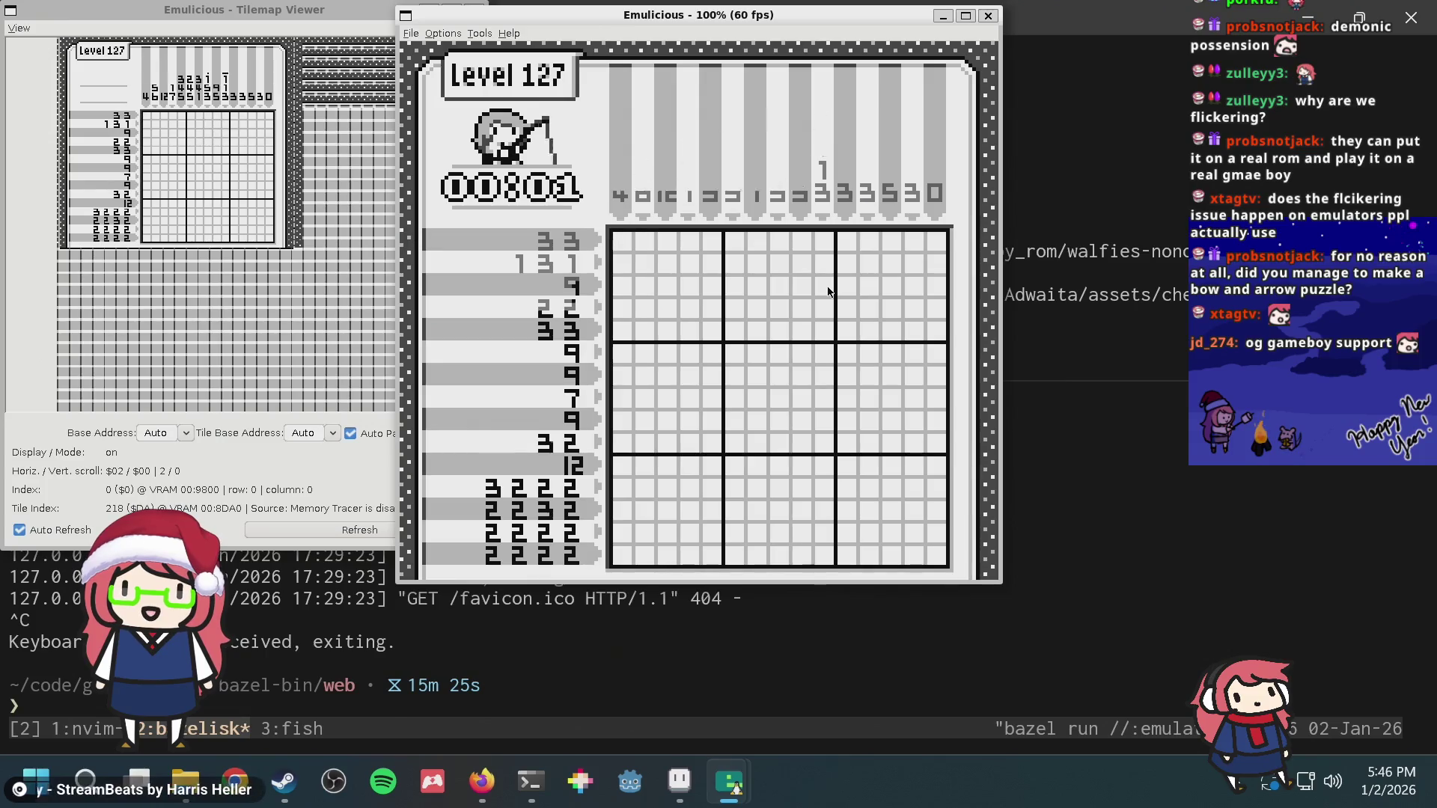
pyautogui.press('Return')
pyautogui.press('Down')
pyautogui.press('Down')
pyautogui.press('Down')
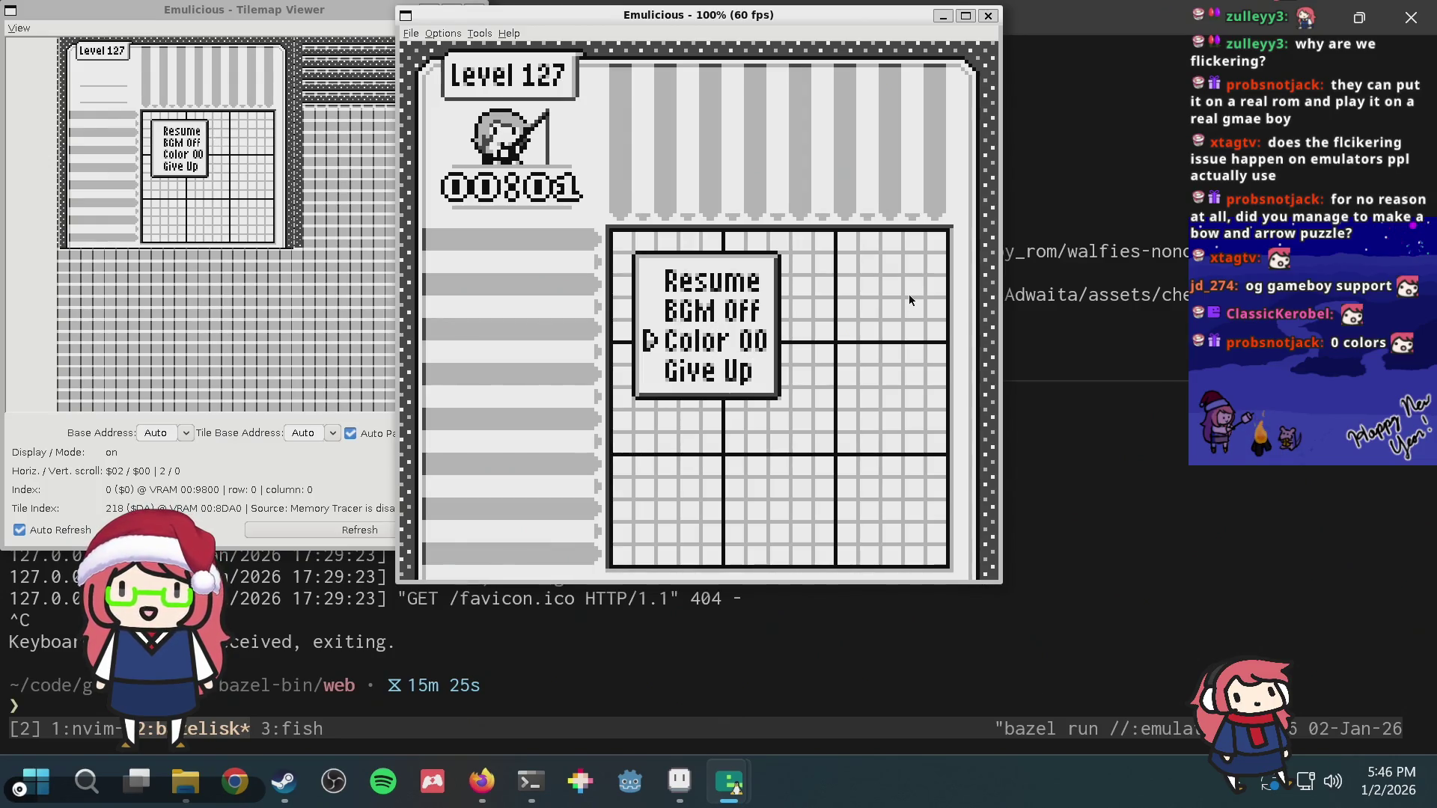
pyautogui.press('Return')
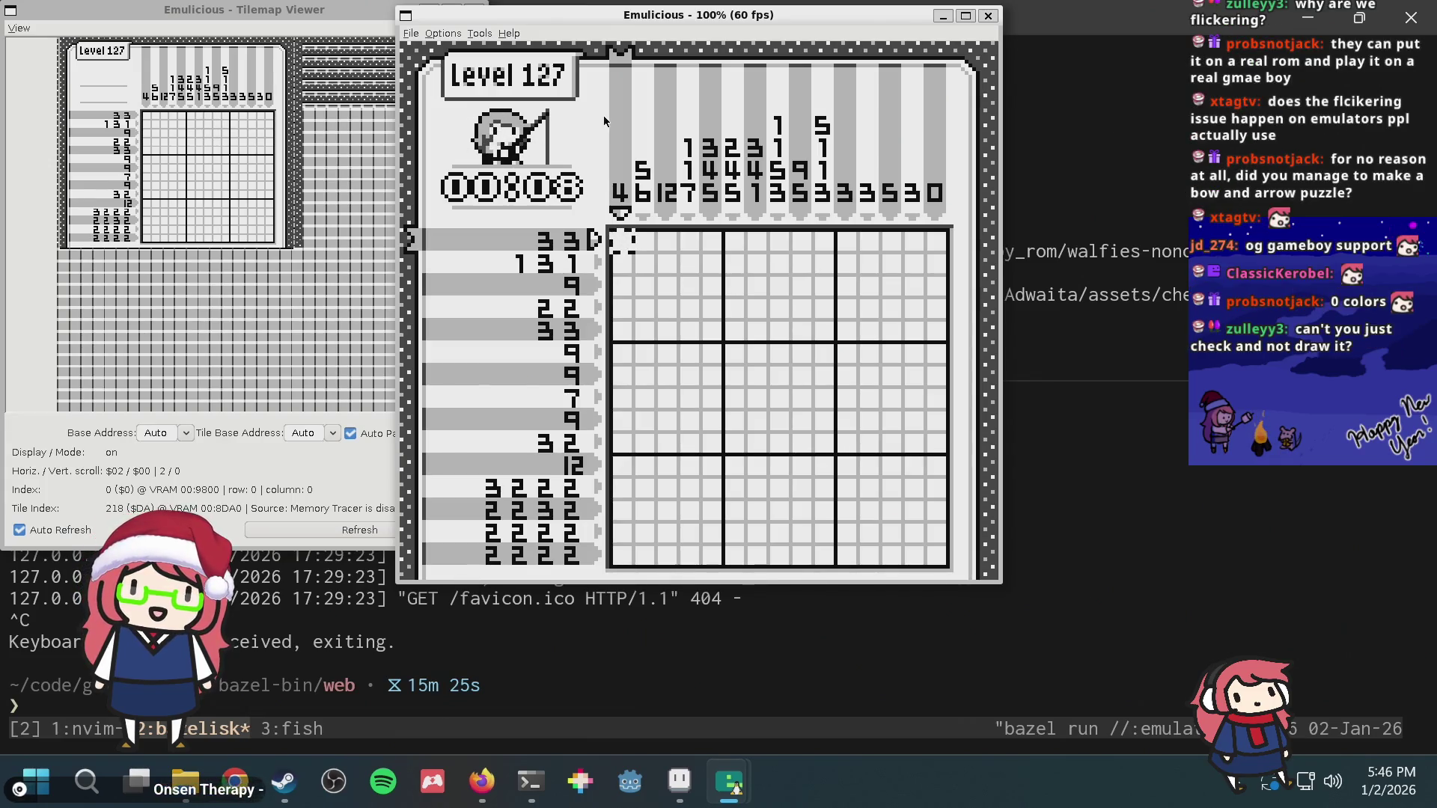
pyautogui.press('Return')
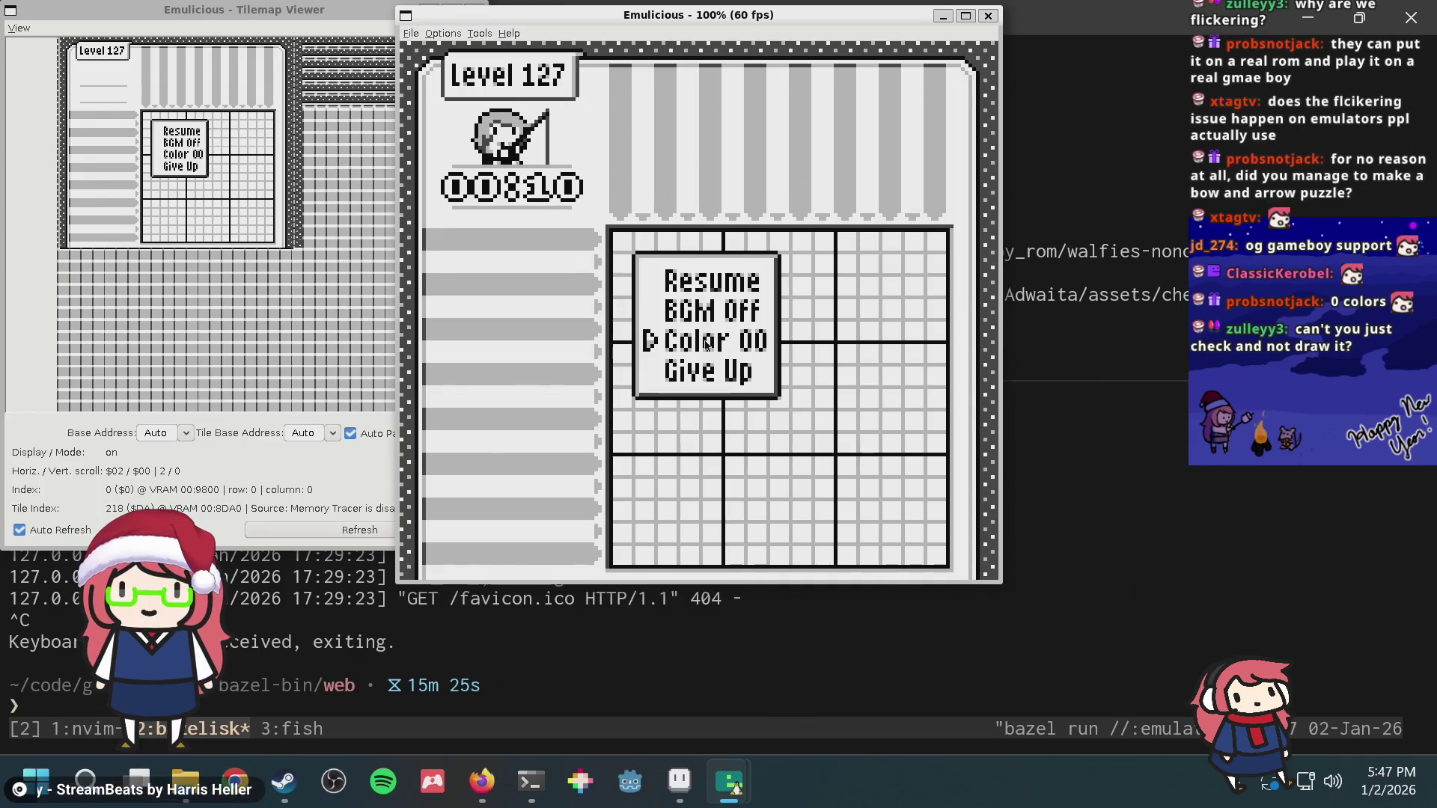
pyautogui.press('Return')
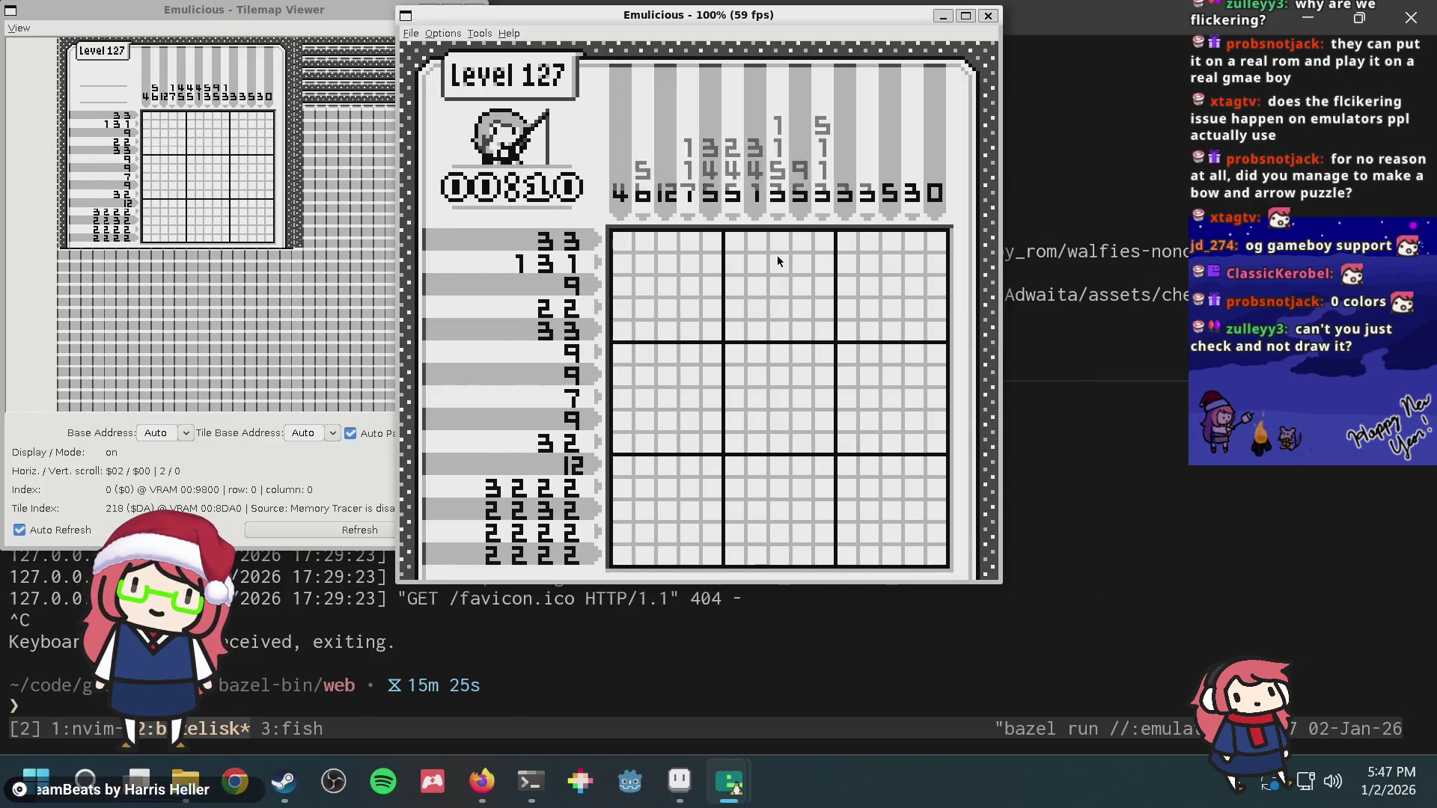
pyautogui.press('Return')
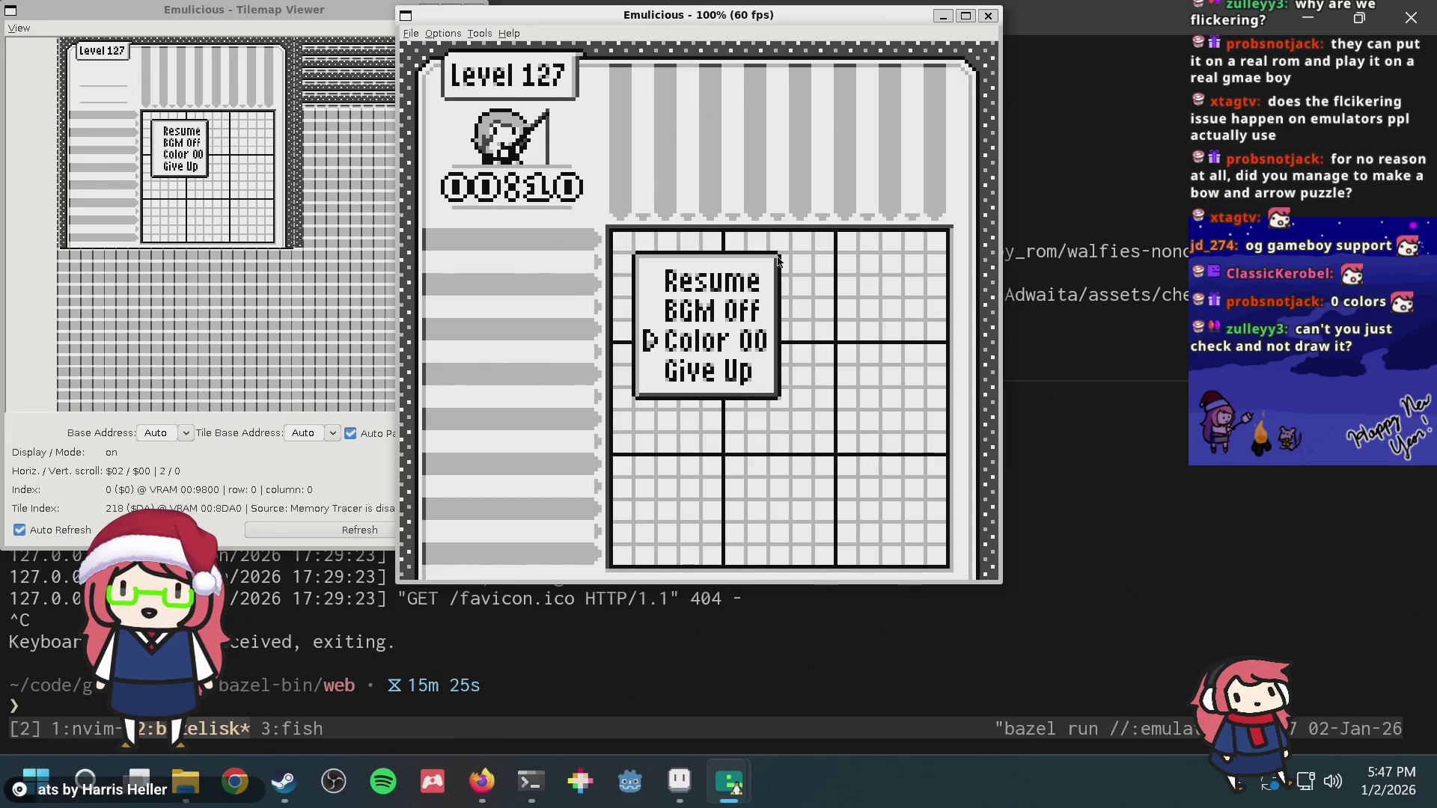
pyautogui.press('Return')
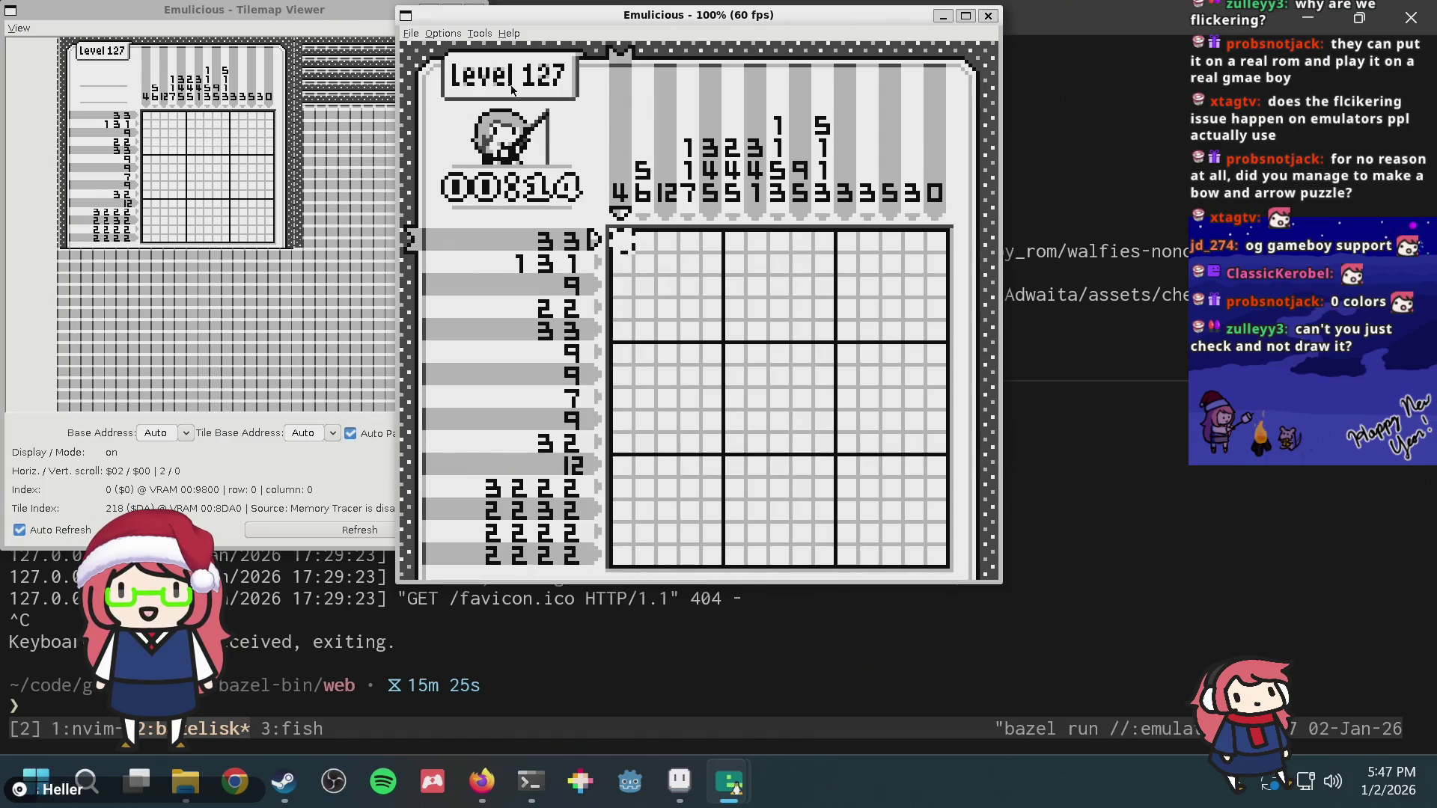
# Step: Bring up the GB Color Scheme list under Options > Emulation > Game Boy
pyautogui.click(477, 35)
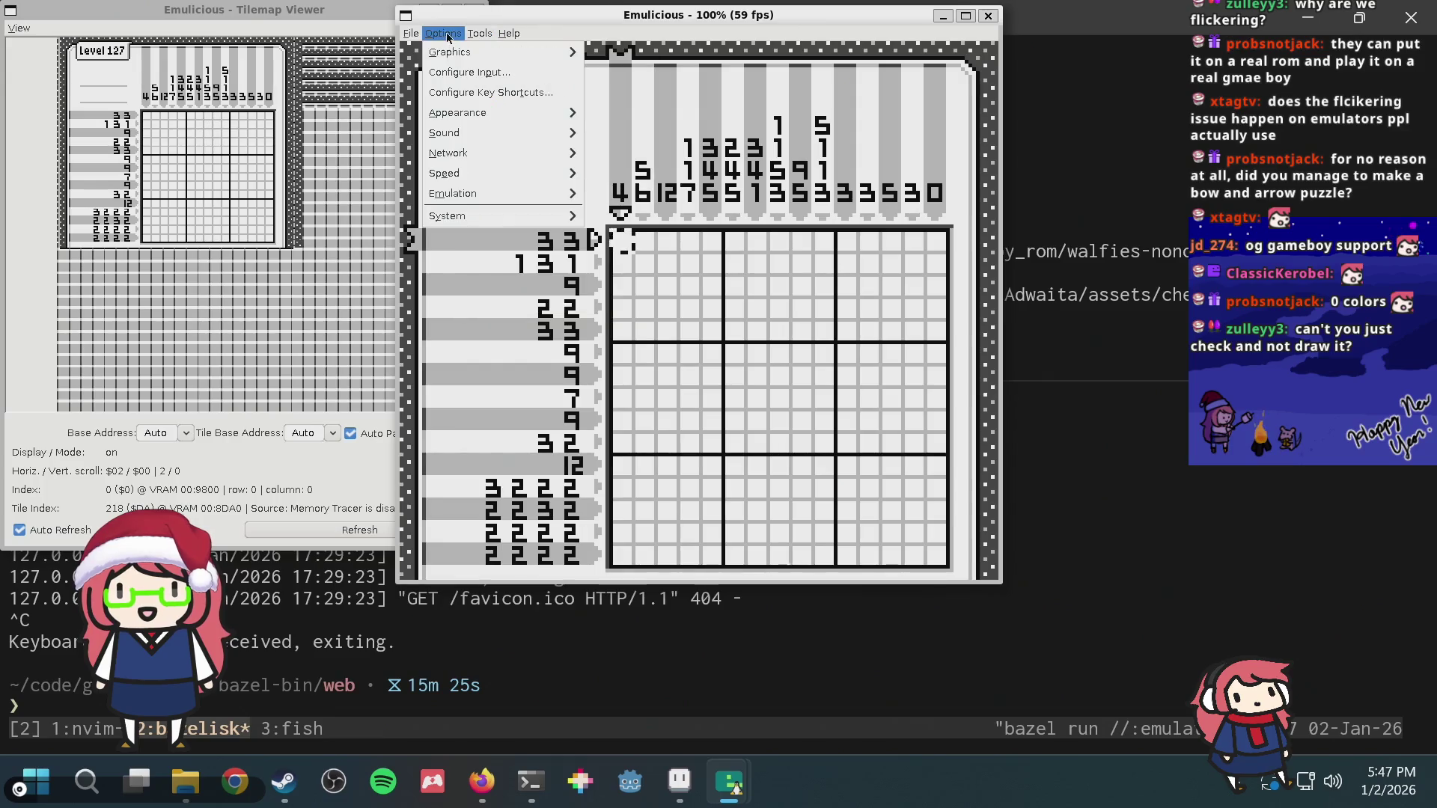
pyautogui.moveTo(452, 193)
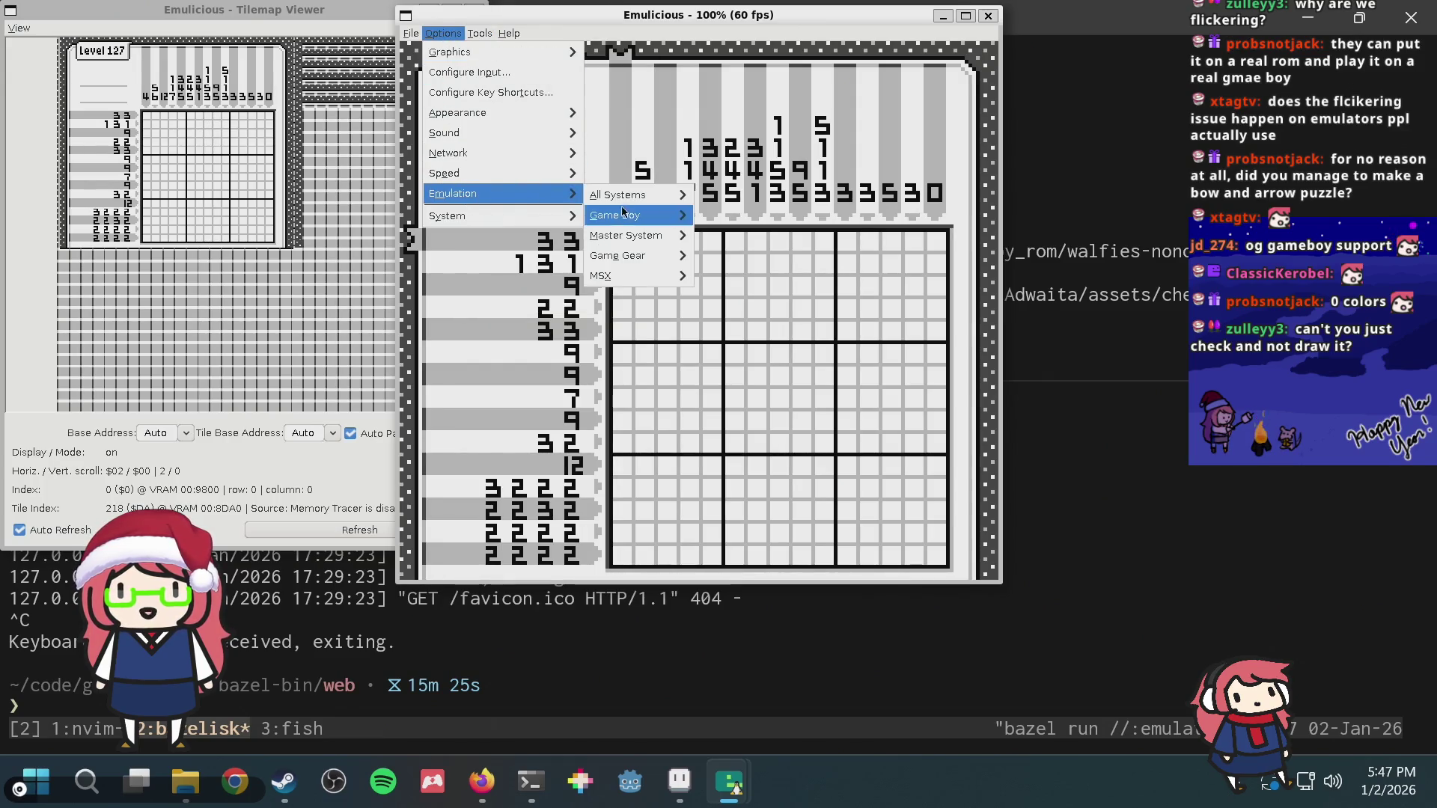
pyautogui.moveTo(616, 215)
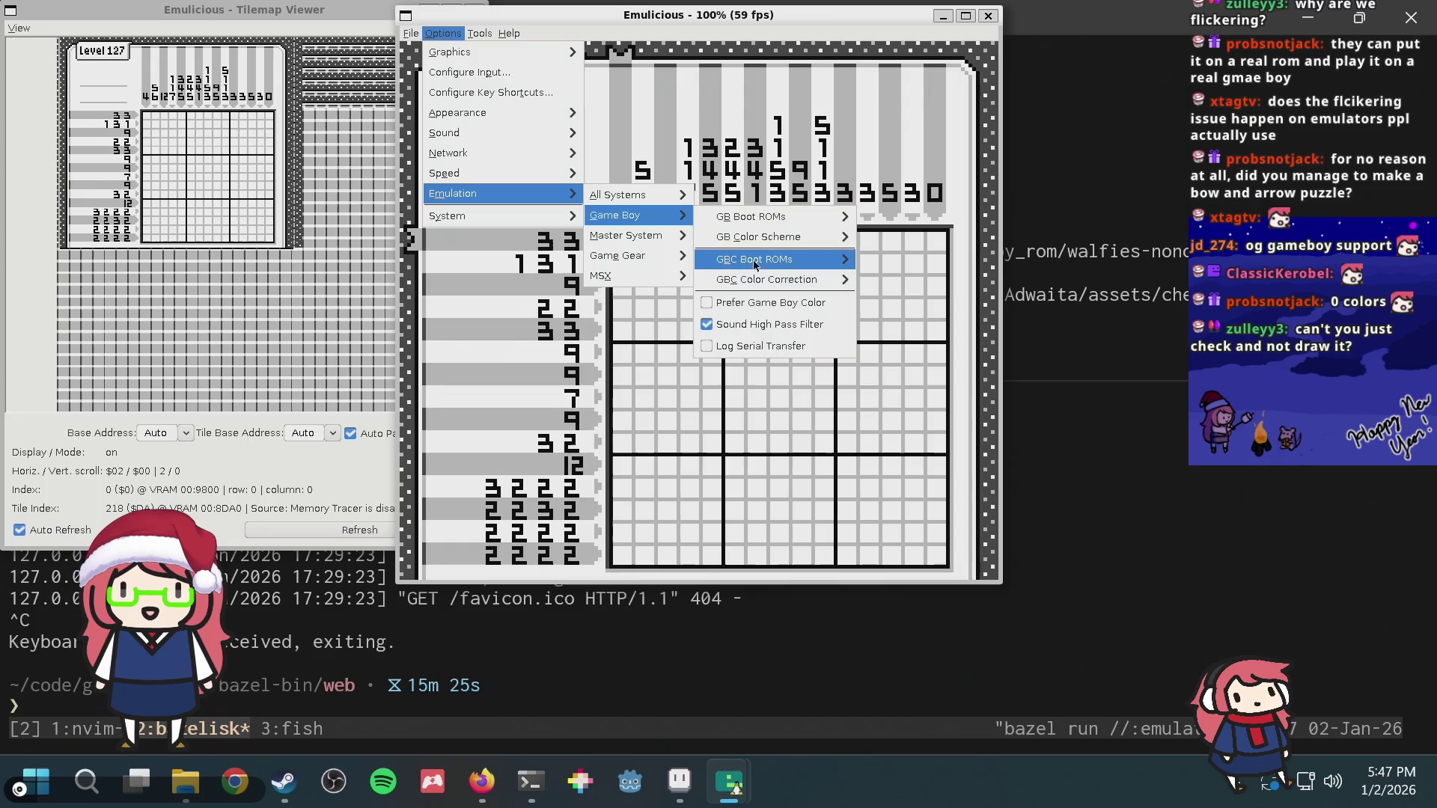
pyautogui.moveTo(760, 237)
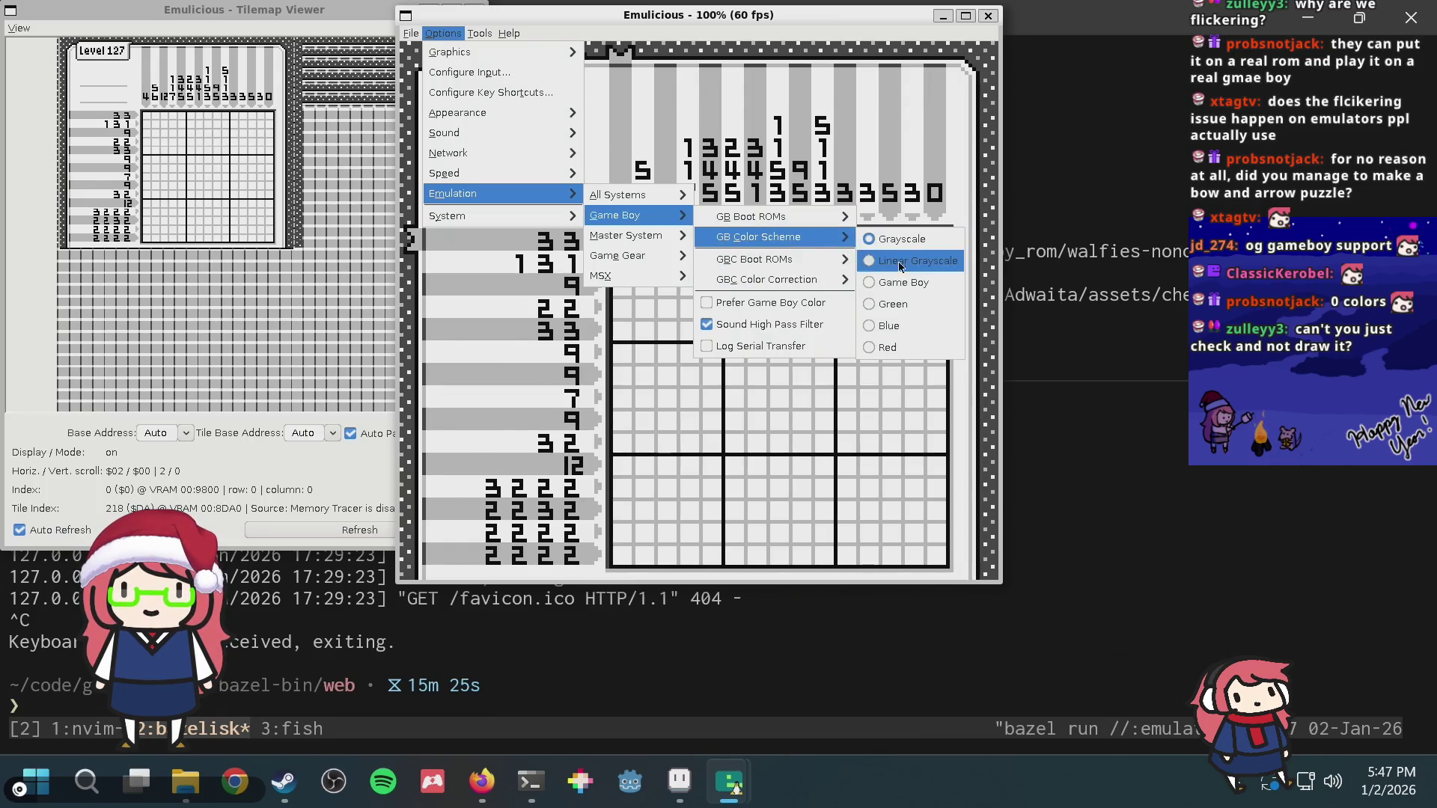
# Step: Try the Green, lighter green, olive Game Boy and Linear Grayscale palettes in turn
pyautogui.click(898, 282)
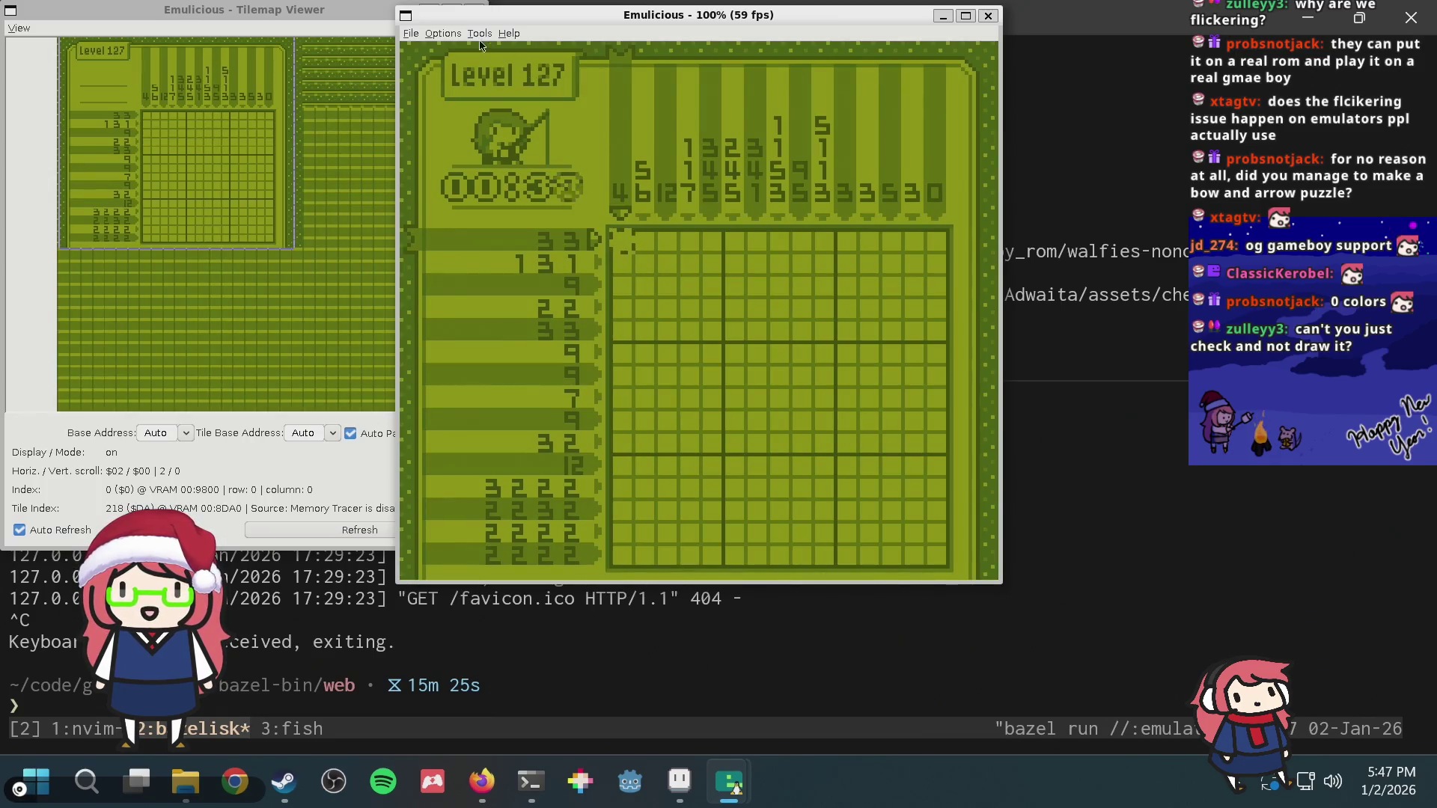
pyautogui.click(443, 33)
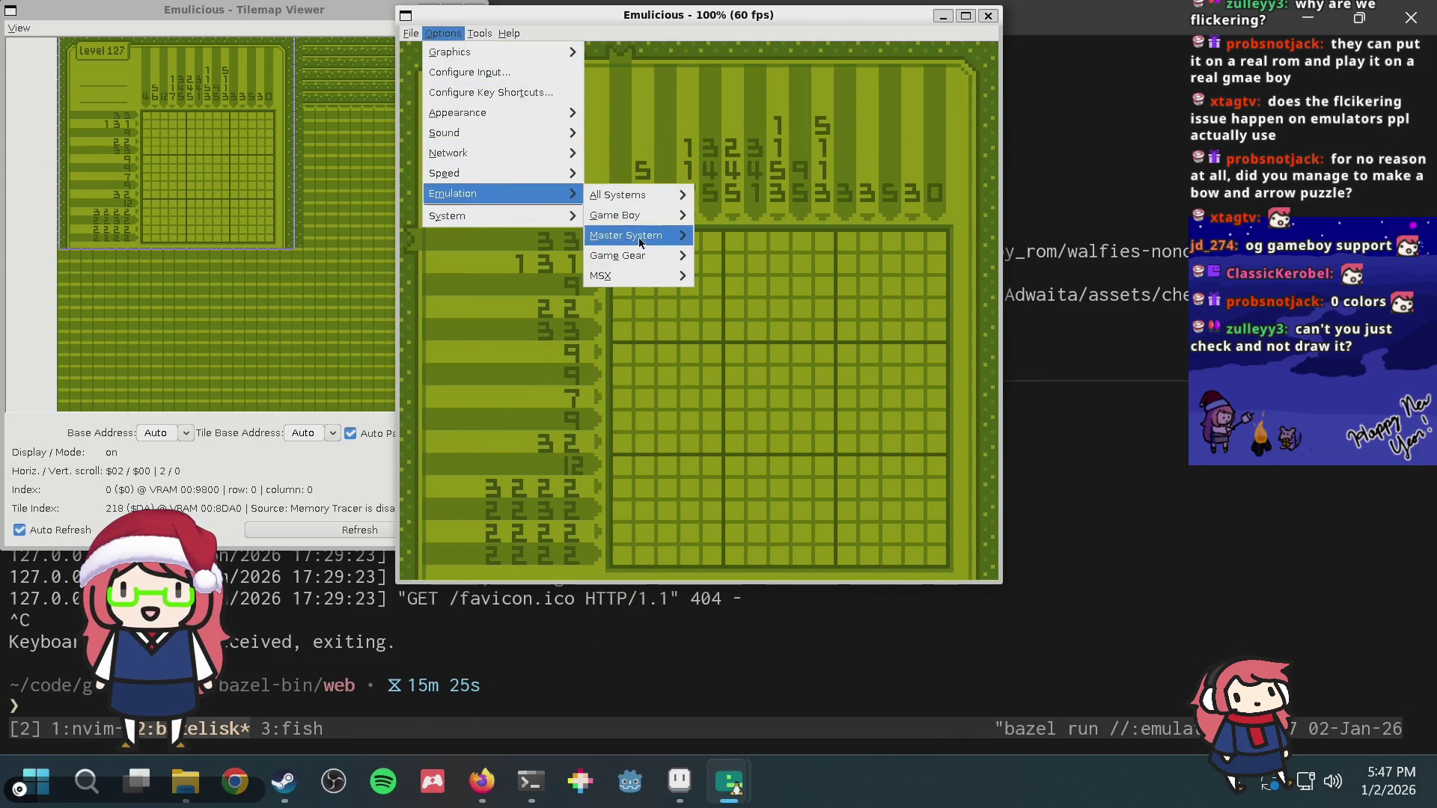
pyautogui.moveTo(759, 236)
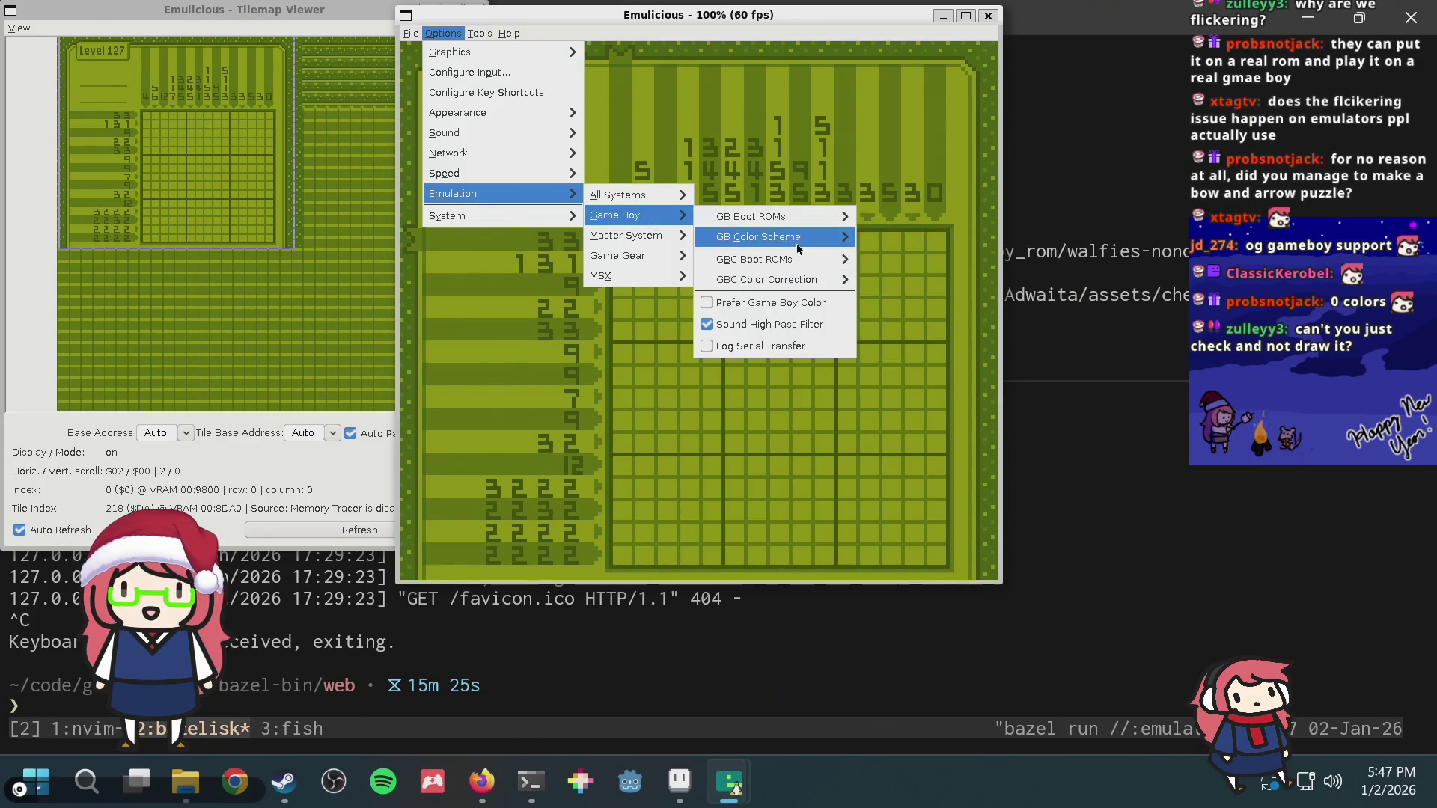
pyautogui.click(886, 304)
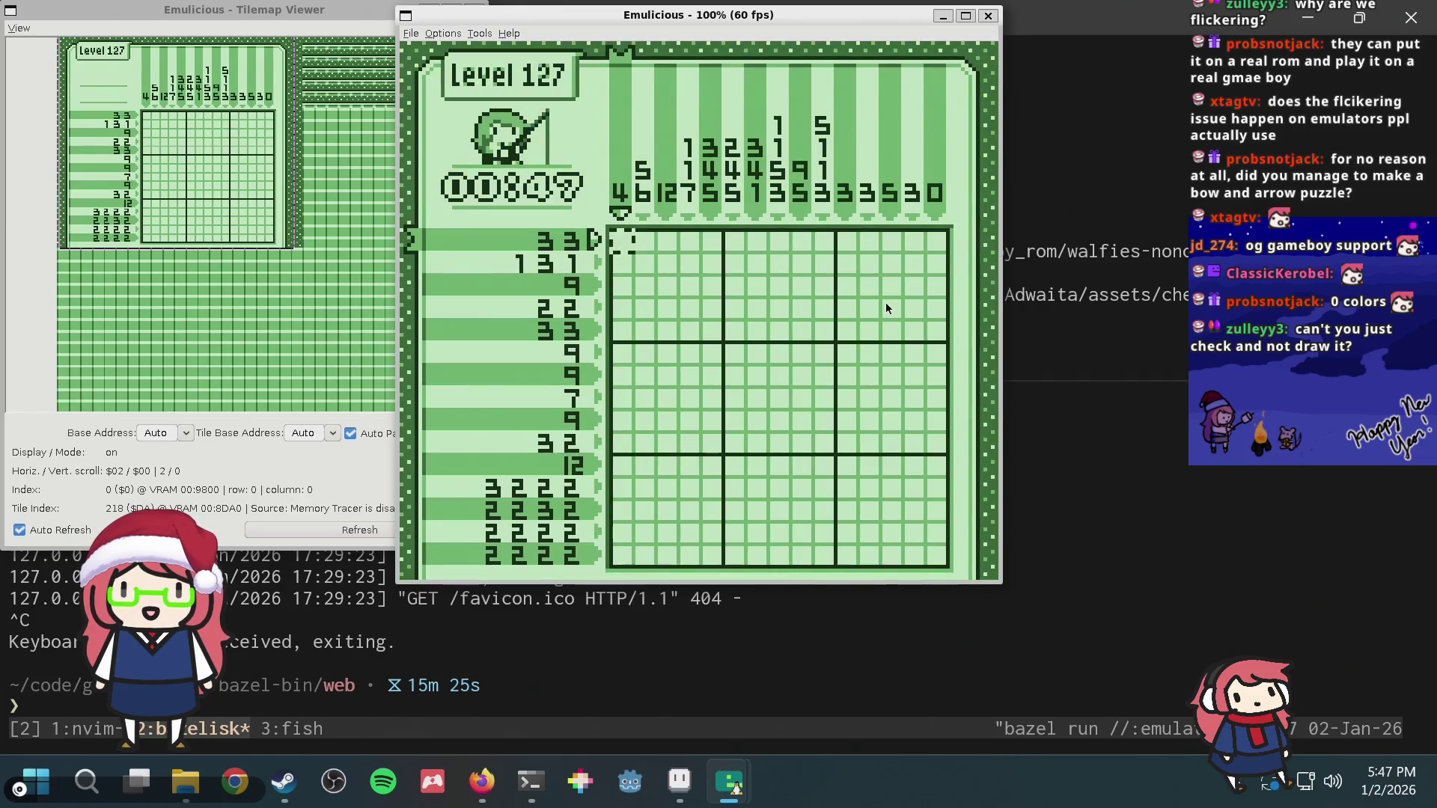
pyautogui.click(448, 33)
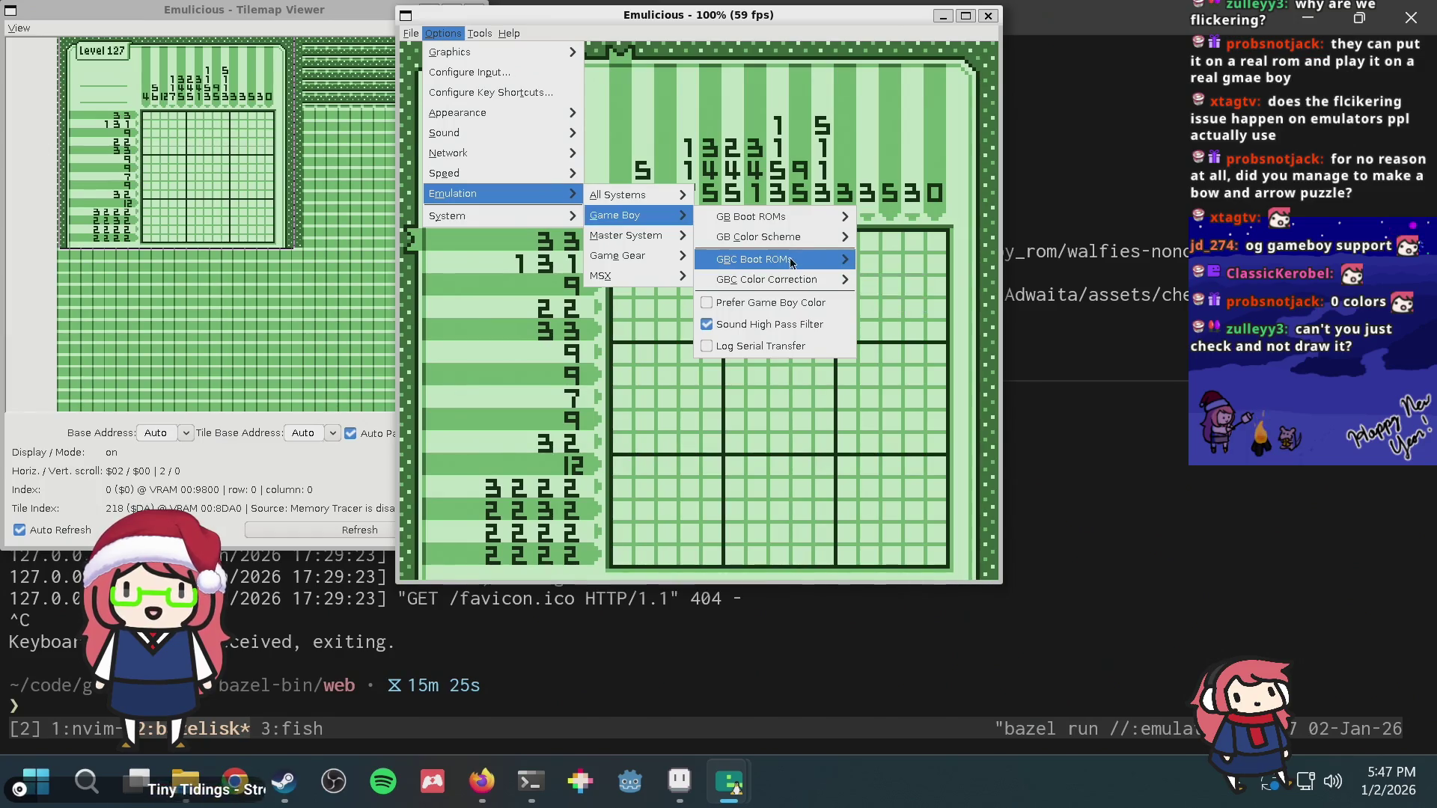
pyautogui.moveTo(759, 237)
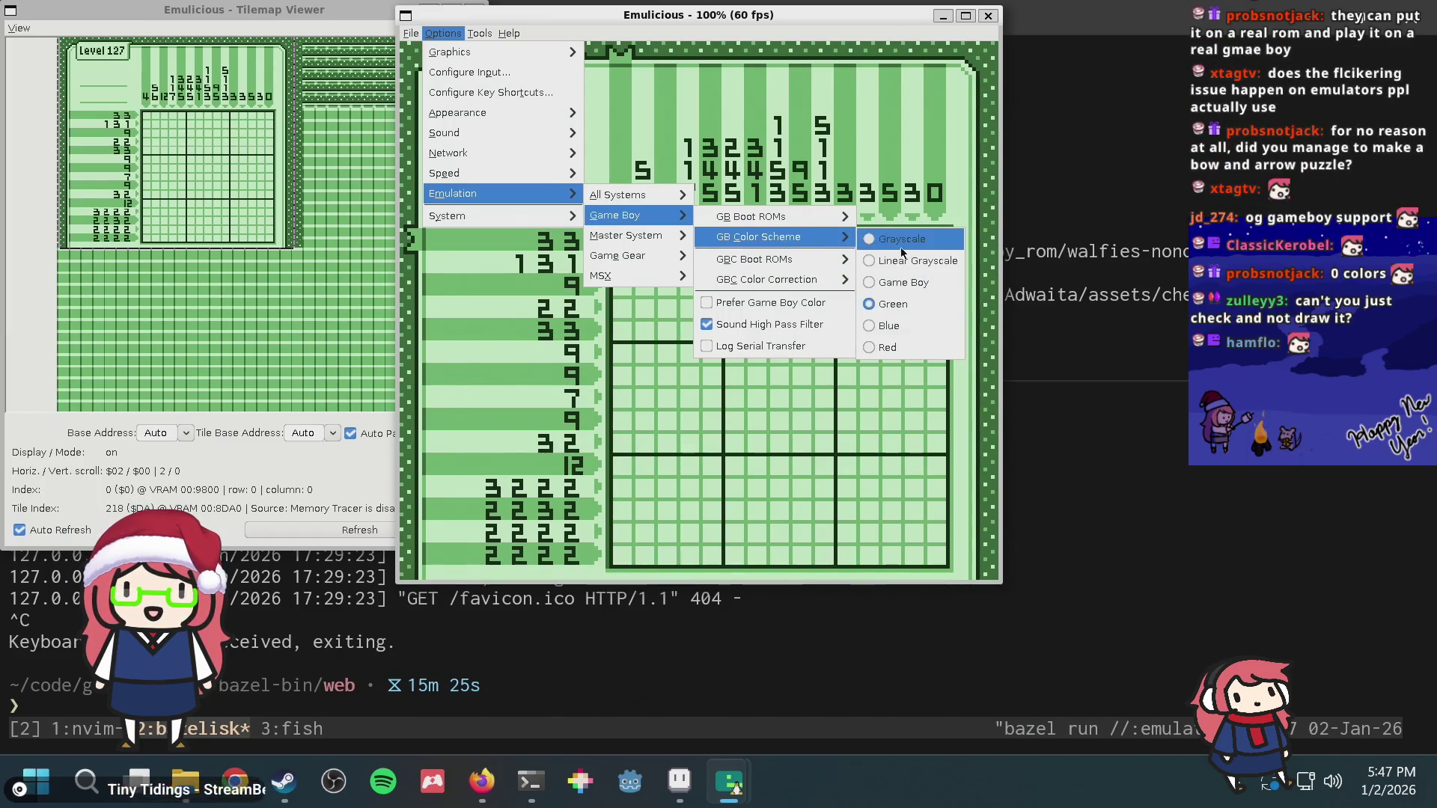
pyautogui.click(895, 282)
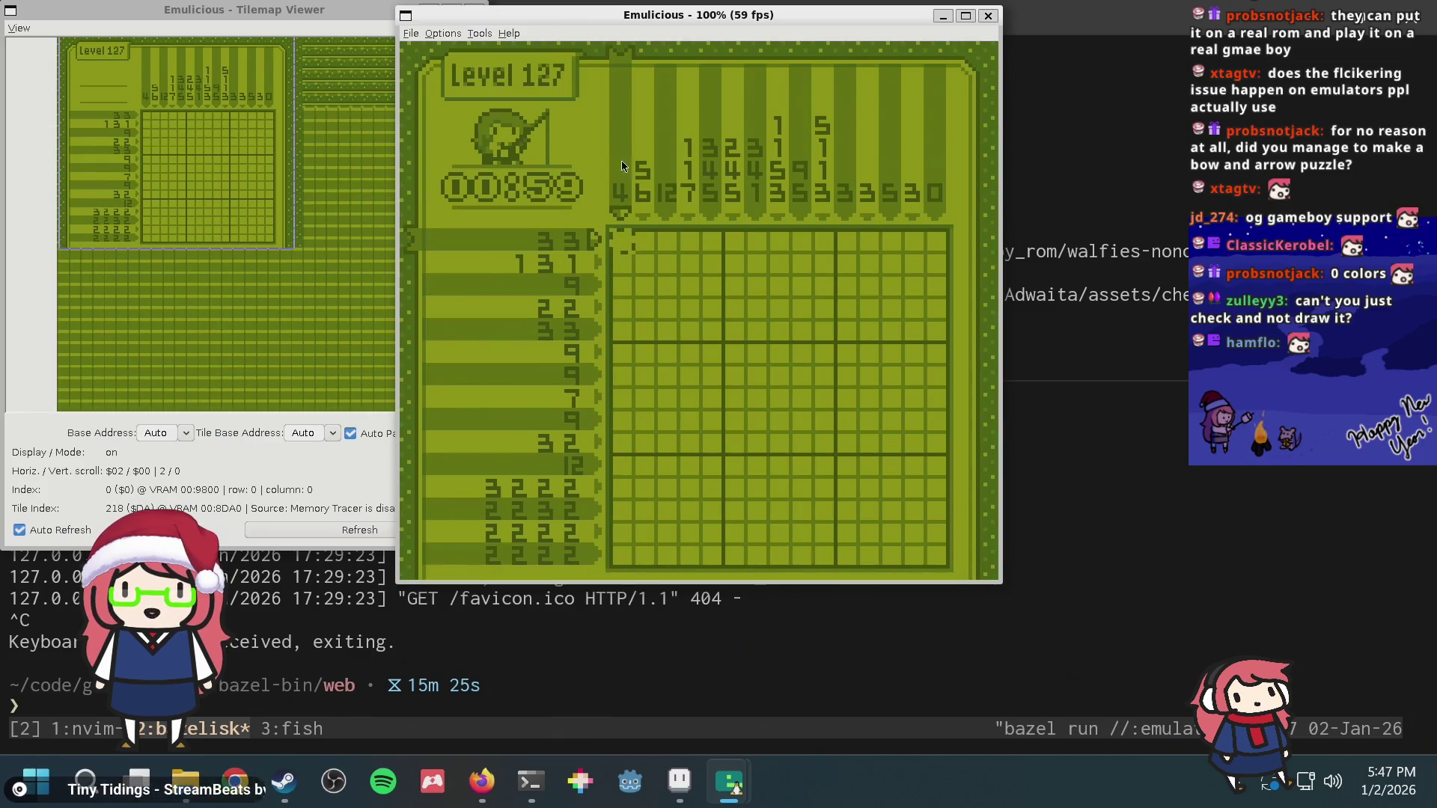
pyautogui.click(453, 34)
pyautogui.click(454, 34)
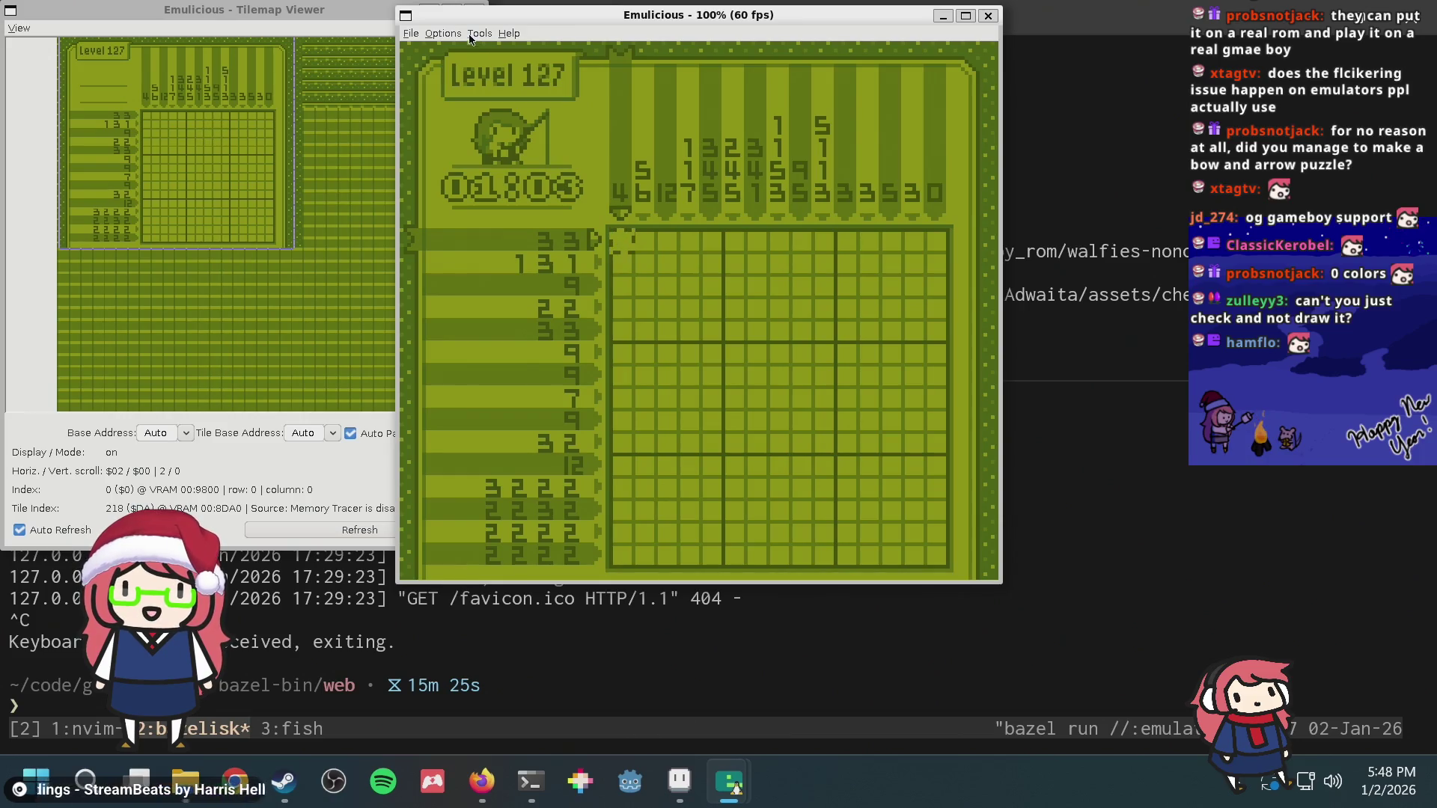
pyautogui.click(457, 36)
pyautogui.moveTo(454, 194)
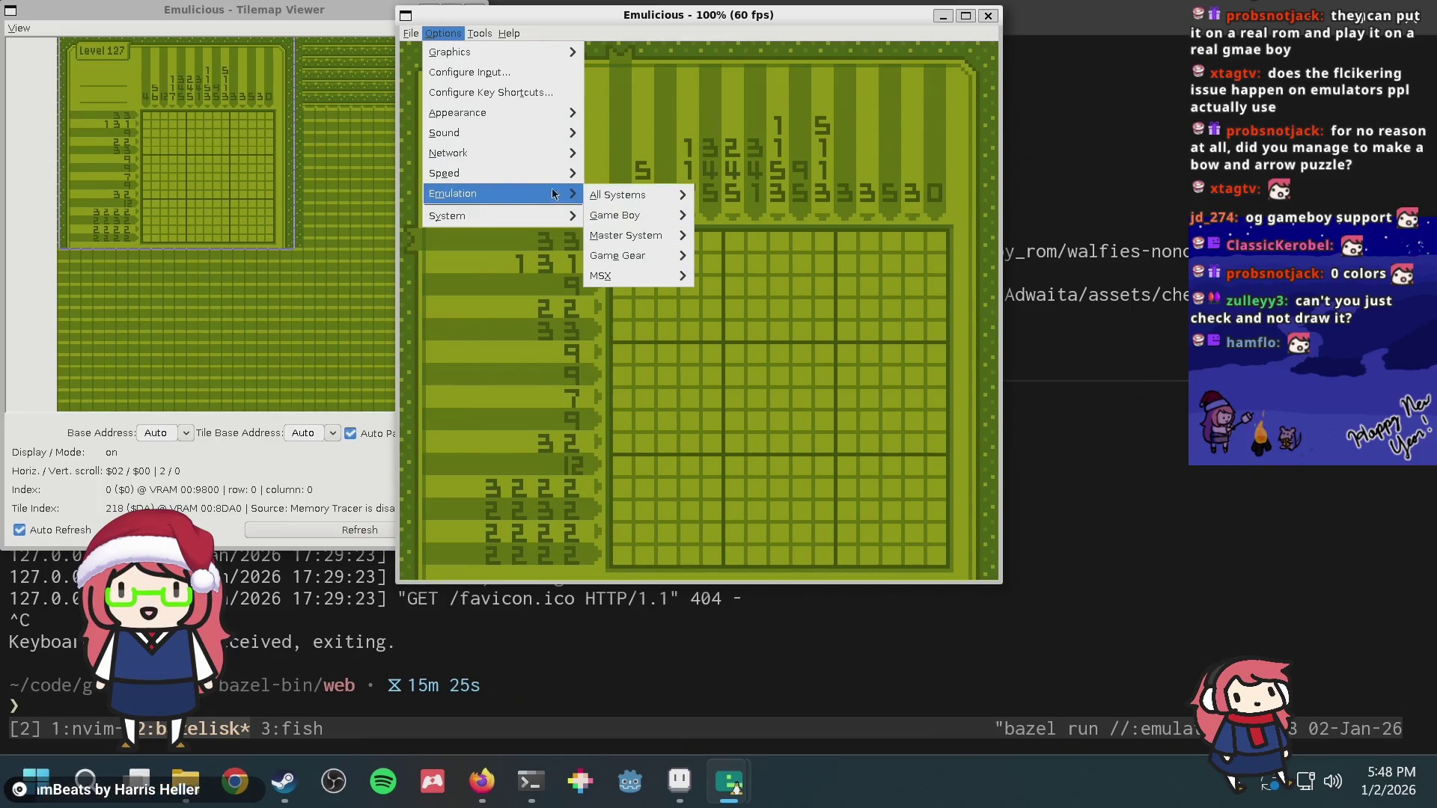
pyautogui.moveTo(759, 237)
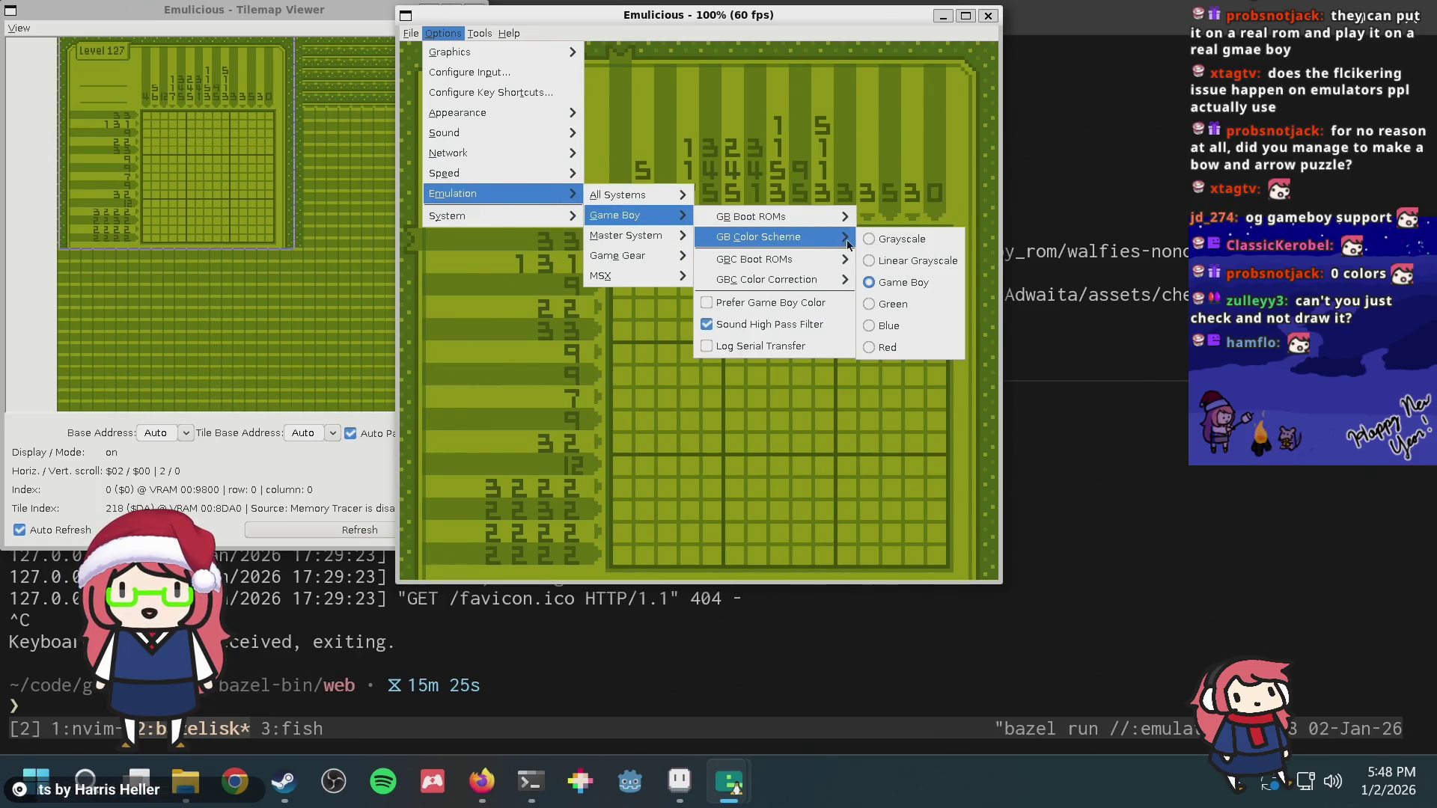
pyautogui.click(883, 263)
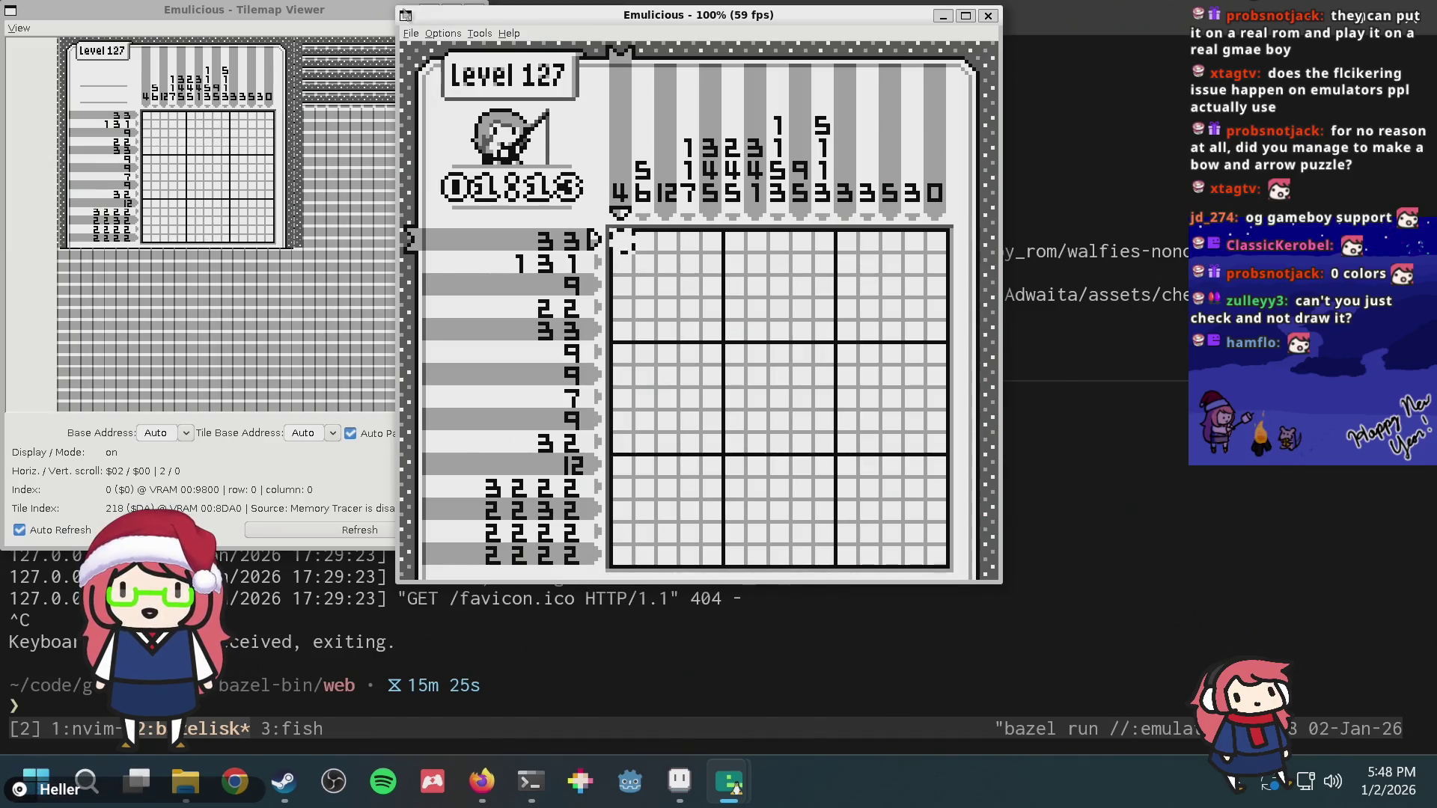
# Step: Enable Prefer Game Boy Color and confirm the ROM reload into colour mode
pyautogui.click(442, 32)
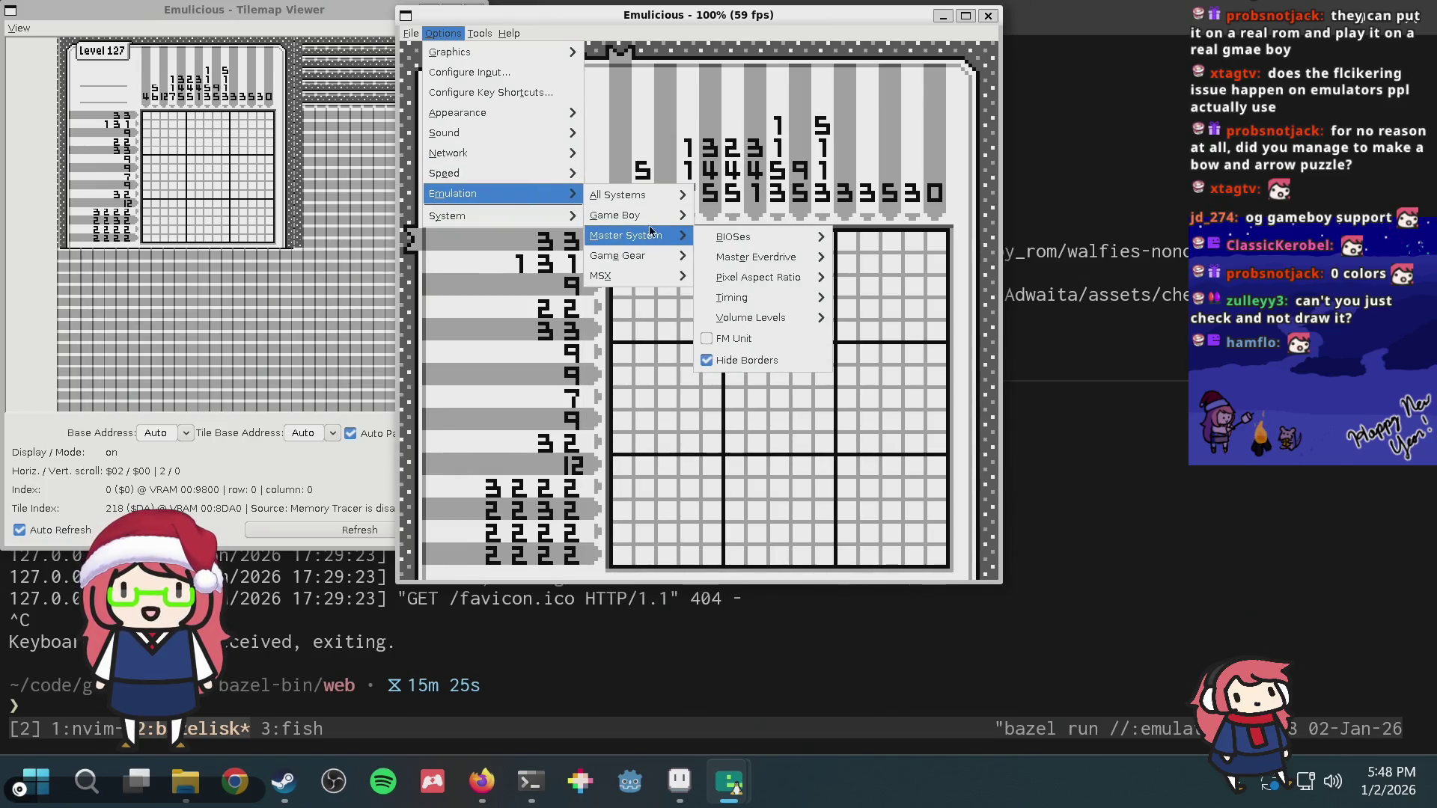
pyautogui.moveTo(766, 280)
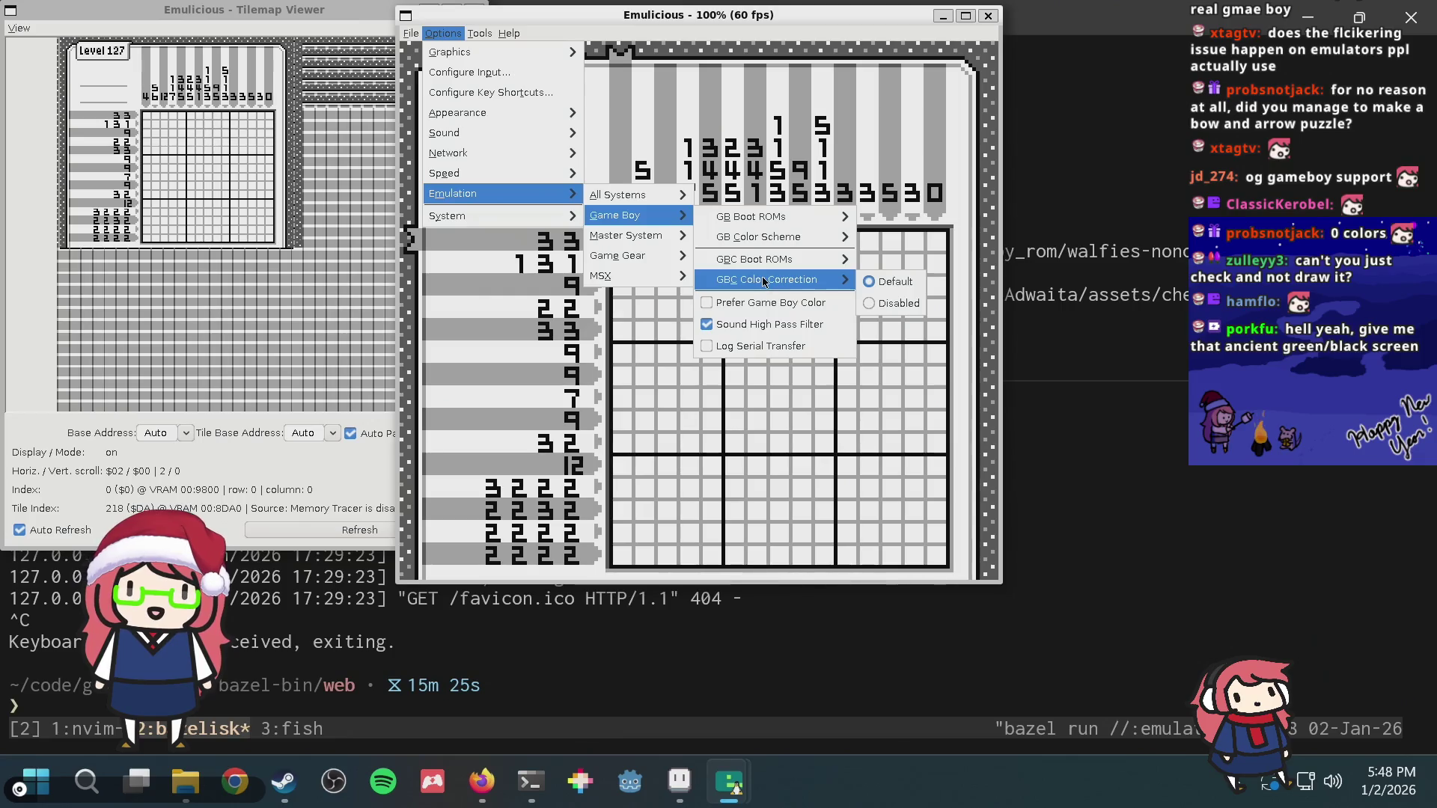
pyautogui.click(795, 305)
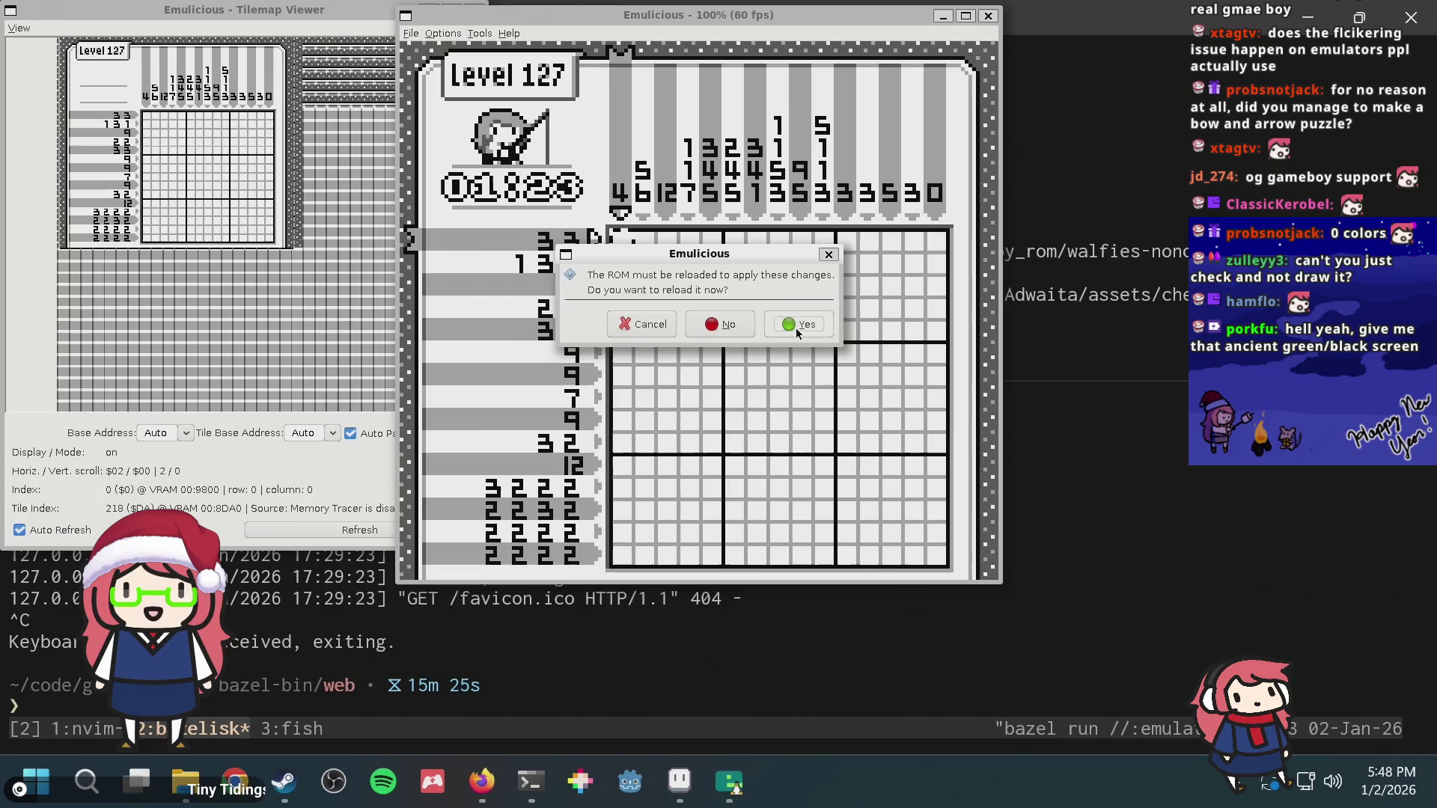
pyautogui.click(797, 324)
pyautogui.press('Return')
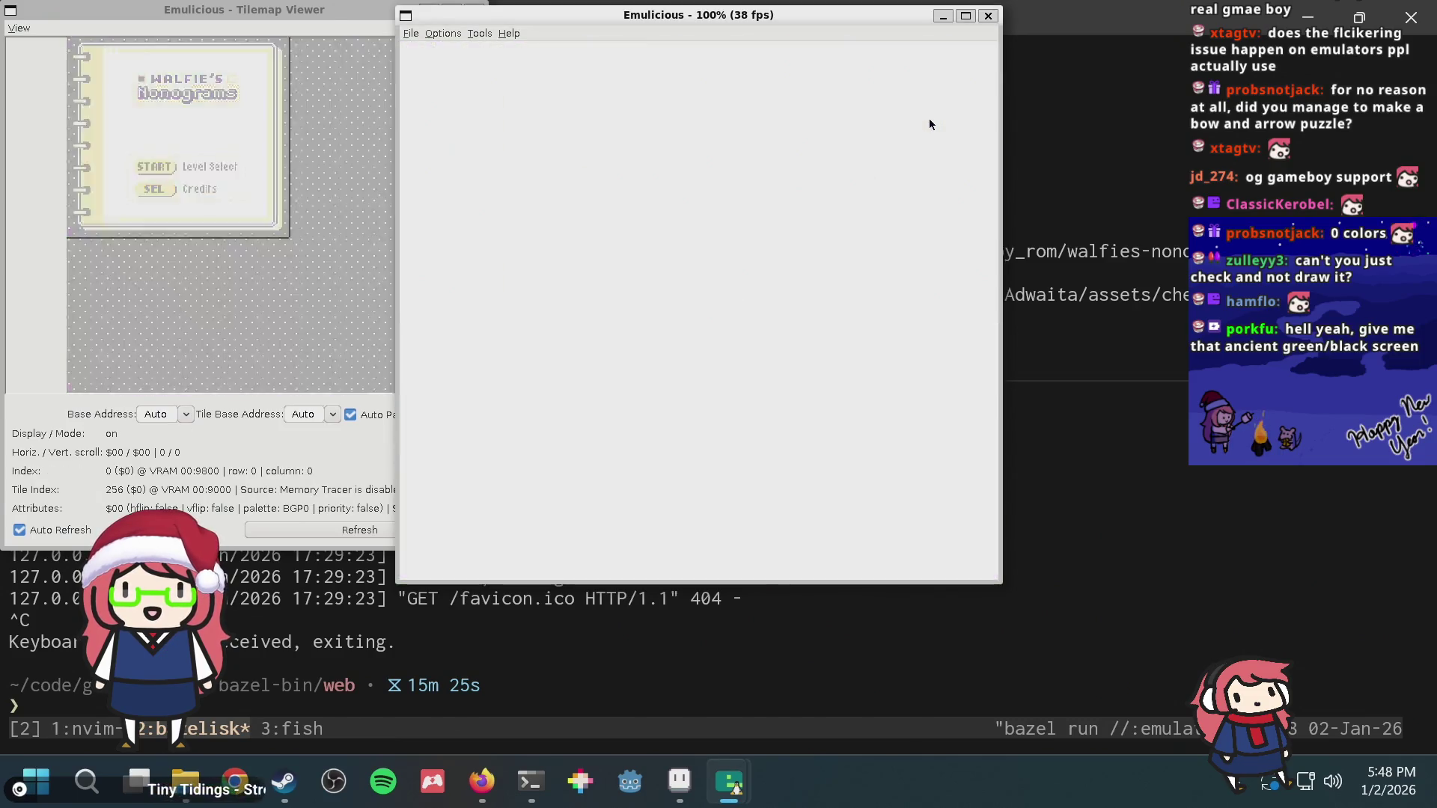
# Step: Enter puzzle 127 to show the finished Froggy Chair picture in colour
pyautogui.press('Return')
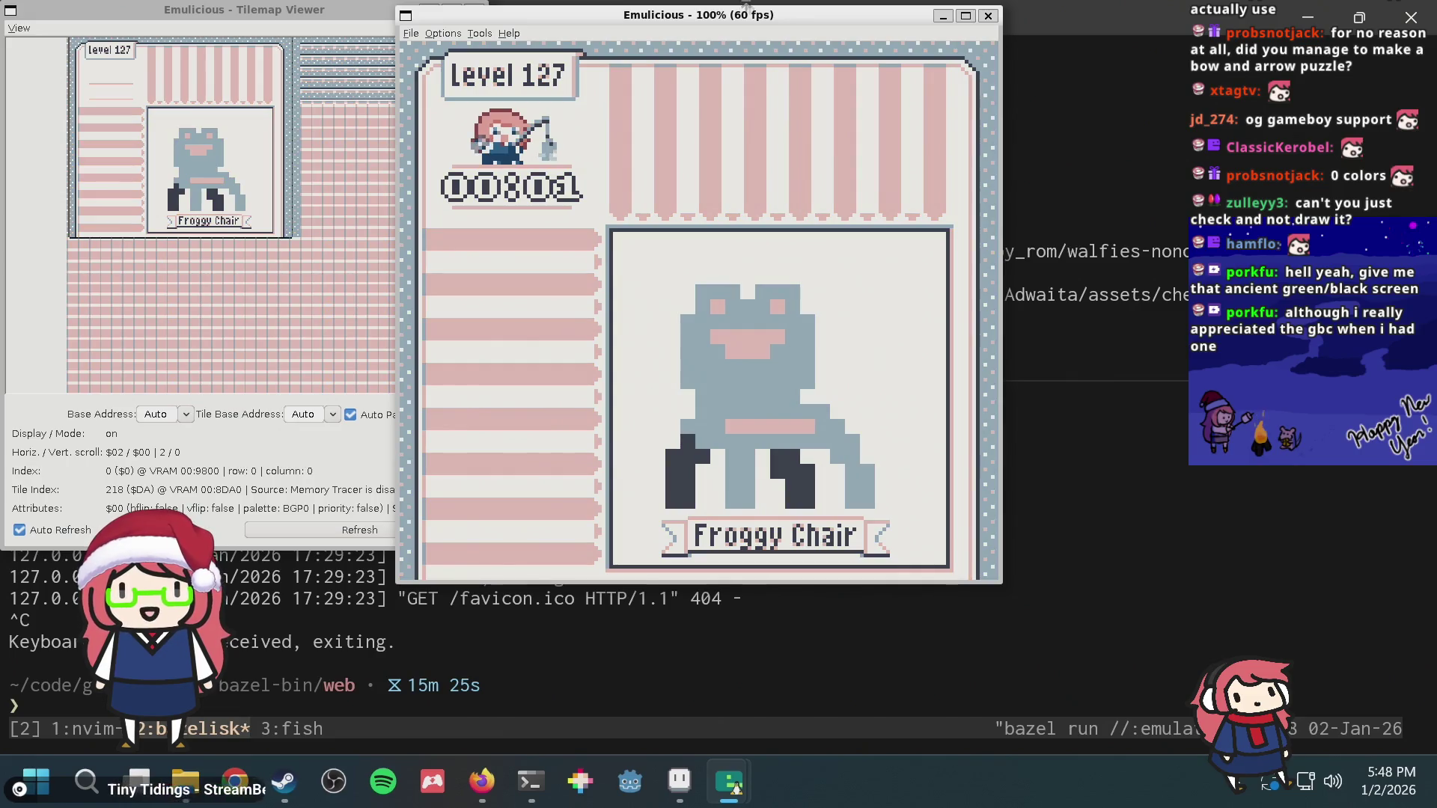
pyautogui.click(662, 769)
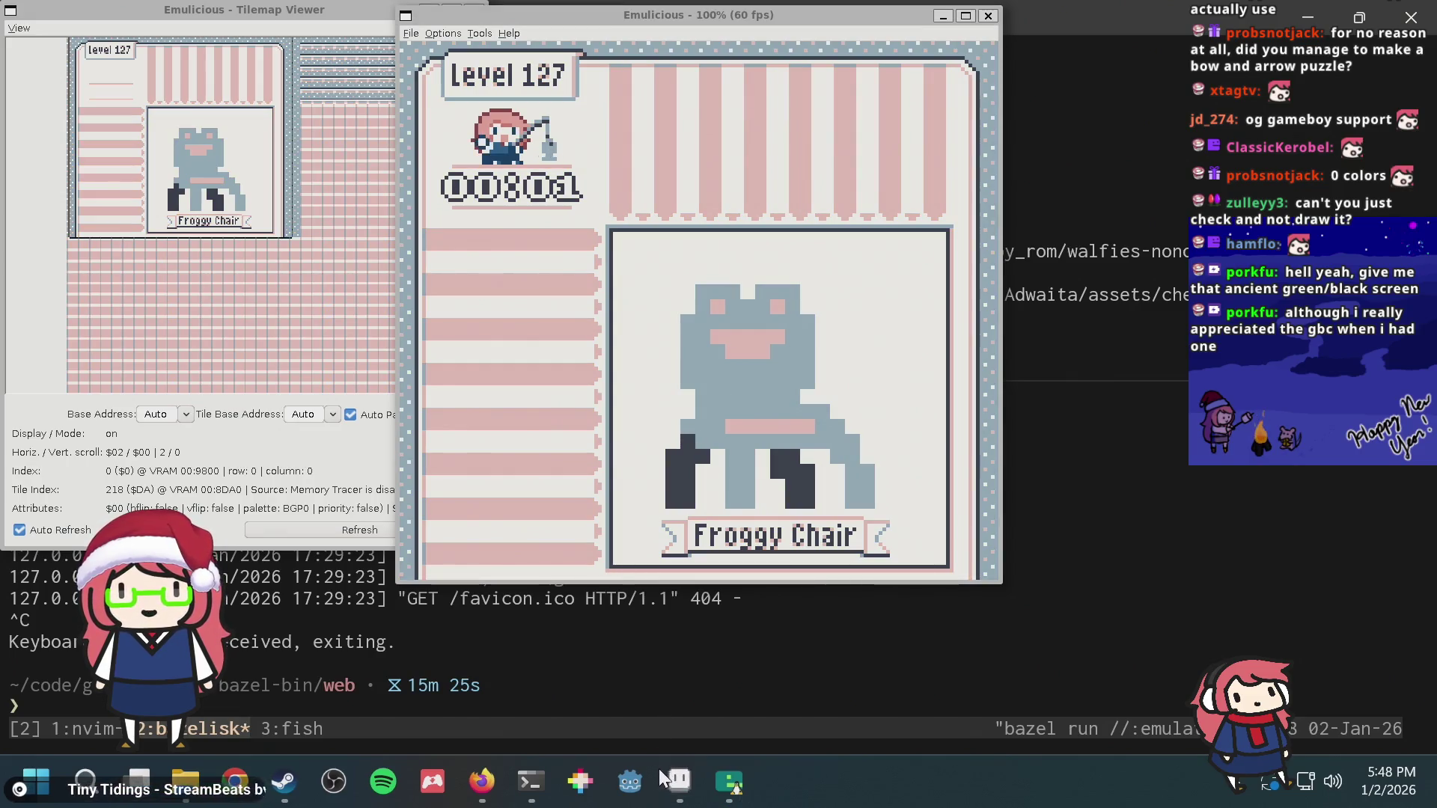
# Step: Show frame 2 of puzzle.aseprite, then return to the Level 127 game
pyautogui.click(678, 780)
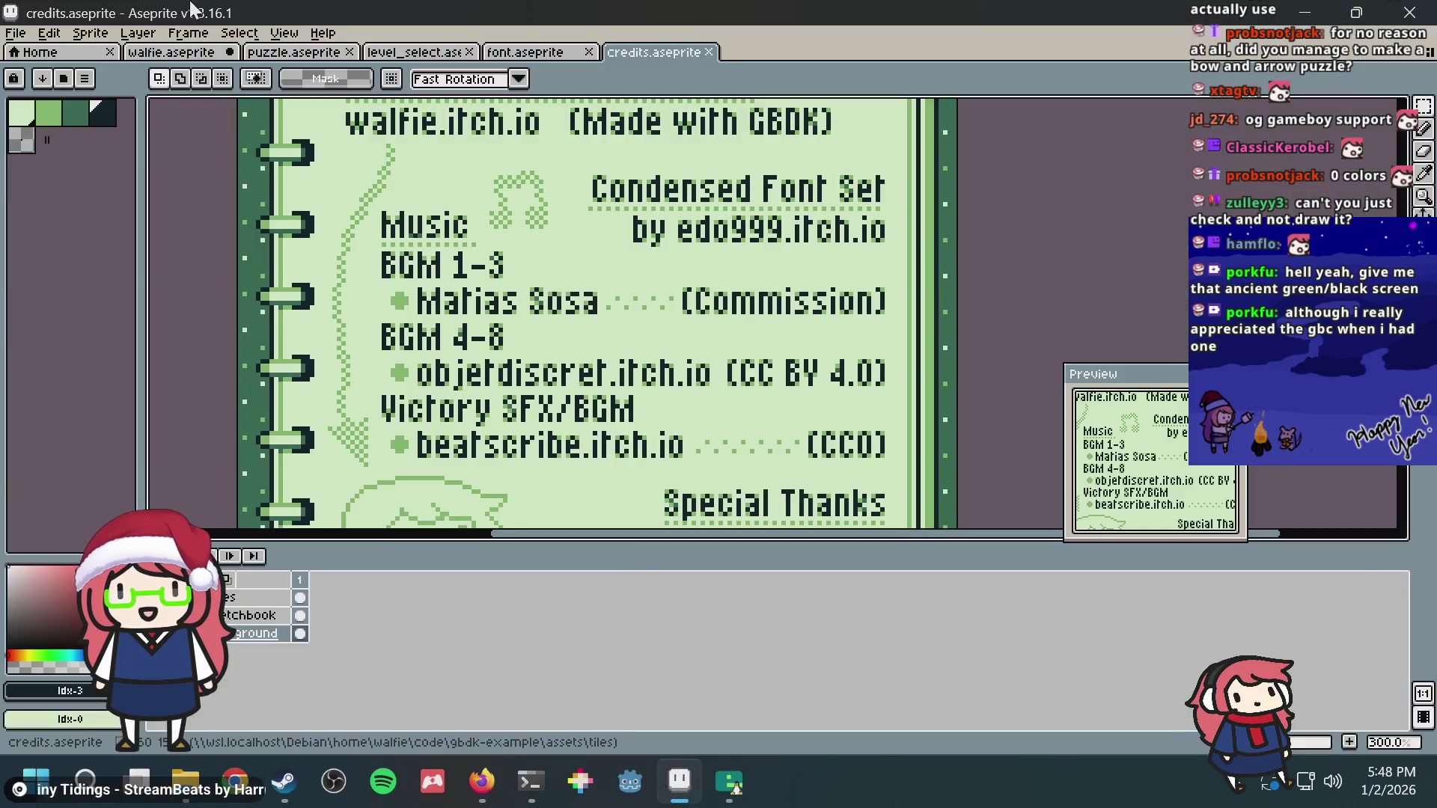
pyautogui.click(171, 52)
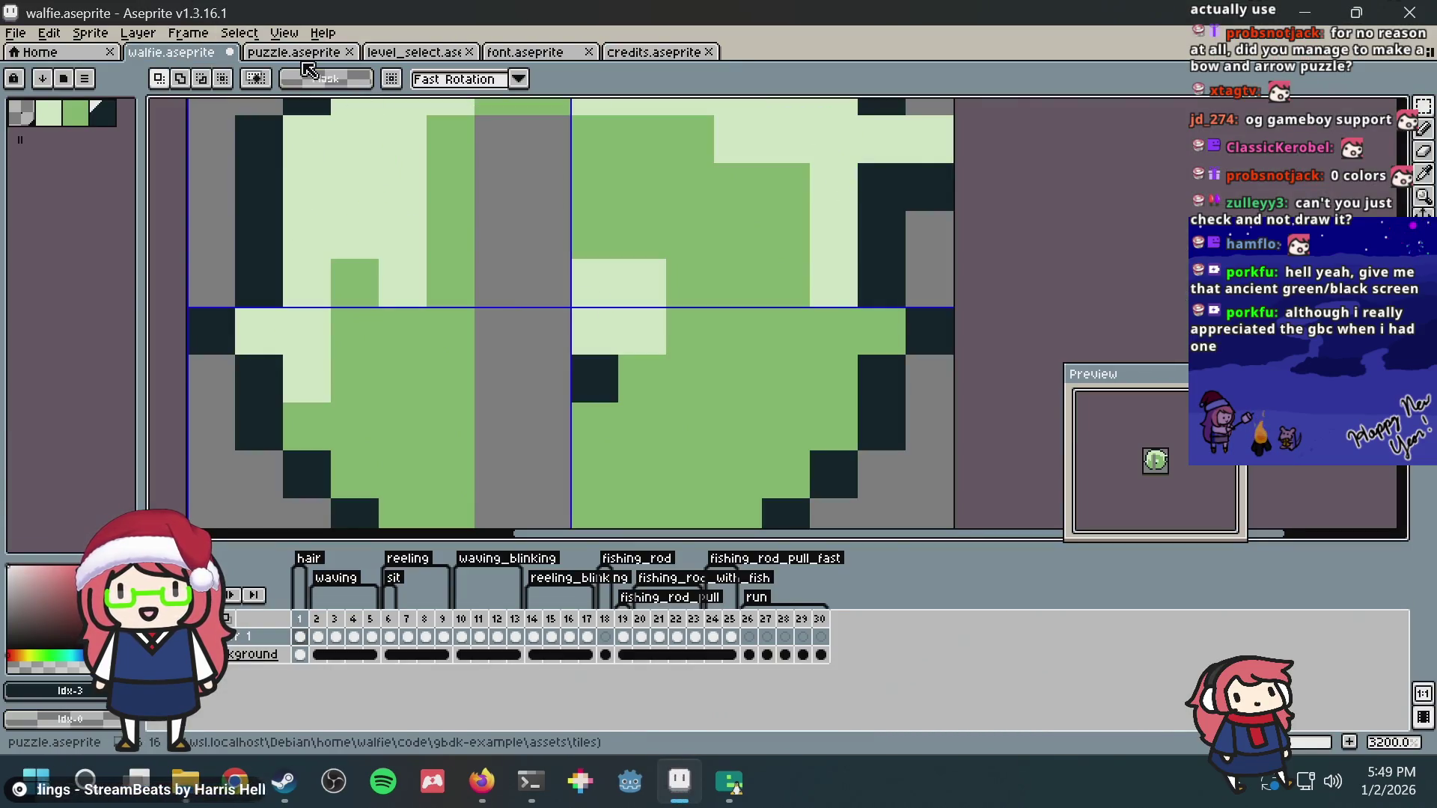
pyautogui.hotkey('ctrl', 'Tab')
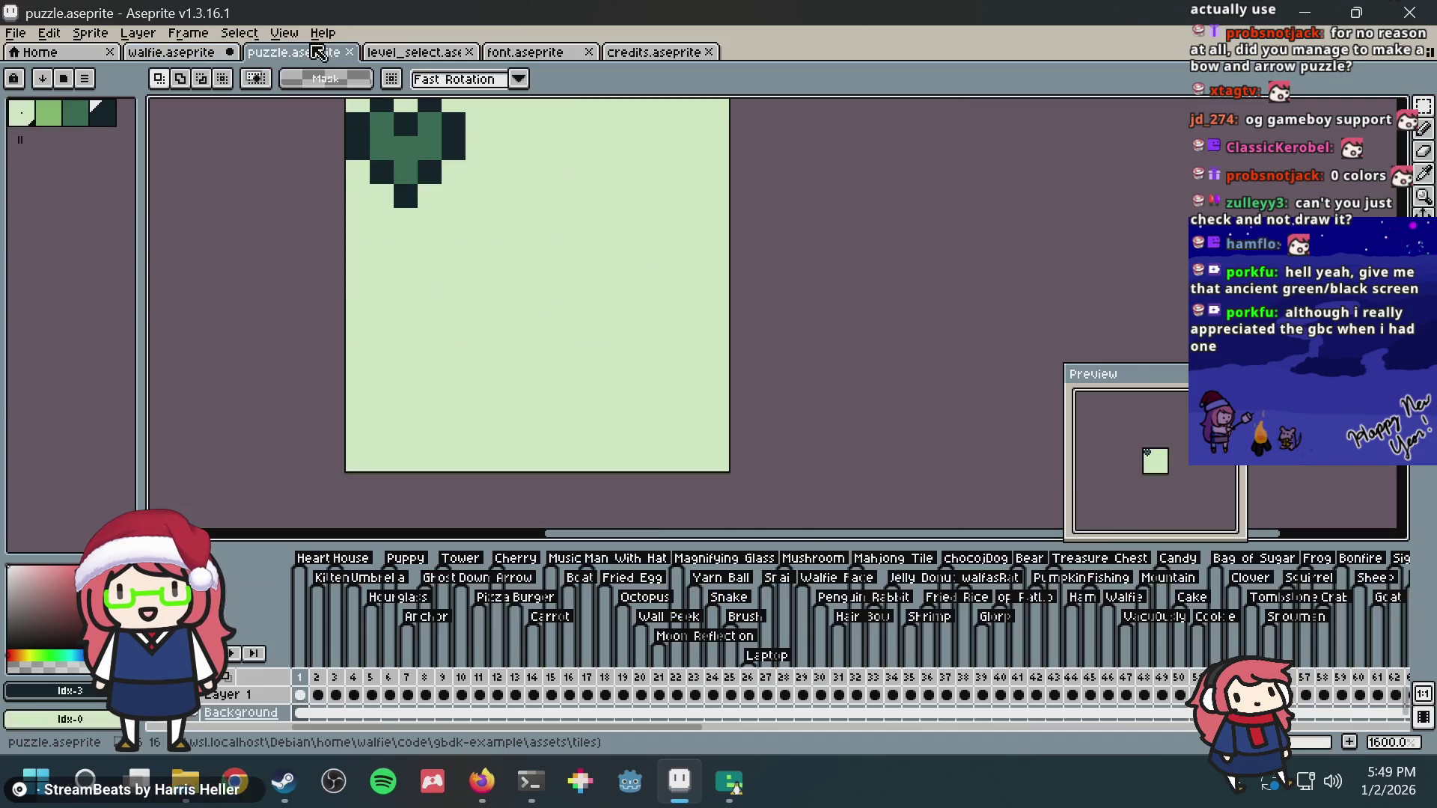
pyautogui.click(325, 688)
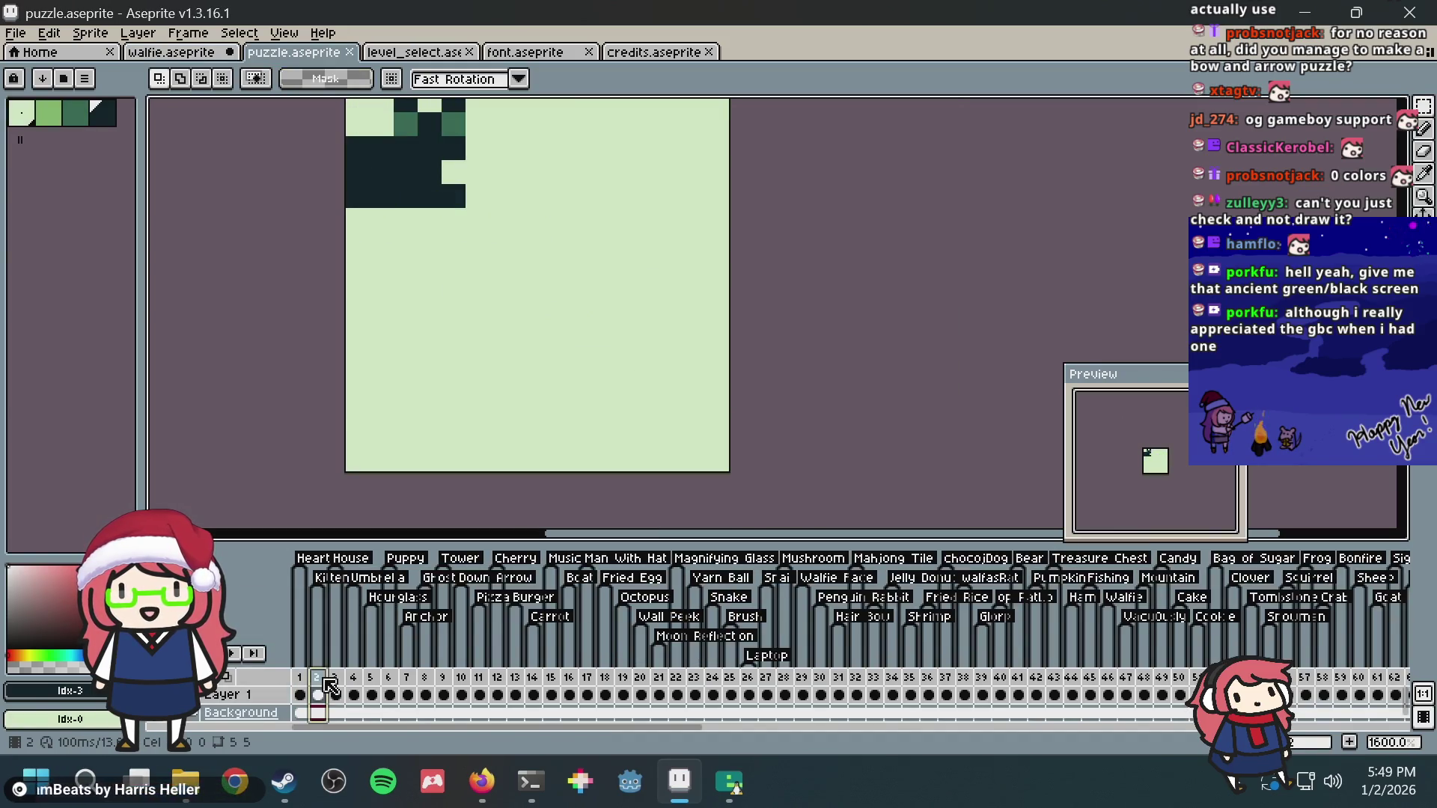
pyautogui.hotkey('alt', 'Tab')
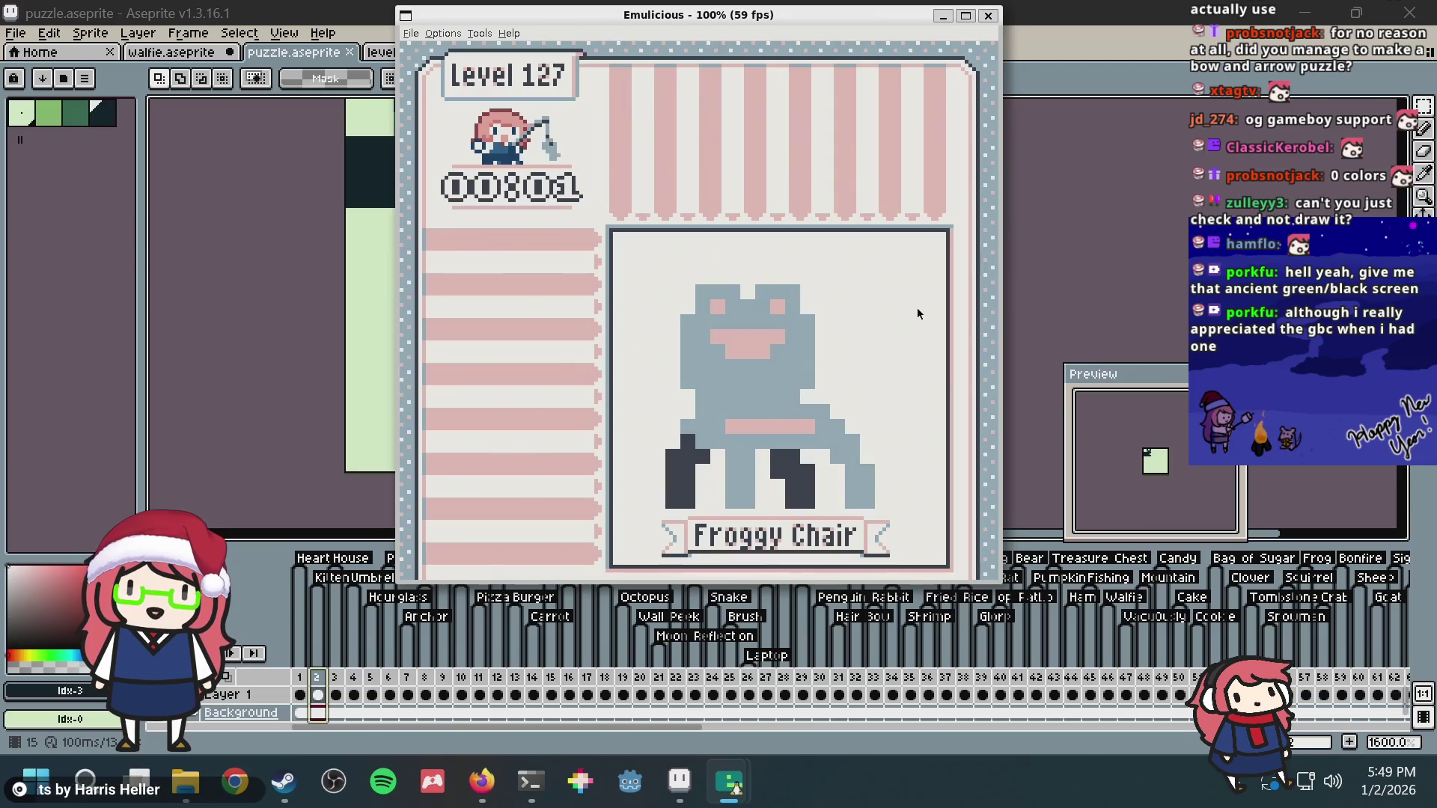
# Step: Cycle the solved level through several palettes, then go back to the puzzle-select grid
pyautogui.press('Right')
pyautogui.press('Right')
pyautogui.press('Right')
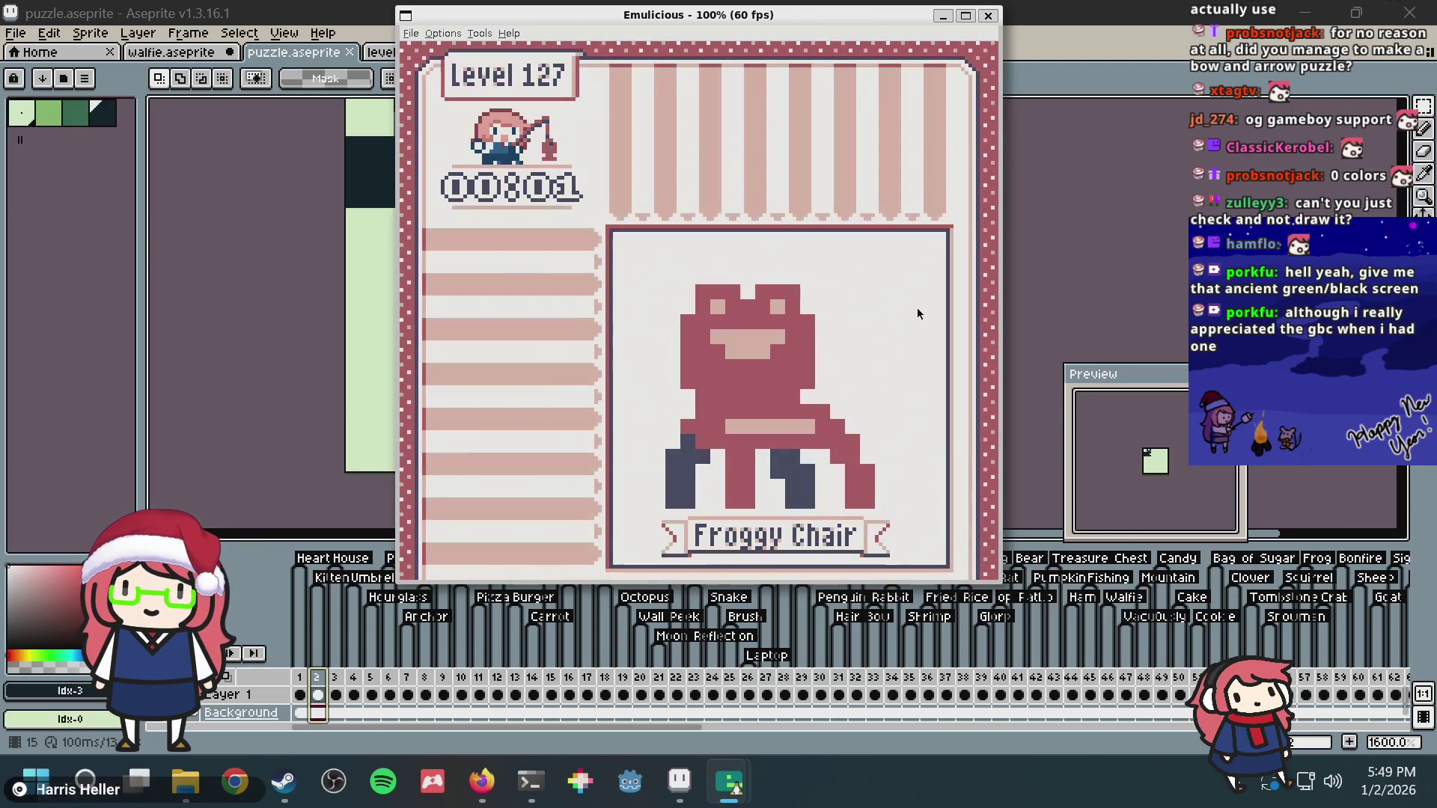
pyautogui.press('Right')
pyautogui.press('Right')
pyautogui.press('Right')
pyautogui.press('Right')
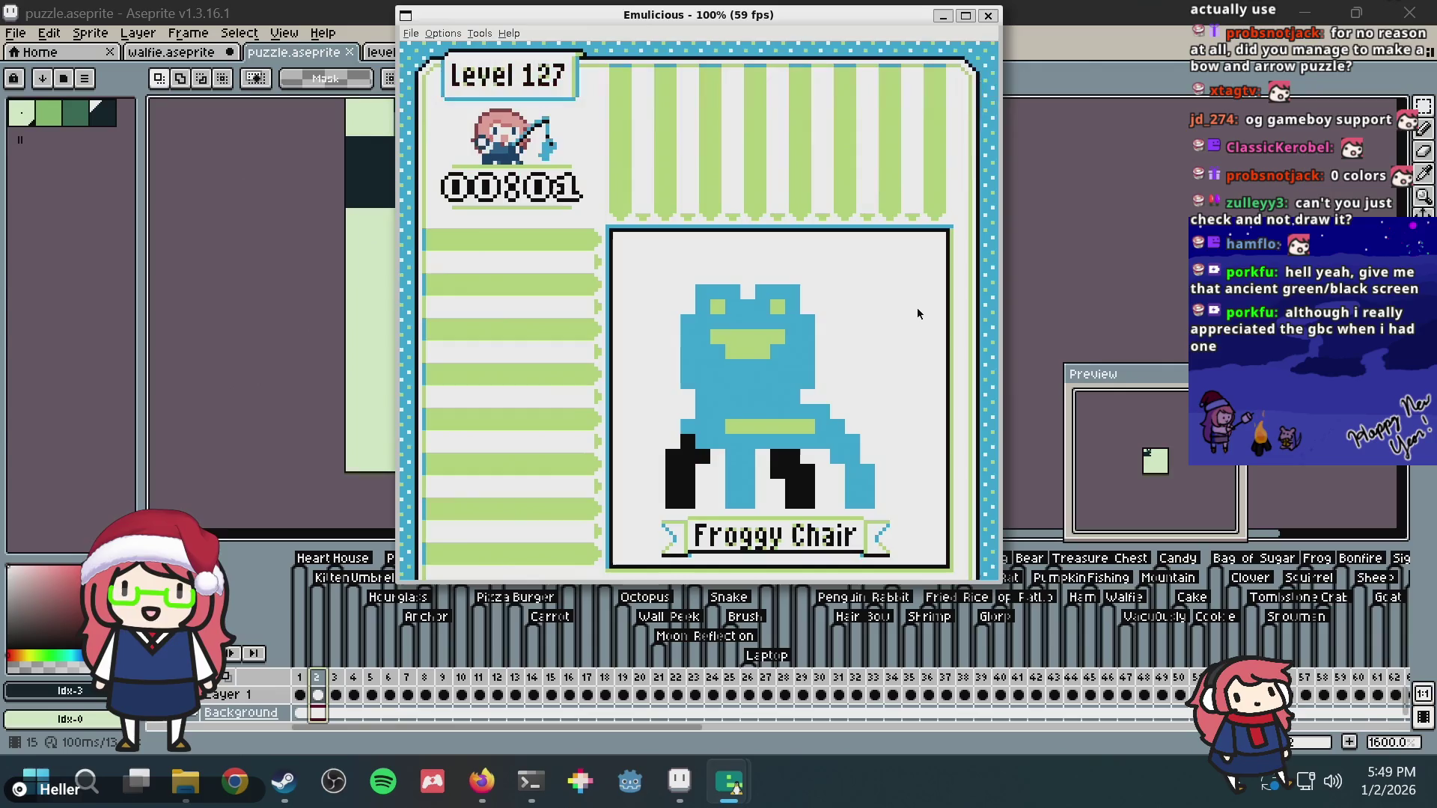
pyautogui.press('Right')
pyautogui.press('Right')
pyautogui.press('Right')
pyautogui.press('Right')
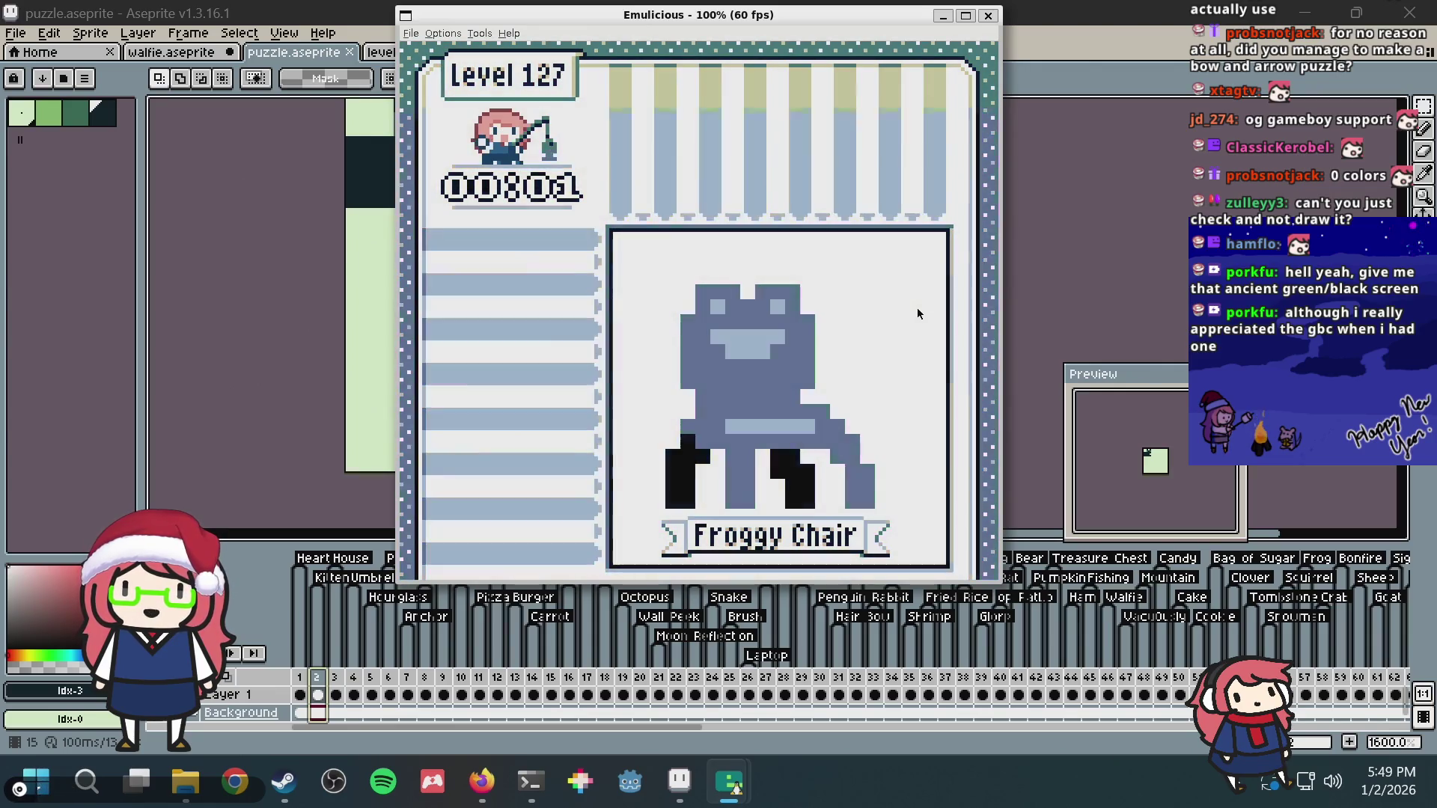
pyautogui.press('Right')
pyautogui.press('Right')
pyautogui.press('Right')
pyautogui.press('Right')
pyautogui.press('Right')
pyautogui.press('Right')
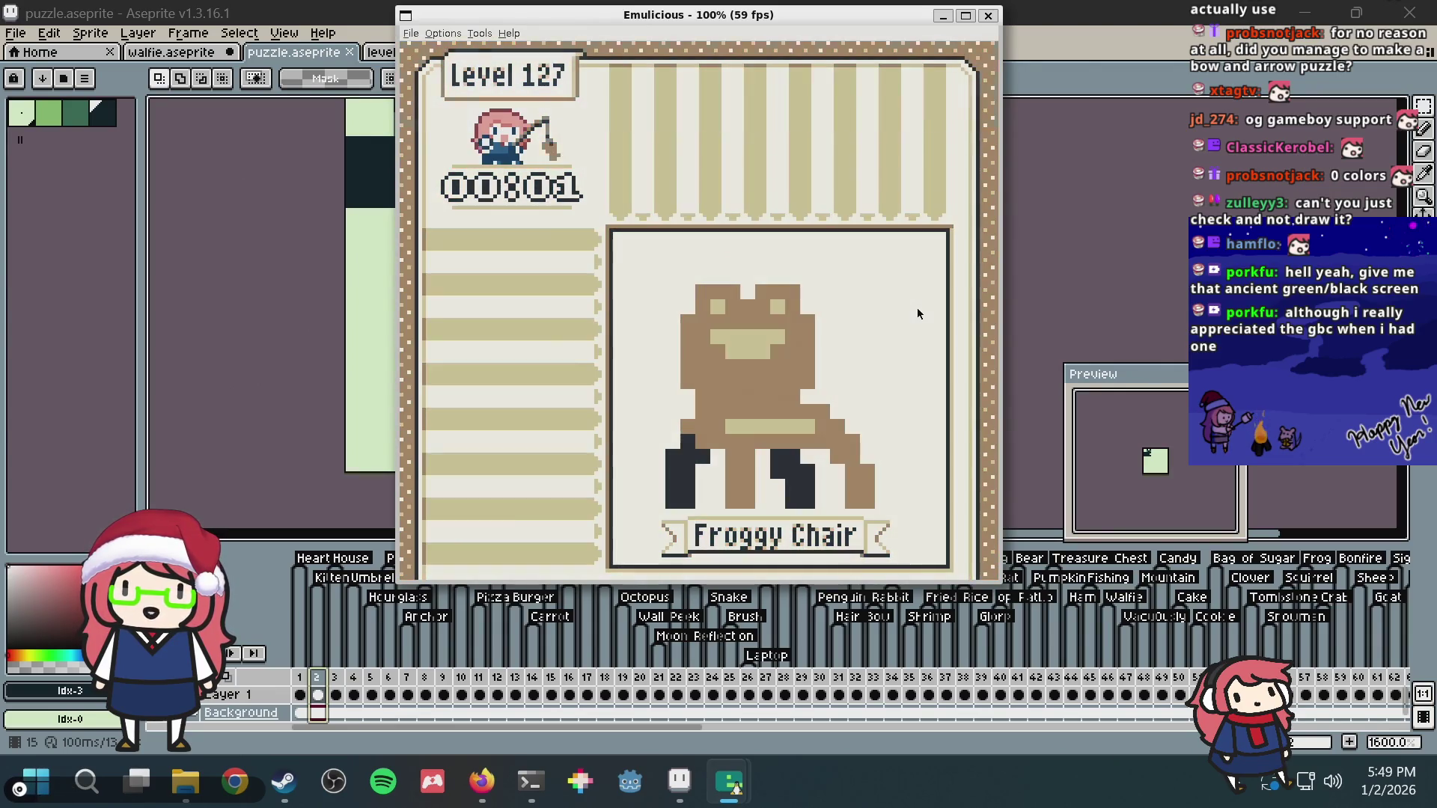
pyautogui.press('Right')
pyautogui.press('Right')
pyautogui.press('Right')
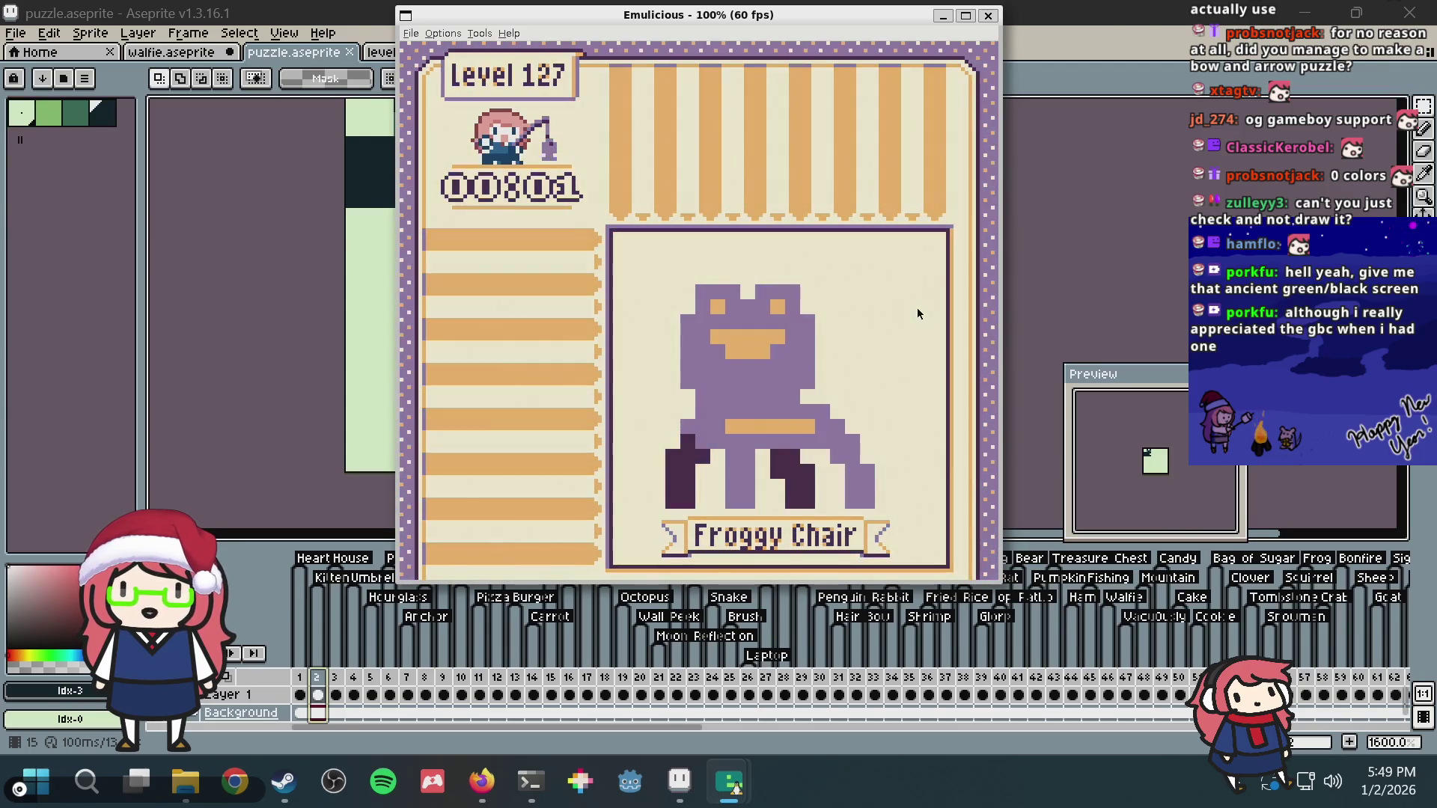
pyautogui.press('Right')
pyautogui.press('a')
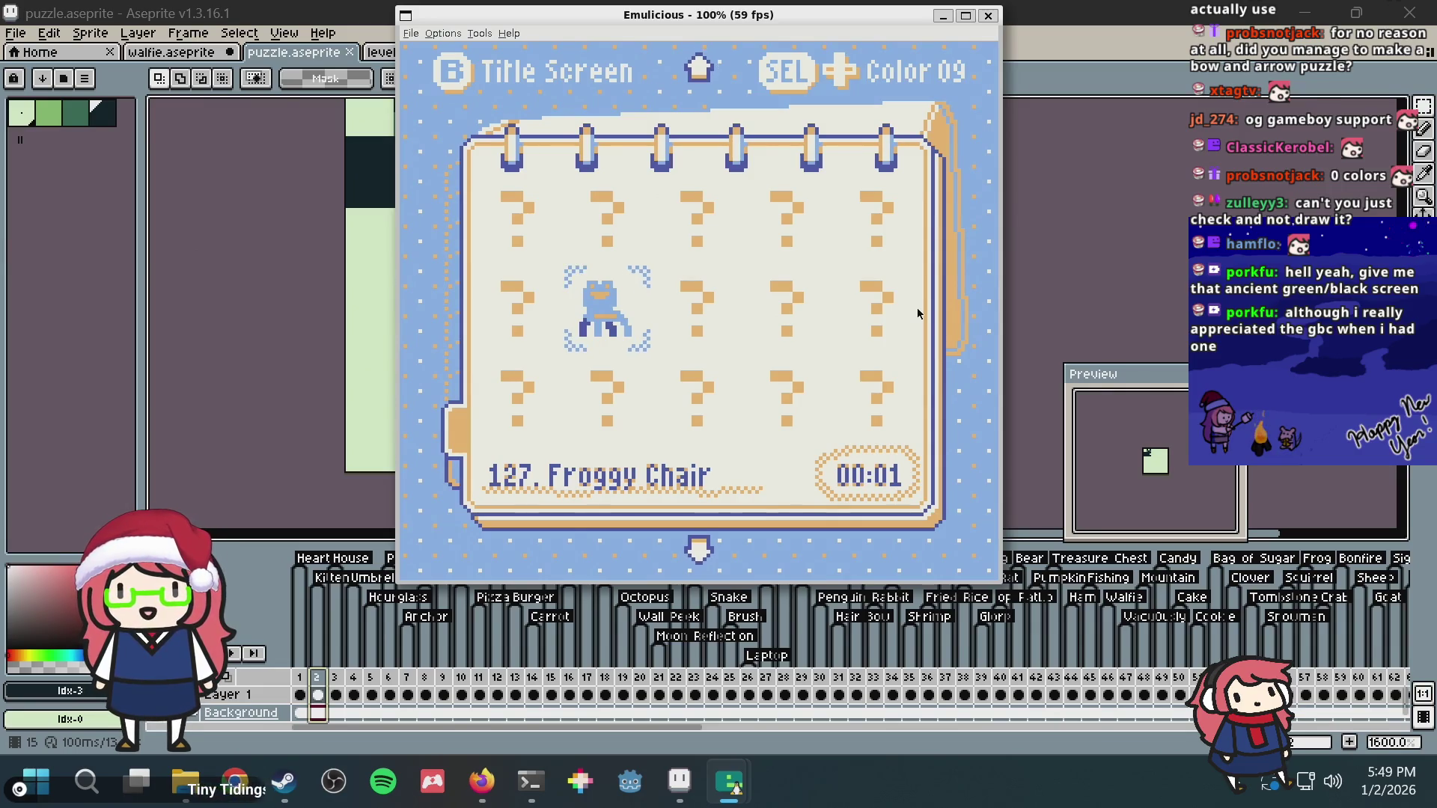
pyautogui.press('a')
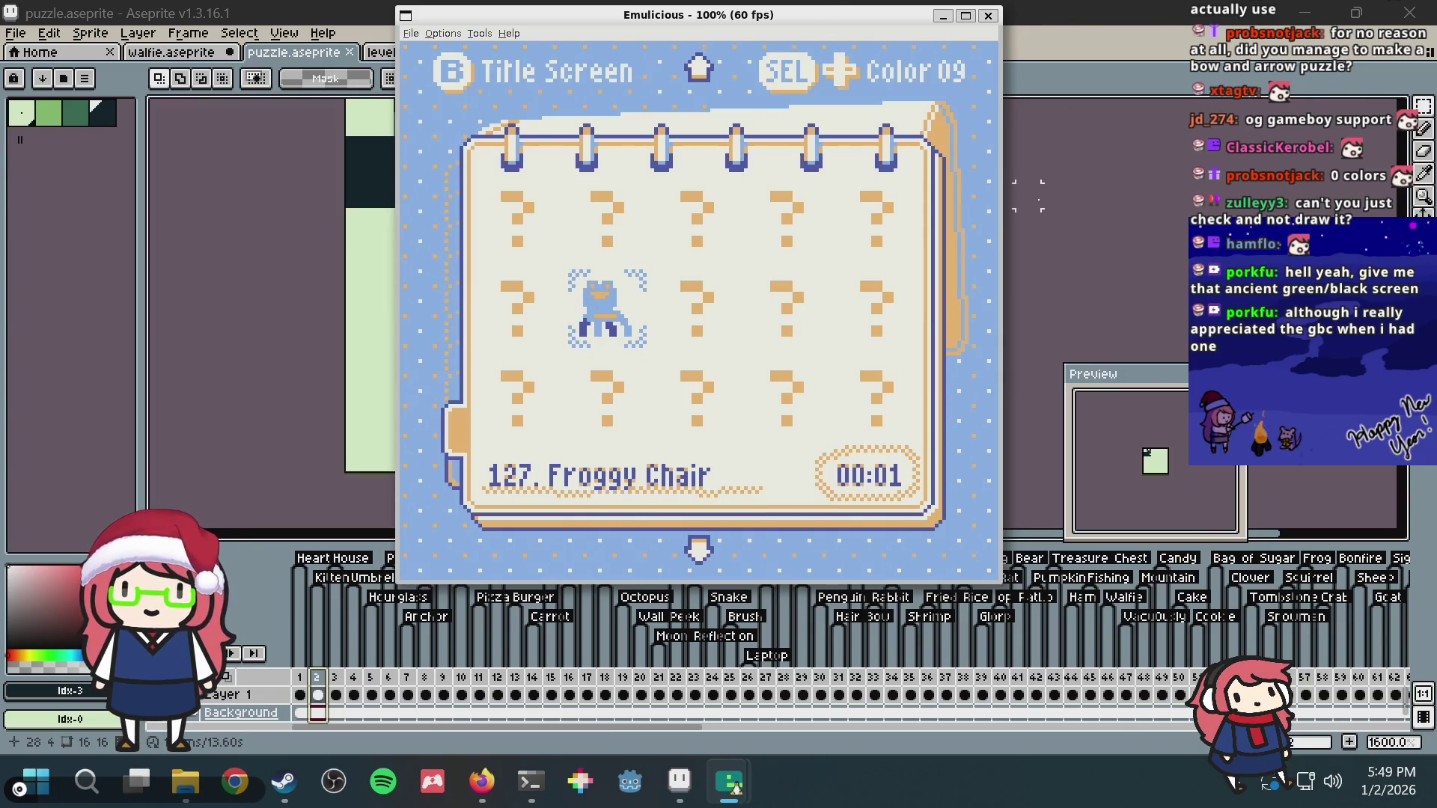
# Step: Browse the puzzle list back to the first puzzles around 2 Kitten
pyautogui.press('Up')
pyautogui.press('Up')
pyautogui.press('Up')
pyautogui.press('Up')
pyautogui.press('Up')
pyautogui.press('Up')
pyautogui.press('Up')
pyautogui.press('Up')
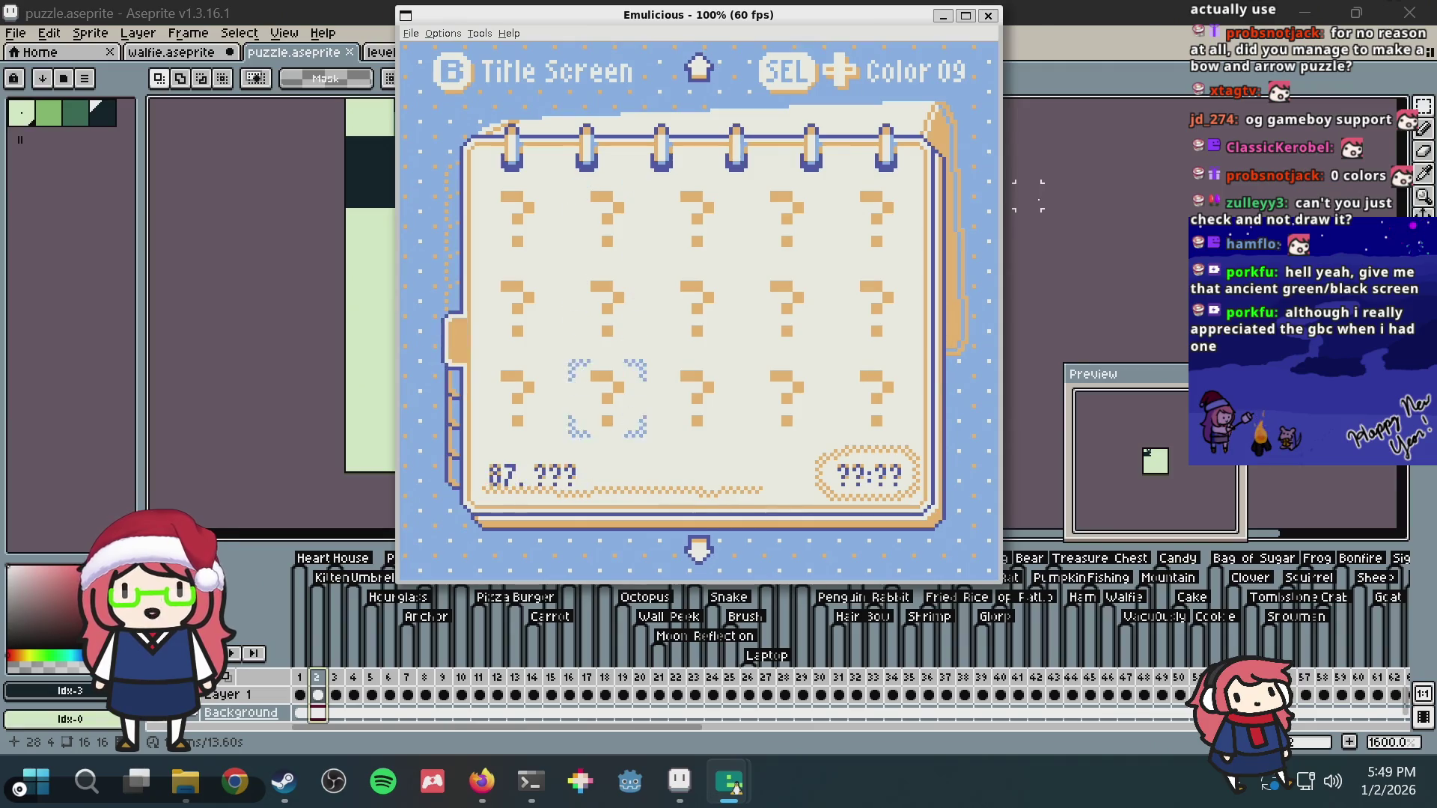
pyautogui.press('Up')
pyautogui.press('Up')
pyautogui.press('Up')
pyautogui.press('Up')
pyautogui.press('Up')
pyautogui.press('Up')
pyautogui.press('Up')
pyautogui.press('Up')
pyautogui.press('Up')
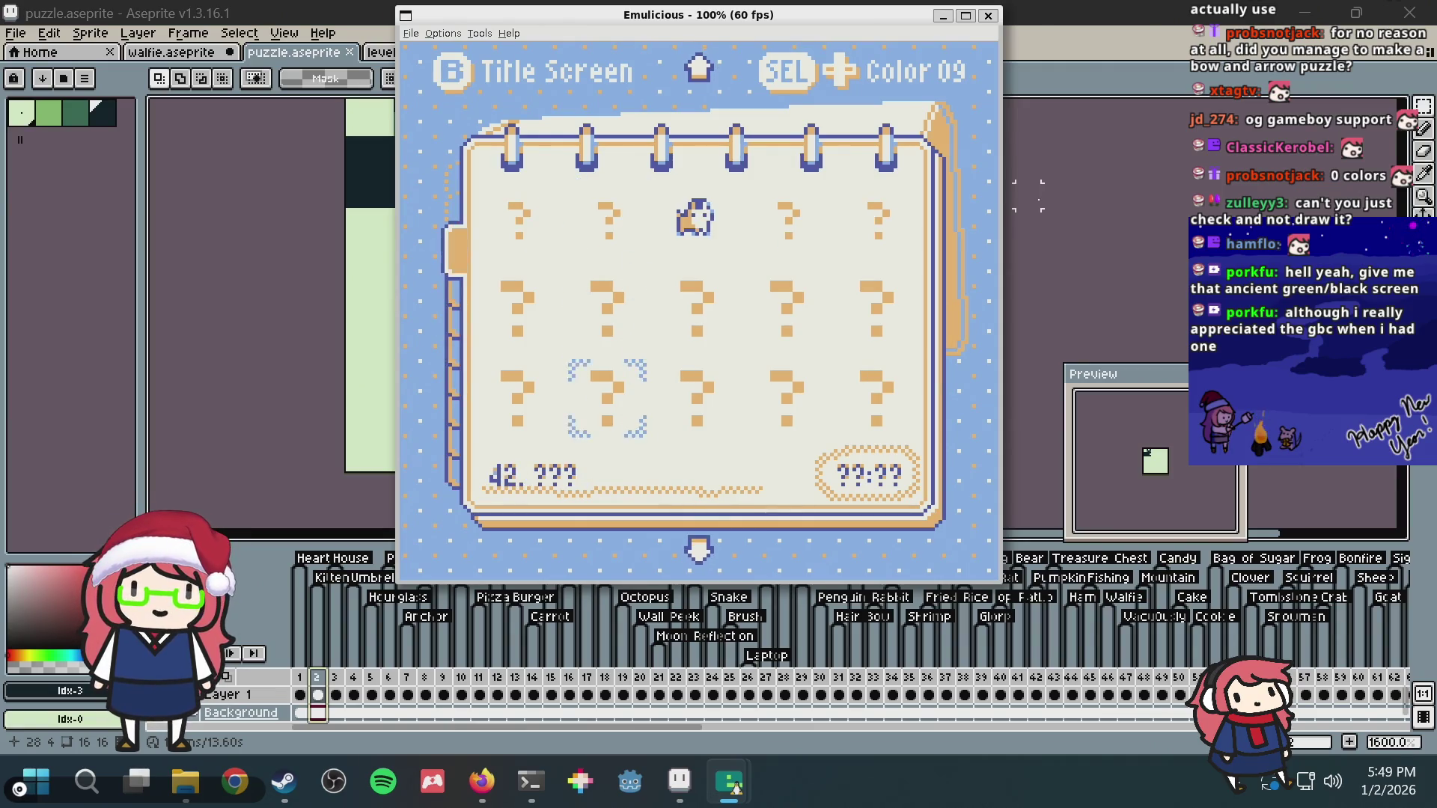
pyautogui.press('Up')
pyautogui.press('Up')
pyautogui.press('Up')
pyautogui.press('Up')
pyautogui.press('Up')
pyautogui.press('Up')
pyautogui.press('Up')
pyautogui.press('Up')
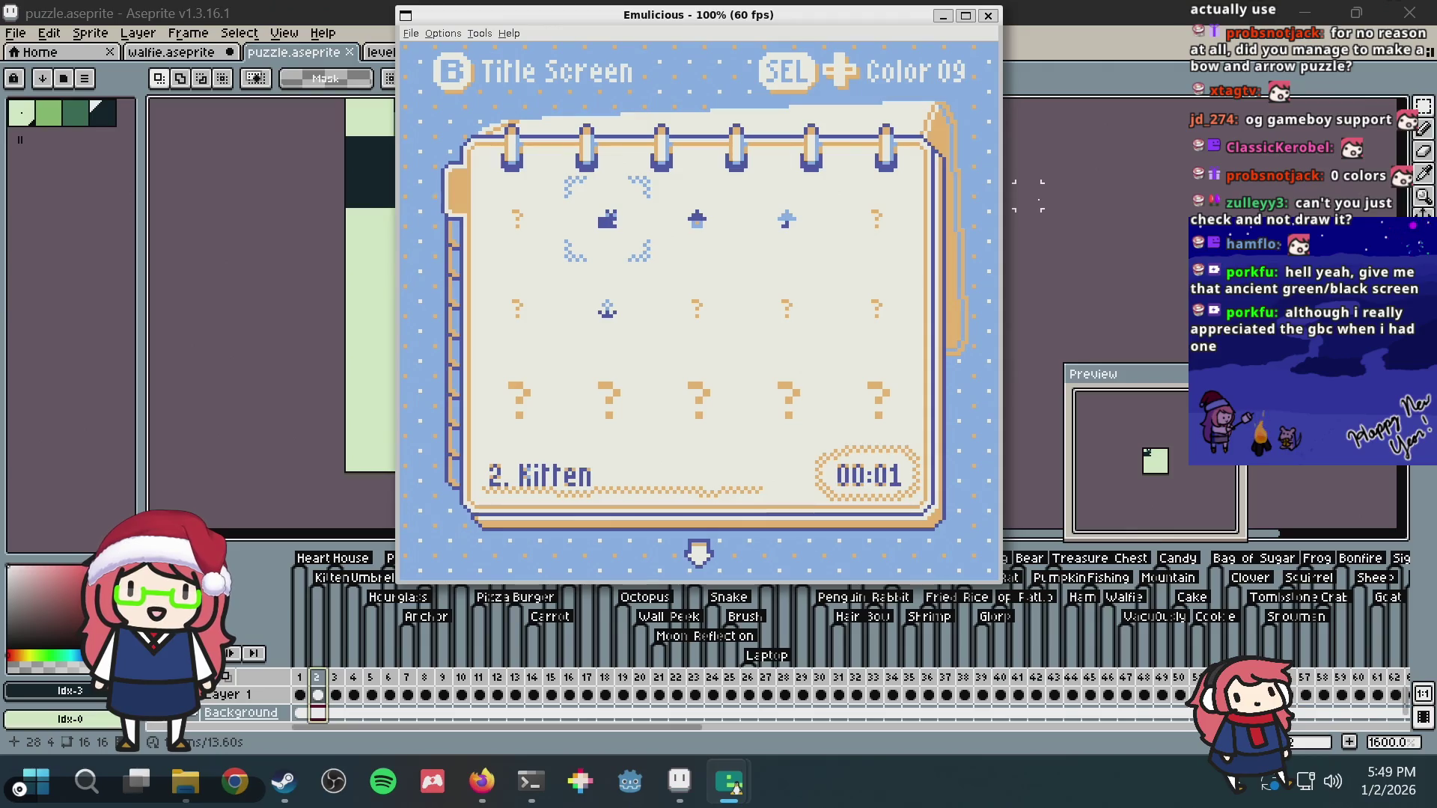
pyautogui.press('Left')
pyautogui.press('Left')
pyautogui.press('Down')
pyautogui.press('Left')
pyautogui.press('Down')
pyautogui.press('Down')
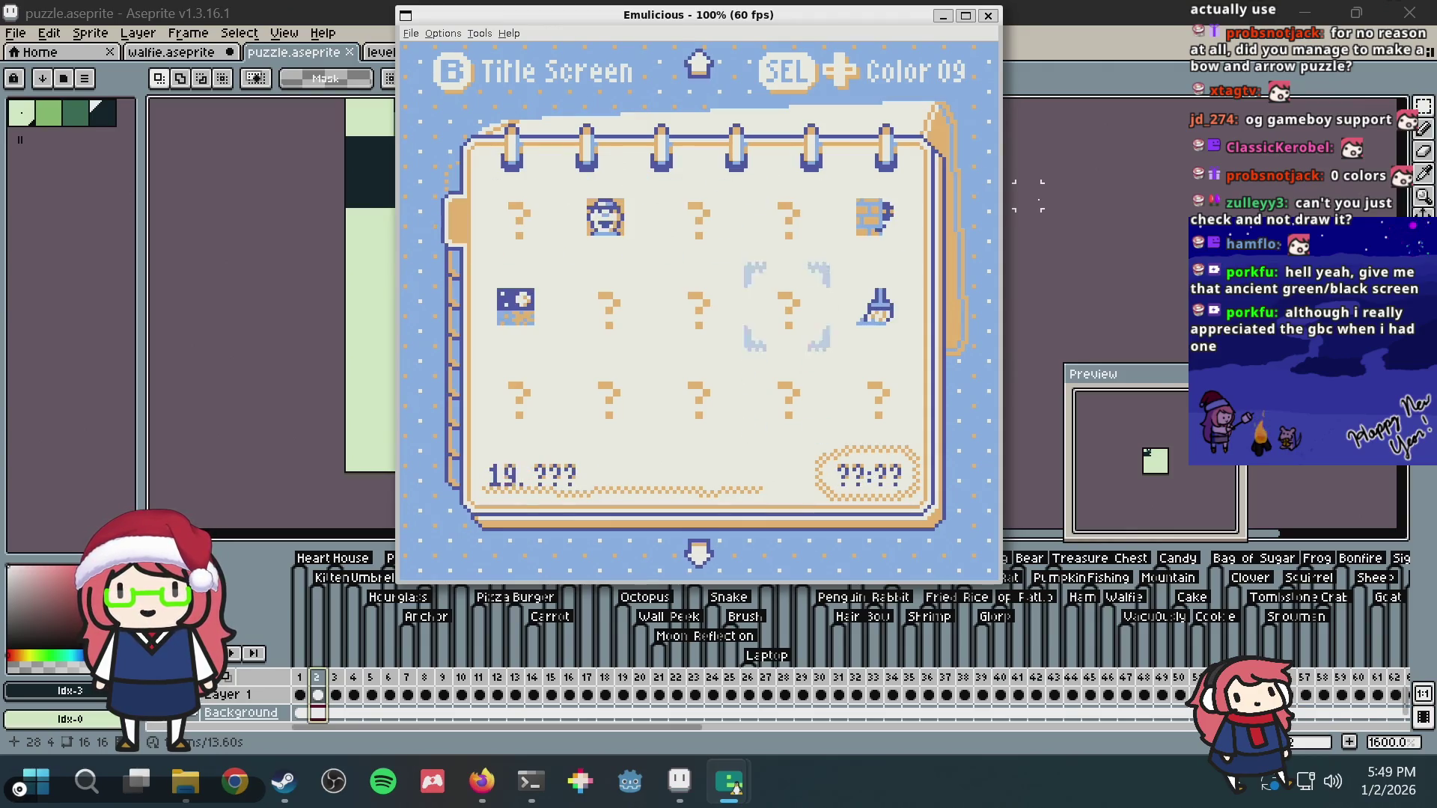
pyautogui.press('Down')
pyautogui.press('Down')
pyautogui.press('Down')
pyautogui.press('Down')
pyautogui.press('Down')
pyautogui.press('Left')
pyautogui.press('Left')
pyautogui.press('Up')
pyautogui.press('Up')
pyautogui.press('Up')
pyautogui.press('Up')
pyautogui.press('Up')
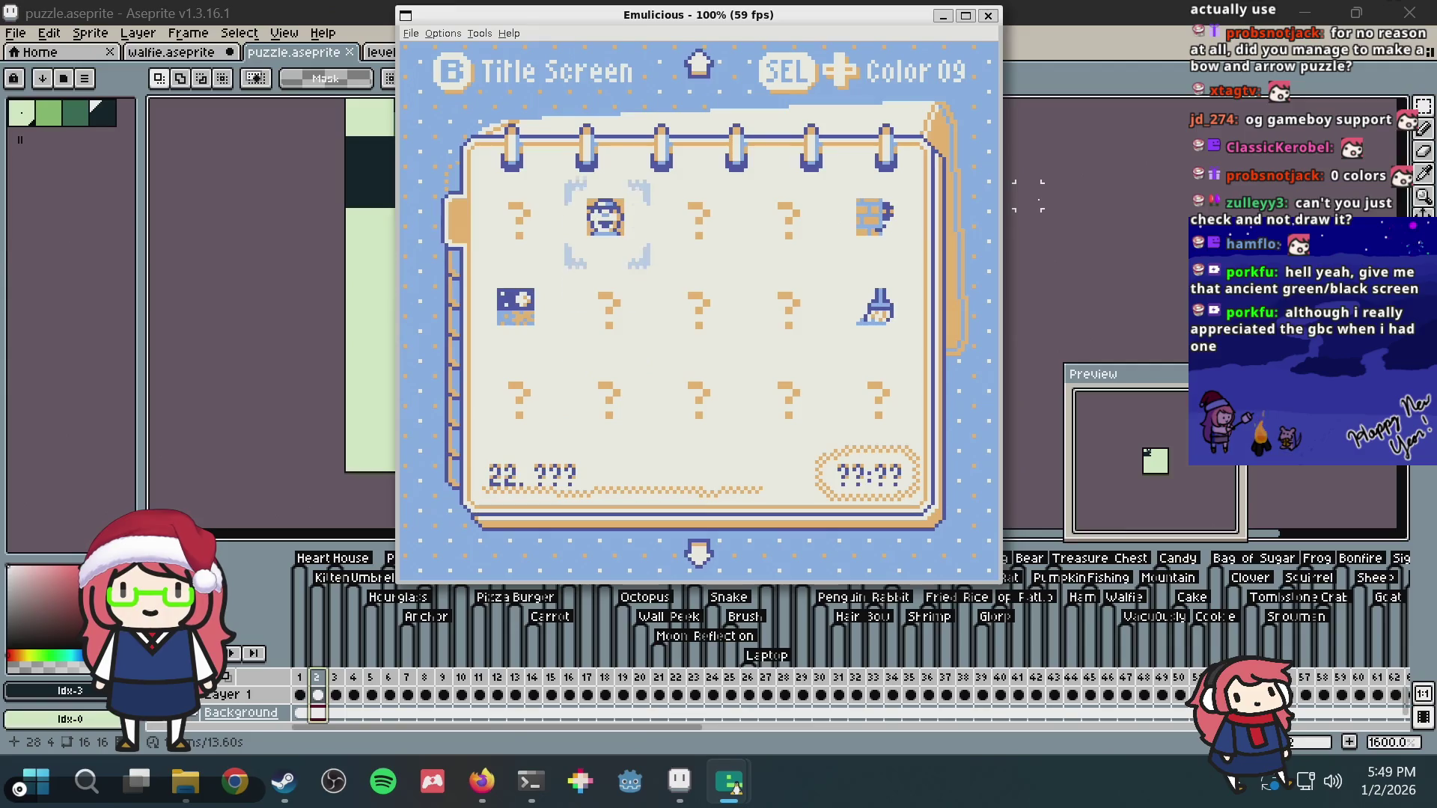
pyautogui.press('Up')
pyautogui.press('Up')
pyautogui.press('Up')
pyautogui.press('Up')
pyautogui.hotkey('shift', 'Left')
# Step: Settle on the Color 08 palette, browse down past puzzle 127, then put the game away
pyautogui.hotkey('shift', 'Left')
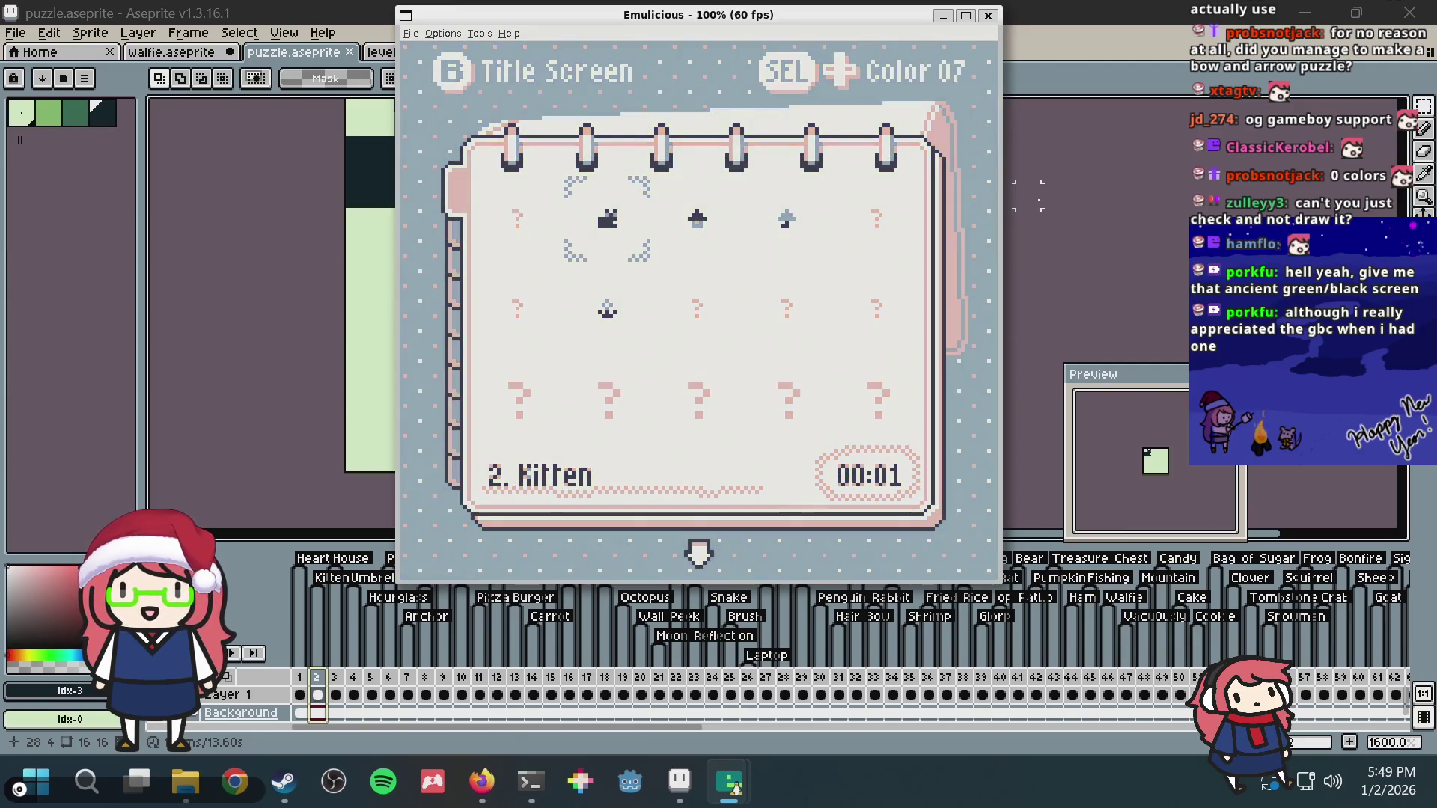
pyautogui.hotkey('shift', 'Right')
pyautogui.hotkey('shift', 'Right')
pyautogui.hotkey('shift', 'Left')
pyautogui.press('Down')
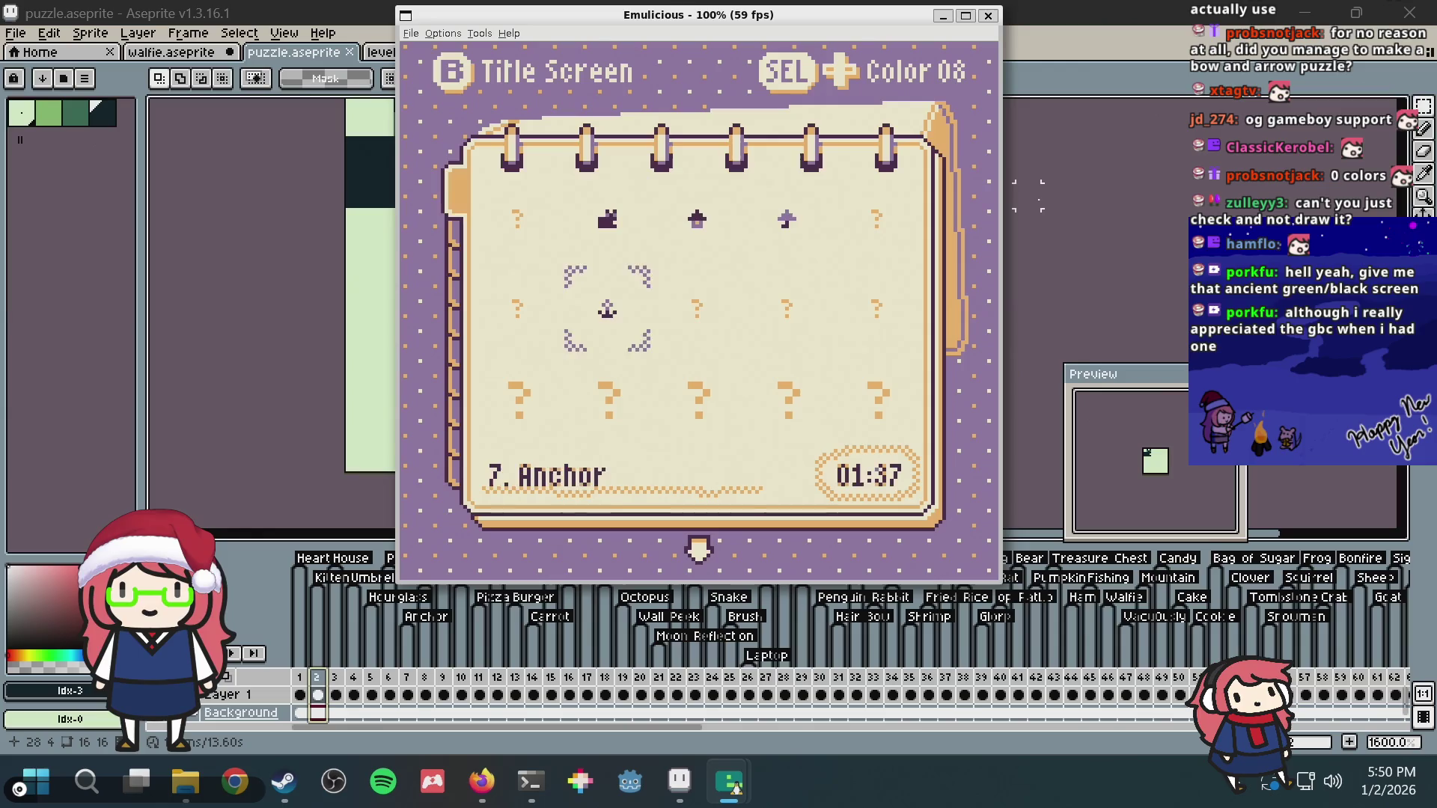
pyautogui.press('Down')
pyautogui.press('Down')
pyautogui.press('Down')
pyautogui.press('Down')
pyautogui.press('Down')
pyautogui.press('Down')
pyautogui.press('Down')
pyautogui.press('Down')
pyautogui.press('Down')
pyautogui.press('Down')
pyautogui.press('Down')
pyautogui.press('Down')
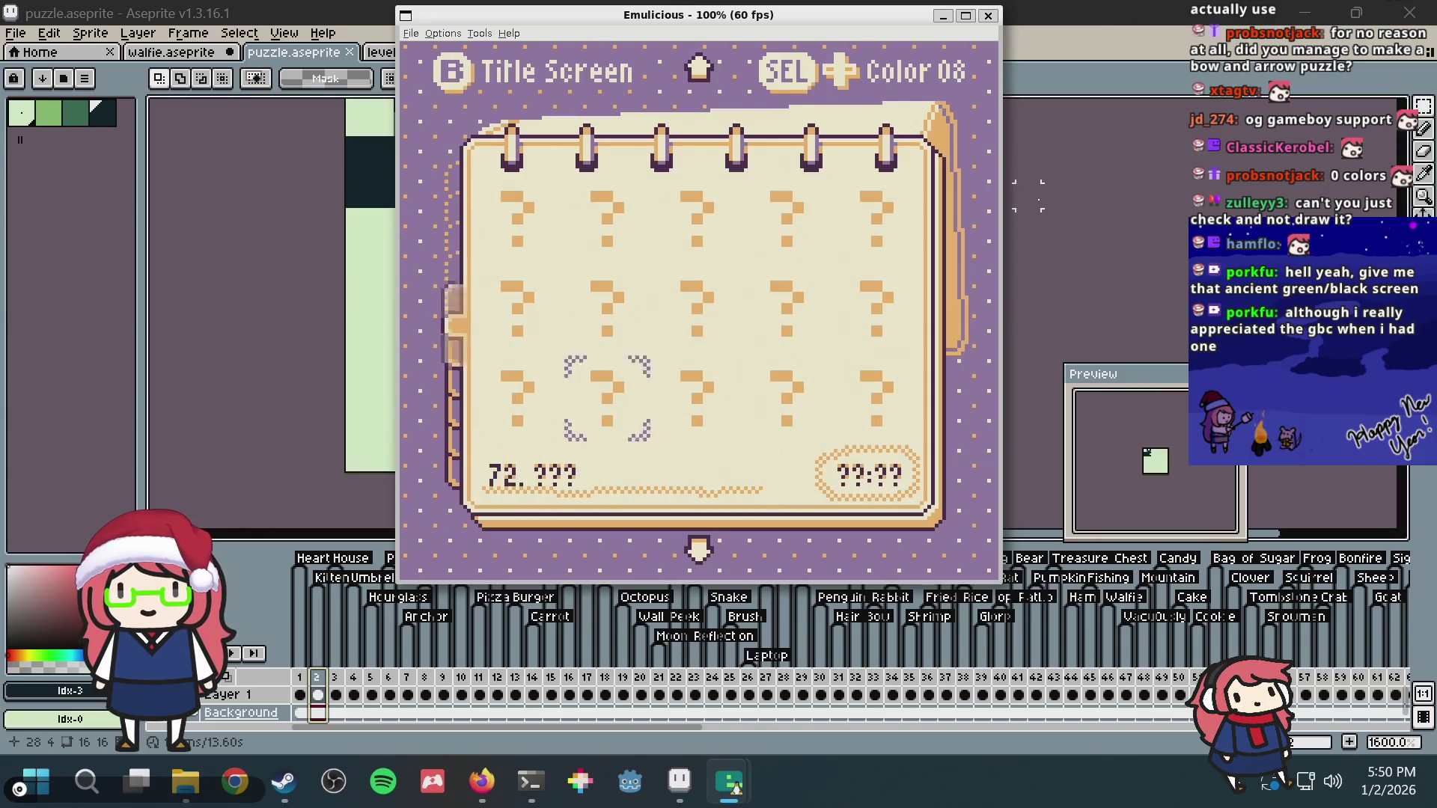
pyautogui.press('Down')
pyautogui.press('Down')
pyautogui.press('Down')
pyautogui.press('Down')
pyautogui.press('Down')
pyautogui.press('Down')
pyautogui.press('Right')
pyautogui.press('Right')
pyautogui.press('Right')
pyautogui.press('Down')
pyautogui.press('Down')
pyautogui.press('Left')
pyautogui.press('Down')
pyautogui.press('Down')
pyautogui.press('Right')
pyautogui.press('Right')
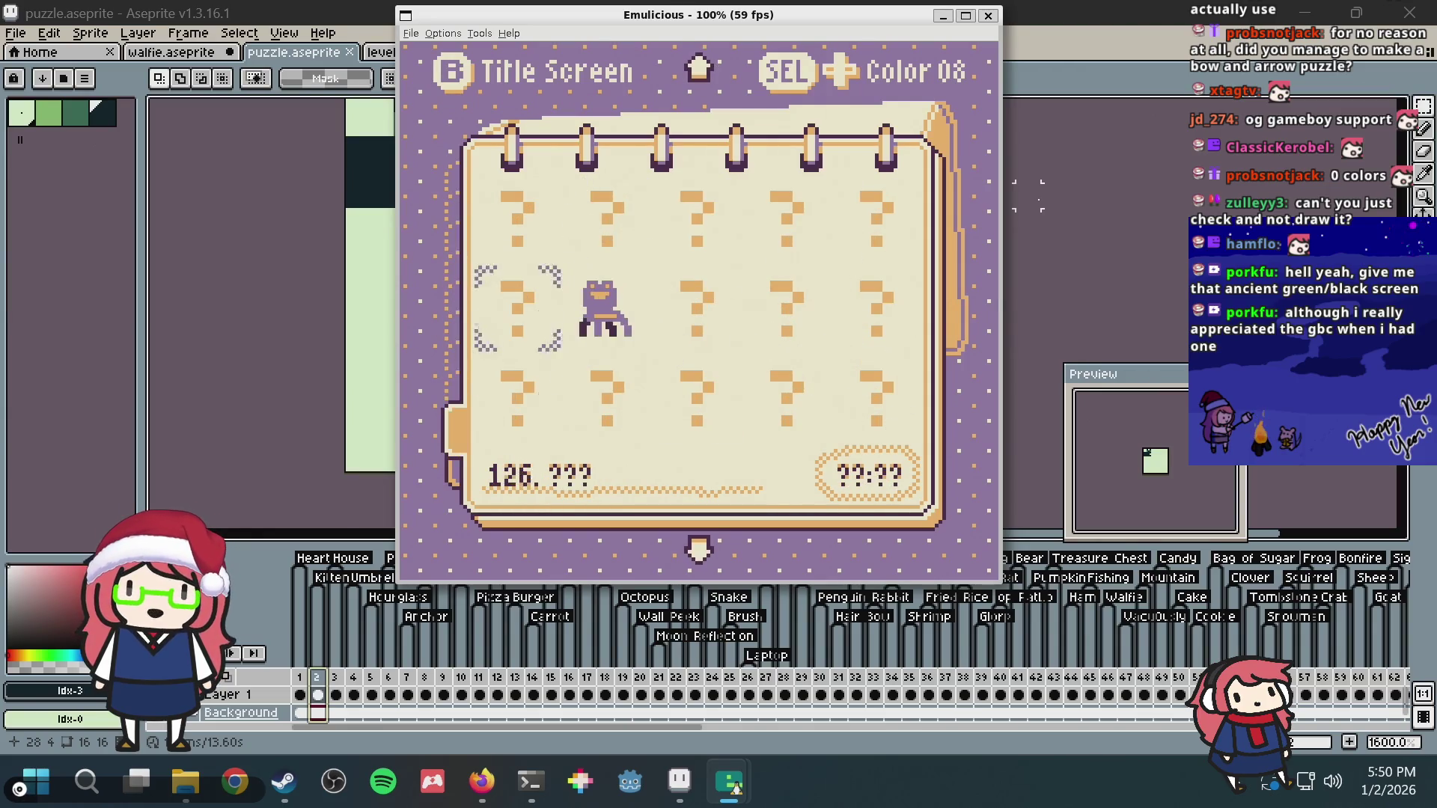
pyautogui.press('Down')
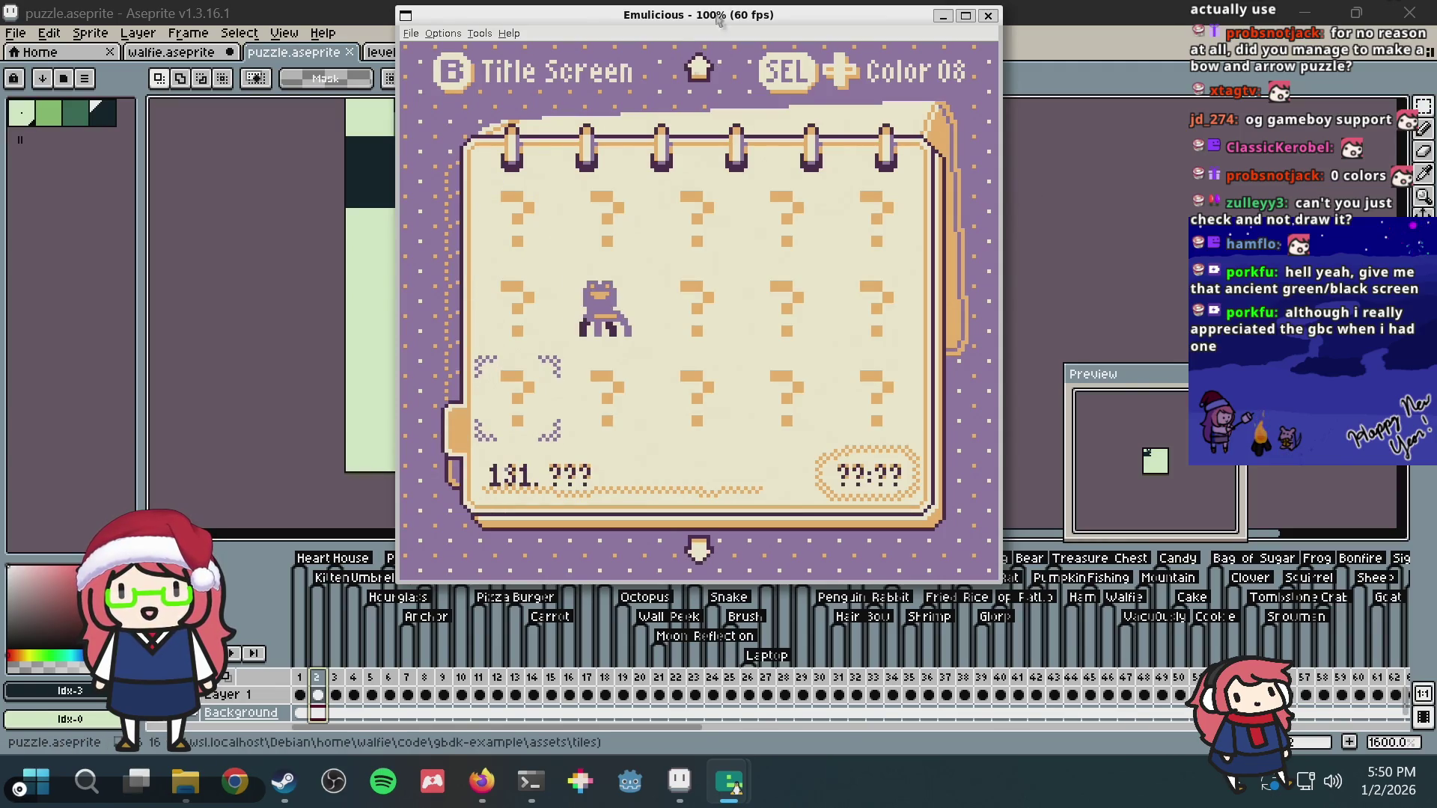
pyautogui.click(119, 417)
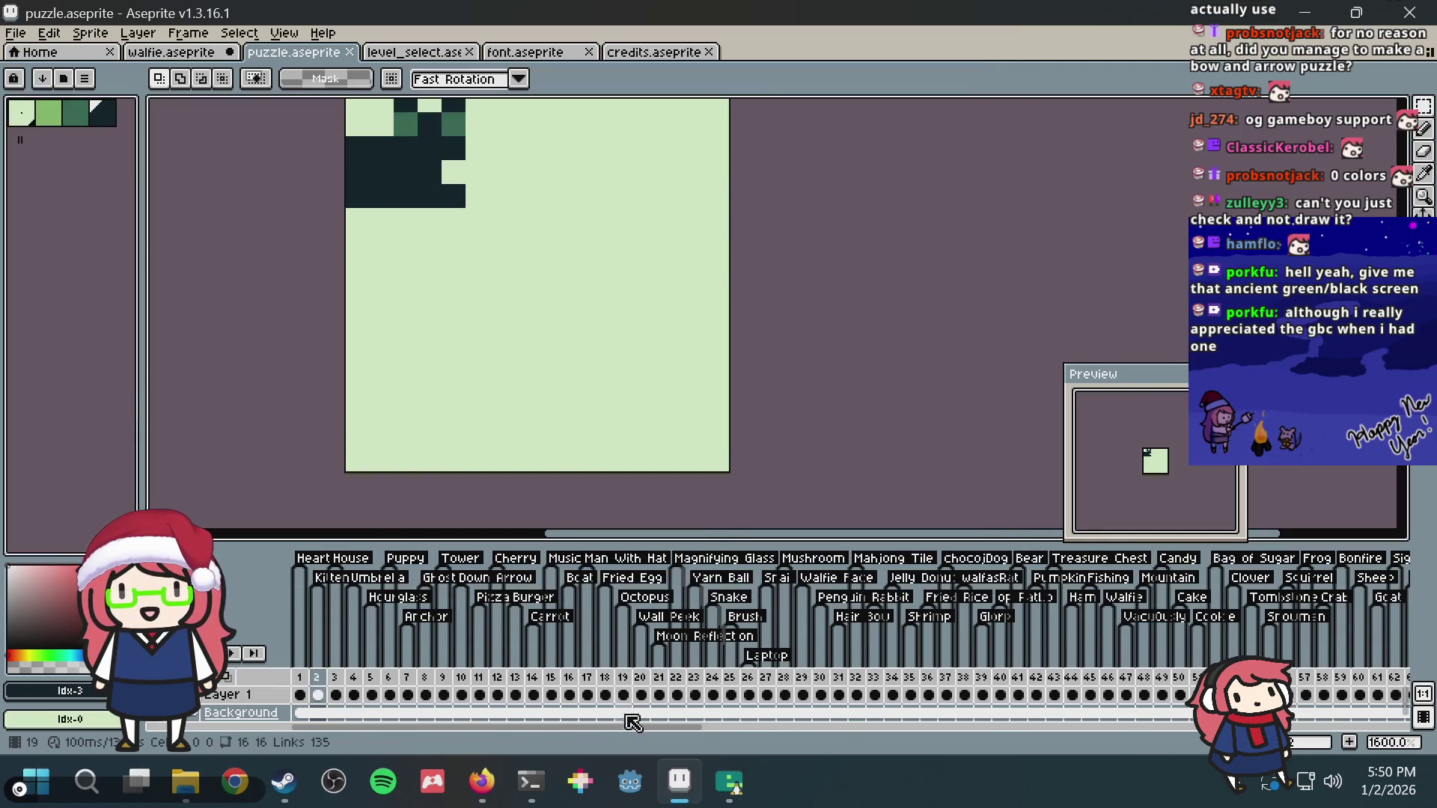
pyautogui.hscroll(15, 637, 732)
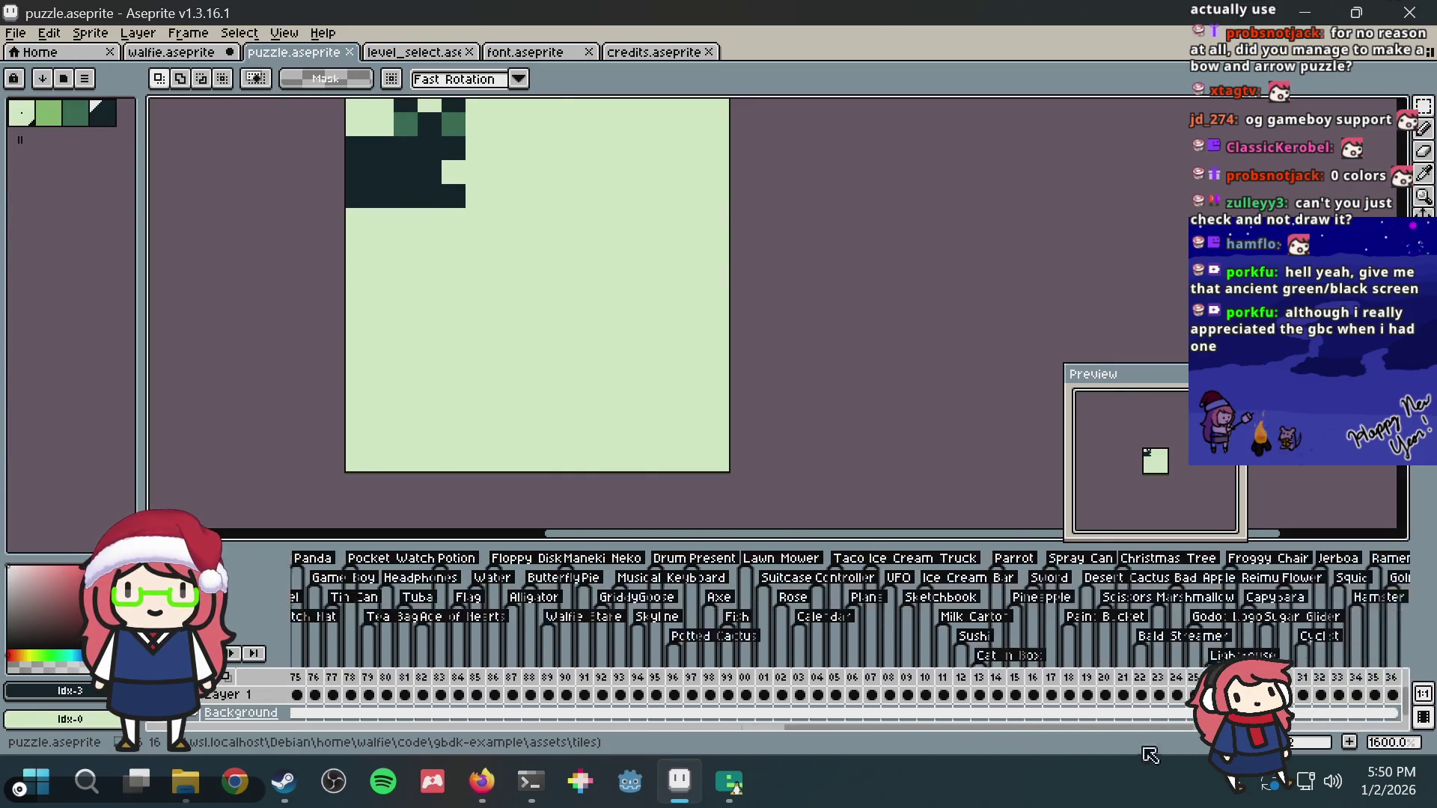
# Step: Step through the lighthouse, frog, bicycle and other puzzle frames in the timeline
pyautogui.click(784, 692)
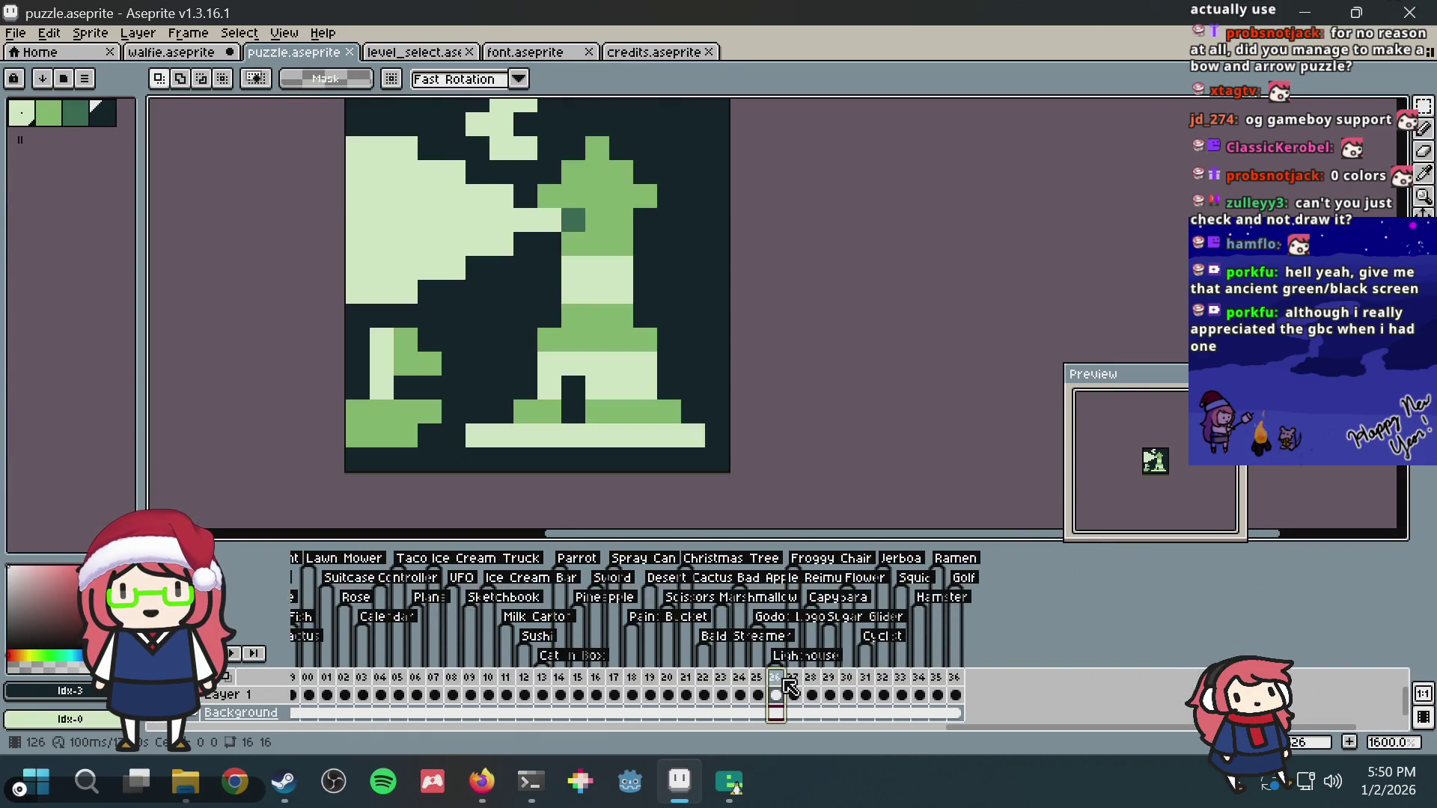
pyautogui.click(794, 686)
pyautogui.click(811, 685)
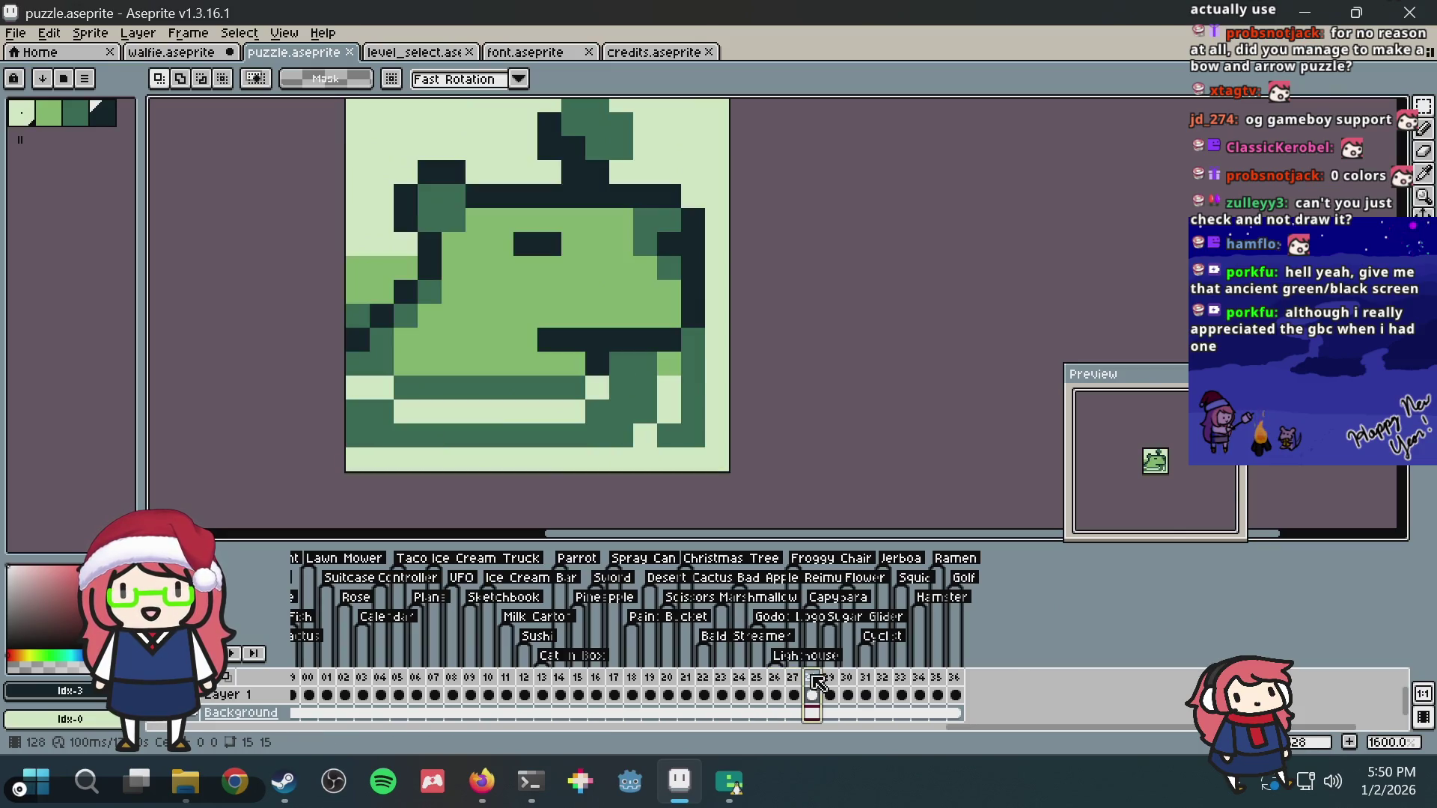
pyautogui.scroll(-2, 618, 241)
pyautogui.scroll(-1, 618, 241)
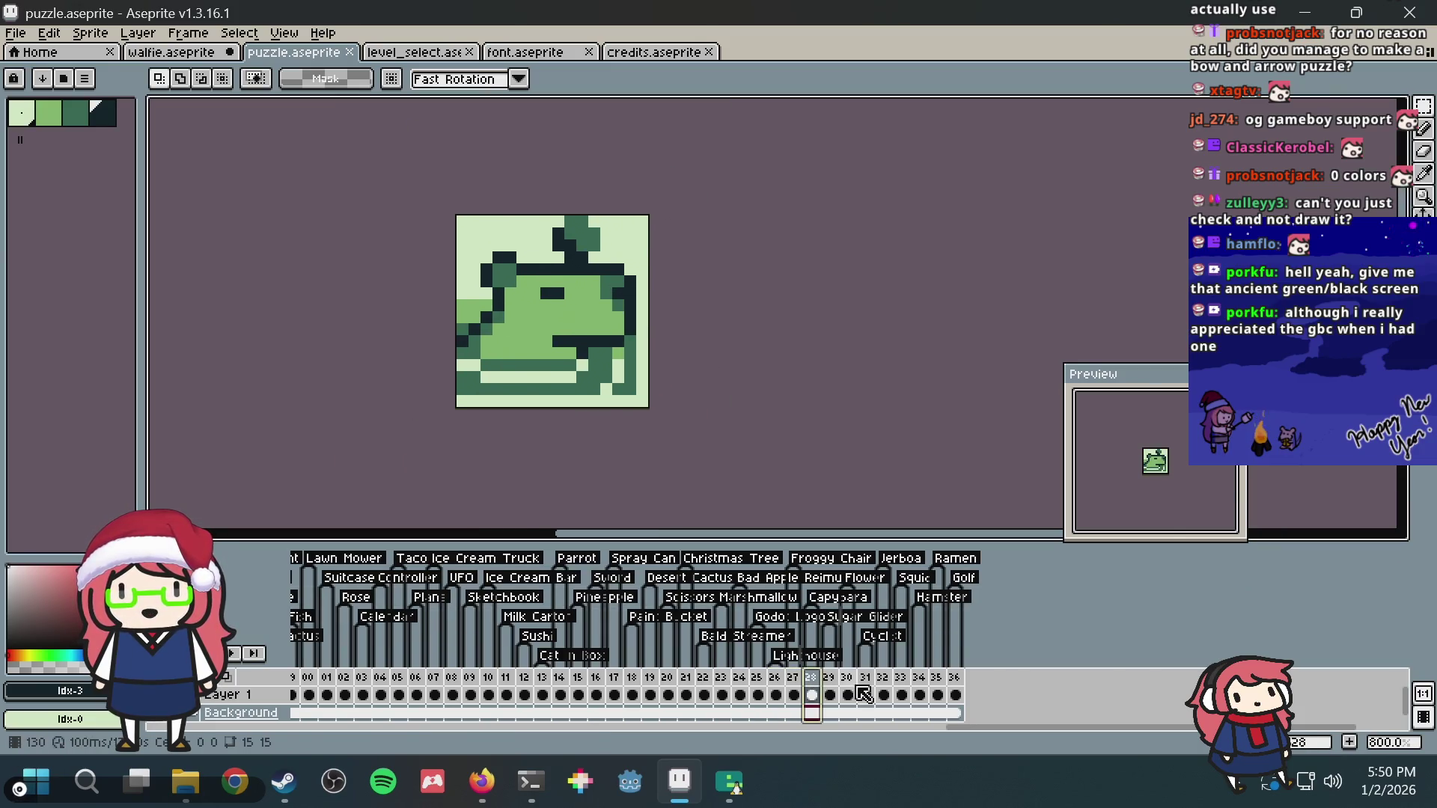
pyautogui.click(831, 690)
pyautogui.scroll(4, 675, 338)
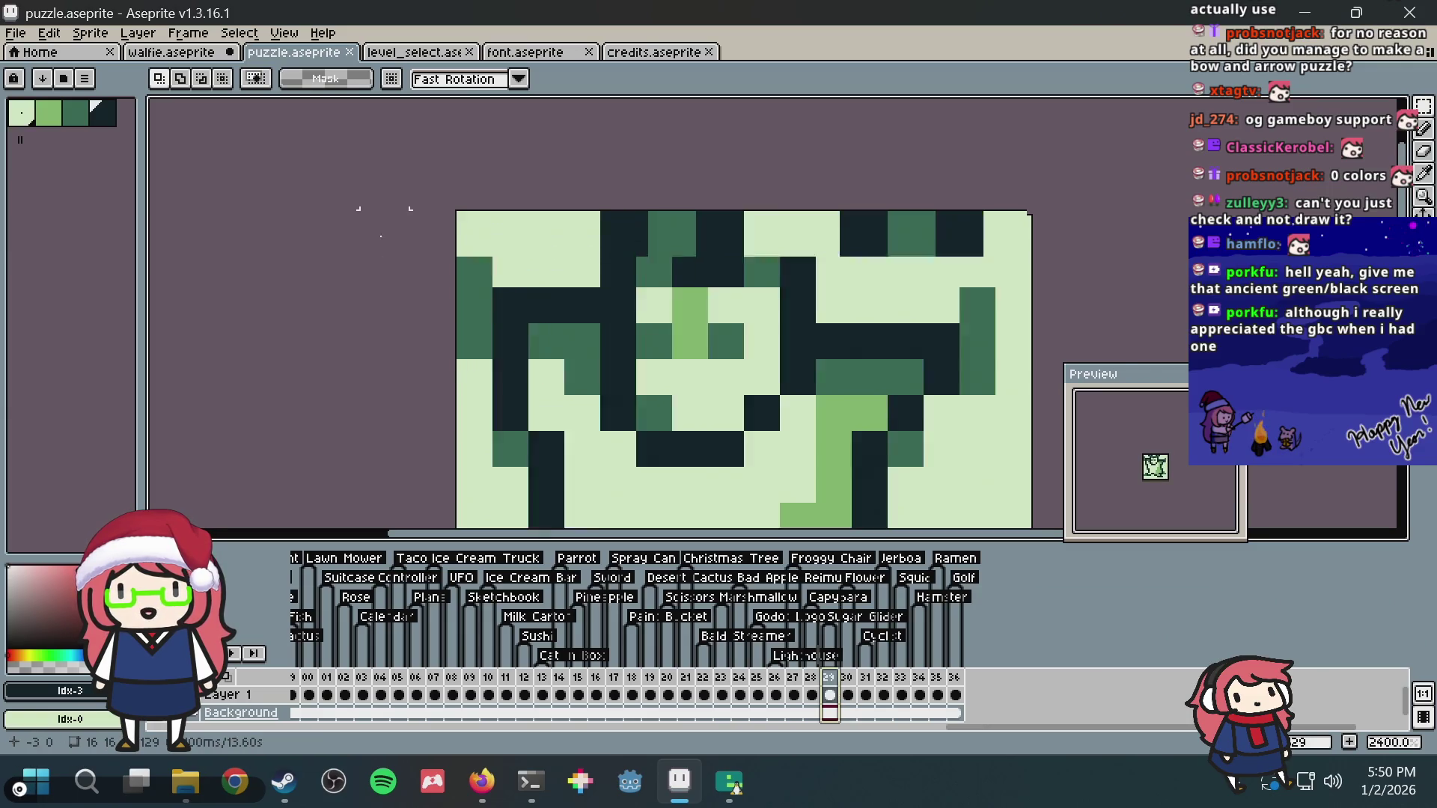
pyautogui.scroll(-4, 674, 337)
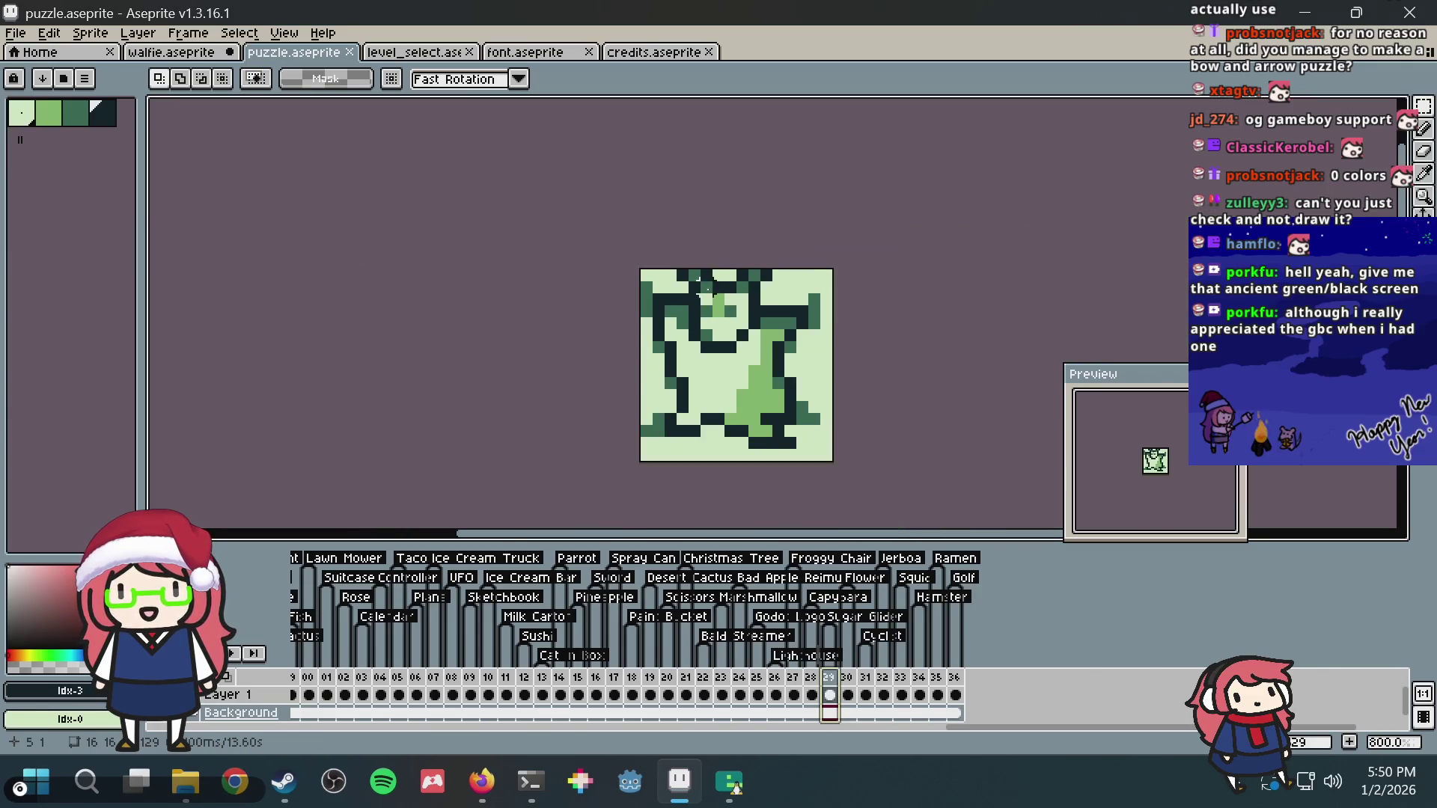
pyautogui.click(848, 680)
pyautogui.scroll(1, 594, 177)
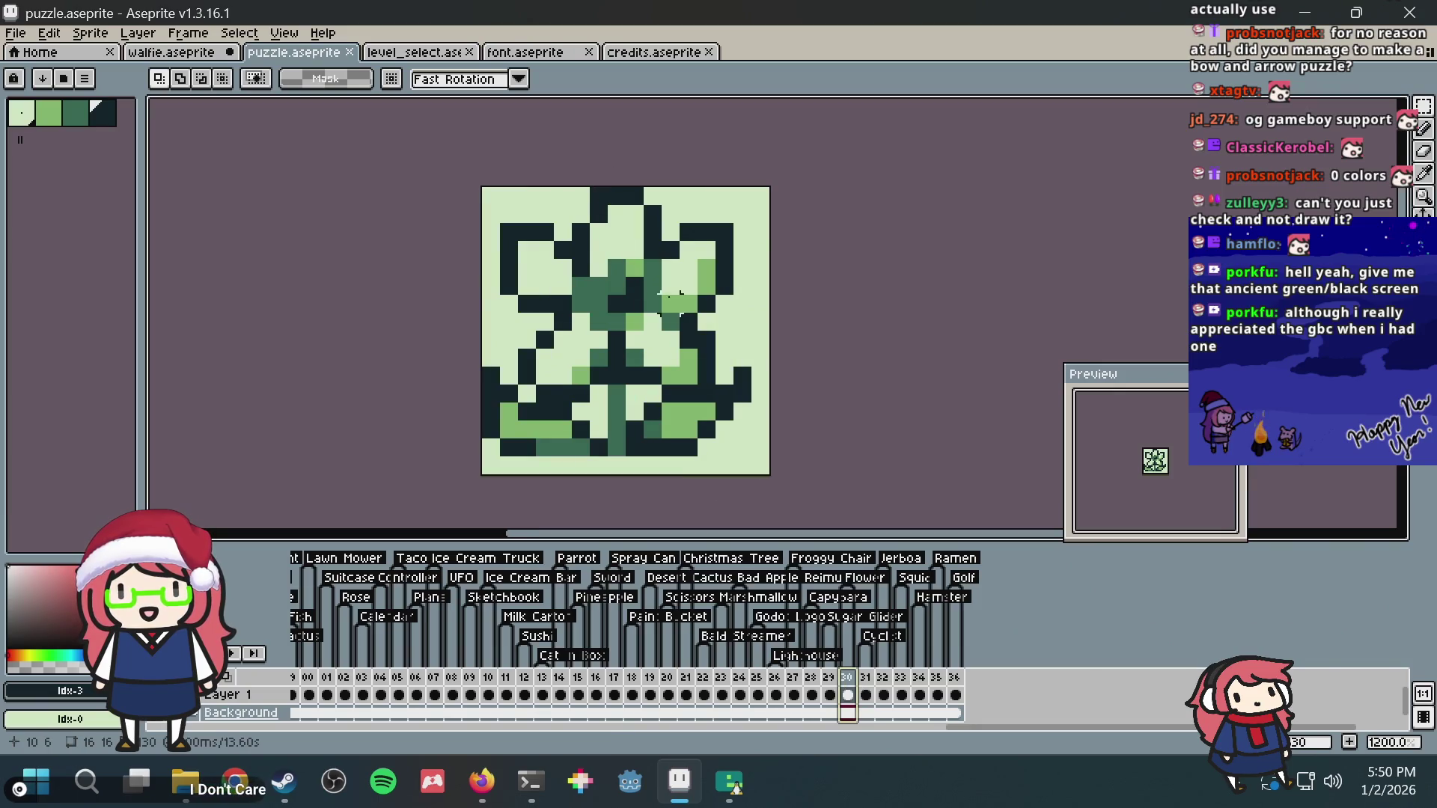
pyautogui.scroll(1, 561, 237)
pyautogui.scroll(1, 533, 275)
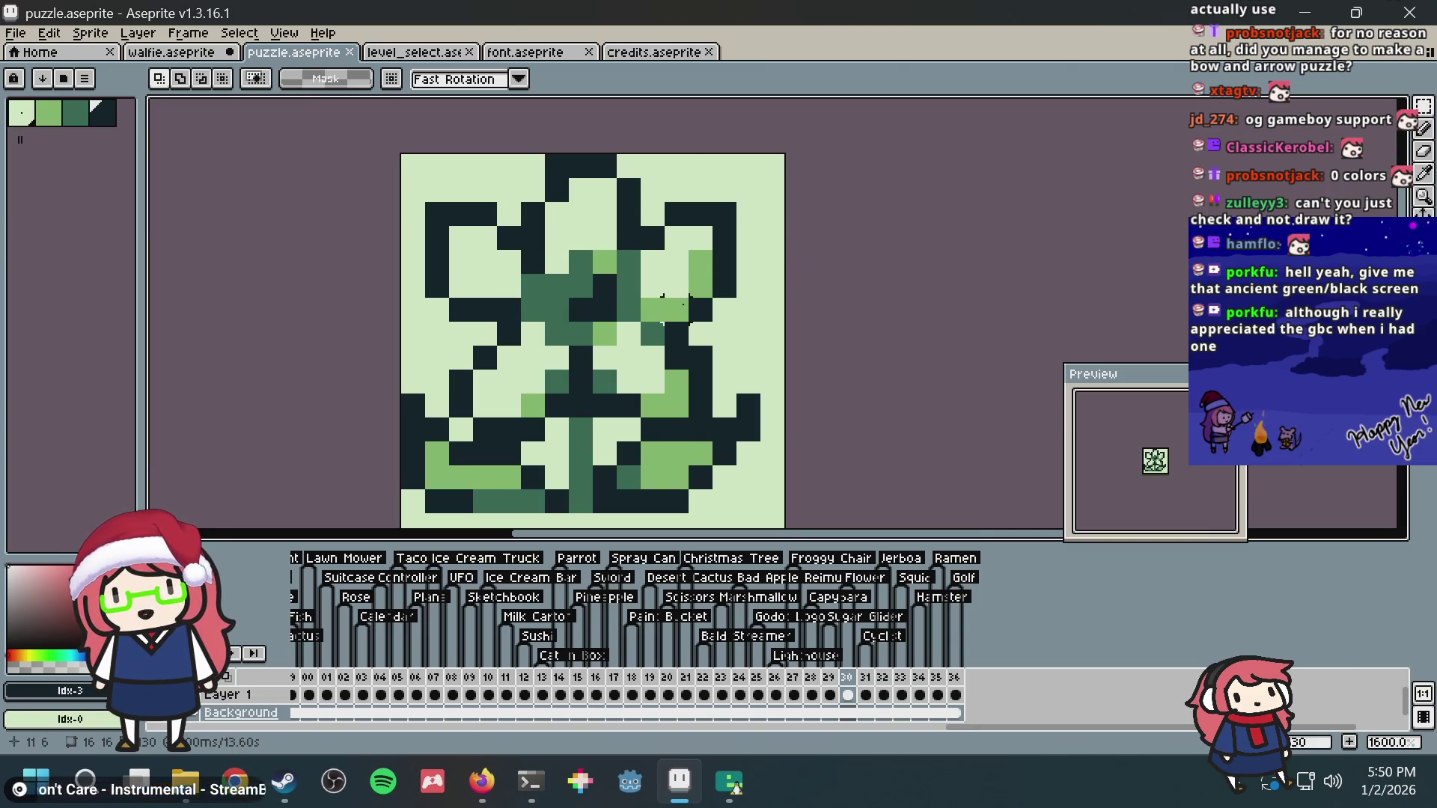
pyautogui.scroll(-1, 618, 296)
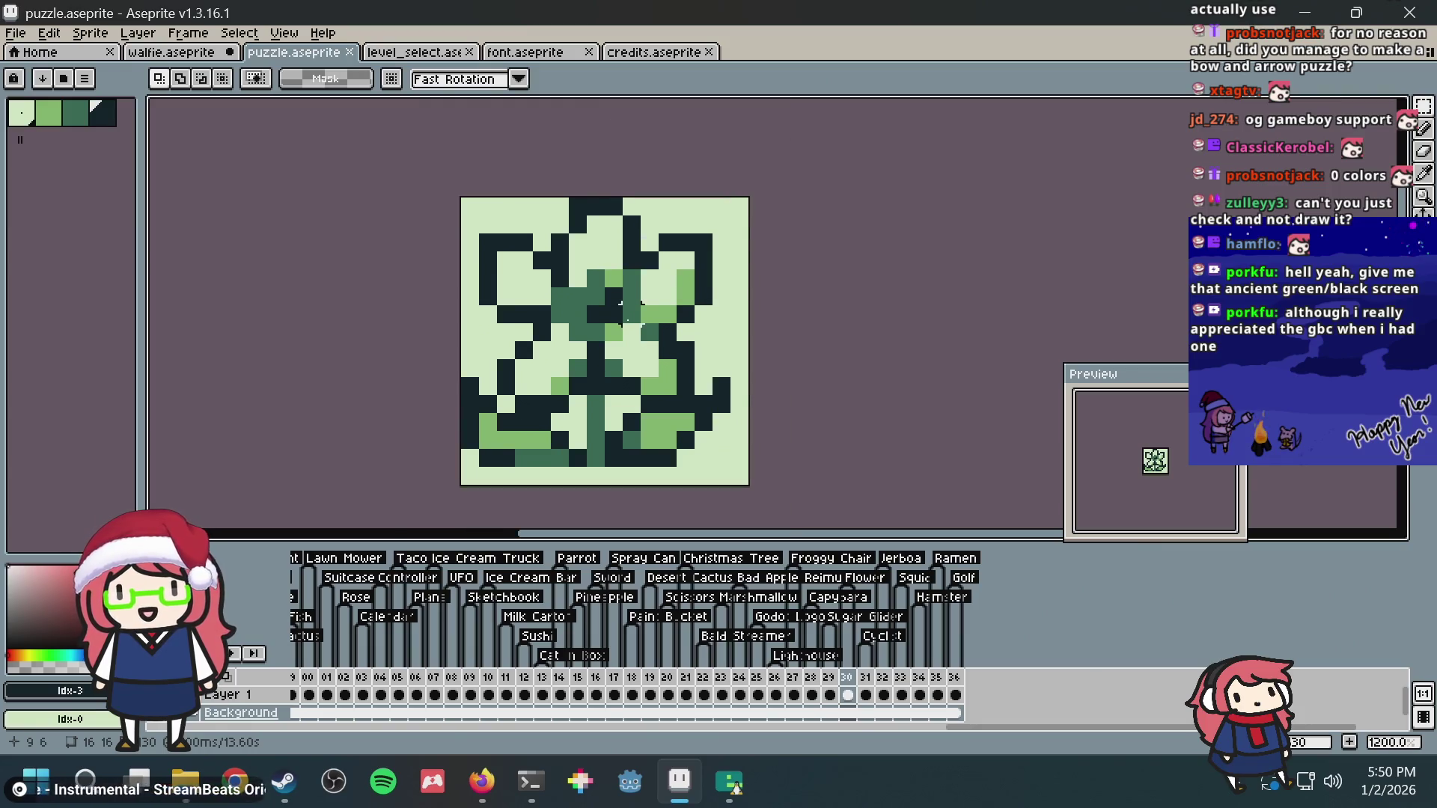
pyautogui.scroll(1, 623, 308)
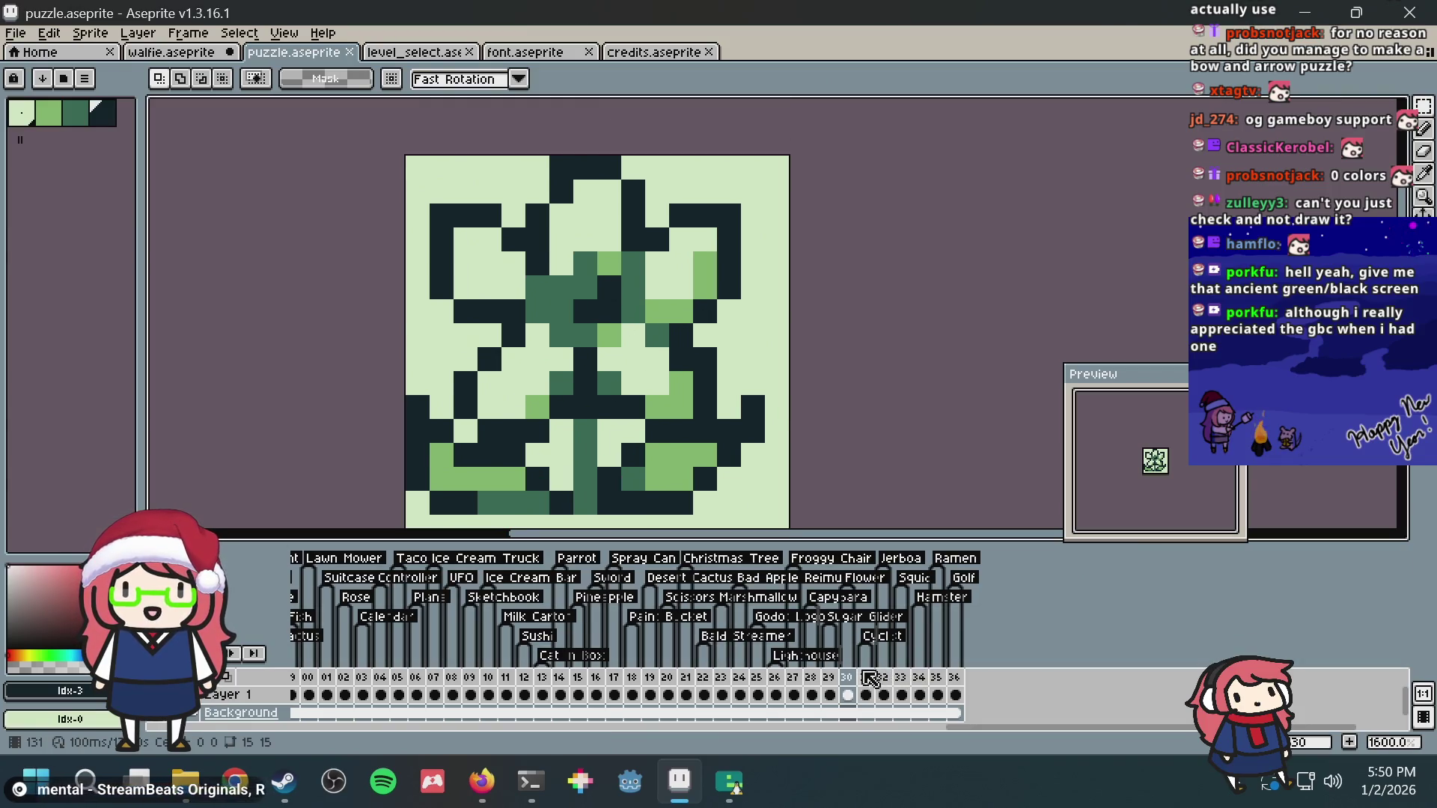
pyautogui.click(869, 678)
pyautogui.scroll(-1, 798, 383)
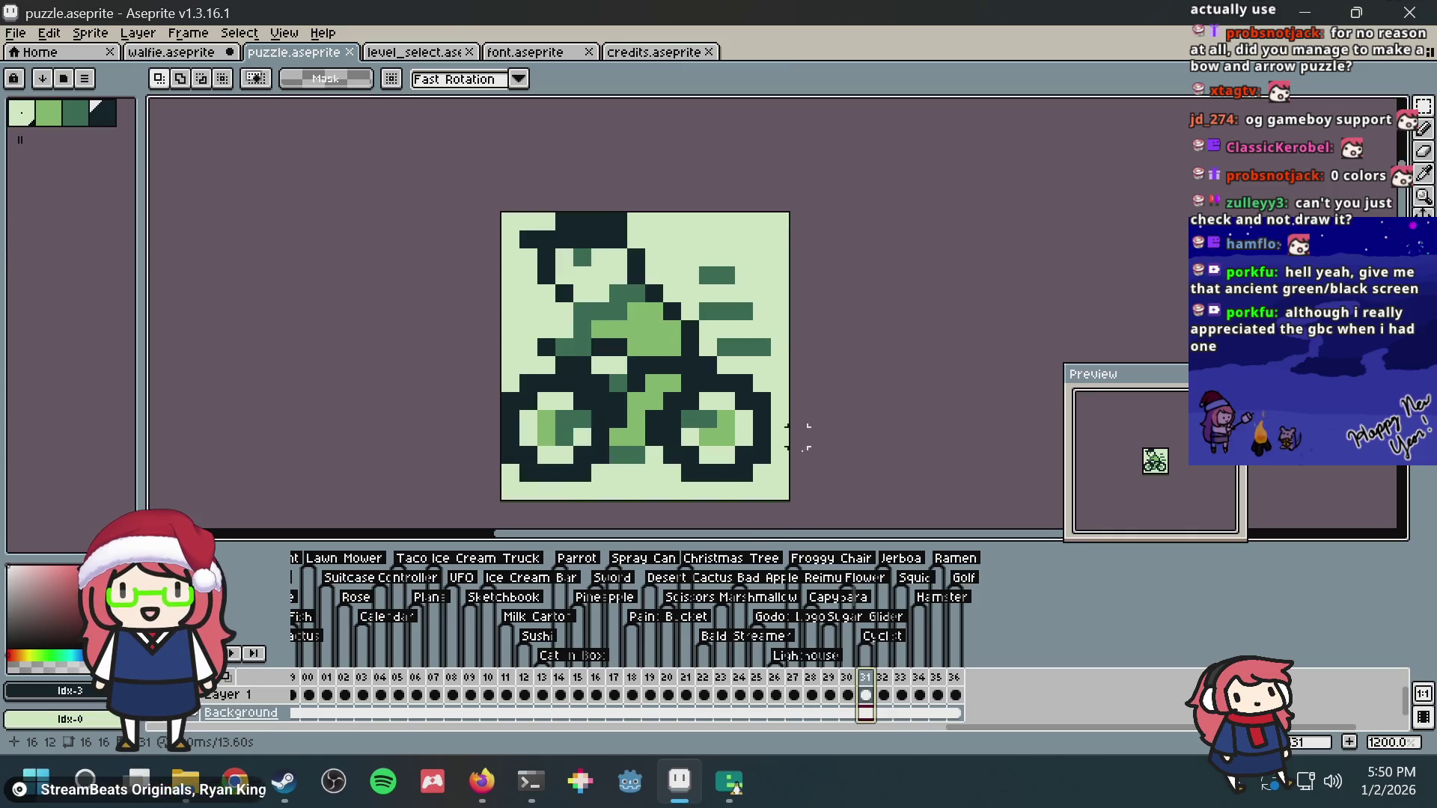
pyautogui.click(884, 679)
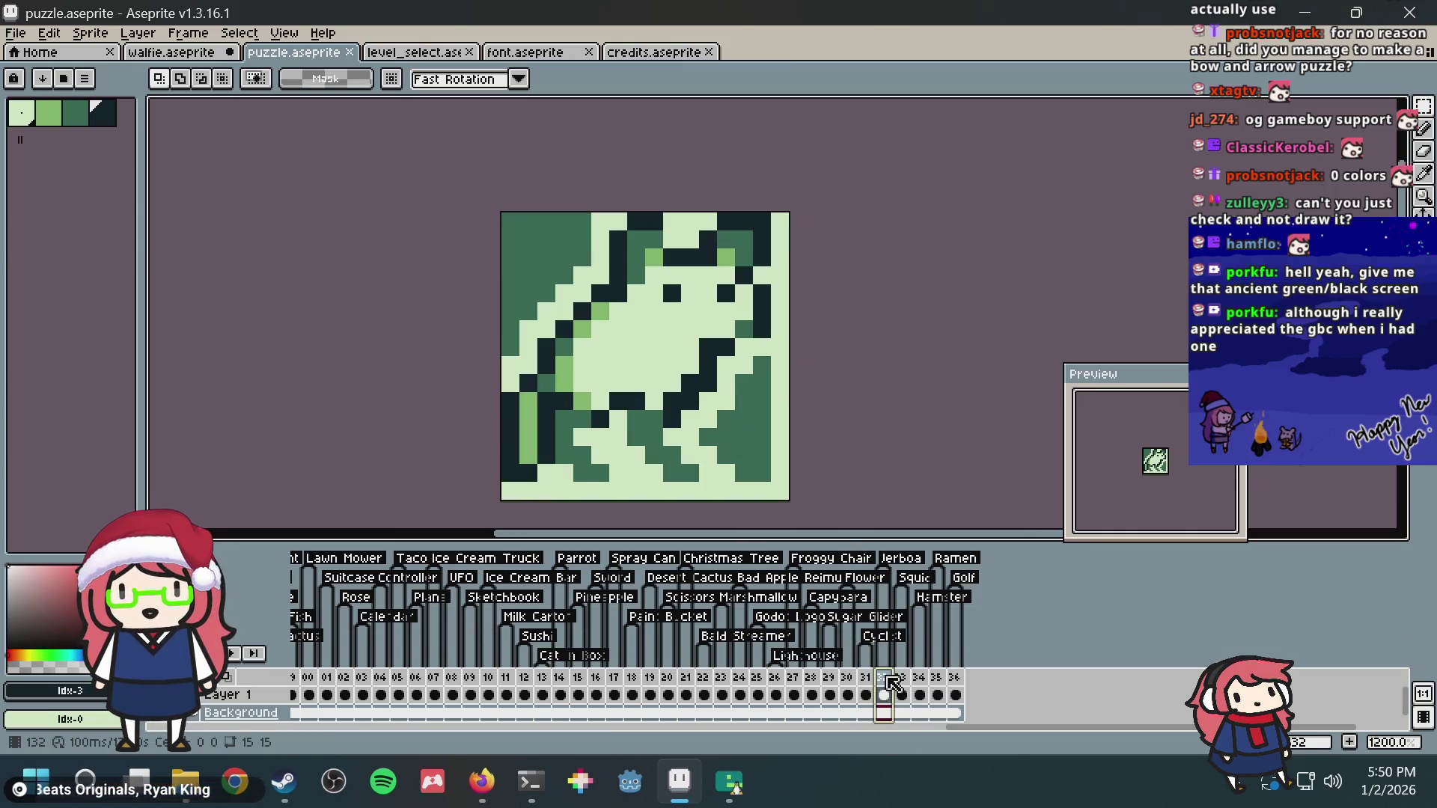
pyautogui.scroll(2, 745, 314)
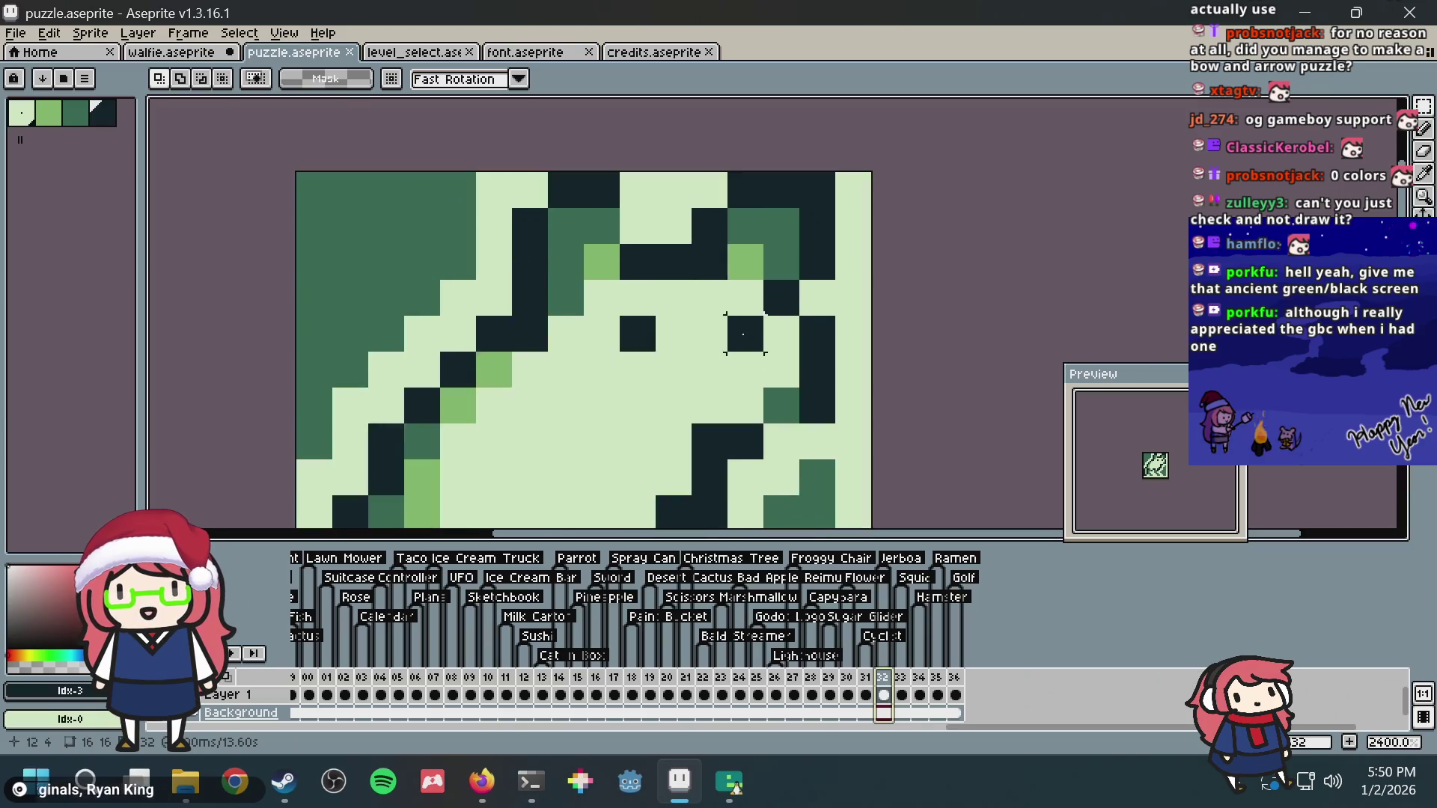
pyautogui.scroll(-2, 745, 315)
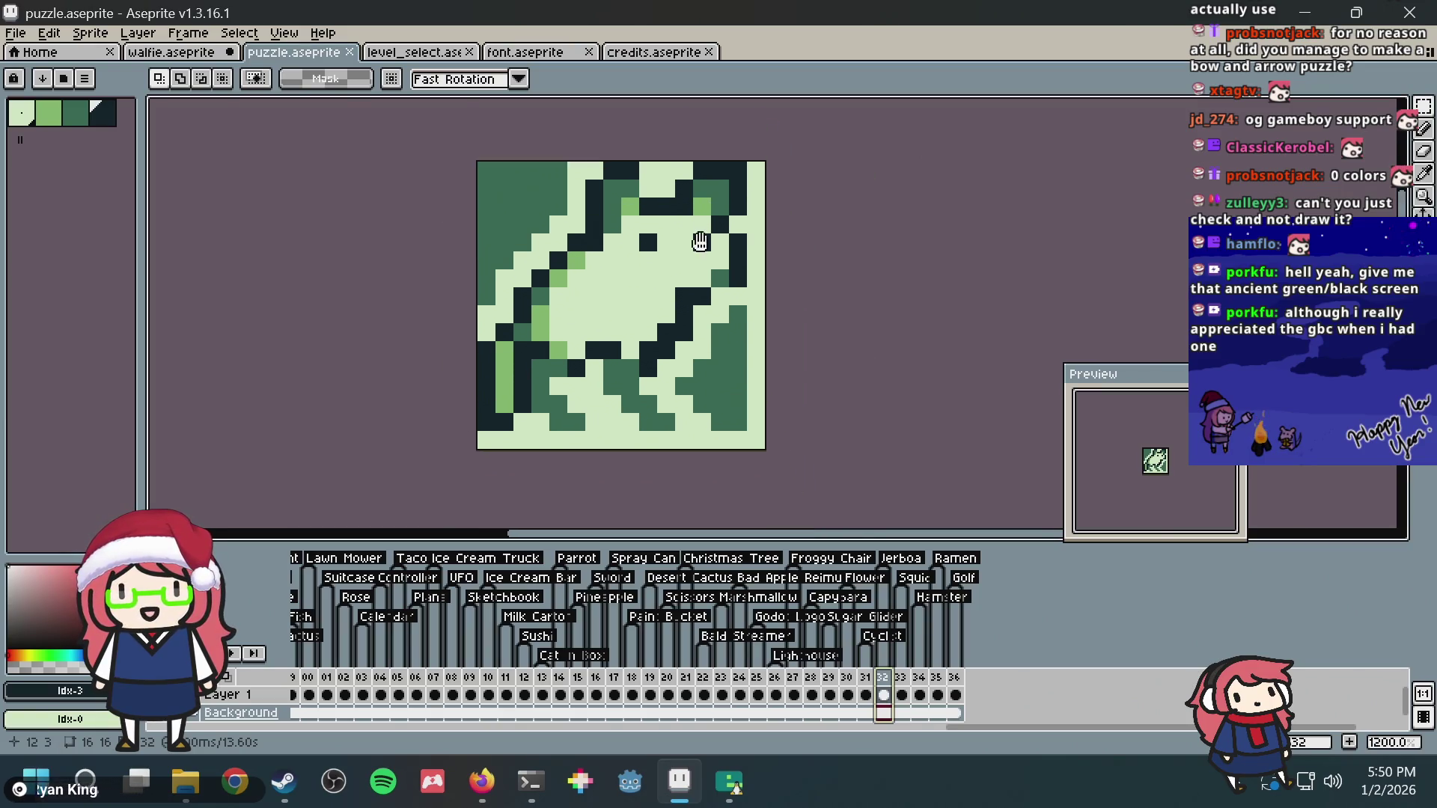
pyautogui.scroll(-2, 700, 241)
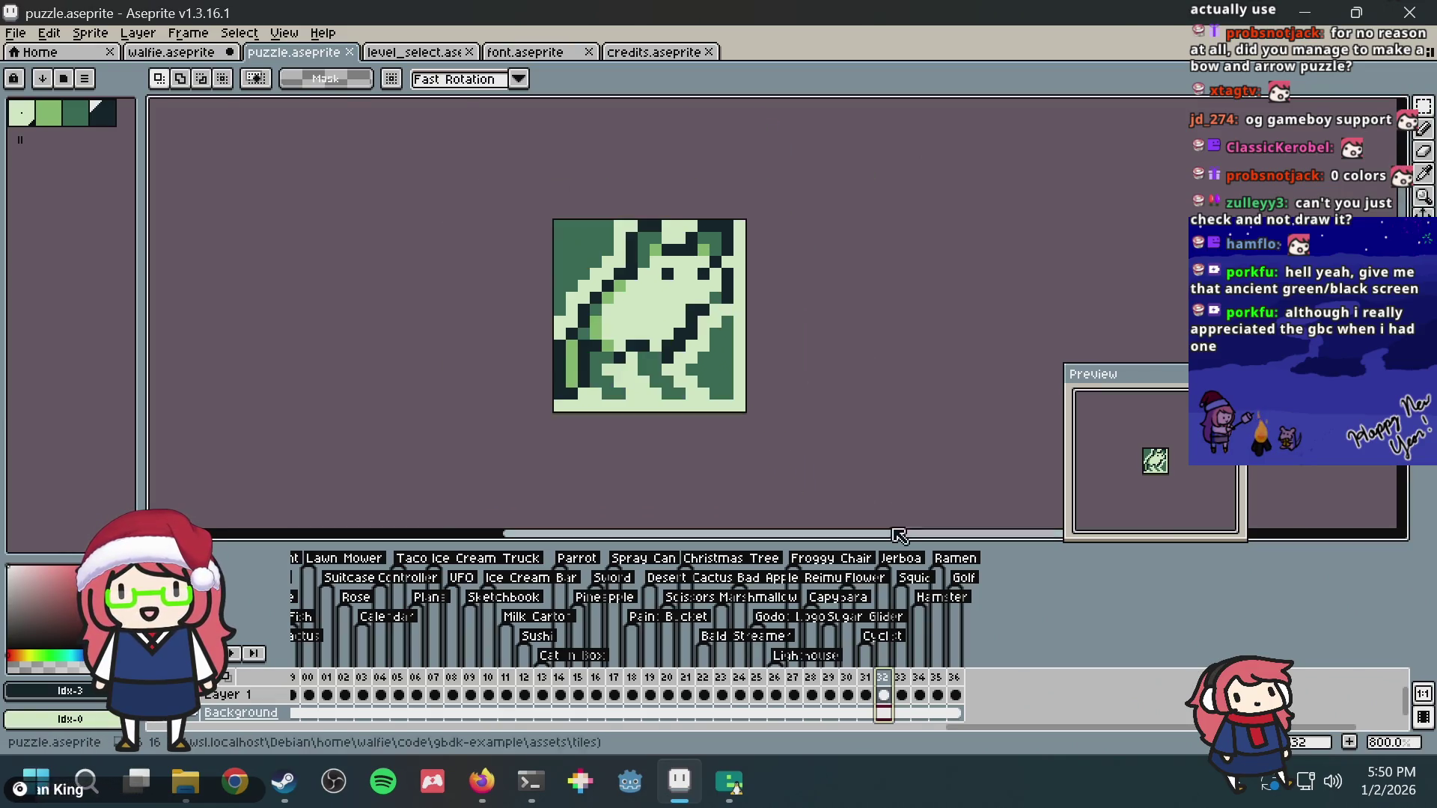
# Step: Inspect the octopus frame zoomed, revisit the frog frame, then settle on the hamster frame
pyautogui.click(907, 681)
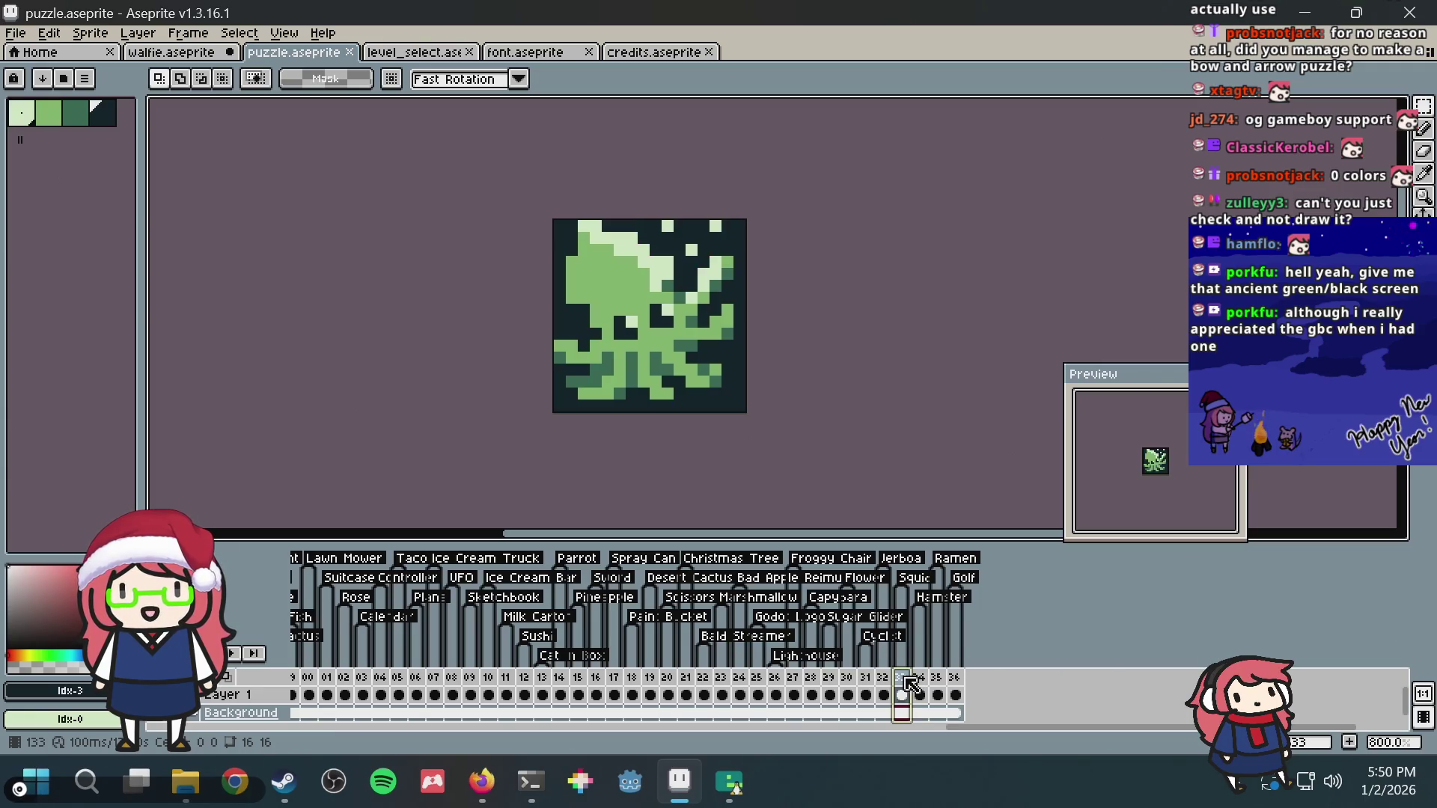
pyautogui.press('+')
pyautogui.press('+')
pyautogui.press('-')
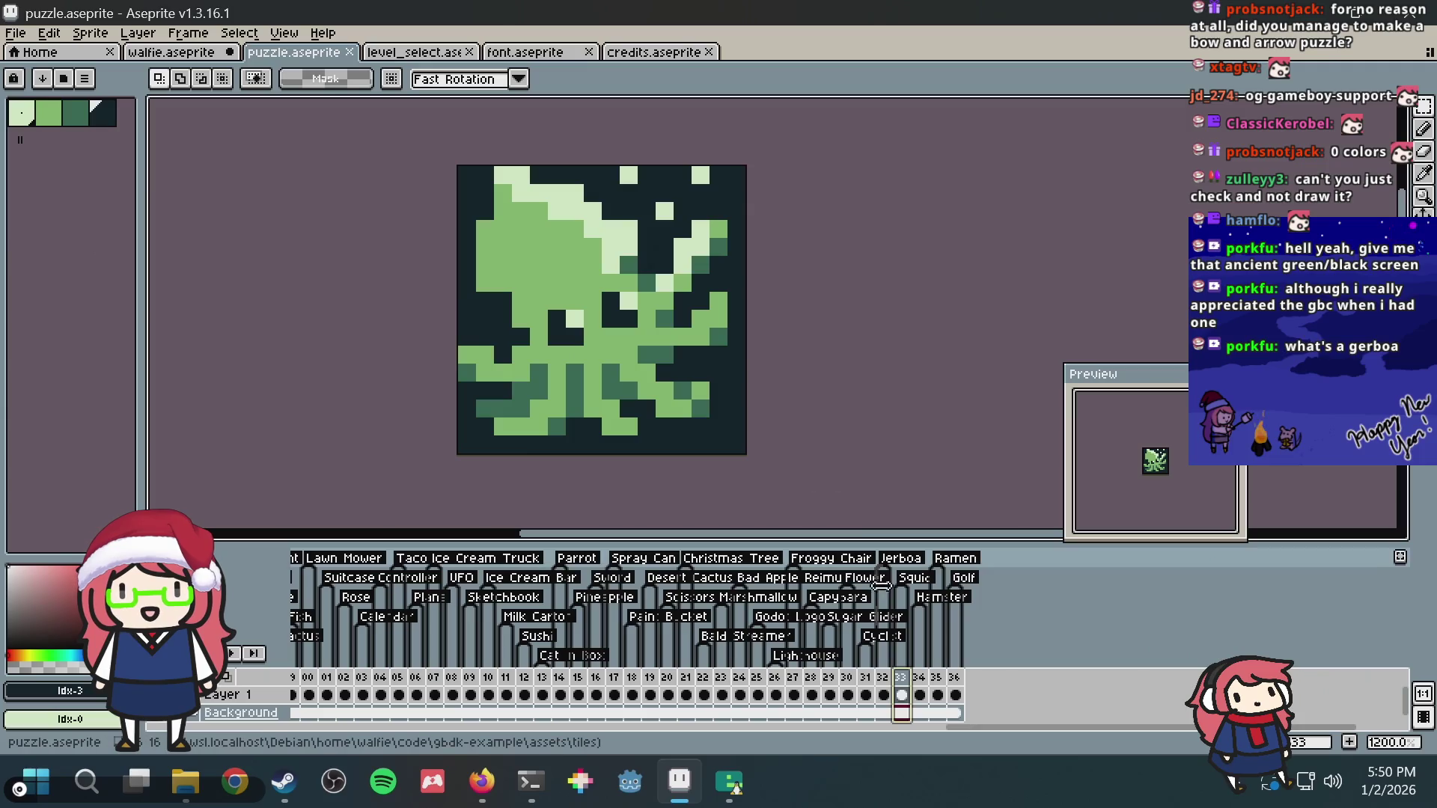
pyautogui.click(886, 681)
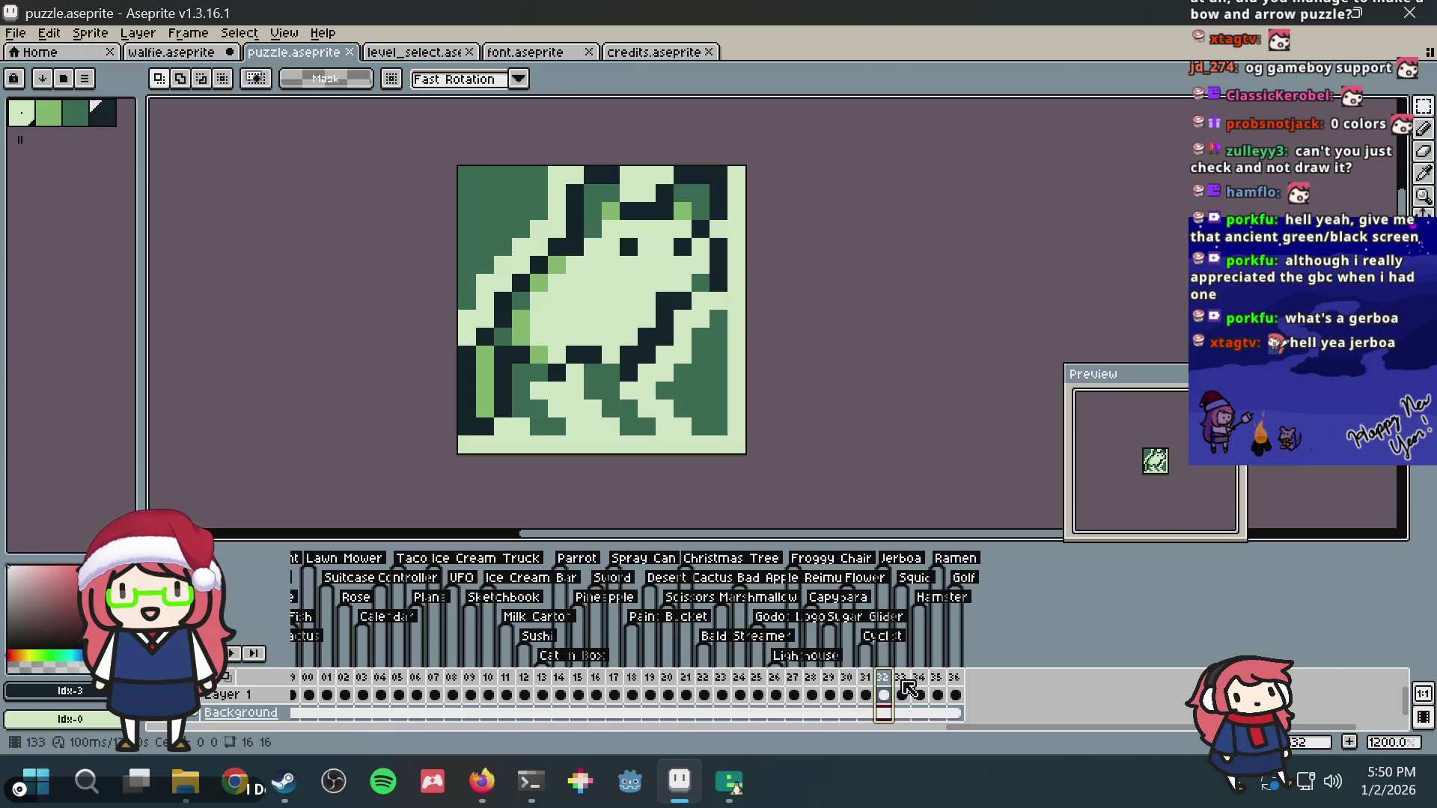
pyautogui.click(921, 682)
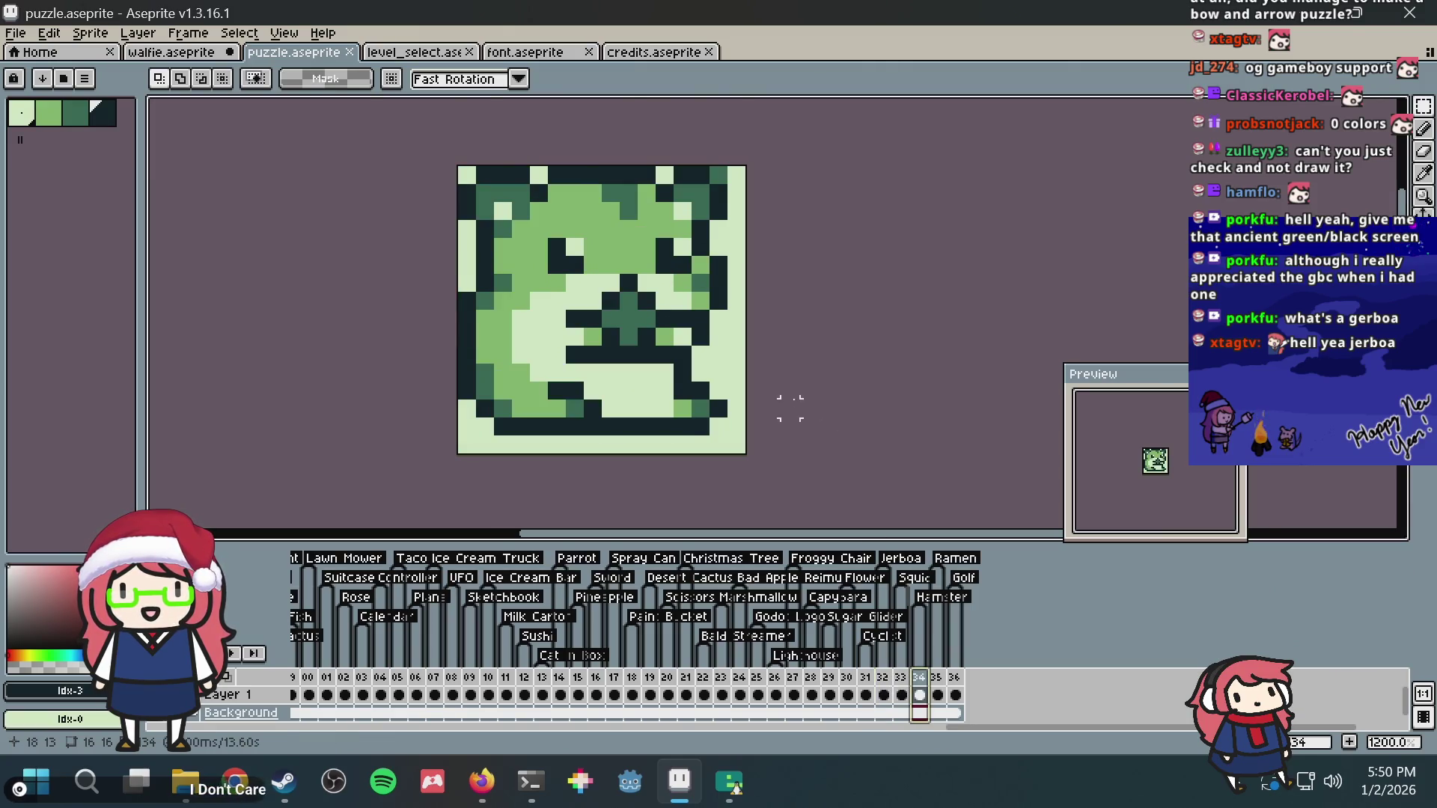
pyautogui.scroll(1, 790, 408)
pyautogui.scroll(-1, 764, 382)
pyautogui.scroll(-2, 712, 352)
pyautogui.scroll(2, 663, 275)
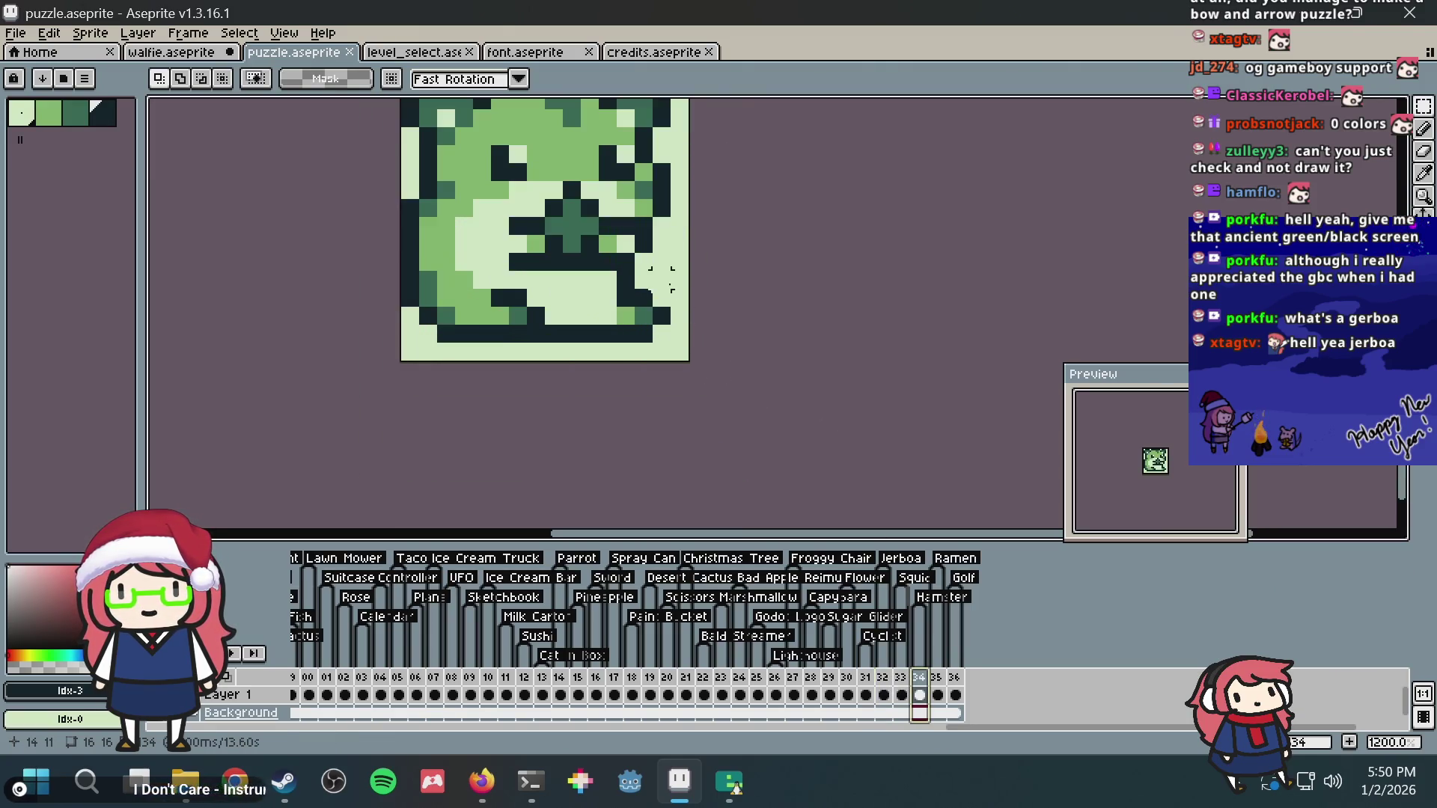
pyautogui.moveTo(663, 275); pyautogui.dragTo(714, 356)
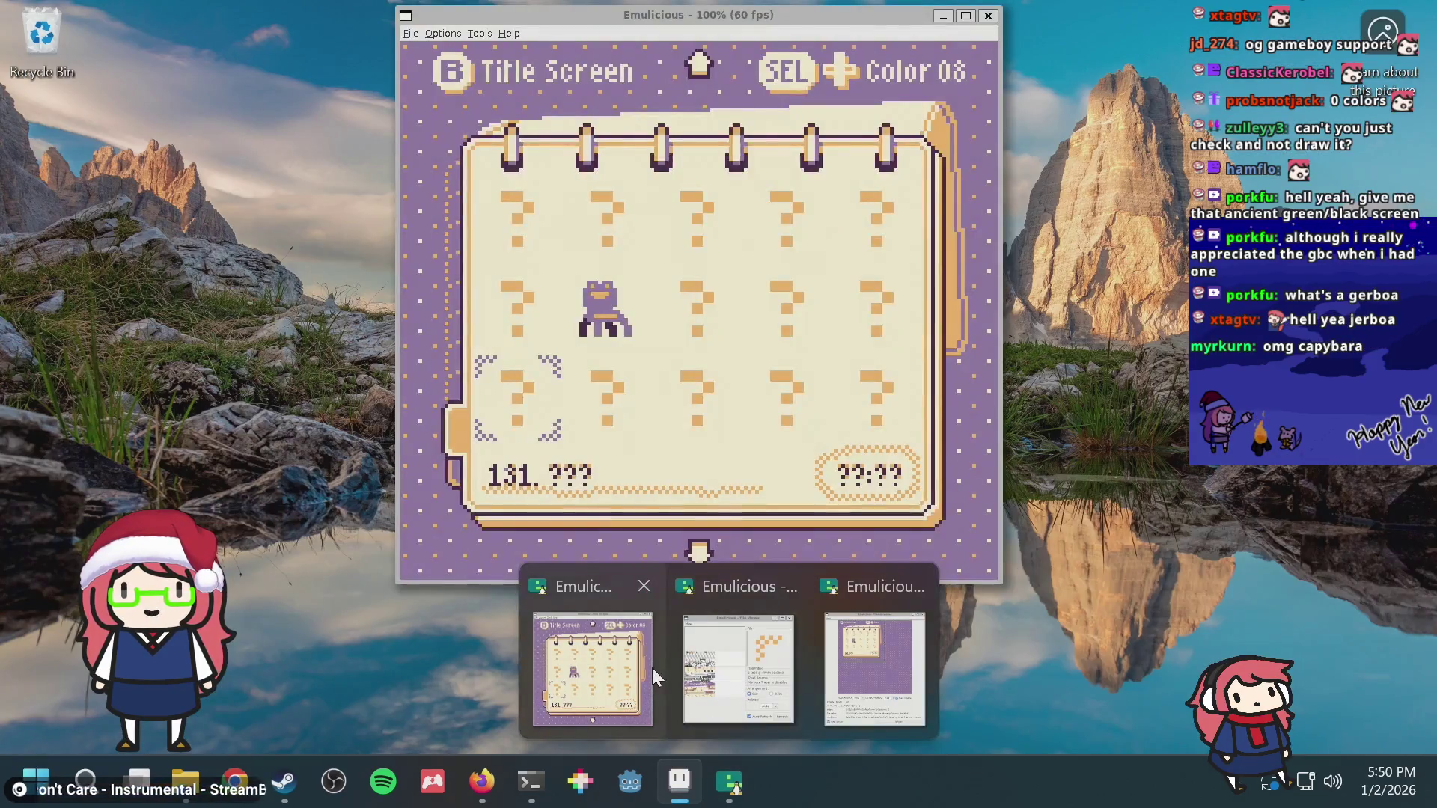
# Step: Bring Emulicious forward and start puzzle 134, the Hamster level
pyautogui.click(640, 663)
pyautogui.press('Down')
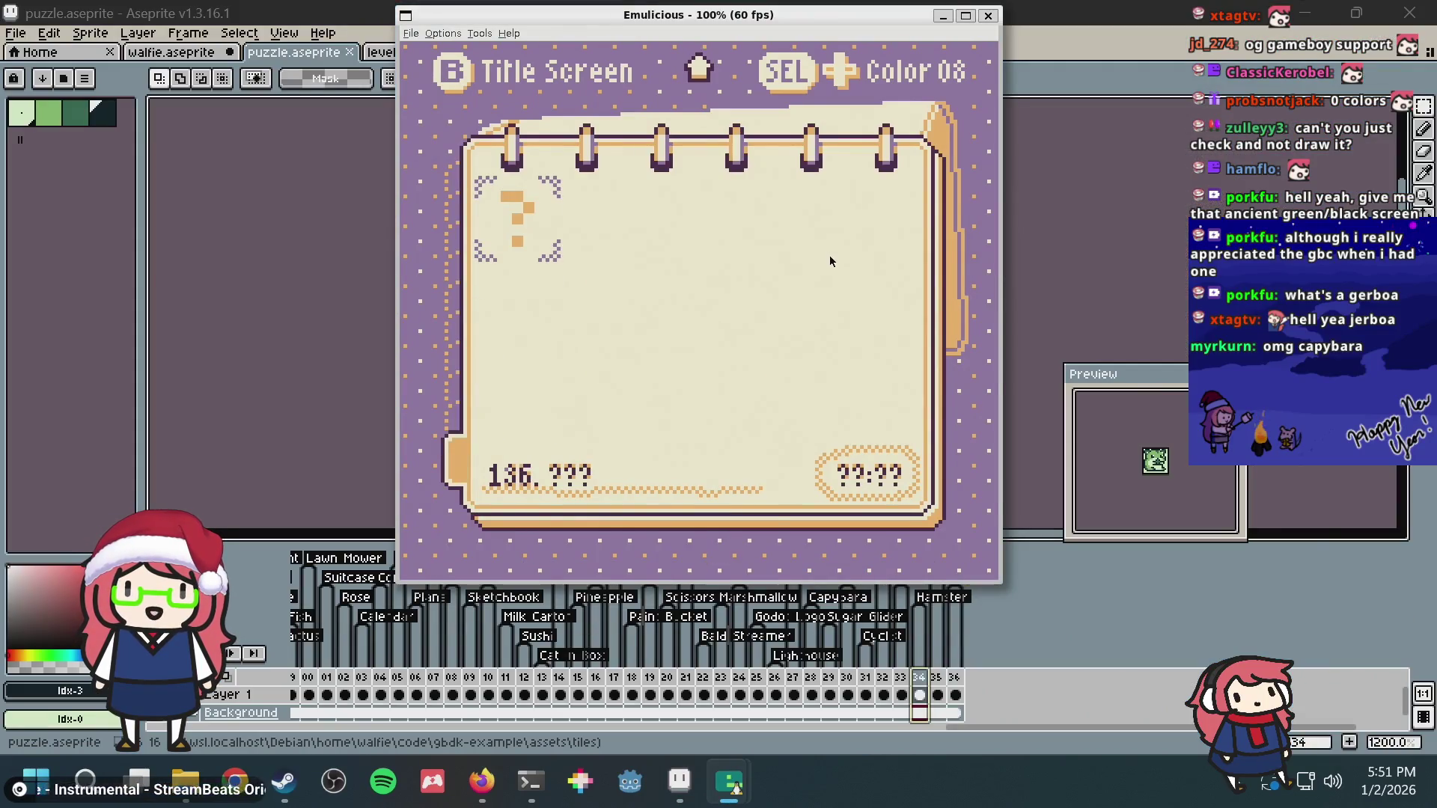
pyautogui.hotkey('alt', 'Tab')
pyautogui.hotkey('alt', 'Tab')
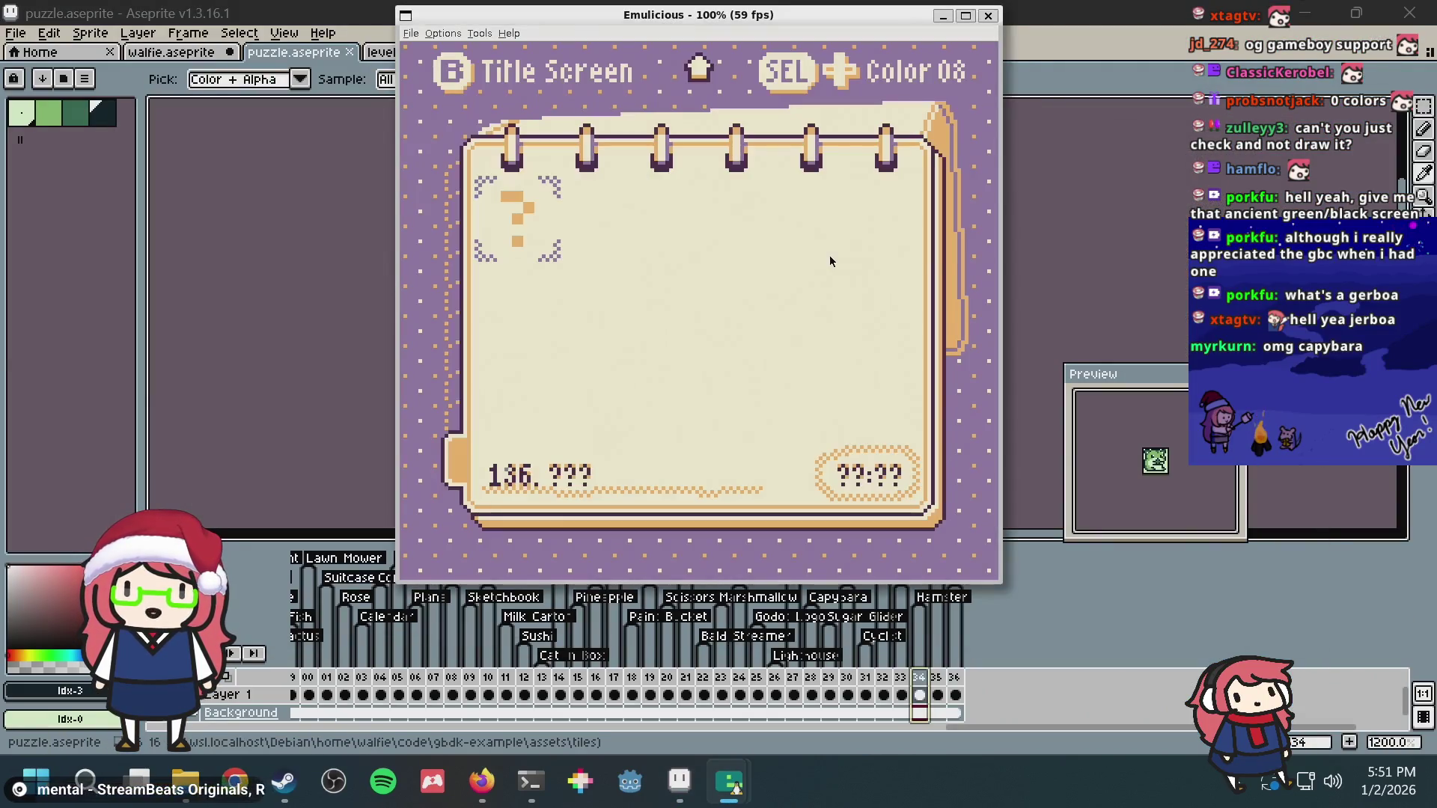
pyautogui.press('Up')
pyautogui.press('Right')
pyautogui.press('Right')
pyautogui.press('Right')
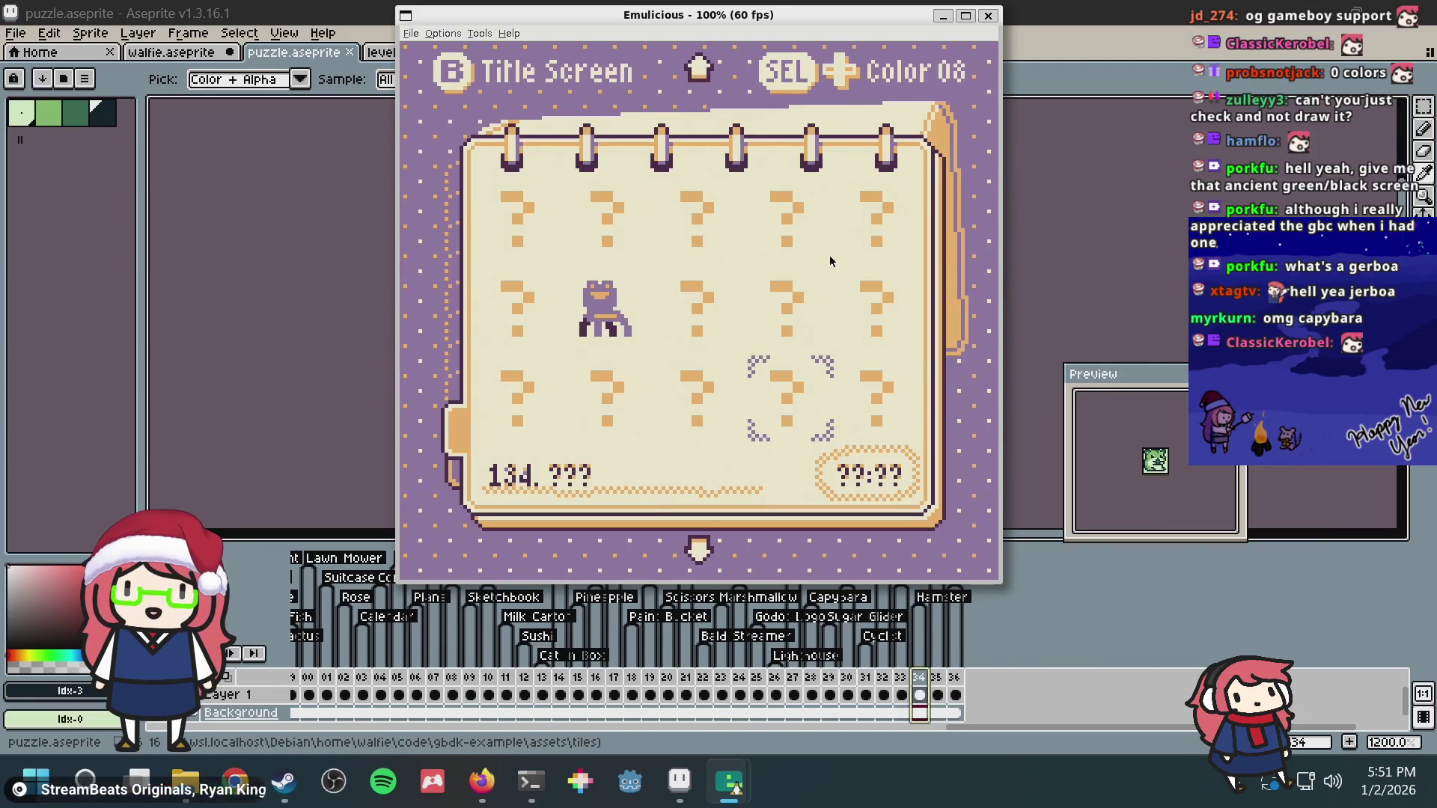
pyautogui.press('x')
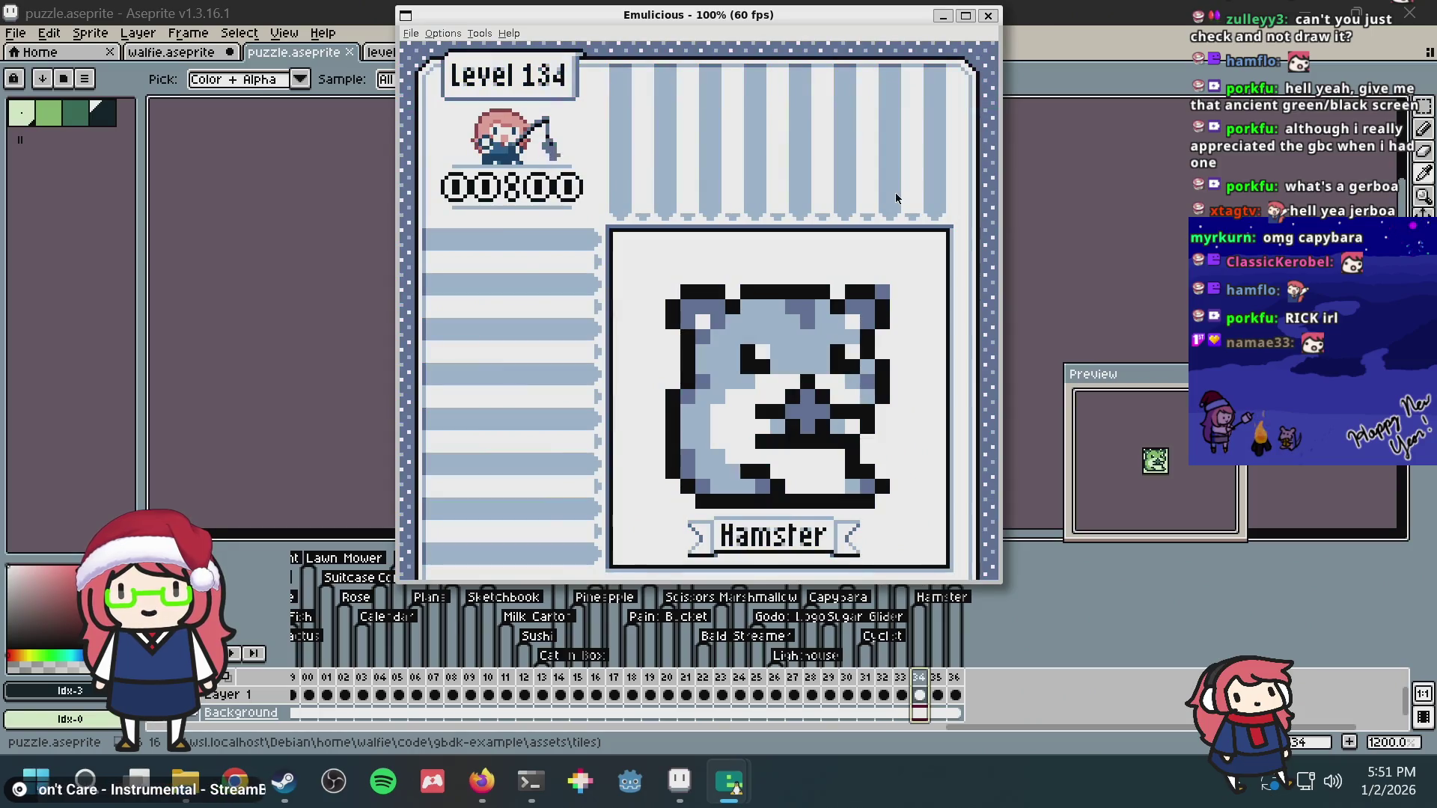
# Step: Try several colour palettes on the Hamster picture, then return to Aseprite
pyautogui.press('Right')
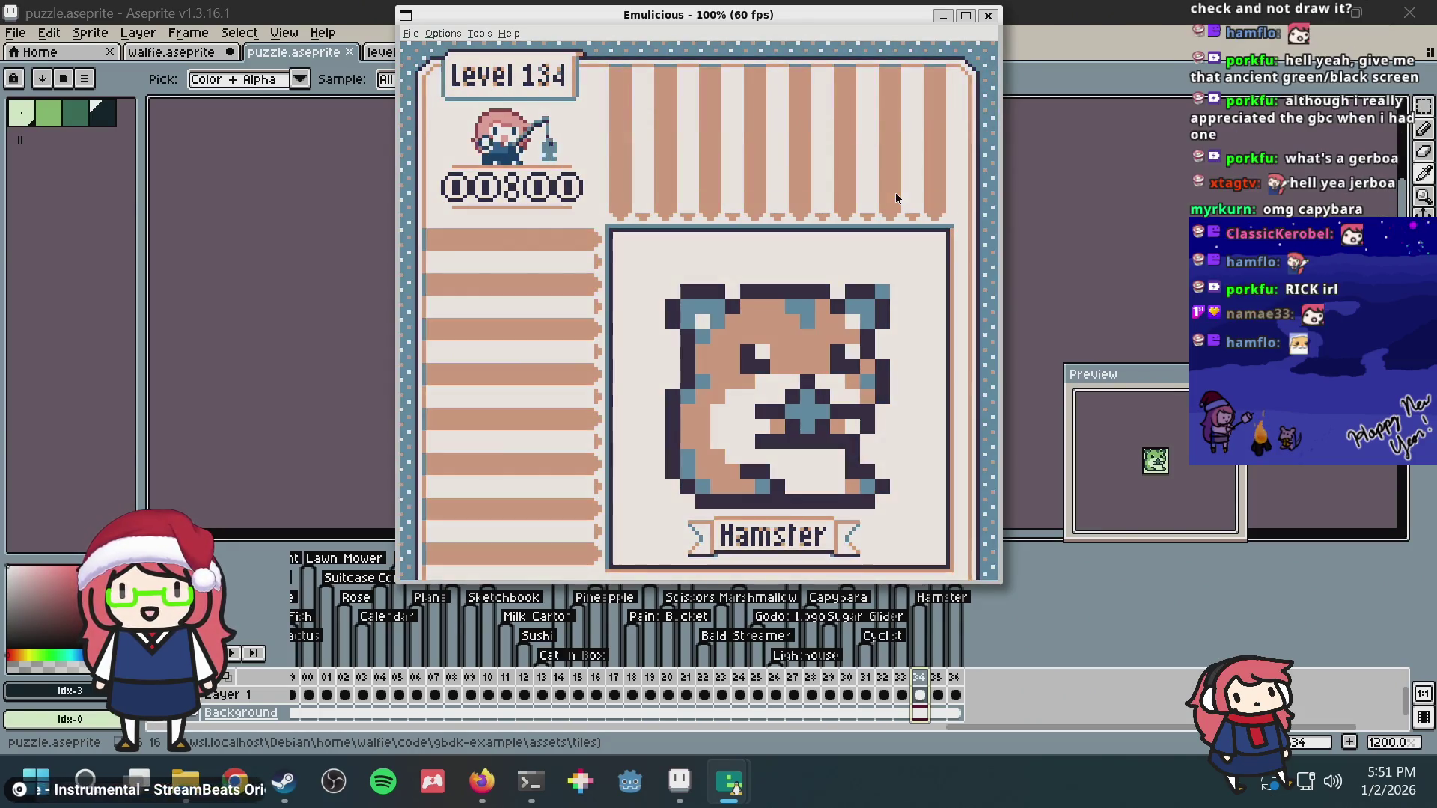
pyautogui.press('Right')
pyautogui.press('Right')
pyautogui.press('Right')
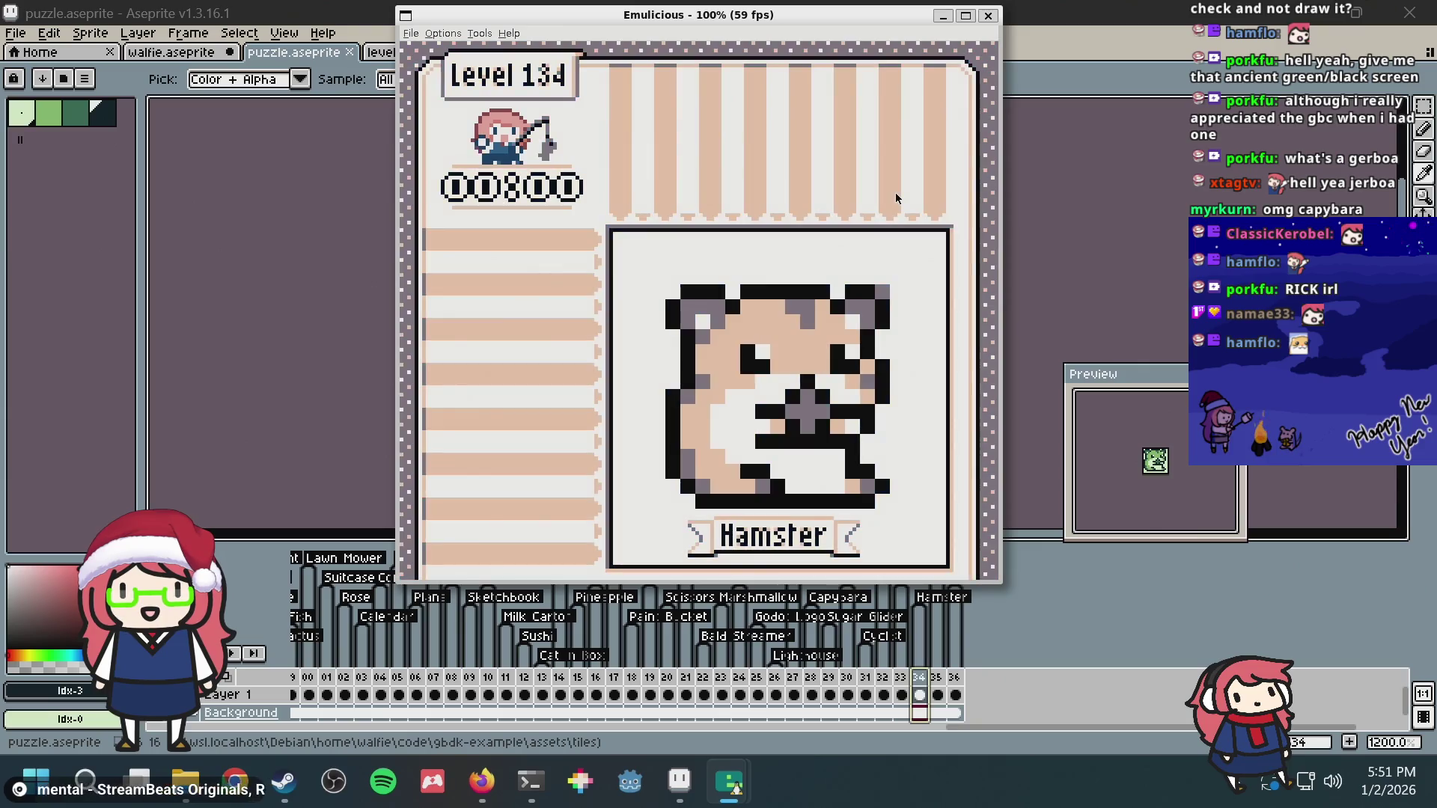
pyautogui.press('Left')
pyautogui.press('Right')
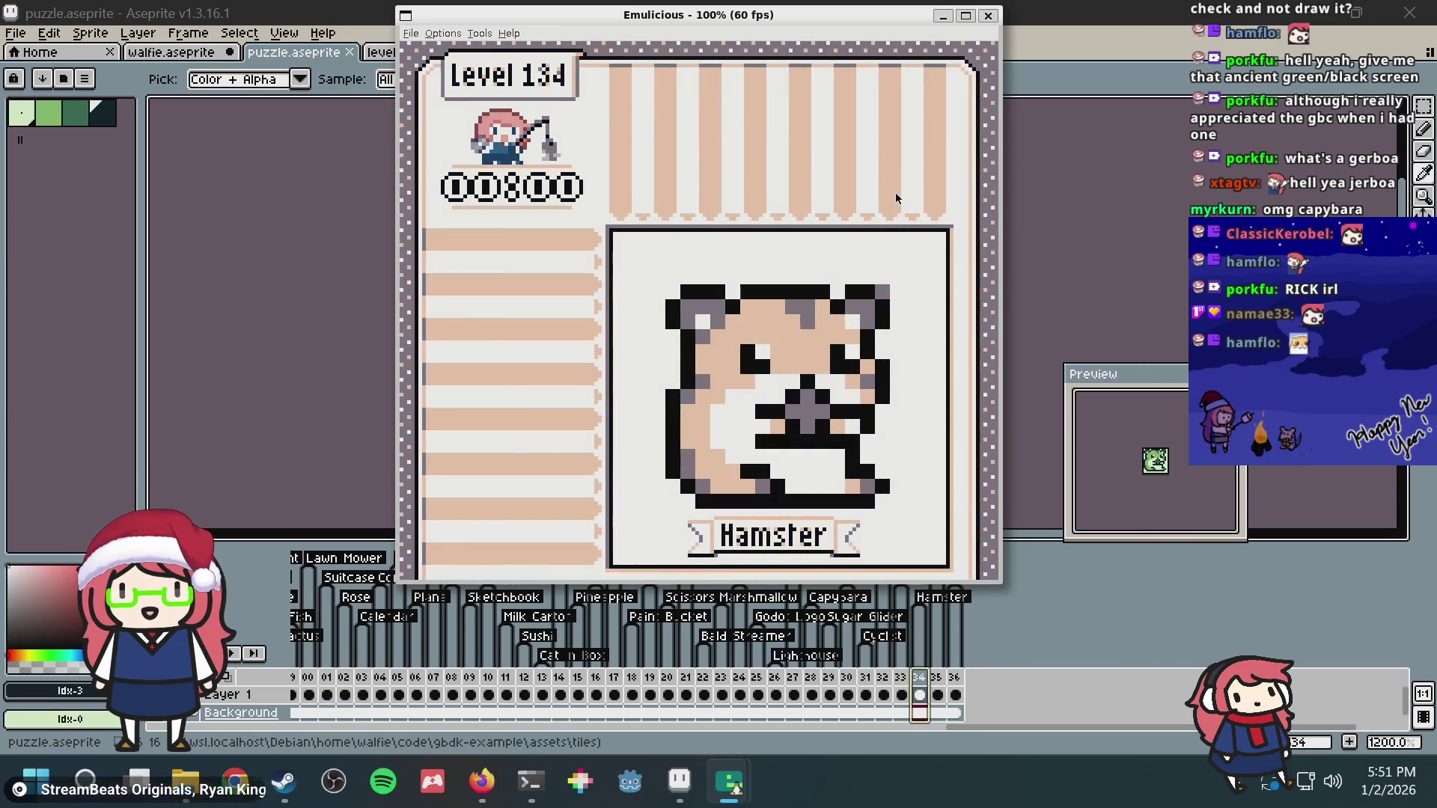
pyautogui.press('Right')
pyautogui.press('Right')
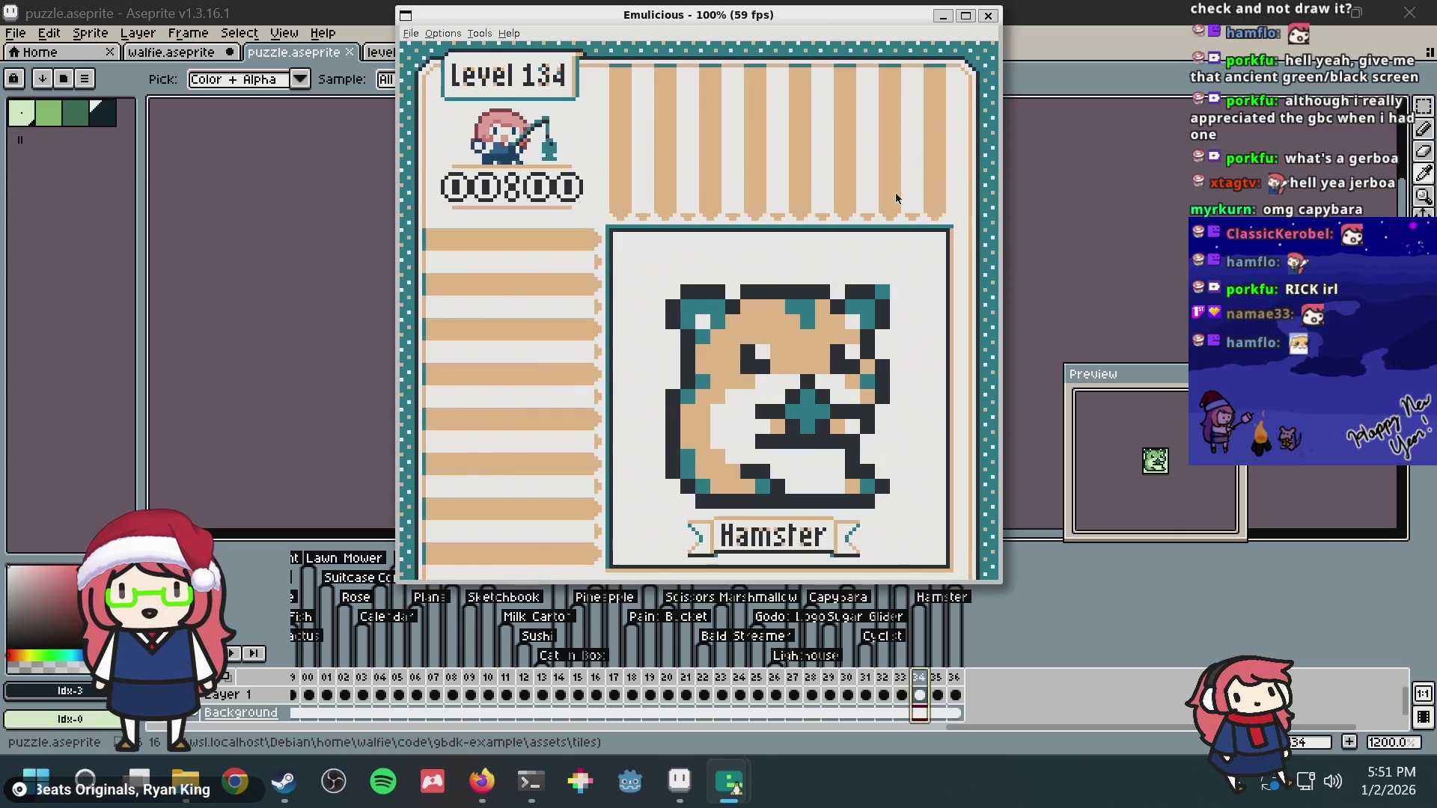
pyautogui.press('Right')
pyautogui.press('Right')
pyautogui.press('Right')
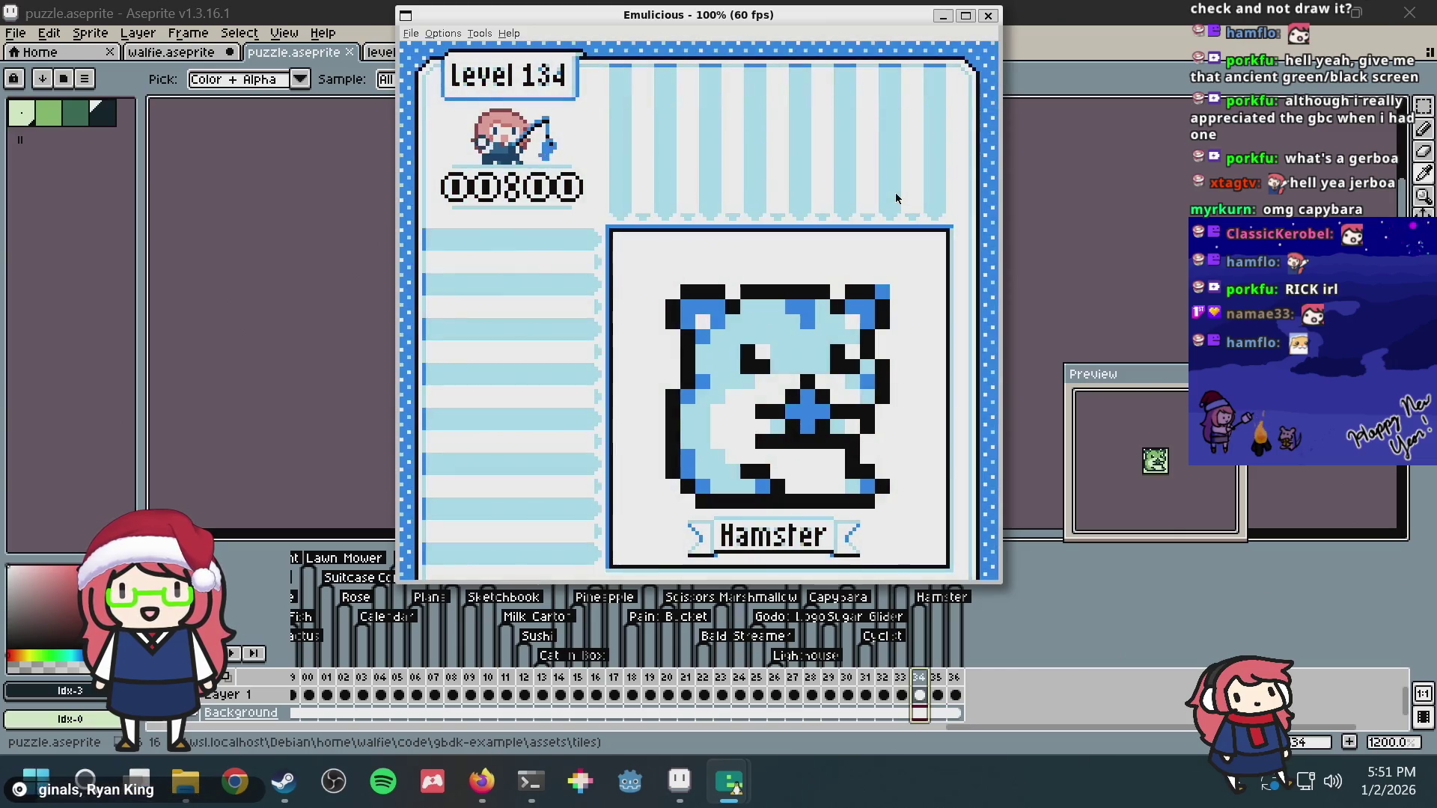
pyautogui.press('Left')
pyautogui.hotkey('alt', 'Tab')
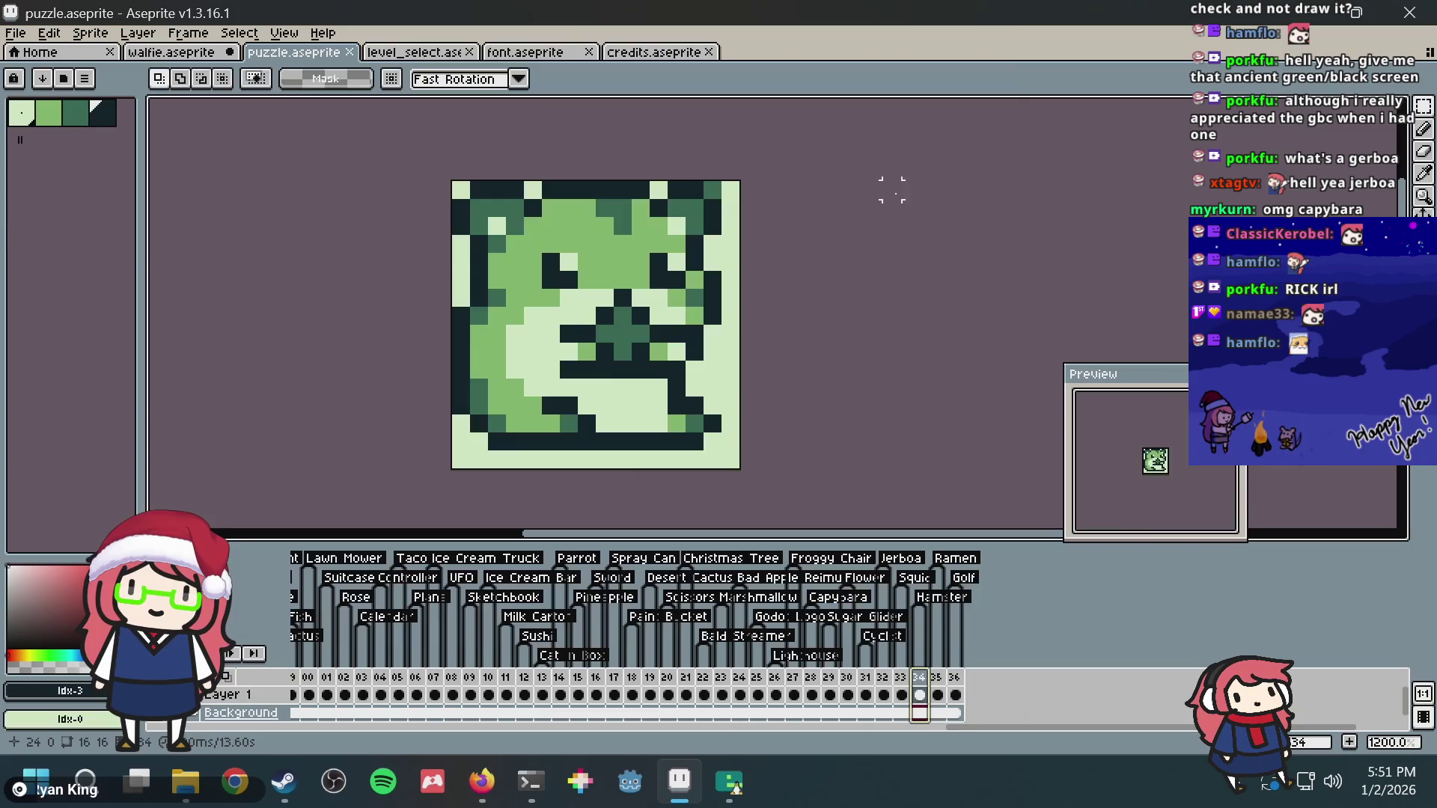
# Step: Check frame 35's bowl drawing, then cycle the Hamster level's palettes again
pyautogui.click(941, 681)
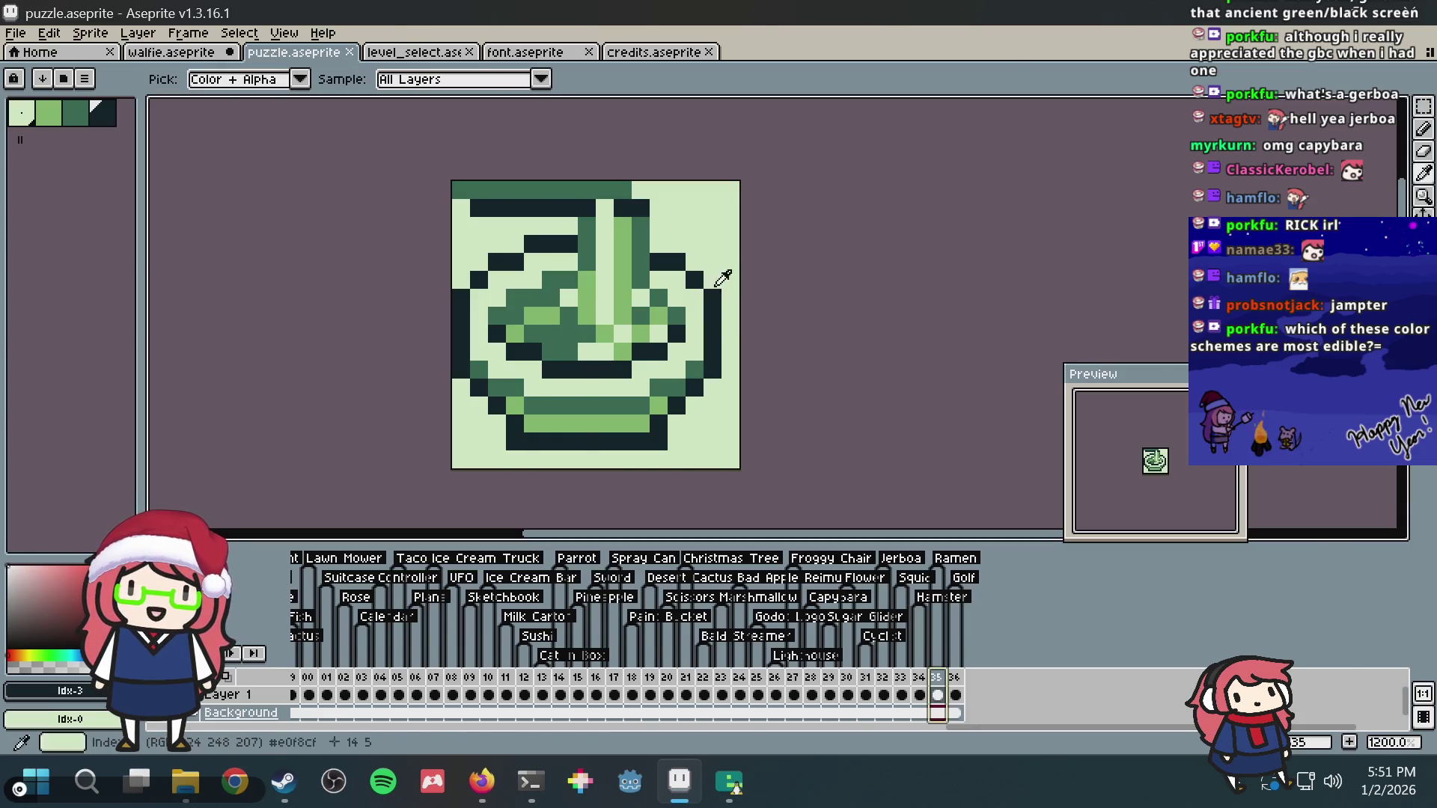
pyautogui.hotkey('alt', 'Tab')
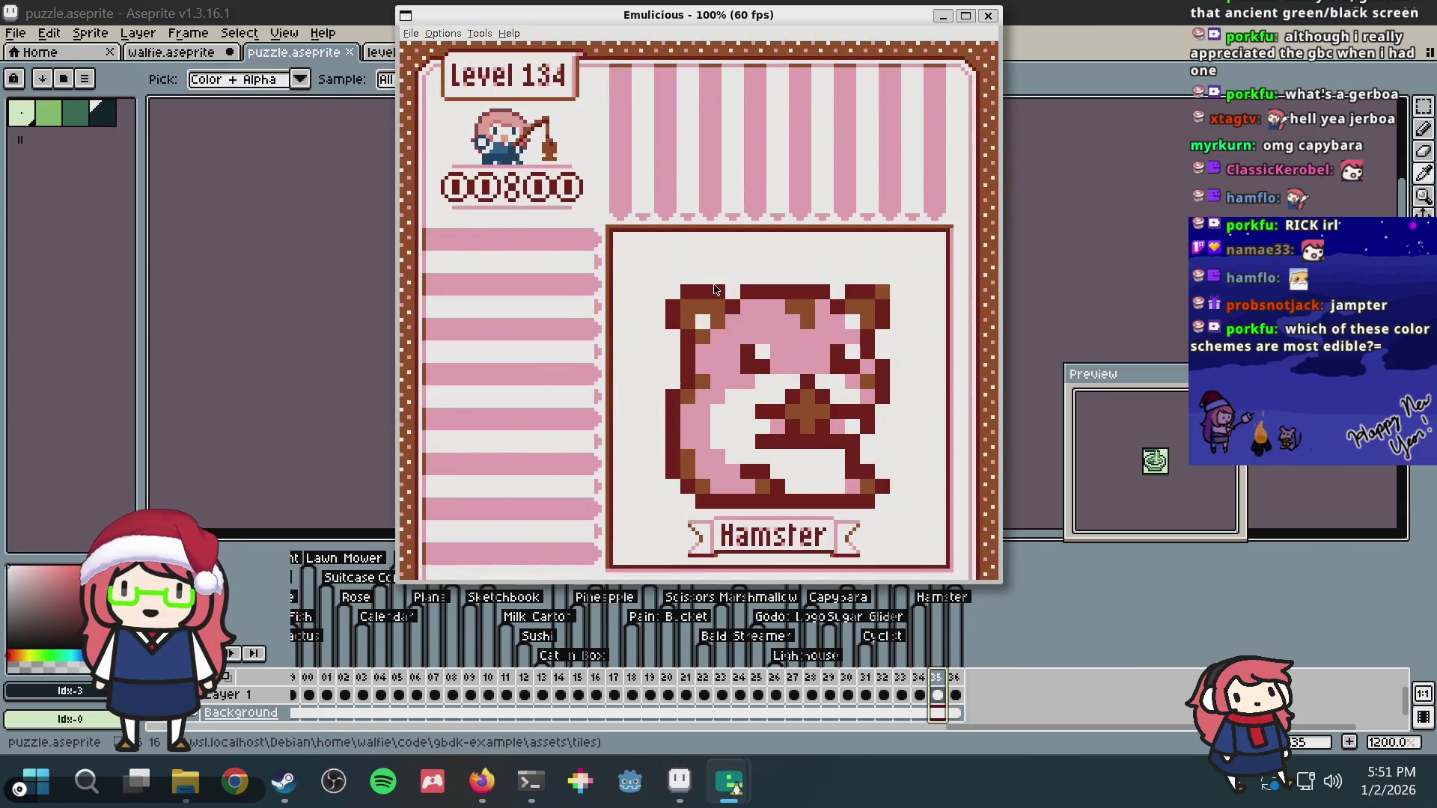
pyautogui.press('Right')
pyautogui.press('Left')
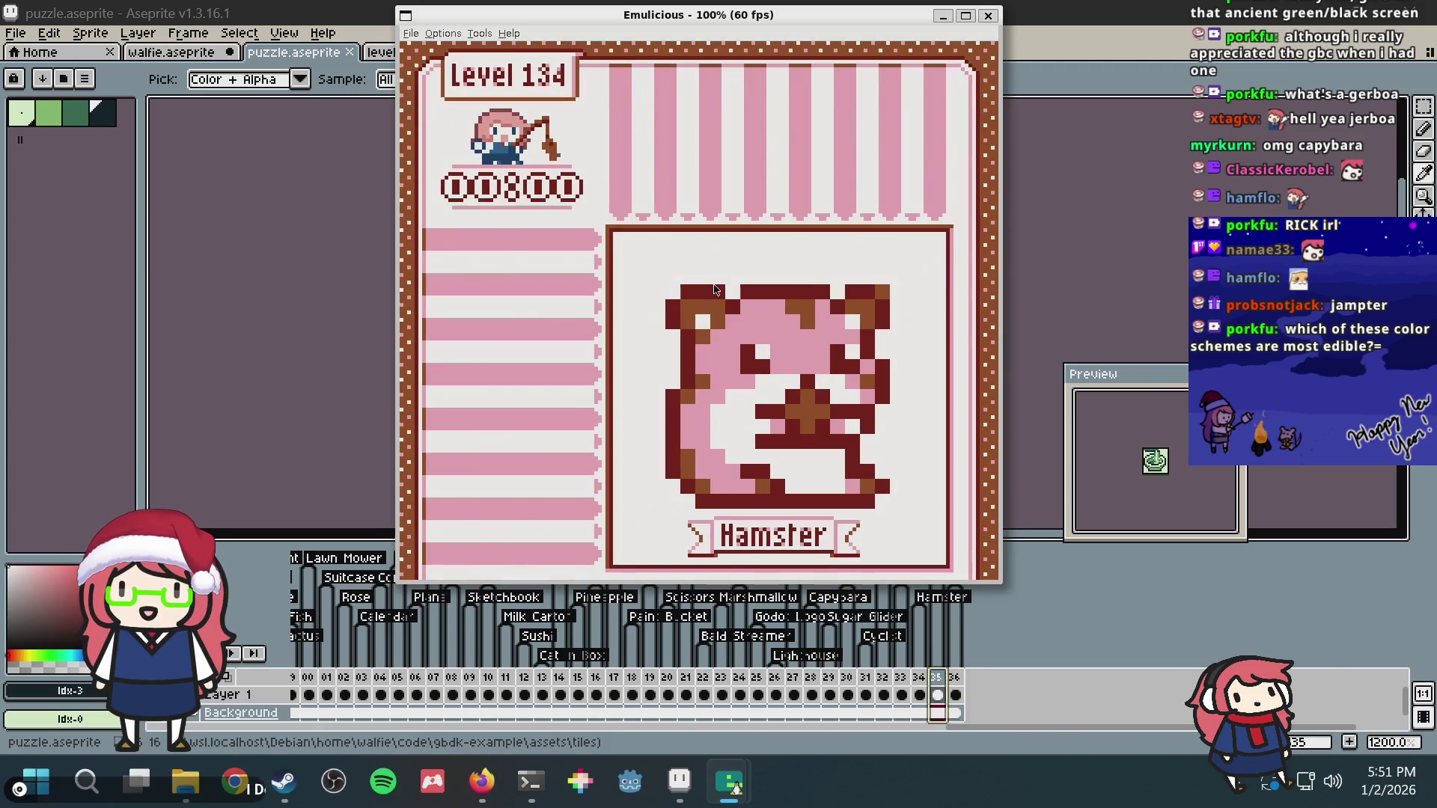
pyautogui.press('Right')
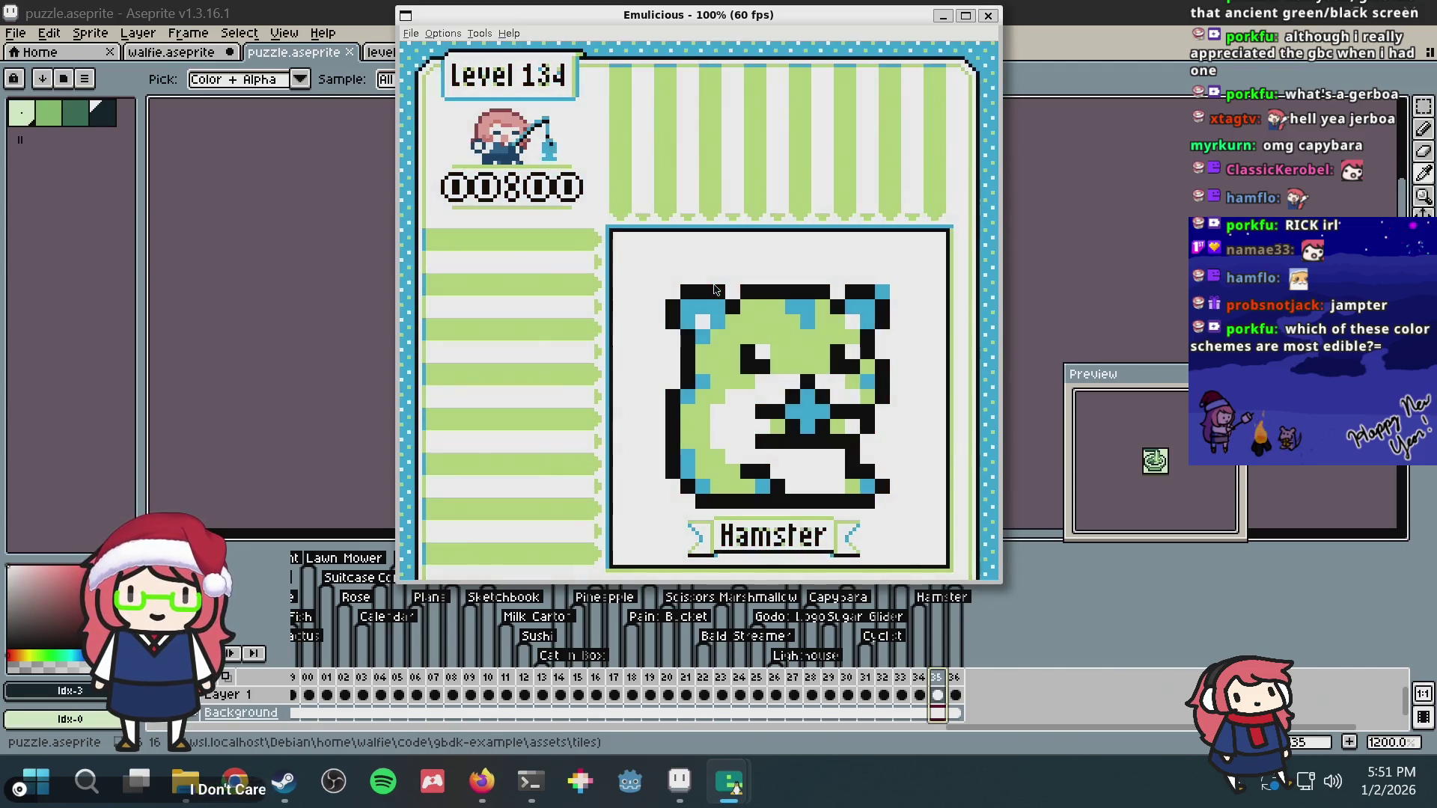
pyautogui.press('Right')
pyautogui.press('Right')
pyautogui.press('Right')
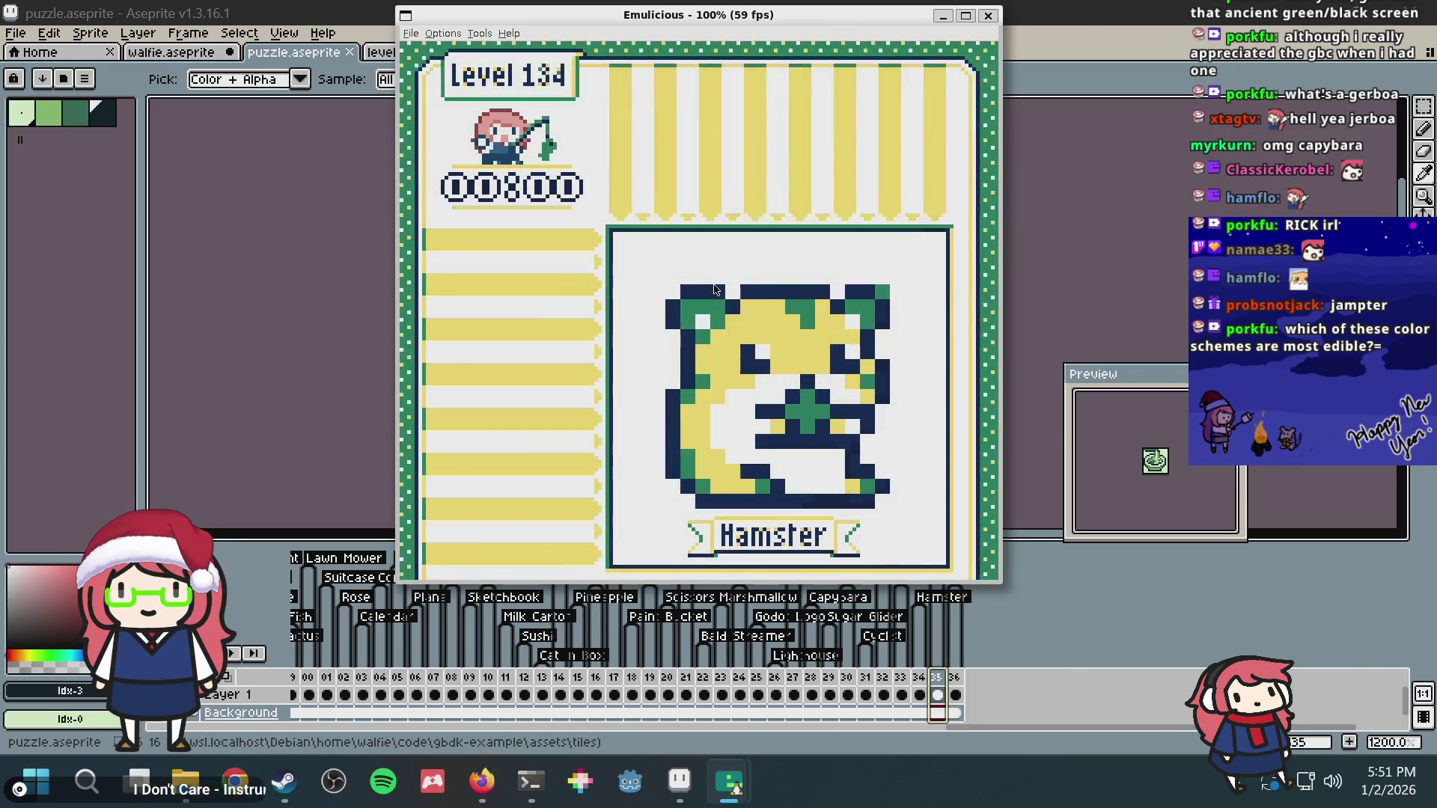
pyautogui.press('Right')
pyautogui.press('Right')
pyautogui.press('Right')
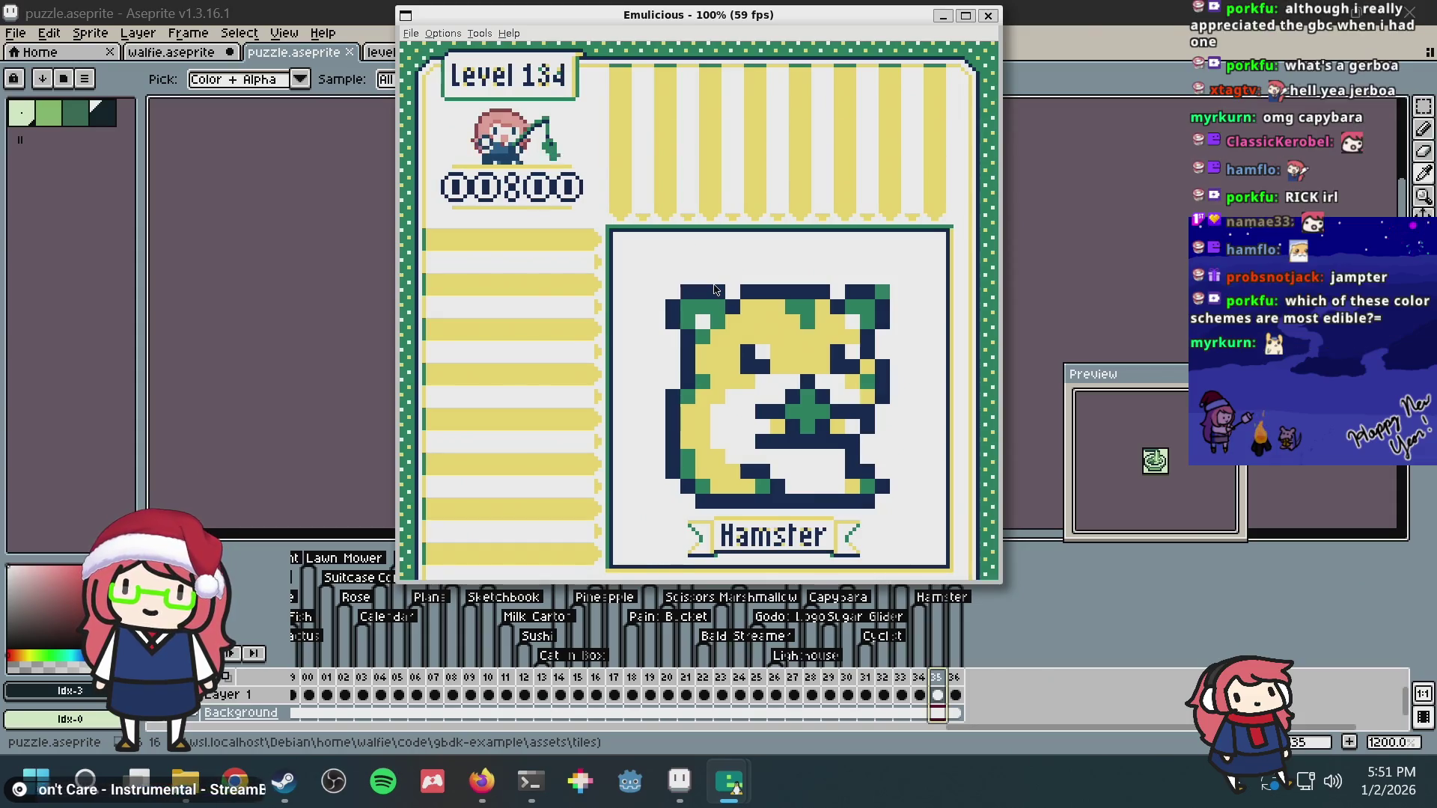
# Step: Land on the blue-and-lime palette, glance at frame 36, then return to the emulator
pyautogui.press('Right')
pyautogui.press('Right')
pyautogui.press('Right')
pyautogui.press('Right')
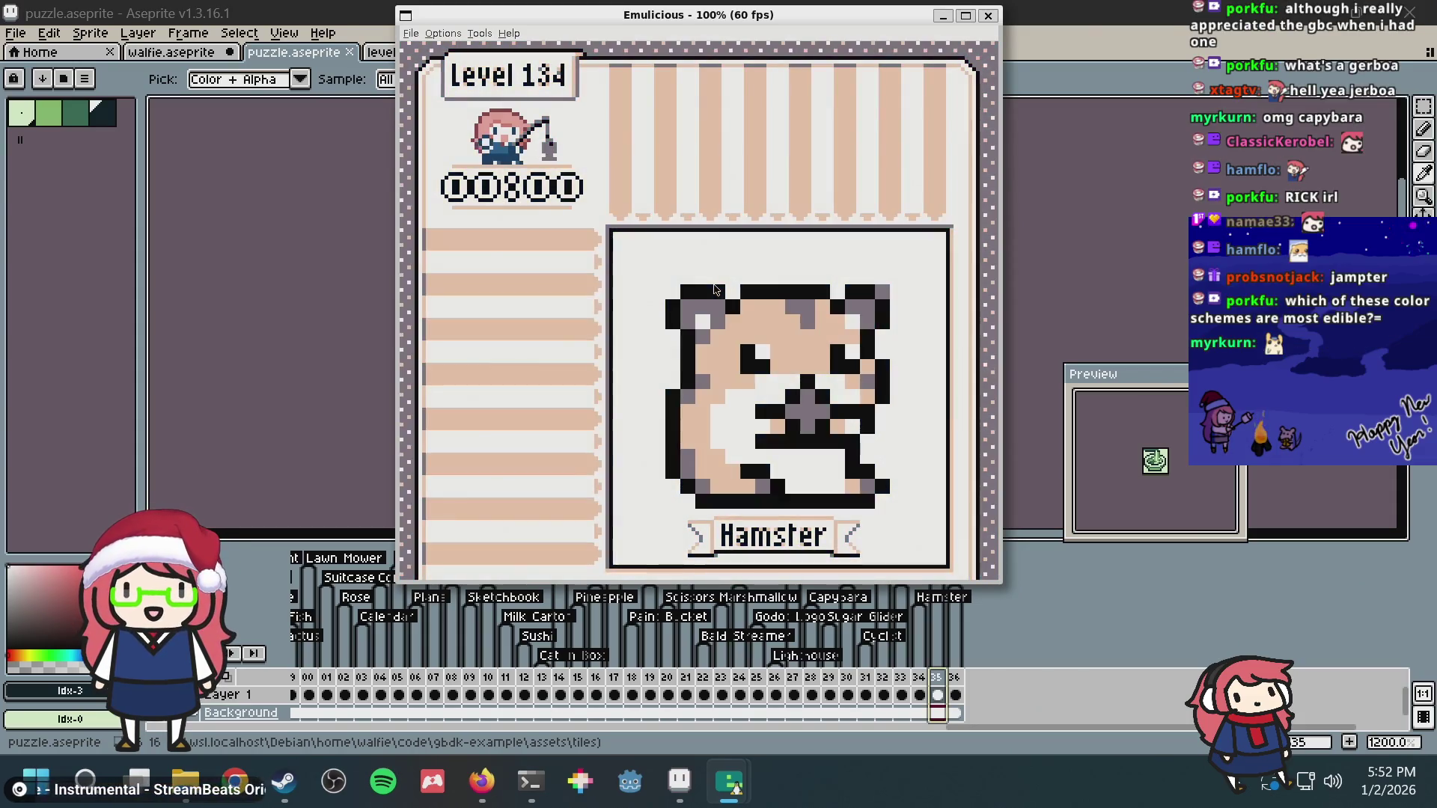
pyautogui.press('Right')
pyautogui.press('Right')
pyautogui.press('Right')
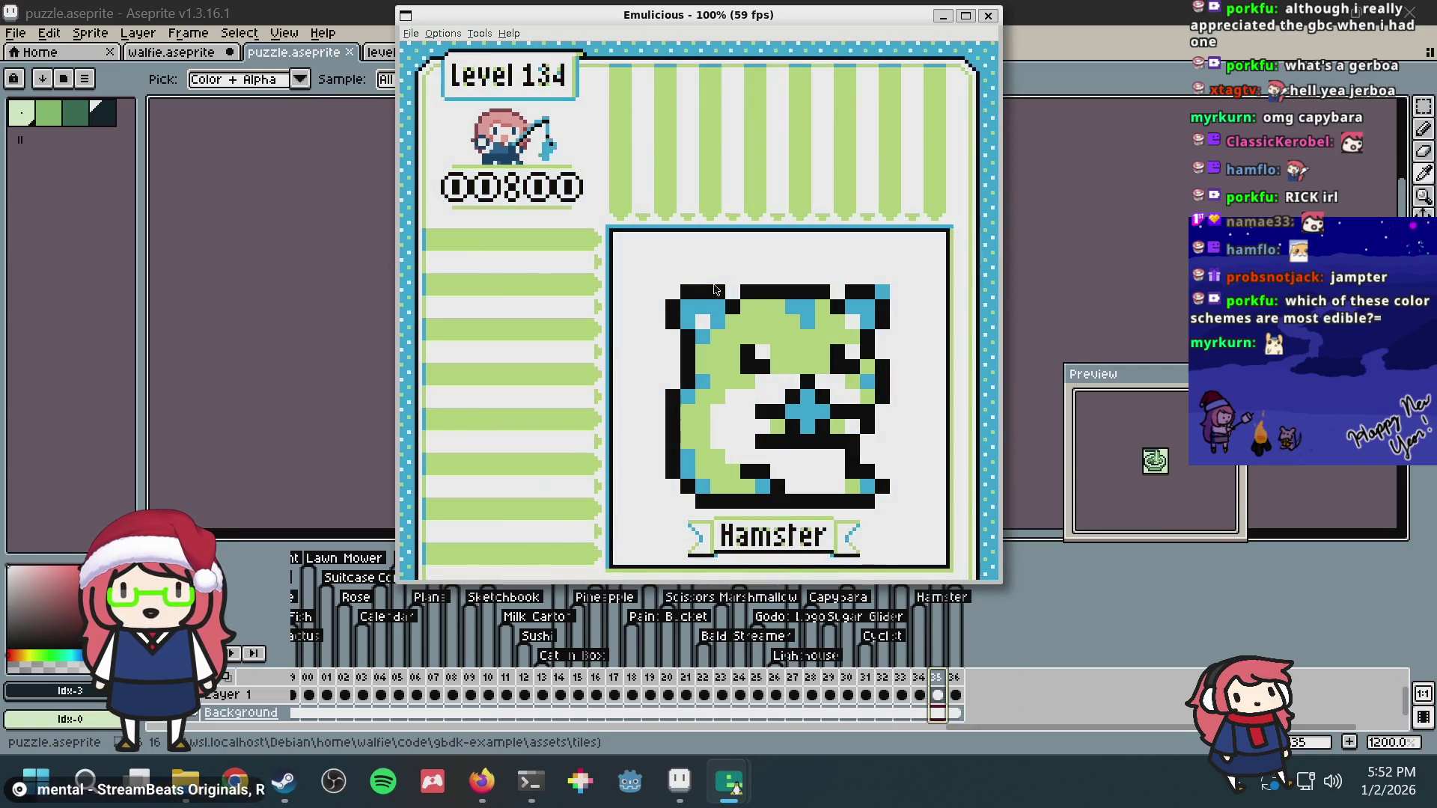
pyautogui.hotkey('alt', 'Tab')
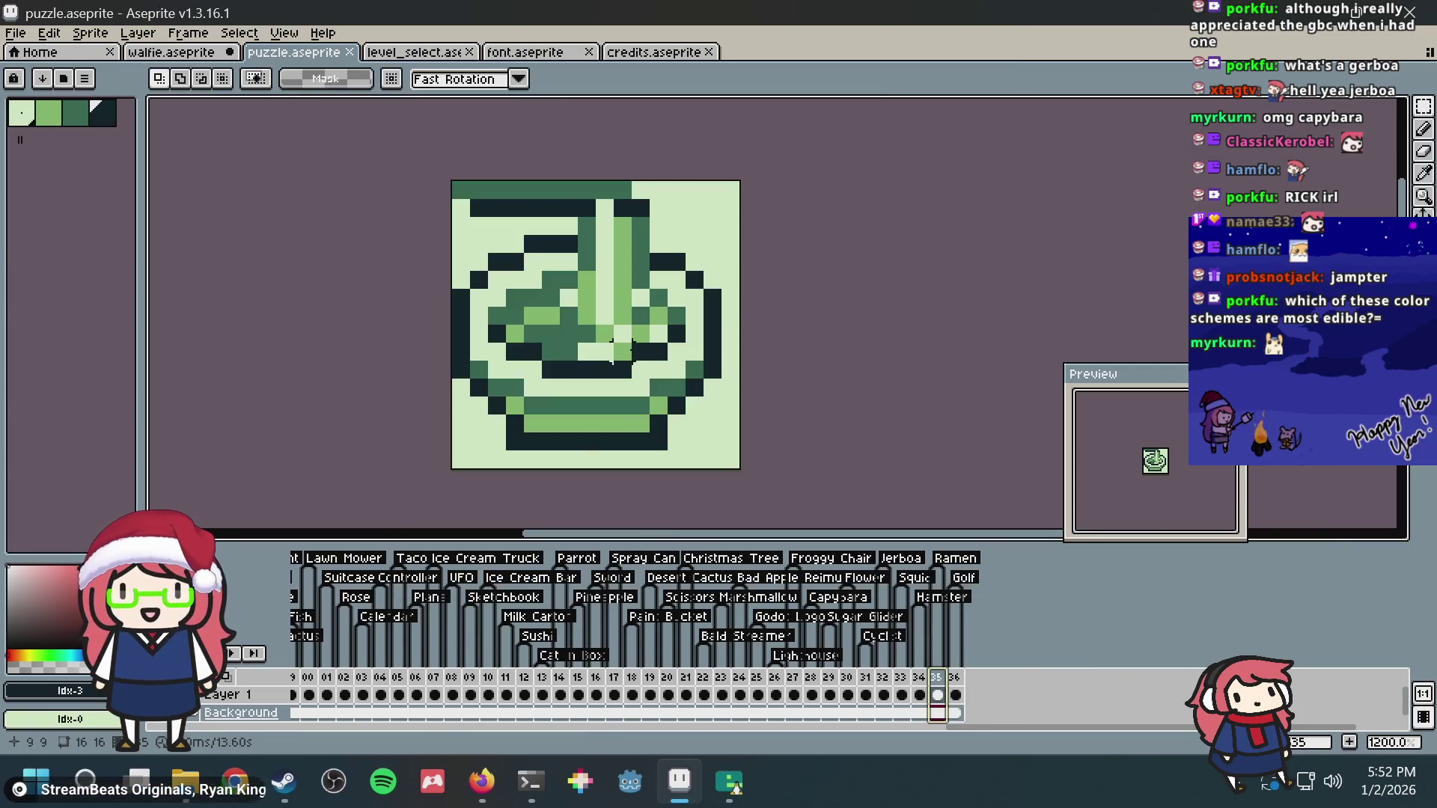
pyautogui.scroll(-3, 622, 352)
pyautogui.scroll(-1, 621, 351)
pyautogui.scroll(1, 683, 371)
pyautogui.scroll(1, 683, 371)
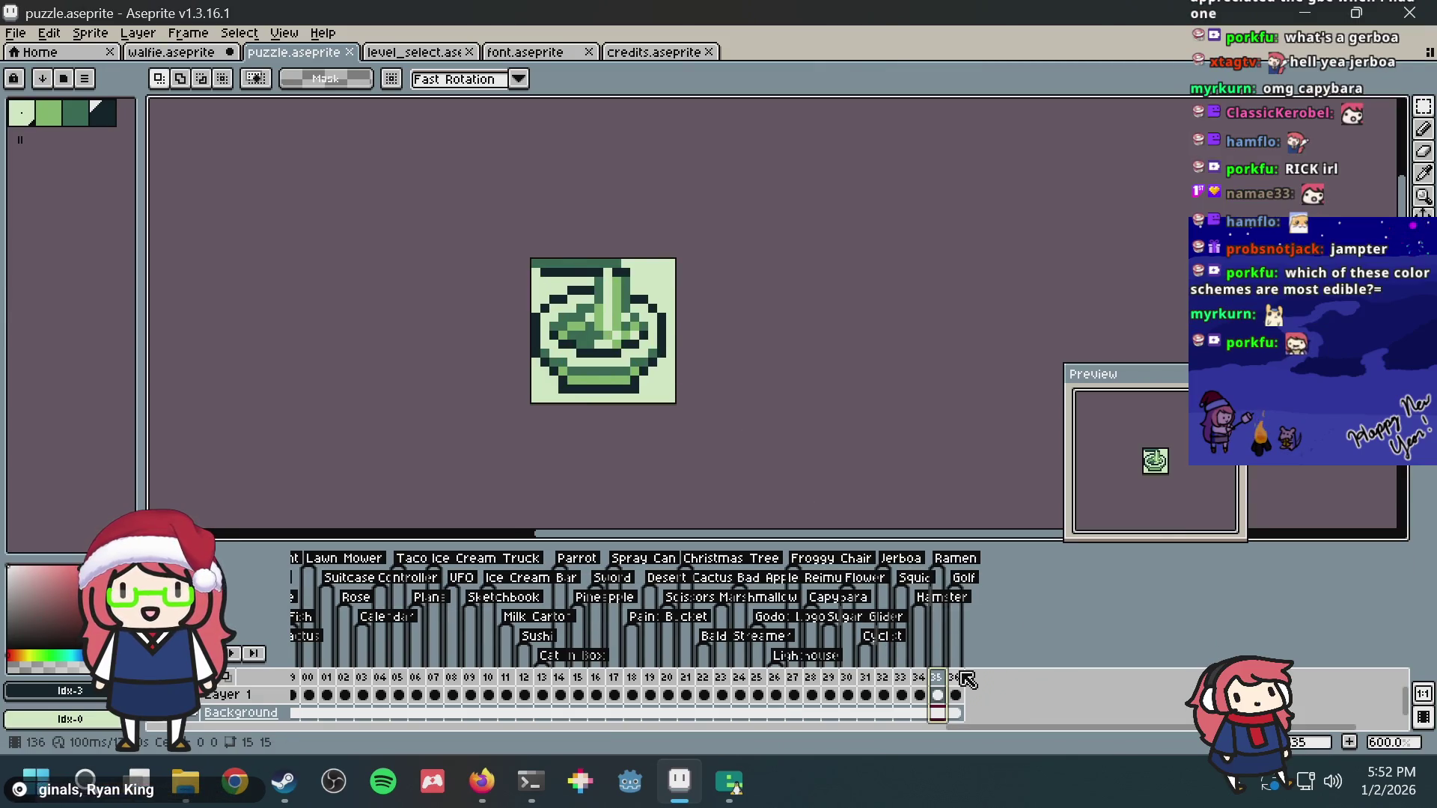
pyautogui.click(963, 676)
pyautogui.scroll(1, 674, 303)
pyautogui.hotkey('alt', 'Tab')
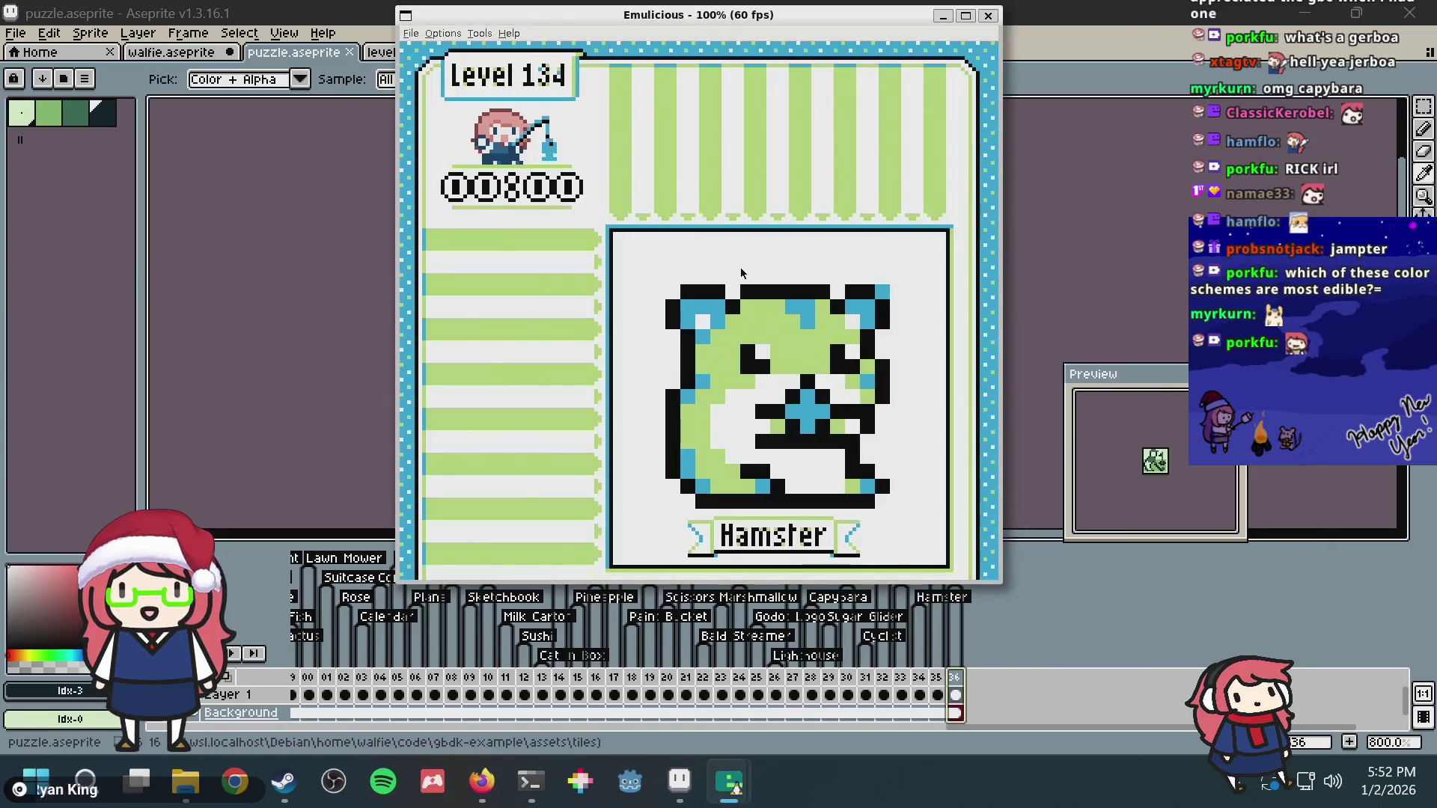
# Step: View Level 136's finished Golf picture, then return to level select
pyautogui.press('Right')
pyautogui.press('Right')
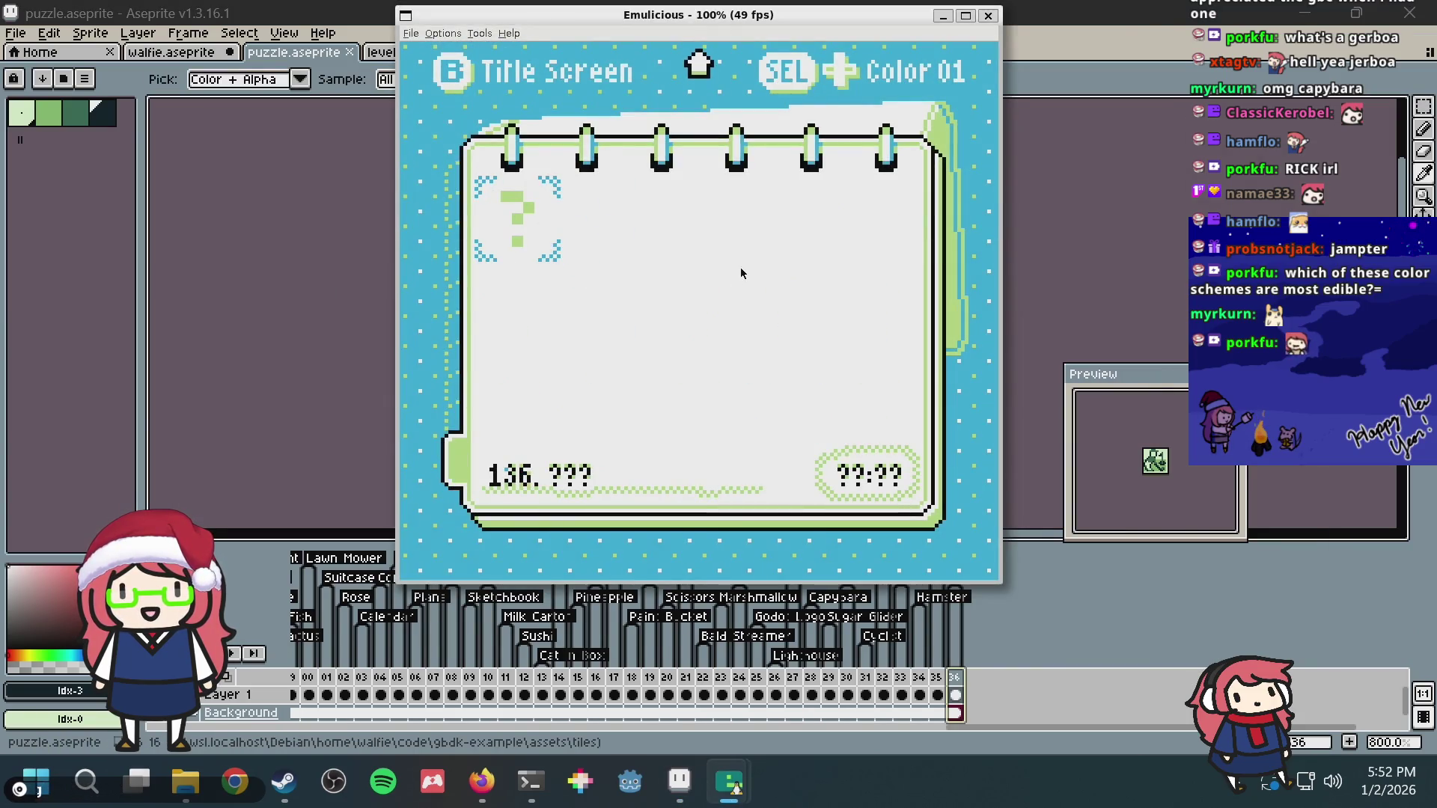
pyautogui.press('Return')
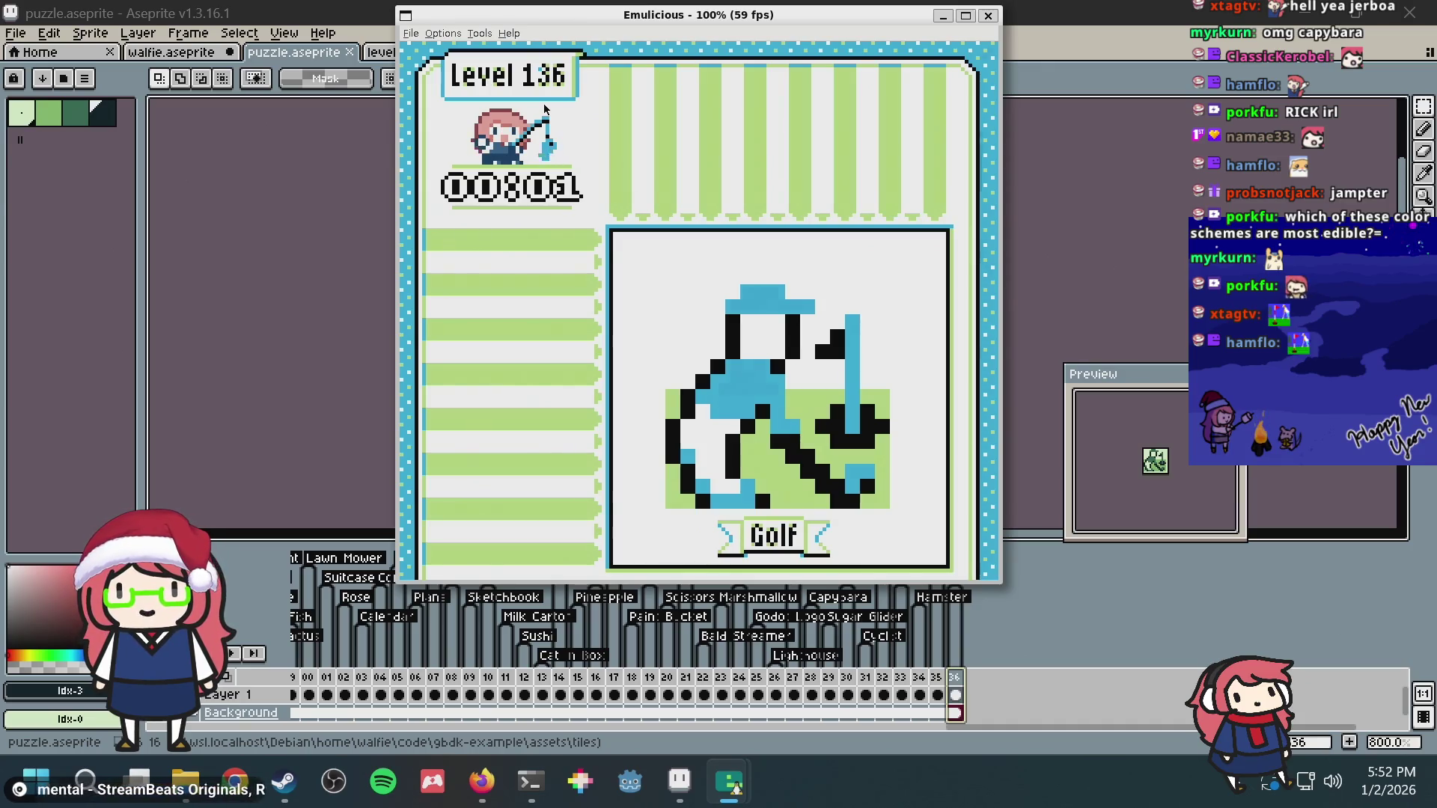
pyautogui.press('Return')
# Step: Move the selection back to Level 134 and start it as an empty grid
pyautogui.press('Up')
pyautogui.press('Right')
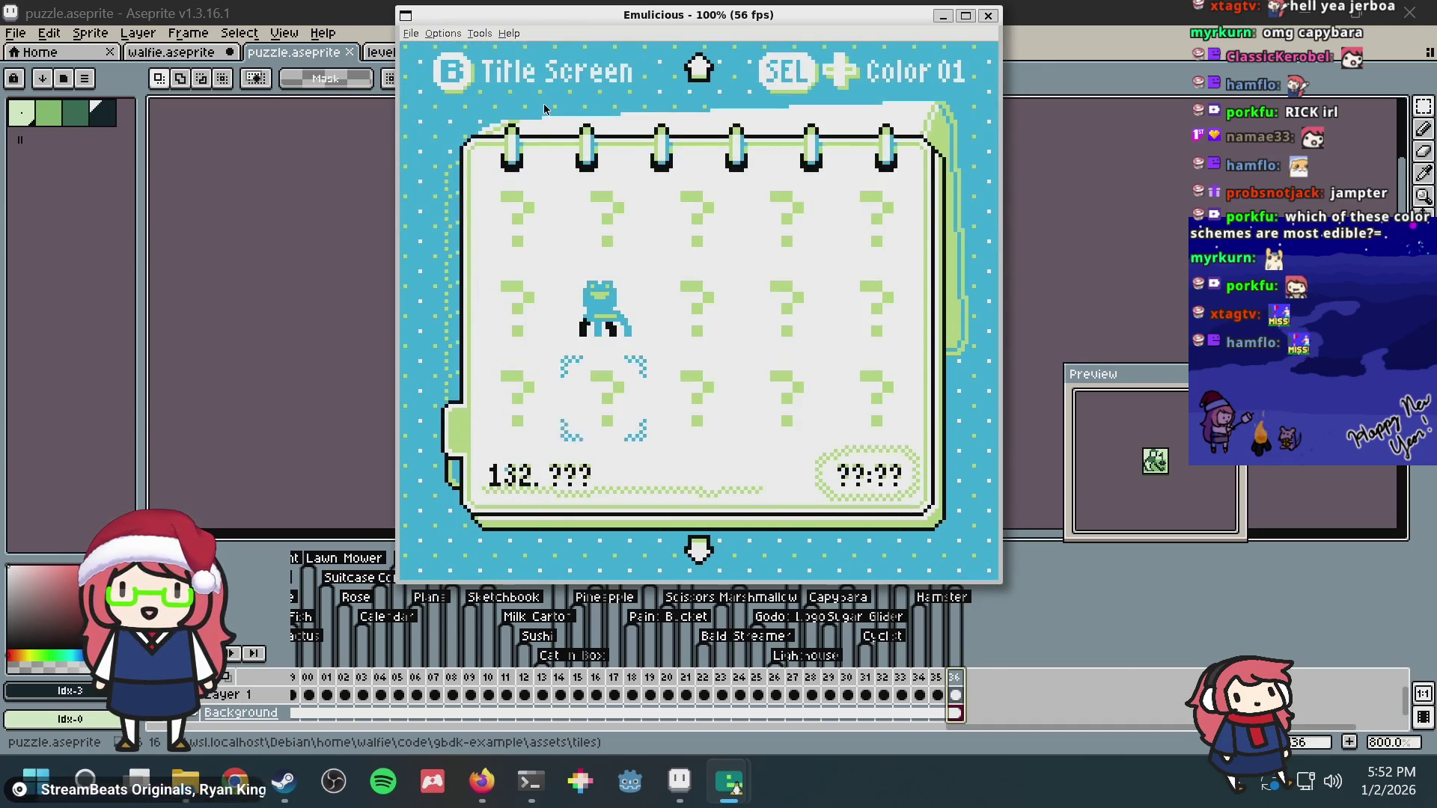
pyautogui.press('Right')
pyautogui.press('Right')
pyautogui.press('Return')
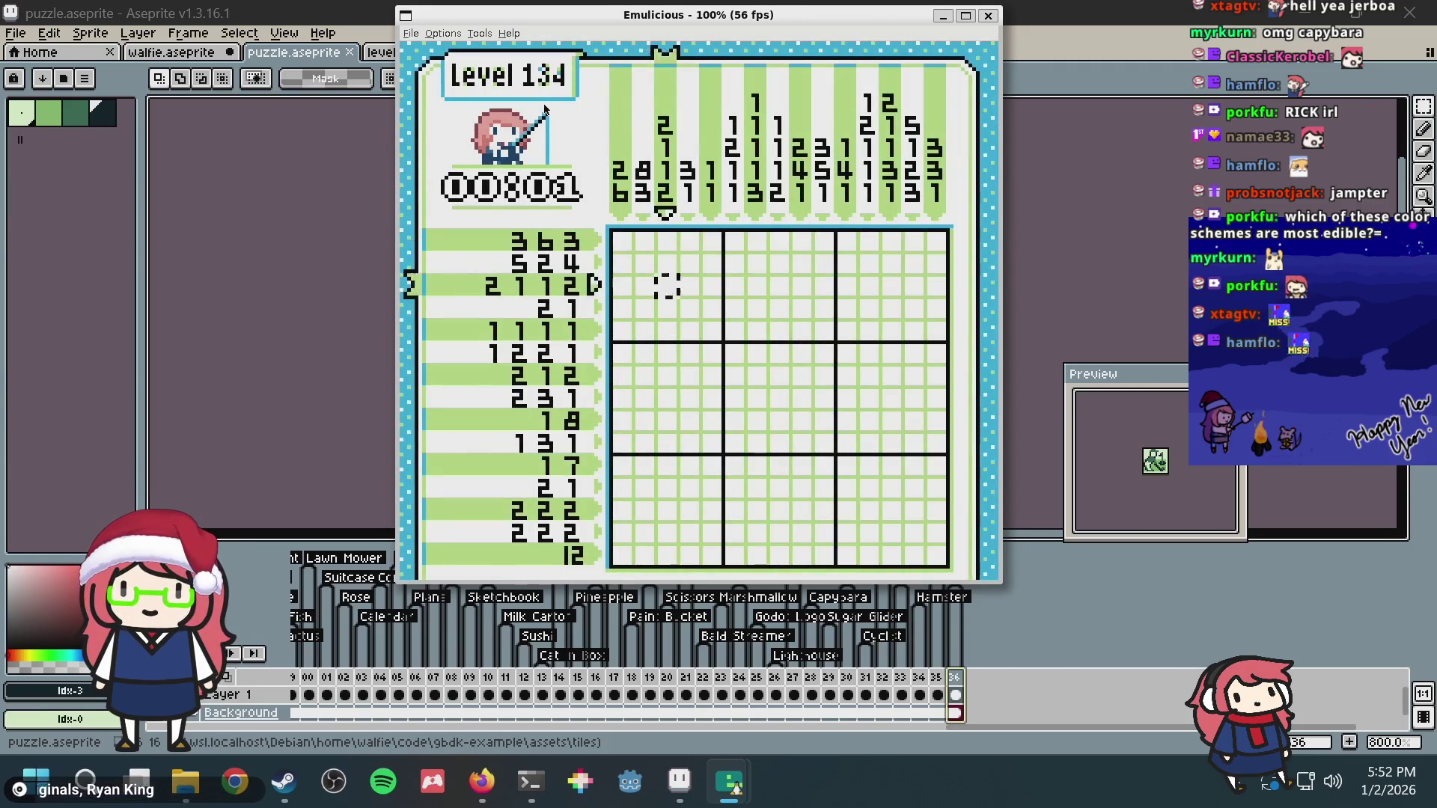
# Step: Fill row 4 from column 5 through 15 and row 5 column 14
pyautogui.press('Down')
pyautogui.press('Right')
pyautogui.press('a')
pyautogui.press('Right')
pyautogui.press('Right')
pyautogui.press('Right')
pyautogui.press('Right')
pyautogui.press('Right')
pyautogui.press('Right')
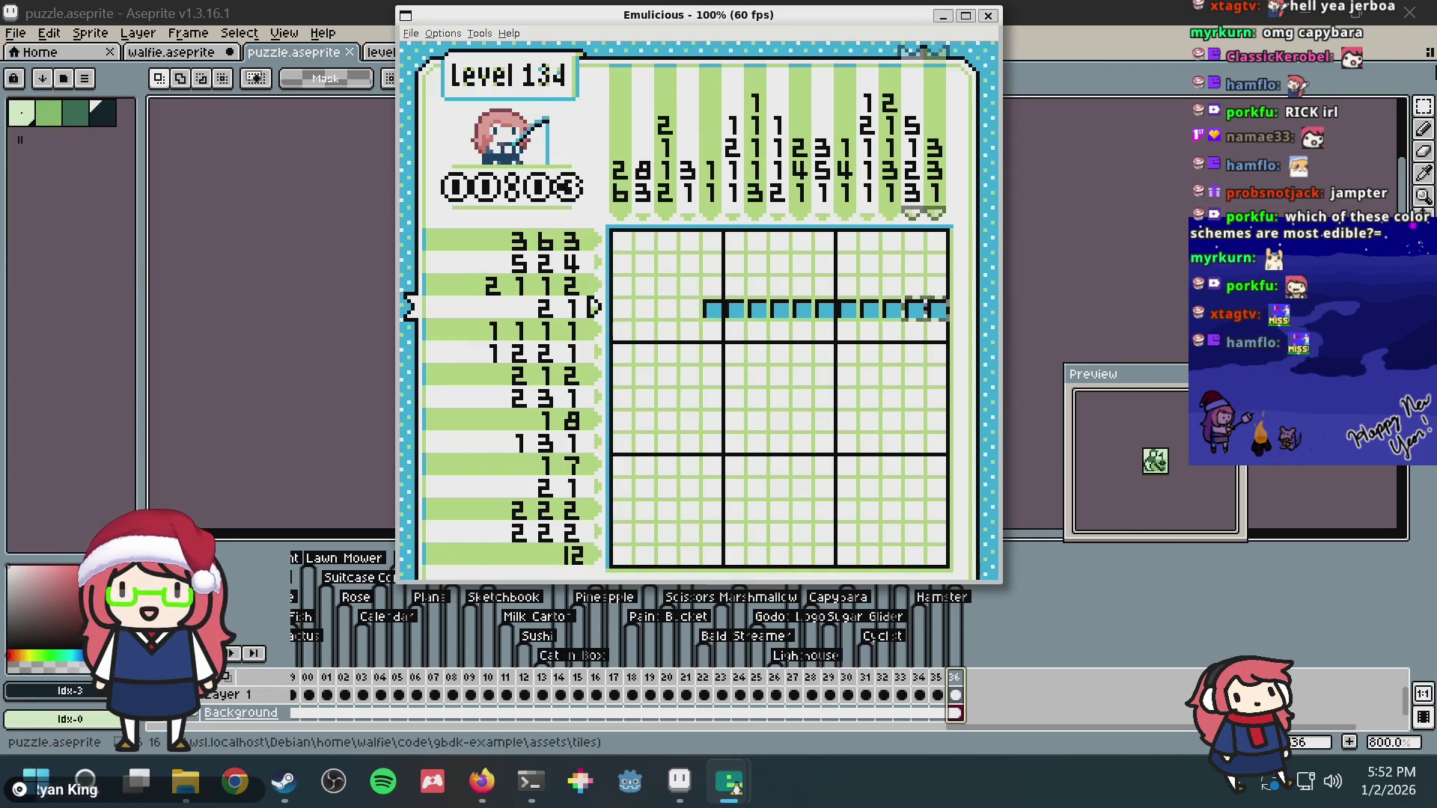
pyautogui.press('Left')
# Step: Fill row 6 leftward from column 14 to 10 and continue down the grid
pyautogui.press('Down')
pyautogui.press('a')
pyautogui.press('Down')
pyautogui.press('Left')
pyautogui.press('Left')
pyautogui.press('Left')
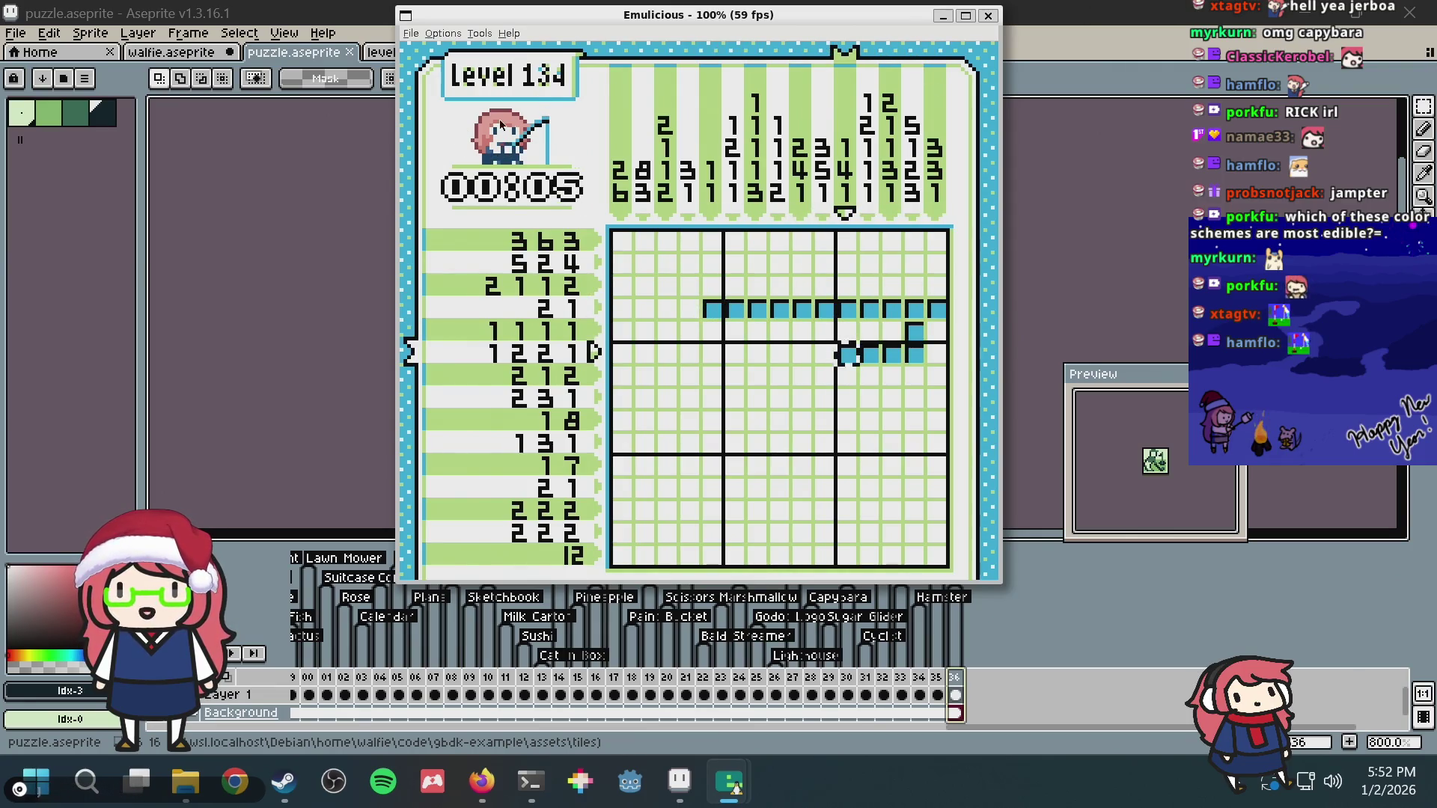
pyautogui.press('Left')
pyautogui.press('a')
pyautogui.press('Left')
pyautogui.press('Down')
pyautogui.press('Down')
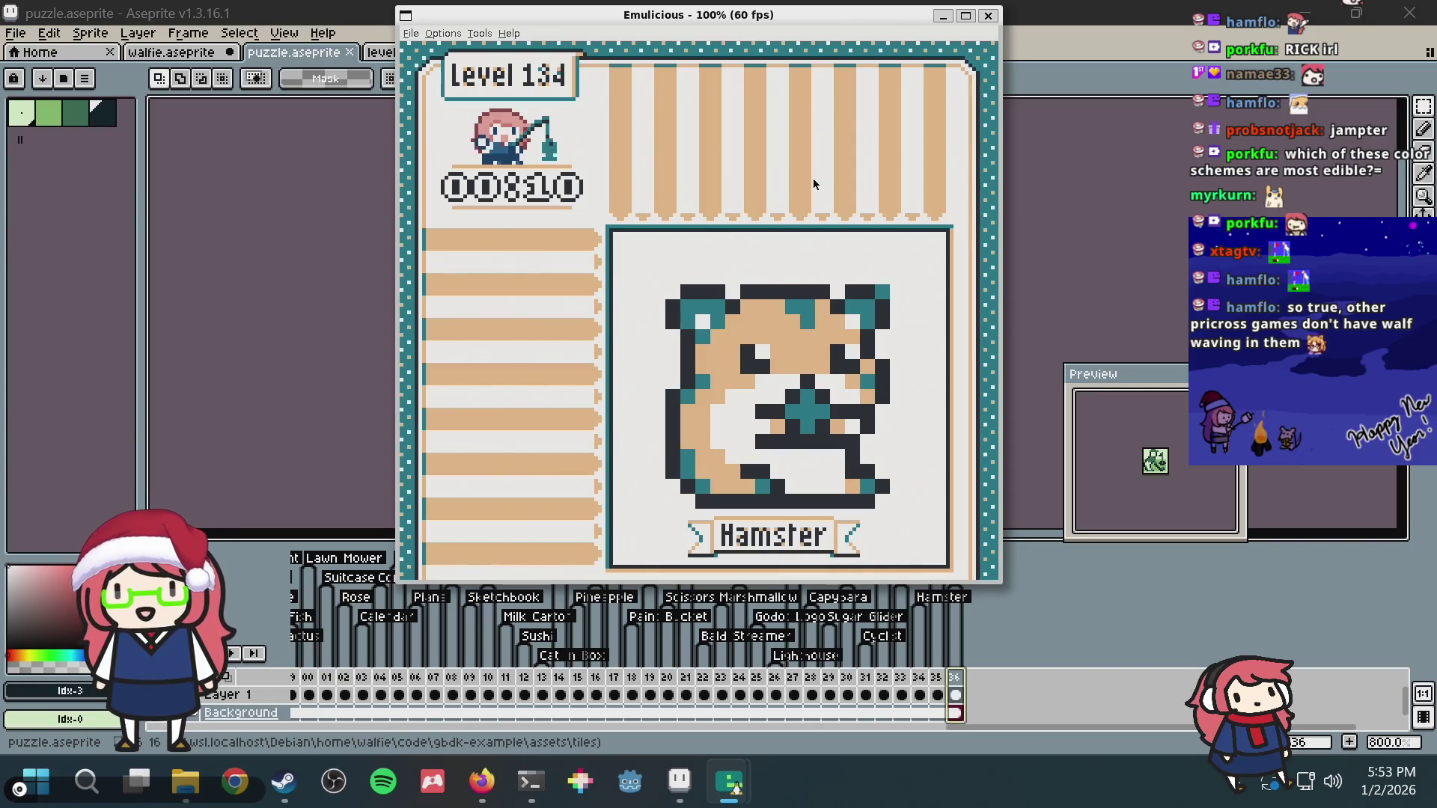
# Step: Leave the solved Hamster puzzle and page the level-select notebook back toward earlier puzzles
pyautogui.press('x')
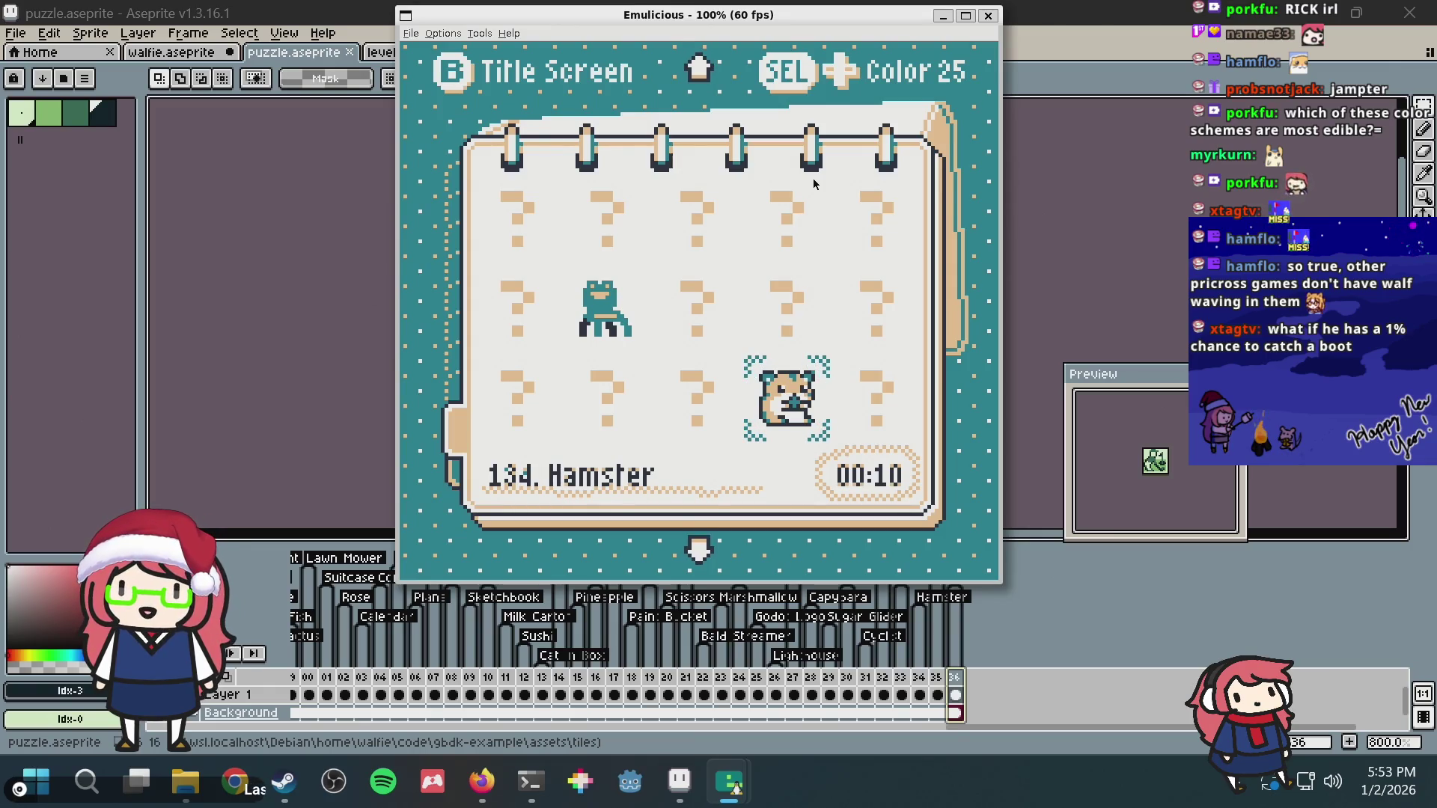
pyautogui.press('Down')
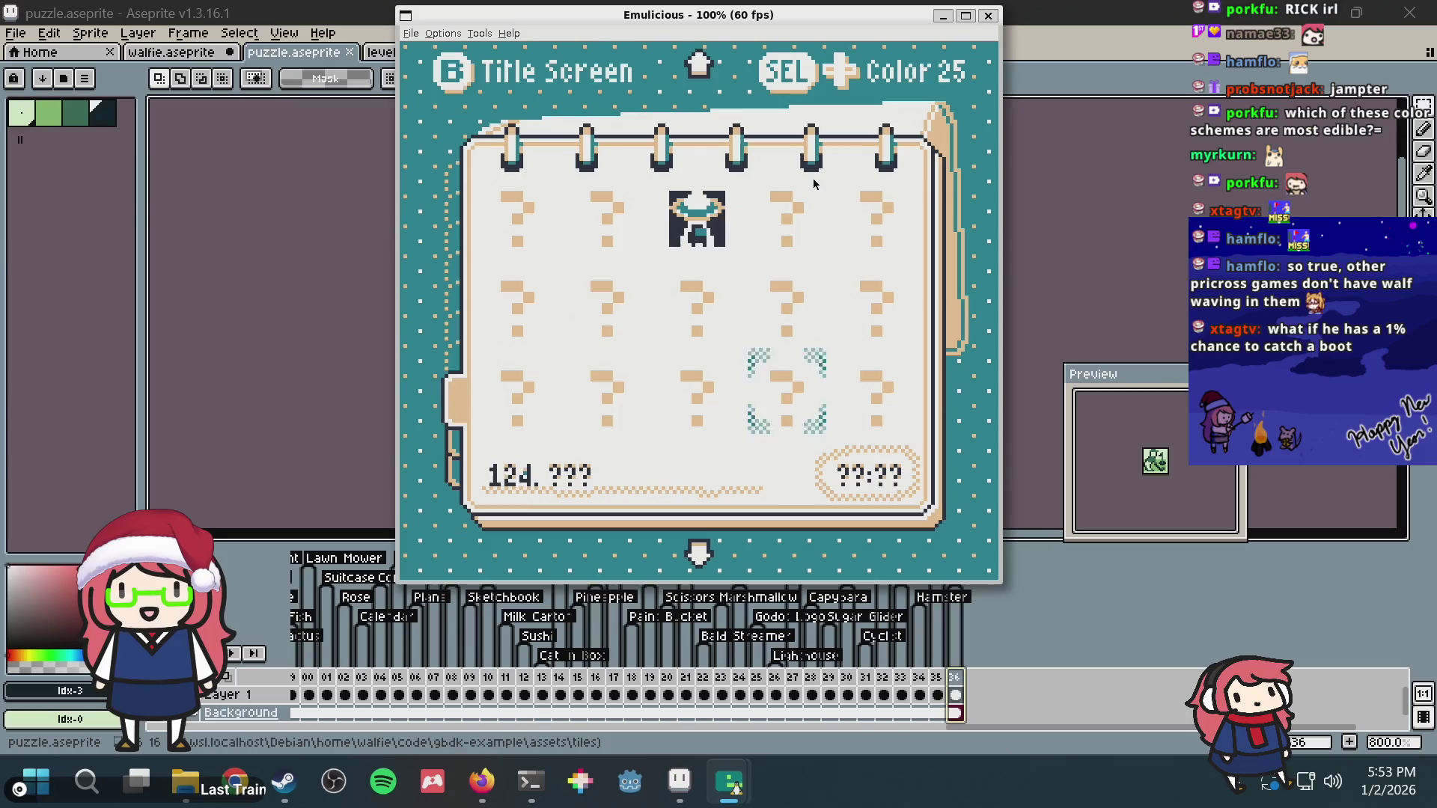
pyautogui.press('Up')
pyautogui.press('Up')
pyautogui.press('Left')
pyautogui.press('Left')
pyautogui.press('Left')
pyautogui.press('Left')
pyautogui.press('Left')
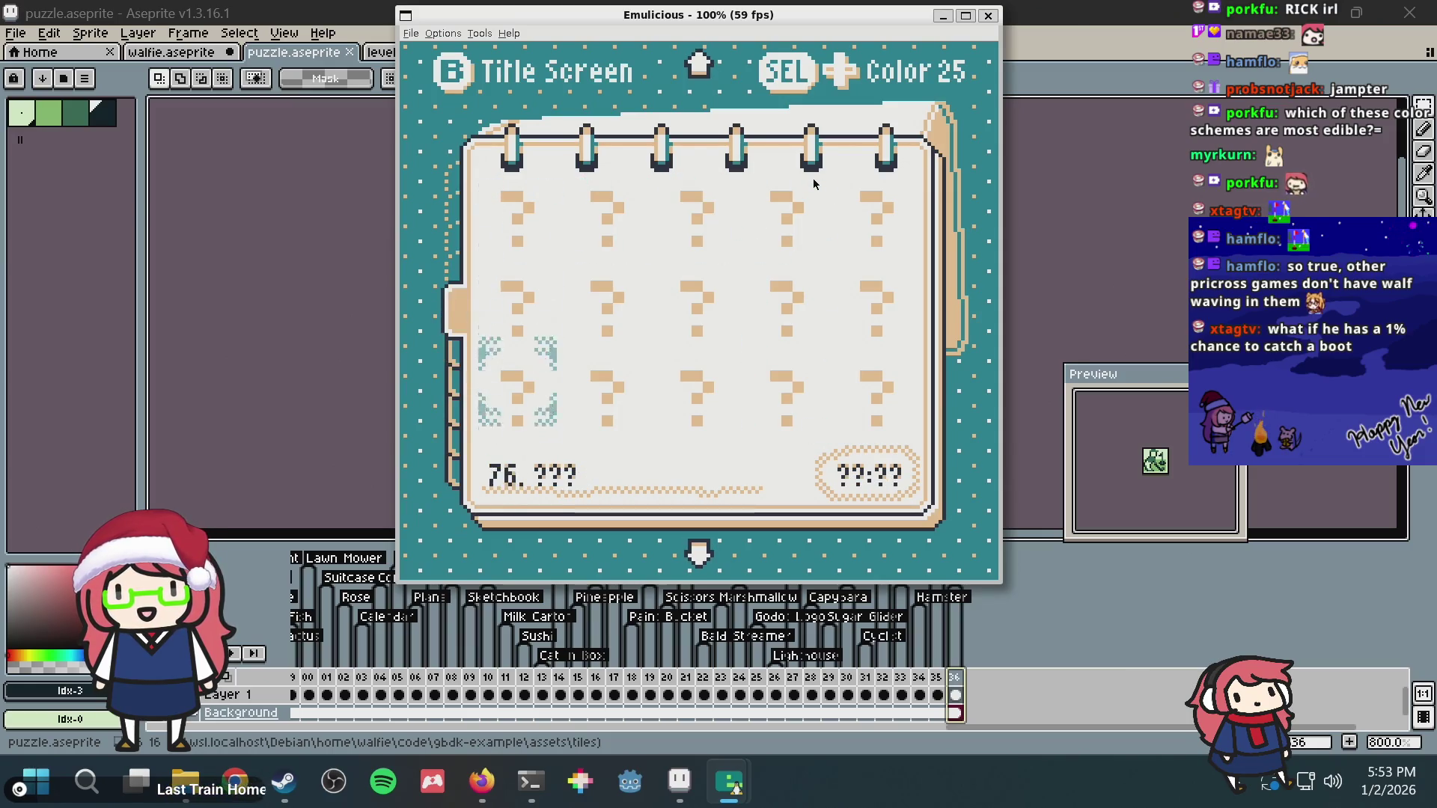
pyautogui.press('Left')
pyautogui.press('Up')
pyautogui.press('Left')
pyautogui.press('Left')
pyautogui.press('Left')
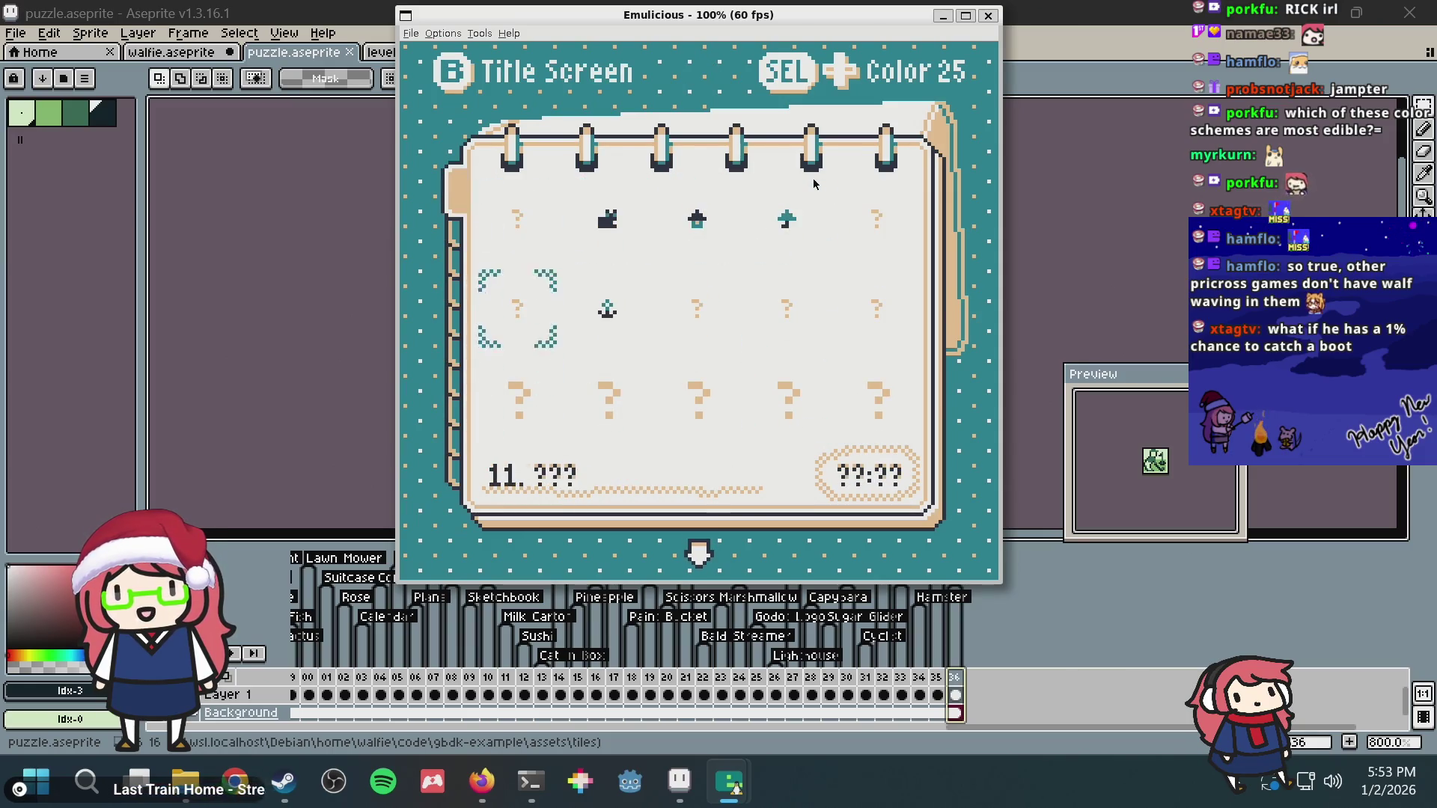
# Step: Reach the first page, settle the choice on puzzle 3 House, and switch to Aseprite
pyautogui.press('Up')
pyautogui.press('Up')
pyautogui.press('Right')
pyautogui.press('Right')
pyautogui.press('Right')
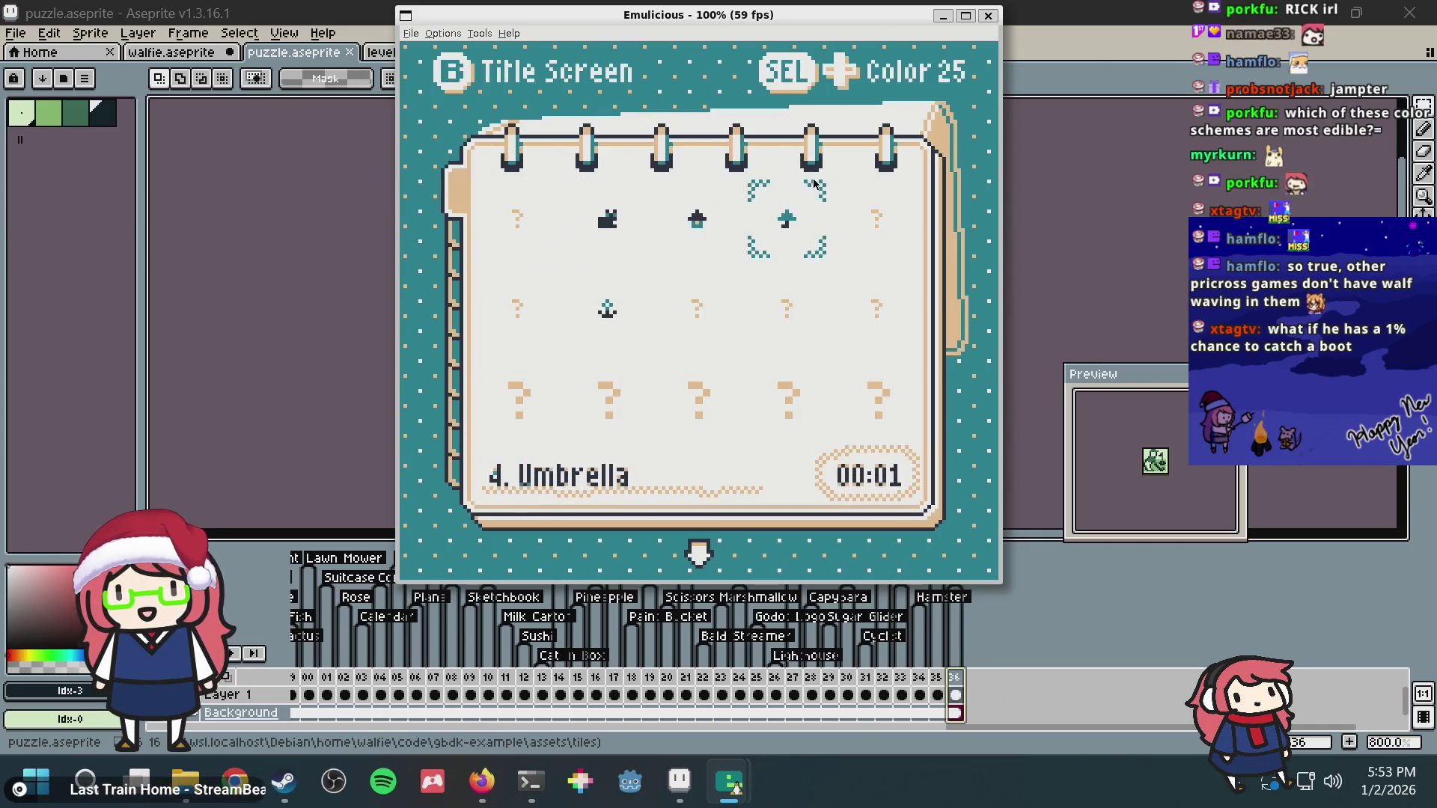
pyautogui.press('Down')
pyautogui.press('Left')
pyautogui.press('Up')
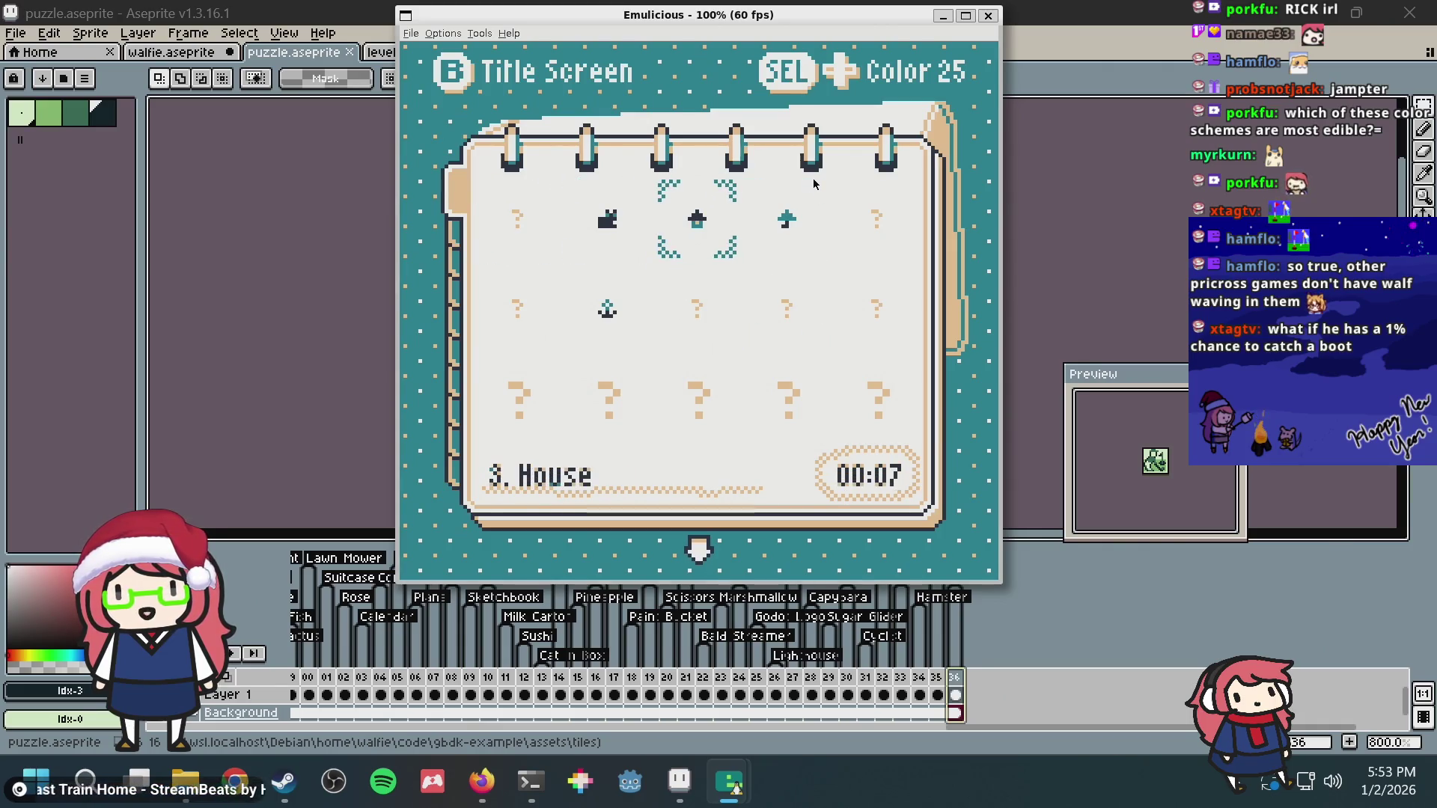
pyautogui.hotkey('alt', 'Tab')
pyautogui.moveTo(680, 783)
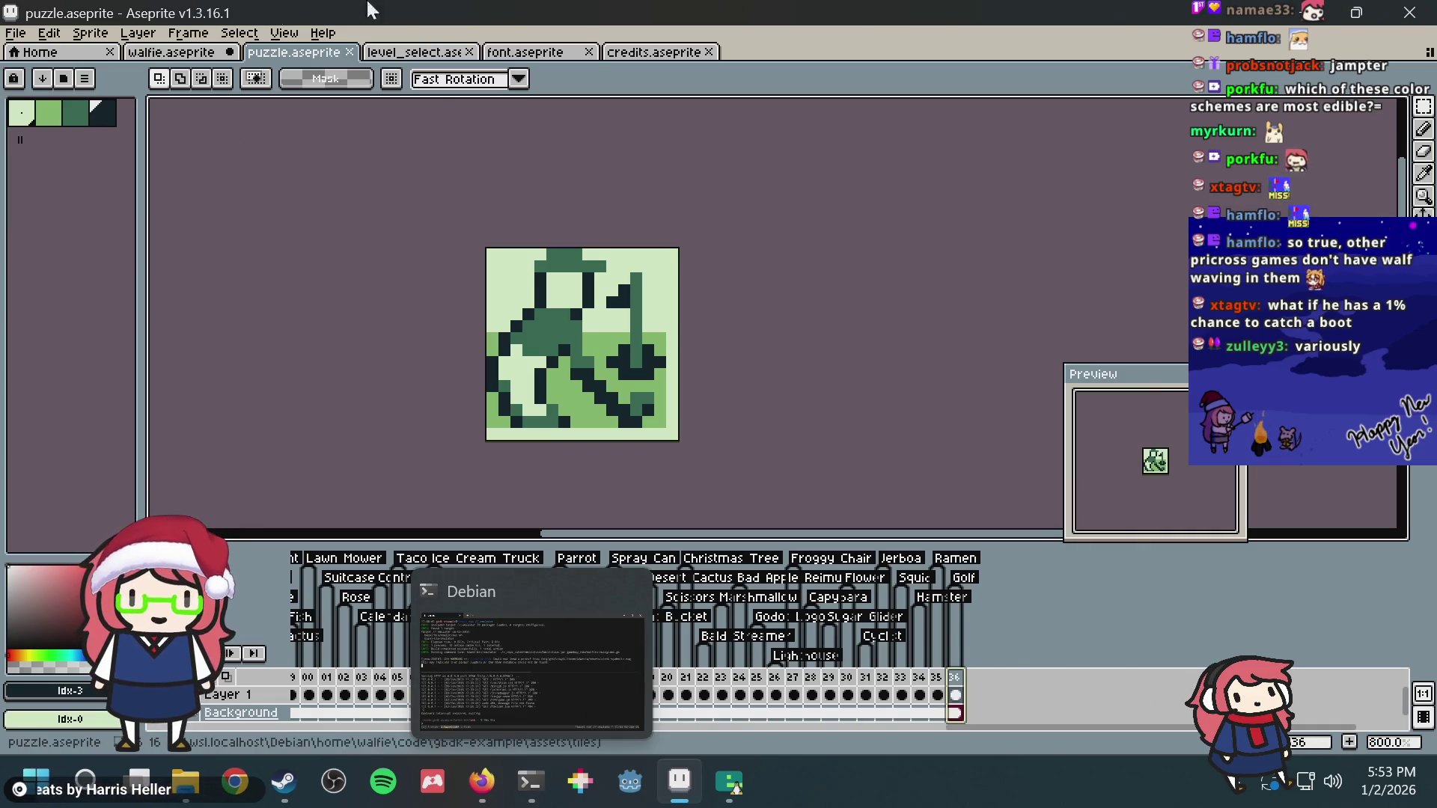
# Step: In walfie.aseprite, move the fish cel from frame 21 to frame 20 and preview the fishing animation
pyautogui.click(137, 52)
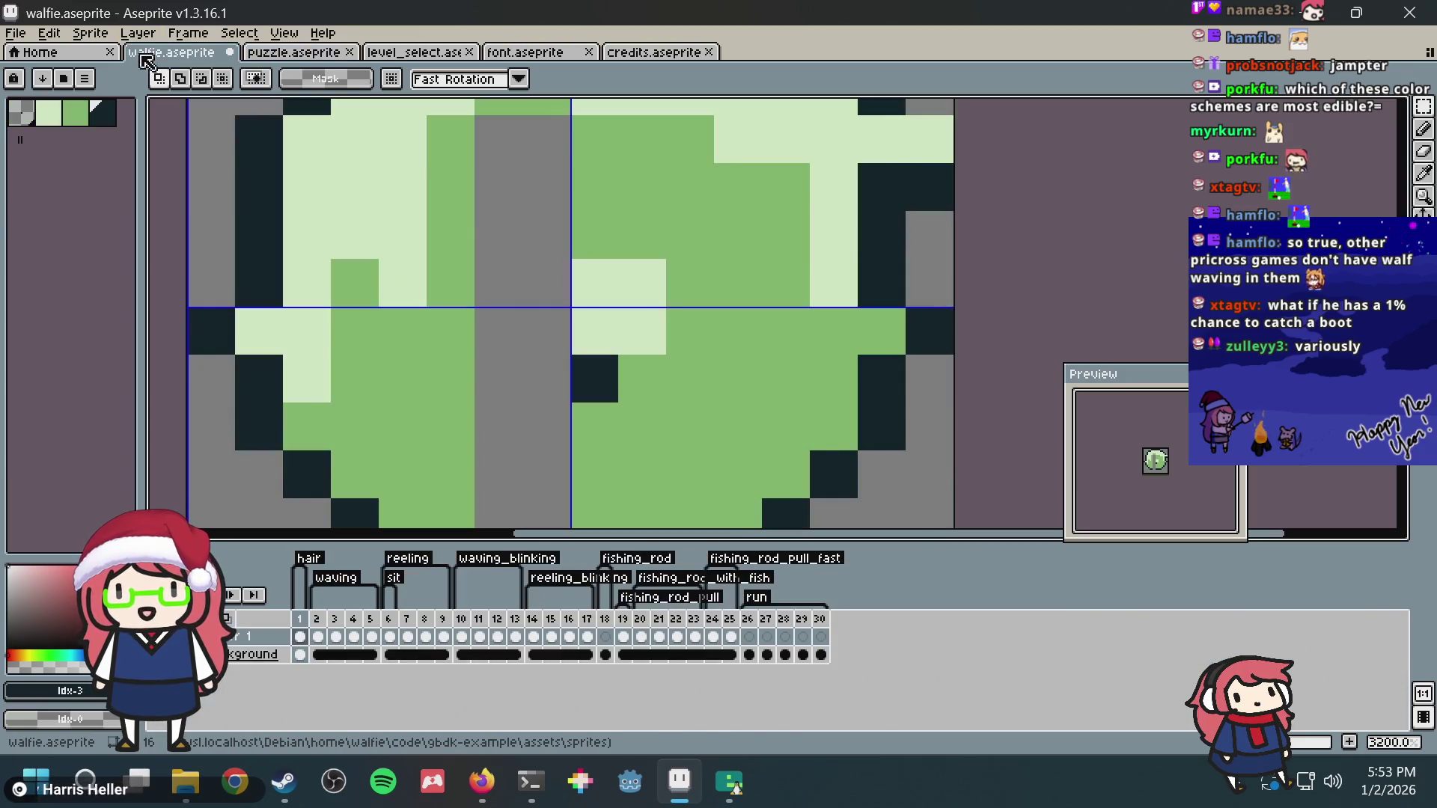
pyautogui.click(712, 619)
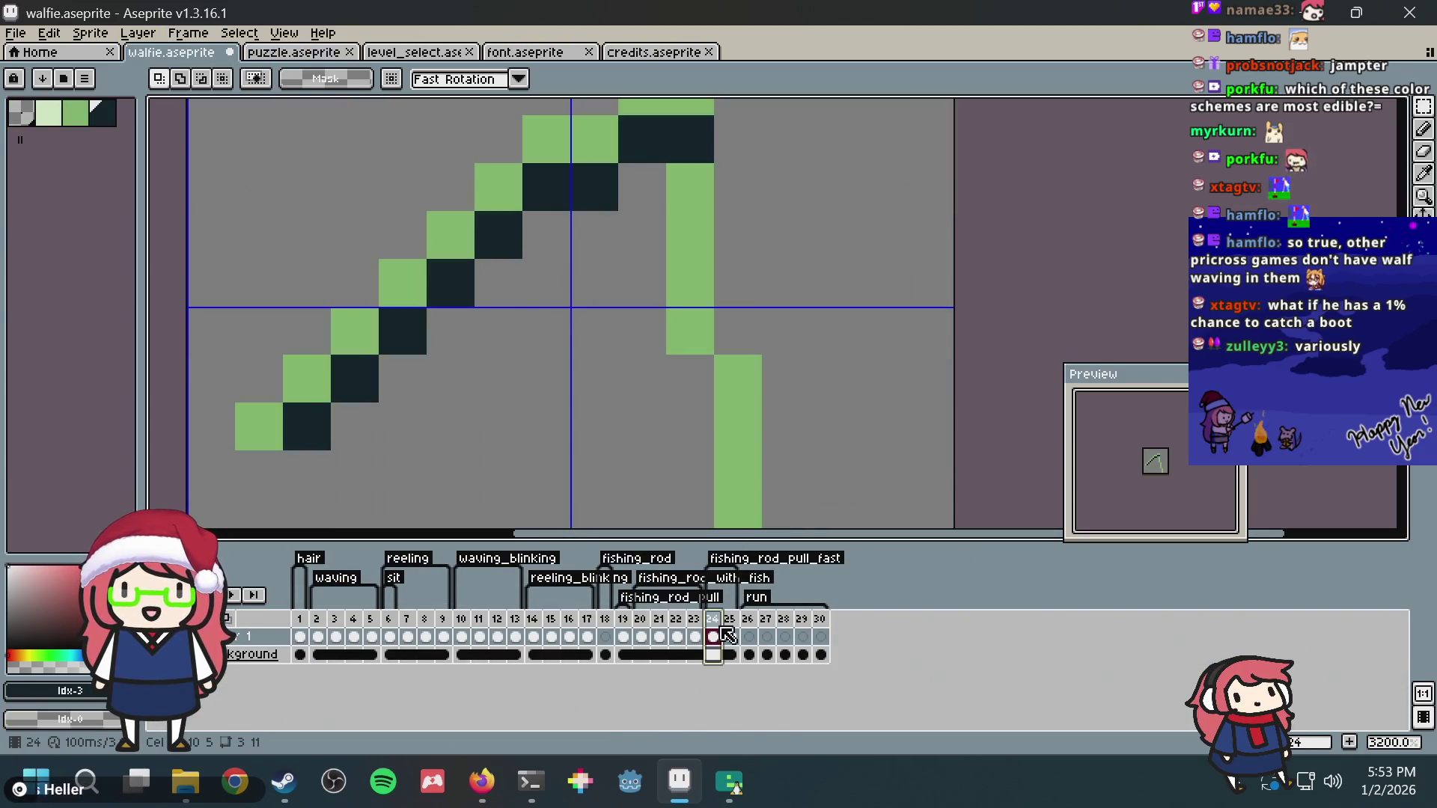
pyautogui.click(659, 637)
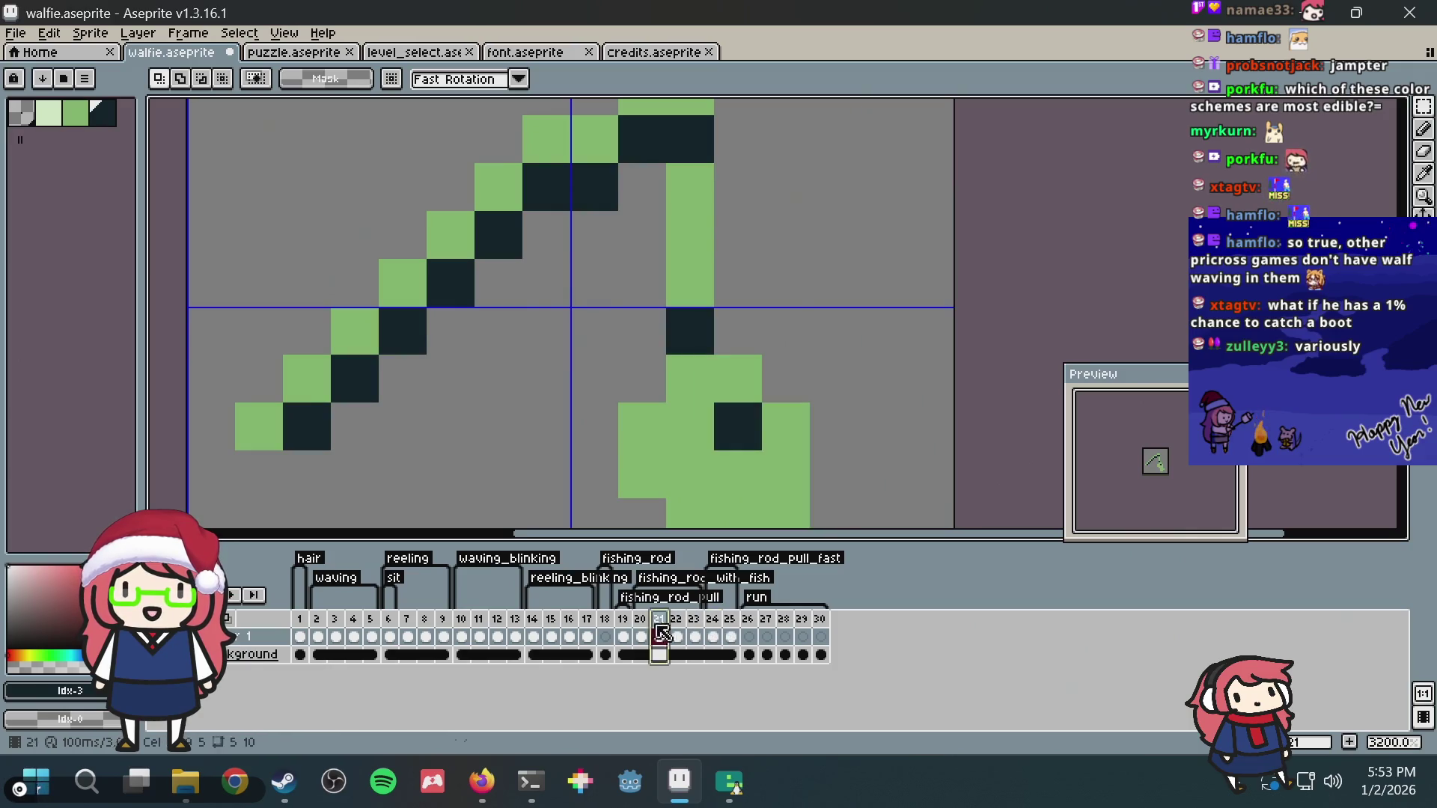
pyautogui.moveTo(659, 637); pyautogui.dragTo(640, 636)
pyautogui.scroll(-1, 833, 187)
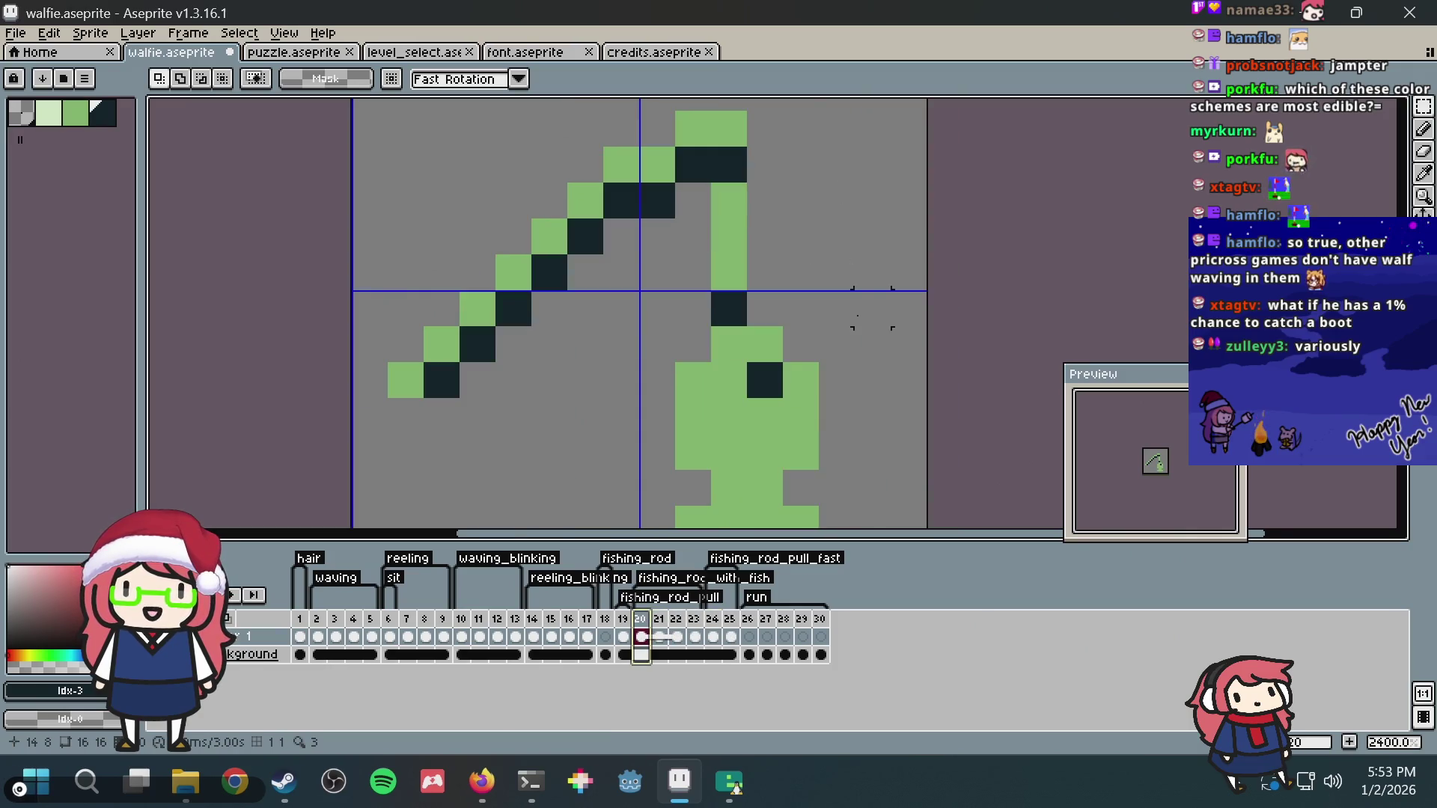
pyautogui.moveTo(873, 321); pyautogui.dragTo(796, 224)
pyautogui.press('Return')
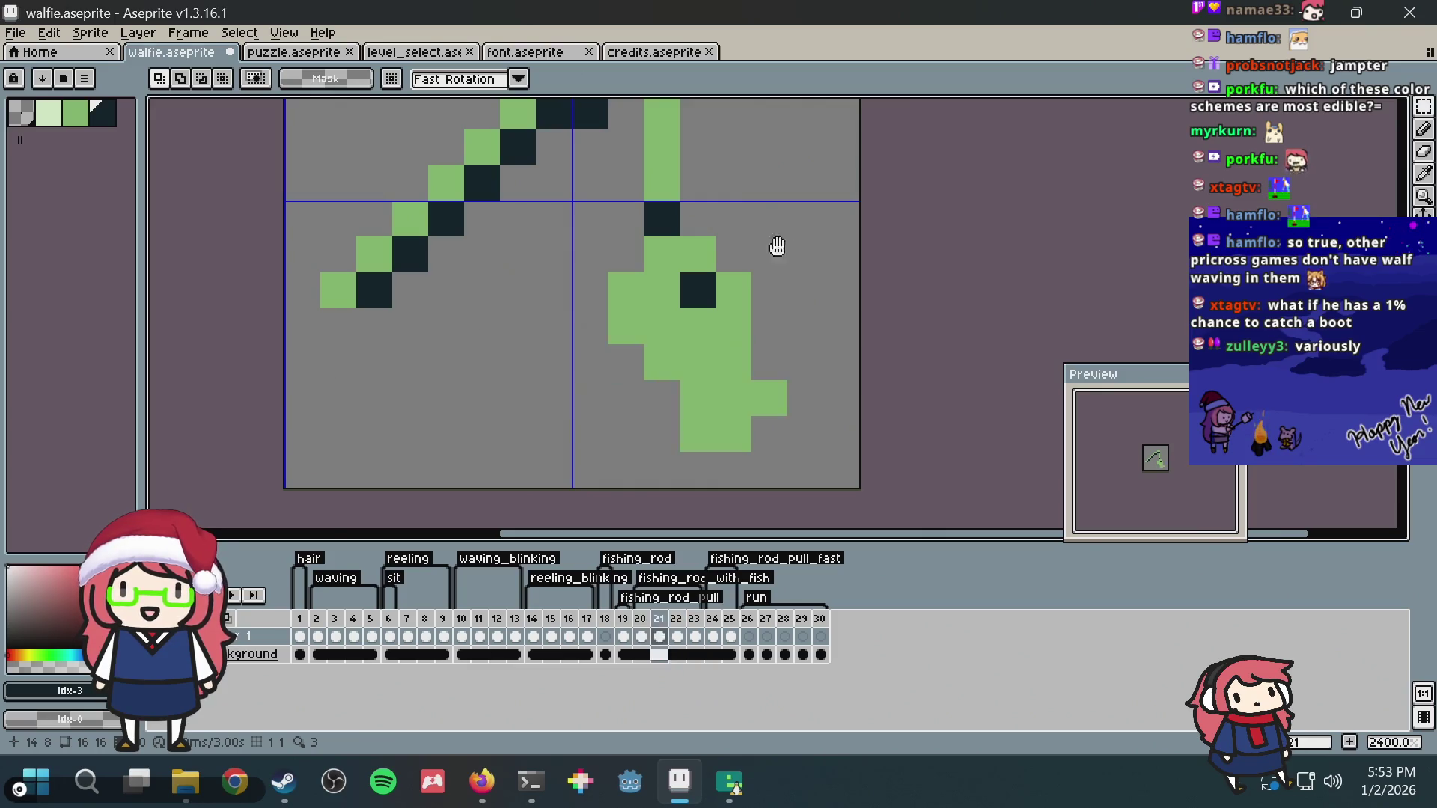
pyautogui.press('Return')
# Step: Select frames 20–23 and play them as a loop, then return to the emulator
pyautogui.click(640, 630)
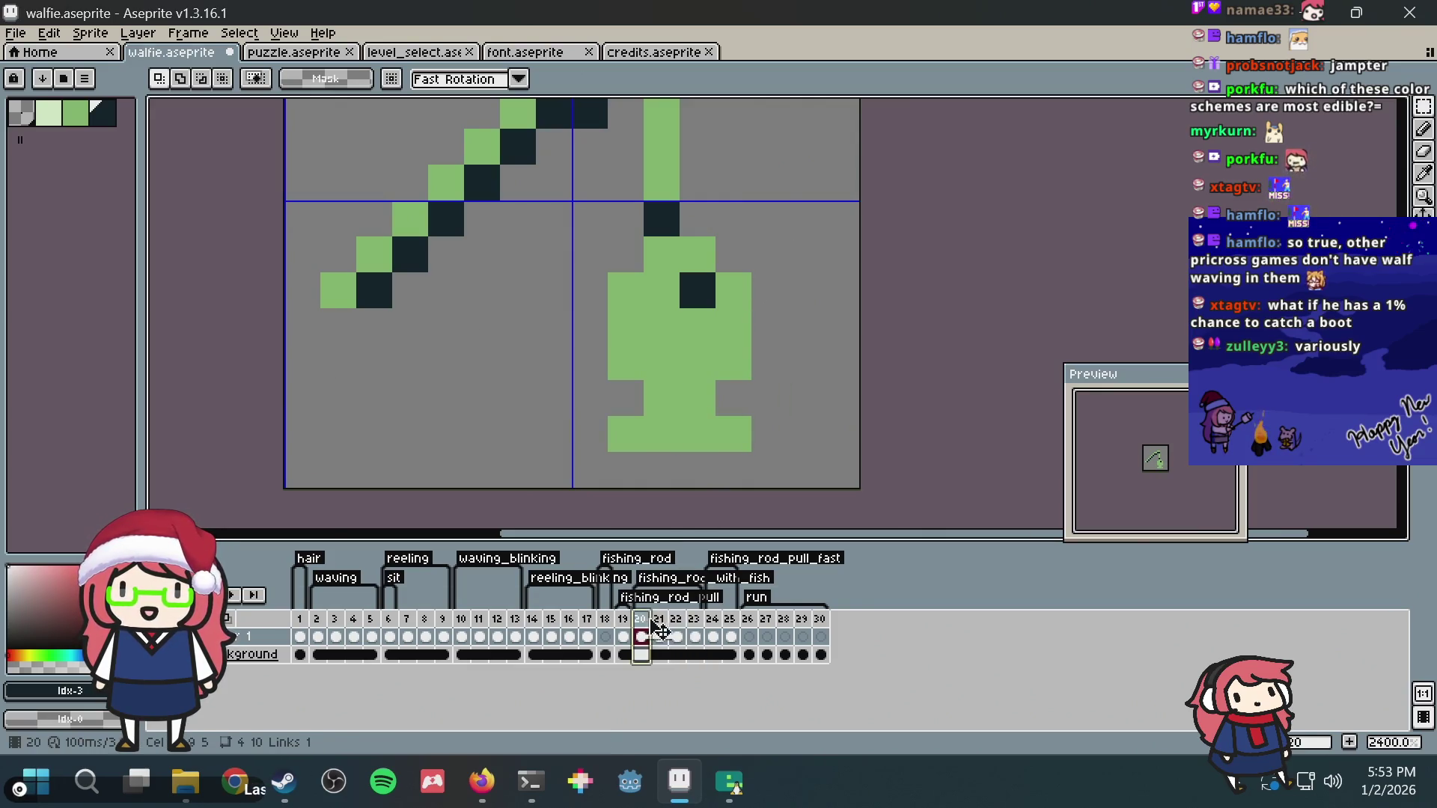
pyautogui.moveTo(698, 625); pyautogui.dragTo(652, 624)
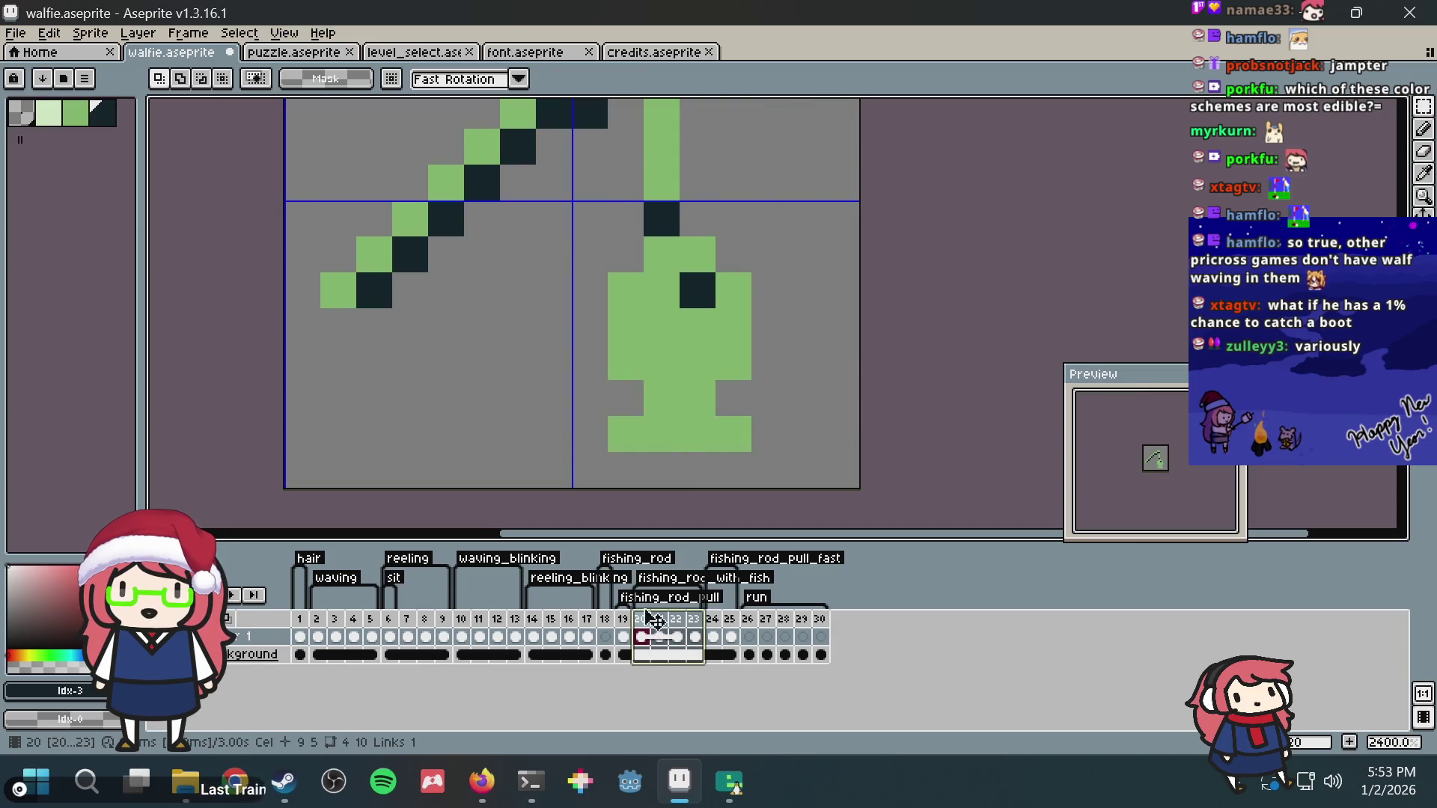
pyautogui.press('Return')
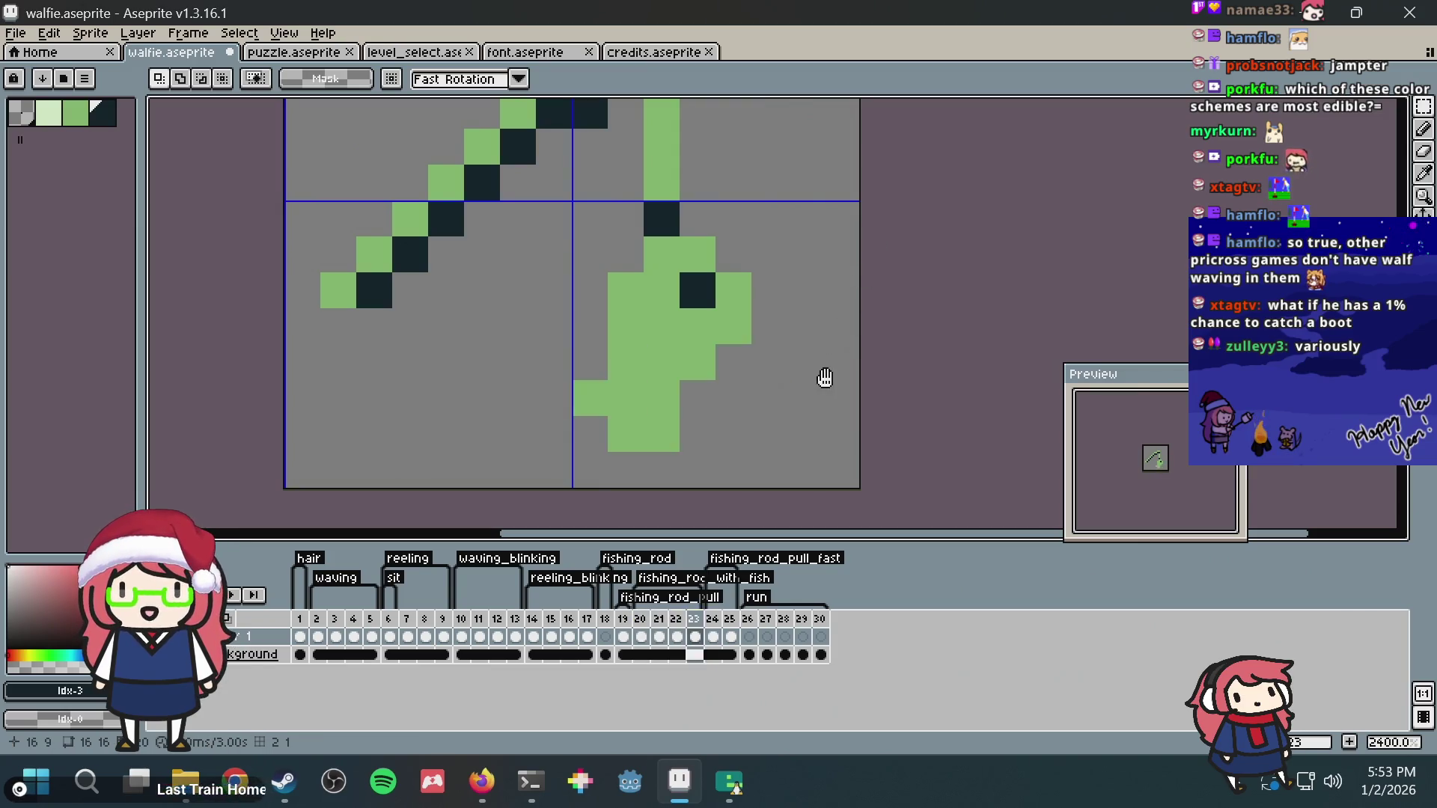
pyautogui.scroll(-5, 822, 359)
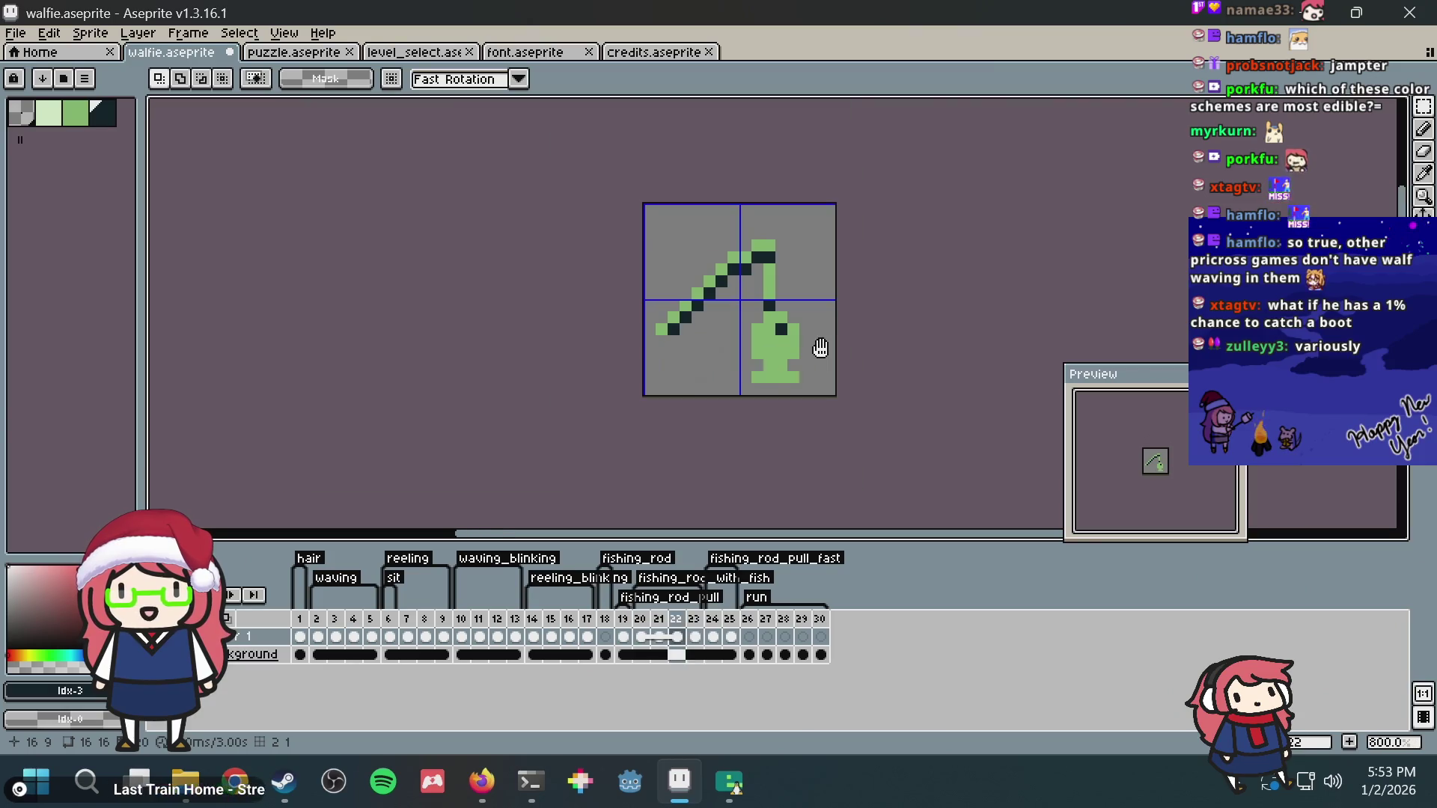
pyautogui.scroll(3, 819, 348)
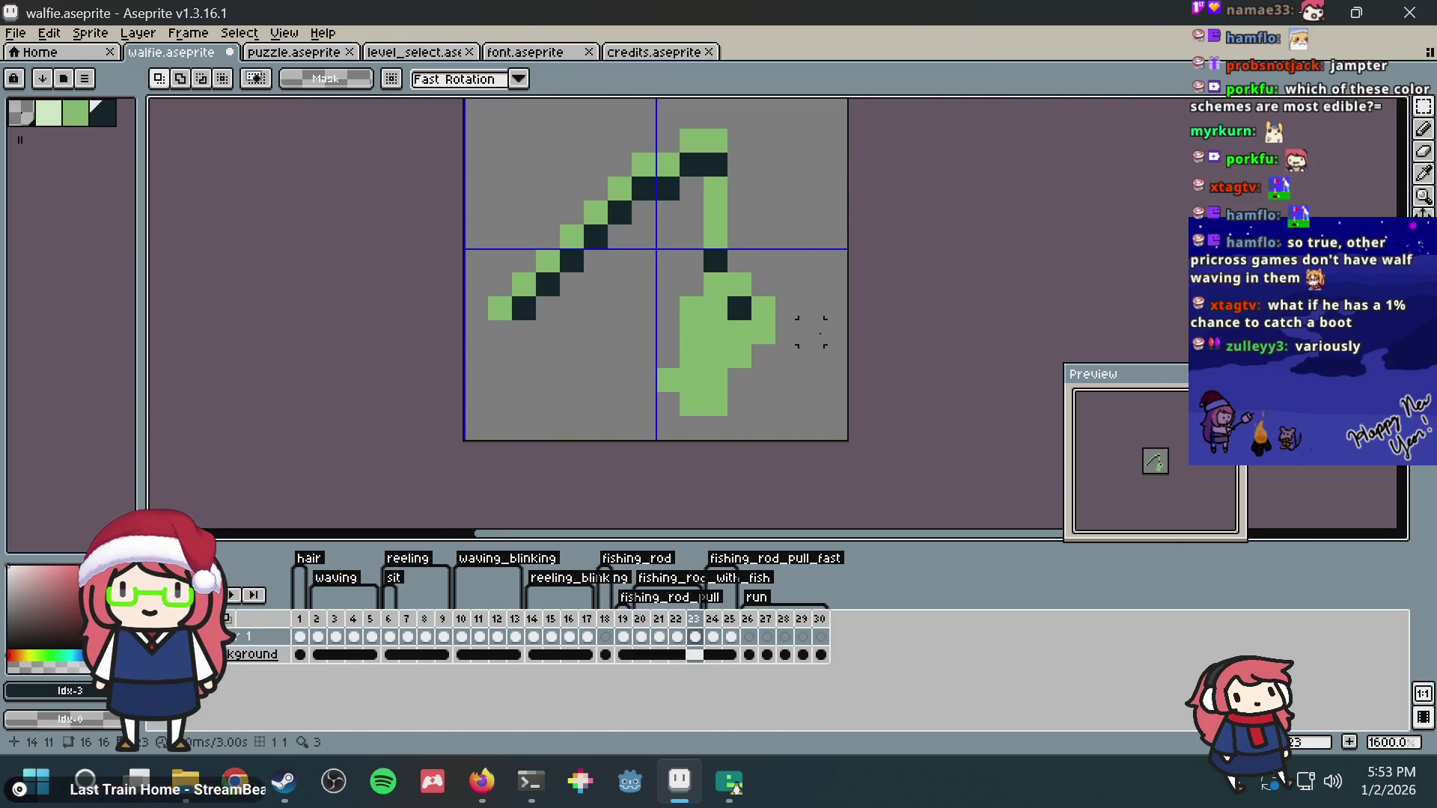
pyautogui.hotkey('alt', 'Tab')
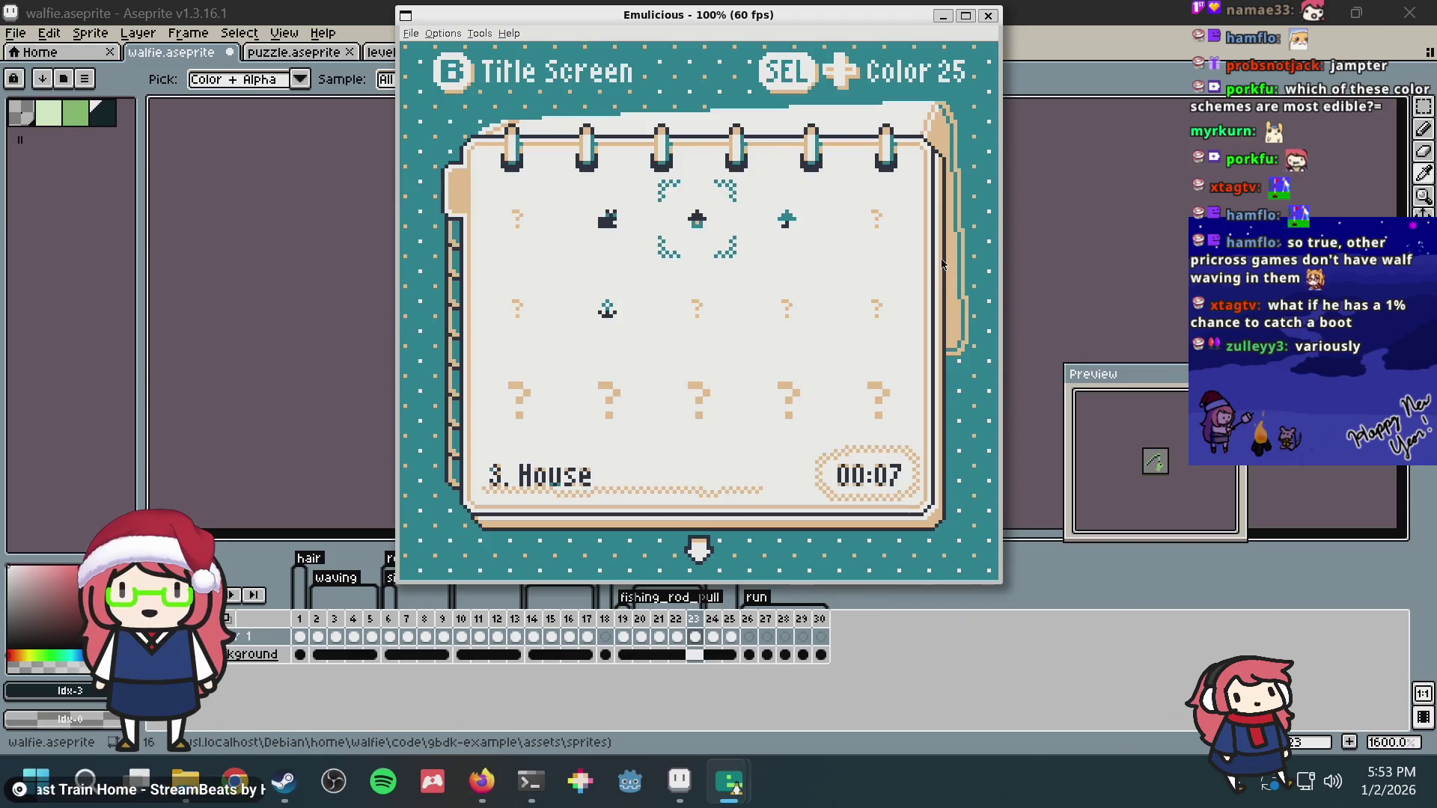
# Step: Move the level-select choice down to later puzzles and settle on puzzle 53
pyautogui.press('Down')
pyautogui.press('Down')
pyautogui.press('Down')
pyautogui.press('Down')
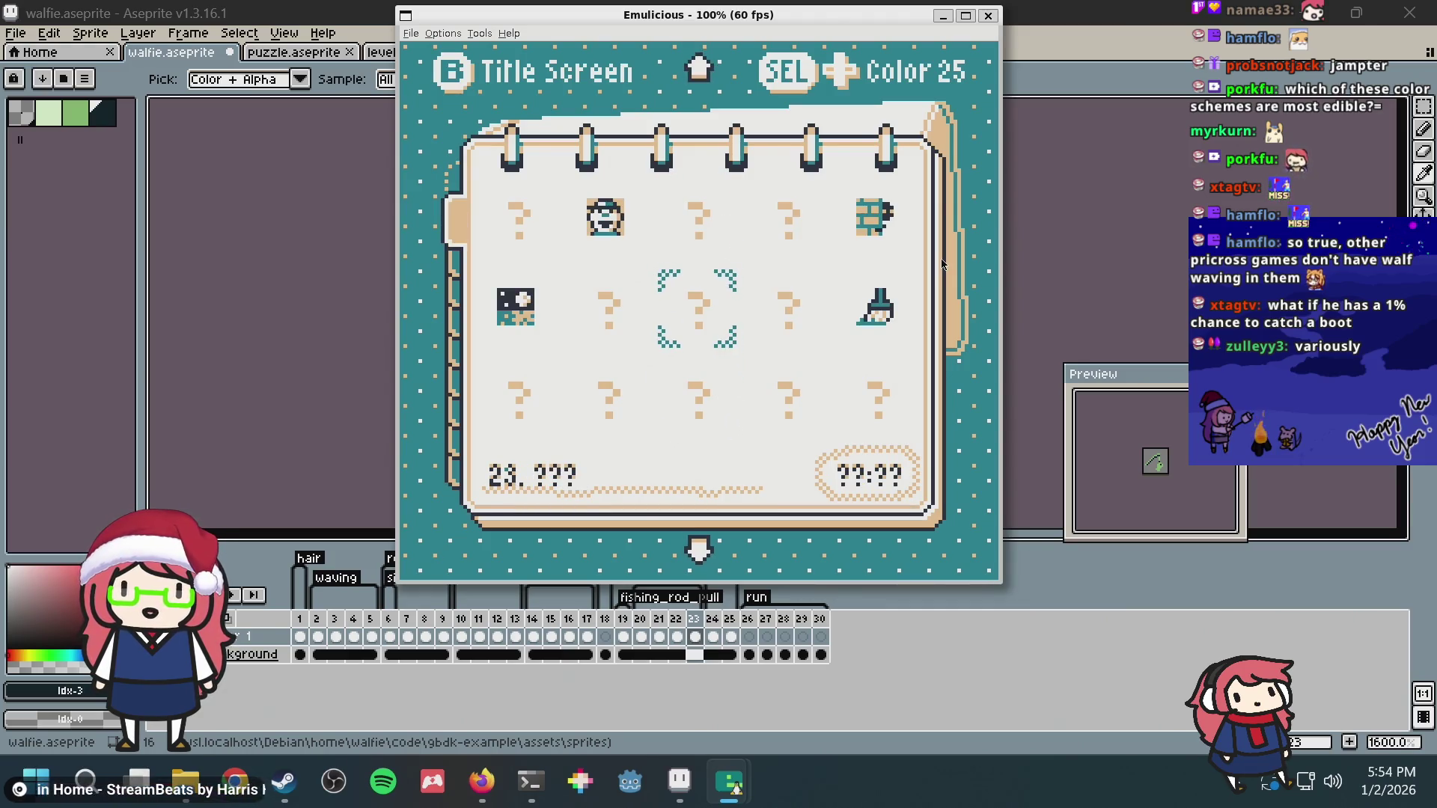
pyautogui.press('Up')
pyautogui.press('Up')
pyautogui.press('Up')
pyautogui.press('Up')
pyautogui.press('Down')
pyautogui.press('Down')
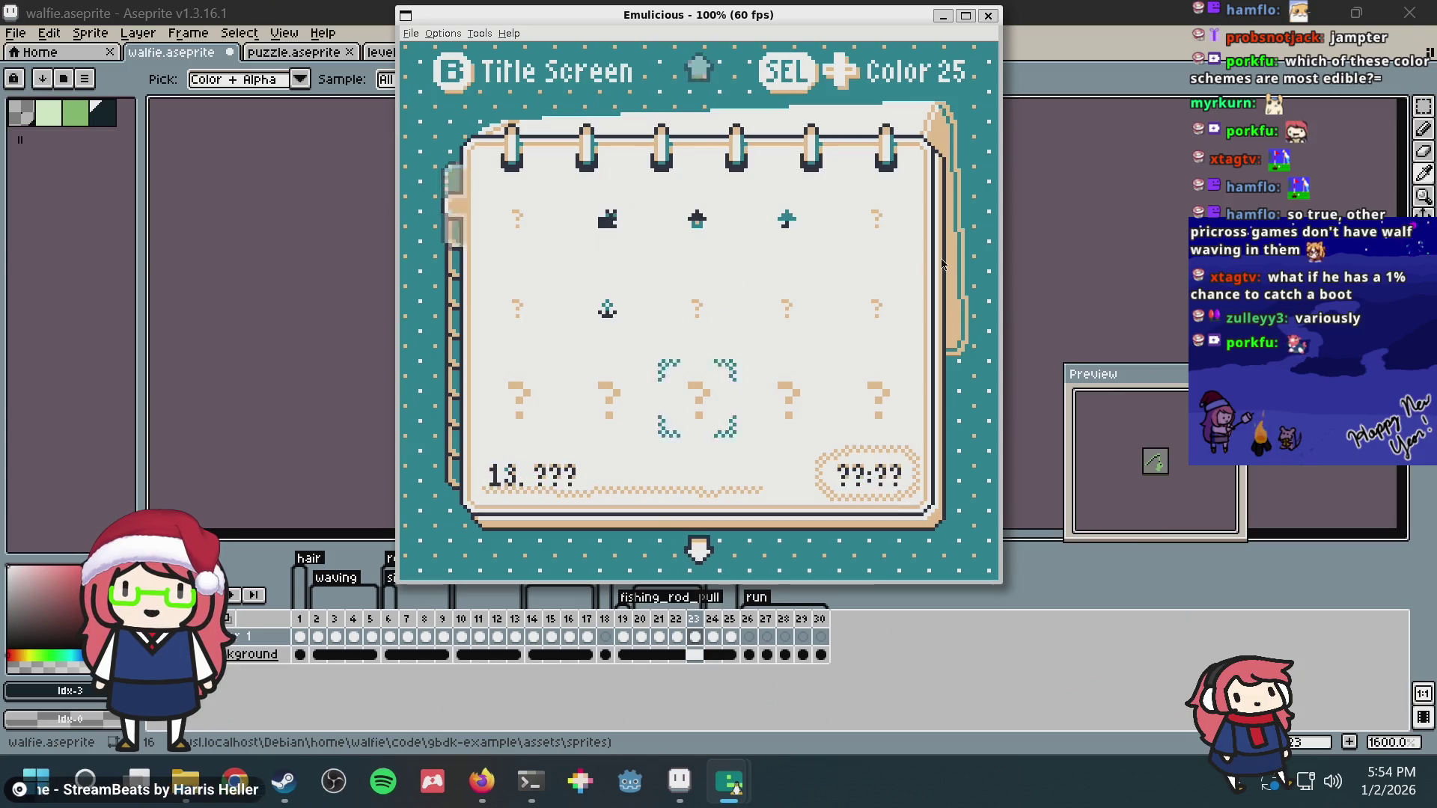
pyautogui.press('Down')
pyautogui.press('Down')
pyautogui.press('Down')
pyautogui.press('Down')
pyautogui.press('Down')
pyautogui.press('Down')
pyautogui.press('Down')
pyautogui.press('Down')
pyautogui.press('Down')
pyautogui.press('Up')
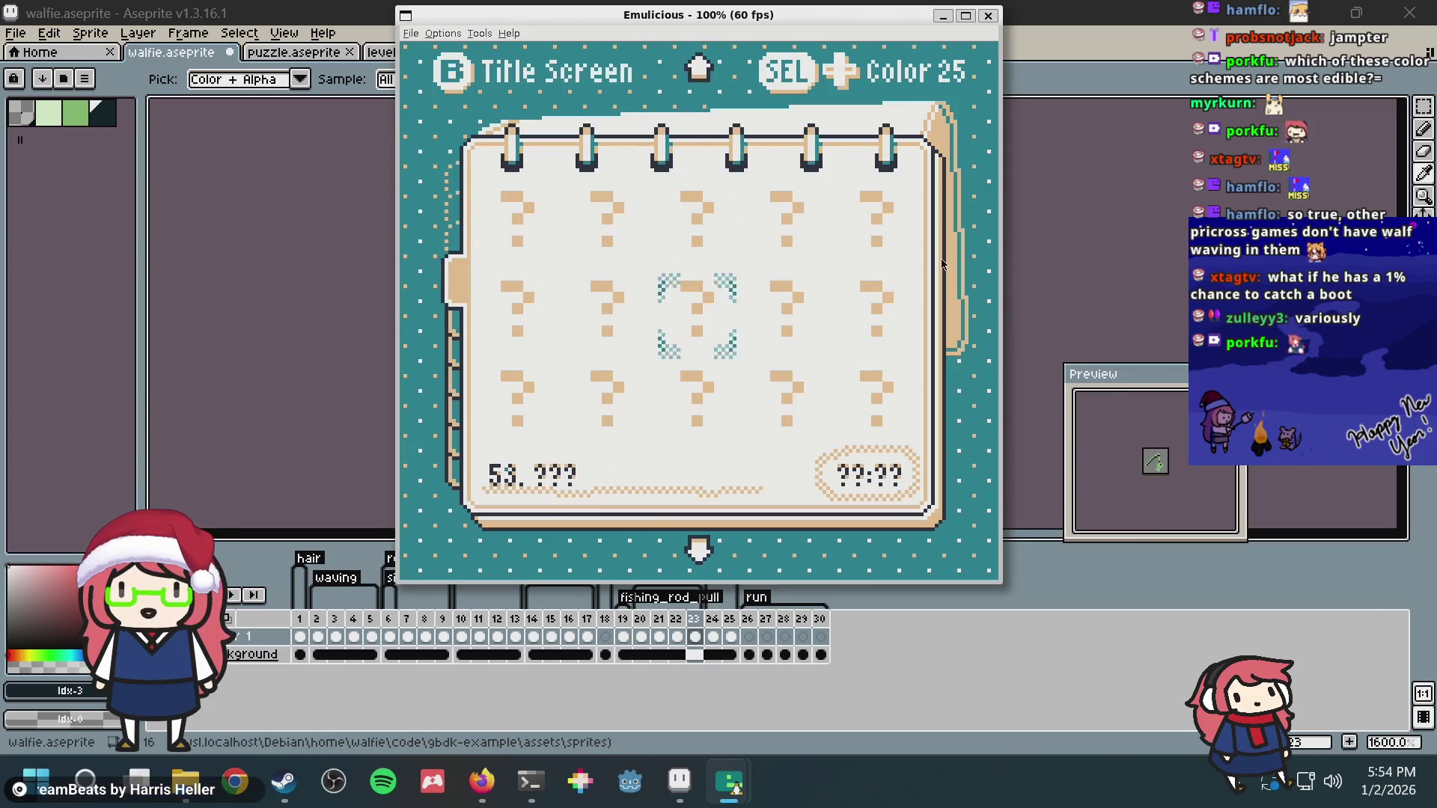
# Step: Show puzzle.aseprite in Aseprite, then bring up the terminal's tmux shell window with git output
pyautogui.hotkey('alt', 'Tab')
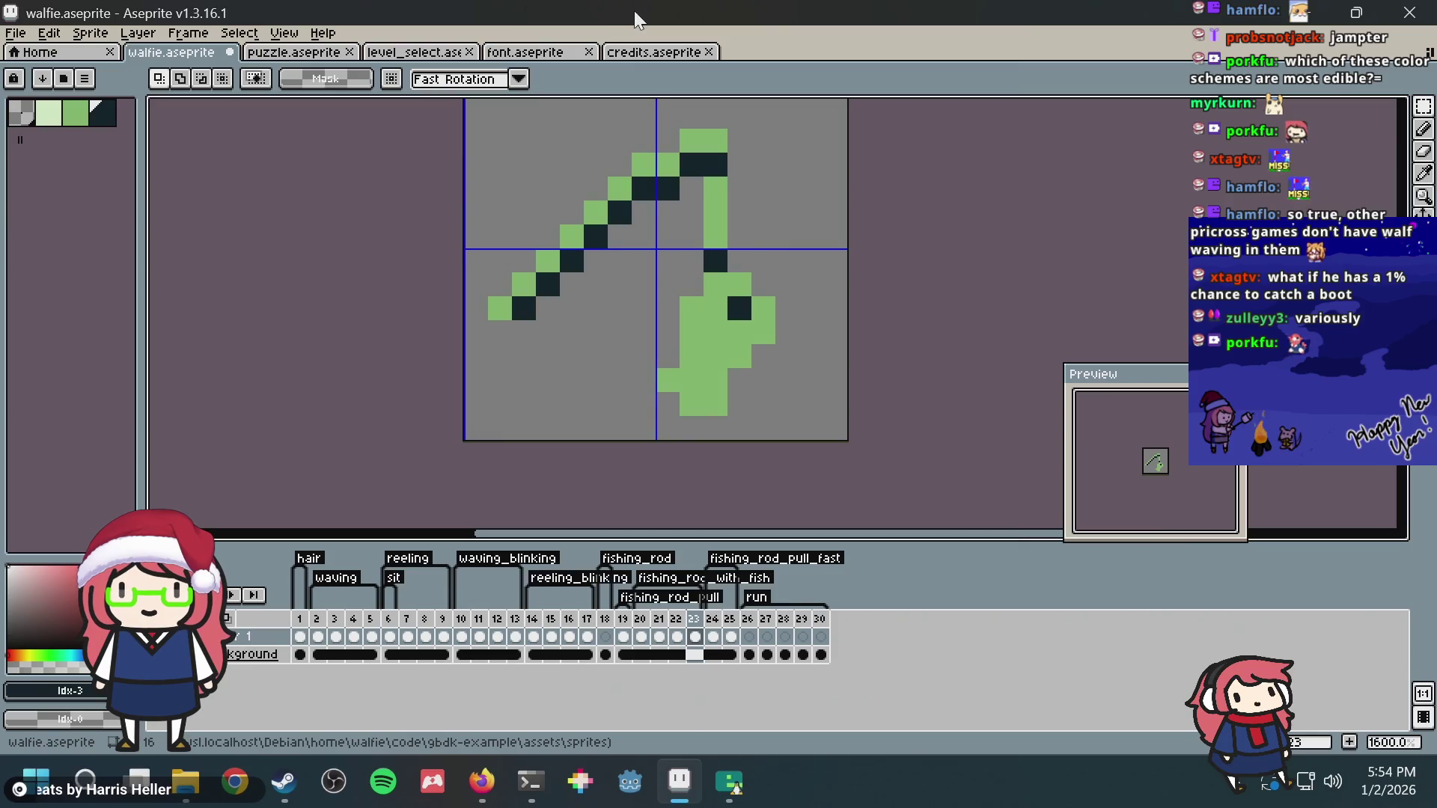
pyautogui.click(337, 53)
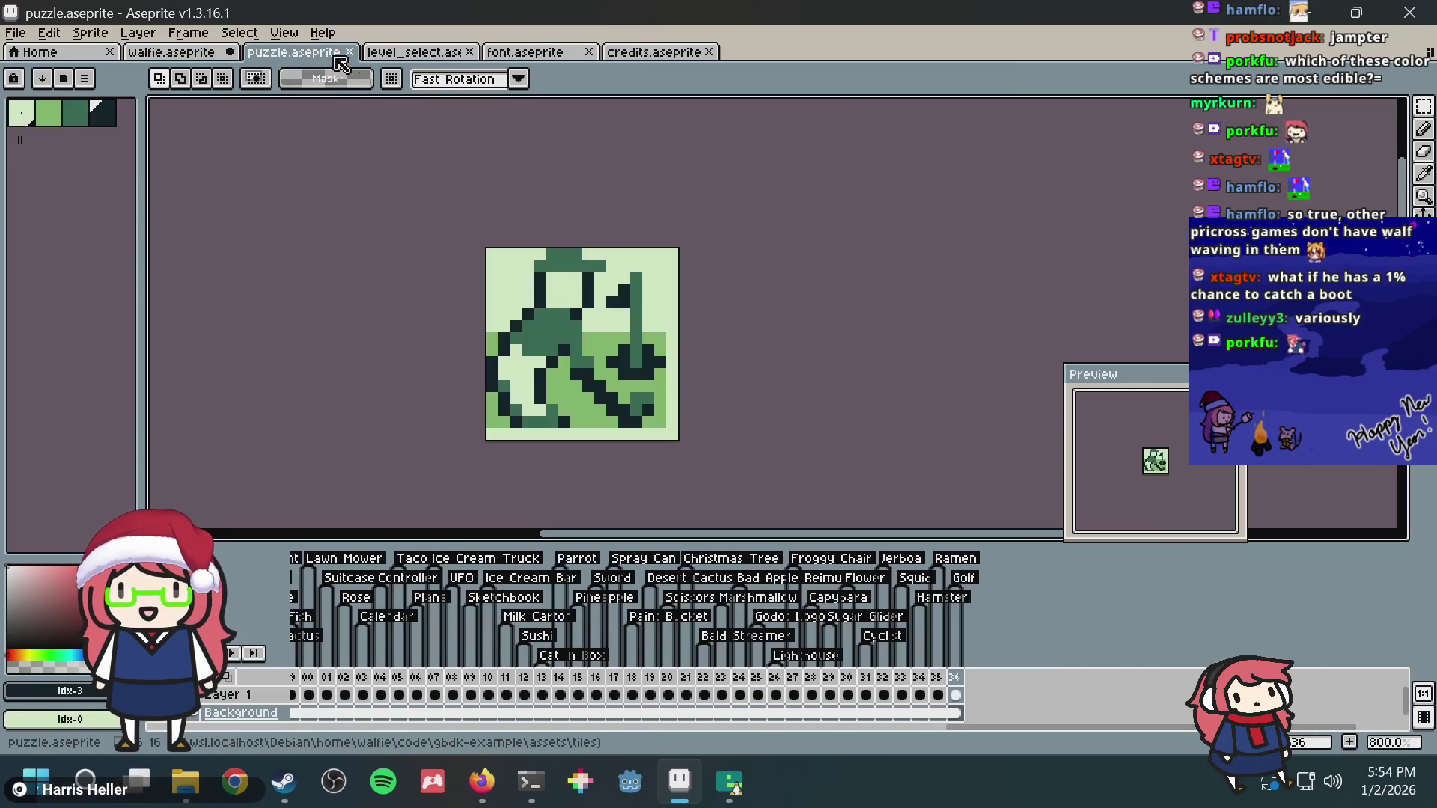
pyautogui.click(530, 774)
pyautogui.hotkey('ctrl', 'b')
pyautogui.press('3')
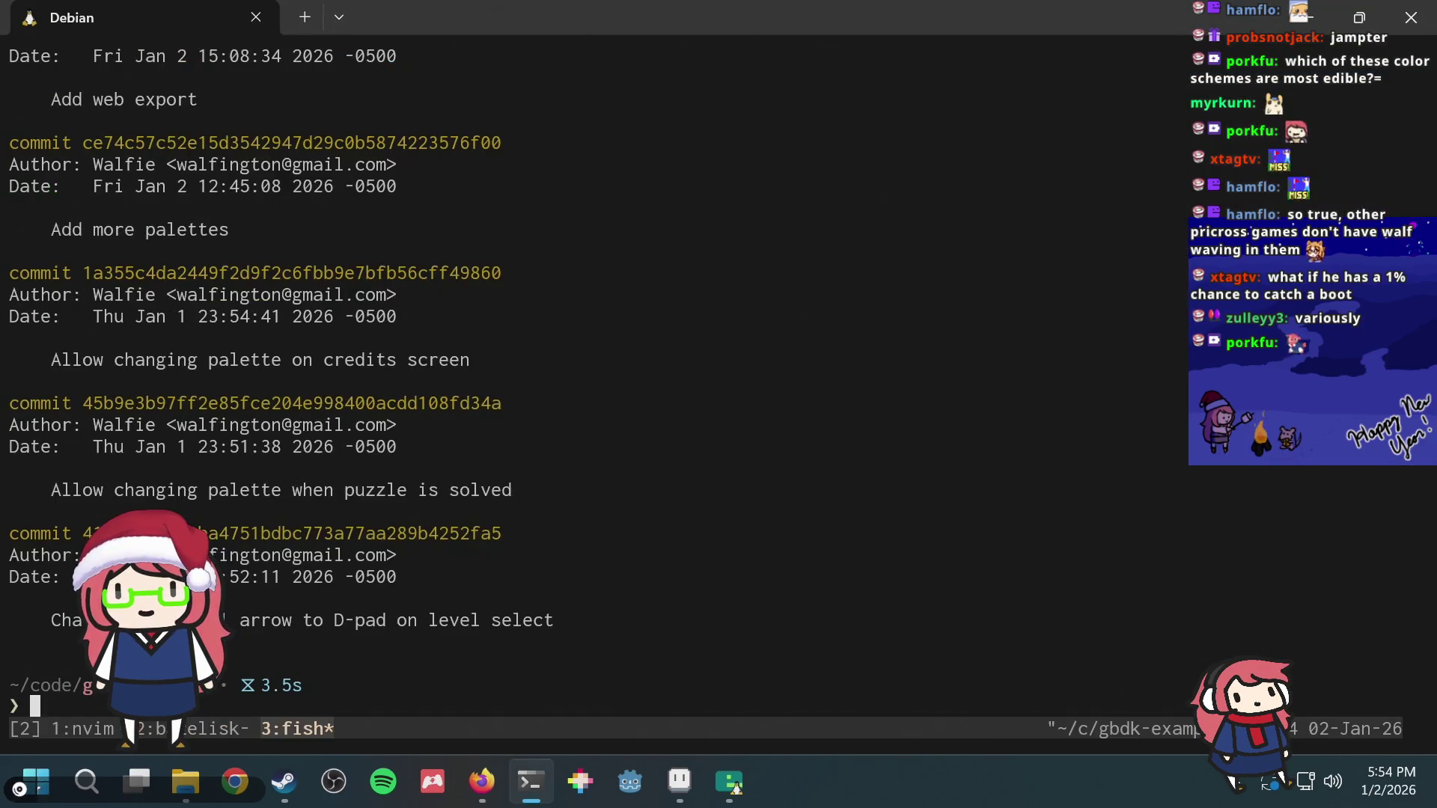
pyautogui.write('git lo')
# Step: Run git log to read the commit history, then peek at the emulator build tmux window
pyautogui.press('Return')
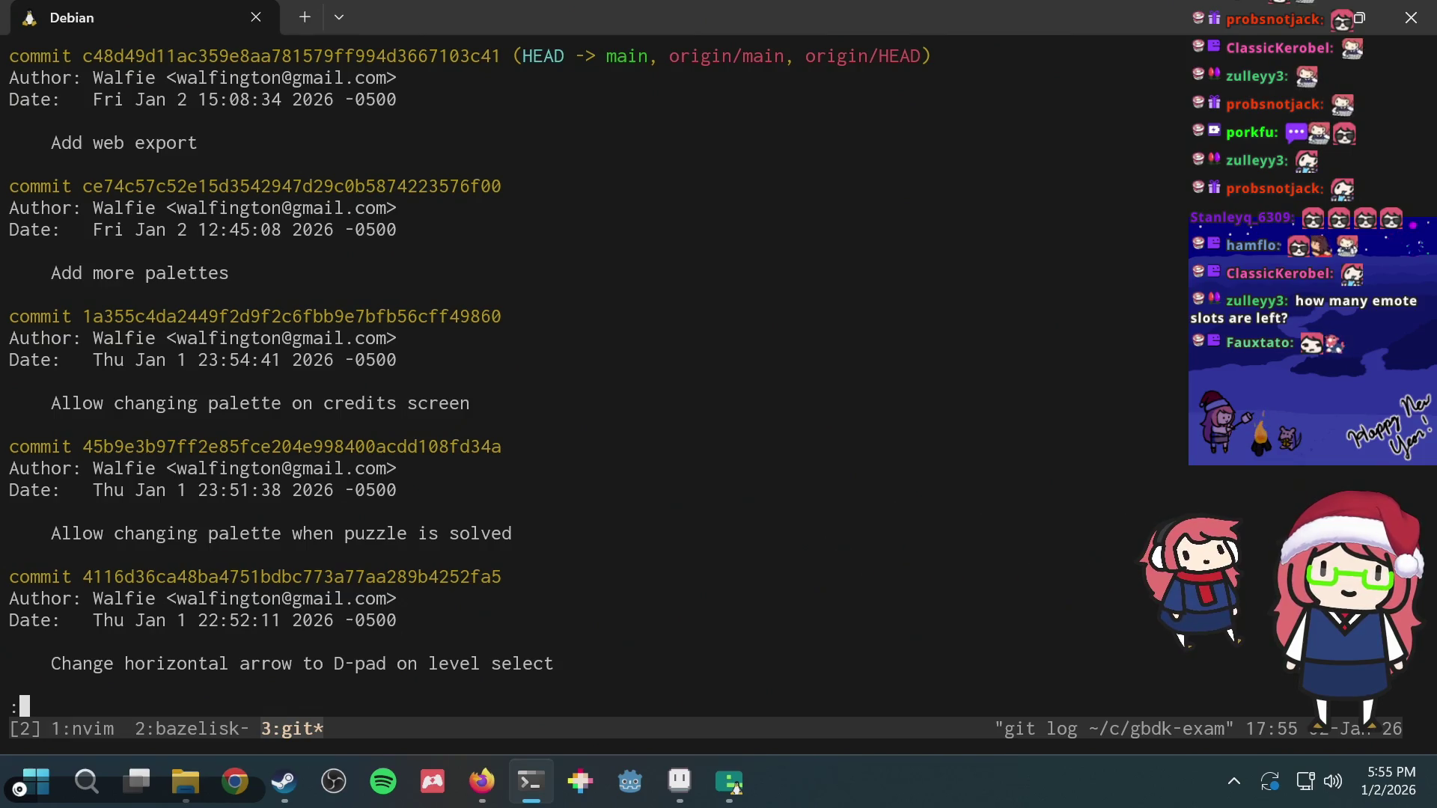
pyautogui.hotkey('ctrl', 'b')
pyautogui.press('2')
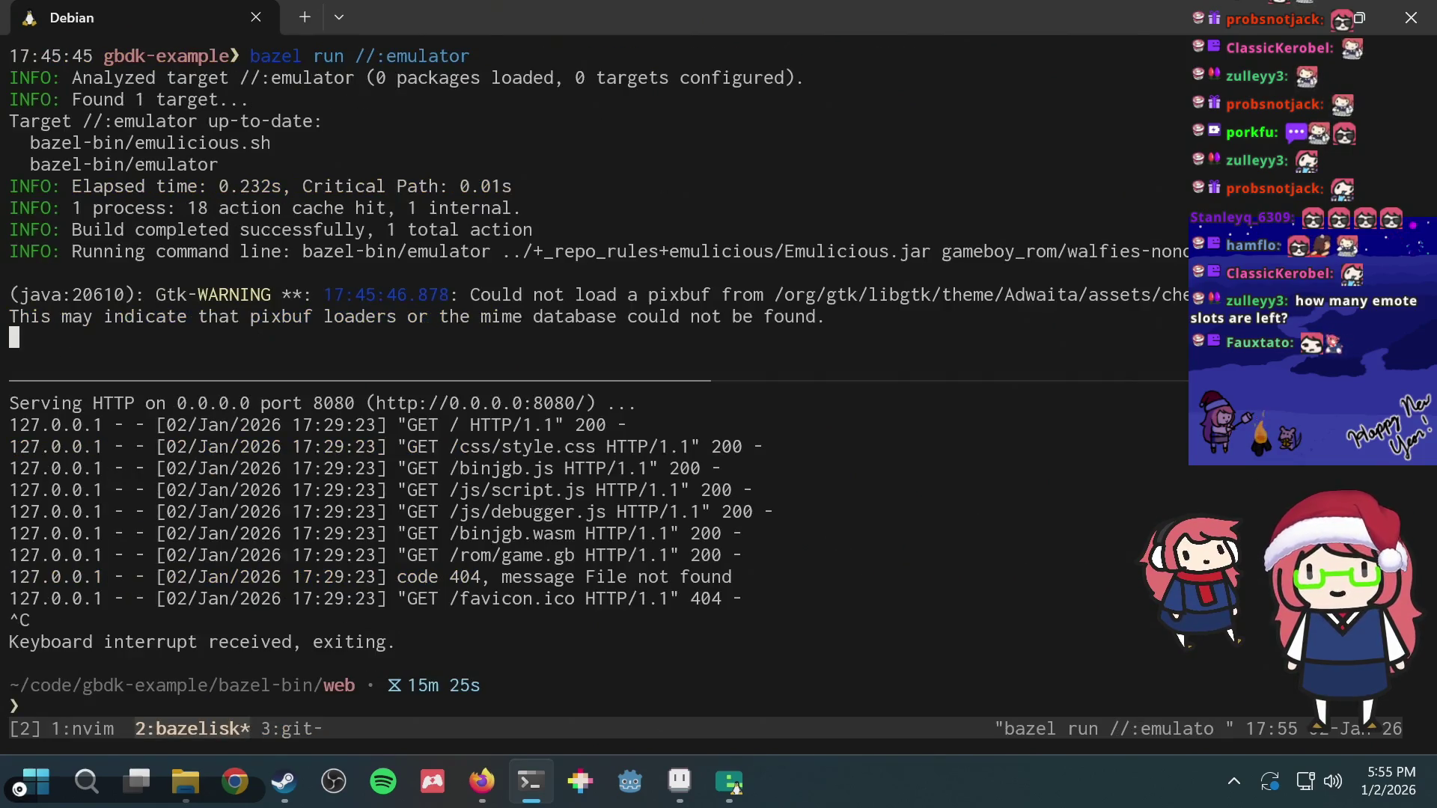
# Step: Back in the git log pager, read down to the pause-menu selection commit, then head back to the game
pyautogui.hotkey('ctrl', 'b')
pyautogui.press('3')
pyautogui.press('Down')
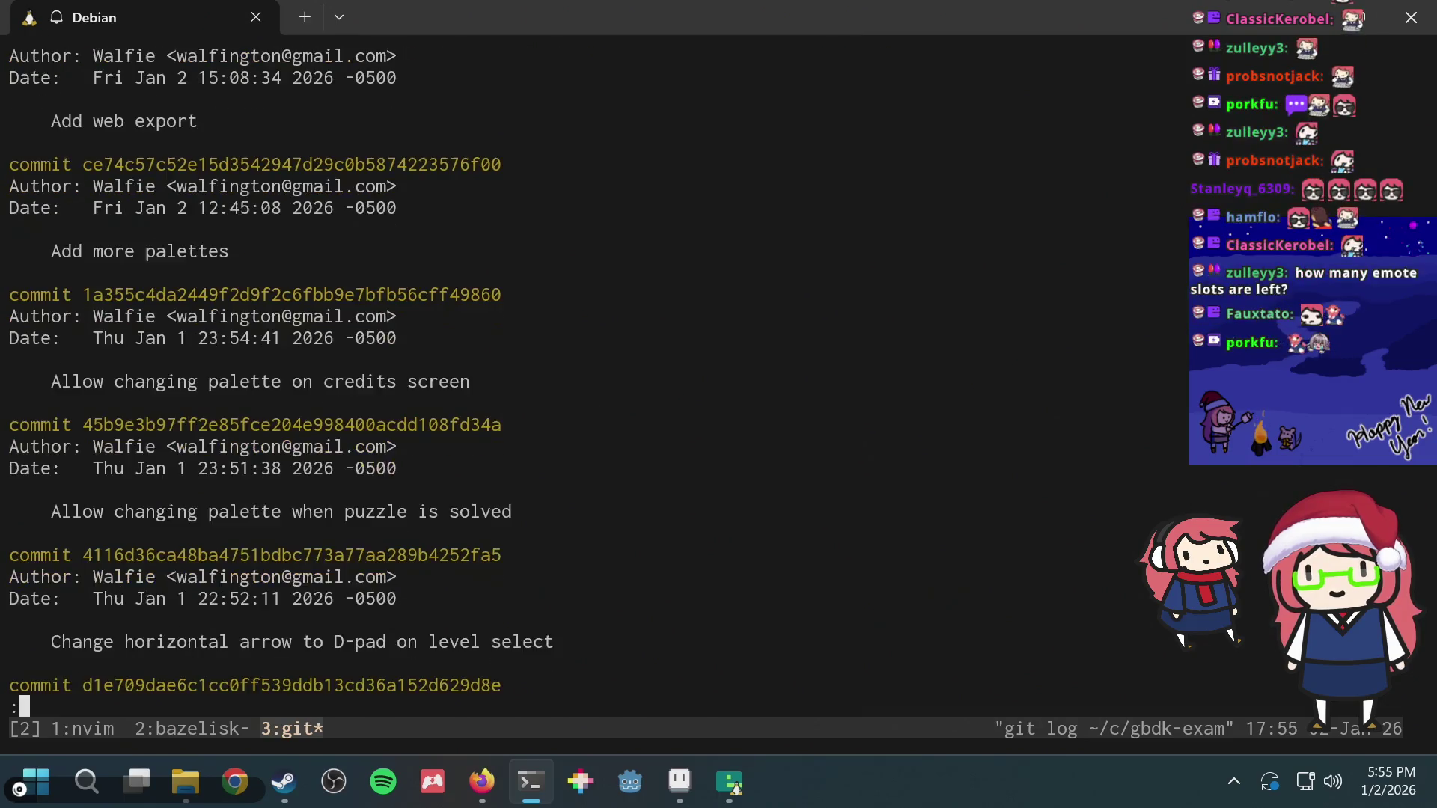
pyautogui.press('Down')
pyautogui.press('Down')
pyautogui.press('Down')
pyautogui.press('Down')
pyautogui.press('Down')
pyautogui.press('Down')
pyautogui.press('Down')
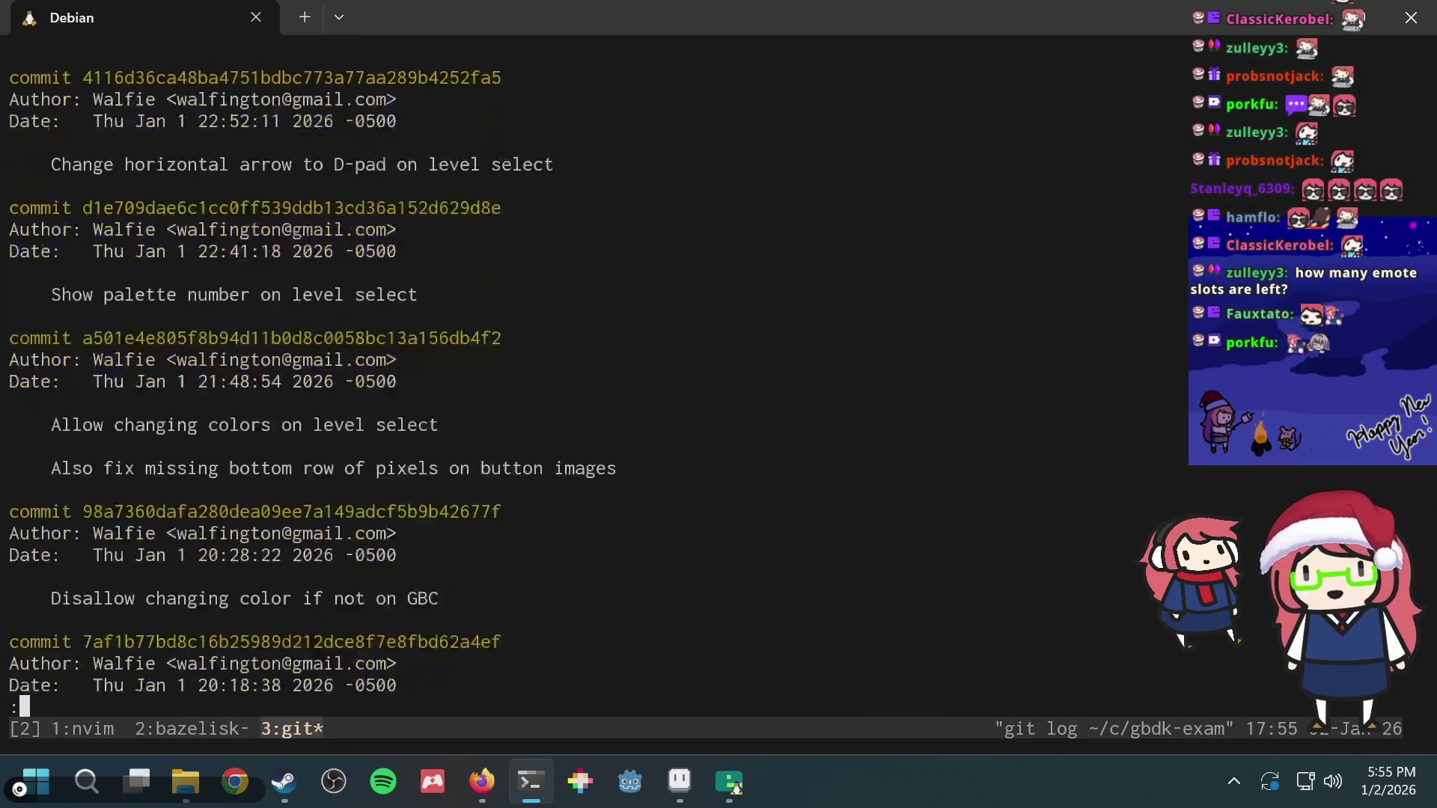
pyautogui.press('Down')
pyautogui.press('Down')
pyautogui.press('Down')
pyautogui.press('Down')
pyautogui.press('Down')
pyautogui.press('Down')
pyautogui.press('Down')
pyautogui.press('Down')
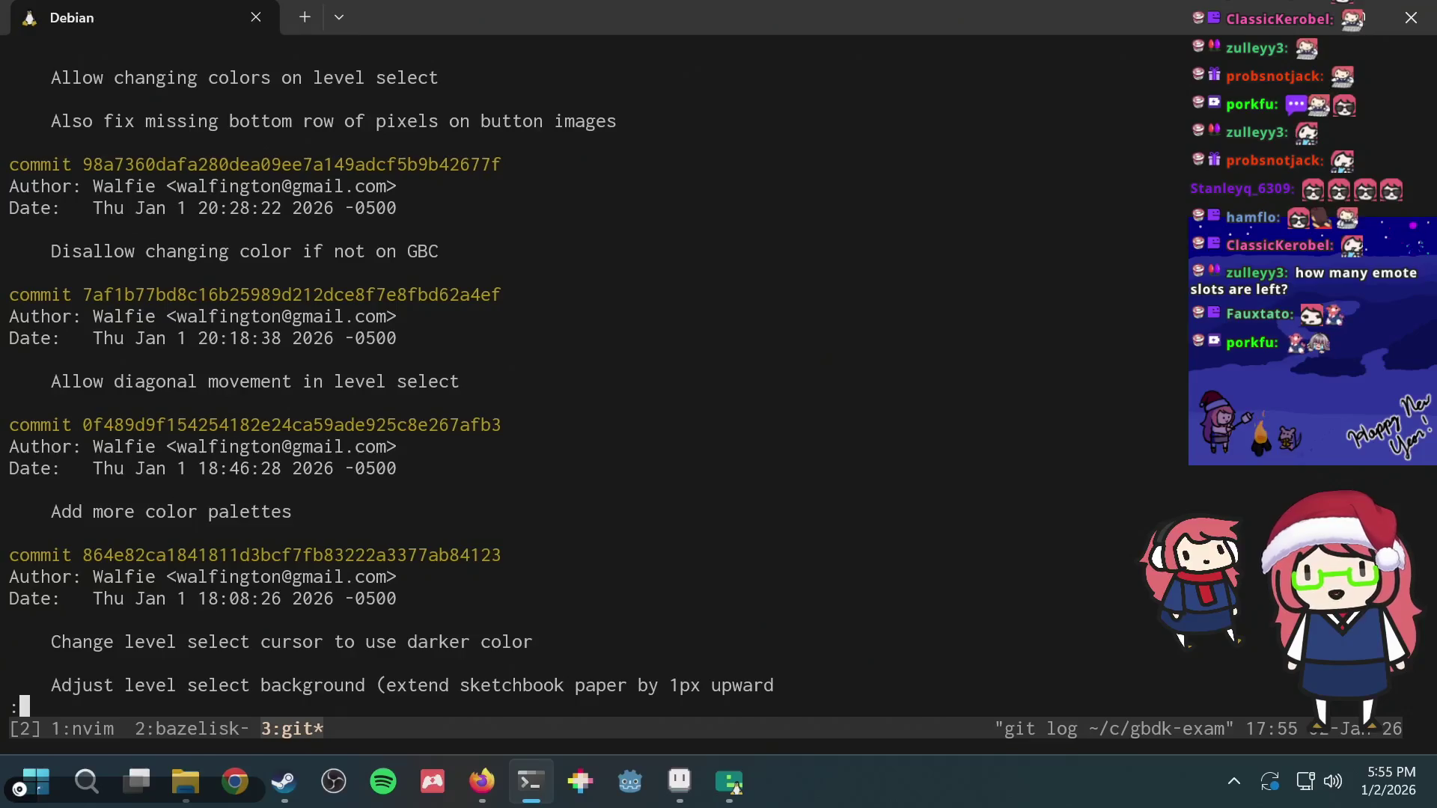
pyautogui.press('Down')
pyautogui.press('Down')
pyautogui.press('Down')
pyautogui.press('Down')
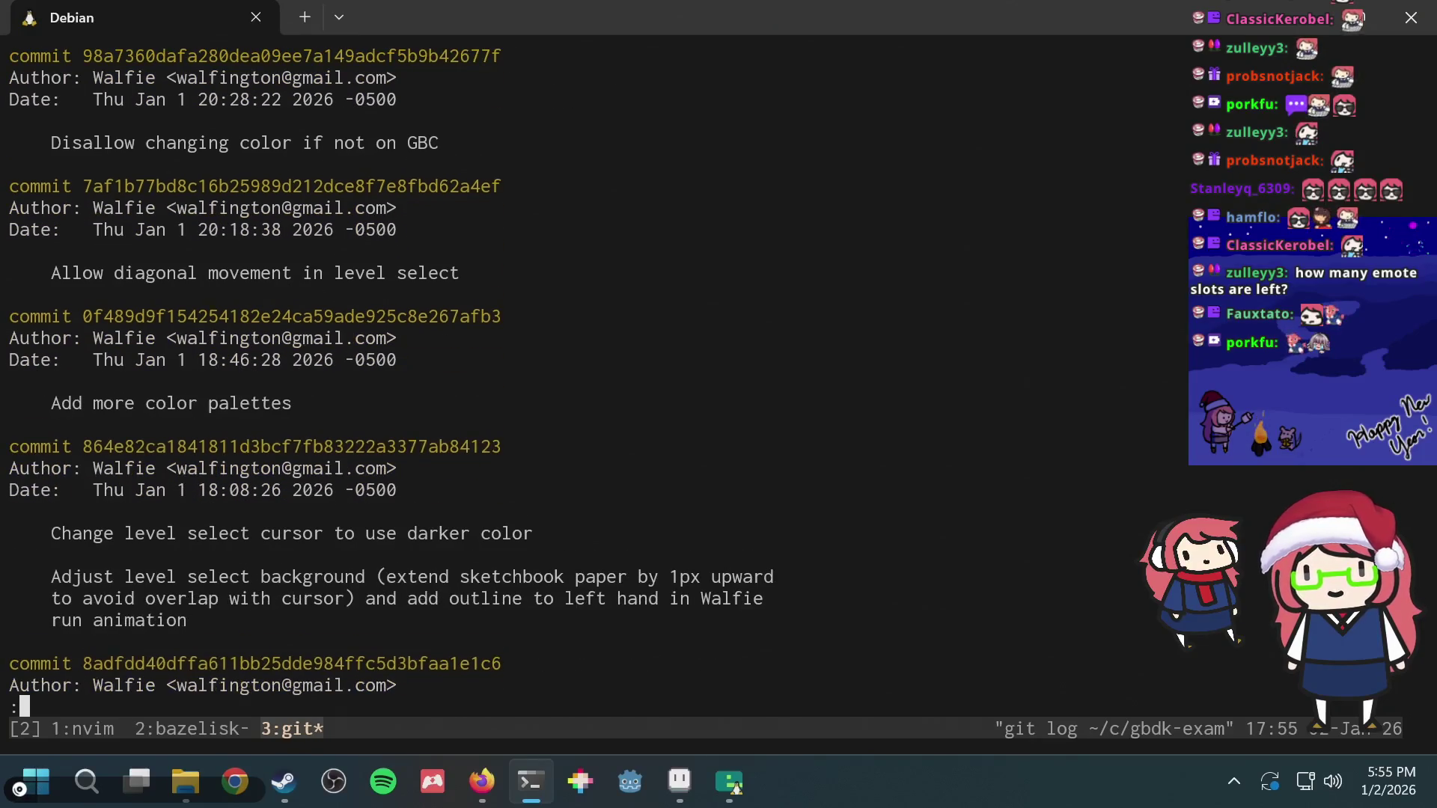
pyautogui.press('Down')
pyautogui.press('Down')
pyautogui.press('Down')
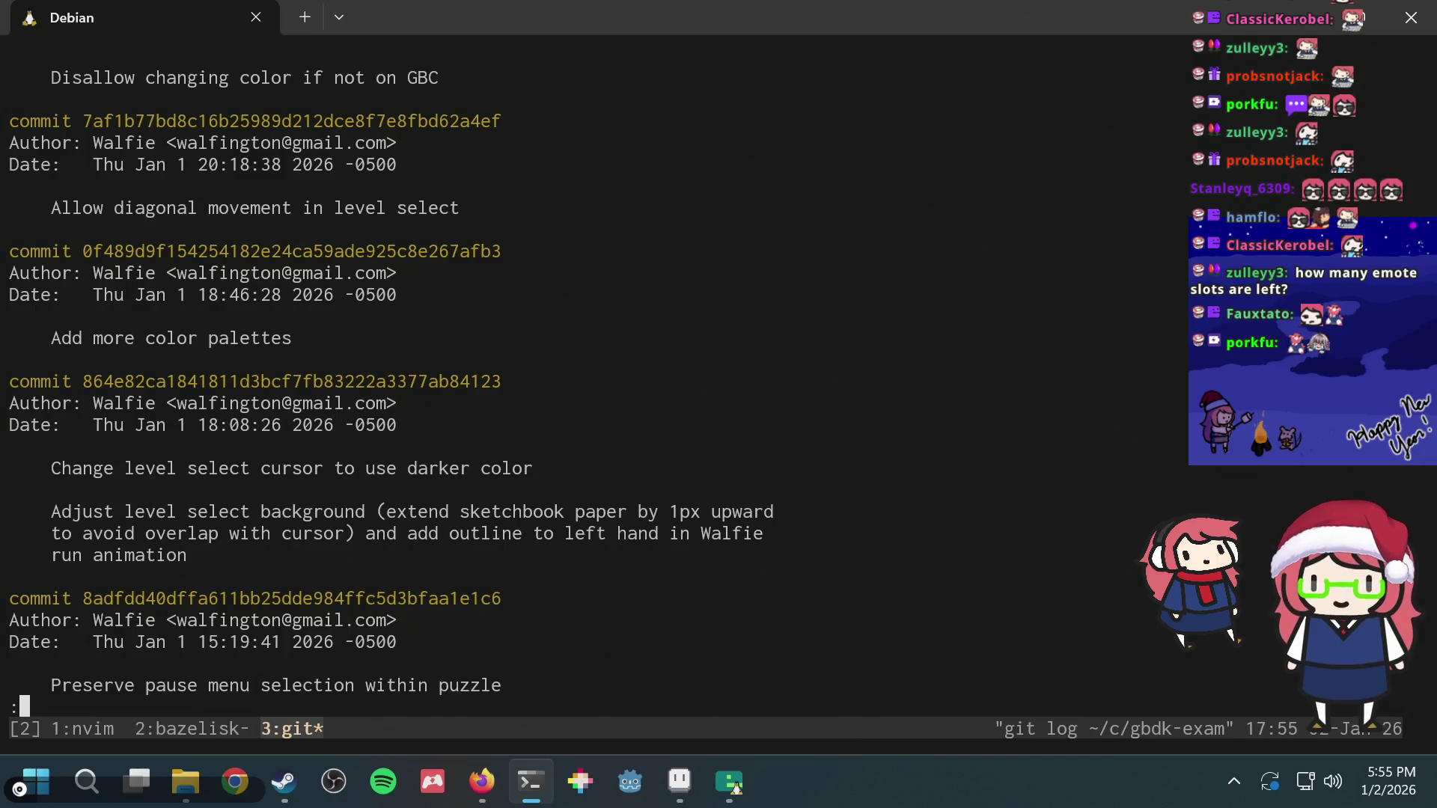
pyautogui.hotkey('alt', 'Tab')
pyautogui.hotkey('alt', 'Tab')
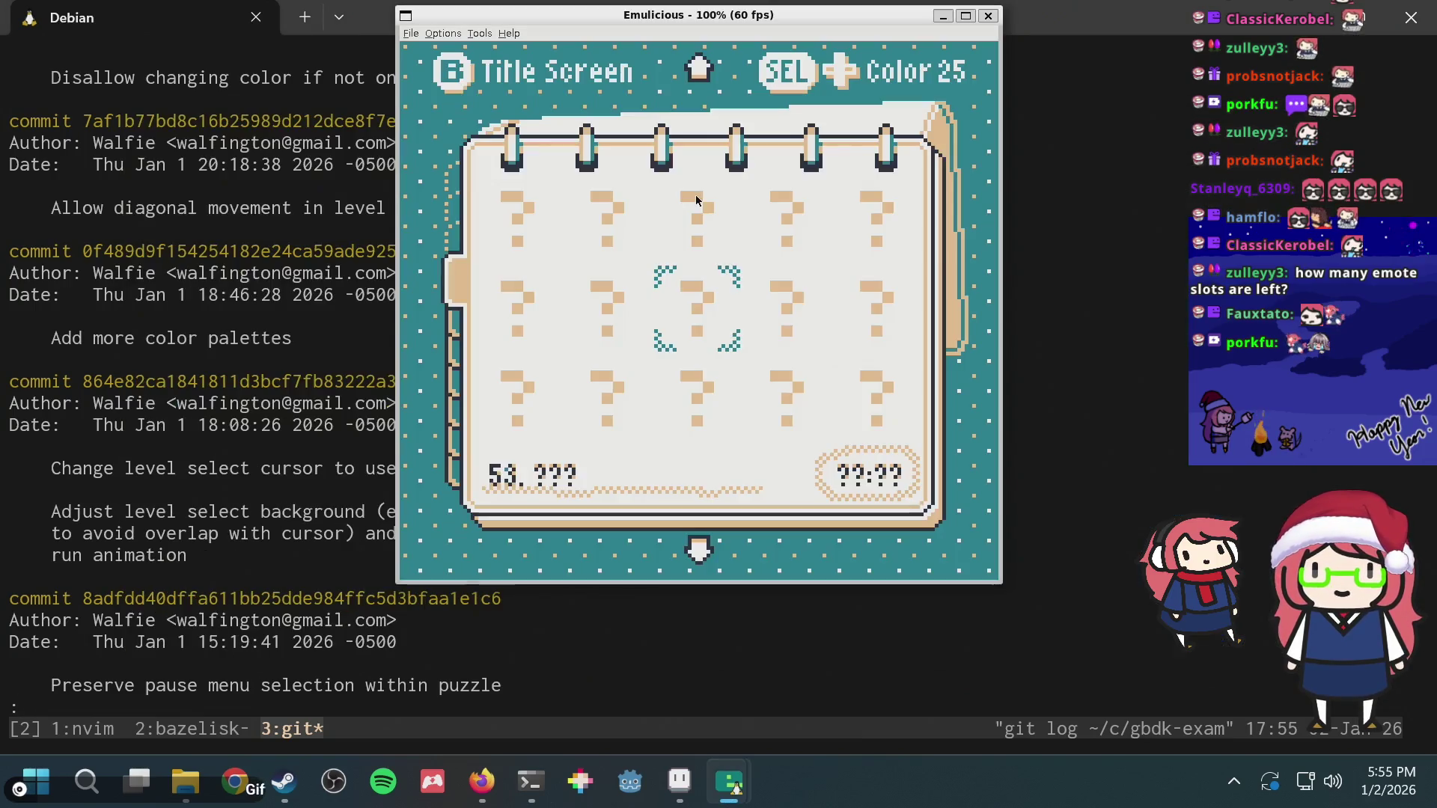
# Step: Start Level 53 and move the clue cursor back and forth across the column clues
pyautogui.press('Return')
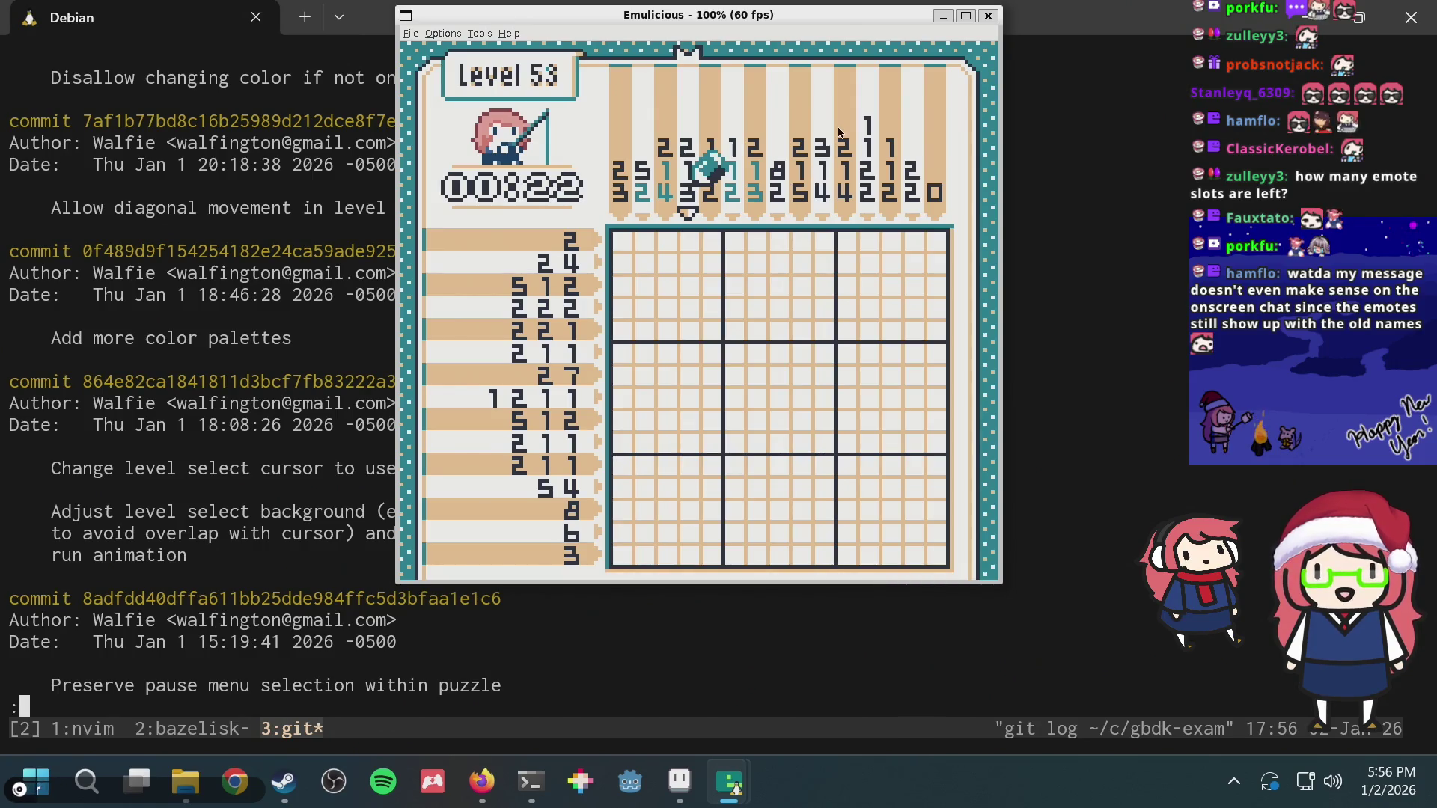
pyautogui.press('Left')
pyautogui.press('Right')
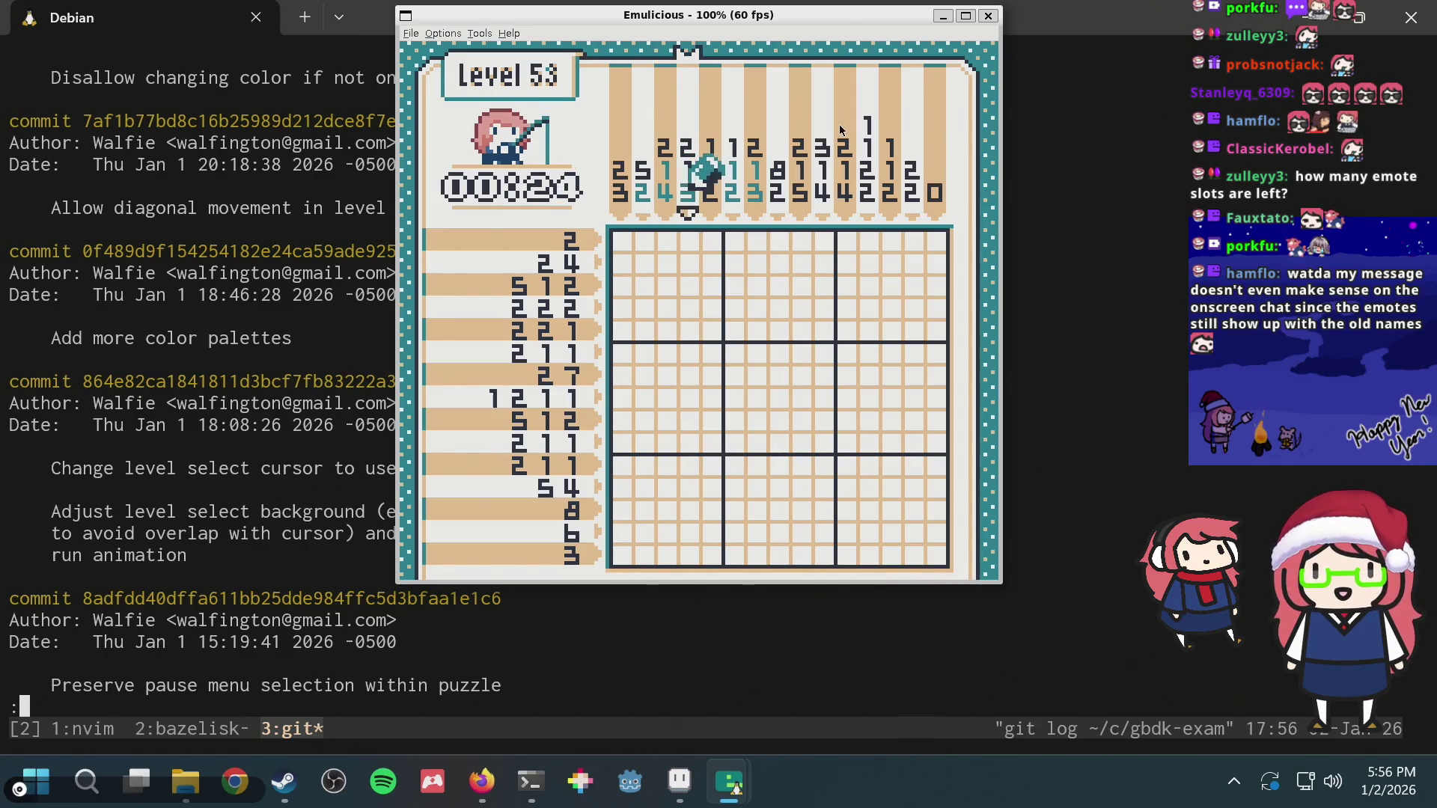
pyautogui.press('Right')
pyautogui.press('Left')
pyautogui.press('Right')
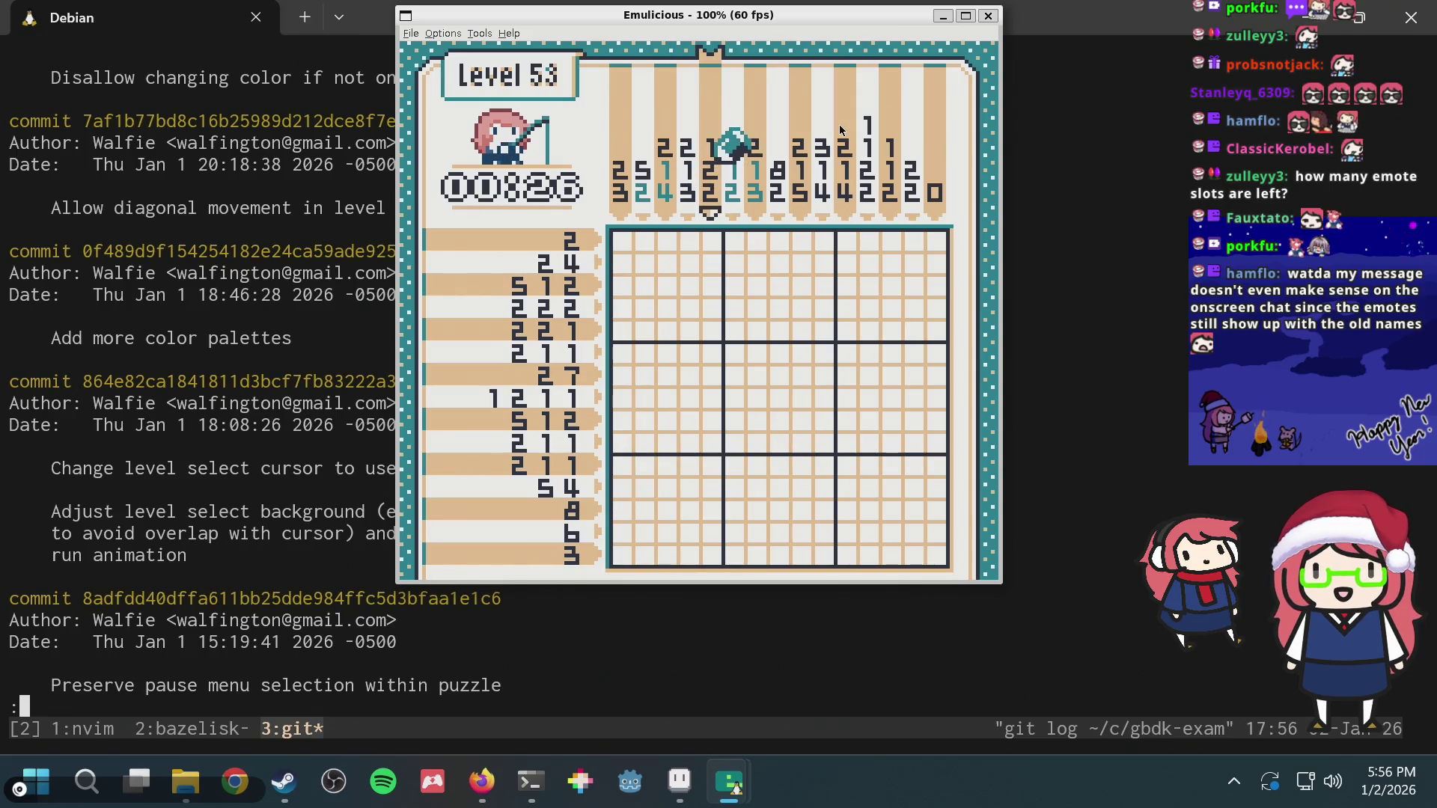
pyautogui.press('Left')
pyautogui.press('Left')
pyautogui.press('Right')
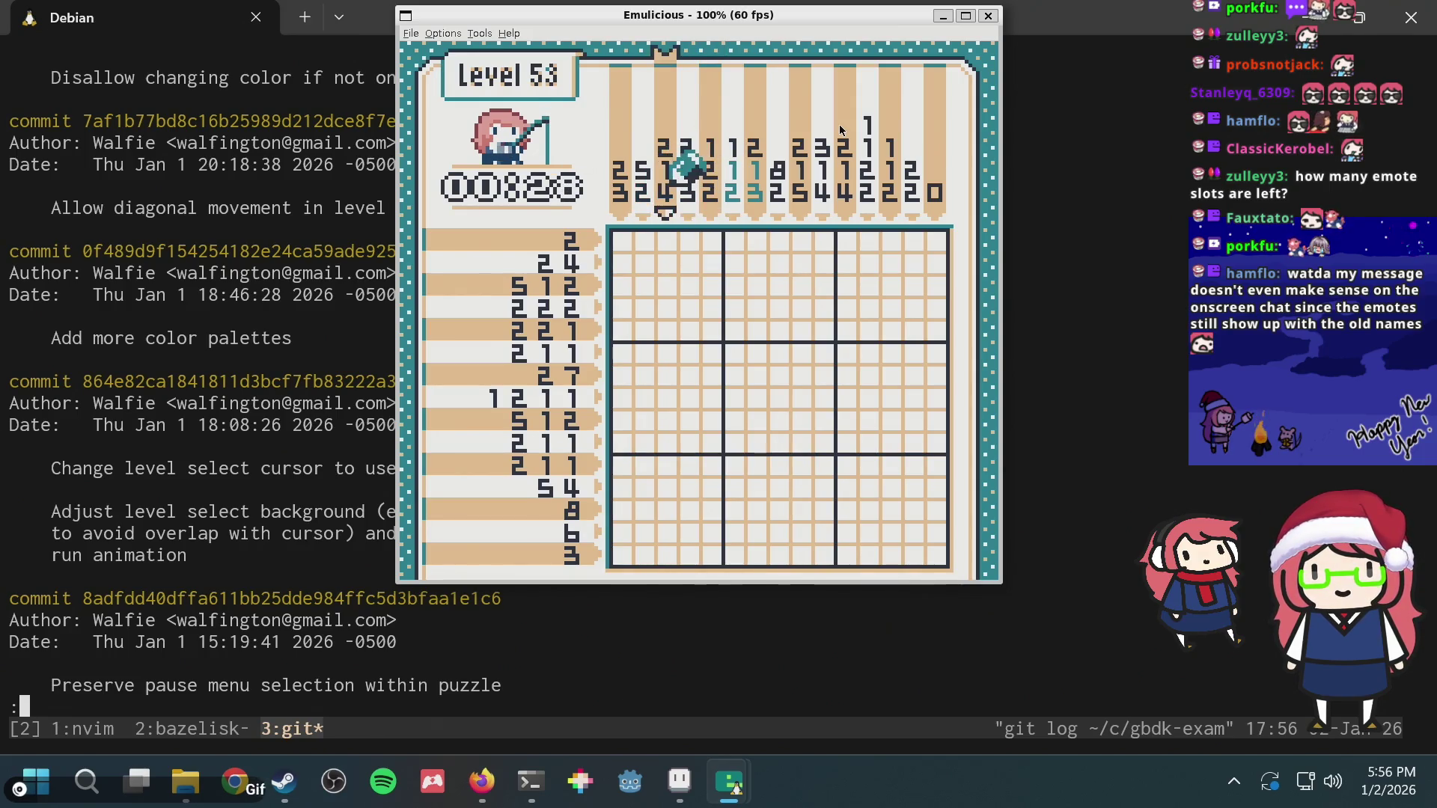
pyautogui.press('Right')
pyautogui.press('Right')
pyautogui.press('Right')
pyautogui.press('Left')
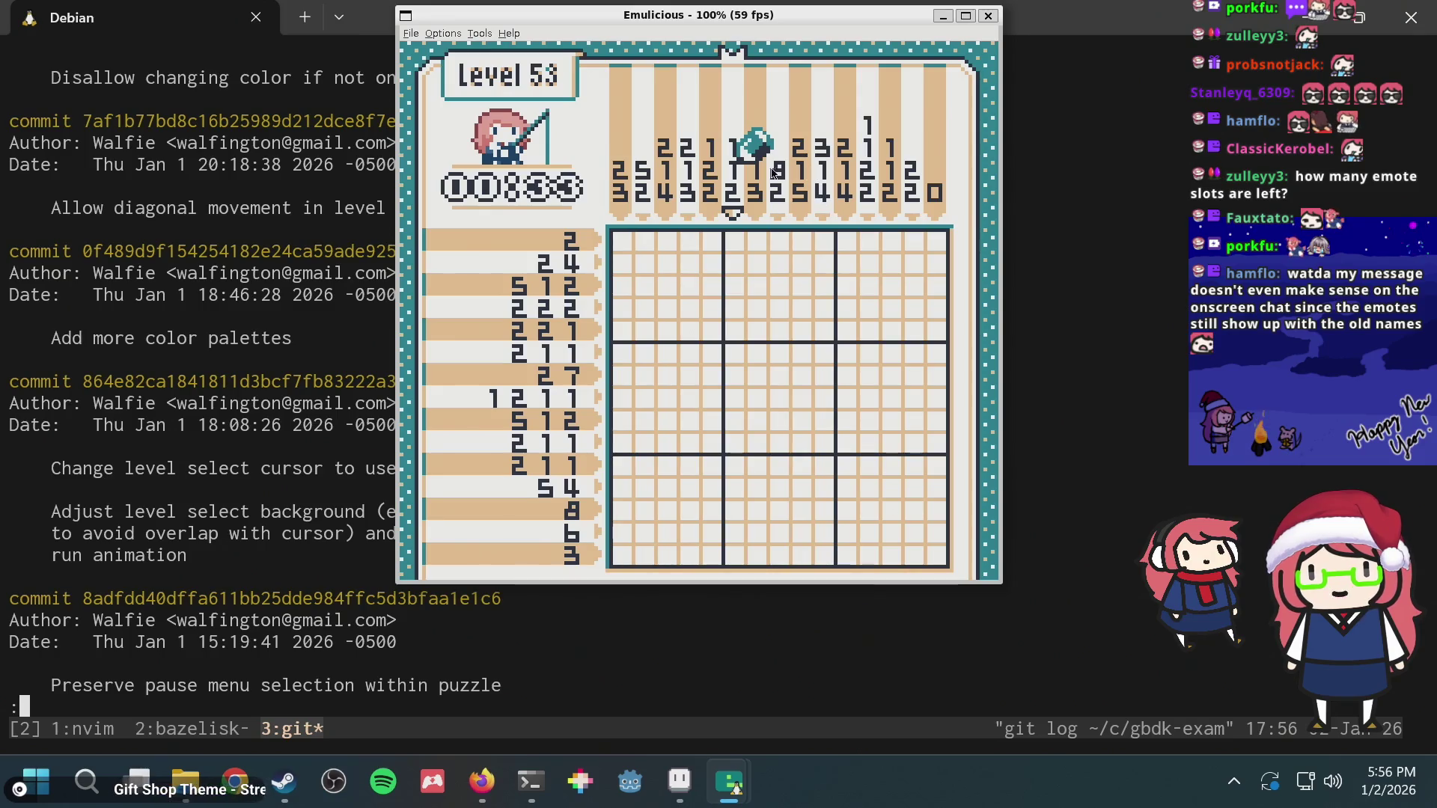
# Step: Test stepping between the first row and the column clues, then bring up Neovim in tmux window 1
pyautogui.press('Down')
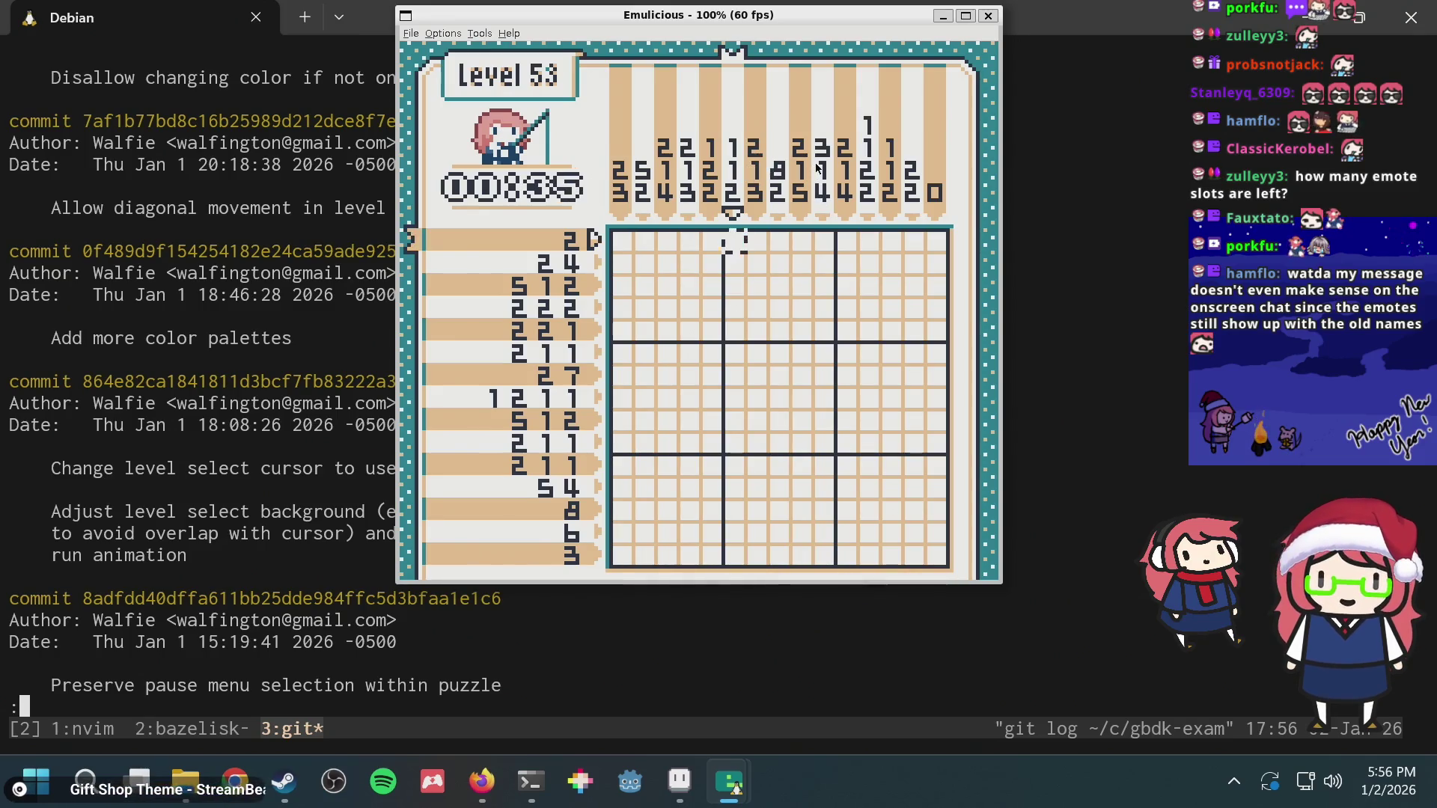
pyautogui.press('Up')
pyautogui.press('Left')
pyautogui.press('Left')
pyautogui.press('Left')
pyautogui.press('Right')
pyautogui.press('Right')
pyautogui.press('Right')
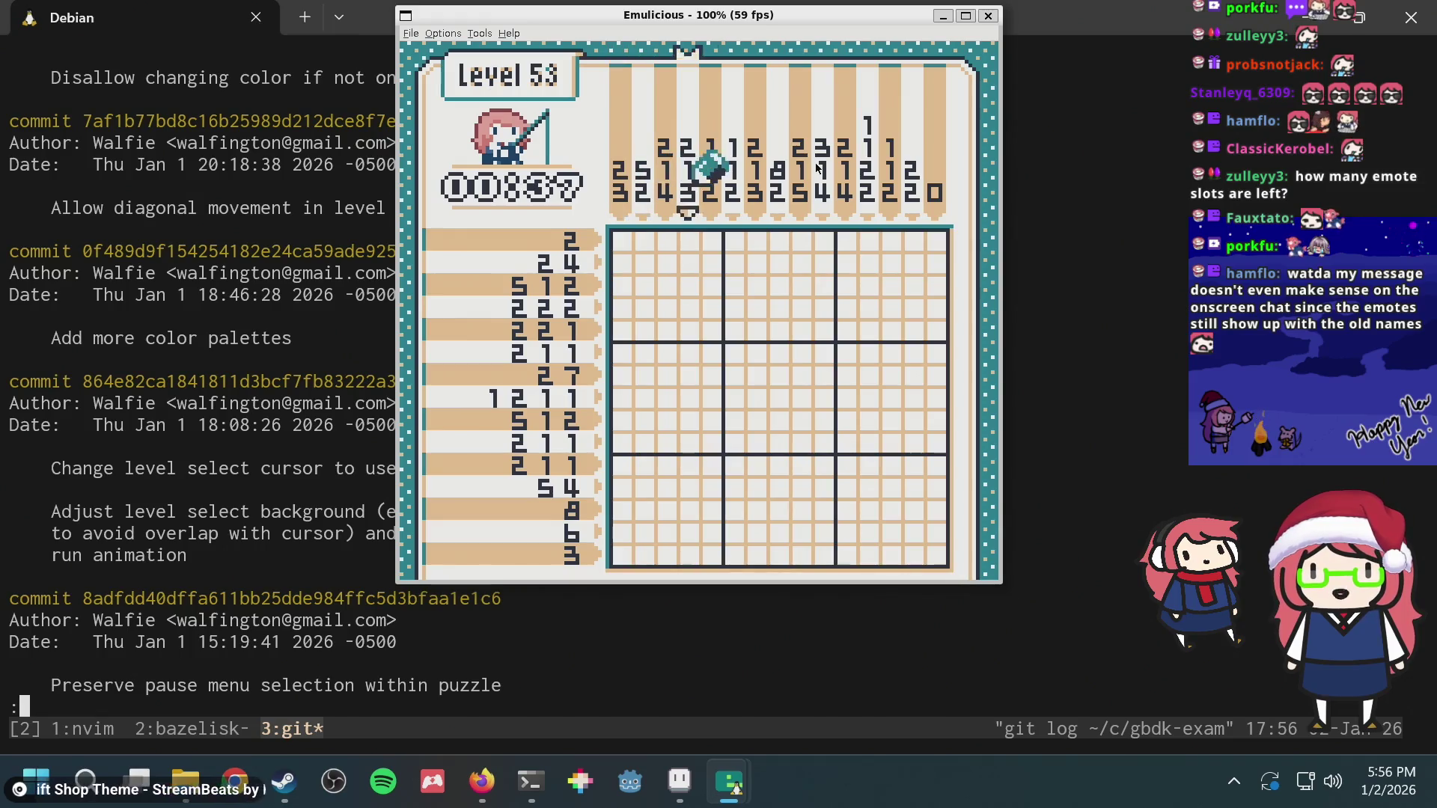
pyautogui.press('Right')
pyautogui.press('Right')
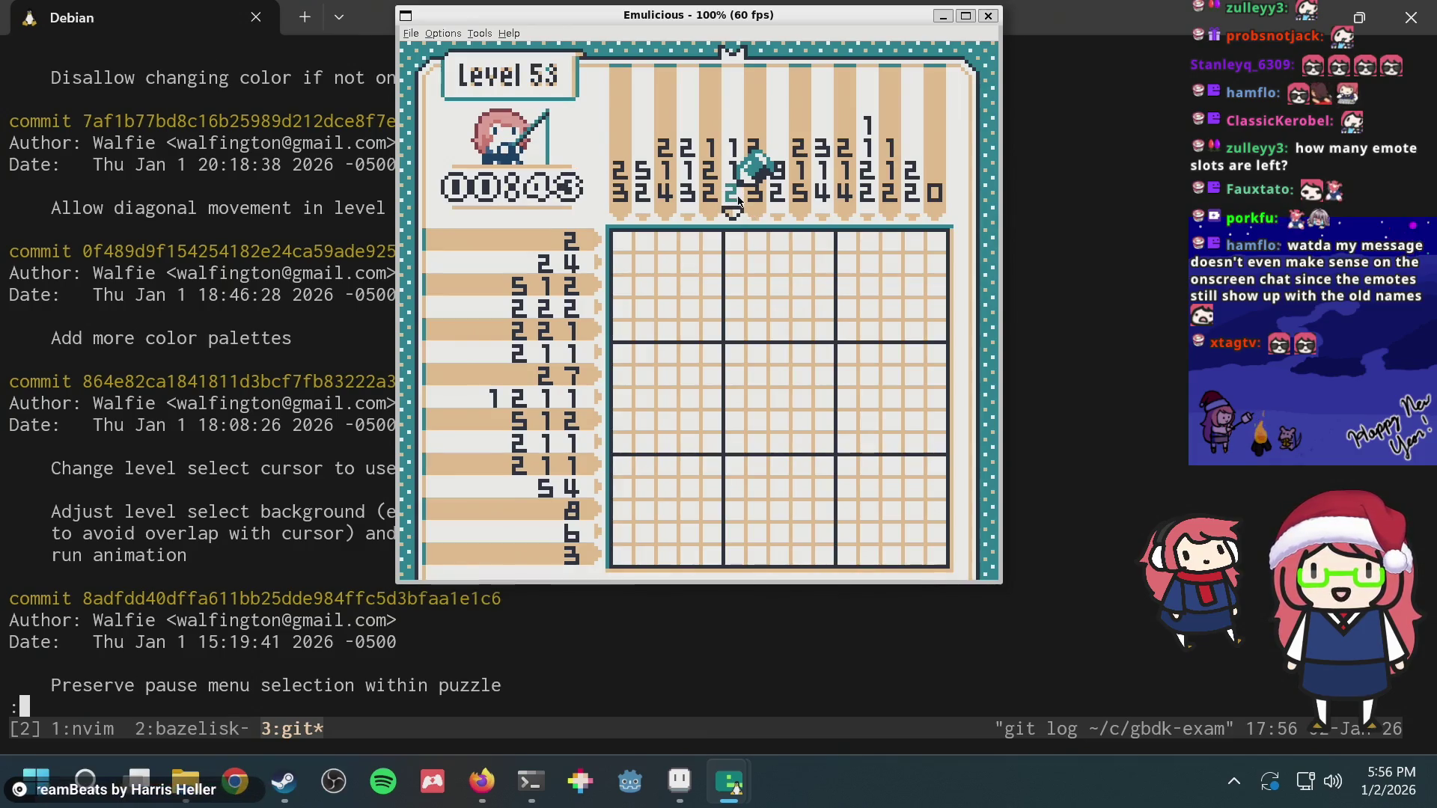
pyautogui.press('Left')
pyautogui.press('Left')
pyautogui.press('Left')
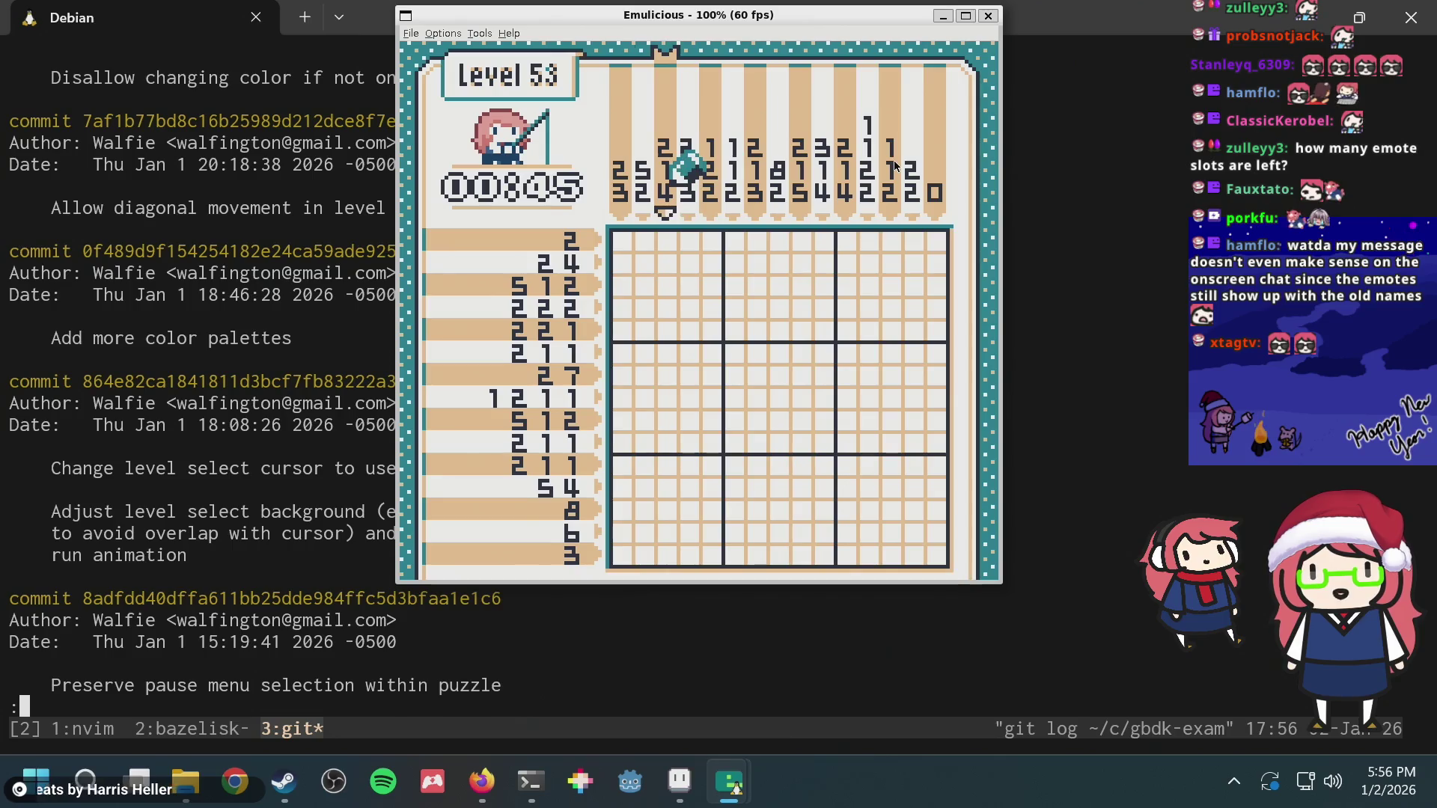
pyautogui.press('Left')
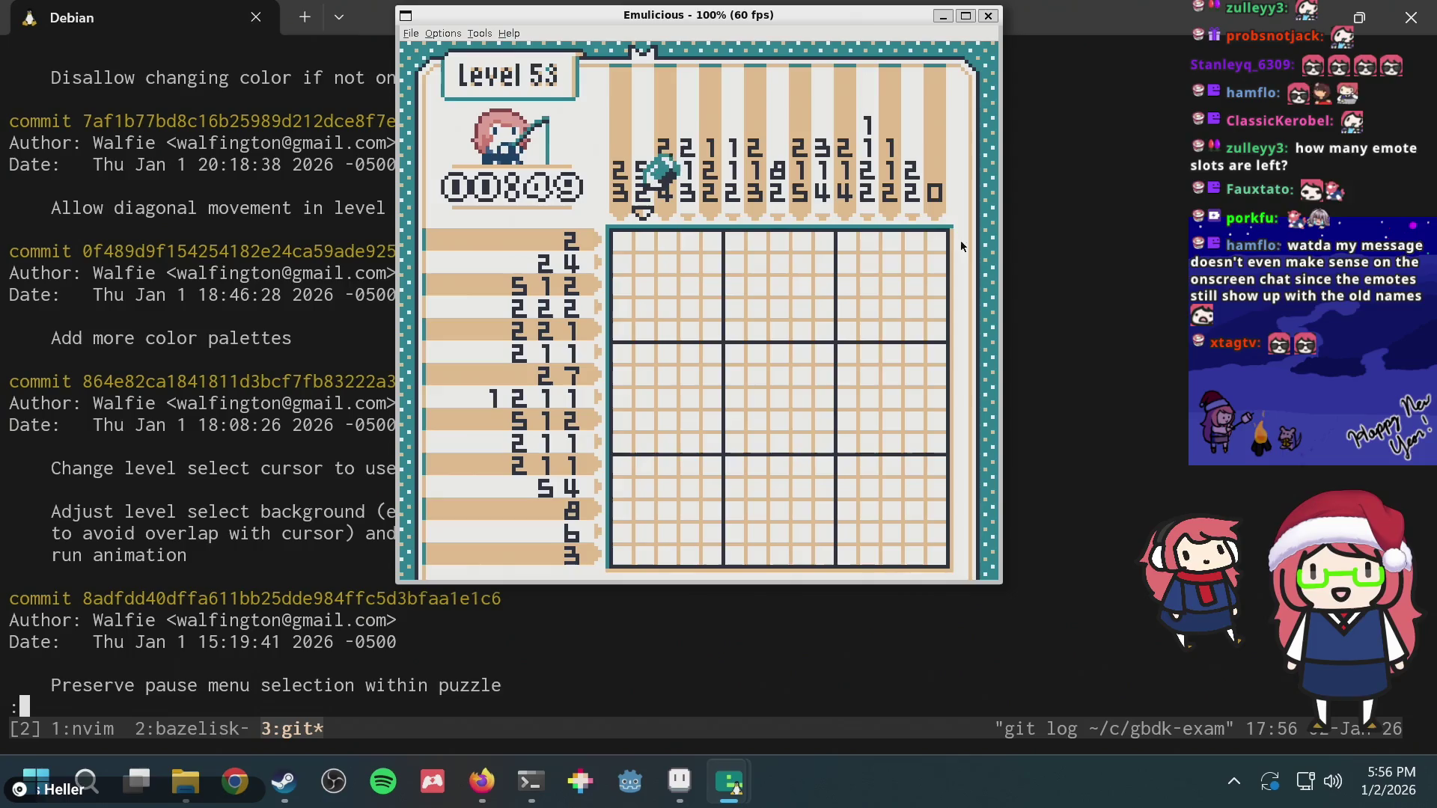
pyautogui.click(1182, 261)
pyautogui.hotkey('ctrl', 'b')
pyautogui.press('1')
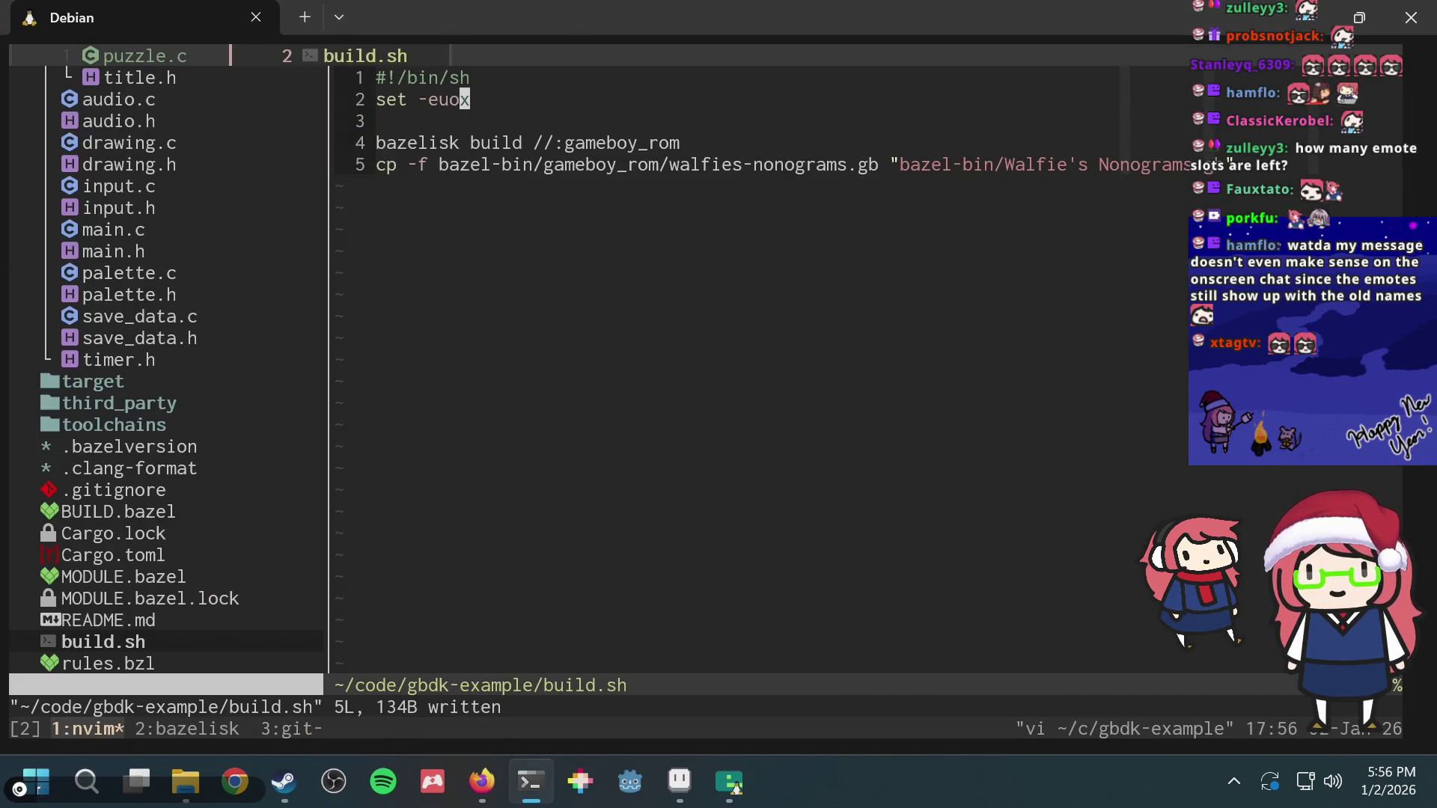
# Step: In puzzle.c, search past the clue matches and jump to the toggle_cl match
pyautogui.hotkey('ctrl', 'o')
pyautogui.press('/')
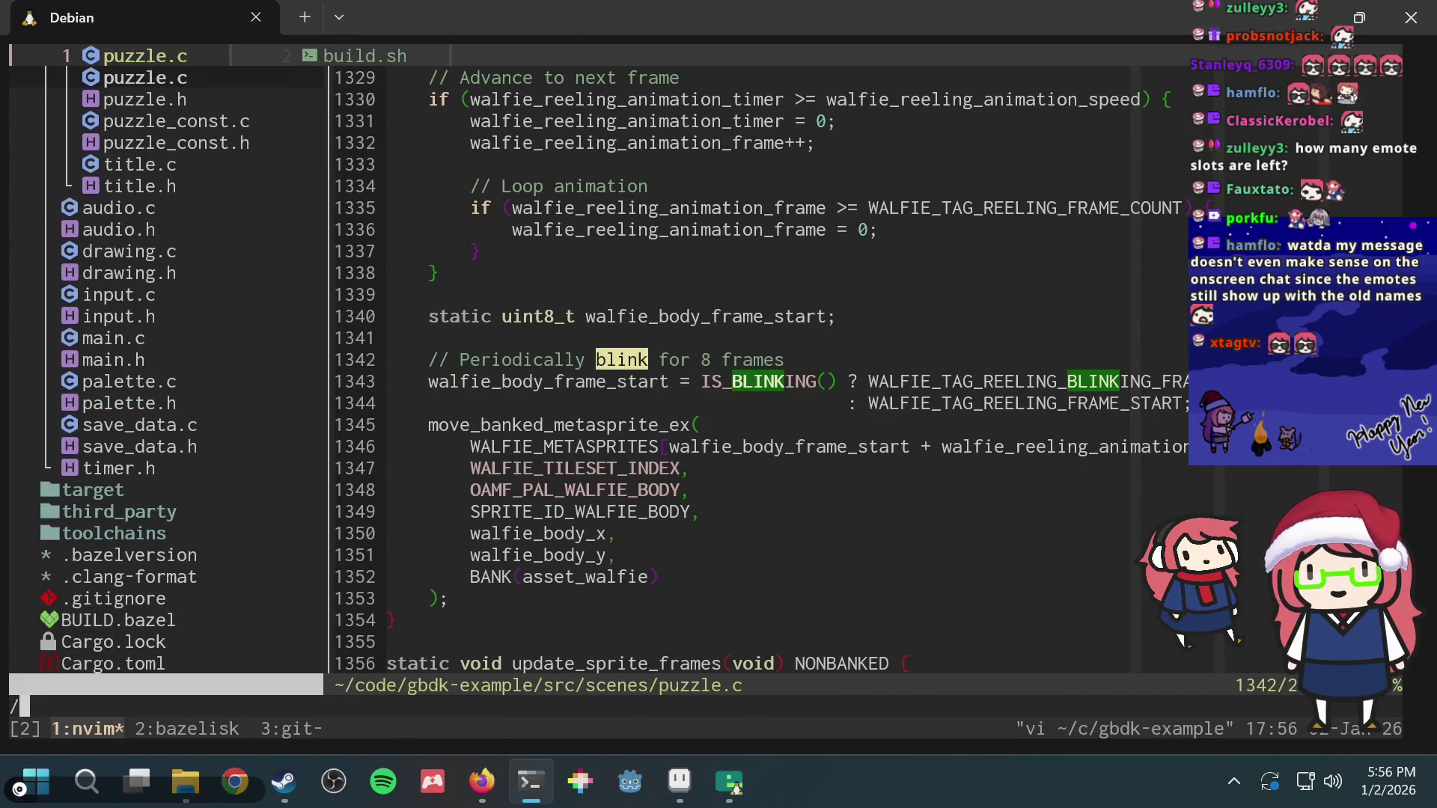
pyautogui.write('clue')
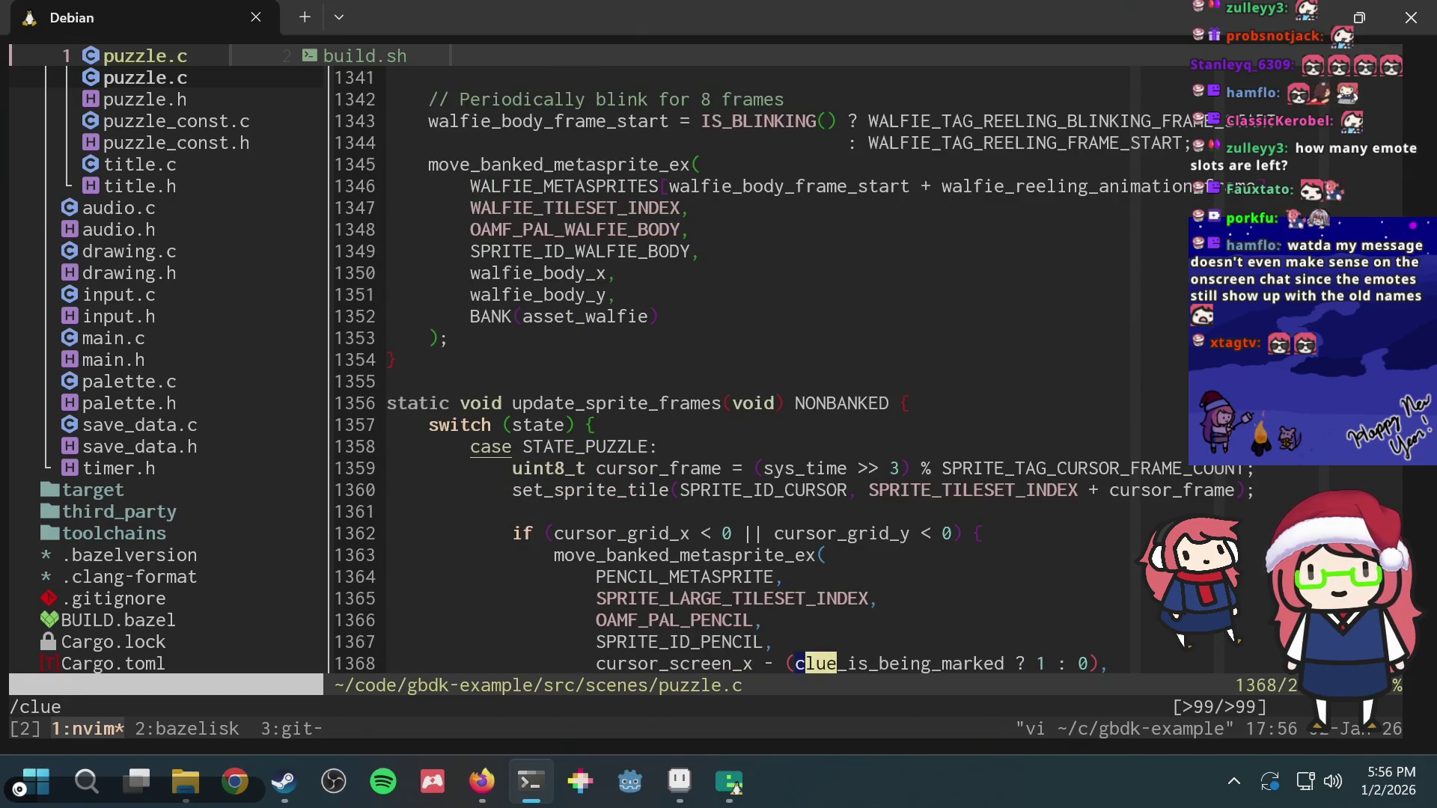
pyautogui.press('z')
pyautogui.press('z')
pyautogui.press('n')
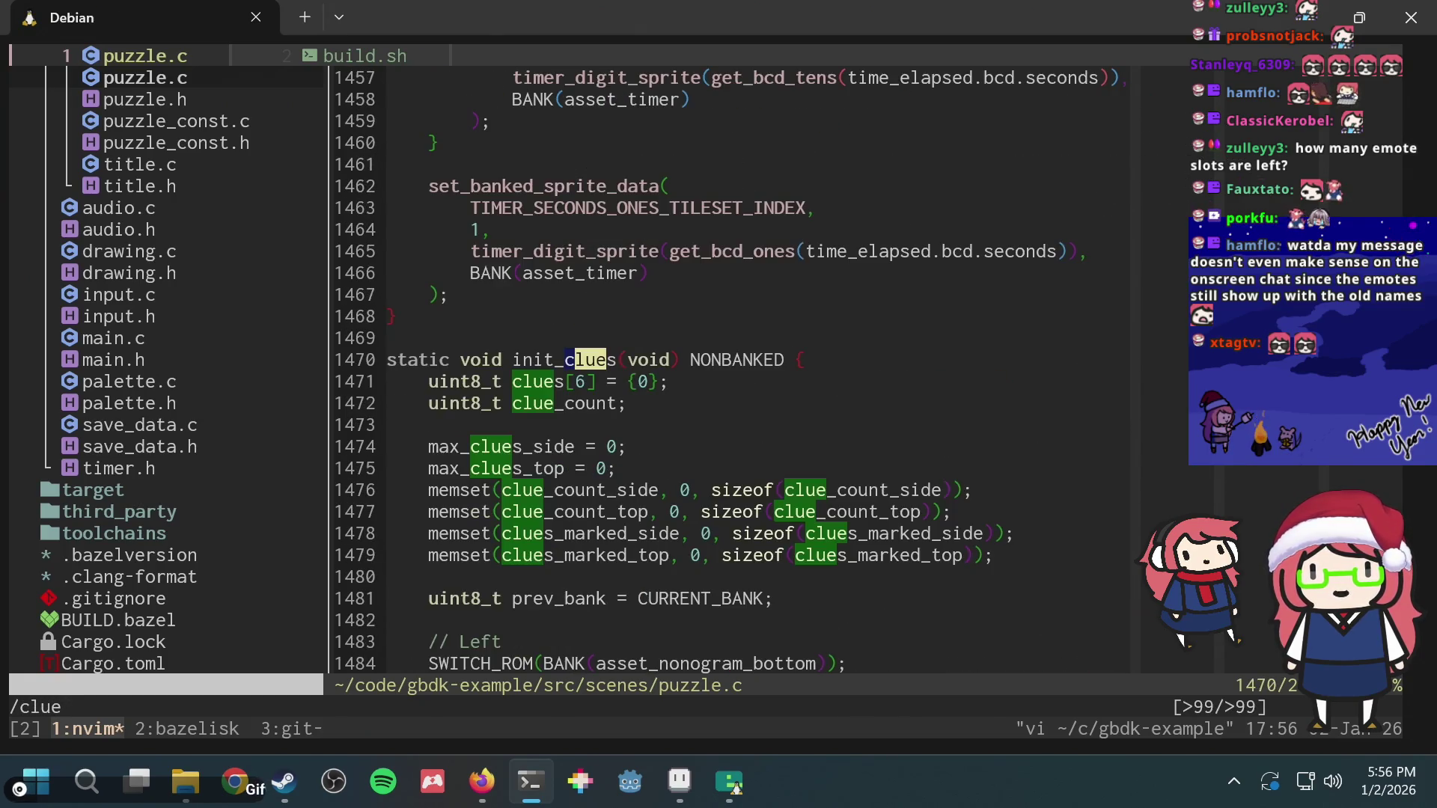
pyautogui.write('nn/mark')
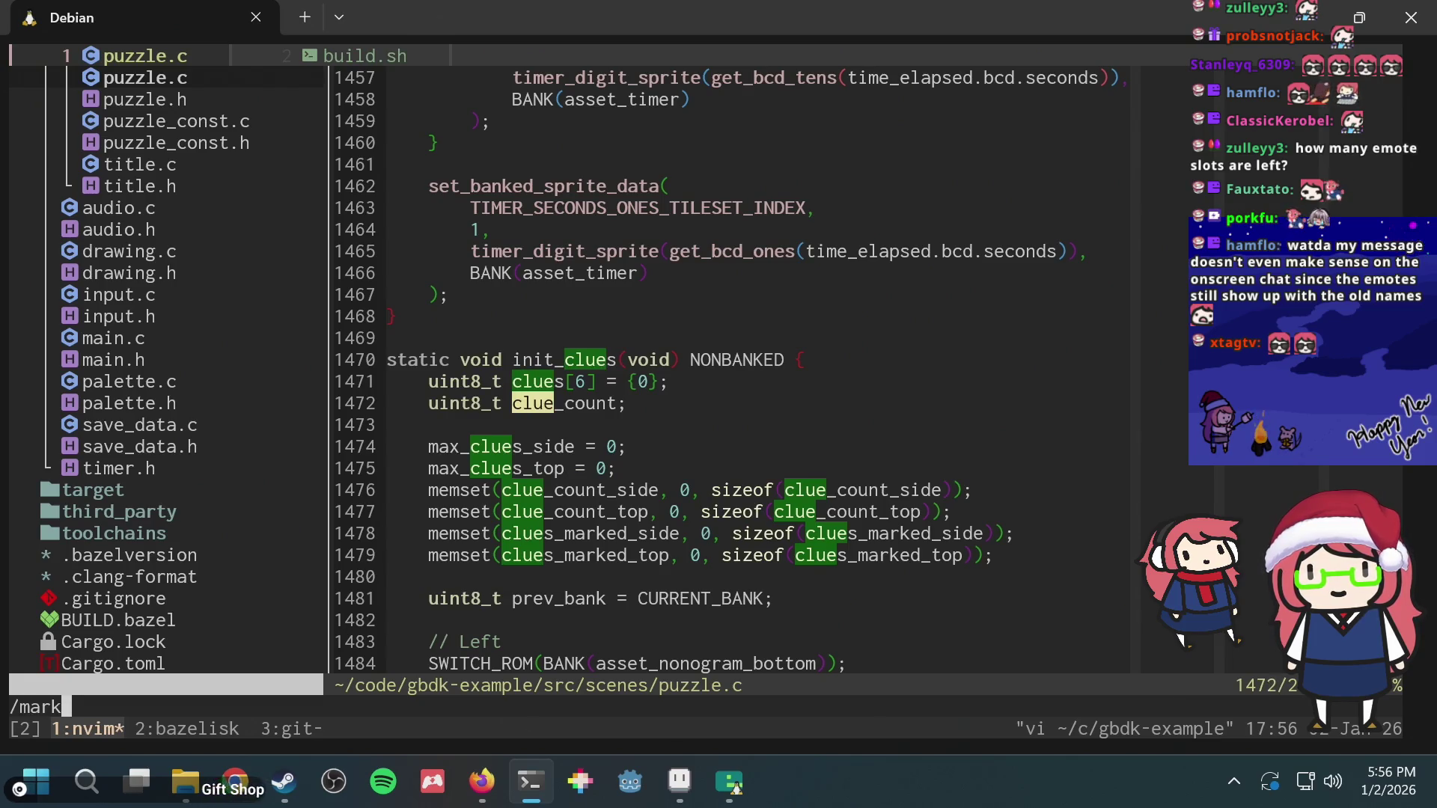
pyautogui.press('BackSpace')
pyautogui.press('BackSpace')
pyautogui.press('BackSpace')
pyautogui.press('BackSpace')
pyautogui.write('togg')
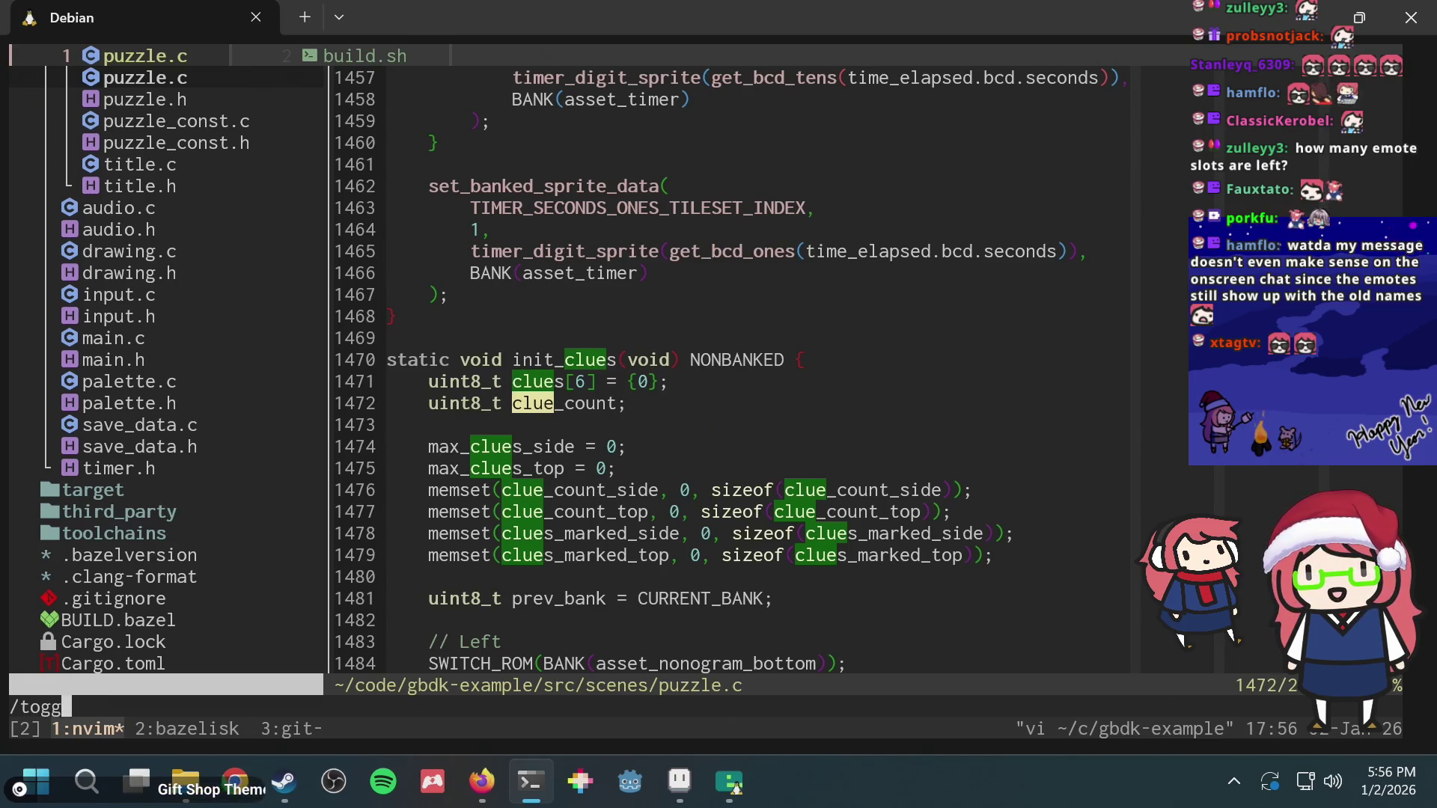
pyautogui.write('le_cl')
pyautogui.press('Return')
# Step: Scroll toggle_clue_raw's while loop into view and begin a blank line above it
pyautogui.press('j')
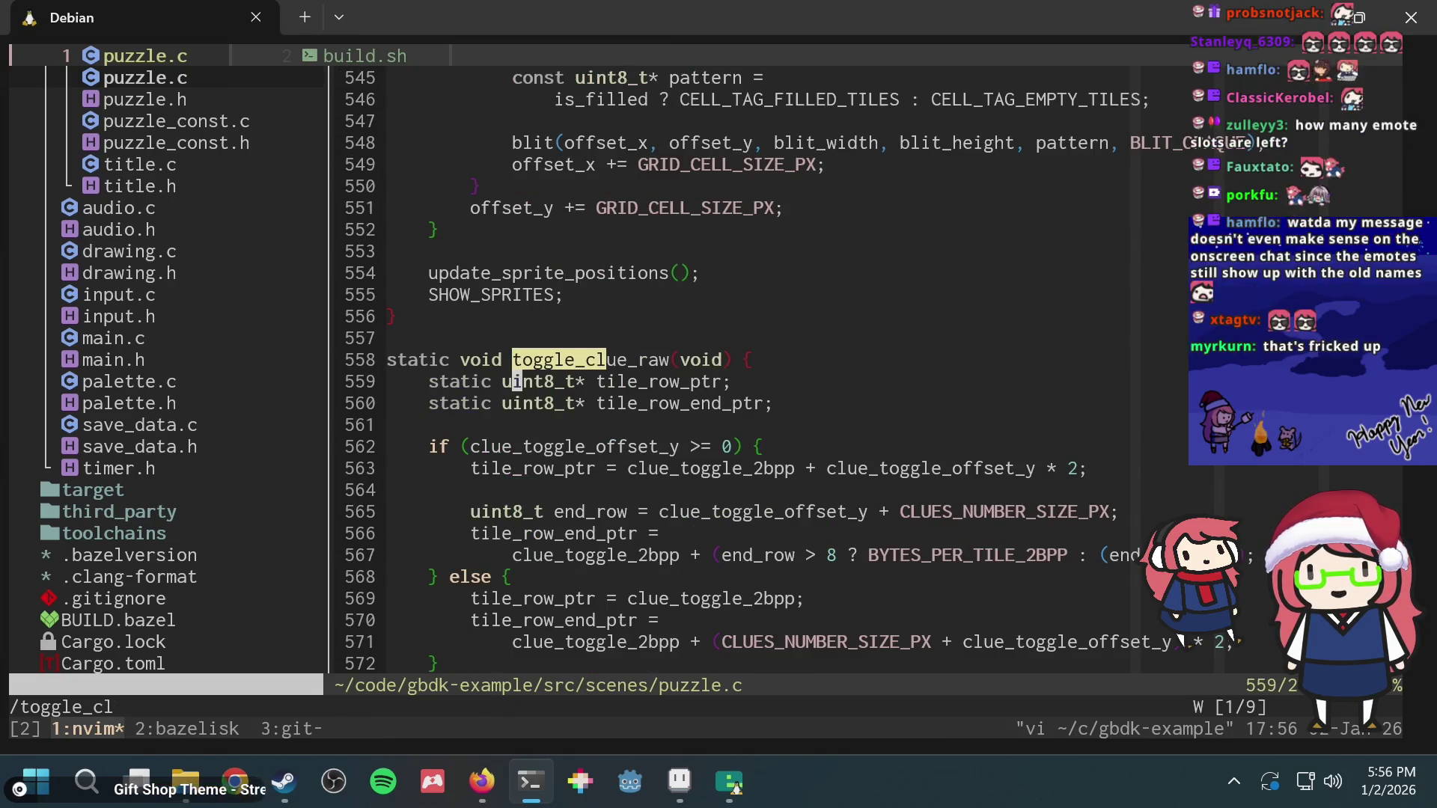
pyautogui.press('j')
pyautogui.press('j')
pyautogui.press('j')
pyautogui.press('j')
pyautogui.press('j')
pyautogui.press('j')
pyautogui.press('k')
pyautogui.press('k')
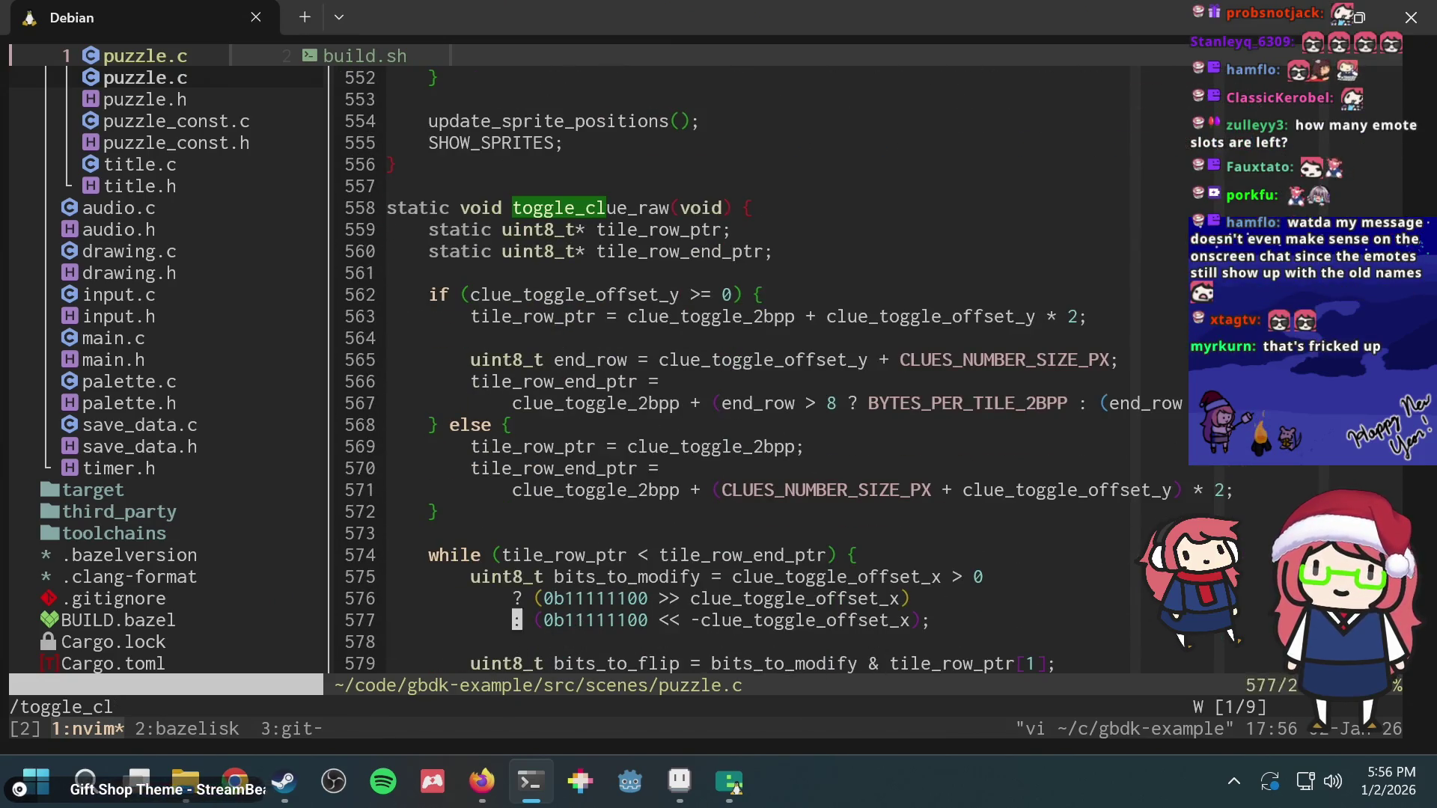
pyautogui.press('j')
pyautogui.press('j')
pyautogui.press('j')
pyautogui.press('j')
pyautogui.press('j')
pyautogui.press('j')
pyautogui.press('k')
pyautogui.press('k')
pyautogui.press('k')
pyautogui.press('k')
pyautogui.press('k')
pyautogui.press('k')
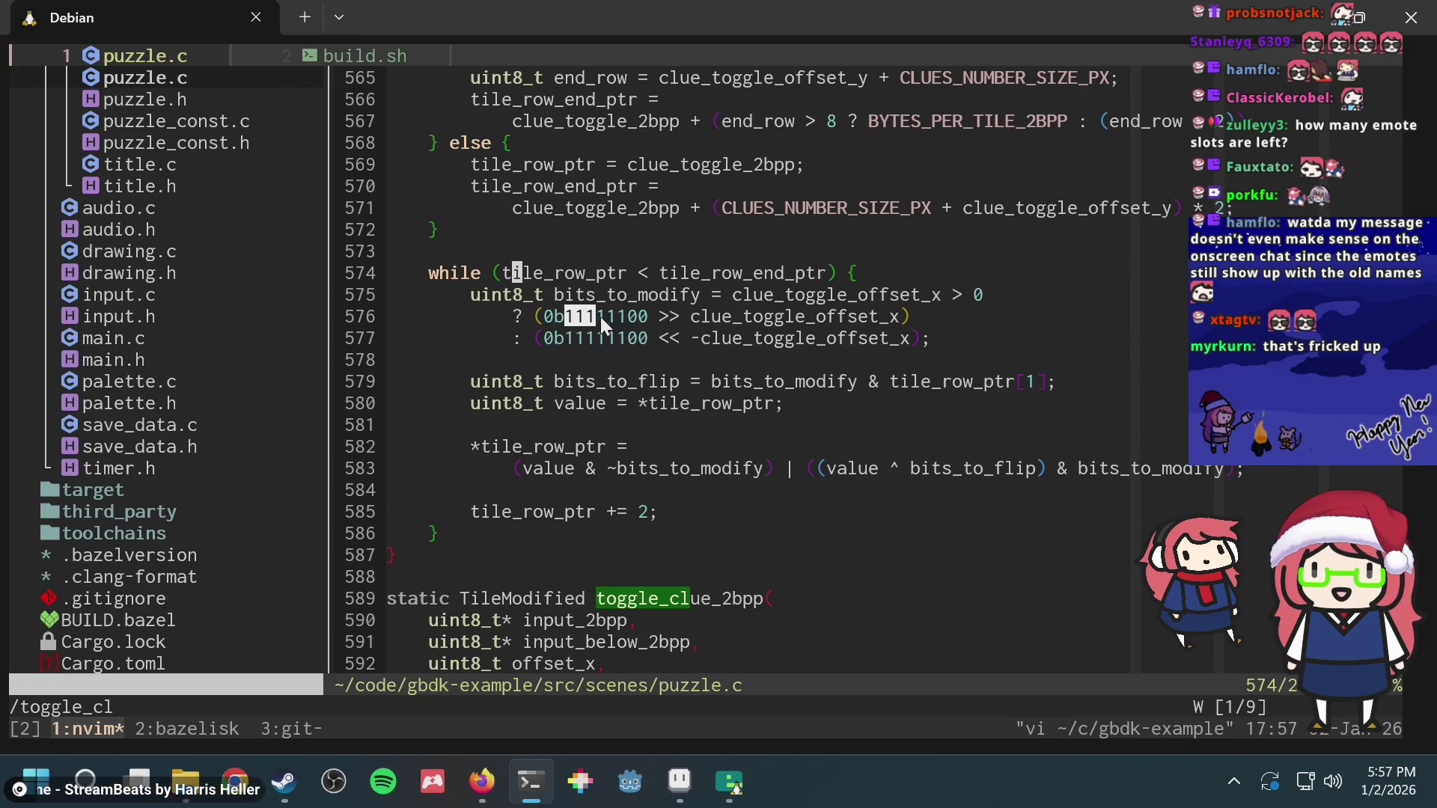
pyautogui.click(624, 317)
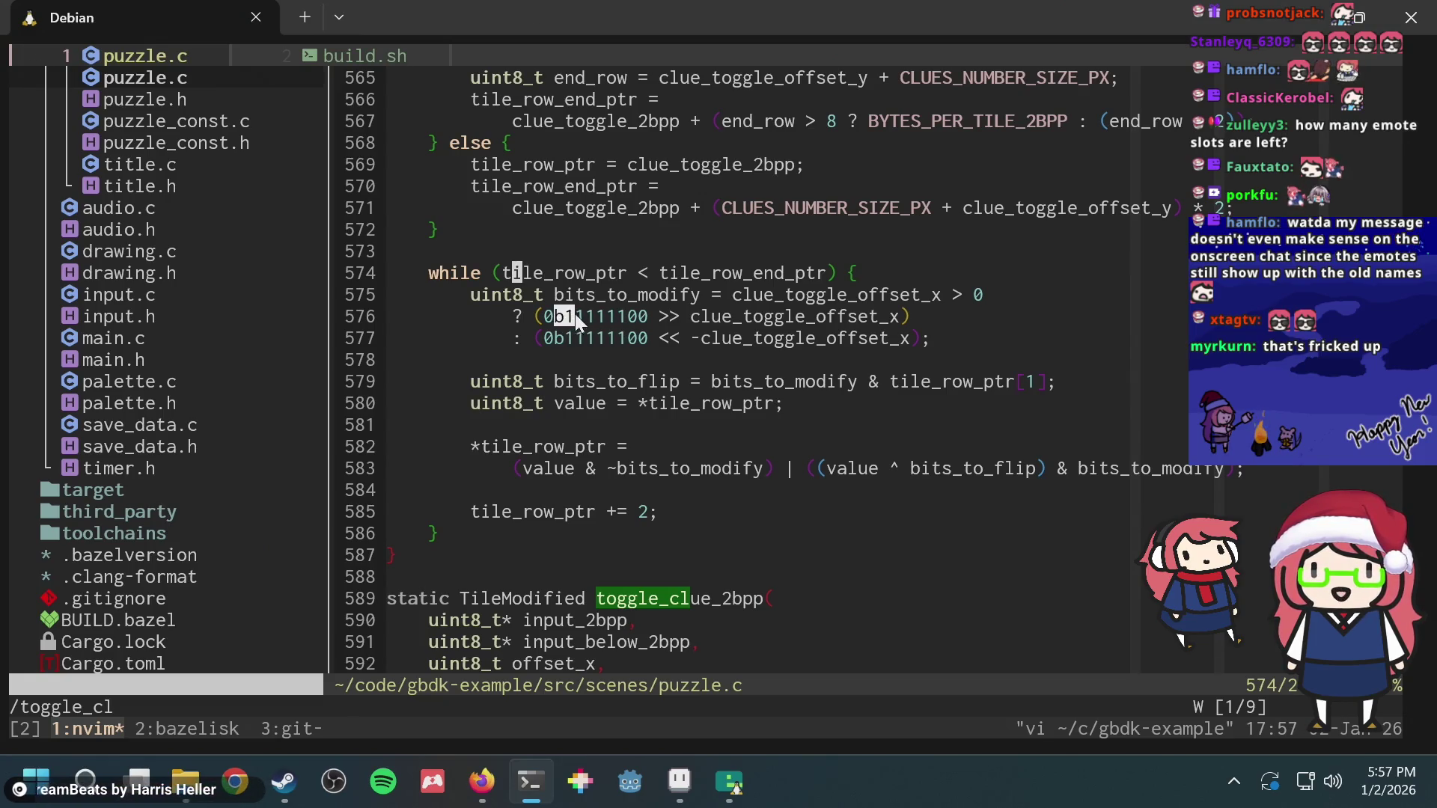
pyautogui.hotkey('ctrl', 'c')
pyautogui.press('k')
pyautogui.press('k')
pyautogui.press('k')
pyautogui.press('o')
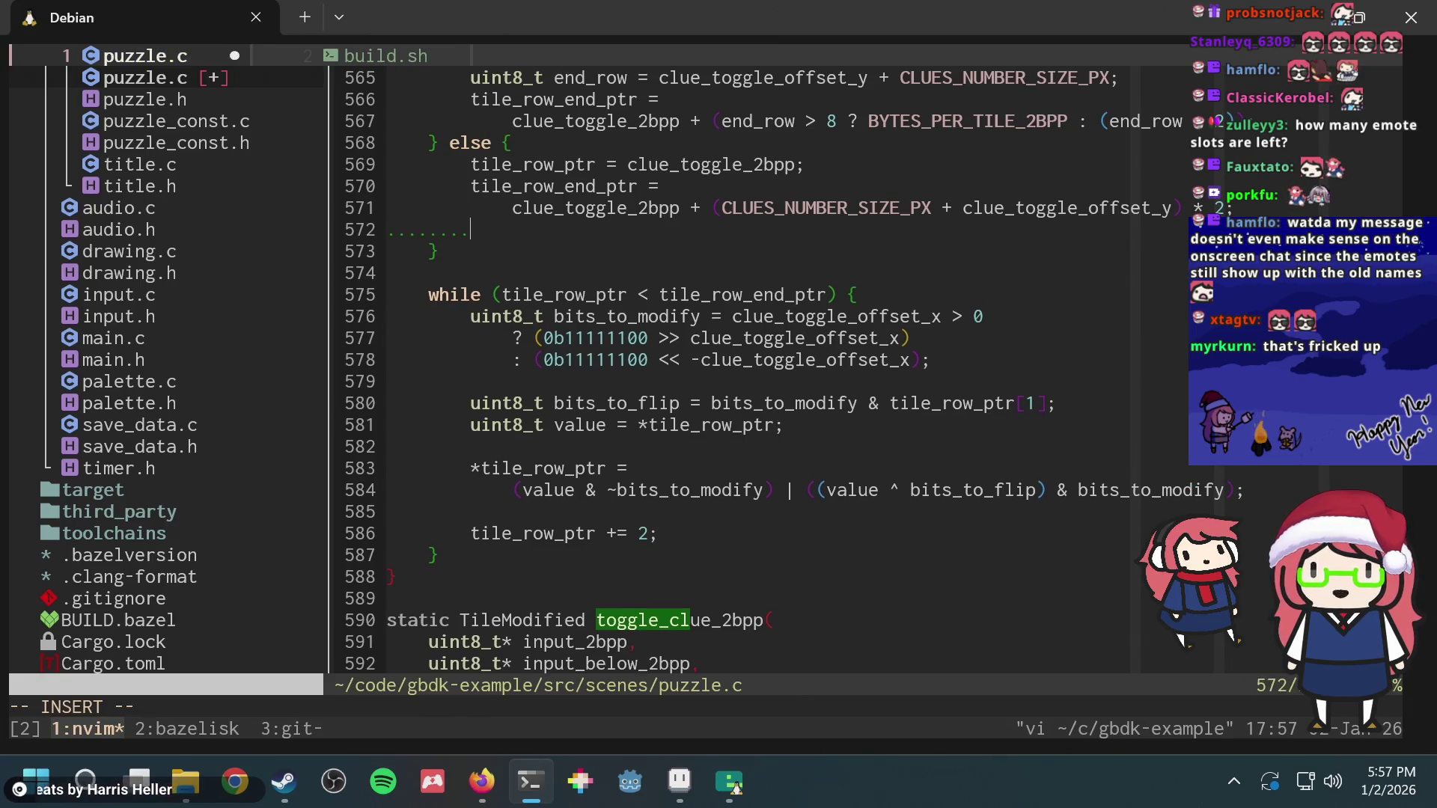
# Step: Redo the new line just before the while loop, enter 00000000, and duplicate it
pyautogui.press('Escape')
pyautogui.press('u')
pyautogui.press('j')
pyautogui.press('j')
pyautogui.press('o')
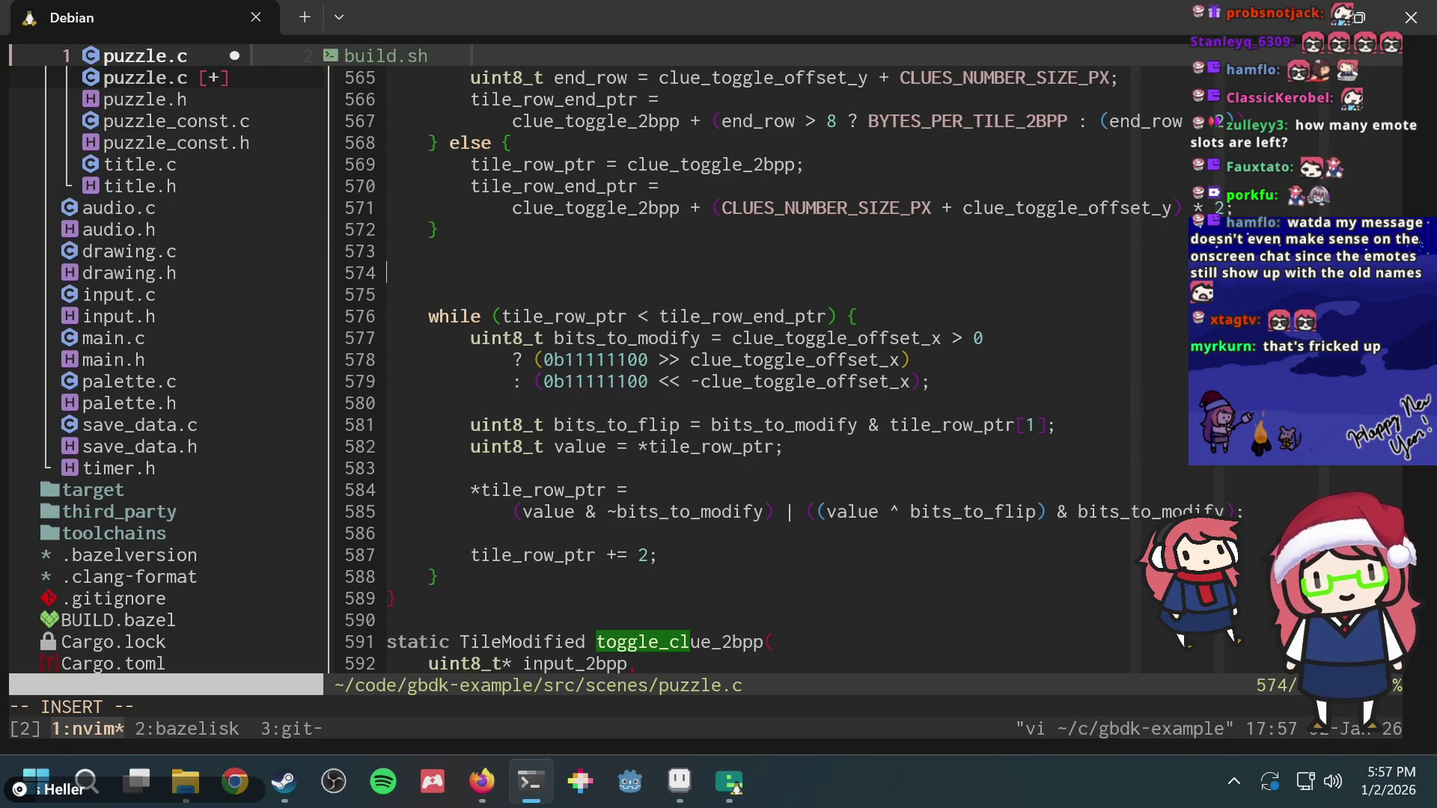
pyautogui.hotkey('alt', 'Tab')
pyautogui.hotkey('alt', 'Tab')
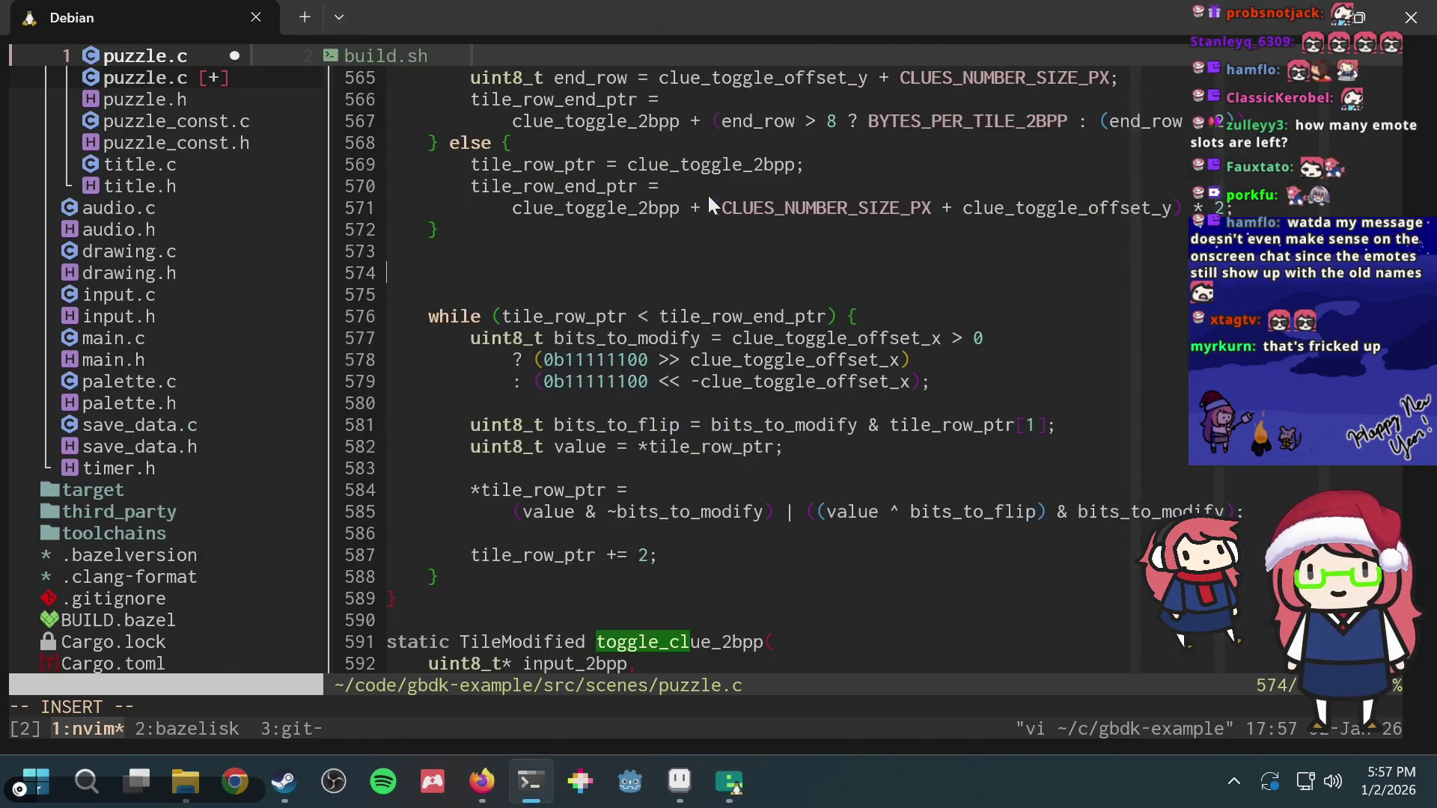
pyautogui.write('00000000')
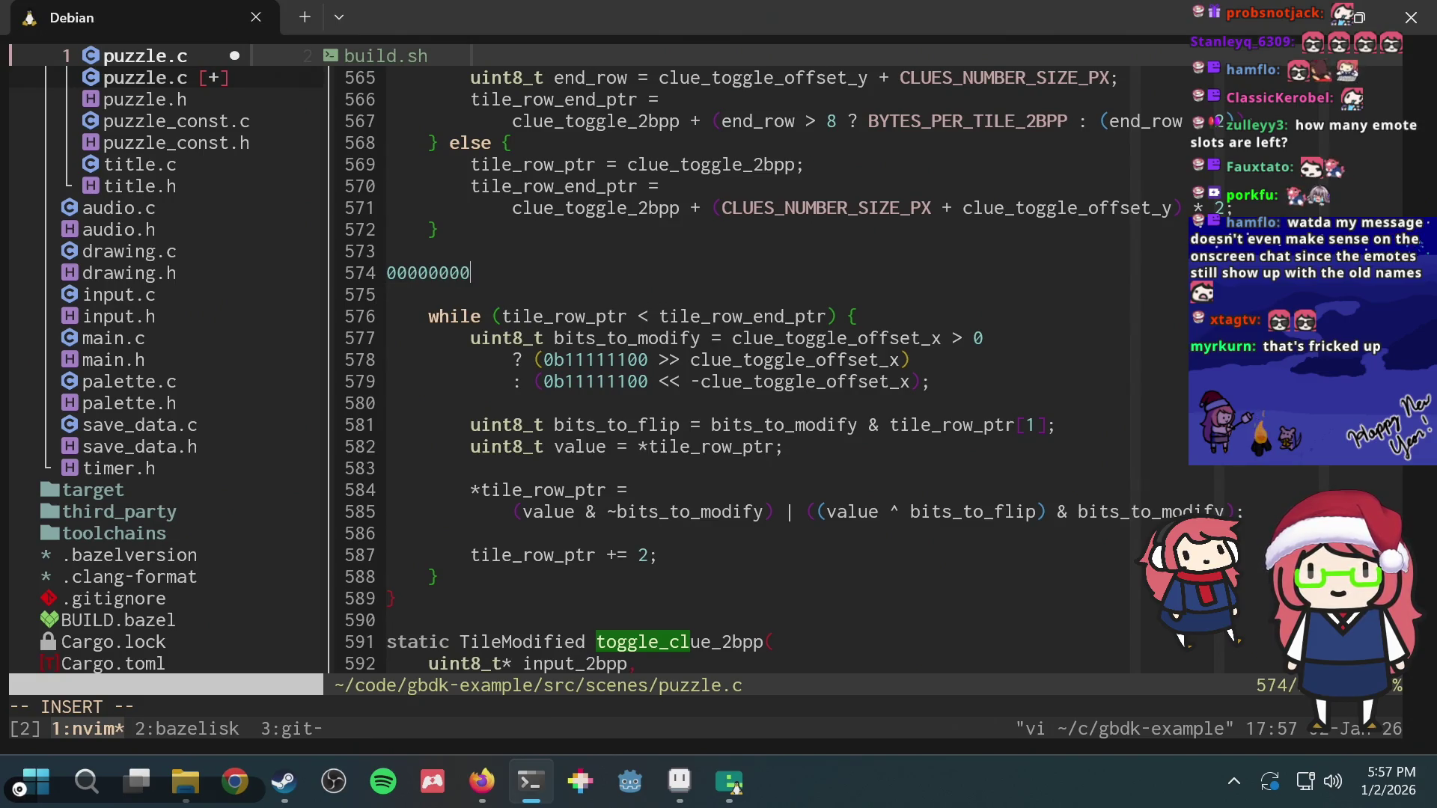
pyautogui.press('Escape')
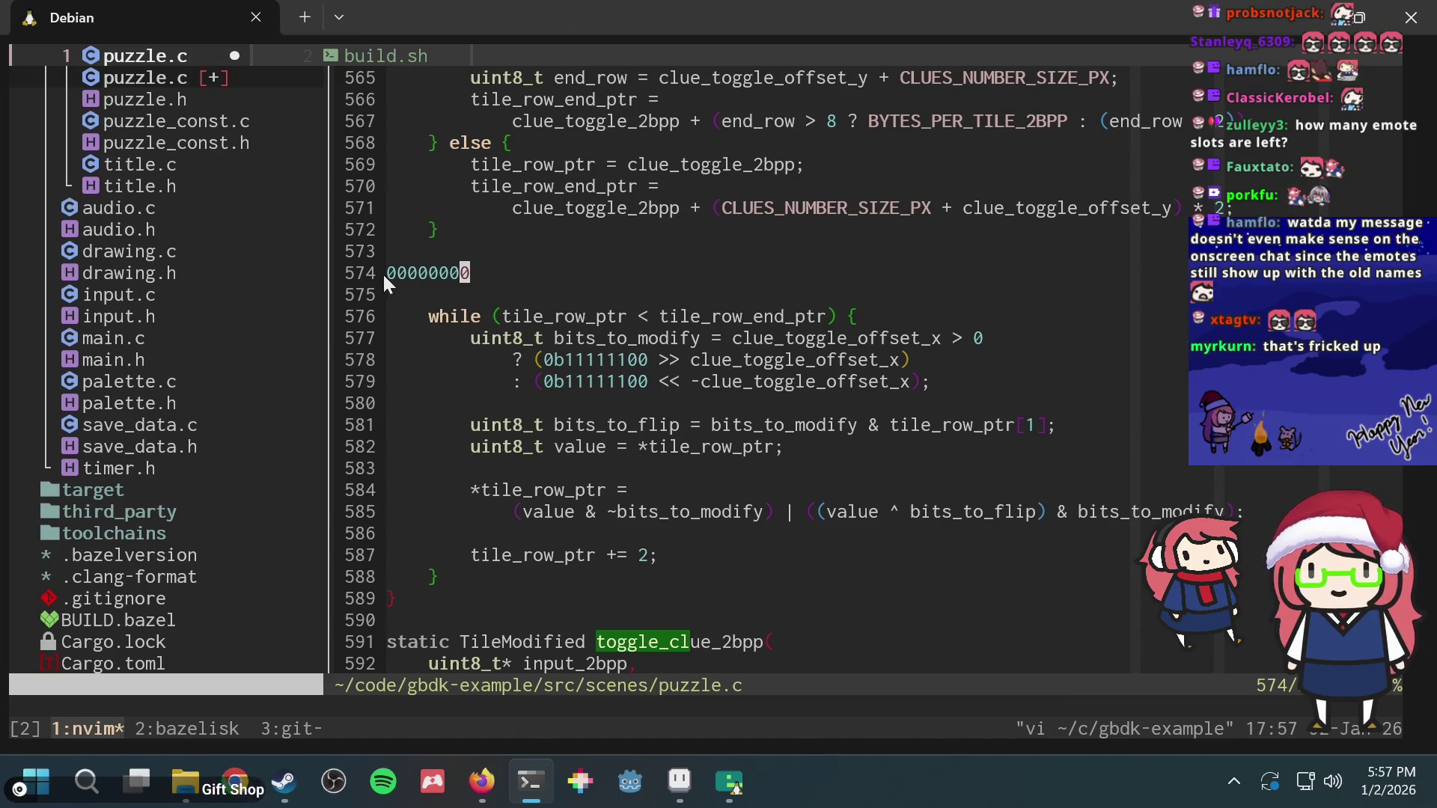
pyautogui.write('yiw')
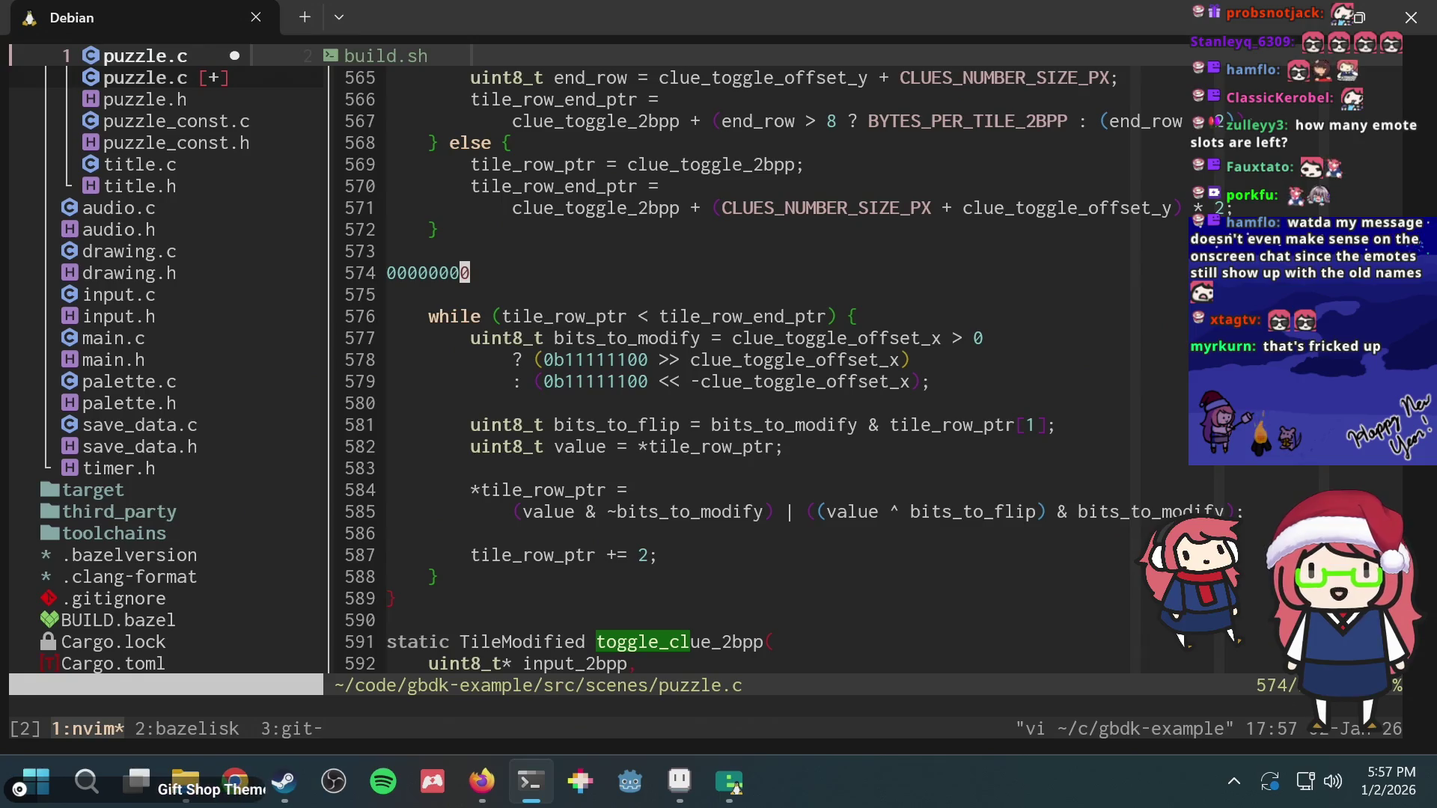
pyautogui.write('p')
pyautogui.hotkey('shift', 'v')
pyautogui.press('k')
pyautogui.press('y')
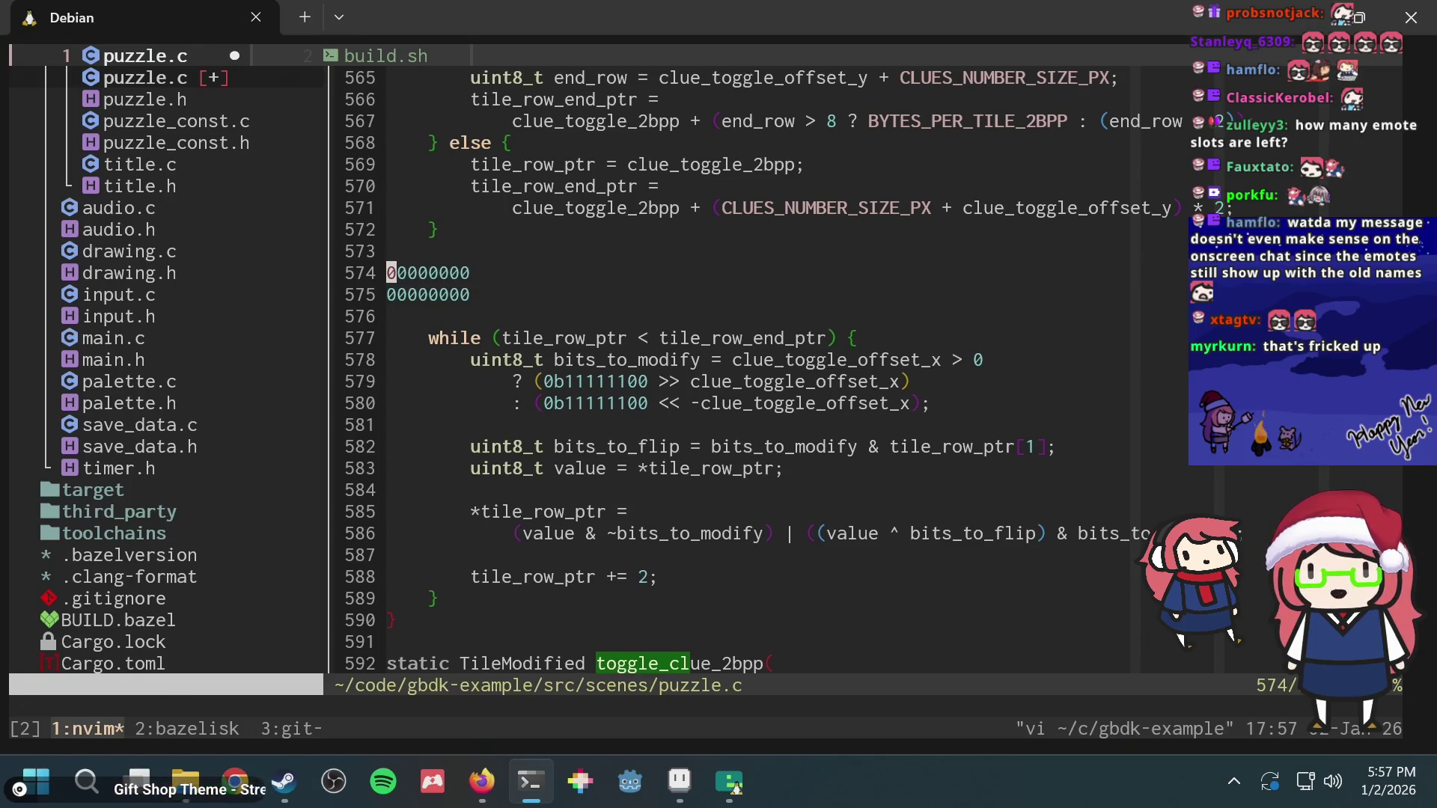
pyautogui.press('k')
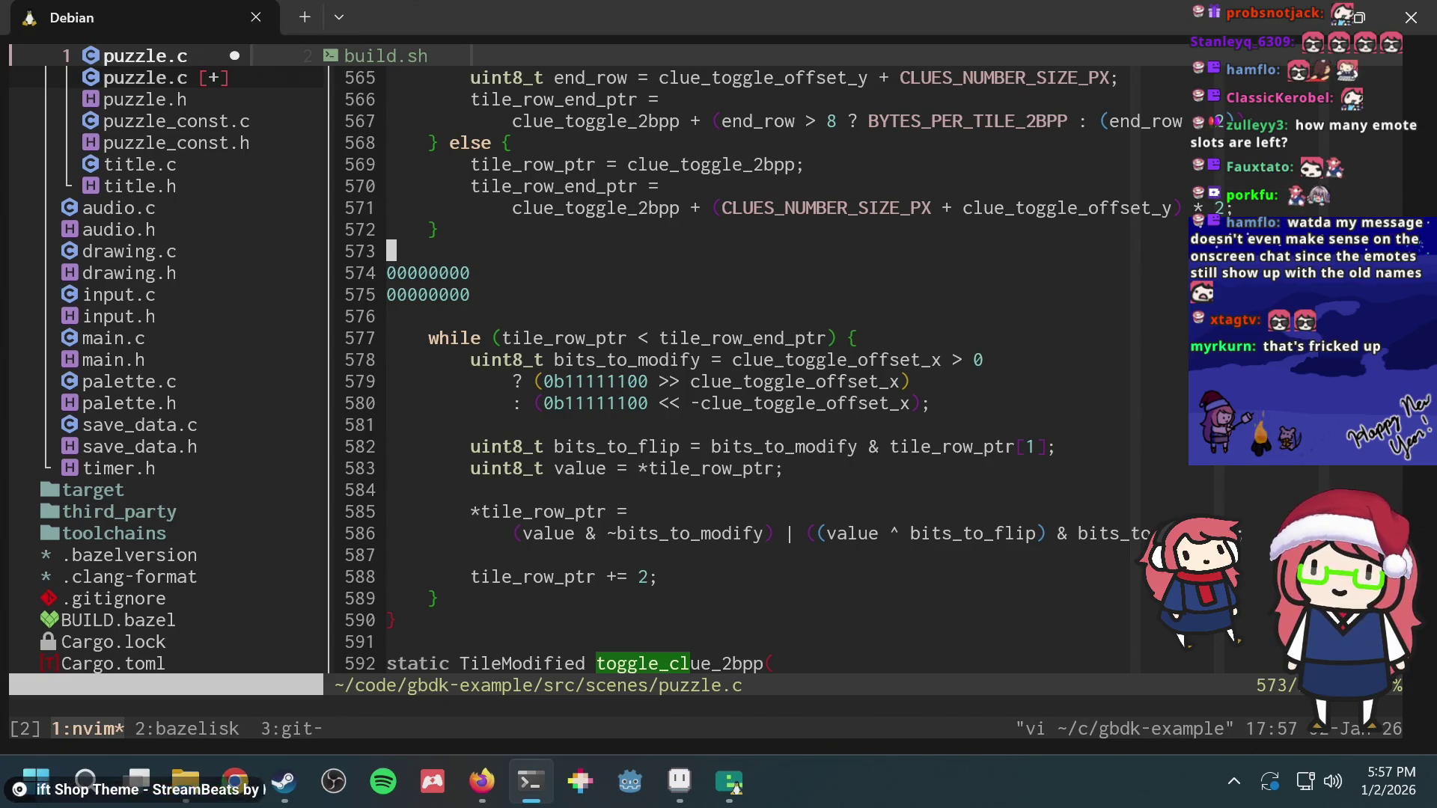
# Step: Set the last digit to 1 on both scratch lines so each reads 00000001, glancing at the game
pyautogui.press('j')
pyautogui.press('l')
pyautogui.press('$')
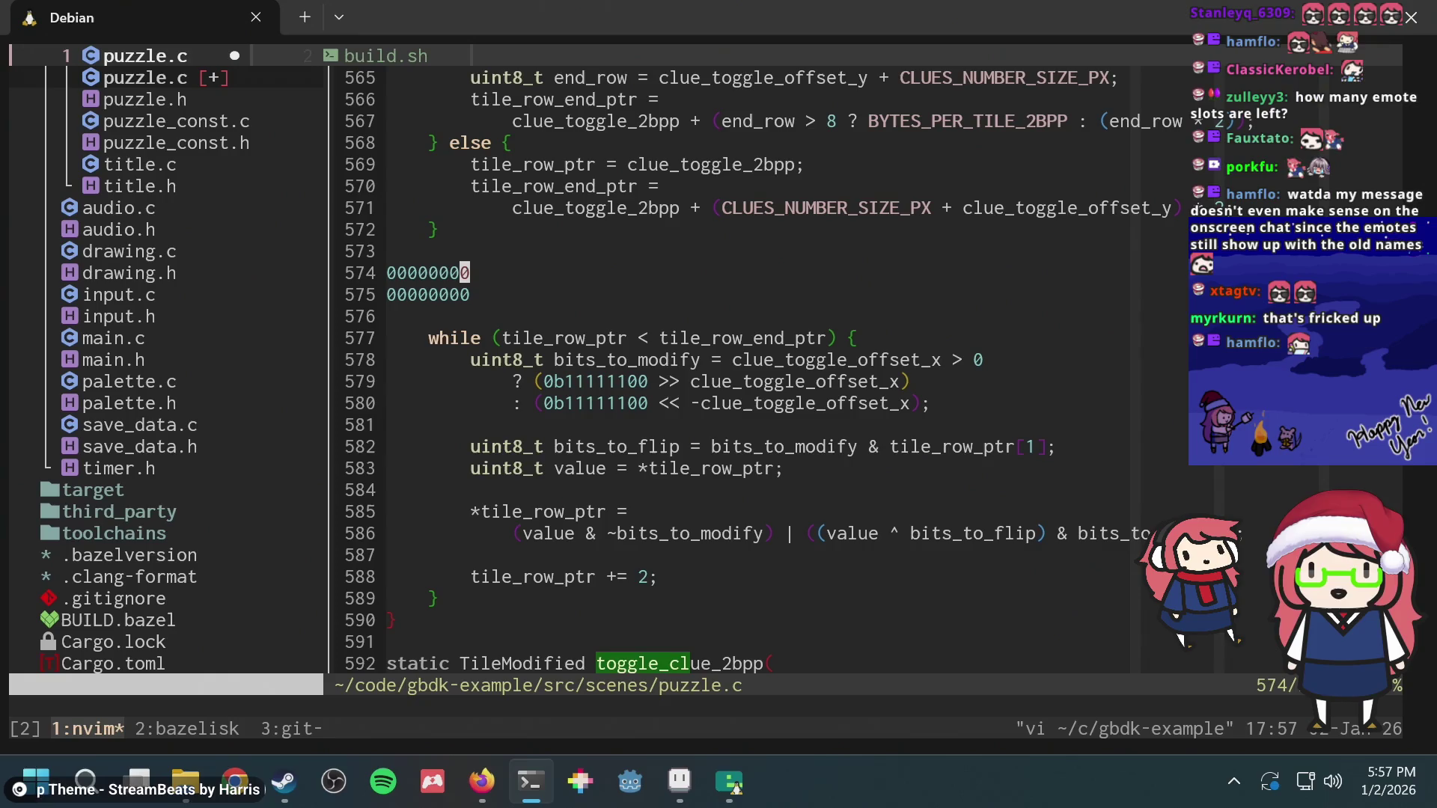
pyautogui.press('r')
pyautogui.press('1')
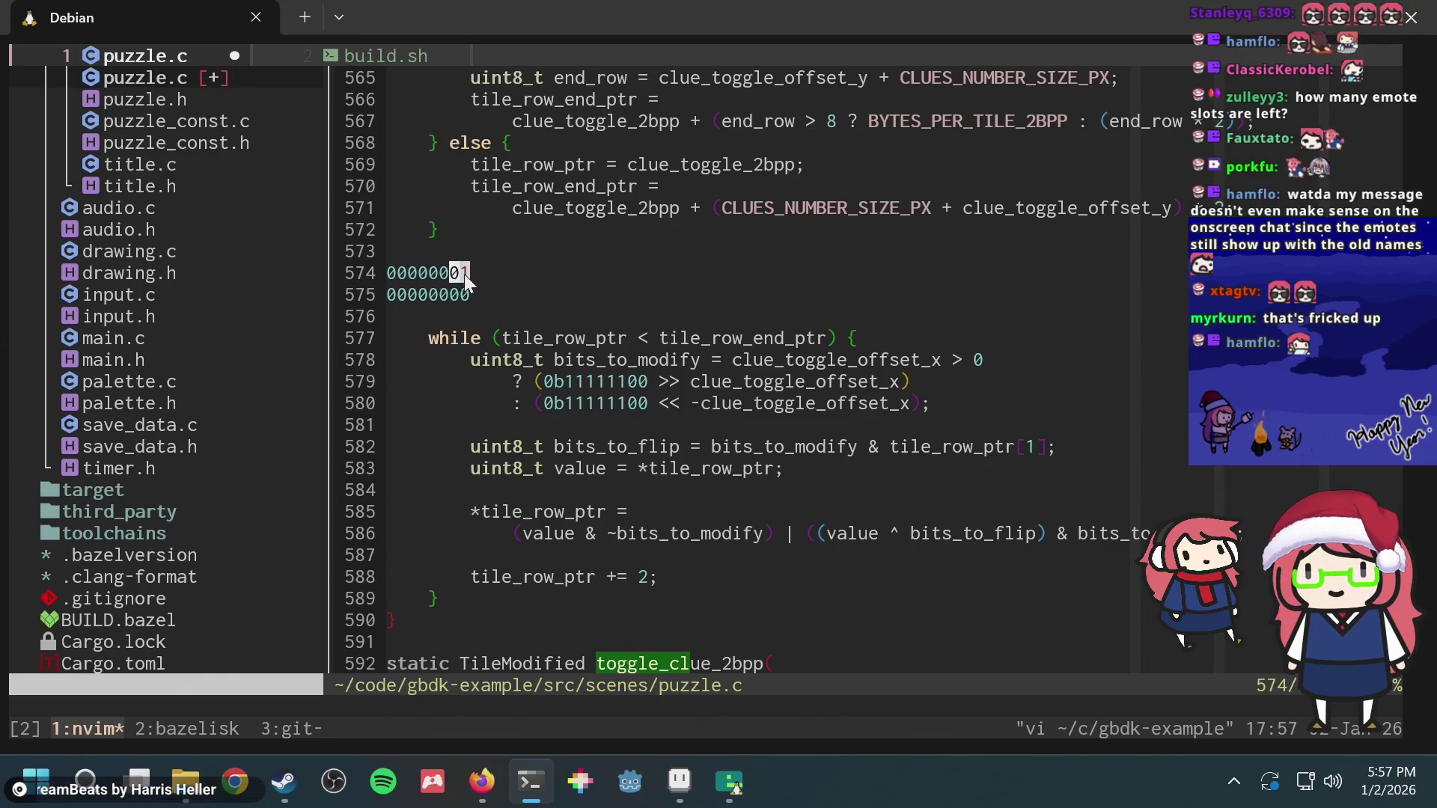
pyautogui.press('u')
pyautogui.press('j')
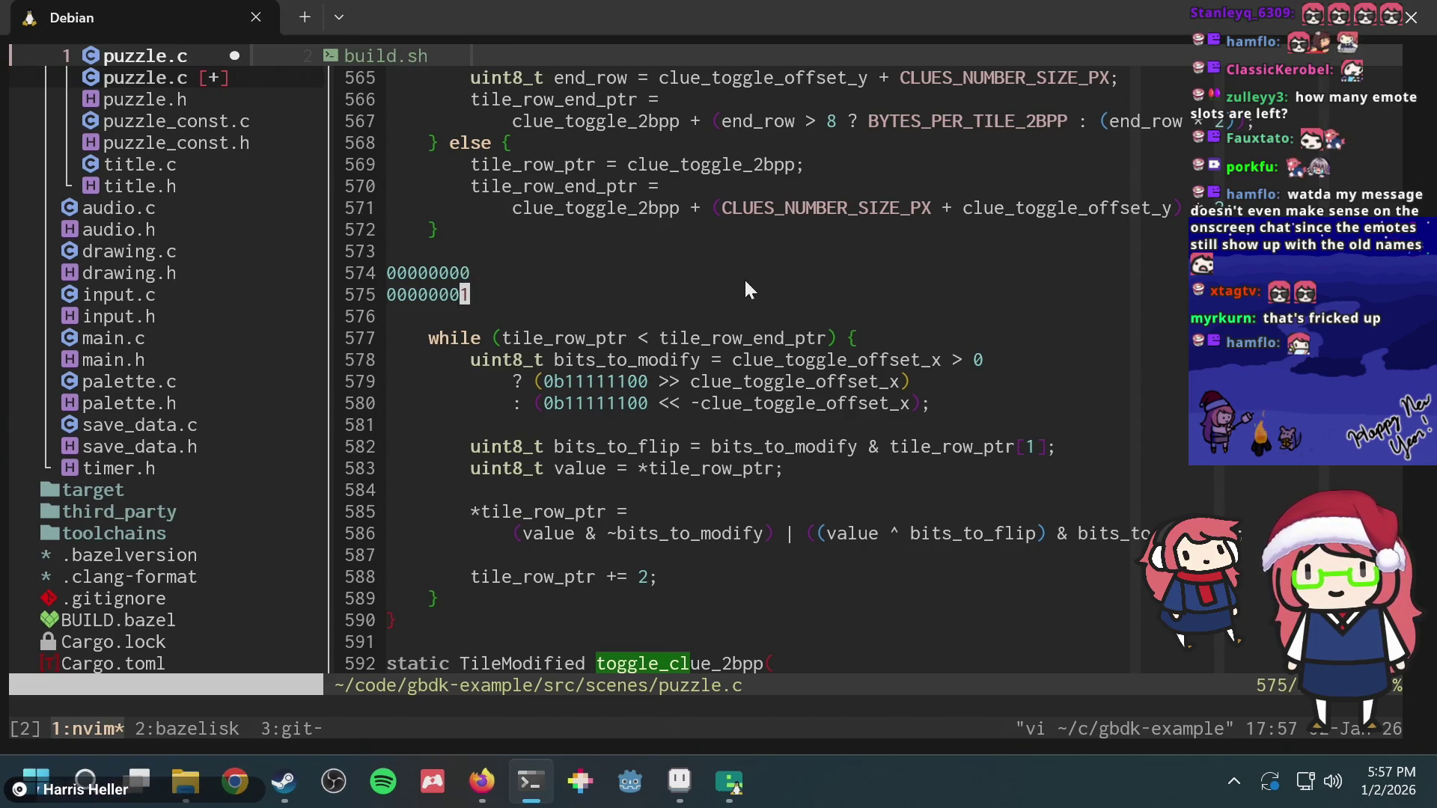
pyautogui.press('r')
pyautogui.press('1')
pyautogui.press('k')
pyautogui.press('.')
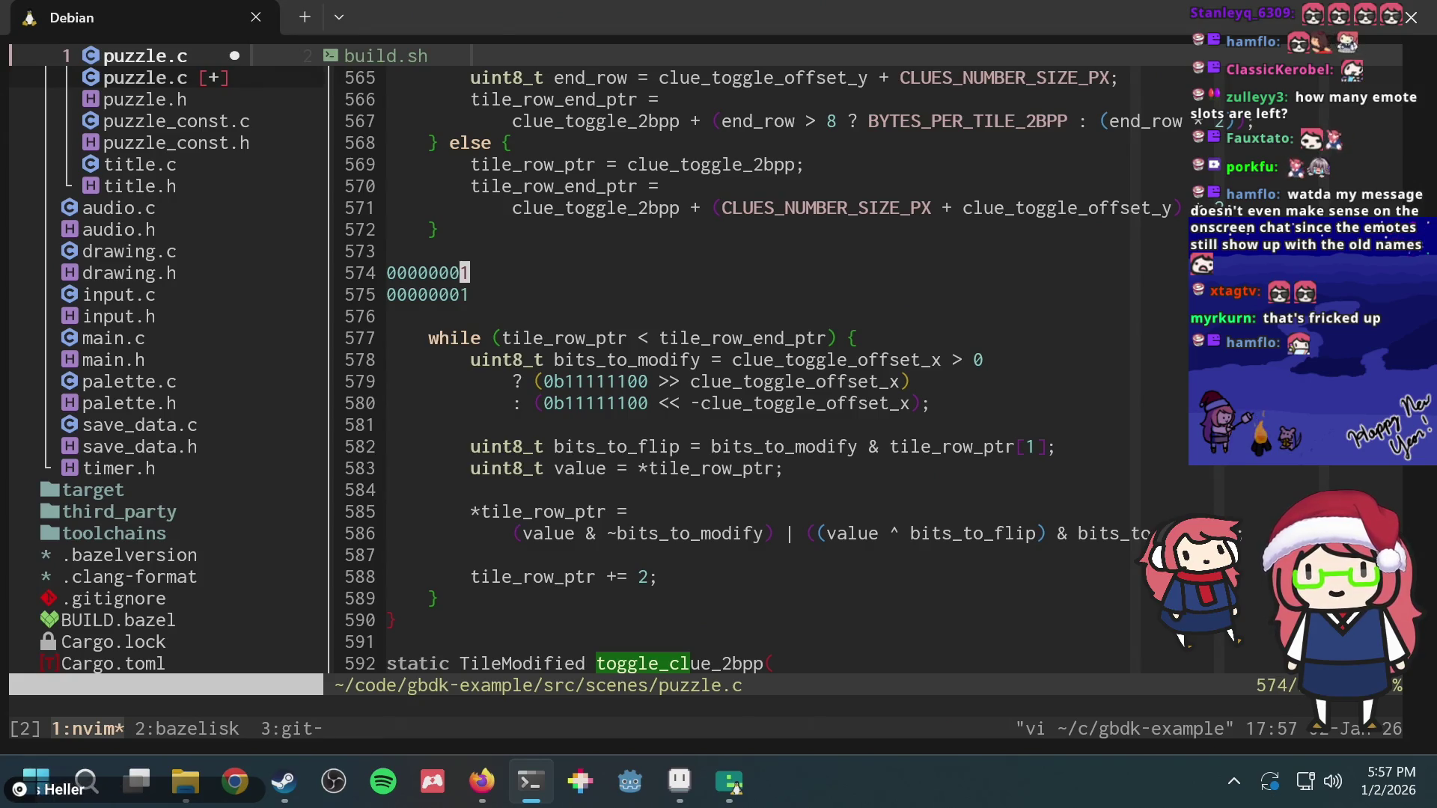
pyautogui.press('j')
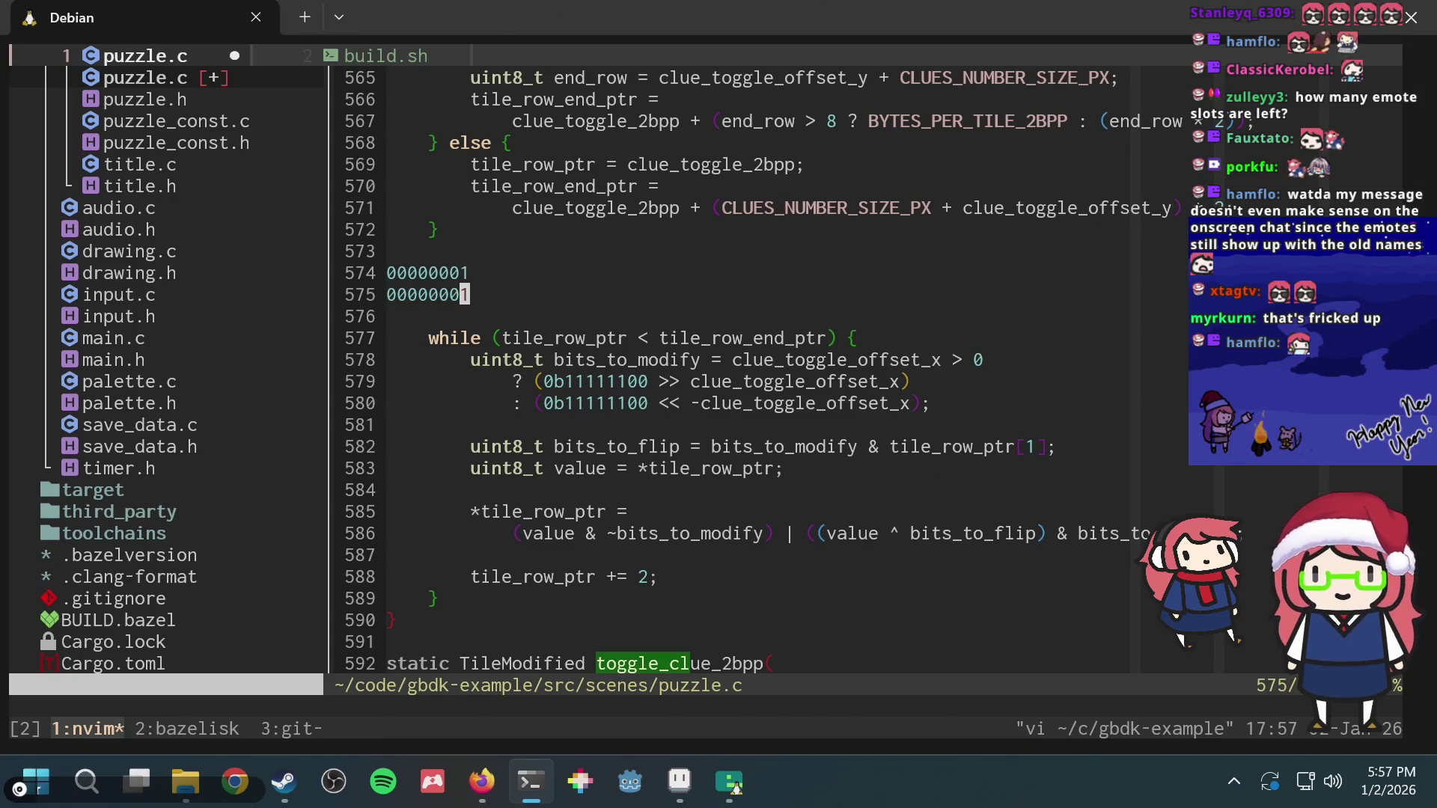
pyautogui.hotkey('alt', 'Tab')
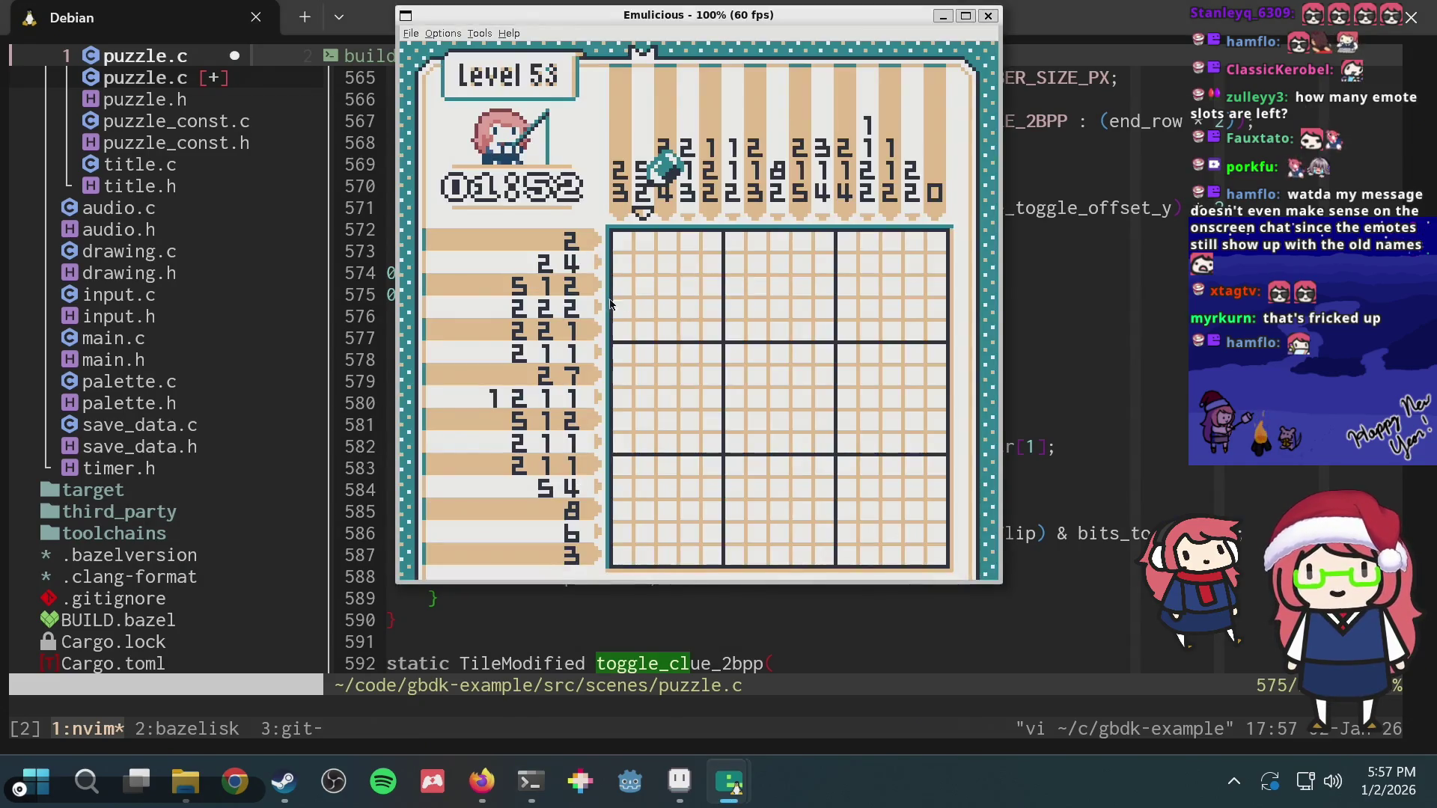
# Step: Compare the scratch lines against Level 53 and the existing binary mask, returning to the first line
pyautogui.hotkey('alt', 'Tab')
pyautogui.press('h')
pyautogui.press('h')
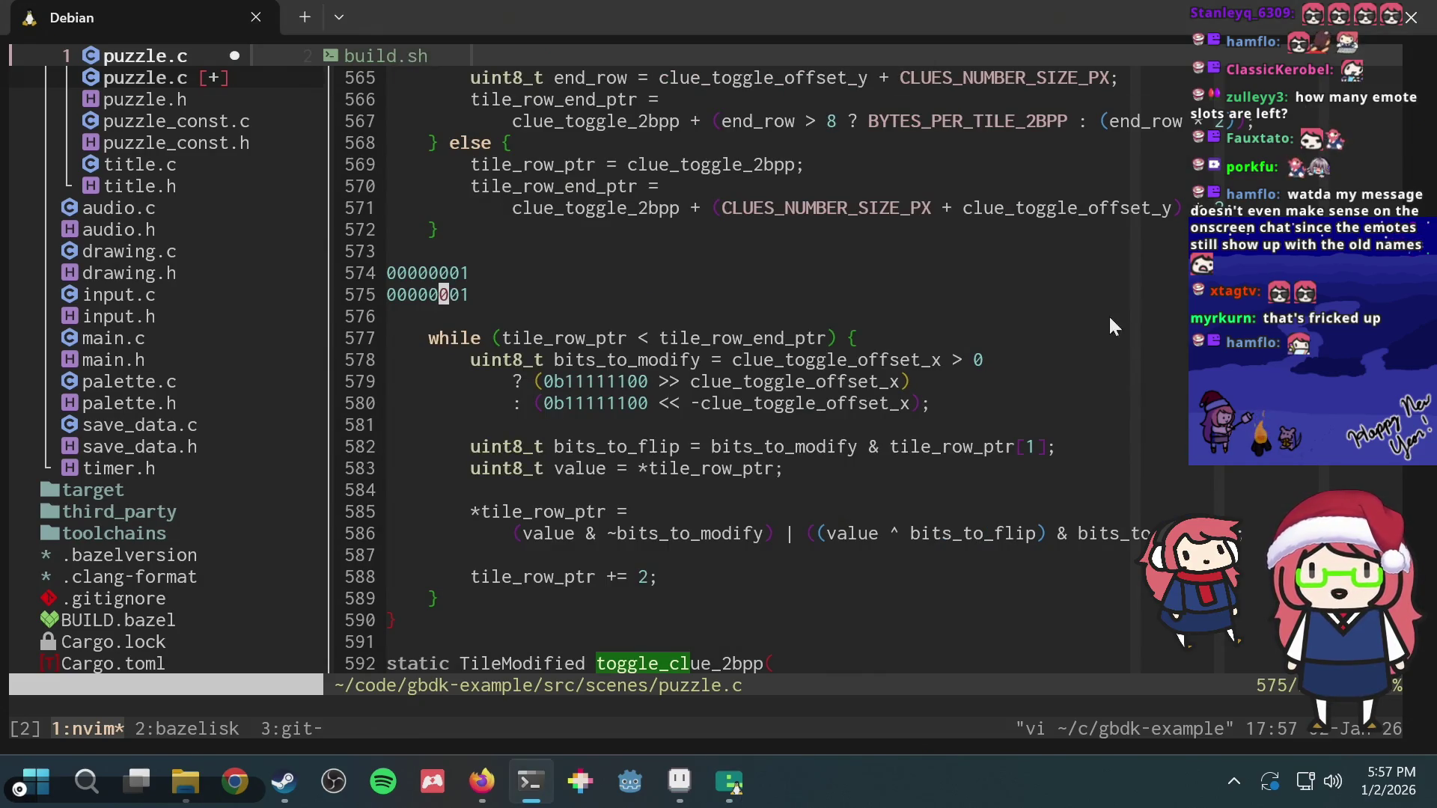
pyautogui.hotkey('alt', 'Tab')
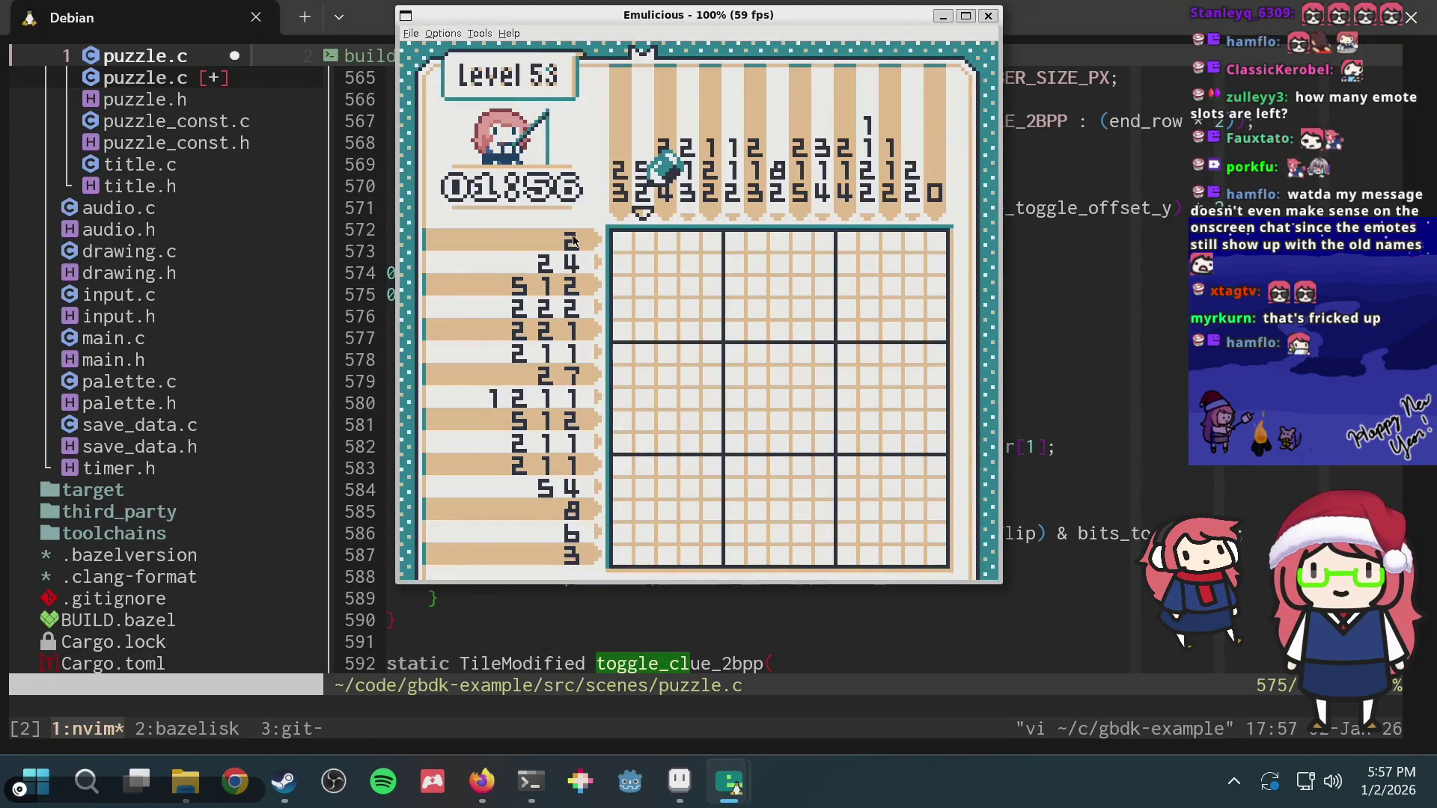
pyautogui.hotkey('alt', 'Tab')
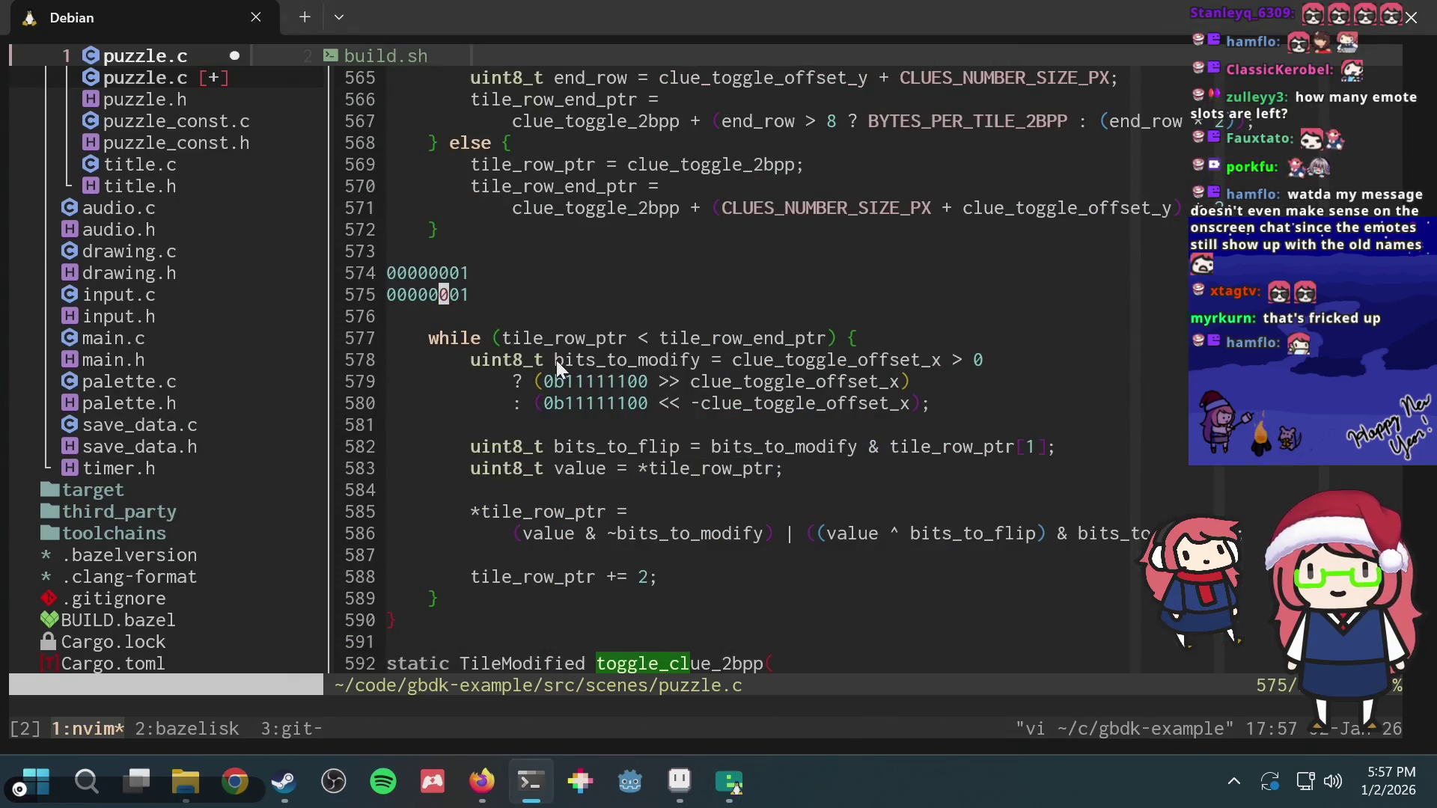
pyautogui.moveTo(572, 381); pyautogui.dragTo(617, 377)
pyautogui.hotkey('ctrl', 'c')
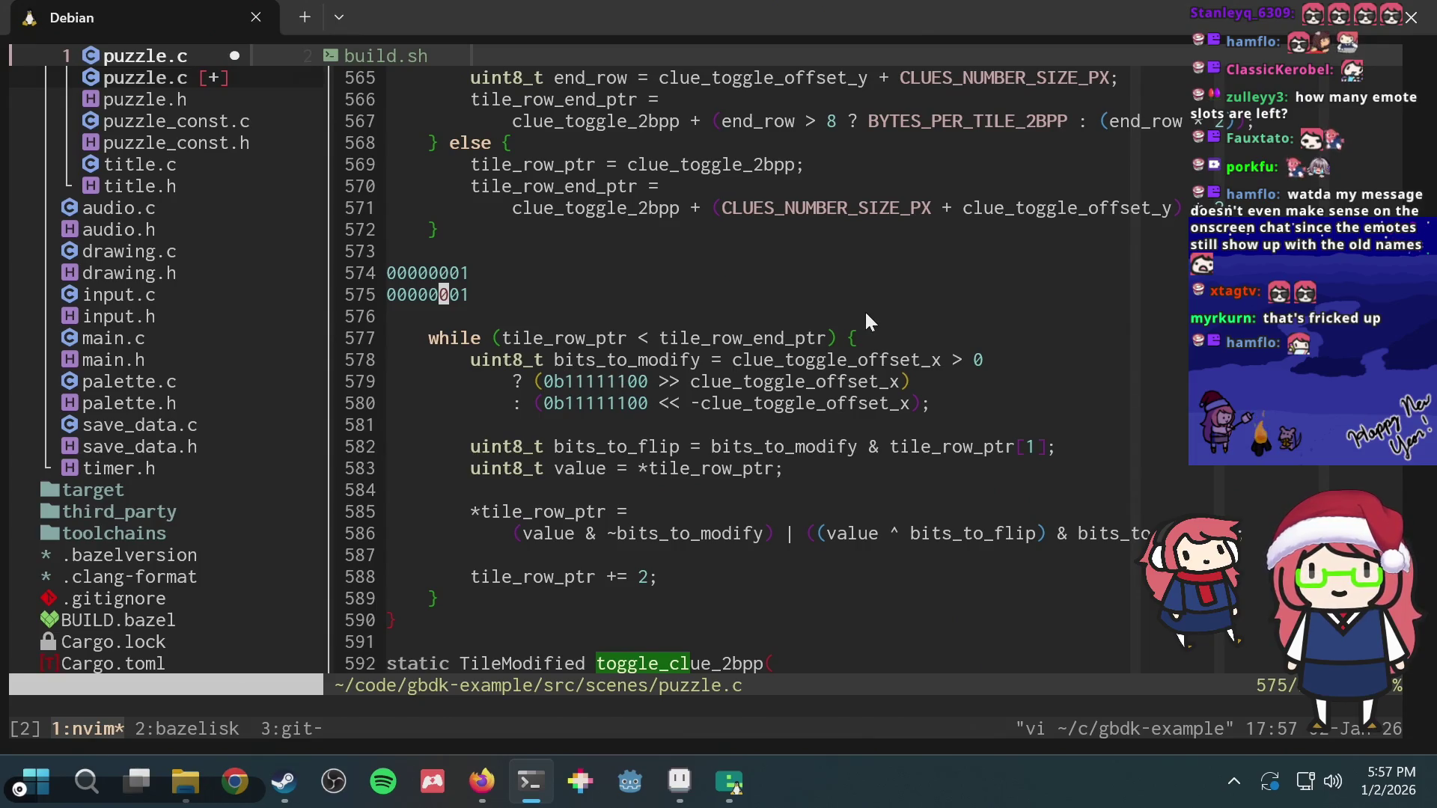
pyautogui.hotkey('ctrl', 'c')
pyautogui.press('k')
pyautogui.press('h')
pyautogui.press('h')
pyautogui.press('h')
pyautogui.press('h')
# Step: Fill a column block of digits on both scratch lines with 1s
pyautogui.press('l')
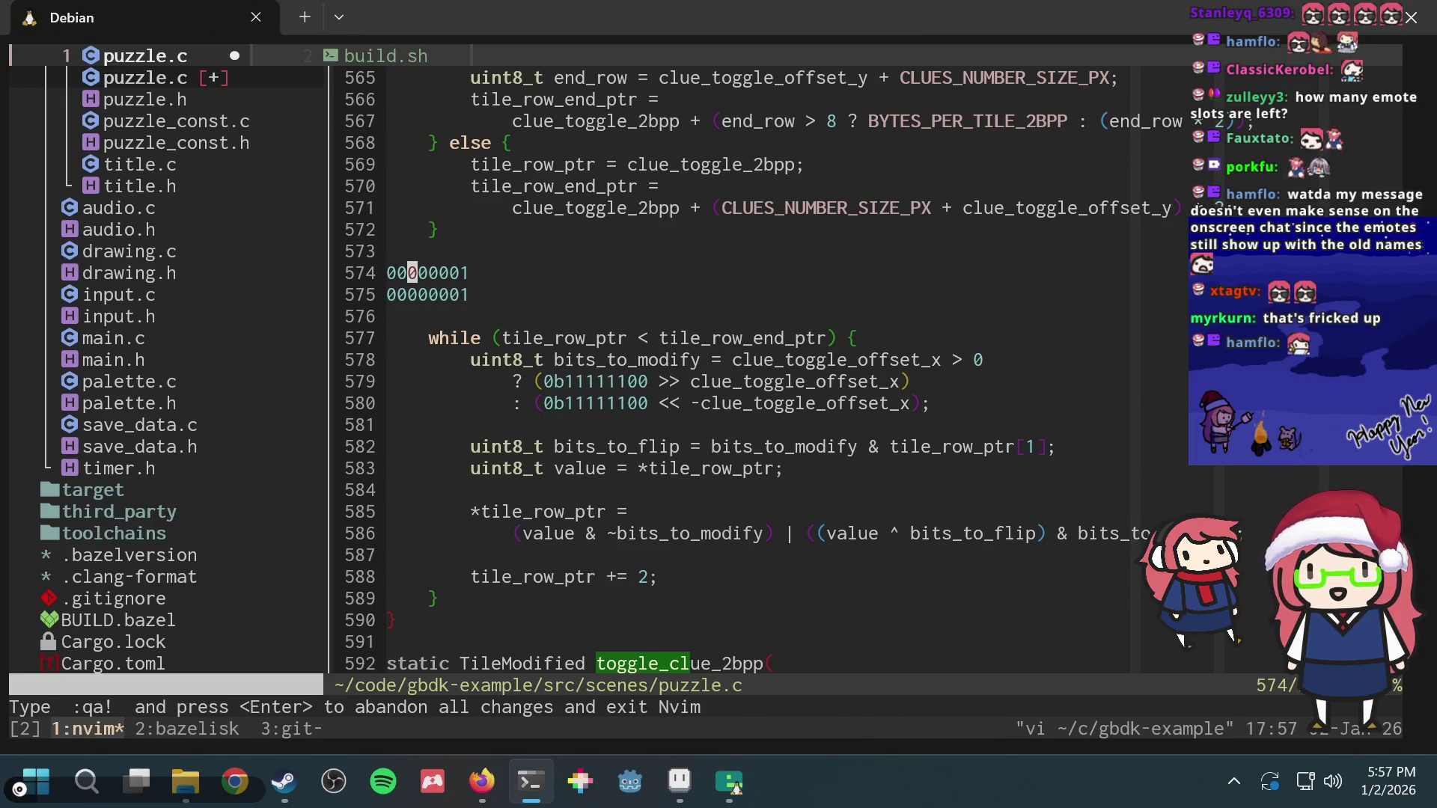
pyautogui.press('l')
pyautogui.press('h')
pyautogui.hotkey('ctrl', 'v')
pyautogui.press('j')
pyautogui.press('l')
pyautogui.press('l')
pyautogui.press('l')
pyautogui.press('l')
pyautogui.press('l')
pyautogui.press('r')
pyautogui.press('1')
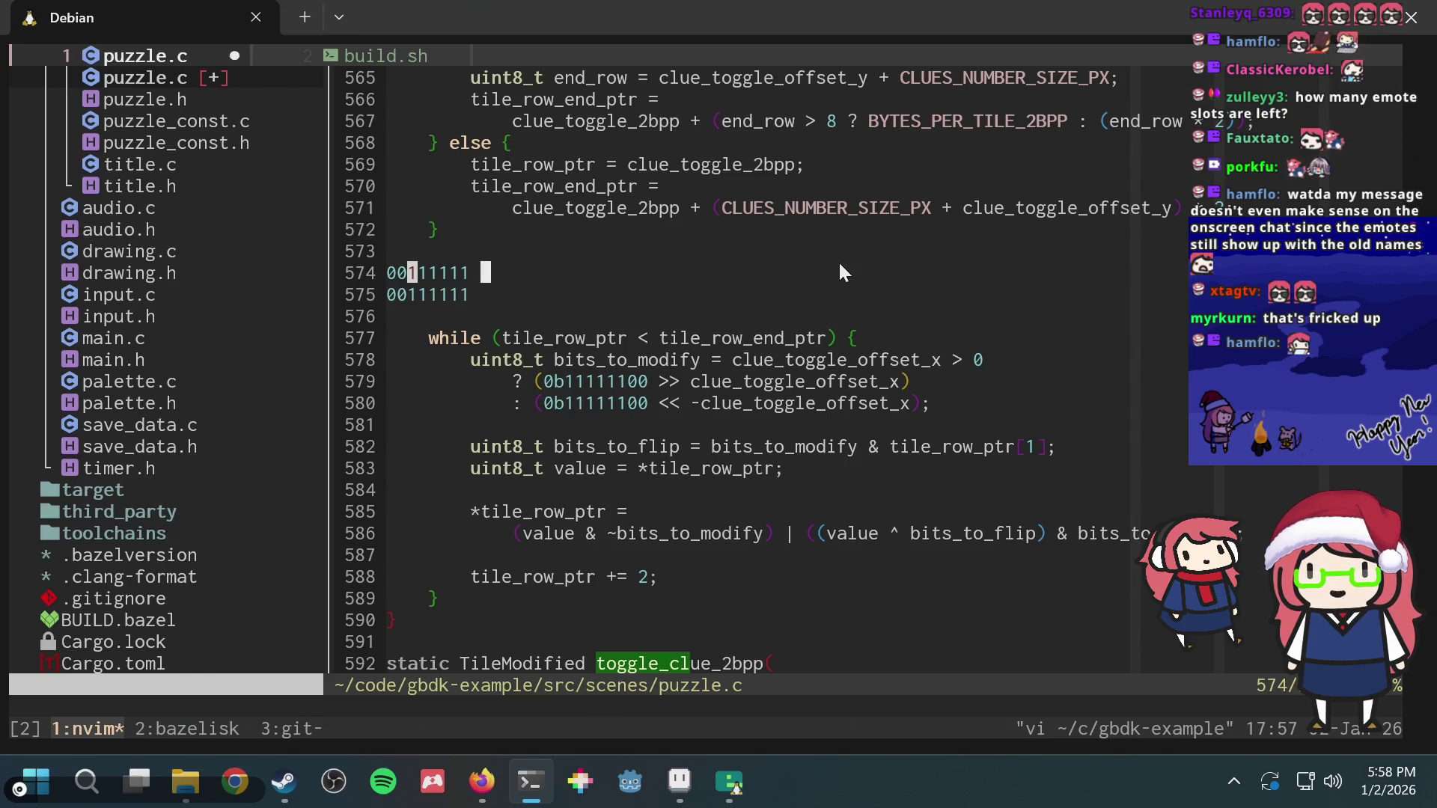
# Step: Adjust the trailing bits on the second line with r0 and r1 to finish the pattern
pyautogui.press('j')
pyautogui.press('$')
pyautogui.press('r')
pyautogui.press('0')
pyautogui.press('h')
pyautogui.press('r')
pyautogui.press('0')
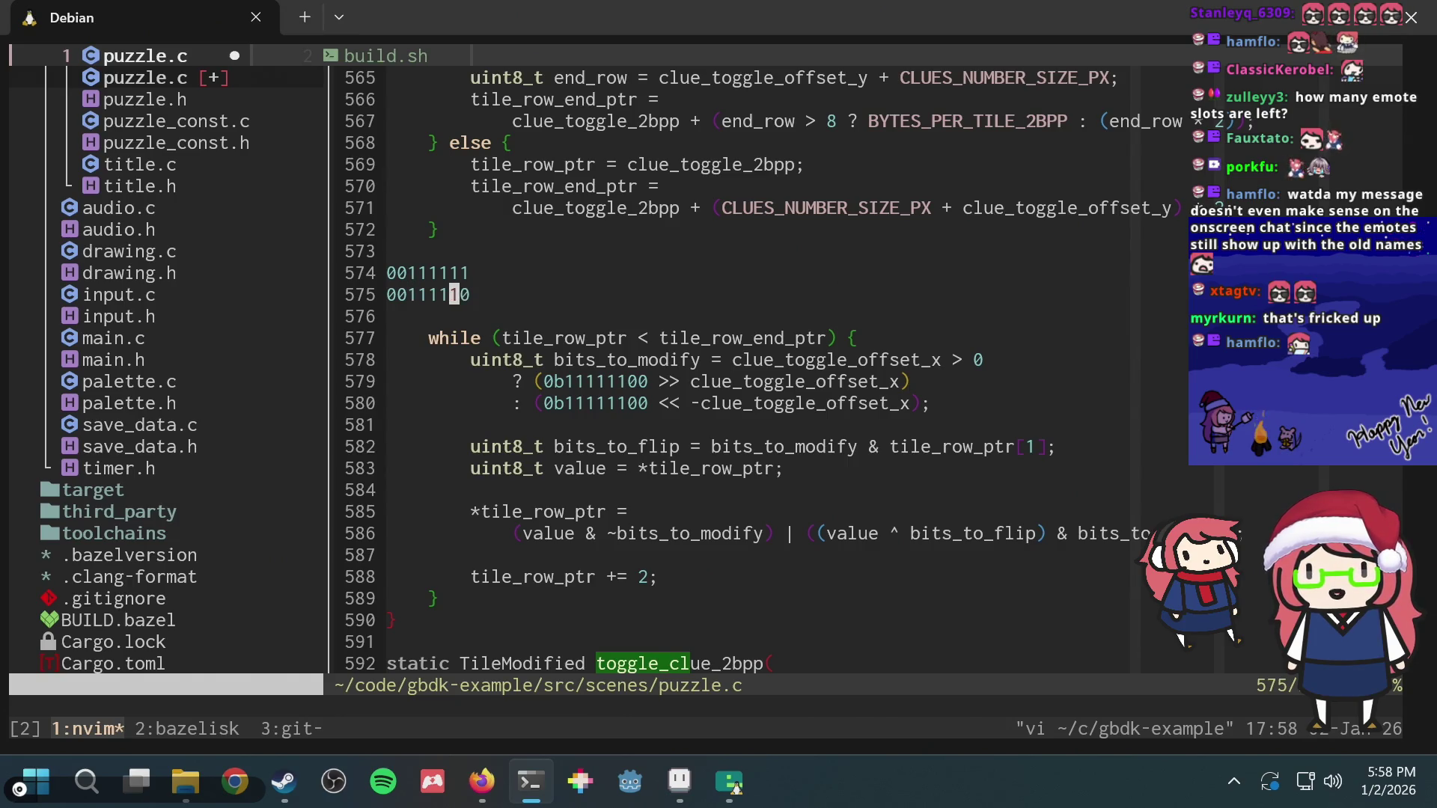
pyautogui.press('k')
pyautogui.press('j')
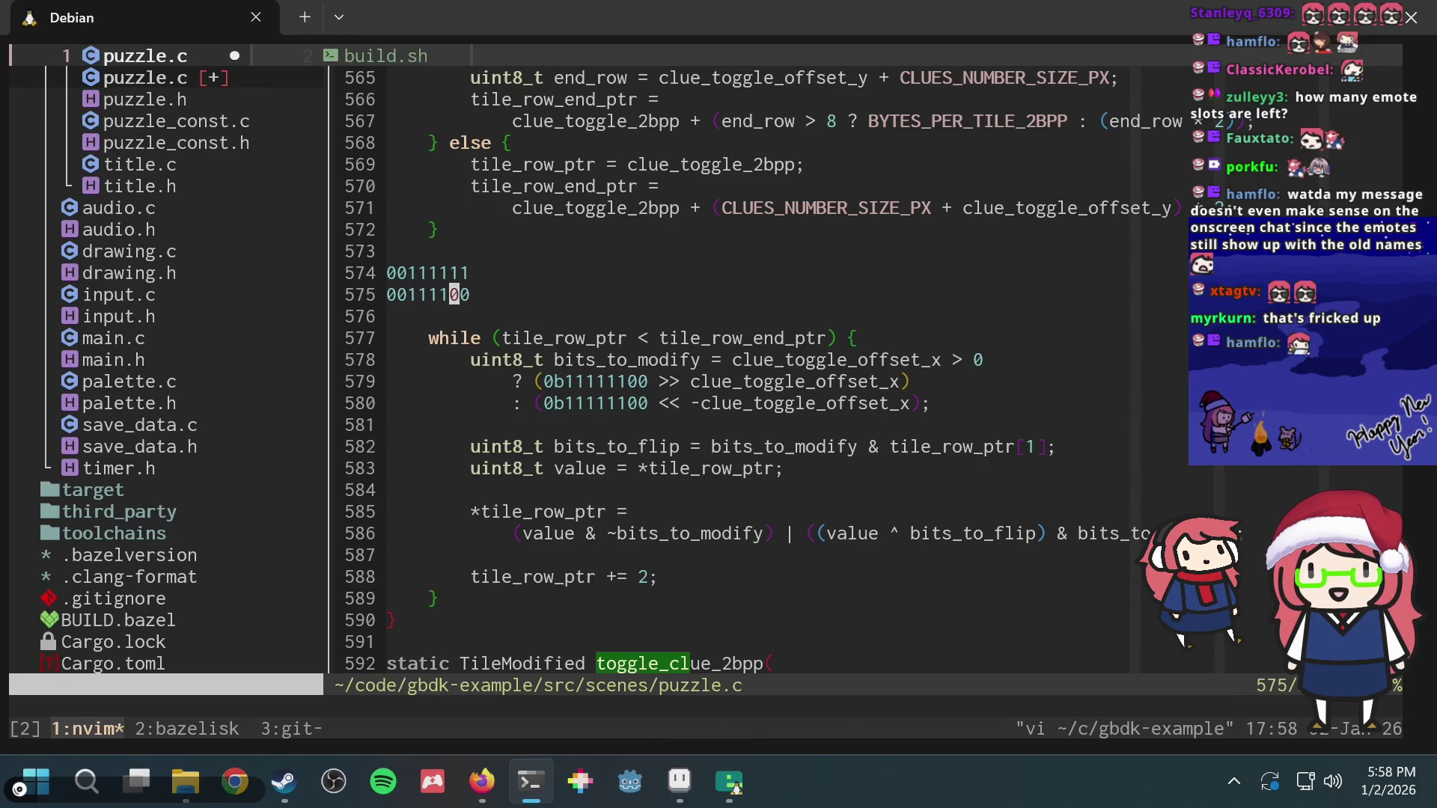
pyautogui.press('k')
pyautogui.press('j')
pyautogui.press('r')
pyautogui.press('1')
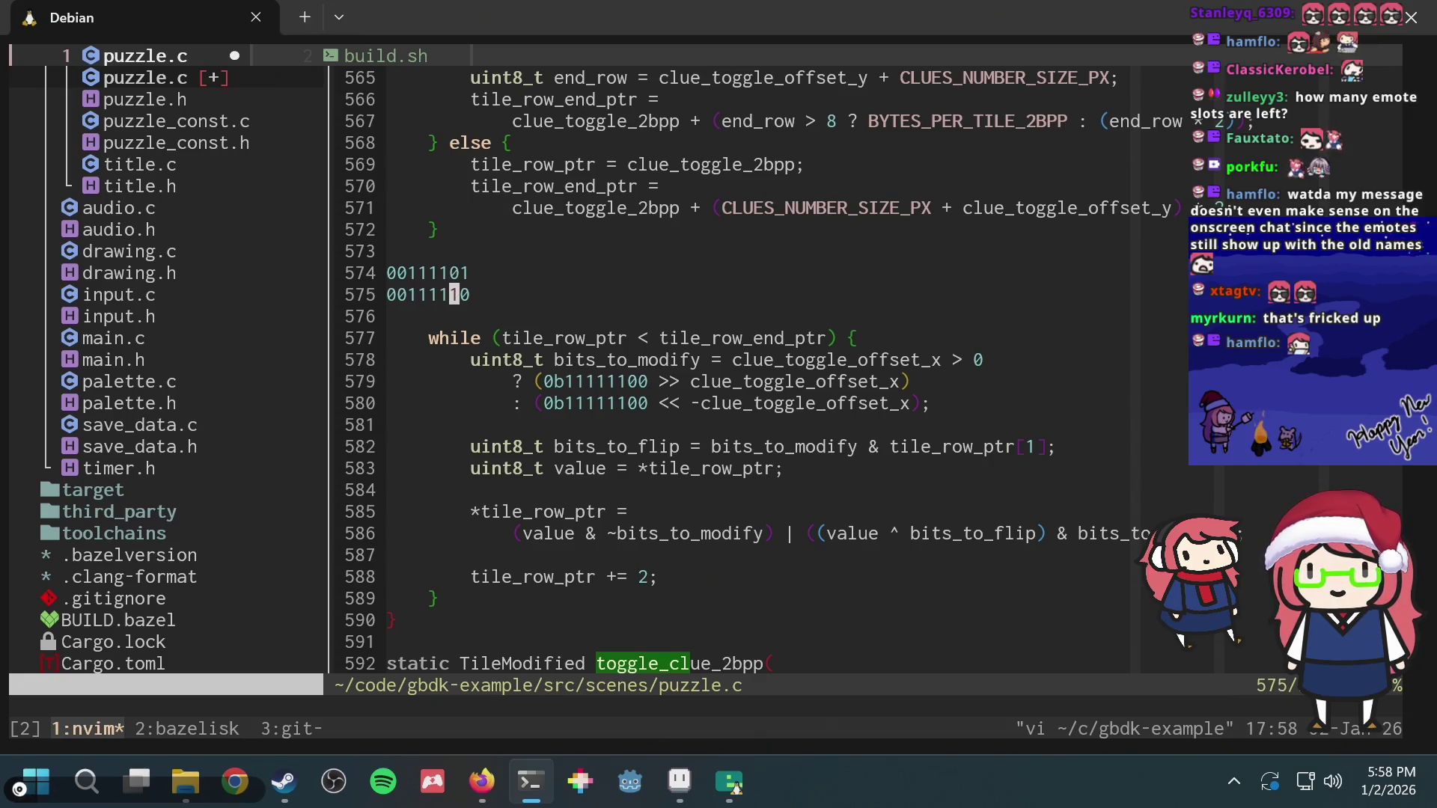
# Step: Delete the scratch binary lines and save puzzle.c
pyautogui.hotkey('shift', 'v')
pyautogui.write('kkd:w')
pyautogui.press('Return')
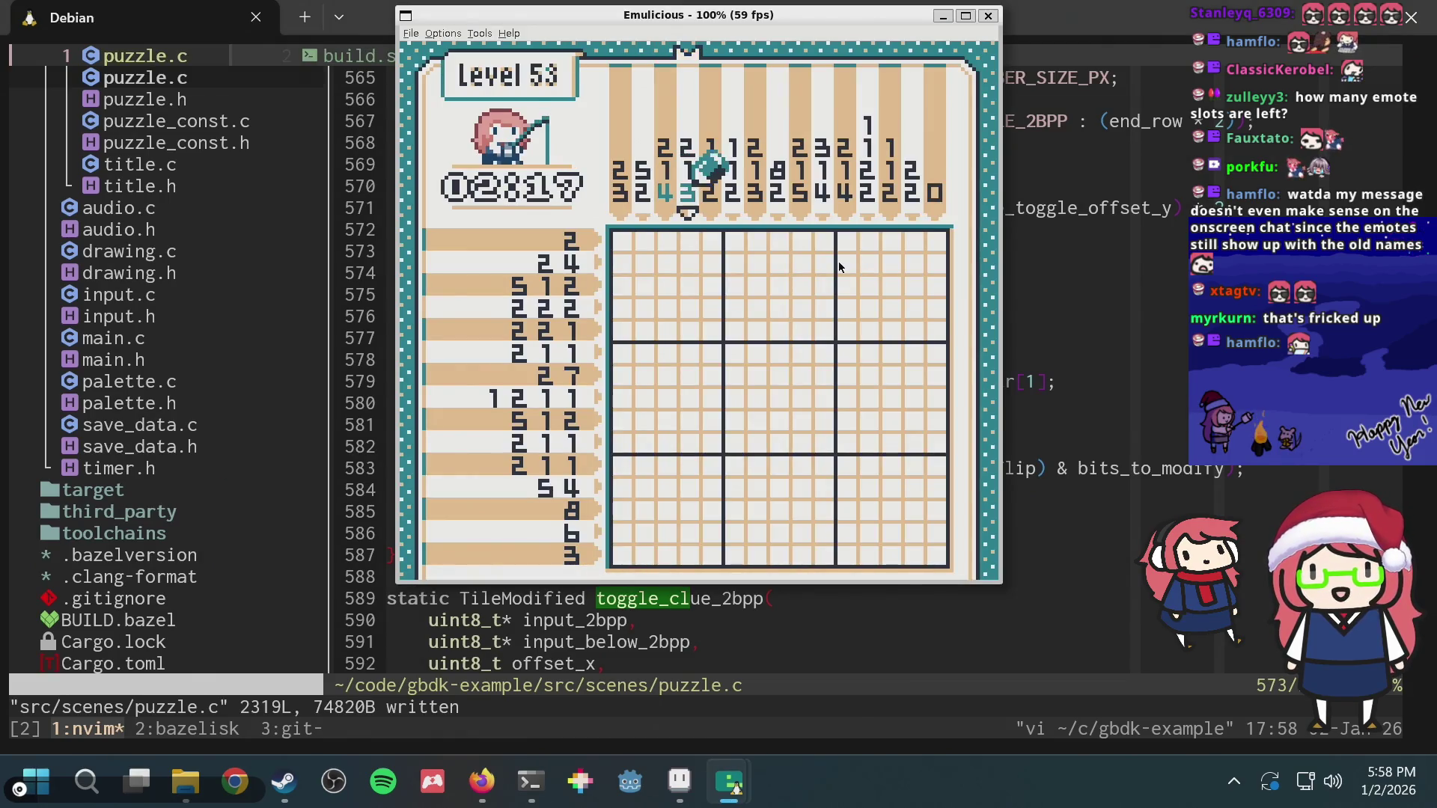
# Step: Move the game cursor along Level 53's column clues, marking several of them off
pyautogui.press('Right')
pyautogui.press('x')
pyautogui.press('Left')
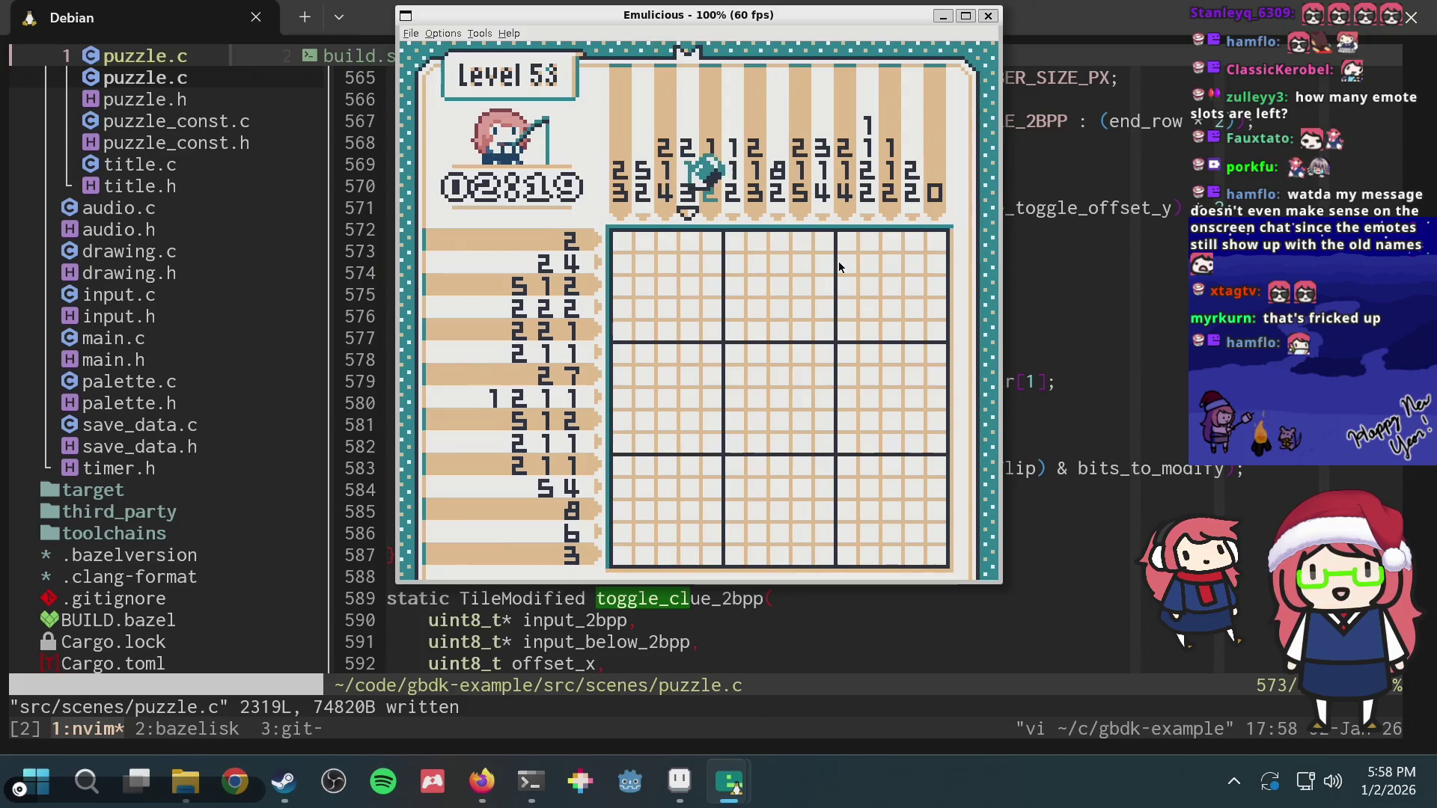
pyautogui.press('Right')
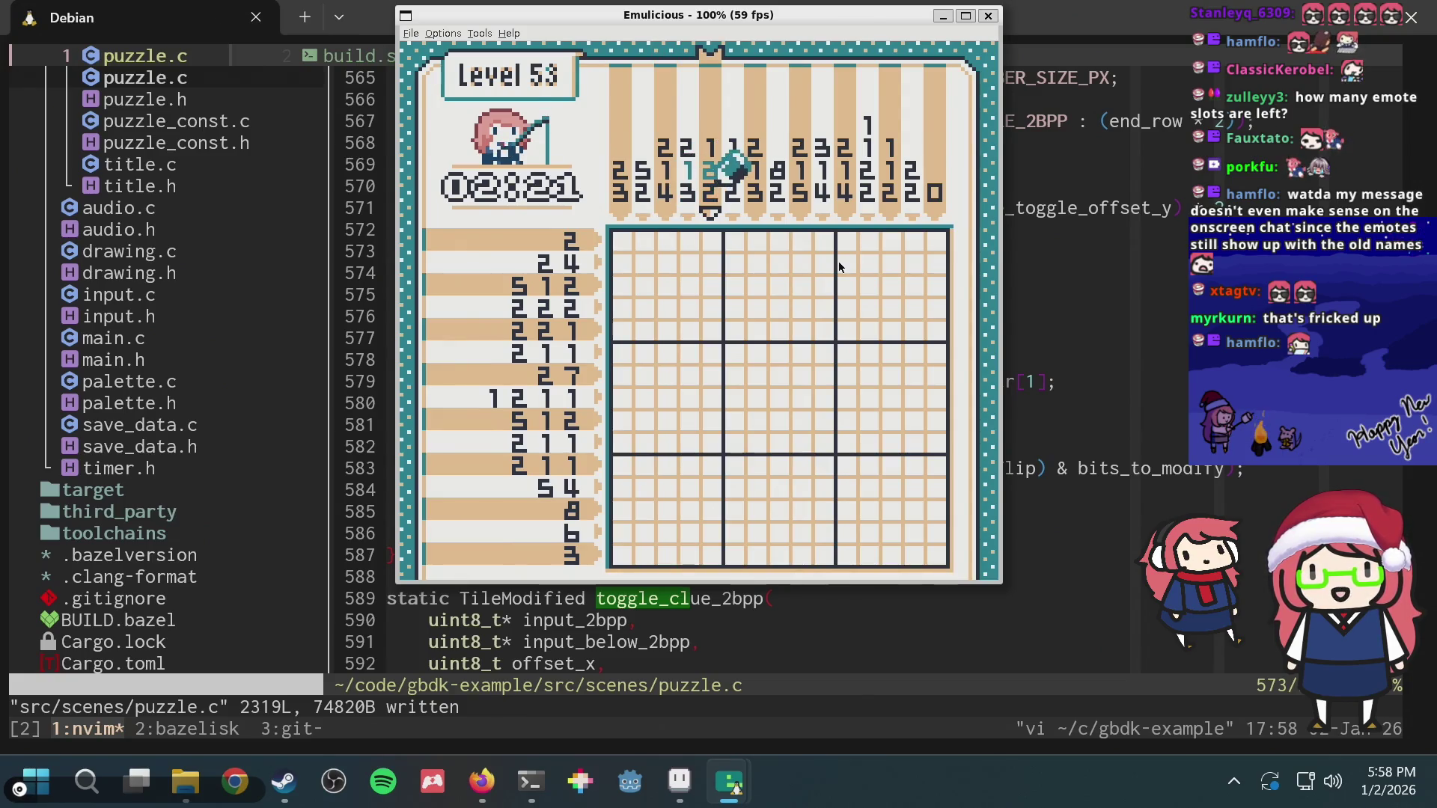
pyautogui.press('Right')
pyautogui.press('Right')
pyautogui.press('Right')
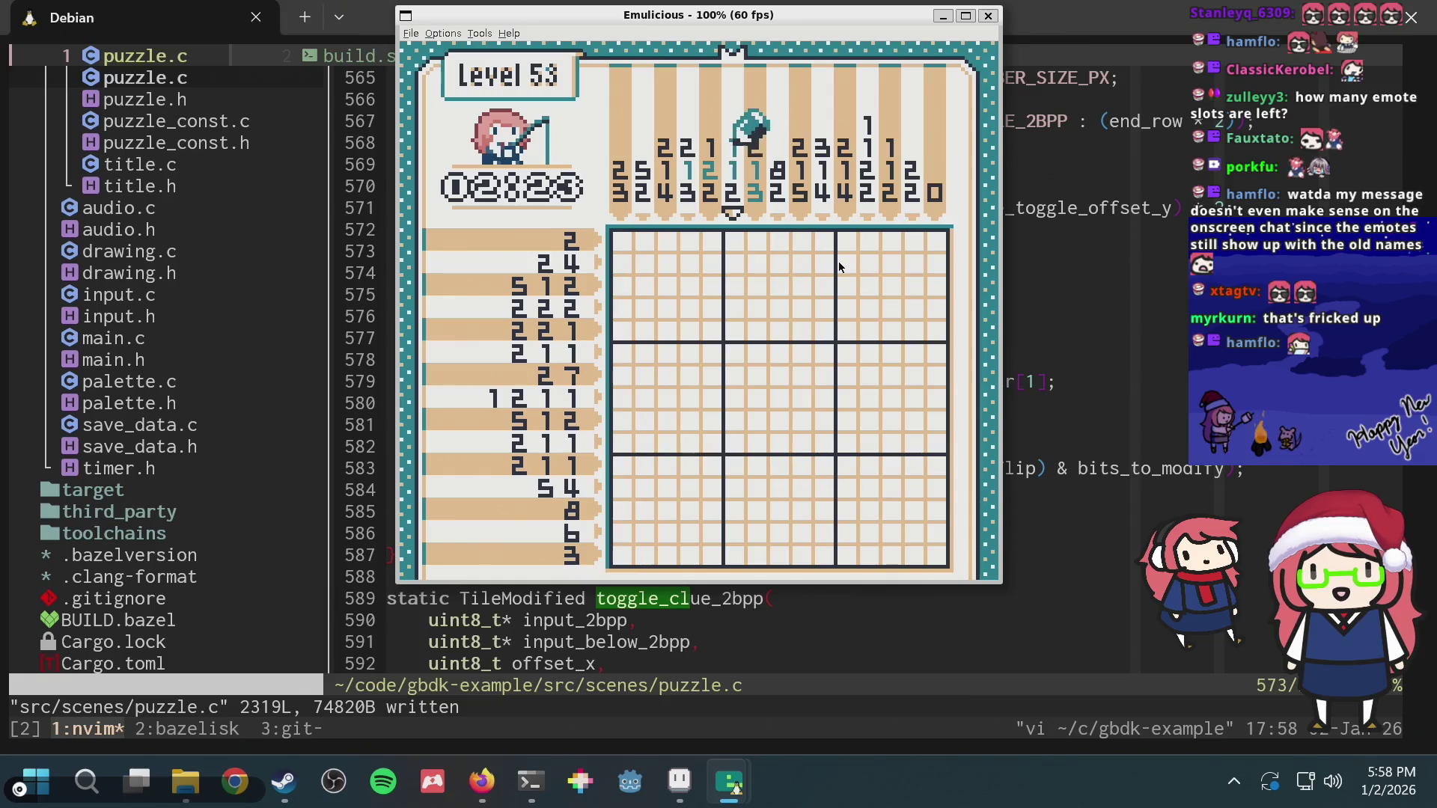
pyautogui.press('Right')
pyautogui.press('Right')
pyautogui.press('Right')
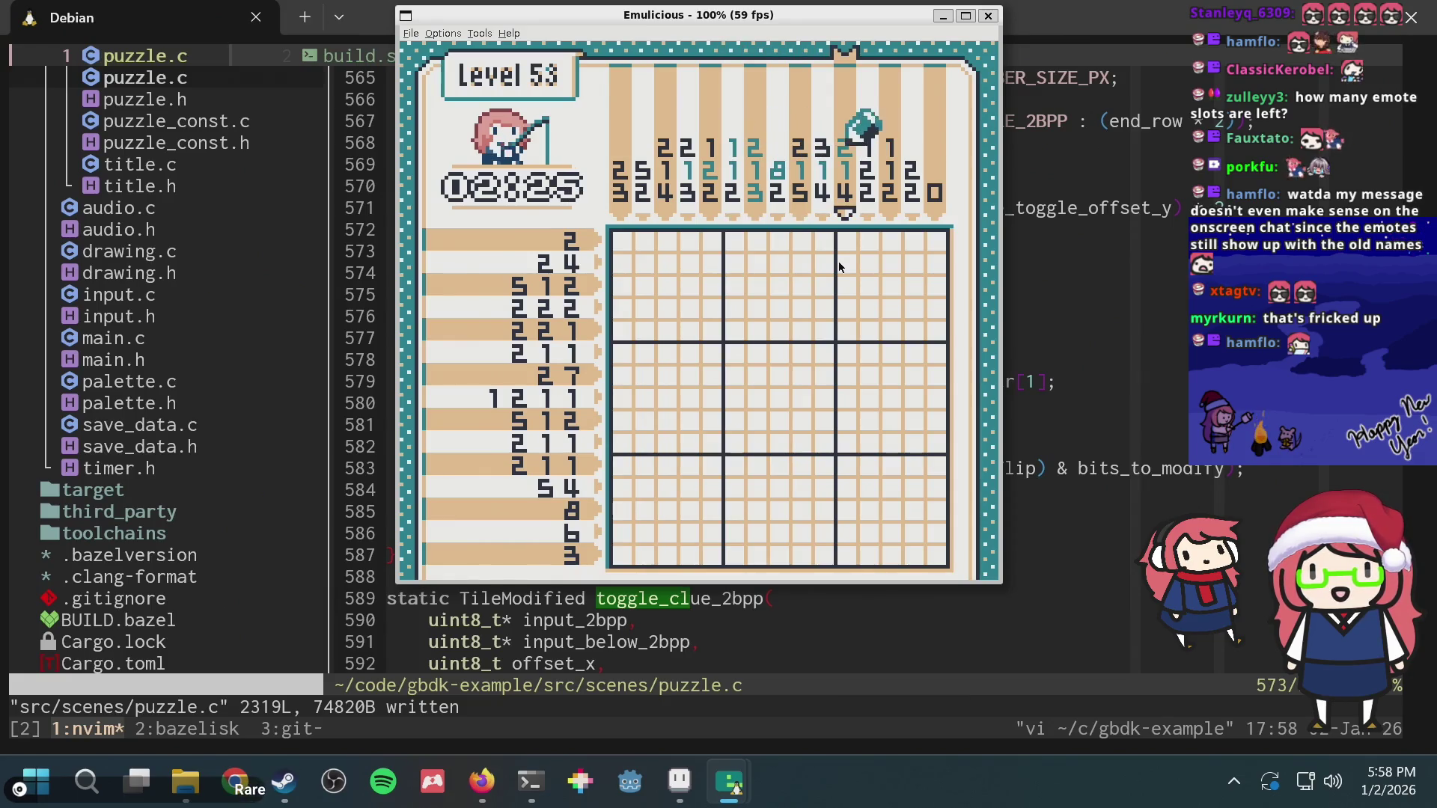
# Step: Switch back to Neovim and move down into the clue toggle code
pyautogui.hotkey('alt', 'Tab')
pyautogui.press('j')
pyautogui.press('j')
pyautogui.press('j')
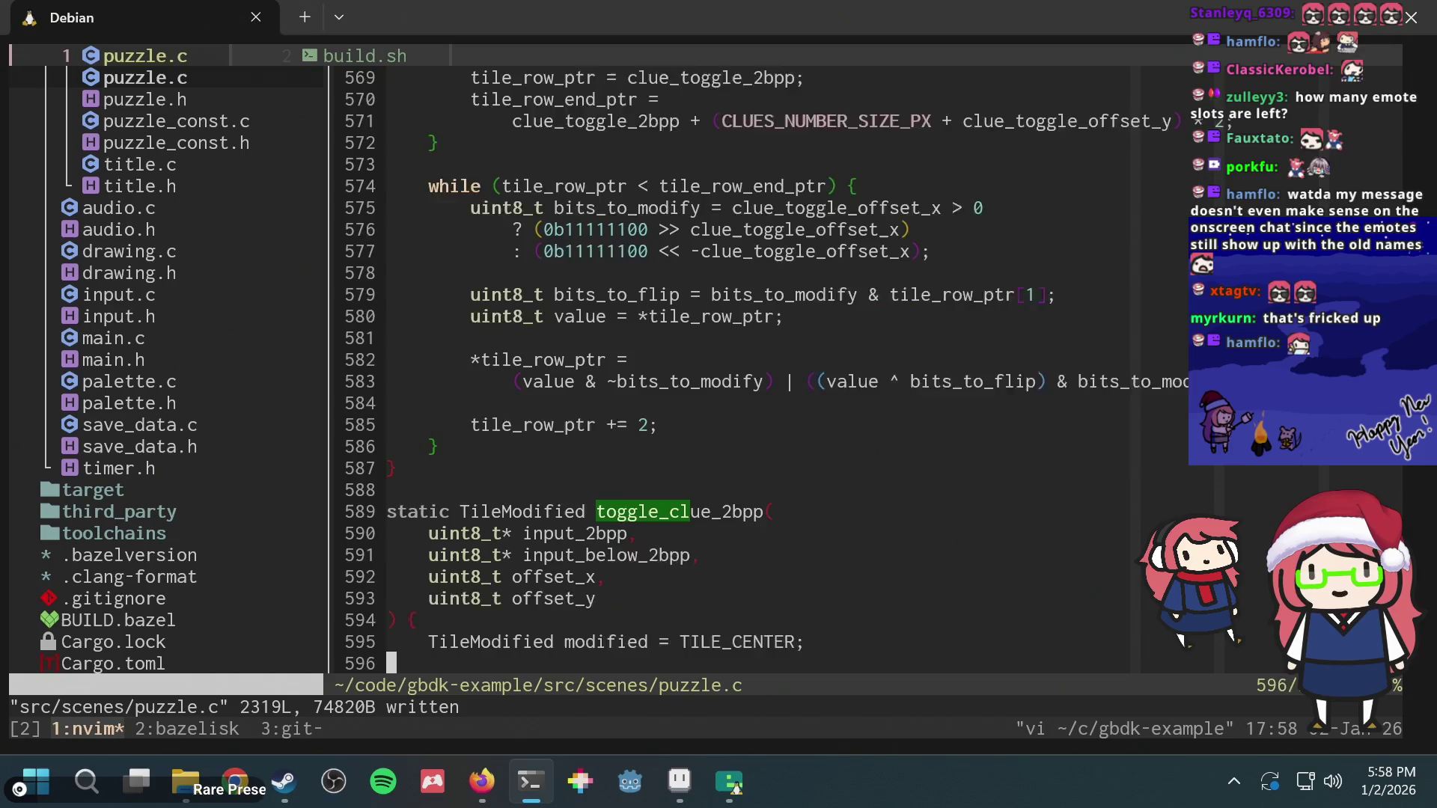
# Step: Read through toggle_clue_raw and toggle_clue_2bpp down into puzzle_set_cell
pyautogui.press('j')
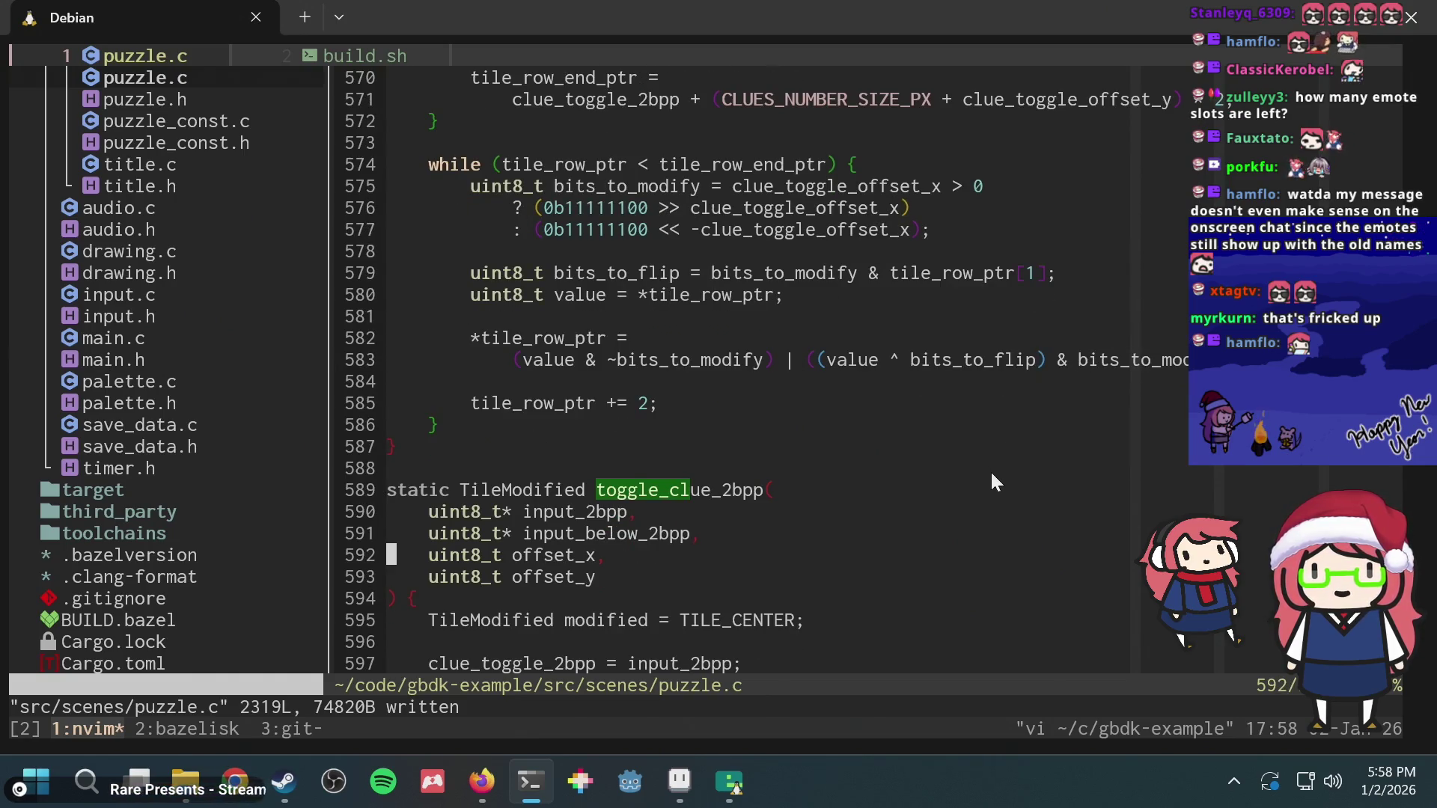
pyautogui.hotkey('ctrl', 'u')
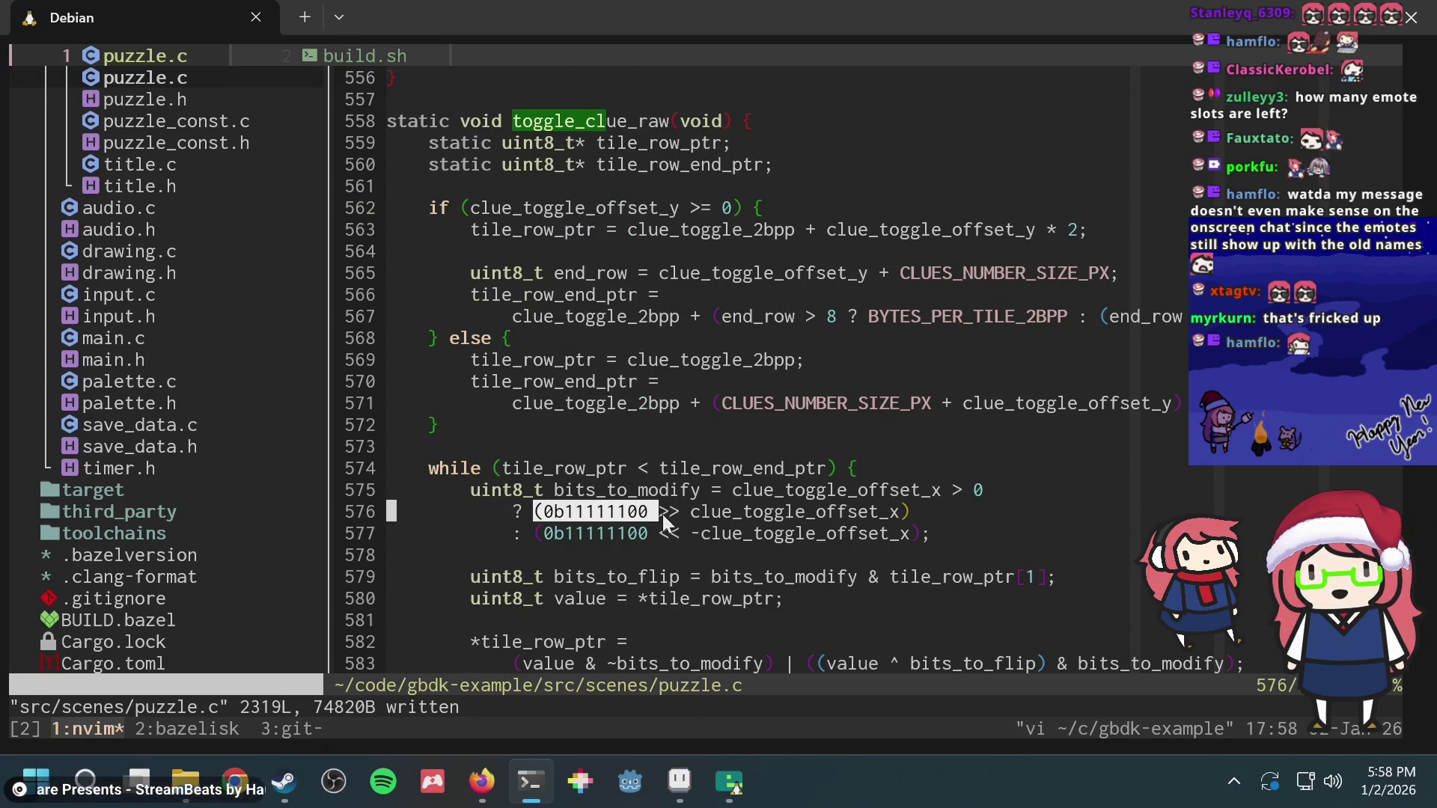
pyautogui.hotkey('ctrl', 'd')
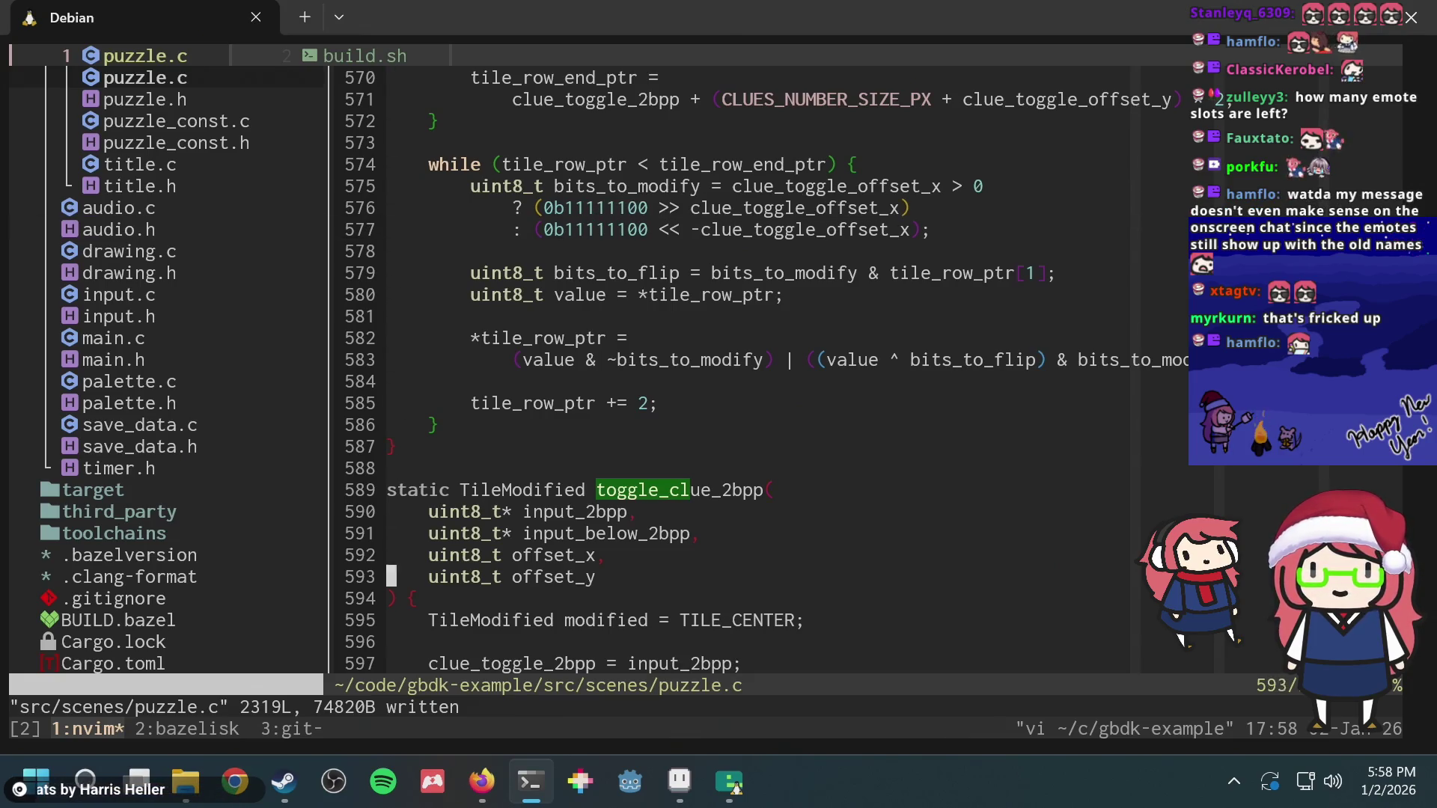
pyautogui.press('j')
pyautogui.press('j')
pyautogui.hotkey('ctrl', 'd')
pyautogui.hotkey('ctrl', 'd')
pyautogui.hotkey('ctrl', 'd')
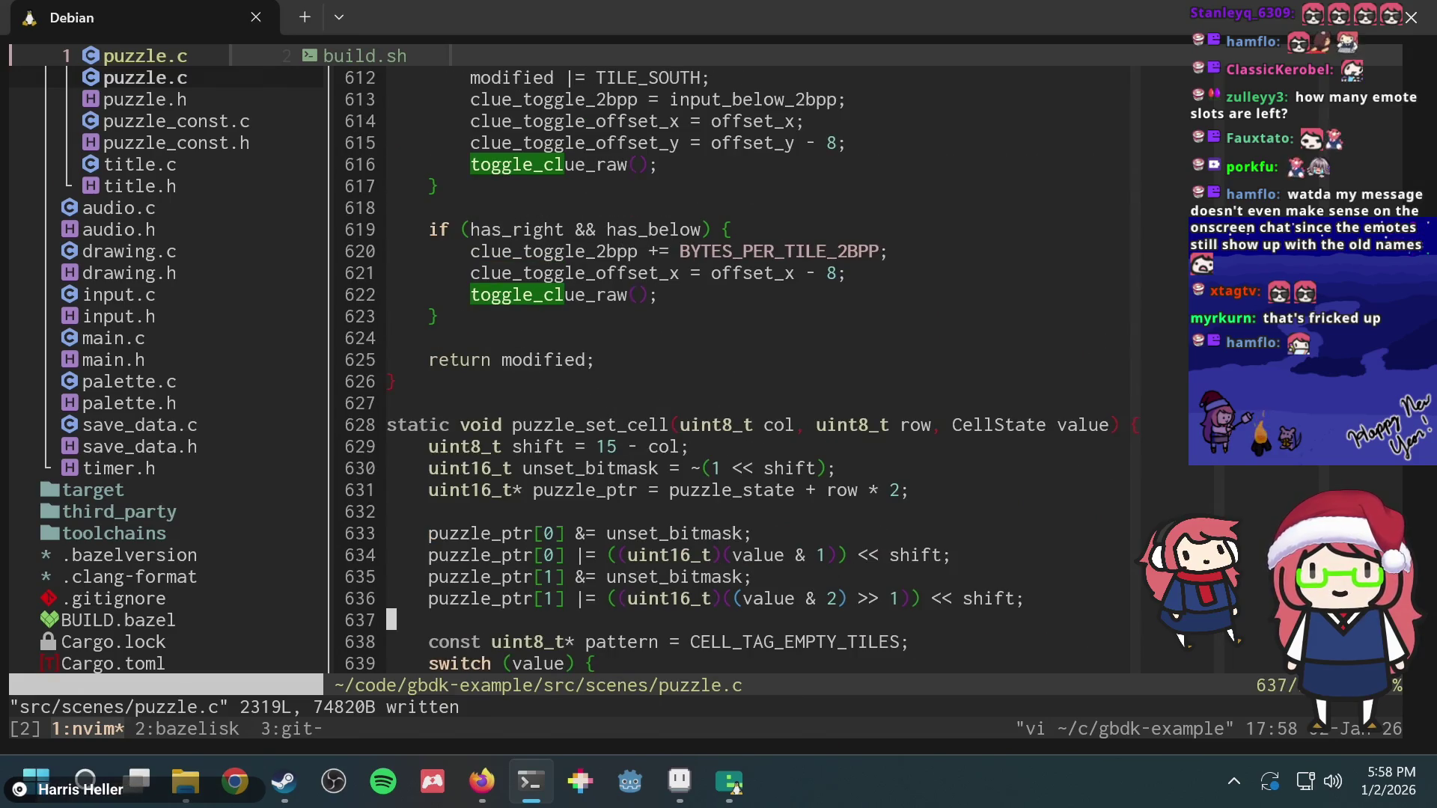
# Step: Page down to the toggle_pause_menu function, then bring Aseprite's puzzle sprite forward
pyautogui.press('j')
pyautogui.press('j')
pyautogui.press('j')
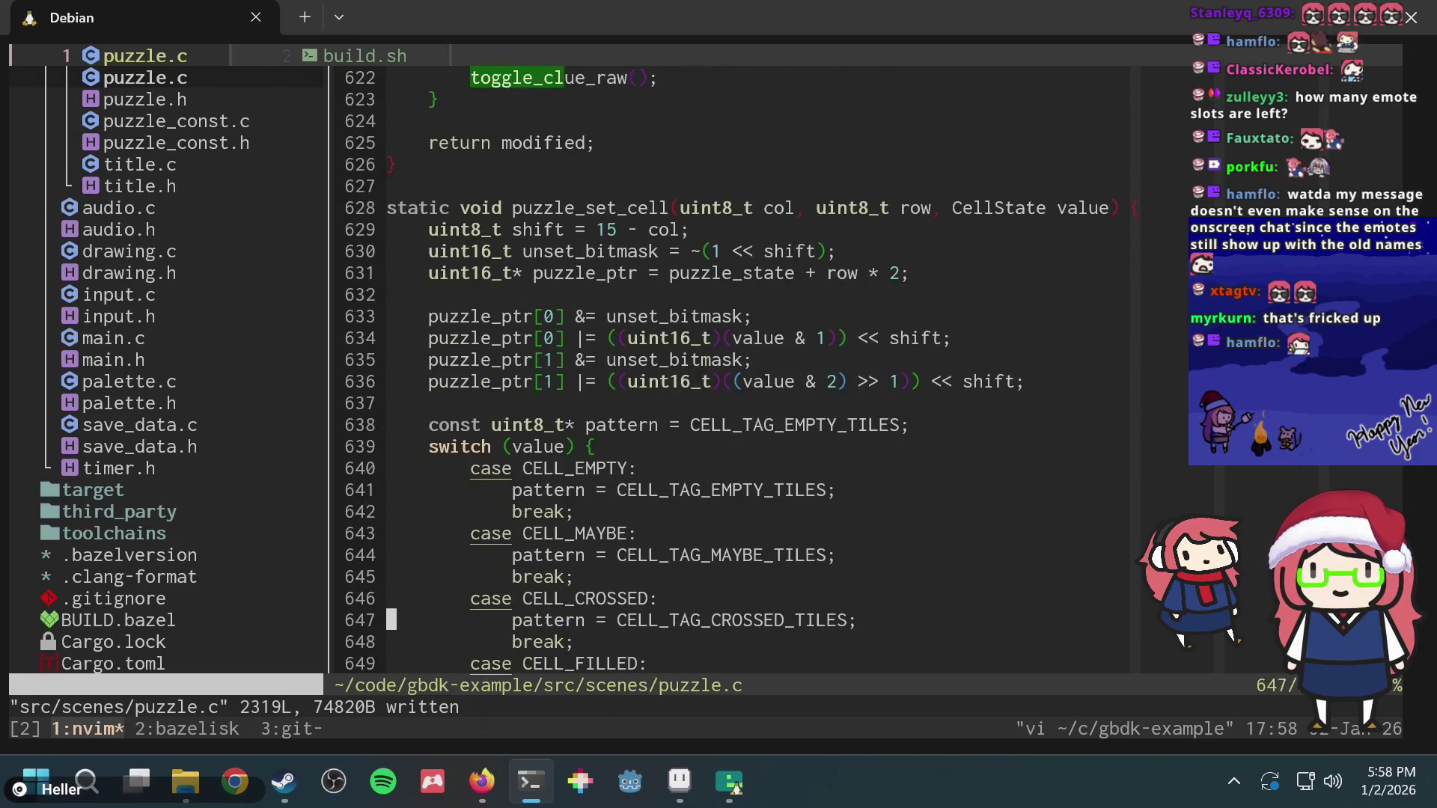
pyautogui.hotkey('ctrl', 'd')
pyautogui.hotkey('ctrl', 'd')
pyautogui.hotkey('ctrl', 'd')
pyautogui.hotkey('ctrl', 'd')
pyautogui.hotkey('ctrl', 'd')
pyautogui.hotkey('ctrl', 'd')
pyautogui.hotkey('ctrl', 'd')
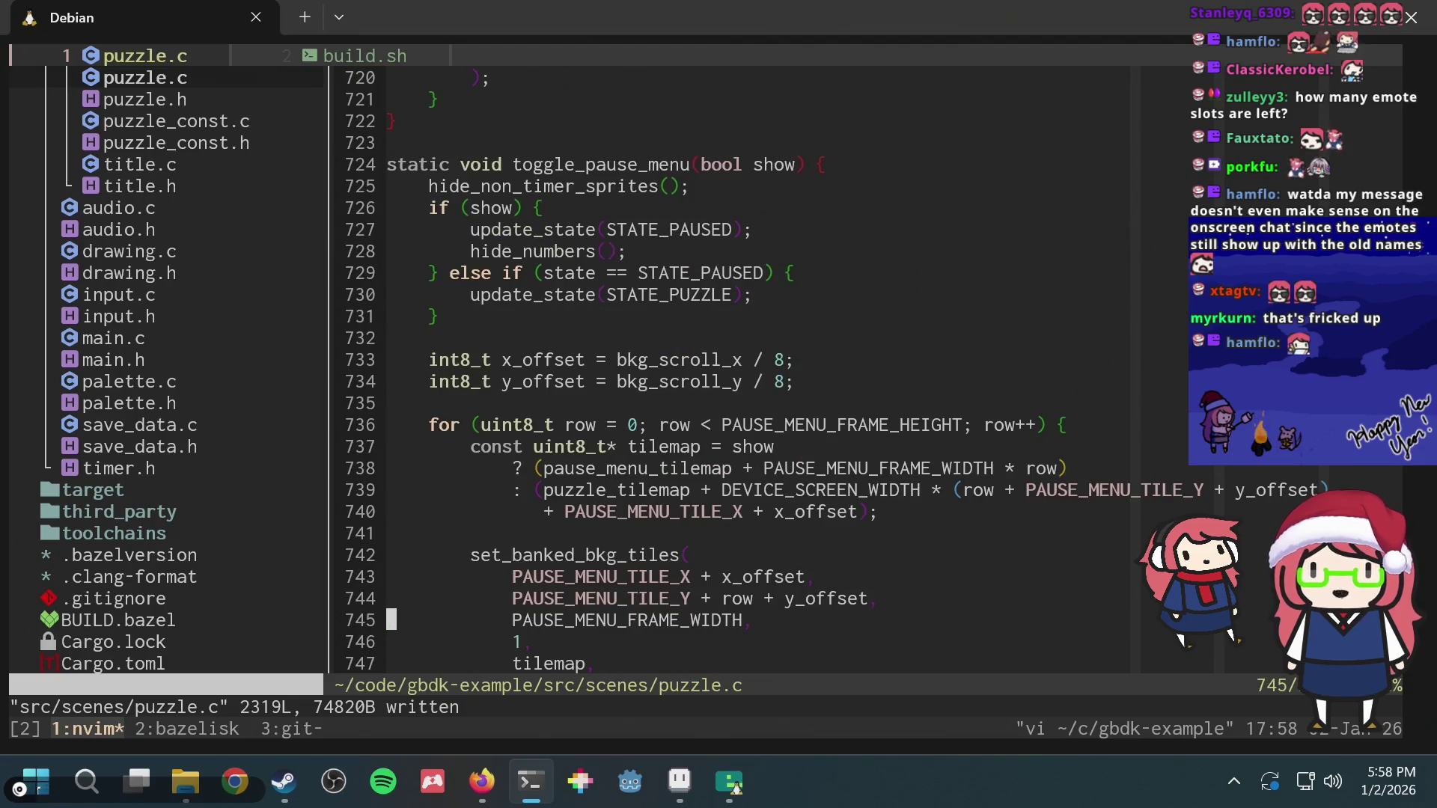
pyautogui.click(679, 782)
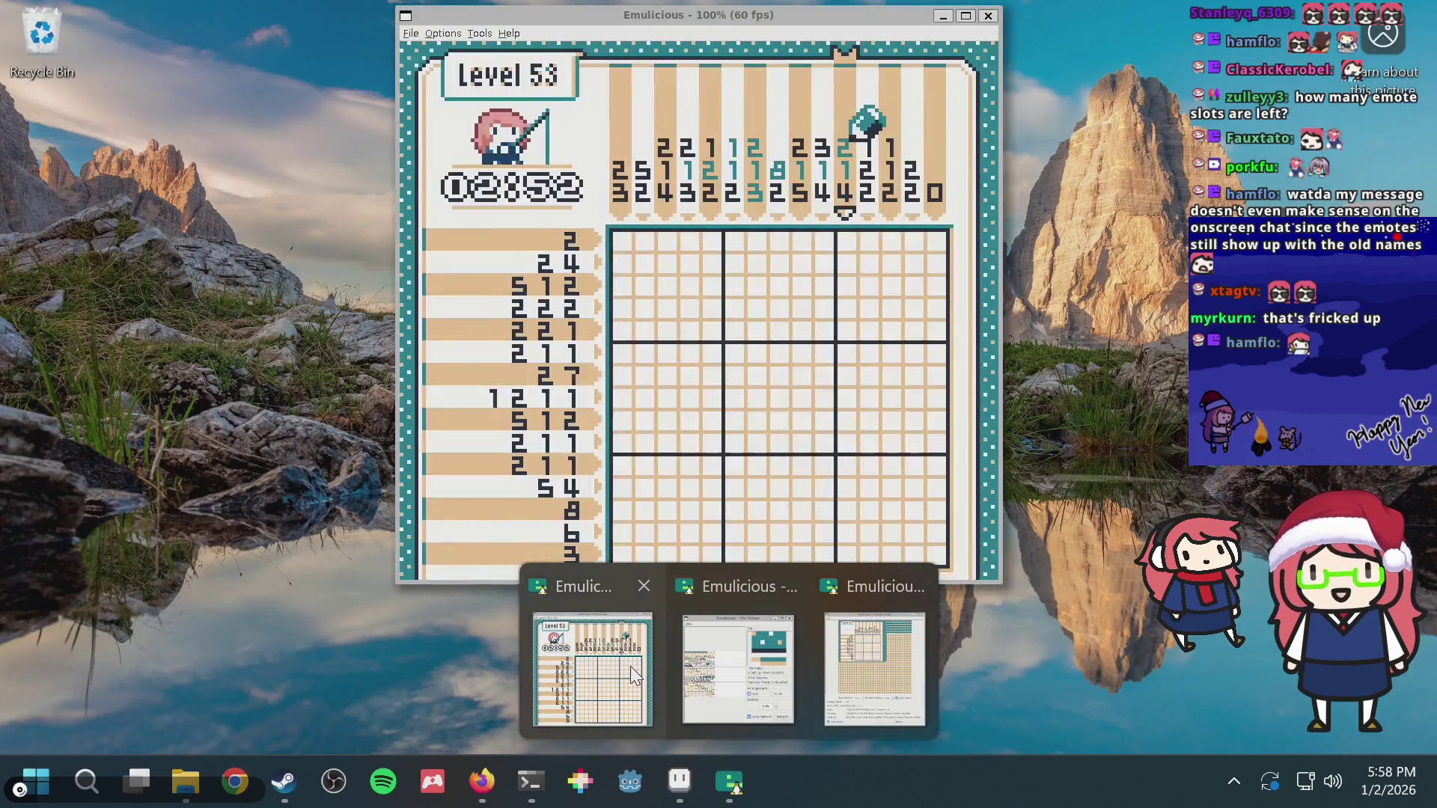
# Step: Give up the Level 53 puzzle from the pause menu and return to level select
pyautogui.click(630, 666)
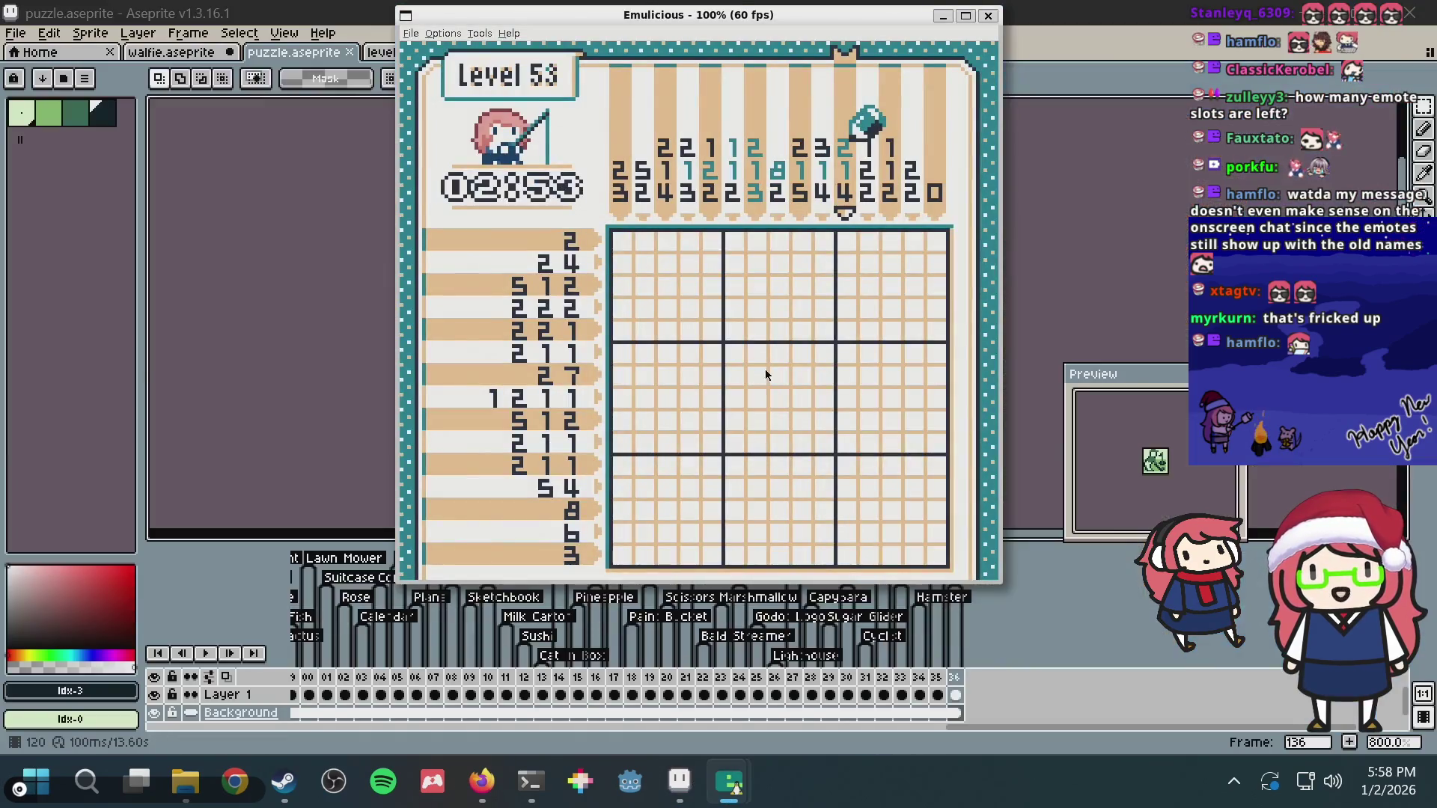
pyautogui.press('Return')
pyautogui.press('Down')
pyautogui.press('Down')
pyautogui.press('Down')
pyautogui.press('x')
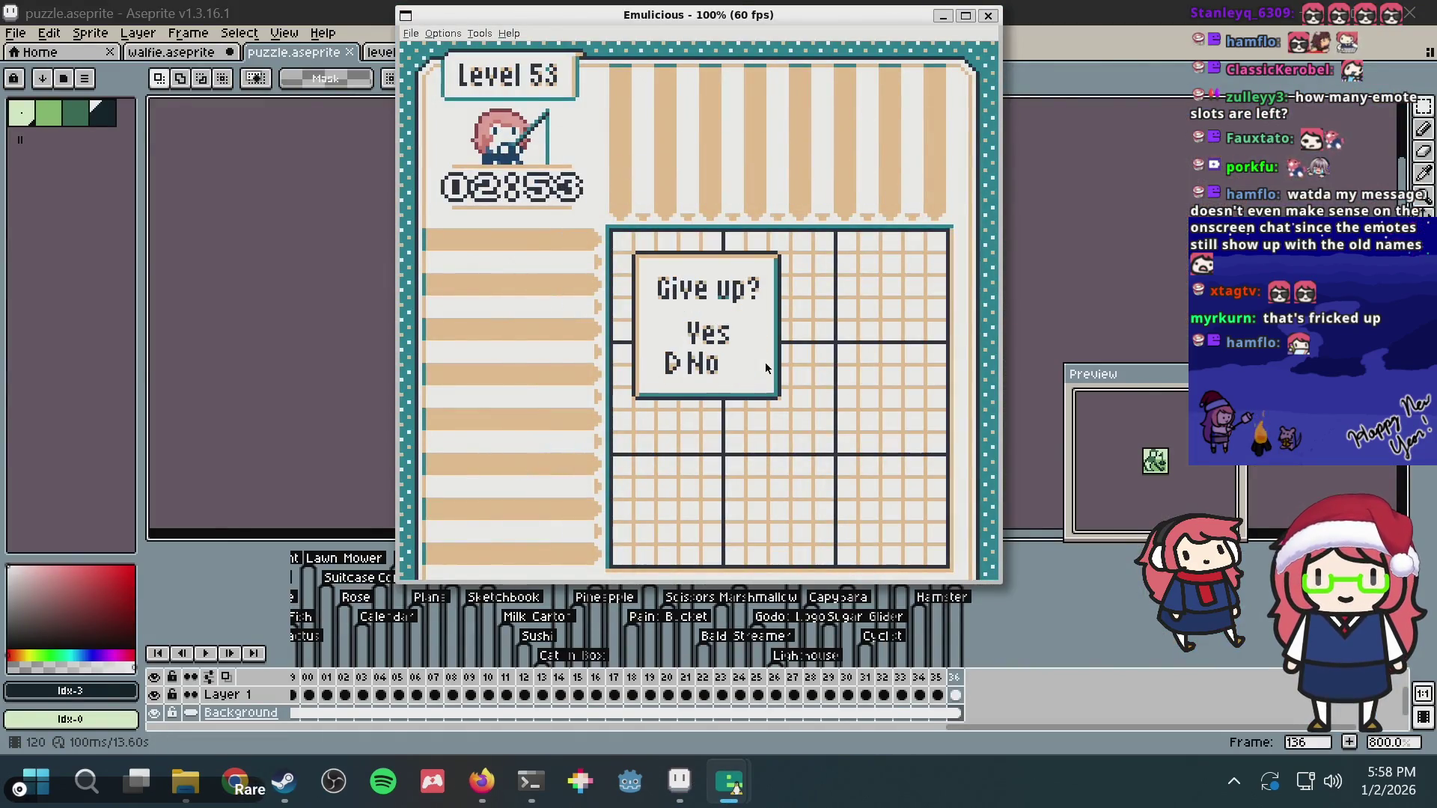
pyautogui.press('Up')
pyautogui.press('x')
# Step: Browse the level grid out to the last level, 136 Golf, and back to the first levels
pyautogui.press('Down')
pyautogui.press('Down')
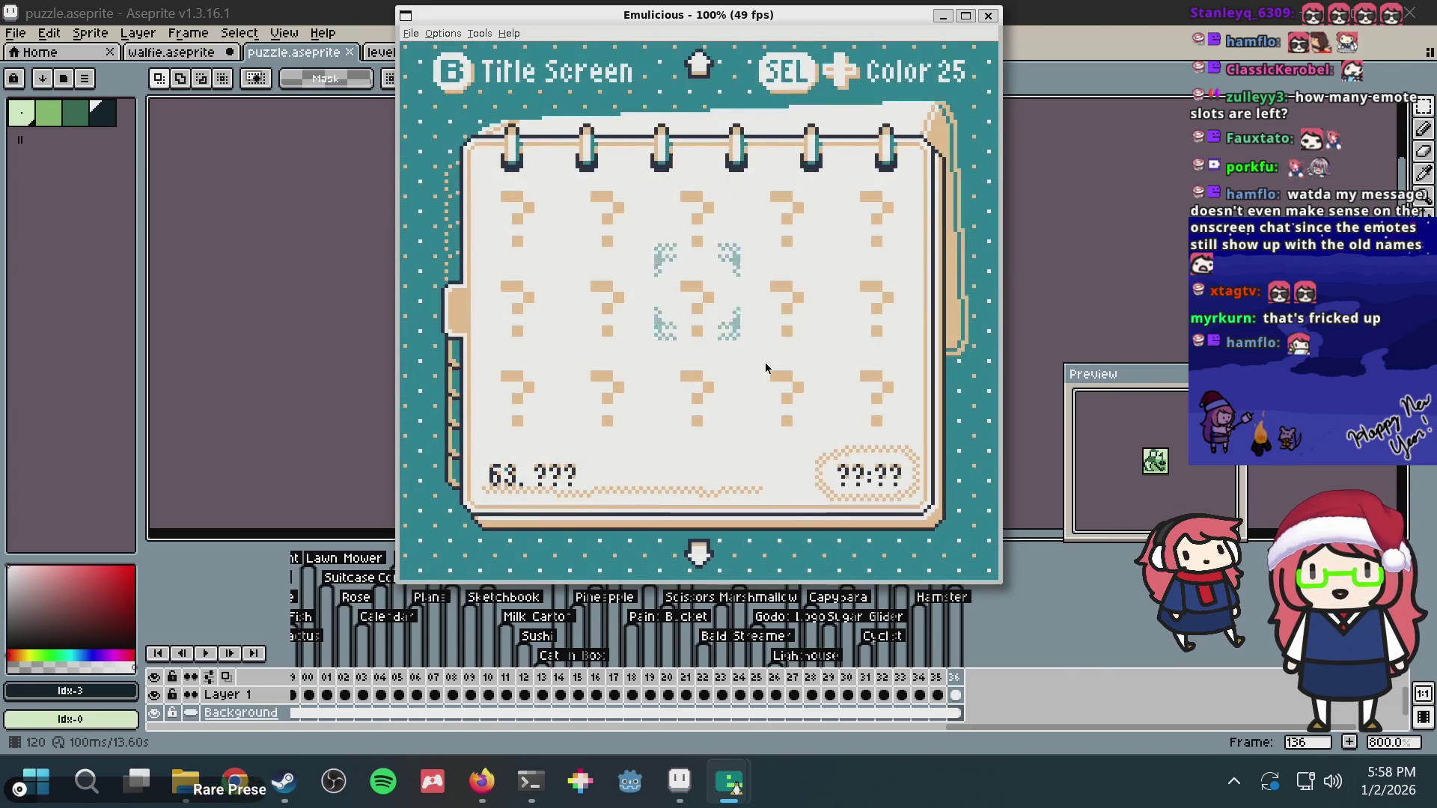
pyautogui.press('Down')
pyautogui.press('Down')
pyautogui.press('Down')
pyautogui.press('Down')
pyautogui.press('Down')
pyautogui.press('Down')
pyautogui.press('Down')
pyautogui.press('Down')
pyautogui.press('Down')
pyautogui.press('Down')
pyautogui.press('Down')
pyautogui.press('Down')
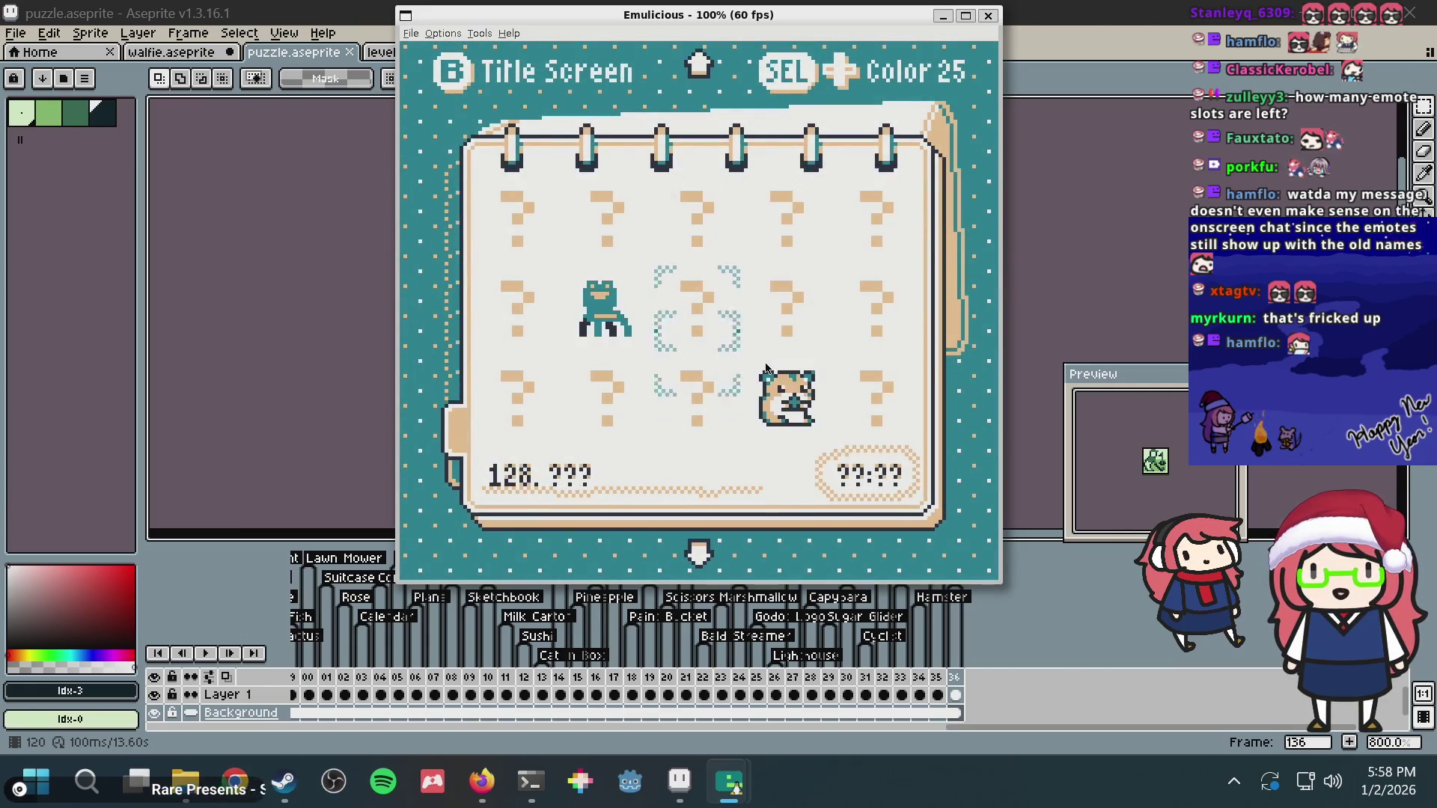
pyautogui.press('Down')
pyautogui.press('Left')
pyautogui.press('Left')
pyautogui.press('Up')
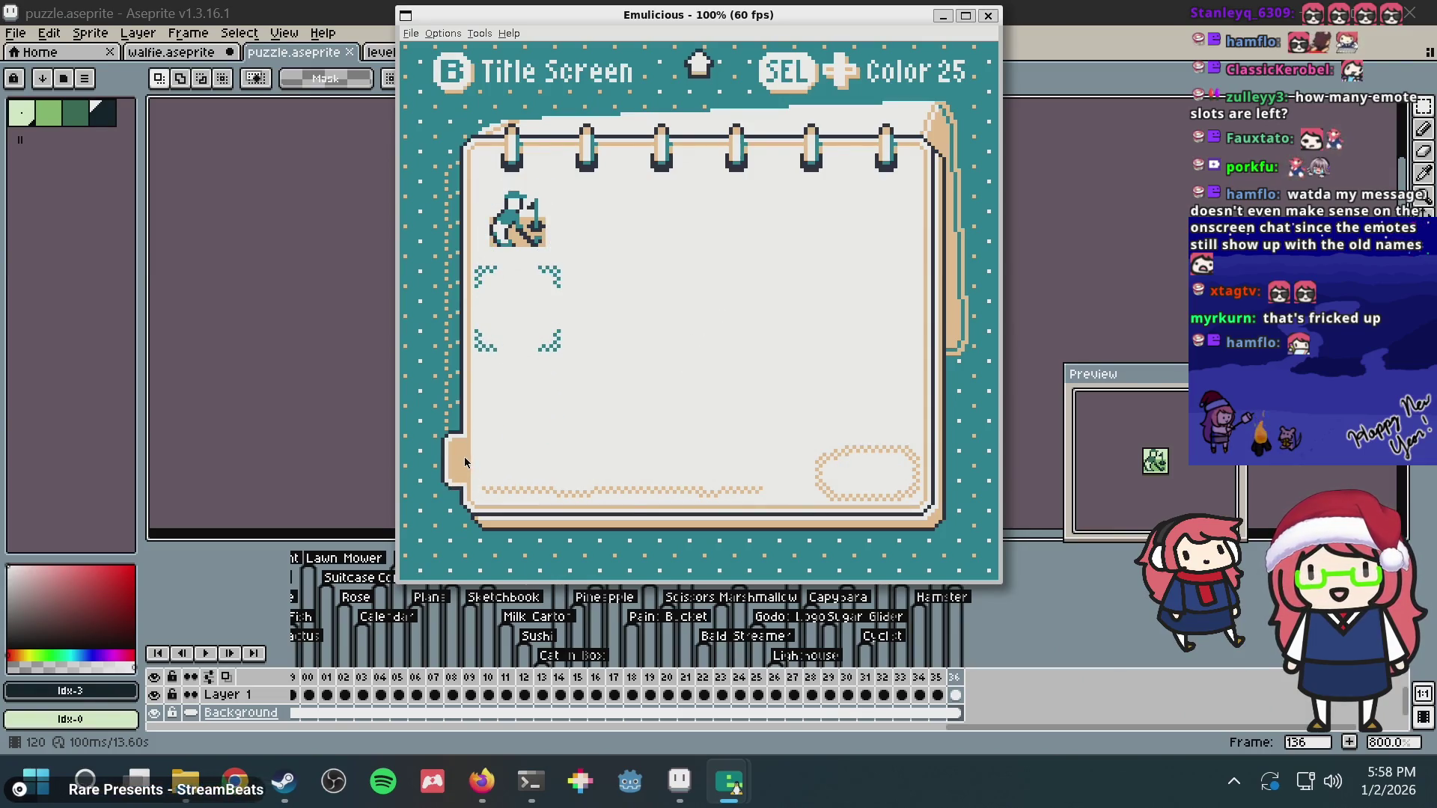
pyautogui.press('Up')
pyautogui.press('Up')
pyautogui.press('Up')
pyautogui.press('Up')
pyautogui.press('Up')
pyautogui.press('Up')
pyautogui.press('Up')
pyautogui.press('Up')
pyautogui.press('Down')
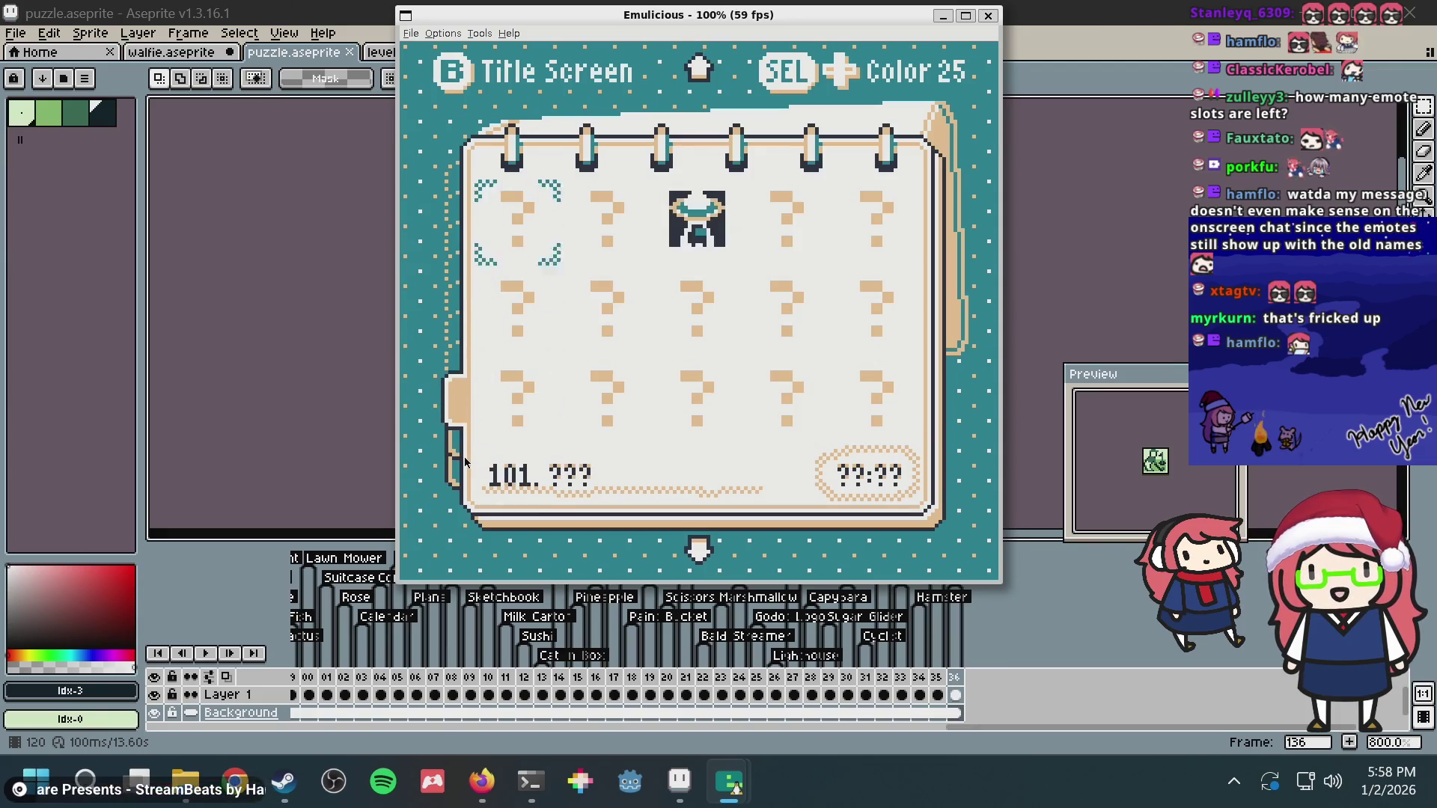
pyautogui.press('Down')
pyautogui.press('Down')
pyautogui.press('Down')
pyautogui.press('Down')
pyautogui.press('Down')
pyautogui.press('Down')
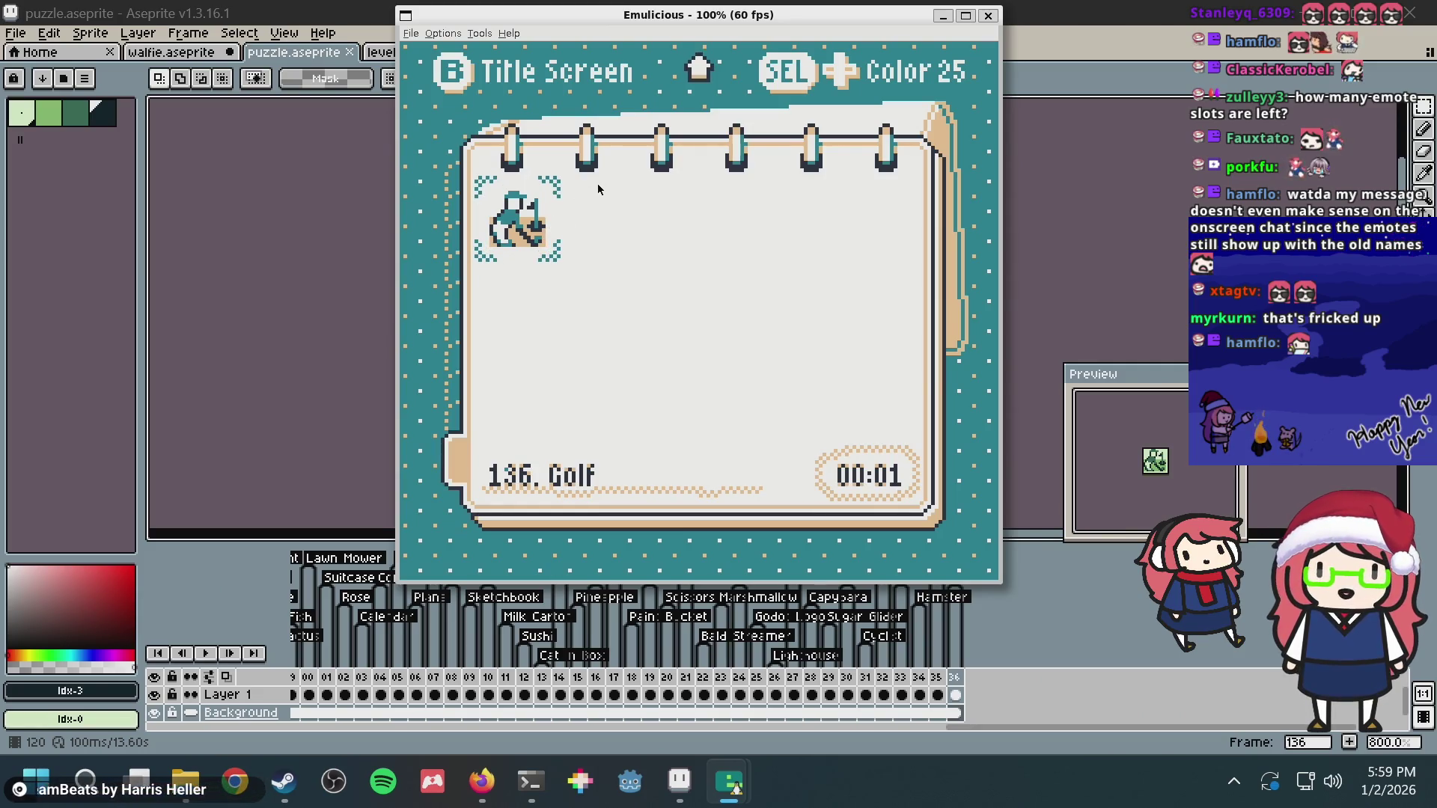
pyautogui.press('Up')
pyautogui.press('Up')
pyautogui.press('Up')
pyautogui.press('Up')
pyautogui.press('Up')
pyautogui.press('Up')
pyautogui.press('Up')
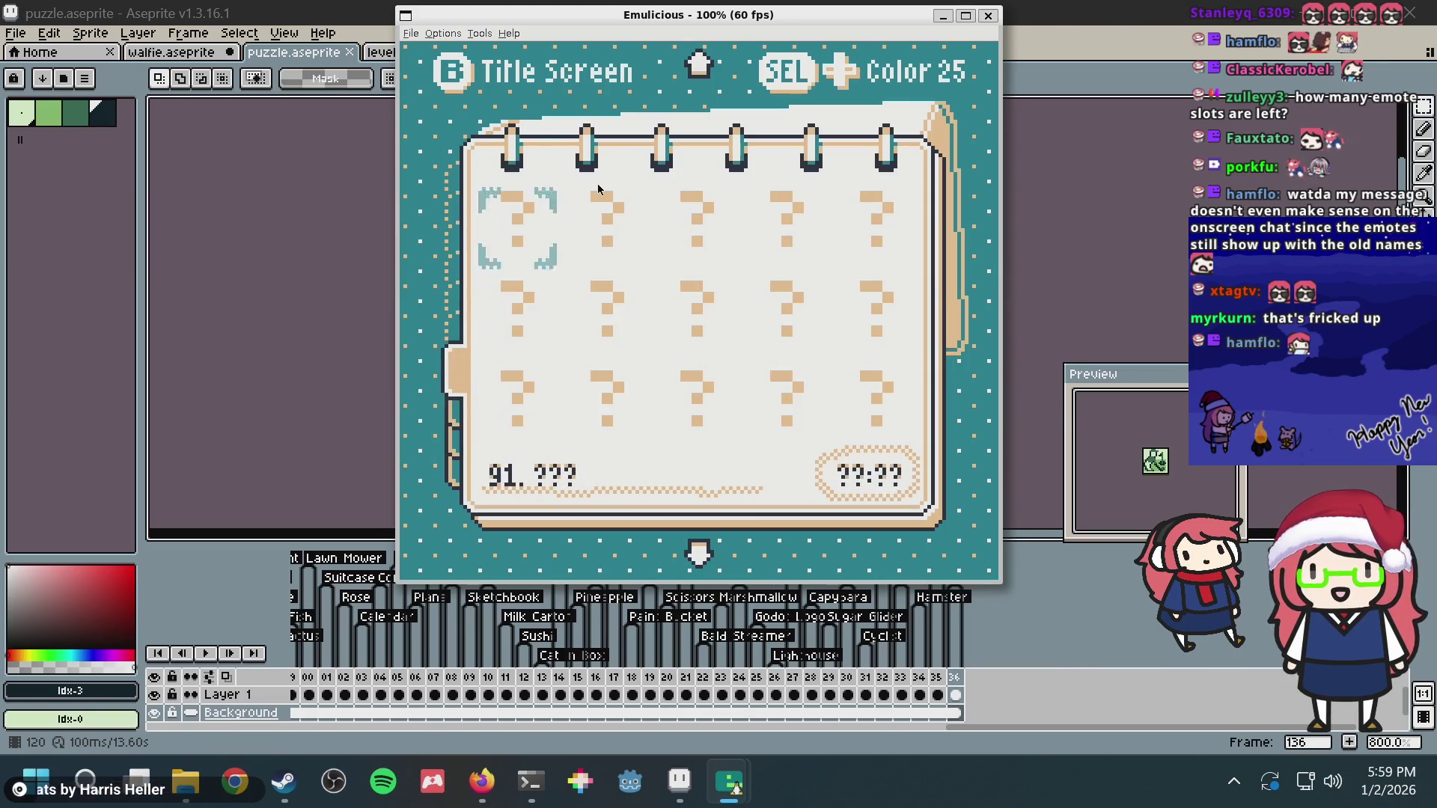
pyautogui.press('Up')
pyautogui.press('Up')
pyautogui.press('Right')
pyautogui.press('Right')
pyautogui.press('Up')
pyautogui.press('Up')
pyautogui.press('Up')
pyautogui.press('Right')
pyautogui.press('Up')
pyautogui.press('Up')
pyautogui.press('Up')
pyautogui.press('Left')
pyautogui.press('Left')
pyautogui.press('Up')
pyautogui.press('Up')
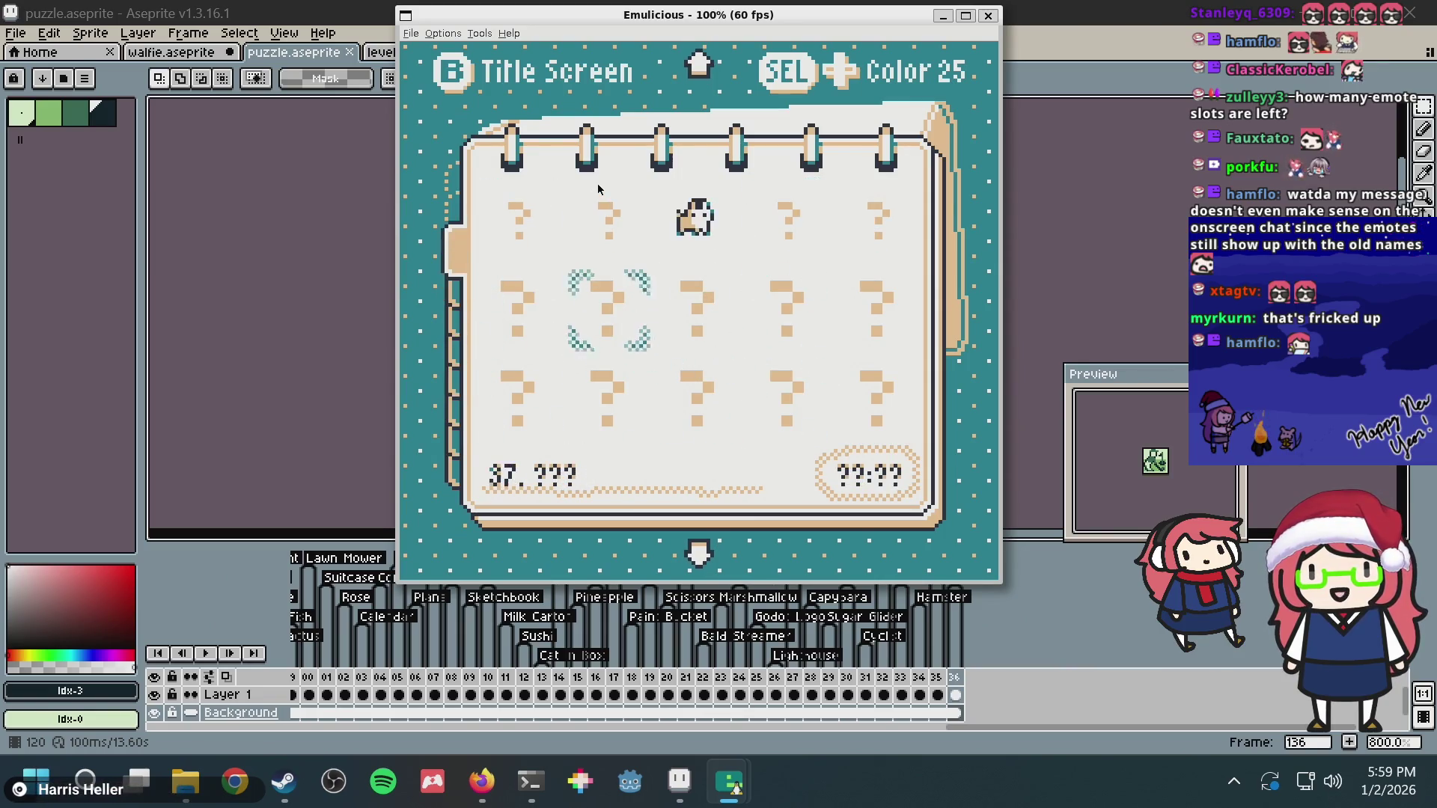
pyautogui.press('Up')
pyautogui.press('Up')
pyautogui.press('Left')
pyautogui.press('Up')
pyautogui.press('Up')
pyautogui.press('Right')
pyautogui.press('Up')
pyautogui.press('Up')
pyautogui.press('Up')
pyautogui.press('Right')
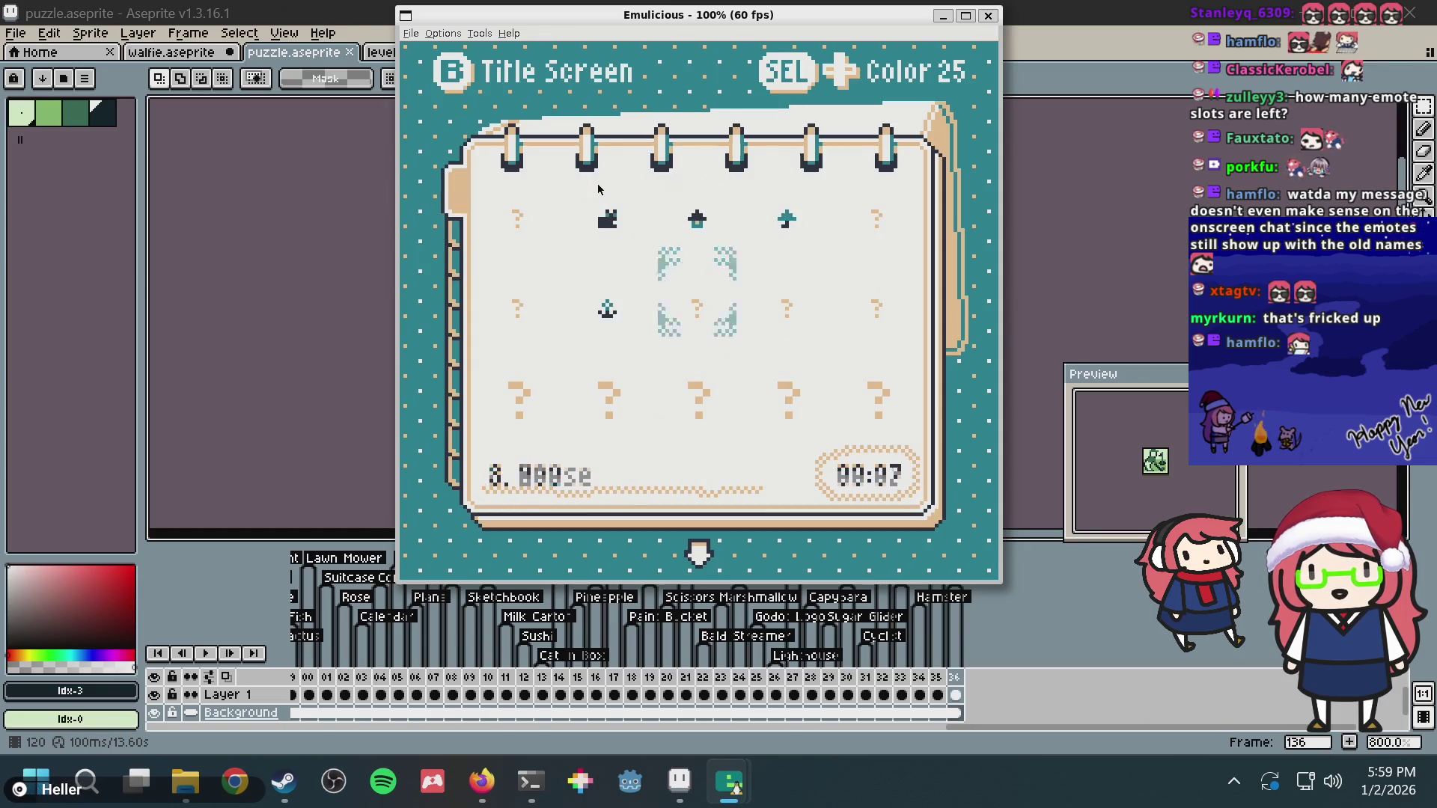
# Step: Browse through the level pages again, landing on level 33 Rabbit and then level 4 Umbrella
pyautogui.press('Down')
pyautogui.press('Down')
pyautogui.press('Down')
pyautogui.press('Down')
pyautogui.press('Down')
pyautogui.press('Right')
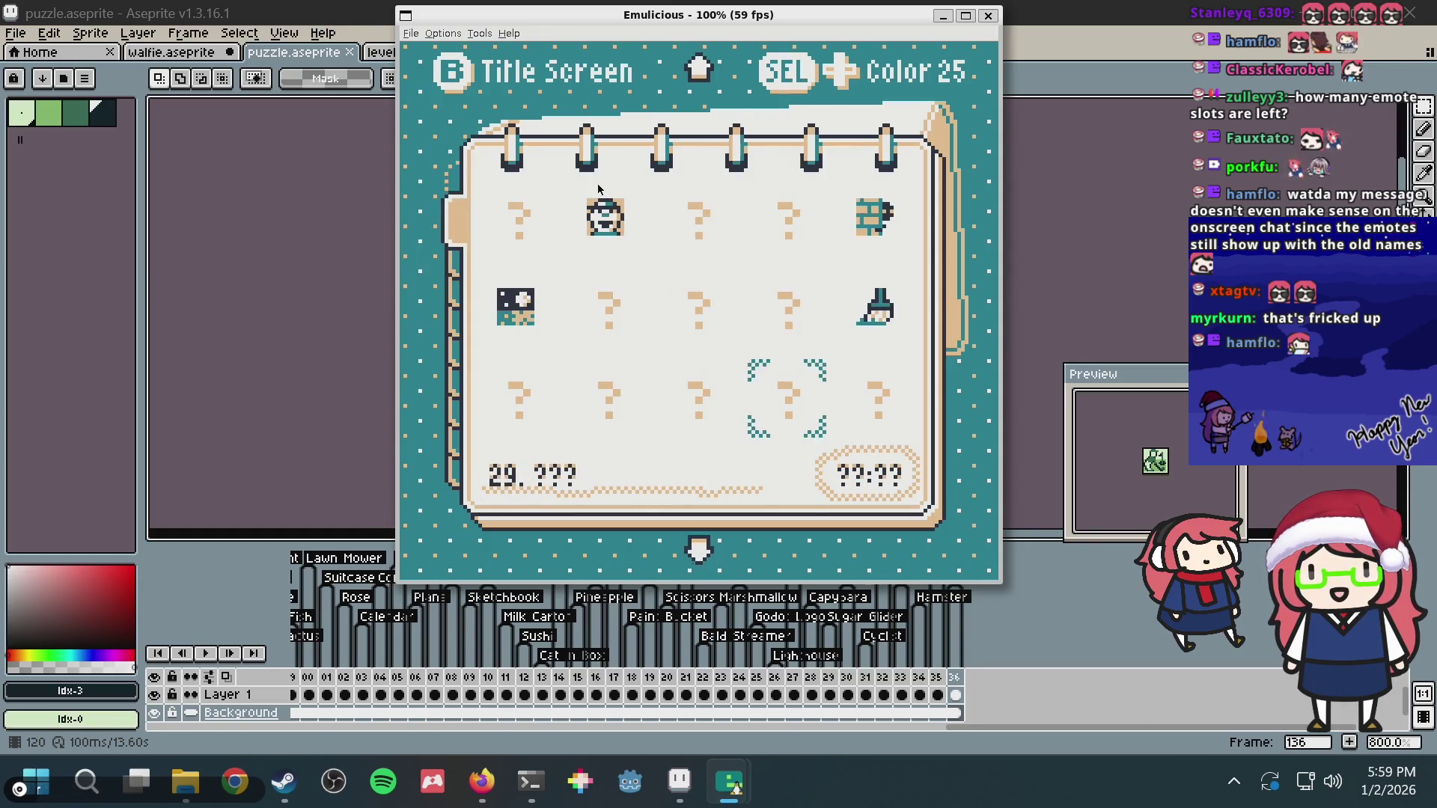
pyautogui.press('Right')
pyautogui.press('Left')
pyautogui.press('Left')
pyautogui.press('Left')
pyautogui.press('Down')
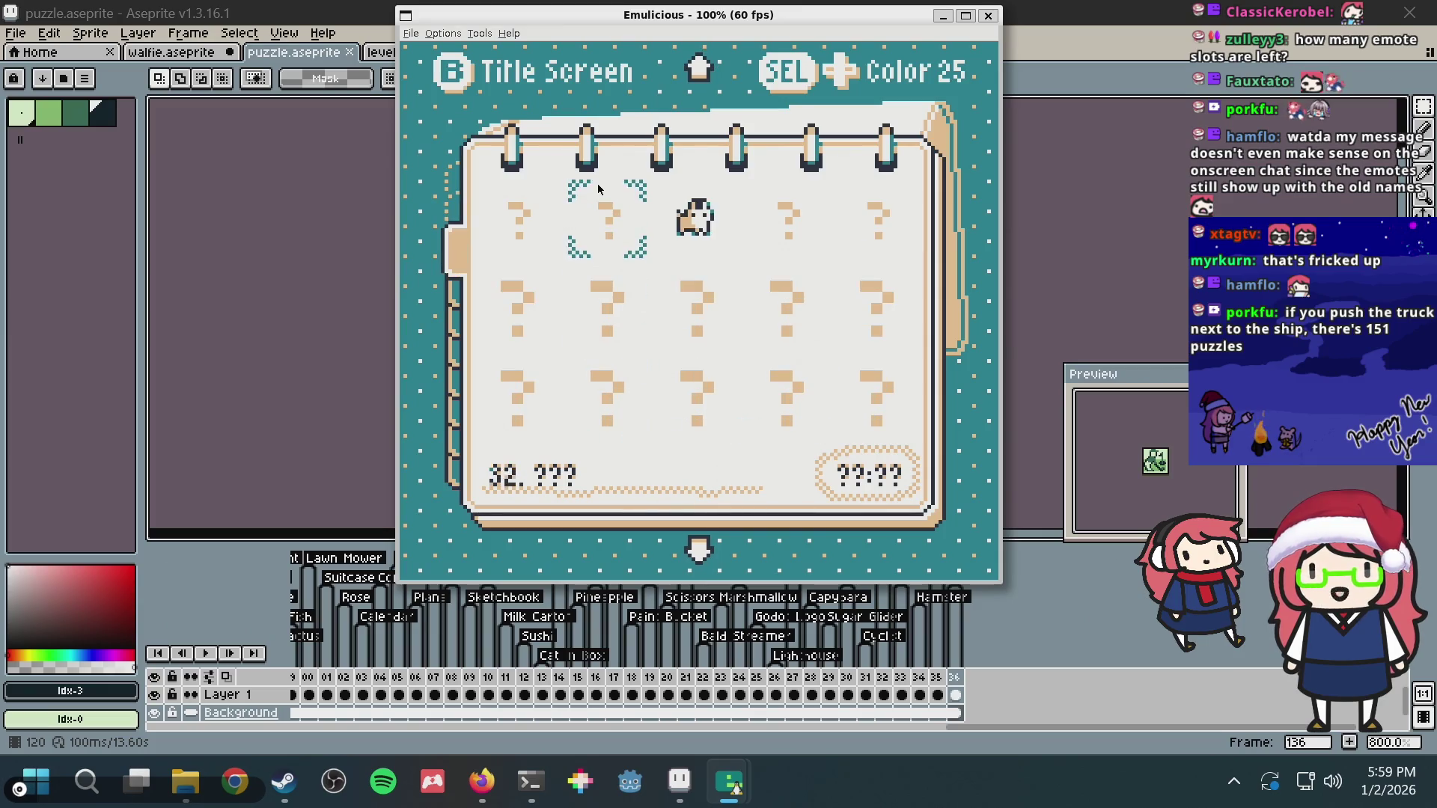
pyautogui.press('Down')
pyautogui.press('Down')
pyautogui.press('Right')
pyautogui.press('Right')
pyautogui.press('Up')
pyautogui.press('Up')
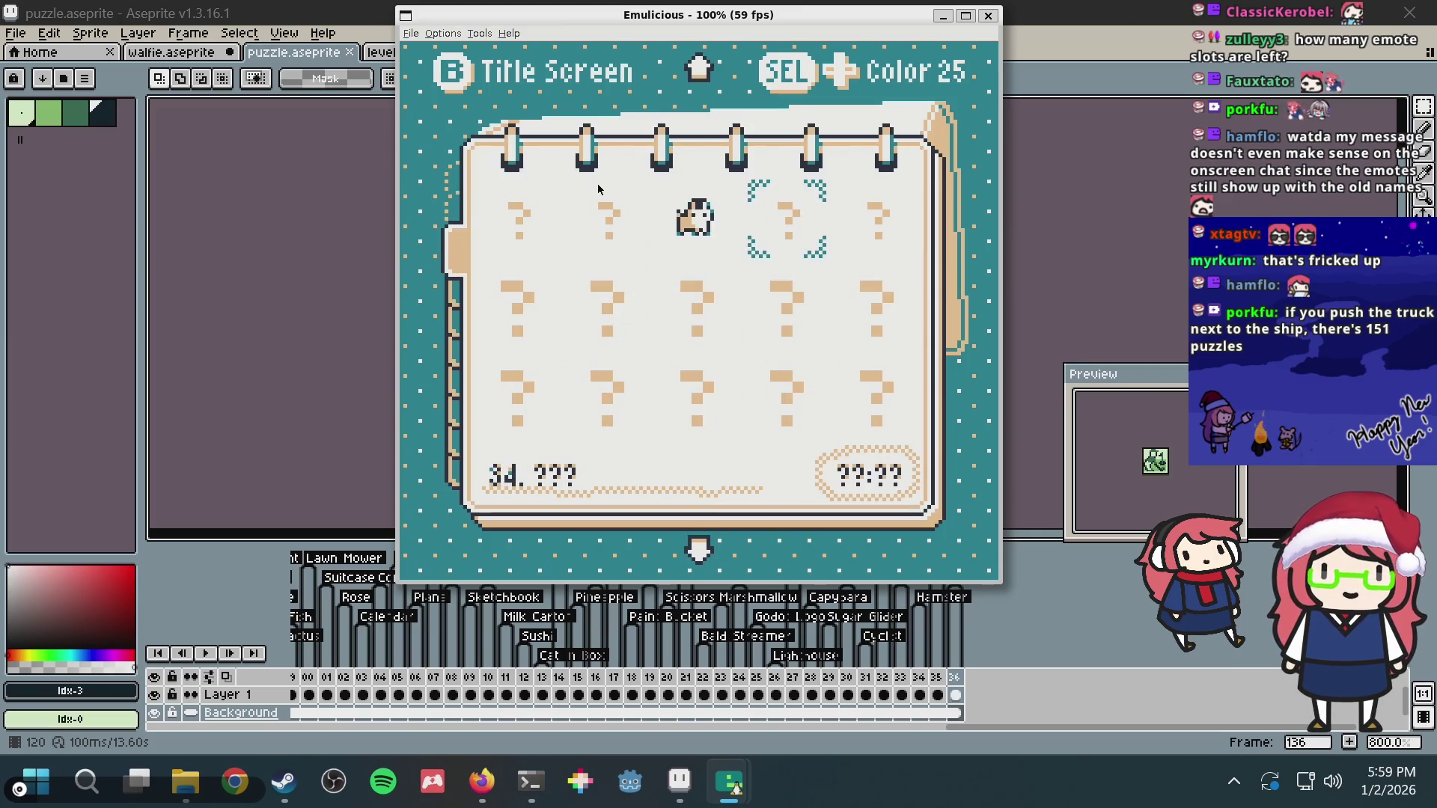
pyautogui.press('Left')
pyautogui.press('Down')
pyautogui.press('Down')
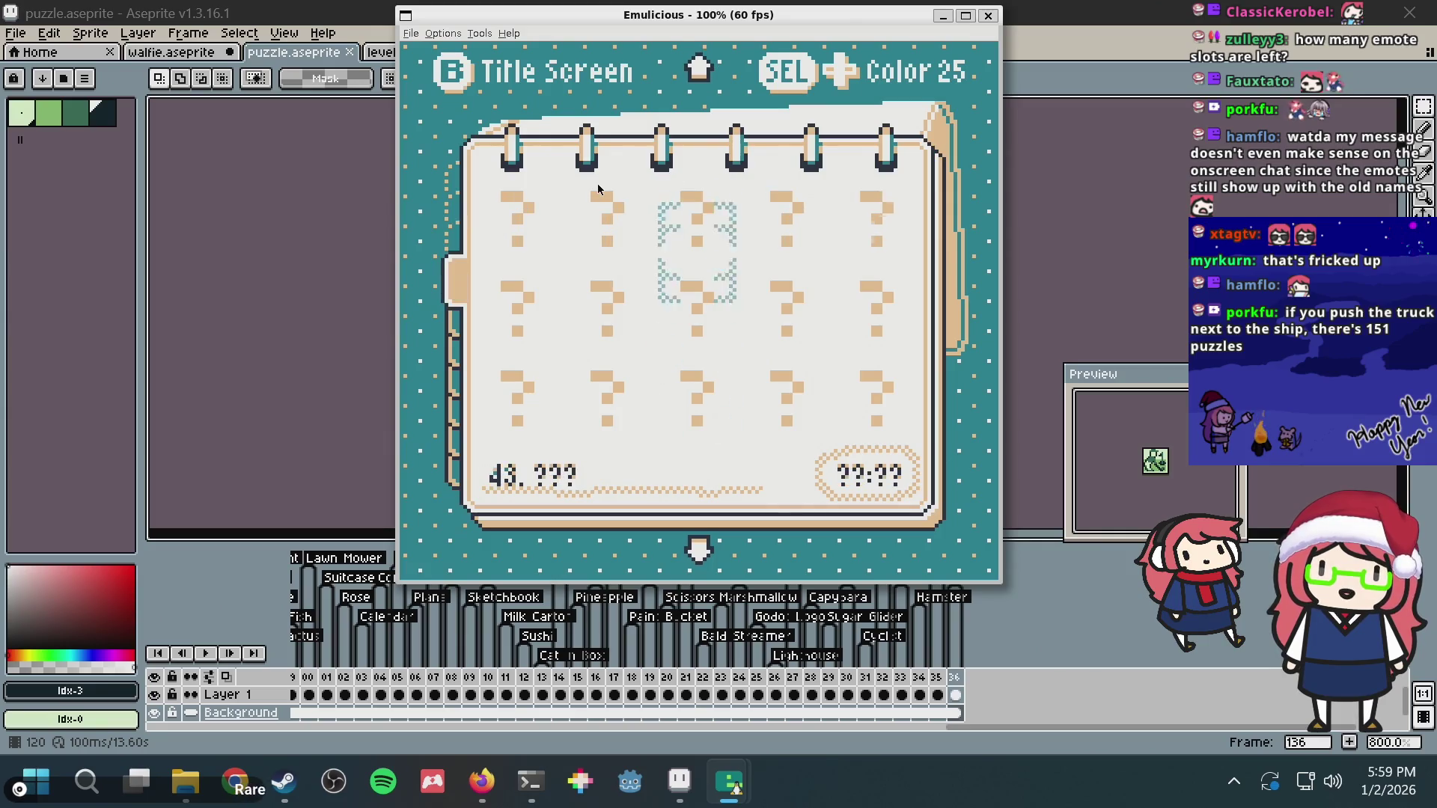
pyautogui.press('Down')
pyautogui.press('Down')
pyautogui.press('Down')
pyautogui.press('Down')
pyautogui.press('Down')
pyautogui.press('Down')
pyautogui.press('Down')
pyautogui.press('Down')
pyautogui.press('Down')
pyautogui.press('Down')
pyautogui.press('Down')
pyautogui.press('Down')
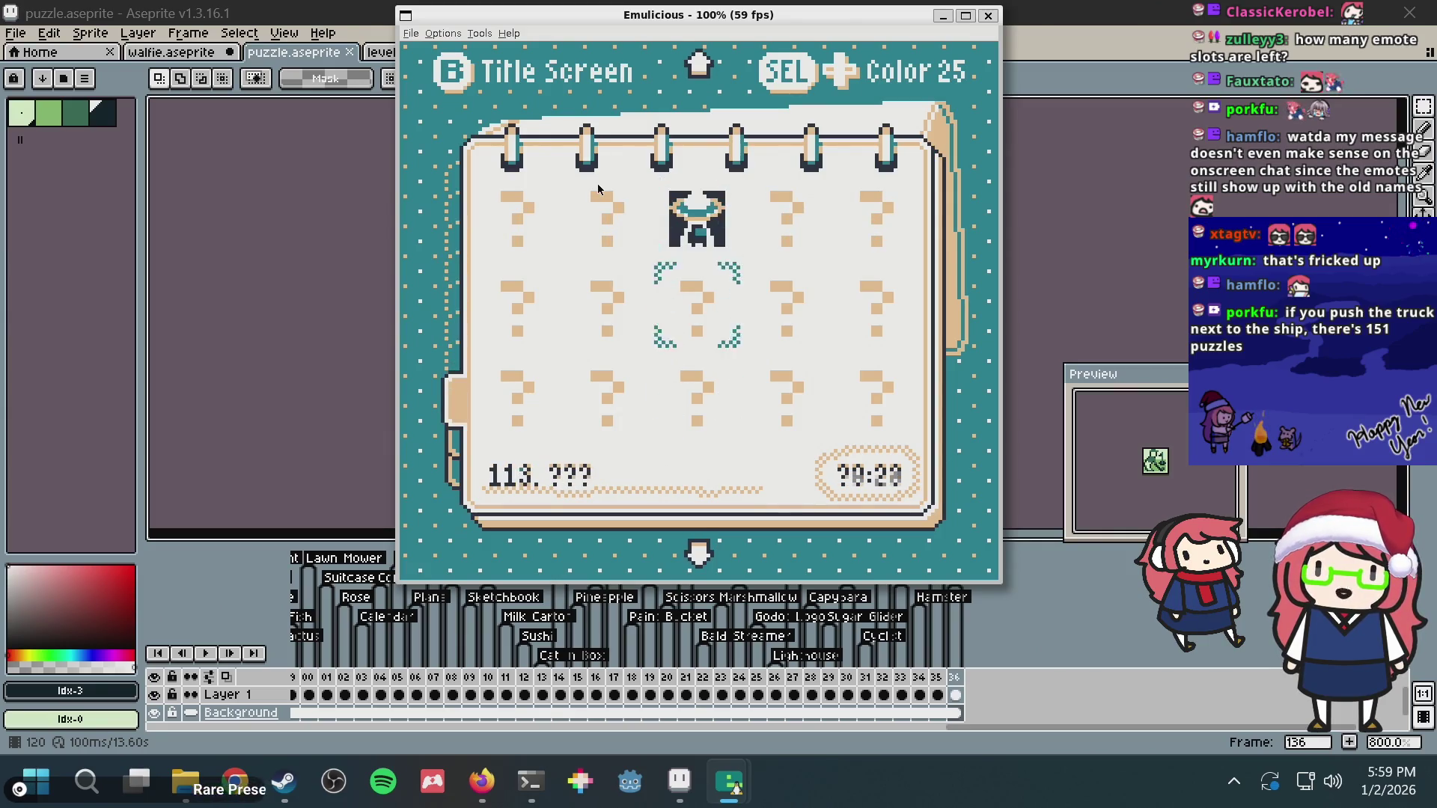
pyautogui.press('Down')
pyautogui.press('Down')
pyautogui.press('Down')
pyautogui.press('Down')
pyautogui.press('Down')
pyautogui.press('Down')
pyautogui.press('Up')
pyautogui.press('Up')
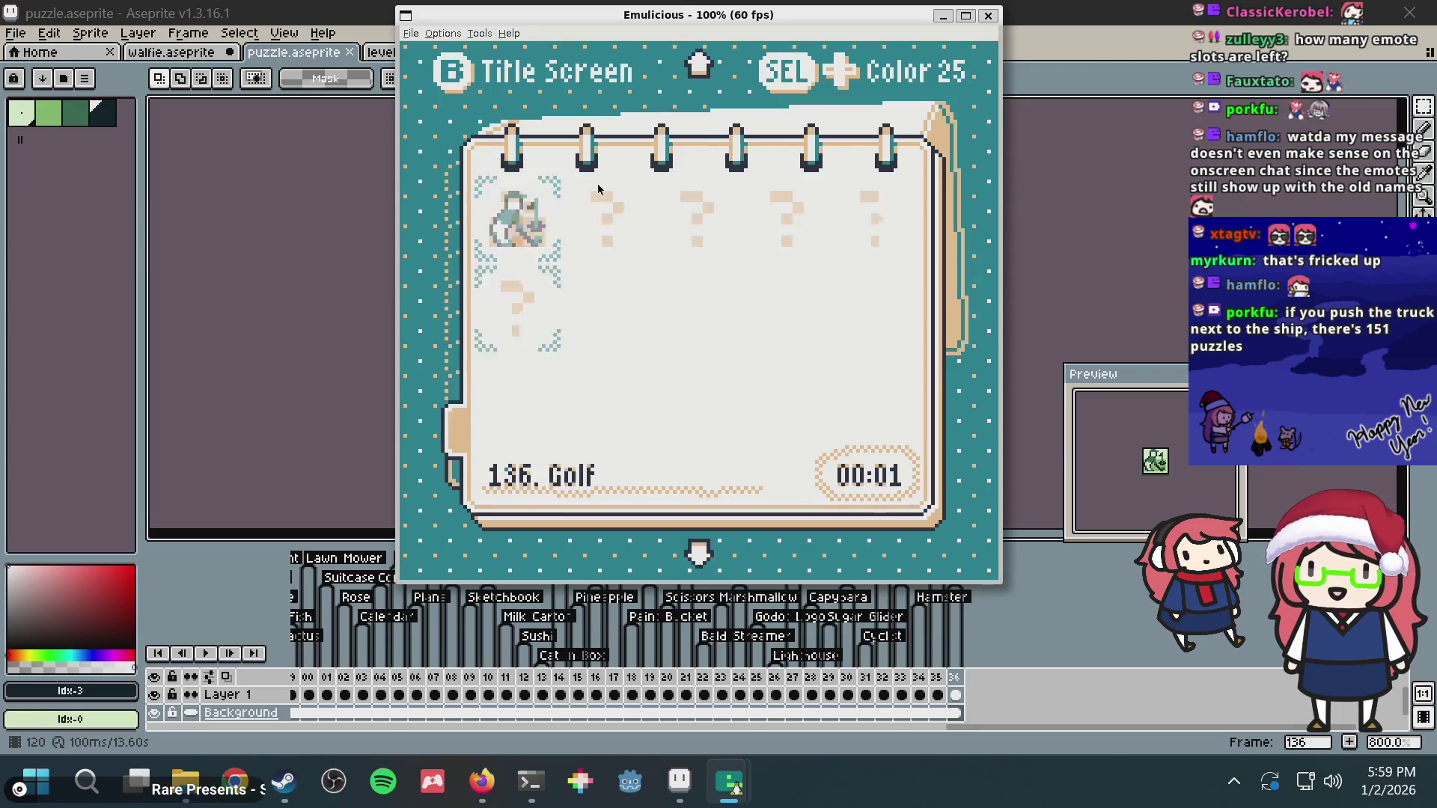
pyautogui.press('Up')
pyautogui.press('Up')
pyautogui.press('Up')
pyautogui.press('Up')
pyautogui.press('Up')
pyautogui.press('Up')
pyautogui.press('Up')
pyautogui.press('Up')
pyautogui.press('Up')
pyautogui.press('Up')
pyautogui.press('Up')
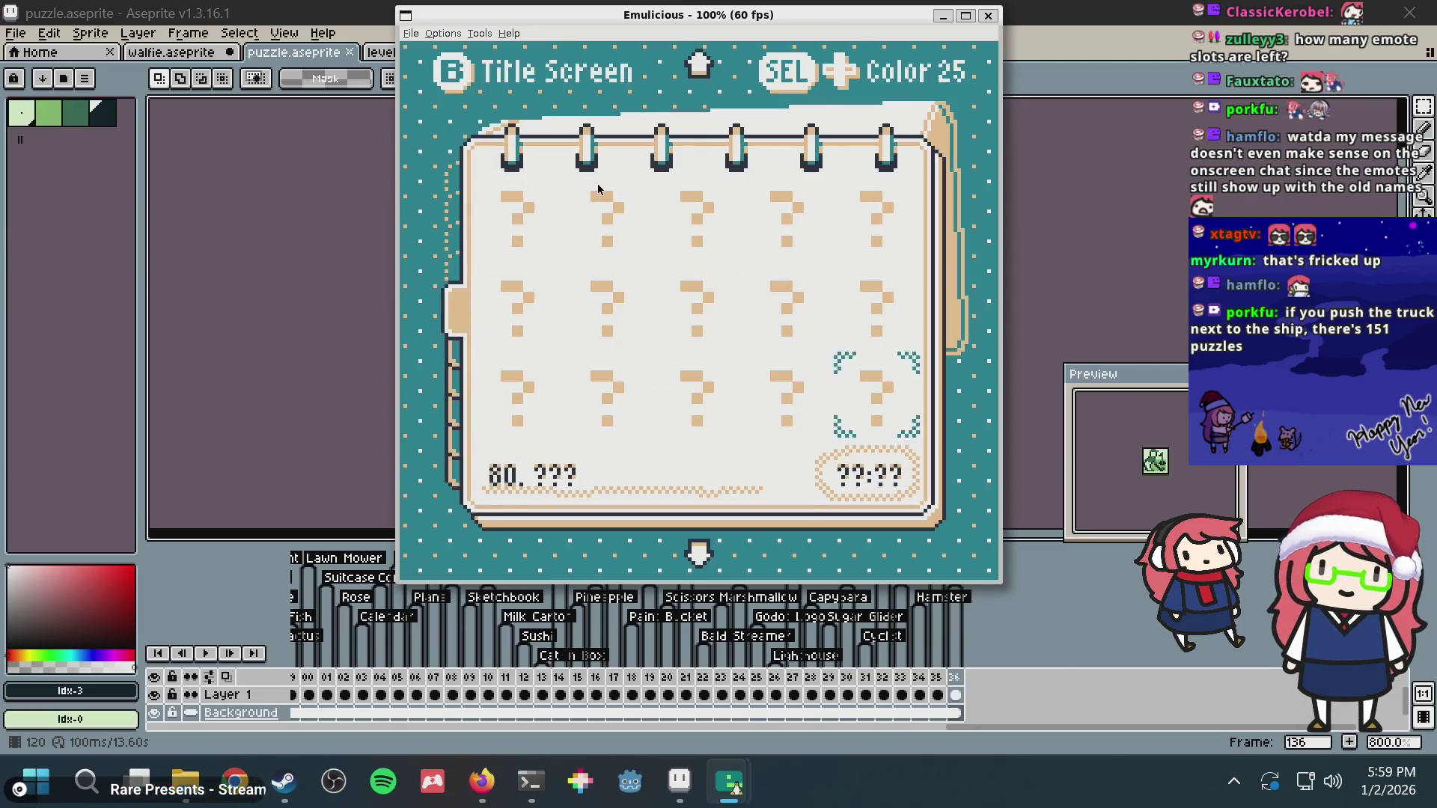
pyautogui.press('Up')
pyautogui.press('Up')
pyautogui.press('Up')
pyautogui.press('Up')
pyautogui.press('Up')
pyautogui.press('Up')
pyautogui.press('Up')
pyautogui.press('Up')
pyautogui.press('Up')
pyautogui.press('Up')
pyautogui.press('Up')
pyautogui.press('Up')
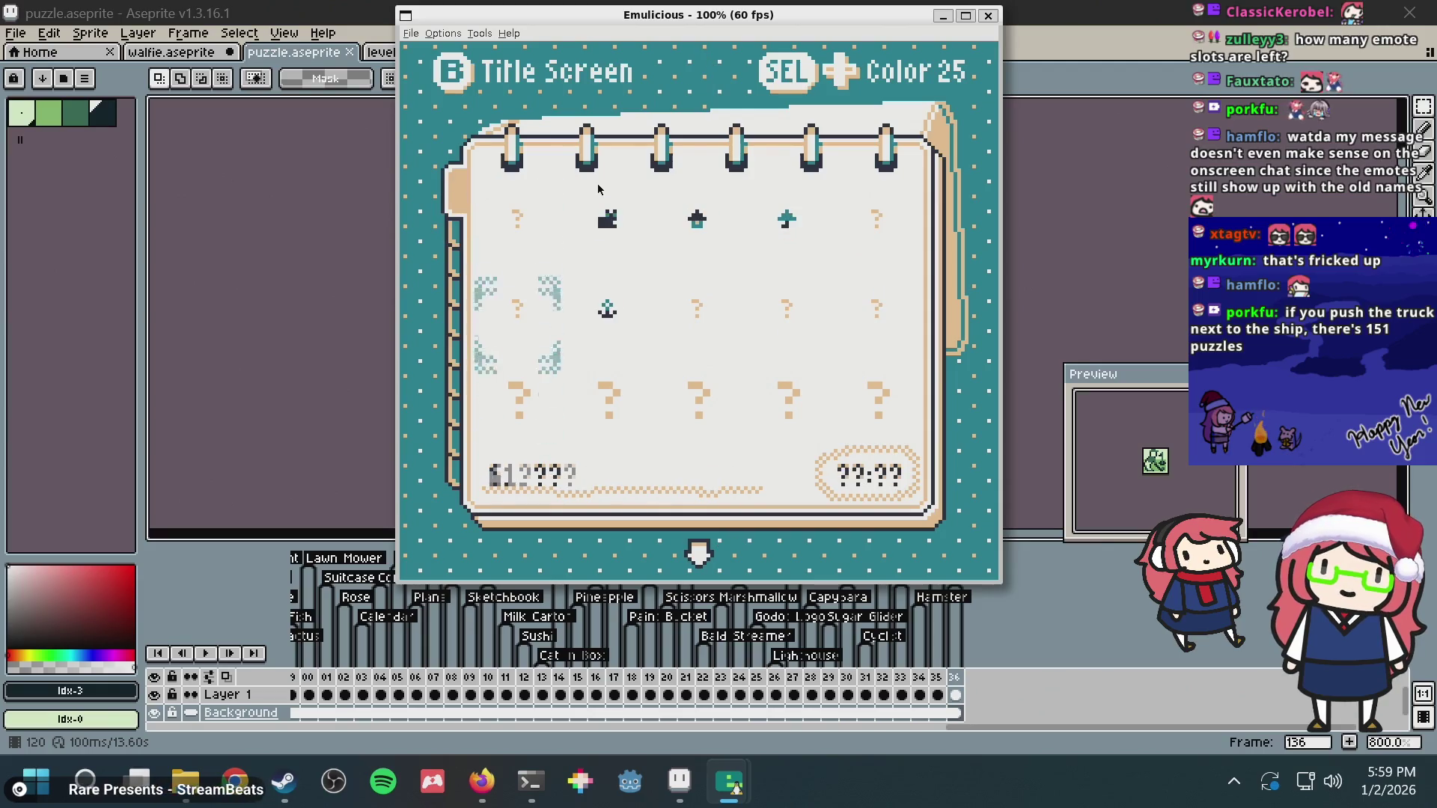
pyautogui.press('Up')
pyautogui.press('Up')
pyautogui.press('Right')
pyautogui.press('Right')
pyautogui.press('Right')
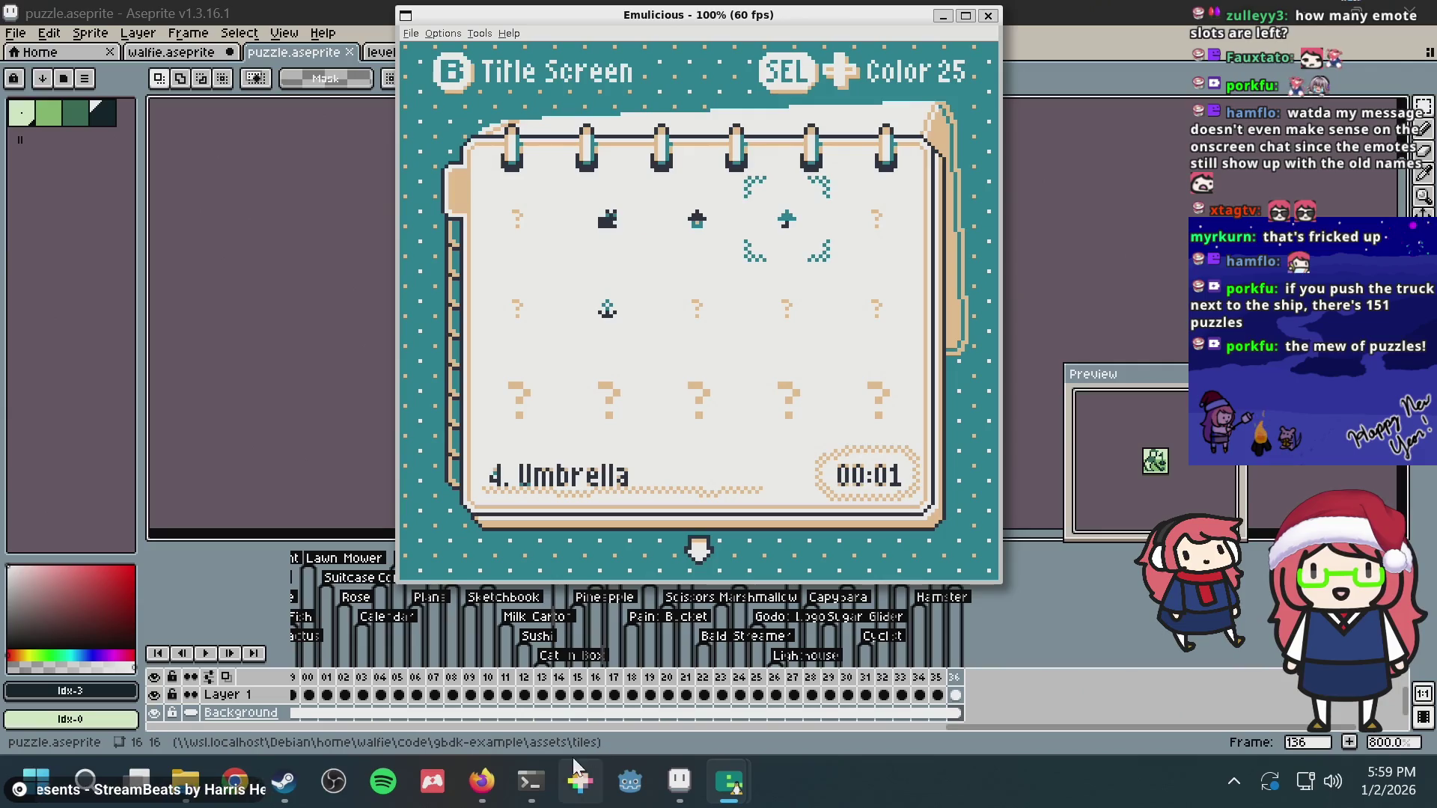
# Step: In tmux window 2 stop the emulator and web server, close the server pane, and return to Aseprite
pyautogui.click(532, 783)
pyautogui.hotkey('ctrl', 'b')
pyautogui.press('2')
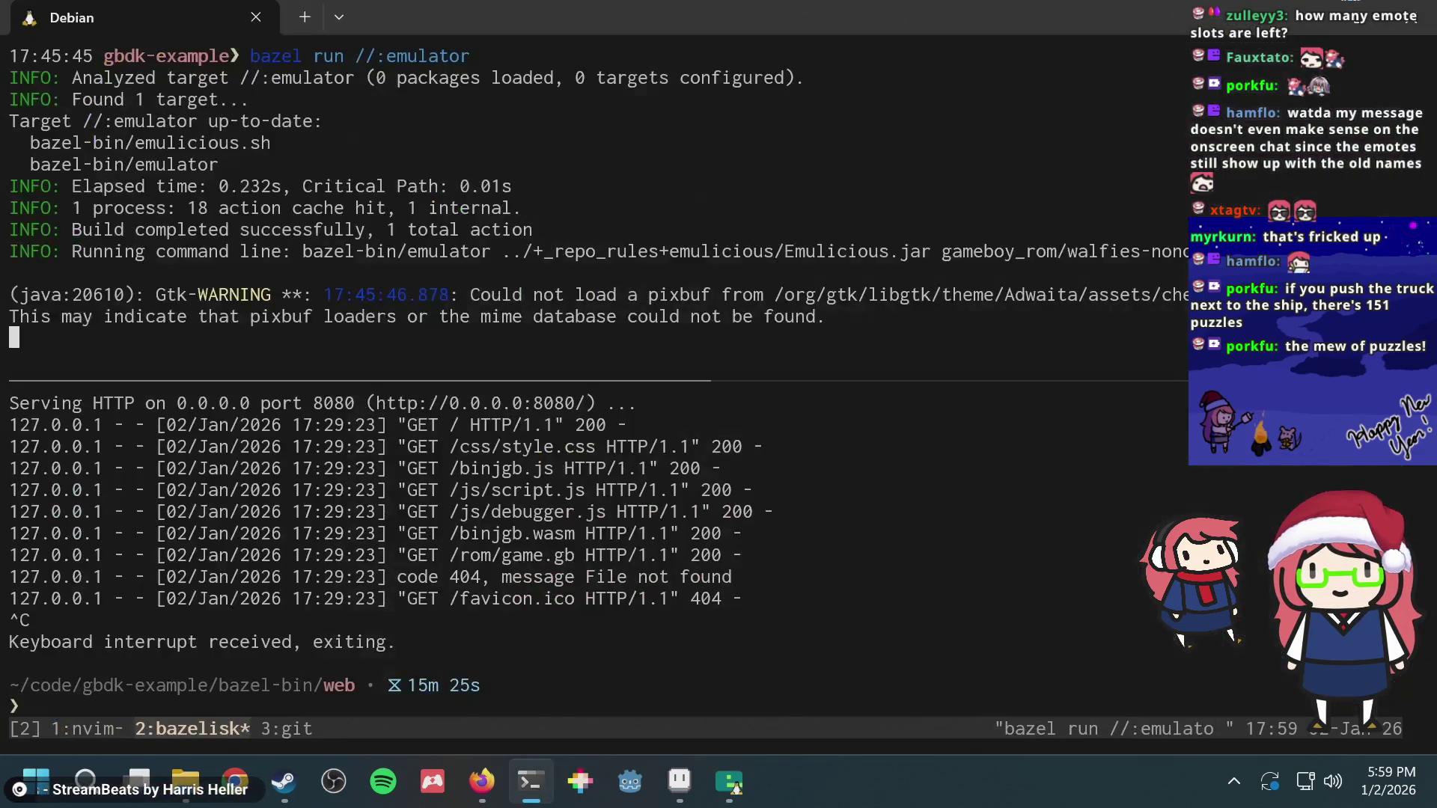
pyautogui.hotkey('ctrl', 'c')
pyautogui.hotkey('ctrl', 'b')
pyautogui.press('Down')
pyautogui.hotkey('ctrl', 'd')
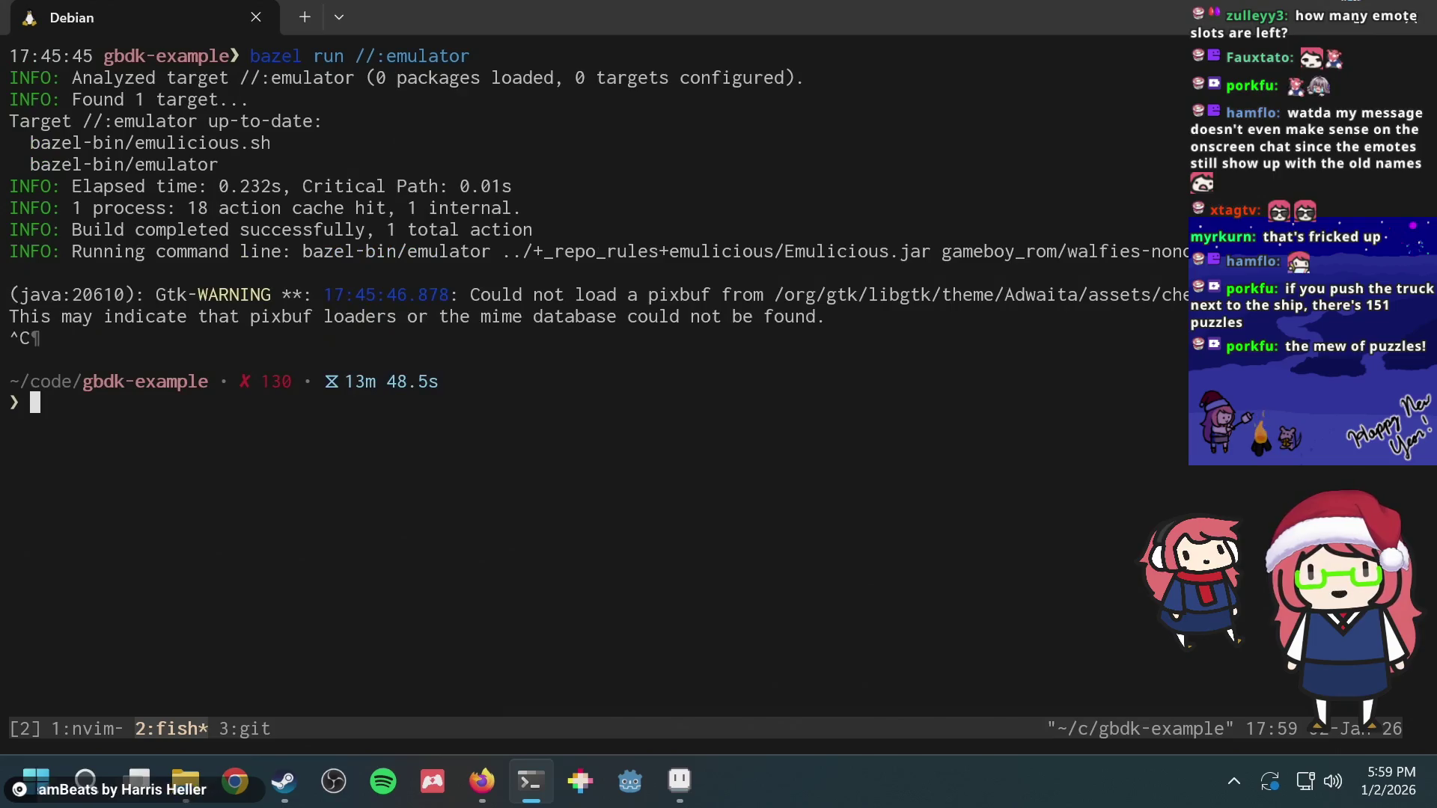
pyautogui.click(679, 780)
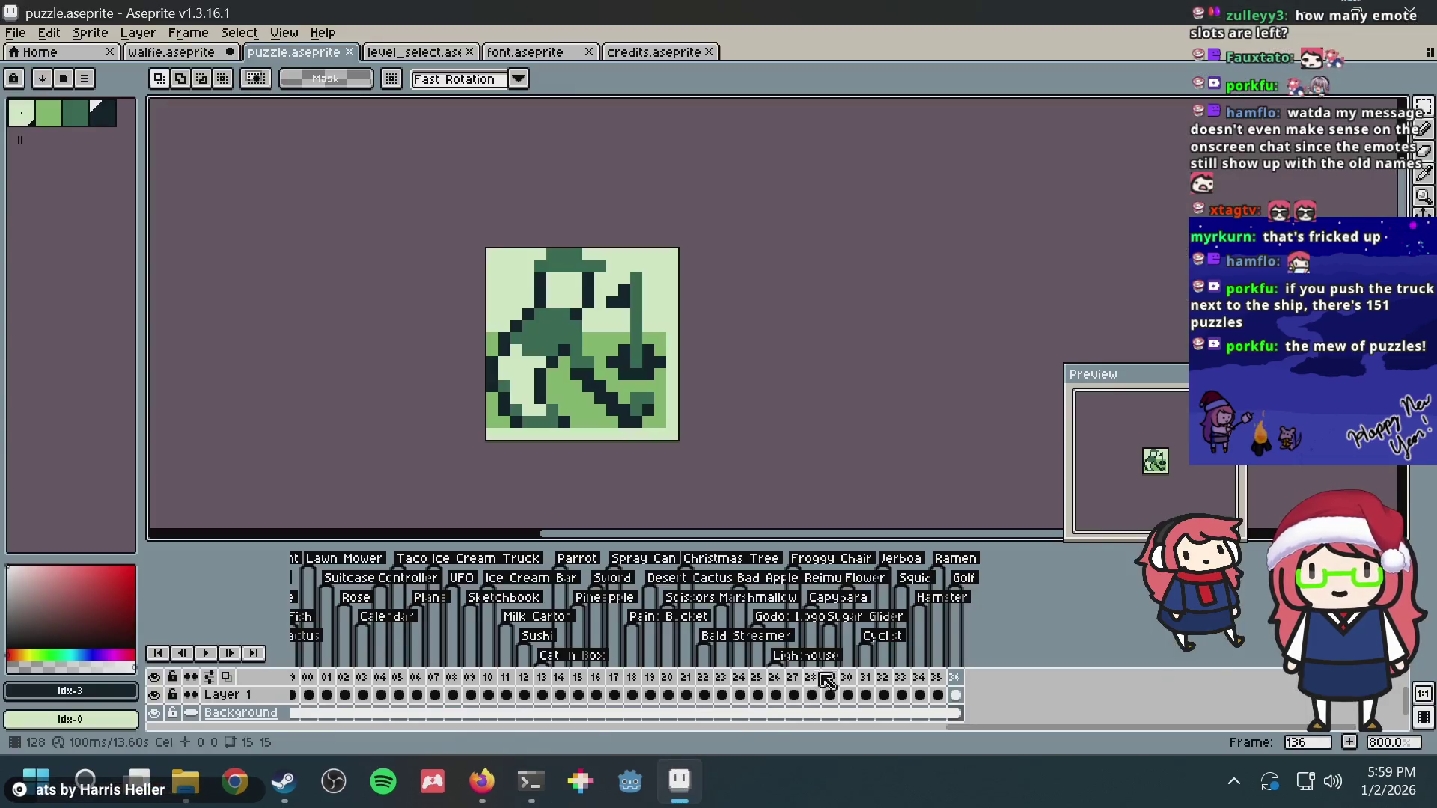
# Step: Add a new frame 137 after 136, clear its copied pixels, and save the puzzle file
pyautogui.moveTo(971, 422); pyautogui.dragTo(932, 315)
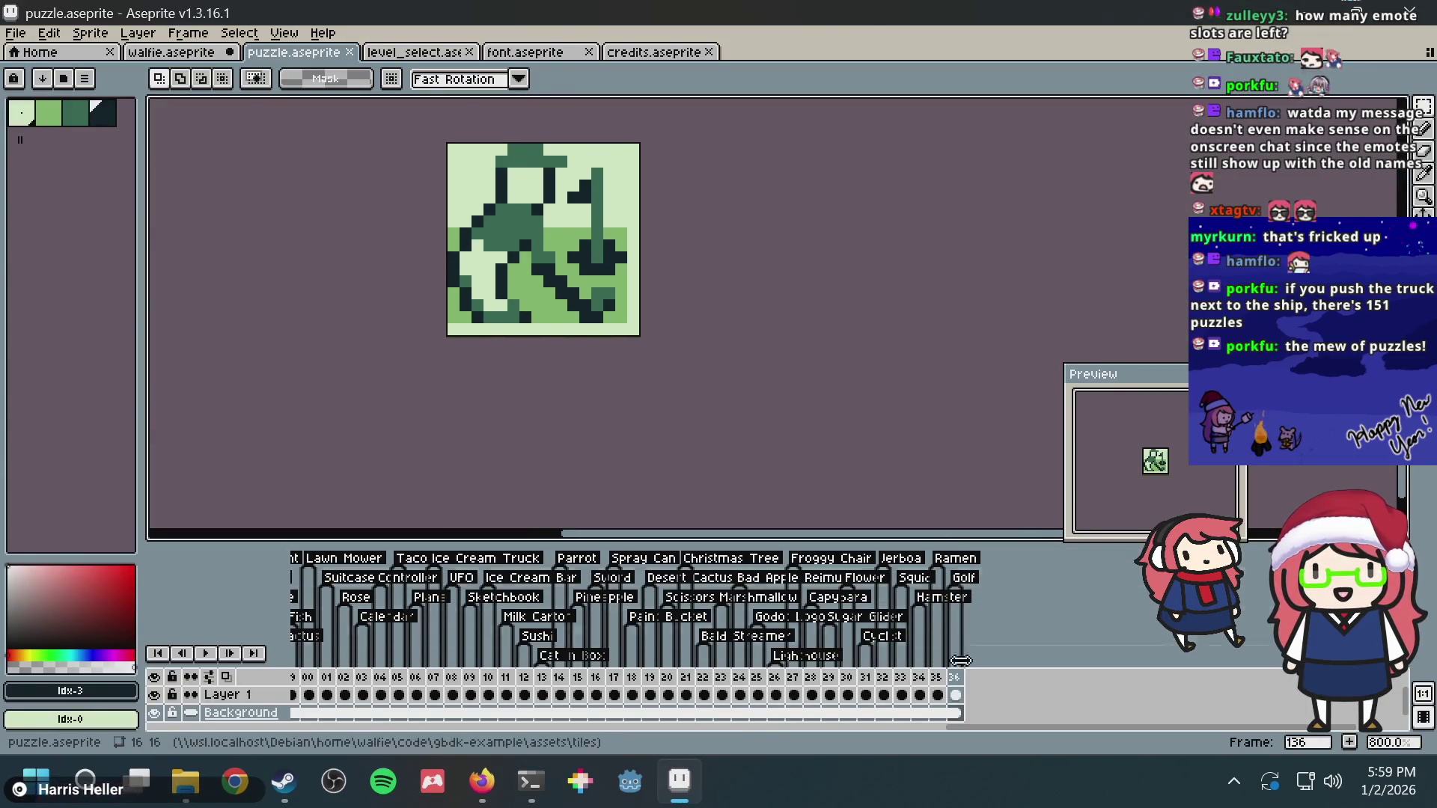
pyautogui.click(1351, 744)
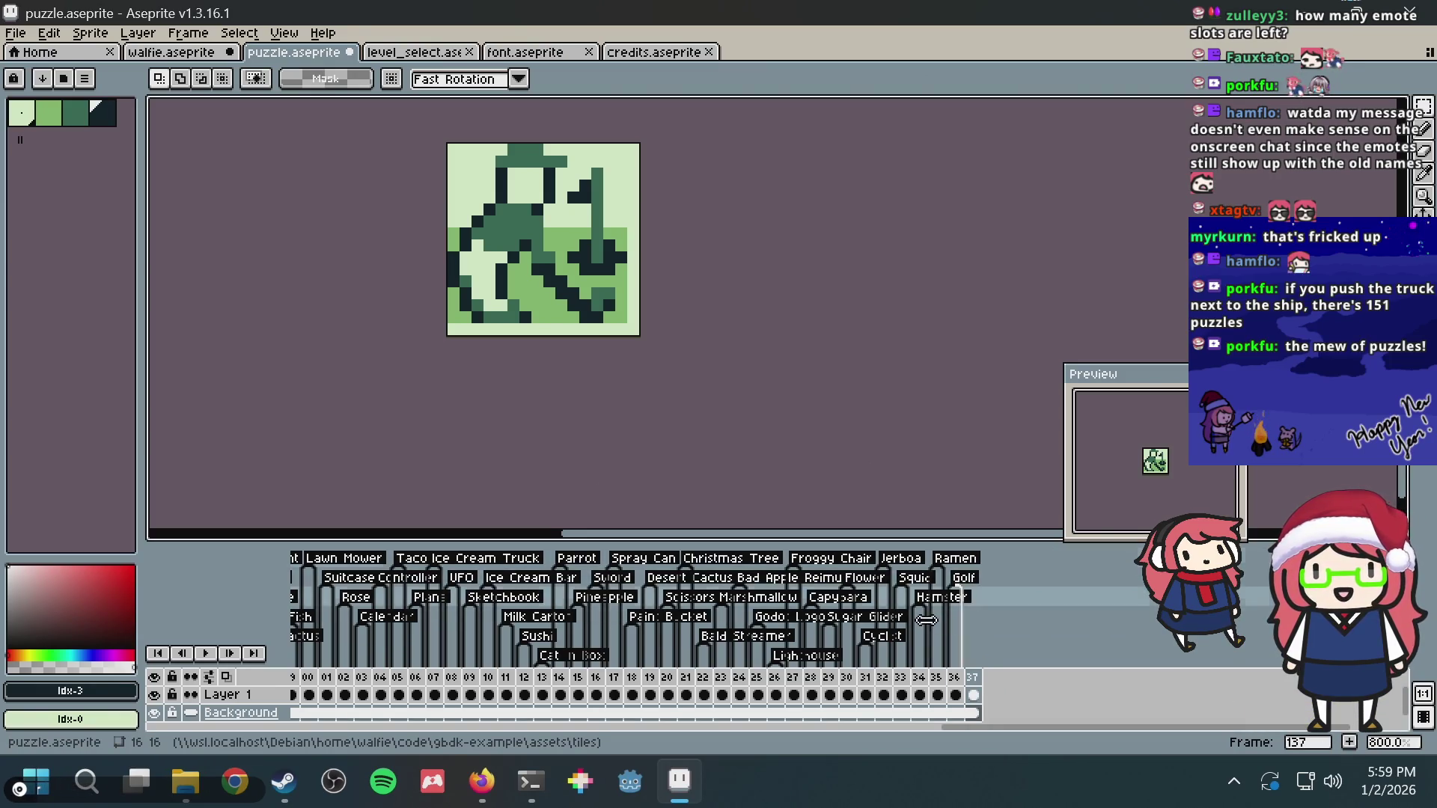
pyautogui.click(973, 696)
pyautogui.press('Delete')
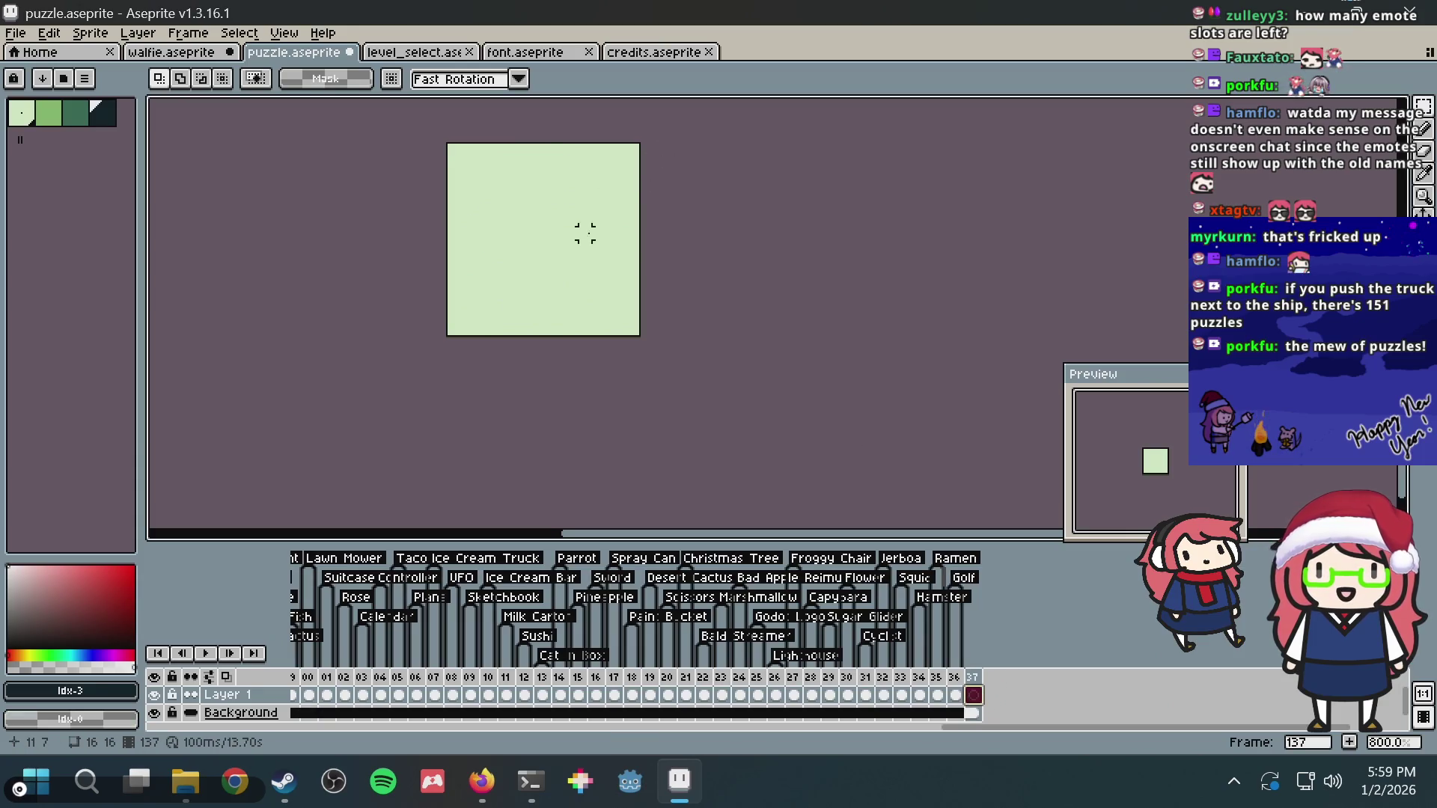
pyautogui.hotkey('ctrl', 's')
# Step: Show the pixel grid via Grid Settings, recentre the canvas, and switch back to the terminal
pyautogui.click(275, 41)
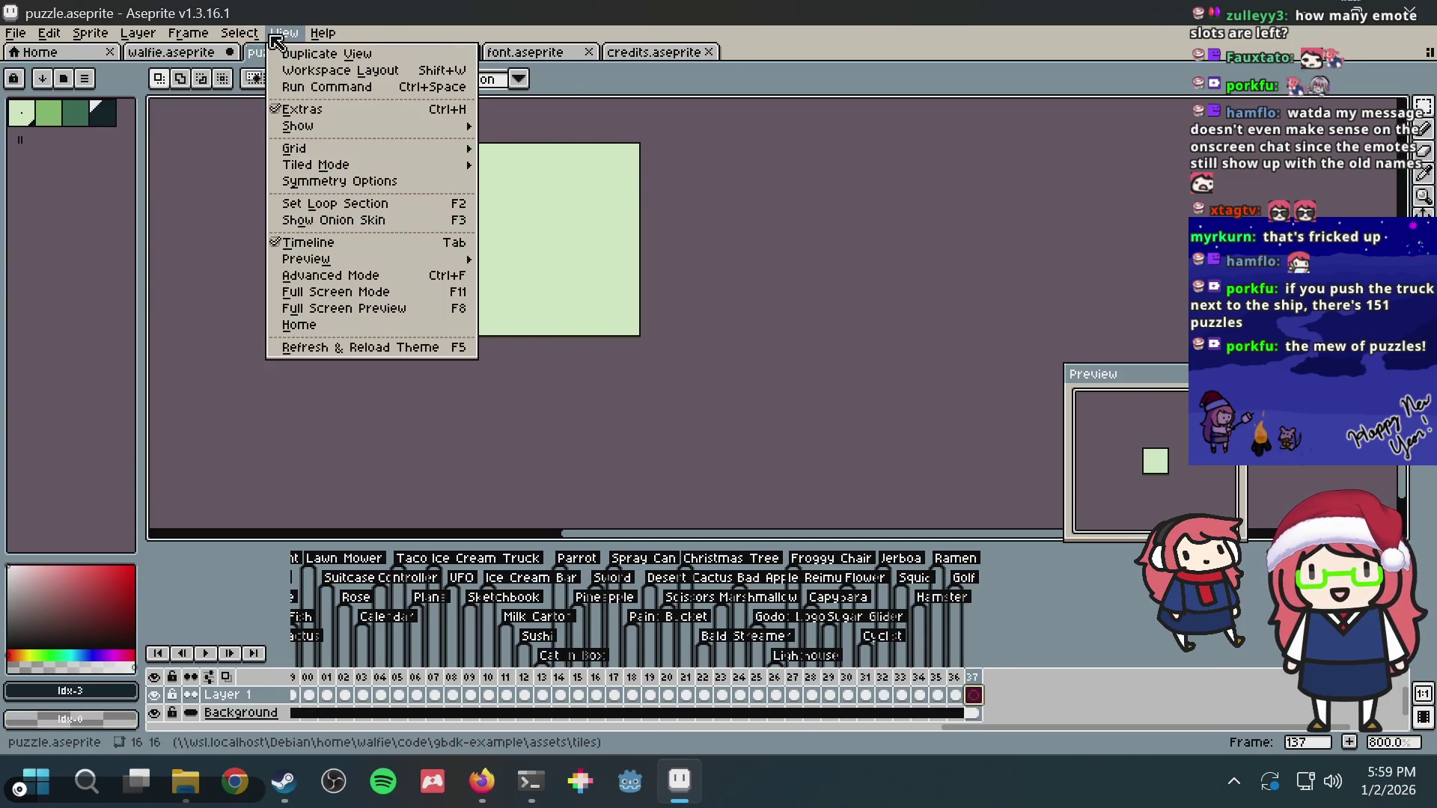
pyautogui.moveTo(294, 148)
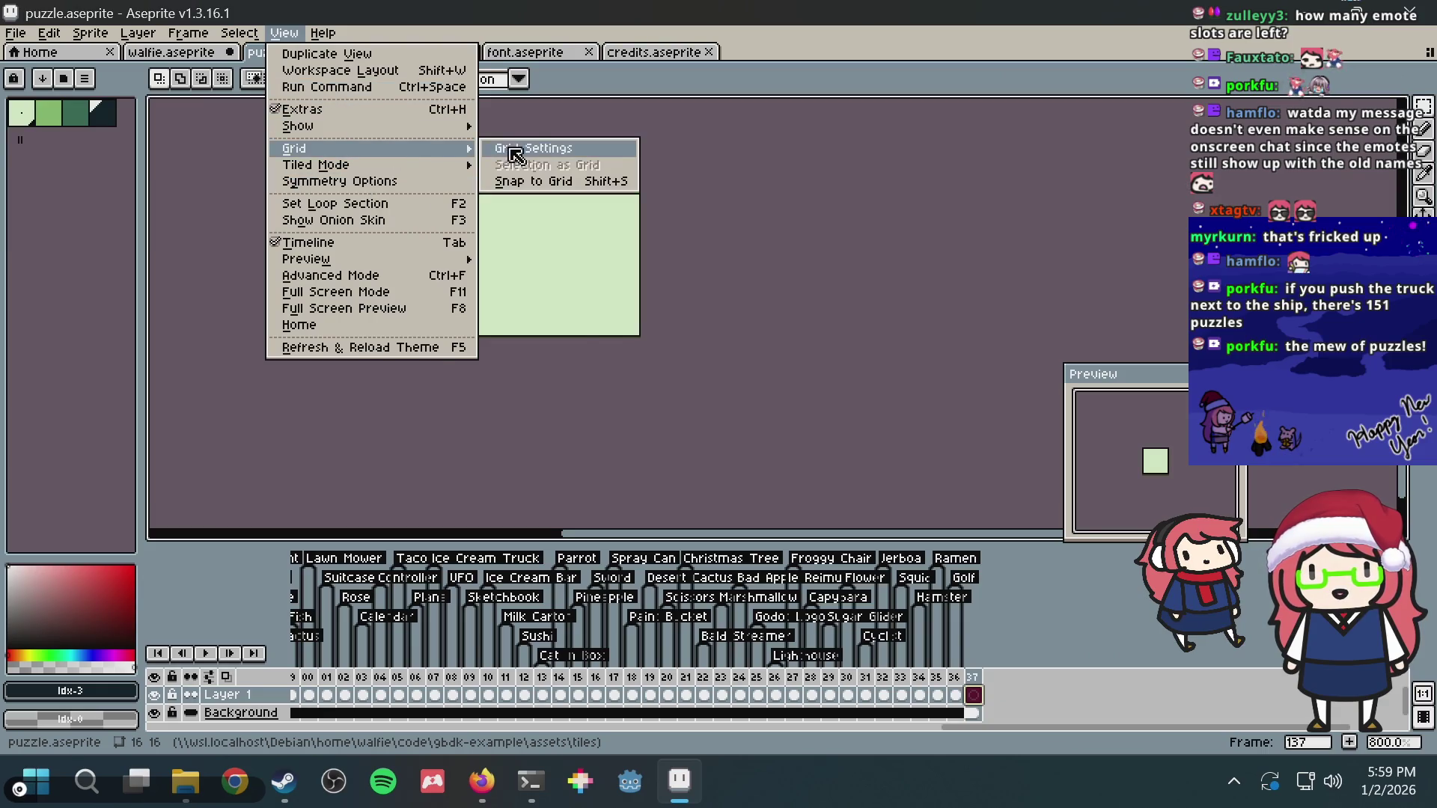
pyautogui.click(514, 148)
pyautogui.press('Return')
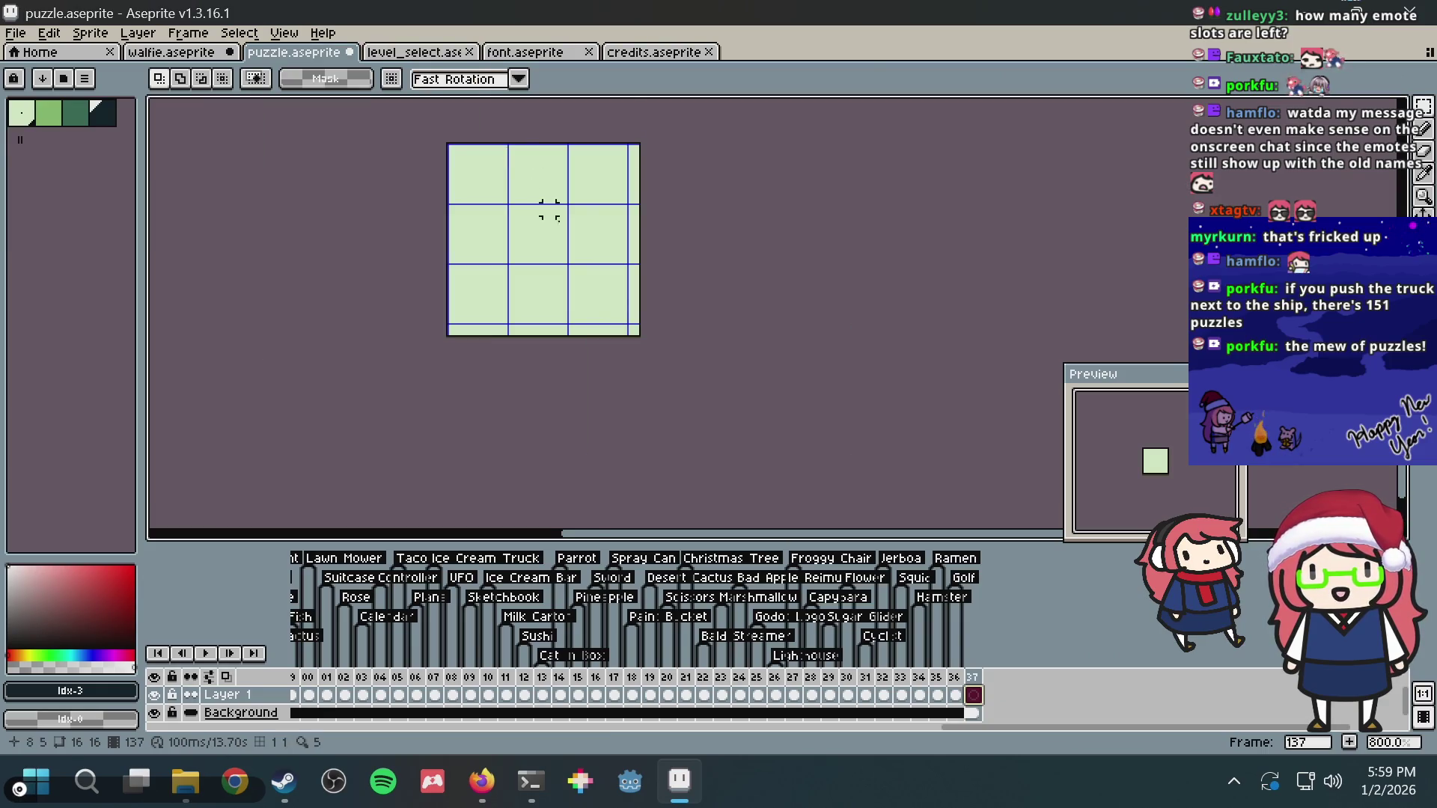
pyautogui.scroll(3, 546, 208)
pyautogui.moveTo(641, 359)
pyautogui.mouseDown()
pyautogui.moveTo(730, 373)
pyautogui.moveTo(758, 454)
pyautogui.mouseUp()
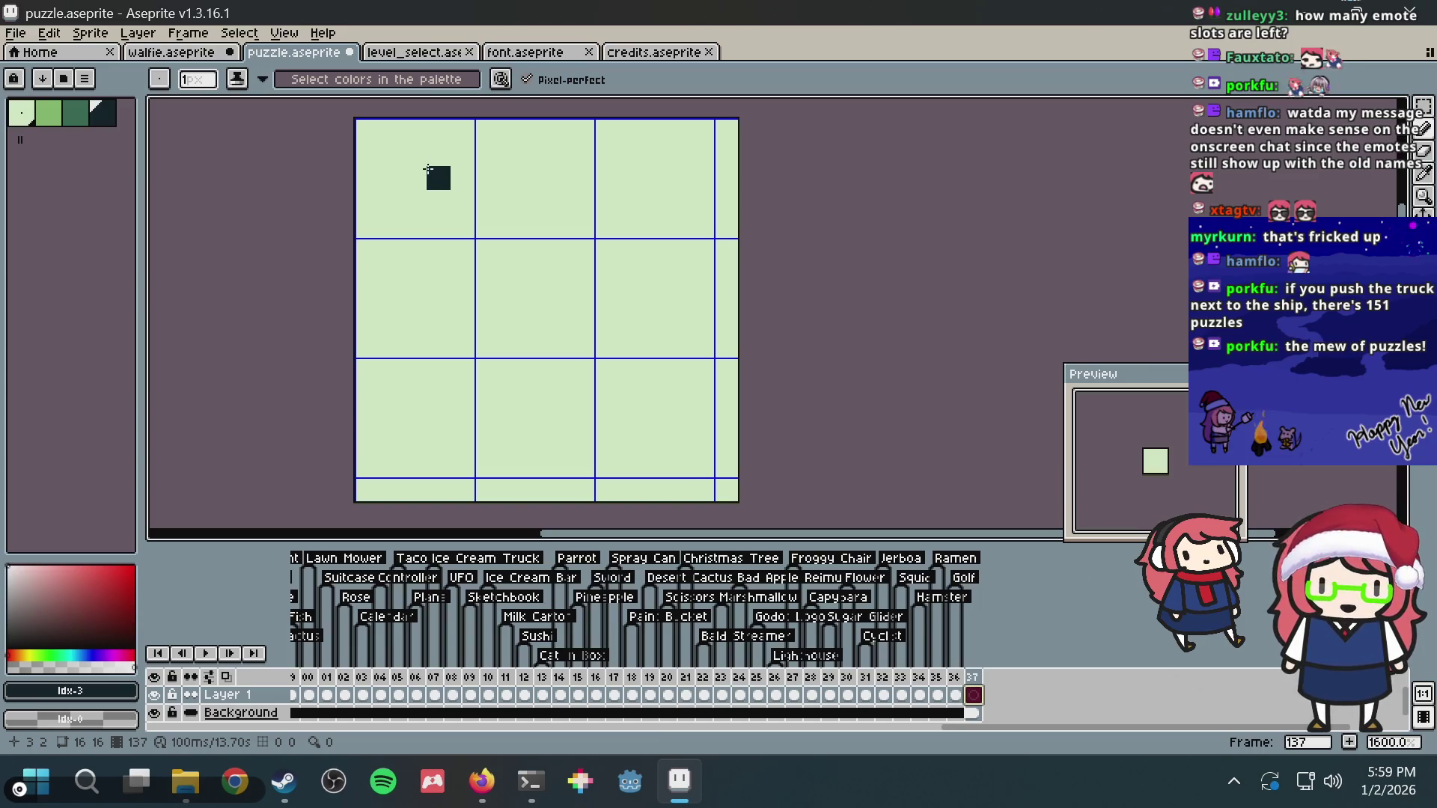
pyautogui.hotkey('alt', 'Tab')
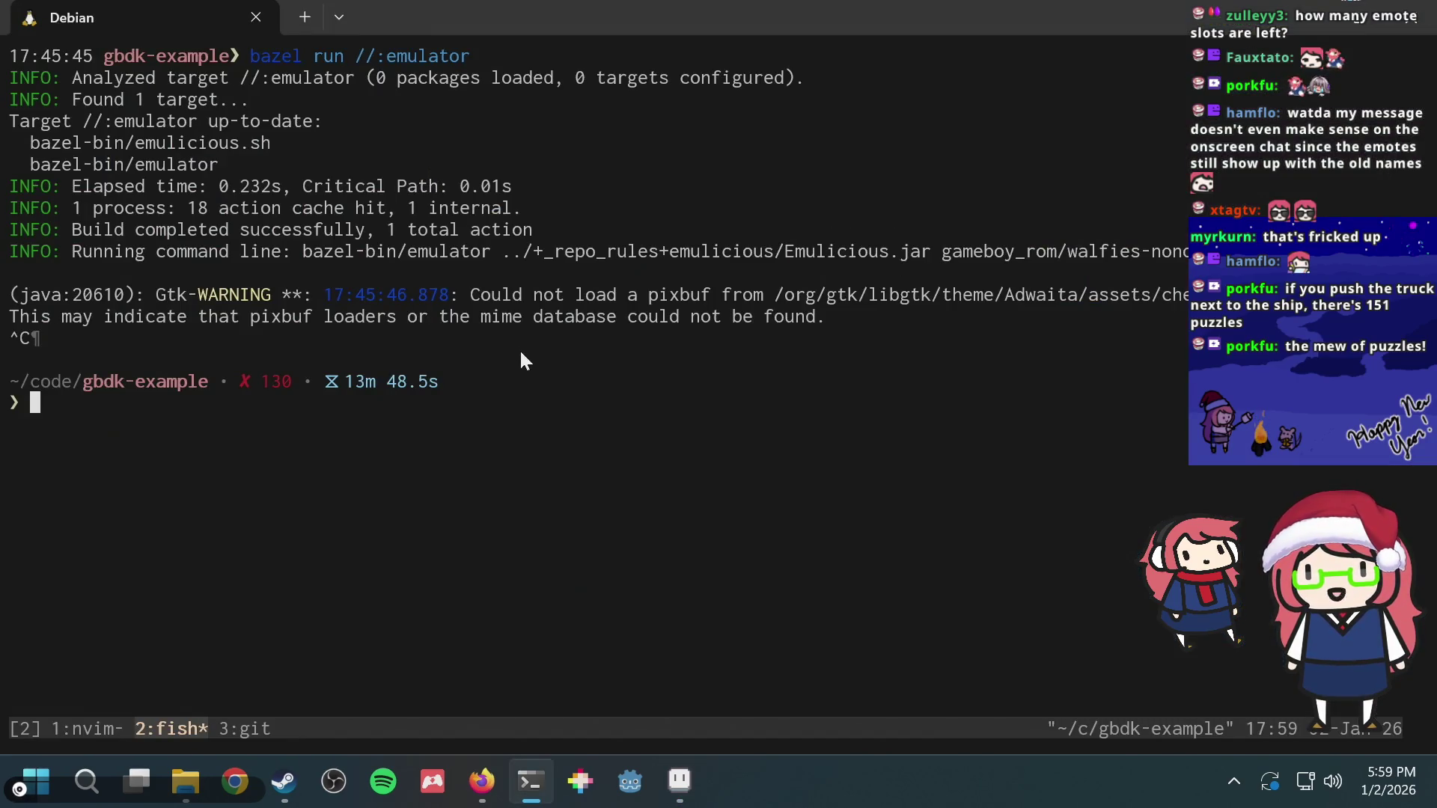
# Step: Close the Game Boy palettes tab, search 'animal crossing anglerfish', then return to Aseprite
pyautogui.click(484, 777)
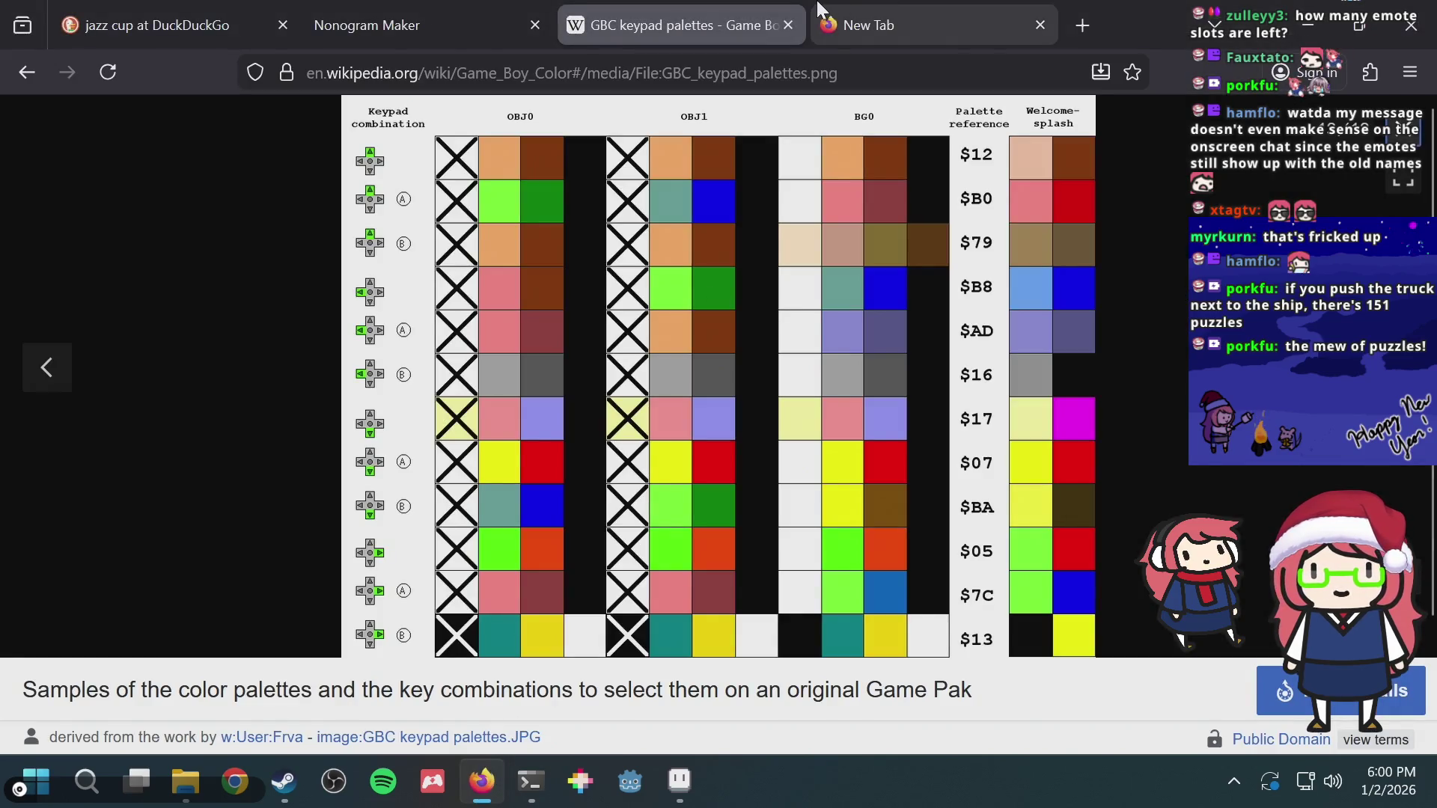
pyautogui.click(789, 24)
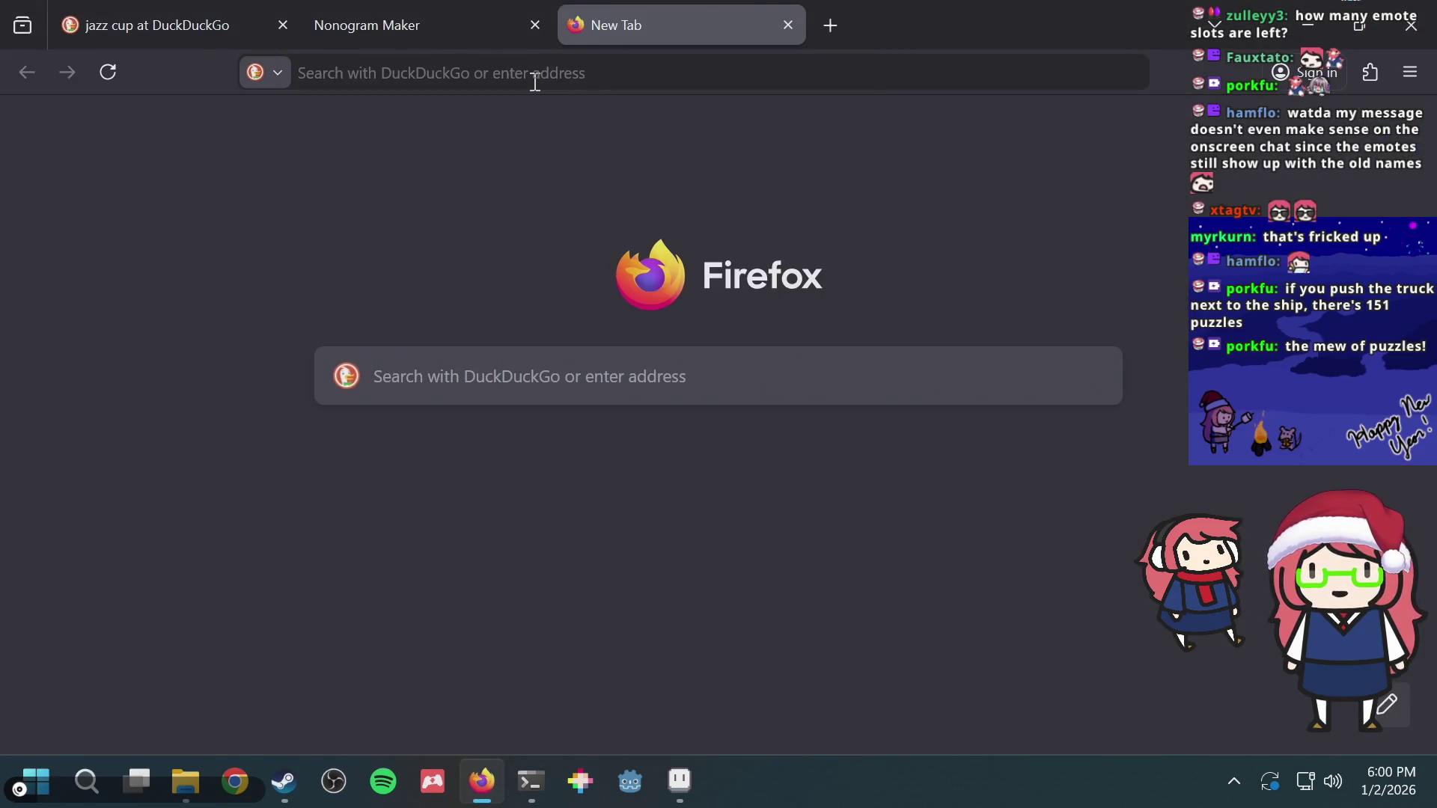
pyautogui.click(535, 79)
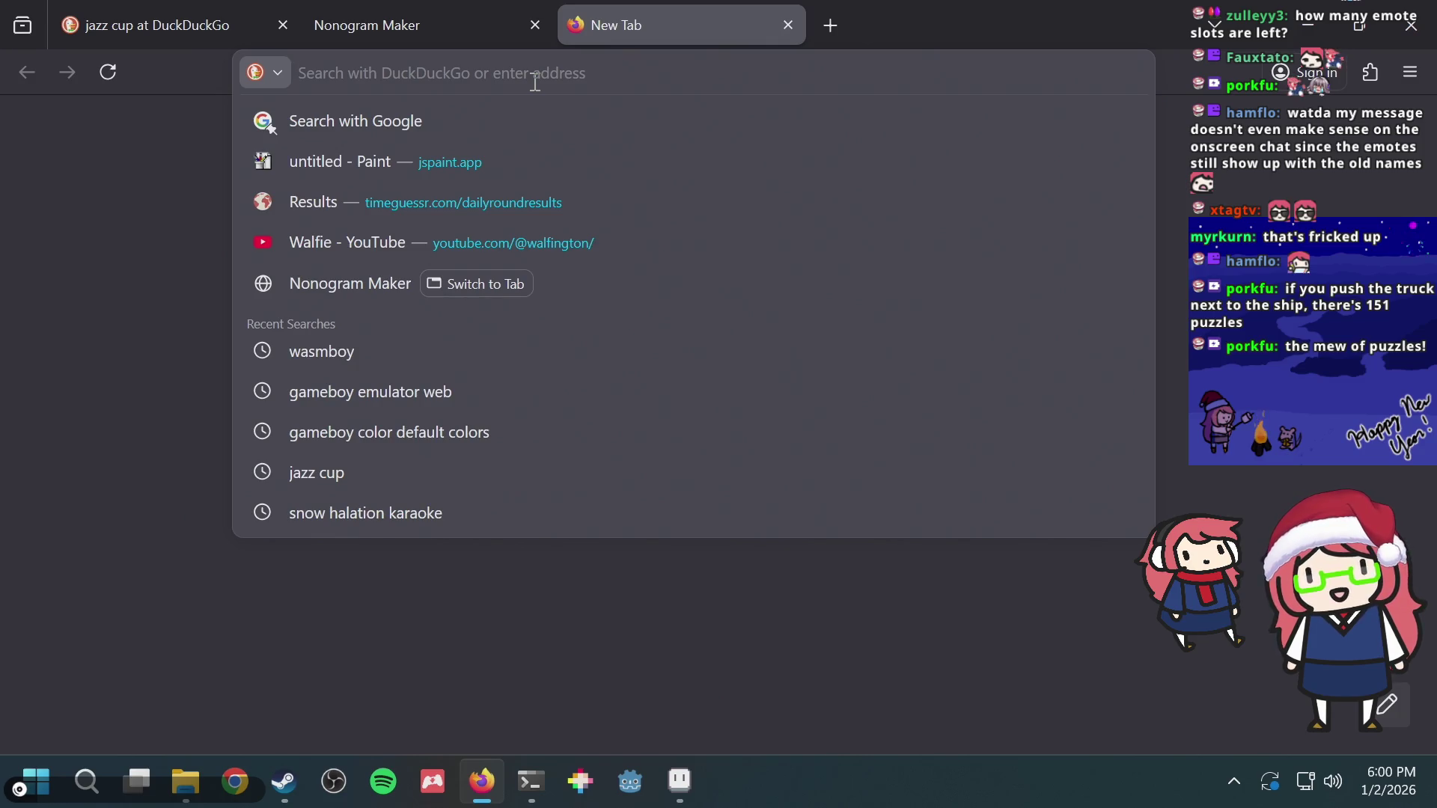
pyautogui.write('anim')
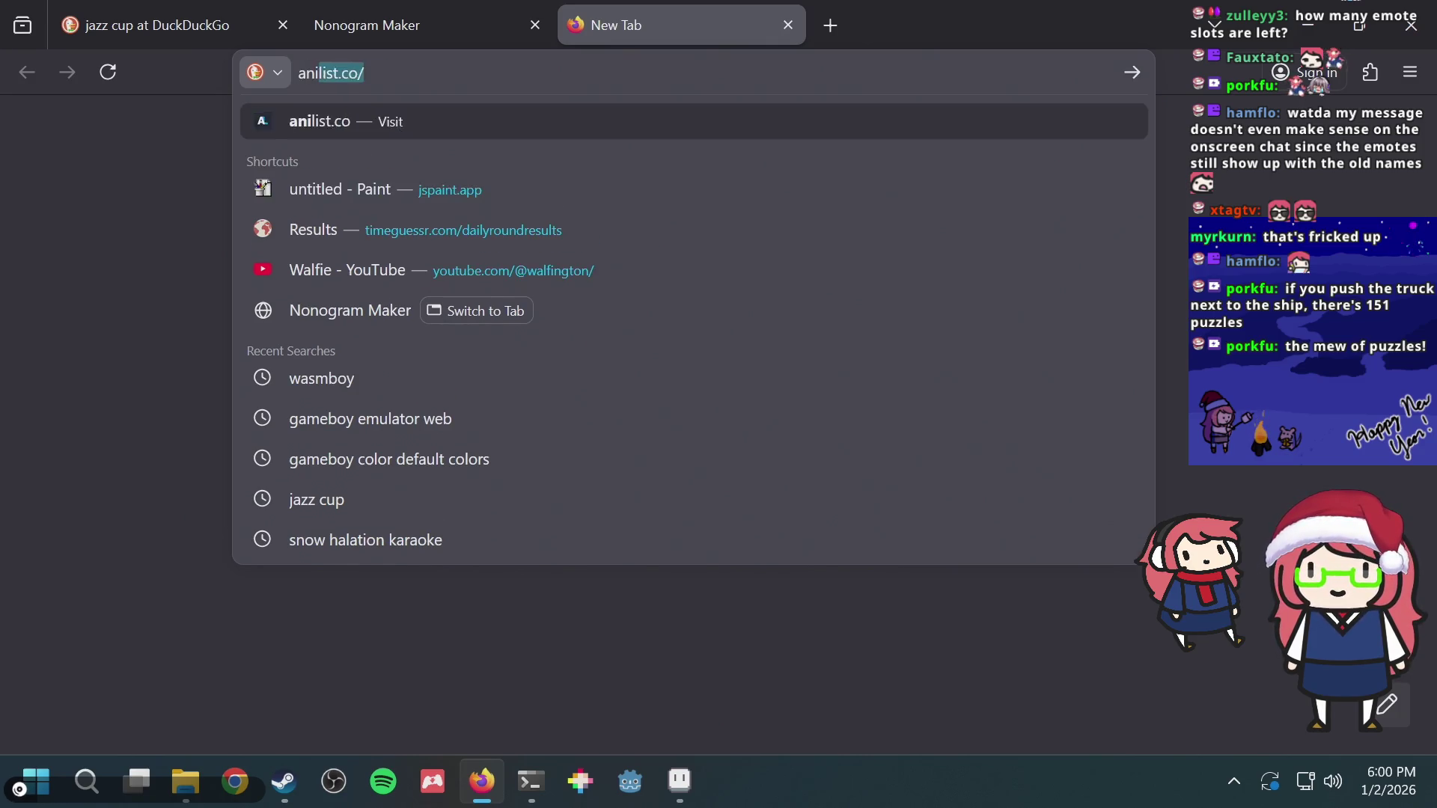
pyautogui.write('al crossing angler')
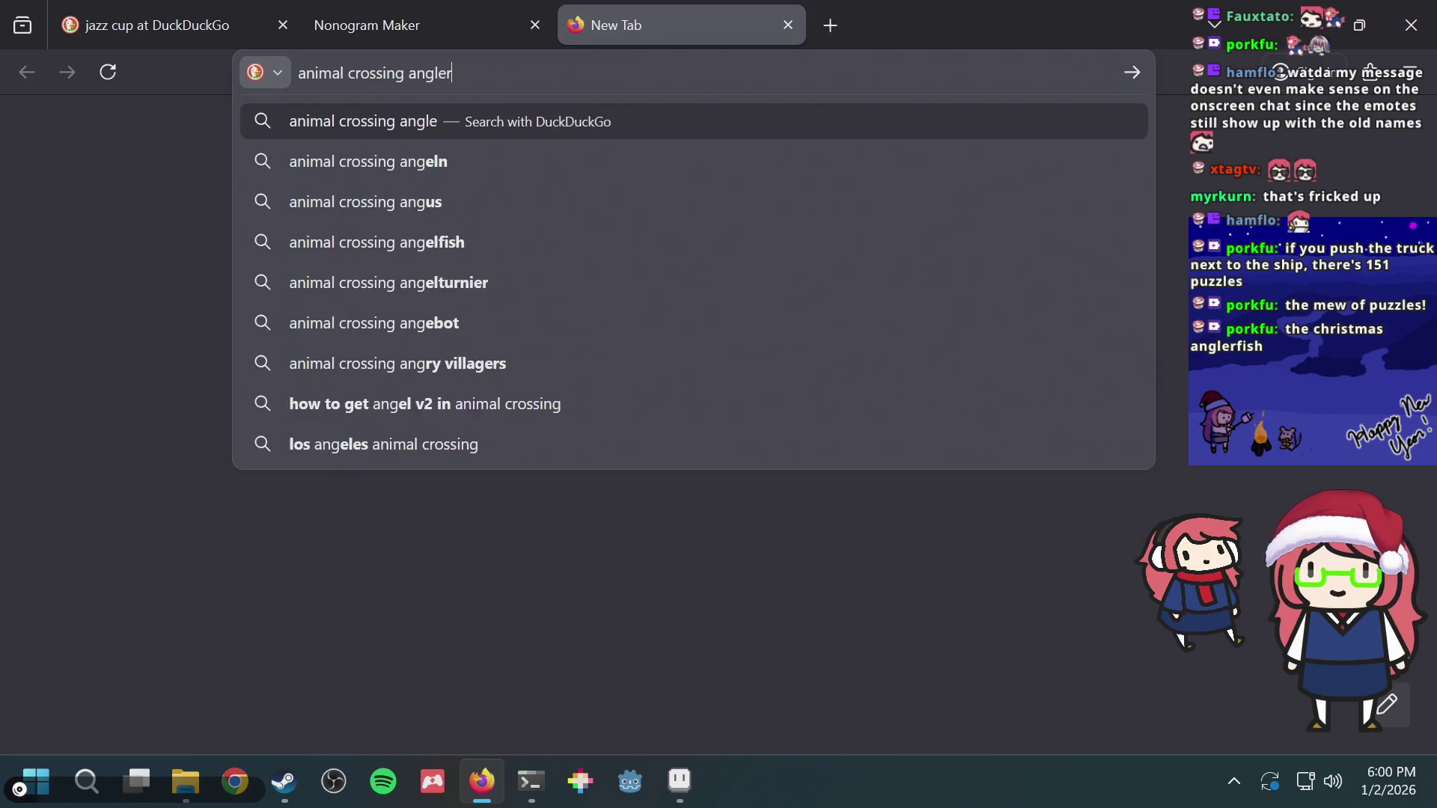
pyautogui.write('fish')
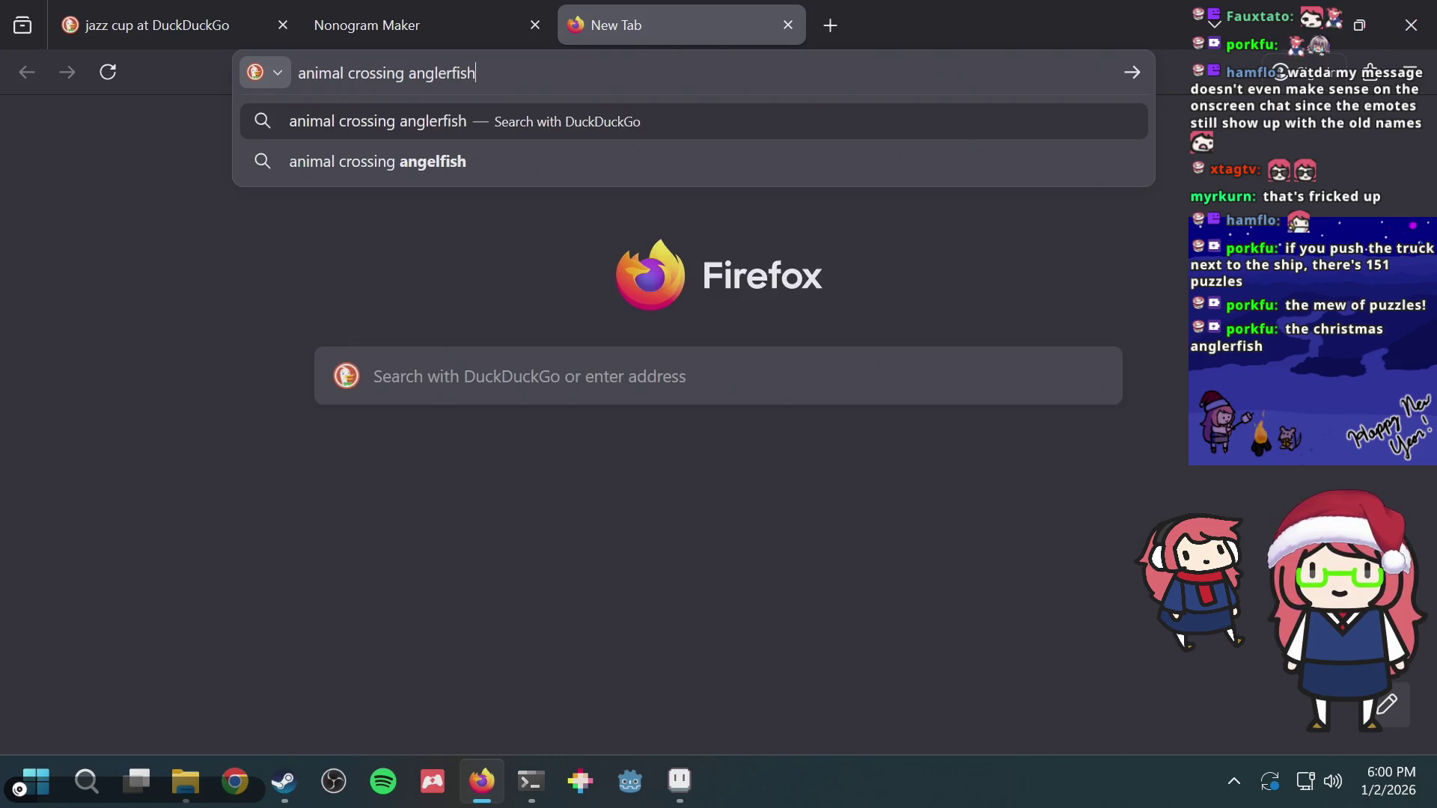
pyautogui.press('Return')
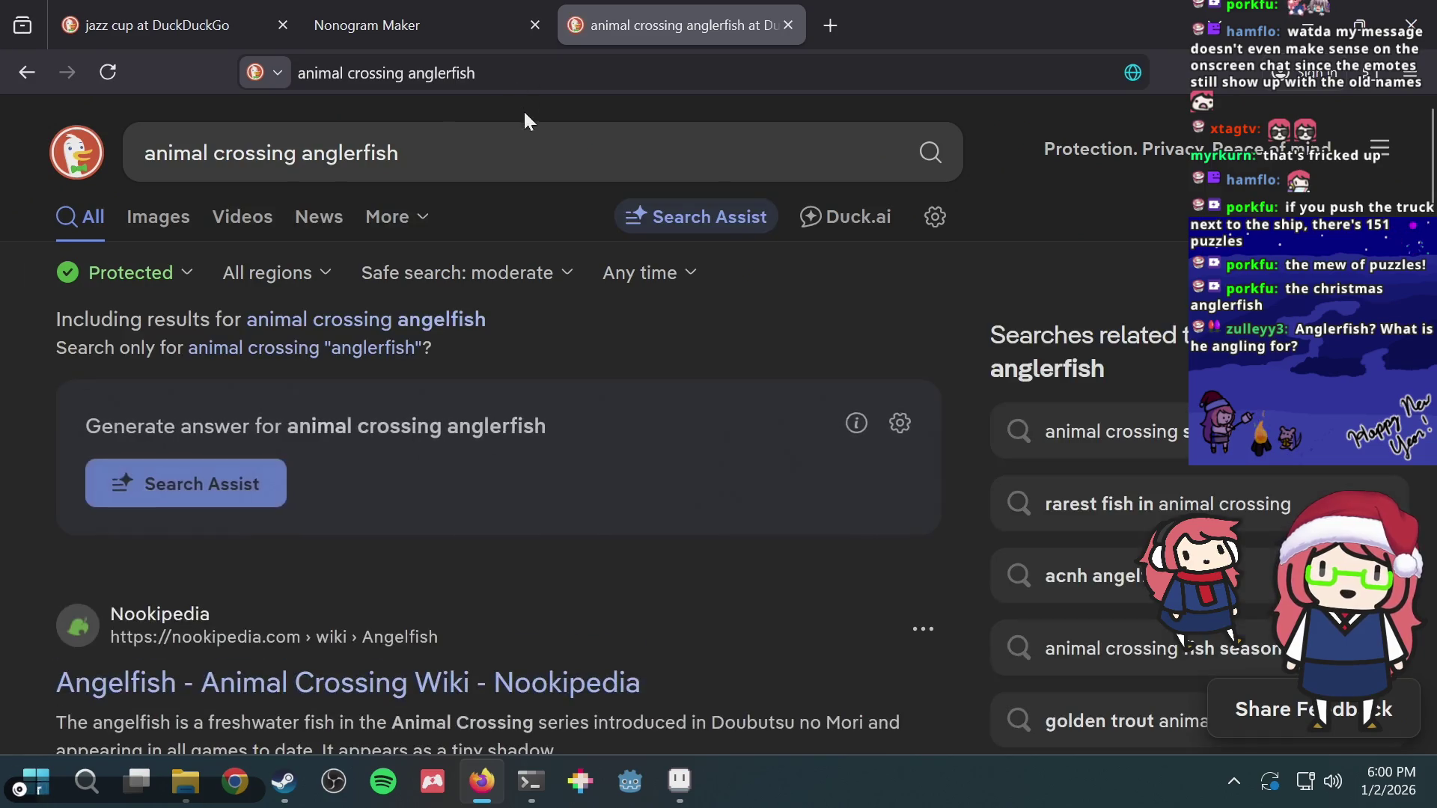
pyautogui.scroll(-4, 464, 360)
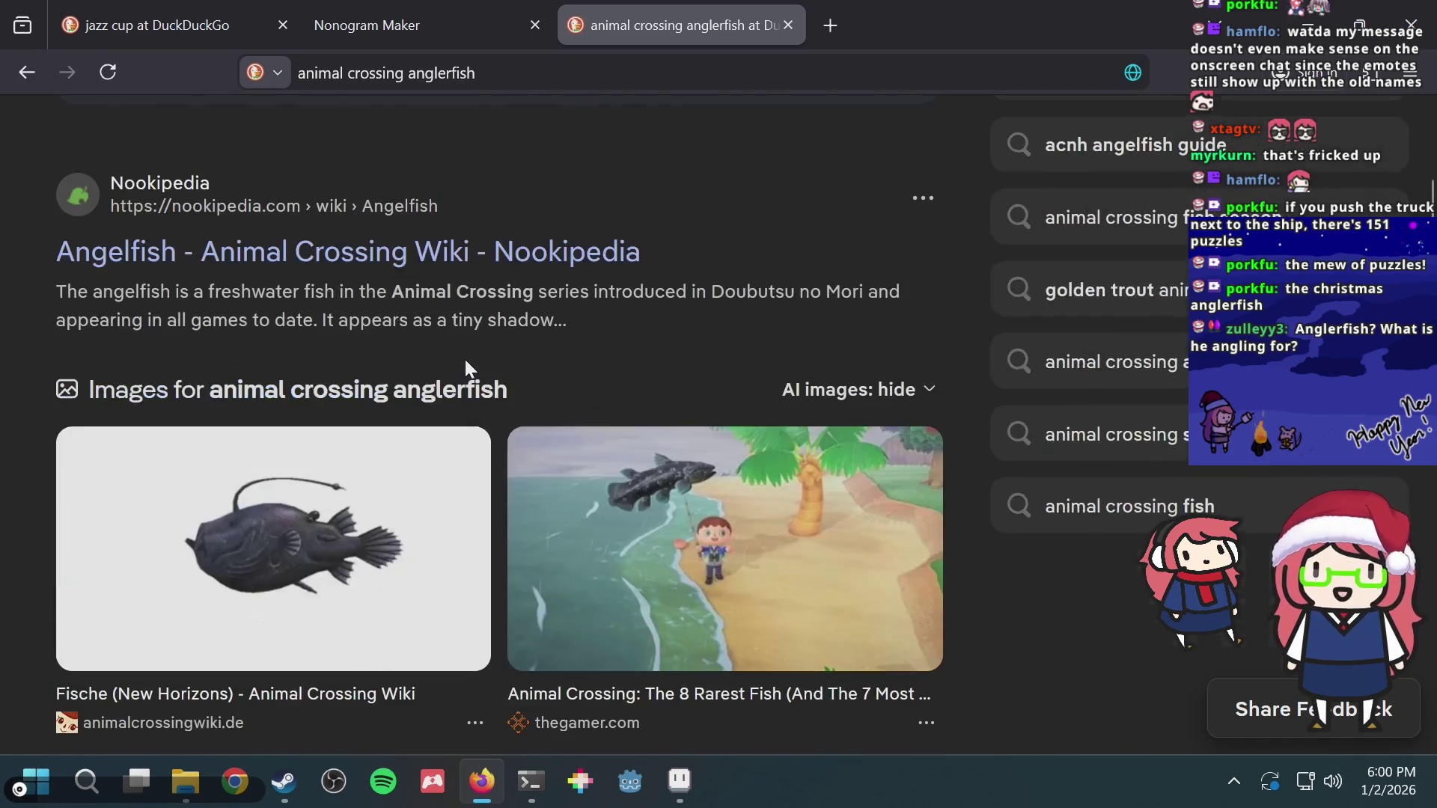
pyautogui.scroll(1, 459, 342)
pyautogui.scroll(-5, 459, 342)
pyautogui.hotkey('alt', 'Tab')
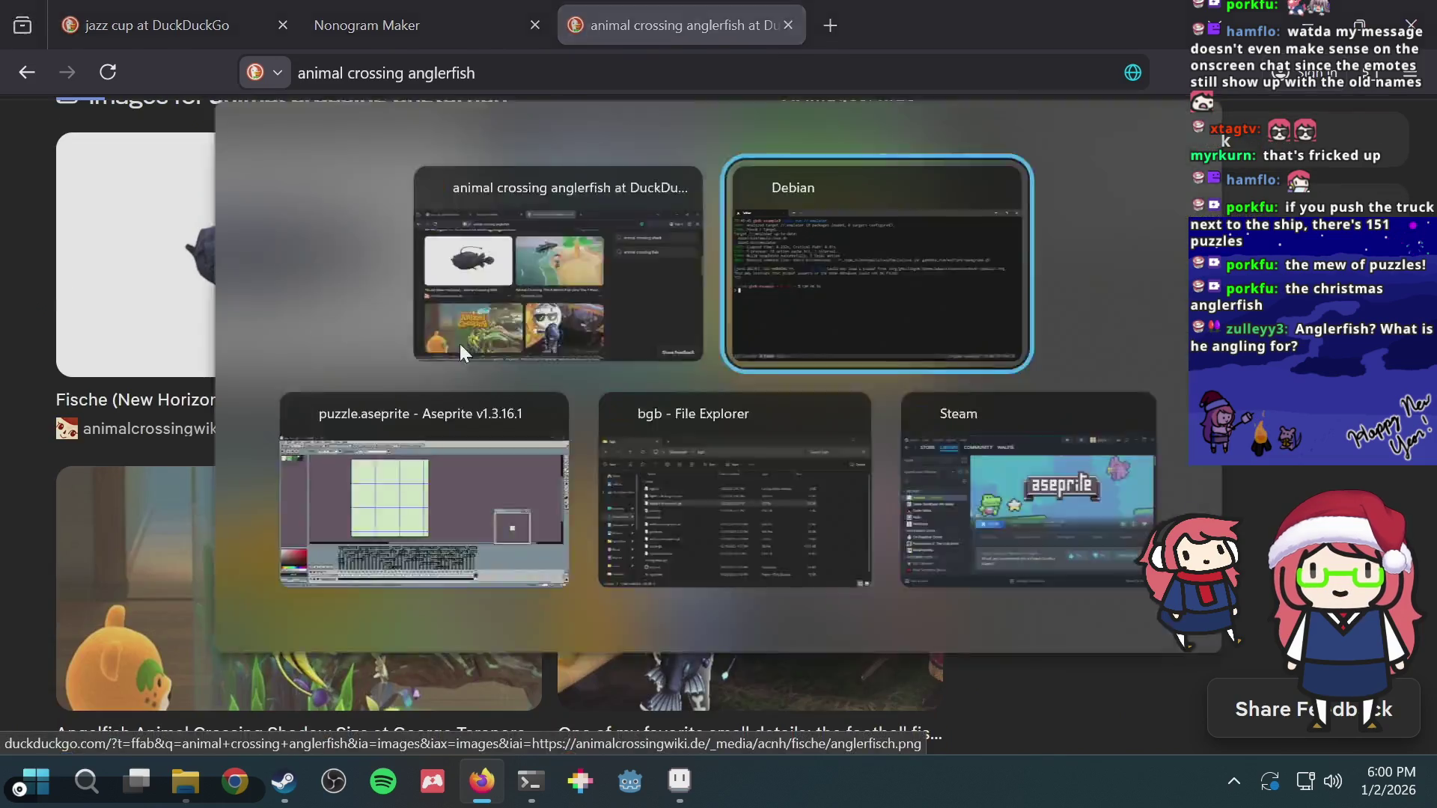
pyautogui.hotkey('alt', 'Tab')
pyautogui.hotkey('alt', 'Tab')
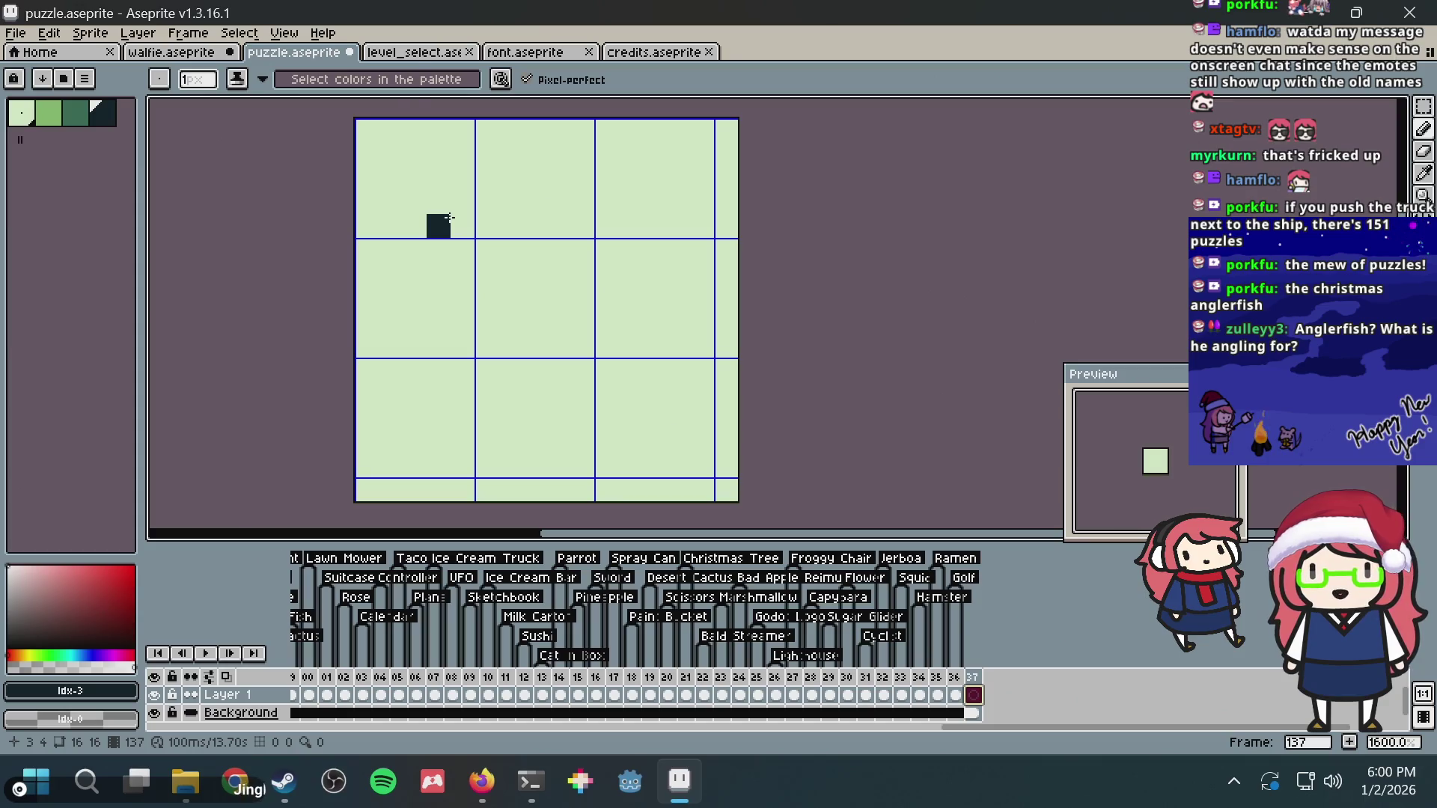
# Step: Flood-fill frame 137 with the dark colour and paint a light-green block for the lure
pyautogui.press('g')
pyautogui.click(447, 216)
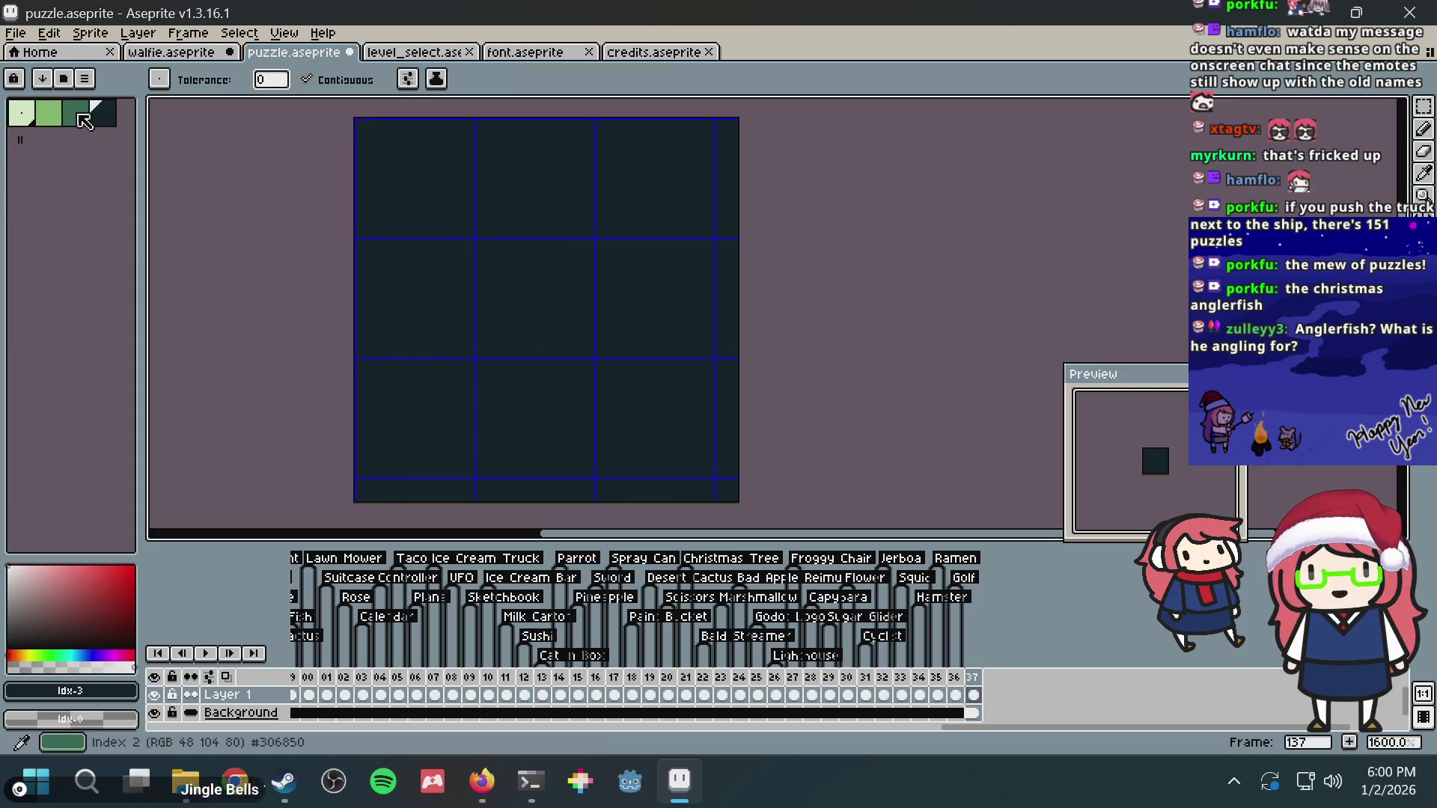
pyautogui.click(20, 115)
pyautogui.press('b')
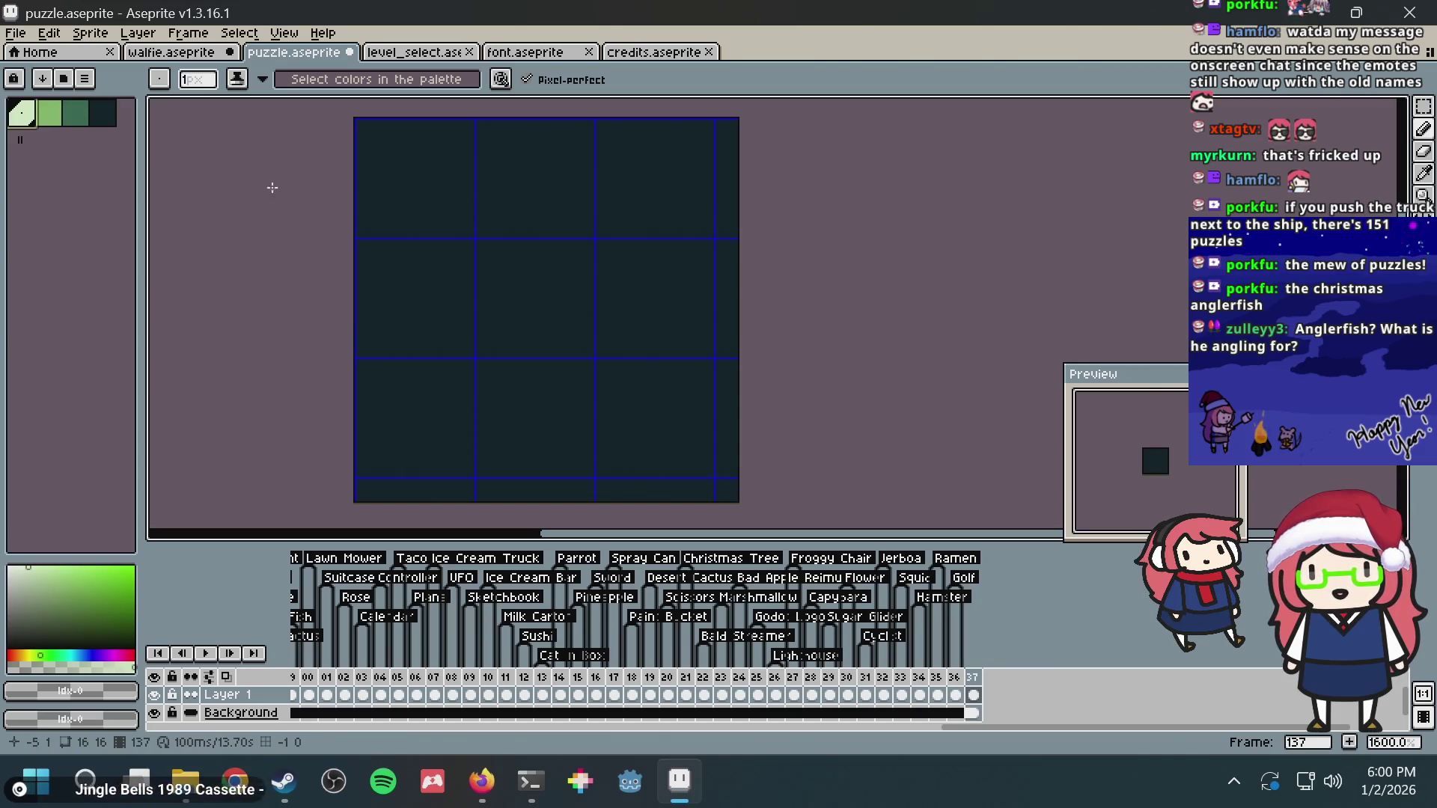
pyautogui.moveTo(391, 202); pyautogui.dragTo(414, 226)
pyautogui.click(414, 203)
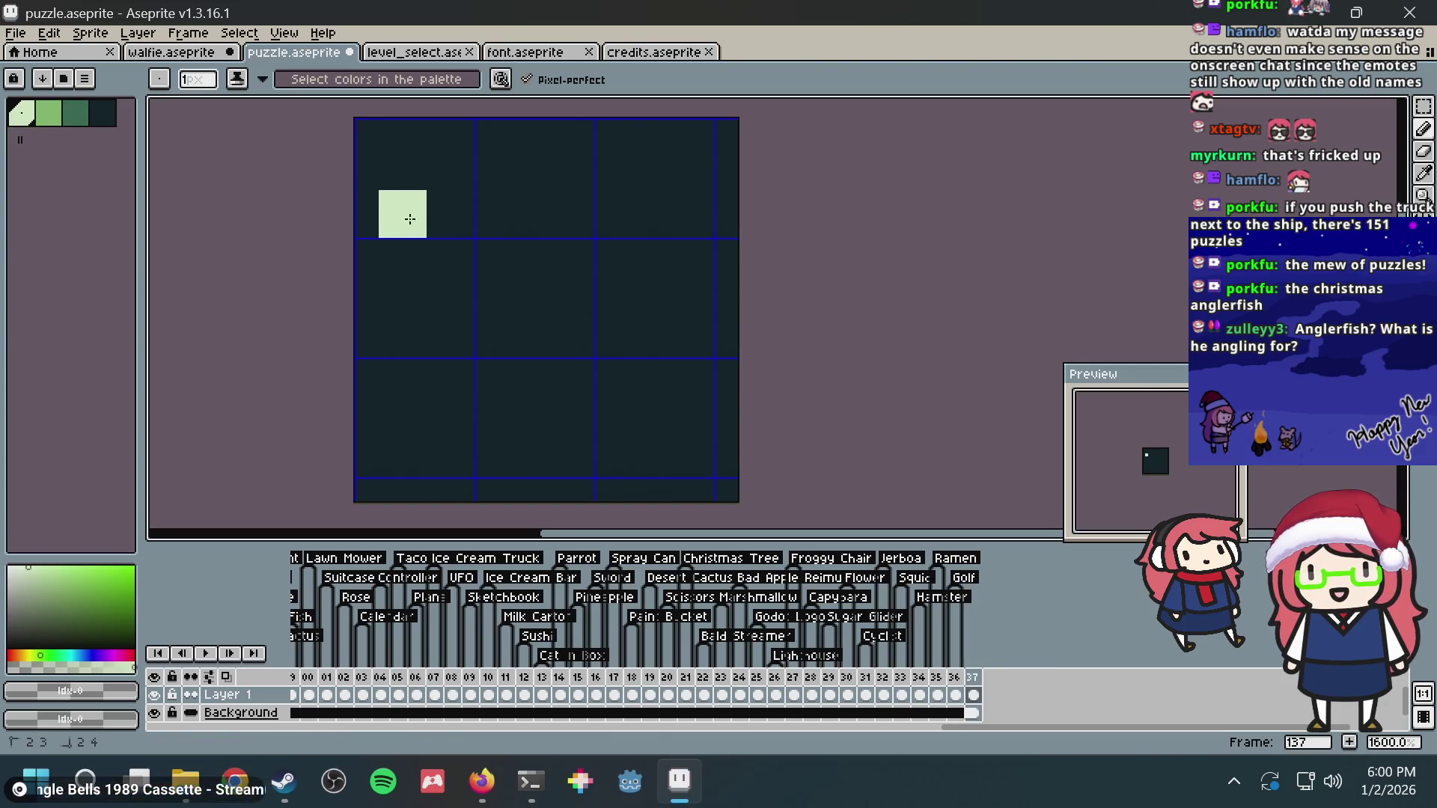
# Step: Outline the lure in mid green and draw its stalk arching over the top
pyautogui.click(47, 113)
pyautogui.click(413, 211)
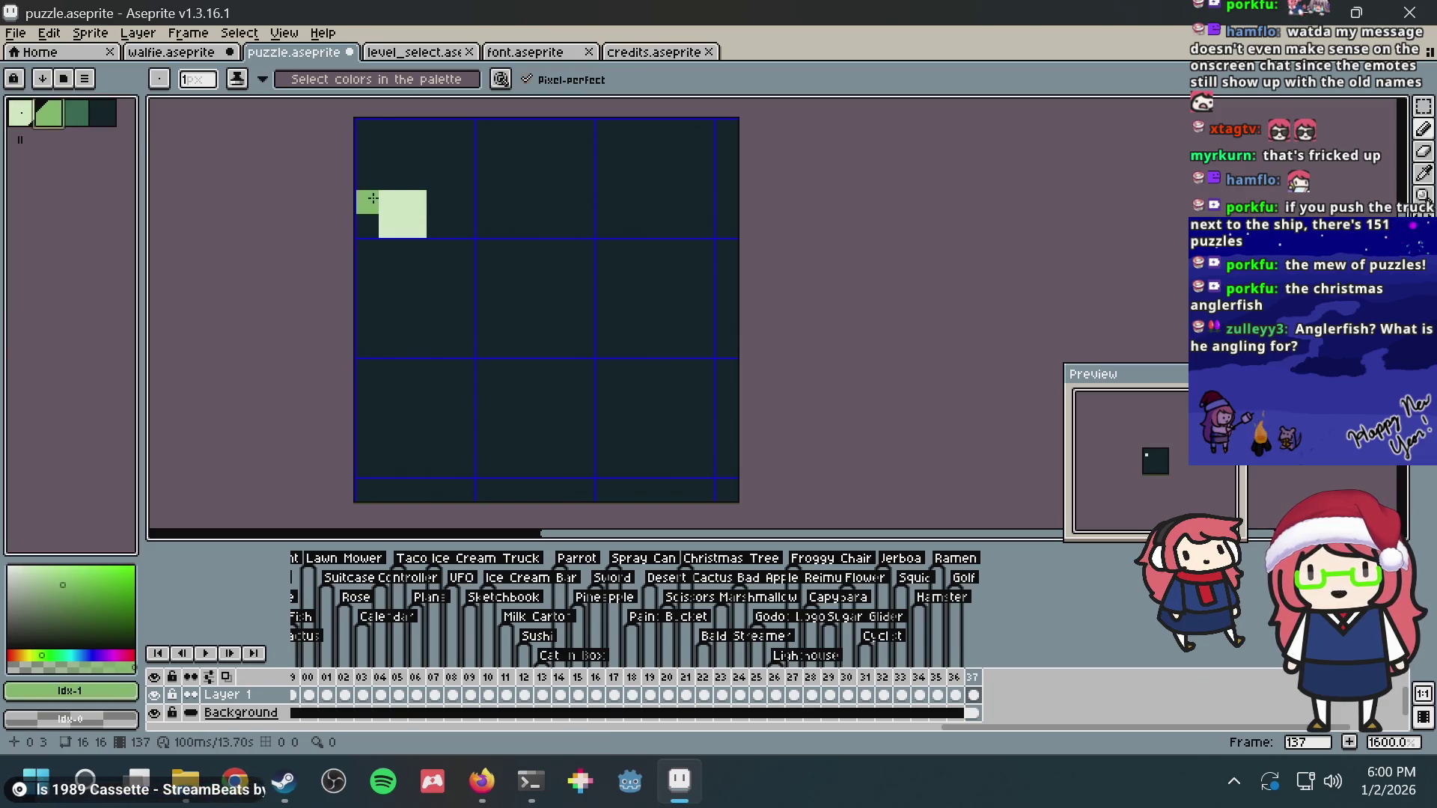
pyautogui.moveTo(371, 200)
pyautogui.mouseDown()
pyautogui.moveTo(368, 225)
pyautogui.moveTo(392, 179)
pyautogui.moveTo(441, 199)
pyautogui.mouseUp()
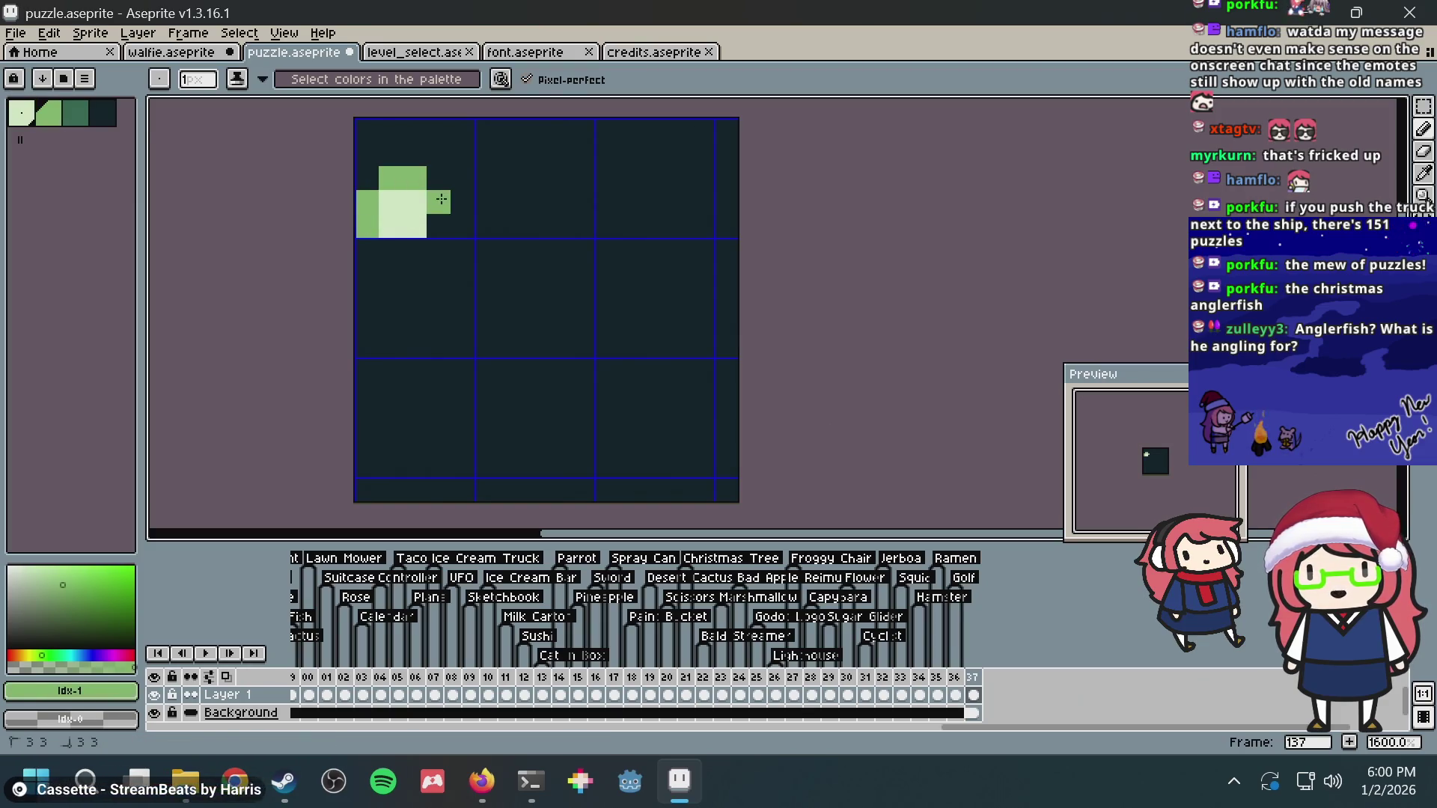
pyautogui.click(439, 225)
pyautogui.click(414, 249)
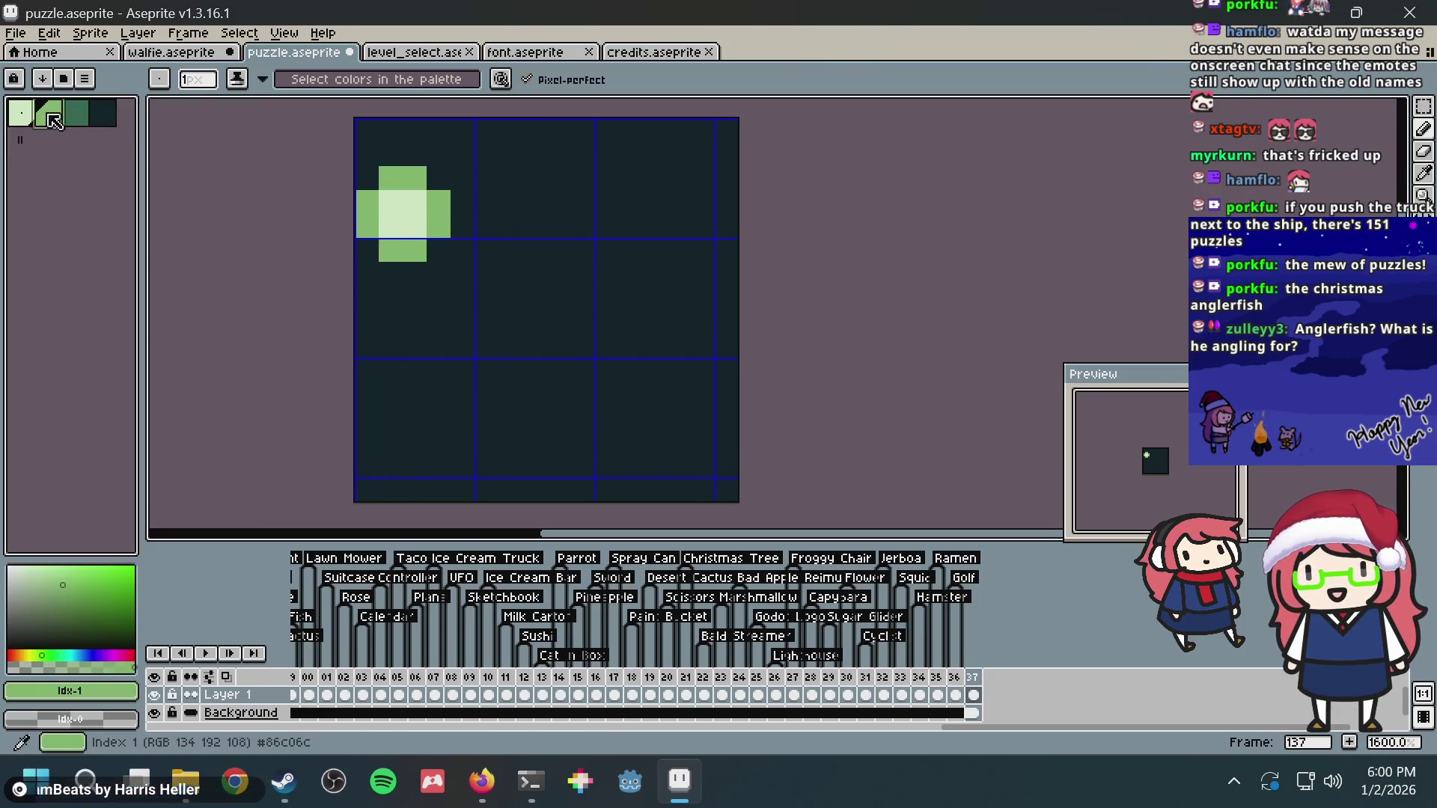
pyautogui.click(421, 150)
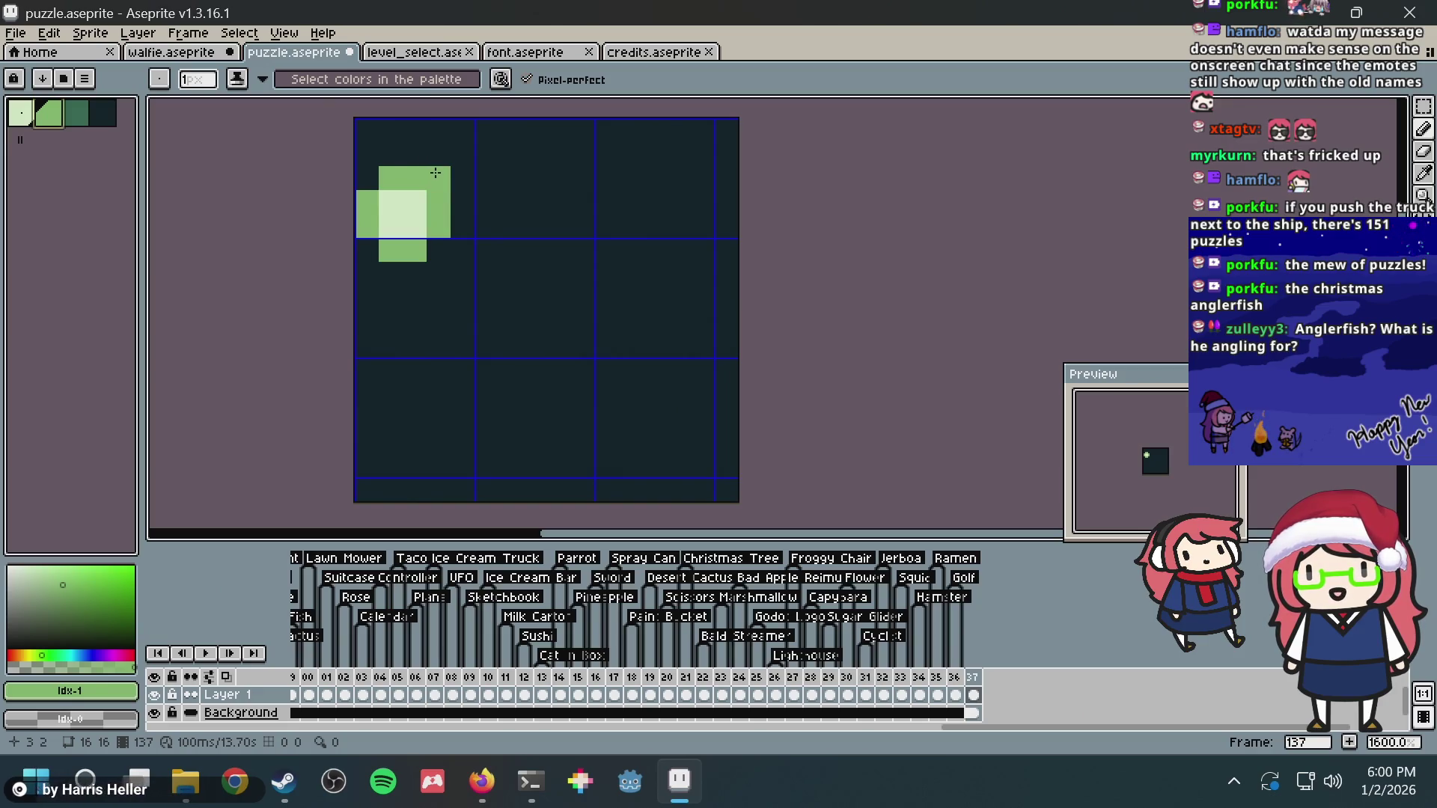
pyautogui.moveTo(462, 154)
pyautogui.mouseDown()
pyautogui.moveTo(511, 131)
pyautogui.moveTo(558, 178)
pyautogui.moveTo(566, 217)
pyautogui.mouseUp()
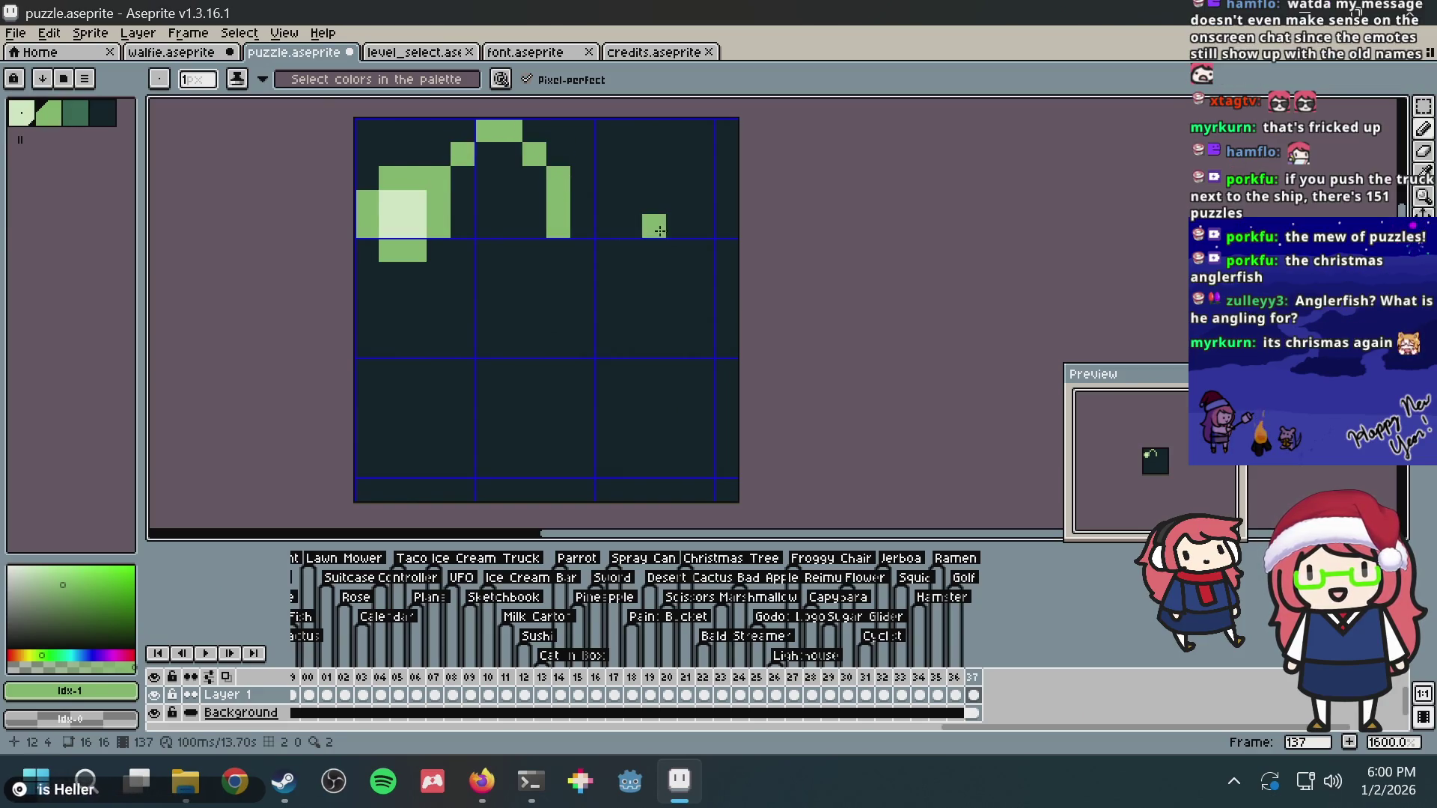
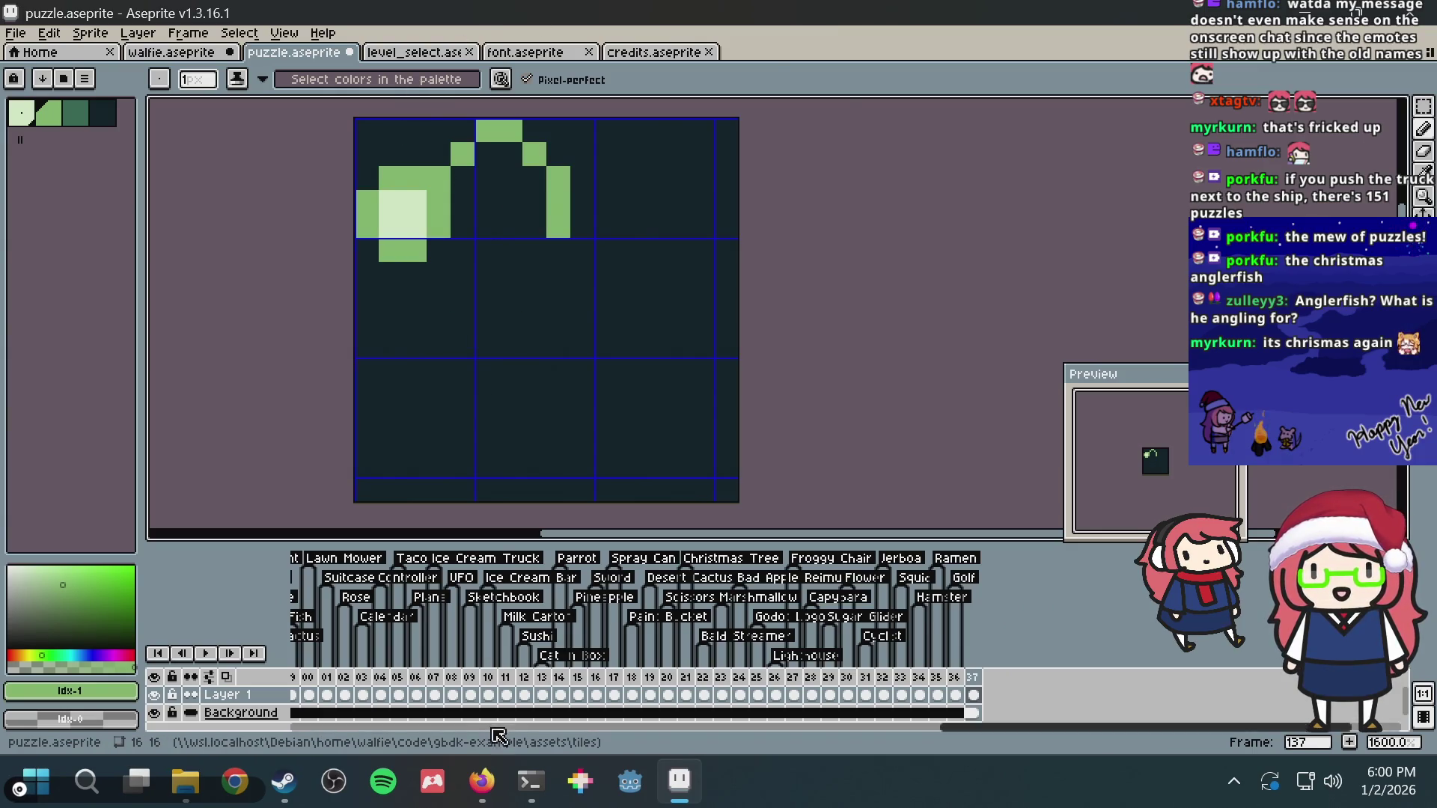
# Step: Trim the DuckDuckGo query to plain 'anglerfish', show its image results, and return to the sprite
pyautogui.click(482, 781)
pyautogui.hotkey('alt', 'Left')
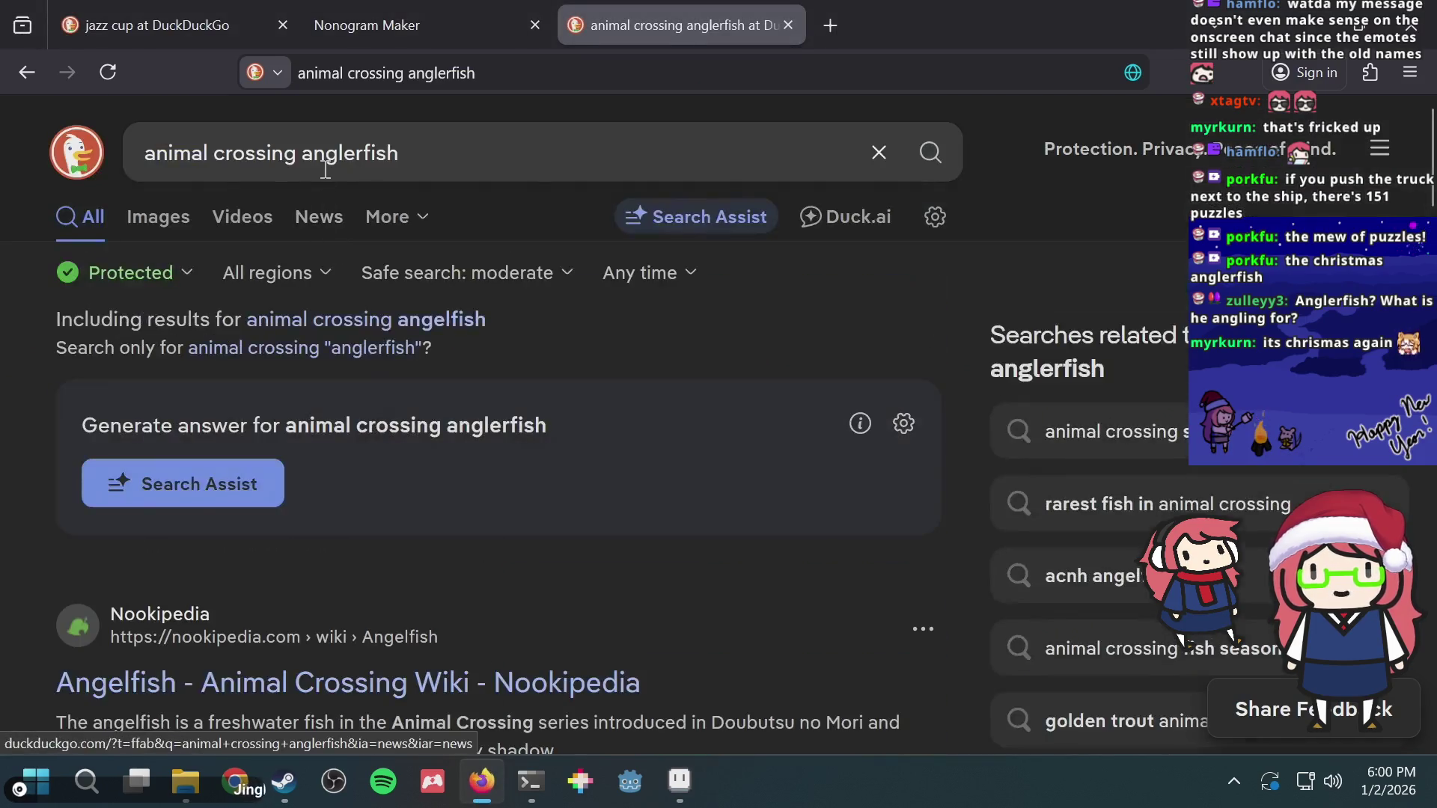
pyautogui.click(301, 154)
pyautogui.hotkey('shift', 'Home')
pyautogui.press('BackSpace')
pyautogui.press('Return')
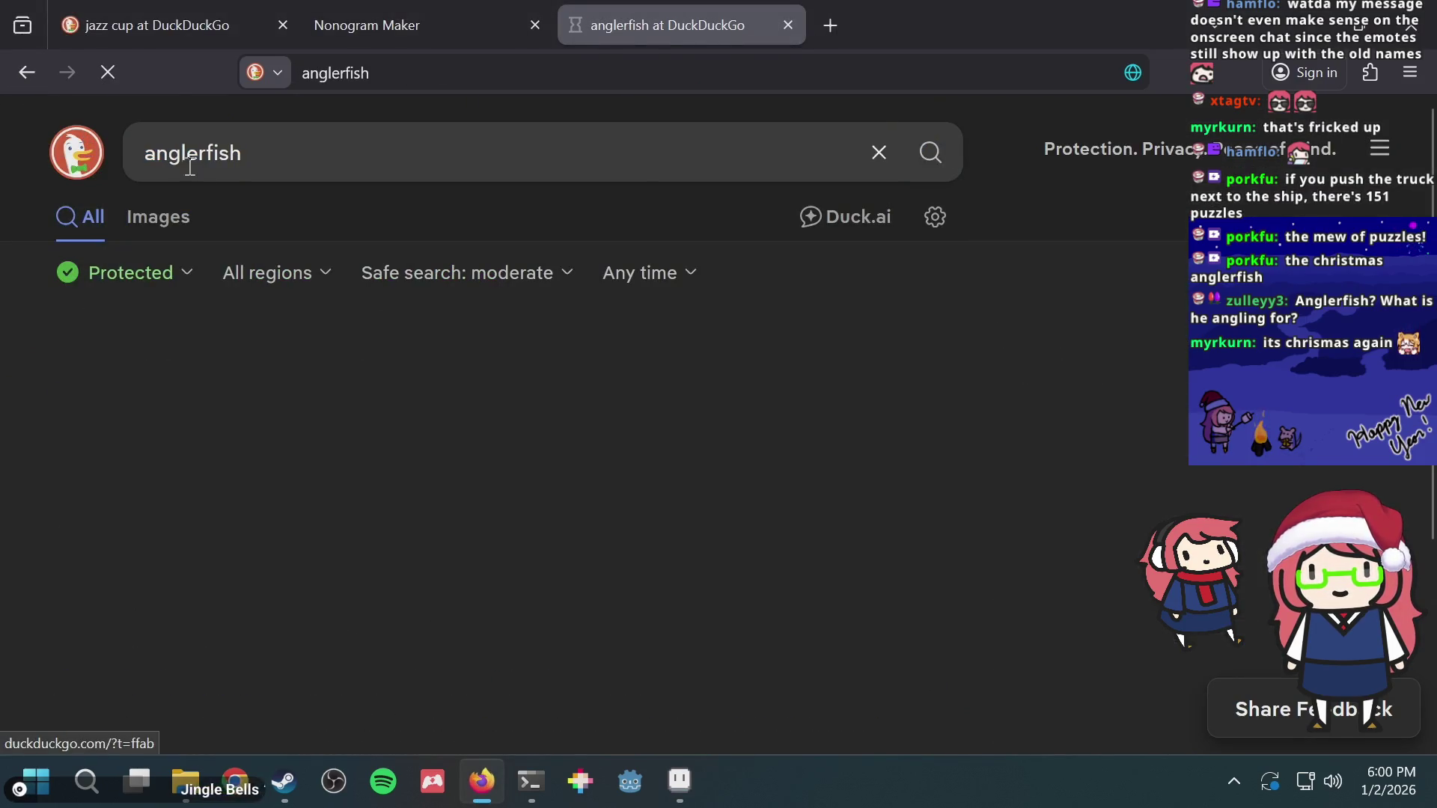
pyautogui.click(168, 220)
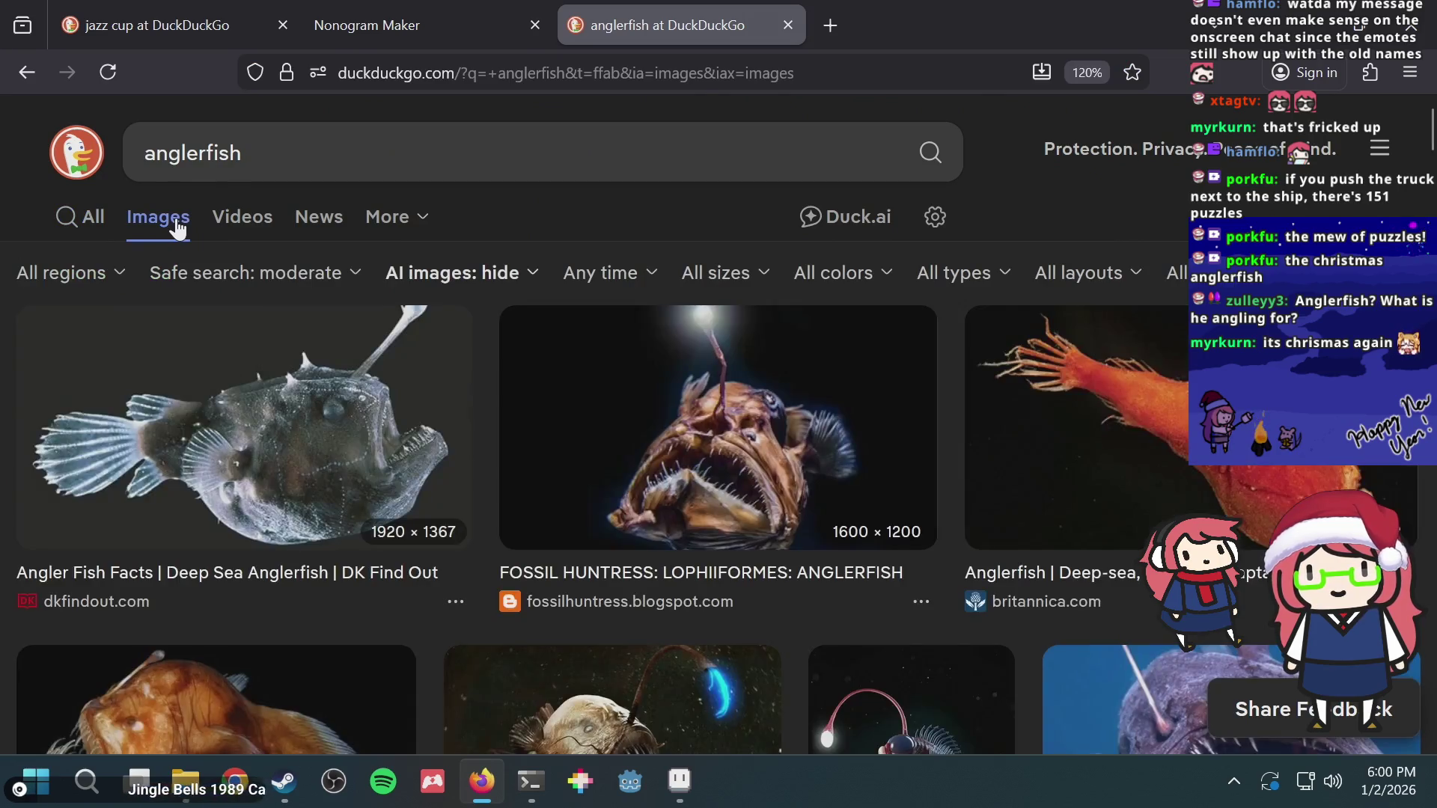
pyautogui.scroll(-5, 341, 271)
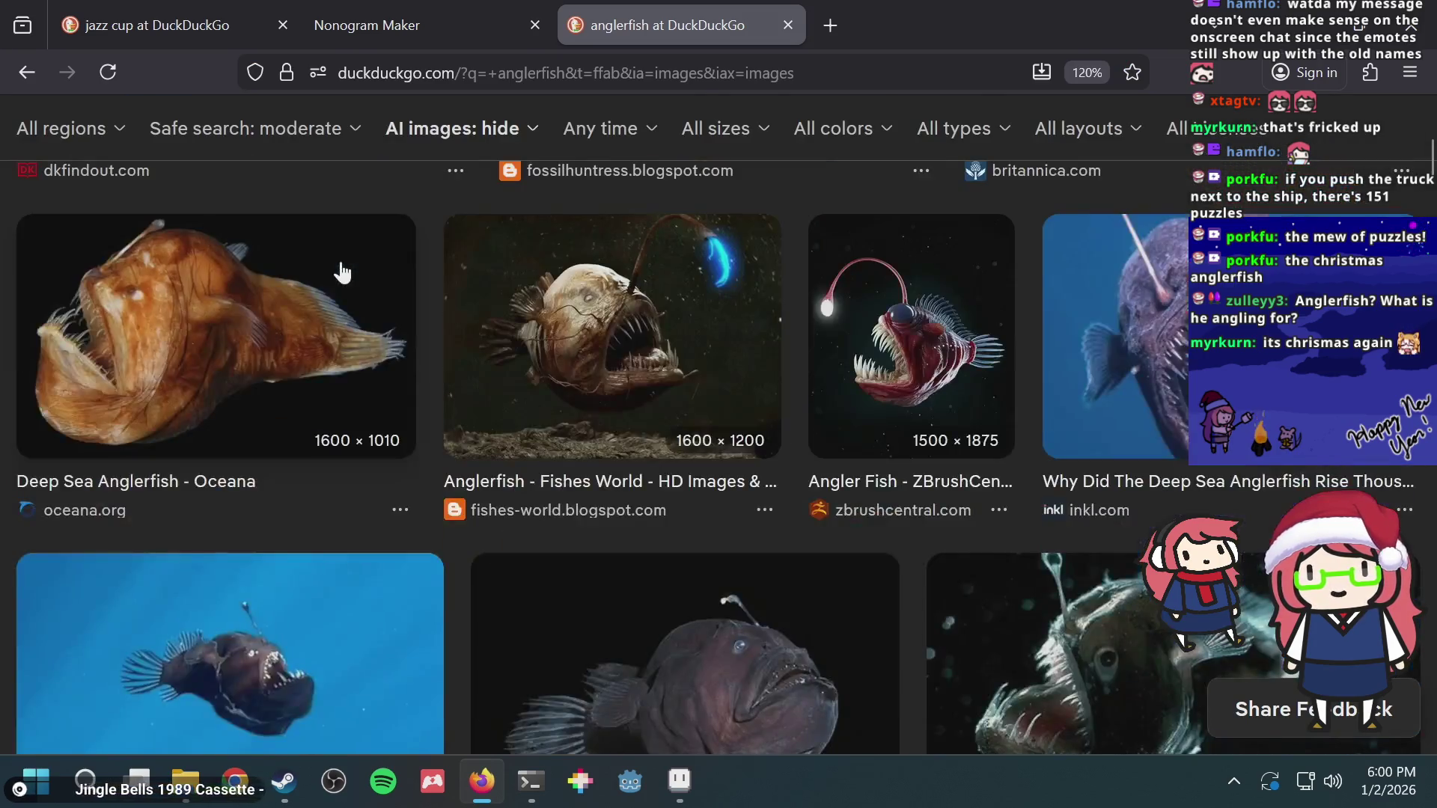
pyautogui.scroll(5, 343, 273)
pyautogui.hotkey('alt', 'Tab')
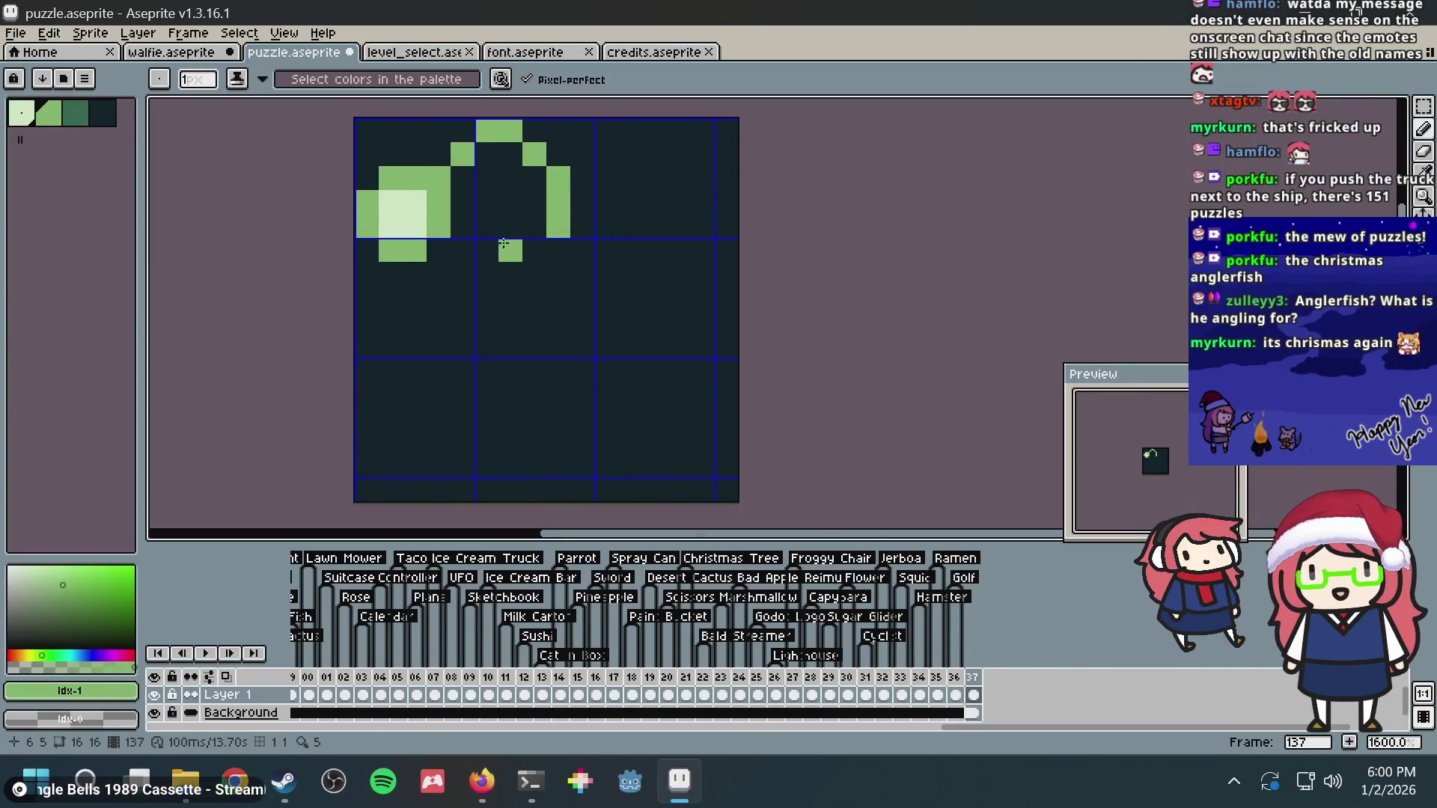
# Step: Paint green rows for the body's top, extend them downward and join the blocks along a curve
pyautogui.hotkey('alt', 'Tab')
pyautogui.hotkey('alt', 'Tab')
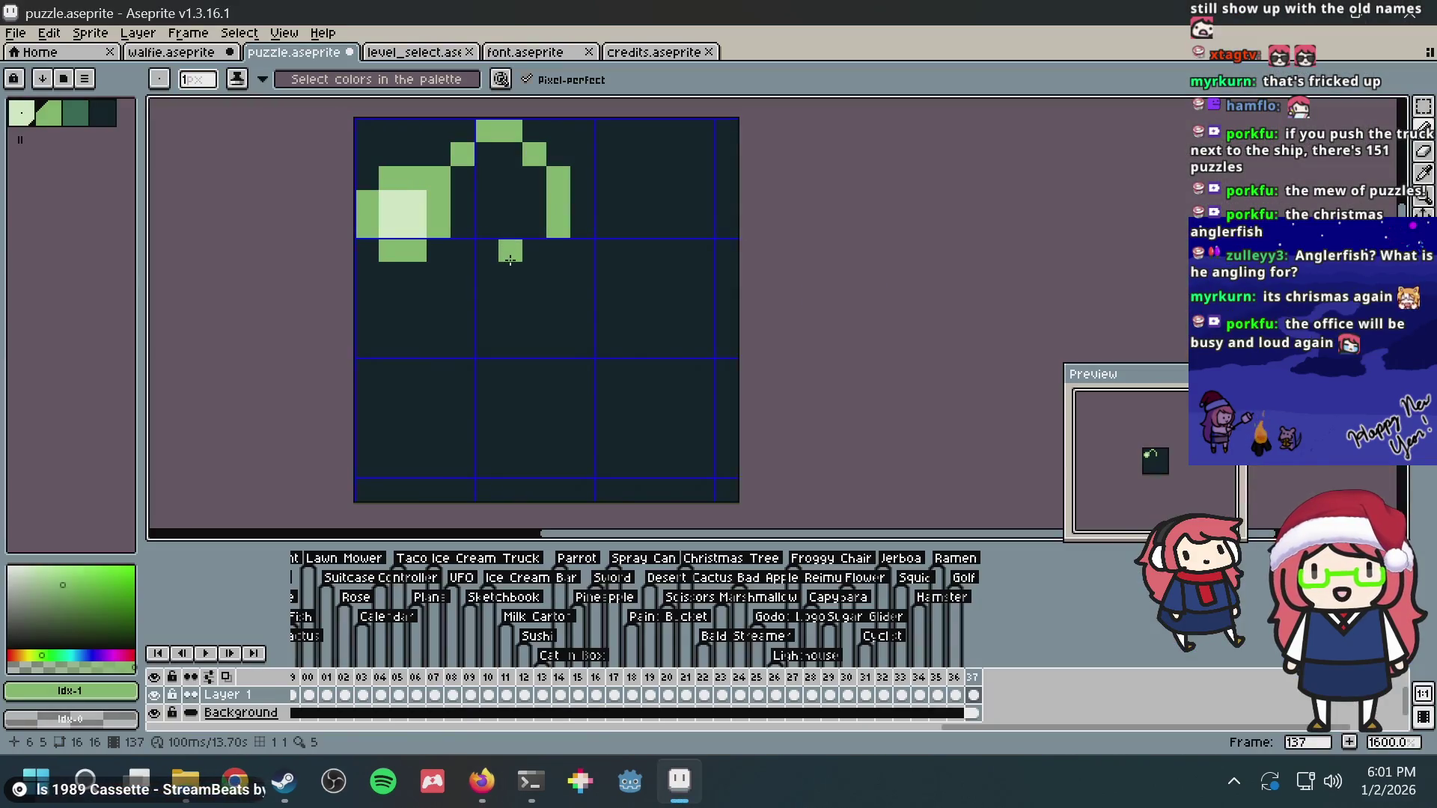
pyautogui.moveTo(510, 259)
pyautogui.mouseDown()
pyautogui.moveTo(615, 226)
pyautogui.moveTo(631, 253)
pyautogui.moveTo(574, 256)
pyautogui.moveTo(579, 239)
pyautogui.mouseUp()
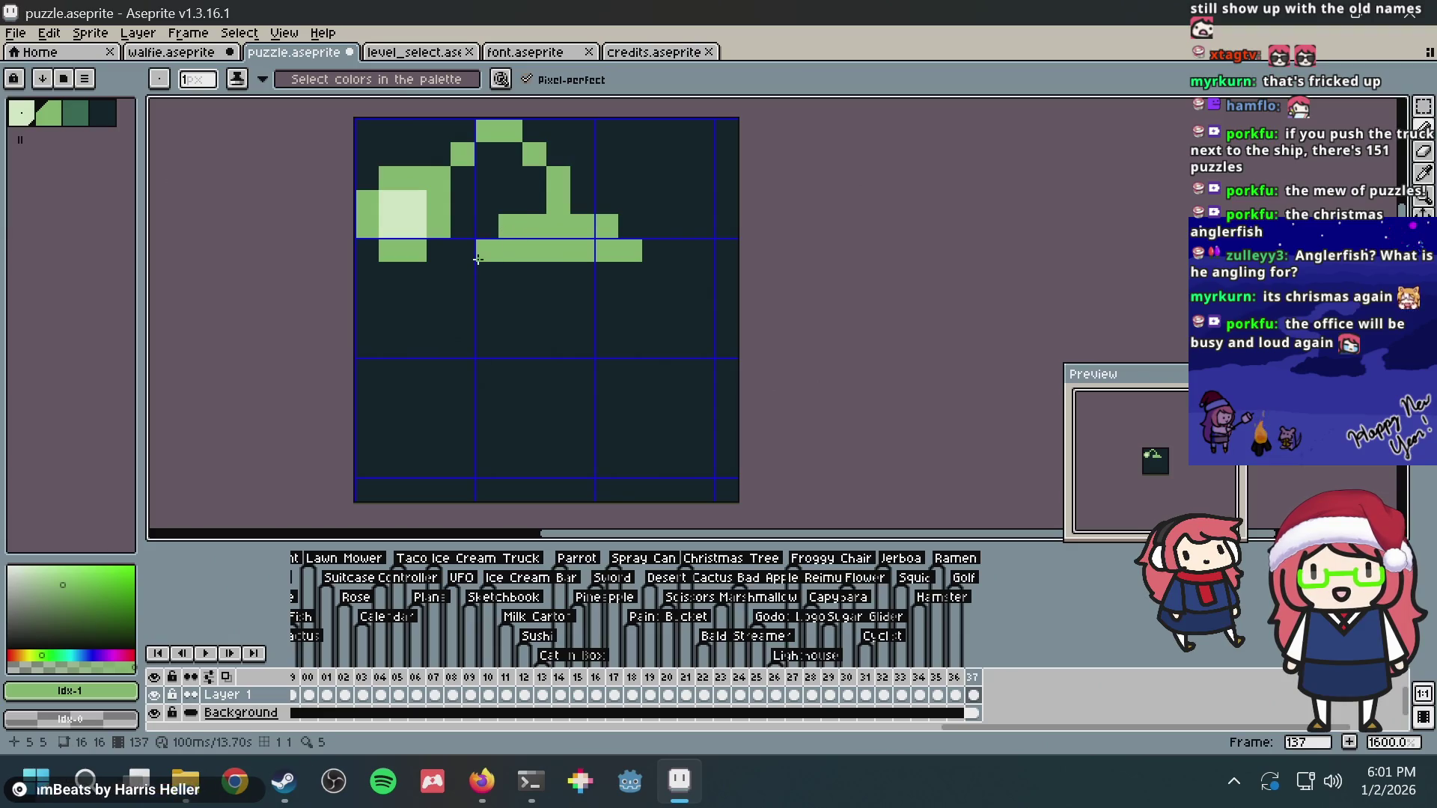
pyautogui.click(464, 251)
pyautogui.moveTo(460, 261)
pyautogui.mouseDown()
pyautogui.moveTo(456, 274)
pyautogui.moveTo(487, 274)
pyautogui.mouseUp()
pyautogui.click(487, 226)
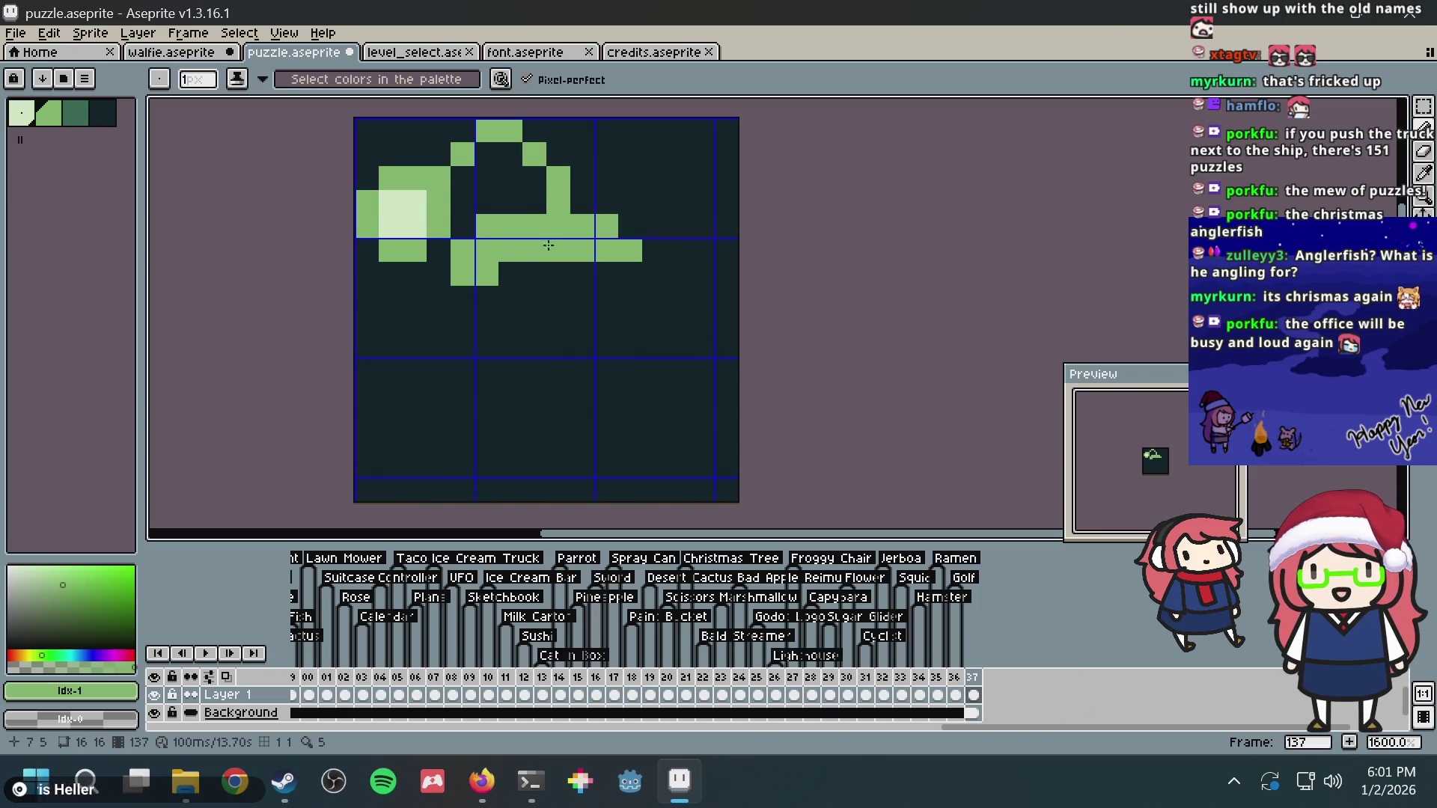
pyautogui.moveTo(518, 203); pyautogui.dragTo(572, 203)
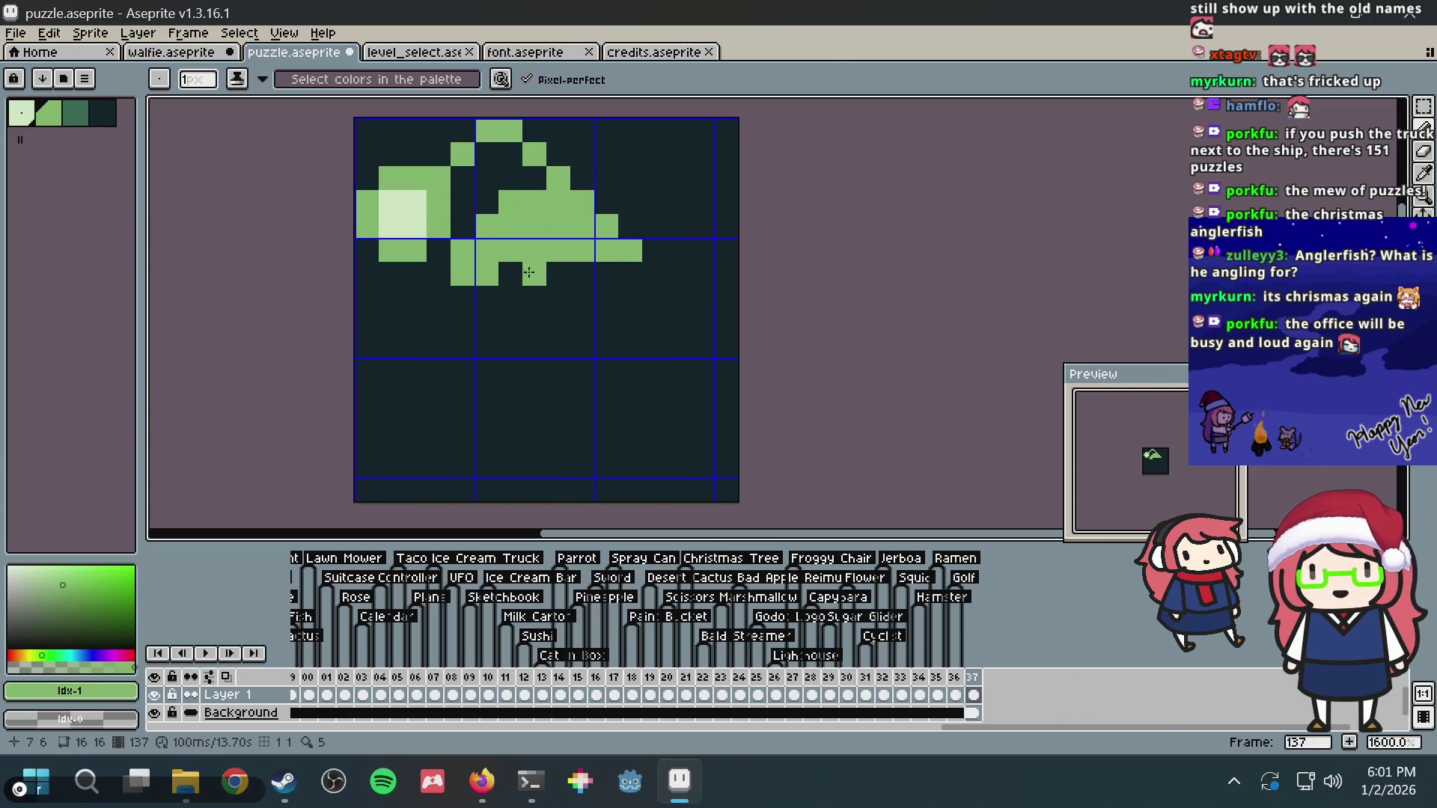
pyautogui.moveTo(527, 274)
pyautogui.mouseDown()
pyautogui.moveTo(597, 262)
pyautogui.moveTo(523, 399)
pyautogui.moveTo(483, 393)
pyautogui.moveTo(518, 386)
pyautogui.mouseUp()
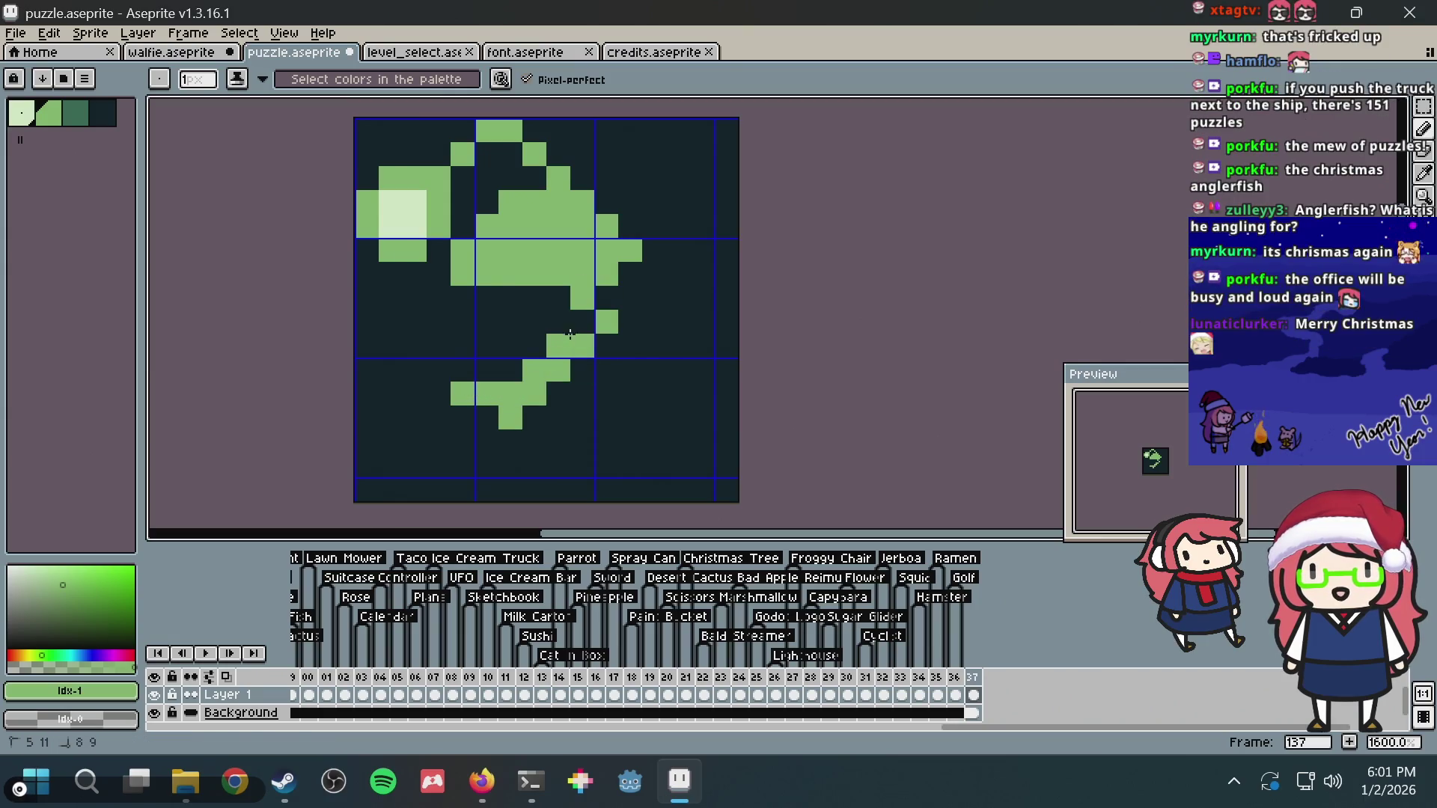
pyautogui.moveTo(571, 334); pyautogui.dragTo(516, 363)
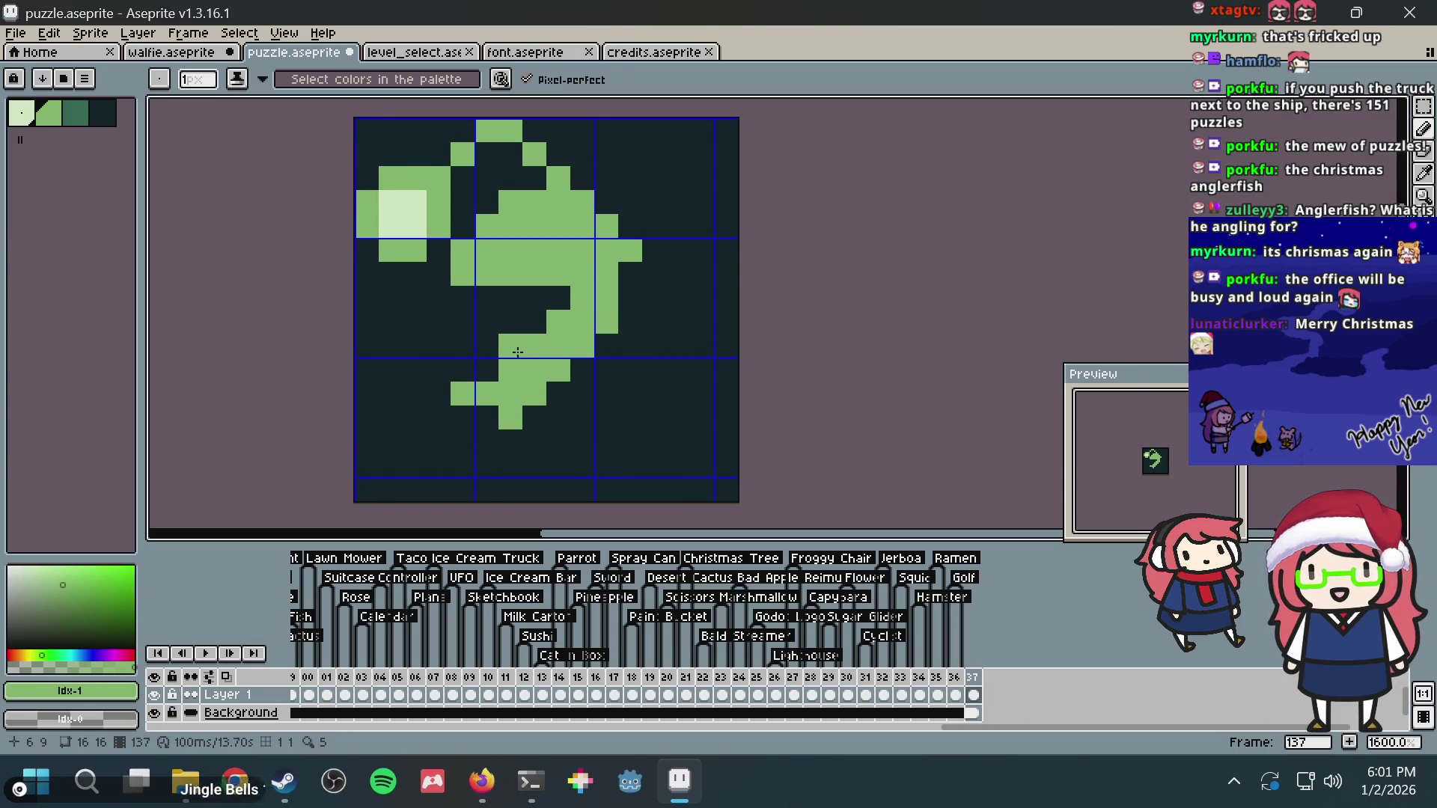
# Step: Sample the dark background colour and carve a dark eye into the green body
pyautogui.hotkey('alt', 'Tab')
pyautogui.hotkey('alt', 'Tab')
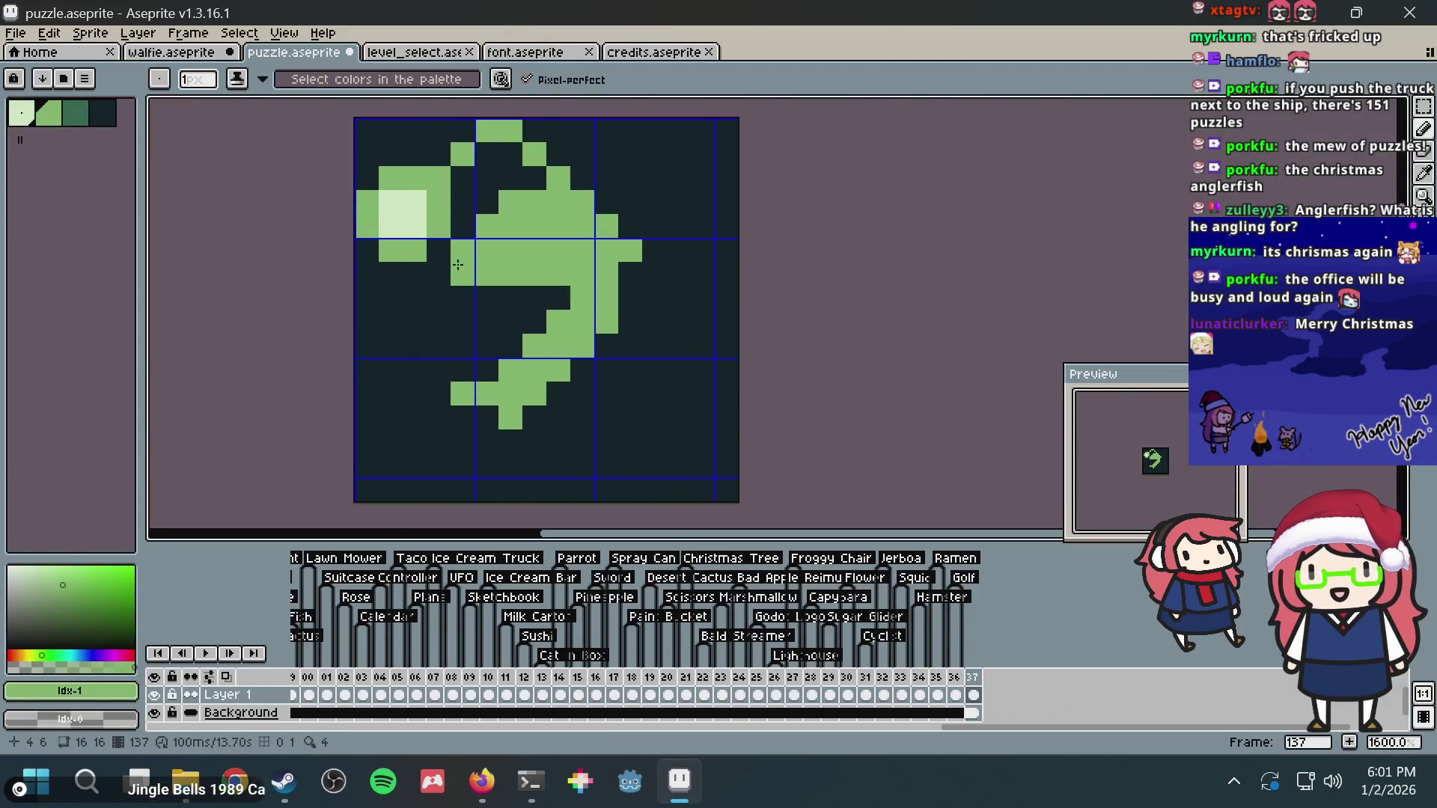
pyautogui.press('super')
pyautogui.press('super')
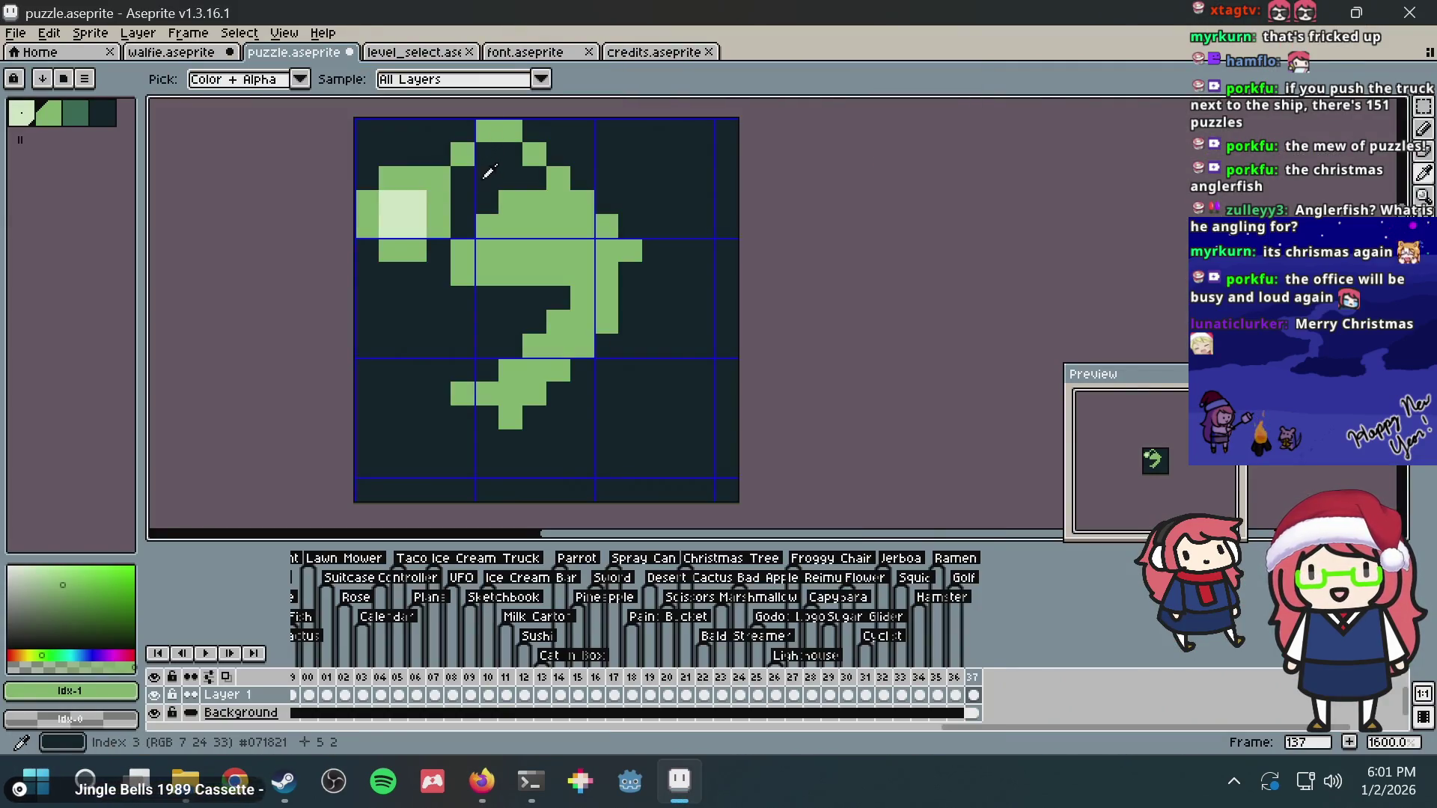
pyautogui.keyDown('alt'); pyautogui.click(488, 160); pyautogui.keyUp('alt')
pyautogui.click(488, 178)
pyautogui.click(534, 225)
pyautogui.hotkey('ctrl', 'z')
pyautogui.click(534, 250)
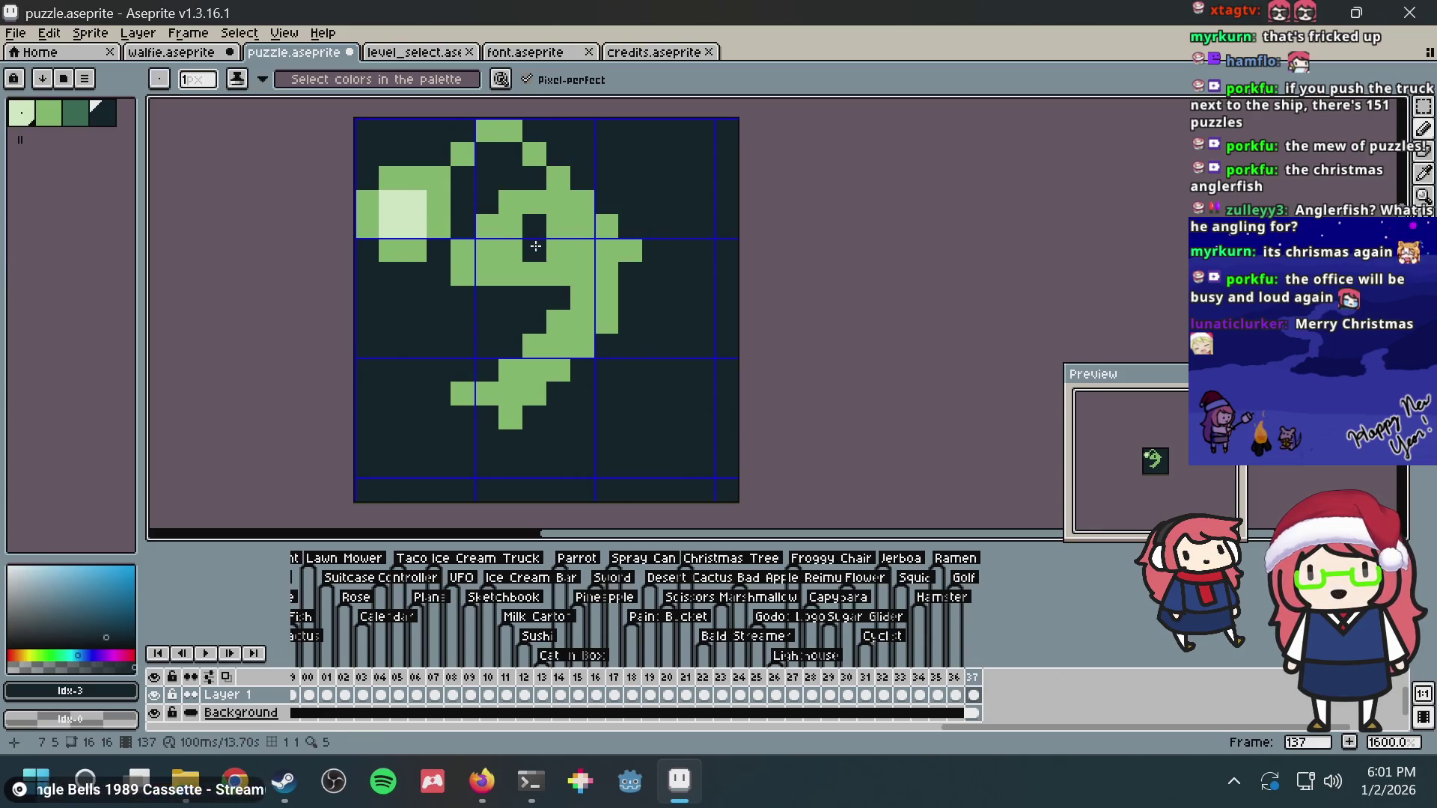
pyautogui.click(558, 249)
# Step: Extend the body's bottom row rightward and draw a diagonal green line down the right
pyautogui.press('b')
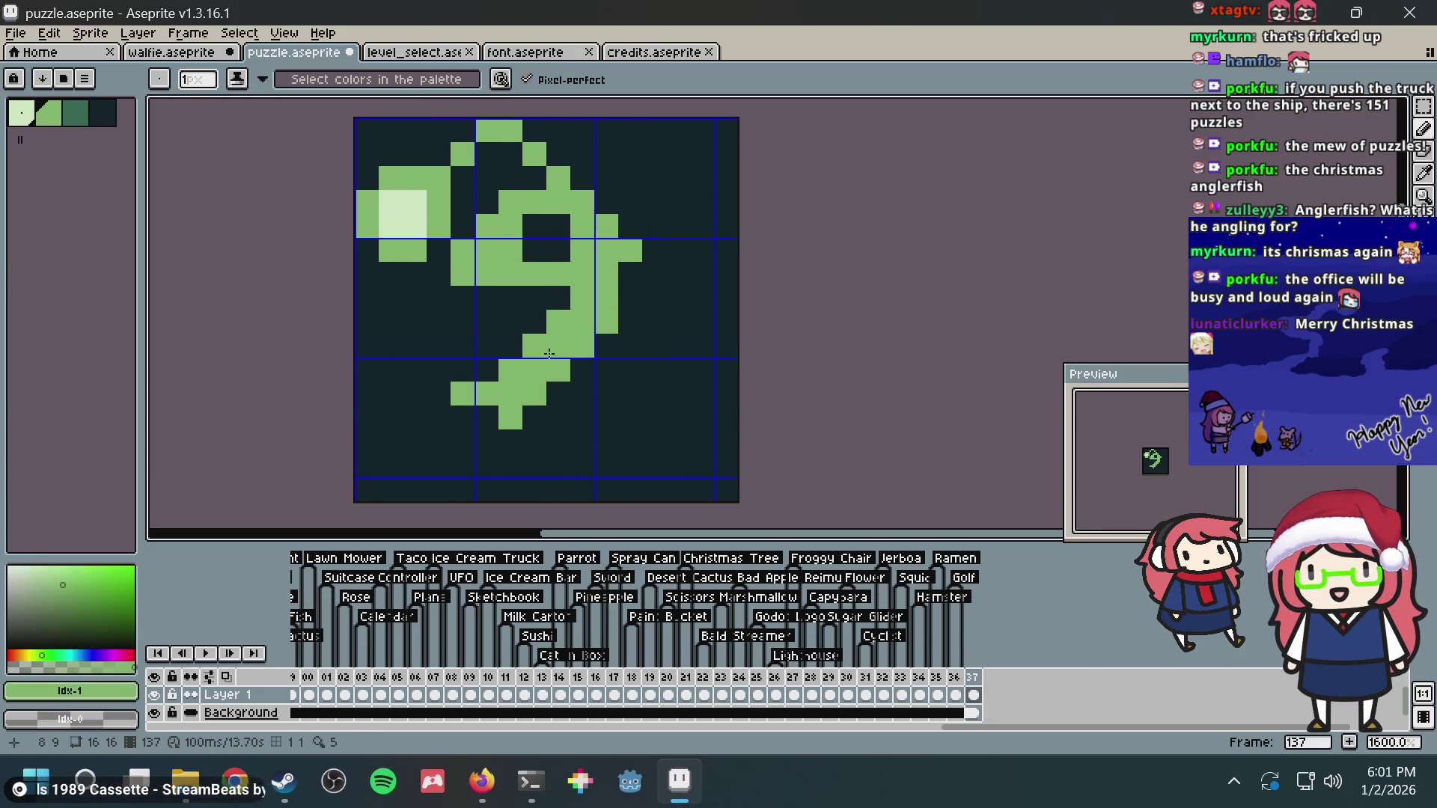
pyautogui.moveTo(522, 416); pyautogui.dragTo(606, 415)
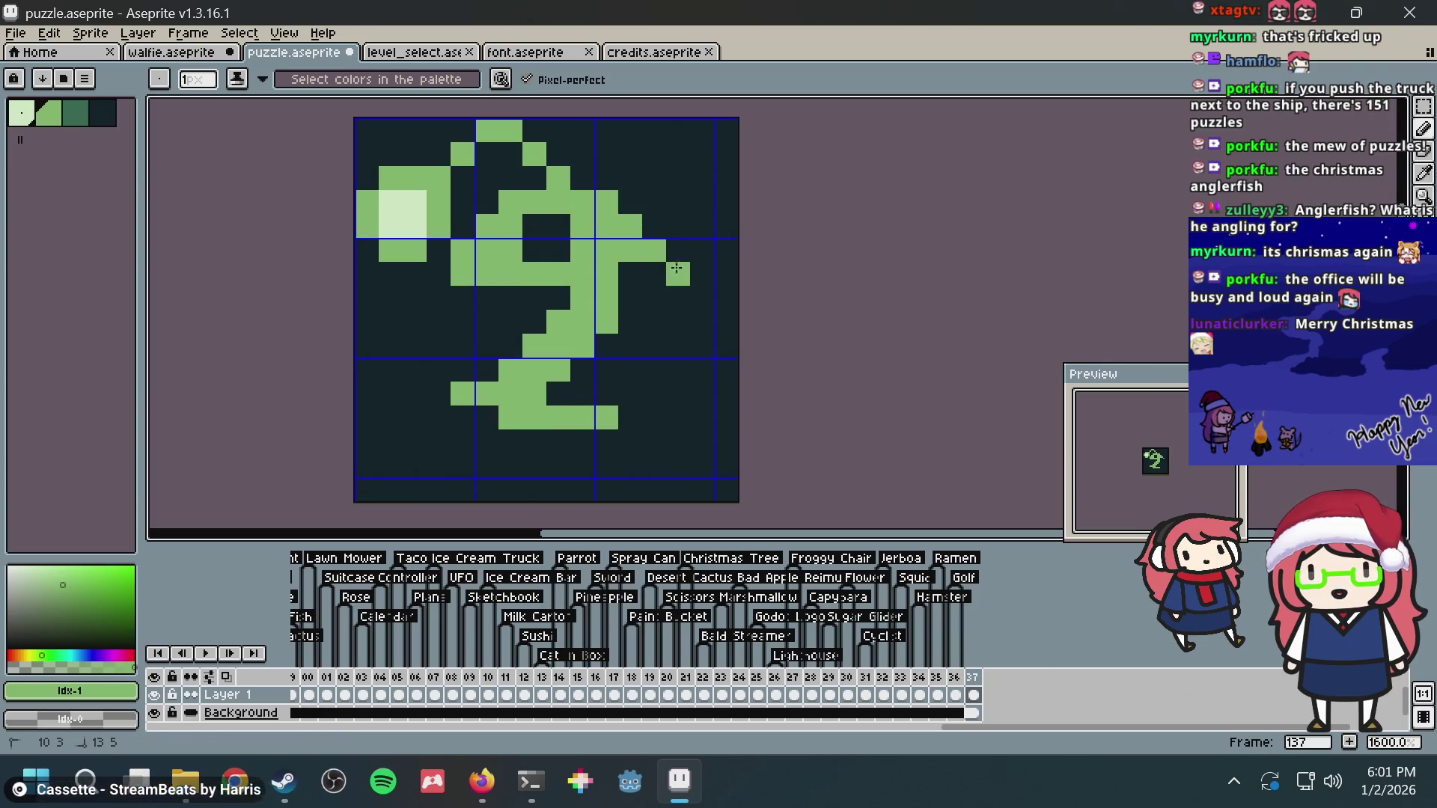
pyautogui.moveTo(611, 220); pyautogui.dragTo(699, 325)
pyautogui.hotkey('alt', 'Tab')
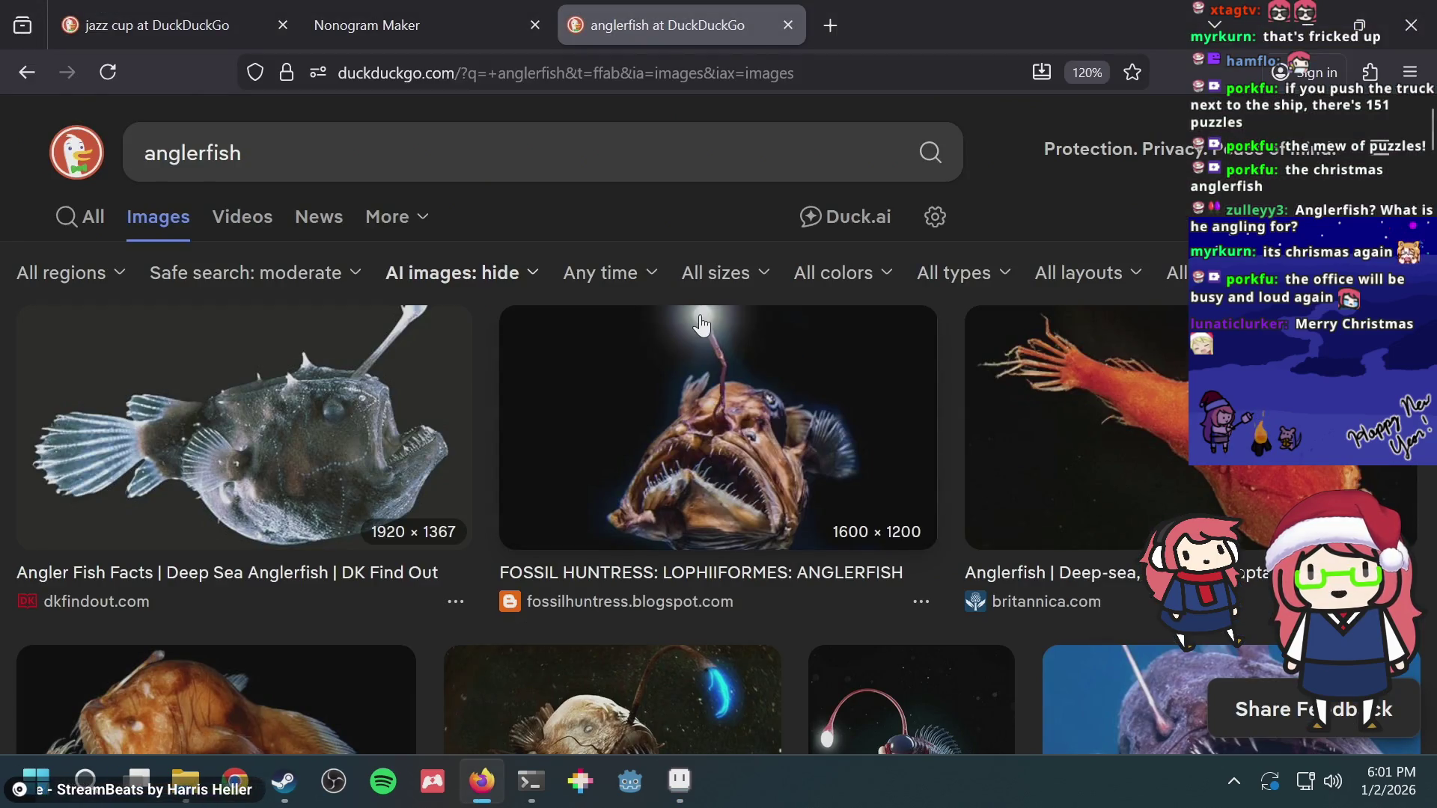
pyautogui.hotkey('alt', 'Tab')
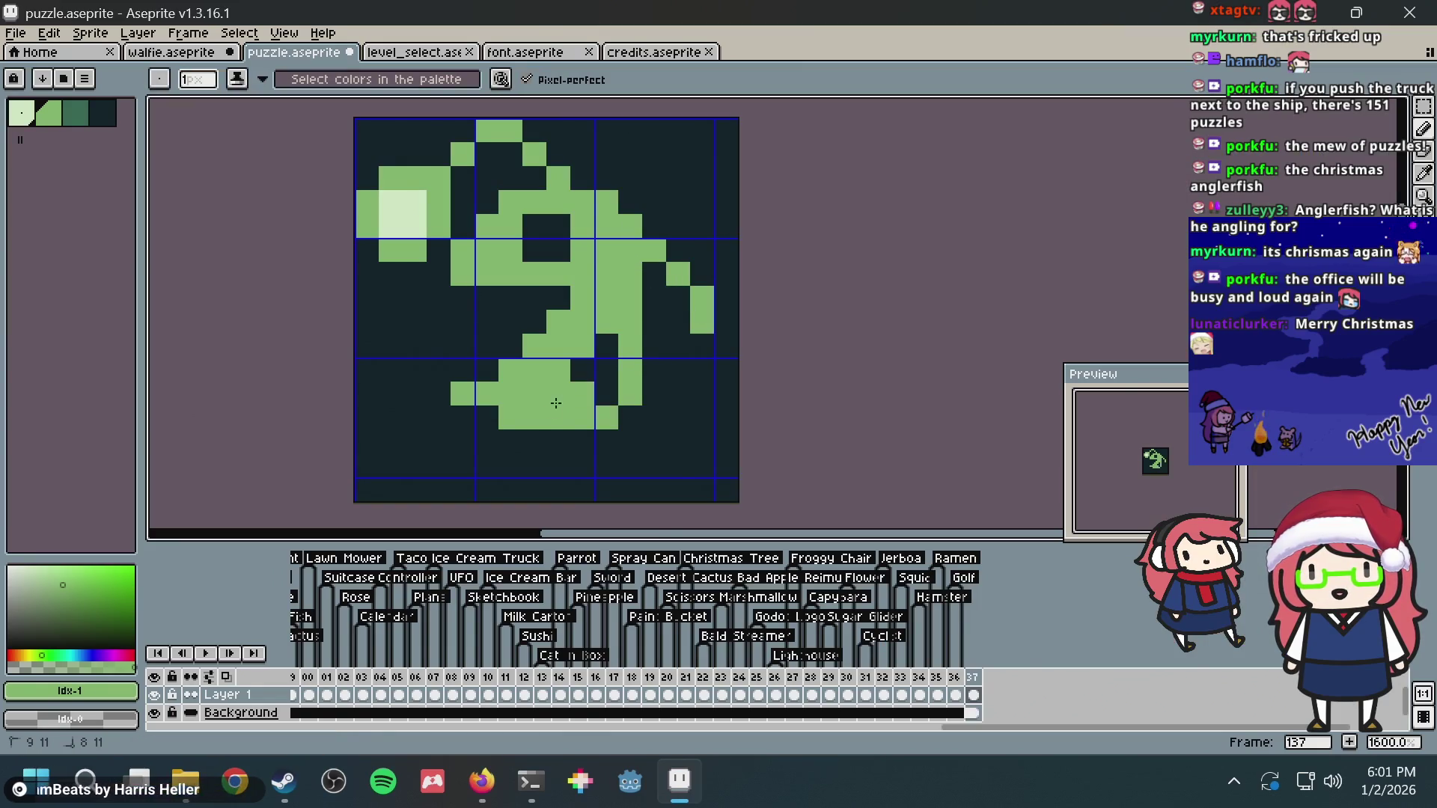
# Step: Close the lower body into a filled green outline and plug remaining dark gaps
pyautogui.click(607, 371)
pyautogui.click(583, 371)
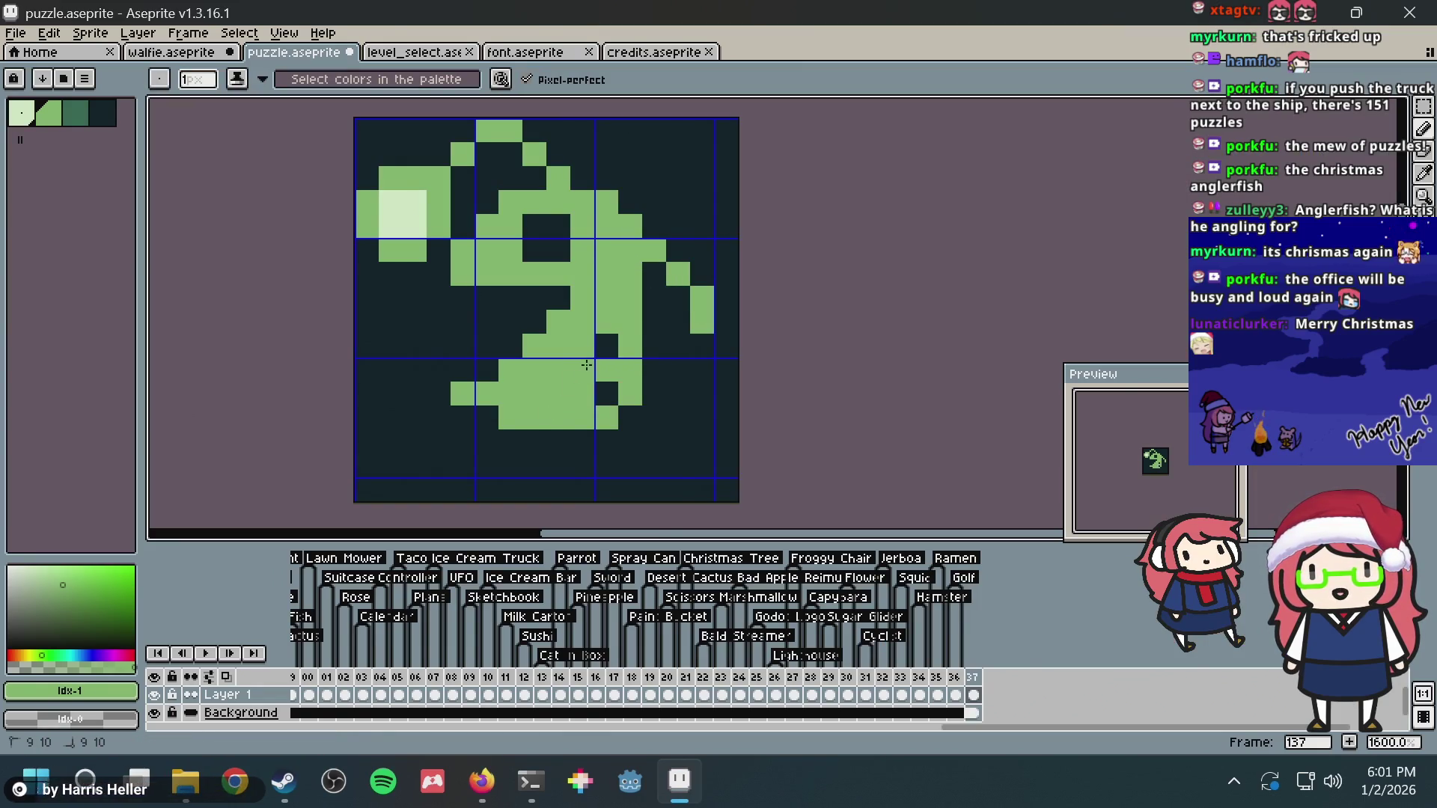
pyautogui.moveTo(606, 346)
pyautogui.mouseDown()
pyautogui.moveTo(691, 348)
pyautogui.moveTo(678, 289)
pyautogui.moveTo(655, 353)
pyautogui.moveTo(654, 395)
pyautogui.moveTo(675, 390)
pyautogui.mouseUp()
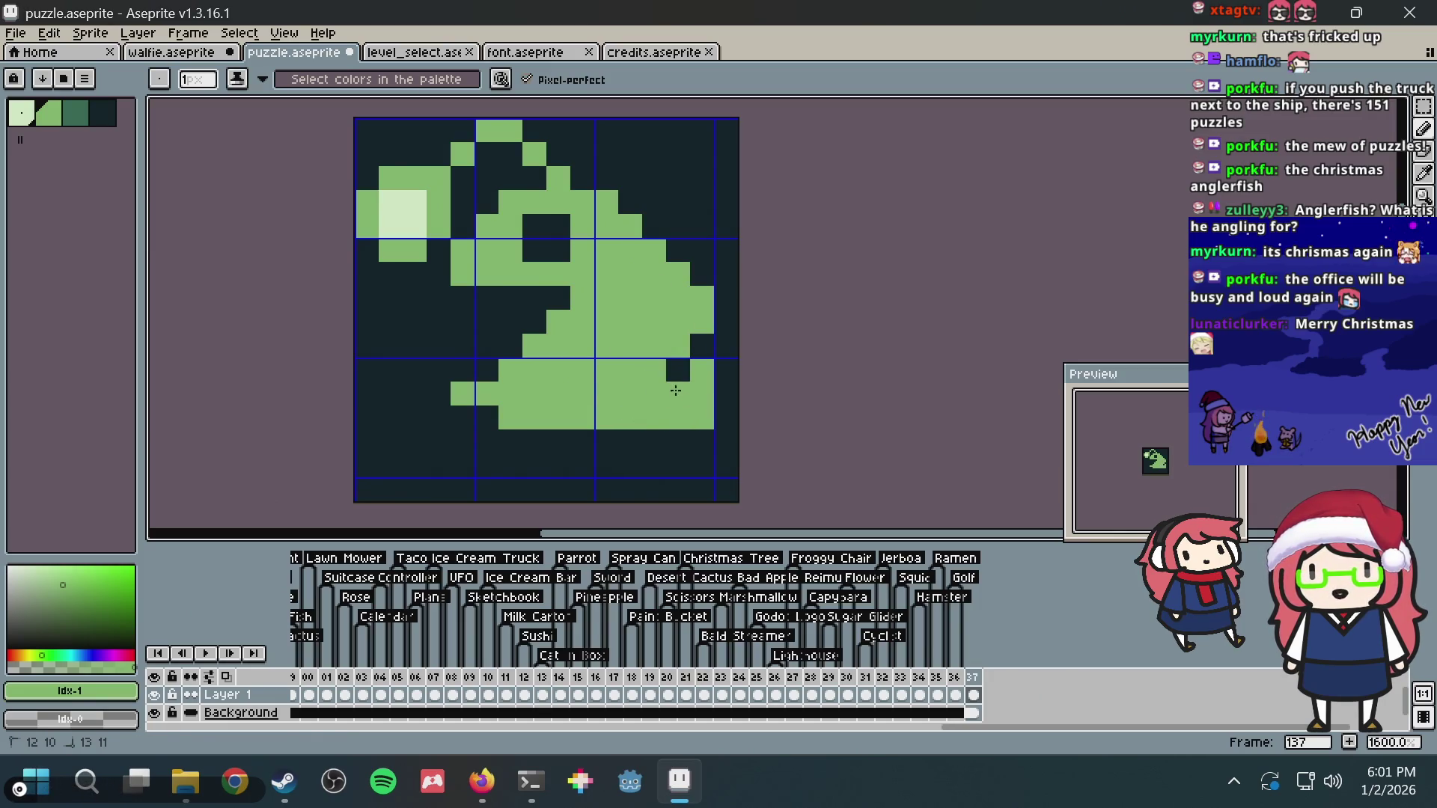
pyautogui.click(701, 348)
pyautogui.click(678, 371)
pyautogui.click(470, 296)
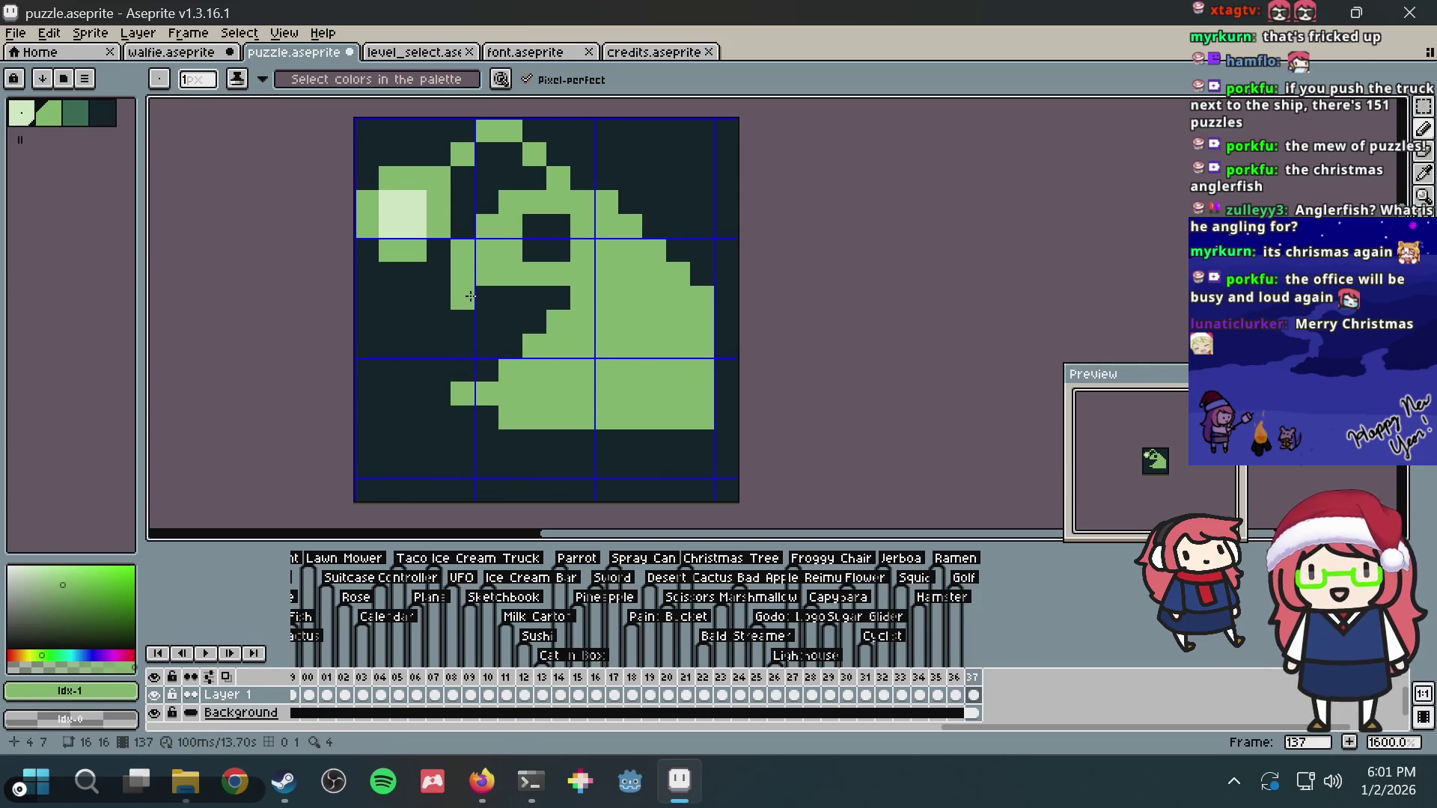
pyautogui.click(534, 297)
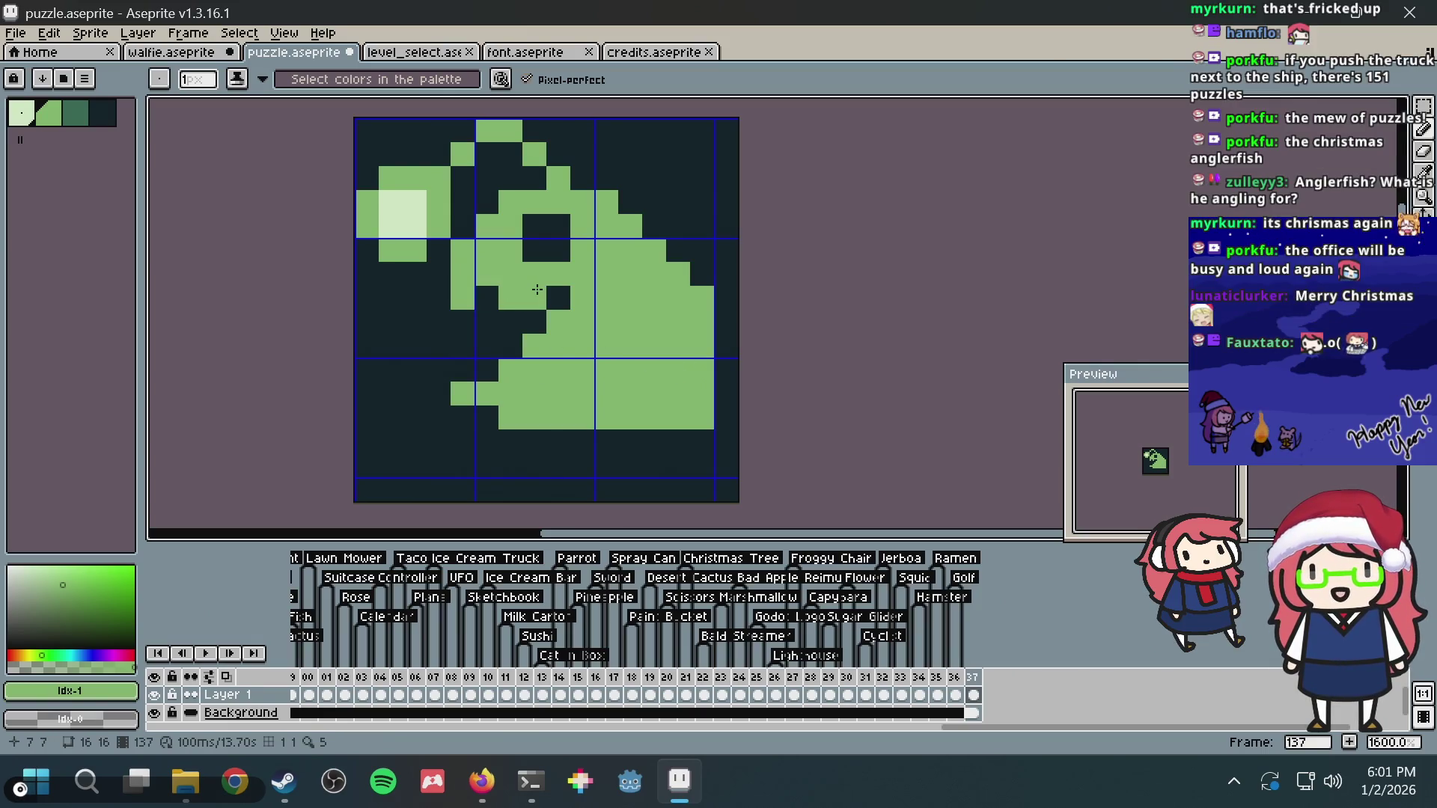
# Step: Add lightest-green tooth pixels along the mouth and compare with the reference
pyautogui.click(20, 115)
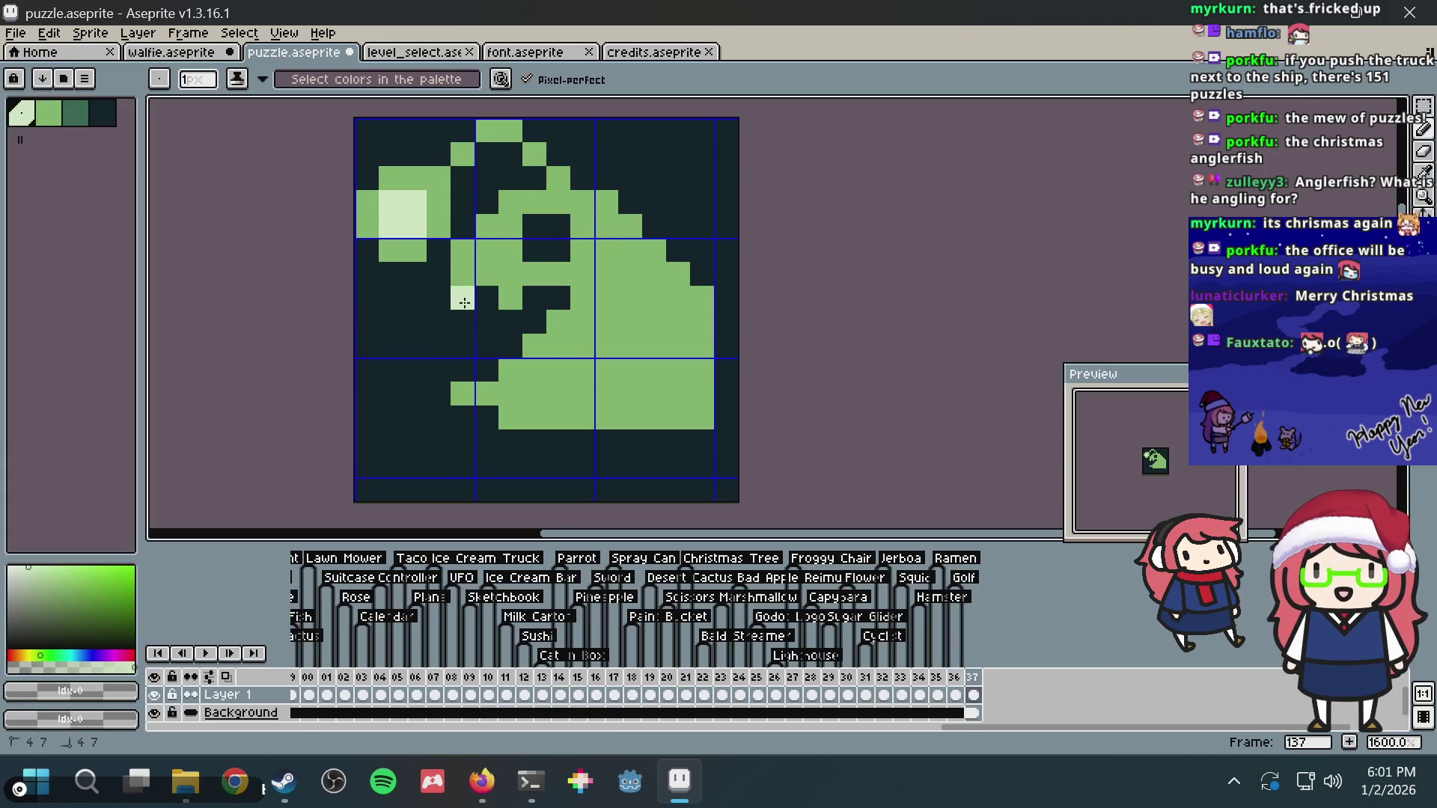
pyautogui.click(511, 299)
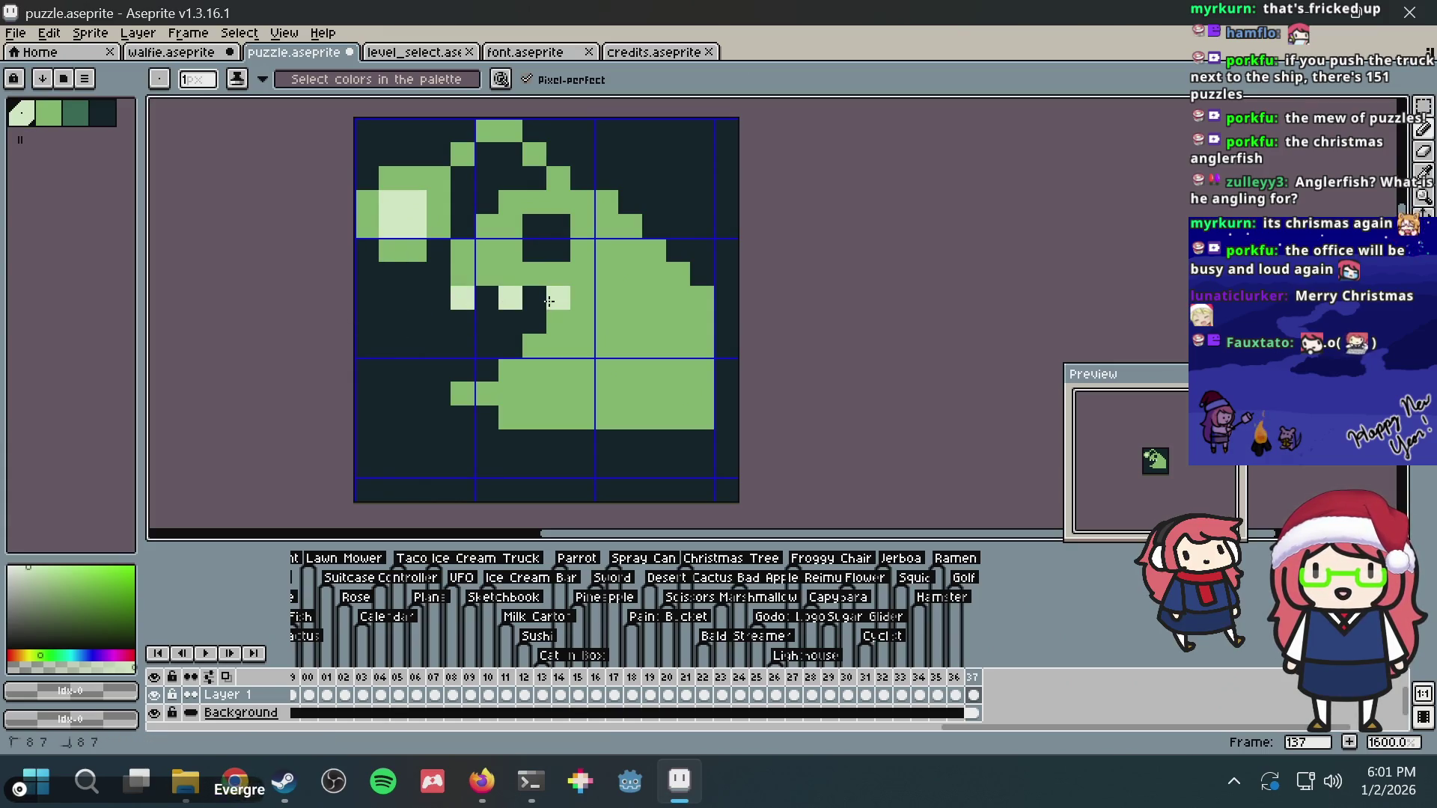
pyautogui.click(463, 371)
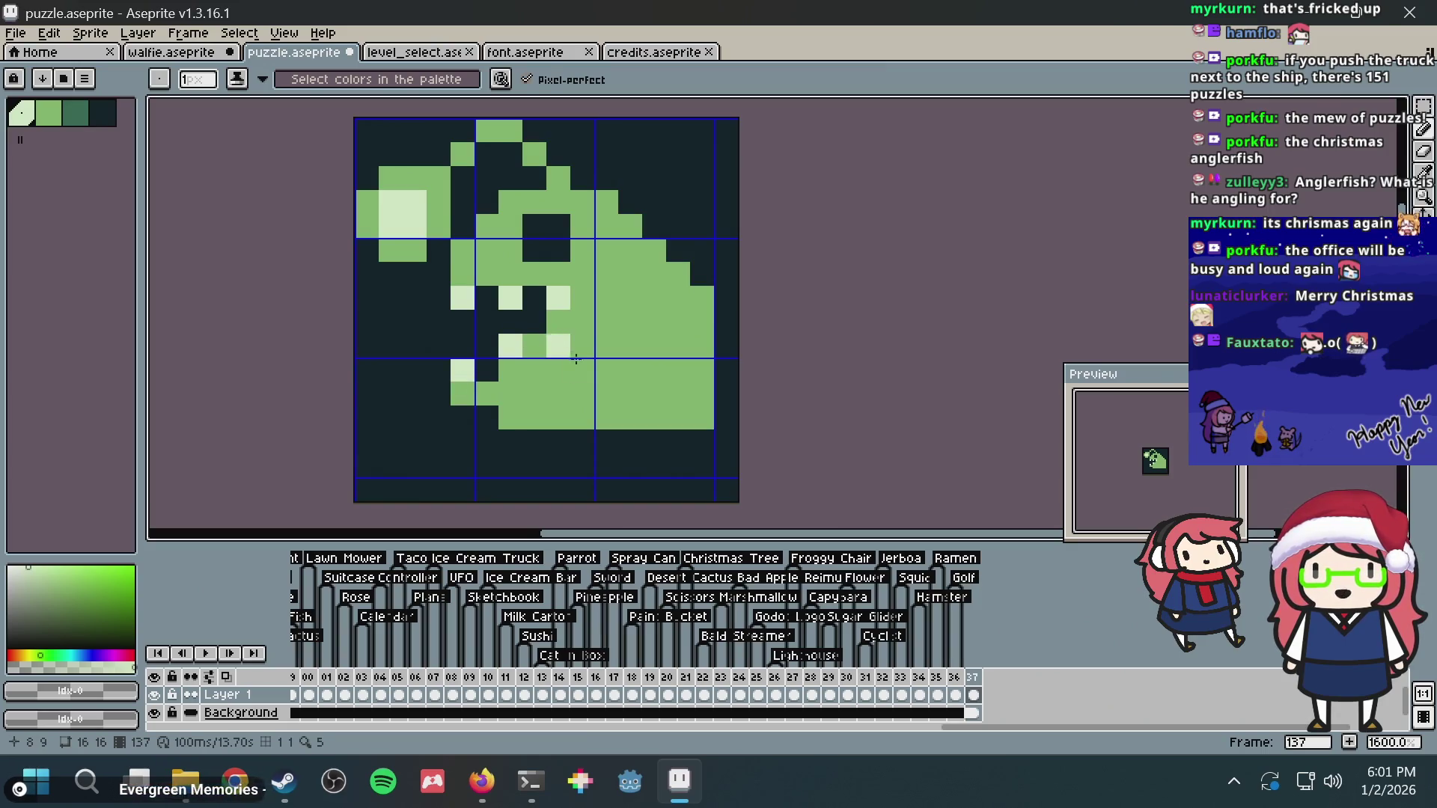
pyautogui.hotkey('alt', 'Tab')
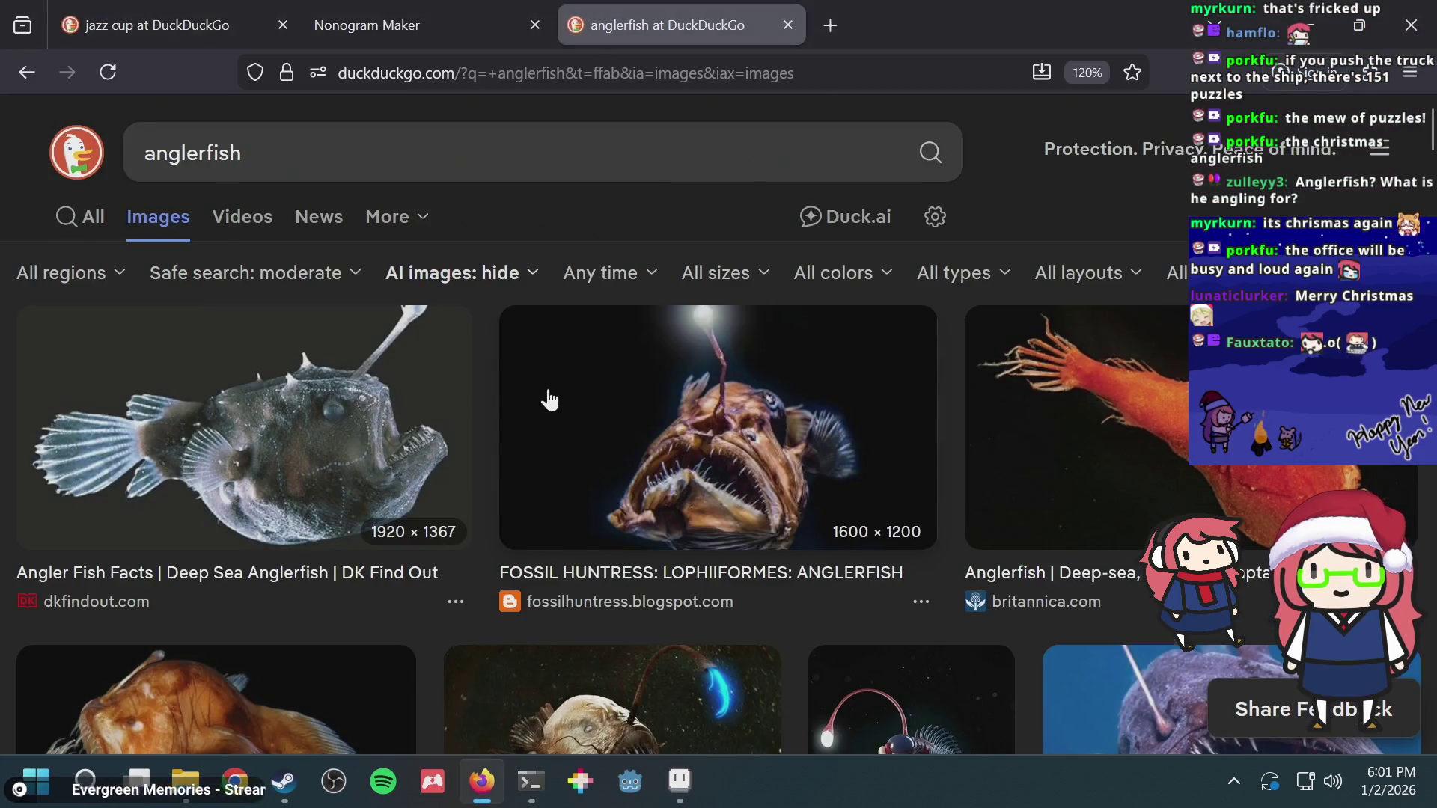
pyautogui.hotkey('alt', 'Tab')
# Step: Extend green along the body's bottom and widen its right edge, filling dark gaps
pyautogui.moveTo(519, 427)
pyautogui.mouseDown()
pyautogui.moveTo(561, 472)
pyautogui.moveTo(636, 444)
pyautogui.moveTo(666, 452)
pyautogui.mouseUp()
pyautogui.click(700, 453)
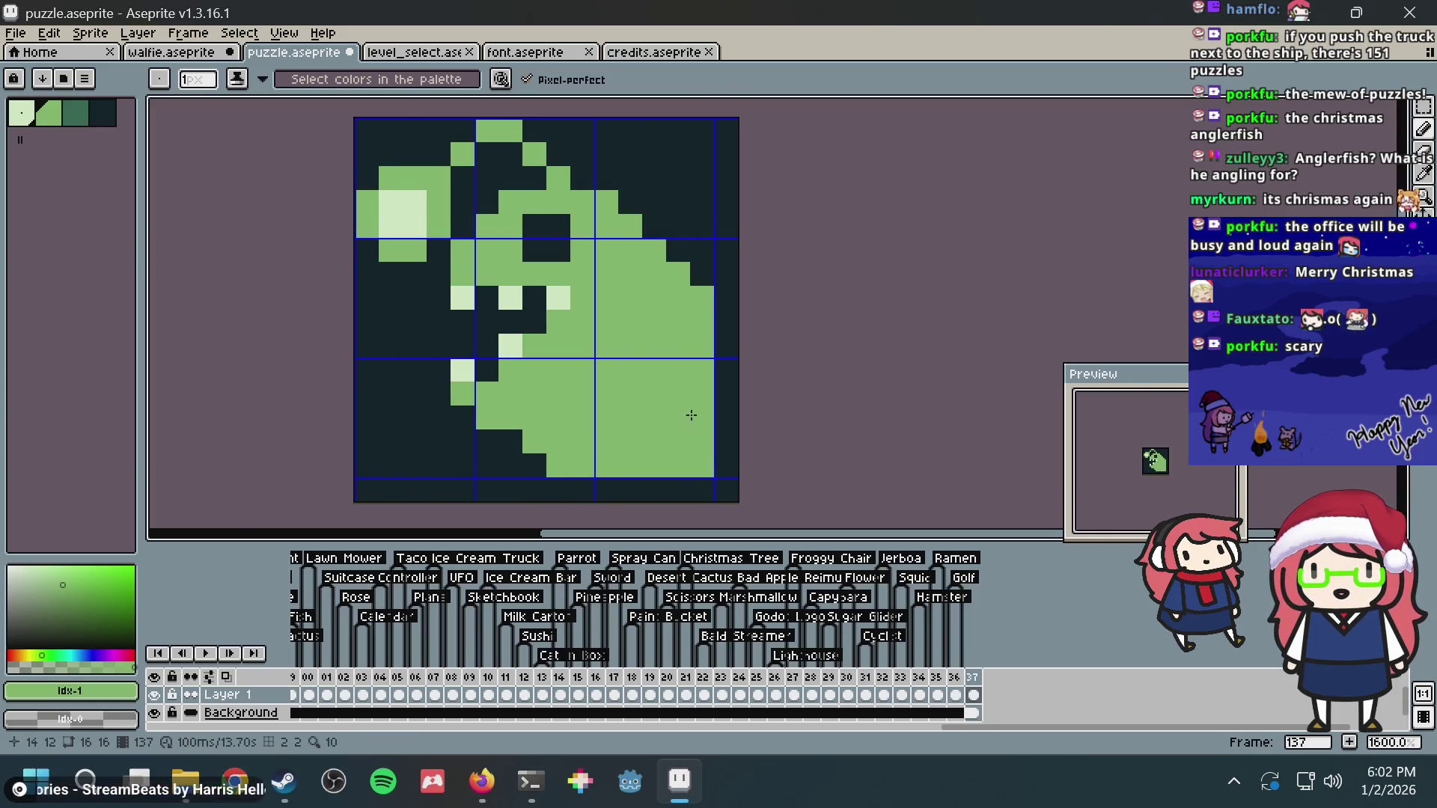
pyautogui.moveTo(655, 226); pyautogui.dragTo(702, 251)
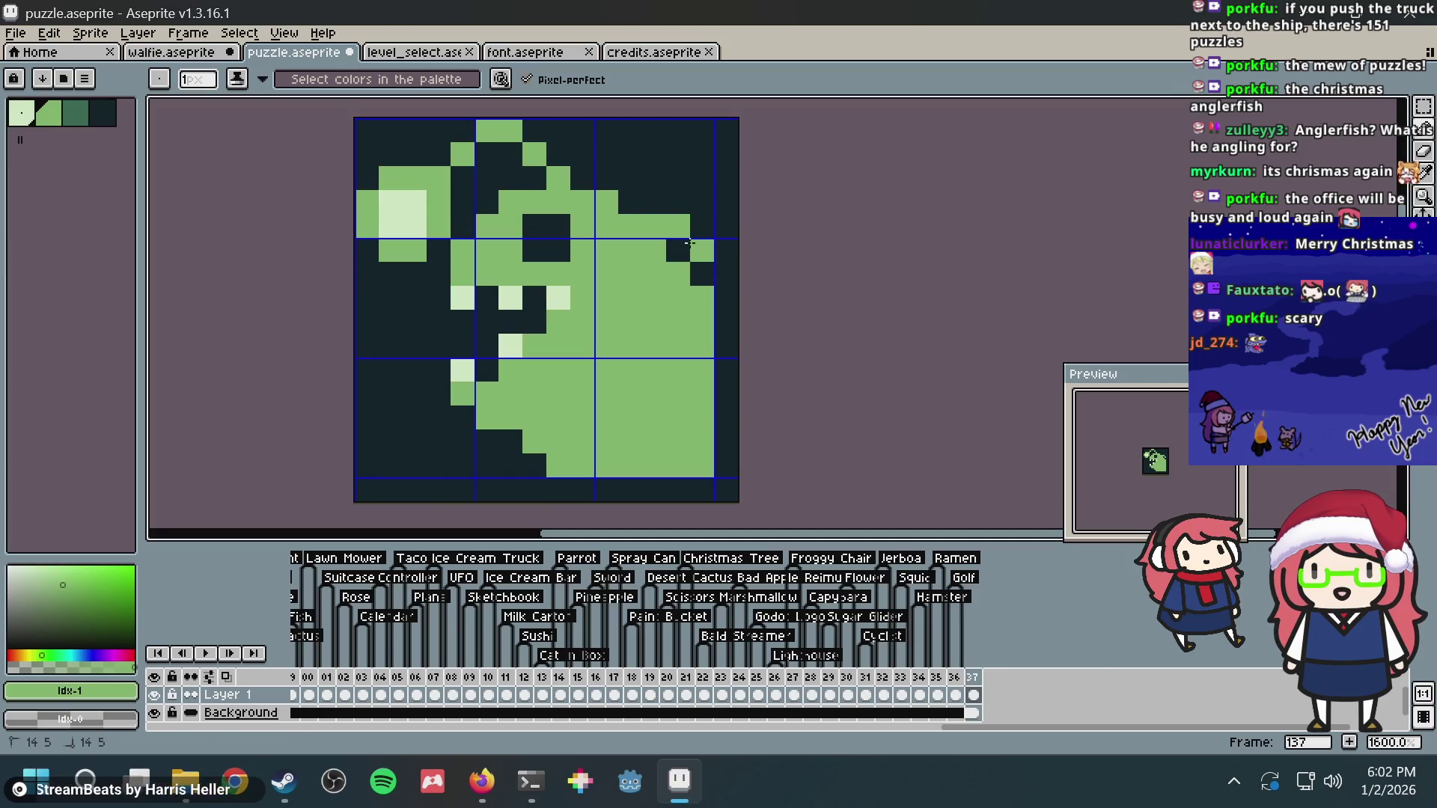
pyautogui.click(677, 250)
pyautogui.click(701, 275)
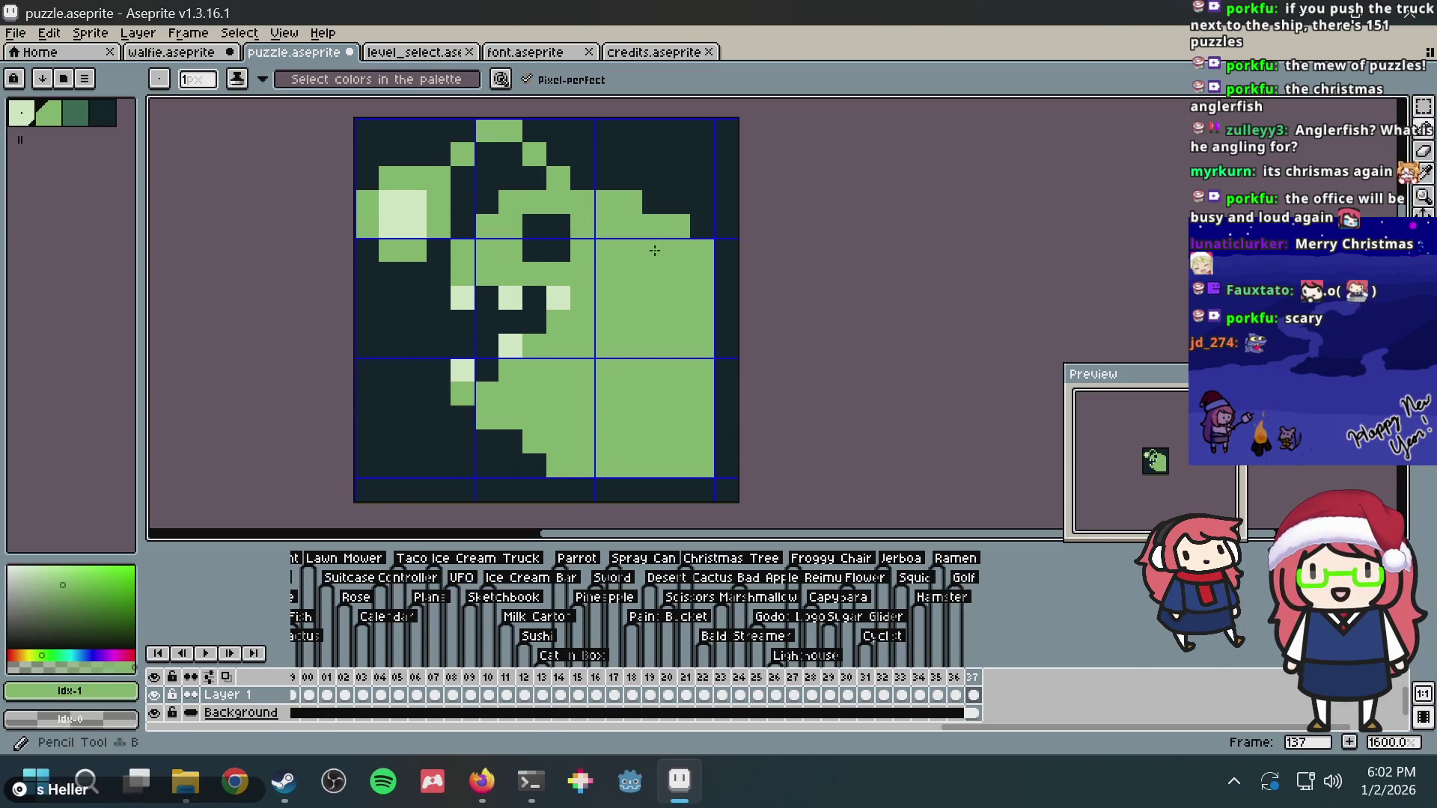
pyautogui.press('alt')
pyautogui.hotkey('alt', 'Tab')
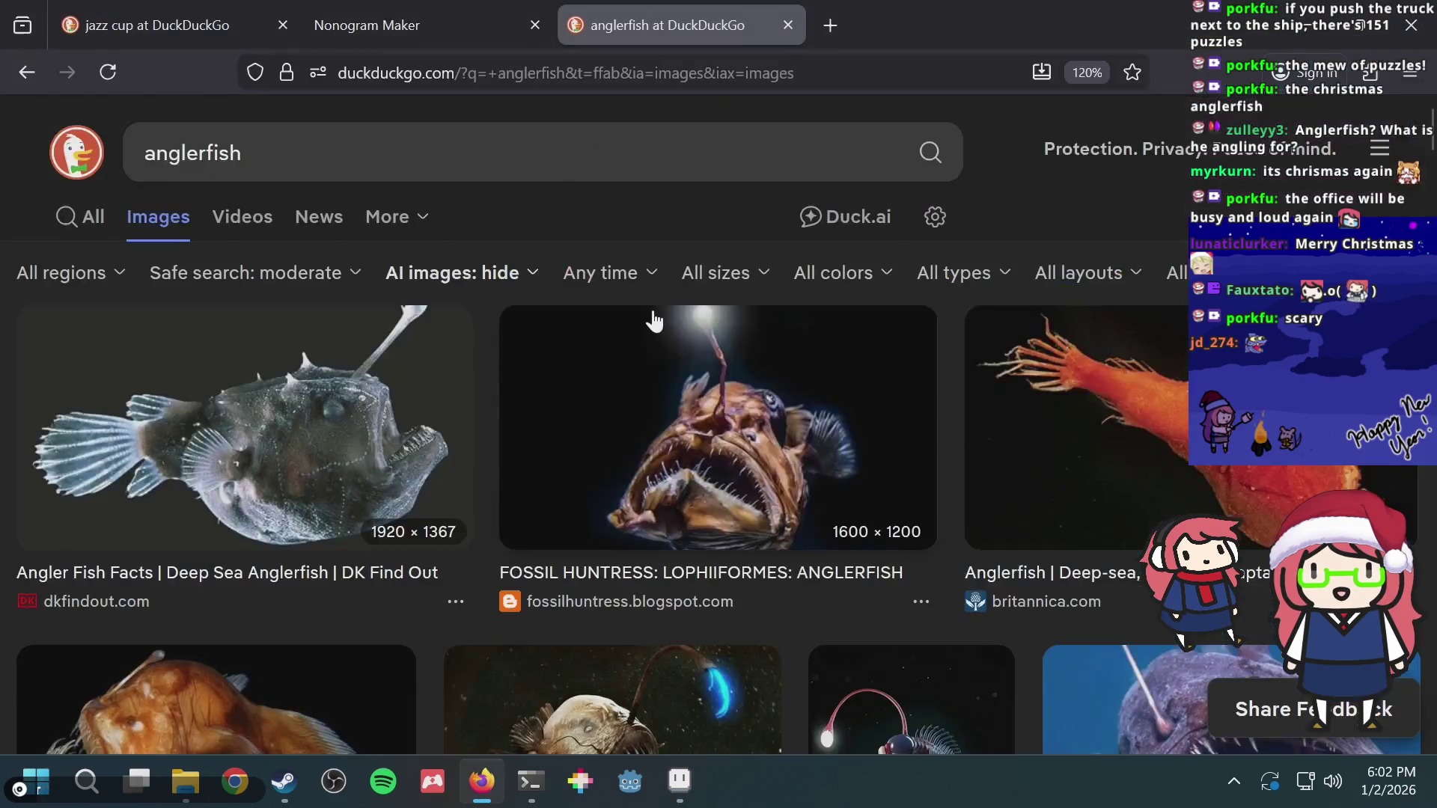
# Step: Add a dark notch in the lower body and fill two pixels at the fish's lower left
pyautogui.hotkey('alt', 'Tab')
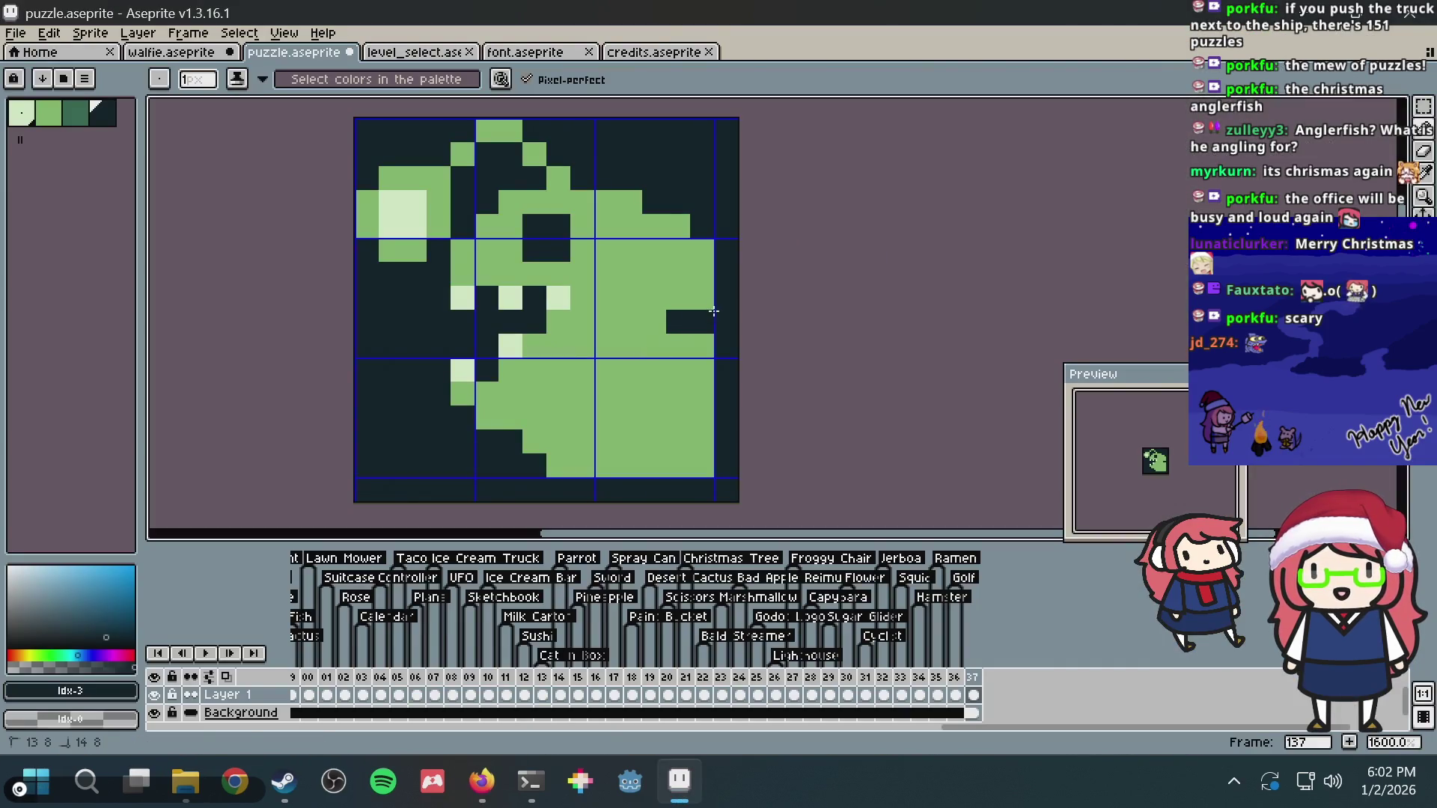
pyautogui.moveTo(713, 357); pyautogui.dragTo(712, 337)
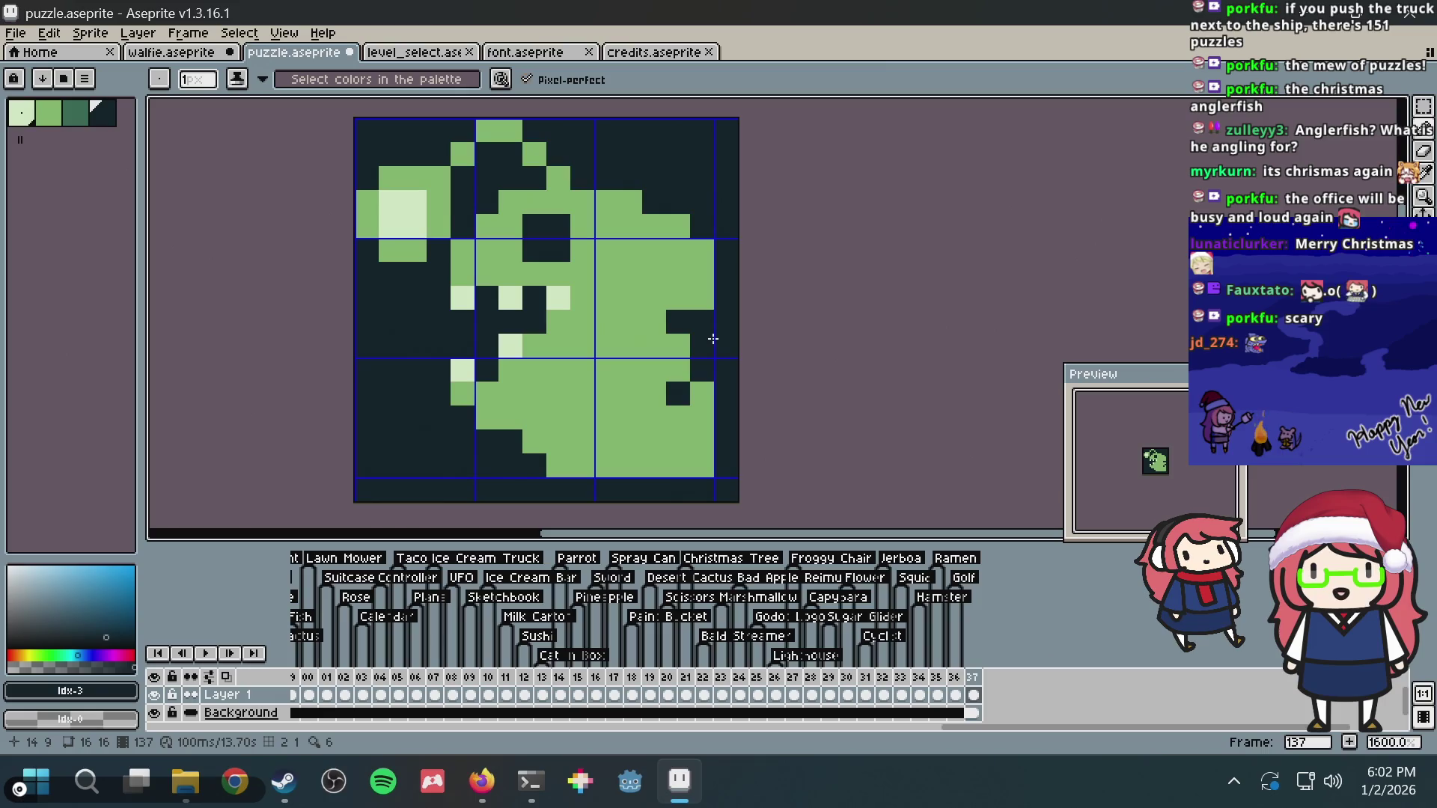
pyautogui.scroll(5, 699, 452)
pyautogui.scroll(-1, 673, 414)
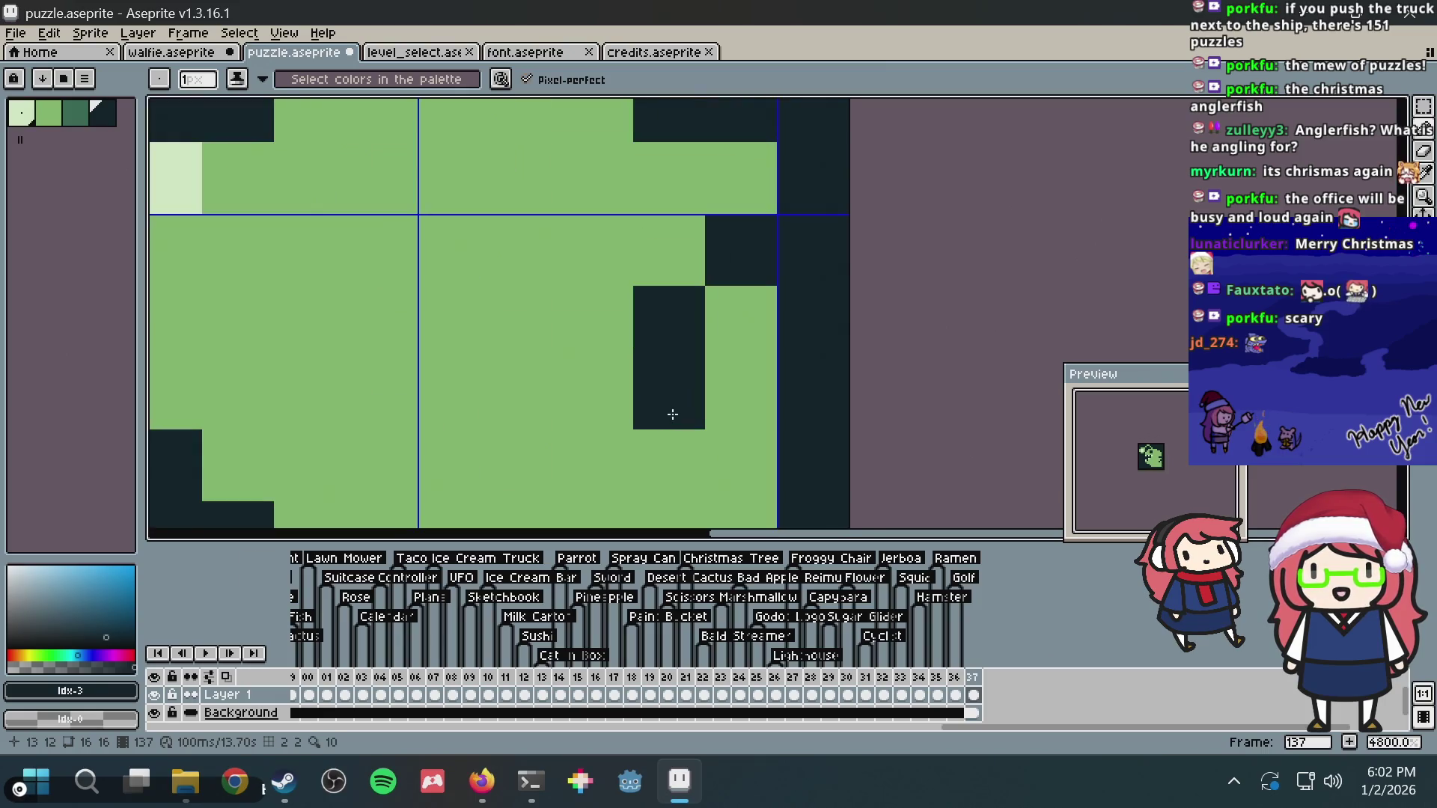
pyautogui.scroll(-4, 662, 405)
pyautogui.scroll(-1, 641, 369)
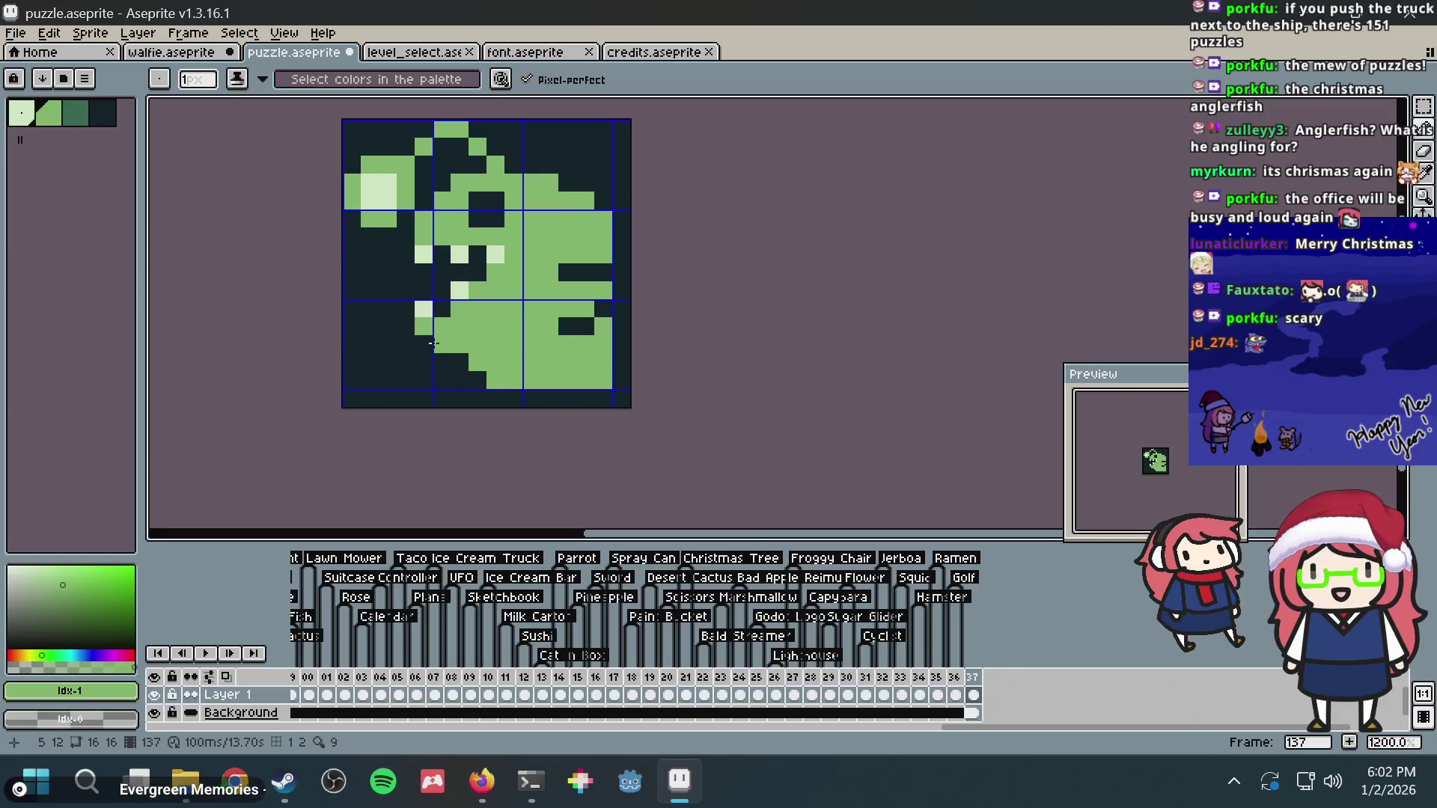
pyautogui.click(459, 362)
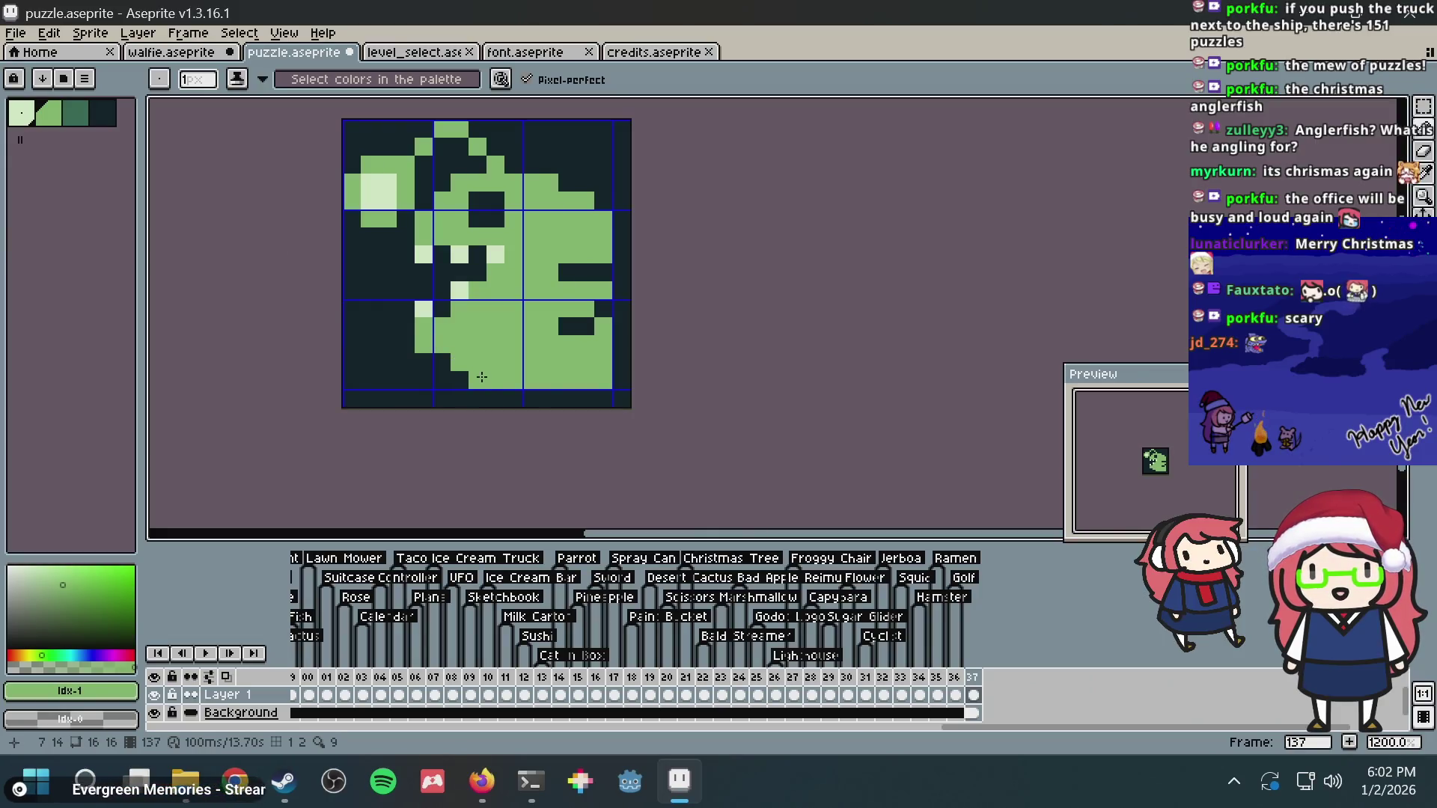
pyautogui.scroll(-2, 553, 319)
pyautogui.scroll(1, 560, 303)
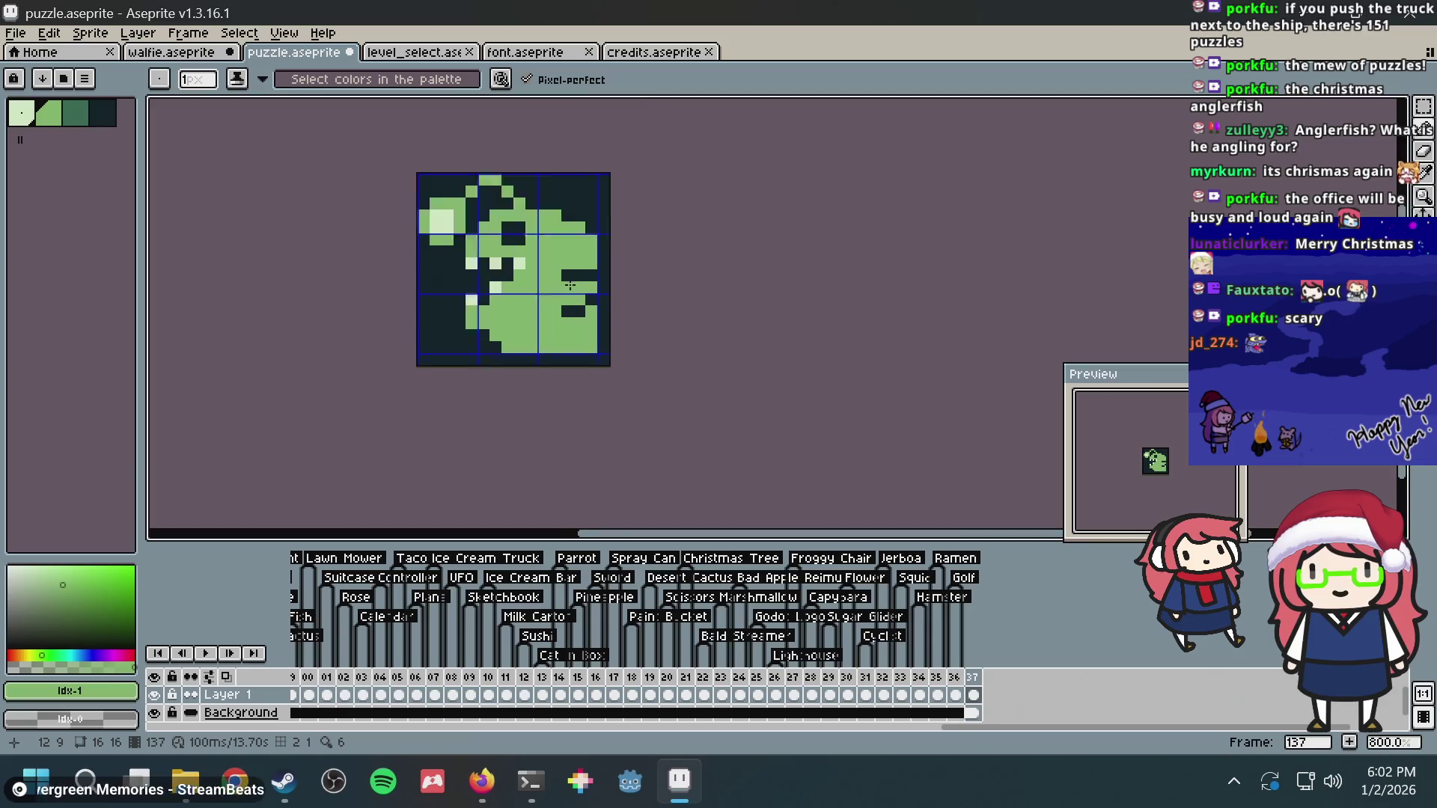
pyautogui.scroll(2, 568, 286)
pyautogui.scroll(-3, 567, 285)
pyautogui.scroll(2, 629, 270)
pyautogui.scroll(3, 662, 258)
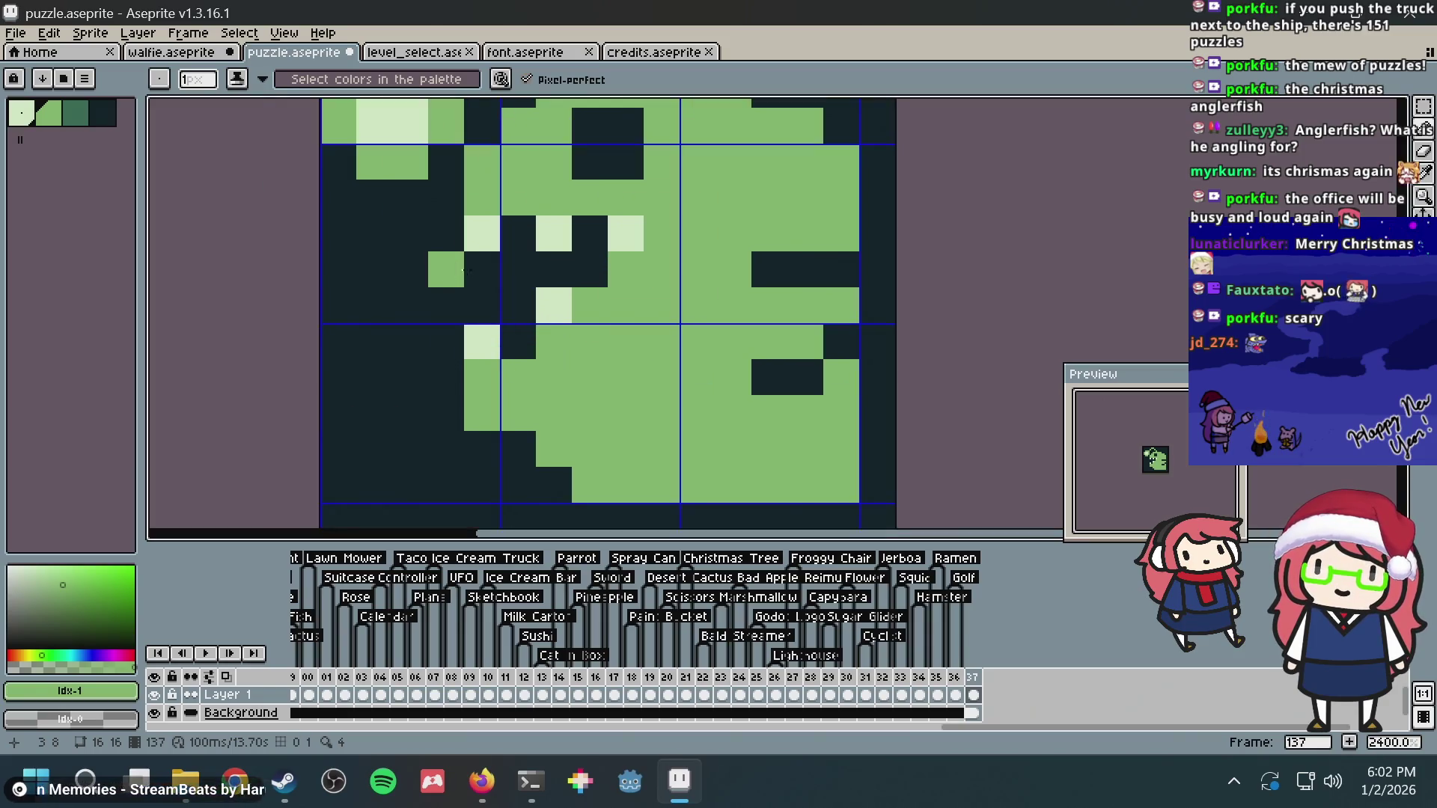
pyautogui.scroll(-5, 683, 251)
pyautogui.scroll(1, 662, 261)
pyautogui.scroll(2, 618, 274)
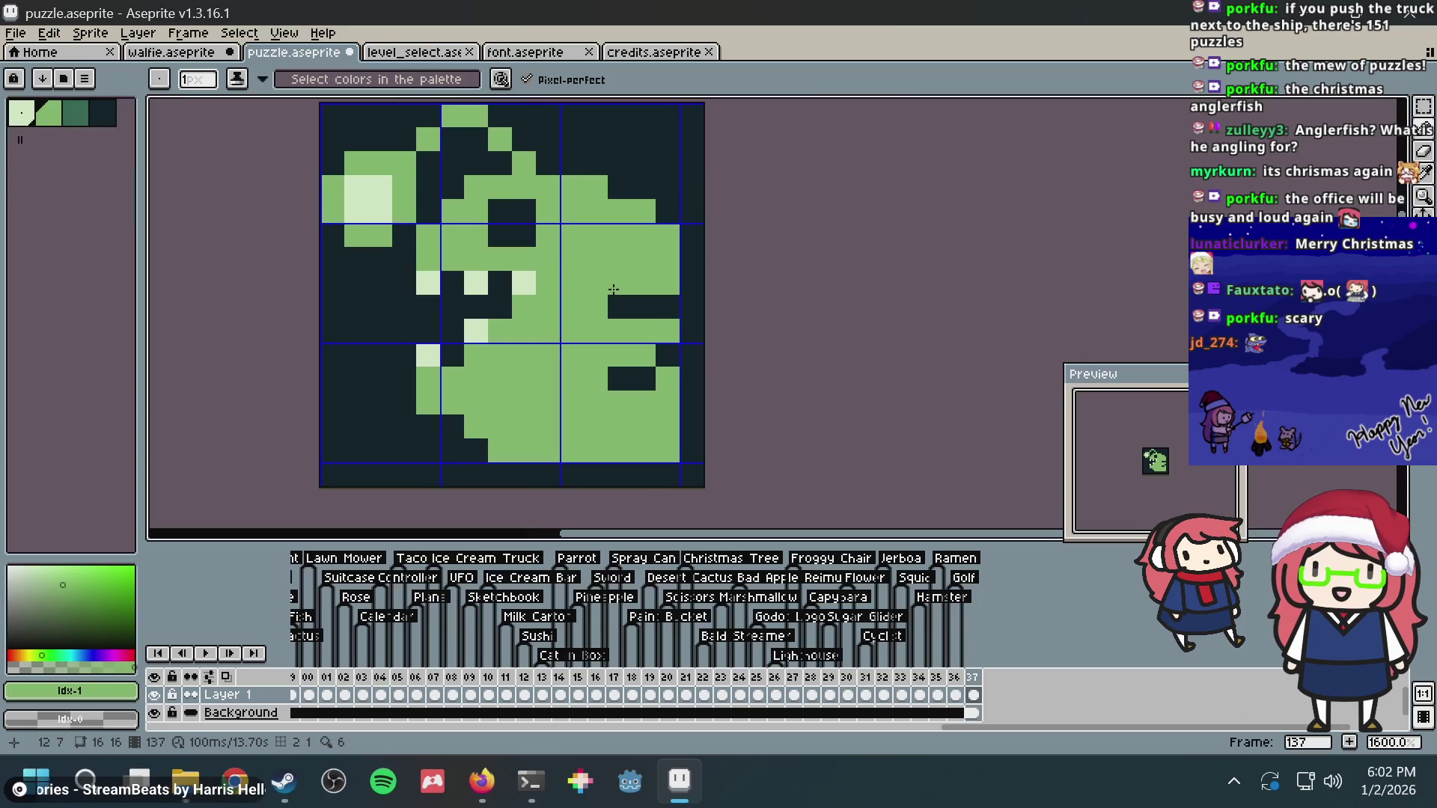
# Step: Select the whole canvas and delete its pixels, then start a new Firefox tab
pyautogui.press('m')
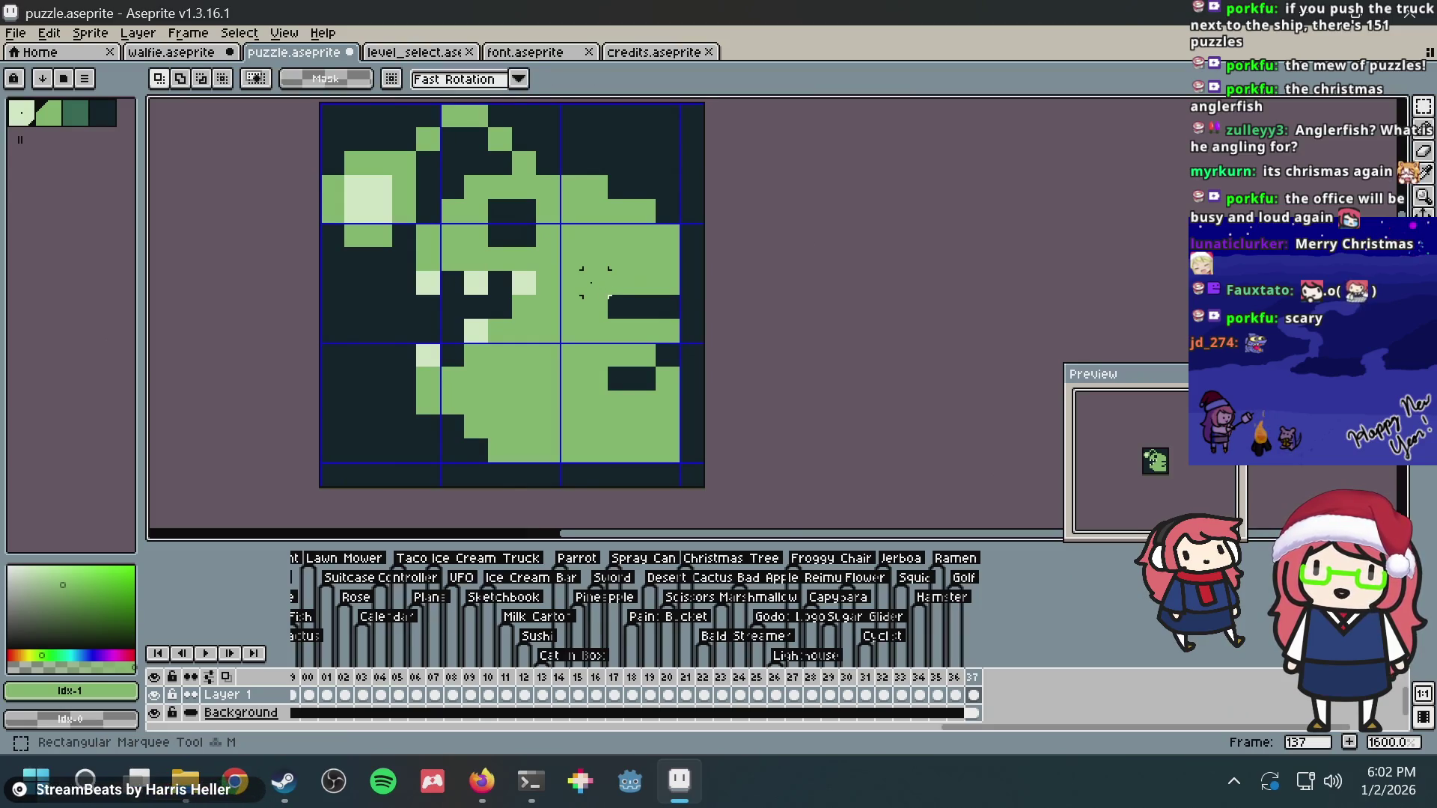
pyautogui.hotkey('ctrl', 'a')
pyautogui.press('Delete')
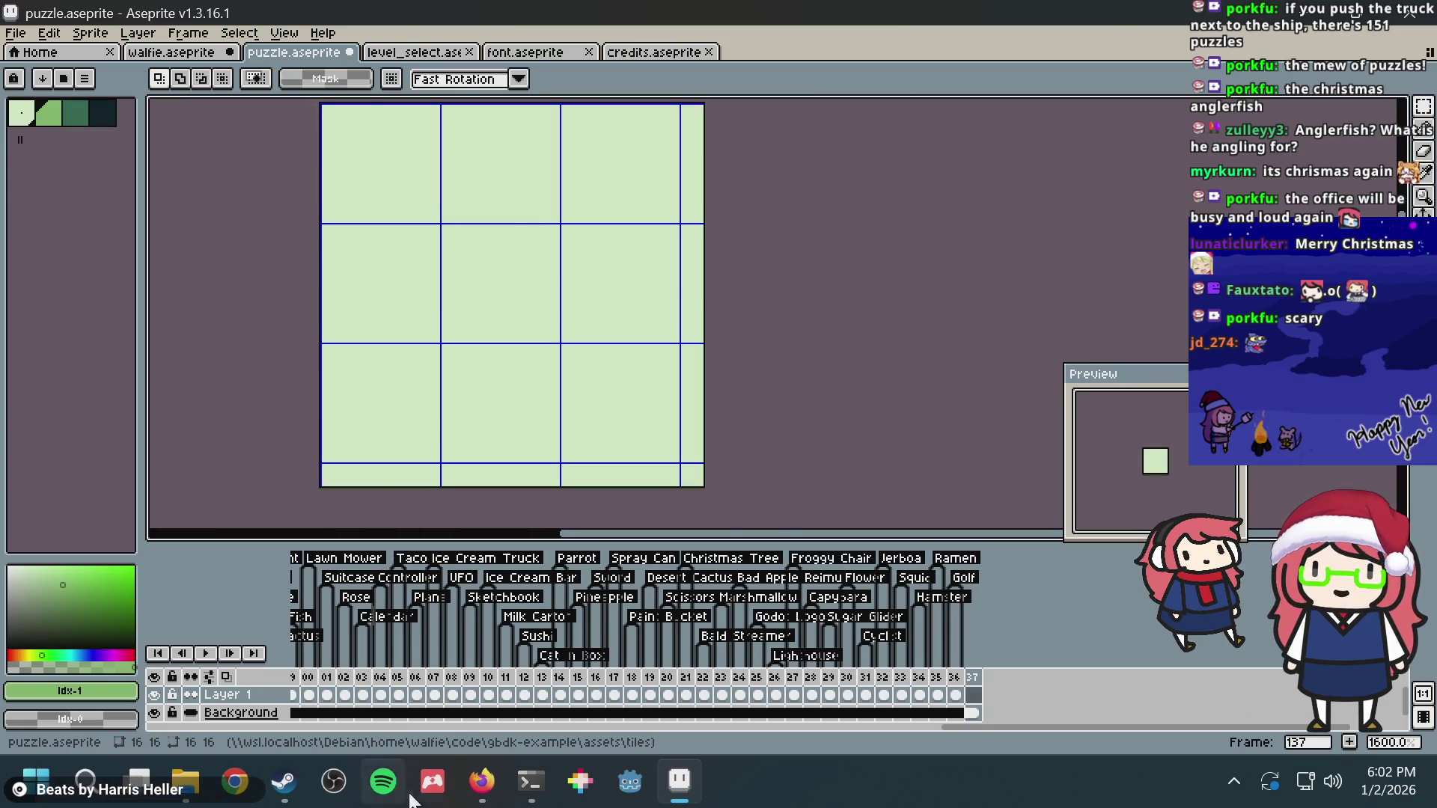
pyautogui.click(483, 781)
pyautogui.hotkey('ctrl', 't')
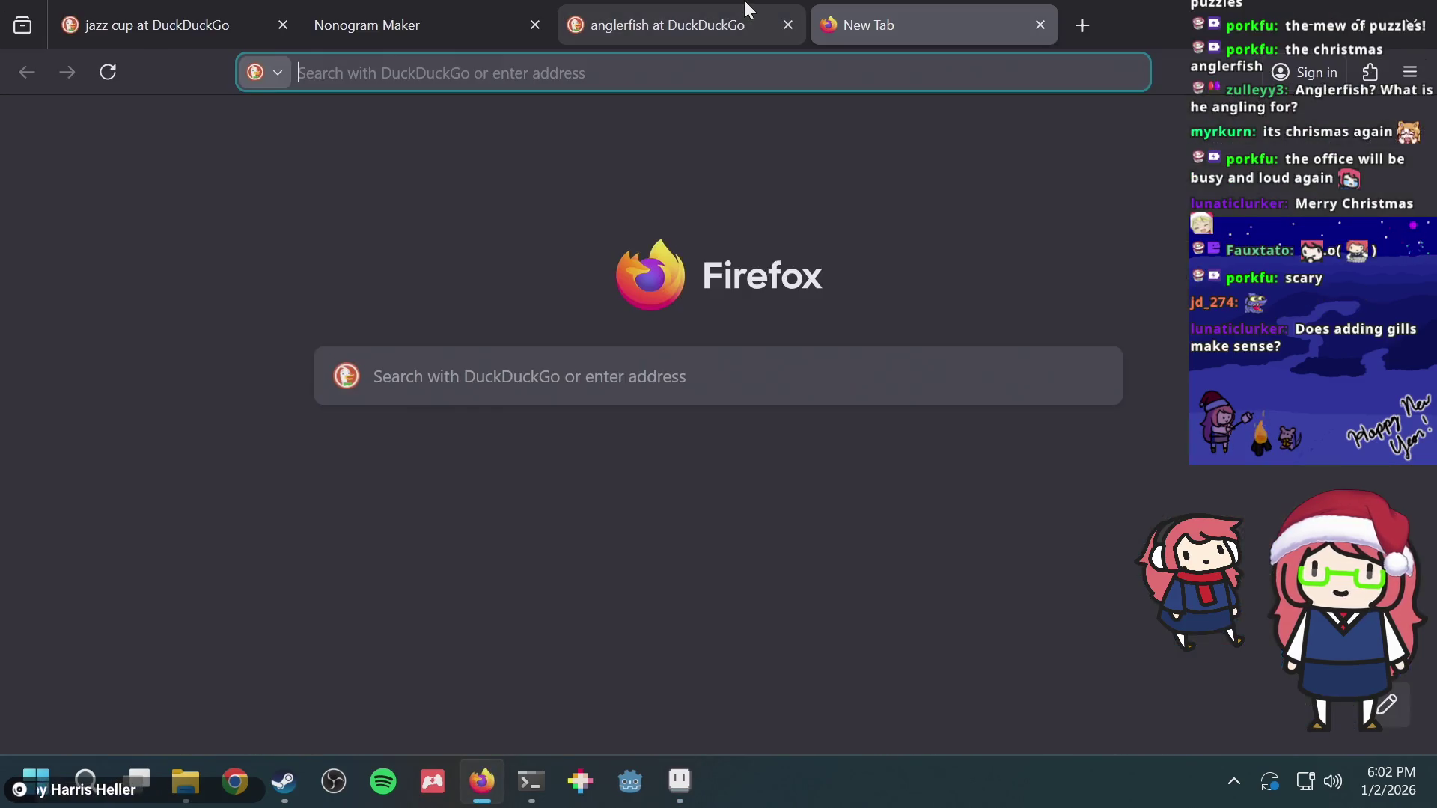
pyautogui.write('nonogram')
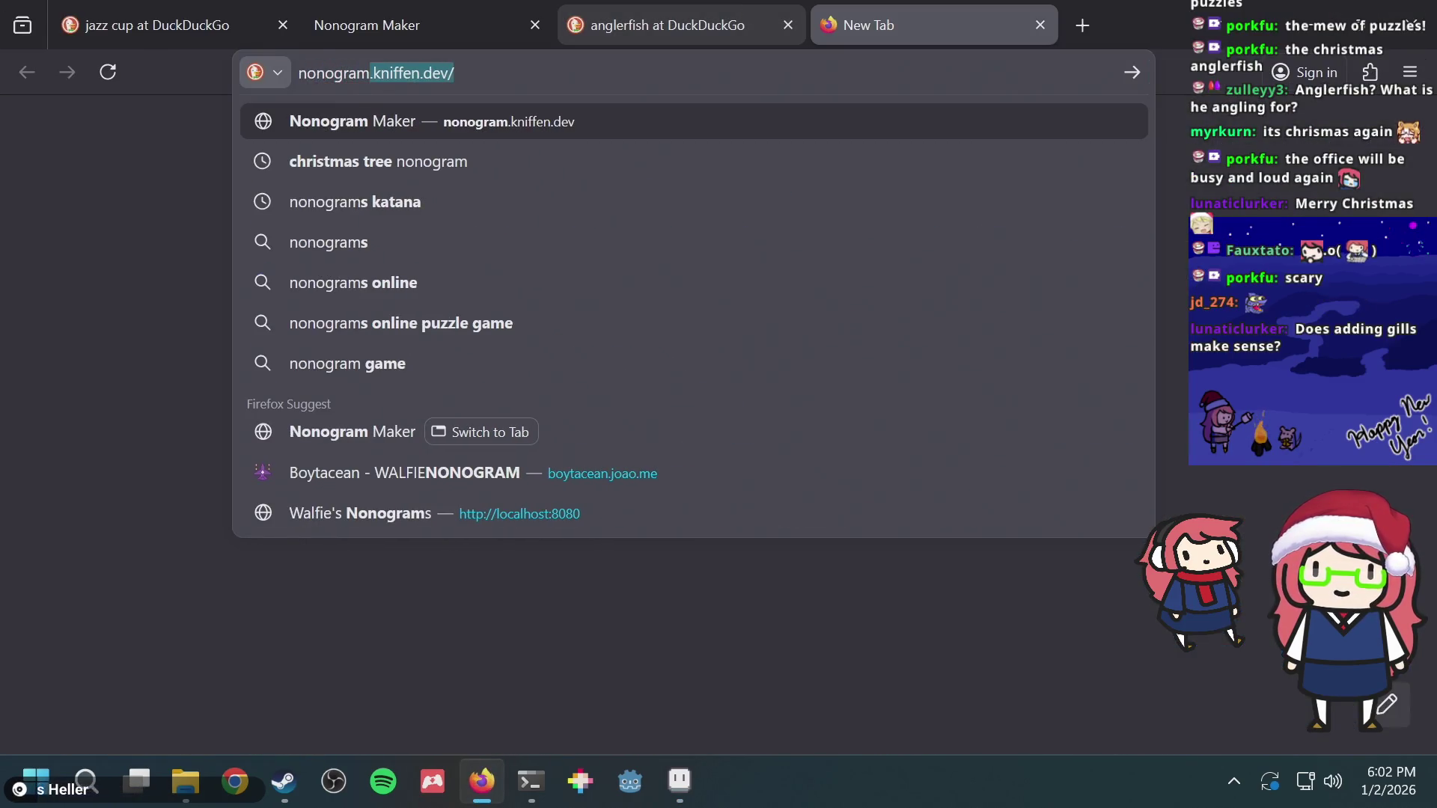
pyautogui.write(' angler')
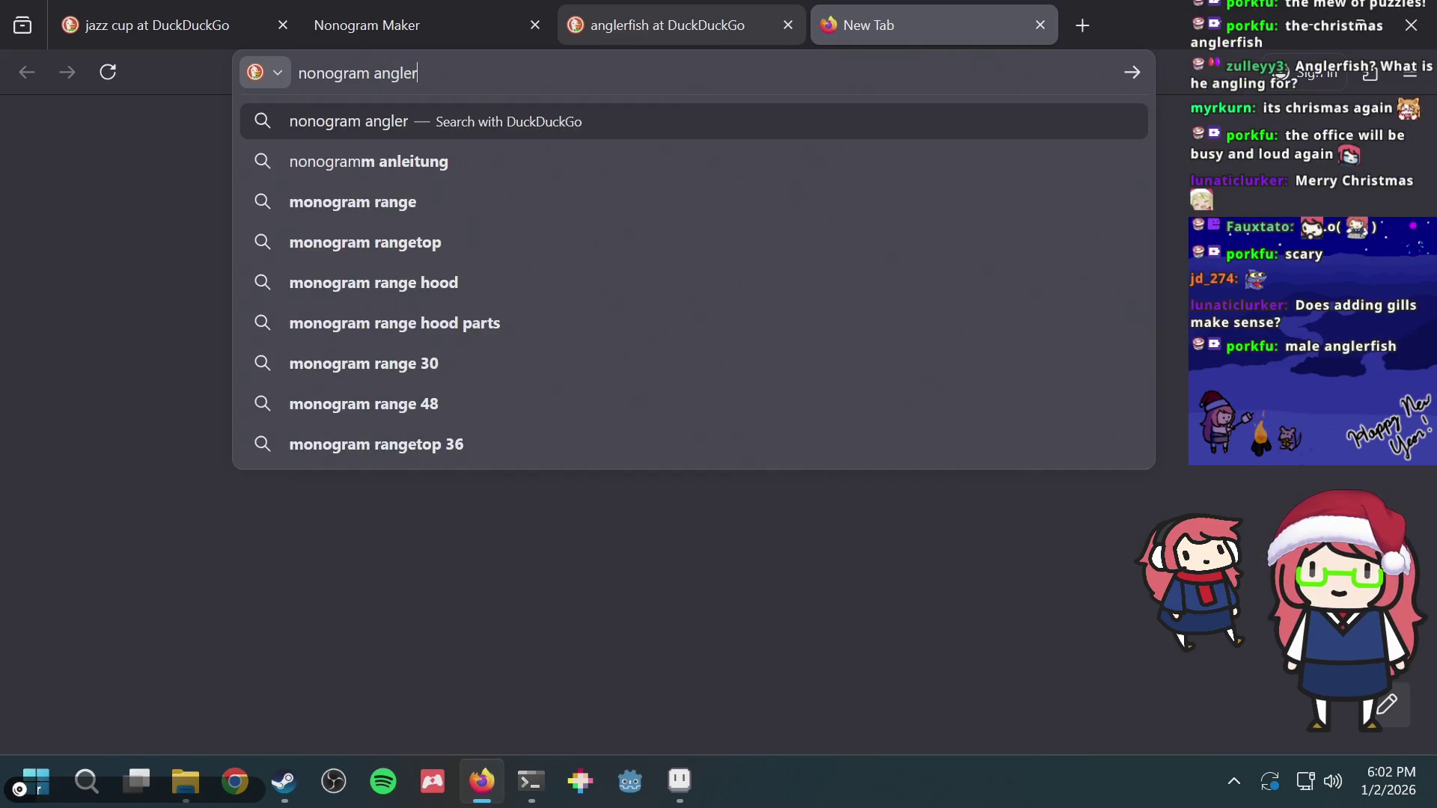
pyautogui.write('fish')
# Step: Run the 'nonogram anglerfish' search and switch to its image results
pyautogui.press('Return')
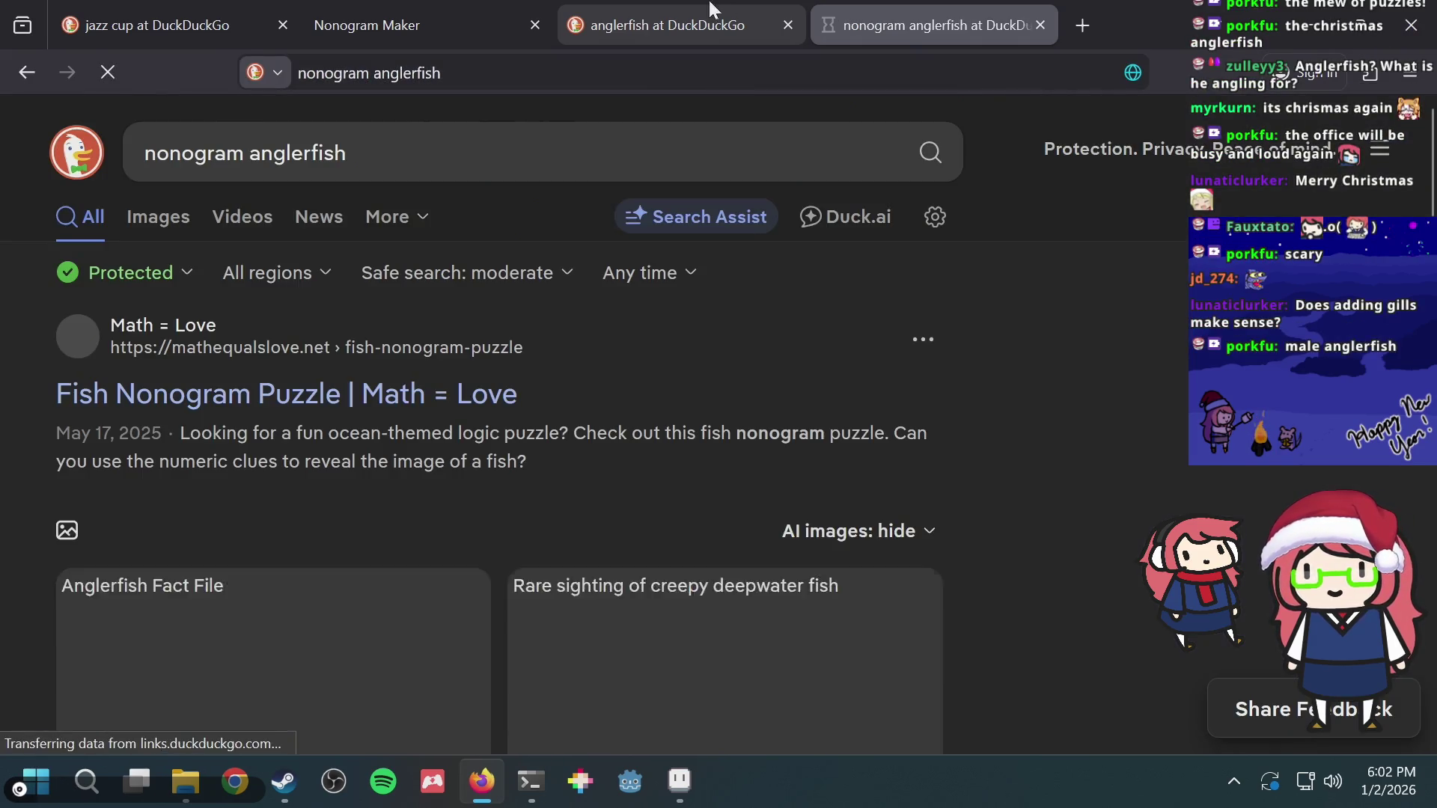
pyautogui.click(139, 221)
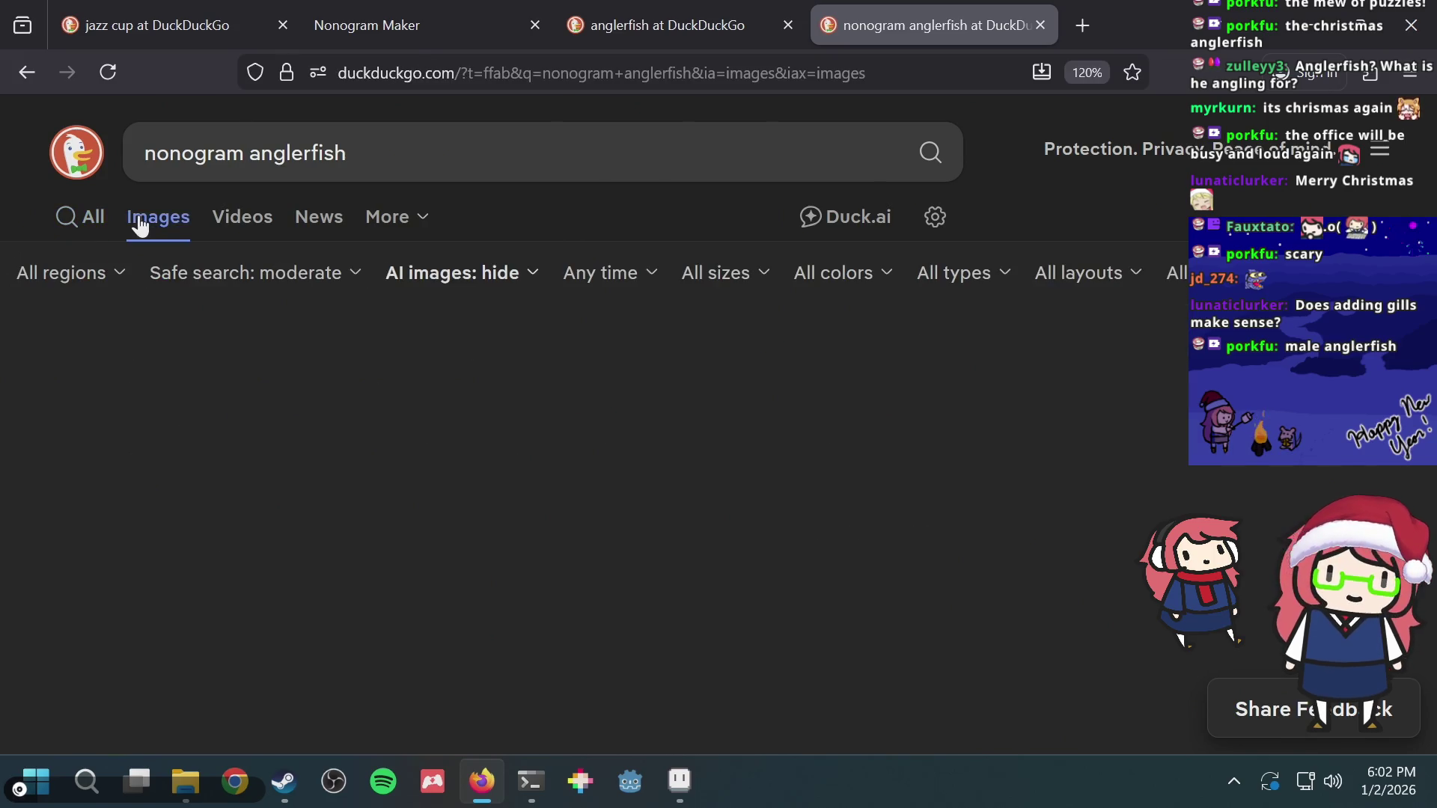
pyautogui.scroll(-1, 776, 427)
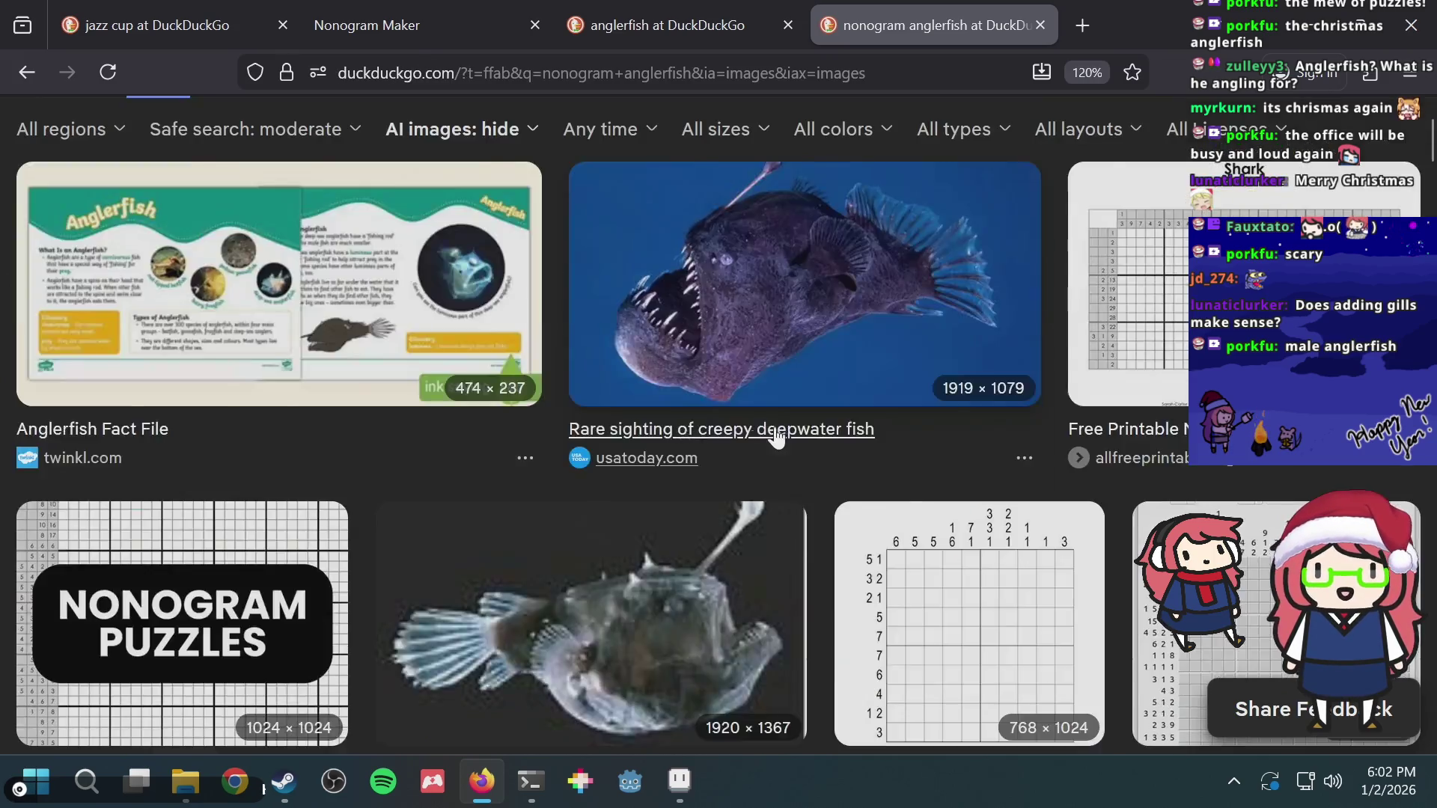
pyautogui.scroll(-3, 776, 431)
pyautogui.scroll(-1, 783, 435)
pyautogui.scroll(-1, 783, 435)
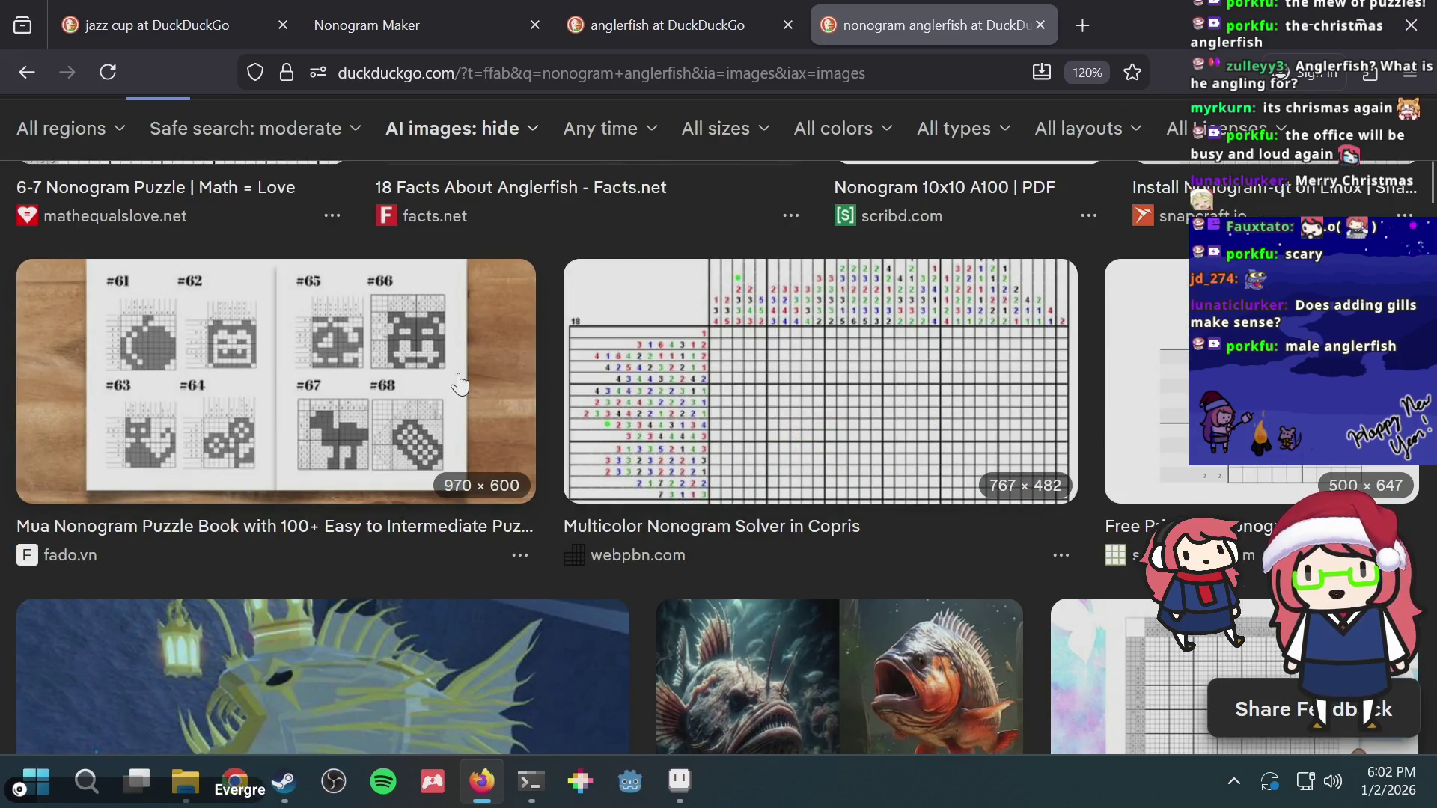
pyautogui.scroll(-3, 458, 382)
pyautogui.scroll(-2, 459, 382)
pyautogui.scroll(-5, 569, 356)
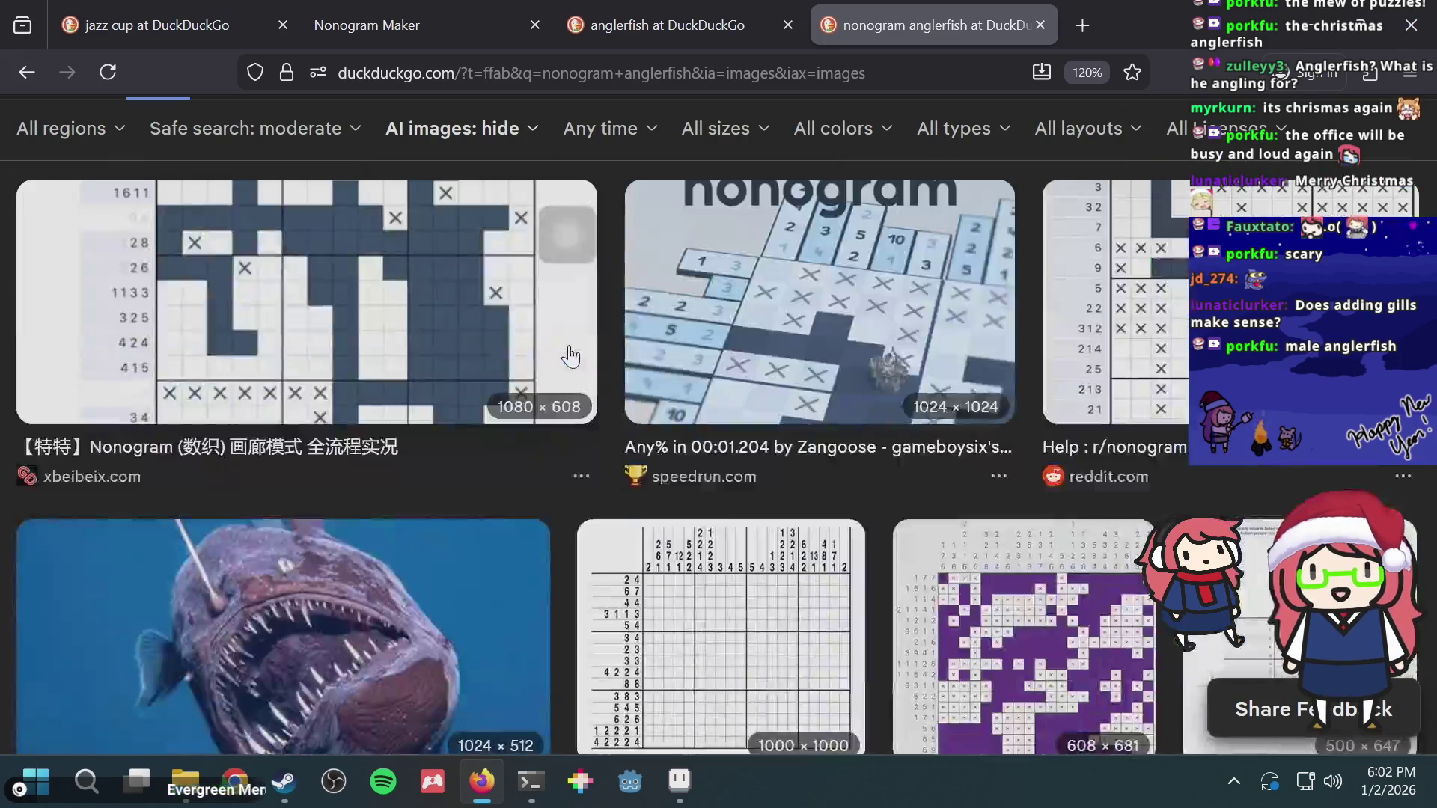
pyautogui.scroll(10, 569, 355)
pyautogui.scroll(3, 296, 100)
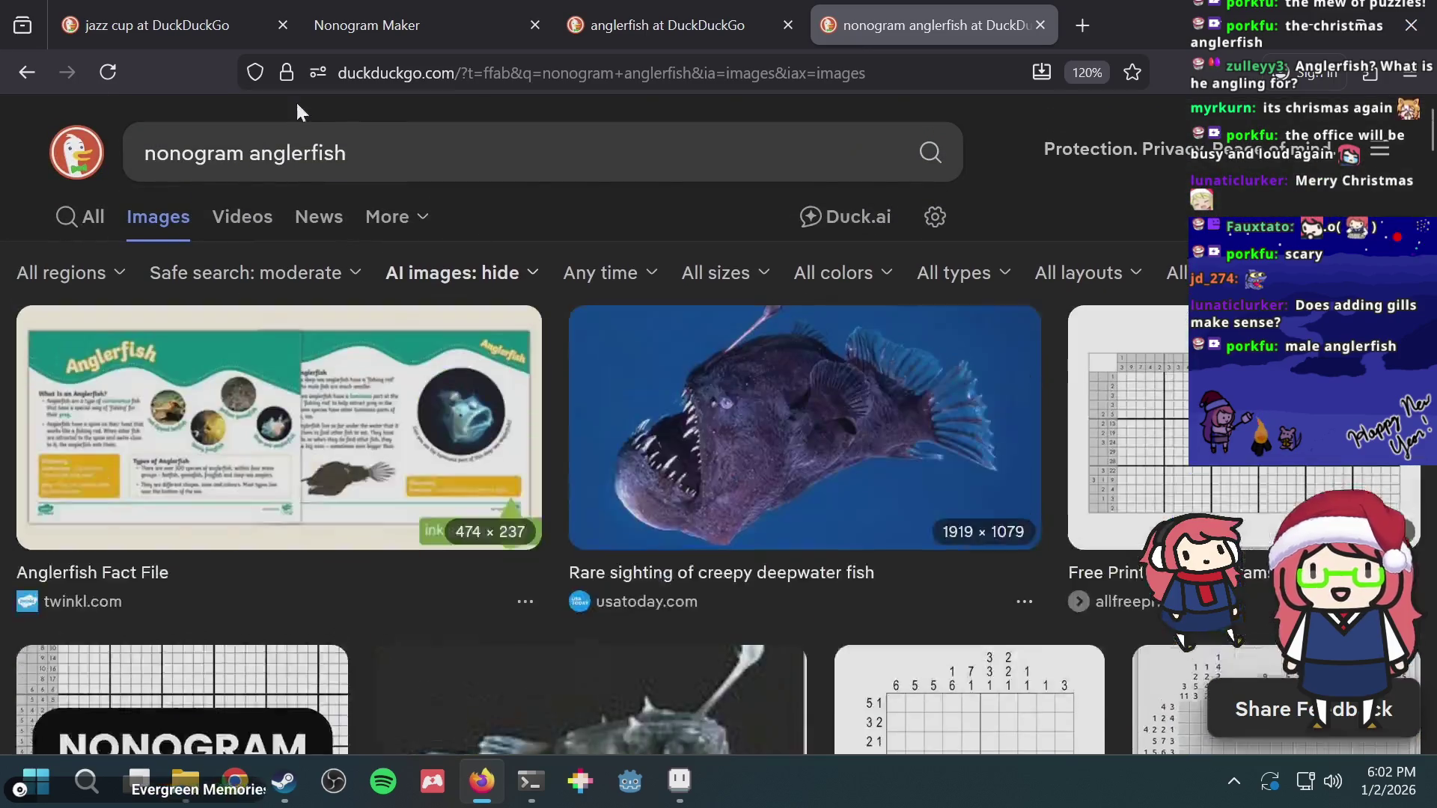
pyautogui.doubleClick(253, 152)
pyautogui.press('BackSpace')
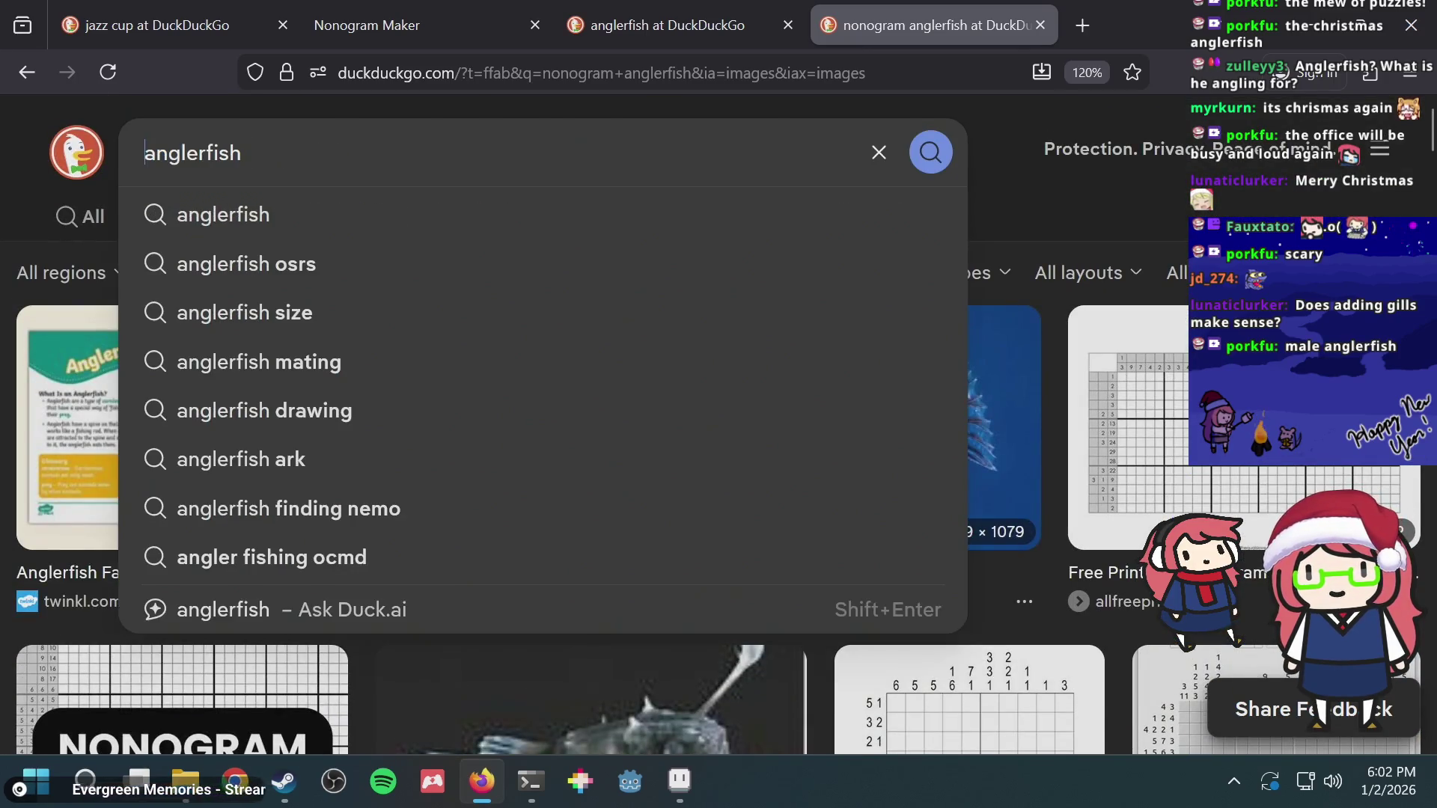
pyautogui.write(' pixel a')
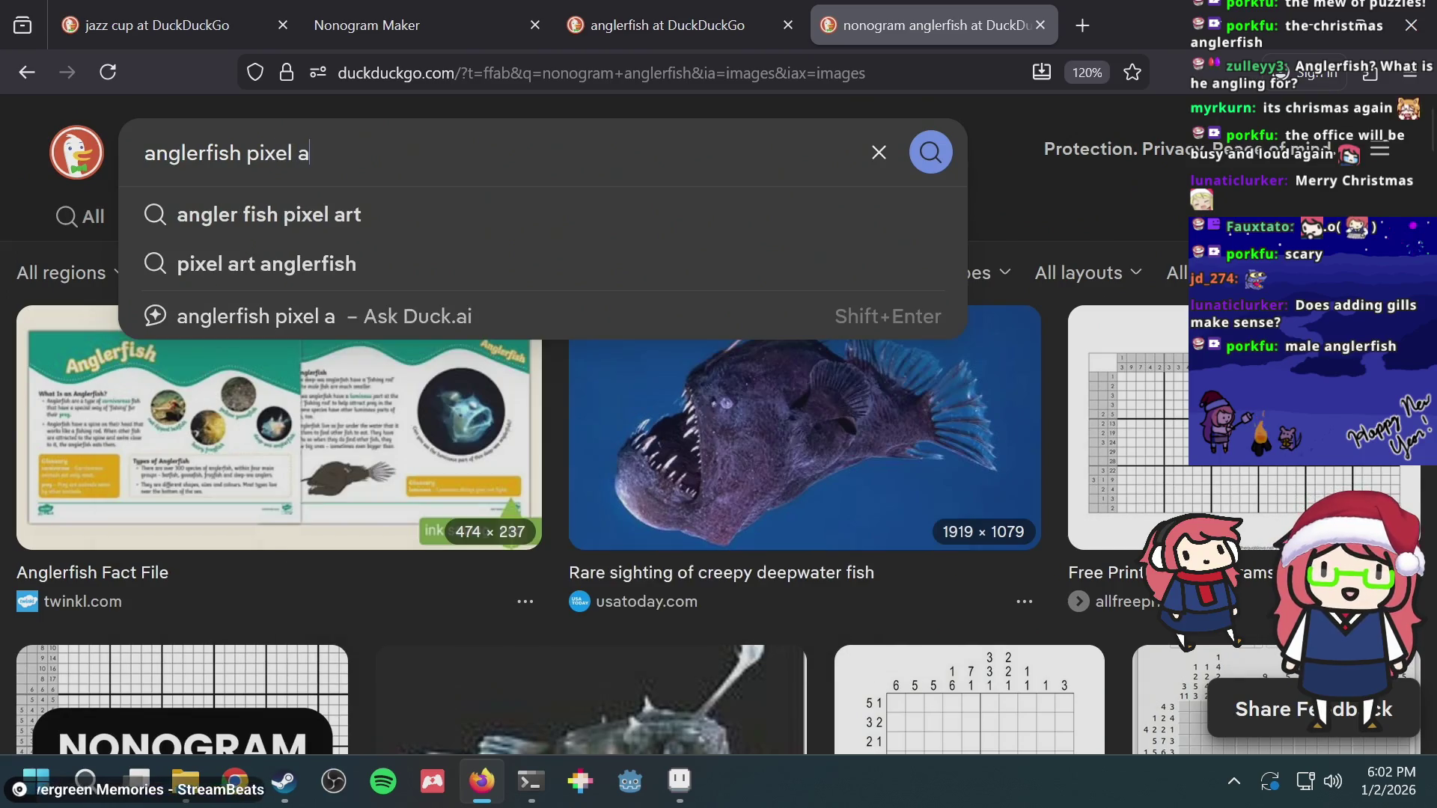
pyautogui.write('rt')
pyautogui.press('Return')
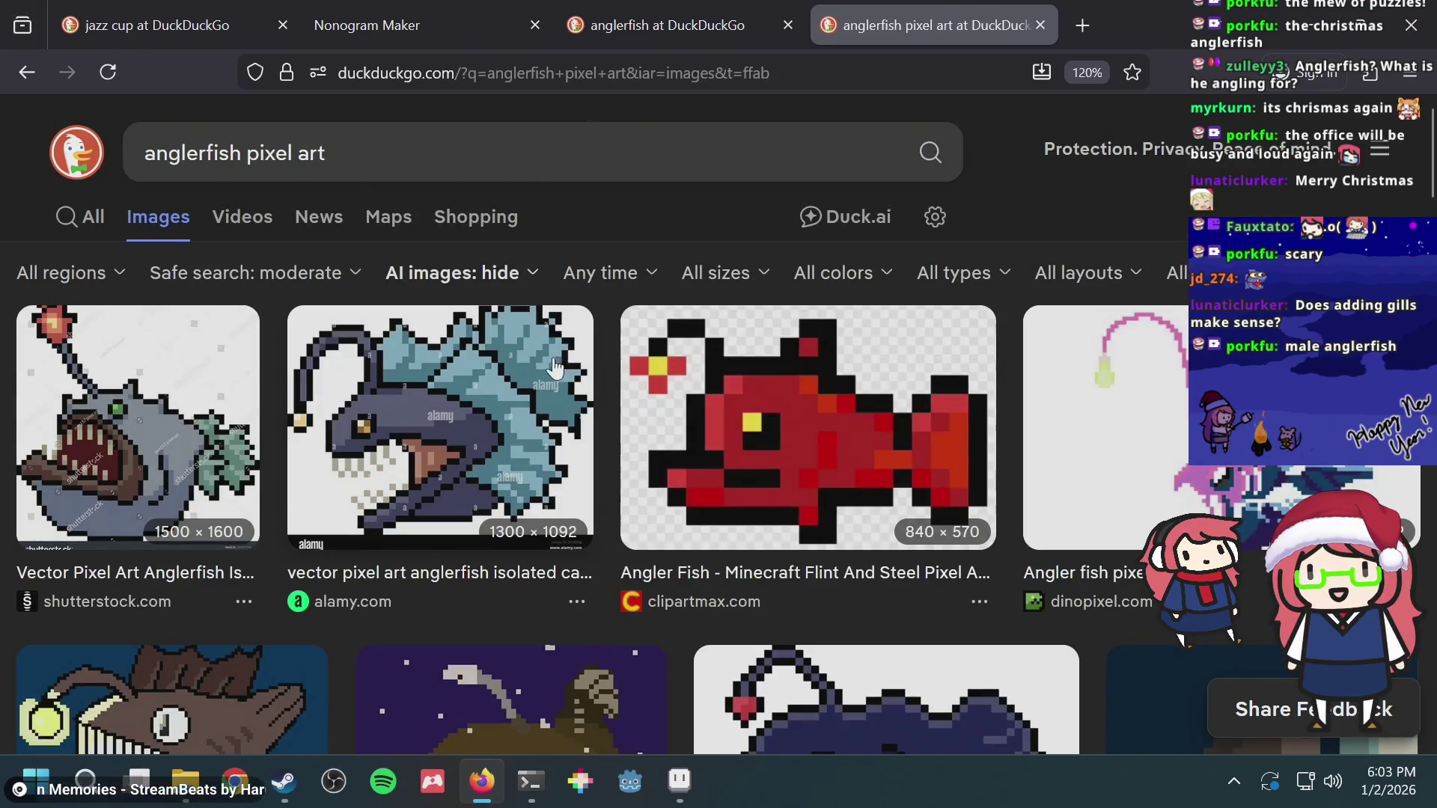
pyautogui.scroll(-2, 562, 291)
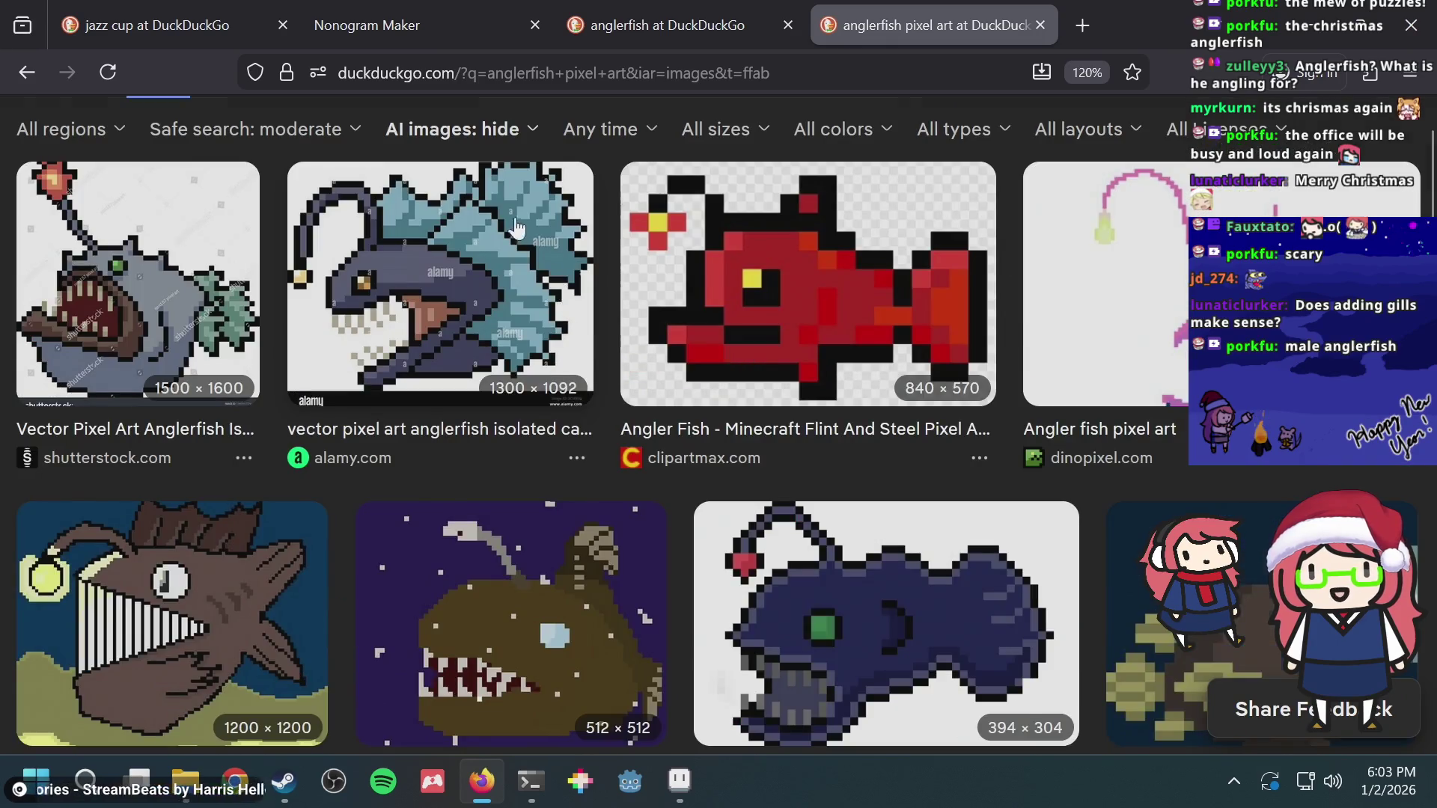
pyautogui.scroll(2, 515, 227)
pyautogui.click(25, 72)
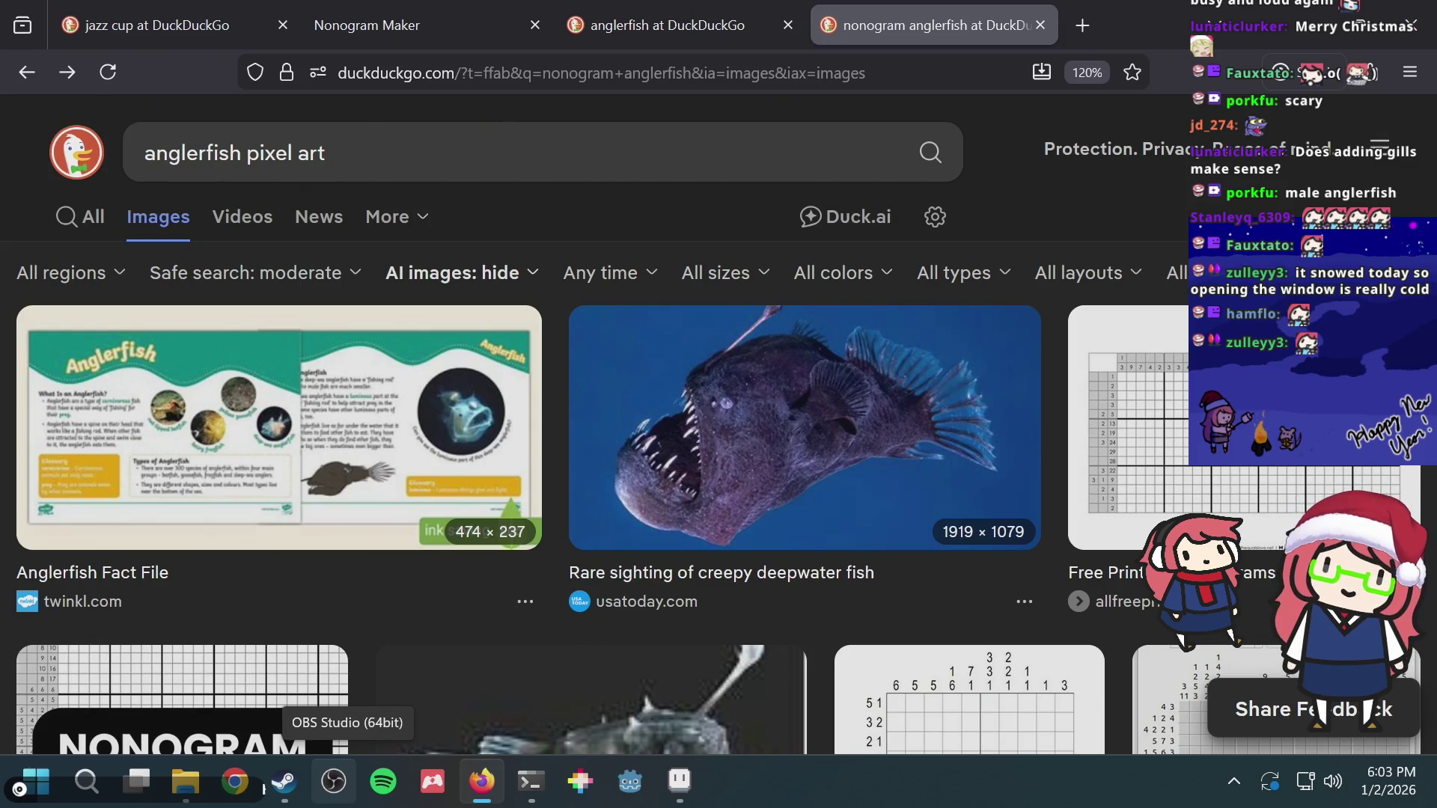
pyautogui.scroll(-3, 646, 413)
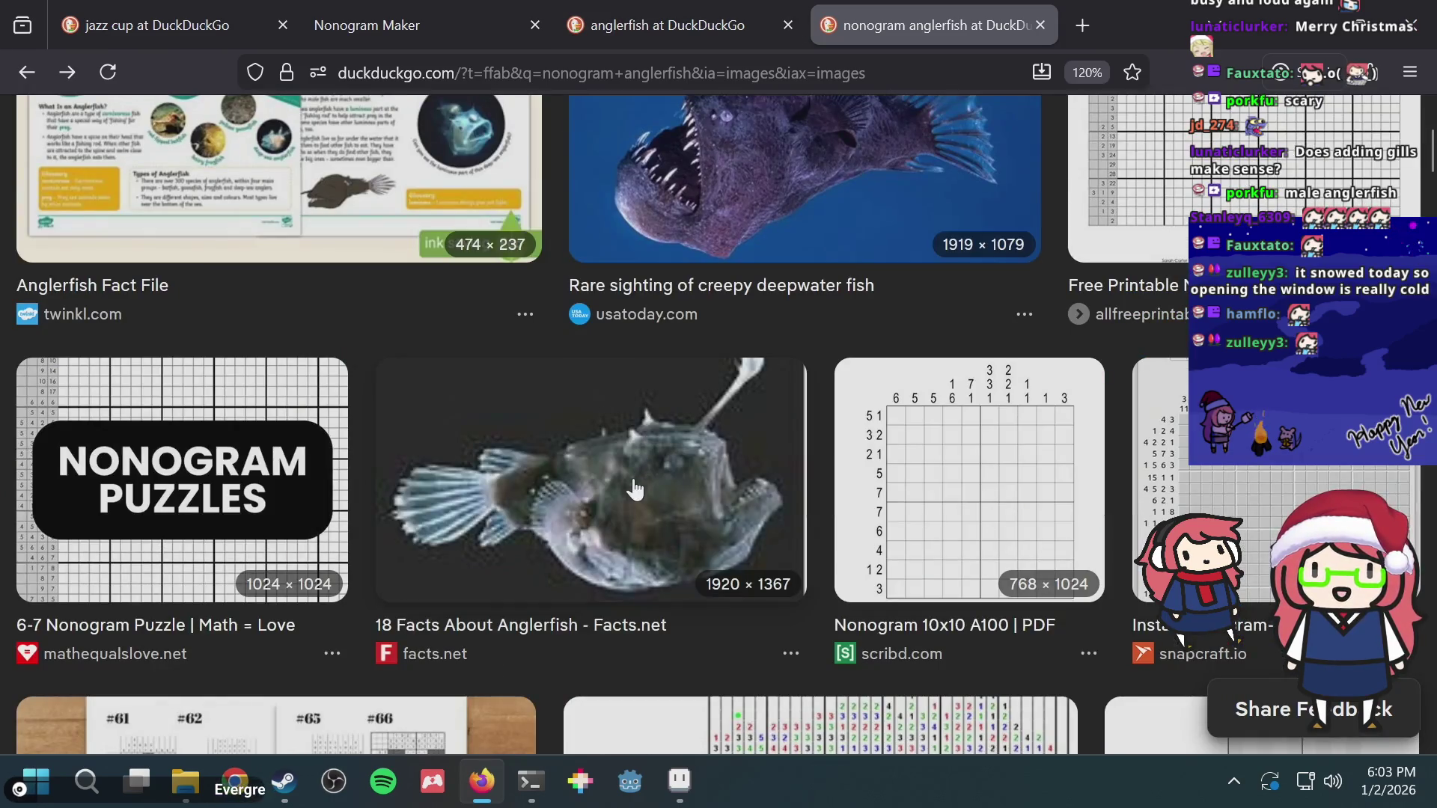
pyautogui.scroll(-2, 632, 500)
pyautogui.scroll(-4, 630, 507)
pyautogui.scroll(-2, 626, 515)
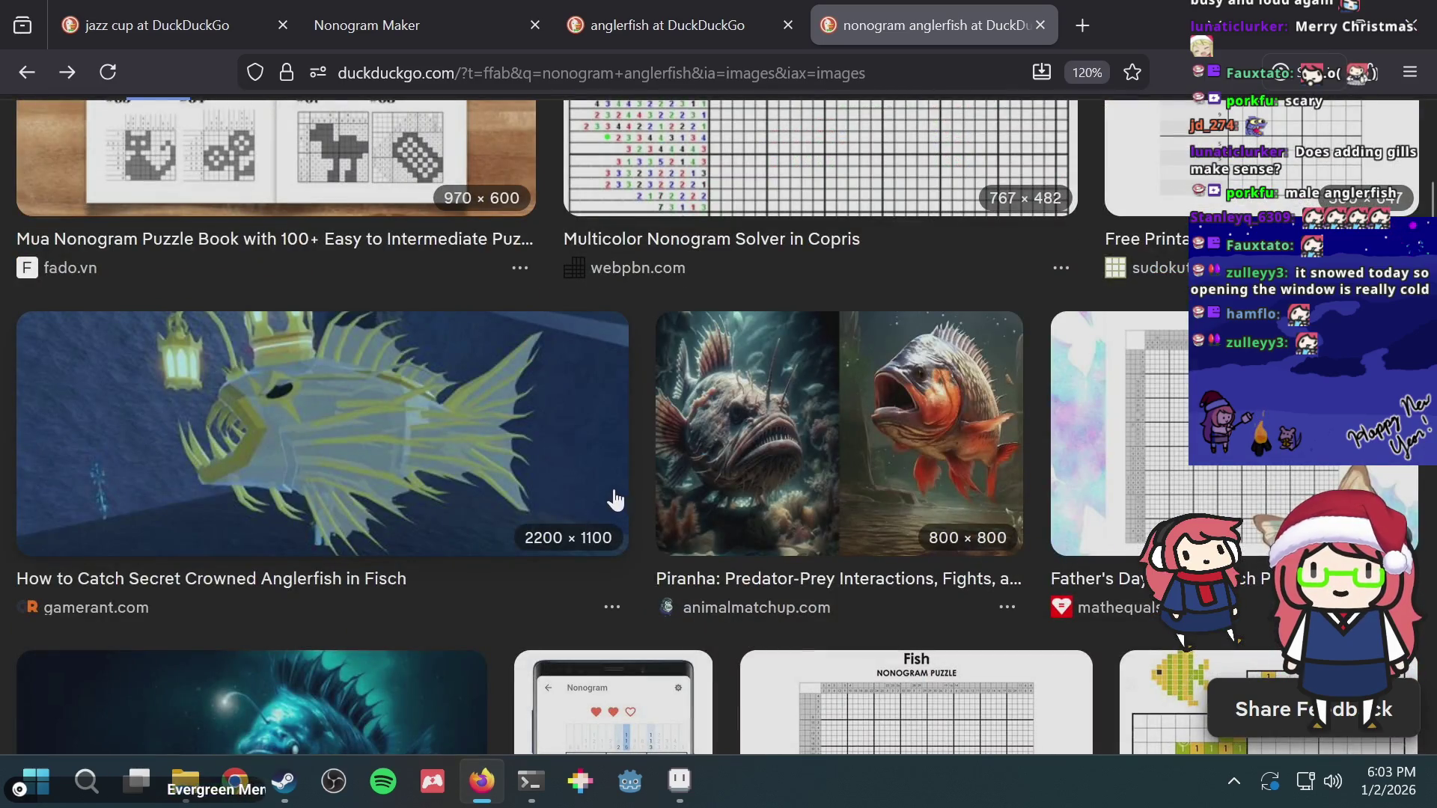
pyautogui.scroll(-1, 786, 431)
pyautogui.scroll(-1, 674, 427)
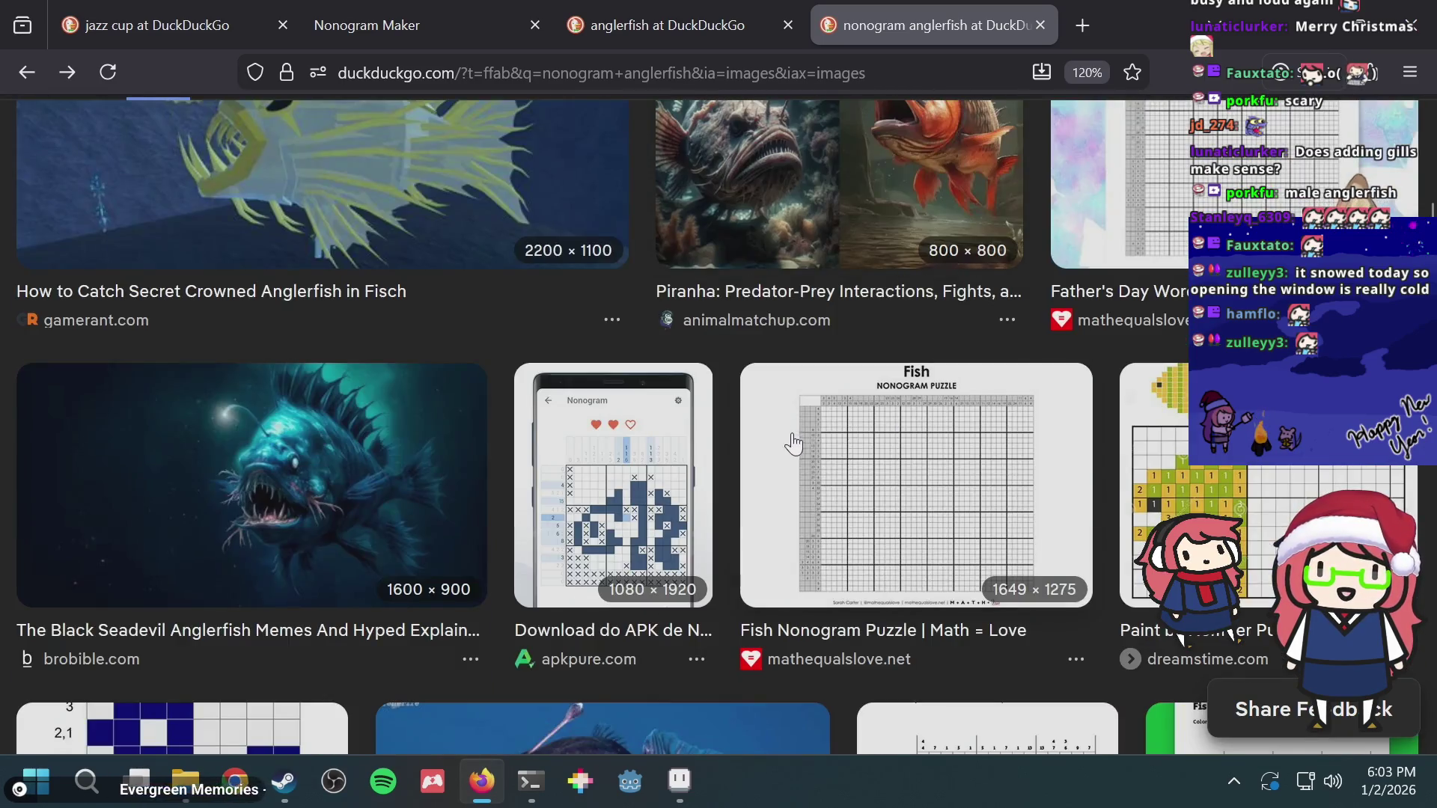
pyautogui.scroll(-1, 561, 425)
pyautogui.scroll(-1, 417, 419)
pyautogui.scroll(-1, 417, 418)
# Step: Enlarge the sciencealert.com anglerfish photo, then return to Aseprite
pyautogui.click(487, 404)
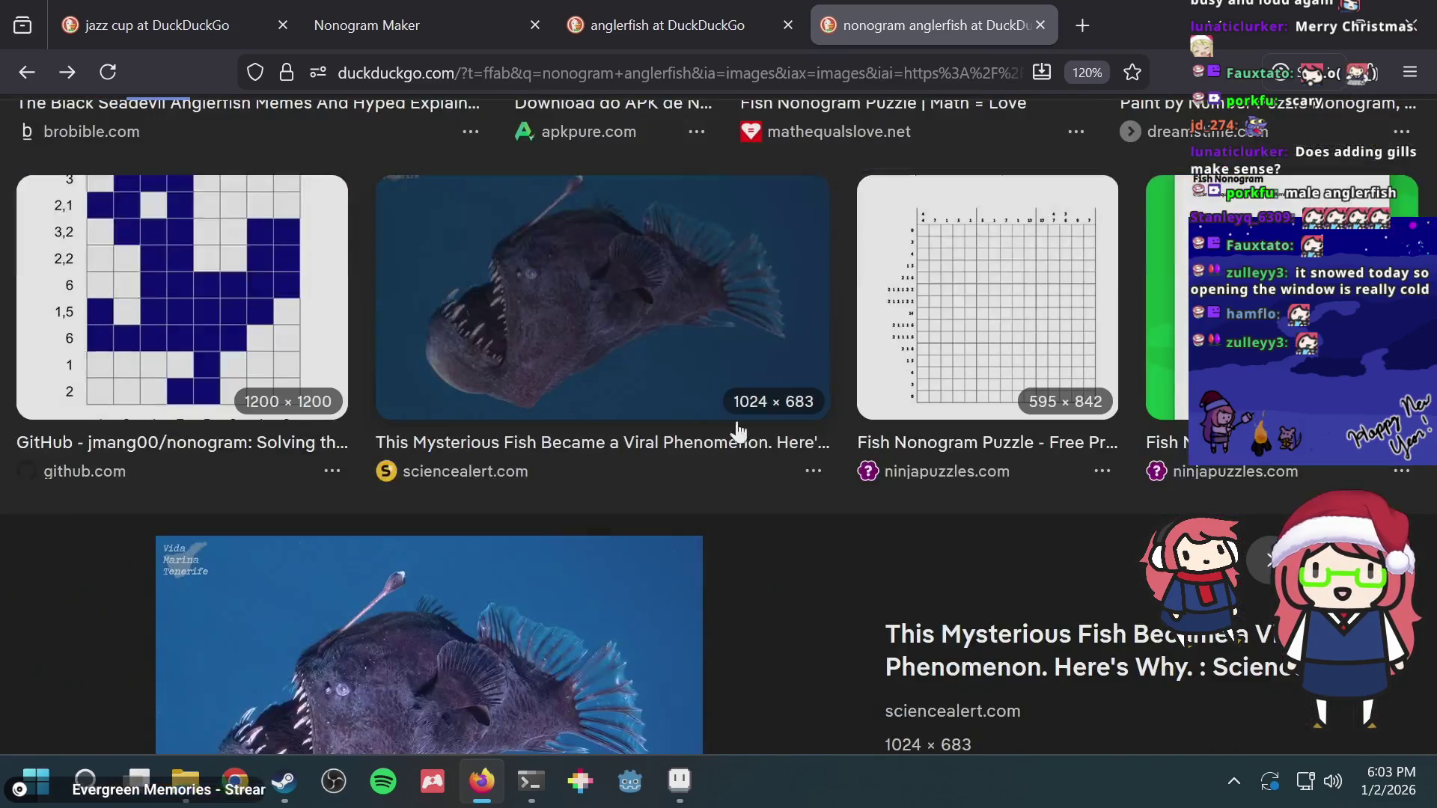
pyautogui.scroll(-1, 898, 472)
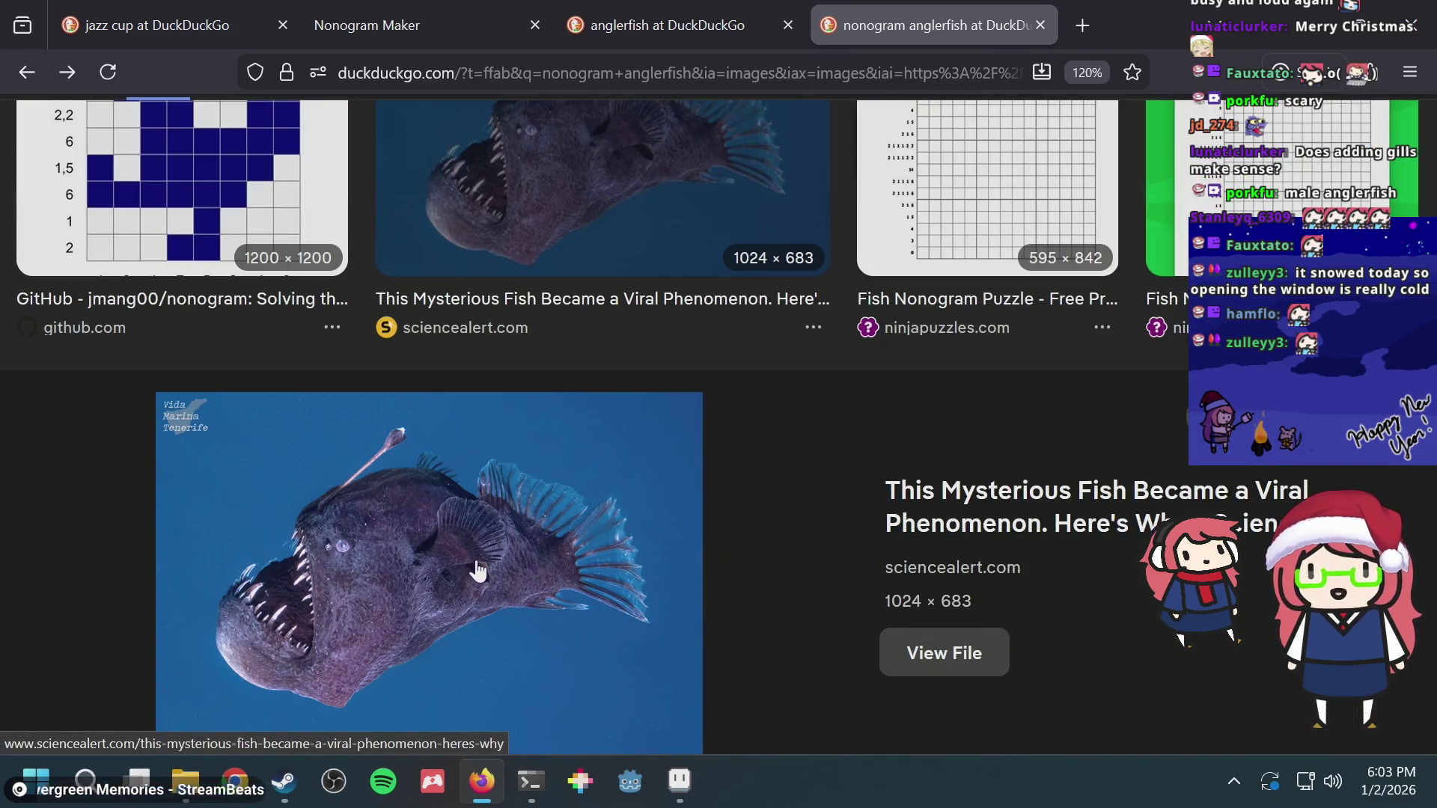
pyautogui.hotkey('alt', 'Tab')
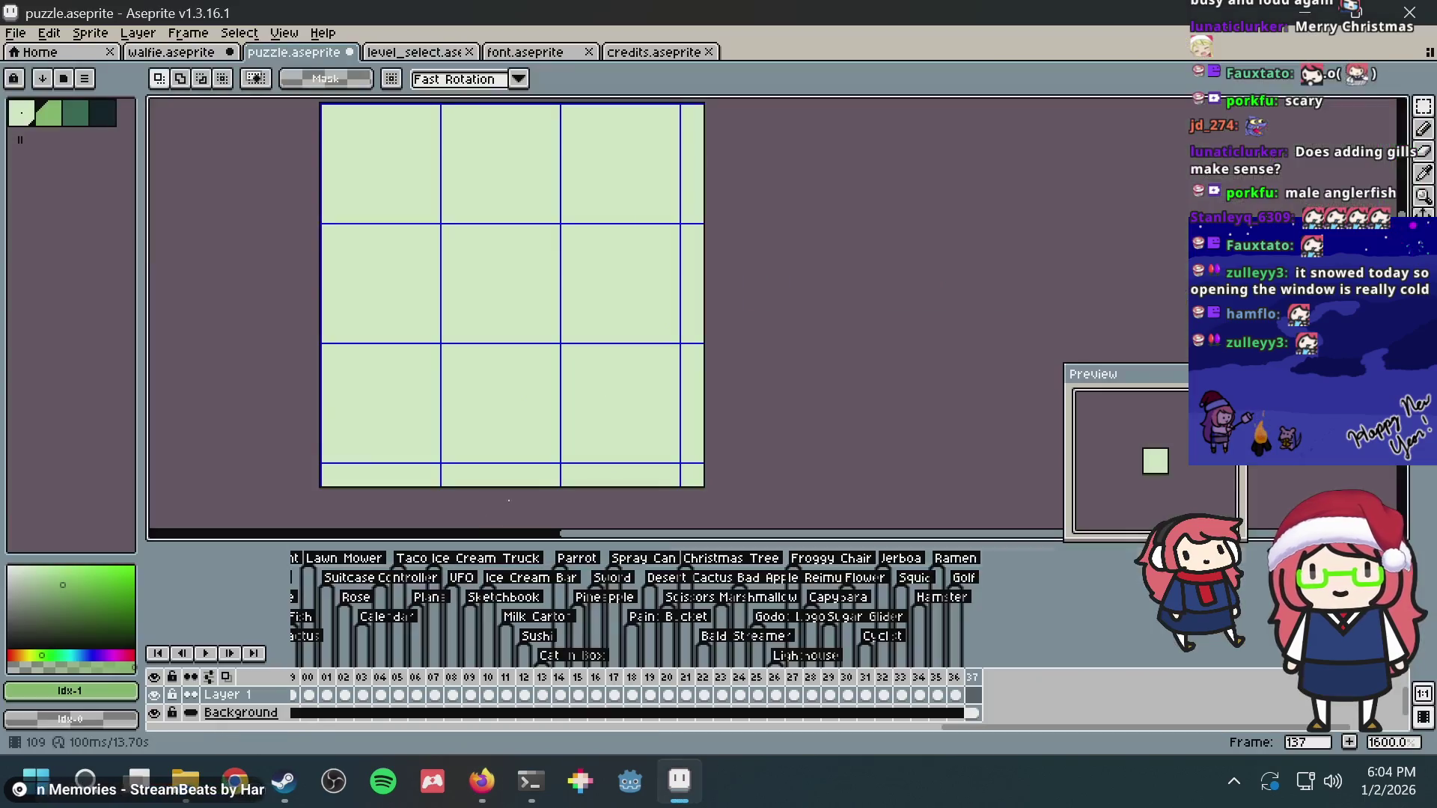
# Step: Bucket-fill the canvas with the dark colour, switch to the green pencil and save
pyautogui.click(103, 114)
pyautogui.press('g')
pyautogui.click(465, 222)
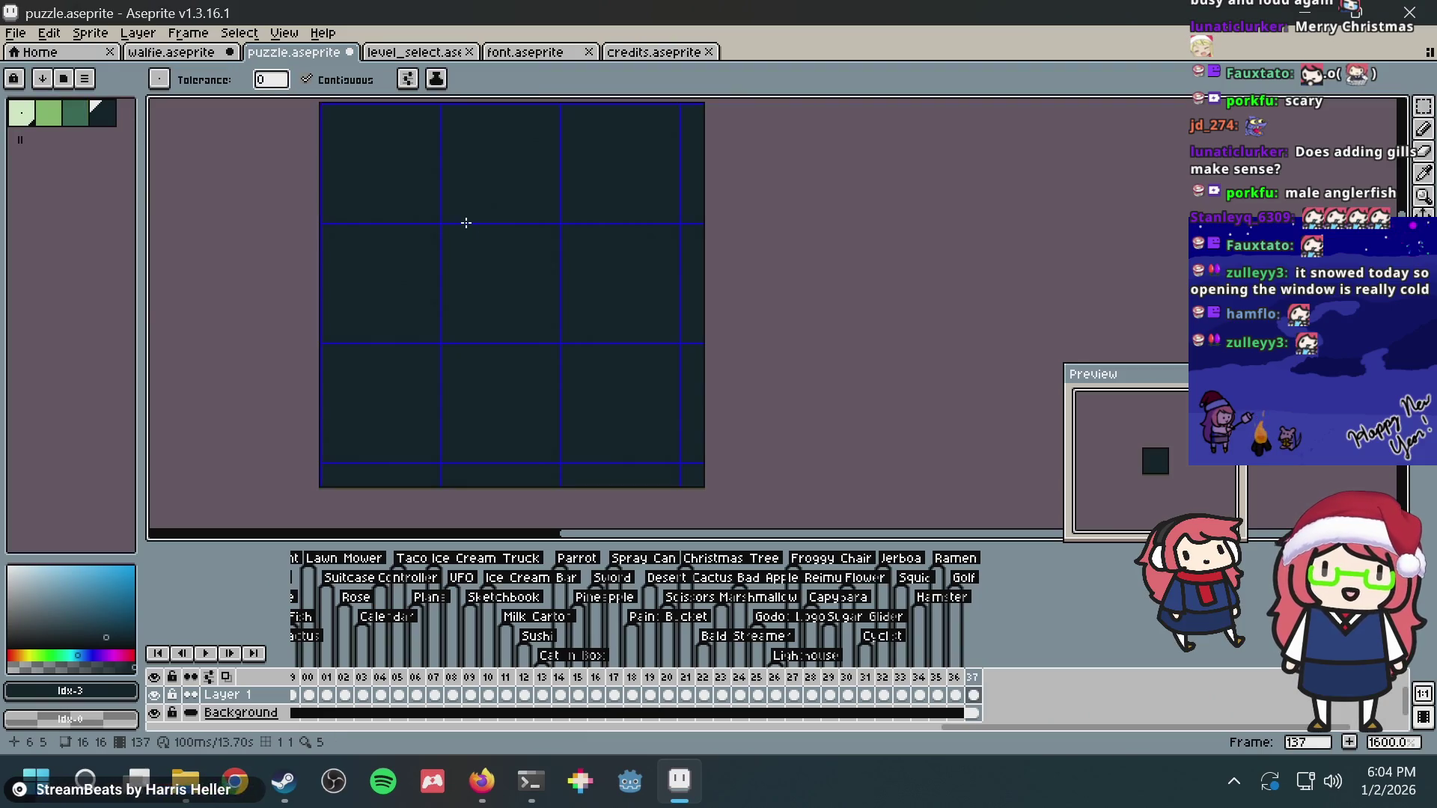
pyautogui.scroll(-3, 466, 223)
pyautogui.moveTo(466, 224); pyautogui.dragTo(454, 244)
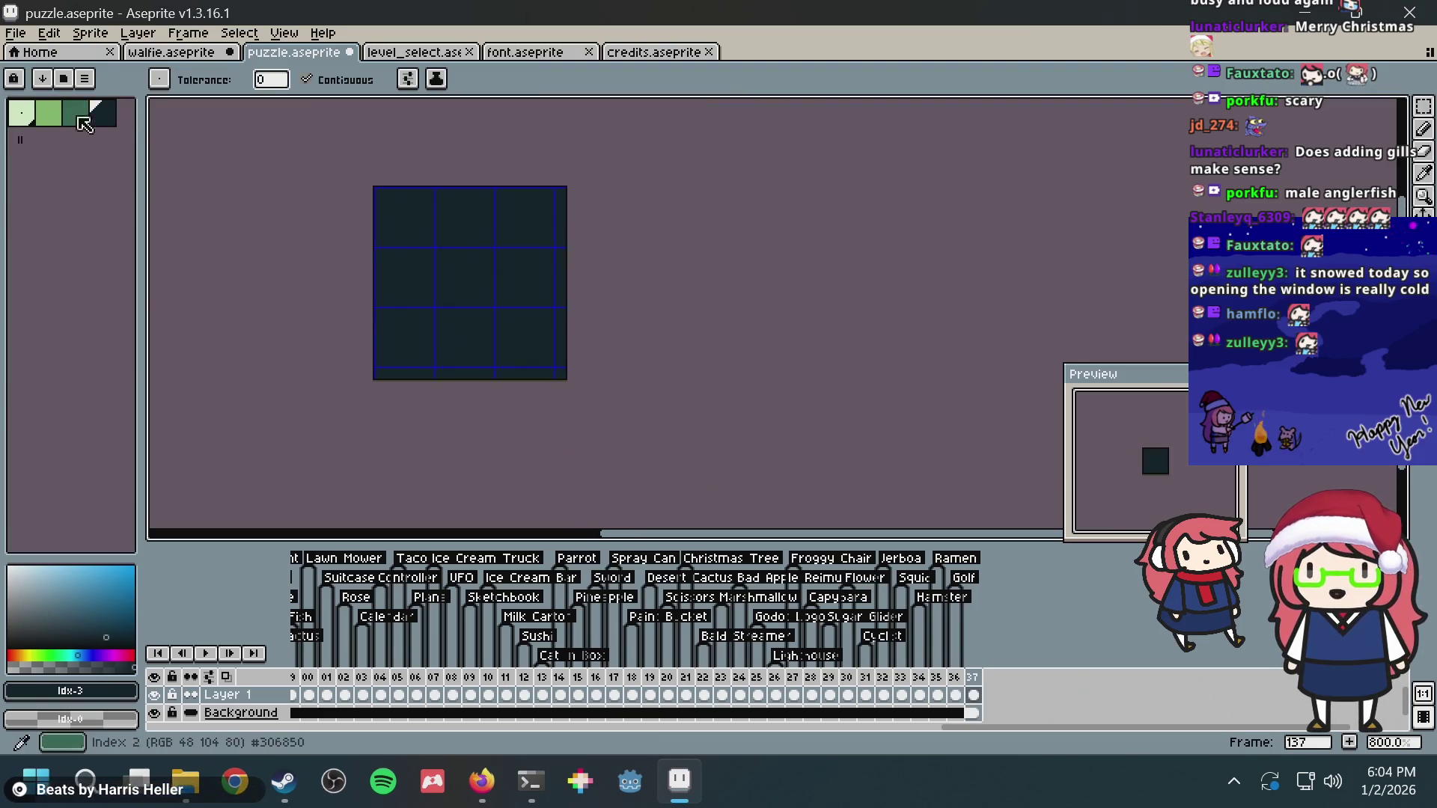
pyautogui.click(52, 116)
pyautogui.press('b')
pyautogui.scroll(1, 461, 267)
pyautogui.hotkey('ctrl', 's')
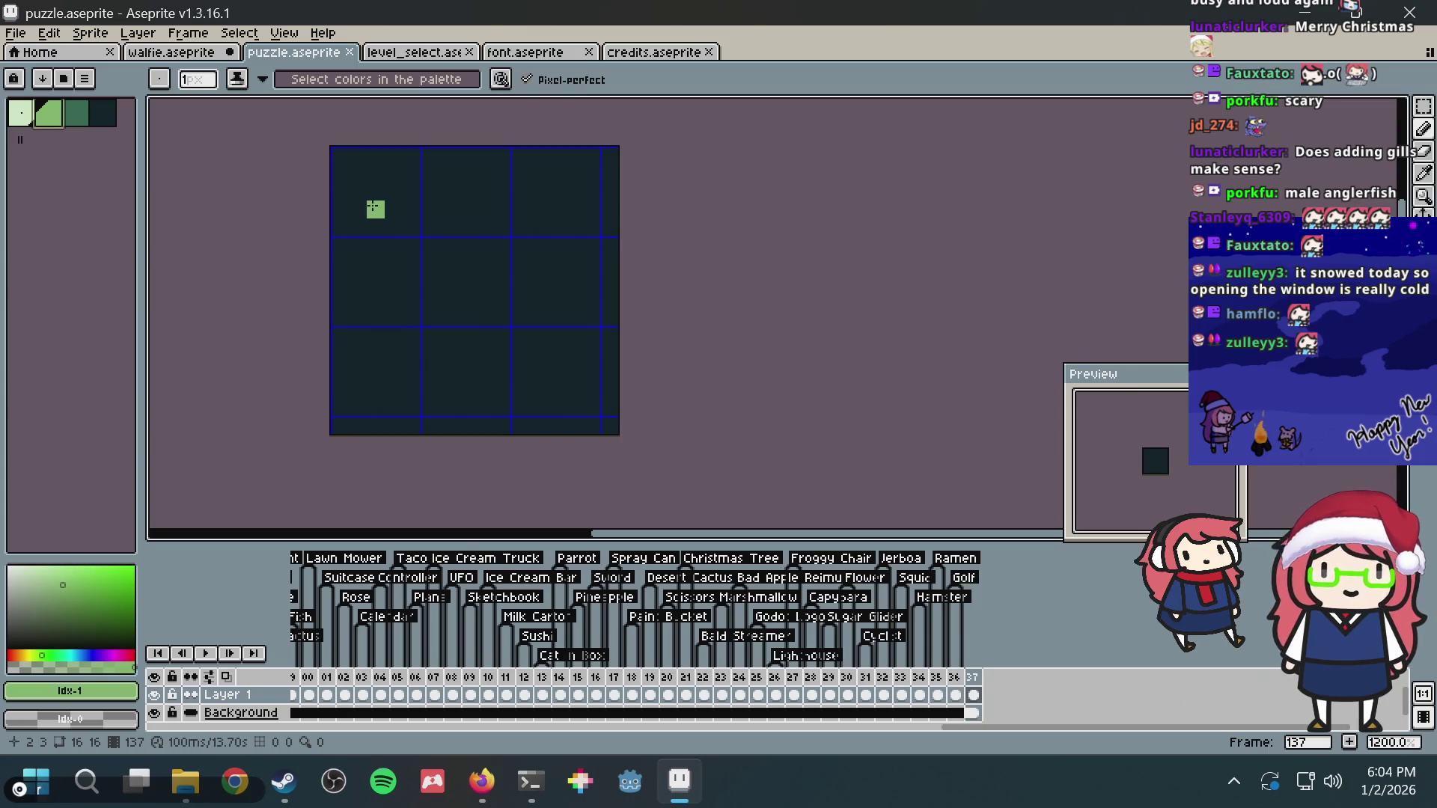
pyautogui.scroll(1, 366, 221)
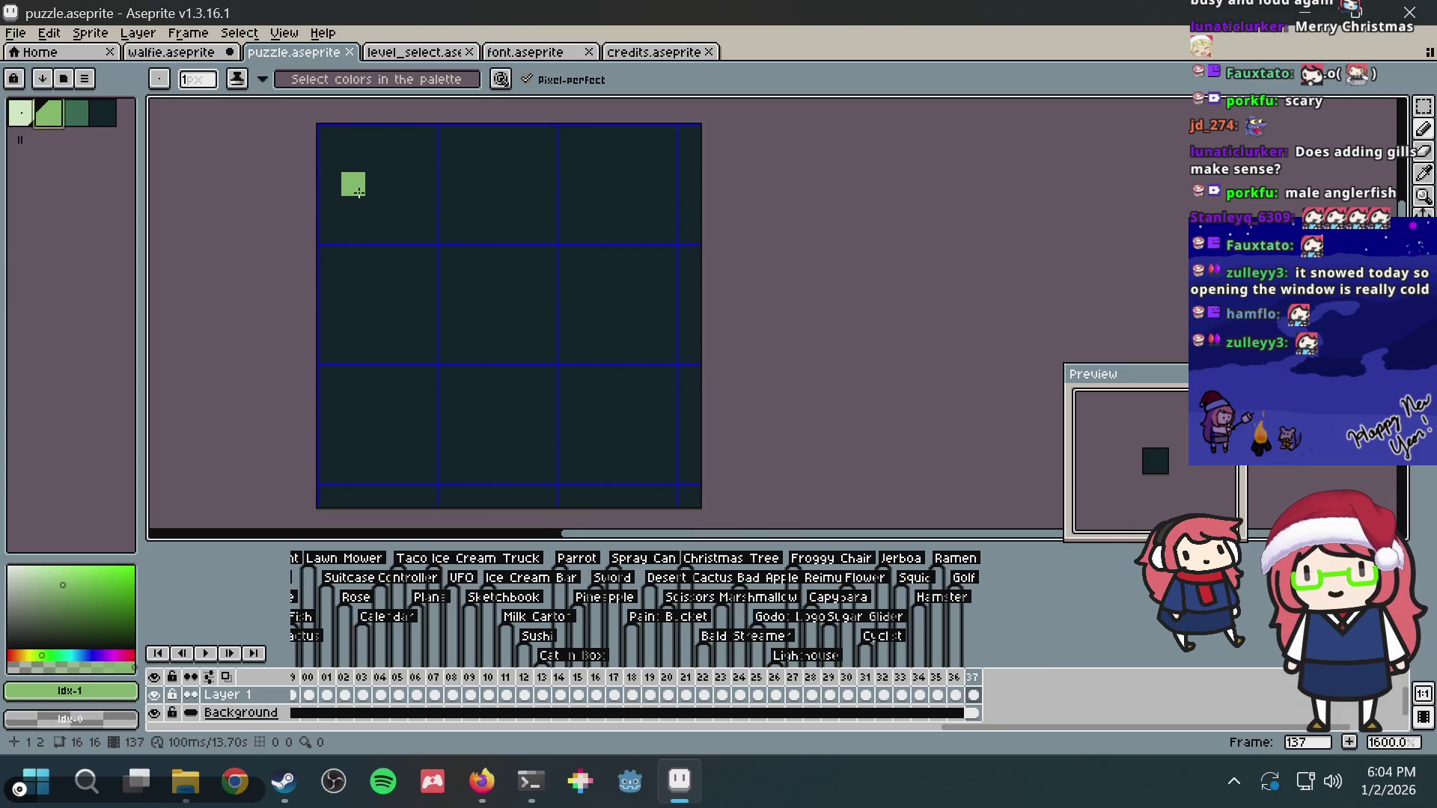
# Step: Draw the curved green lure stroke and place the first body pixel below it
pyautogui.moveTo(375, 209); pyautogui.dragTo(473, 208)
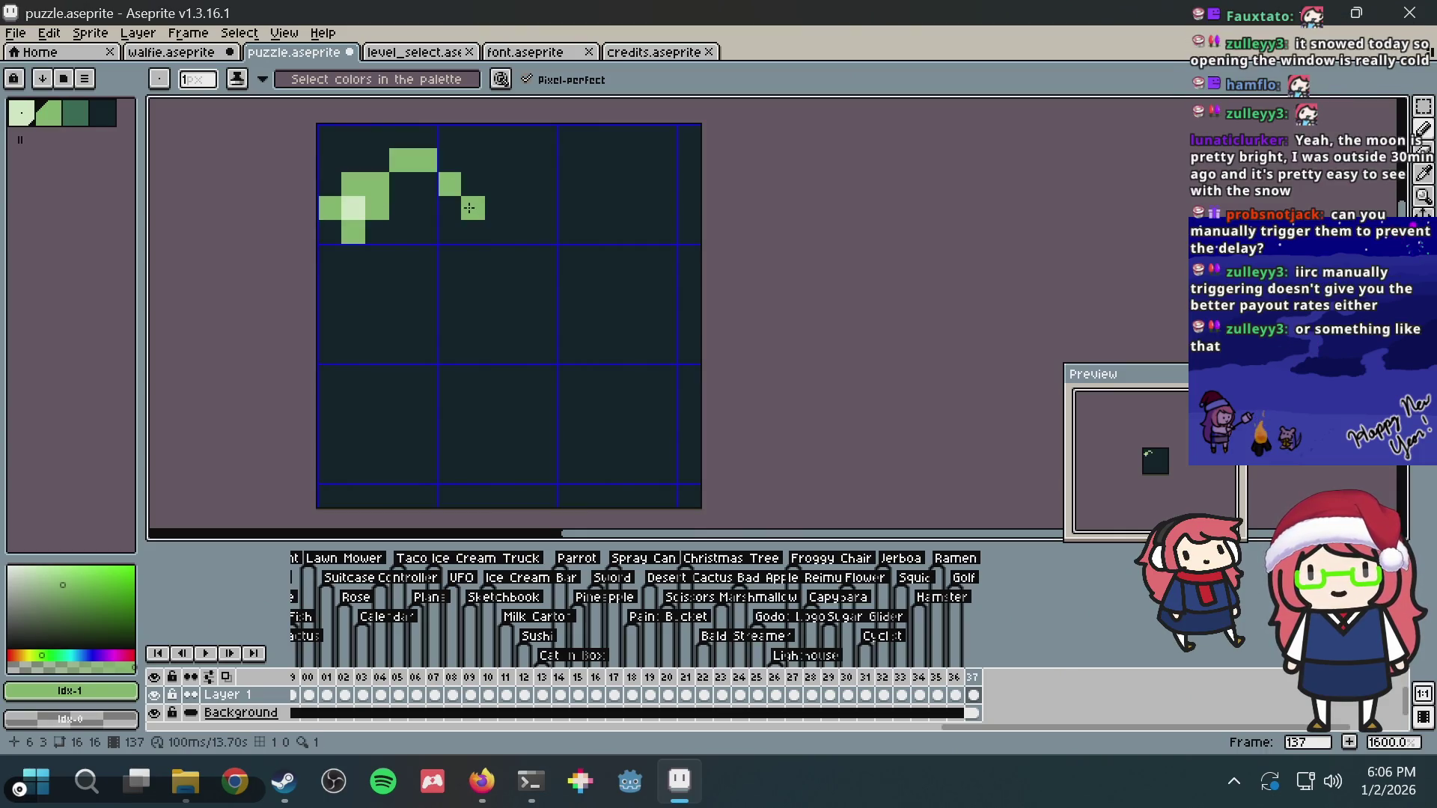
pyautogui.click(474, 223)
pyautogui.hotkey('alt', 'Tab')
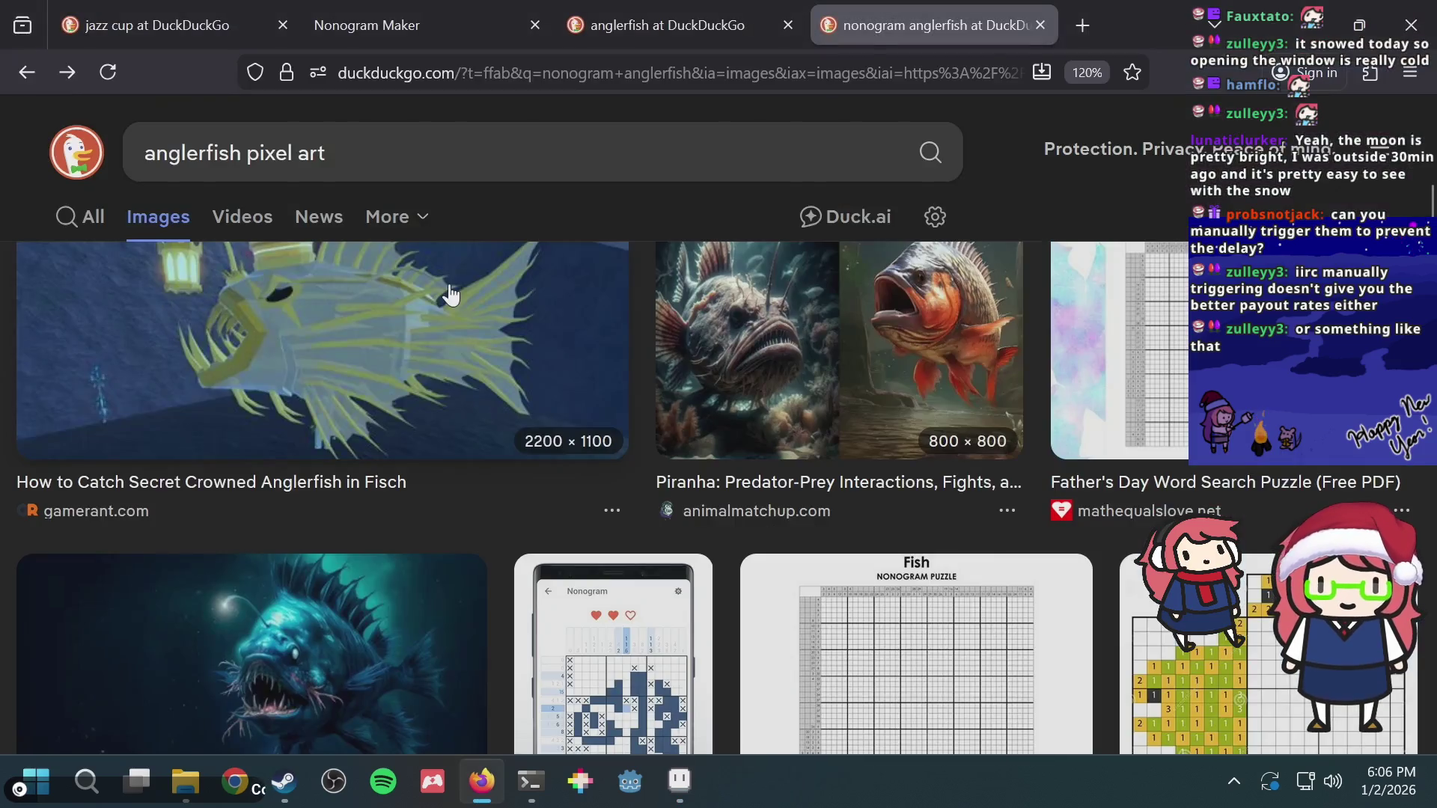
pyautogui.scroll(2, 450, 295)
pyautogui.hotkey('alt', 'Tab')
pyautogui.moveTo(401, 326)
pyautogui.mouseDown()
pyautogui.moveTo(427, 257)
pyautogui.moveTo(394, 305)
pyautogui.moveTo(545, 257)
pyautogui.mouseUp()
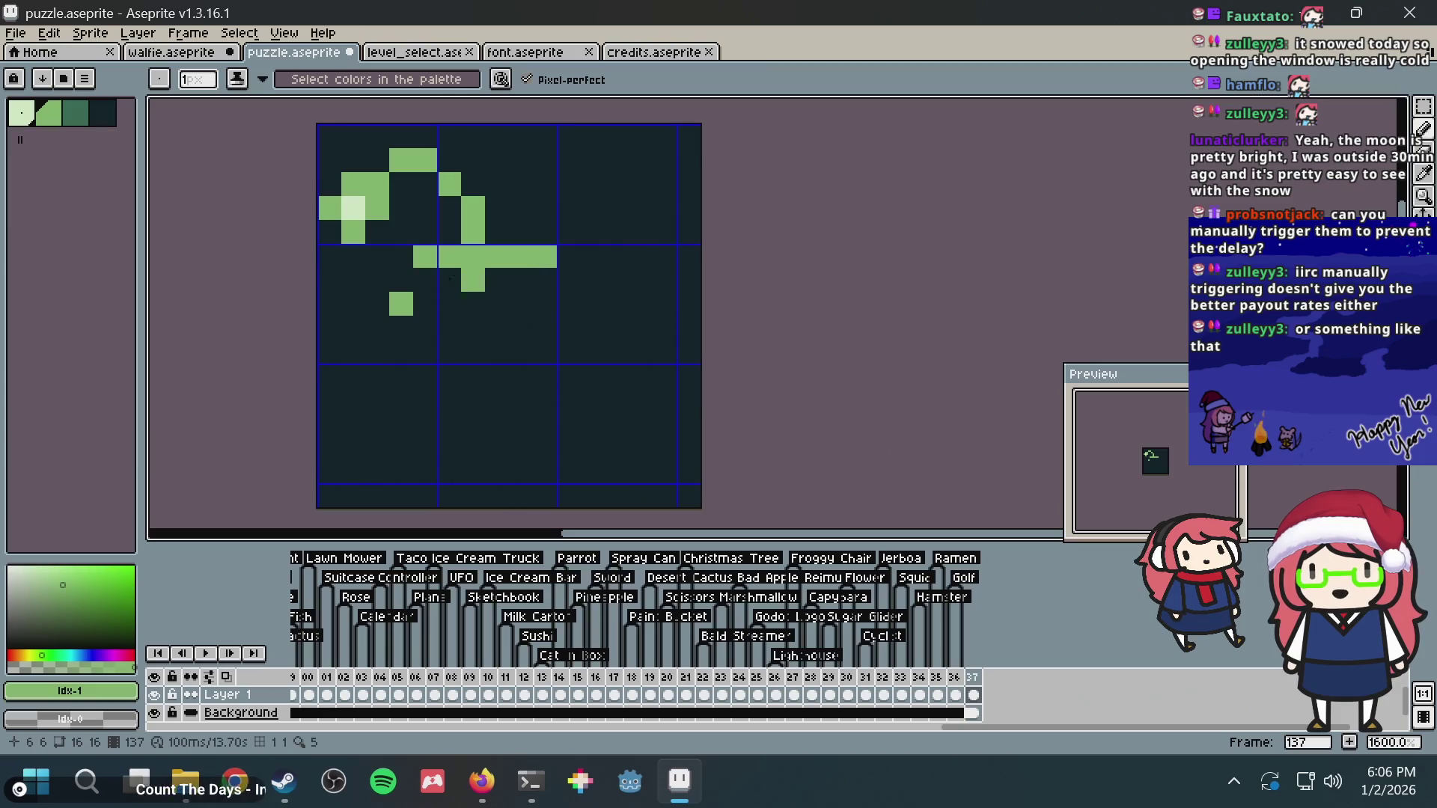
# Step: Draw the body's green top line and step pixels down-left beneath it, undoing strays
pyautogui.moveTo(425, 281)
pyautogui.mouseDown()
pyautogui.moveTo(378, 303)
pyautogui.moveTo(522, 281)
pyautogui.moveTo(562, 281)
pyautogui.moveTo(510, 303)
pyautogui.moveTo(572, 303)
pyautogui.mouseUp()
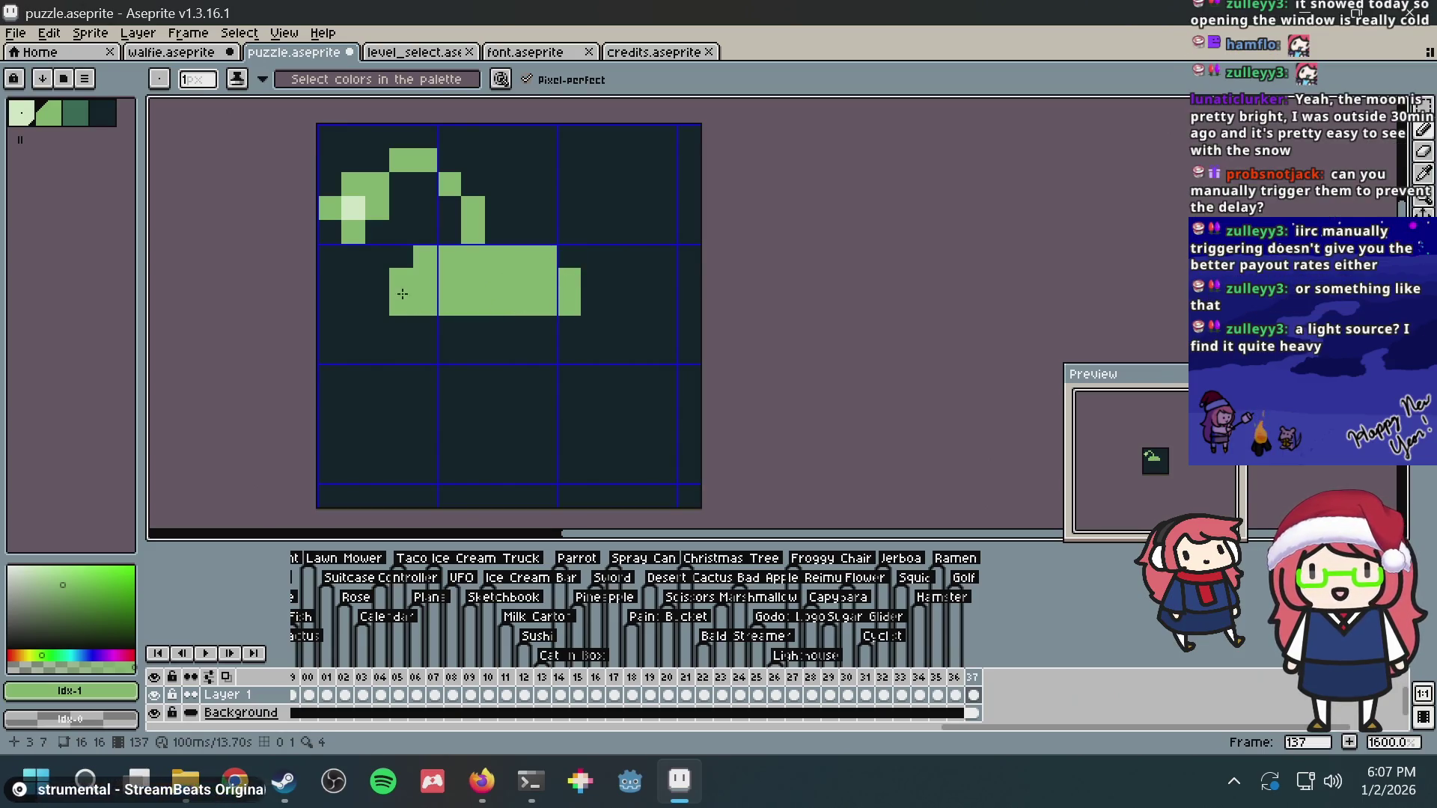
pyautogui.click(450, 327)
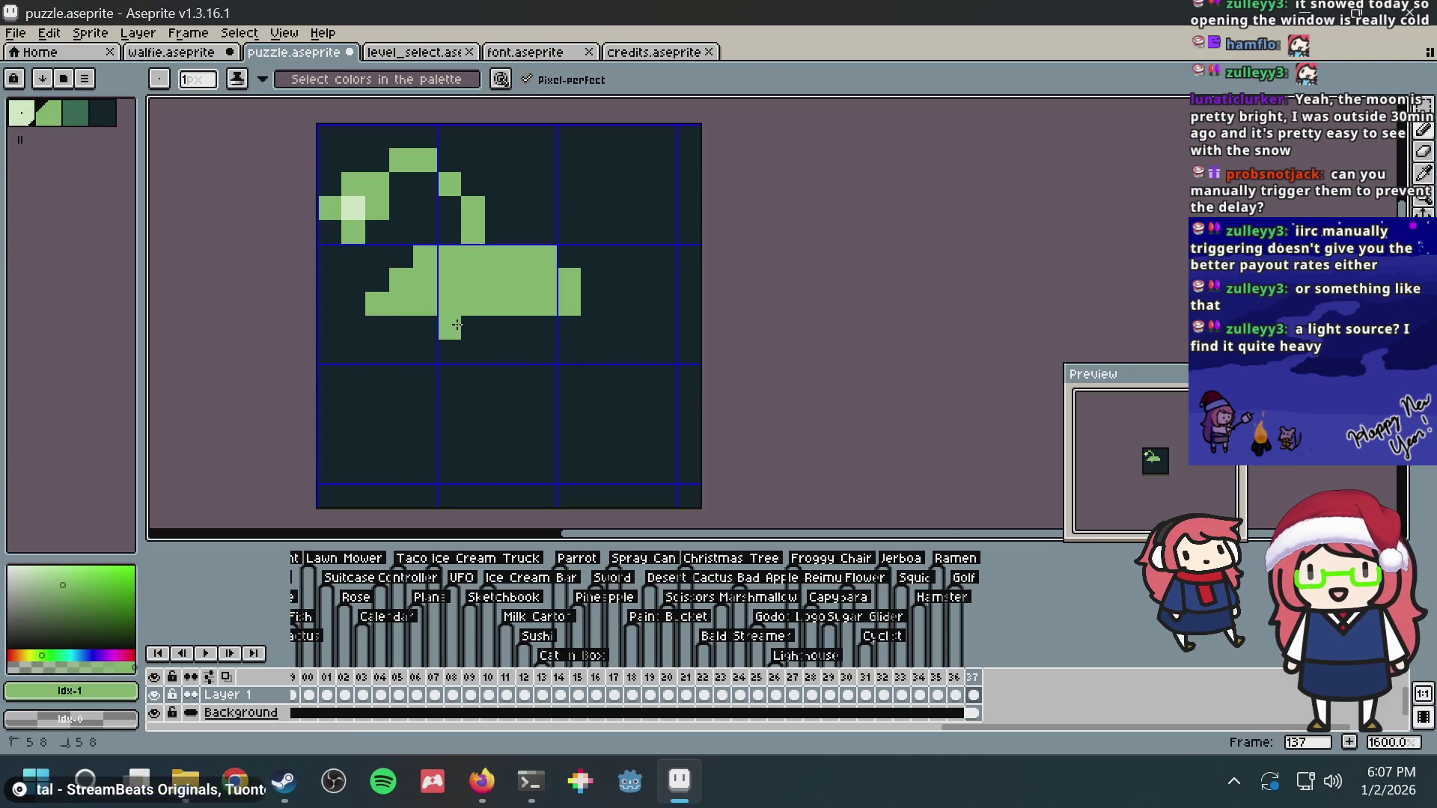
pyautogui.hotkey('ctrl', 'z')
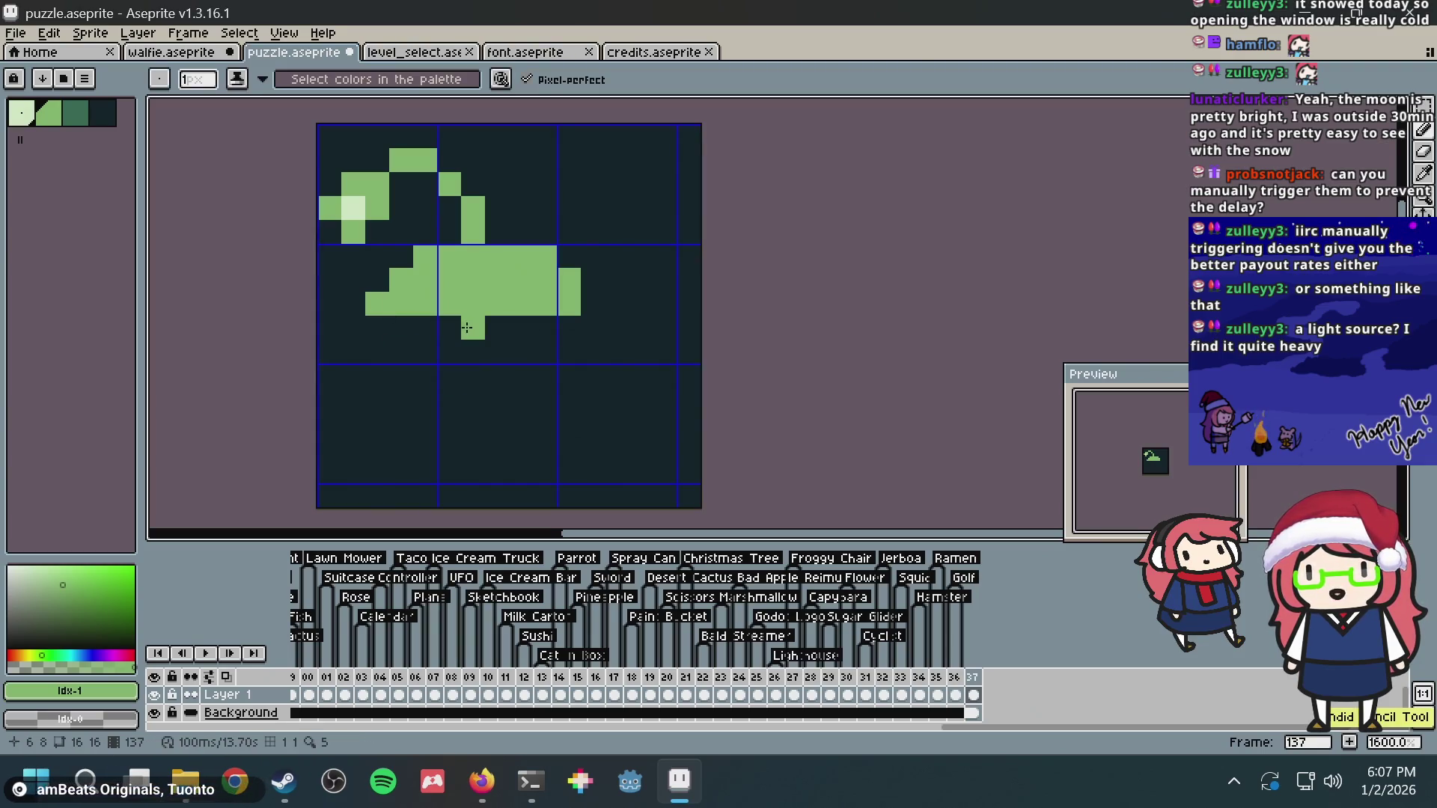
pyautogui.click(471, 328)
pyautogui.click(448, 354)
pyautogui.click(425, 375)
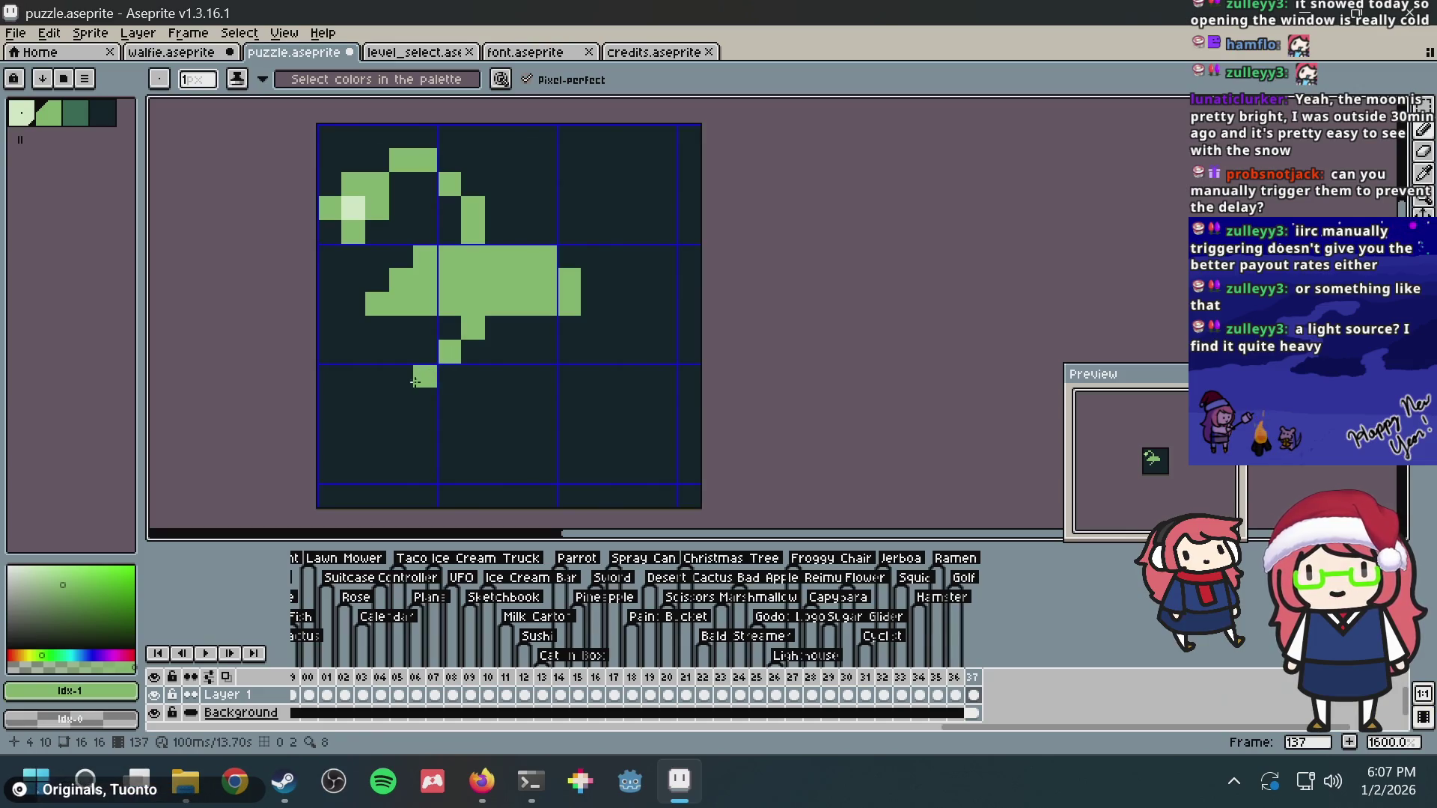
pyautogui.click(401, 401)
pyautogui.hotkey('ctrl', 'z')
# Step: Build up the lower fin and widen the body's bottom row with green pixels
pyautogui.click(369, 381)
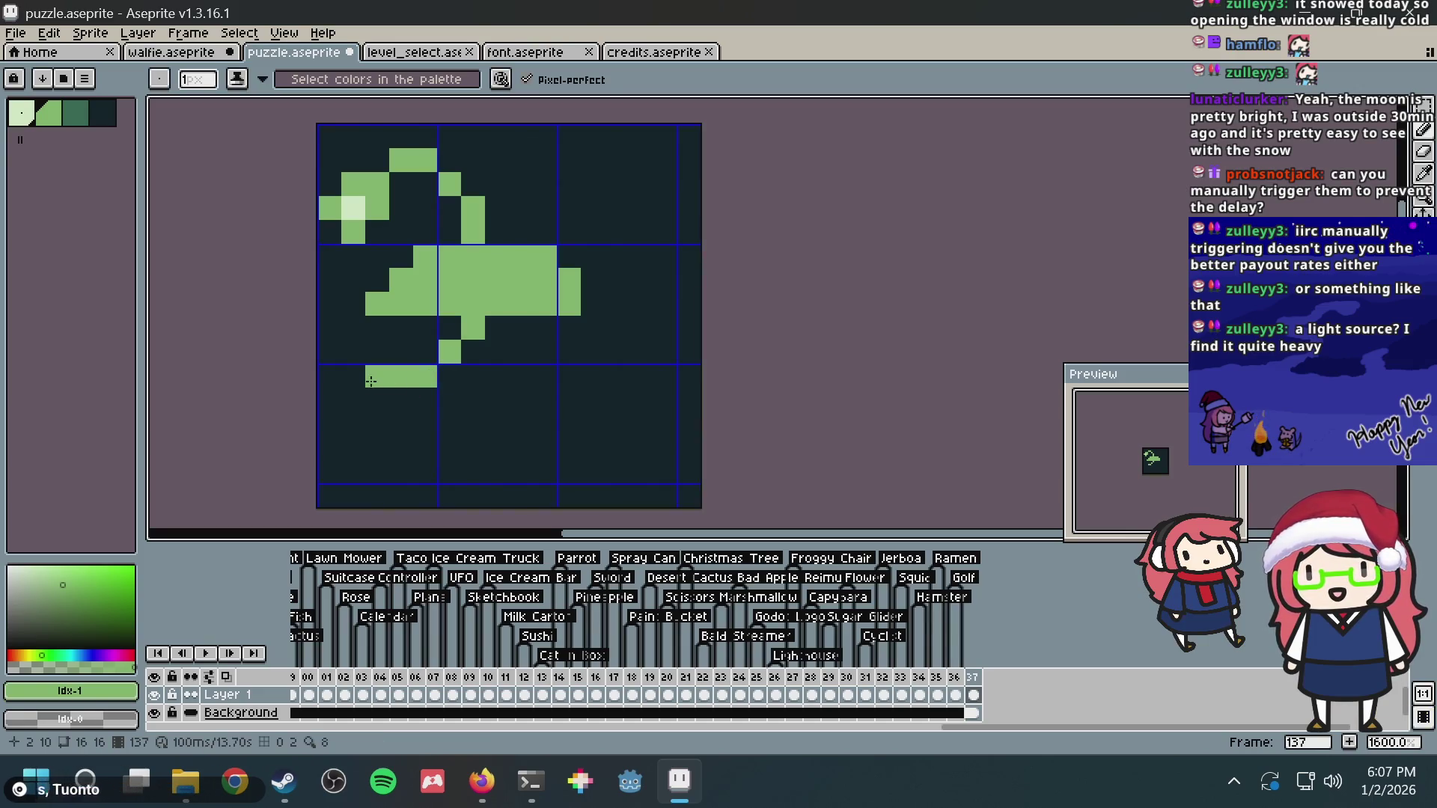
pyautogui.click(425, 400)
pyautogui.click(498, 351)
pyautogui.hotkey('ctrl', 'z')
pyautogui.click(507, 327)
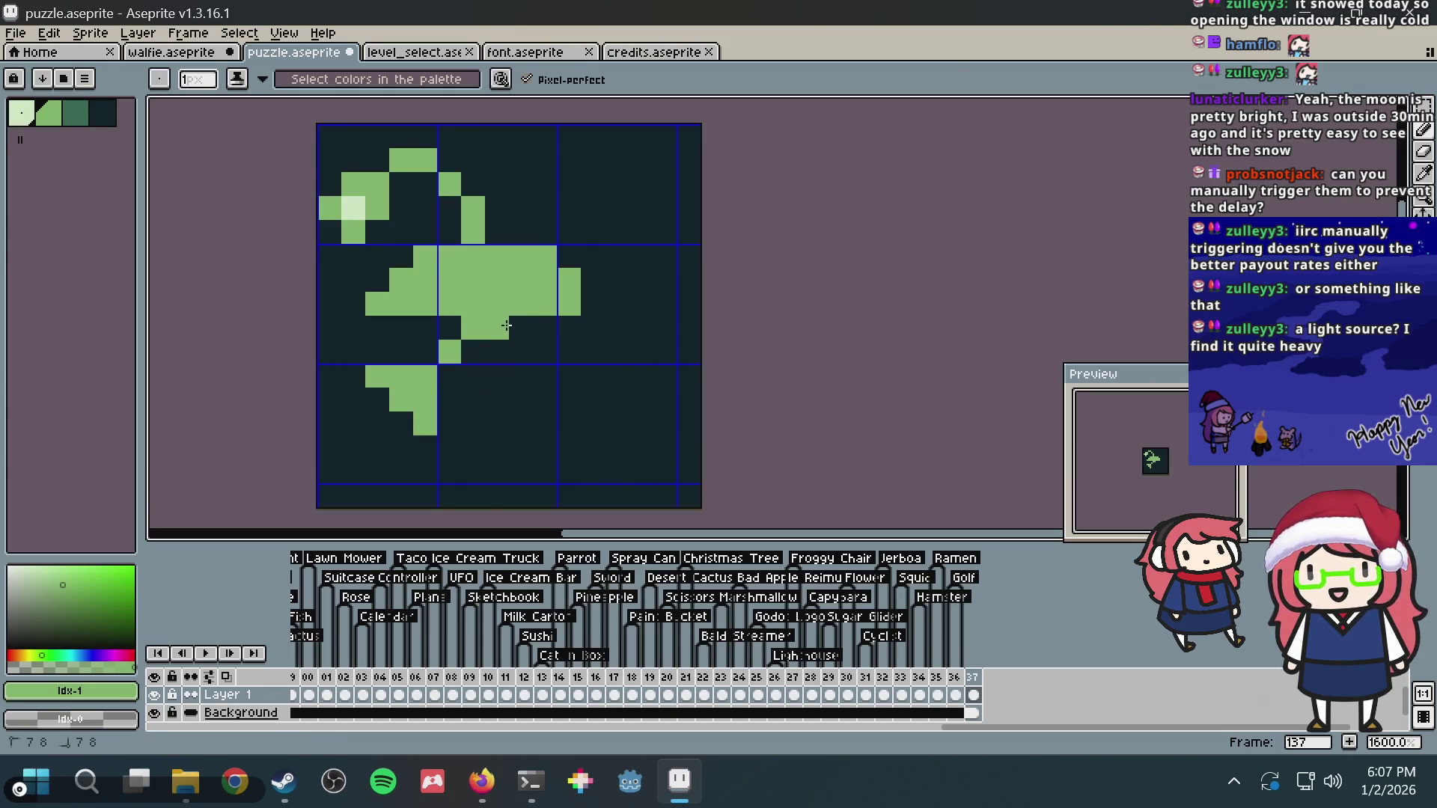
pyautogui.click(465, 354)
pyautogui.click(444, 382)
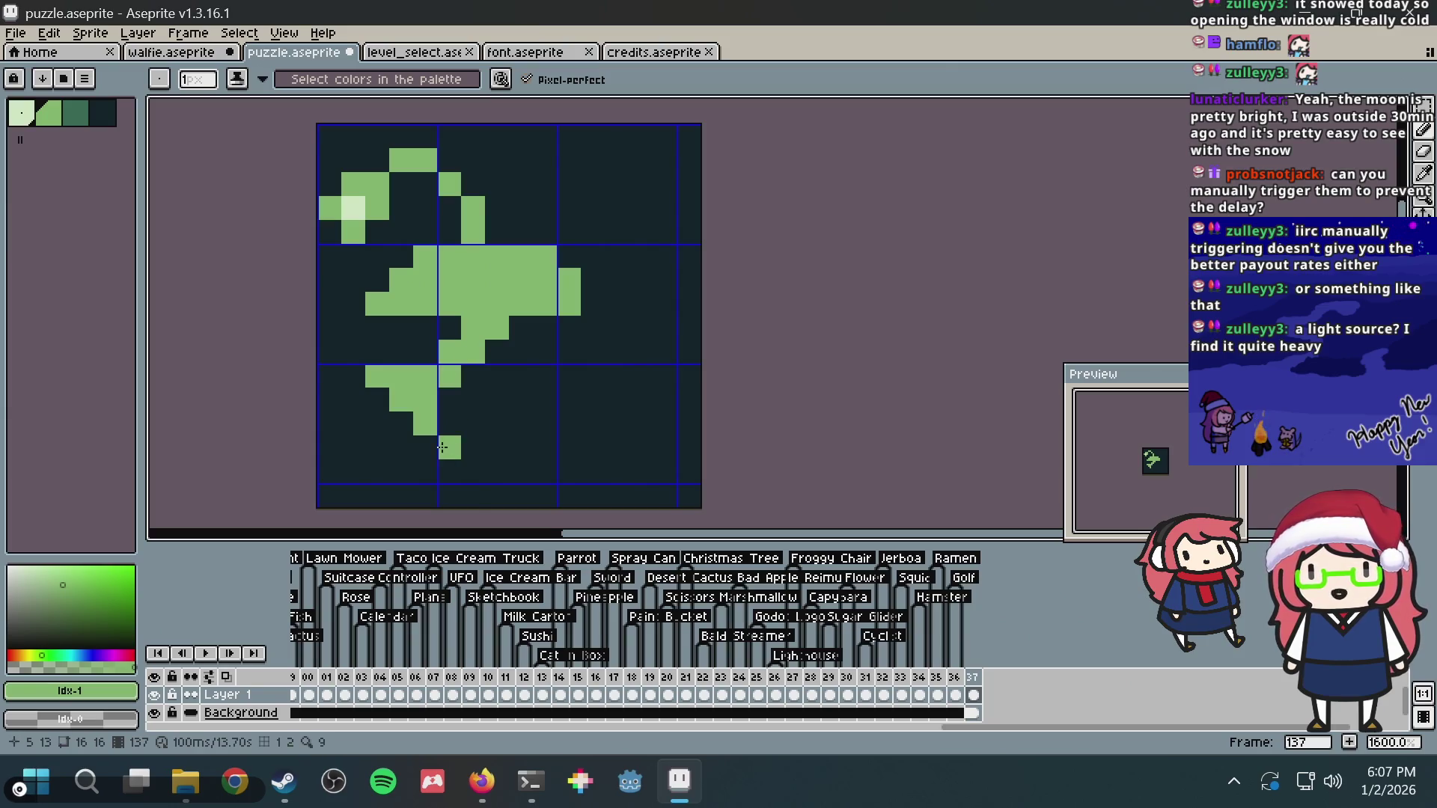
pyautogui.click(545, 376)
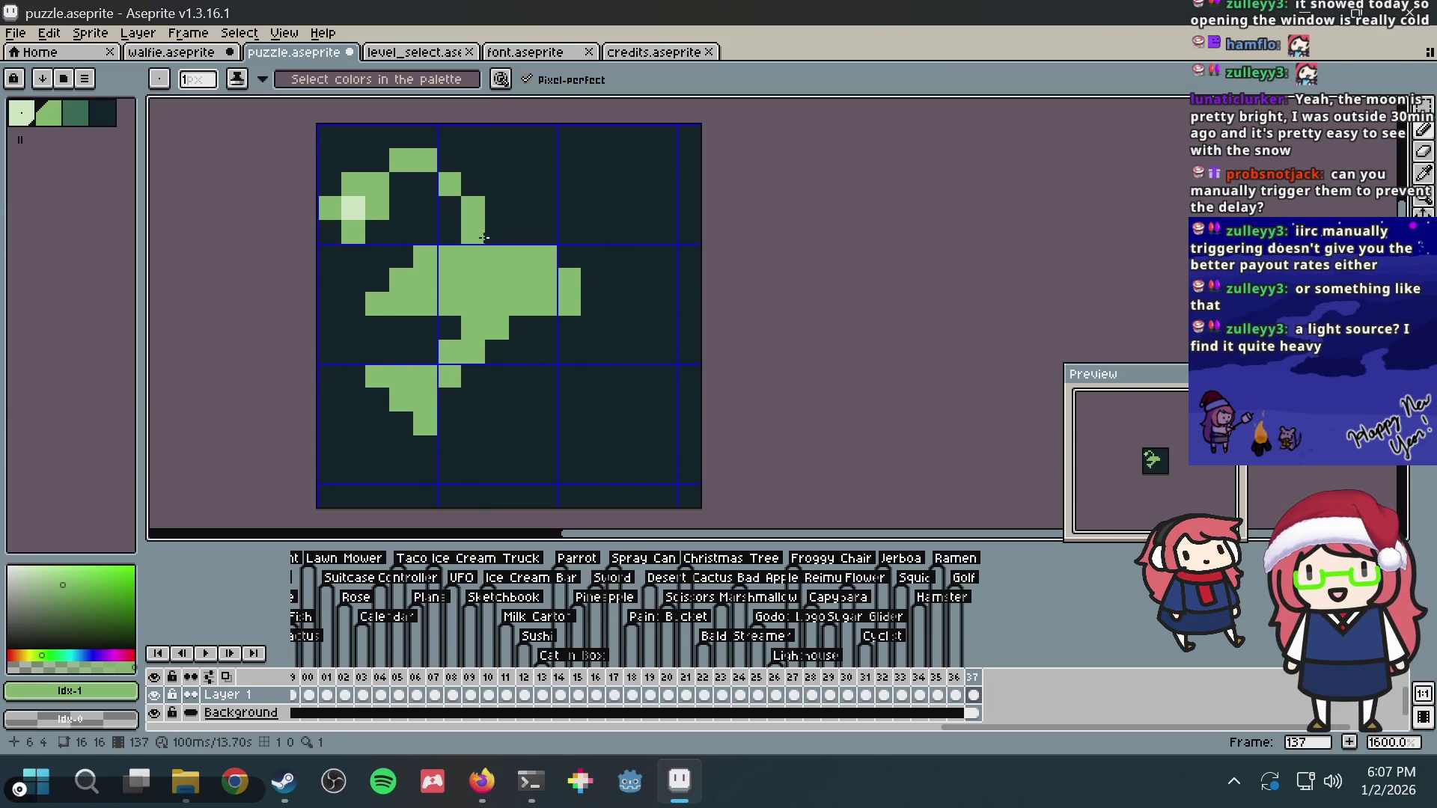
# Step: Fill a row across the body, extend its outline rightward and draw the green tail
pyautogui.moveTo(484, 238); pyautogui.dragTo(549, 237)
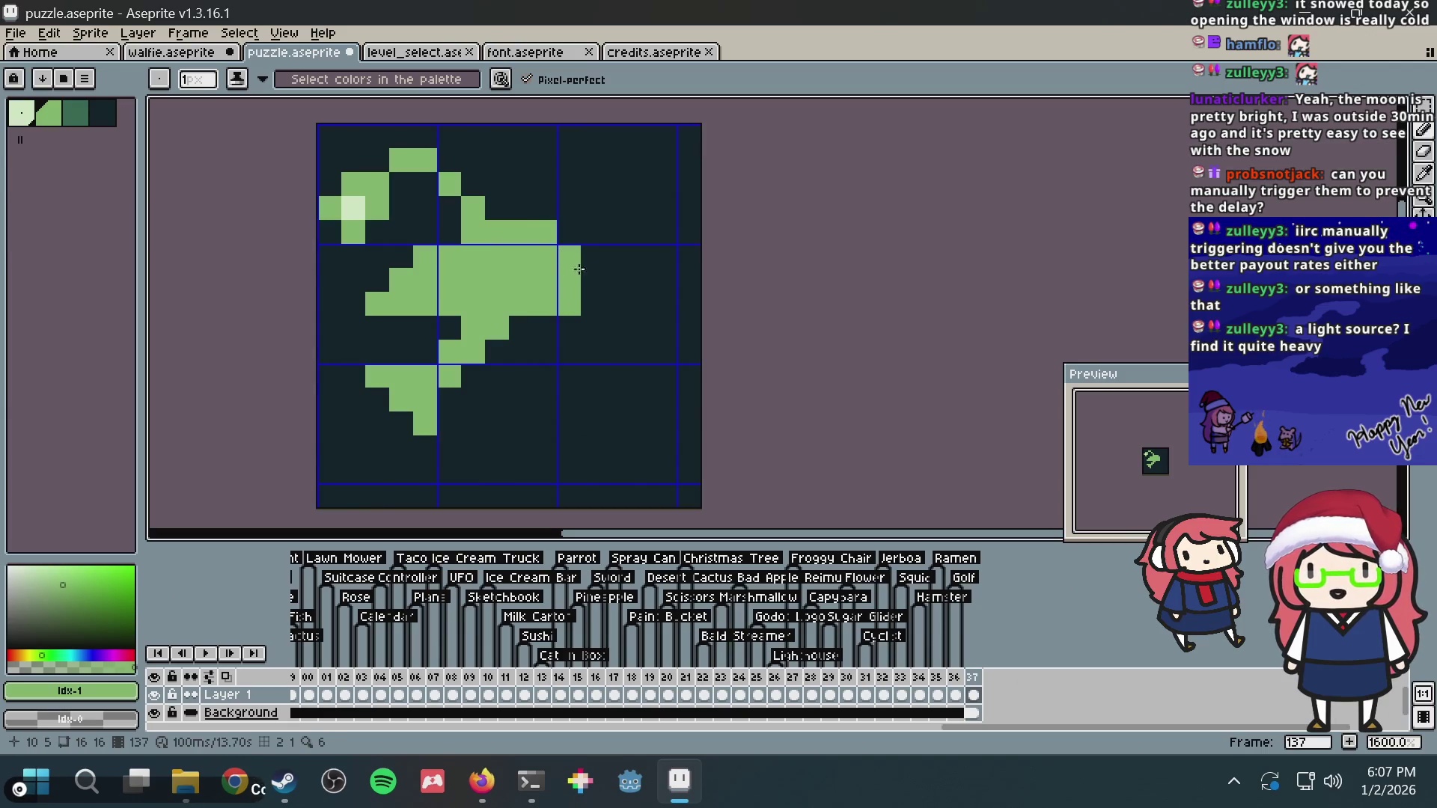
pyautogui.click(591, 303)
pyautogui.click(592, 256)
pyautogui.click(568, 233)
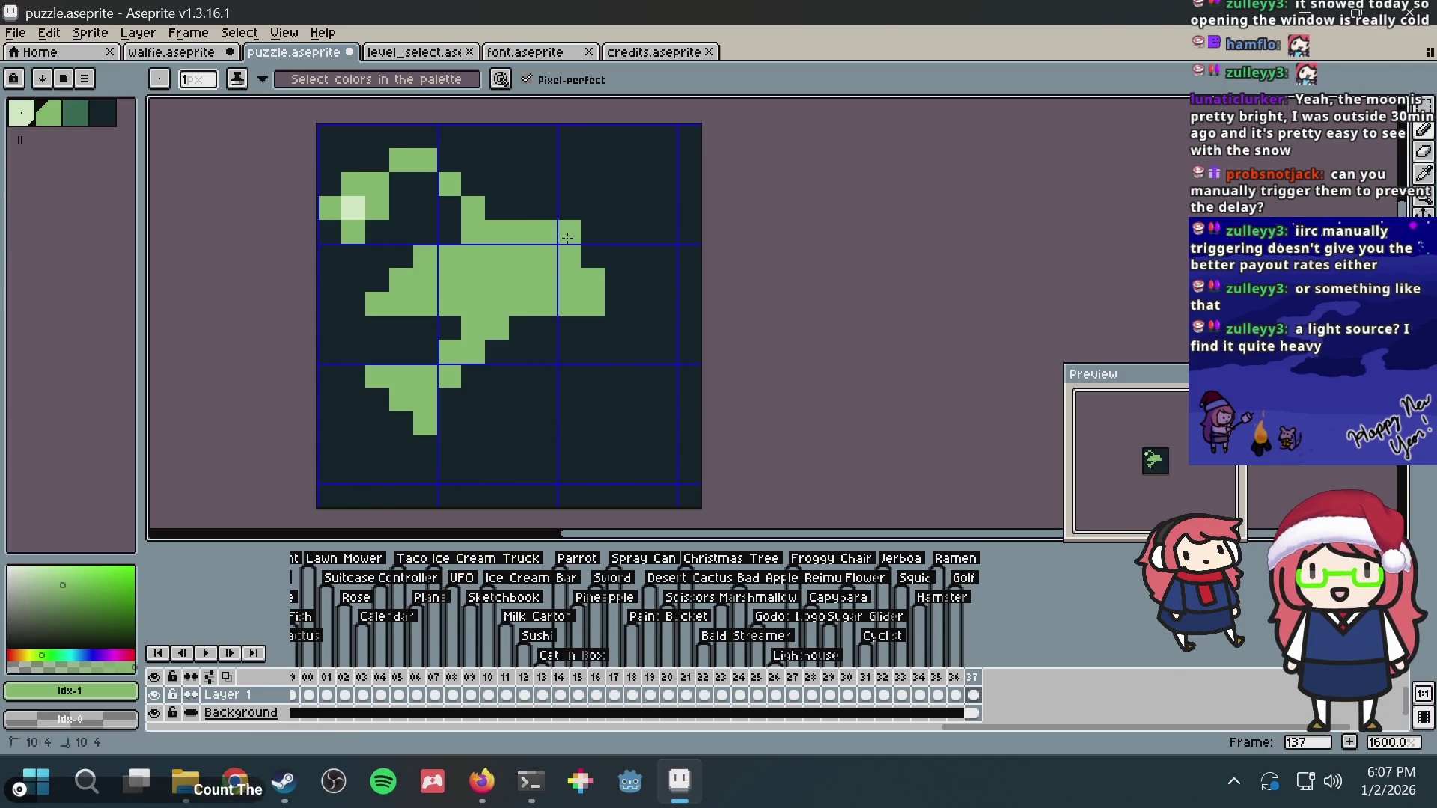
pyautogui.click(614, 287)
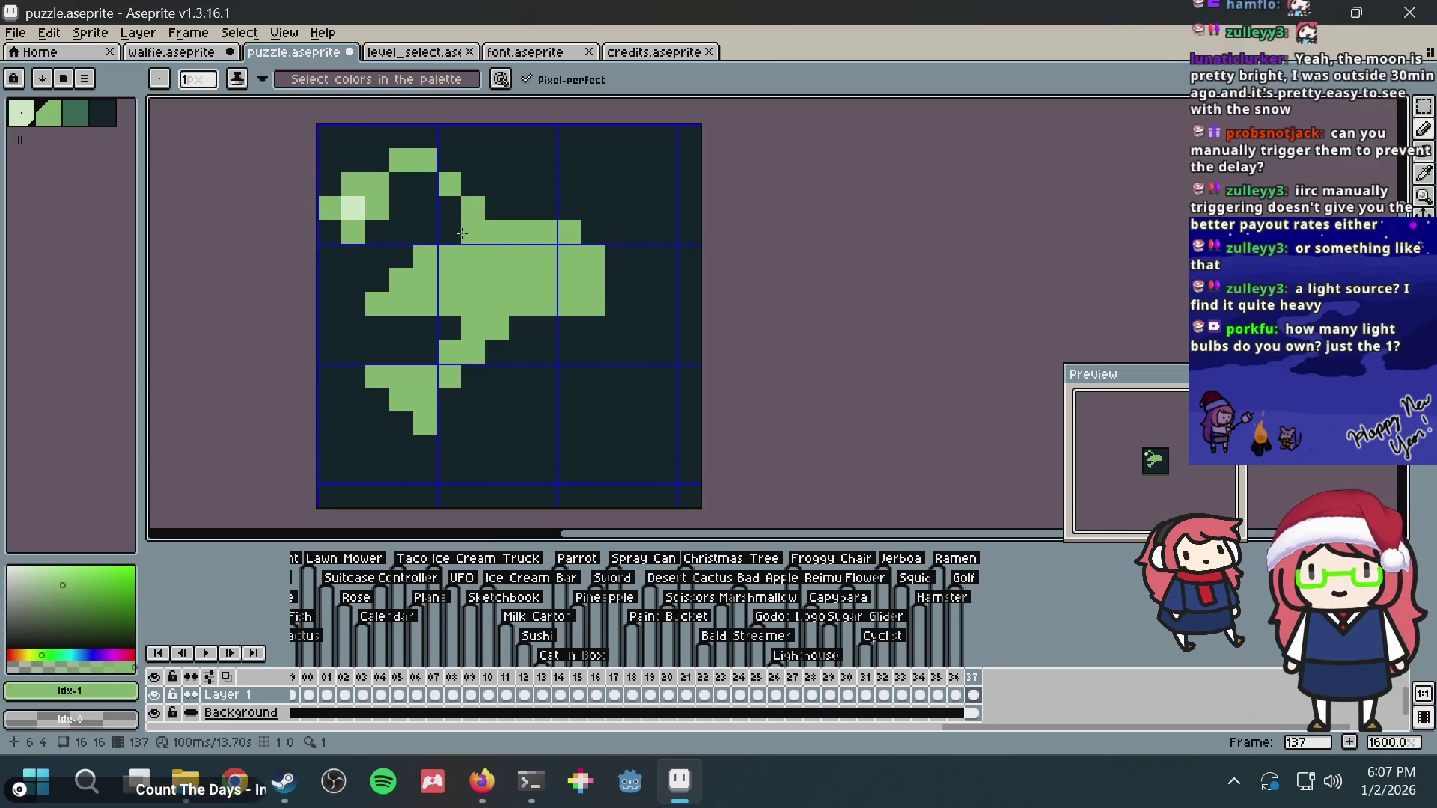
pyautogui.click(450, 233)
pyautogui.click(473, 377)
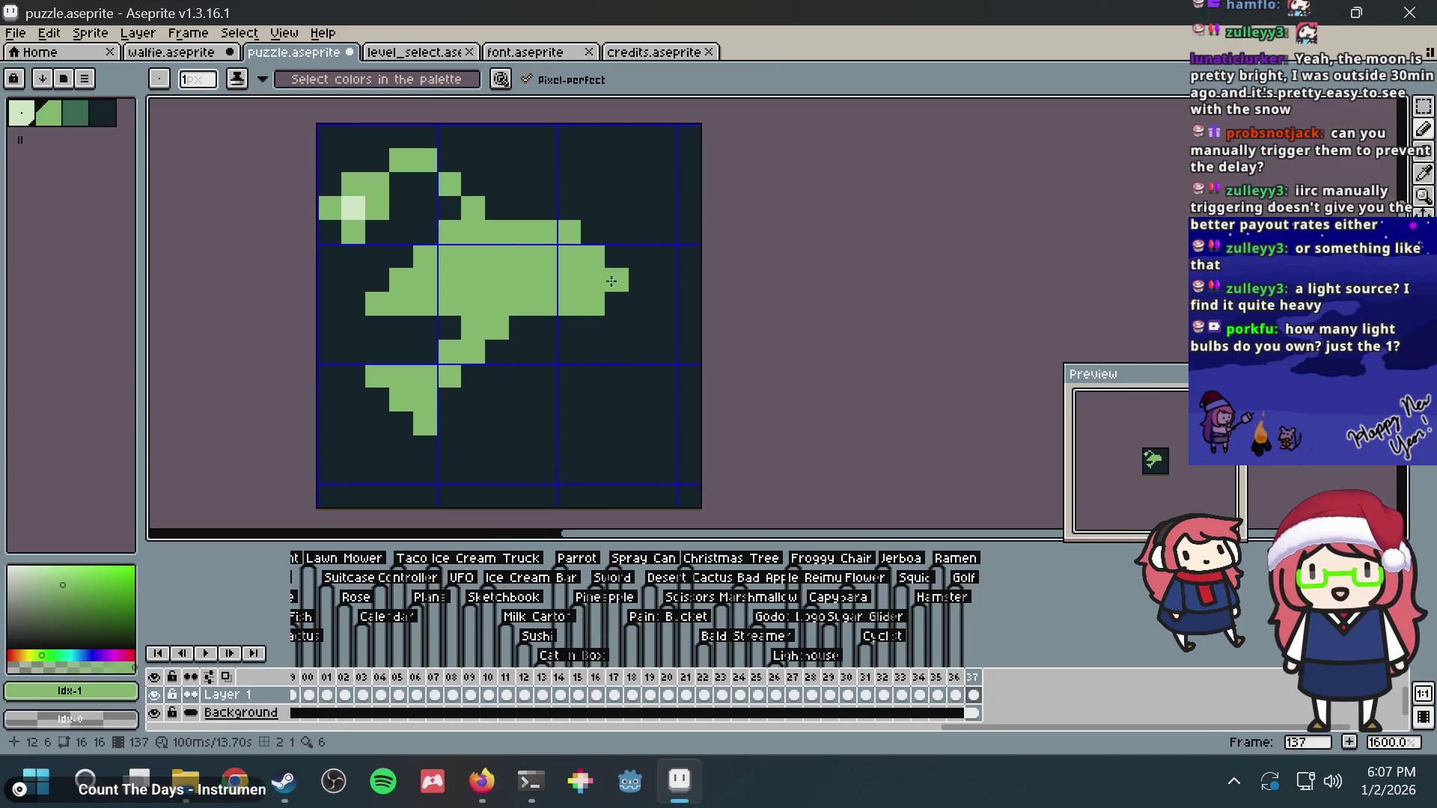
pyautogui.moveTo(617, 256)
pyautogui.mouseDown()
pyautogui.moveTo(664, 352)
pyautogui.moveTo(617, 352)
pyautogui.mouseUp()
pyautogui.click(638, 323)
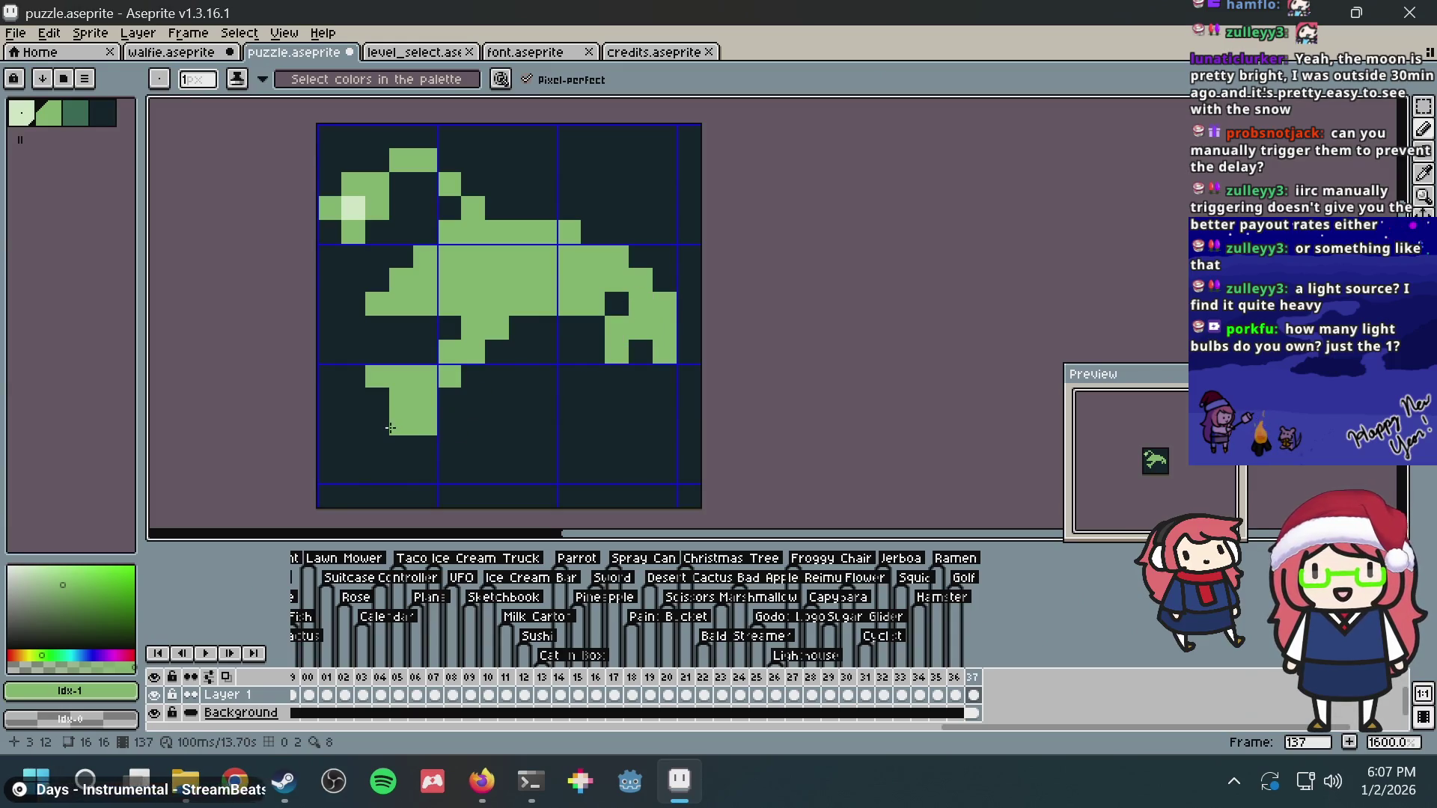
# Step: Extend the lower fin downward and widen it with green pixels
pyautogui.click(450, 423)
pyautogui.moveTo(473, 447); pyautogui.dragTo(519, 447)
pyautogui.click(449, 445)
pyautogui.click(450, 399)
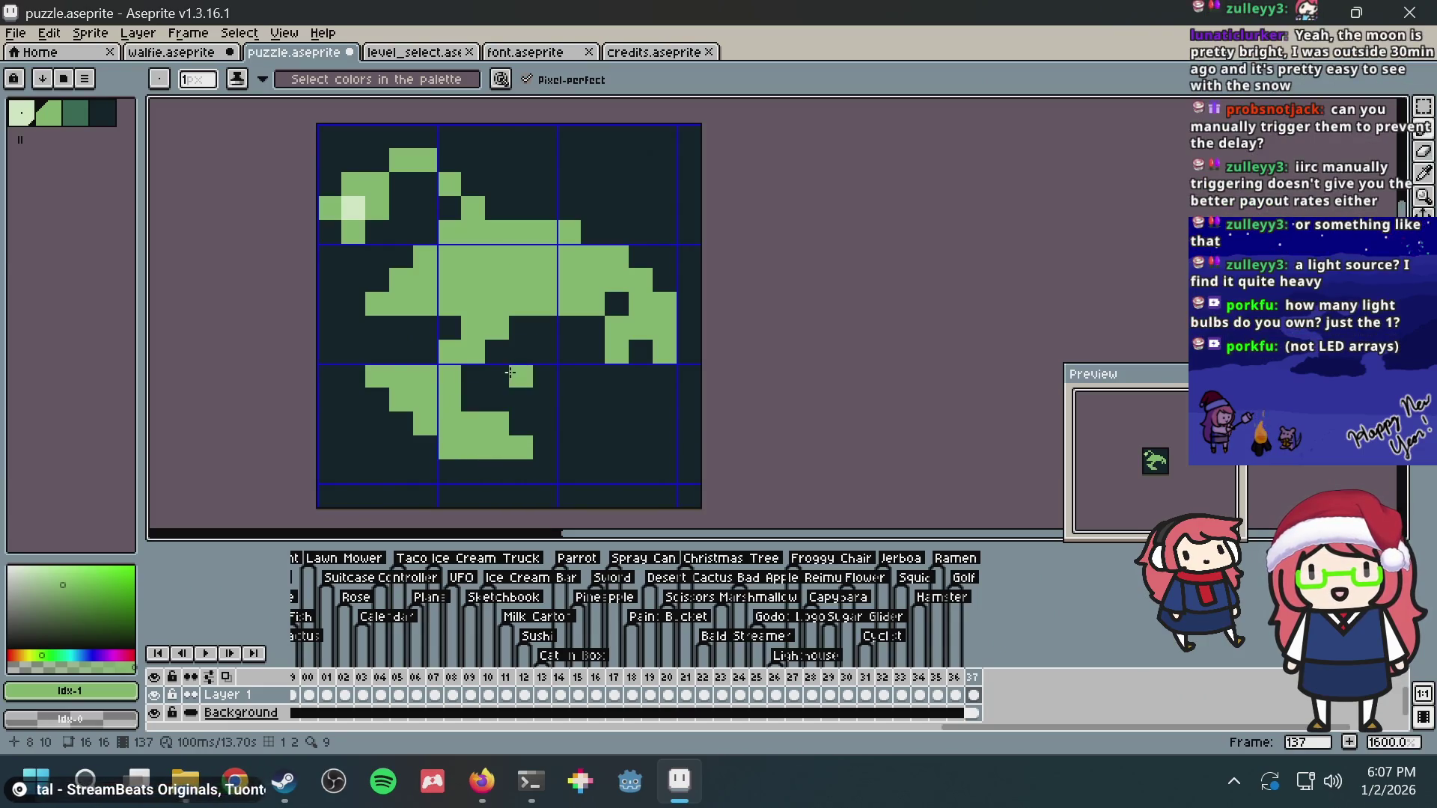
pyautogui.moveTo(473, 376); pyautogui.dragTo(473, 411)
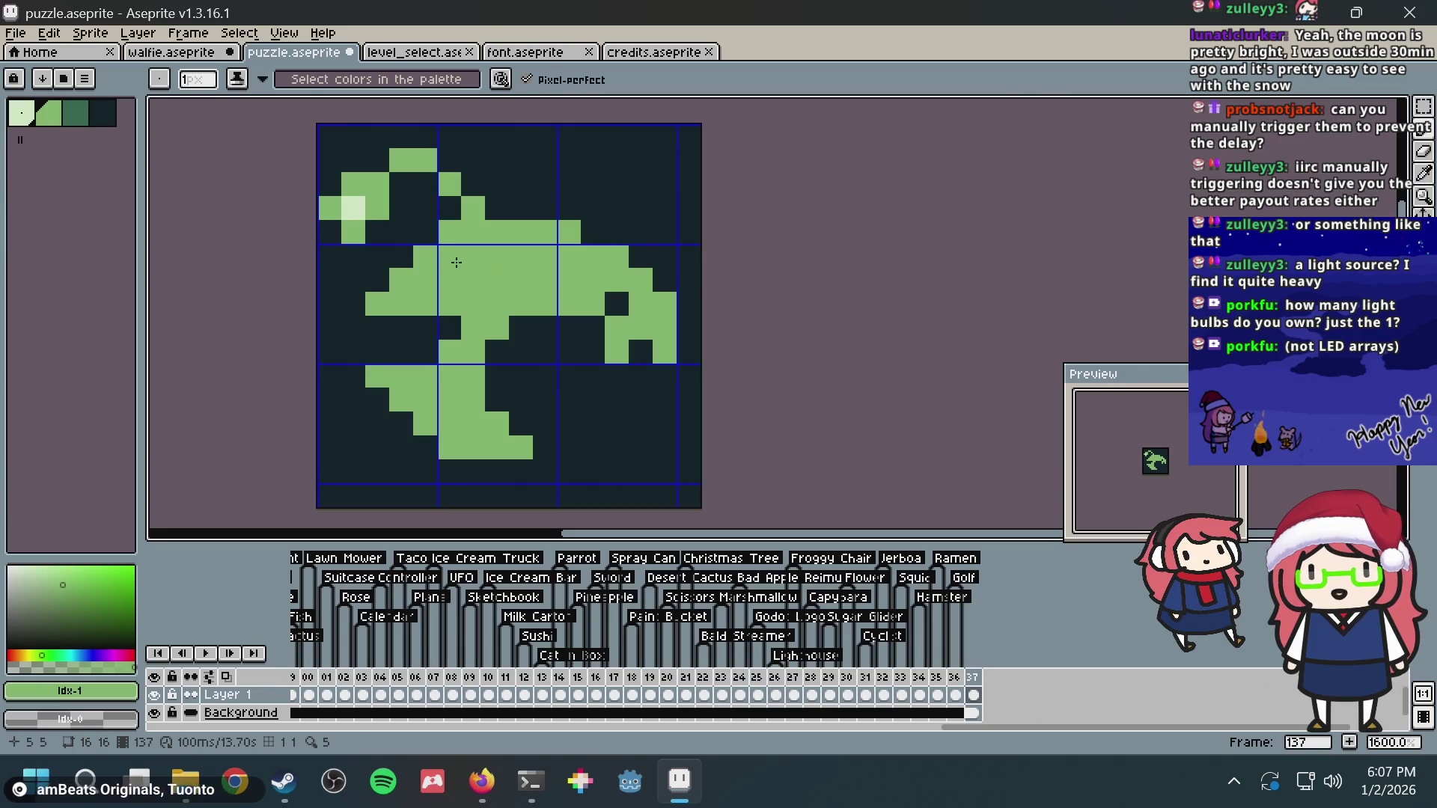
# Step: Carve a dark eye pixel, add a green tail pixel and a lightest-green pixel at the front
pyautogui.keyDown('alt'); pyautogui.click(411, 227); pyautogui.keyUp('alt')
pyautogui.click(450, 278)
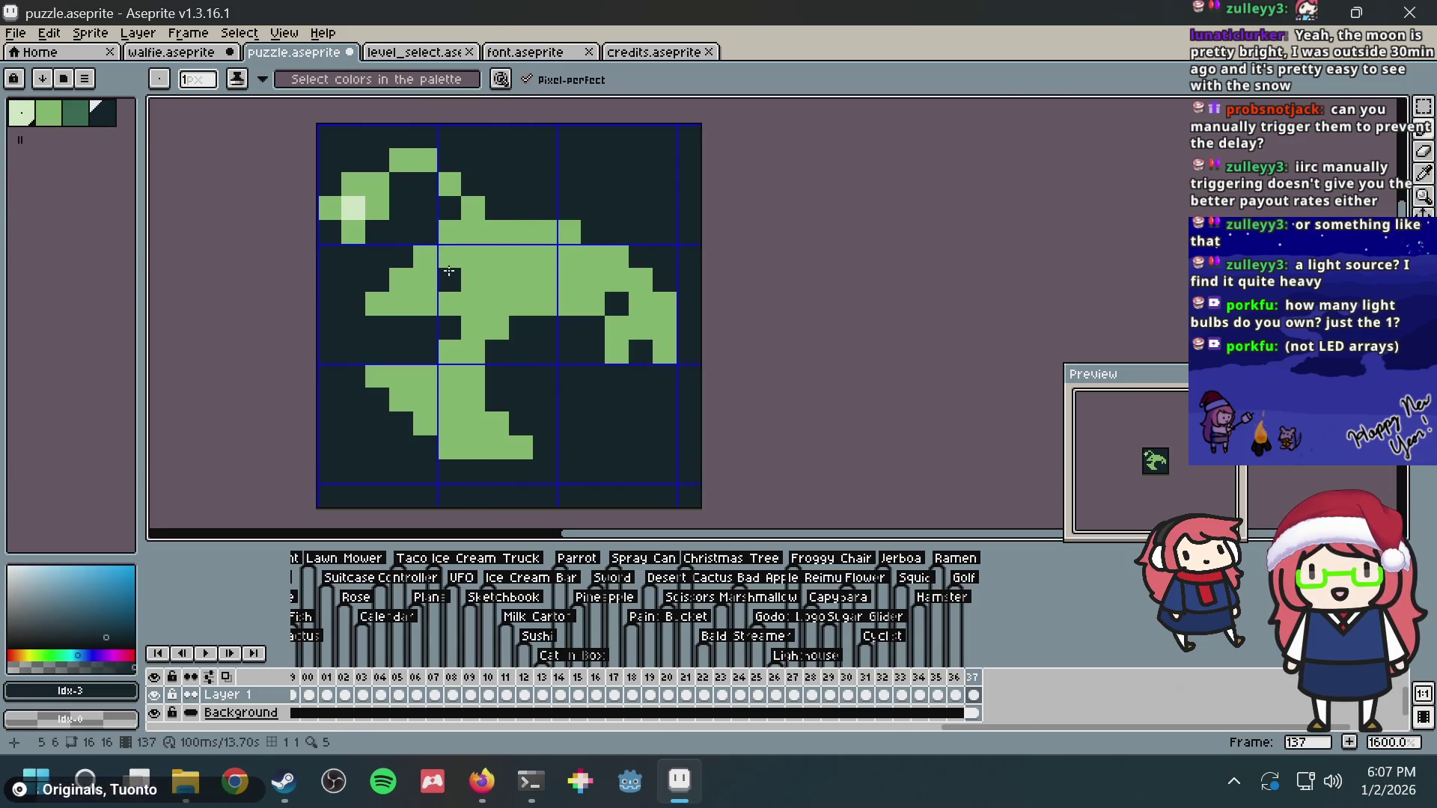
pyautogui.keyDown('alt'); pyautogui.click(495, 300); pyautogui.keyUp('alt')
pyautogui.click(594, 323)
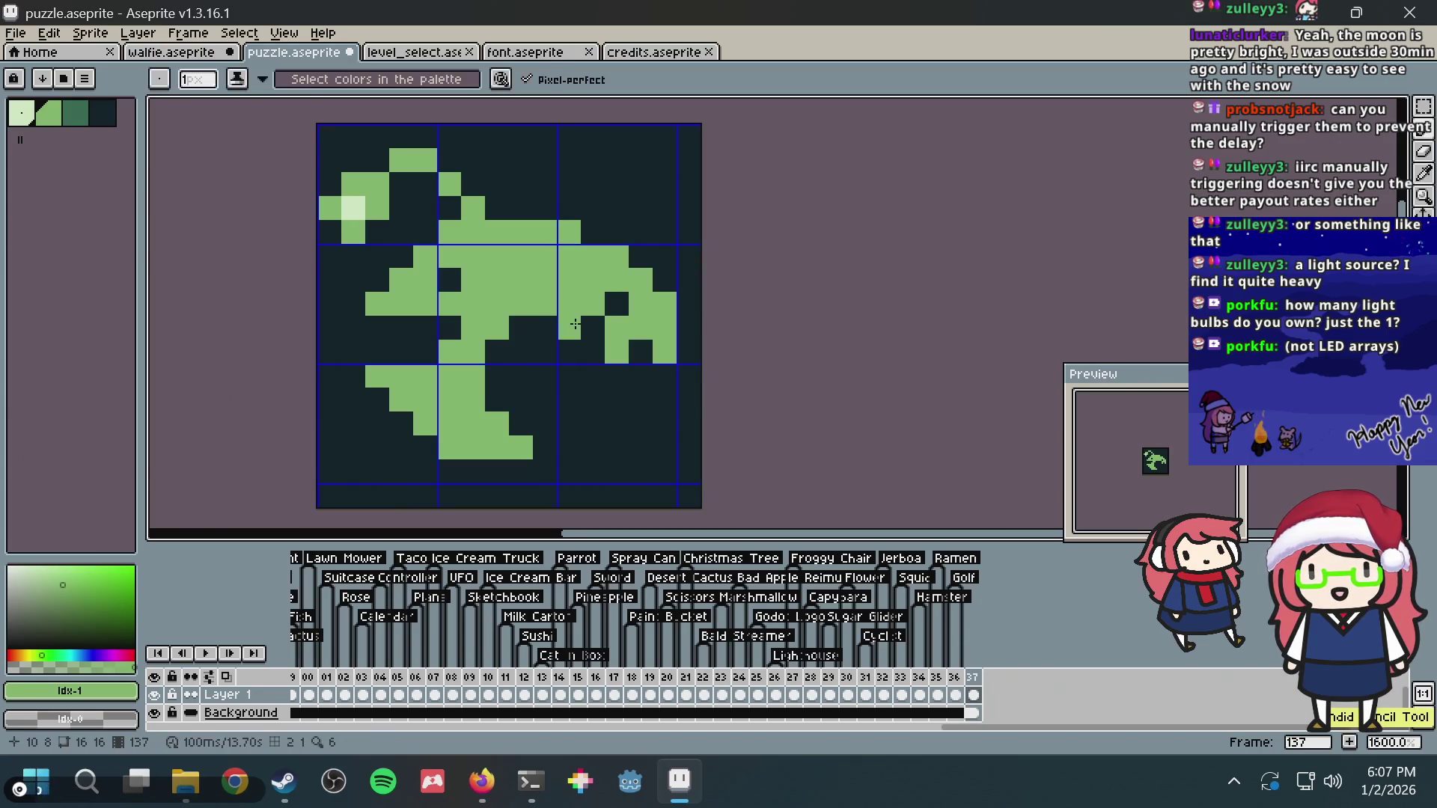
pyautogui.hotkey('alt', 'Tab')
pyautogui.hotkey('alt', 'Tab')
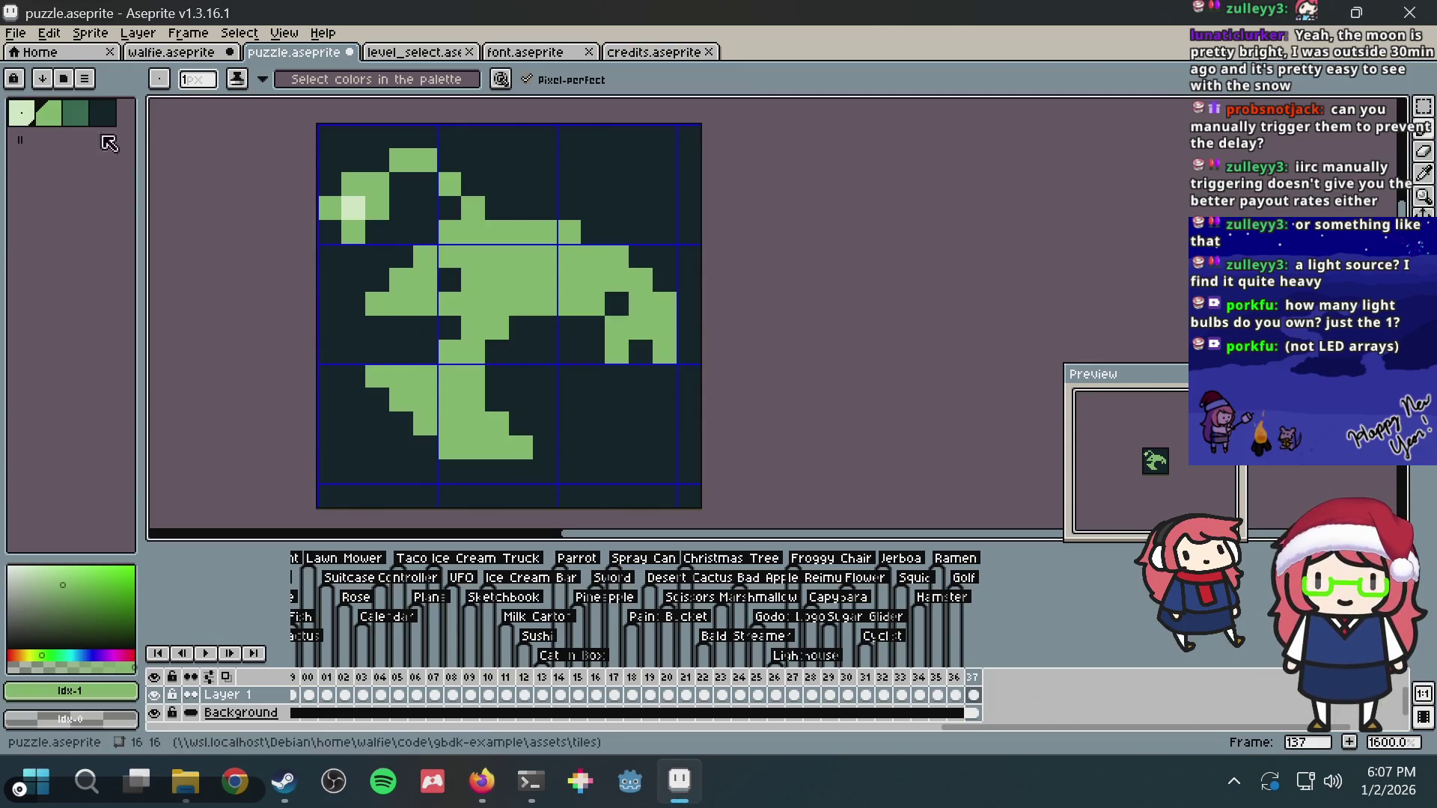
pyautogui.click(20, 113)
pyautogui.click(377, 303)
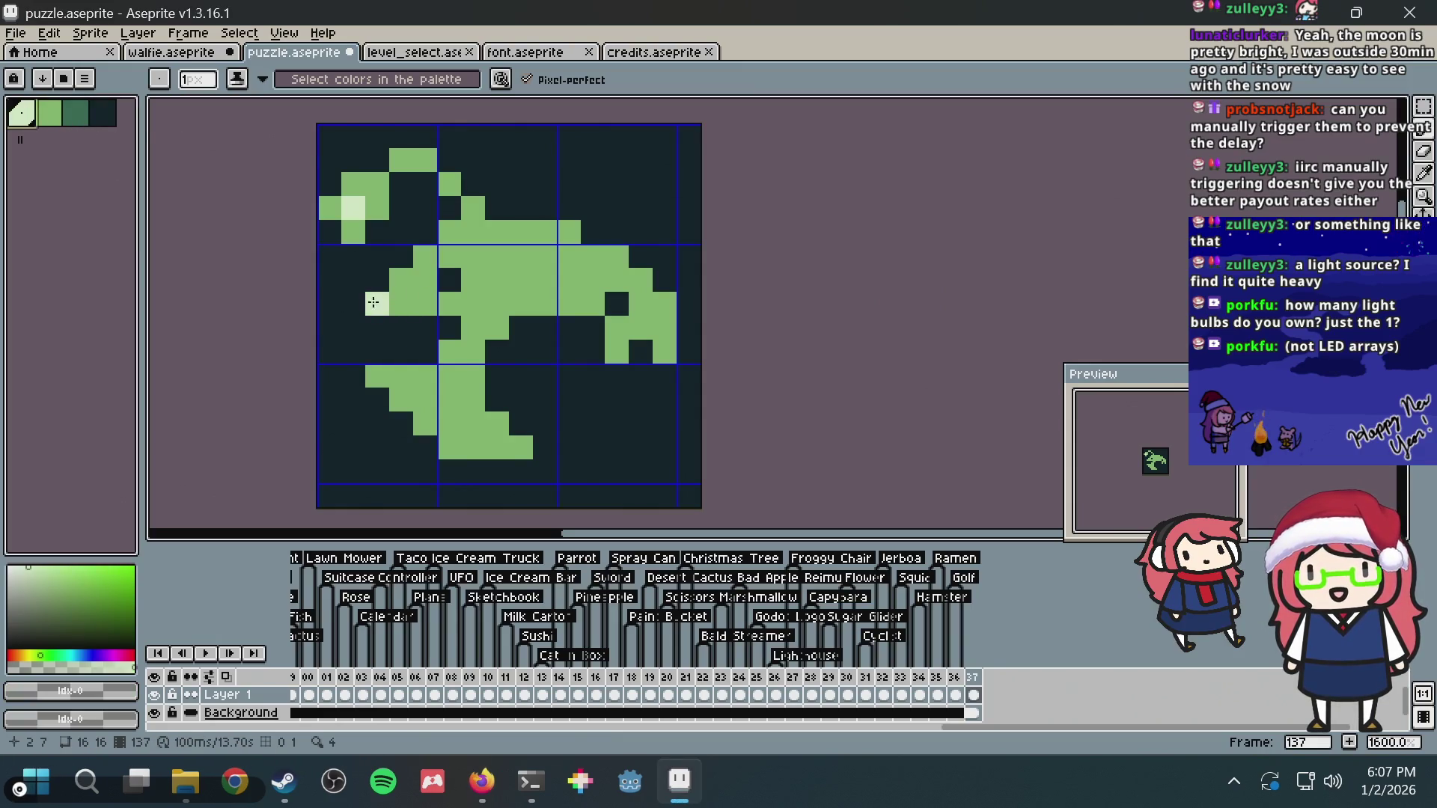
# Step: Recolour stray light cells below the front to green and darken the leftover one
pyautogui.click(425, 327)
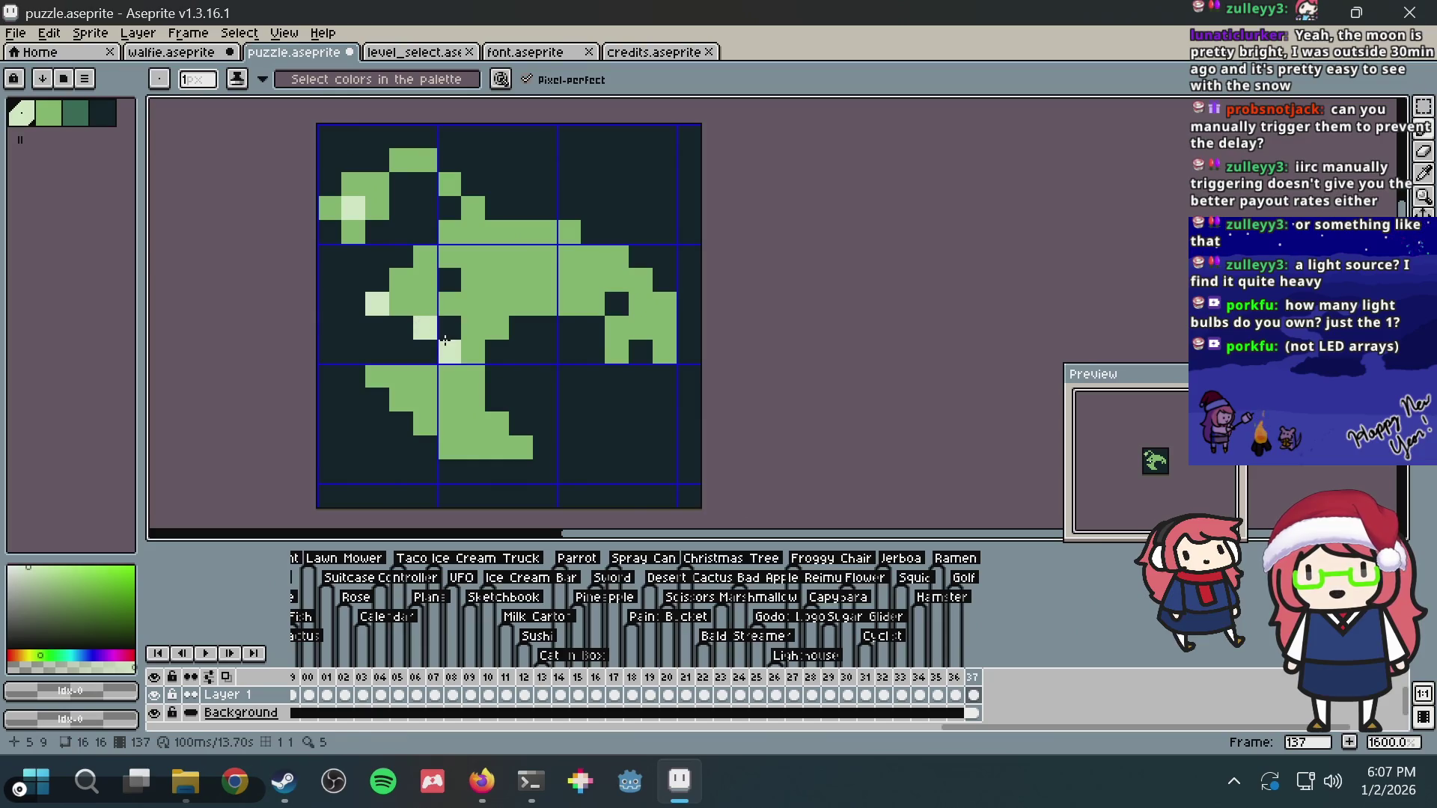
pyautogui.keyDown('alt'); pyautogui.click(496, 299); pyautogui.keyUp('alt')
pyautogui.click(444, 331)
pyautogui.moveTo(444, 332)
pyautogui.mouseDown()
pyautogui.moveTo(400, 329)
pyautogui.moveTo(470, 338)
pyautogui.mouseUp()
pyautogui.keyDown('alt'); pyautogui.click(332, 328); pyautogui.keyUp('alt')
pyautogui.click(383, 312)
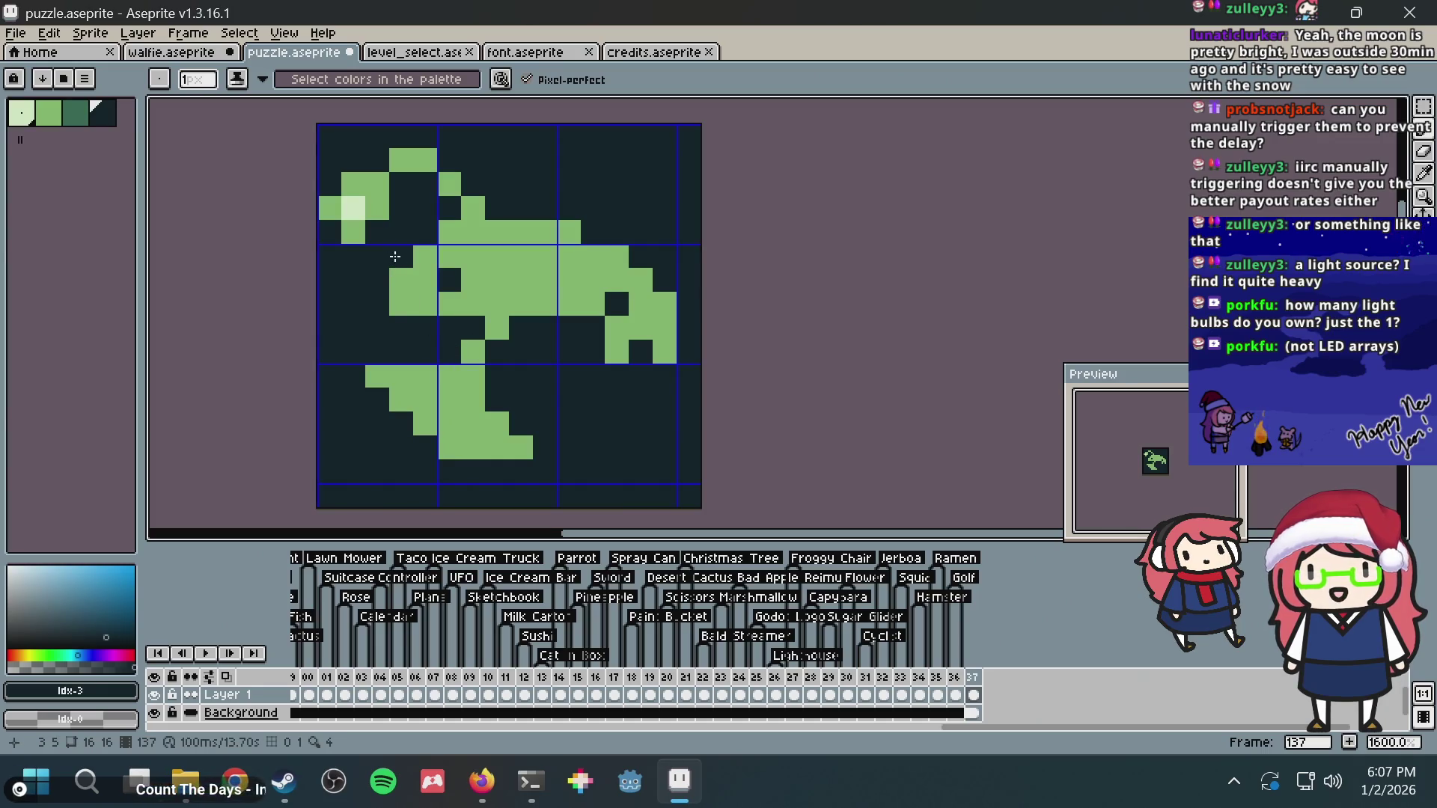
# Step: Place pale-green highlight pixels at the front, on the left fin and under the body
pyautogui.keyDown('alt'); pyautogui.click(354, 207); pyautogui.keyUp('alt')
pyautogui.click(376, 306)
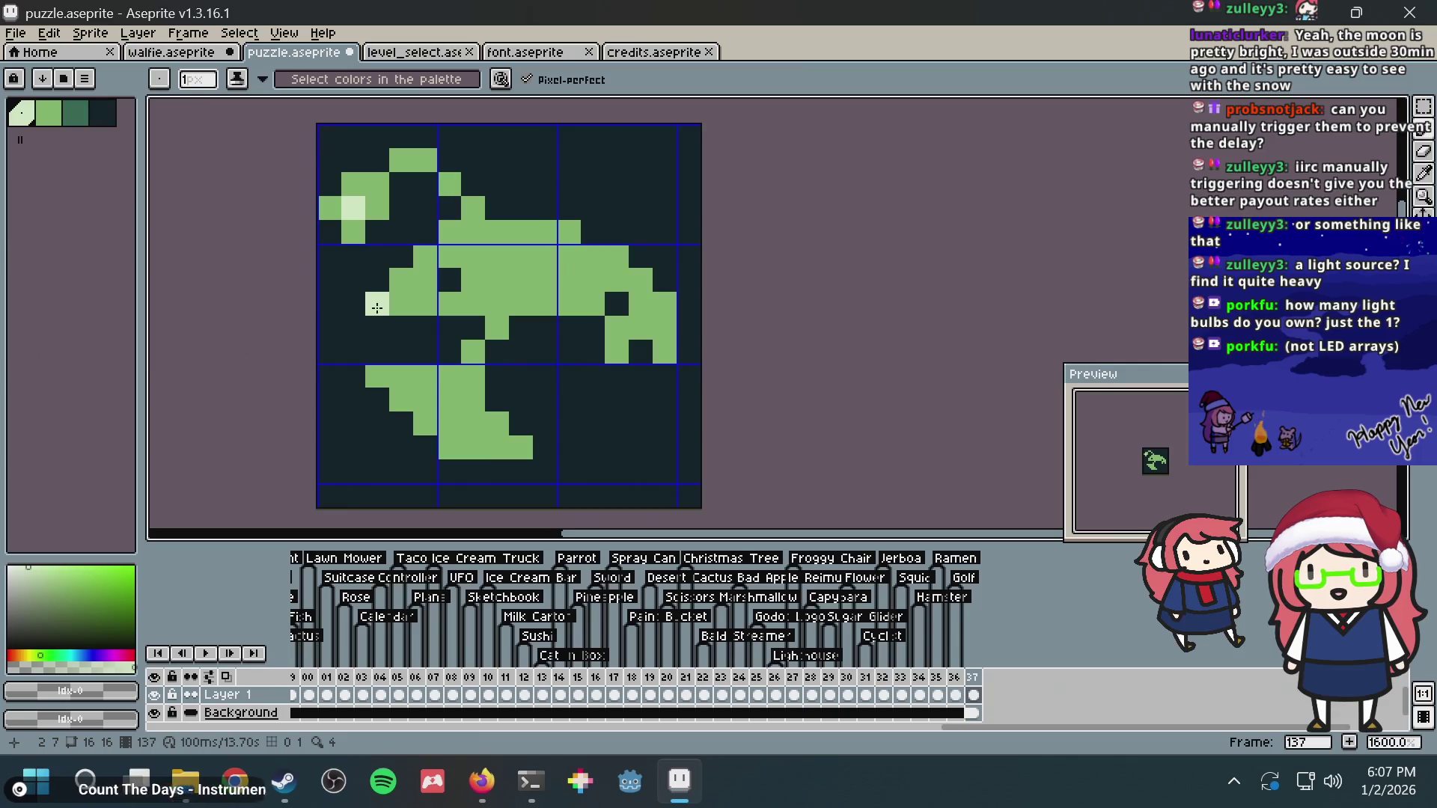
pyautogui.click(376, 305)
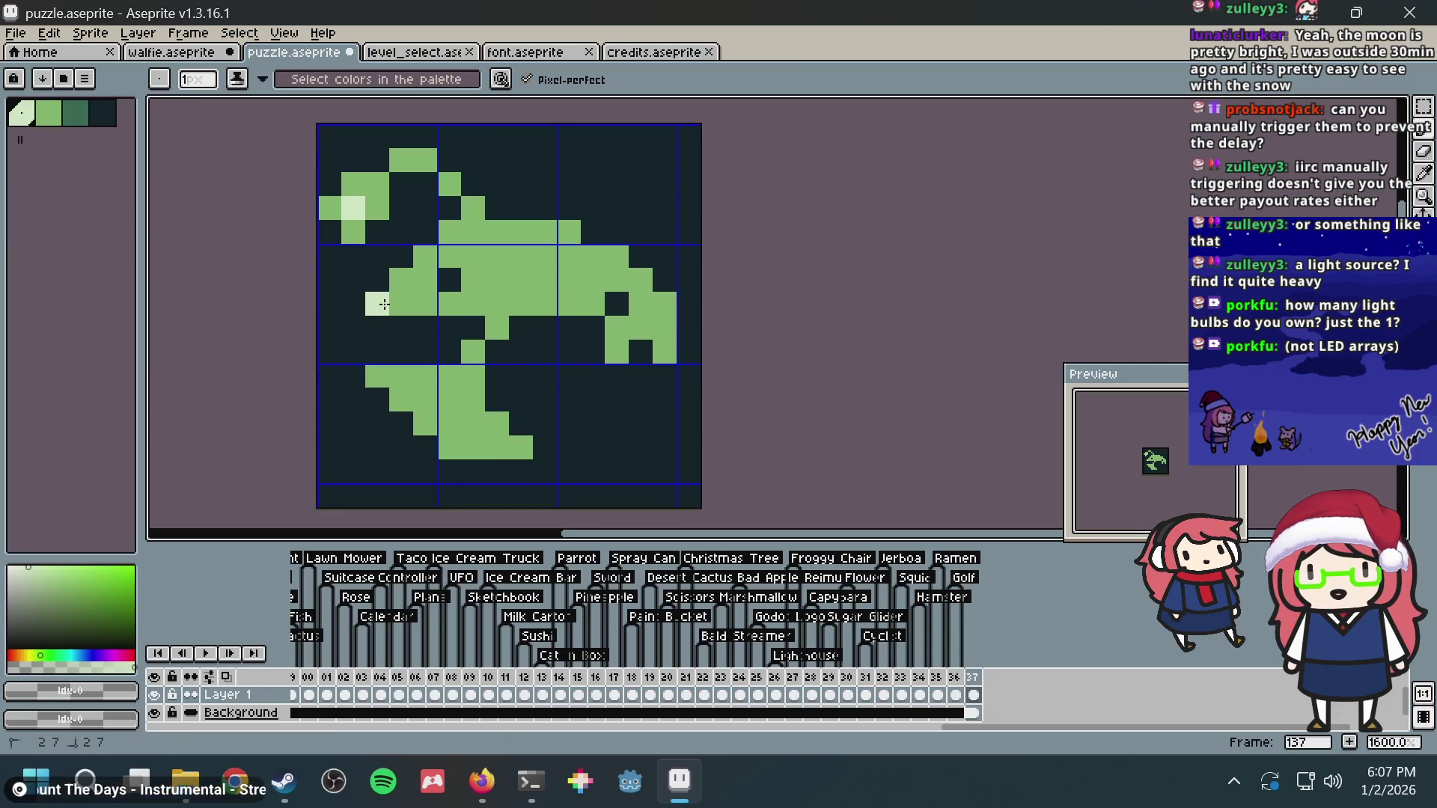
pyautogui.click(426, 330)
pyautogui.click(471, 336)
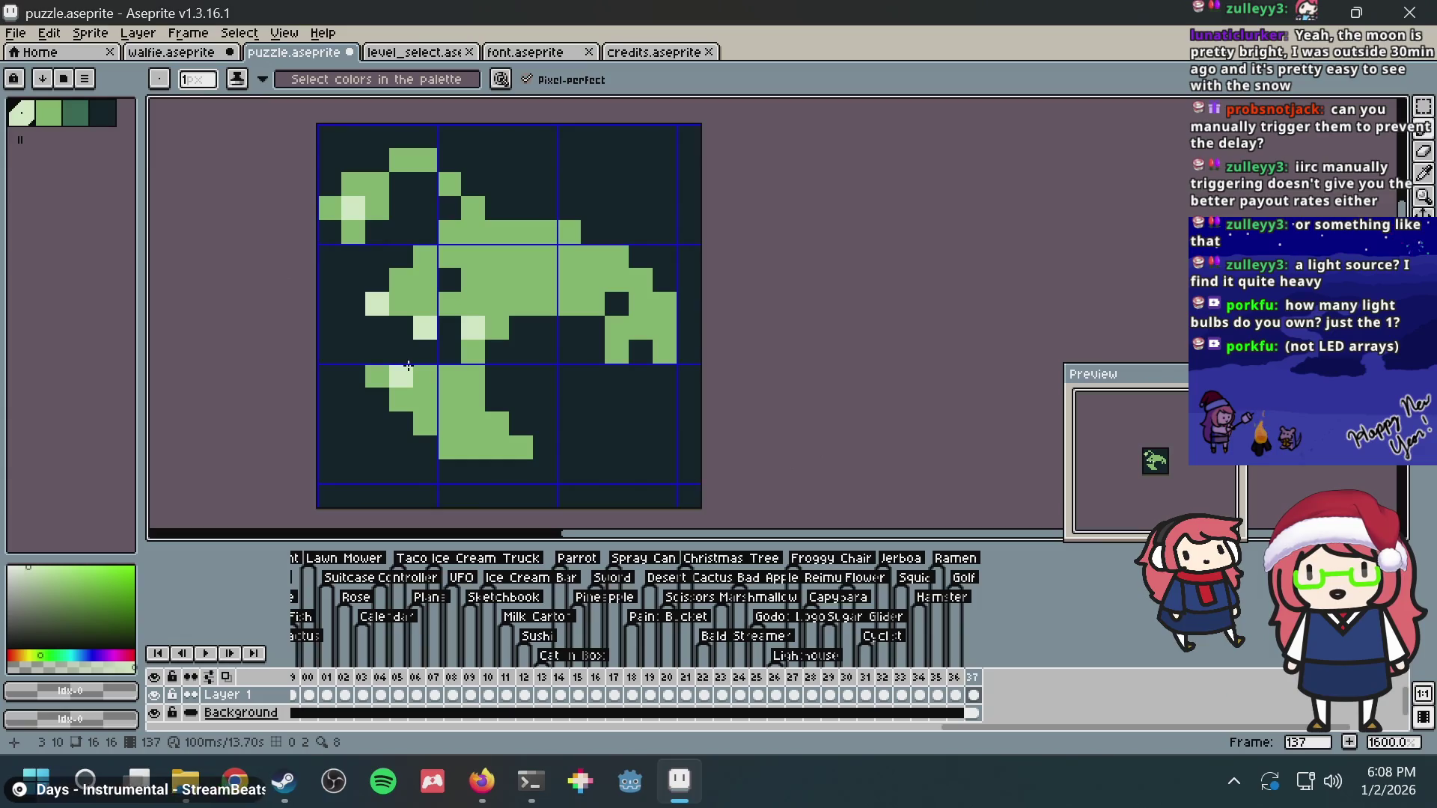
# Step: Clear the lower-left fin's top row to dark and dot pale pixels along the lower body
pyautogui.keyDown('alt'); pyautogui.click(454, 341); pyautogui.keyUp('alt')
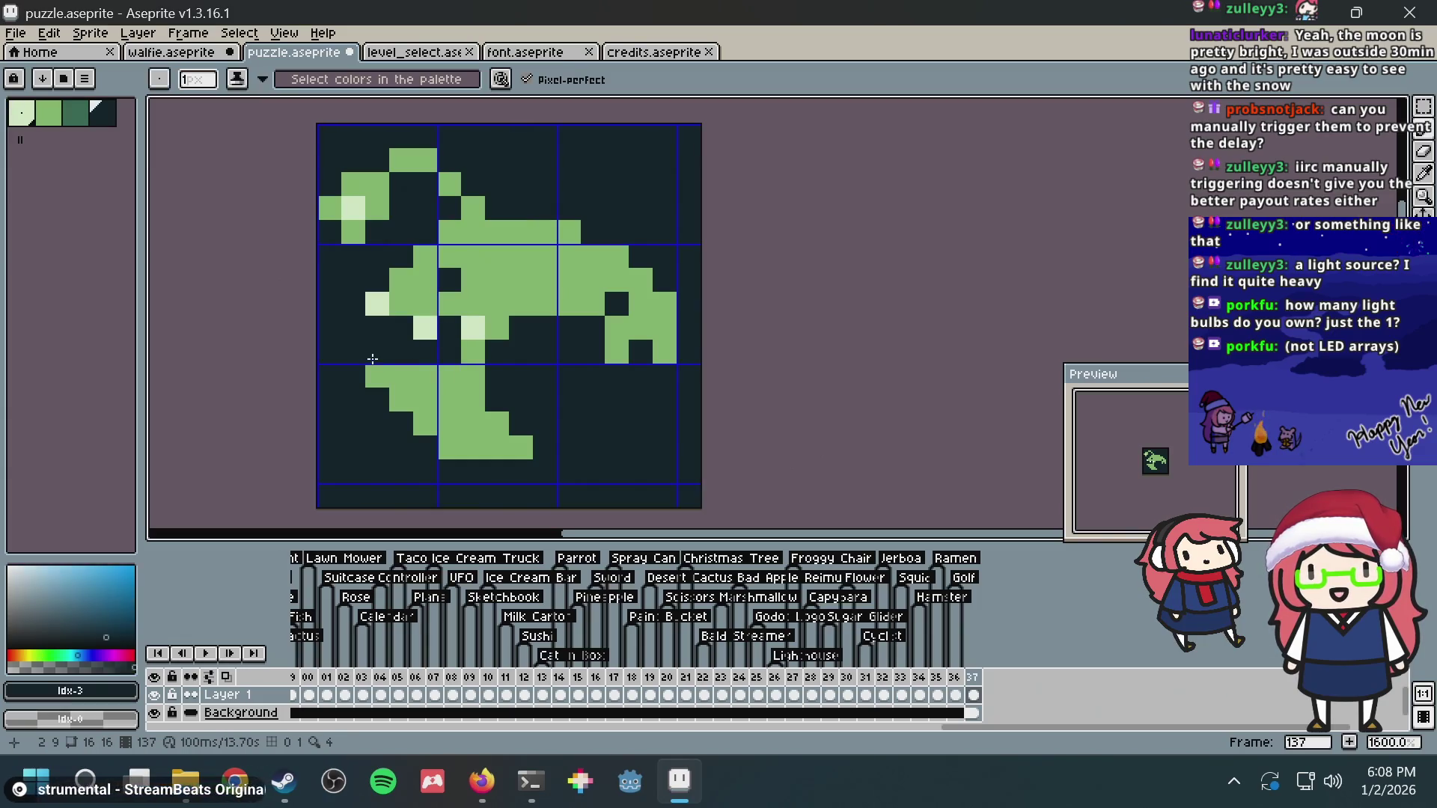
pyautogui.moveTo(377, 376); pyautogui.dragTo(452, 376)
pyautogui.keyDown('alt'); pyautogui.click(427, 387); pyautogui.keyUp('alt')
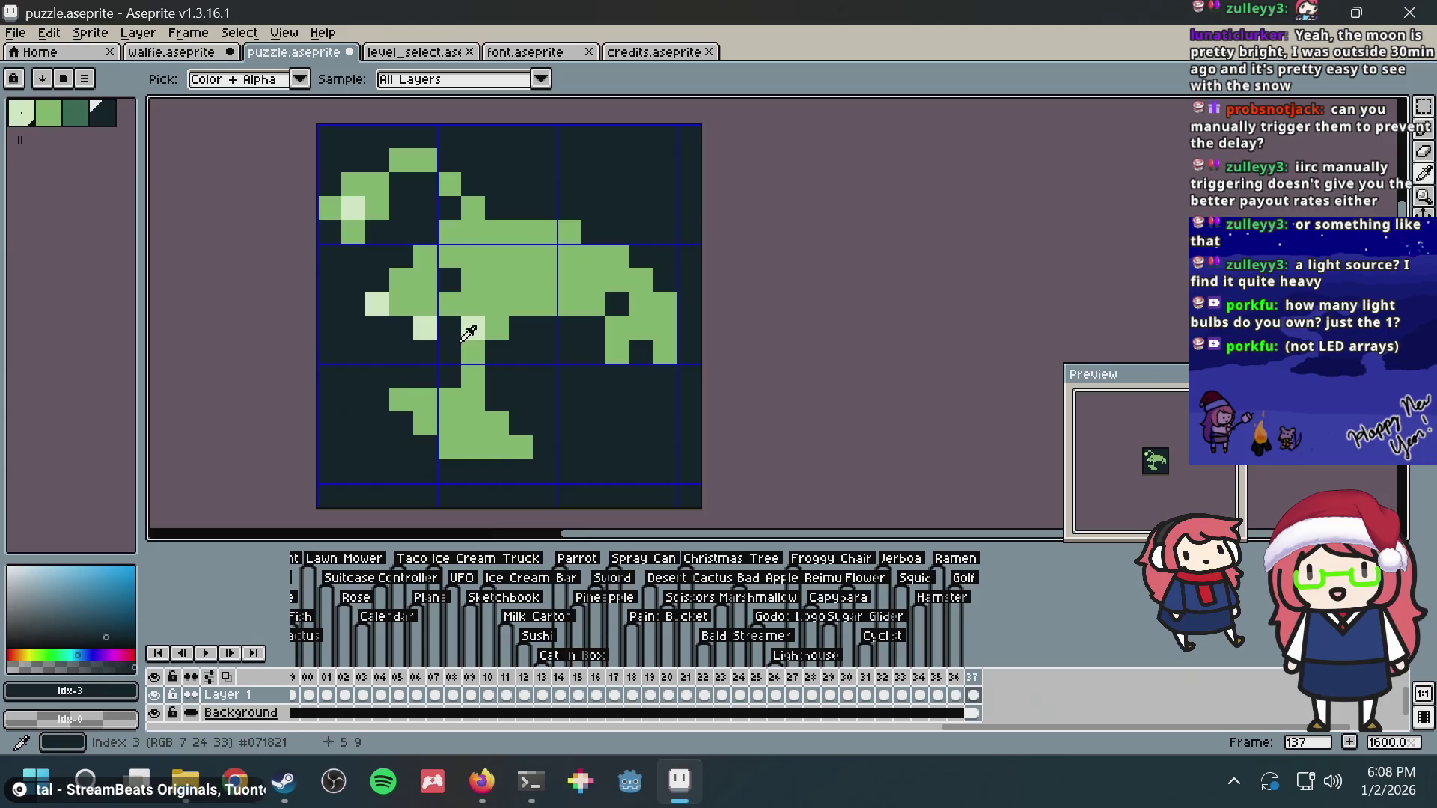
pyautogui.keyDown('alt'); pyautogui.click(467, 326); pyautogui.keyUp('alt')
pyautogui.click(448, 373)
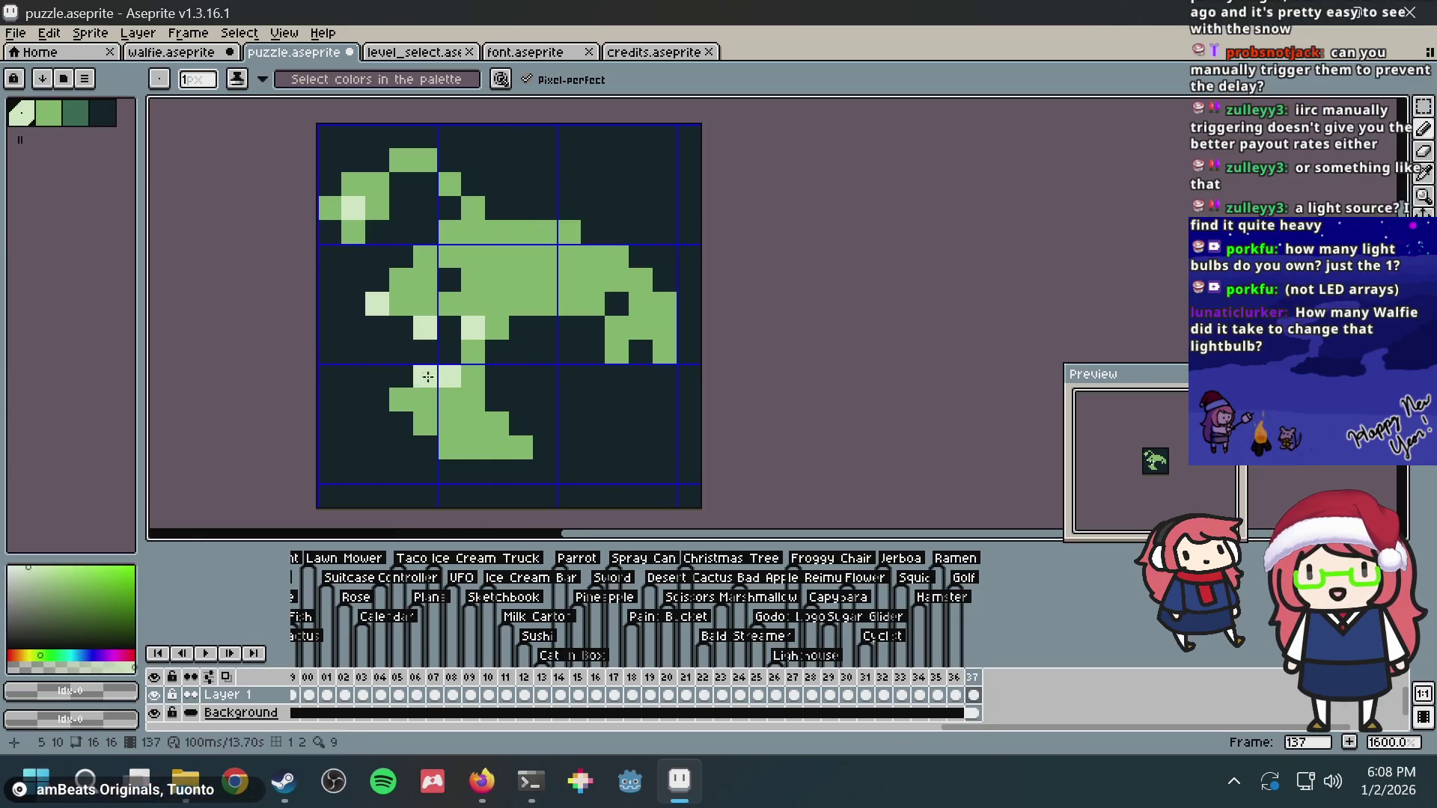
pyautogui.click(401, 377)
pyautogui.rightClick(425, 378)
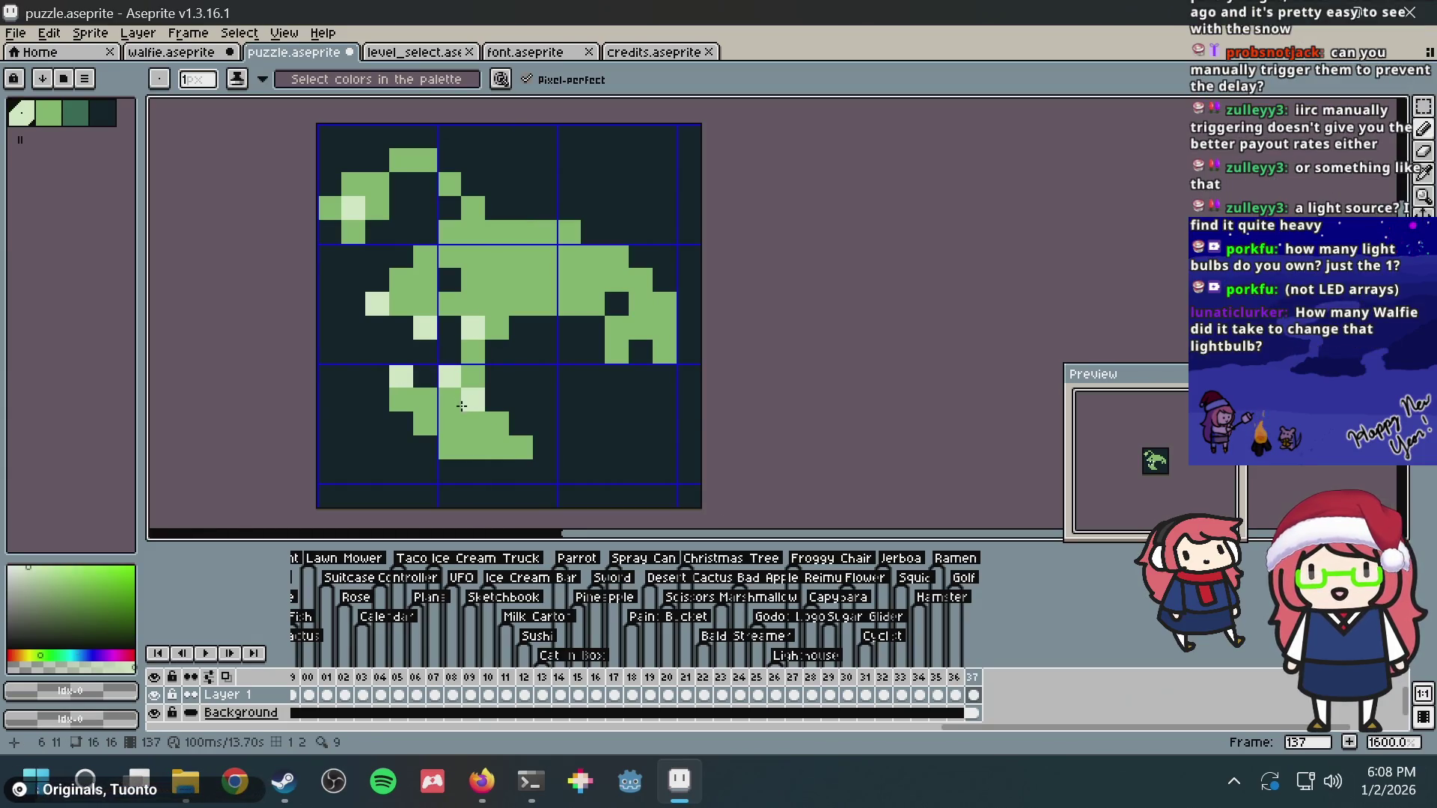
# Step: Adjust pale and green pixels lower on the fin and darken a stray pale one
pyautogui.click(441, 402)
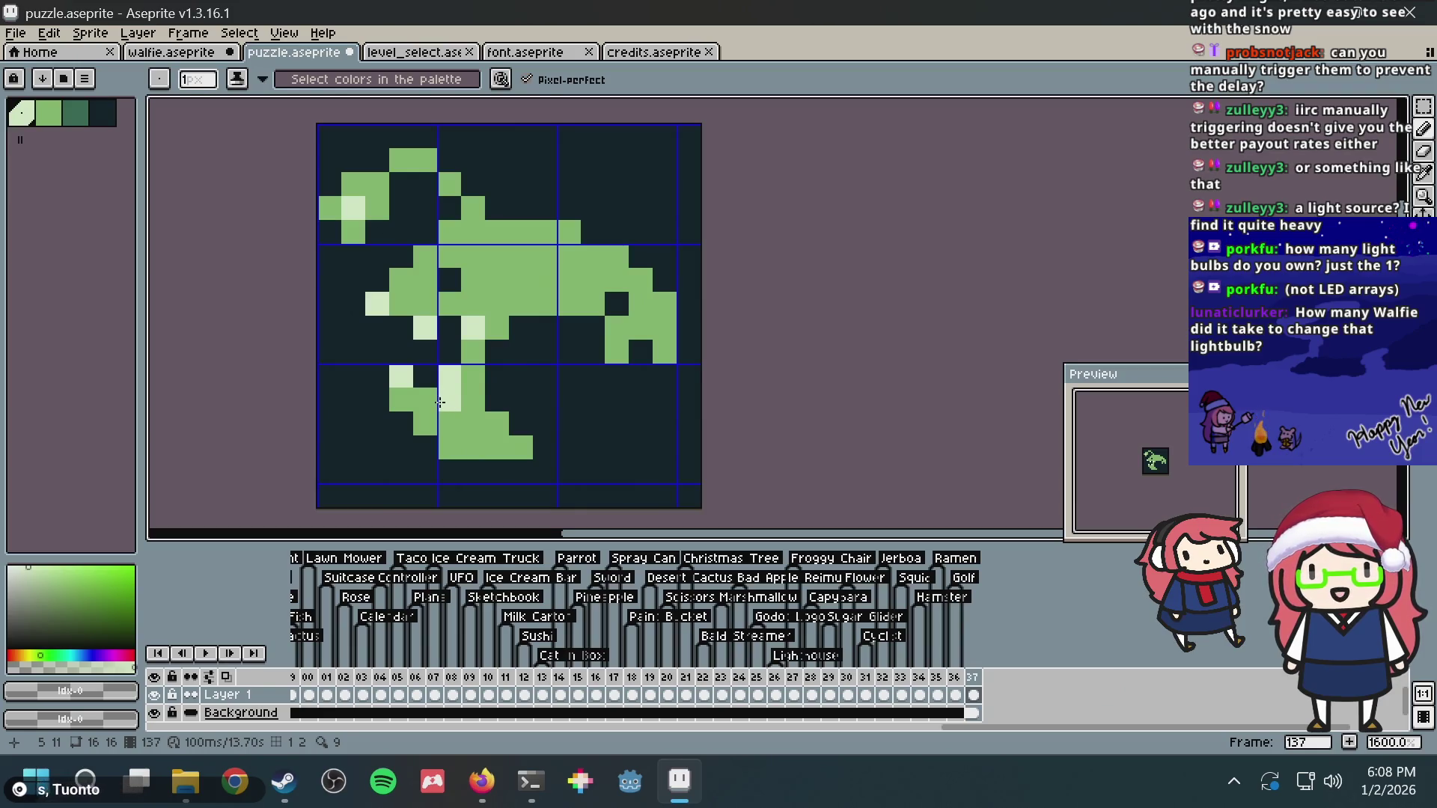
pyautogui.keyDown('alt'); pyautogui.click(428, 400); pyautogui.keyUp('alt')
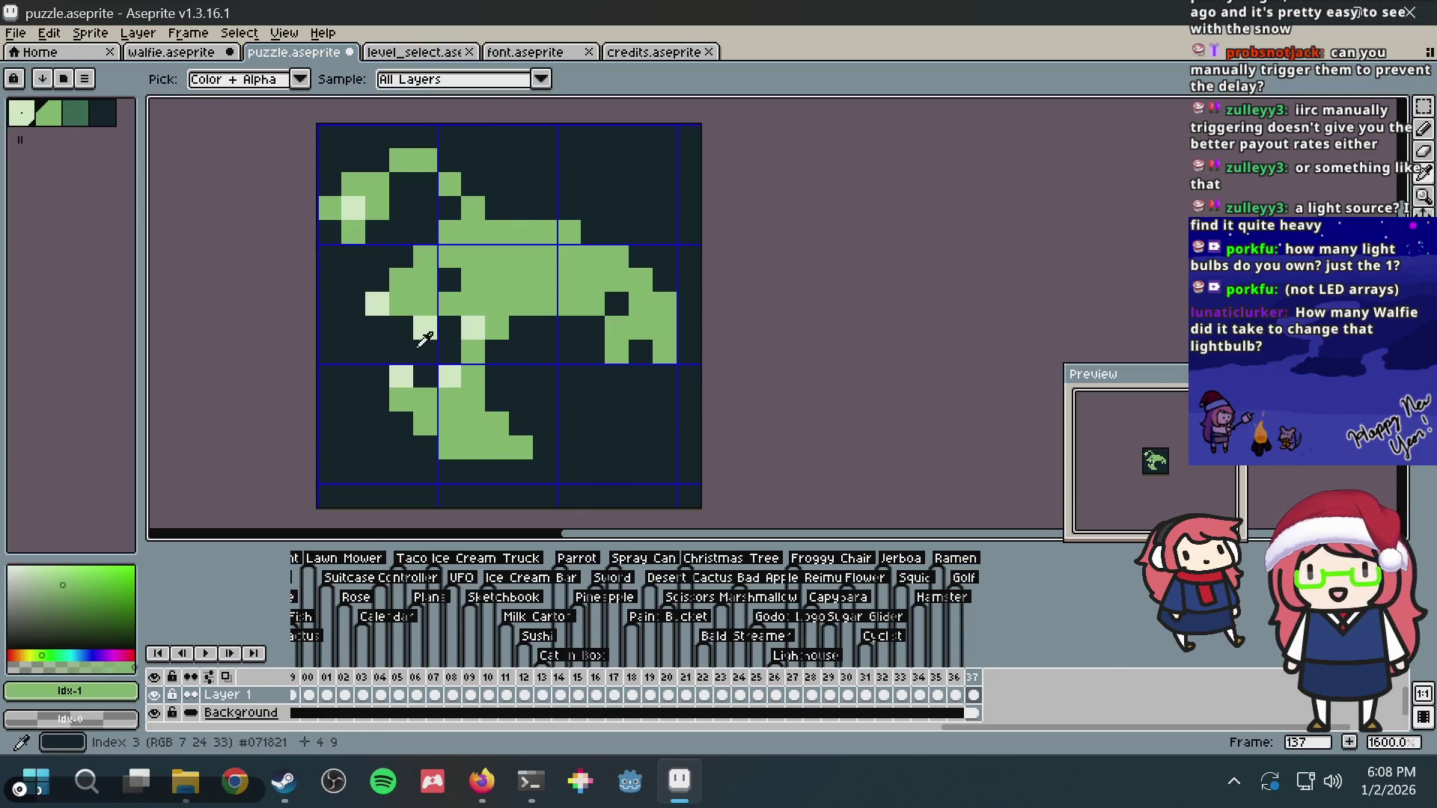
pyautogui.keyDown('alt'); pyautogui.click(424, 339); pyautogui.keyUp('alt')
pyautogui.rightClick(401, 378)
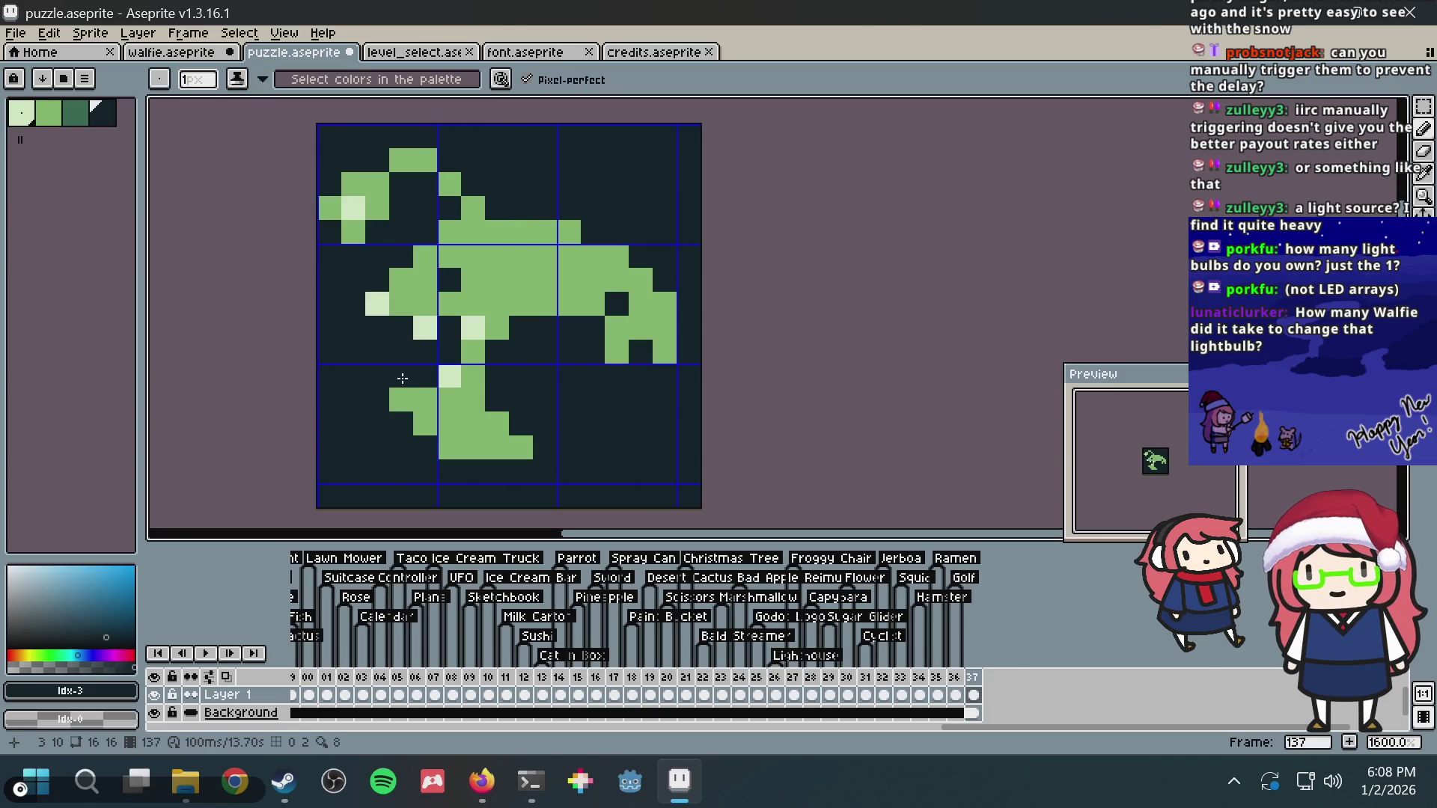
pyautogui.keyDown('alt'); pyautogui.click(449, 377); pyautogui.keyUp('alt')
pyautogui.click(398, 401)
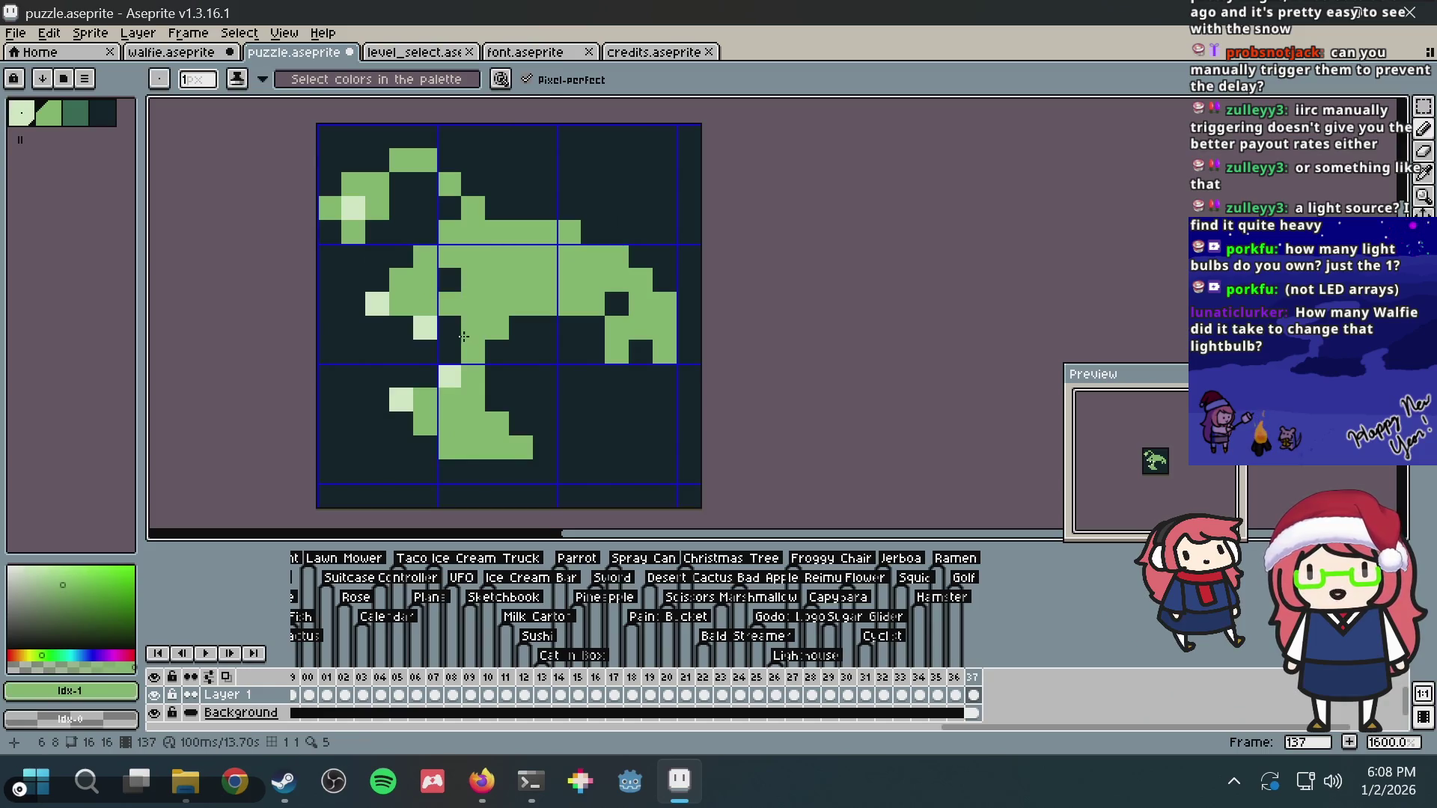
# Step: Paint green down the right side and across the lower right into a curving fin, filling gaps
pyautogui.moveTo(496, 369)
pyautogui.mouseDown()
pyautogui.moveTo(522, 433)
pyautogui.moveTo(522, 376)
pyautogui.mouseUp()
pyautogui.moveTo(539, 427)
pyautogui.mouseDown()
pyautogui.moveTo(595, 449)
pyautogui.moveTo(576, 417)
pyautogui.moveTo(640, 425)
pyautogui.mouseUp()
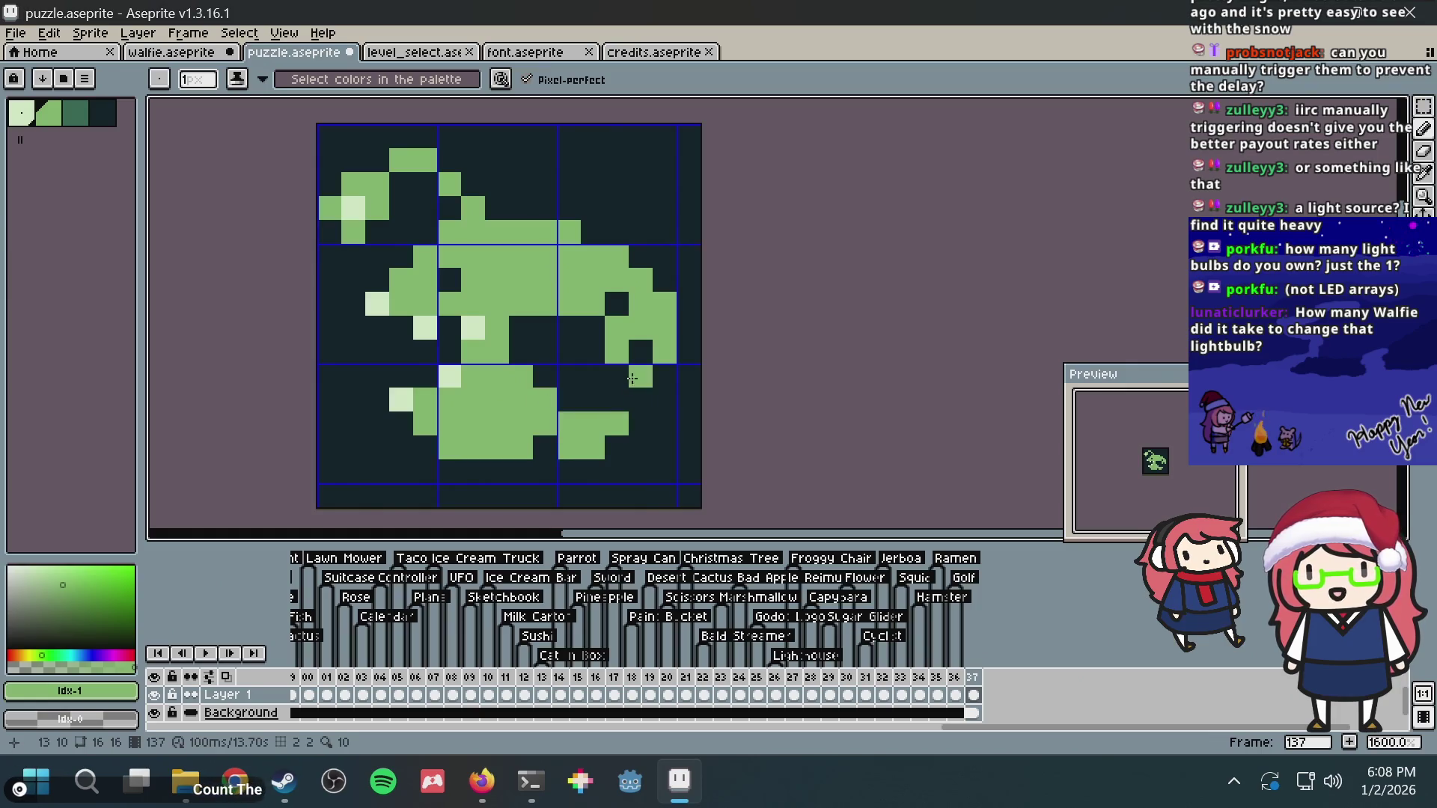
pyautogui.moveTo(641, 371); pyautogui.dragTo(640, 433)
pyautogui.click(617, 305)
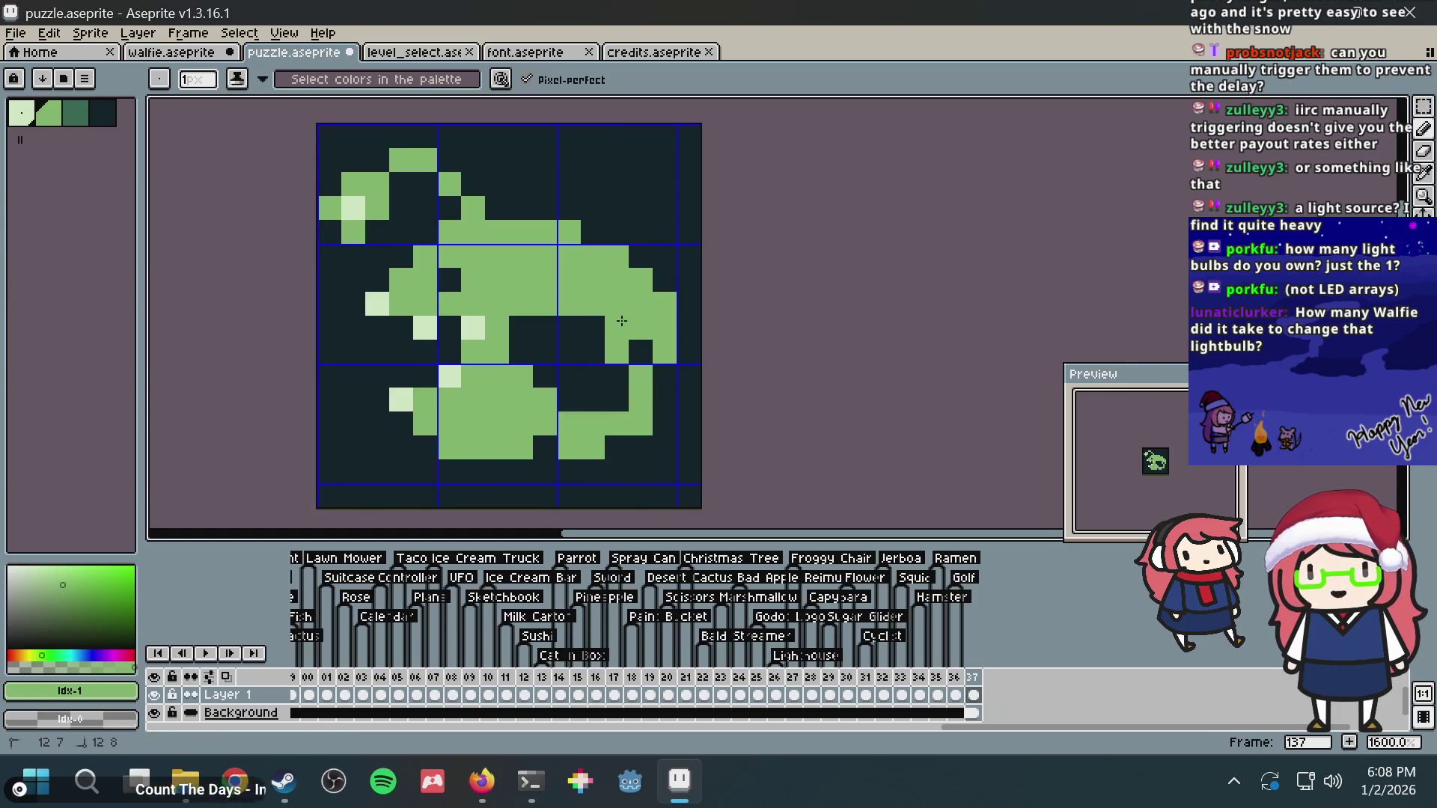
pyautogui.click(642, 352)
pyautogui.moveTo(665, 371); pyautogui.dragTo(665, 405)
pyautogui.hotkey('alt', 'Tab')
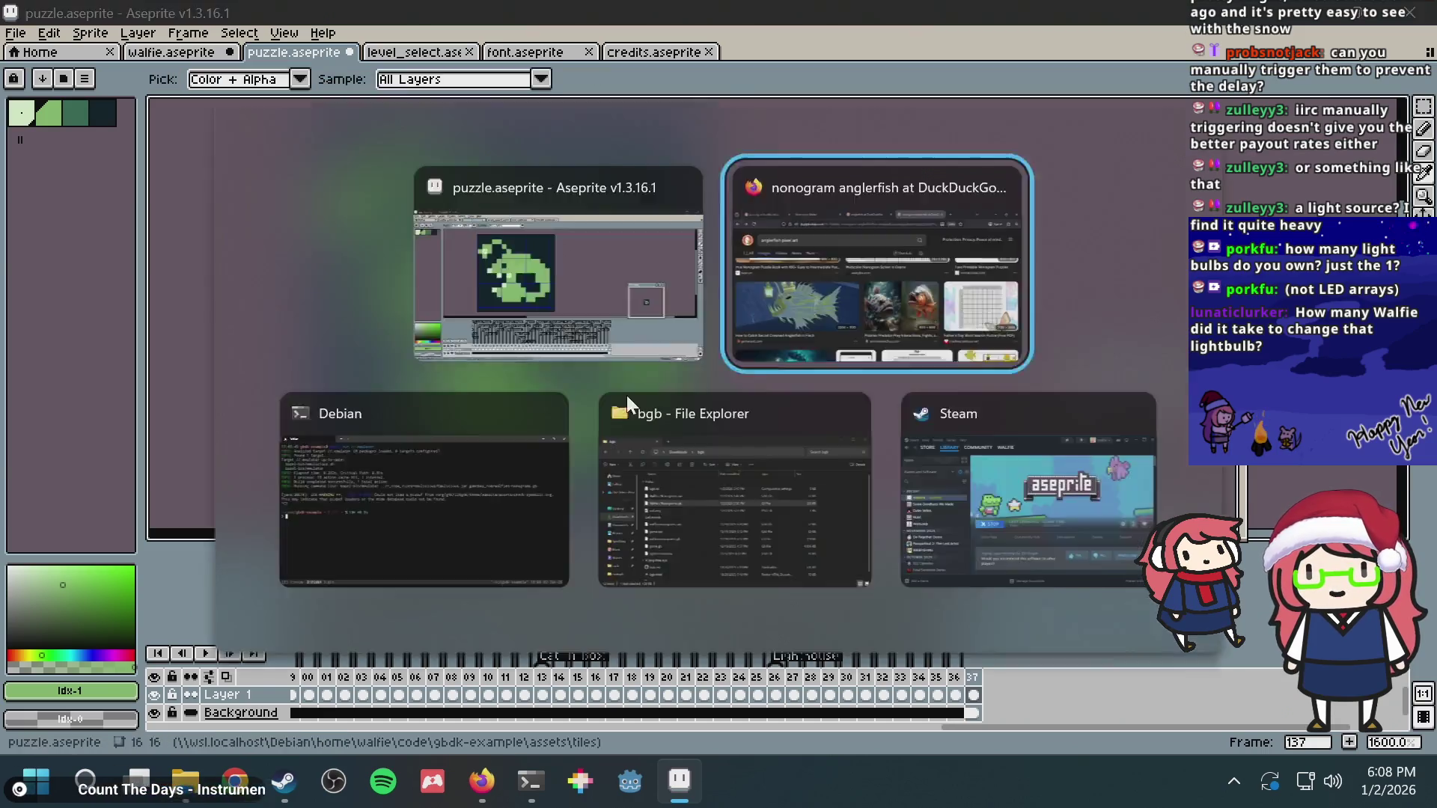
# Step: Darken the inside of the right-side curve and paint green cells along the loop's lower edge
pyautogui.hotkey('alt', 'Tab')
pyautogui.keyDown('alt'); pyautogui.click(572, 336); pyautogui.keyUp('alt')
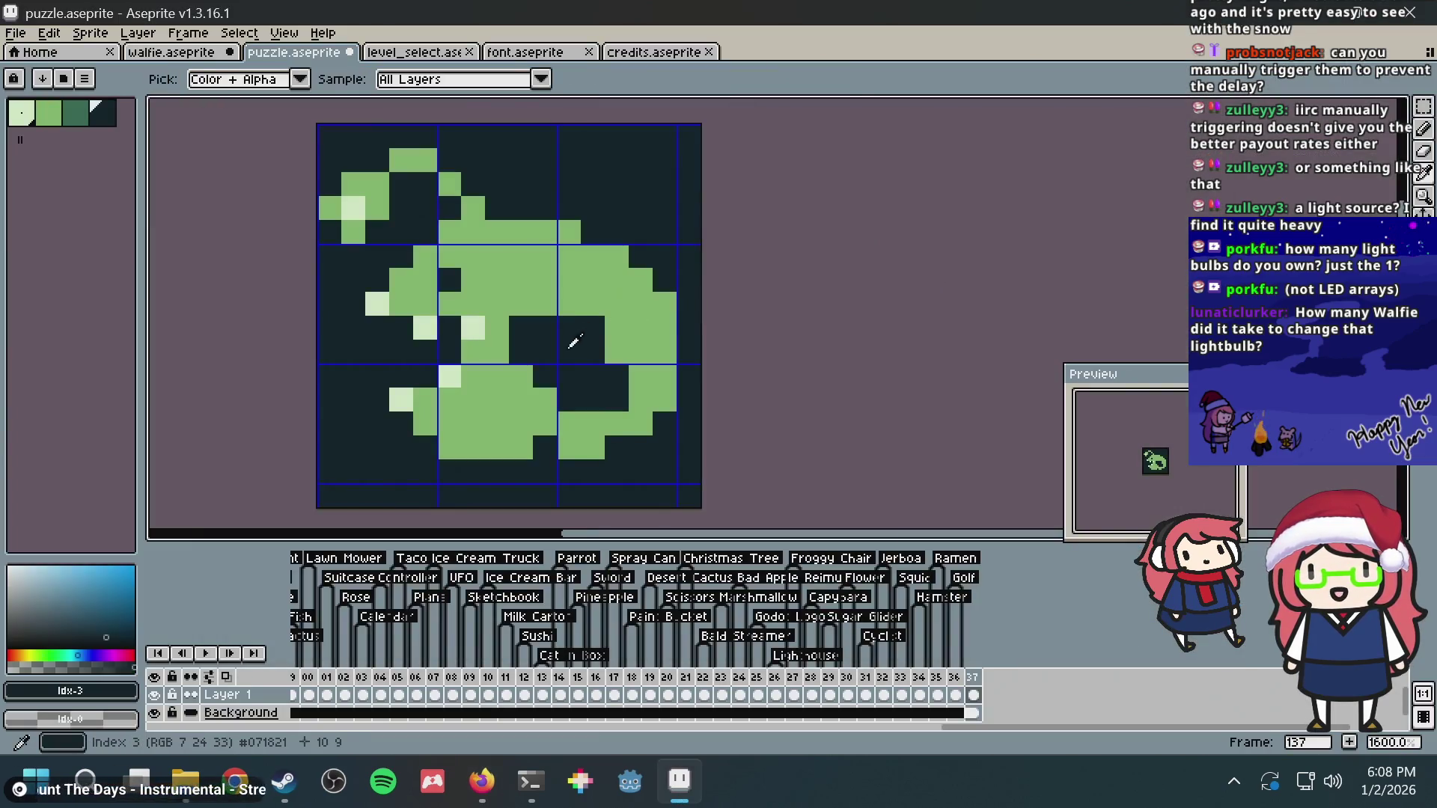
pyautogui.click(569, 305)
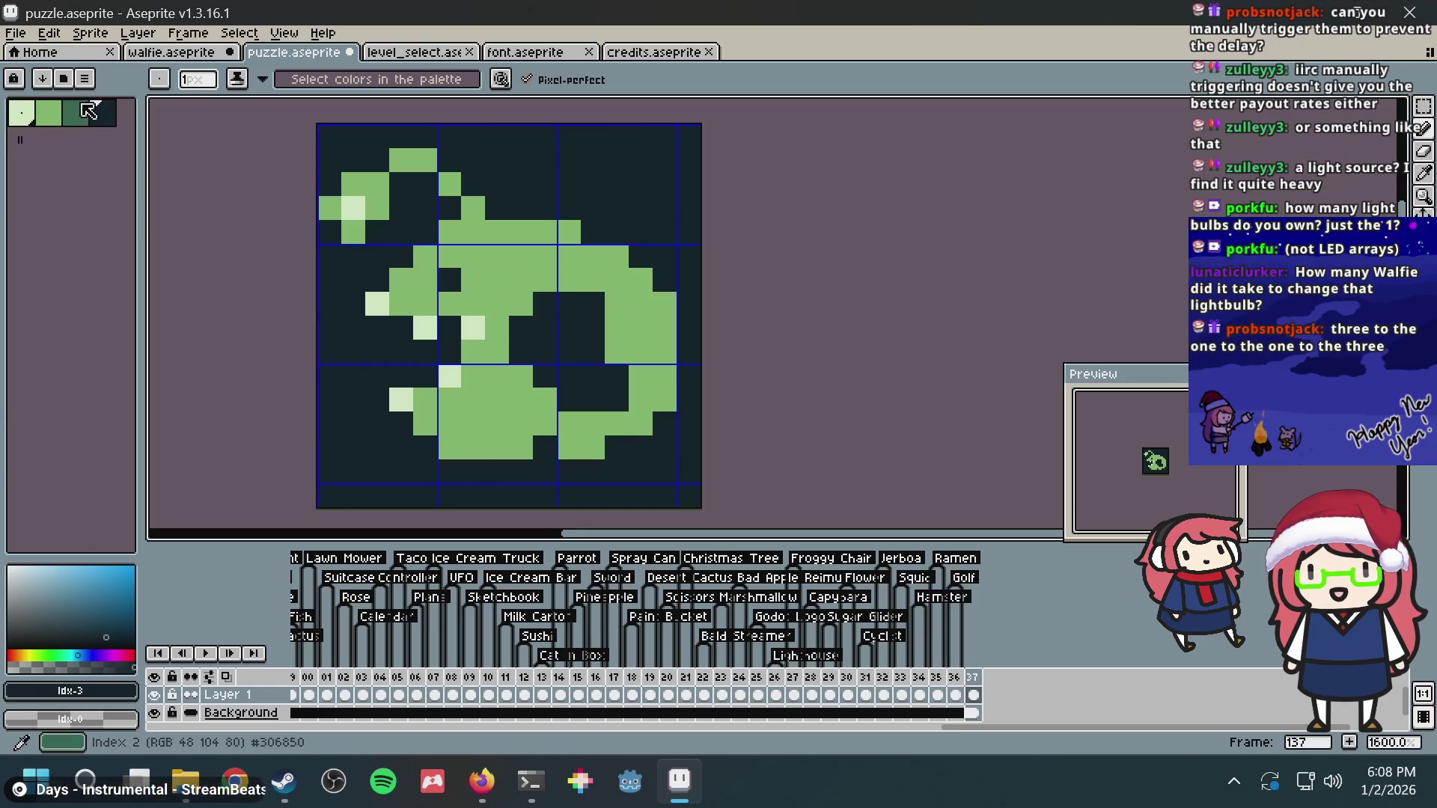
pyautogui.keyDown('alt'); pyautogui.click(635, 321); pyautogui.keyUp('alt')
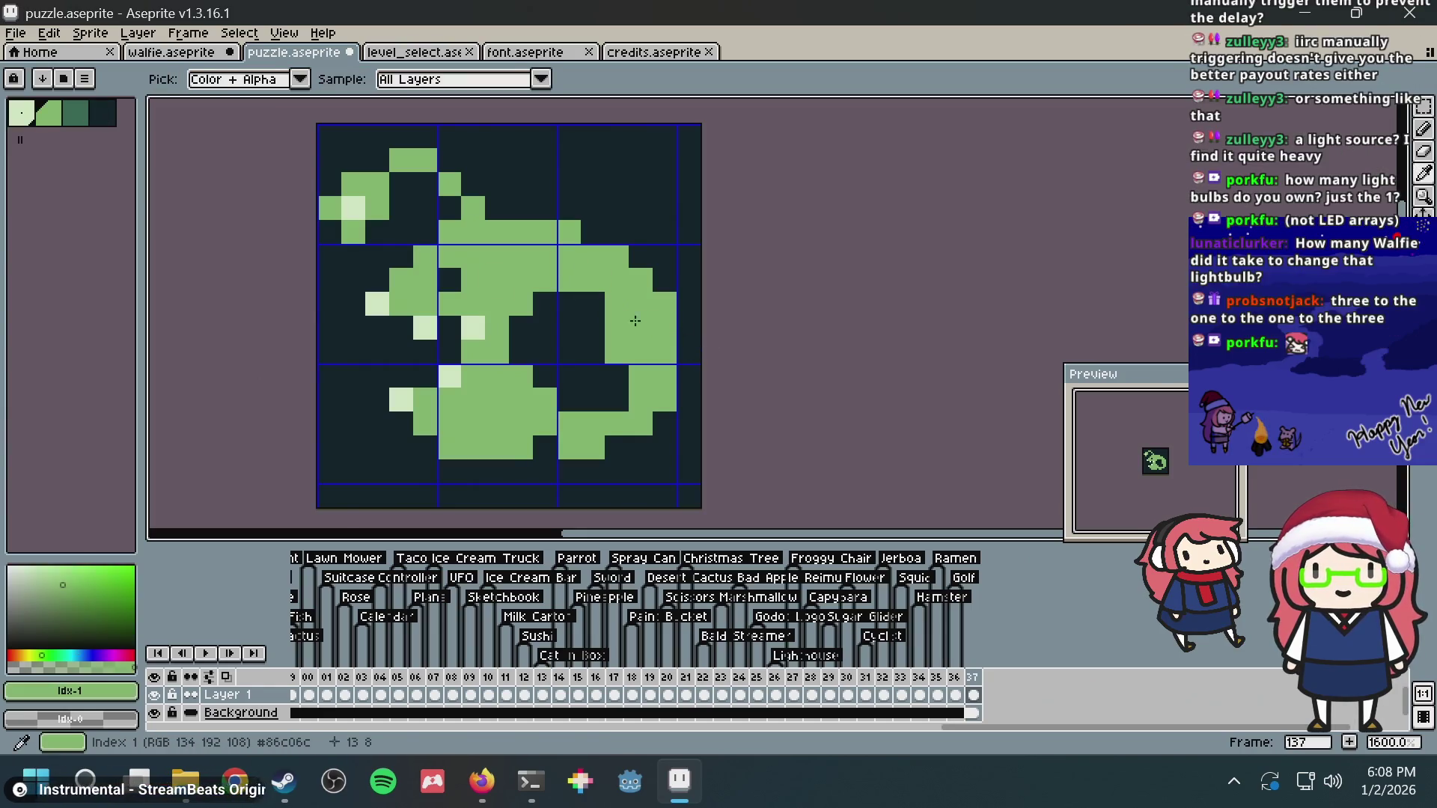
pyautogui.click(592, 328)
pyautogui.click(616, 376)
pyautogui.click(592, 376)
pyautogui.click(616, 401)
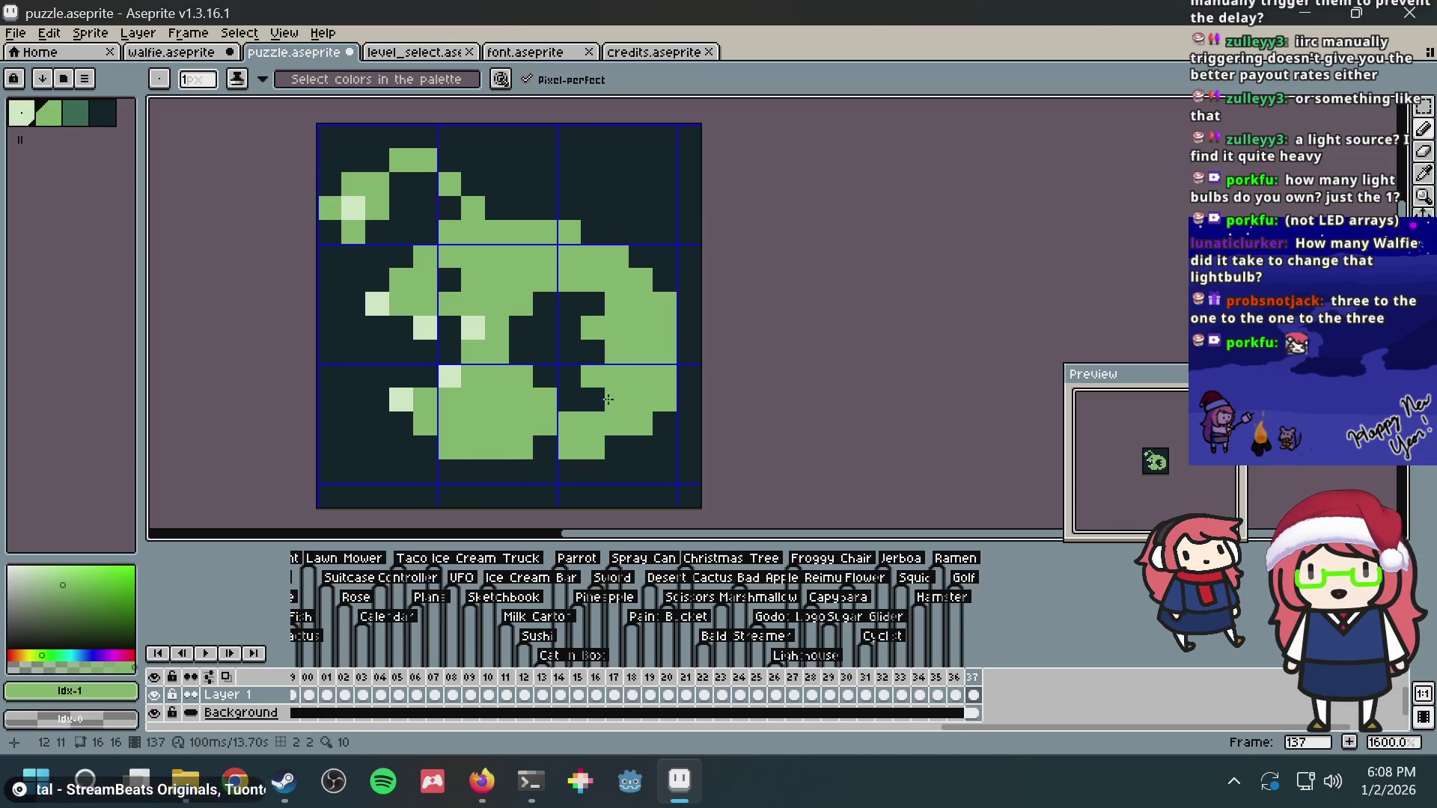
pyautogui.click(545, 352)
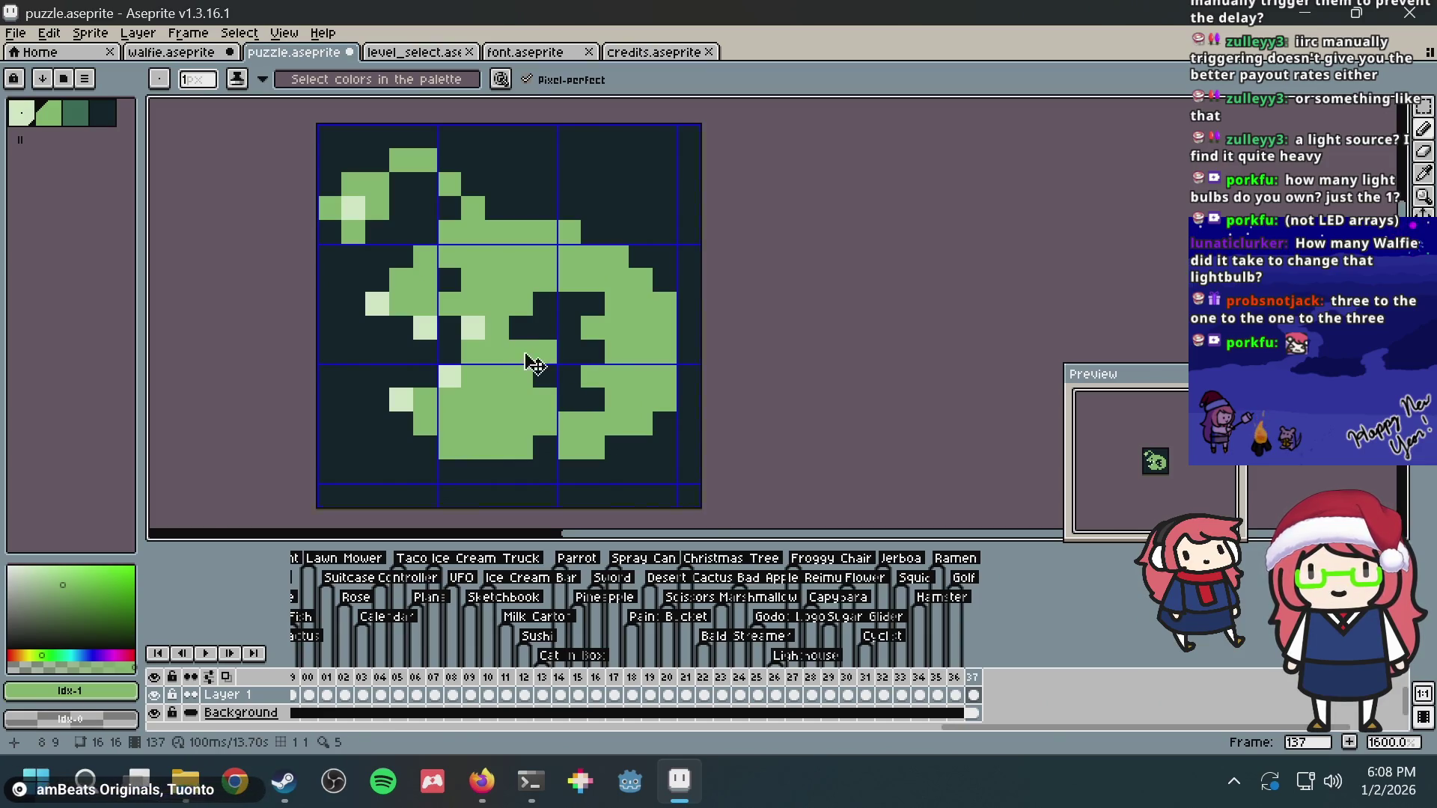
pyautogui.hotkey('ctrl', 'z')
pyautogui.keyDown('alt'); pyautogui.click(525, 371); pyautogui.keyUp('alt')
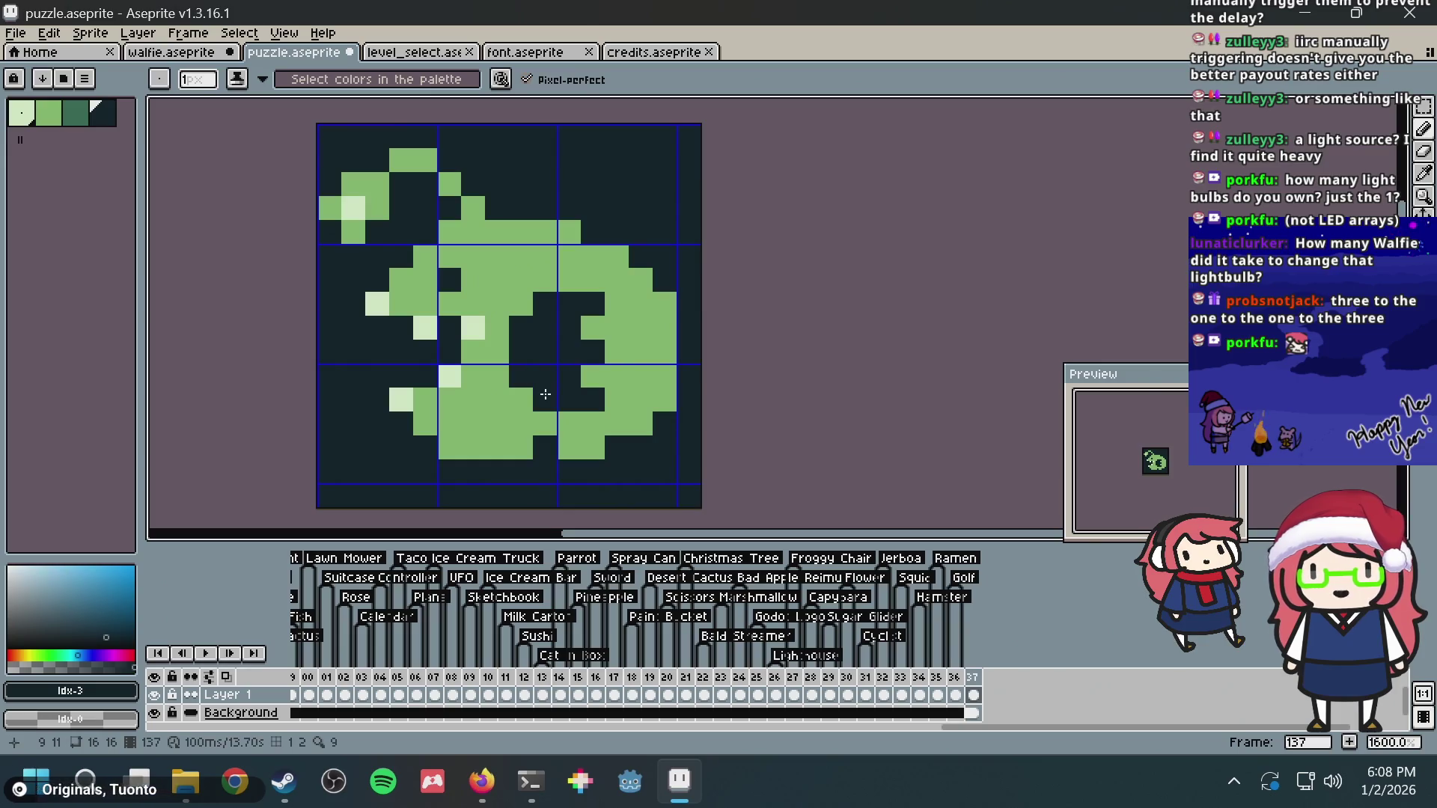
# Step: After a reference check, hollow the loop with a dark pixel and paint its inner edge green
pyautogui.press('alt')
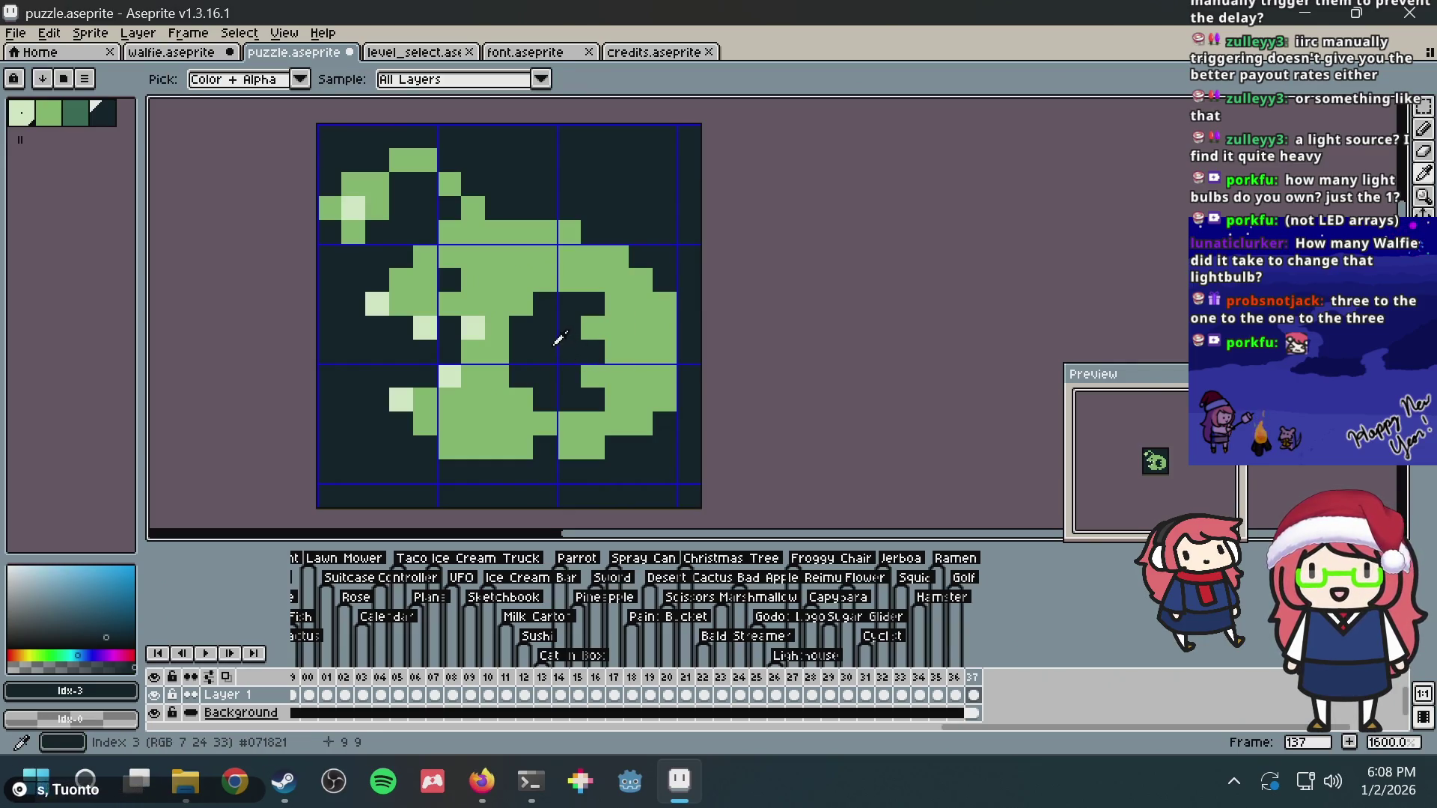
pyautogui.hotkey('alt', 'Tab')
pyautogui.hotkey('alt', 'Tab')
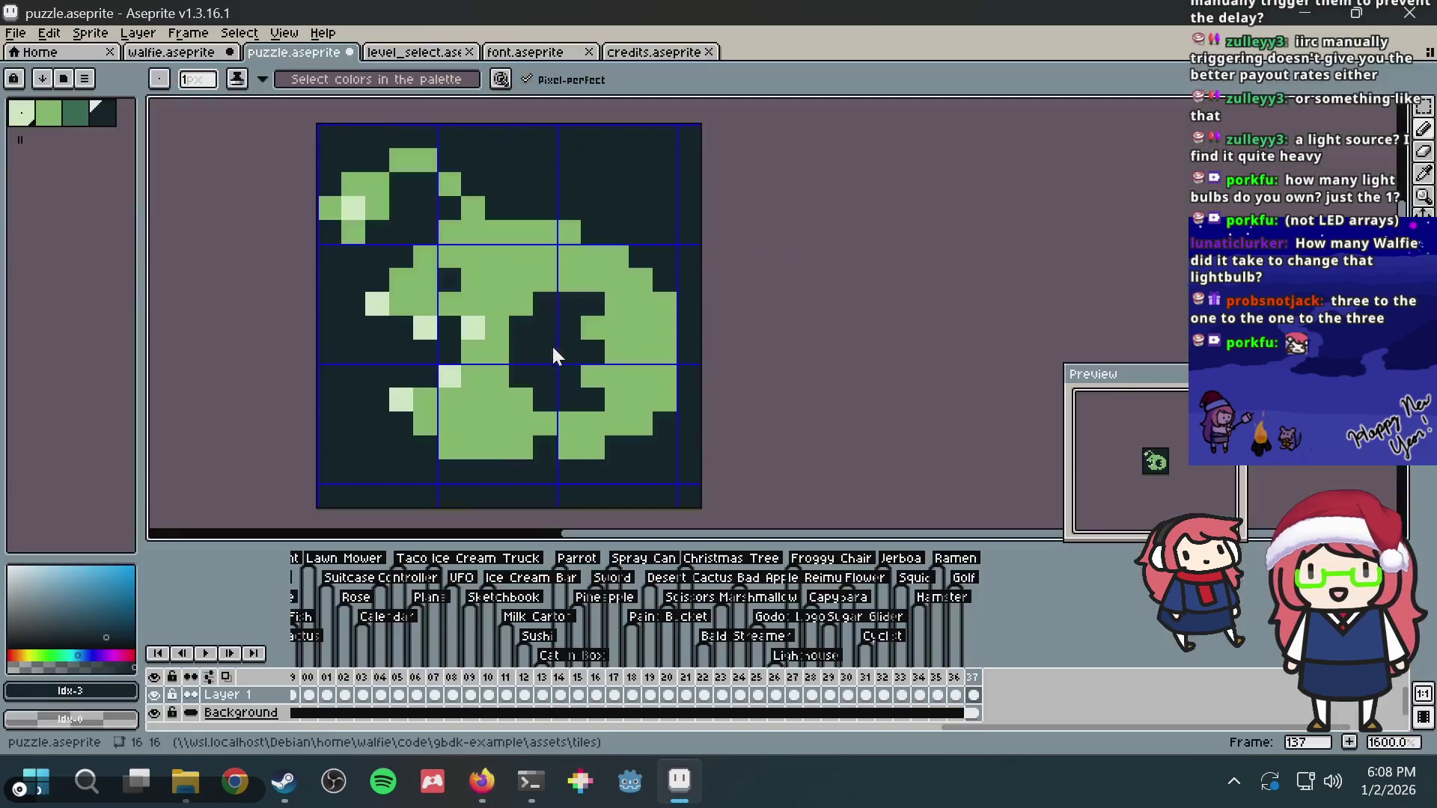
pyautogui.click(495, 374)
pyautogui.press('alt')
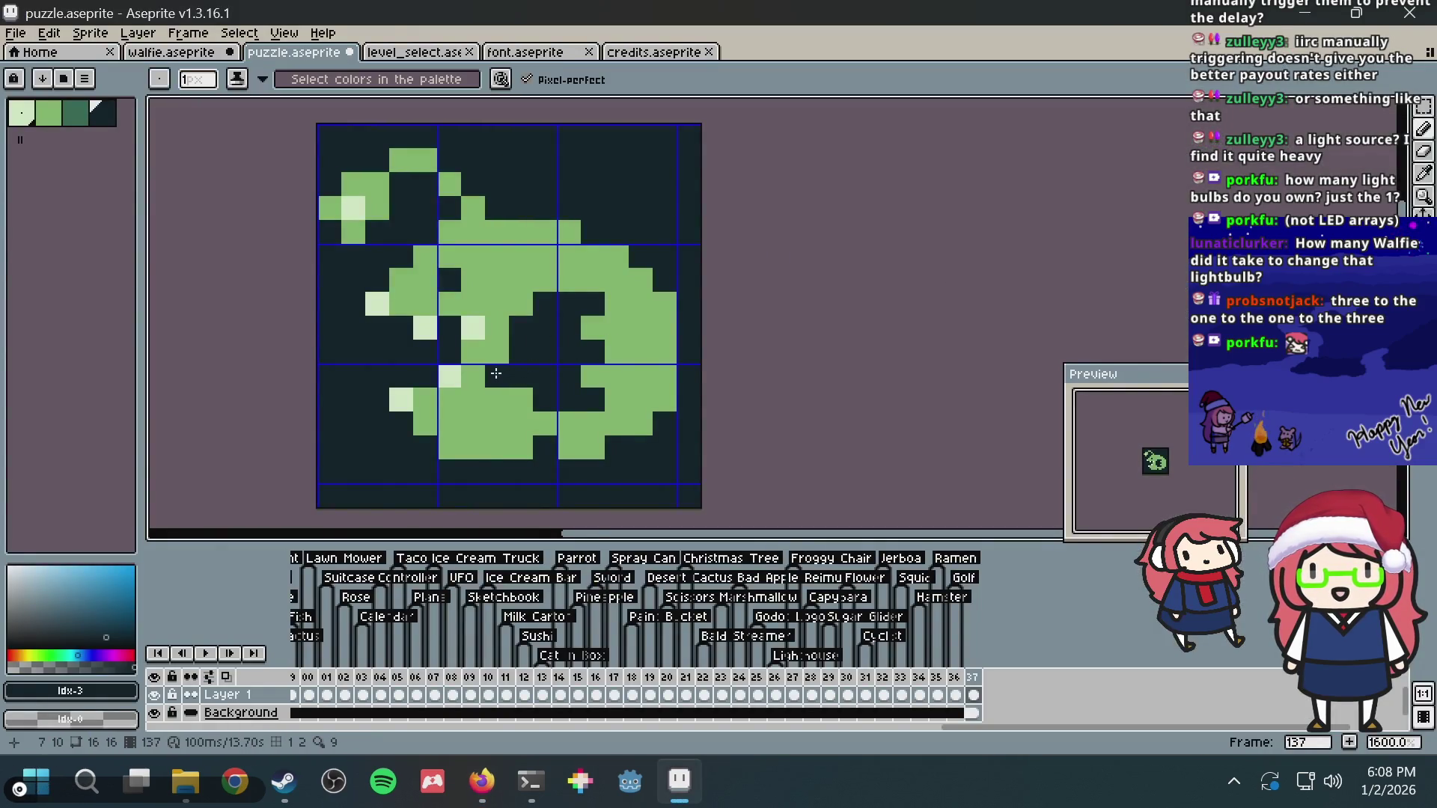
pyautogui.keyDown('alt'); pyautogui.click(505, 376); pyautogui.keyUp('alt')
pyautogui.moveTo(521, 377); pyautogui.dragTo(601, 410)
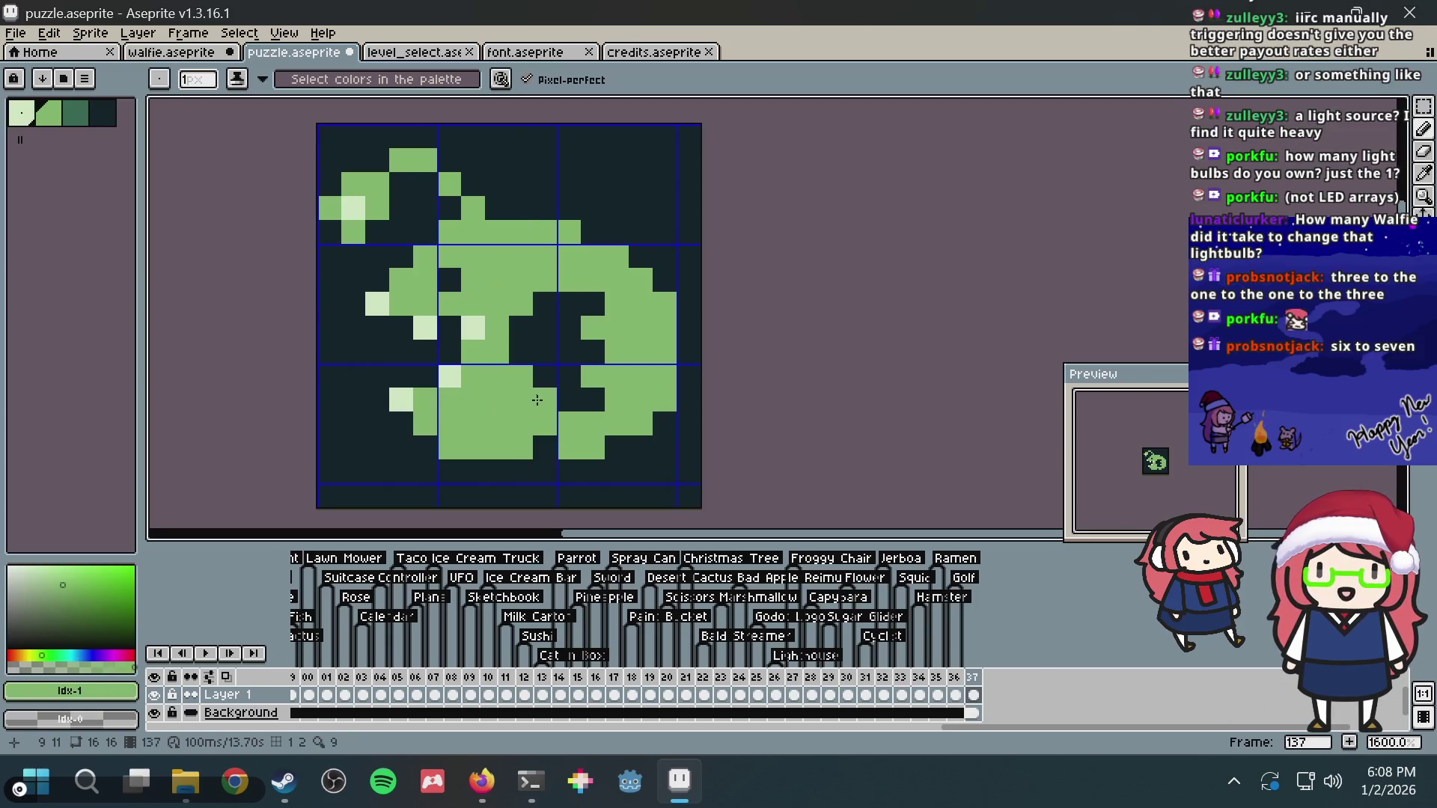
pyautogui.click(568, 380)
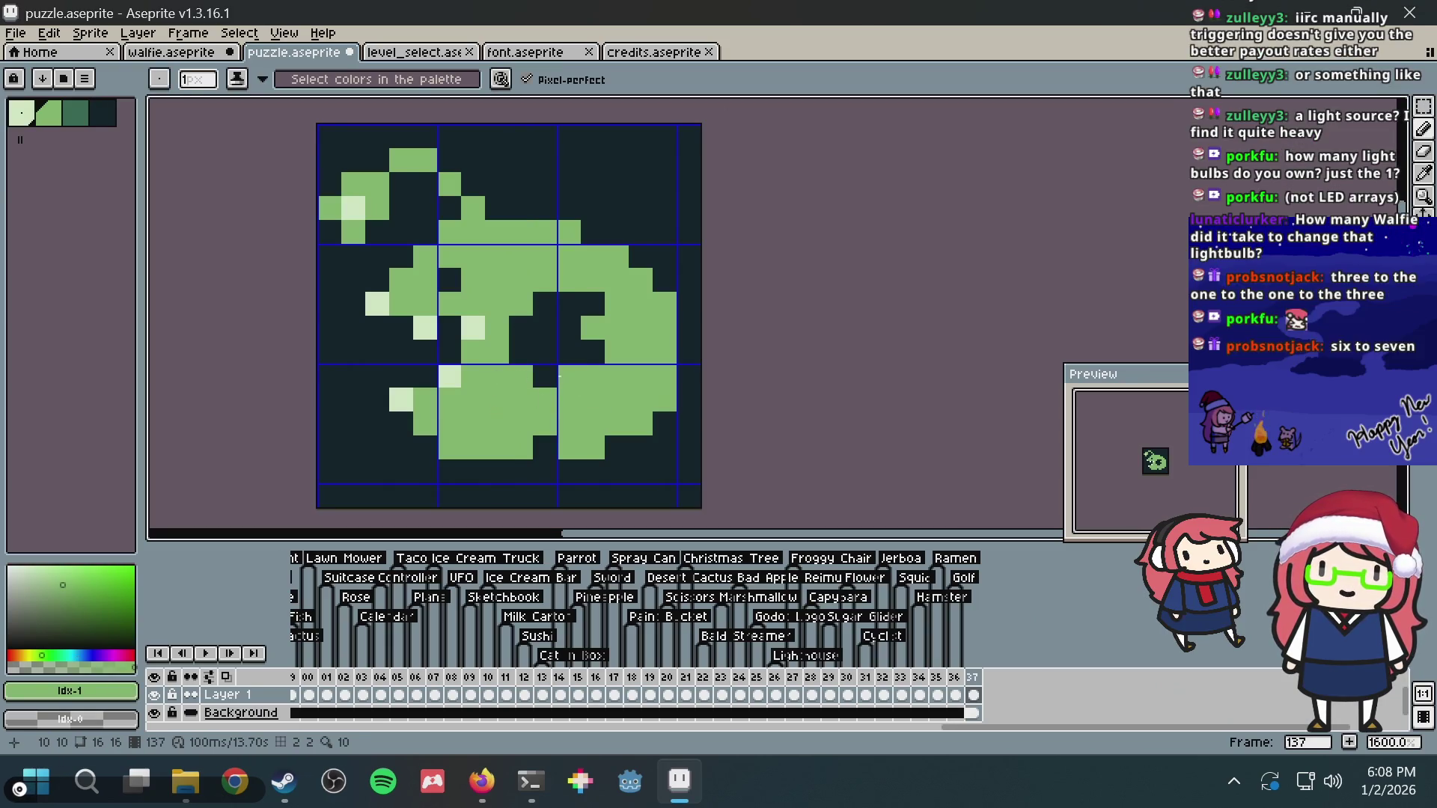
pyautogui.keyDown('alt'); pyautogui.click(467, 329); pyautogui.keyUp('alt')
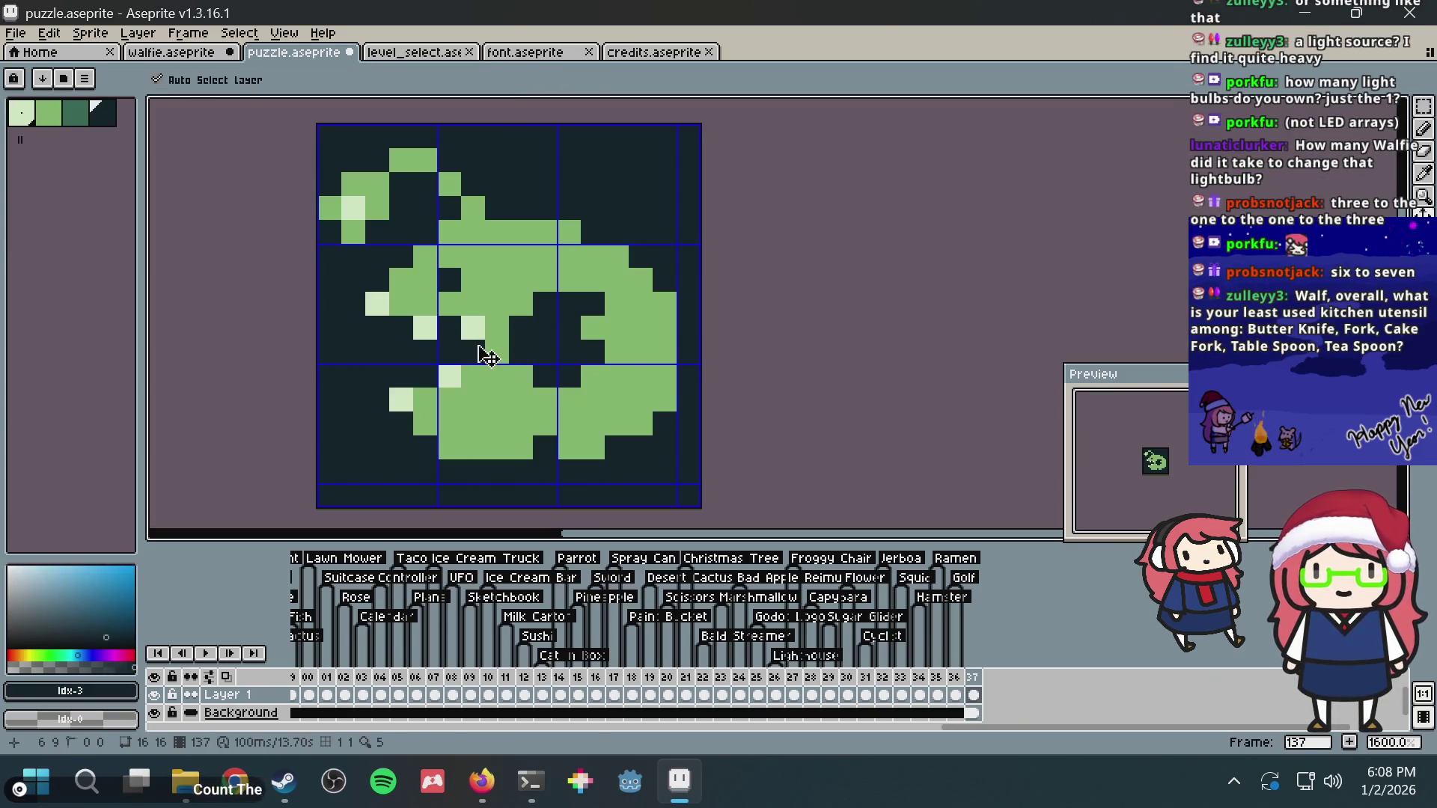
# Step: Save the puzzle file, undo a stray darkened pixel and glance at the reference once more
pyautogui.hotkey('ctrl', 's')
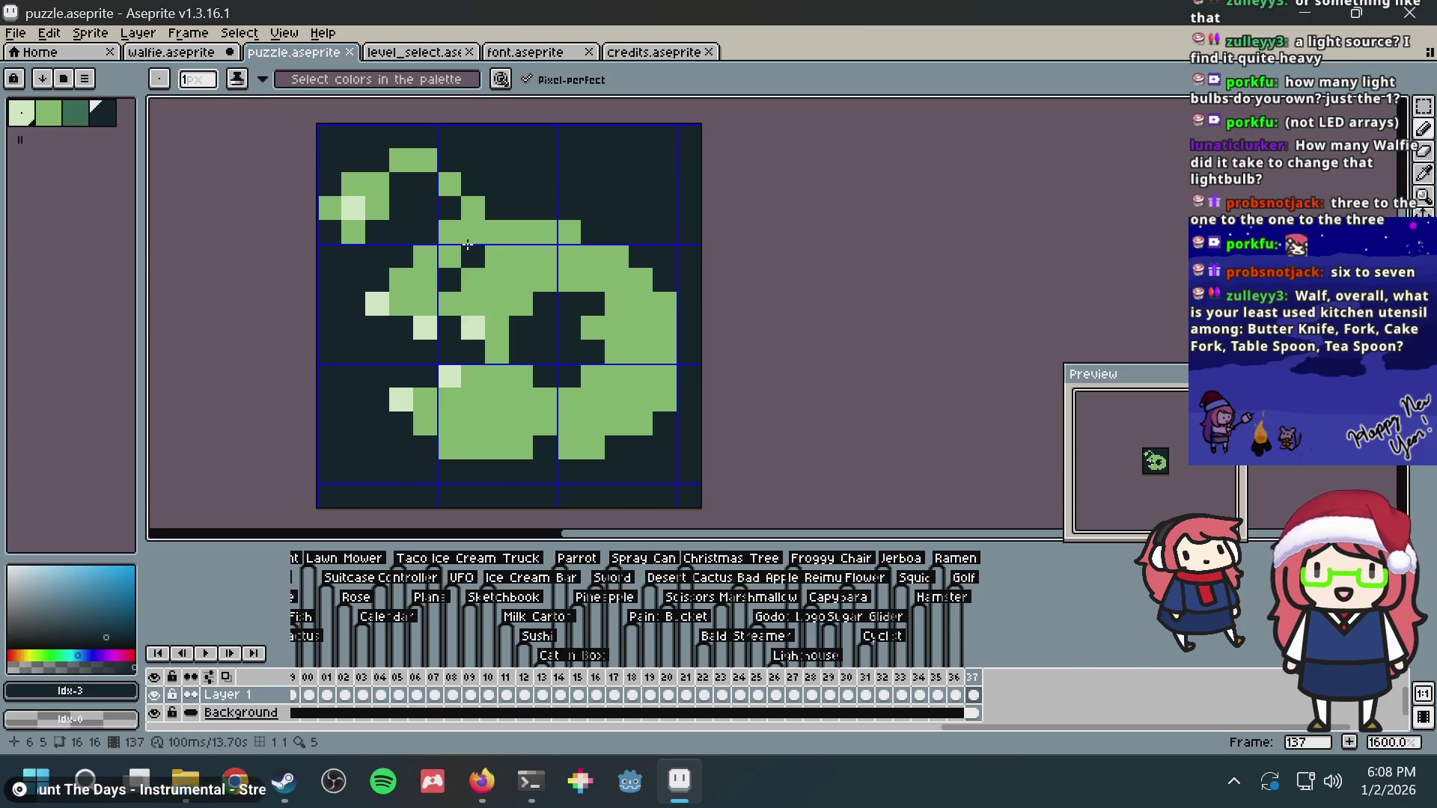
pyautogui.click(479, 324)
pyautogui.hotkey('ctrl', 'z')
pyautogui.hotkey('alt', 'Tab')
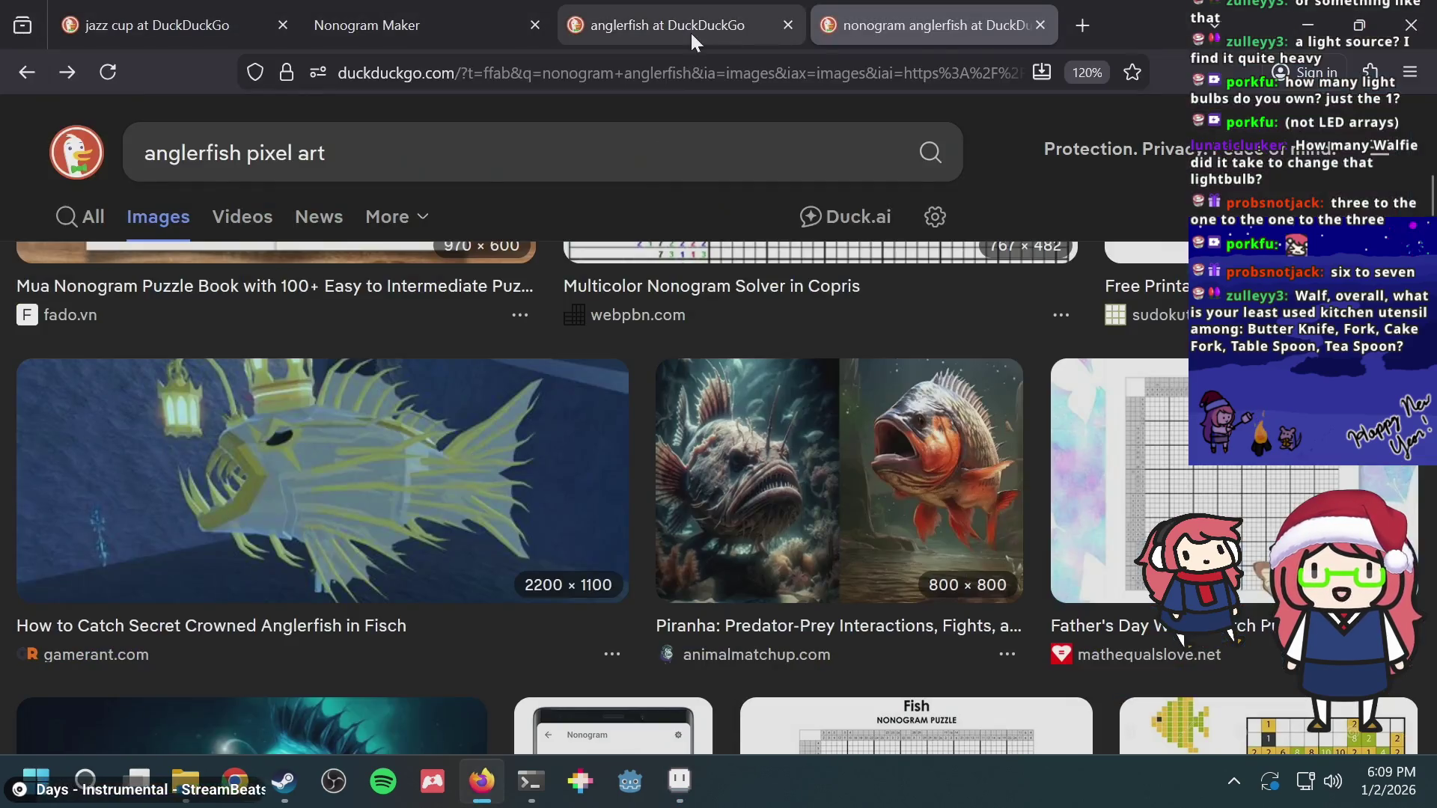
pyautogui.hotkey('alt', 'Tab')
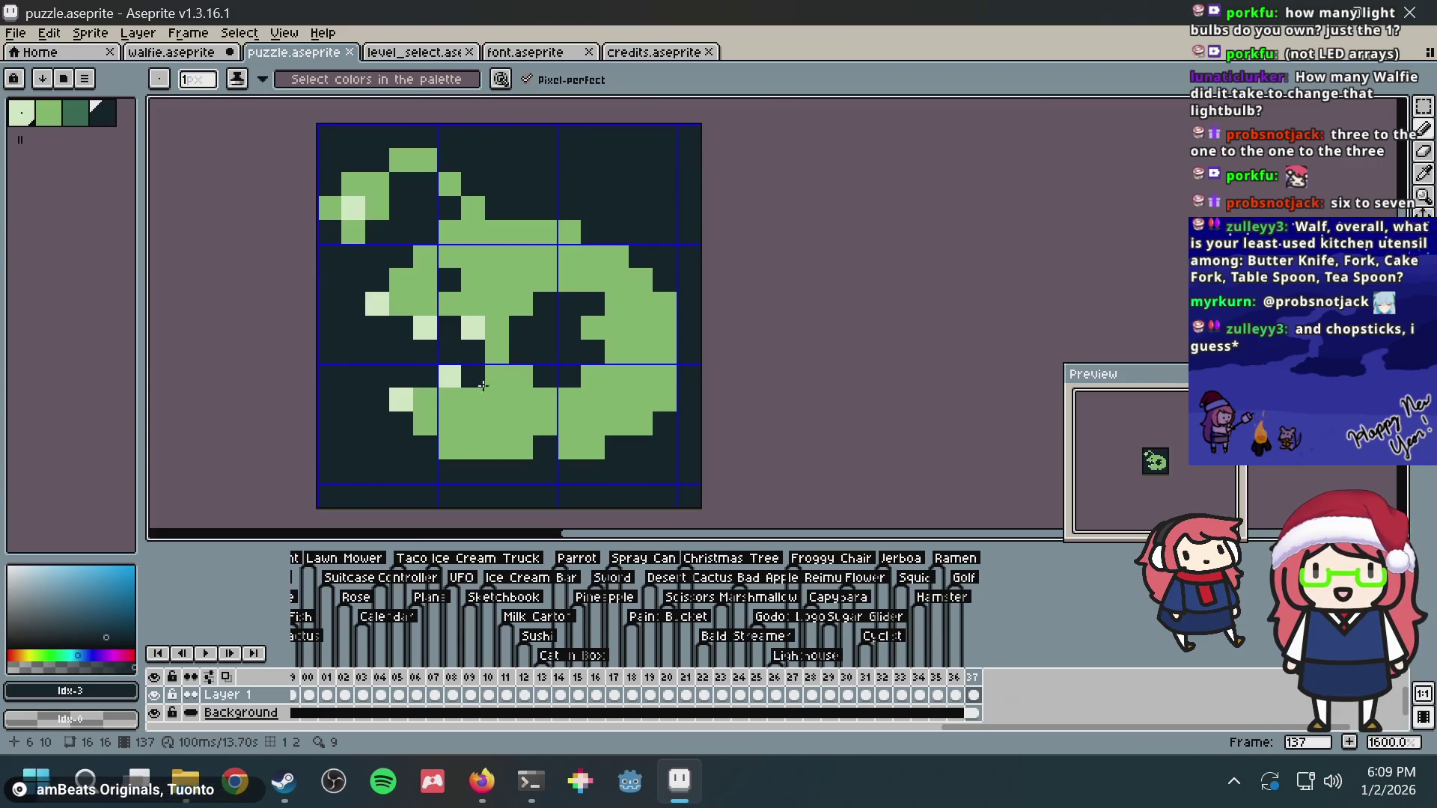
# Step: Sample colours to move a light pixel near the mouth and fill its neighbour green, then head to the browser
pyautogui.press('alt')
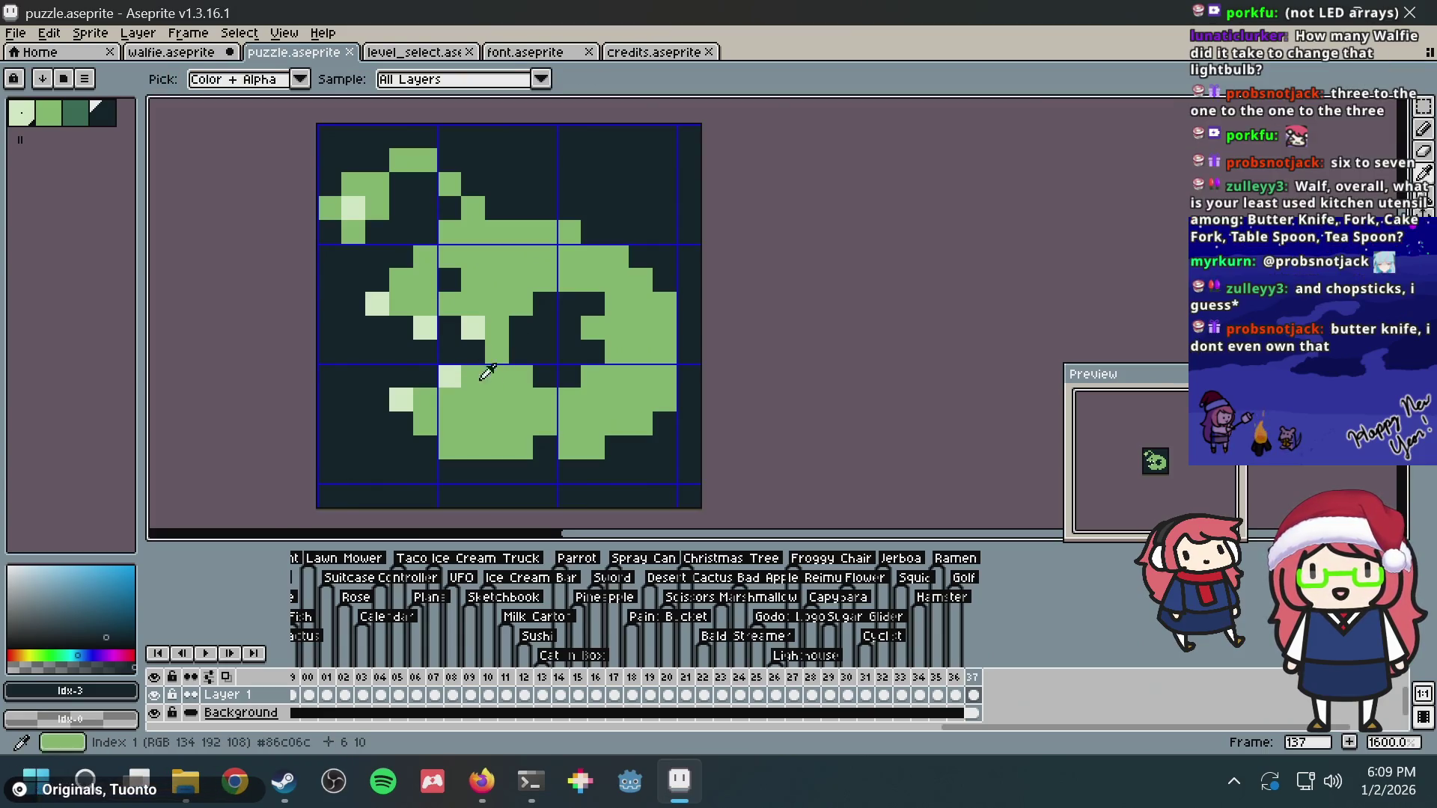
pyautogui.keyDown('alt'); pyautogui.click(486, 362); pyautogui.keyUp('alt')
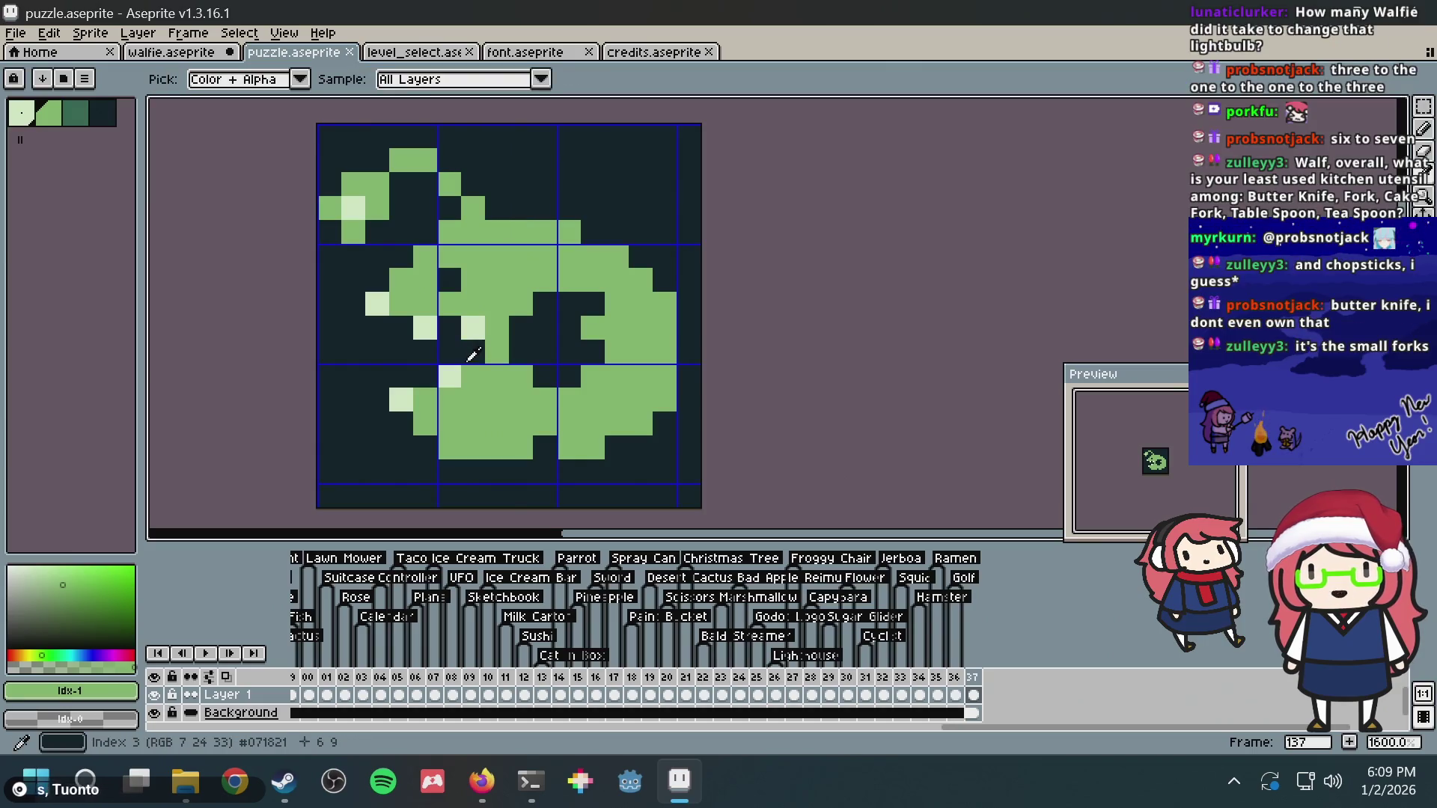
pyautogui.keyDown('alt'); pyautogui.click(449, 377); pyautogui.keyUp('alt')
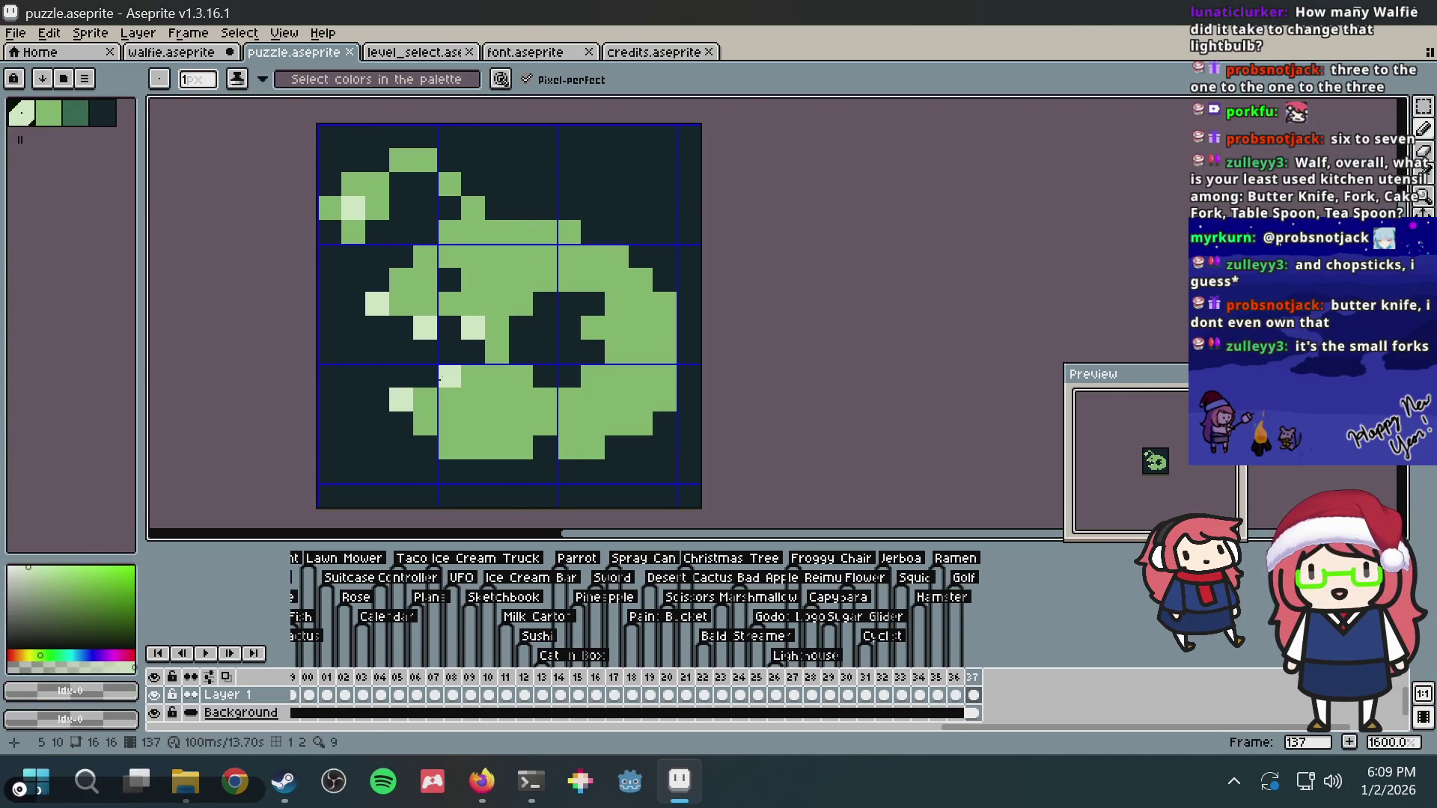
pyautogui.press('alt')
pyautogui.keyDown('alt'); pyautogui.click(476, 310); pyautogui.keyUp('alt')
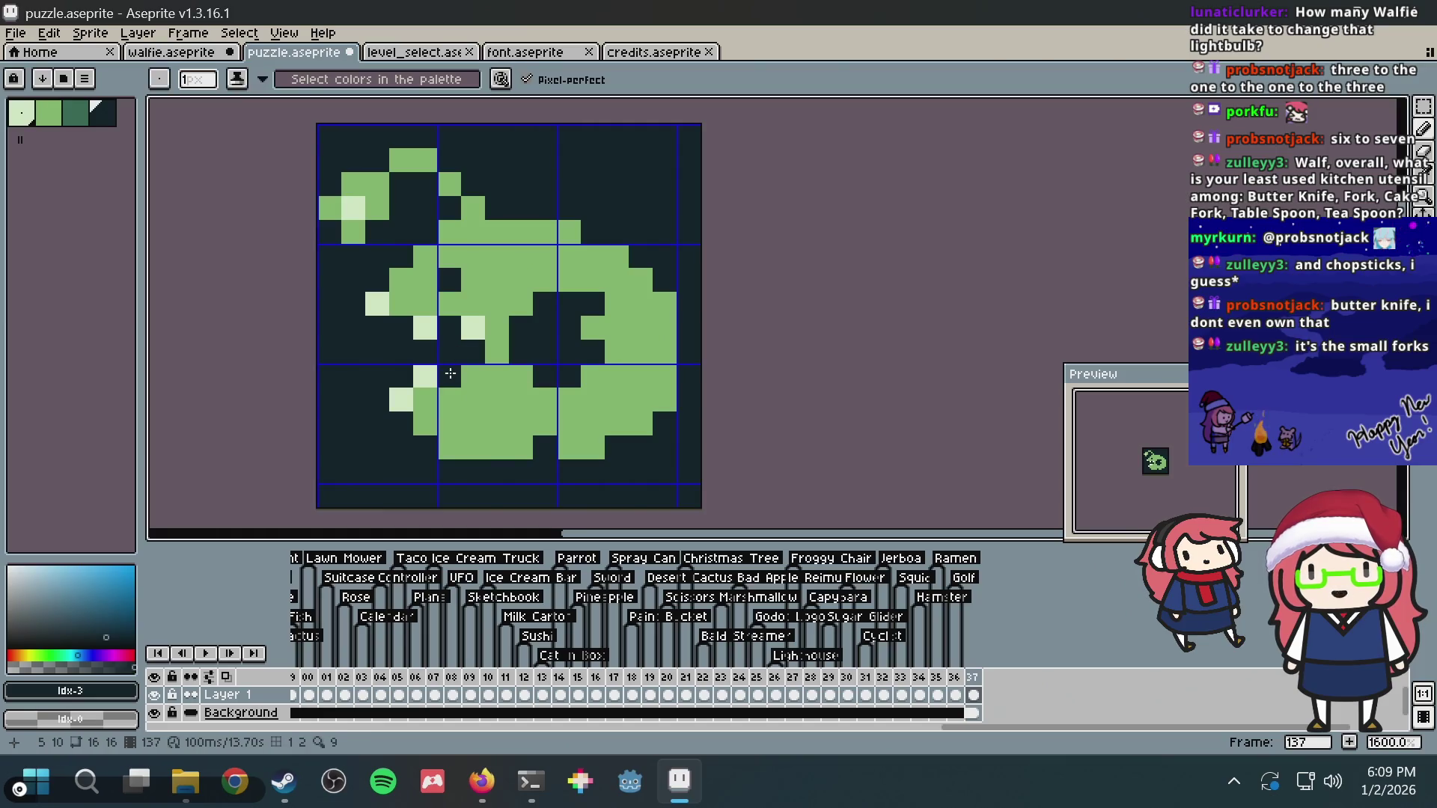
pyautogui.click(449, 376)
pyautogui.press('alt')
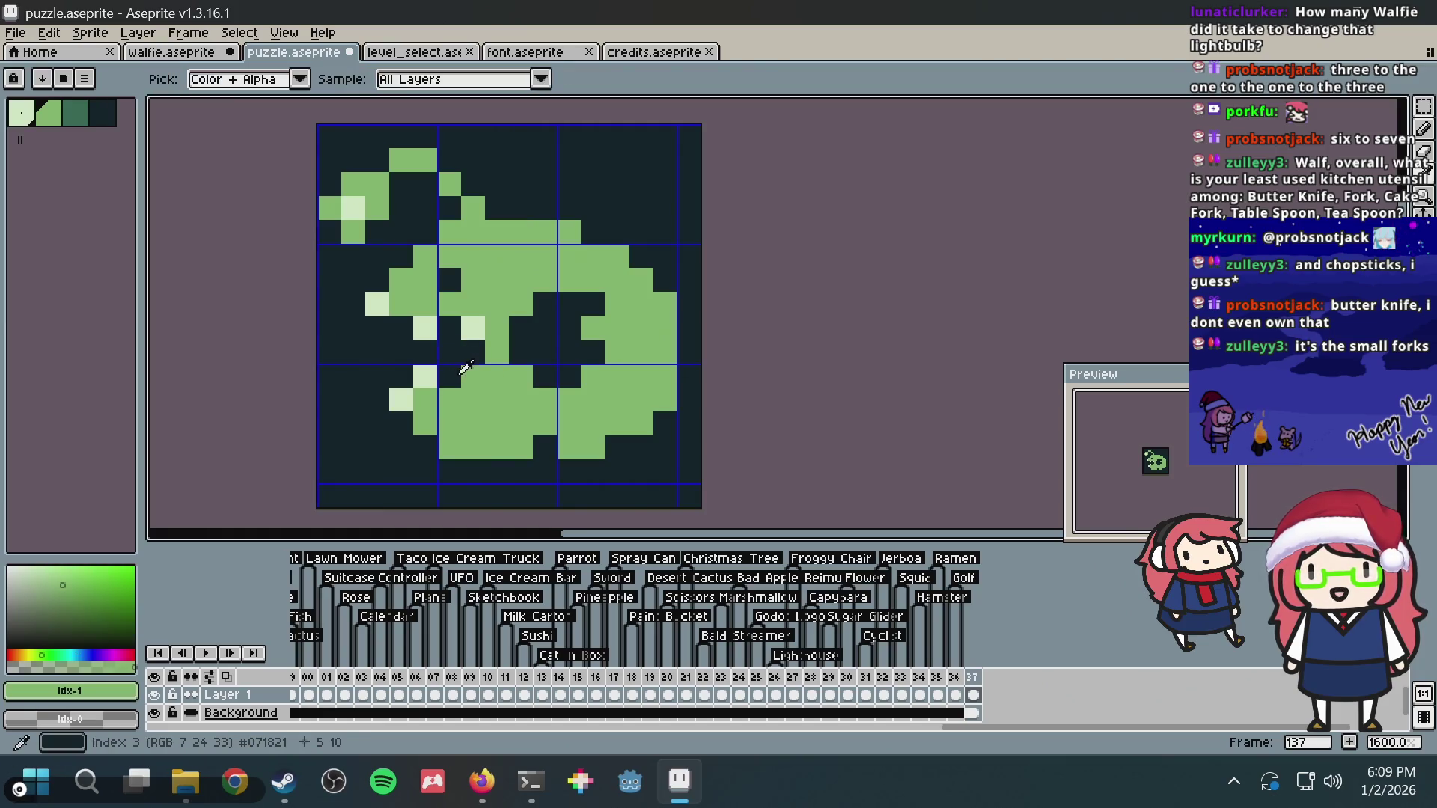
pyautogui.press('alt')
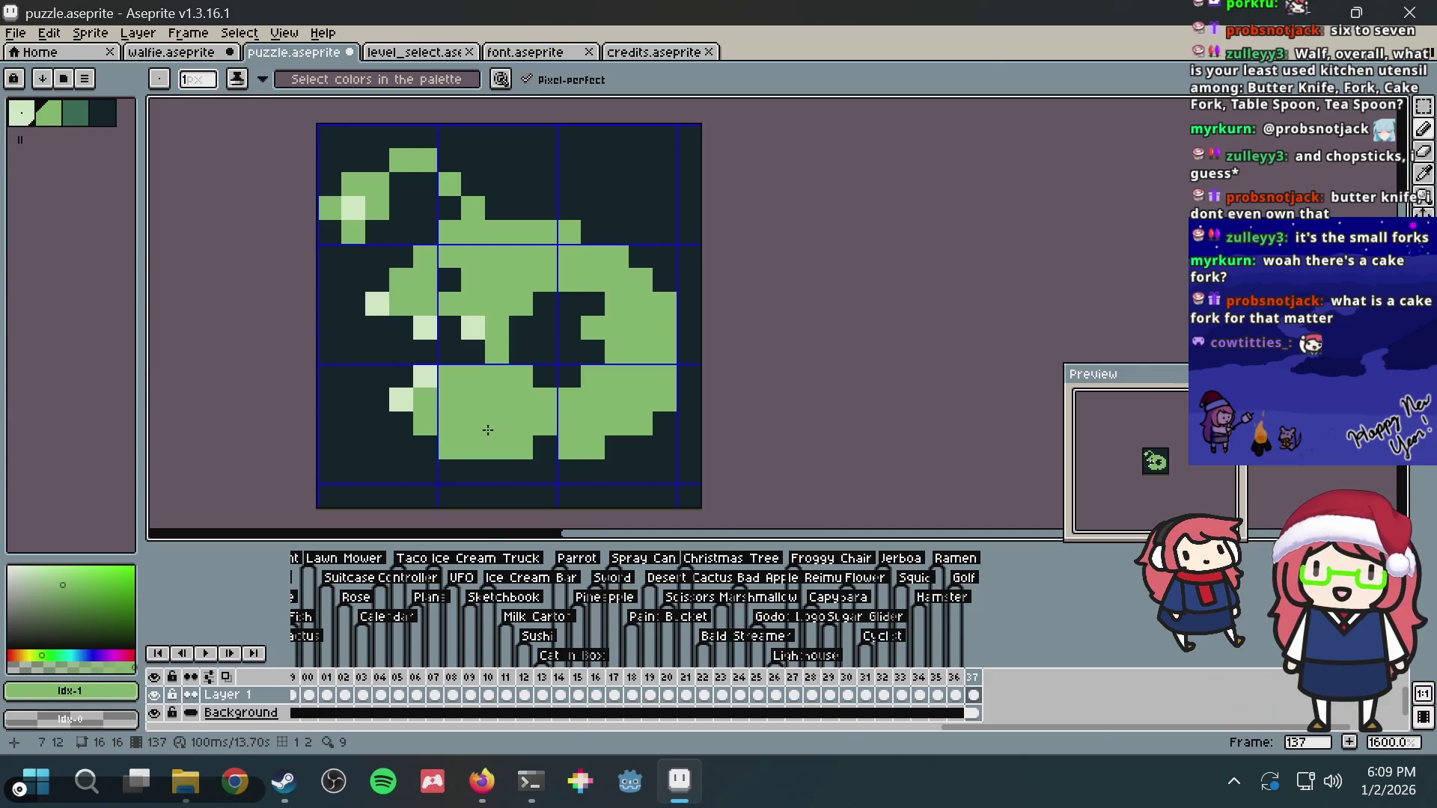
pyautogui.click(481, 777)
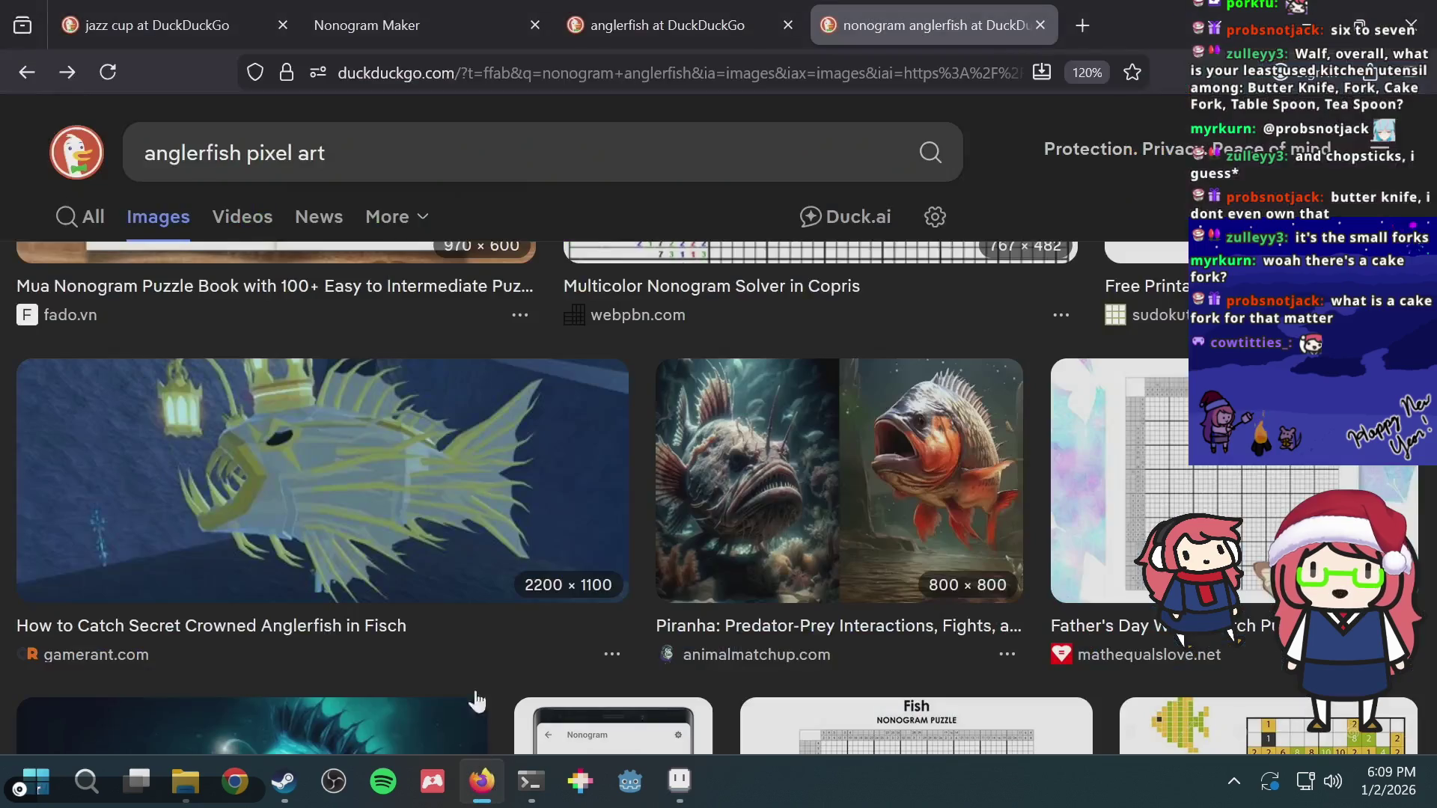
# Step: Search DuckDuckGo for 'cake fork' images in a new tab and return to Aseprite
pyautogui.hotkey('ctrl', 't')
pyautogui.write('cake fork')
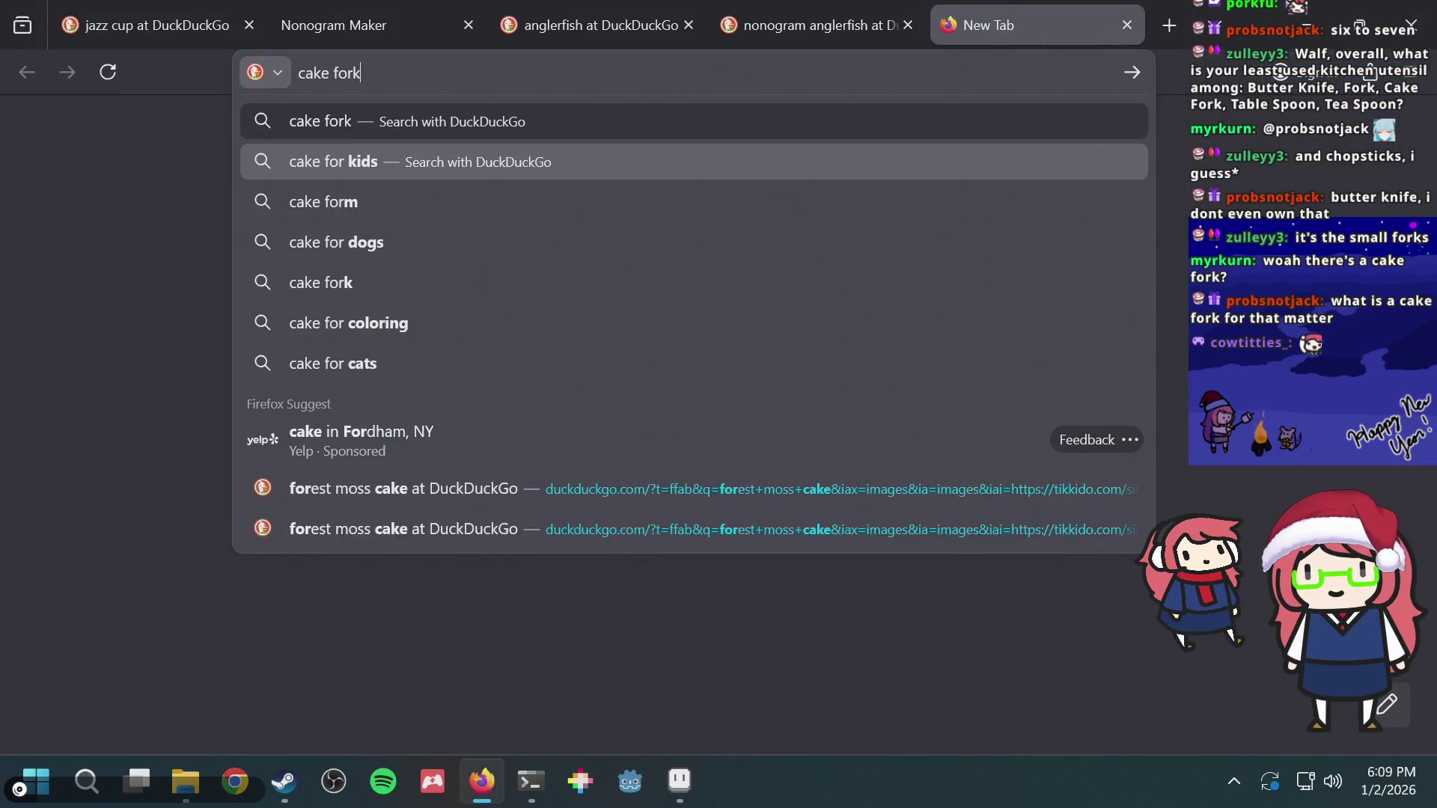
pyautogui.press('Return')
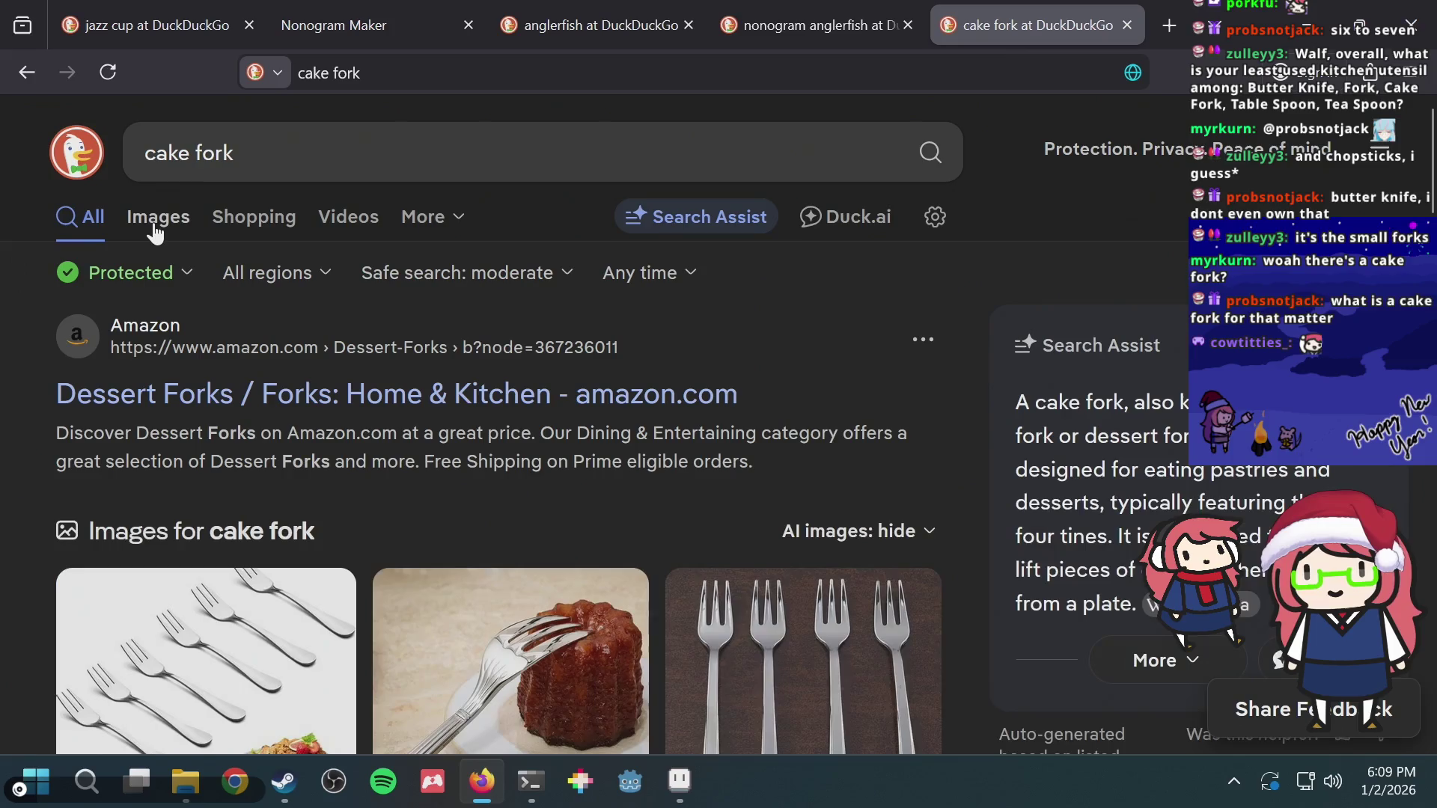
pyautogui.click(158, 220)
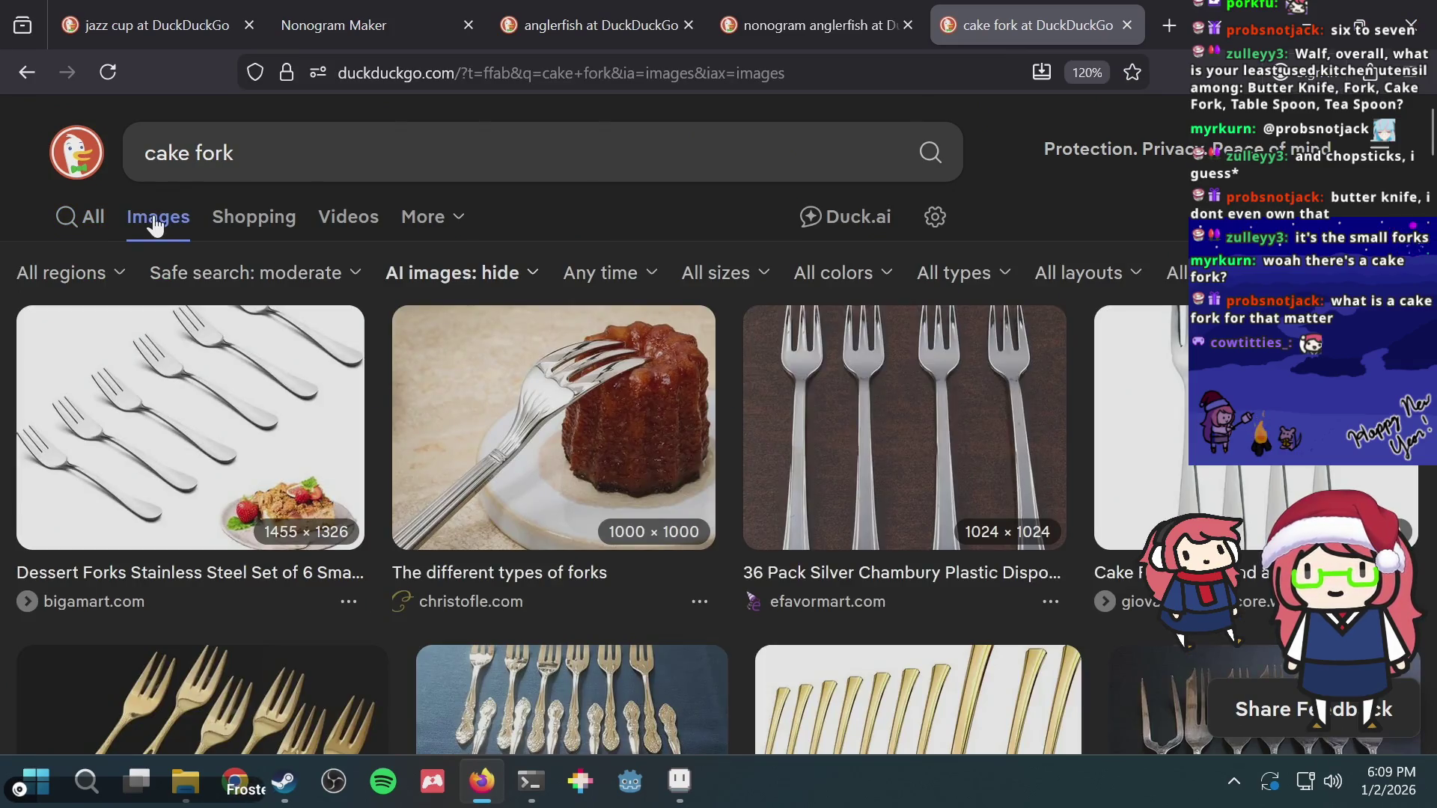
pyautogui.scroll(-3, 557, 465)
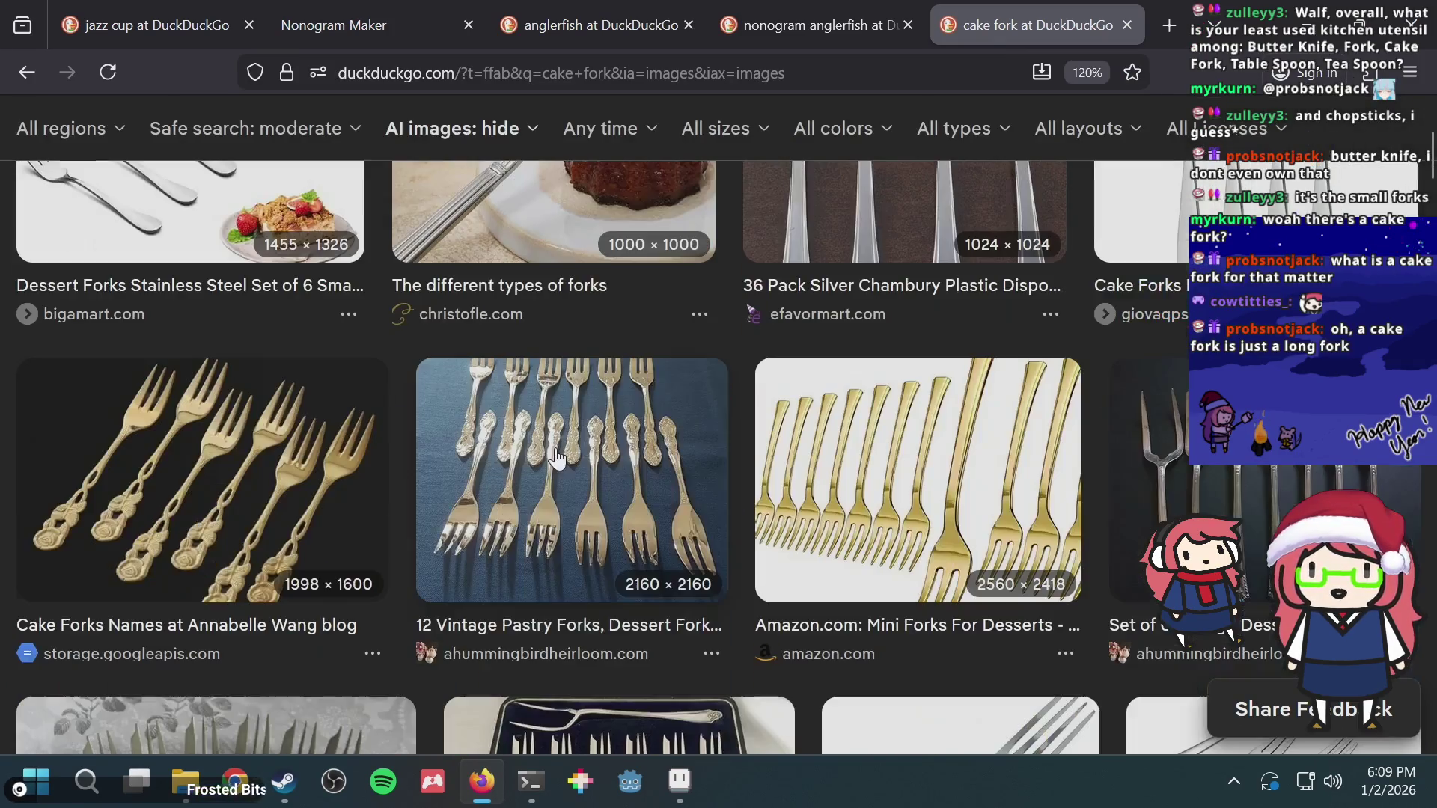
pyautogui.scroll(-3, 550, 450)
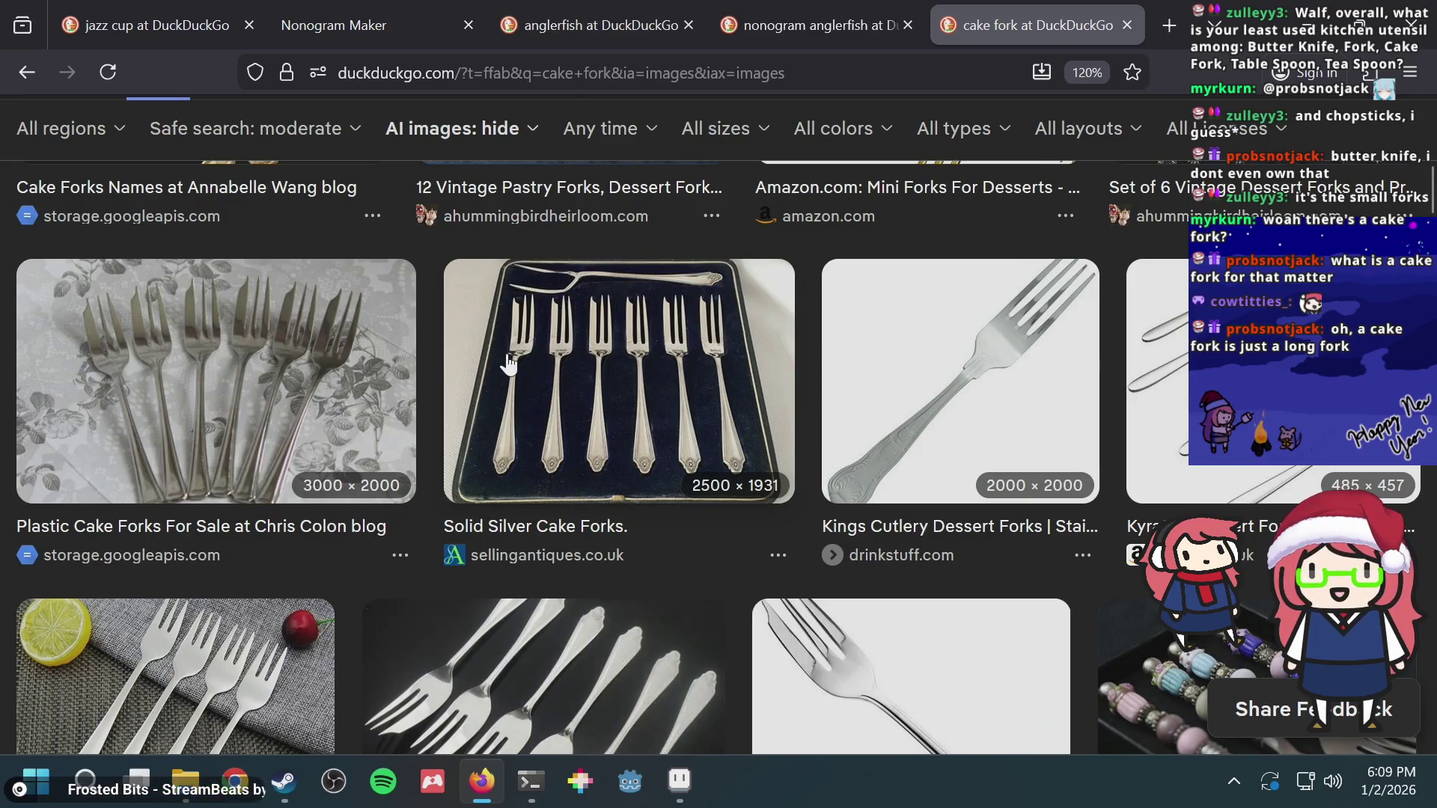
pyautogui.scroll(-2, 508, 357)
pyautogui.scroll(-2, 507, 357)
pyautogui.scroll(-1, 507, 358)
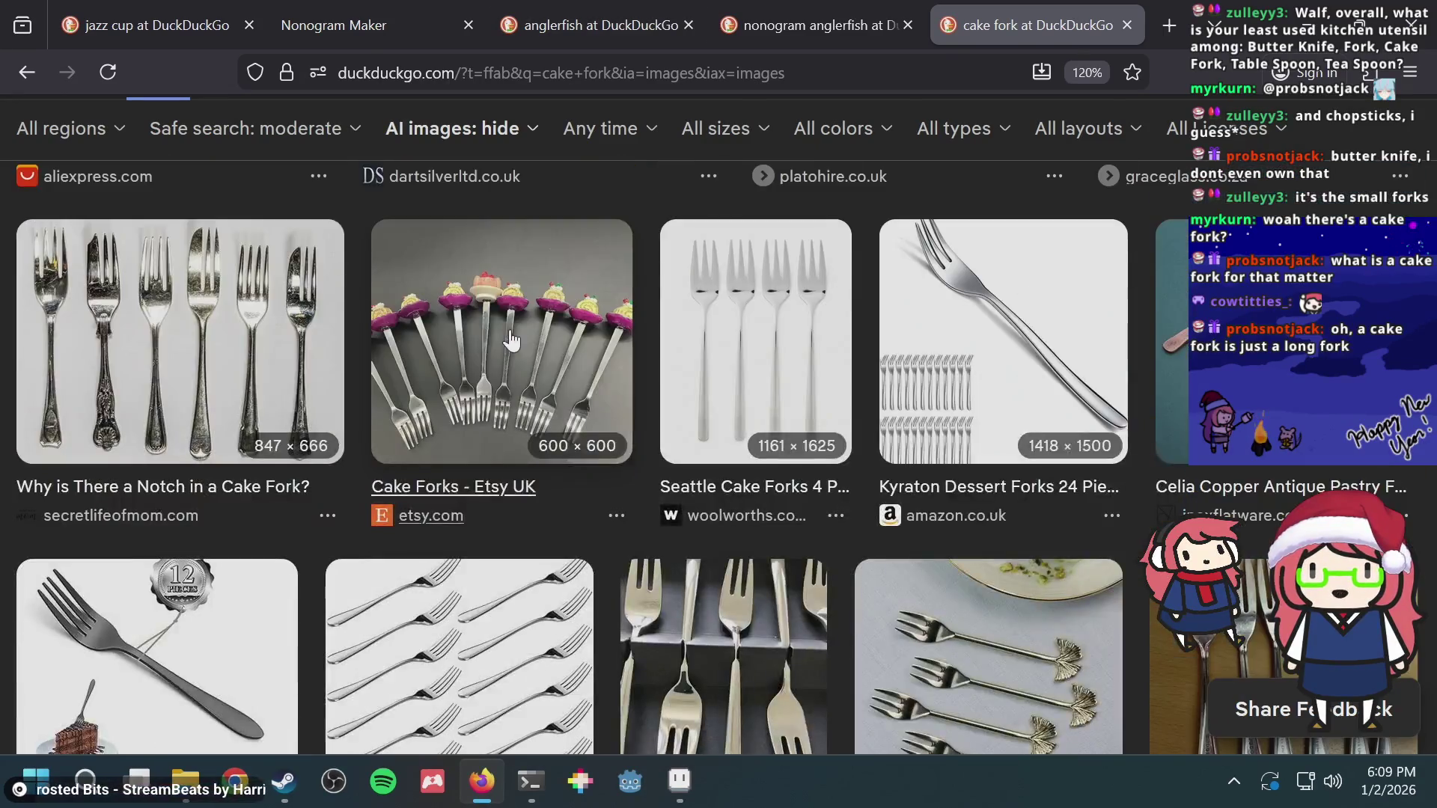
pyautogui.scroll(1, 508, 343)
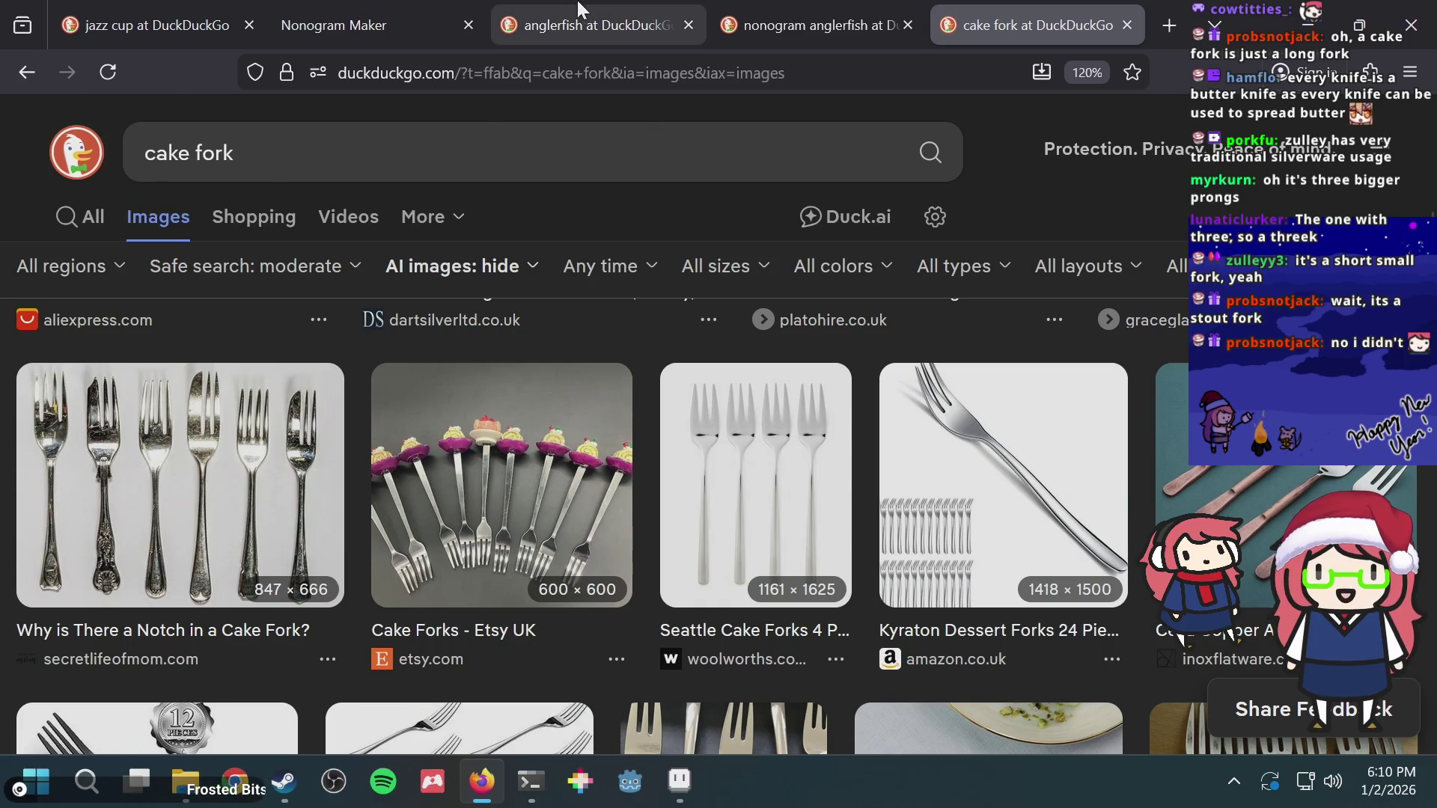
pyautogui.hotkey('alt', 'Tab')
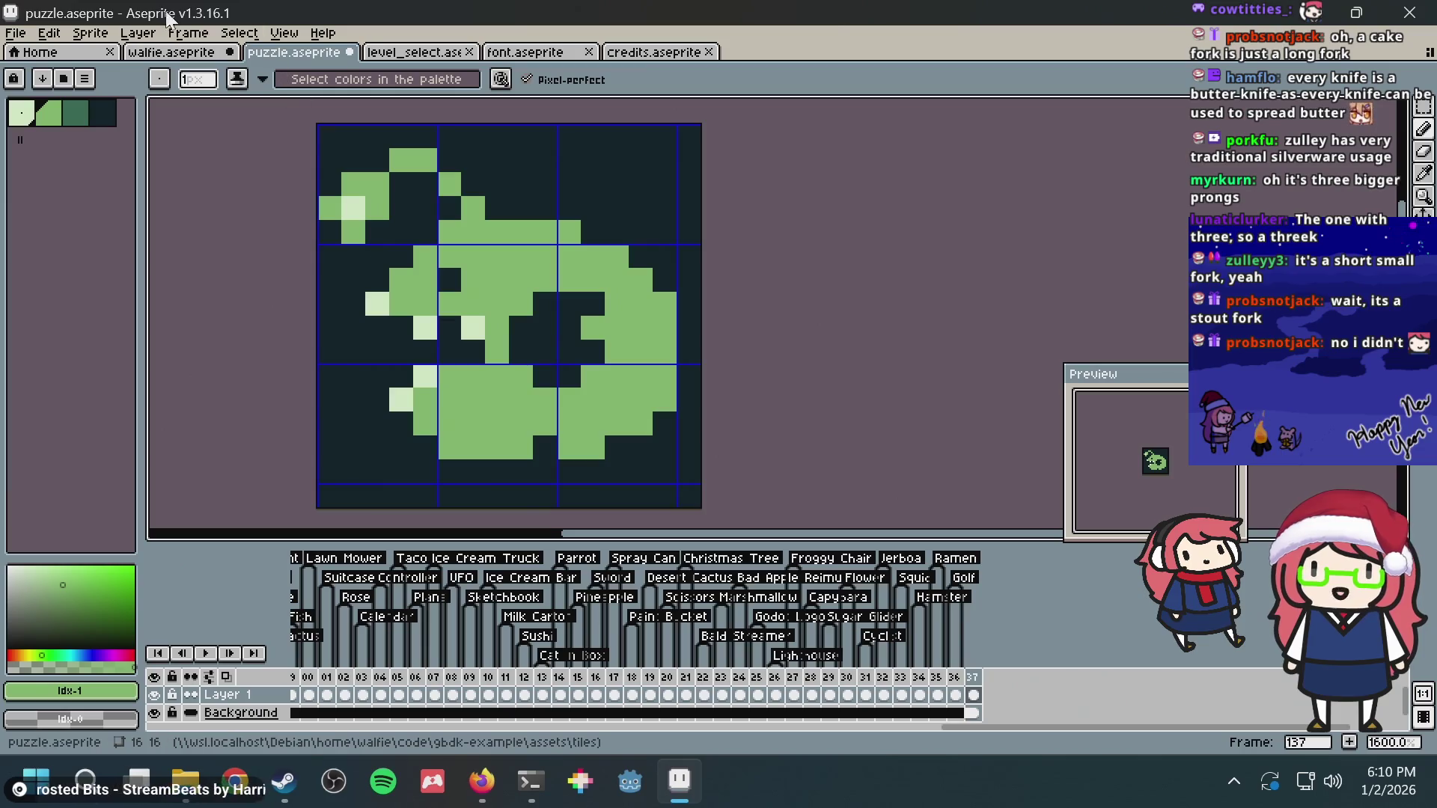
# Step: Marquee-select the 'Some puzzles: xtagtv' credit line in credits.aseprite, then return to Firefox
pyautogui.click(646, 52)
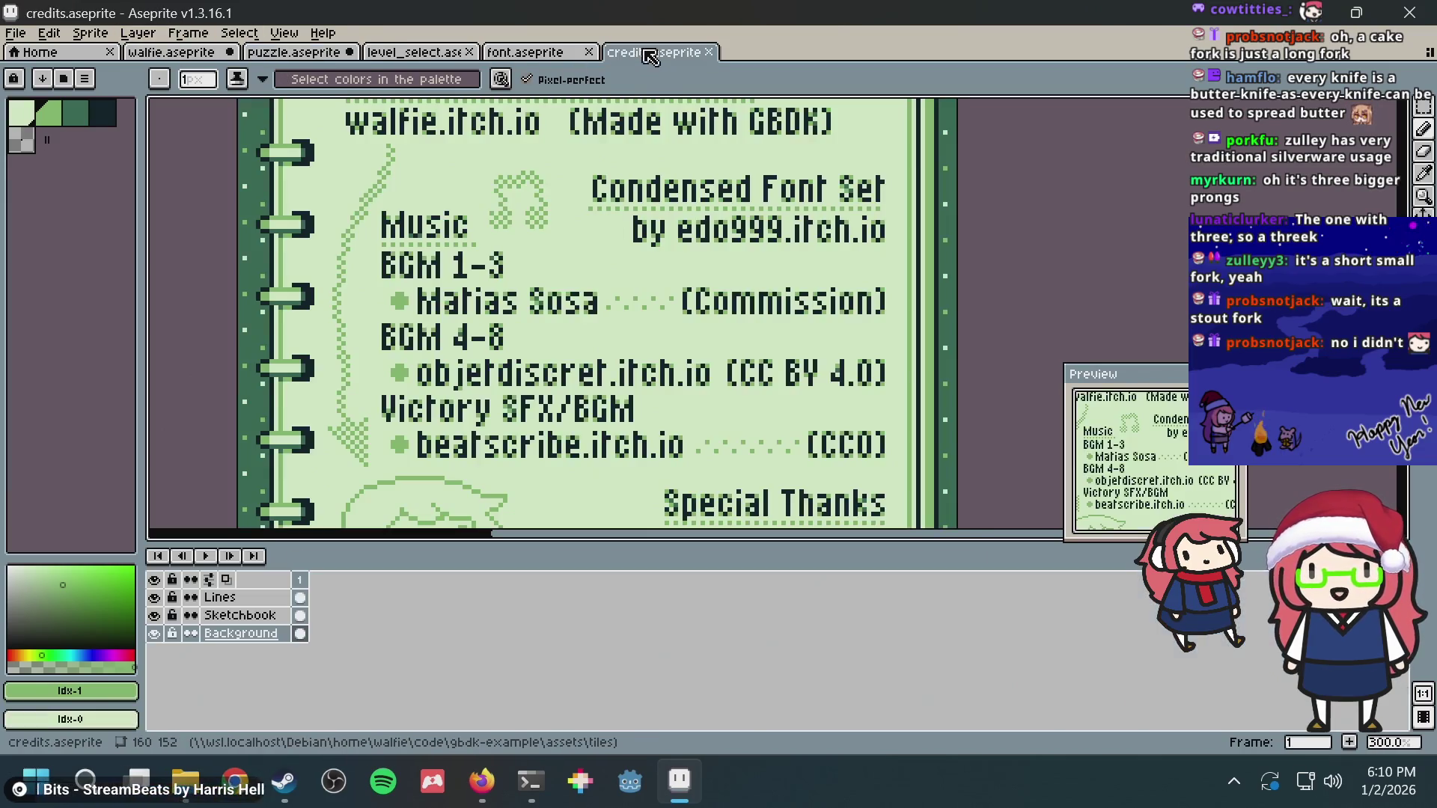
pyautogui.scroll(3, 742, 358)
pyautogui.scroll(1, 651, 351)
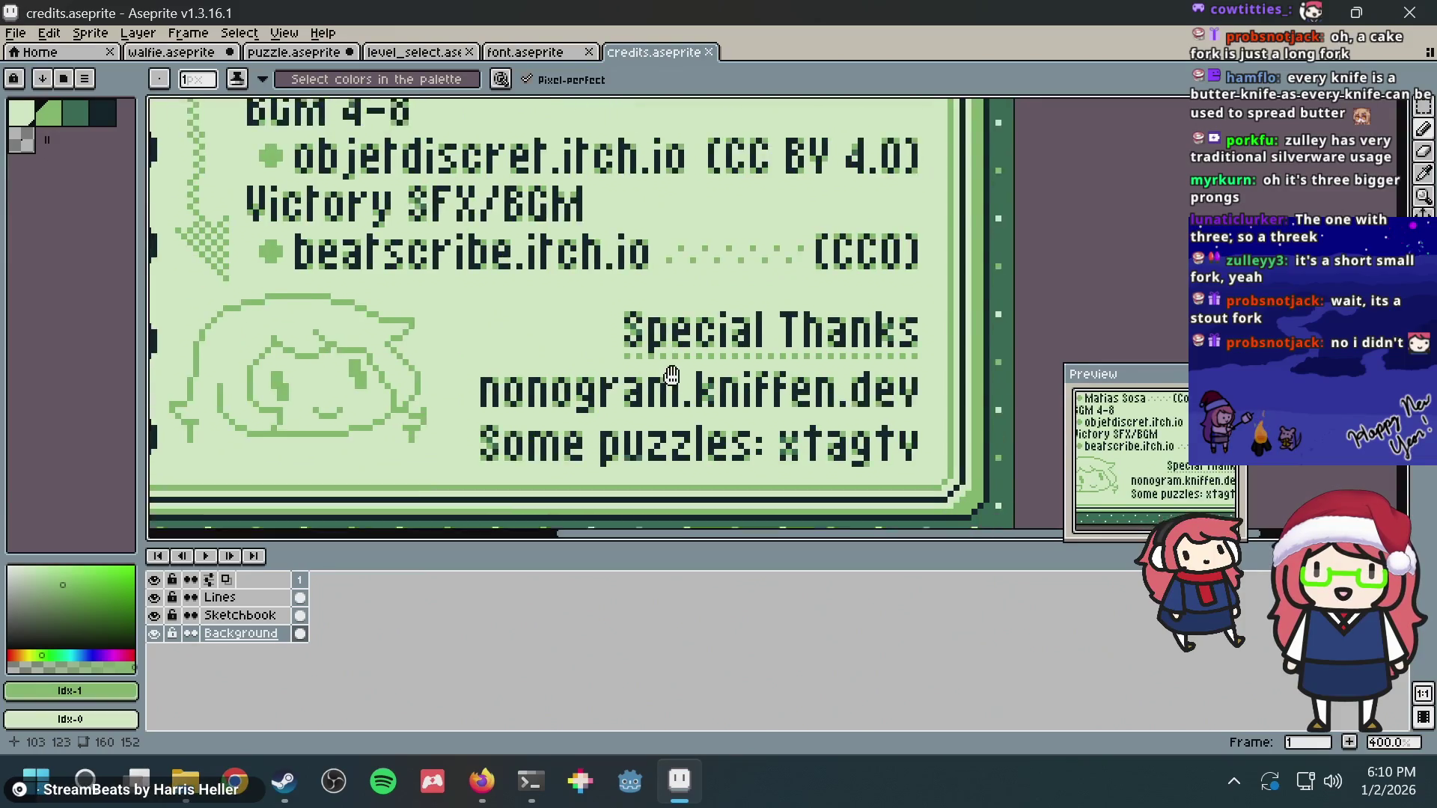
pyautogui.scroll(1, 651, 351)
pyautogui.scroll(-3, 651, 350)
pyautogui.scroll(-2, 649, 346)
pyautogui.scroll(3, 643, 334)
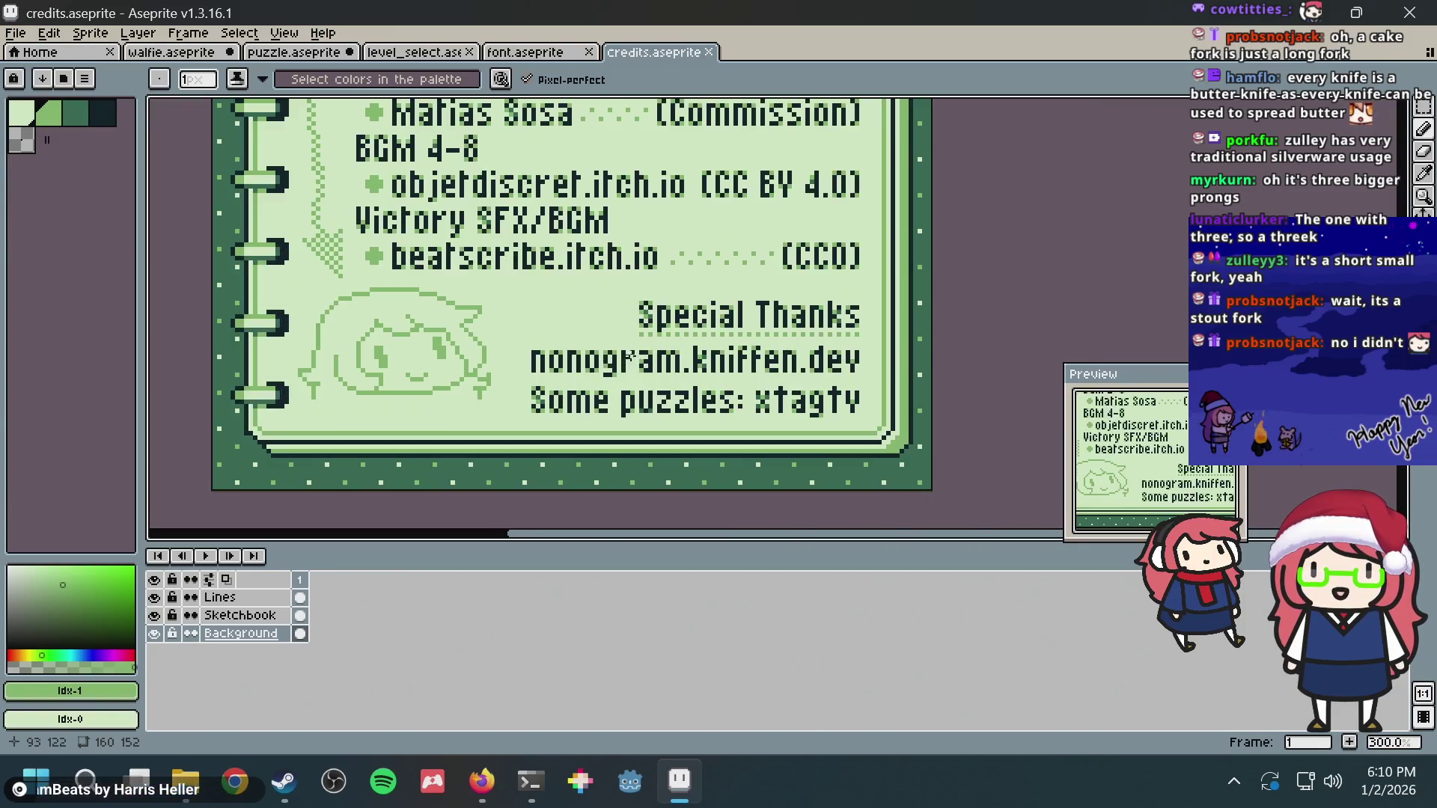
pyautogui.scroll(1, 639, 329)
pyautogui.scroll(-1, 638, 330)
pyautogui.scroll(-2, 636, 295)
pyautogui.scroll(3, 634, 244)
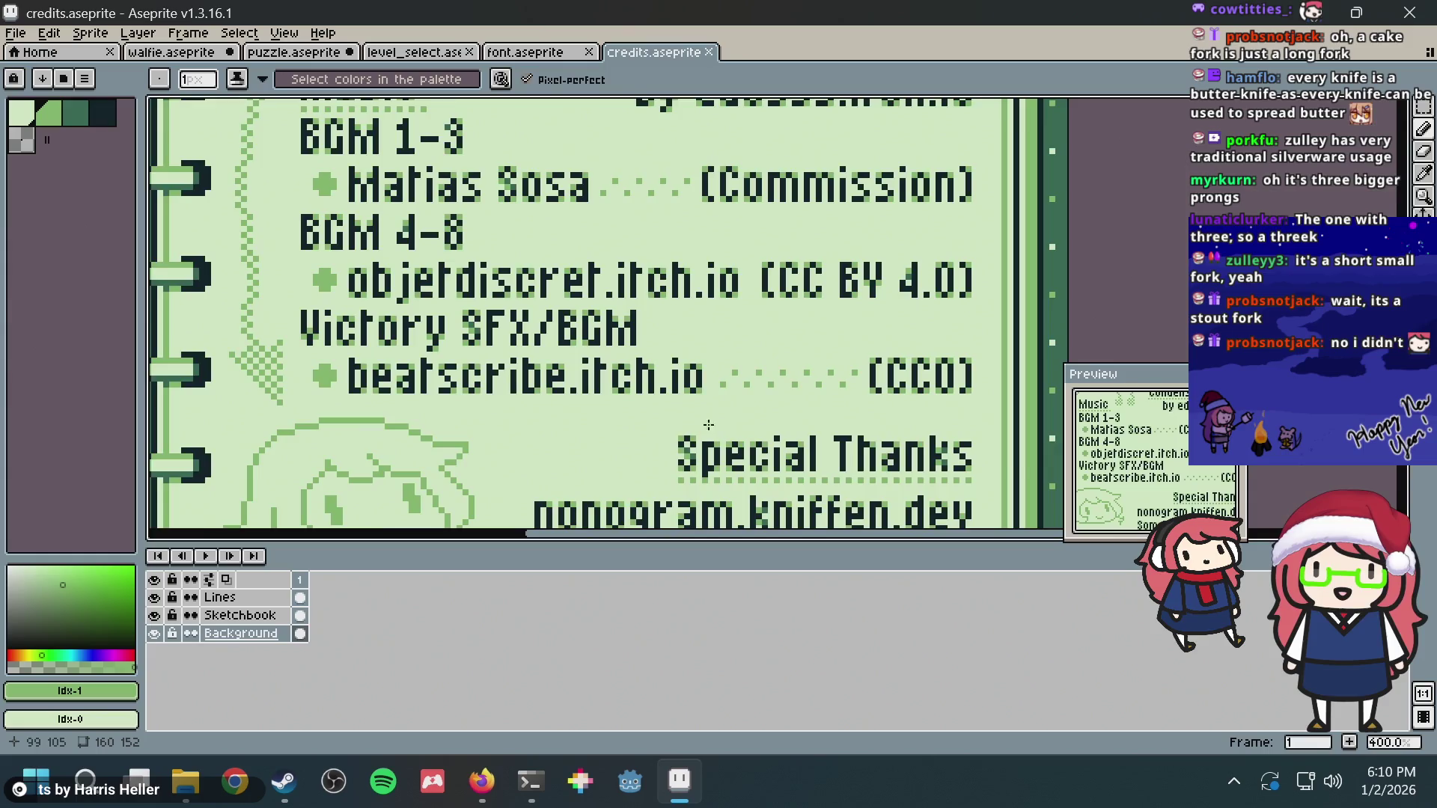
pyautogui.scroll(2, 630, 193)
pyautogui.scroll(-2, 807, 339)
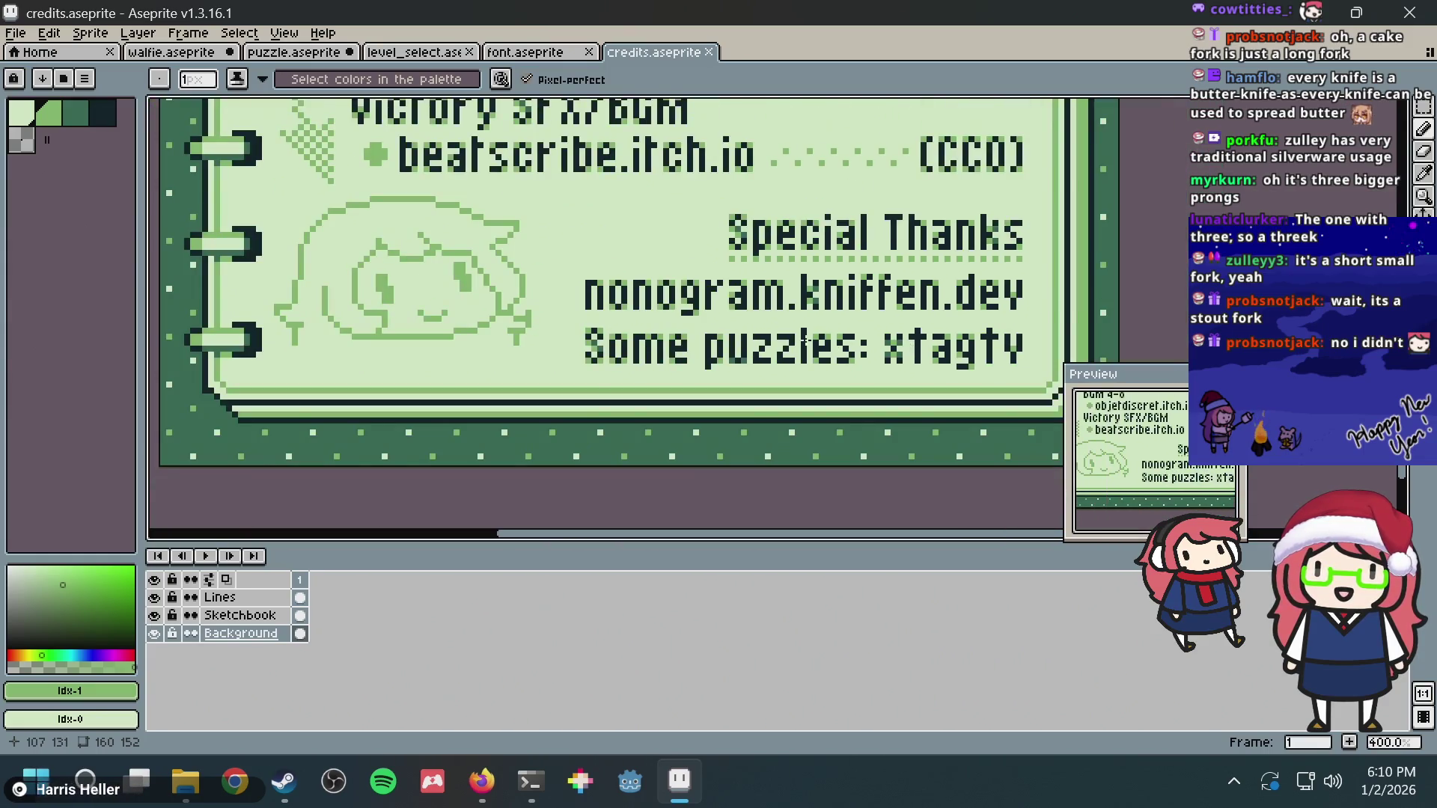
pyautogui.press('m')
pyautogui.scroll(-4, 775, 350)
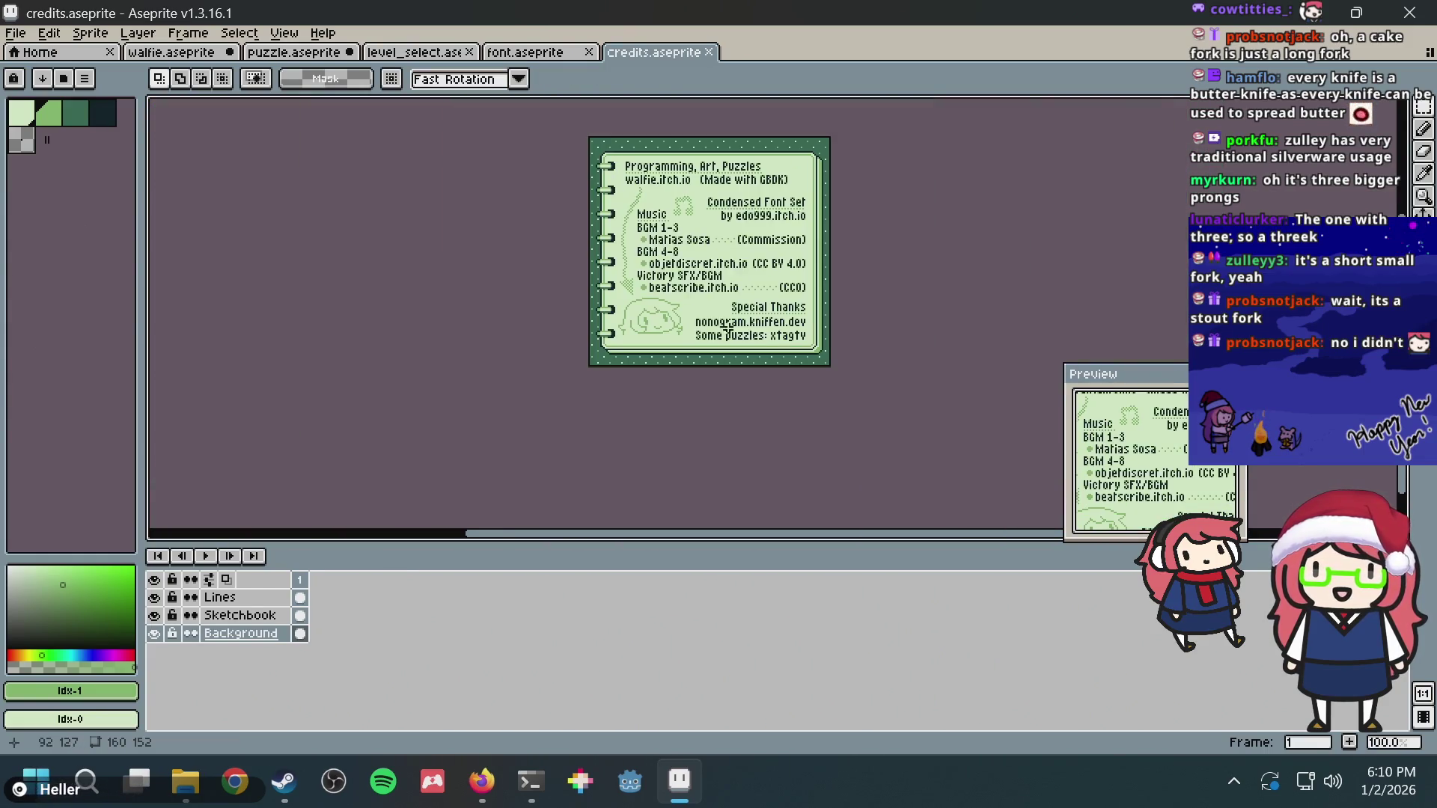
pyautogui.scroll(1, 718, 359)
pyautogui.scroll(2, 688, 372)
pyautogui.moveTo(689, 371)
pyautogui.mouseDown()
pyautogui.moveTo(657, 363)
pyautogui.moveTo(972, 388)
pyautogui.mouseUp()
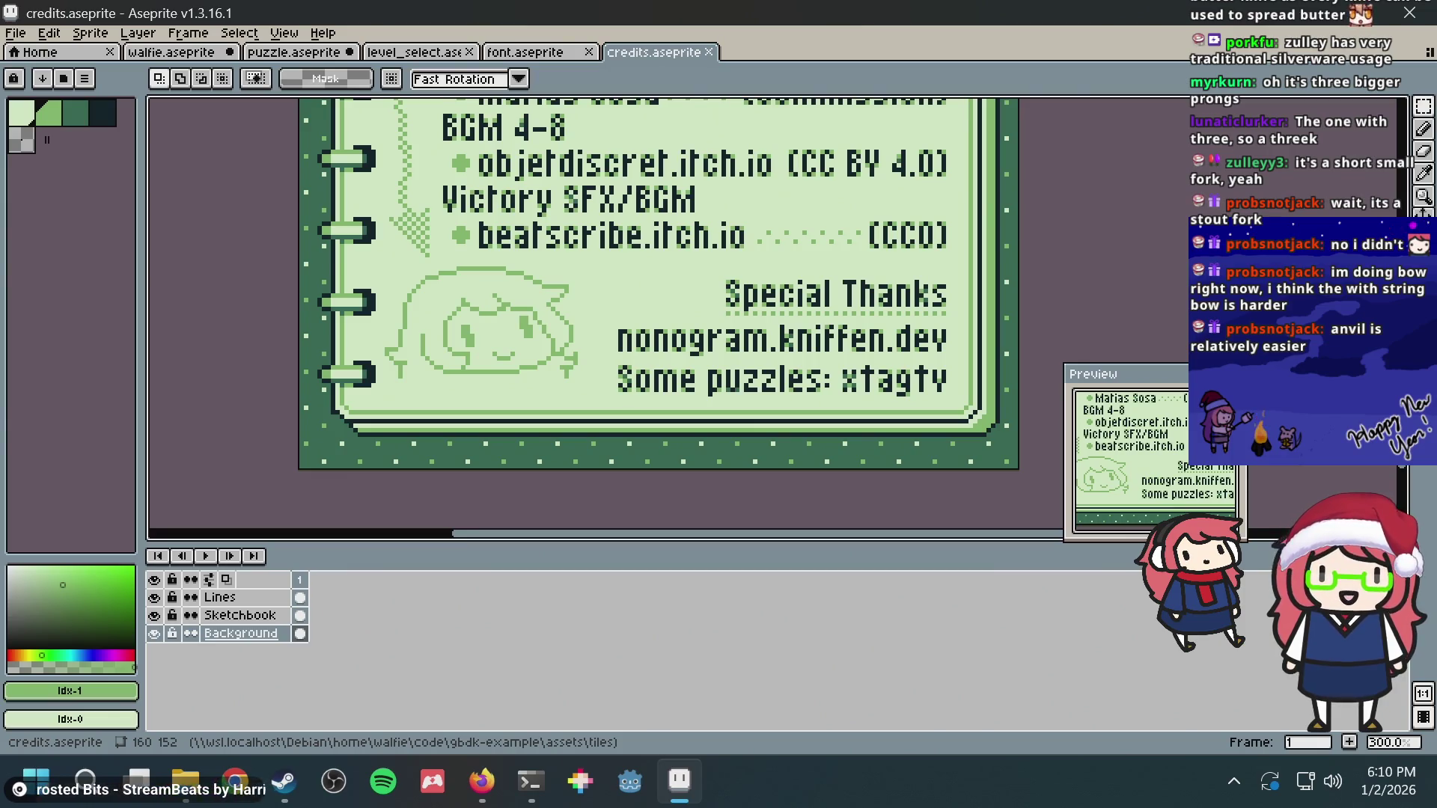
pyautogui.hotkey('alt', 'Tab')
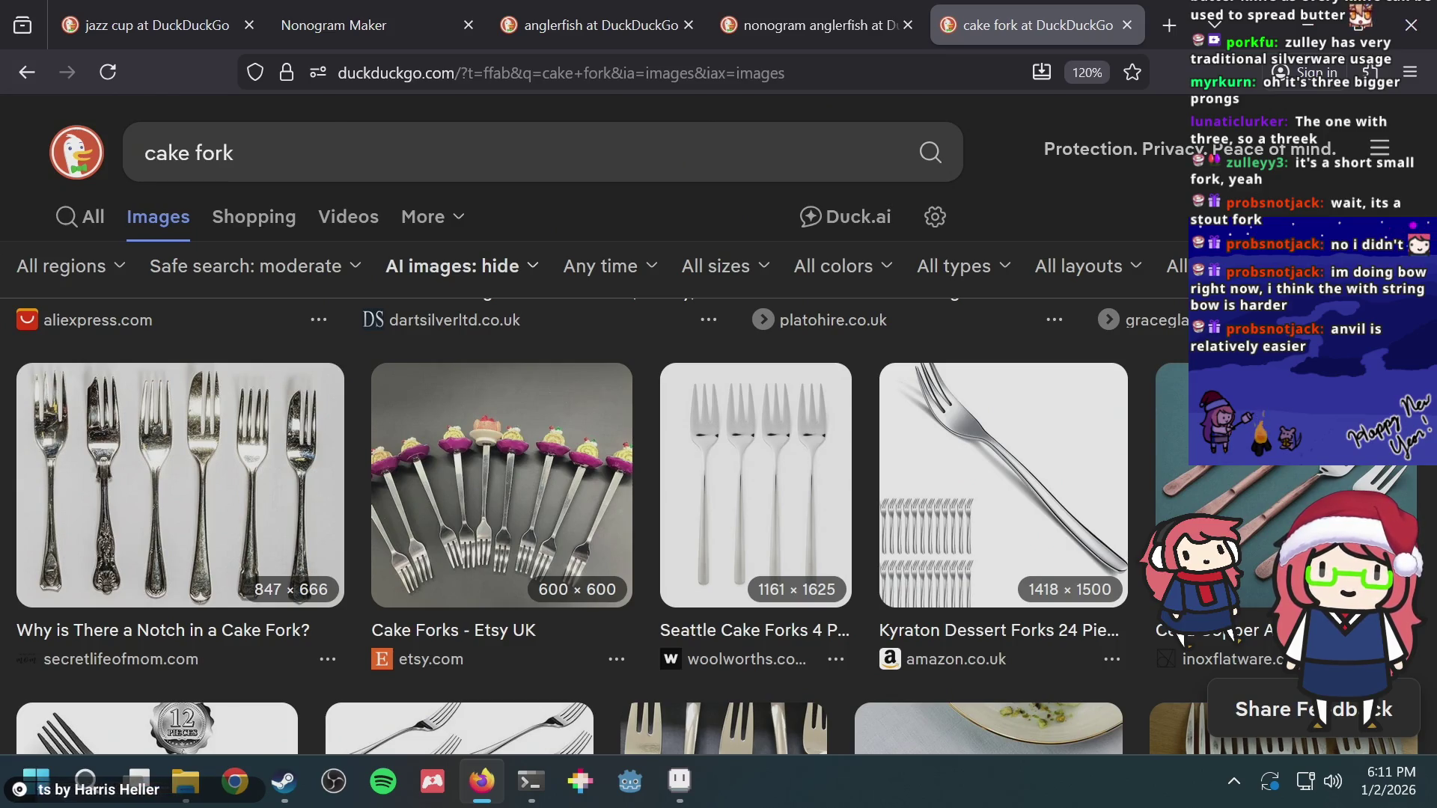
# Step: Load the pasted nonogram reference image and search 'anvil' images in a new tab
pyautogui.click(879, 82)
pyautogui.hotkey('ctrl', 'v')
pyautogui.press('Return')
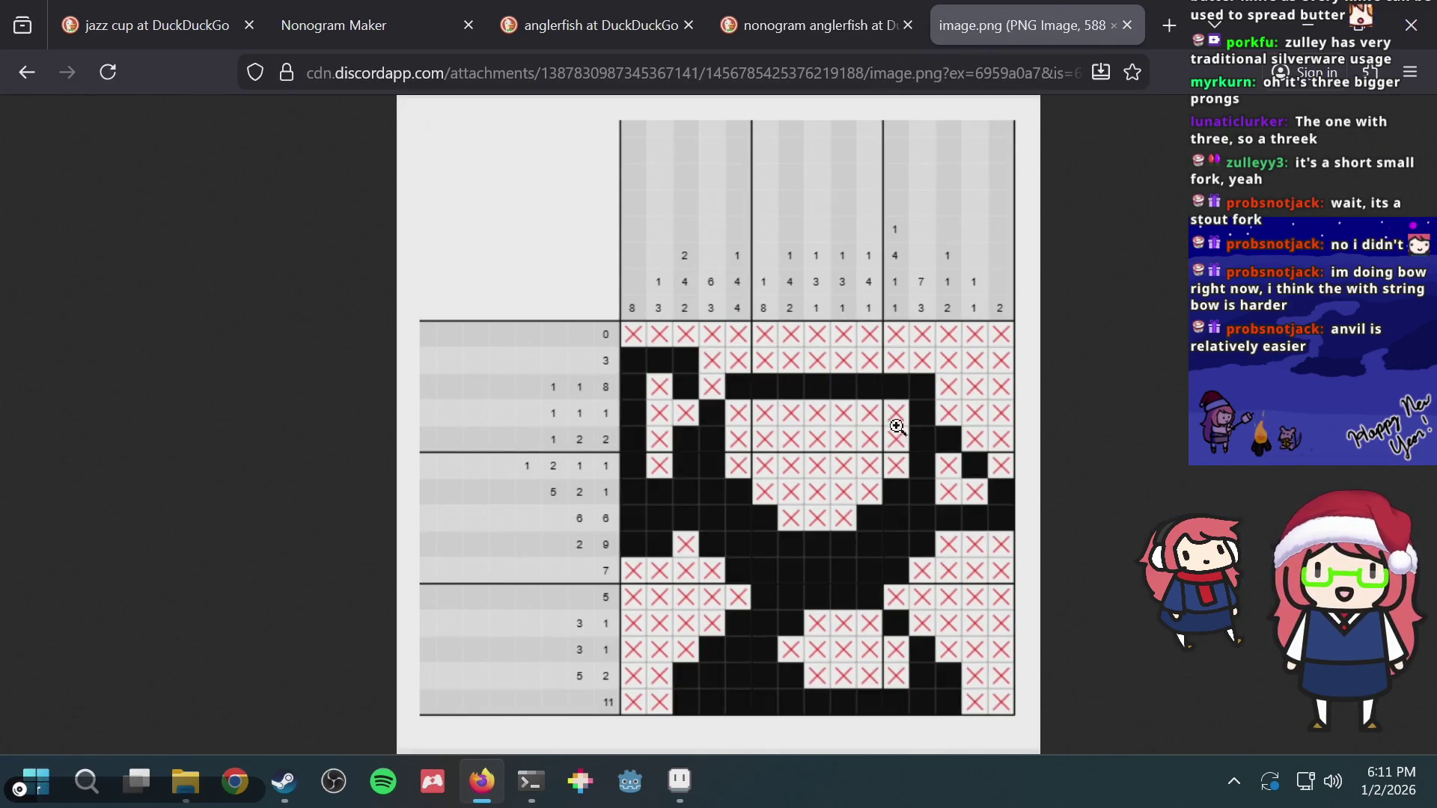
pyautogui.hotkey('ctrl', 't')
pyautogui.write('an')
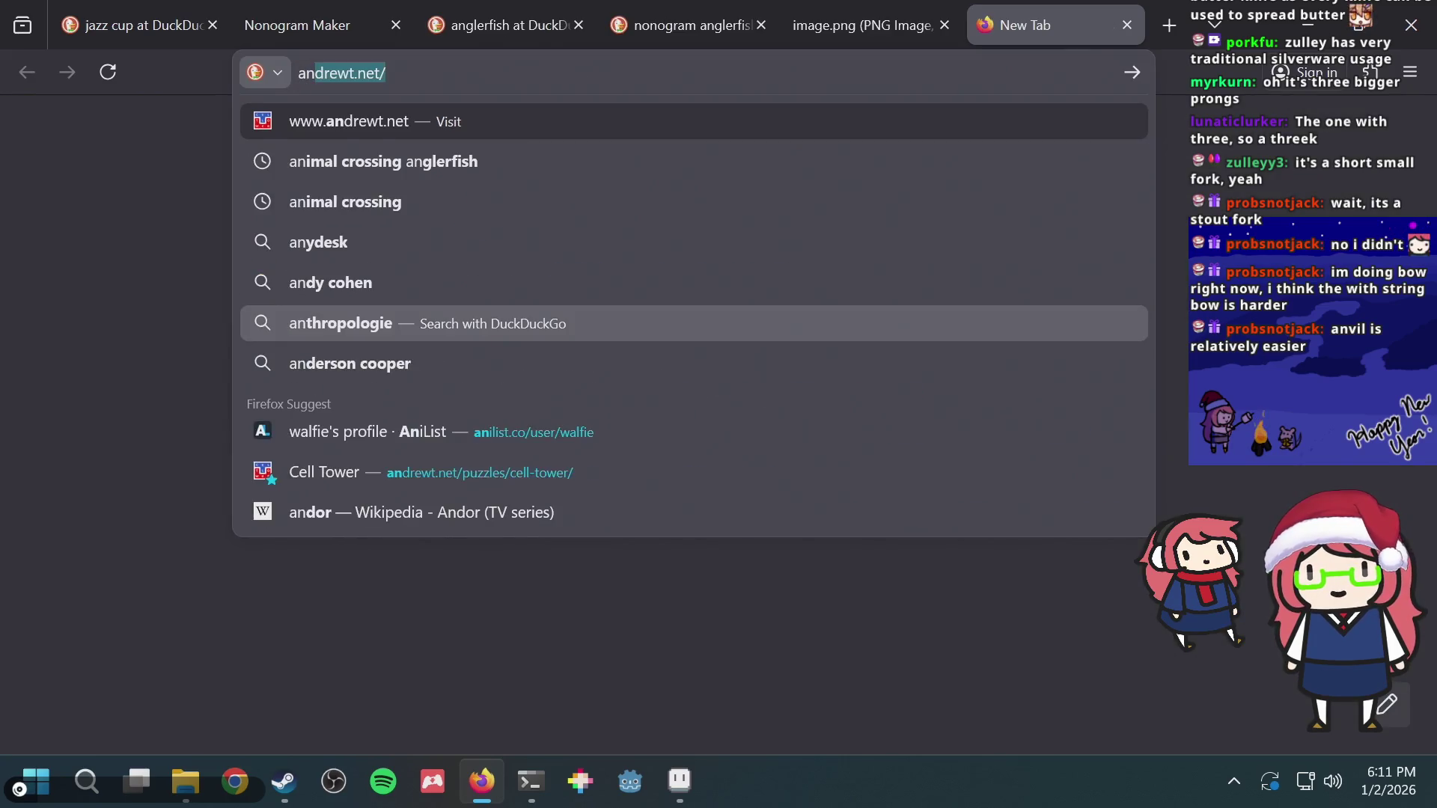
pyautogui.write('vil')
pyautogui.press('Return')
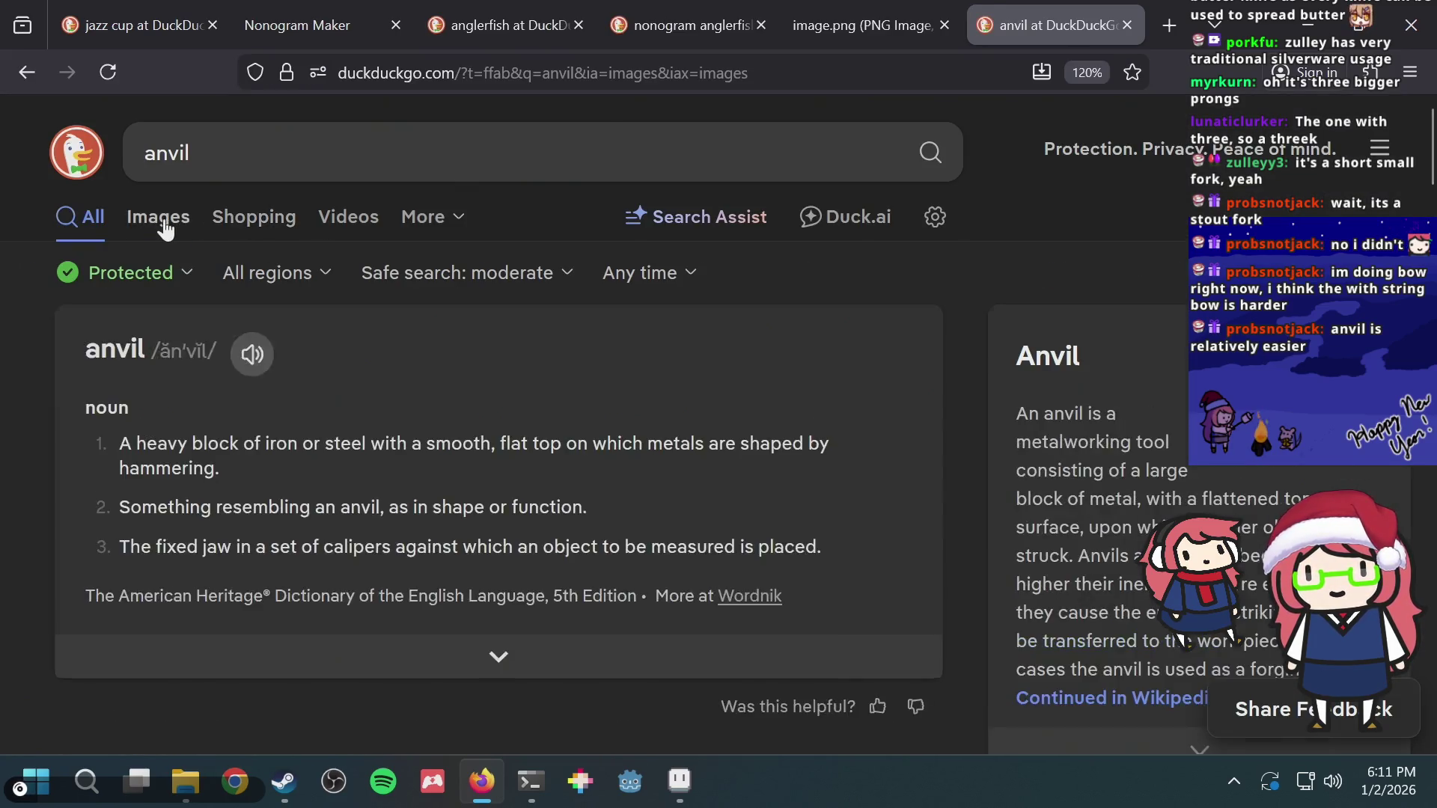
pyautogui.click(158, 217)
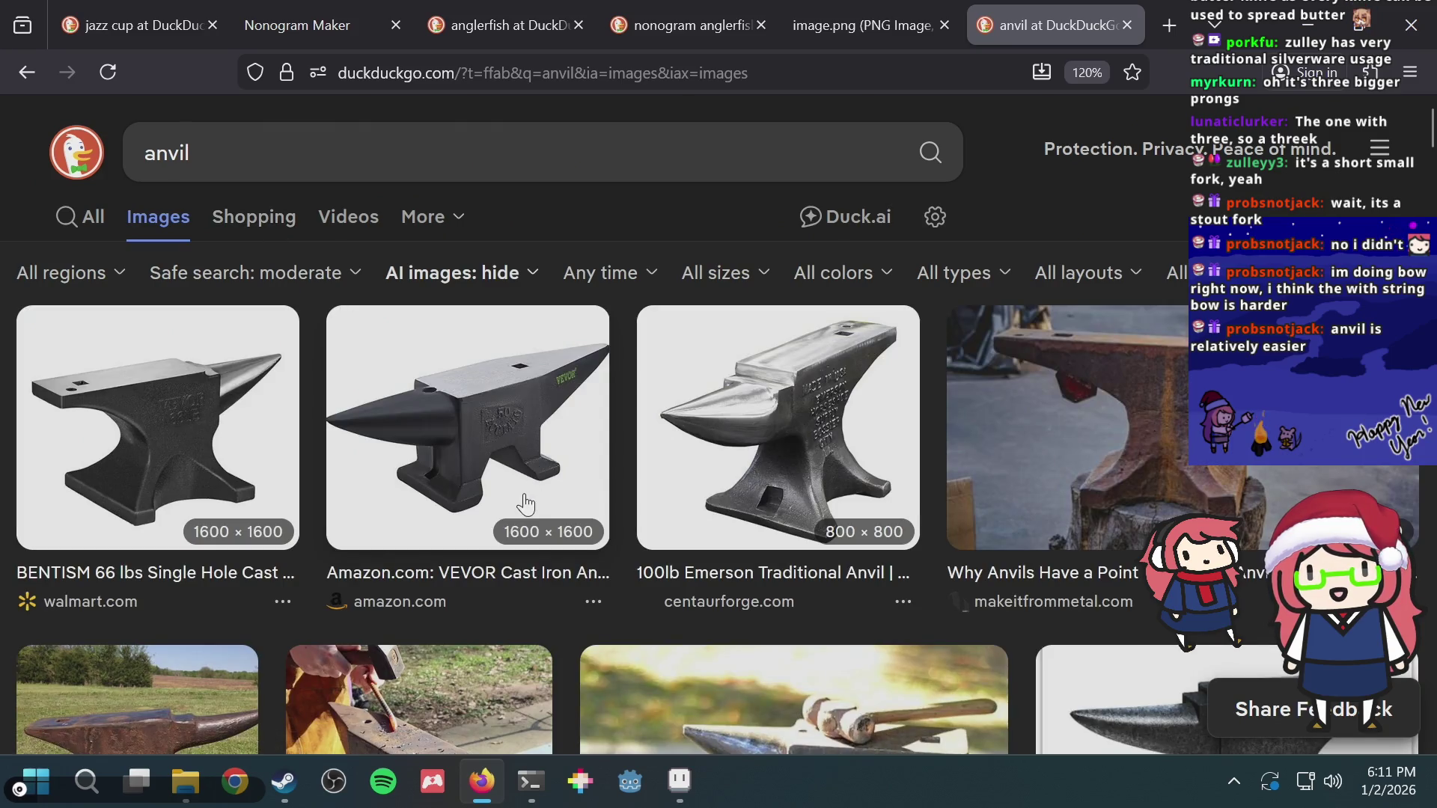
pyautogui.scroll(-2, 524, 495)
pyautogui.scroll(-3, 524, 496)
pyautogui.scroll(2, 524, 495)
# Step: Flip back and forth between the anvil nonogram image and the anvil image results to compare
pyautogui.hotkey('ctrl', 'pageup')
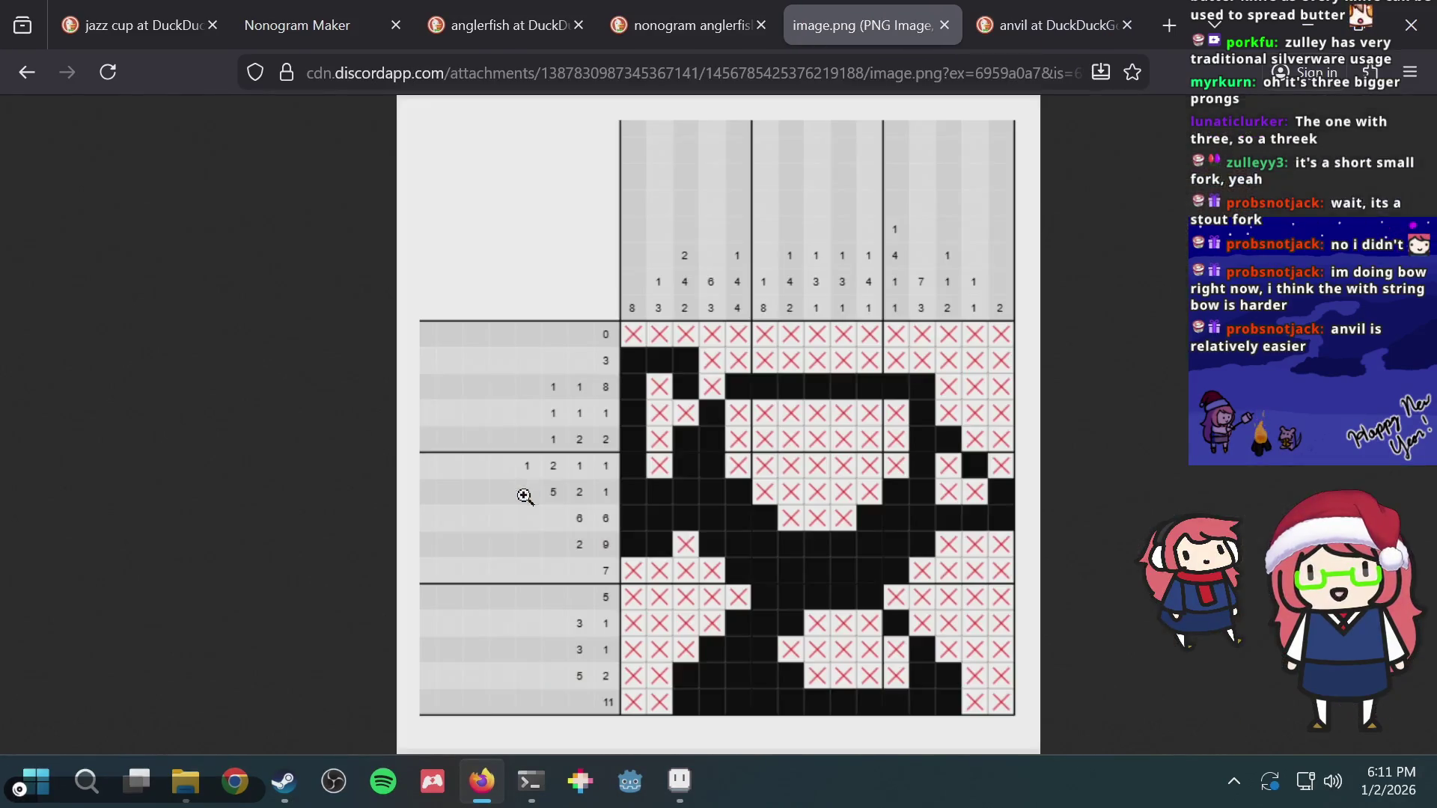
pyautogui.hotkey('ctrl', 'pagedown')
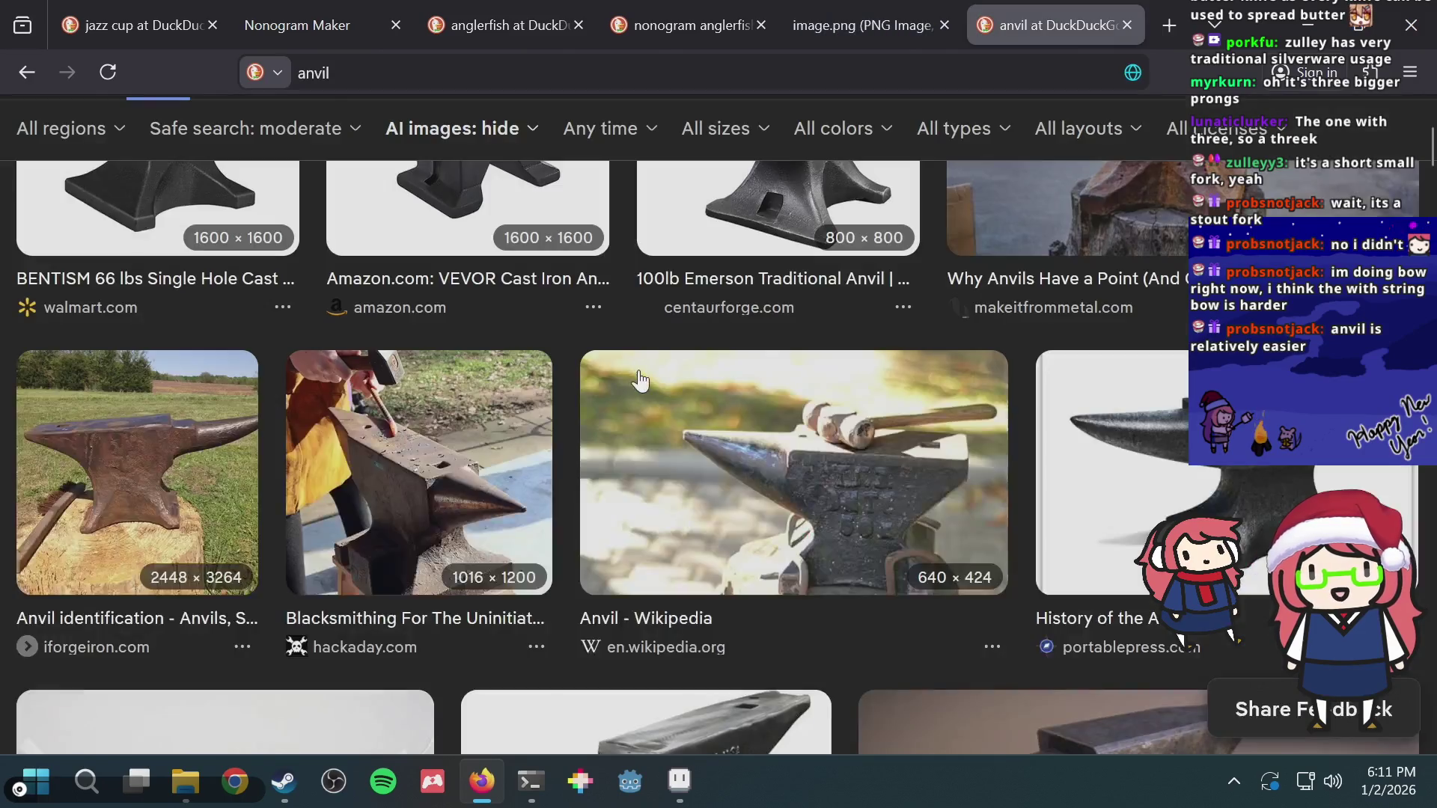
pyautogui.scroll(-2, 319, 454)
pyautogui.scroll(-3, 320, 454)
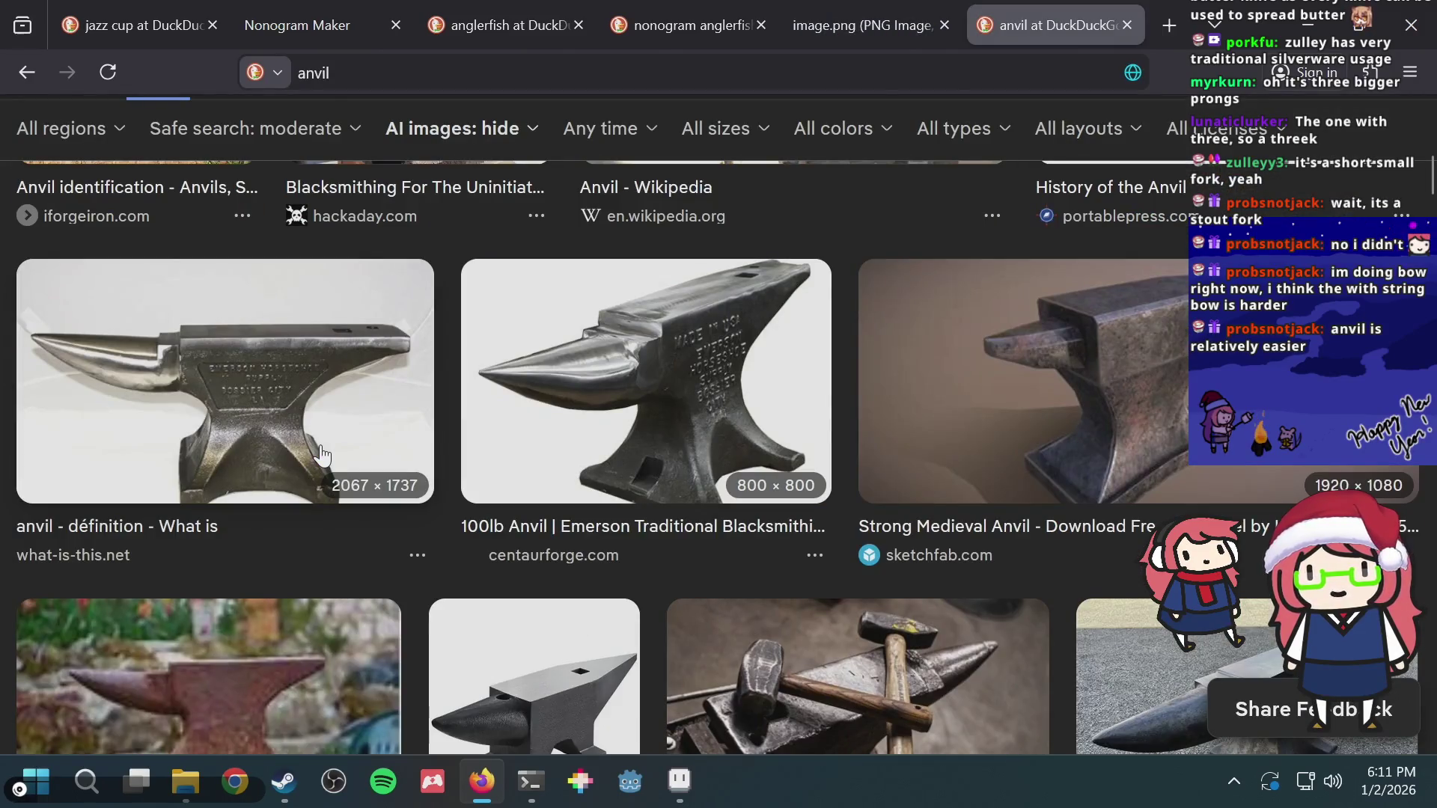
pyautogui.scroll(-3, 690, 359)
pyautogui.scroll(-3, 691, 360)
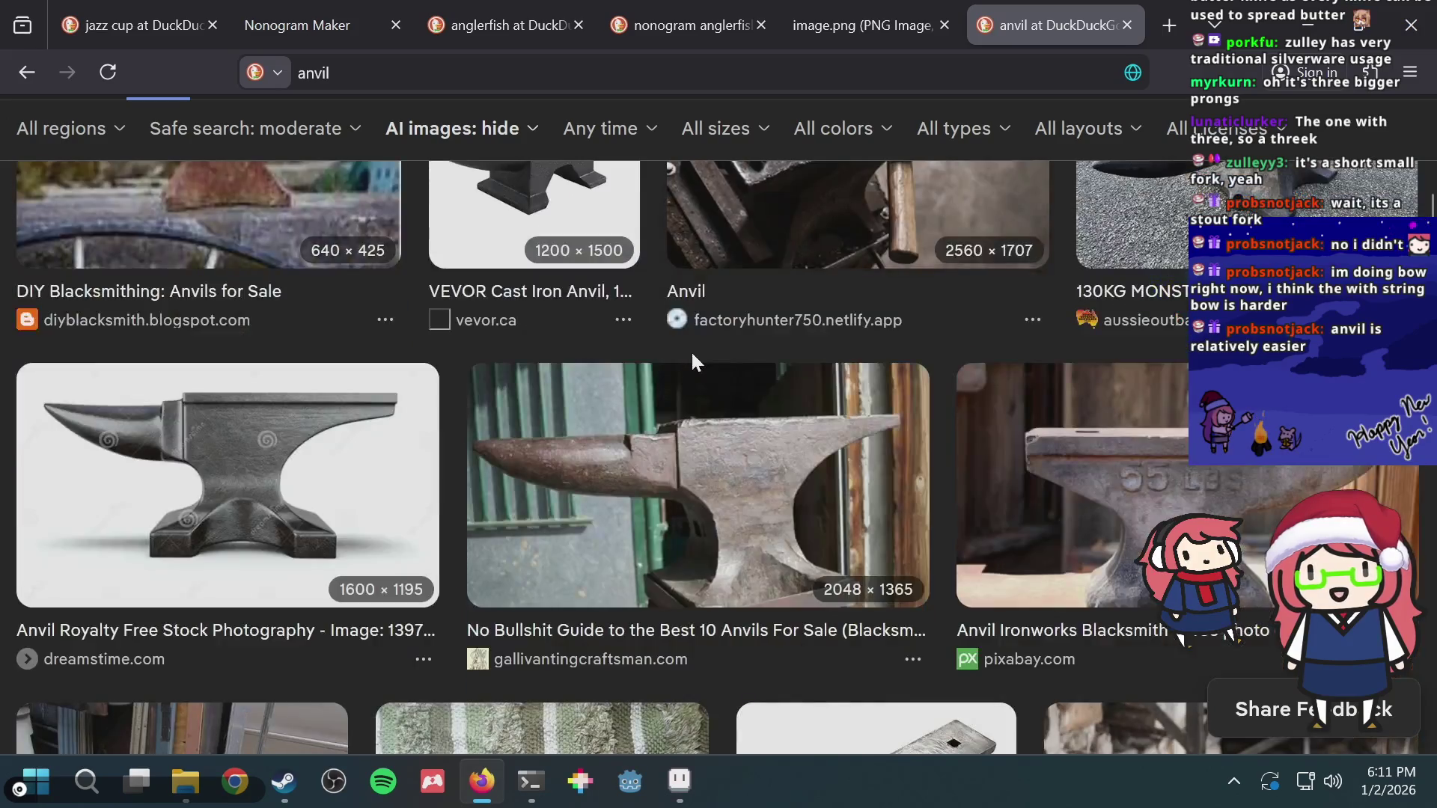
pyautogui.scroll(-2, 690, 360)
pyautogui.scroll(-3, 691, 360)
pyautogui.hotkey('ctrl', 'pageup')
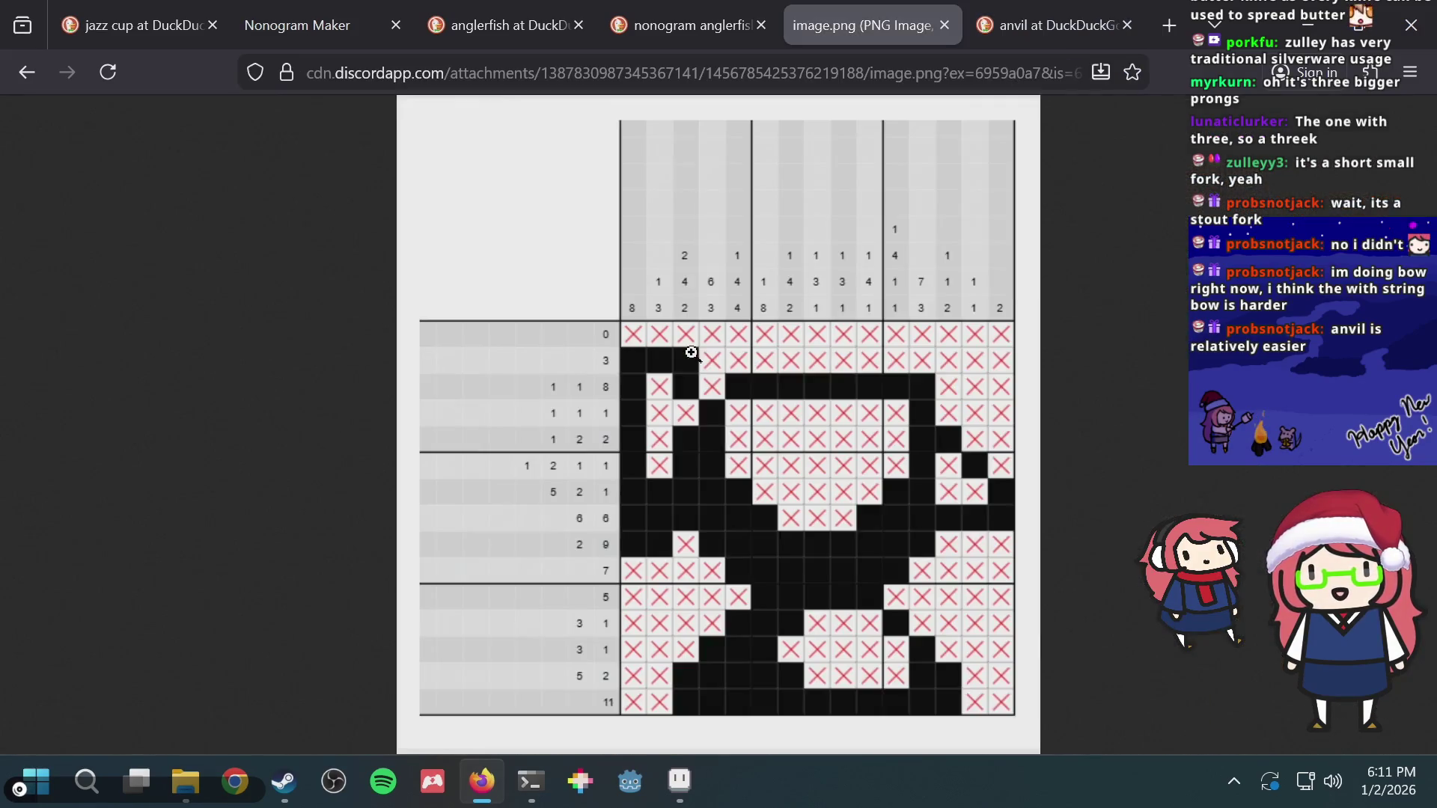
pyautogui.hotkey('ctrl', 'pagedown')
pyautogui.scroll(5, 692, 354)
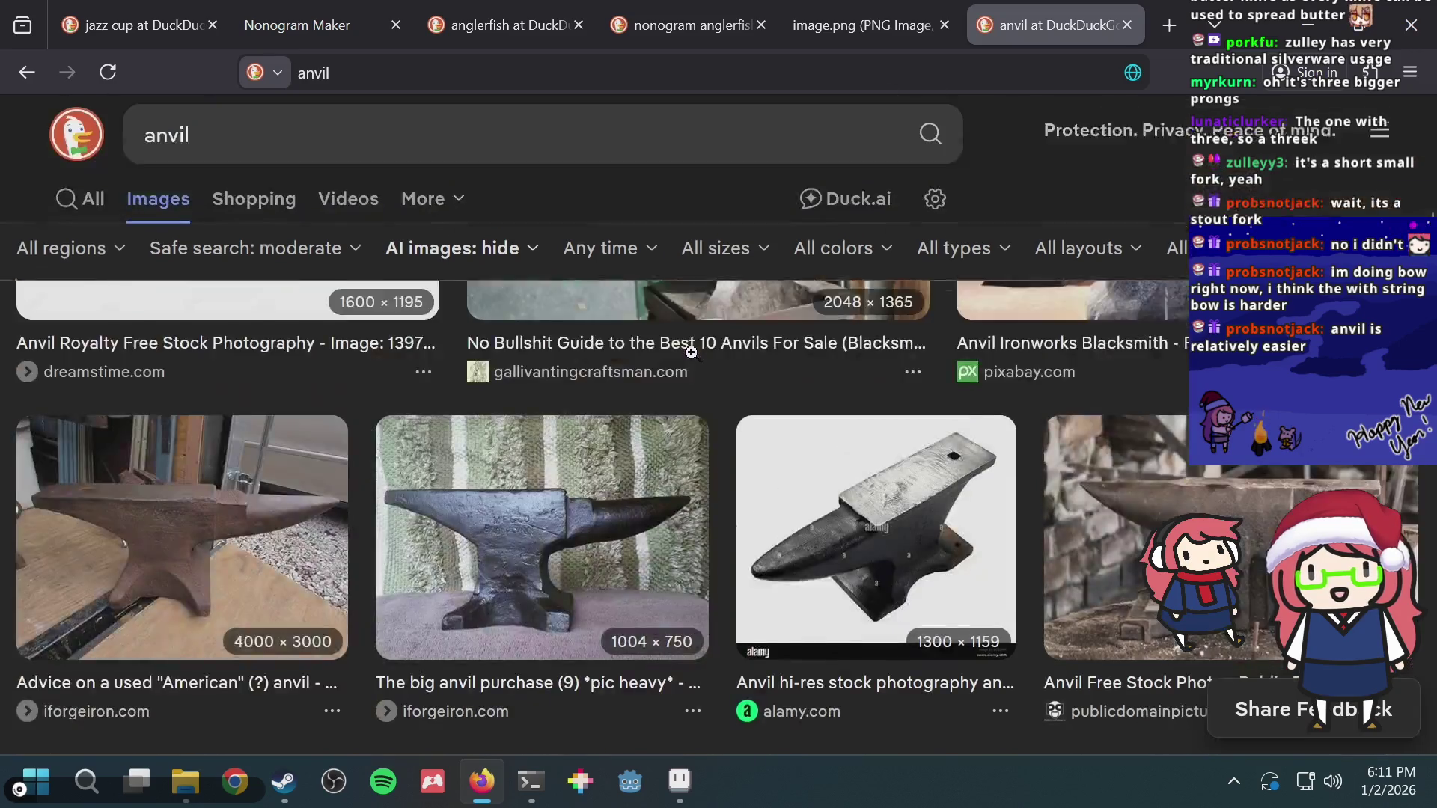
pyautogui.scroll(3, 692, 354)
pyautogui.hotkey('ctrl', 'pageup')
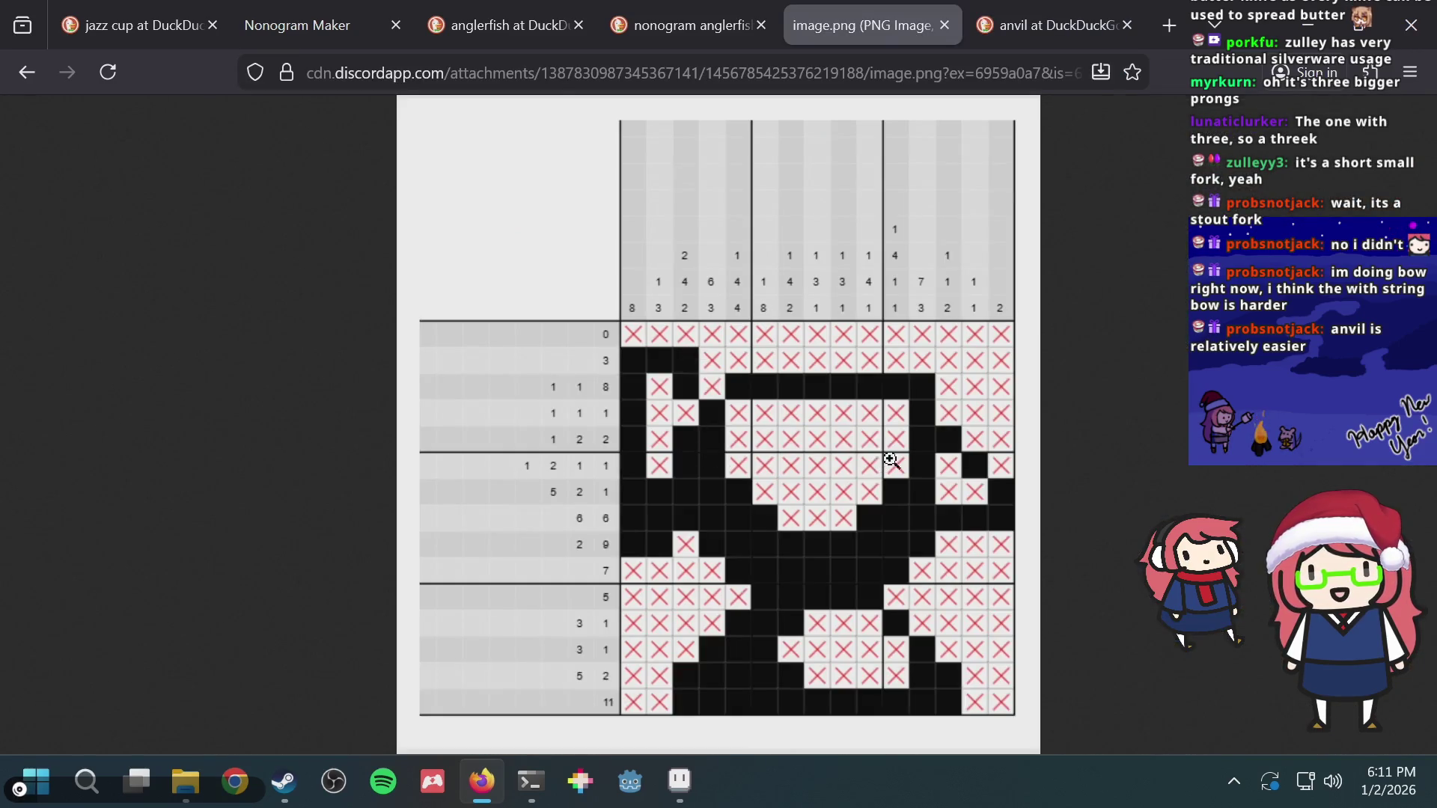
pyautogui.hotkey('ctrl', 'pagedown')
pyautogui.scroll(-5, 572, 408)
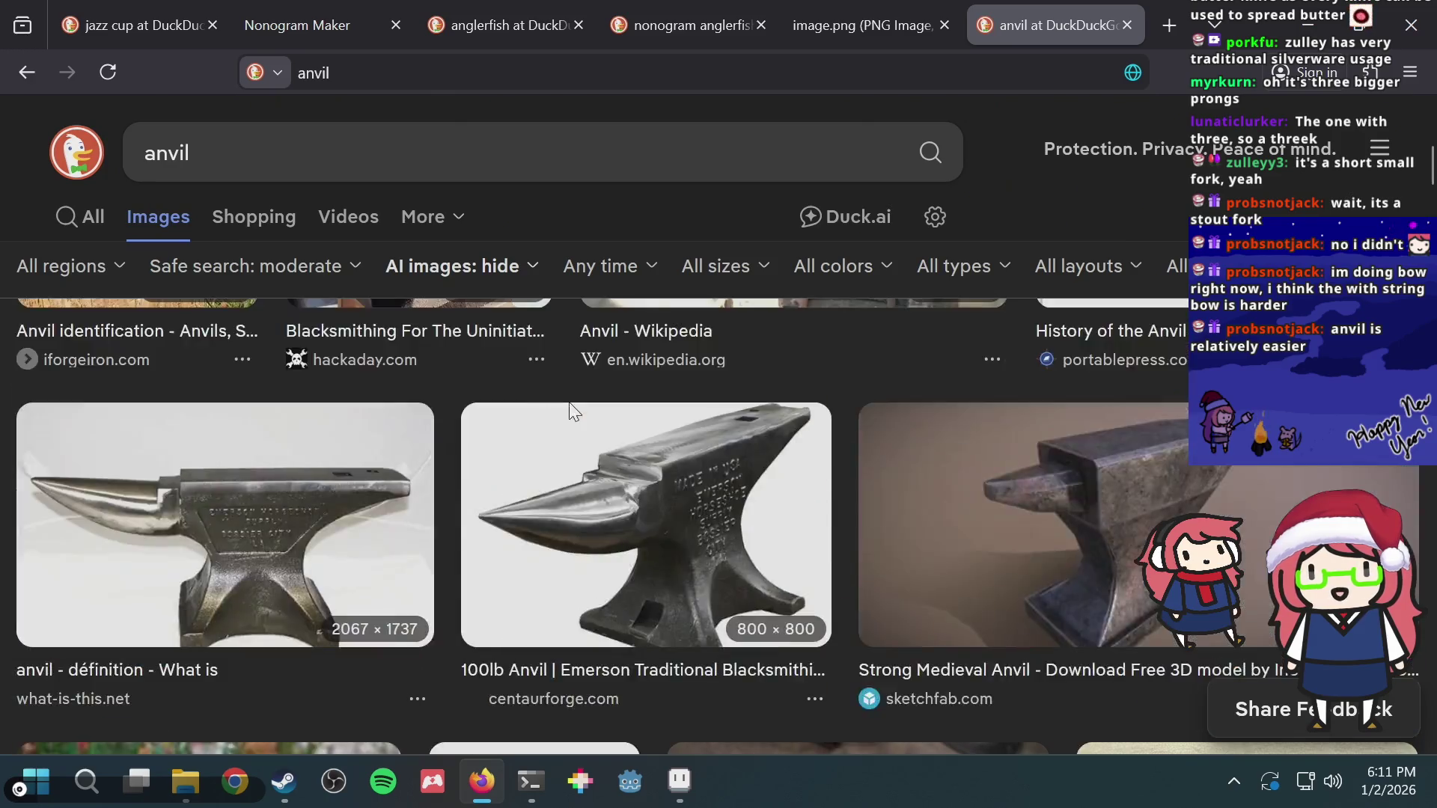
pyautogui.scroll(3, 500, 449)
pyautogui.scroll(-3, 225, 529)
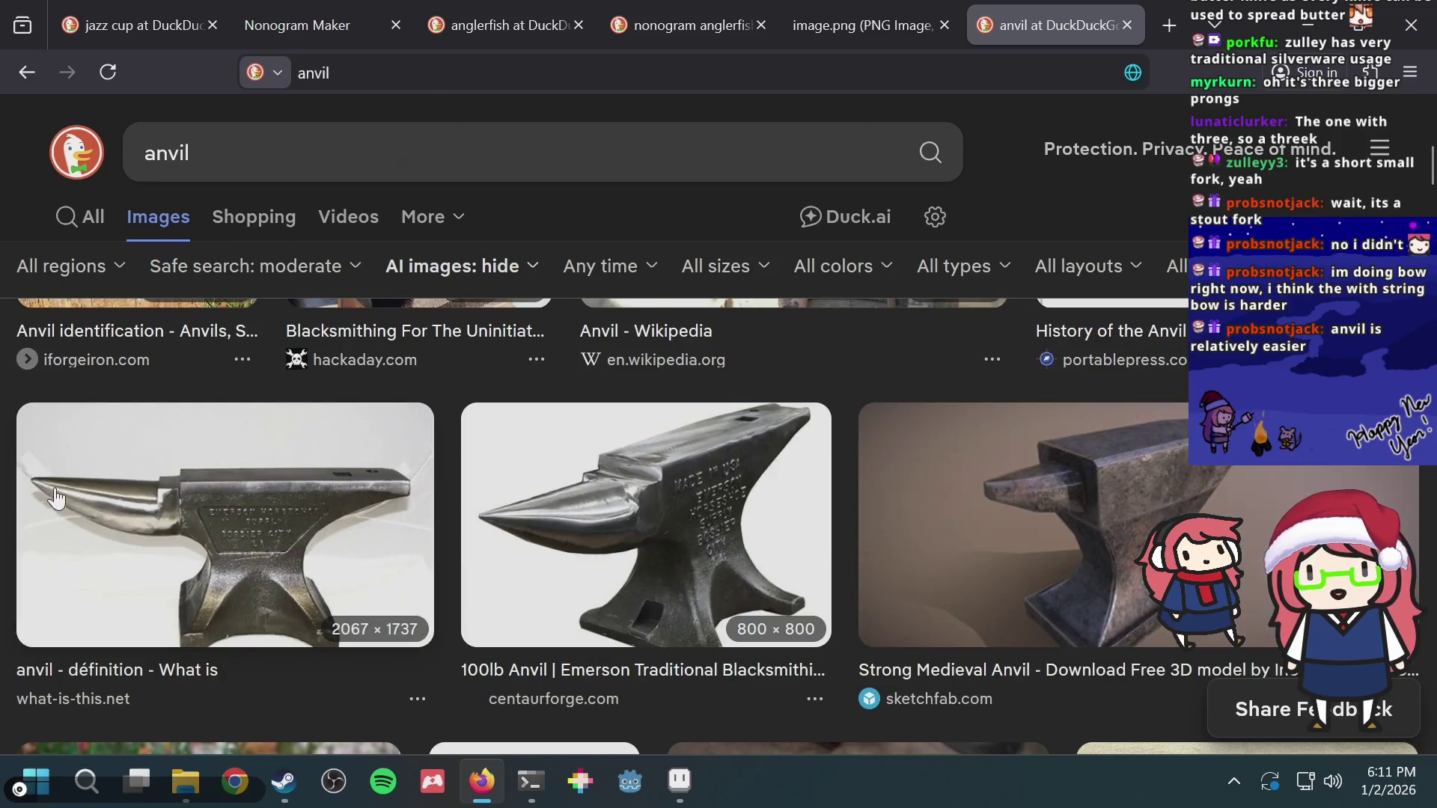
pyautogui.hotkey('ctrl', 'pageup')
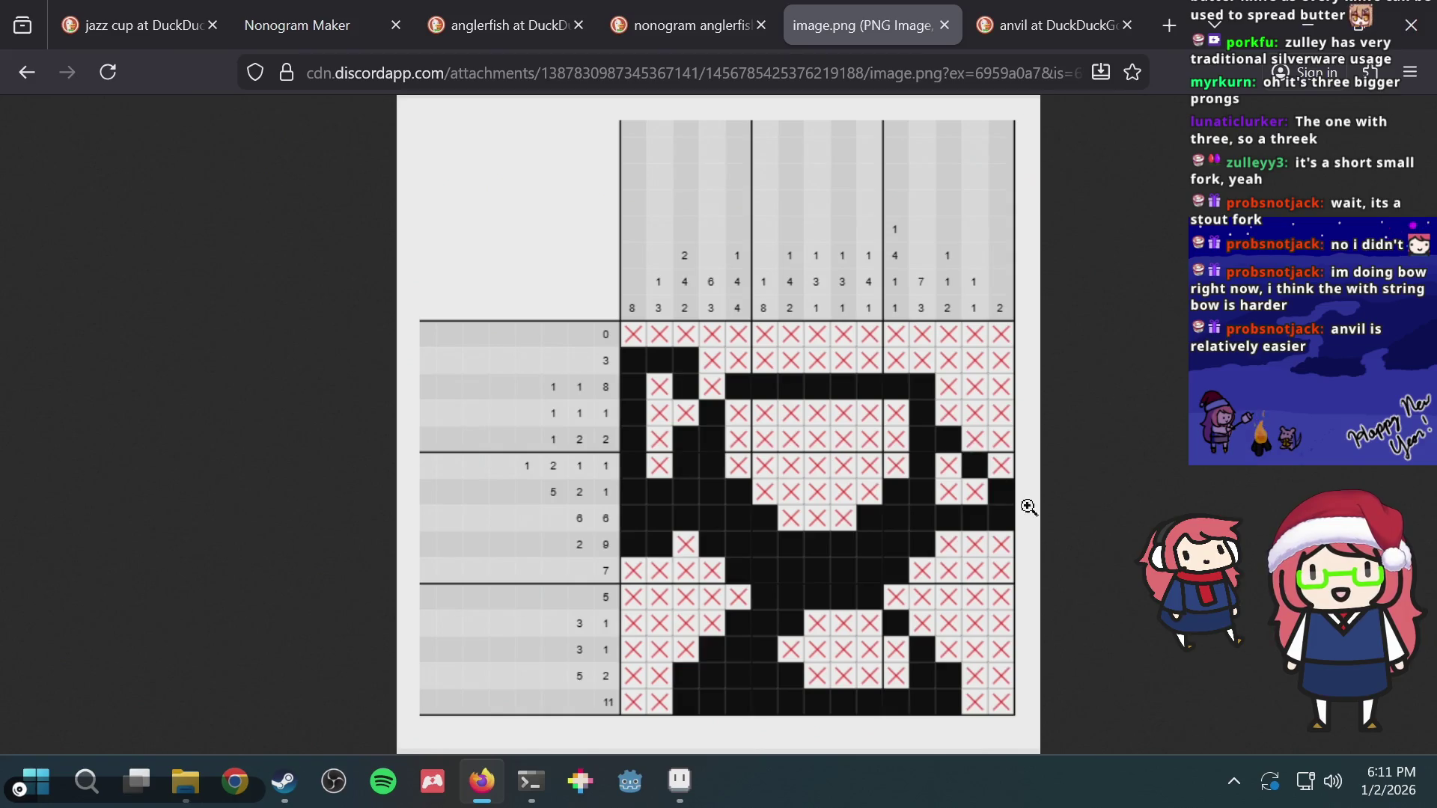
pyautogui.hotkey('ctrl', 'pagedown')
pyautogui.scroll(-3, 649, 535)
pyautogui.scroll(-4, 648, 534)
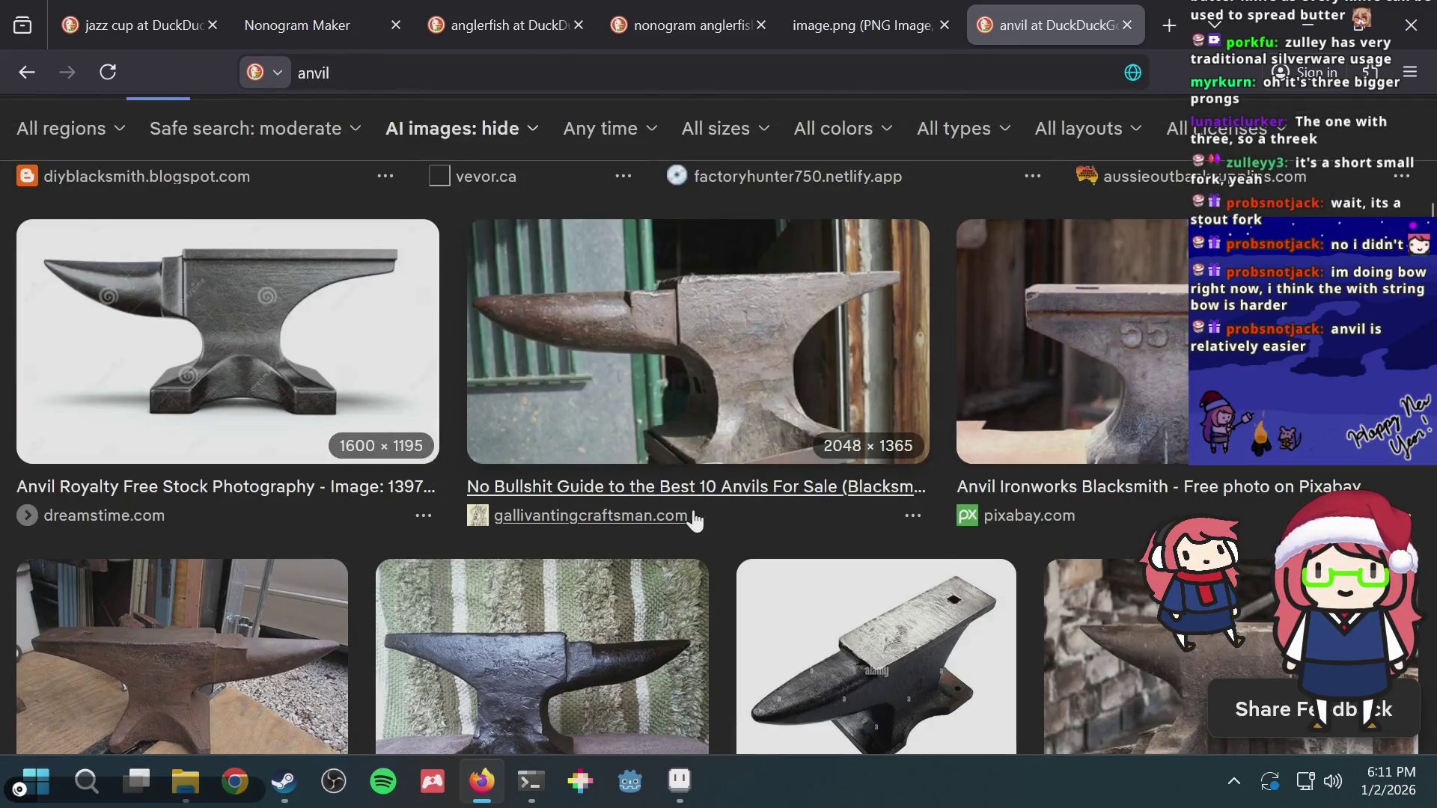
pyautogui.scroll(-3, 694, 519)
pyautogui.scroll(-3, 693, 520)
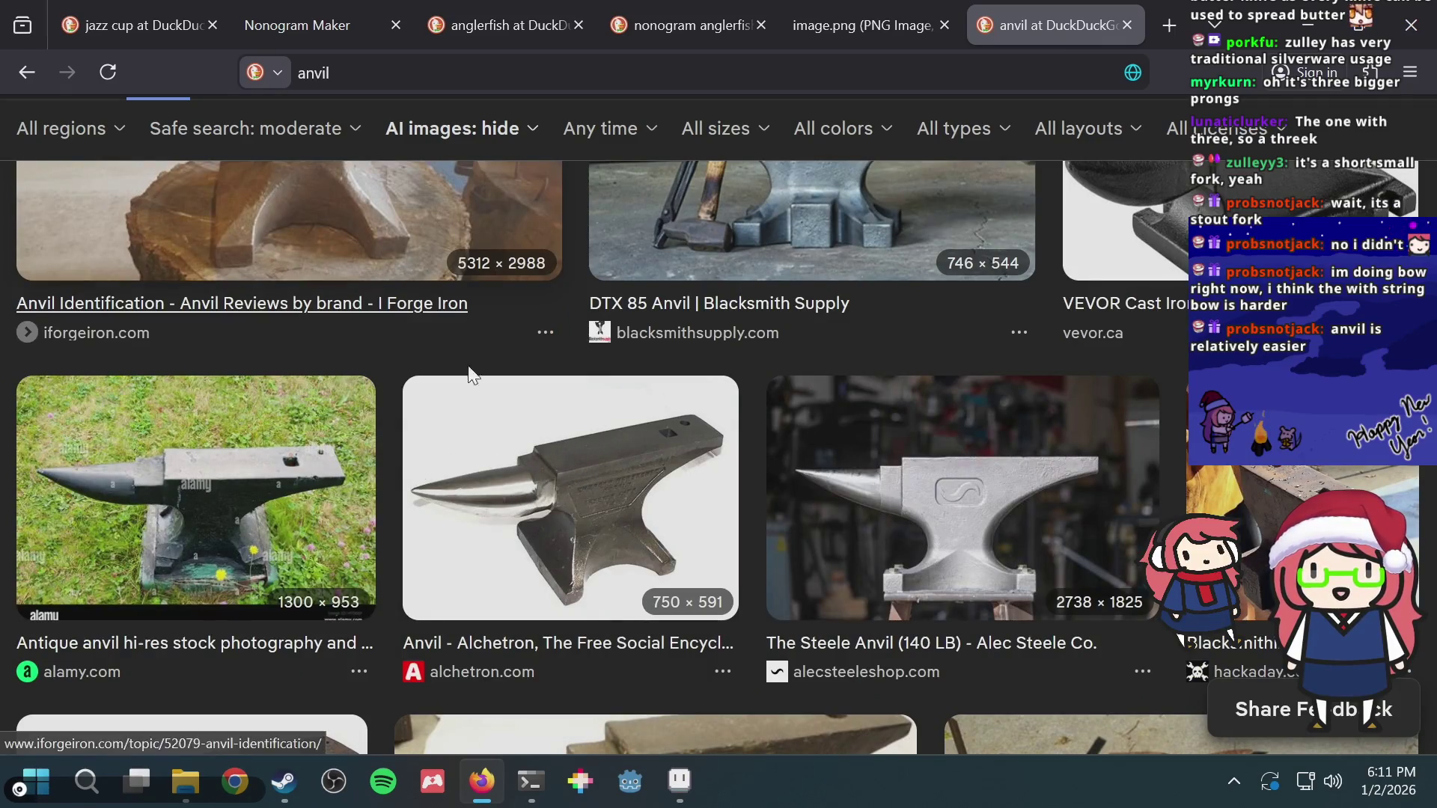
pyautogui.scroll(-5, 719, 415)
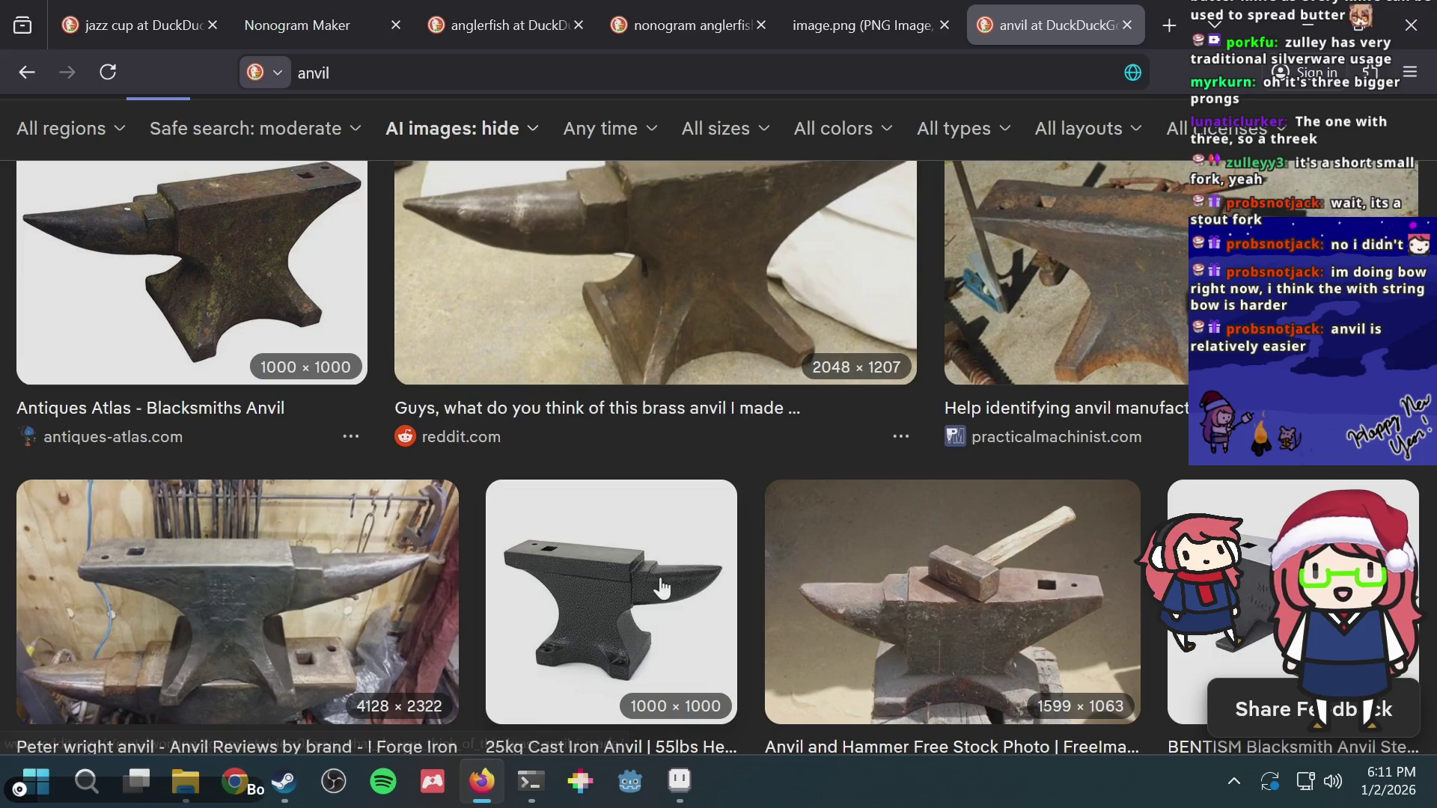
pyautogui.hotkey('ctrl', 'shift', 'Tab')
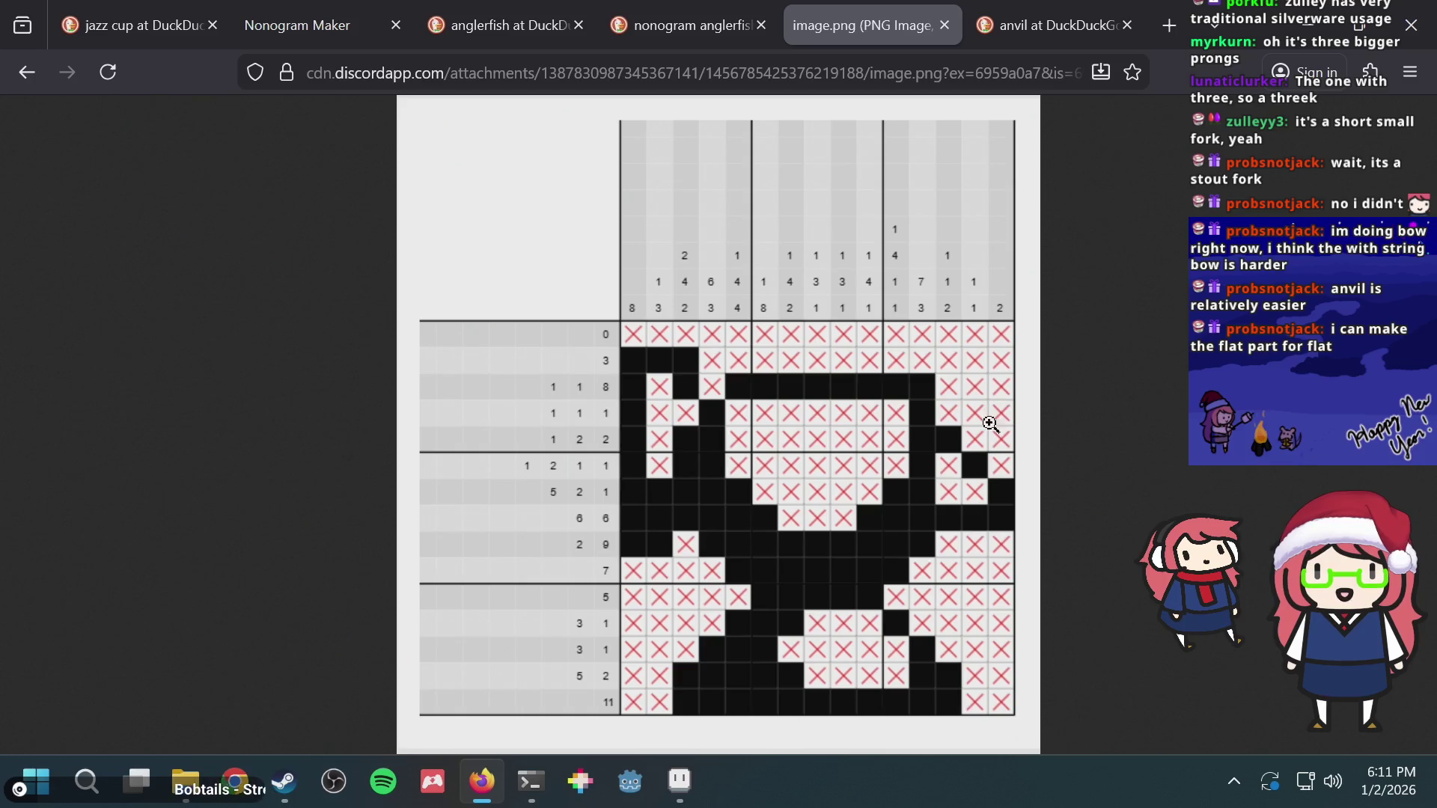
pyautogui.hotkey('ctrl', 'Tab')
pyautogui.scroll(-5, 906, 480)
pyautogui.scroll(-3, 875, 499)
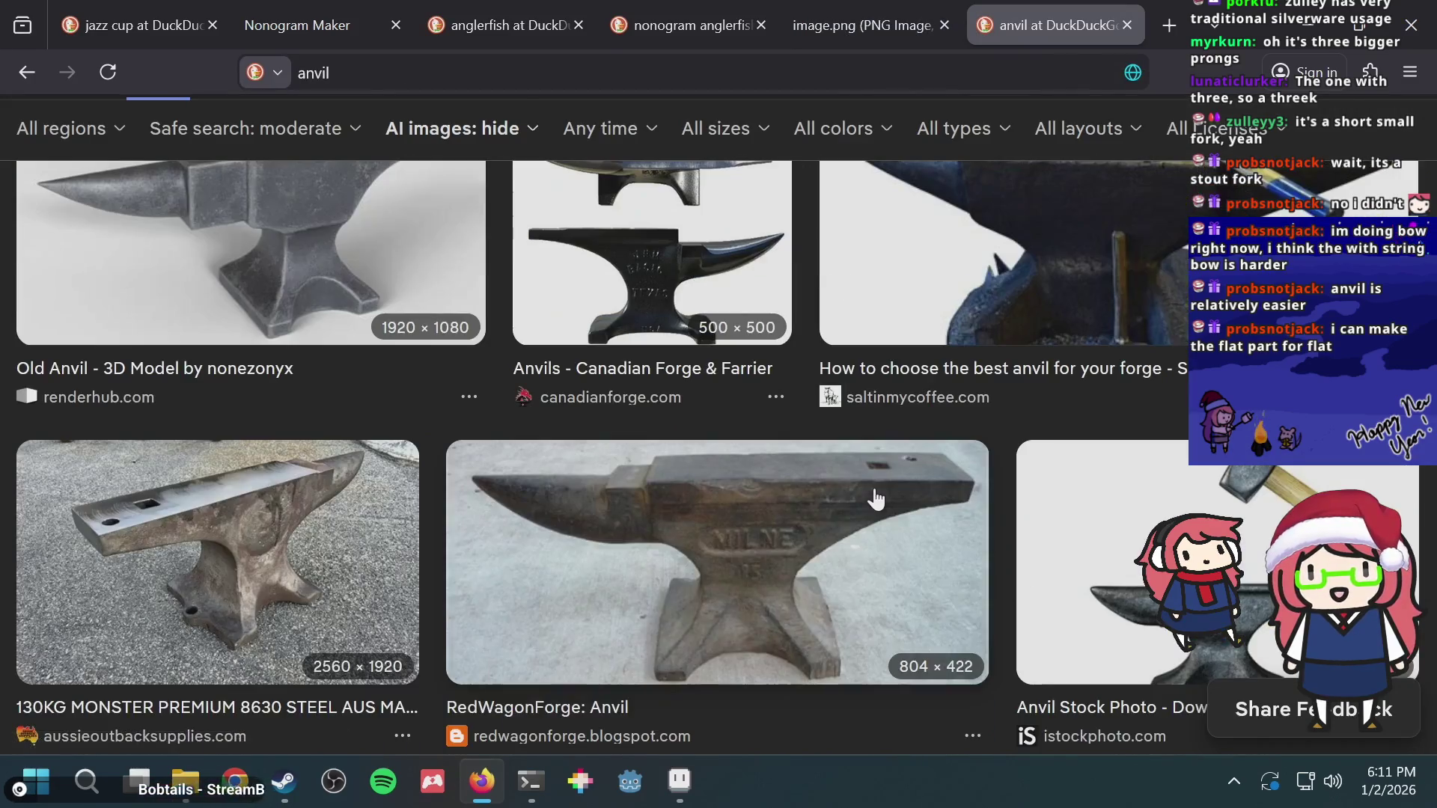
pyautogui.scroll(-5, 877, 499)
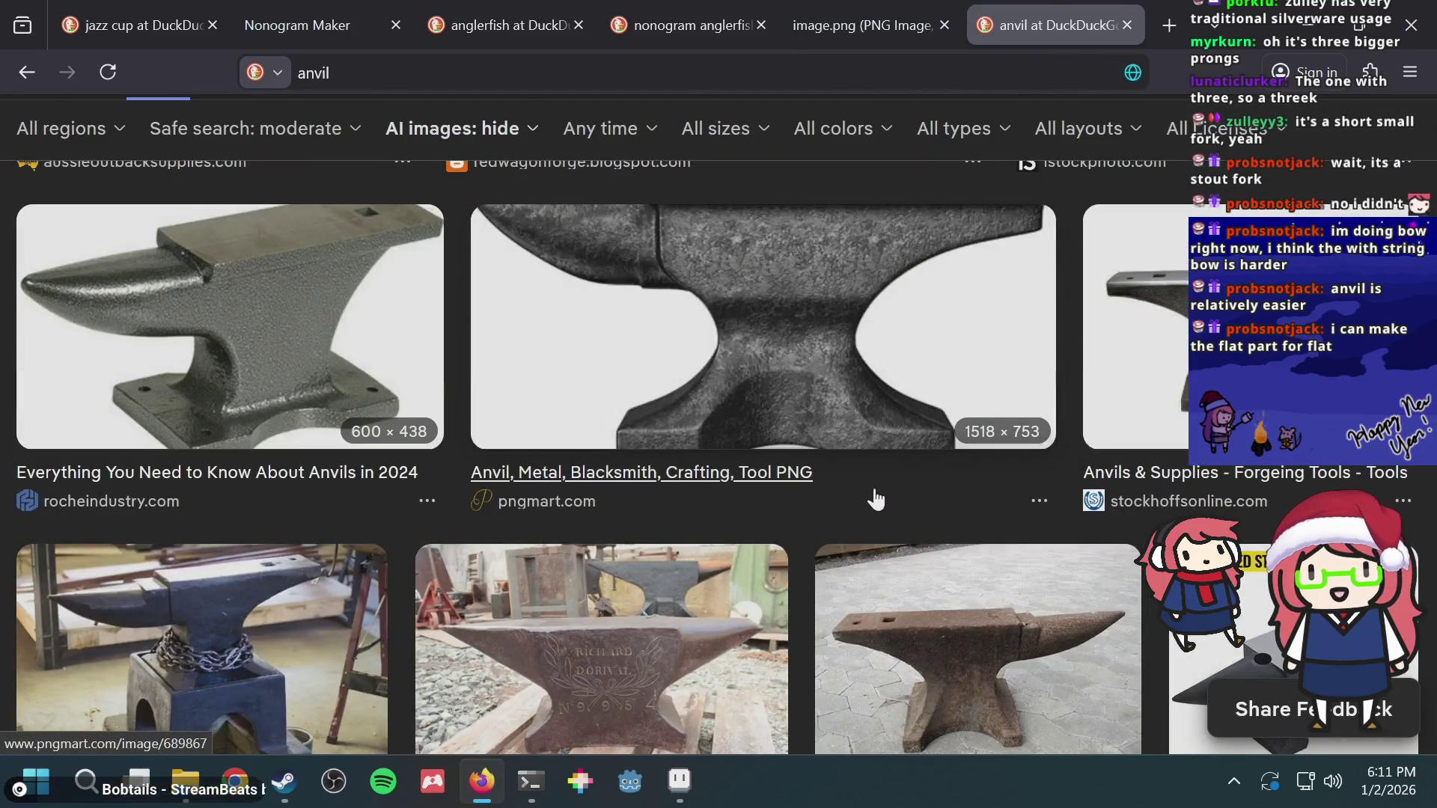
# Step: Bring up the anvil nonogram image tab once more and switch to the credits artwork
pyautogui.hotkey('alt', 'Tab')
pyautogui.hotkey('alt', 'Tab')
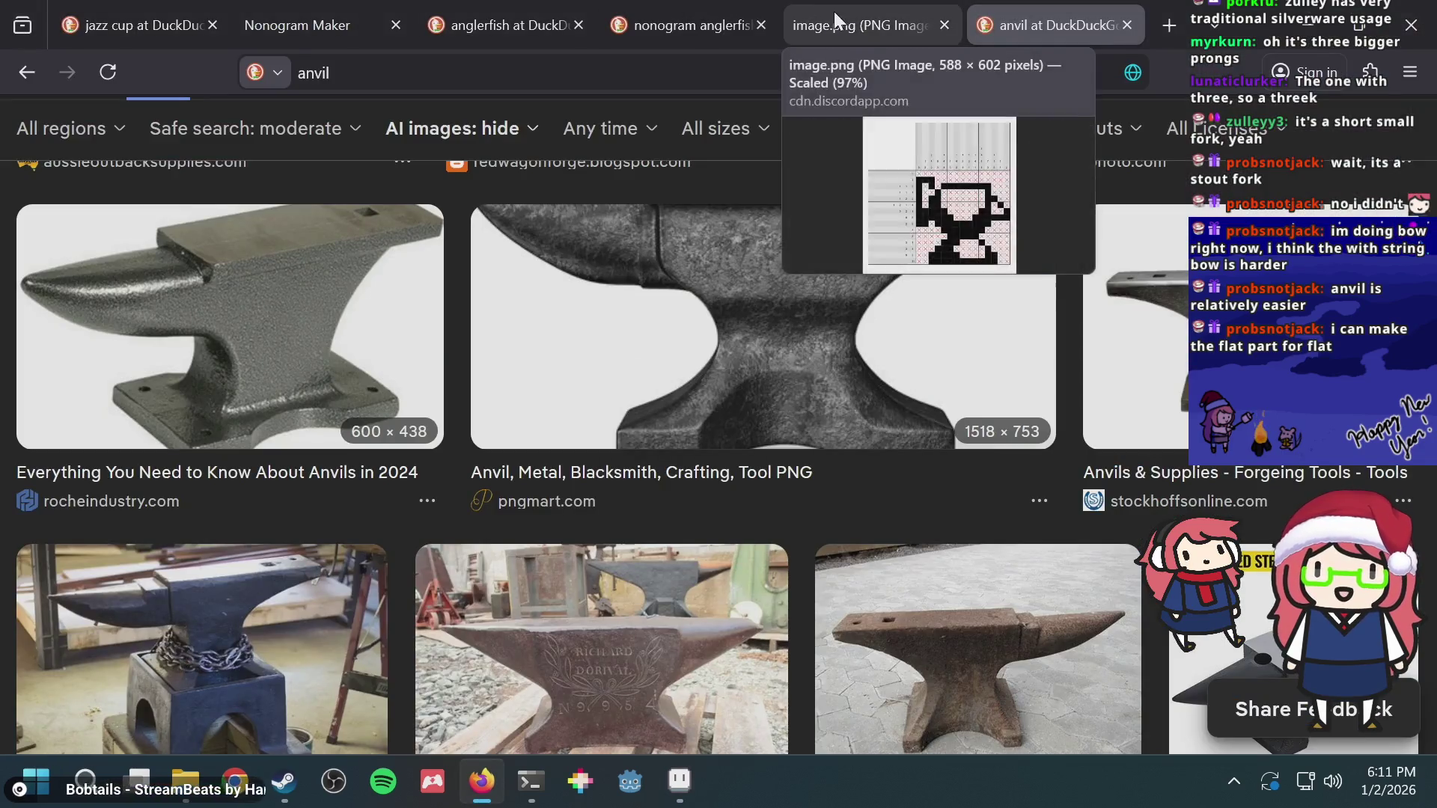
pyautogui.click(834, 26)
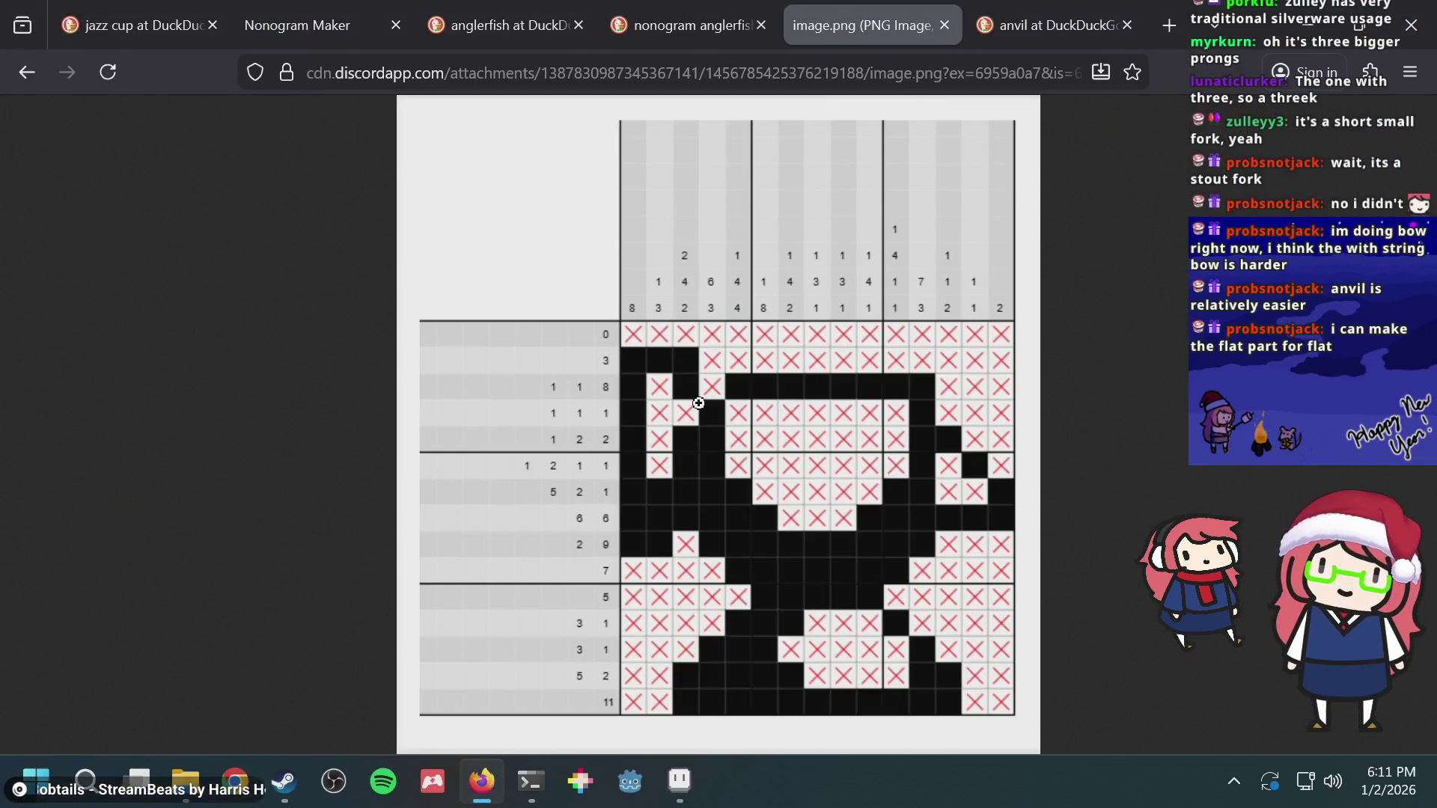
pyautogui.hotkey('alt', 'Tab')
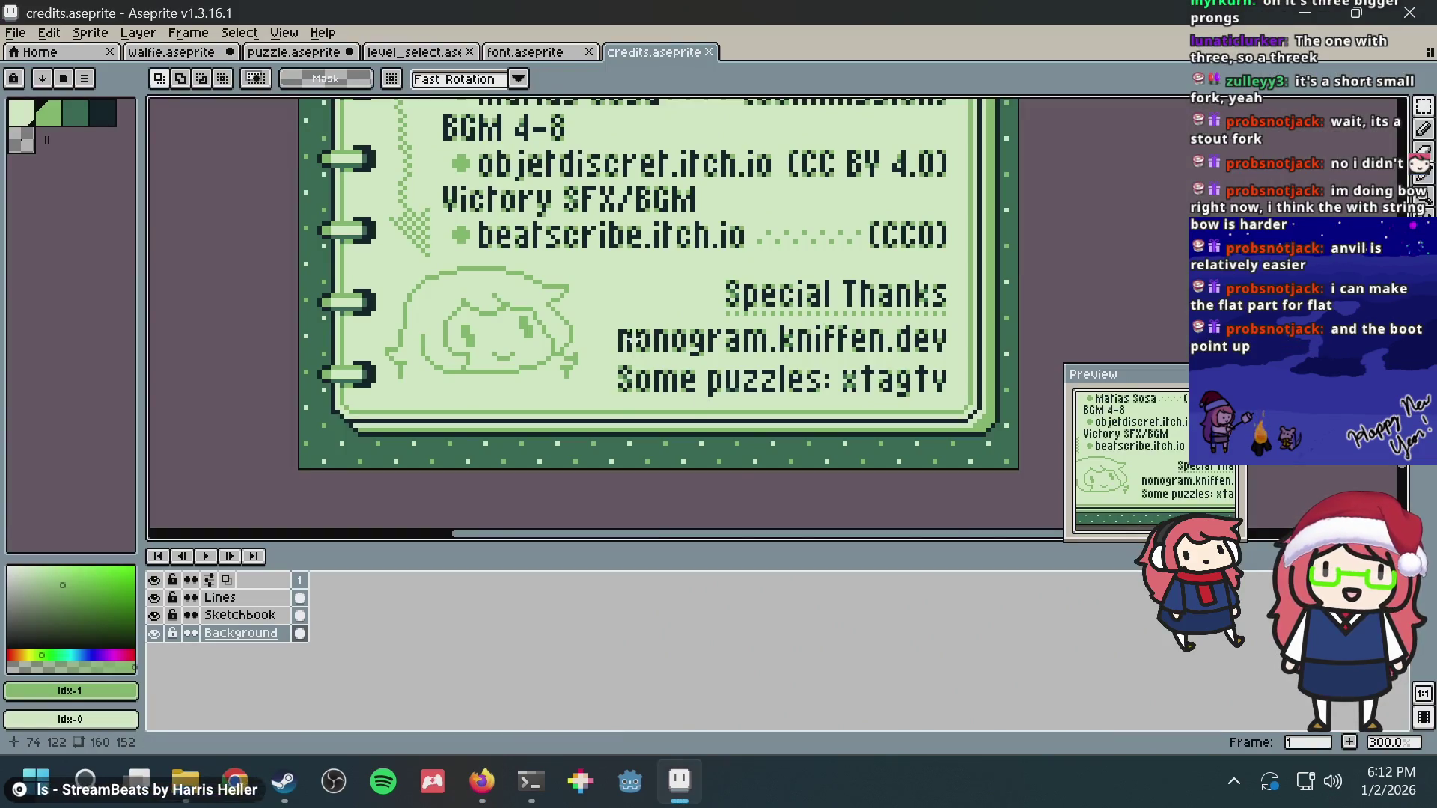
# Step: Return to Firefox's image.png tab and focus the address bar for a new address
pyautogui.hotkey('alt', 'Tab')
pyautogui.press('alt')
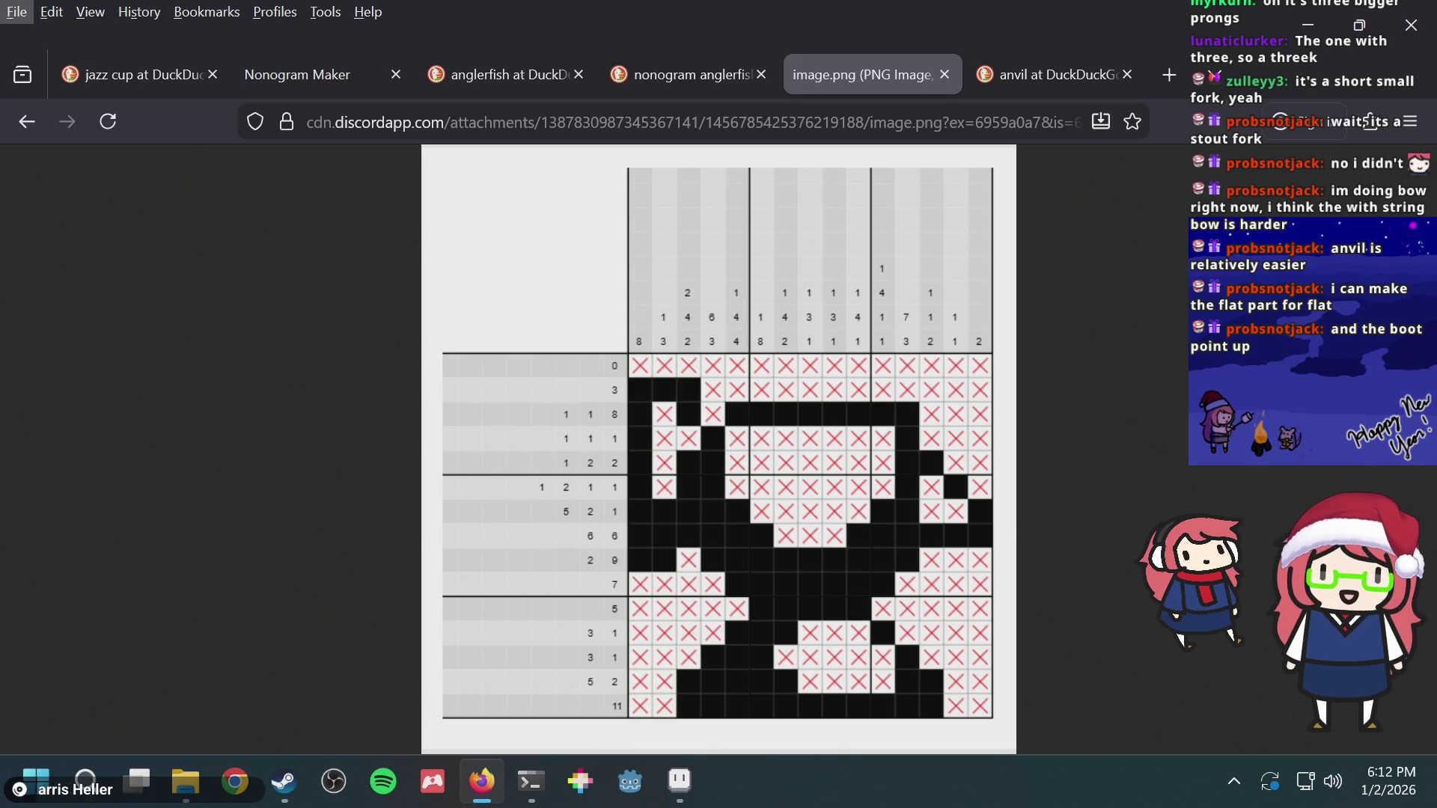
pyautogui.click(626, 121)
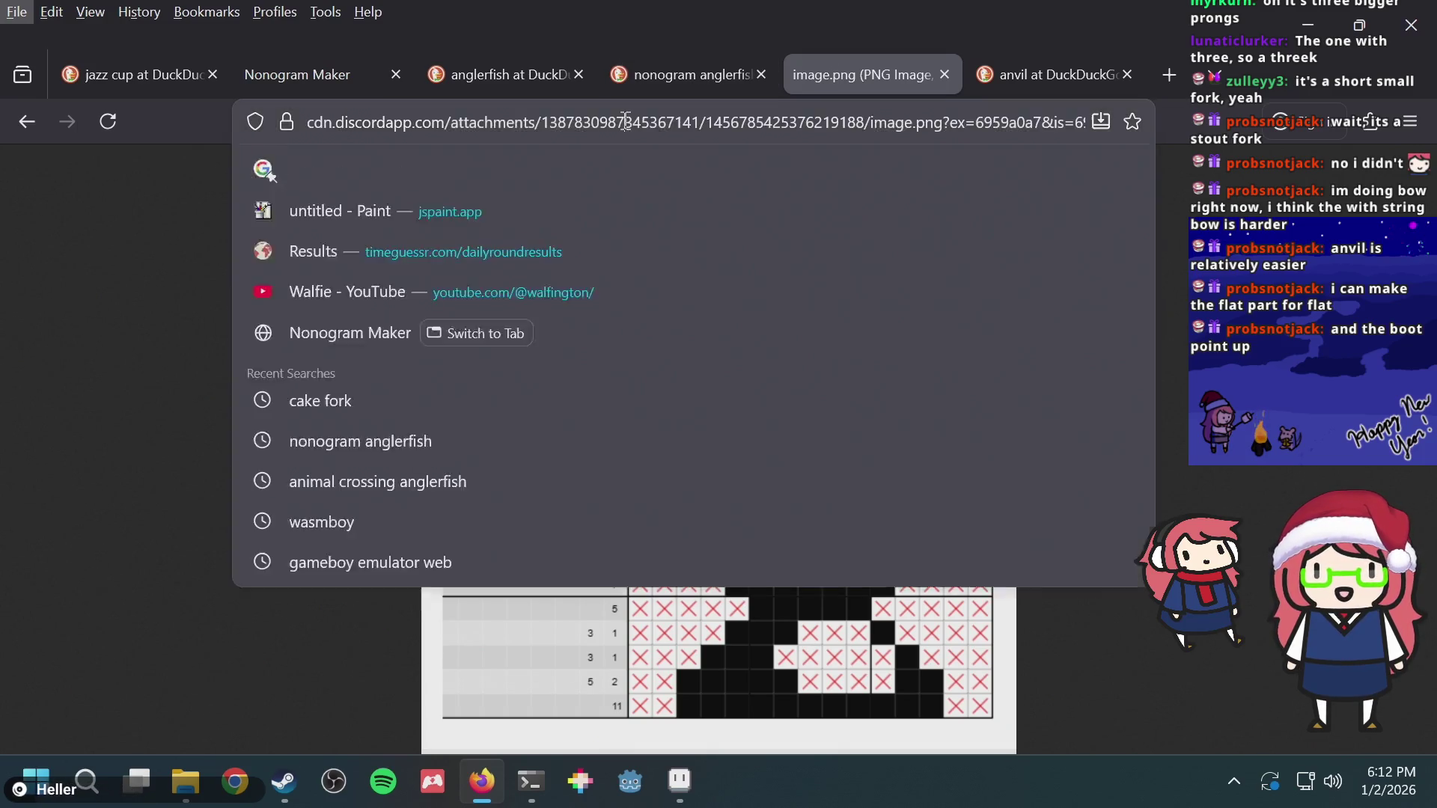
# Step: Load the pasted media.discordapp.net nonogram link, view the image at 100%, and go back to Aseprite
pyautogui.hotkey('ctrl', 'v')
pyautogui.press('Return')
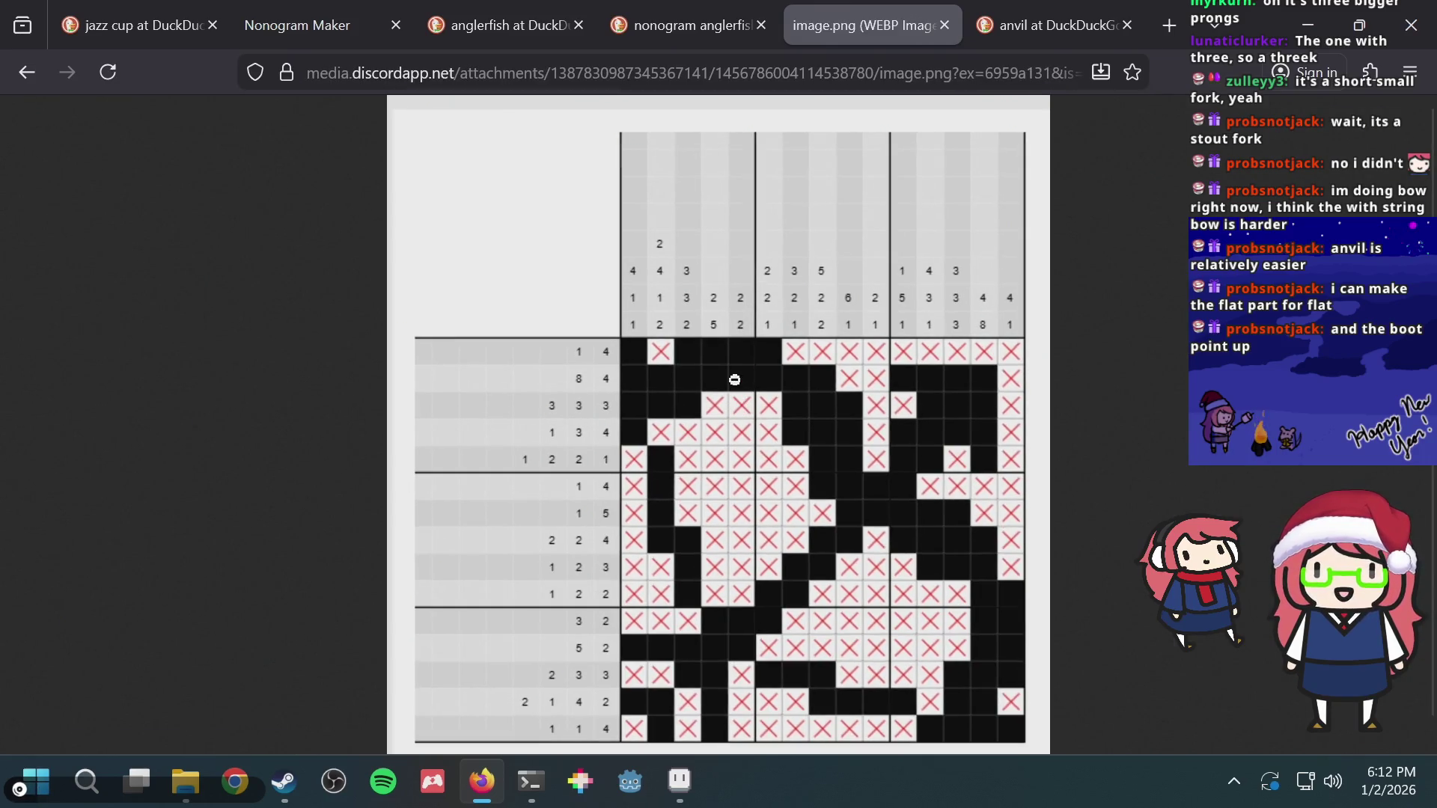
pyautogui.click(735, 379)
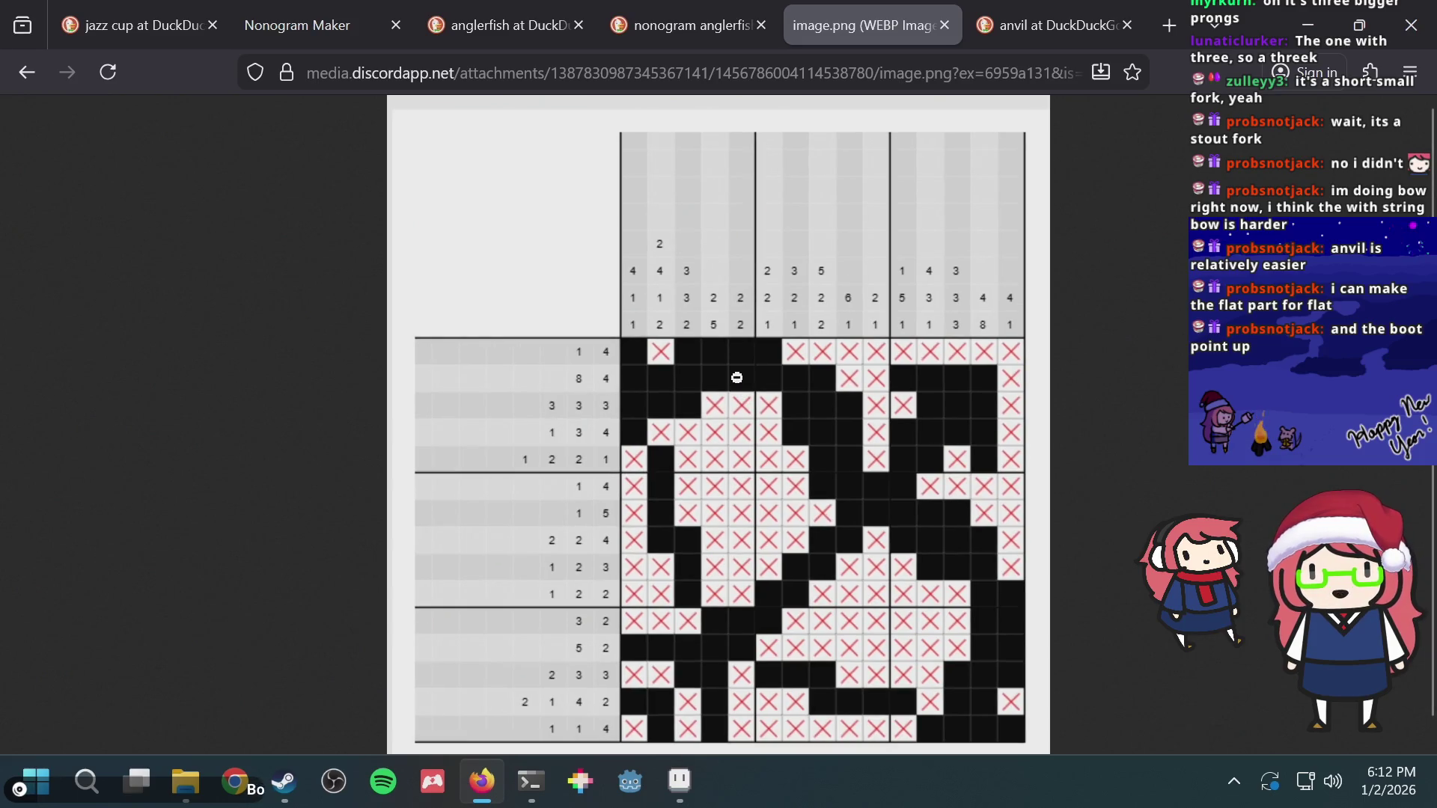
pyautogui.click(735, 379)
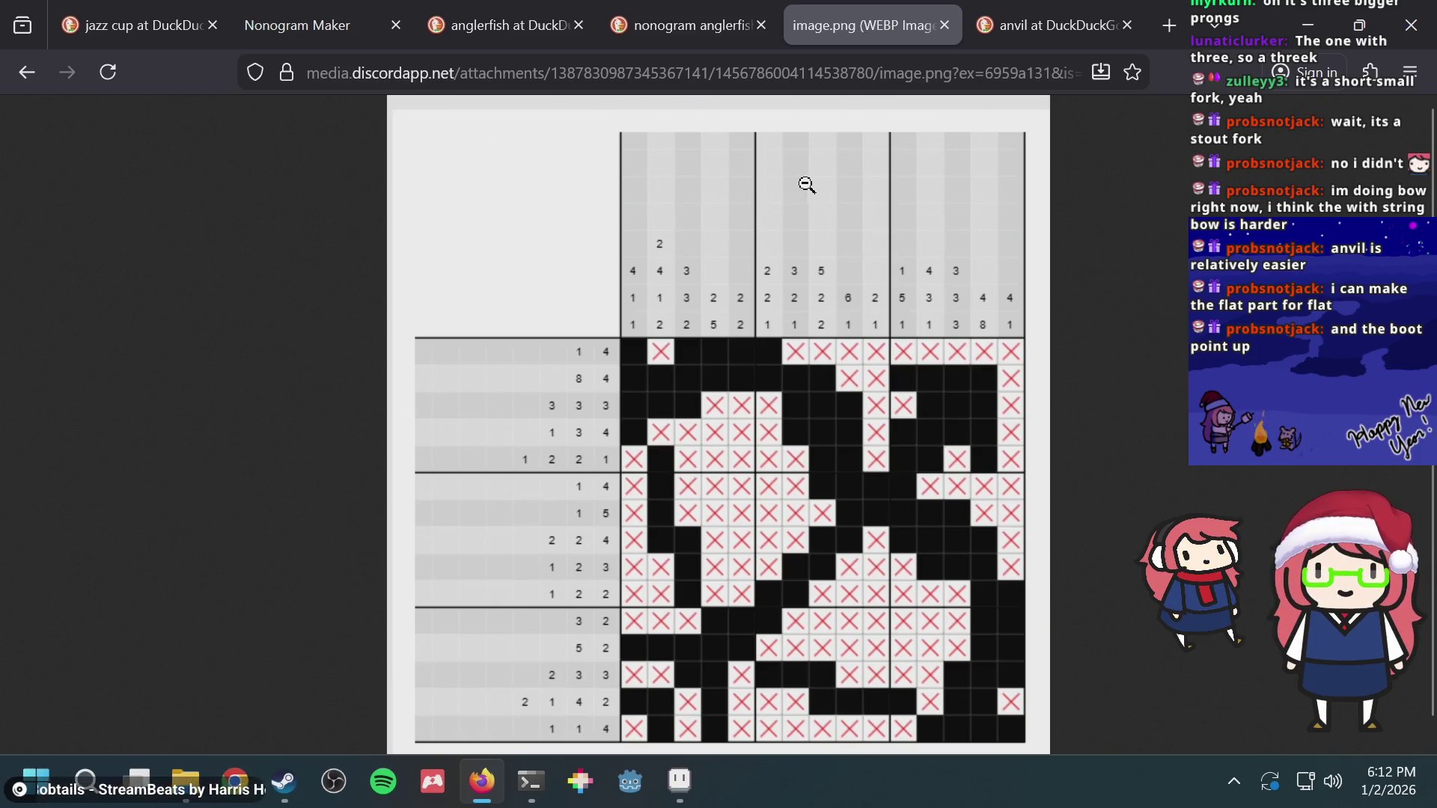
pyautogui.hotkey('alt', 'Tab')
pyautogui.scroll(-3, 634, 361)
pyautogui.scroll(3, 634, 361)
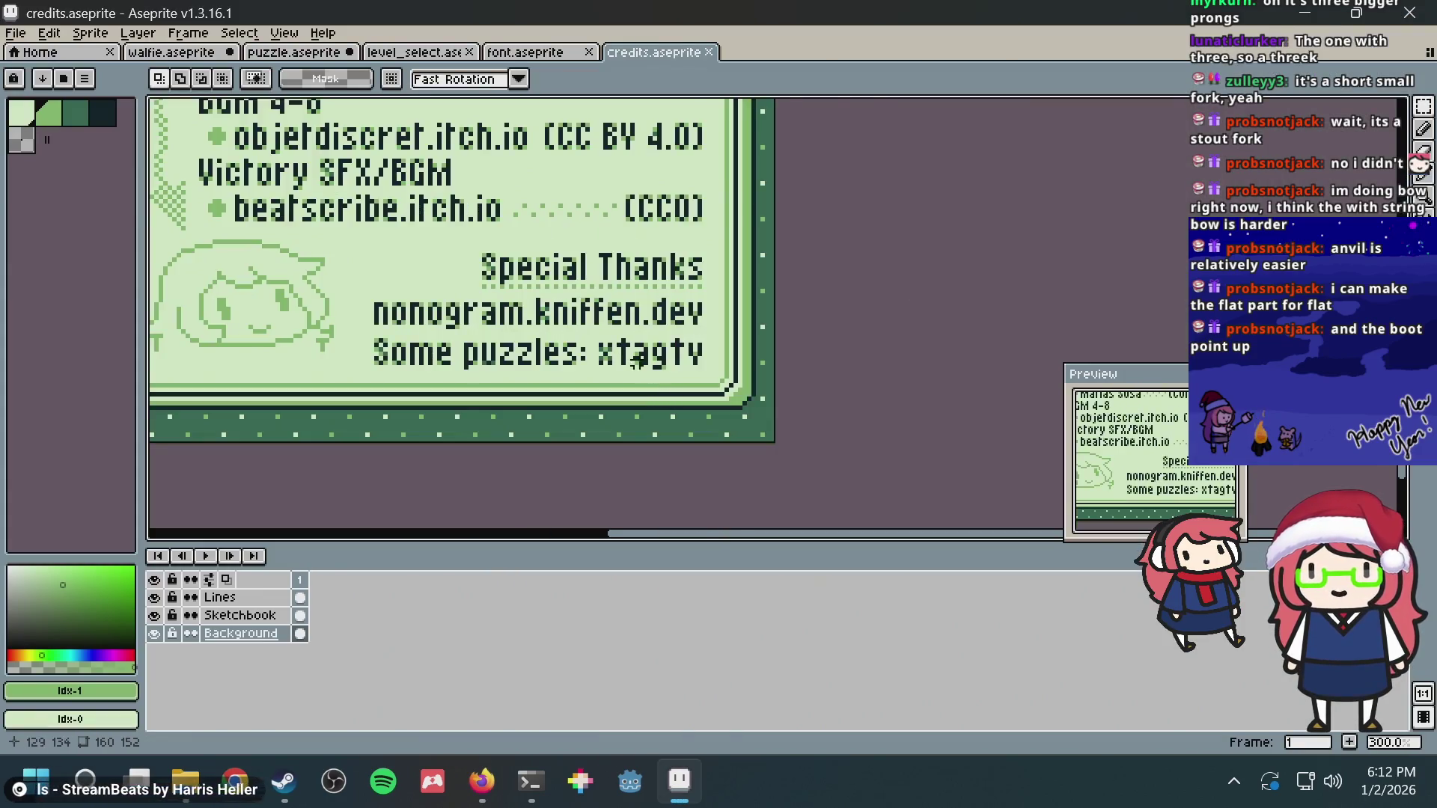
pyautogui.scroll(1, 637, 363)
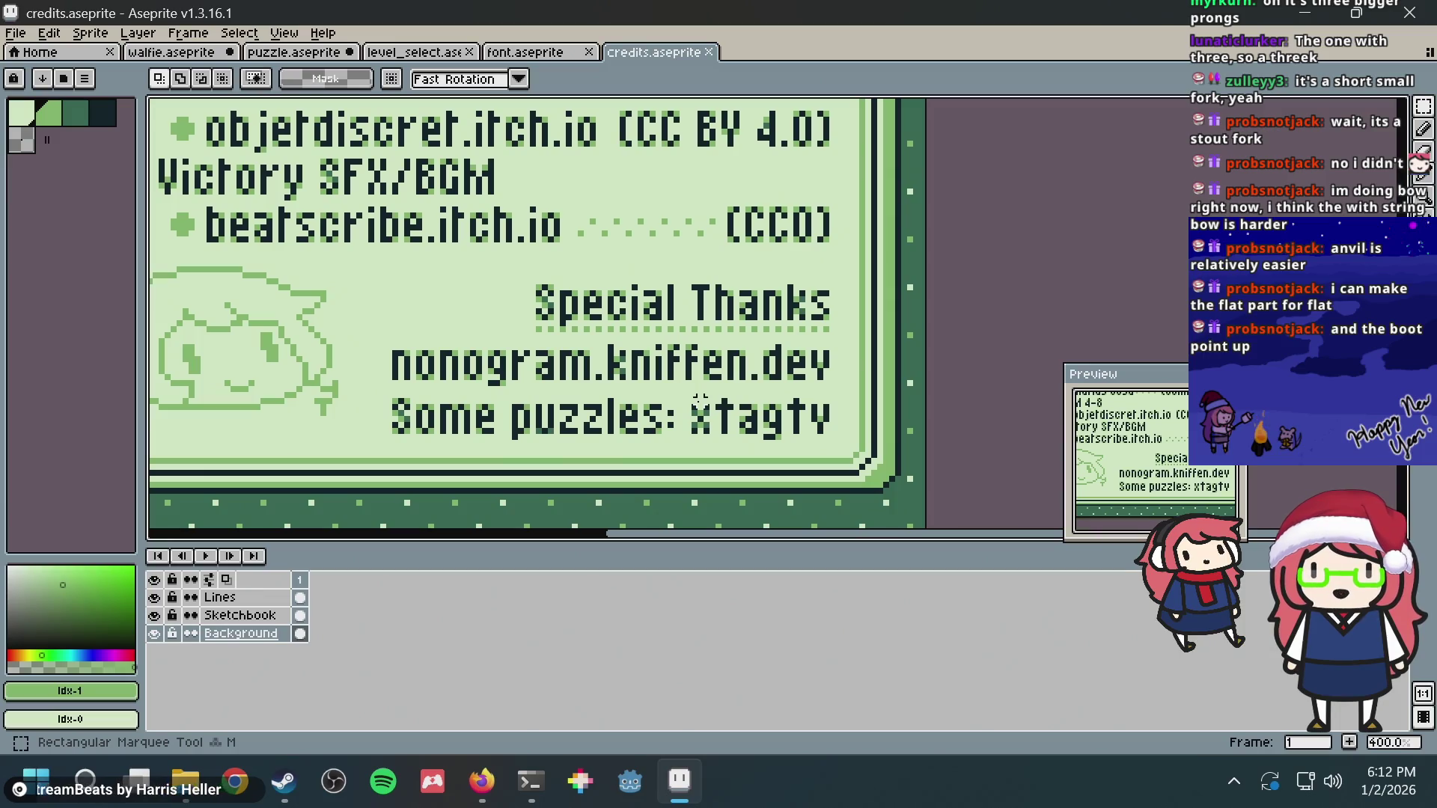
pyautogui.scroll(-1, 630, 381)
pyautogui.scroll(2, 467, 406)
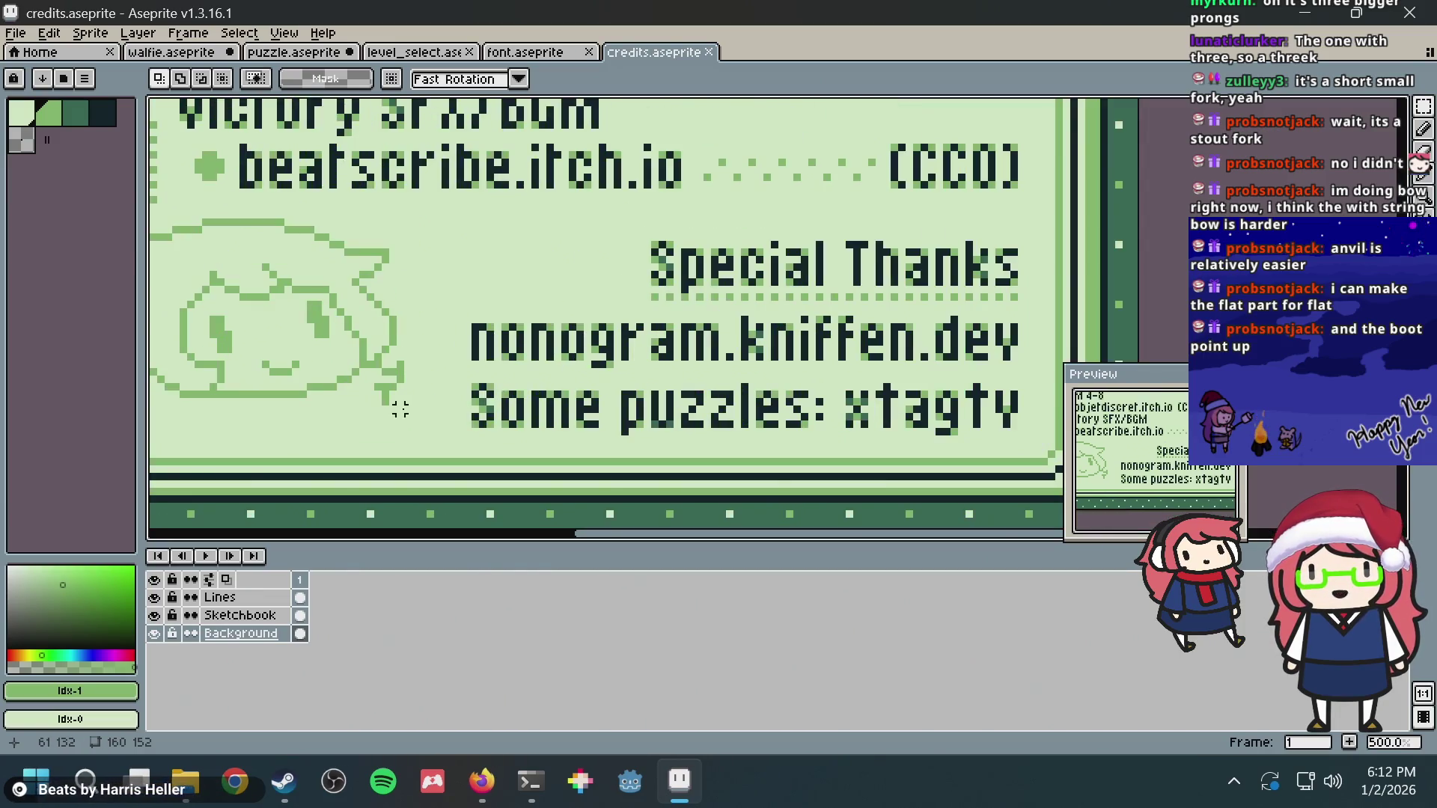
pyautogui.moveTo(446, 371); pyautogui.dragTo(1045, 315)
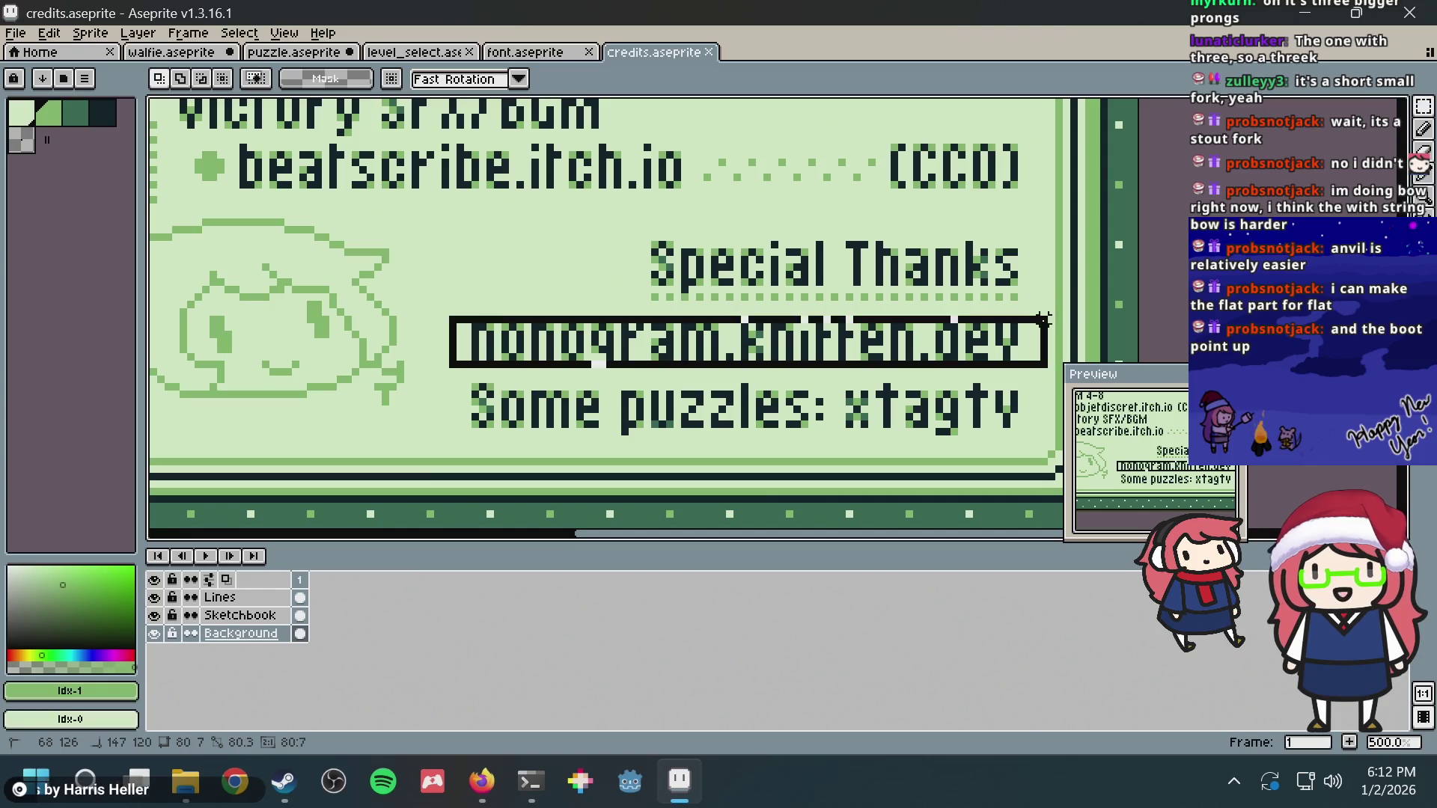
pyautogui.click(1057, 279)
pyautogui.scroll(-1, 471, 407)
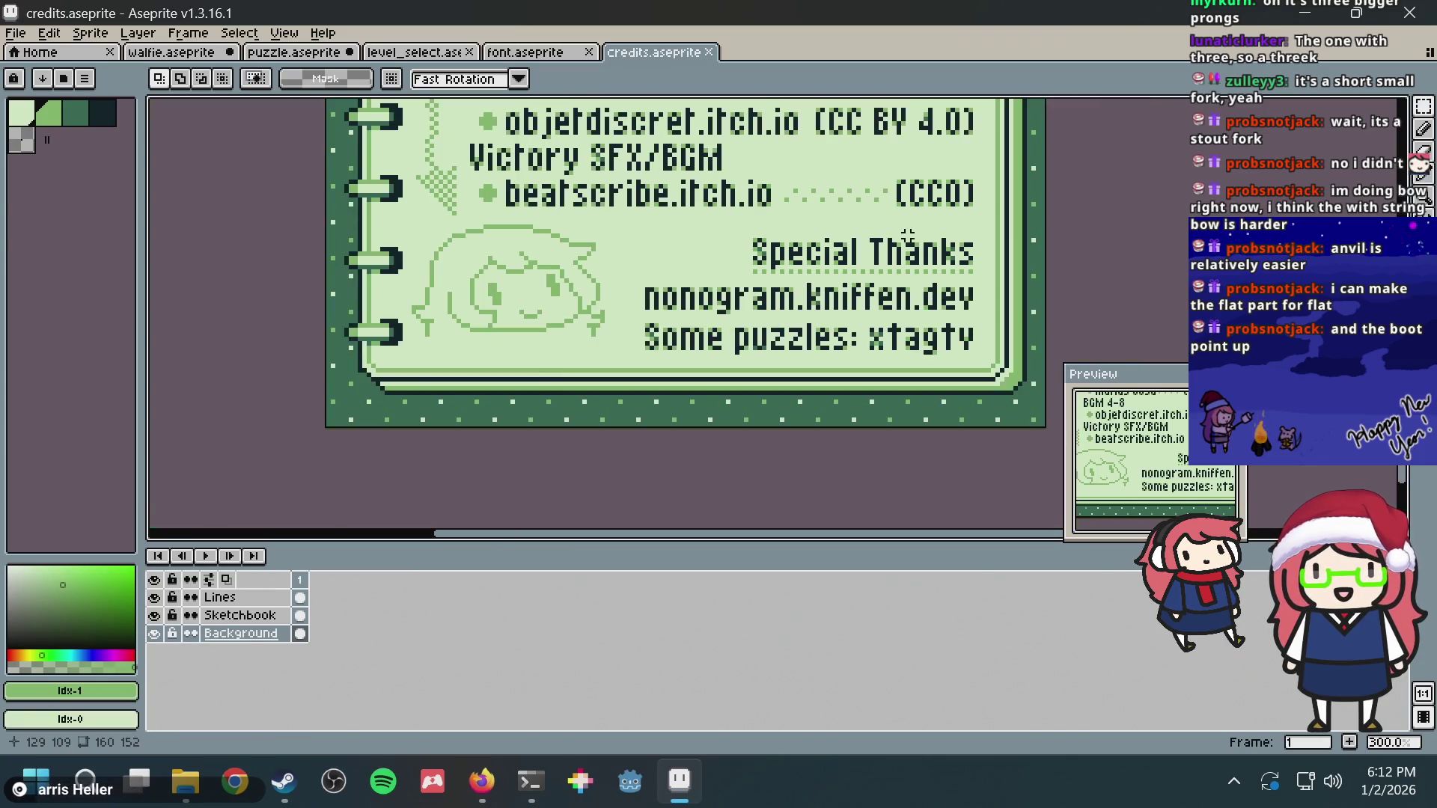
pyautogui.scroll(-1, 471, 407)
pyautogui.moveTo(688, 241)
pyautogui.mouseDown()
pyautogui.moveTo(688, 325)
pyautogui.moveTo(730, 529)
pyautogui.mouseUp()
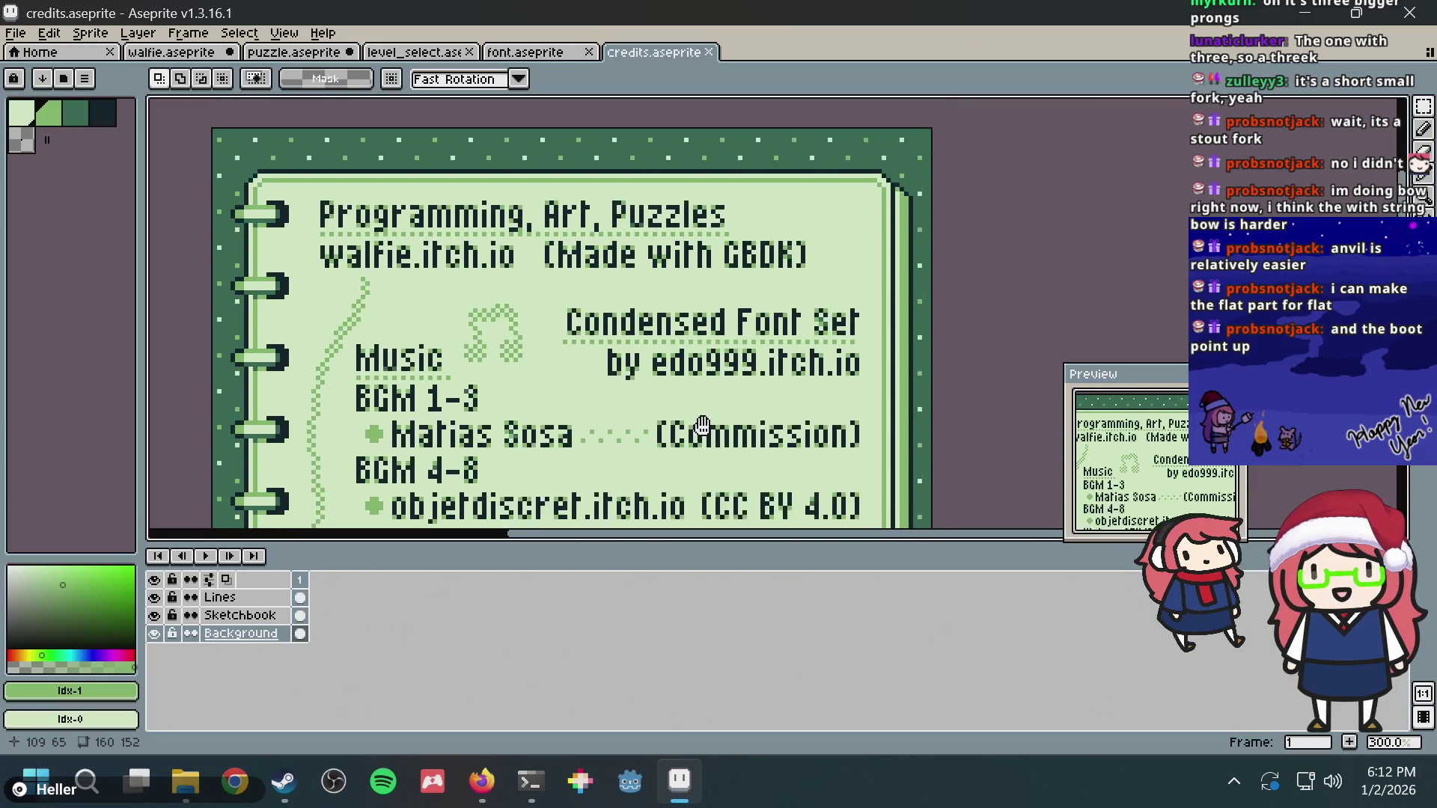
pyautogui.scroll(-3, 626, 342)
pyautogui.scroll(-2, 648, 225)
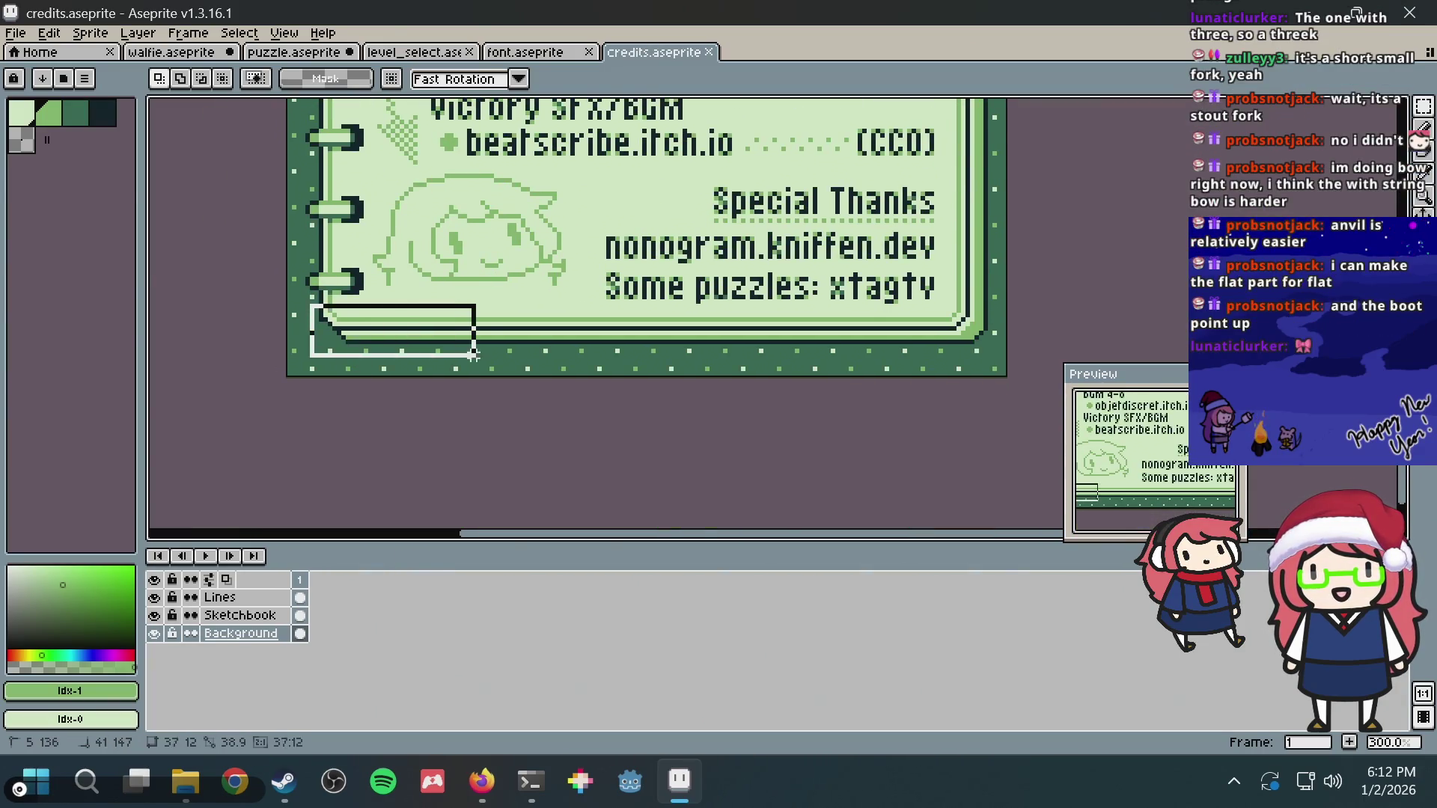
pyautogui.scroll(2, 409, 419)
pyautogui.scroll(2, 410, 418)
pyautogui.scroll(3, 410, 418)
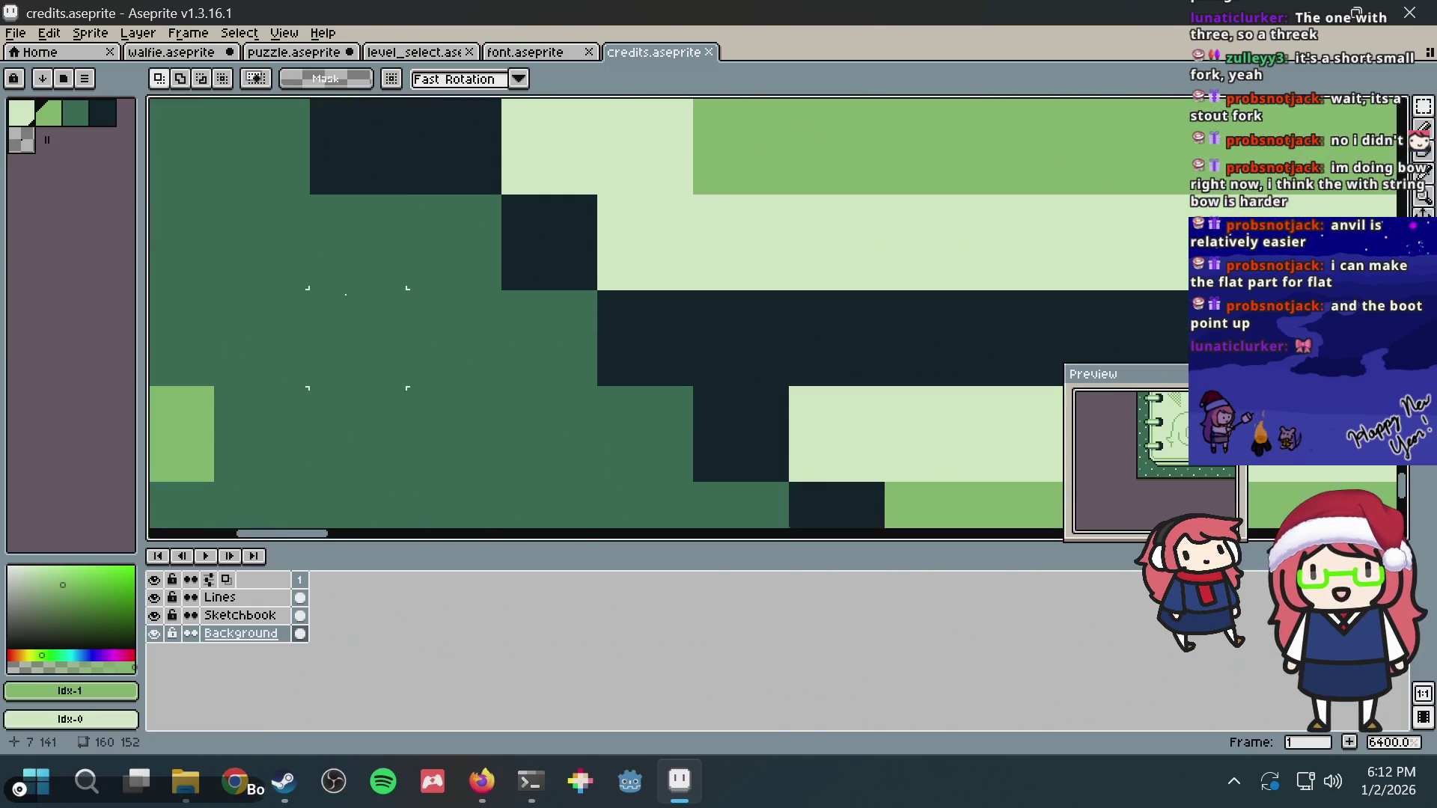
pyautogui.scroll(1, 404, 286)
pyautogui.press('b')
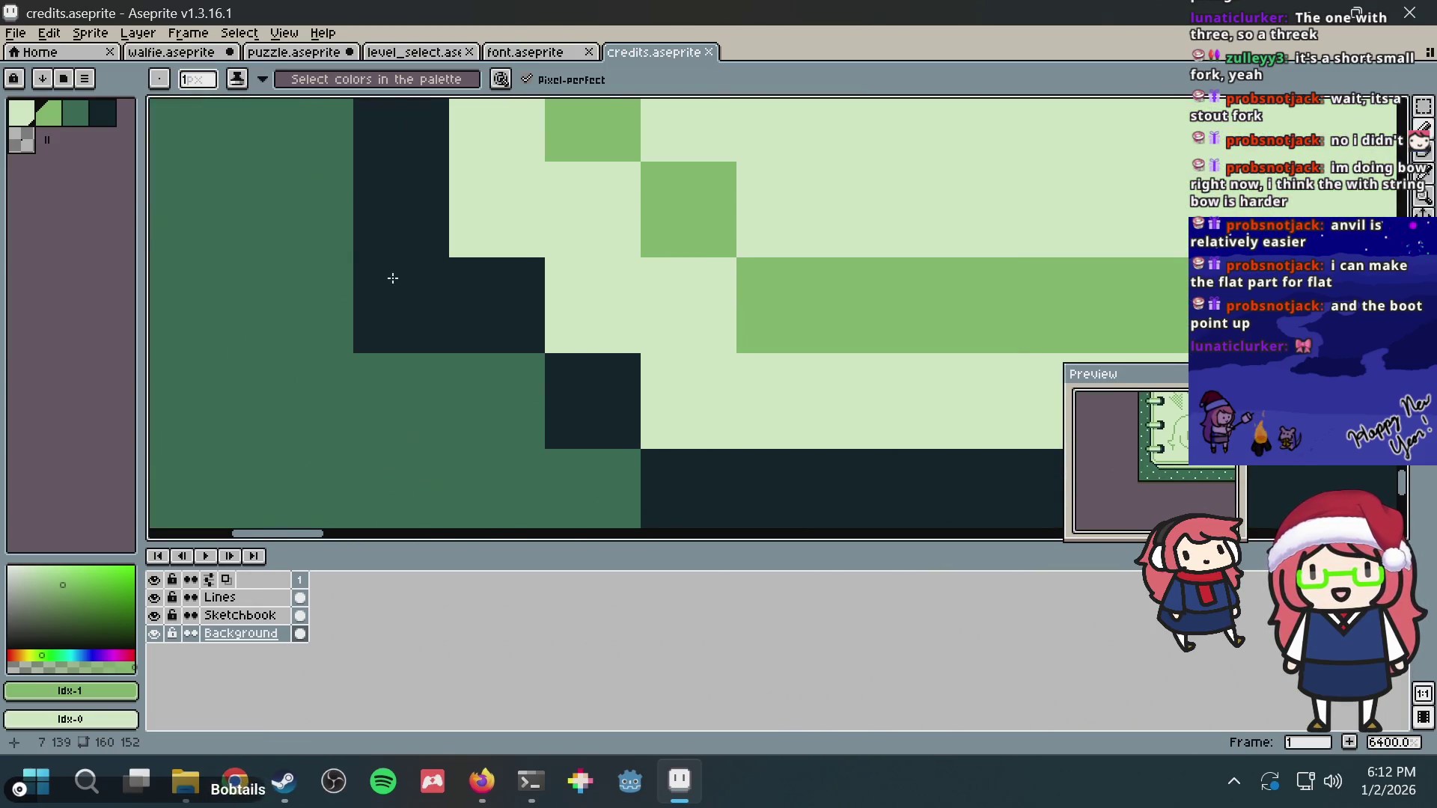
pyautogui.press('m')
pyautogui.moveTo(352, 258); pyautogui.dragTo(449, 353)
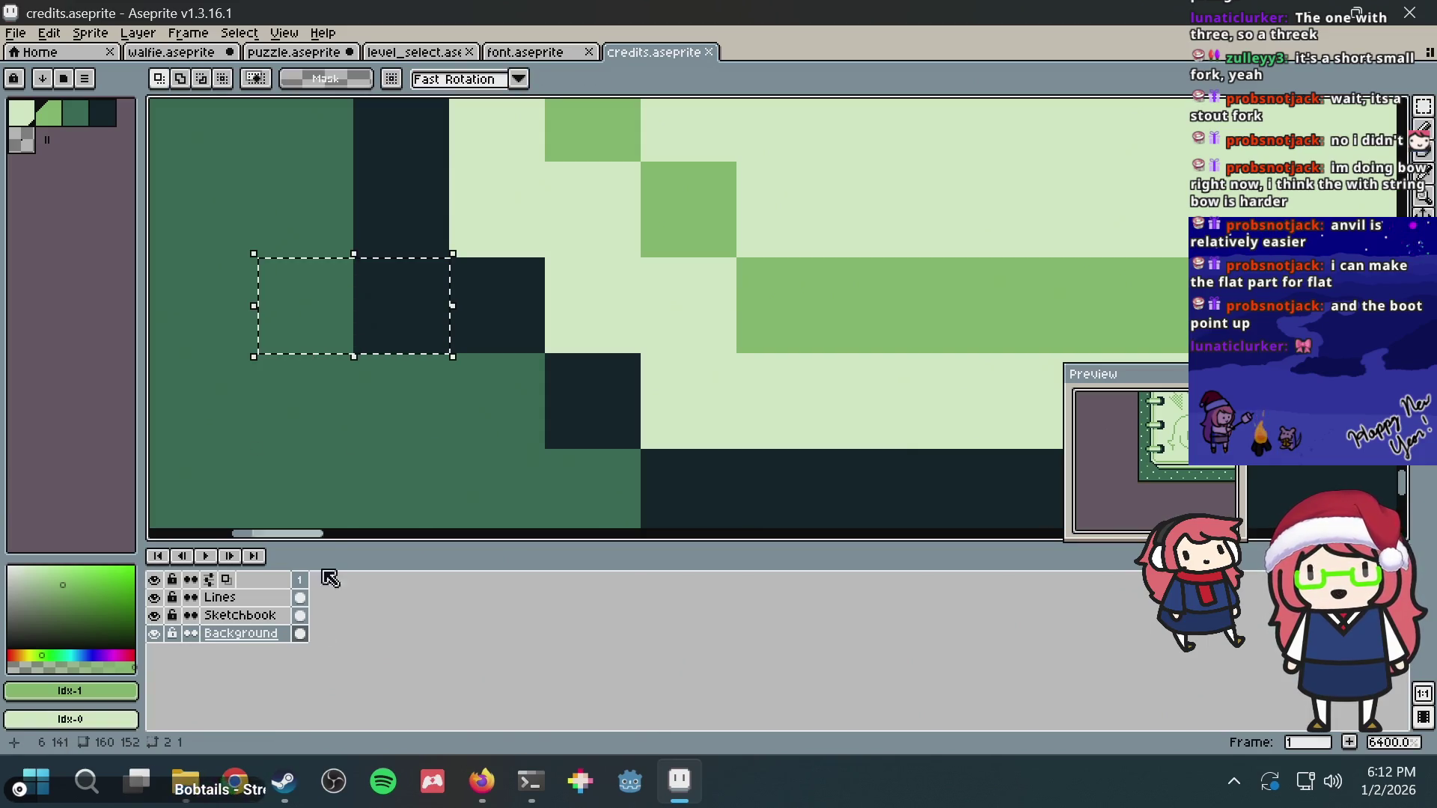
pyautogui.click(239, 615)
pyautogui.press('Delete')
pyautogui.hotkey('ctrl', 'd')
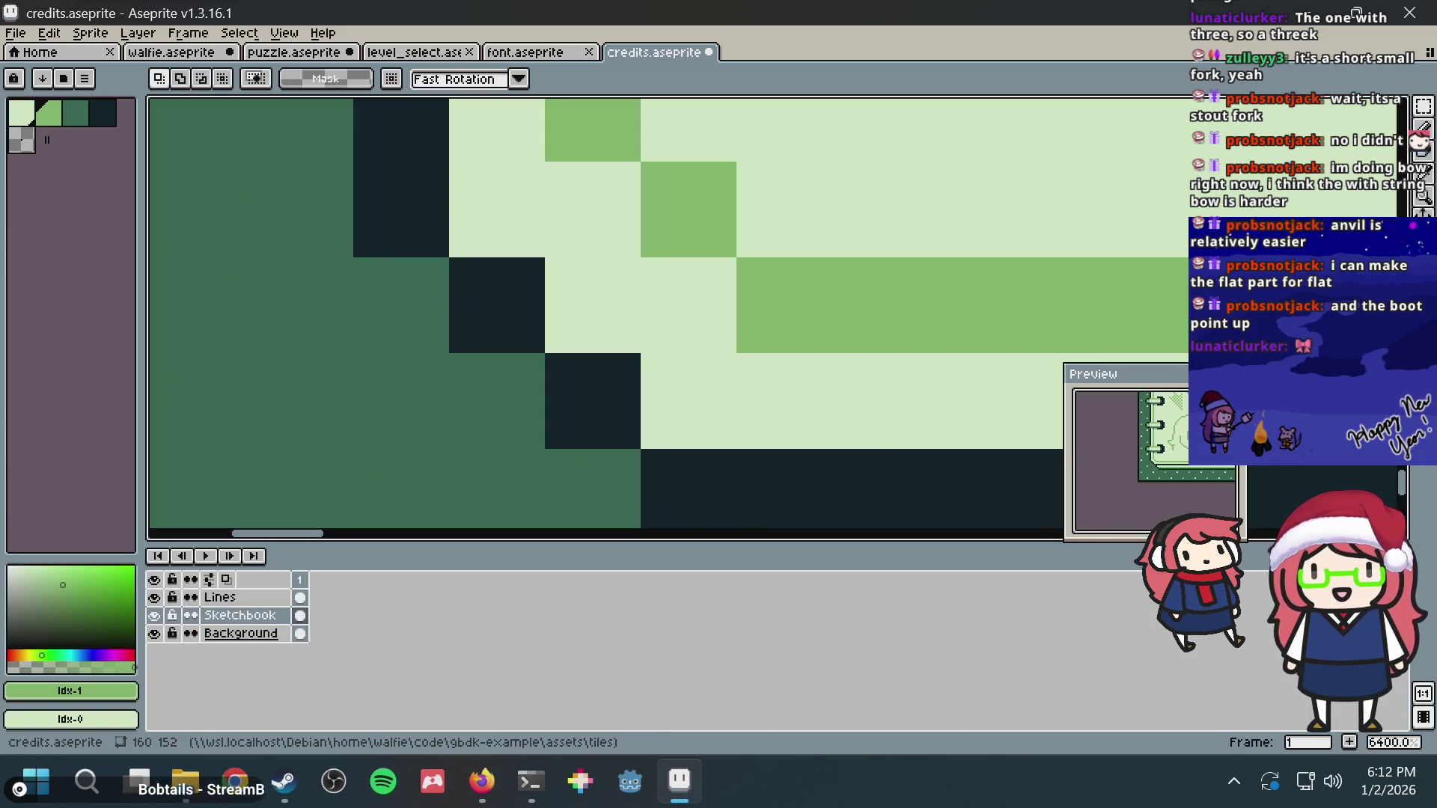
pyautogui.hotkey('ctrl', 'z')
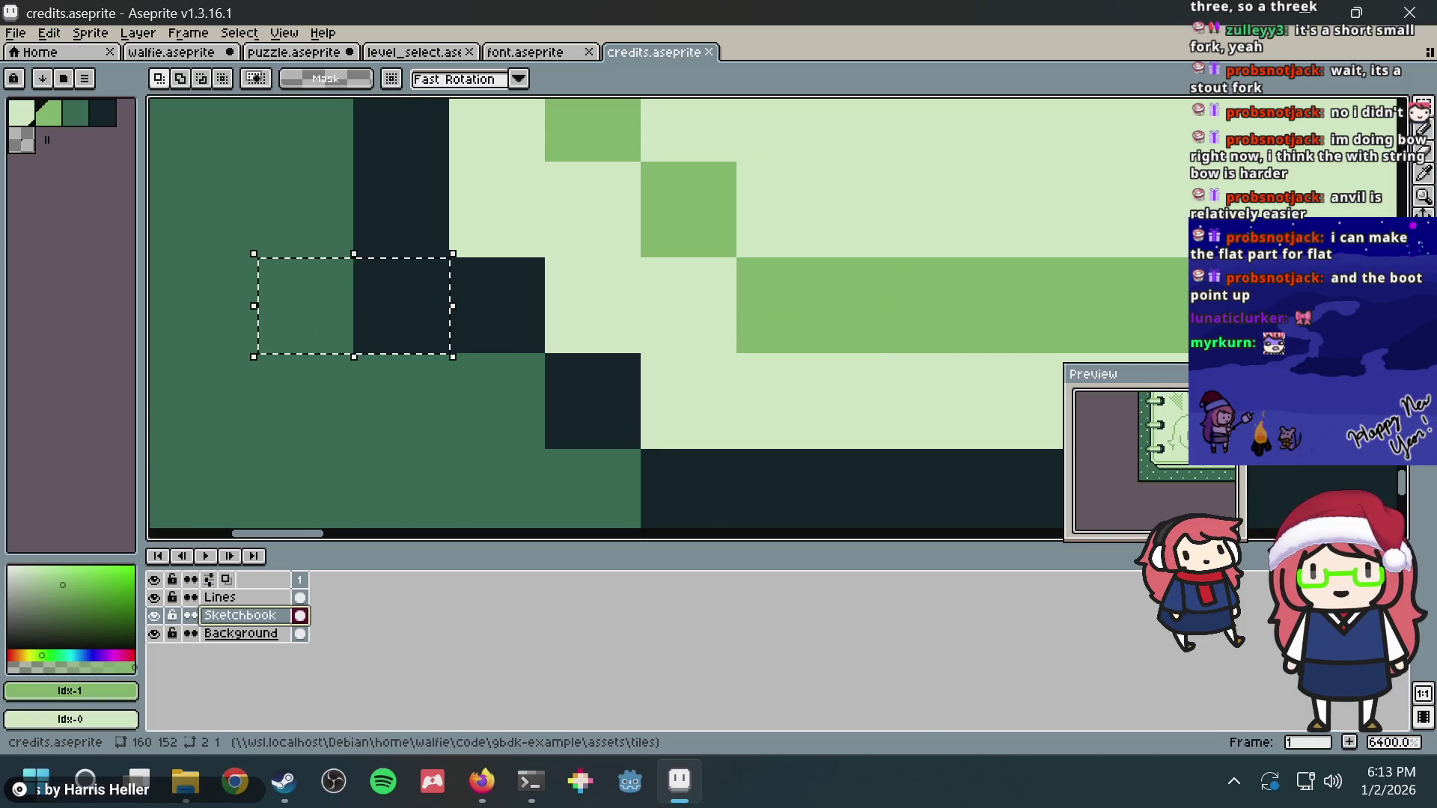
pyautogui.scroll(-3, 775, 302)
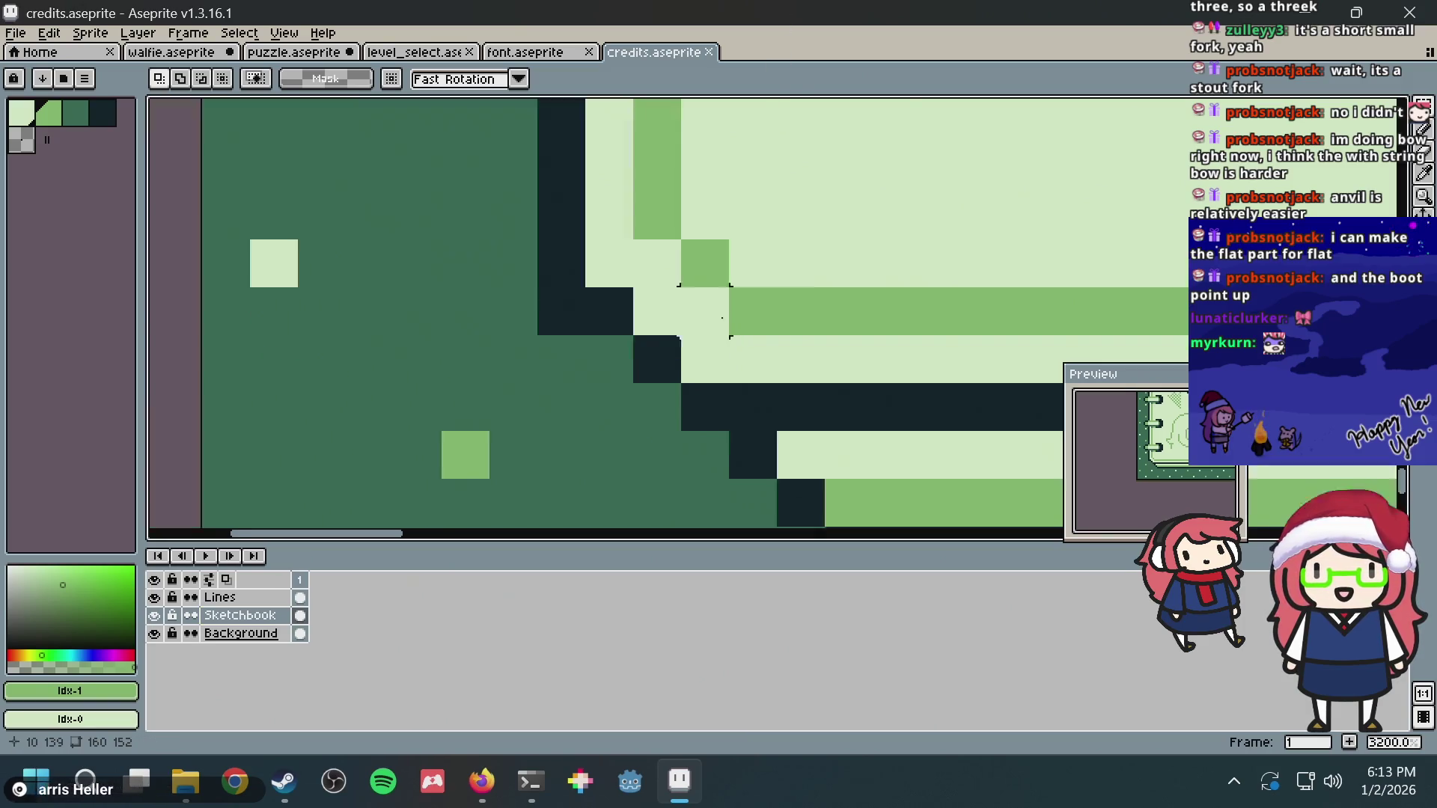
pyautogui.scroll(-5, 674, 337)
pyautogui.scroll(-4, 585, 381)
pyautogui.scroll(-2, 585, 381)
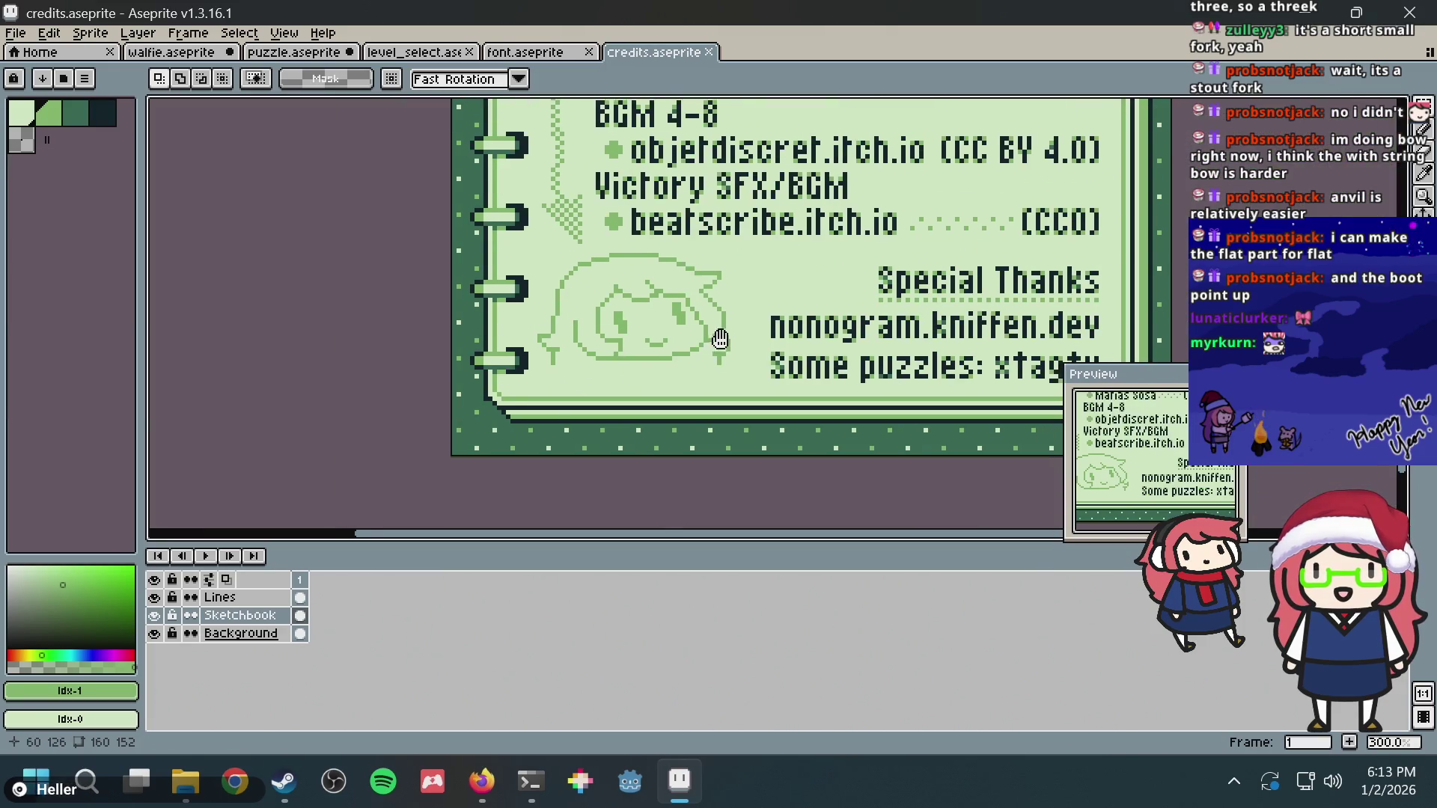
# Step: Select the sketchbook's bottom border strip and nudge it down one pixel
pyautogui.moveTo(712, 331); pyautogui.dragTo(555, 326)
pyautogui.moveTo(290, 380); pyautogui.dragTo(1009, 447)
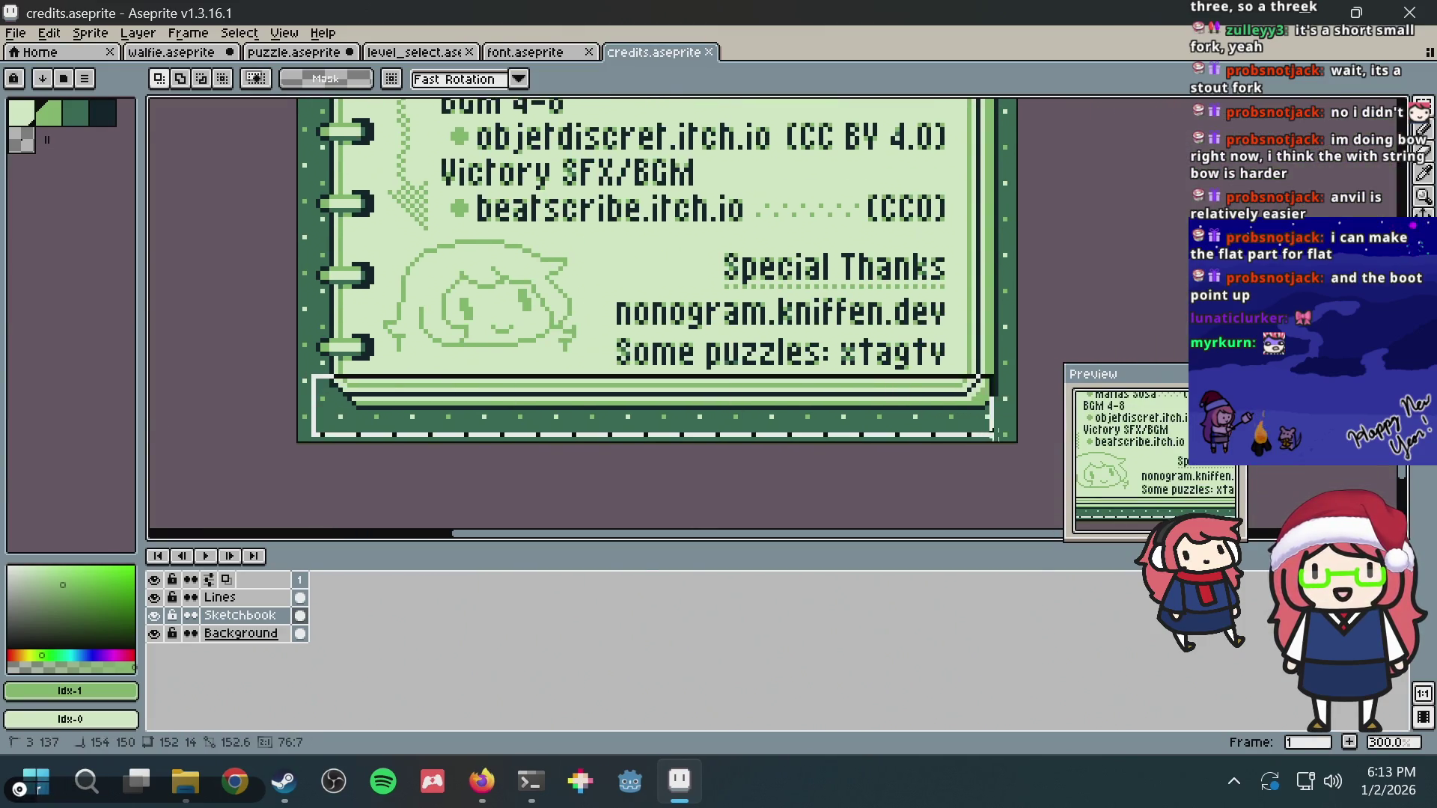
pyautogui.press('Down')
pyautogui.press('Escape')
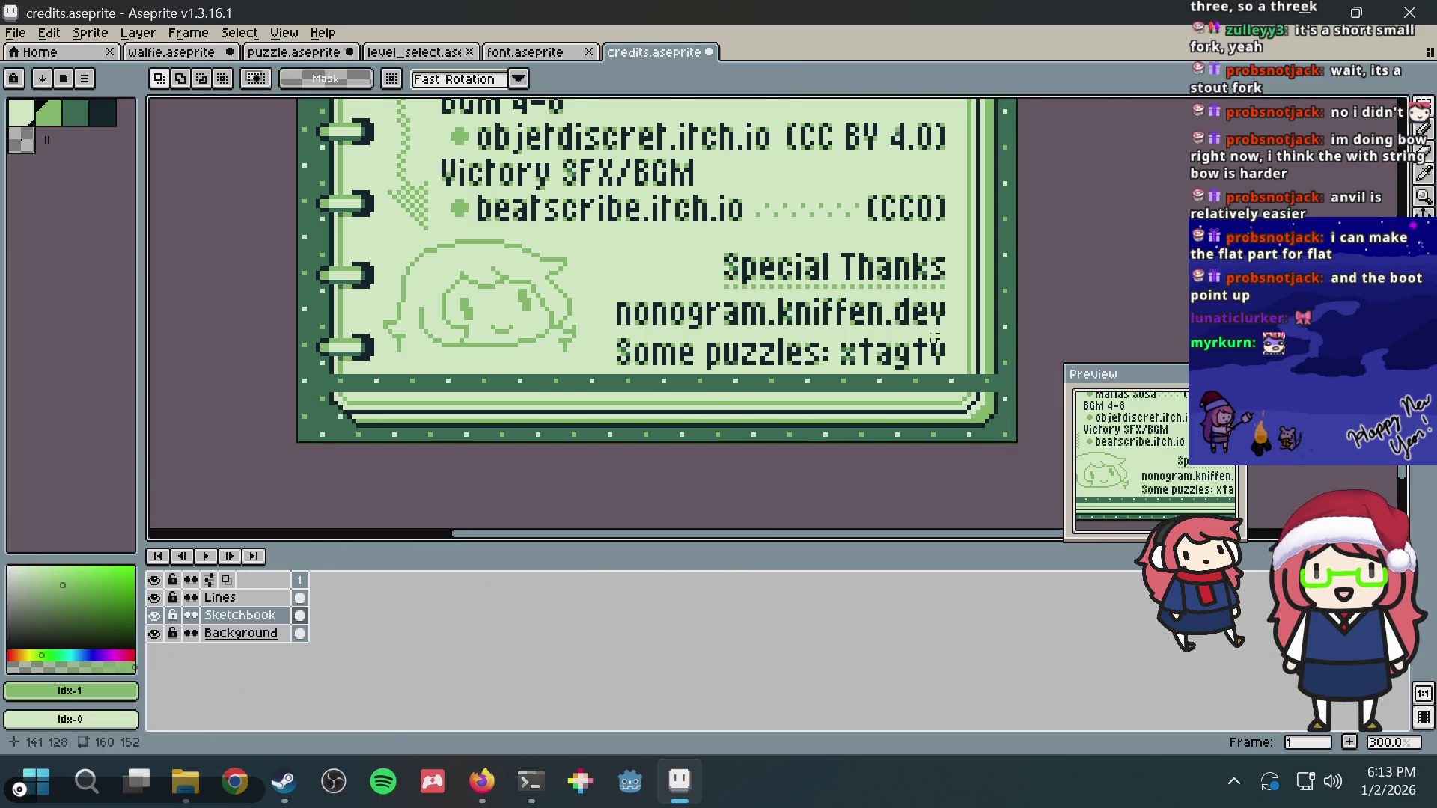
# Step: Select and shift the sketchbook's top border strip, then deselect
pyautogui.moveTo(809, 124); pyautogui.dragTo(870, 394)
pyautogui.scroll(-3, 870, 336)
pyautogui.scroll(2, 870, 336)
pyautogui.scroll(2, 871, 336)
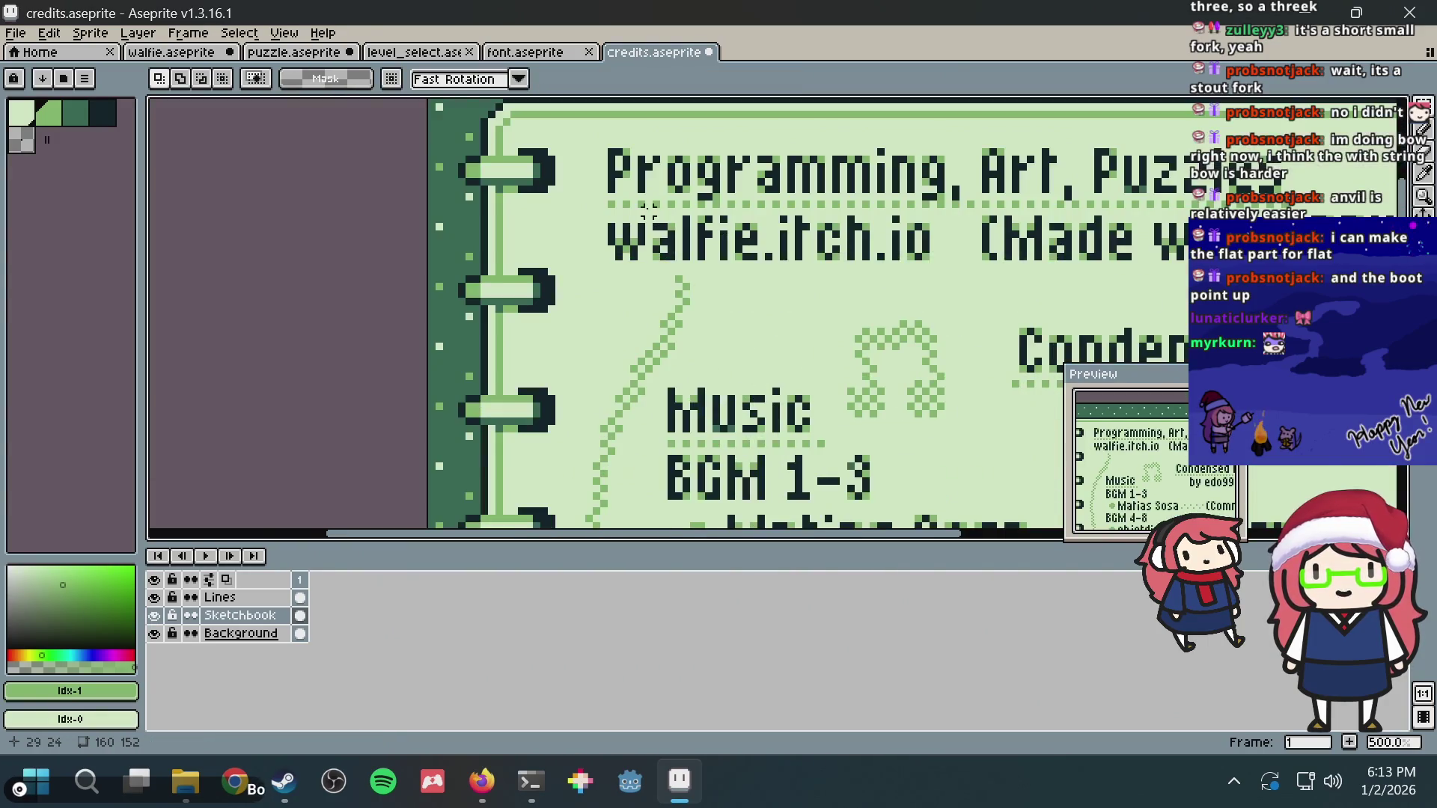
pyautogui.scroll(-1, 460, 161)
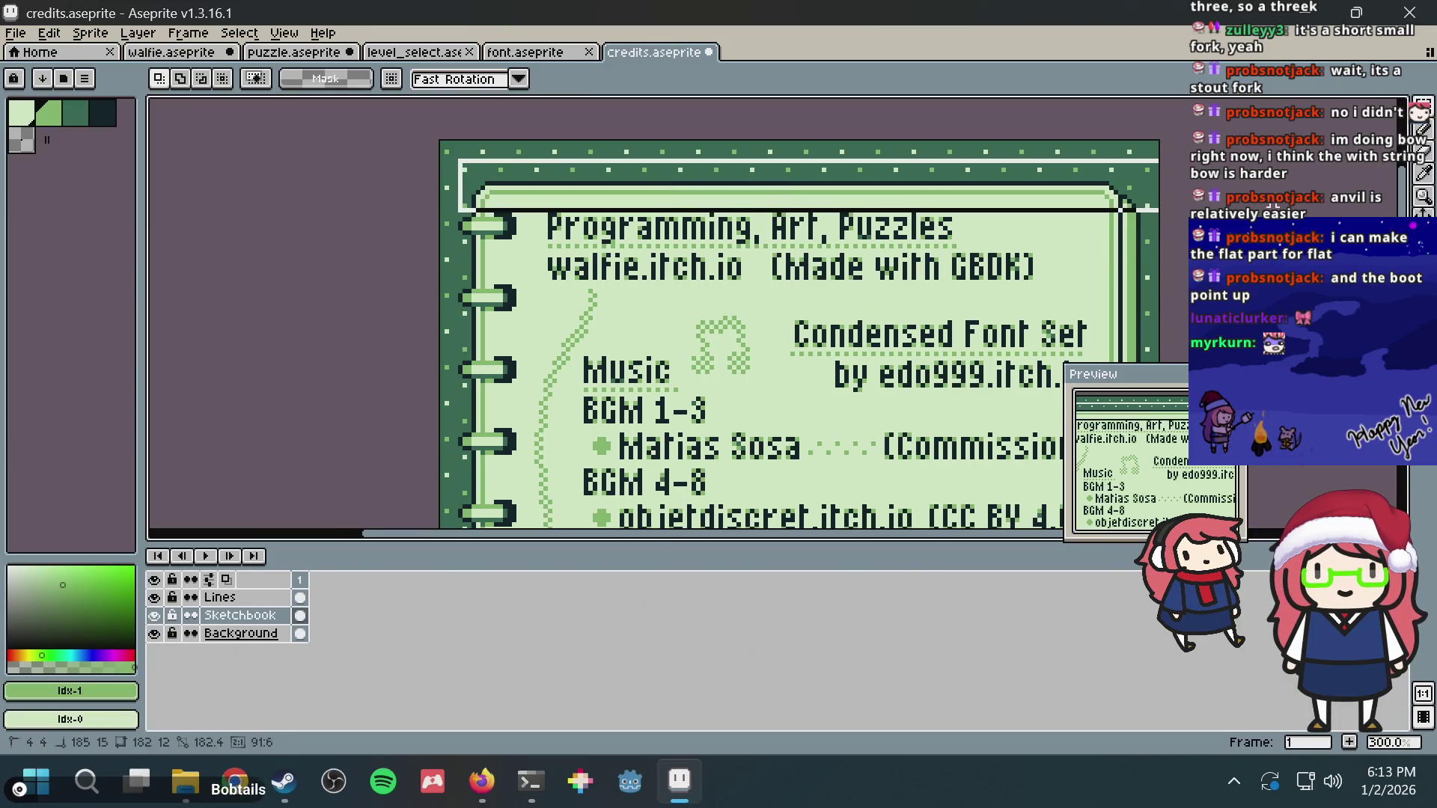
pyautogui.moveTo(455, 141); pyautogui.dragTo(1160, 192)
pyautogui.hotkey('ctrl', 'd')
pyautogui.scroll(-2, 736, 294)
pyautogui.scroll(-1, 736, 295)
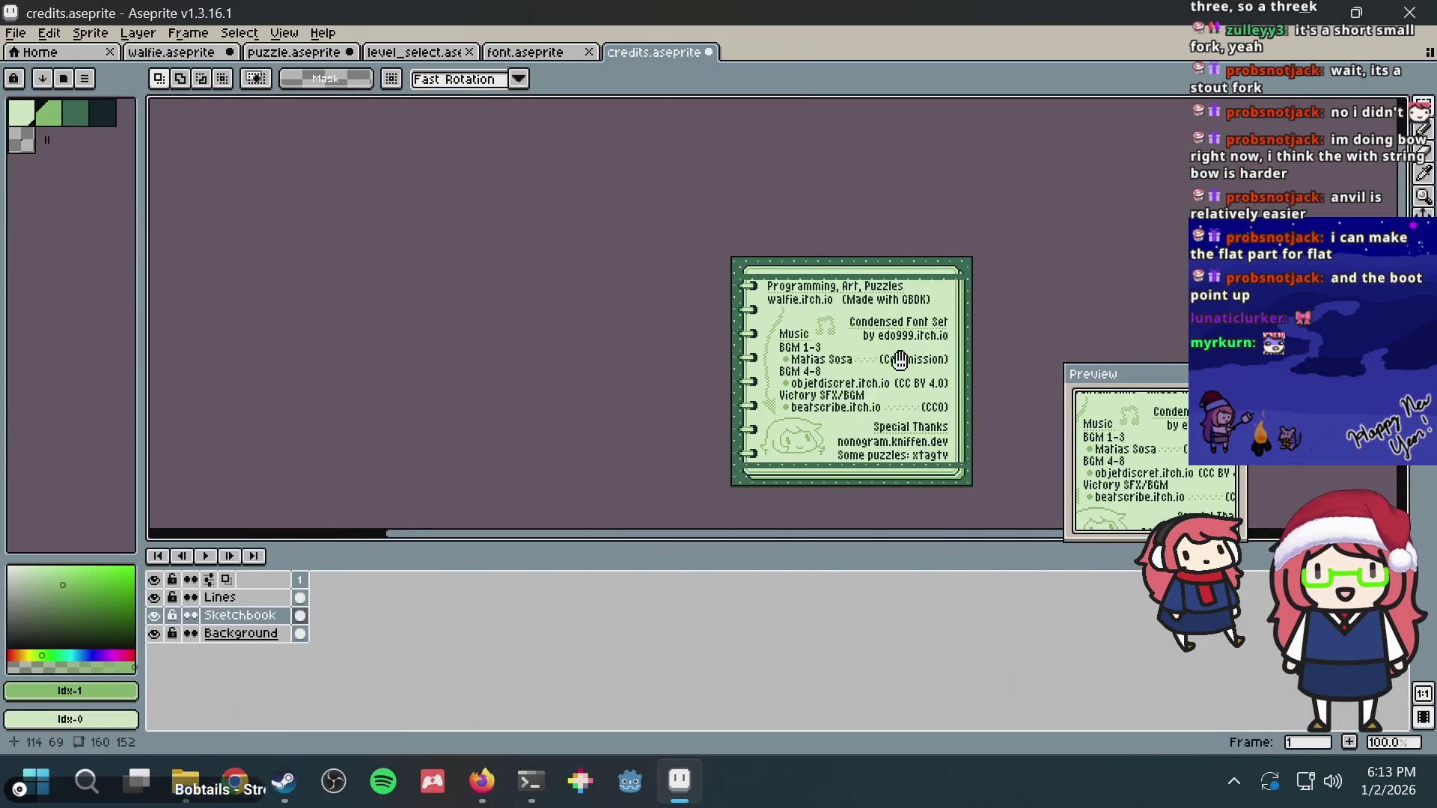
pyautogui.scroll(2, 735, 295)
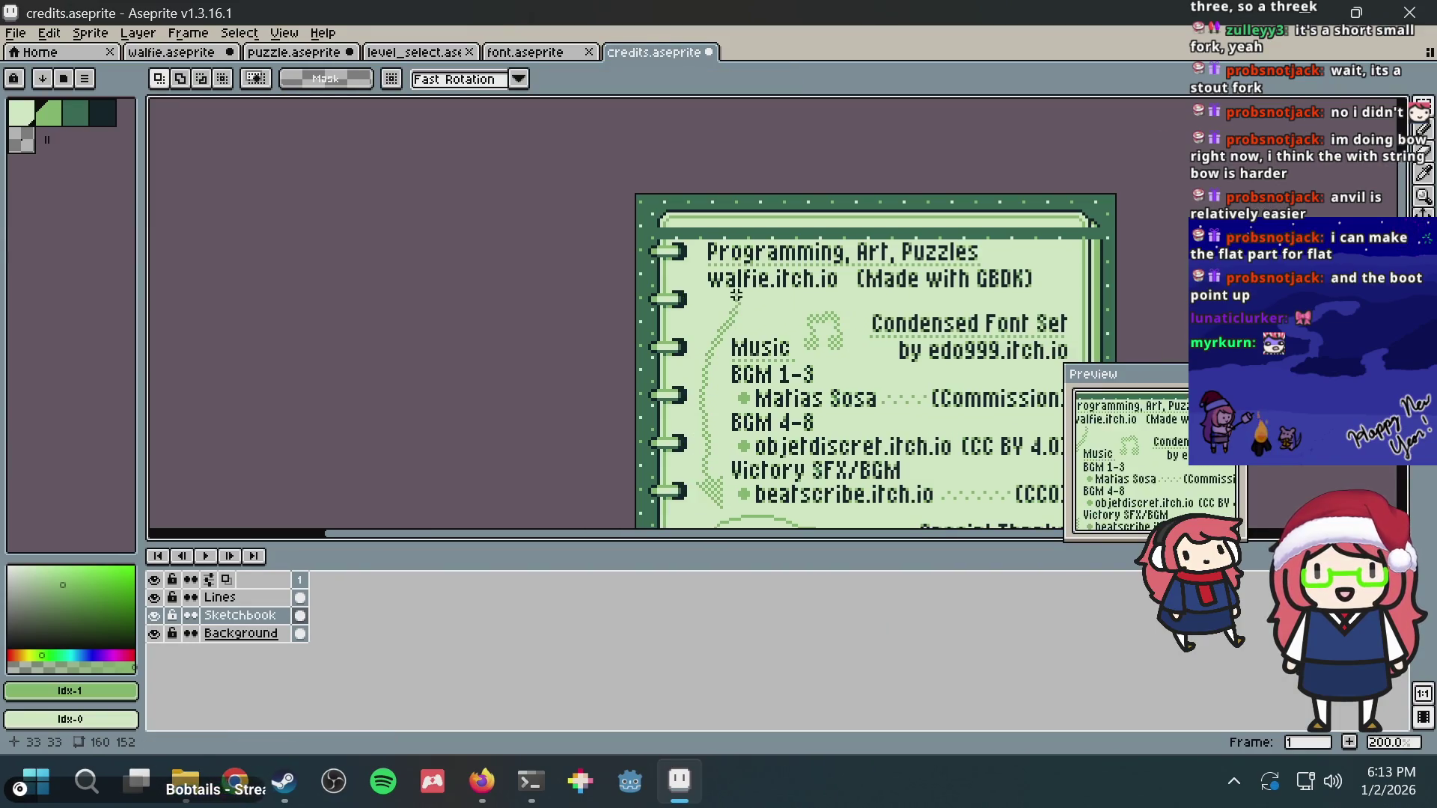
# Step: Select all on the Lines layer and move the credits text up a few pixels
pyautogui.click(267, 597)
pyautogui.hotkey('ctrl', 'a')
pyautogui.press('Up')
pyautogui.press('Up')
pyautogui.press('Up')
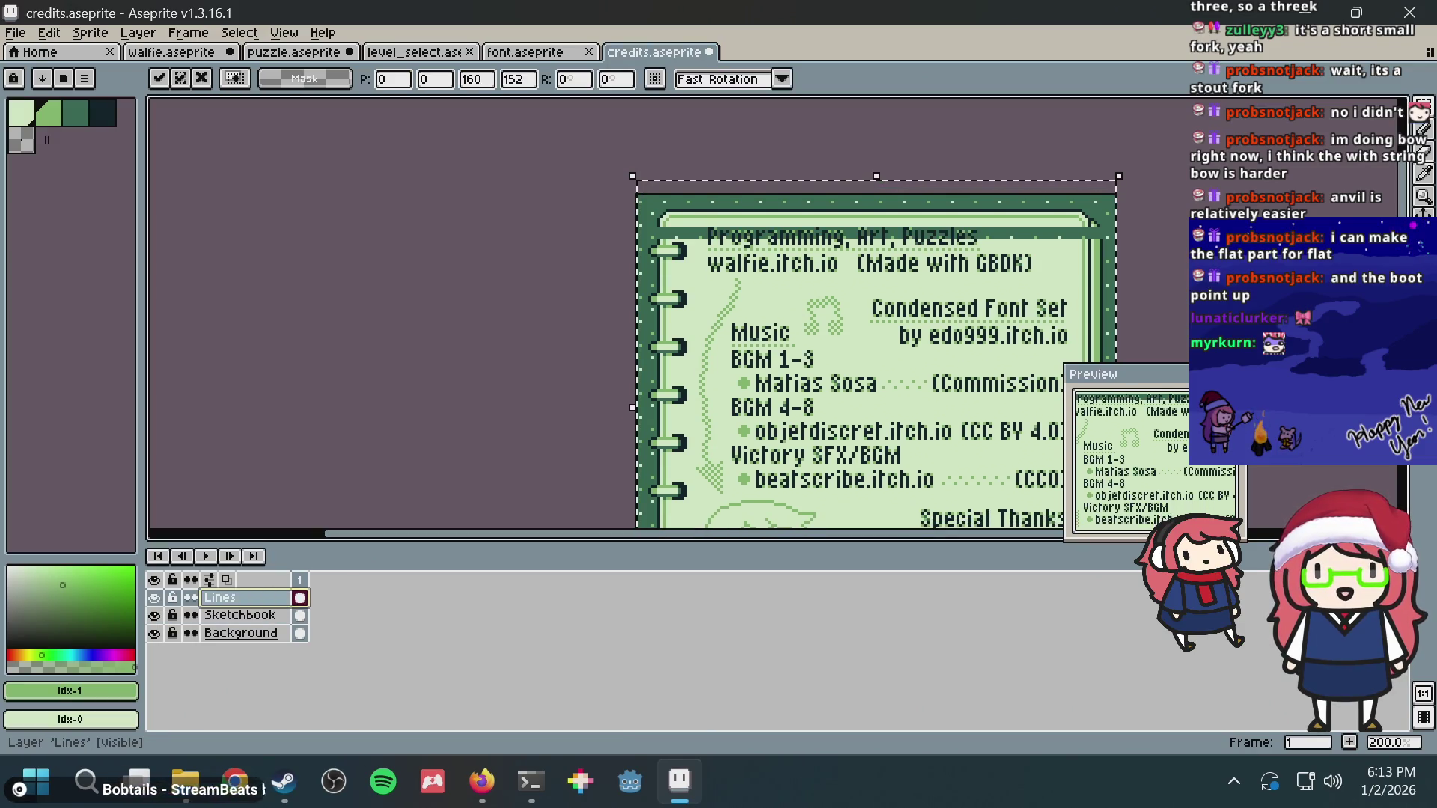
pyautogui.scroll(-3, 674, 359)
pyautogui.scroll(-3, 737, 388)
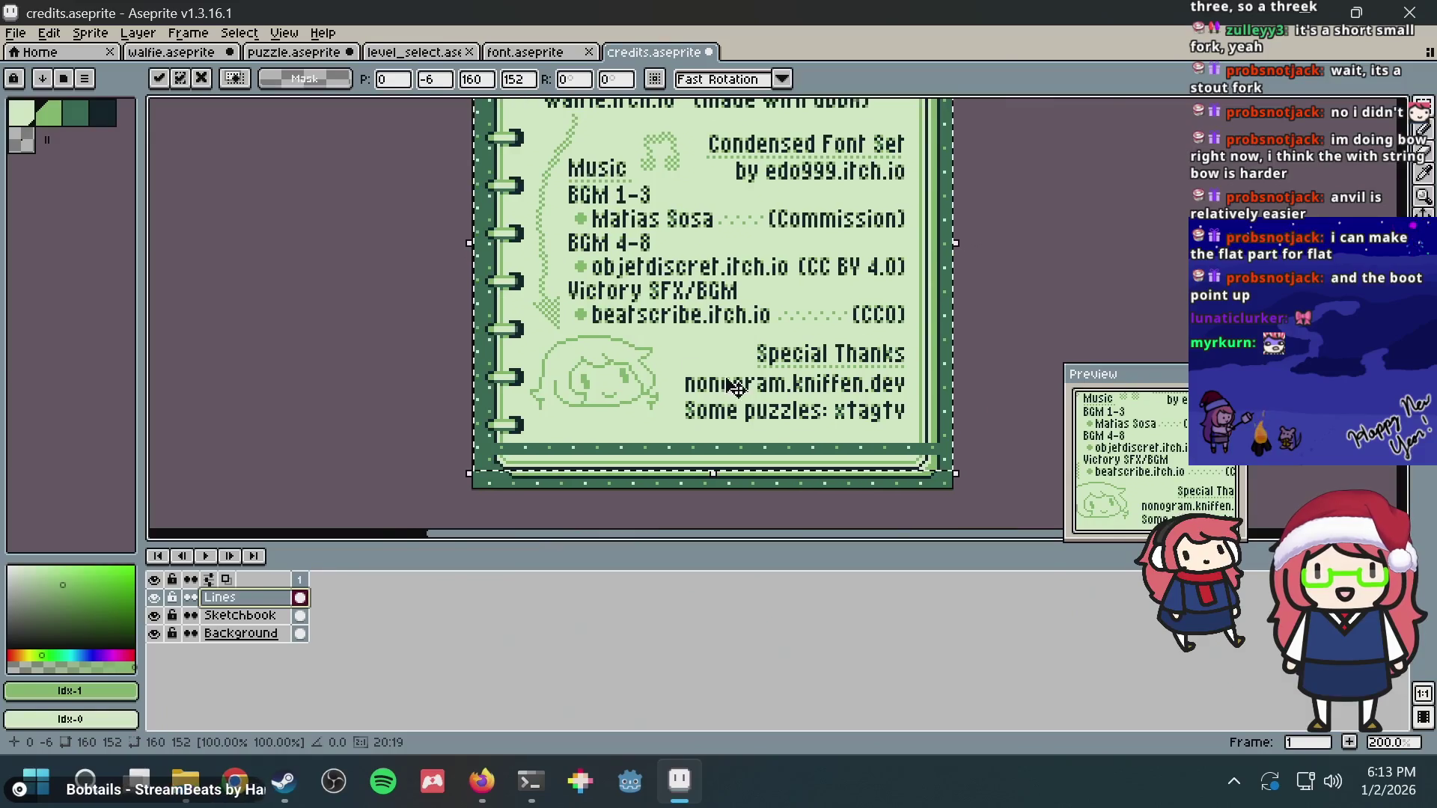
pyautogui.scroll(1, 747, 399)
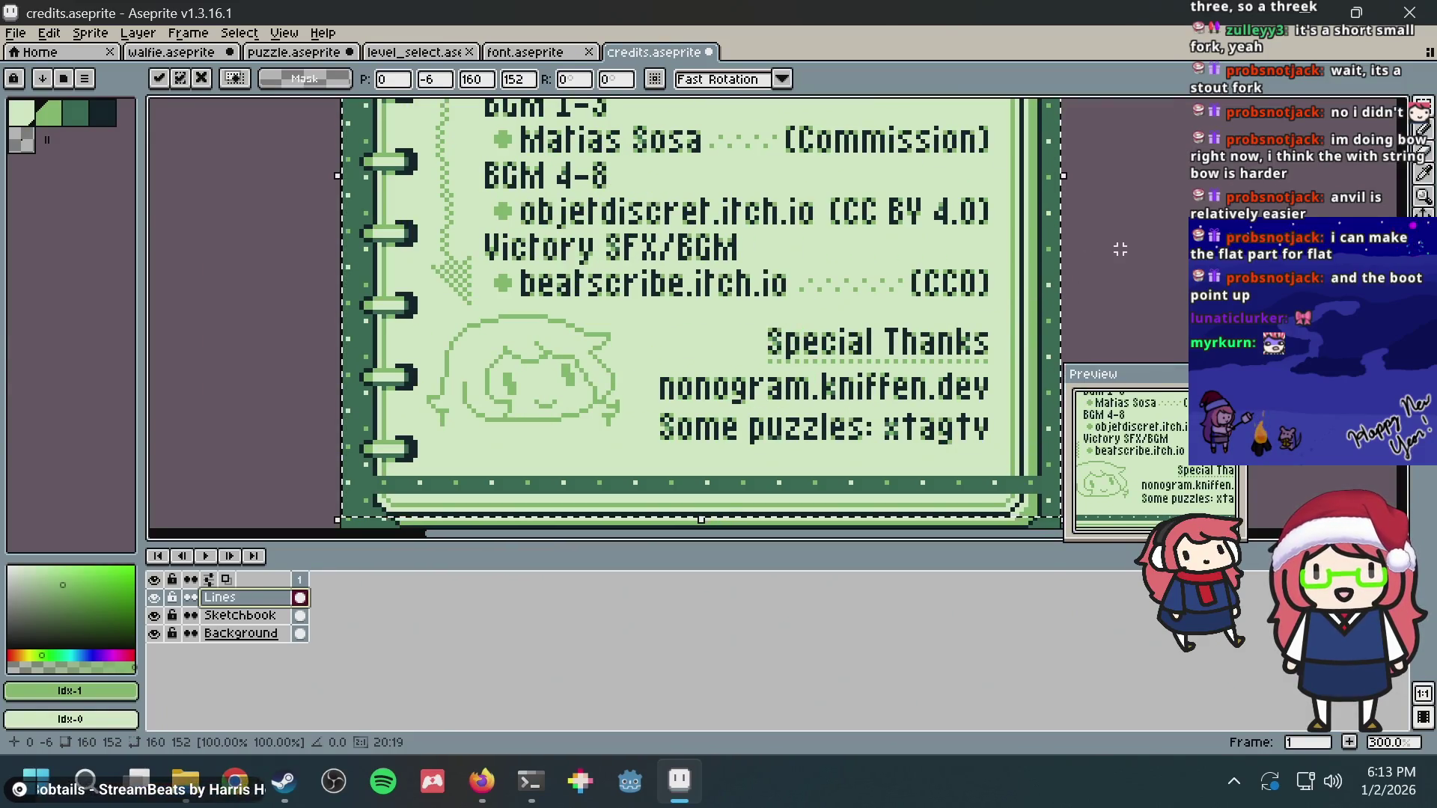
pyautogui.hotkey('ctrl', 'd')
pyautogui.scroll(-1, 918, 327)
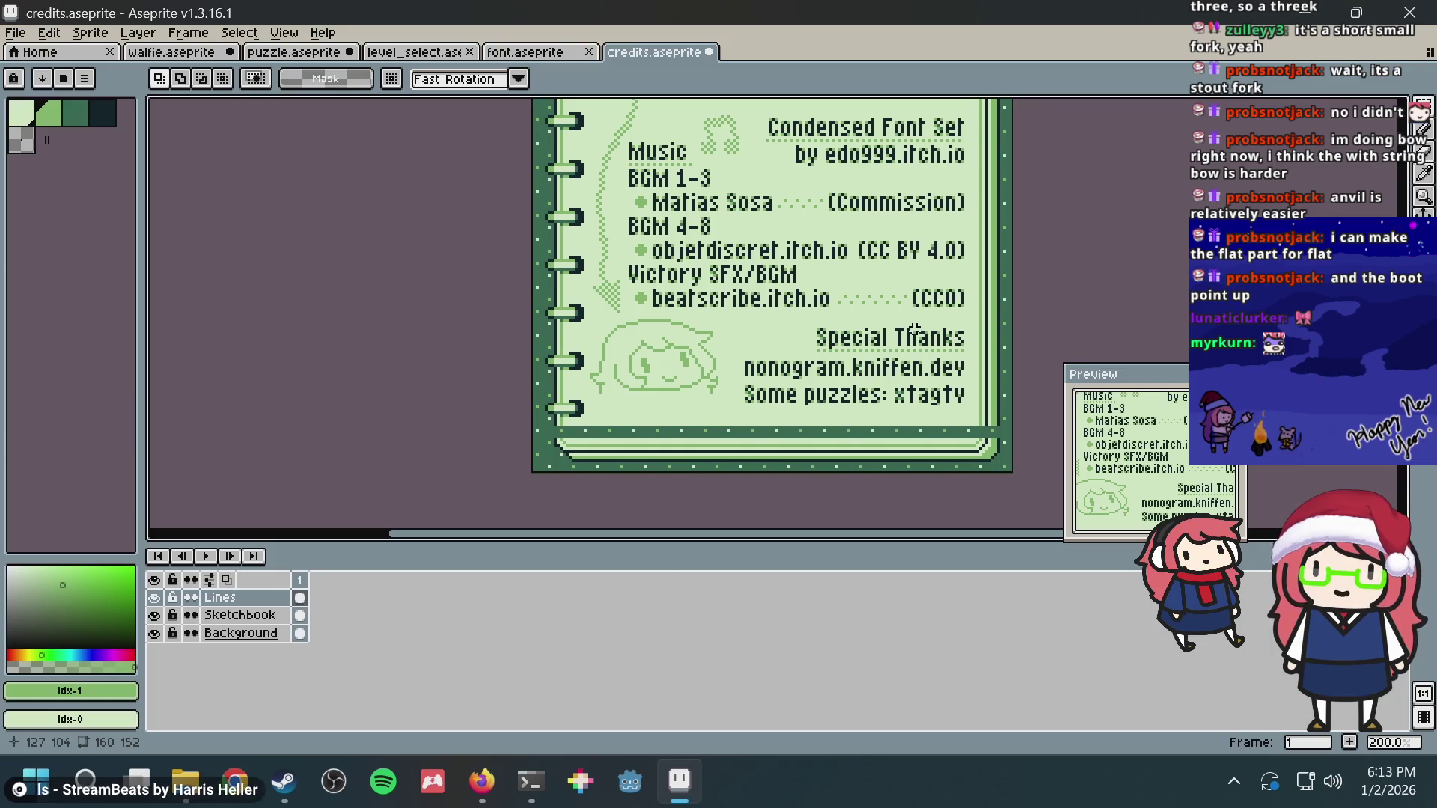
# Step: Undo the text move and the border shift, clear the selection and switch to puzzle.aseprite
pyautogui.hotkey('ctrl', 'z')
pyautogui.hotkey('ctrl', 'z')
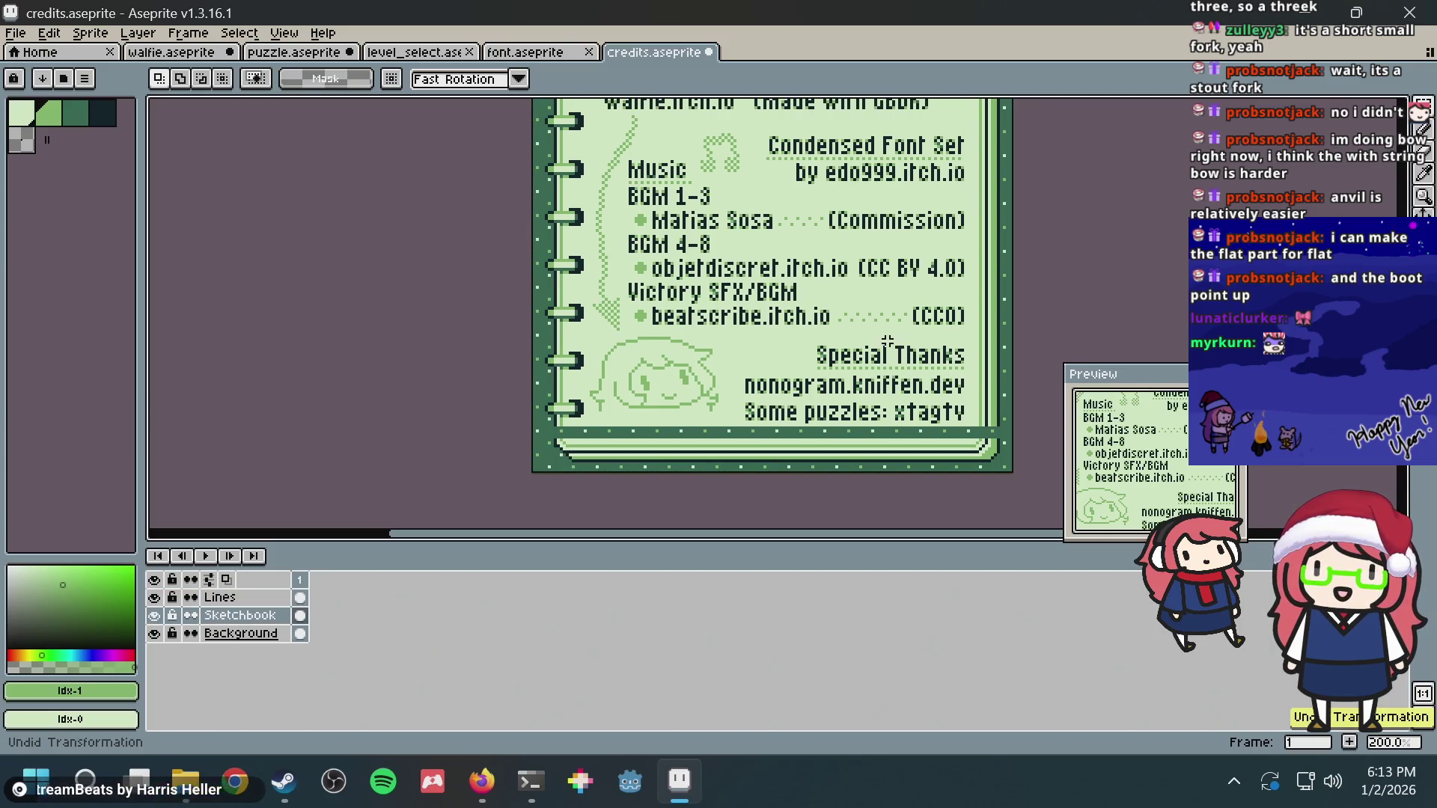
pyautogui.hotkey('ctrl', 'z')
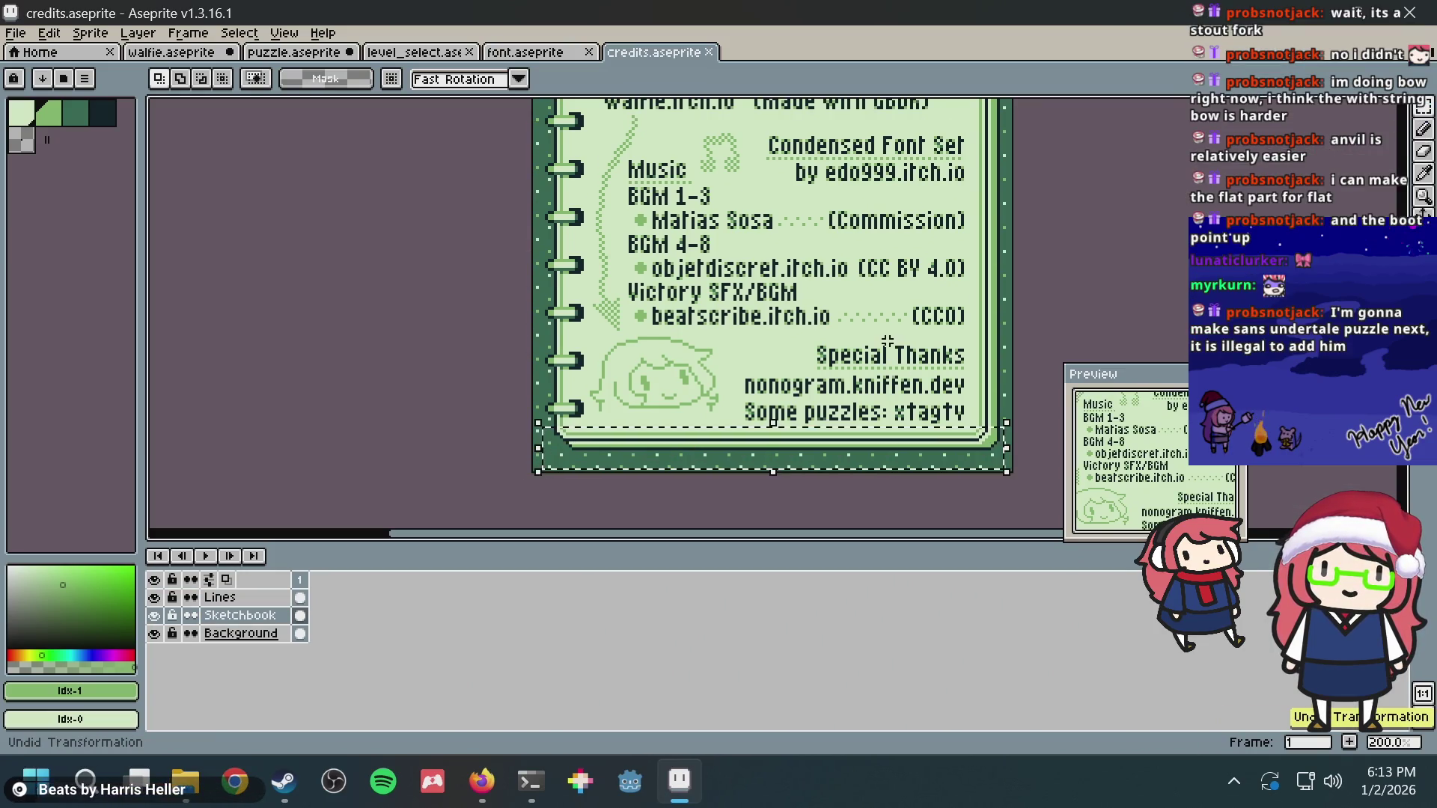
pyautogui.click(886, 351)
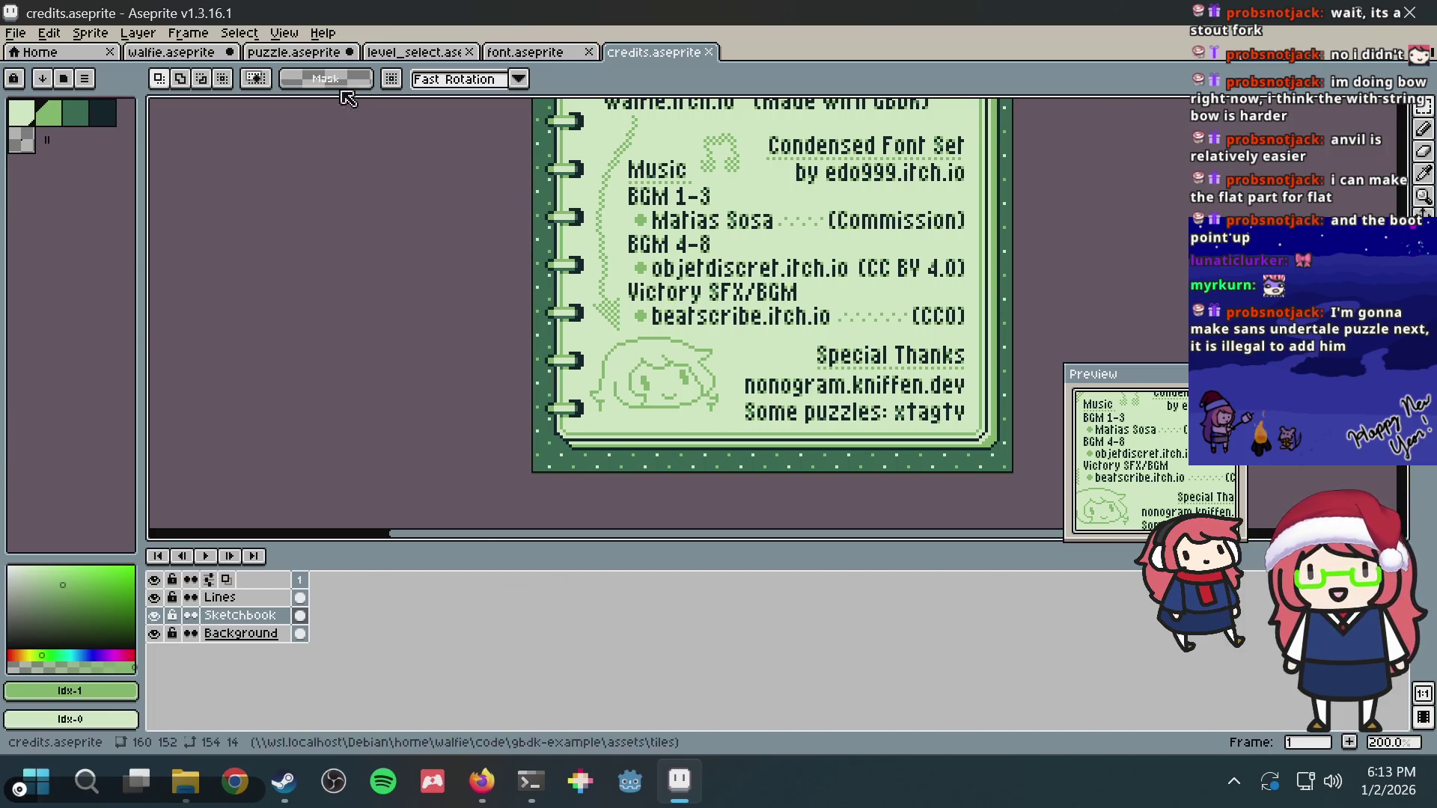
pyautogui.click(291, 56)
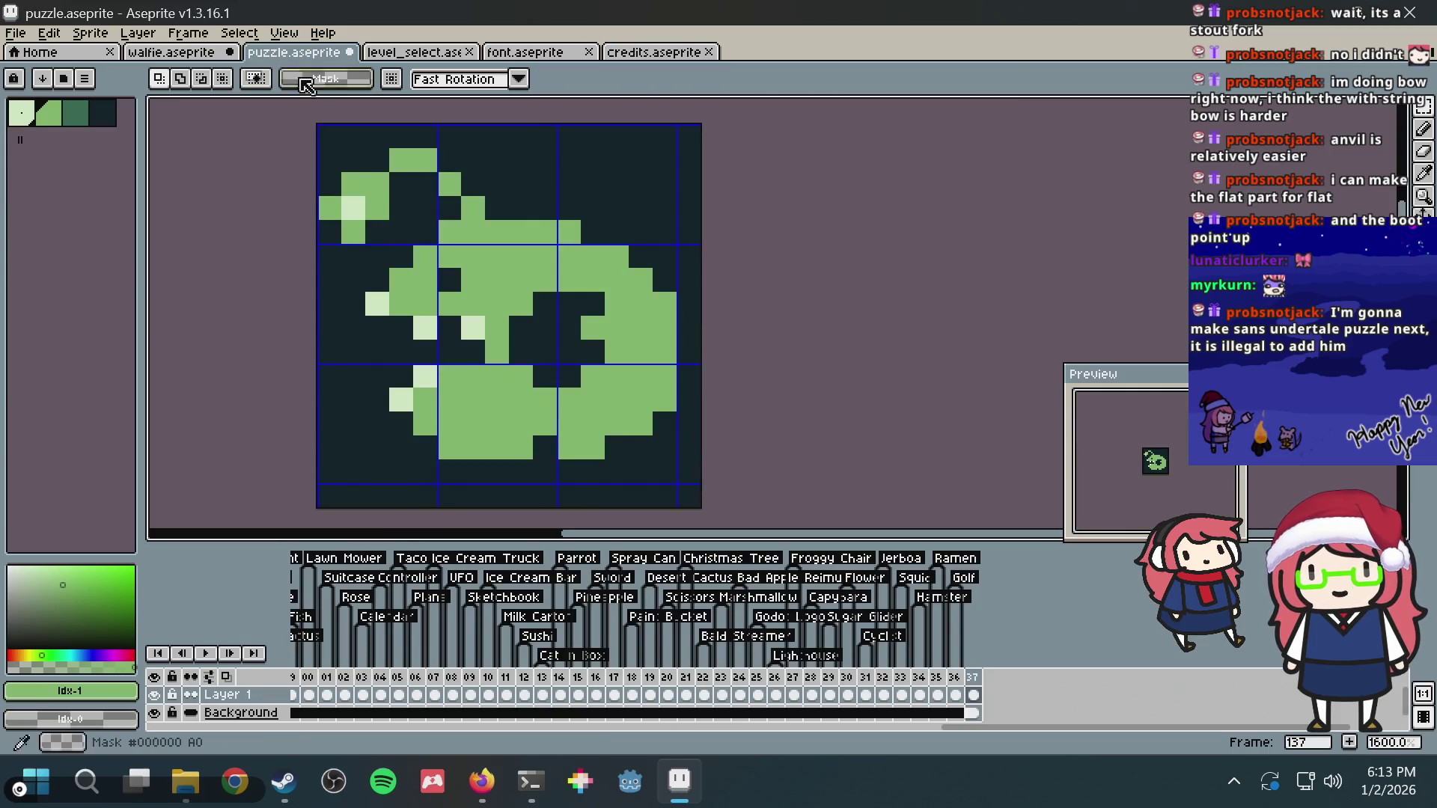
# Step: Go to the anglerfish frame 137 and fill the body's dark notch green, undoing a mis-painted highlight
pyautogui.press('i')
pyautogui.press('b')
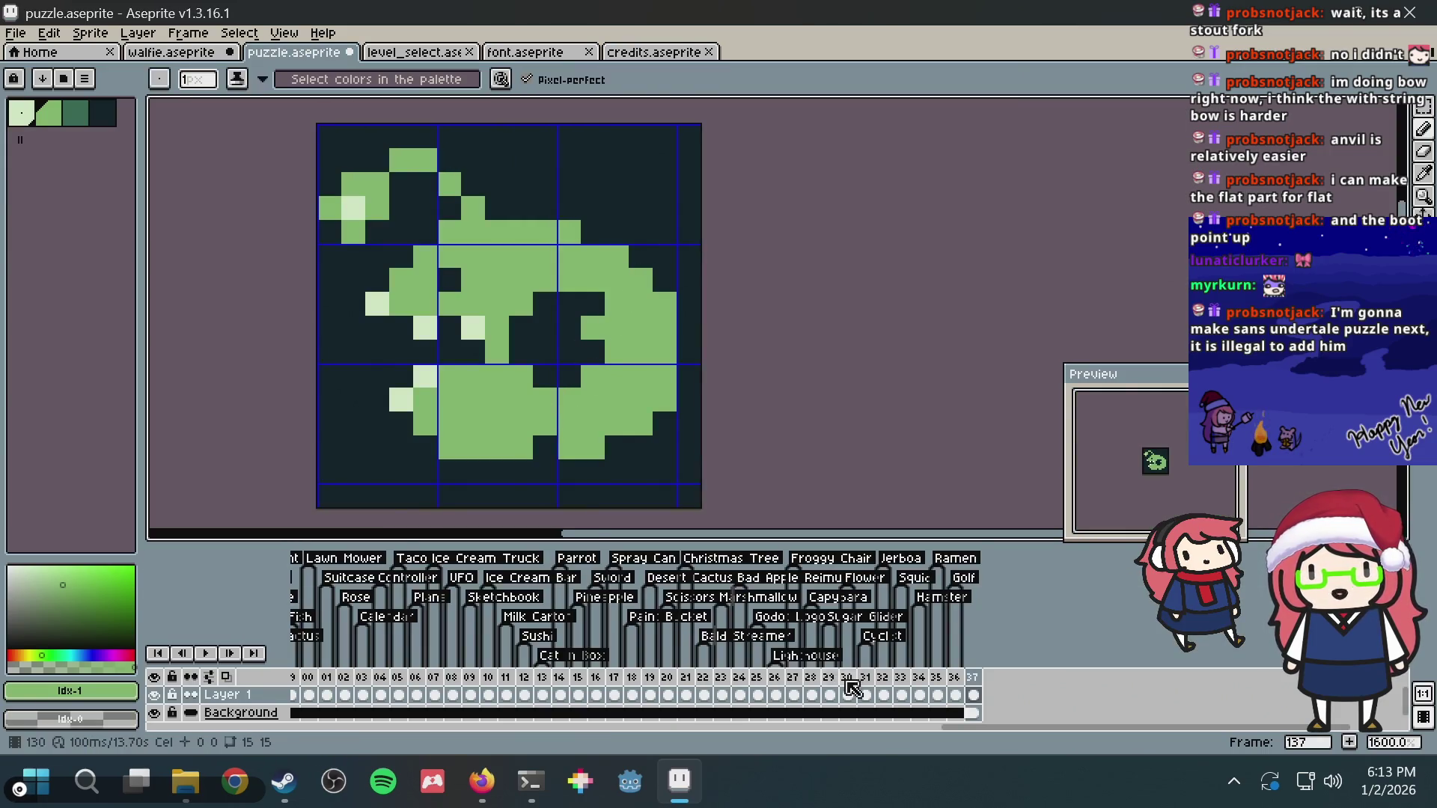
pyautogui.click(865, 694)
pyautogui.moveTo(851, 686)
pyautogui.mouseDown()
pyautogui.moveTo(722, 683)
pyautogui.moveTo(866, 682)
pyautogui.mouseUp()
pyautogui.click(974, 681)
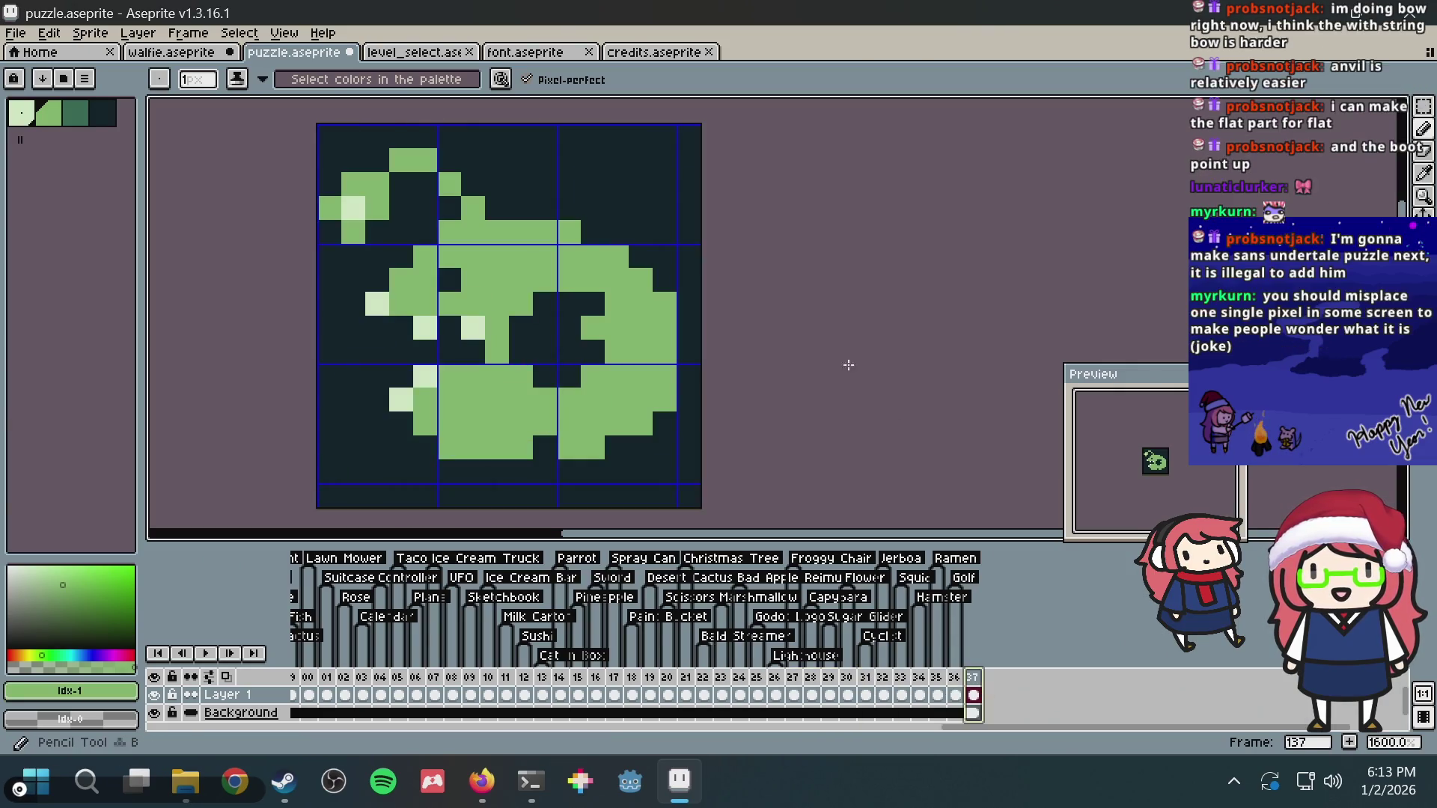
pyautogui.click(545, 448)
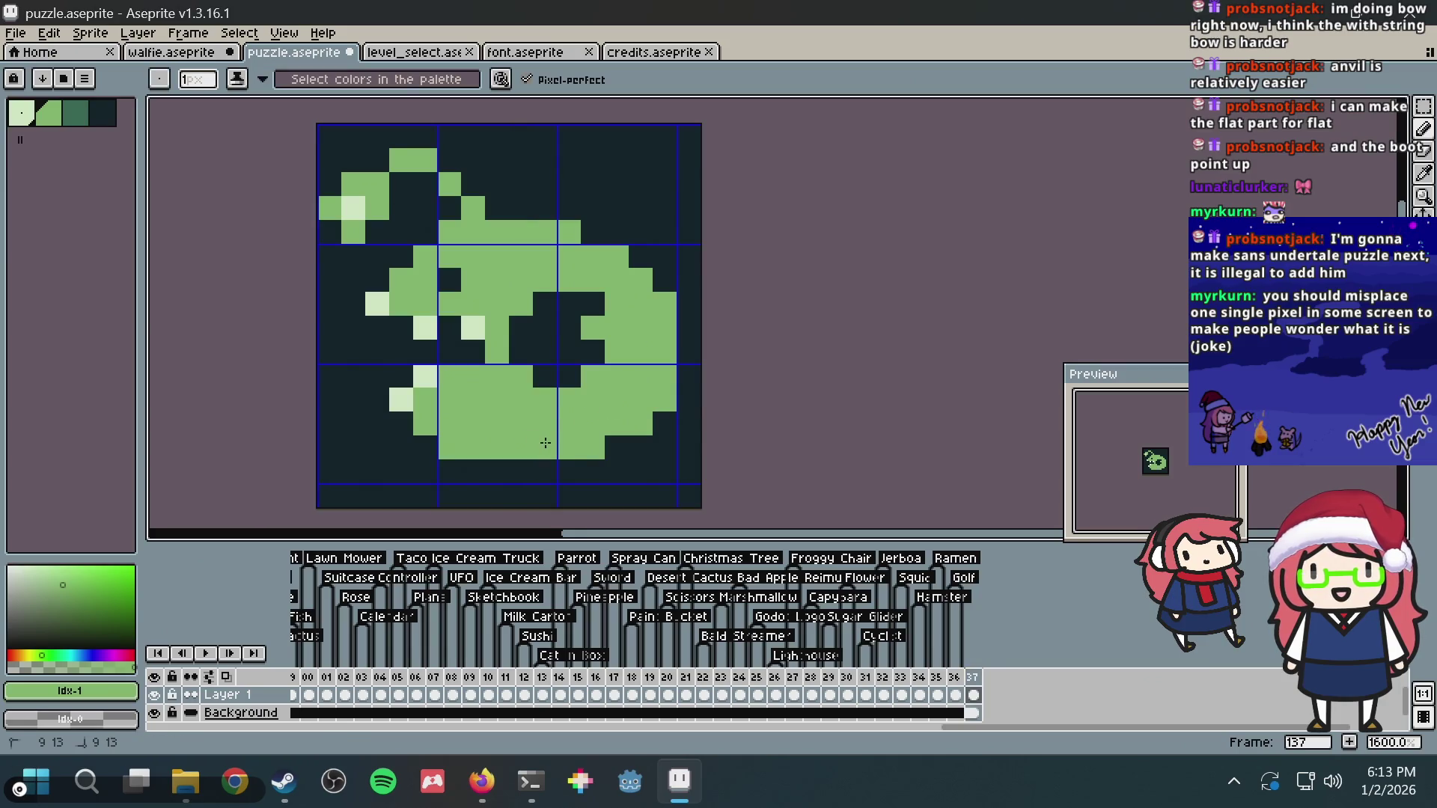
pyautogui.click(461, 337)
pyautogui.hotkey('ctrl', 'z')
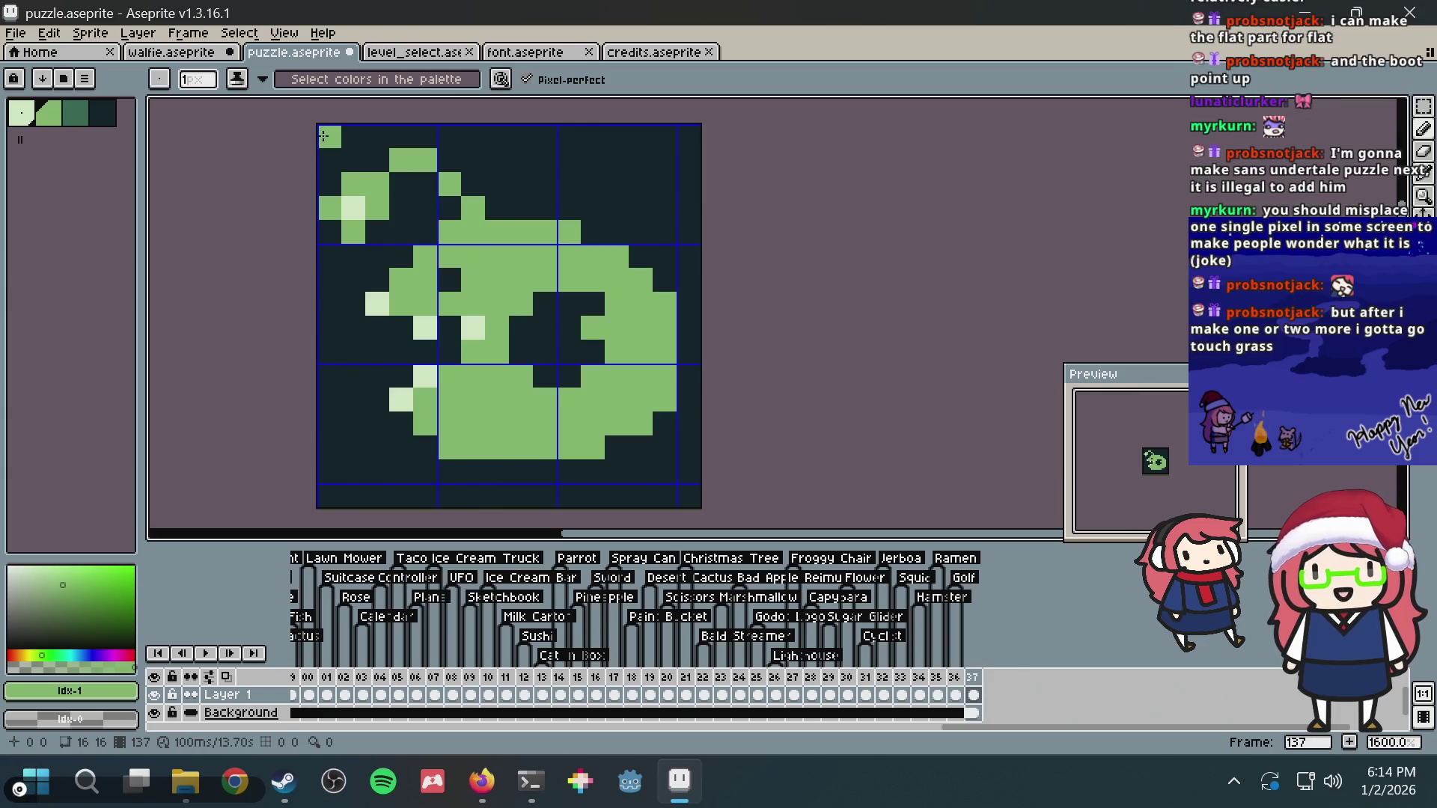
# Step: Darken two pixels inside the body's dark curve with the pencil
pyautogui.press('i')
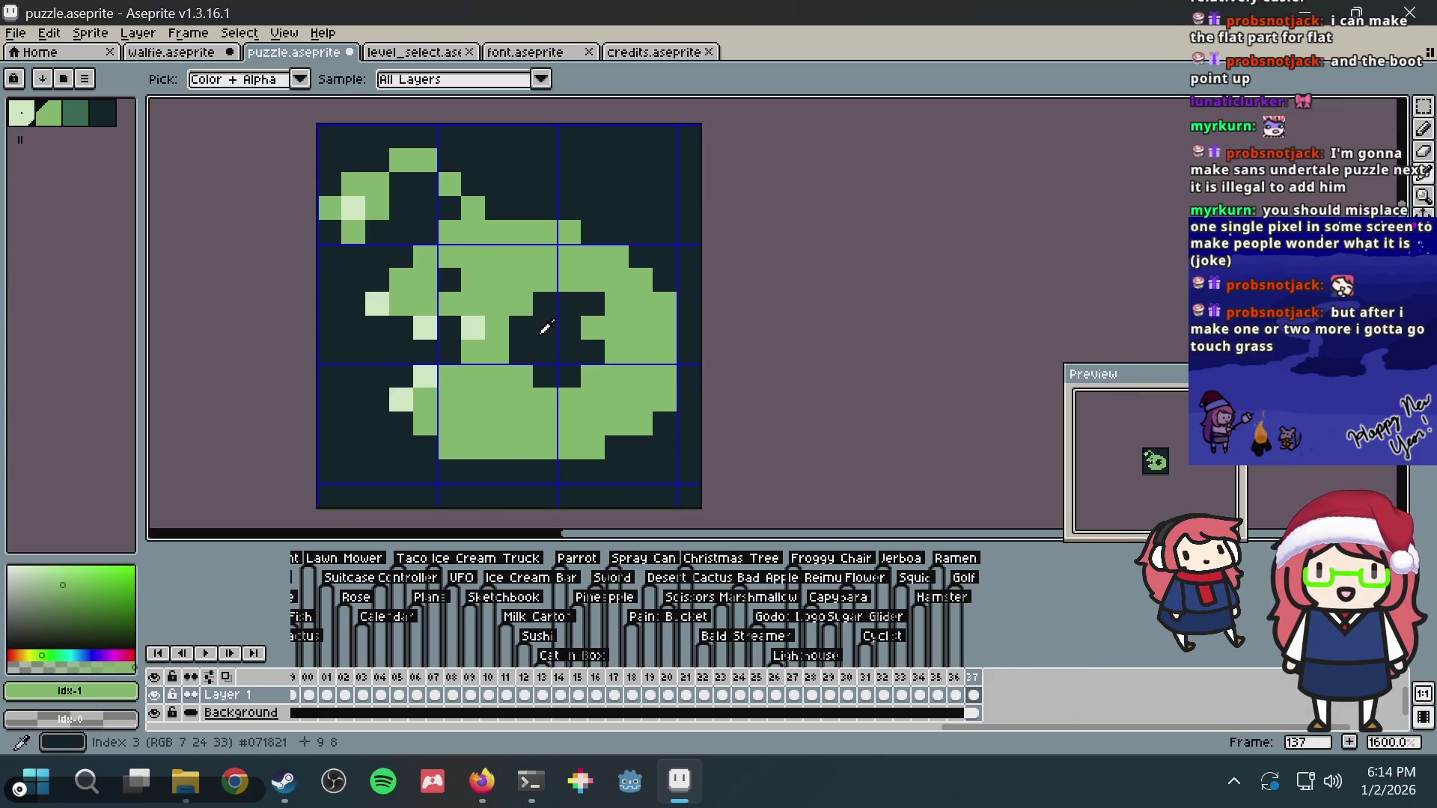
pyautogui.press('b')
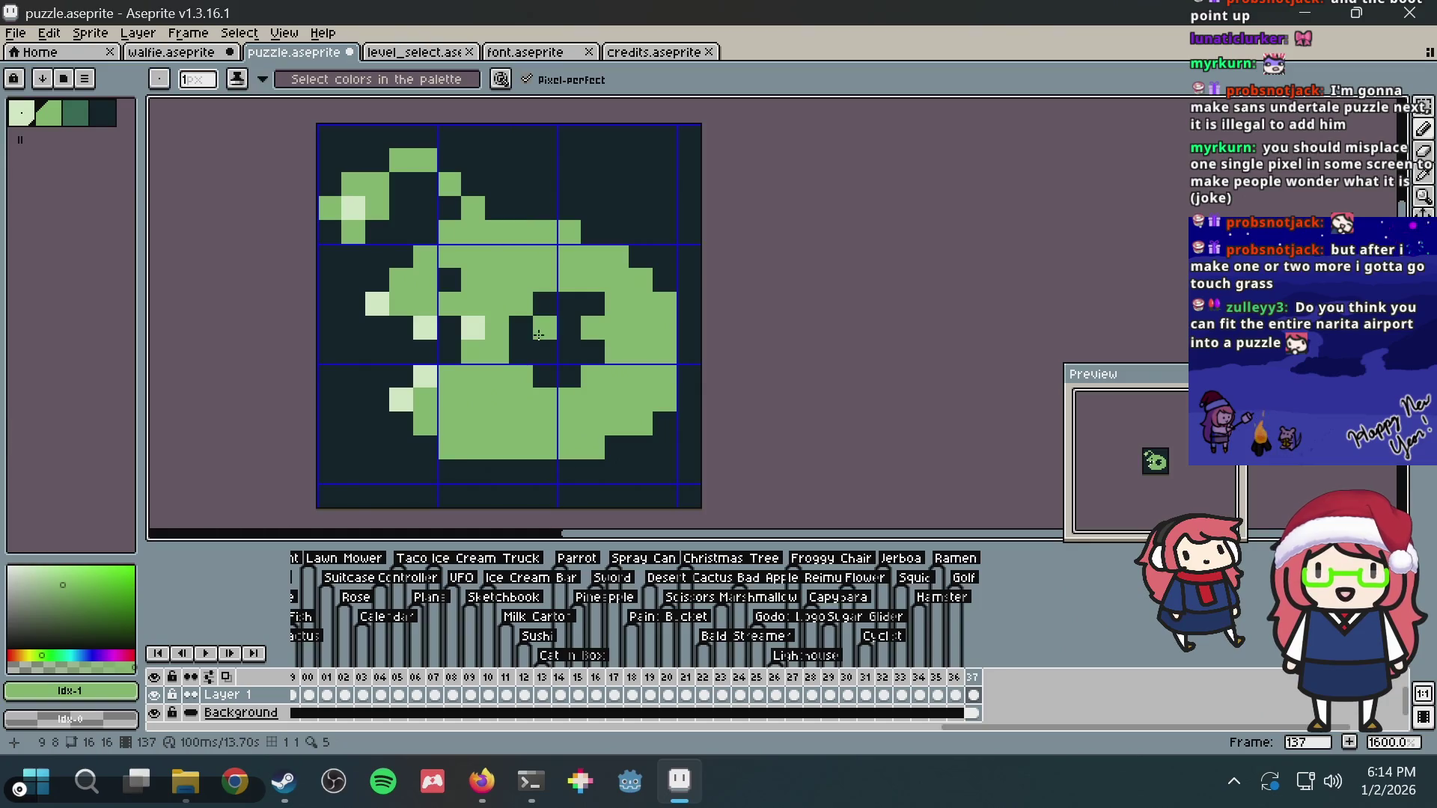
pyautogui.moveTo(537, 334); pyautogui.dragTo(501, 357)
pyautogui.scroll(-2, 472, 303)
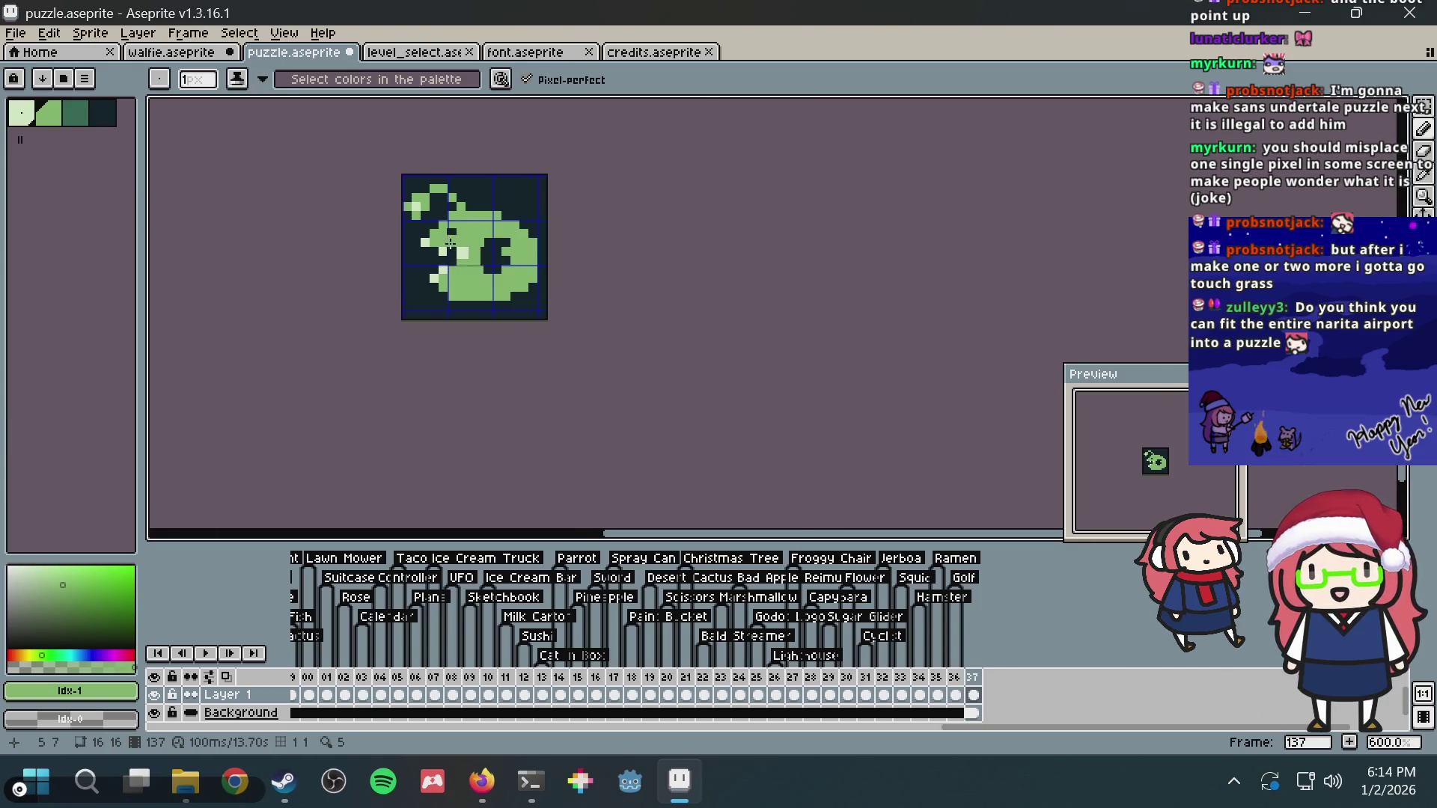
pyautogui.scroll(2, 400, 258)
pyautogui.moveTo(400, 257); pyautogui.dragTo(355, 333)
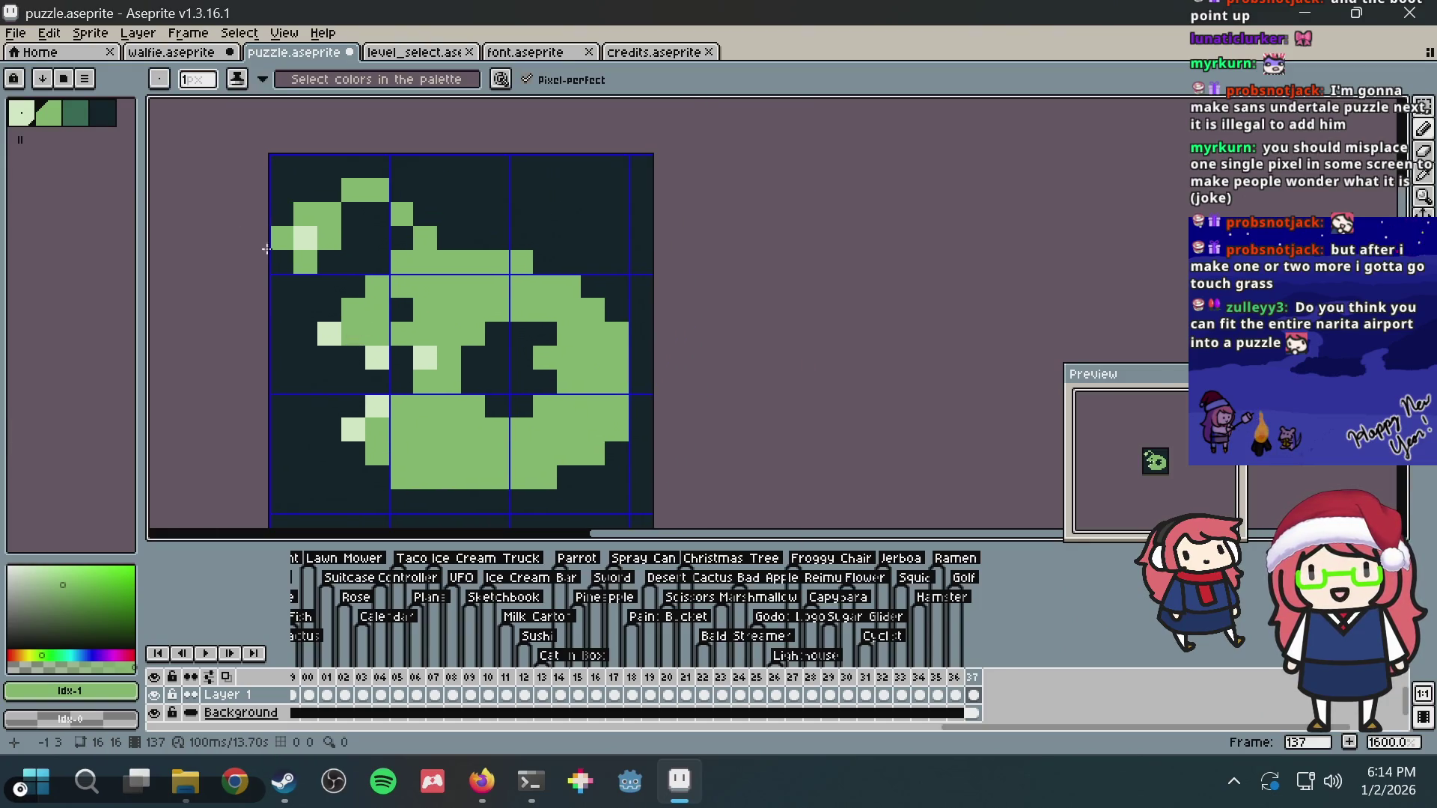
# Step: Touch up green pixels near the lure, the body's top row and its right side
pyautogui.click(22, 114)
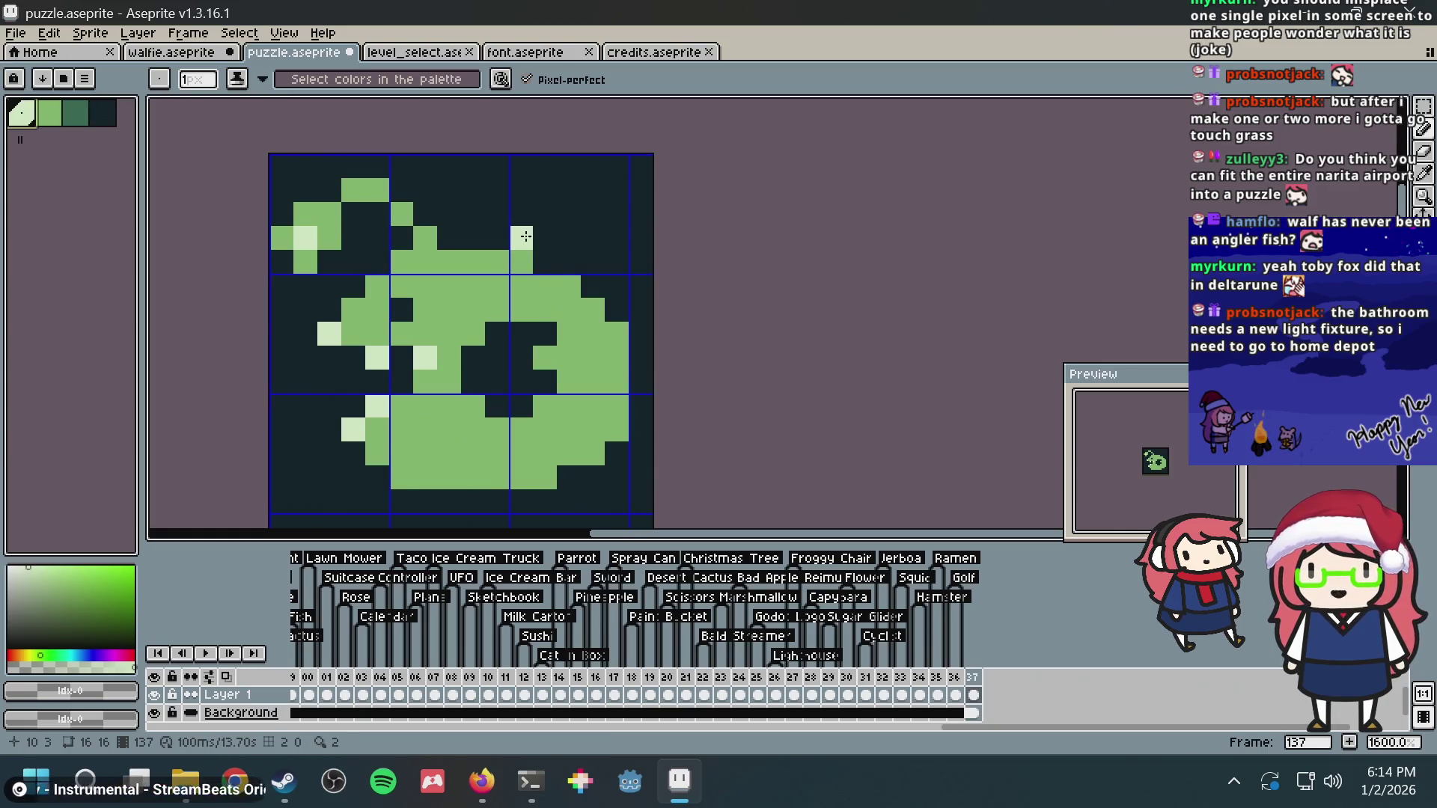
pyautogui.keyDown('alt'); pyautogui.click(408, 215); pyautogui.keyUp('alt')
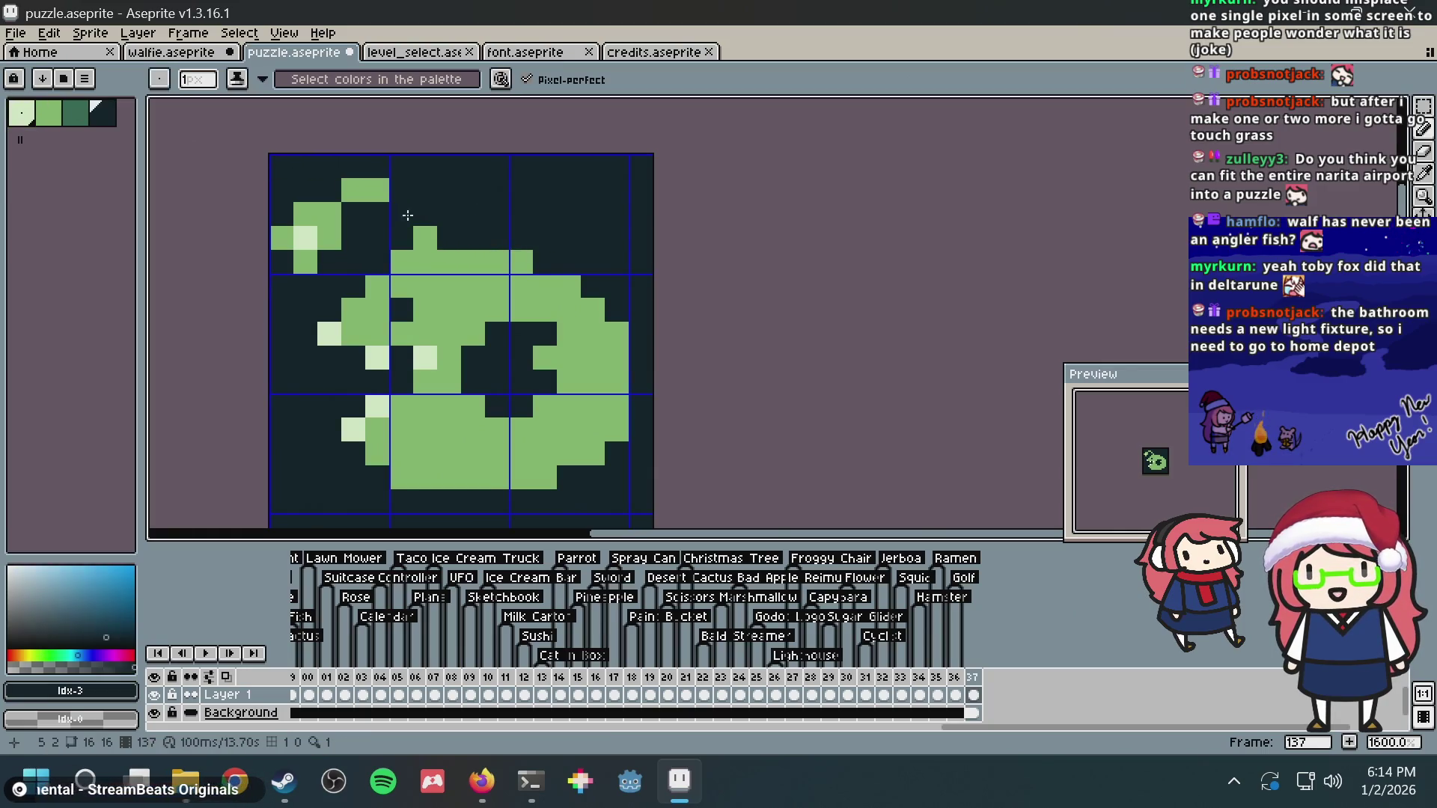
pyautogui.keyDown('alt'); pyautogui.click(383, 191); pyautogui.keyUp('alt')
pyautogui.click(405, 216)
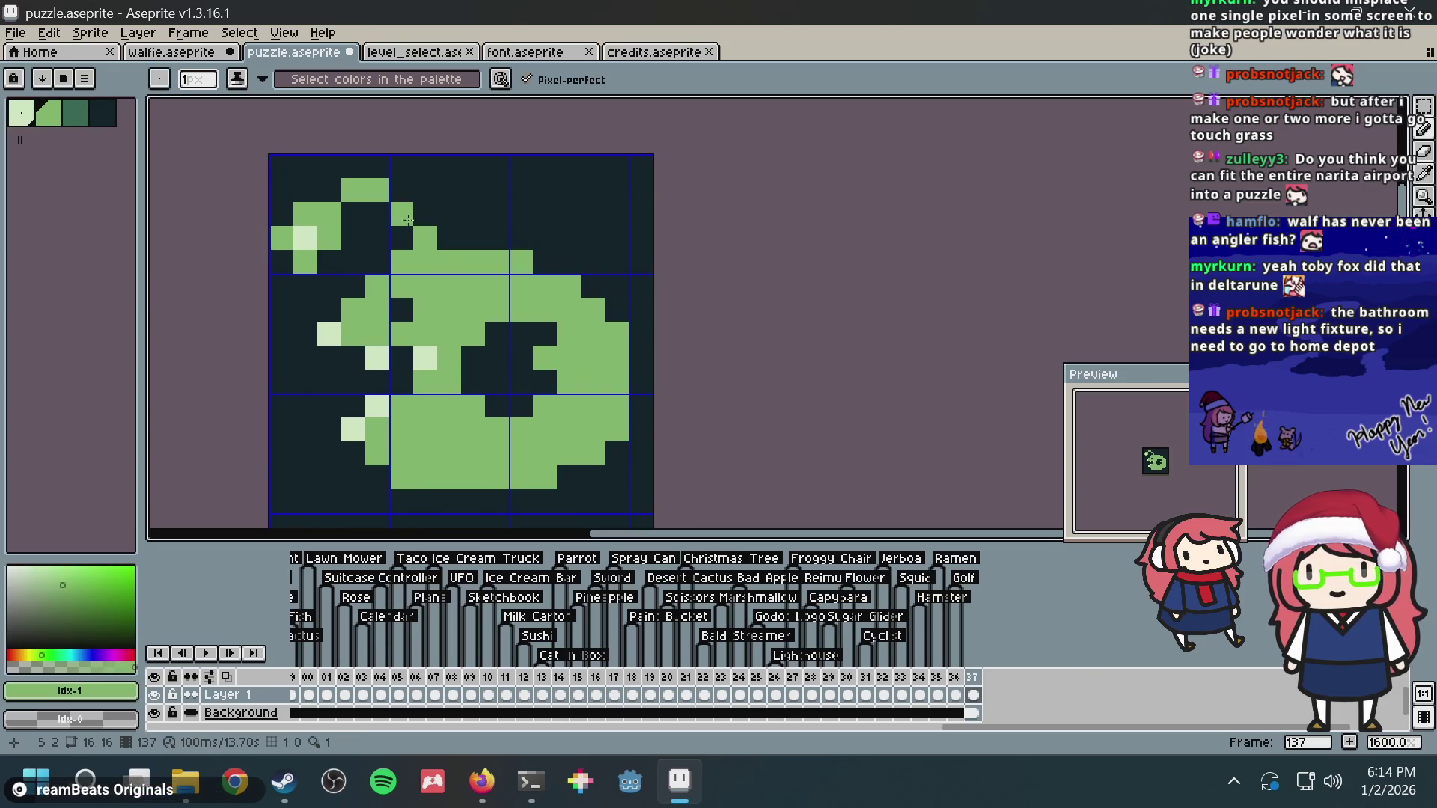
pyautogui.click(545, 262)
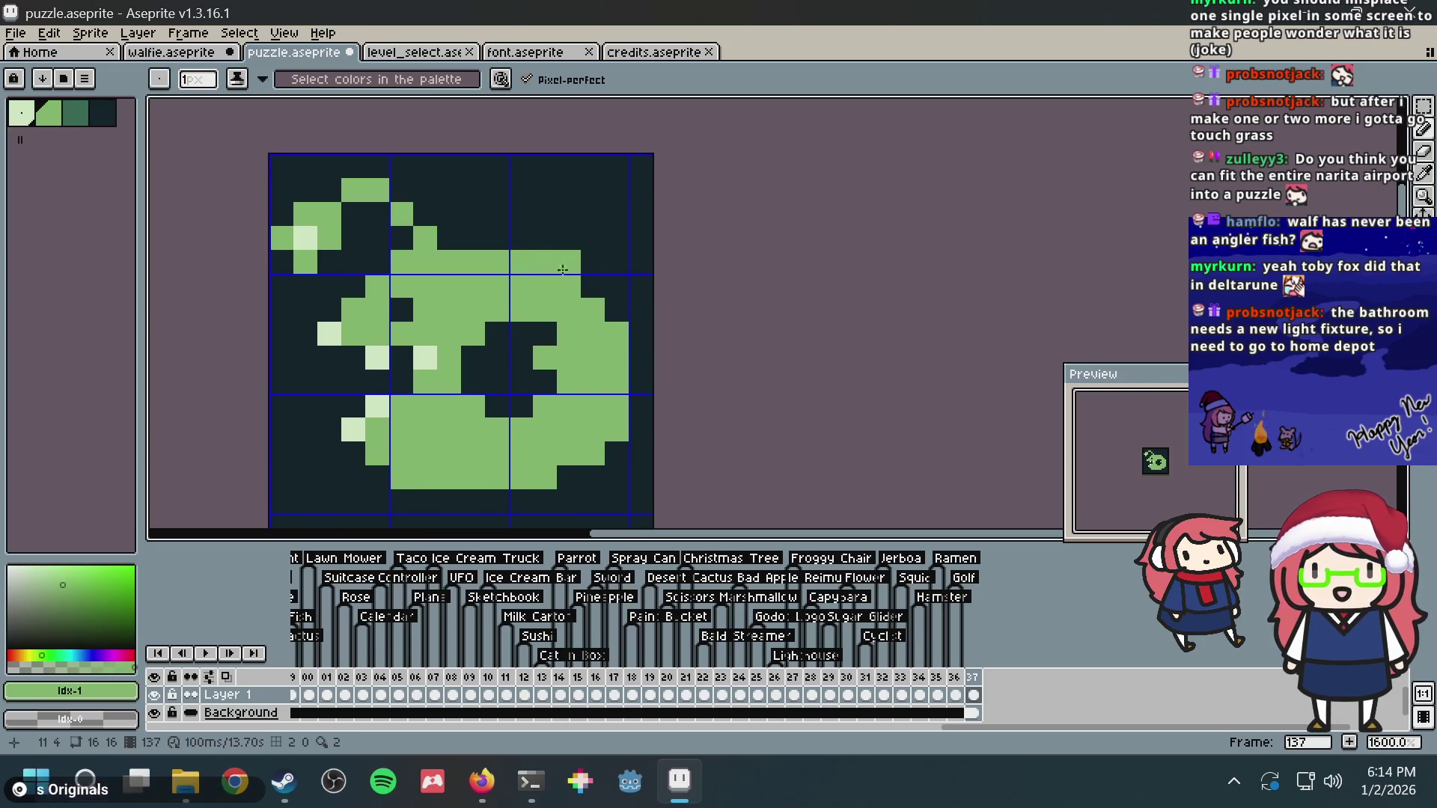
pyautogui.click(617, 310)
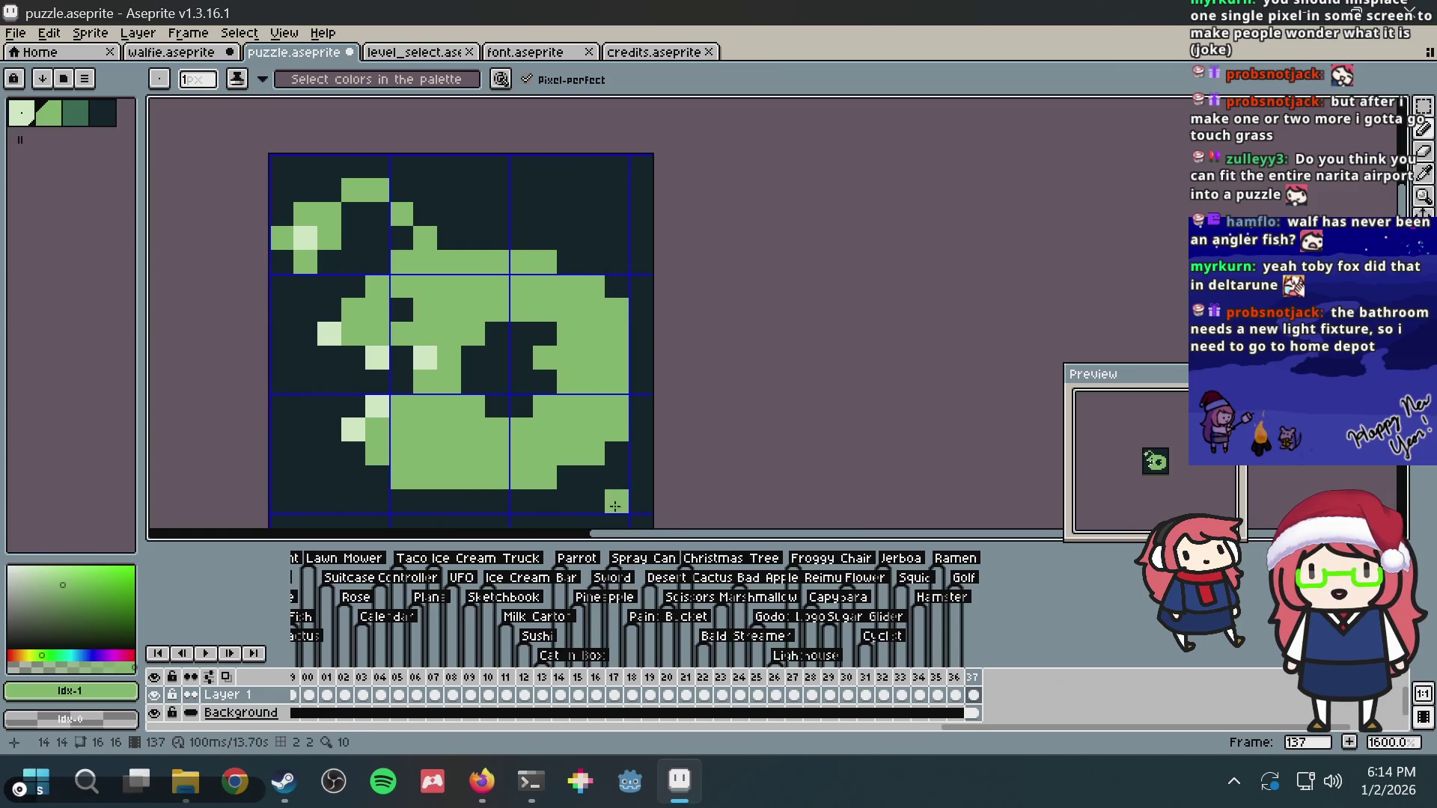
# Step: Straighten the fish's bottom row, repainting it dark then extending the green row right
pyautogui.keyDown('alt'); pyautogui.click(432, 500); pyautogui.keyUp('alt')
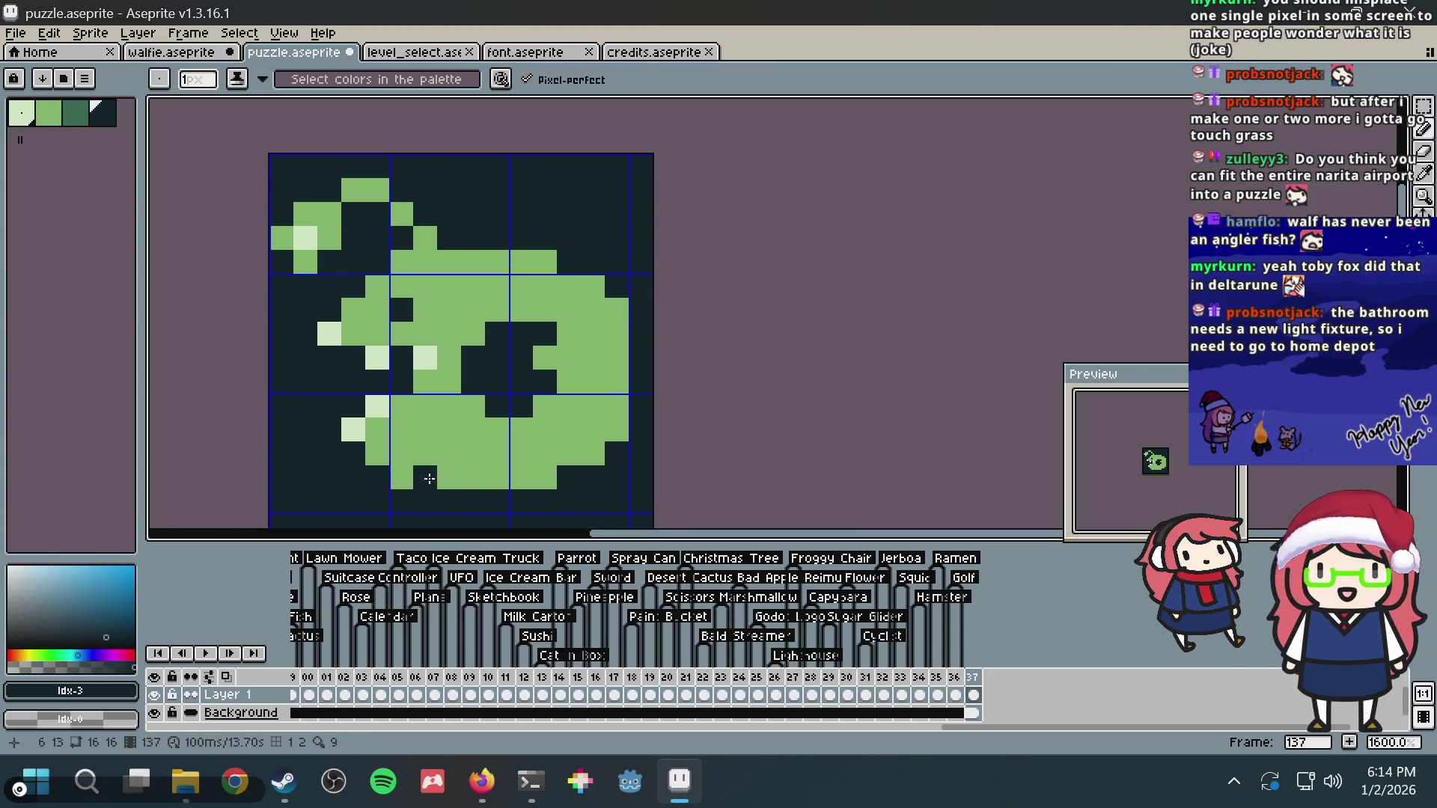
pyautogui.moveTo(449, 477); pyautogui.dragTo(589, 481)
pyautogui.hotkey('ctrl', 'z')
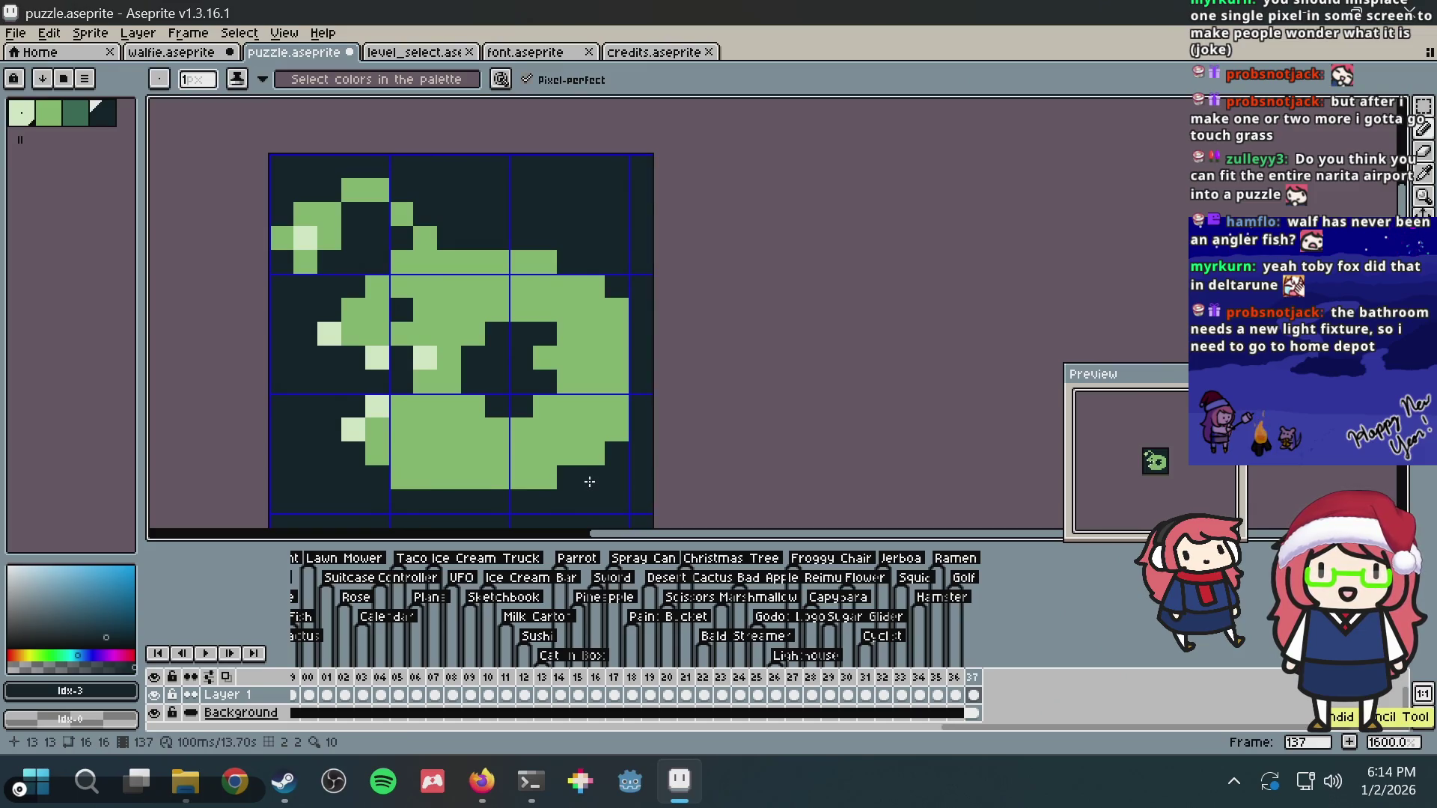
pyautogui.keyDown('shift'); pyautogui.click(393, 477); pyautogui.keyUp('shift')
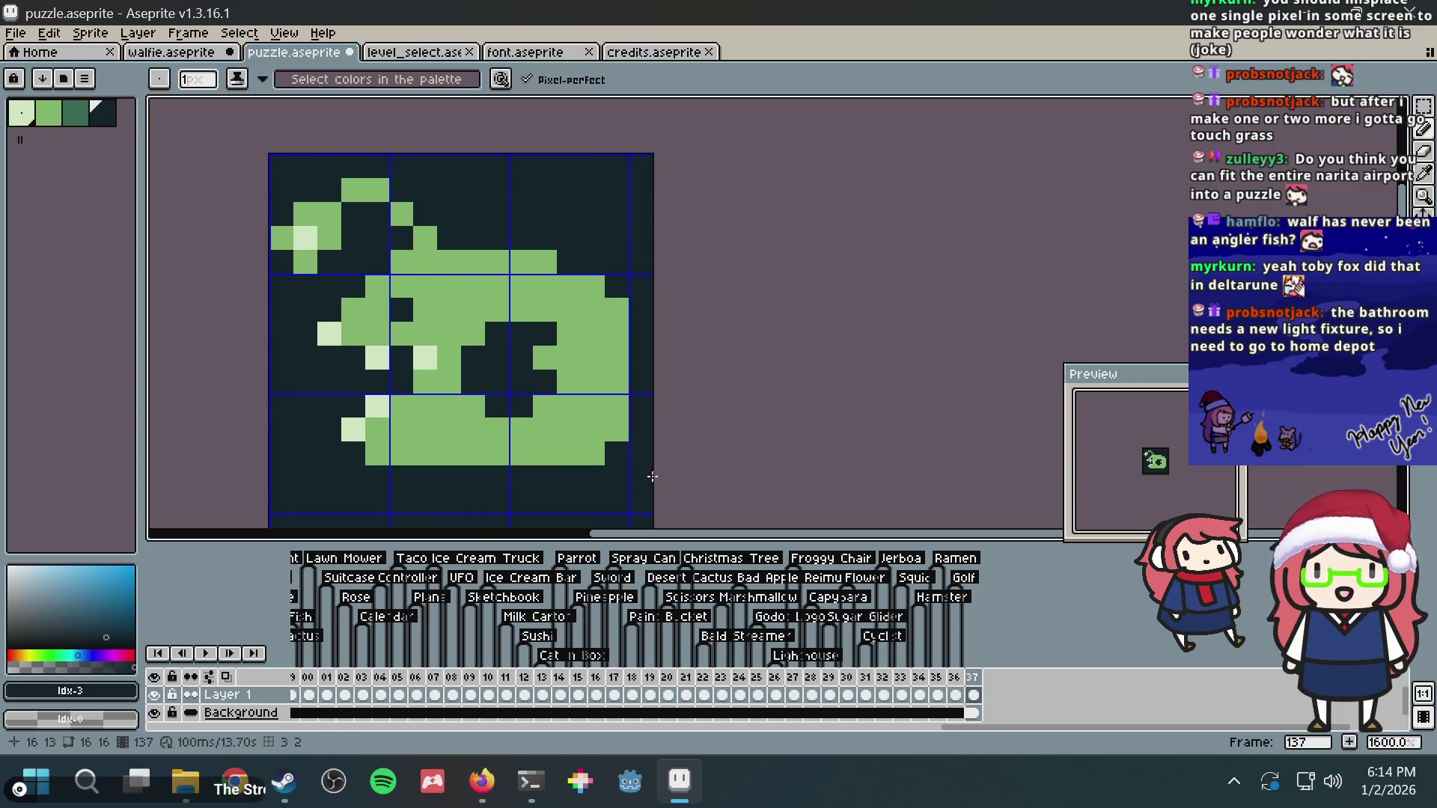
pyautogui.keyDown('alt'); pyautogui.click(472, 430); pyautogui.keyUp('alt')
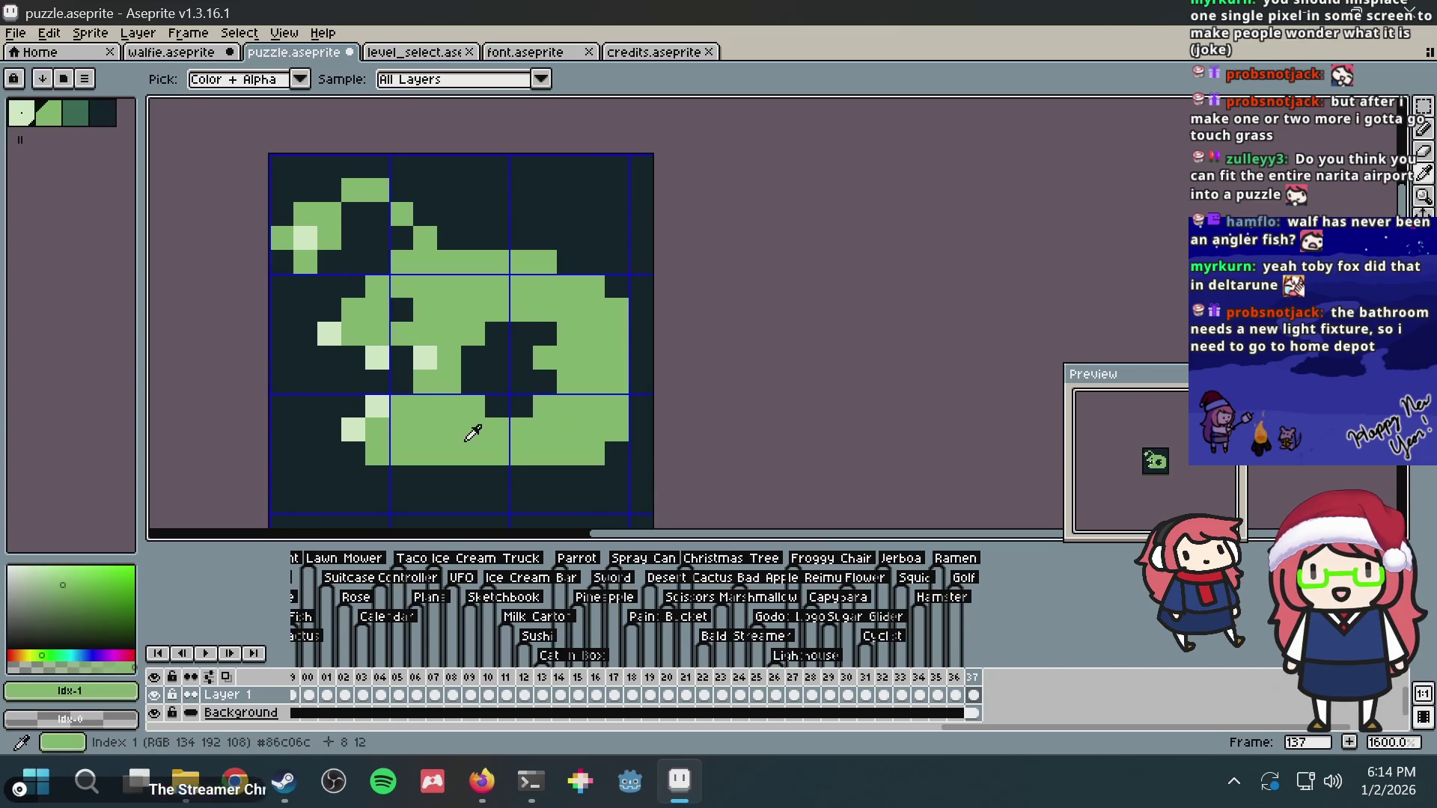
pyautogui.click(426, 477)
pyautogui.moveTo(458, 483); pyautogui.dragTo(568, 477)
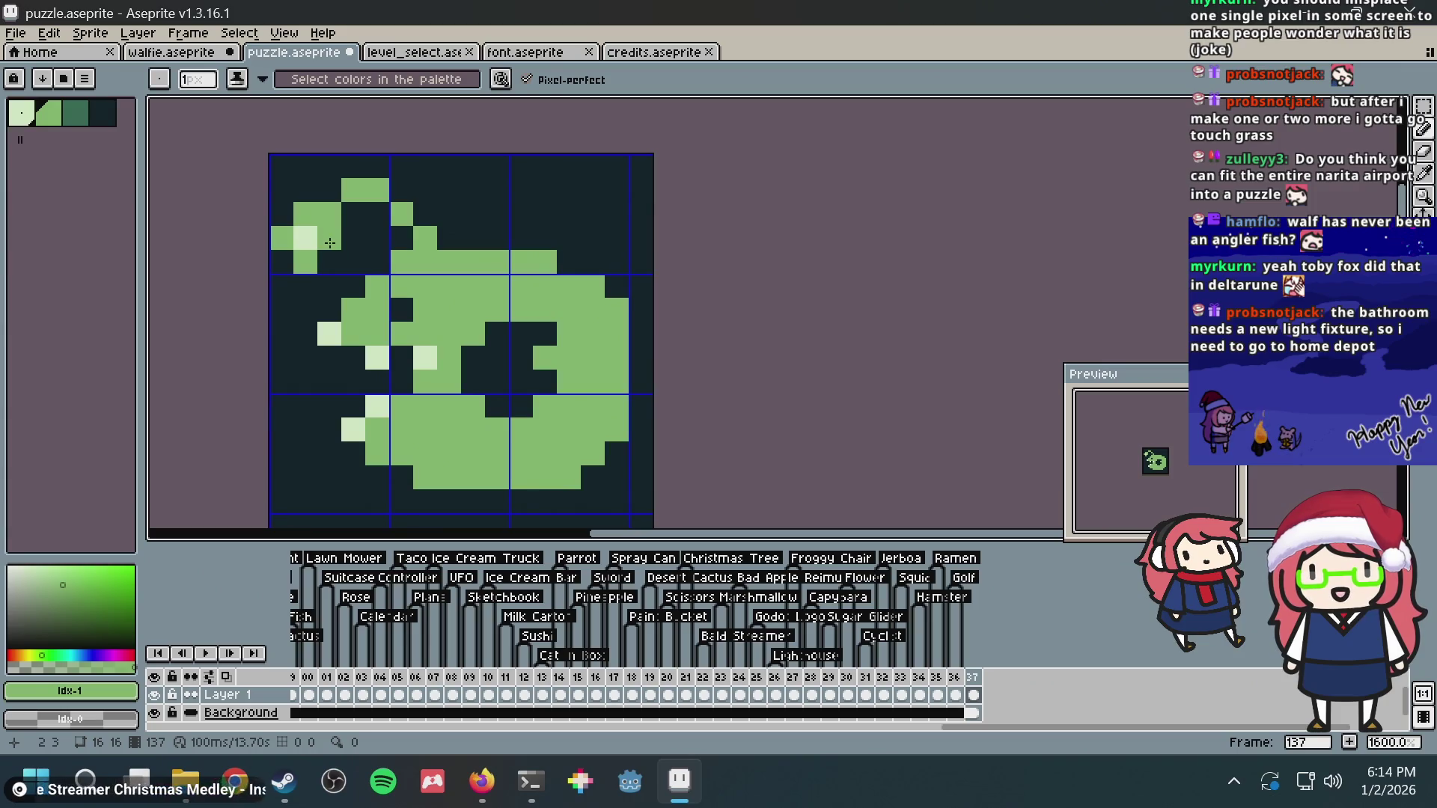
pyautogui.keyDown('alt'); pyautogui.click(305, 237); pyautogui.keyUp('alt')
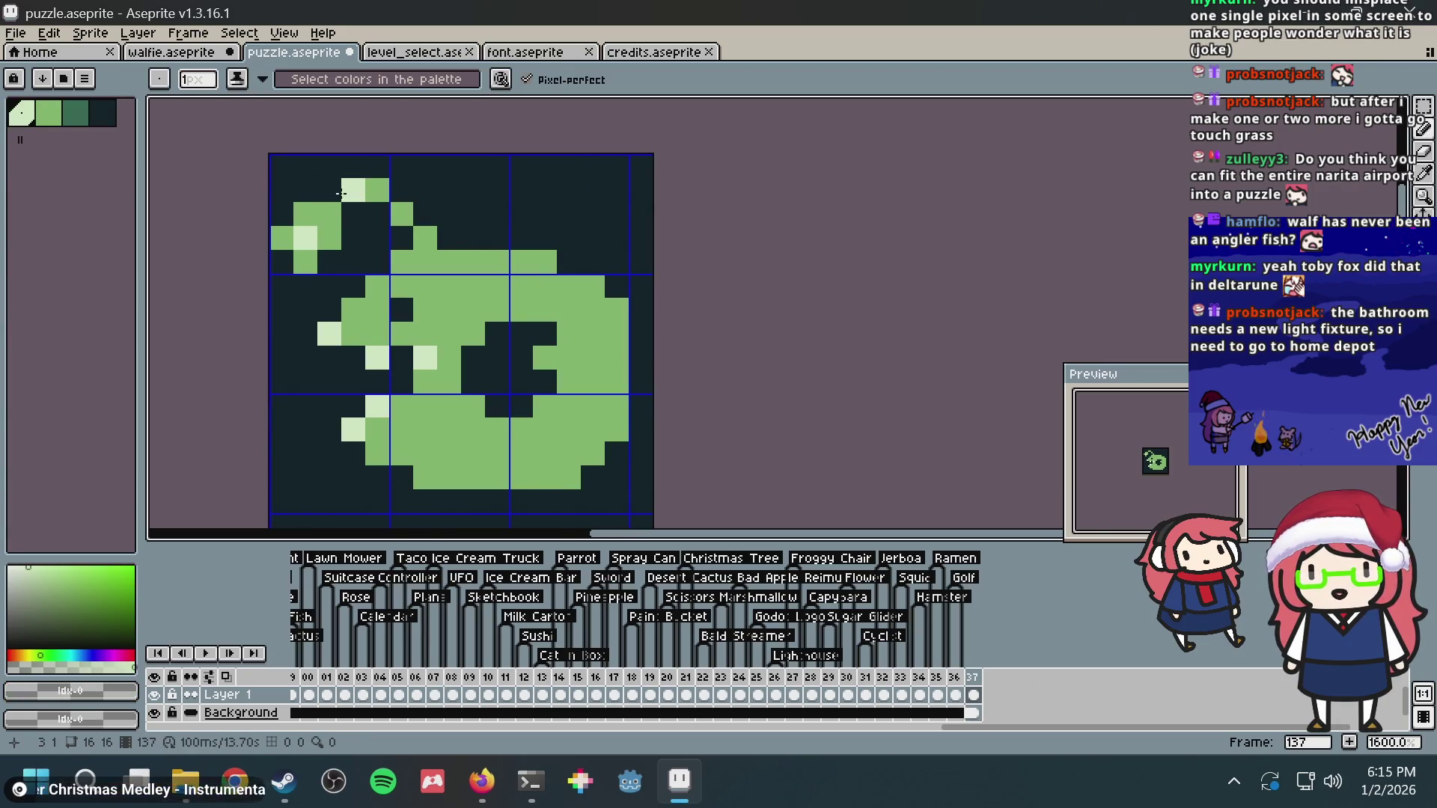
pyautogui.keyDown('alt'); pyautogui.click(494, 425); pyautogui.keyUp('alt')
pyautogui.click(502, 389)
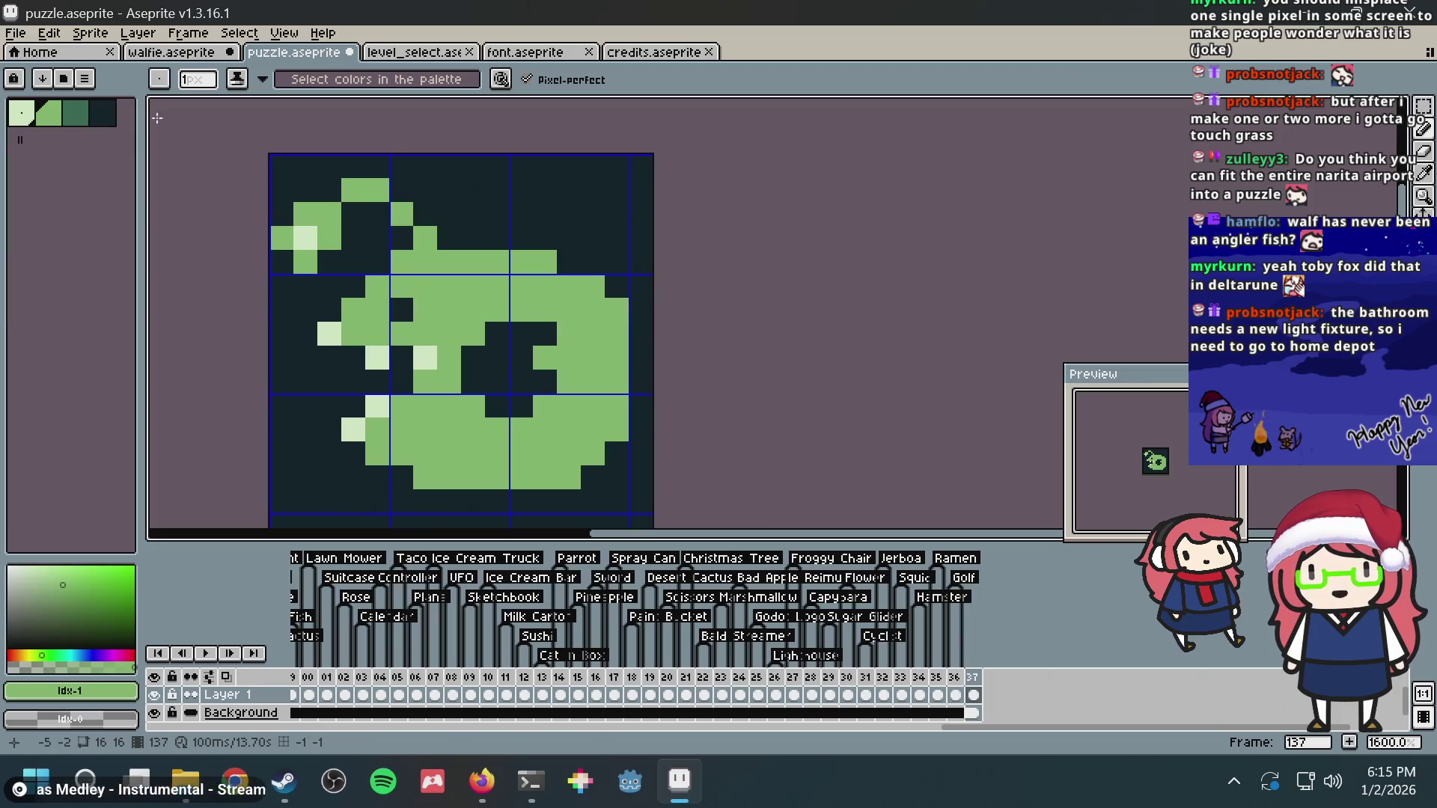
# Step: Fill the dark hole in the body with darker green (Idx-2) and reshape the patch
pyautogui.click(76, 112)
pyautogui.press('g')
pyautogui.click(460, 395)
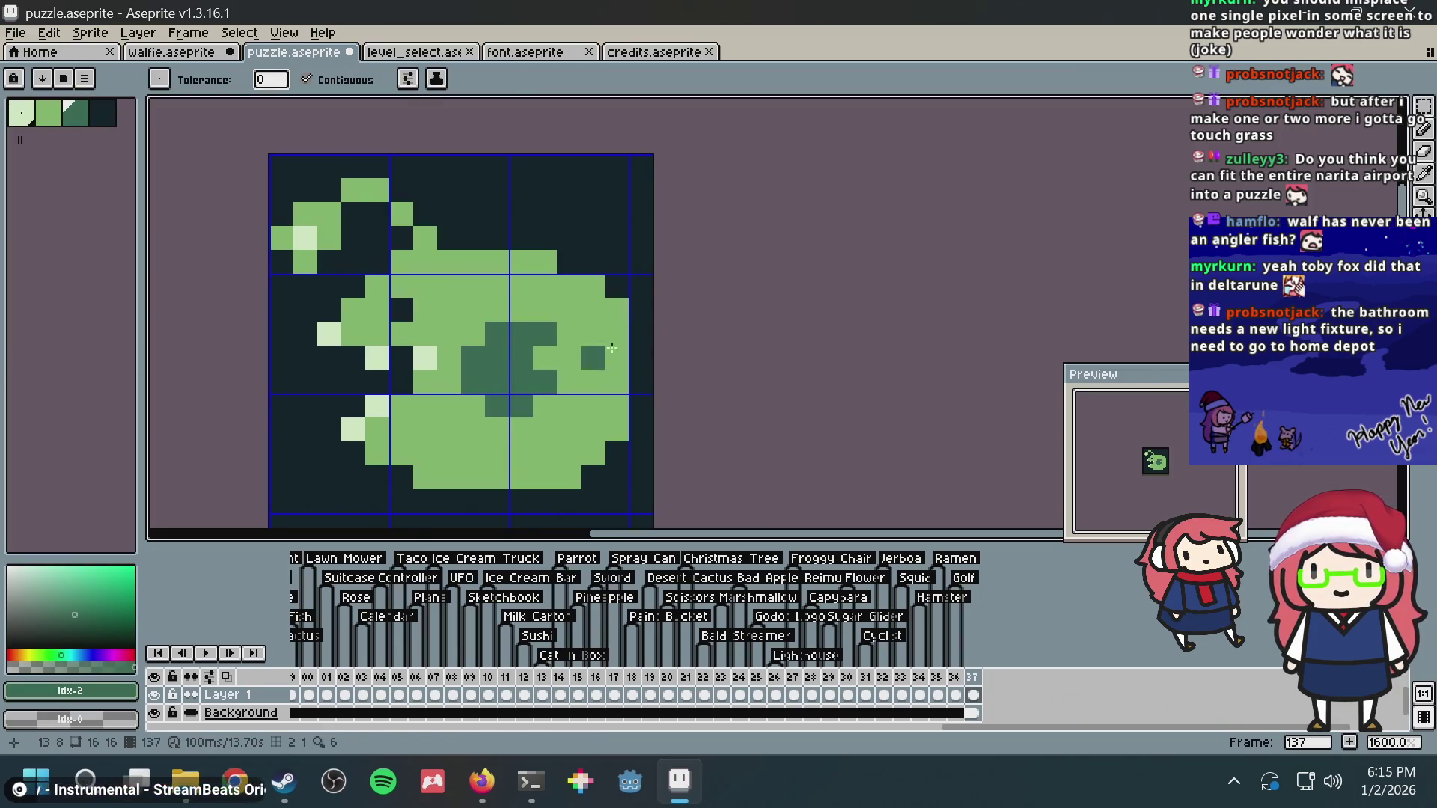
pyautogui.keyDown('alt'); pyautogui.click(582, 341); pyautogui.keyUp('alt')
pyautogui.press('b')
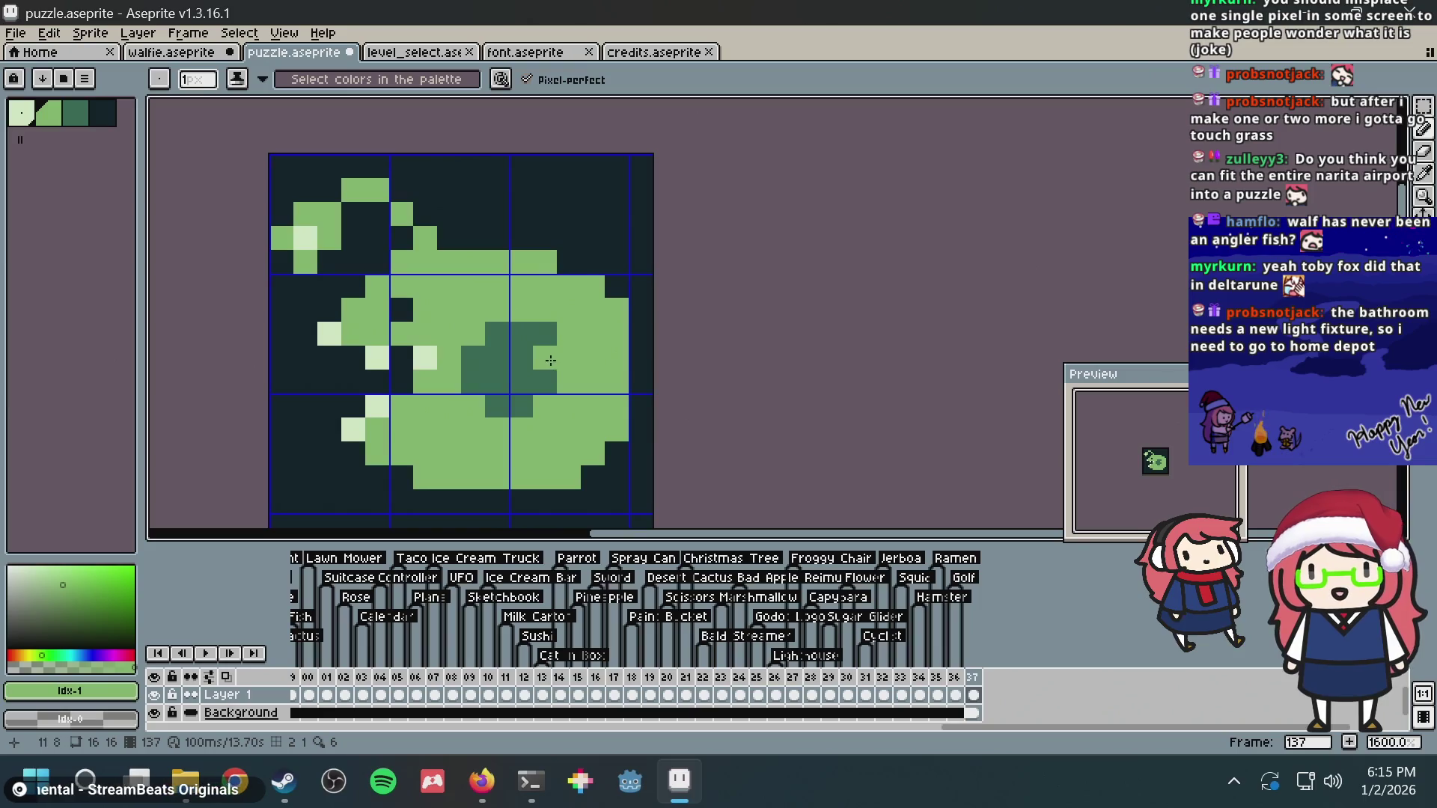
pyautogui.keyDown('alt'); pyautogui.click(505, 350); pyautogui.keyUp('alt')
pyautogui.keyDown('alt'); pyautogui.click(540, 343); pyautogui.keyUp('alt')
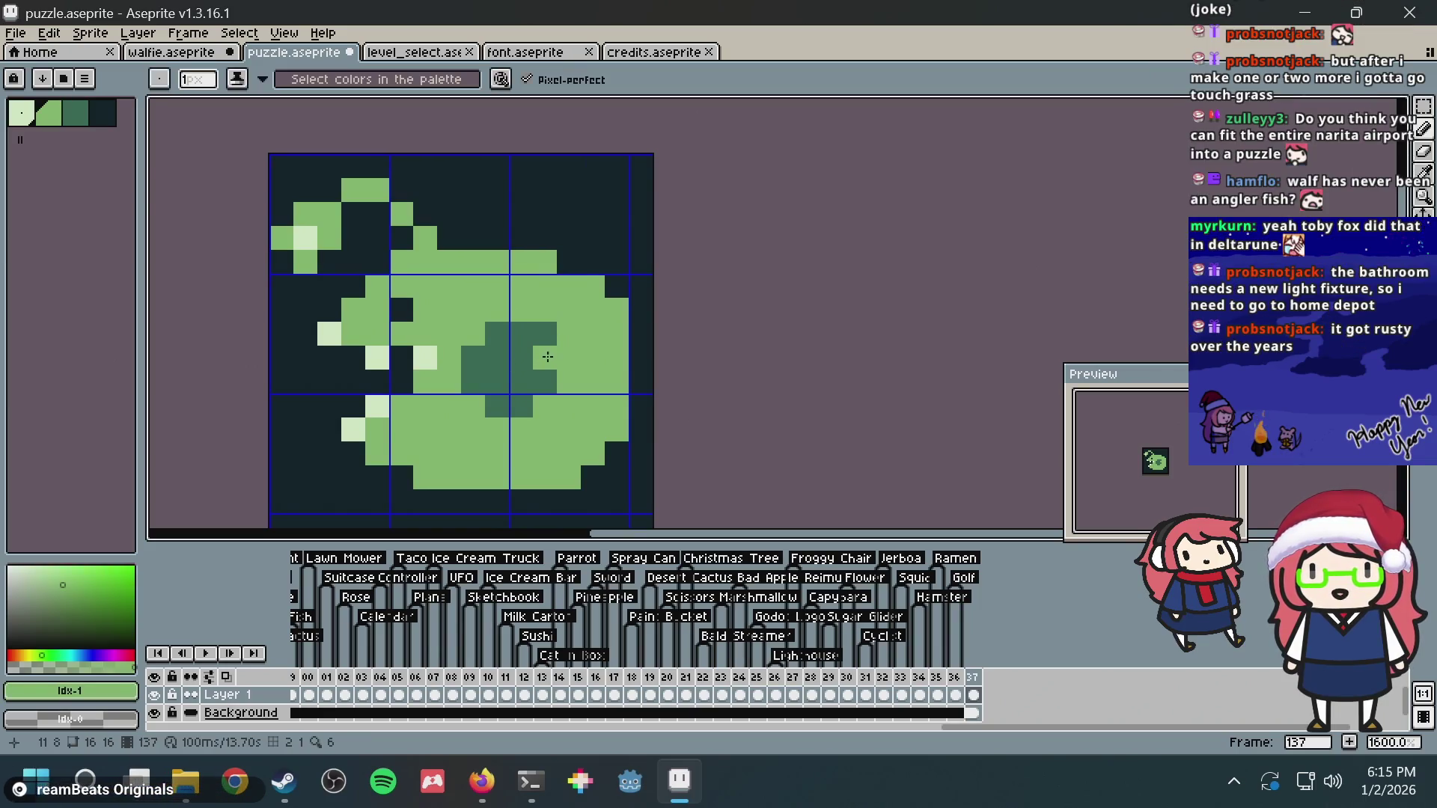
pyautogui.click(494, 381)
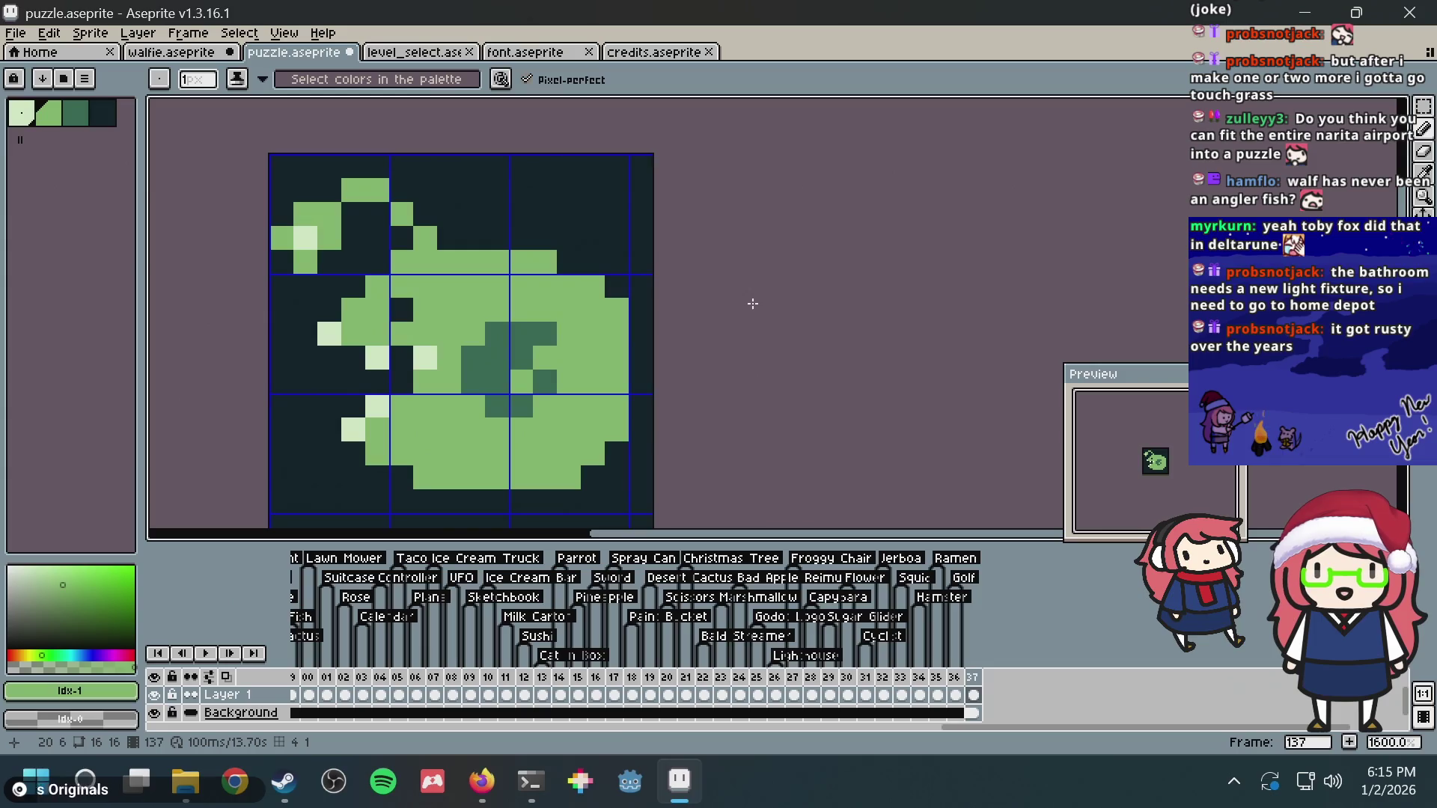
# Step: Check the sprite against the anglerfish reference images in the browser
pyautogui.hotkey('alt', 'Tab')
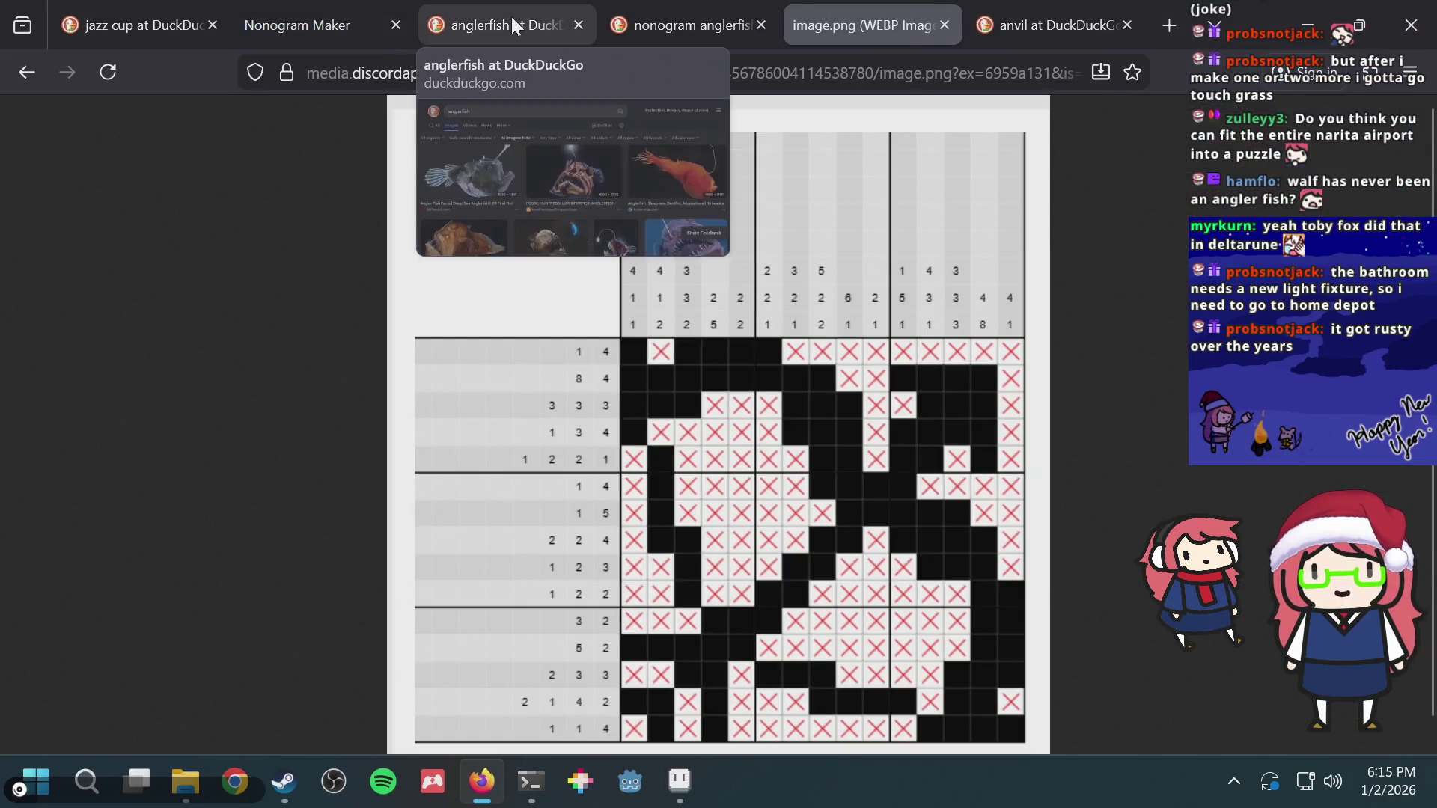
pyautogui.click(511, 17)
pyautogui.hotkey('alt', 'Tab')
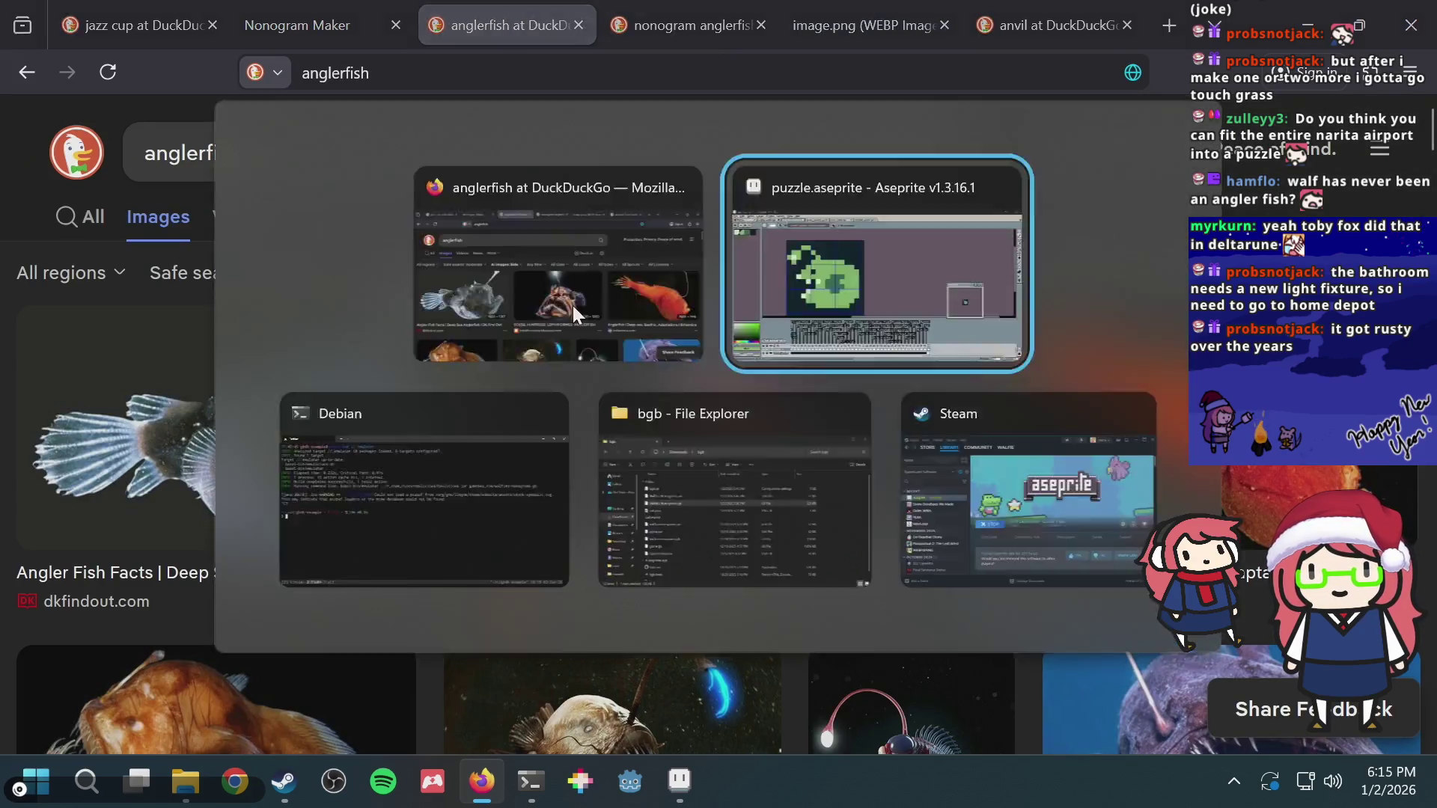
pyautogui.hotkey('alt', 'Tab')
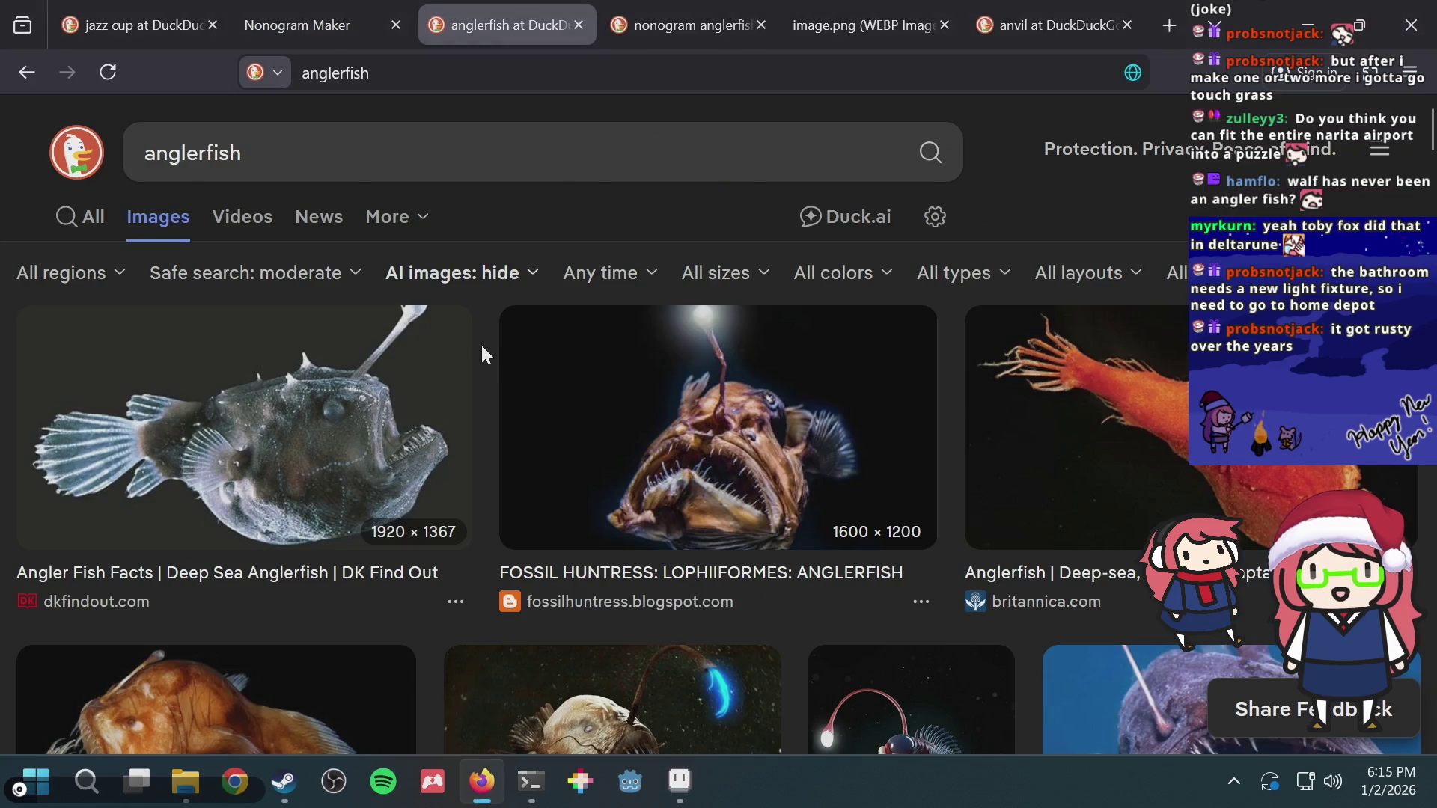
pyautogui.hotkey('alt', 'Tab')
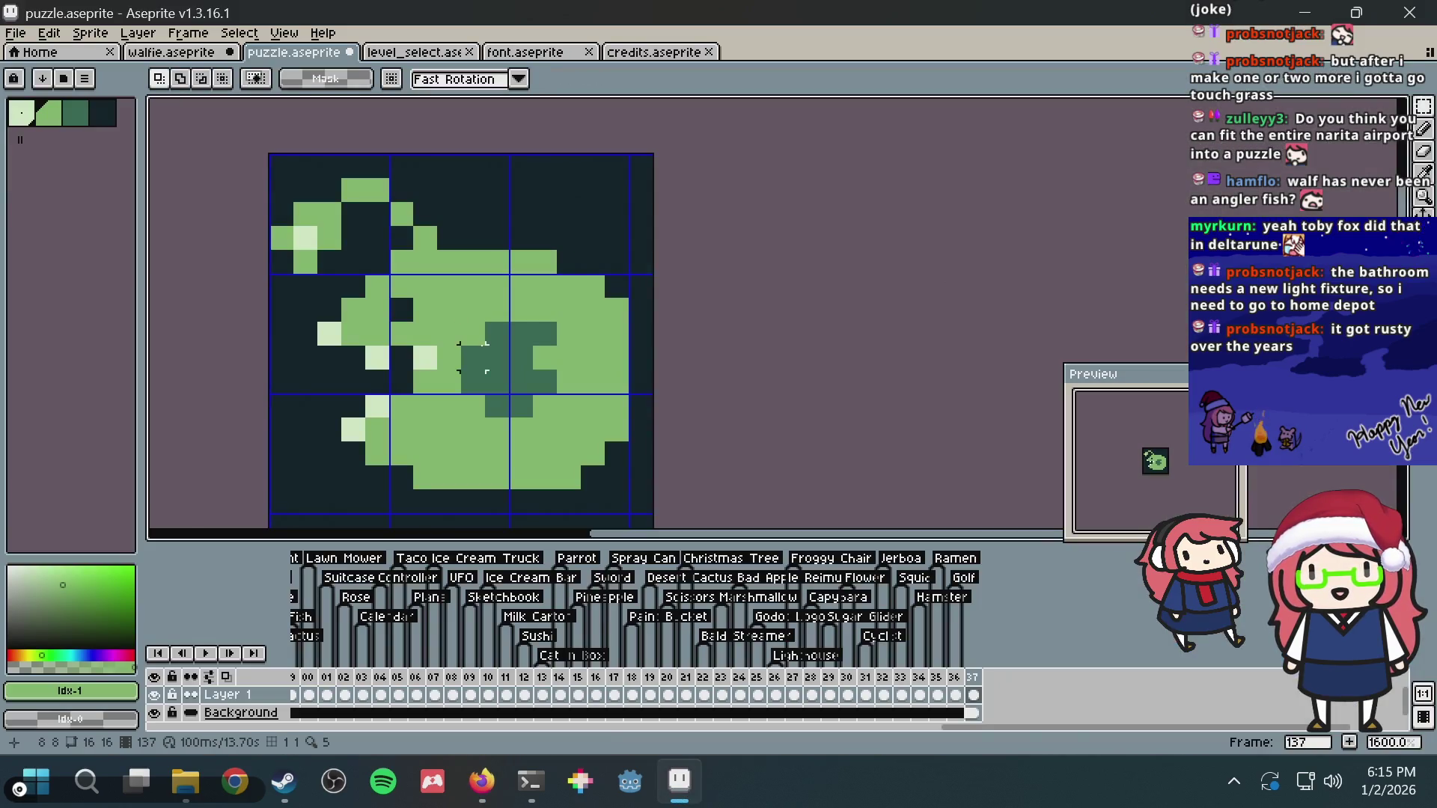
# Step: Select the darker green patch, nudge it to the right and drop it in place
pyautogui.moveTo(471, 335); pyautogui.dragTo(561, 421)
pyautogui.press('Right')
pyautogui.press('Right')
pyautogui.press('Right')
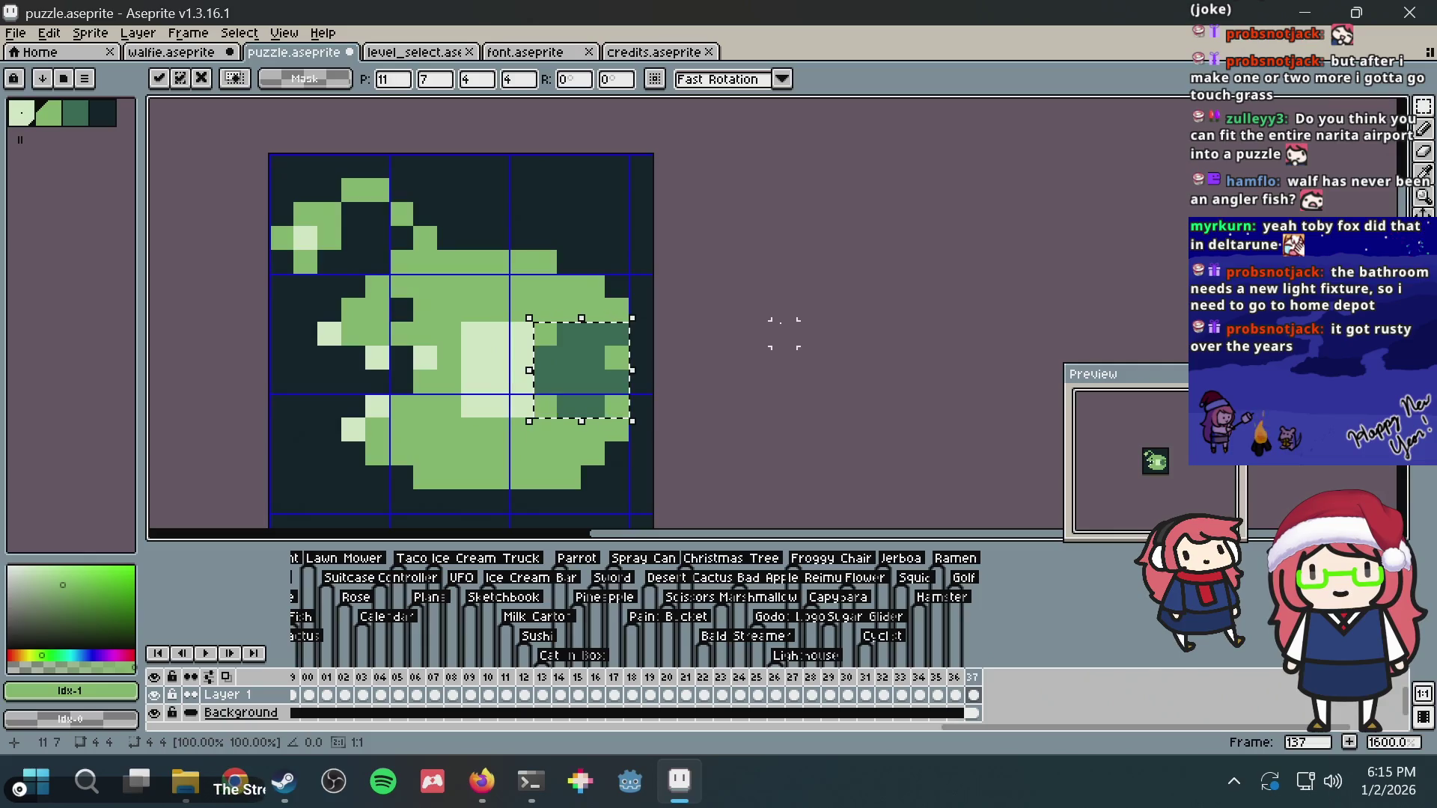
pyautogui.hotkey('ctrl', 'd')
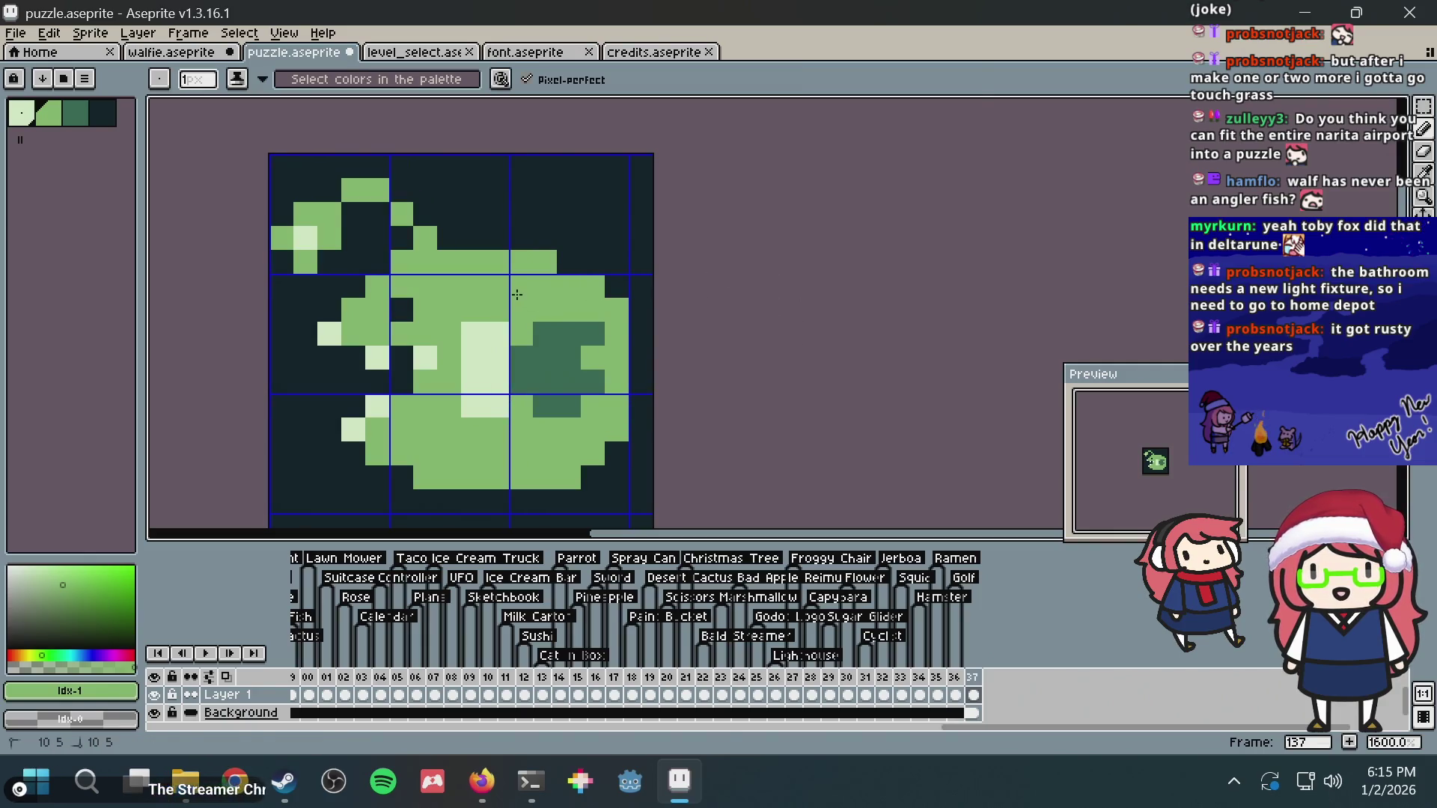
pyautogui.press('super')
pyautogui.press('Escape')
pyautogui.hotkey('alt', 'Tab')
pyautogui.hotkey('alt', 'Tab')
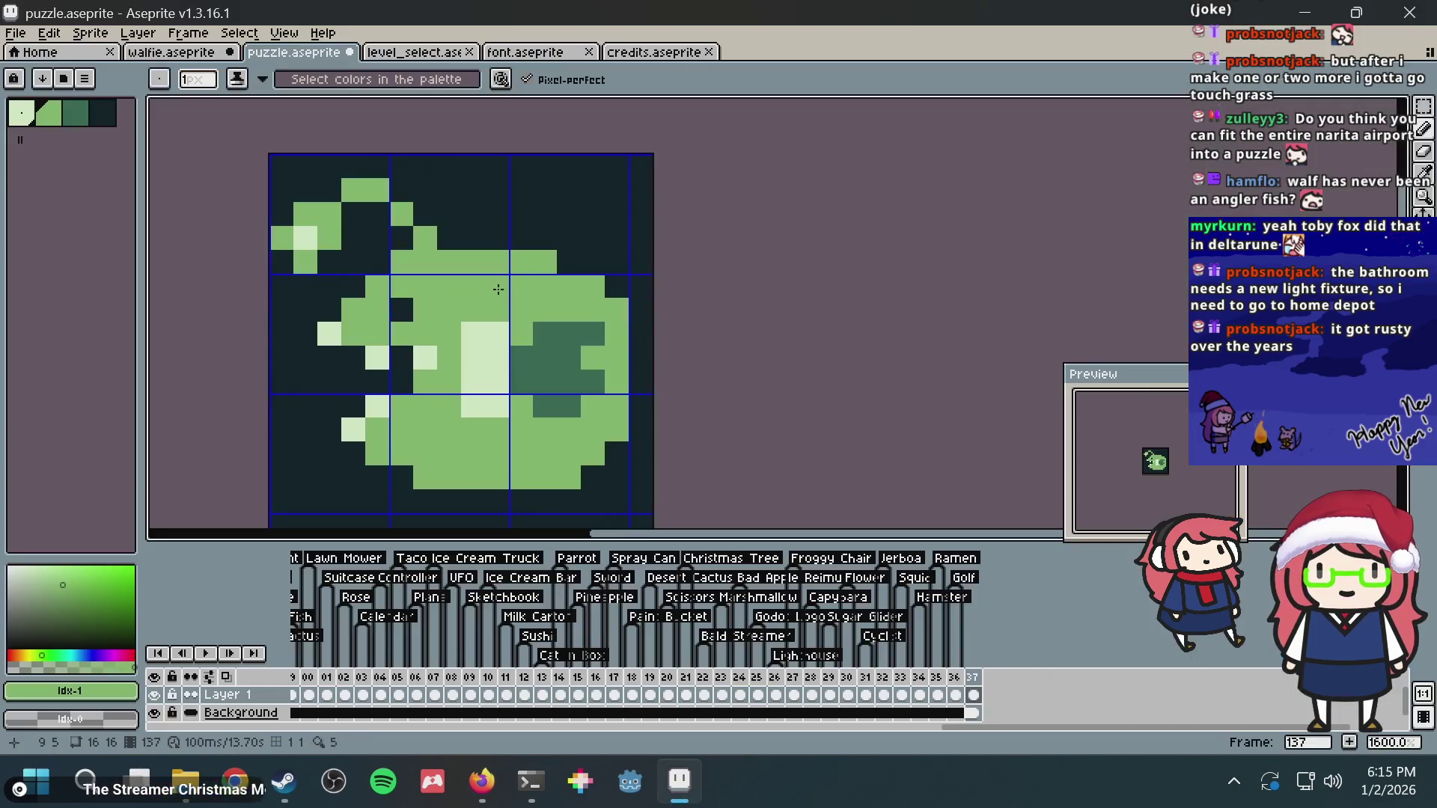
# Step: Bucket-fill the pale spot left behind with body green (Idx-1), glancing at references
pyautogui.press('i')
pyautogui.press('g')
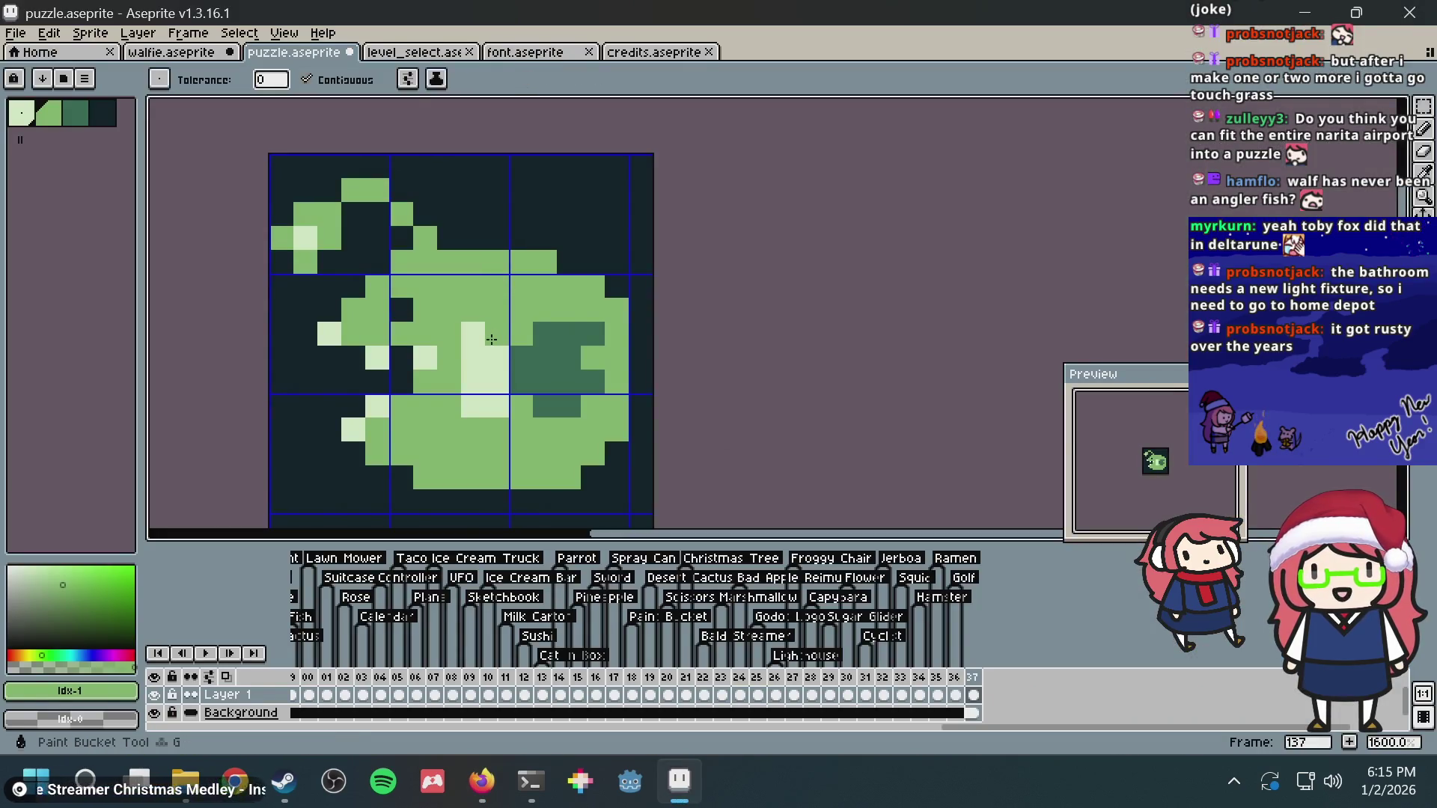
pyautogui.click(485, 360)
pyautogui.hotkey('alt', 'Tab')
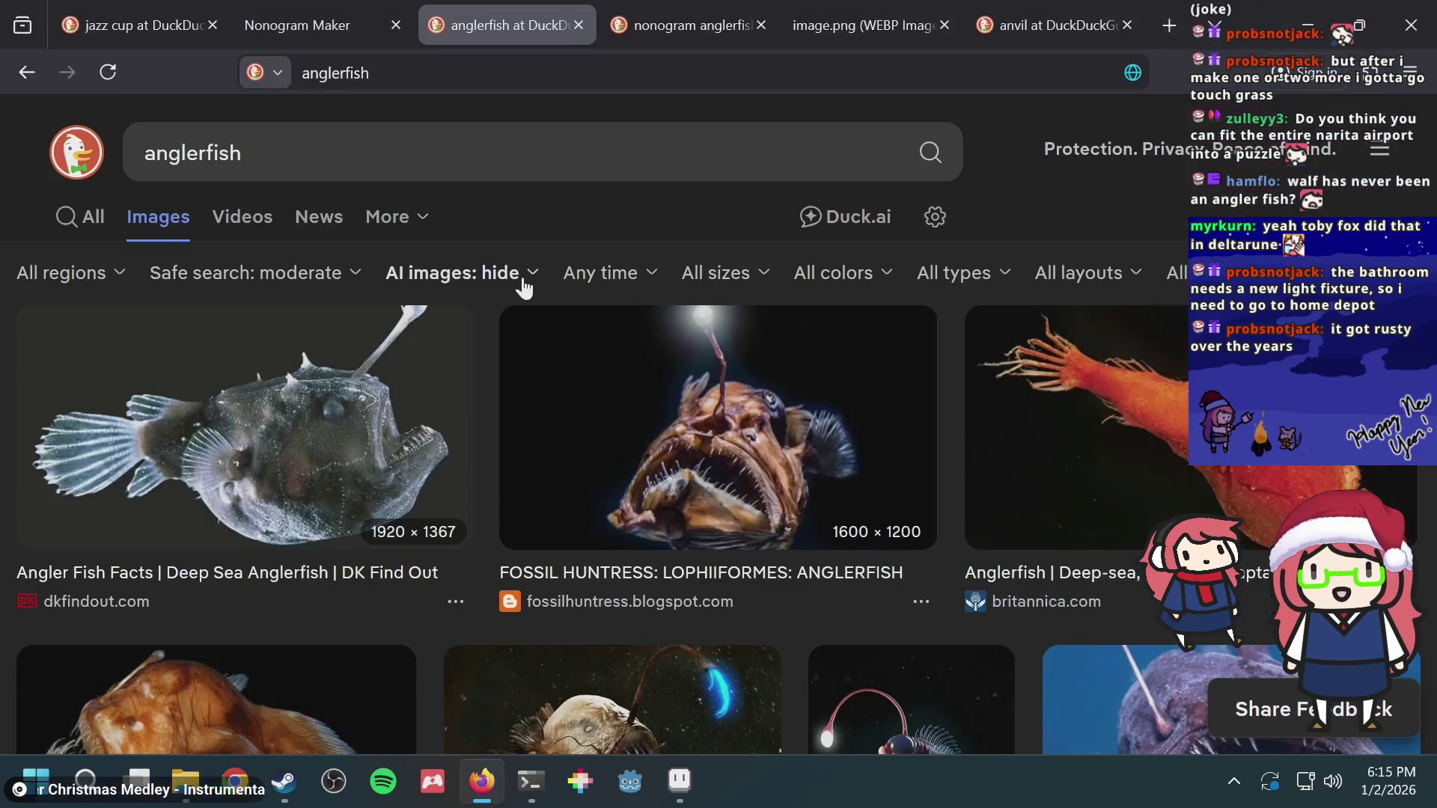
pyautogui.hotkey('alt', 'Tab')
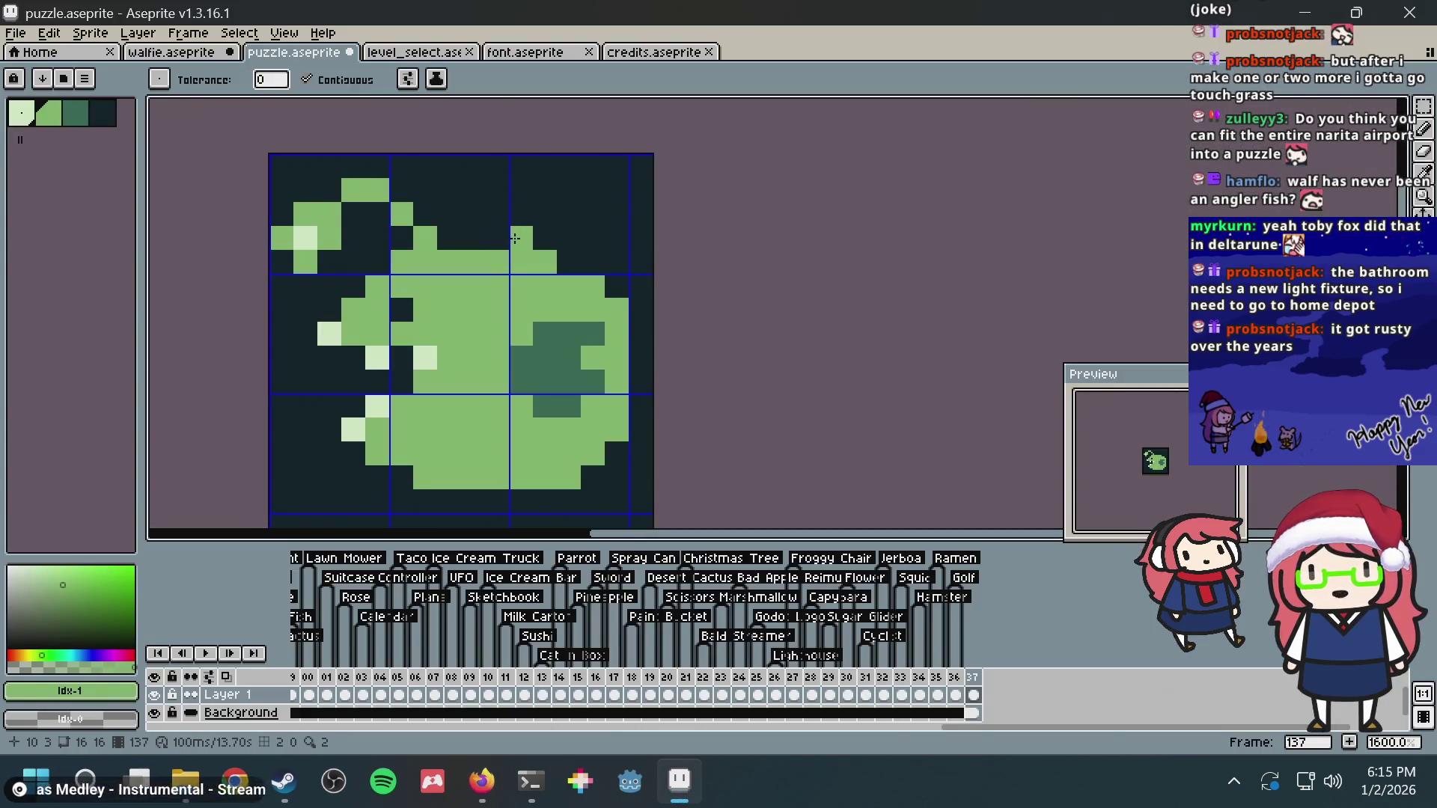
# Step: Turn two pale highlight pixels on the body's left side green with the bucket
pyautogui.hotkey('alt', 'Tab')
pyautogui.hotkey('alt', 'Tab')
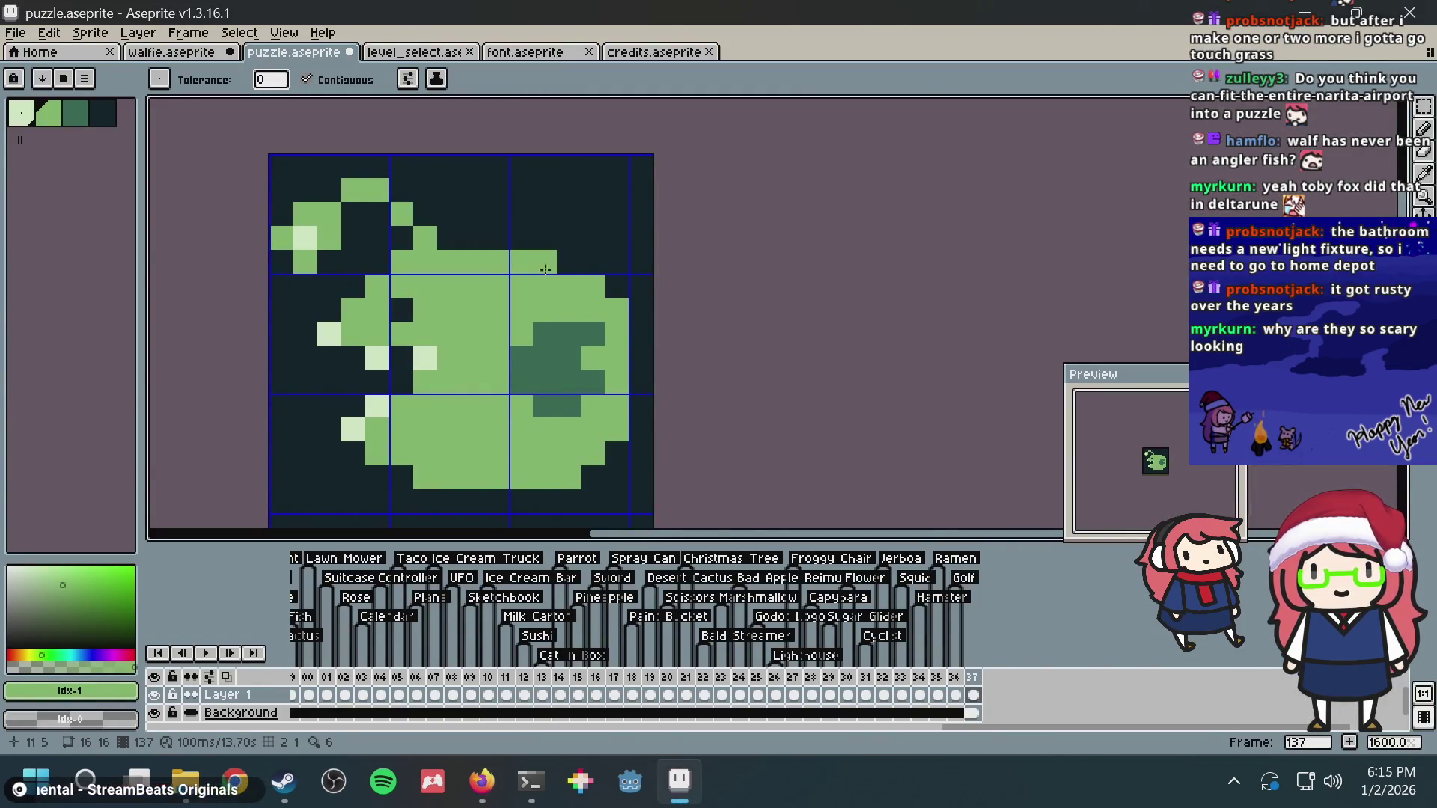
pyautogui.hotkey('alt', 'Tab')
pyautogui.hotkey('alt', 'Tab')
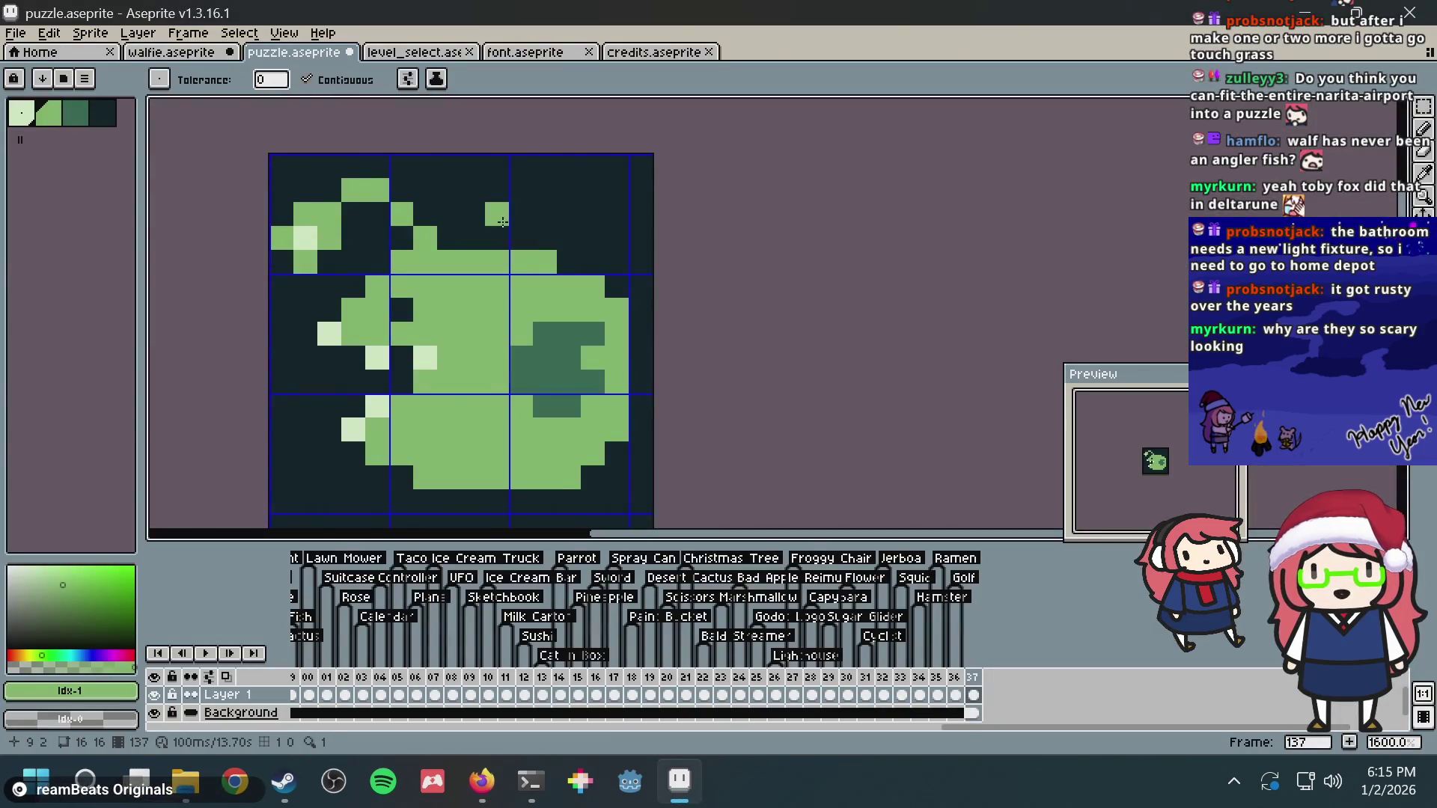
pyautogui.press('i')
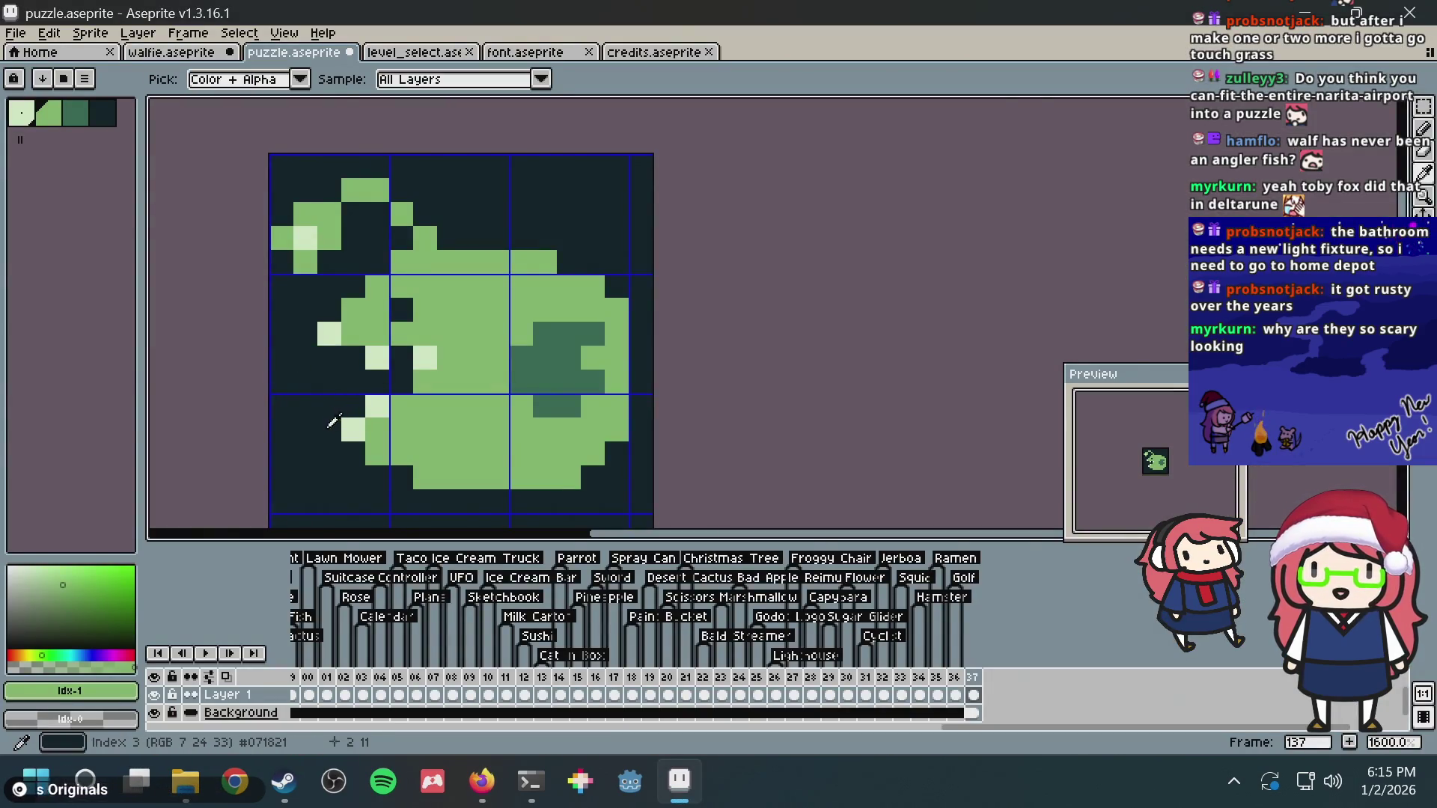
pyautogui.press('g')
pyautogui.click(330, 335)
pyautogui.click(377, 349)
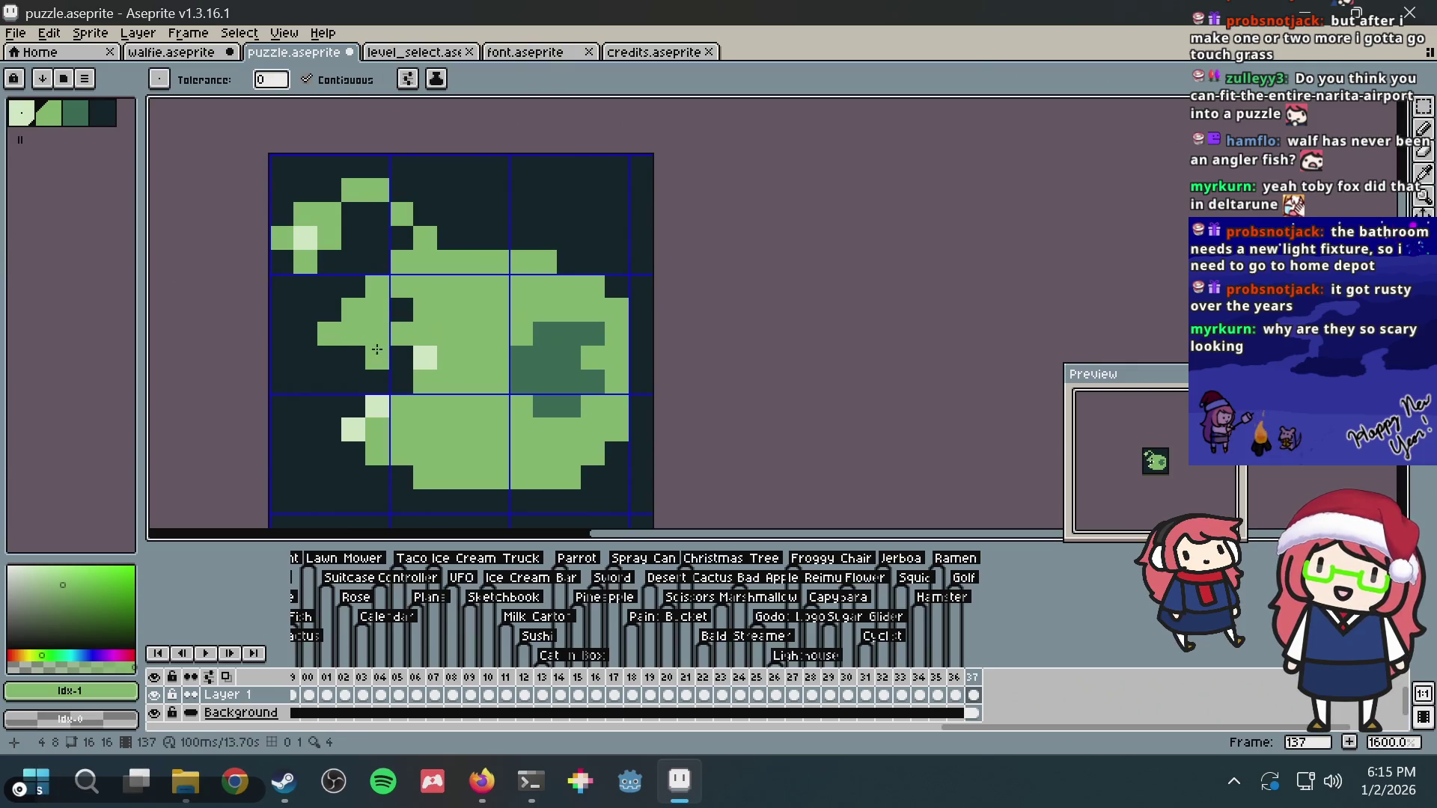
# Step: Preview a pale background fill, undo it, and switch to the anglerfish references
pyautogui.keyDown('alt'); pyautogui.click(426, 357); pyautogui.keyUp('alt')
pyautogui.click(321, 352)
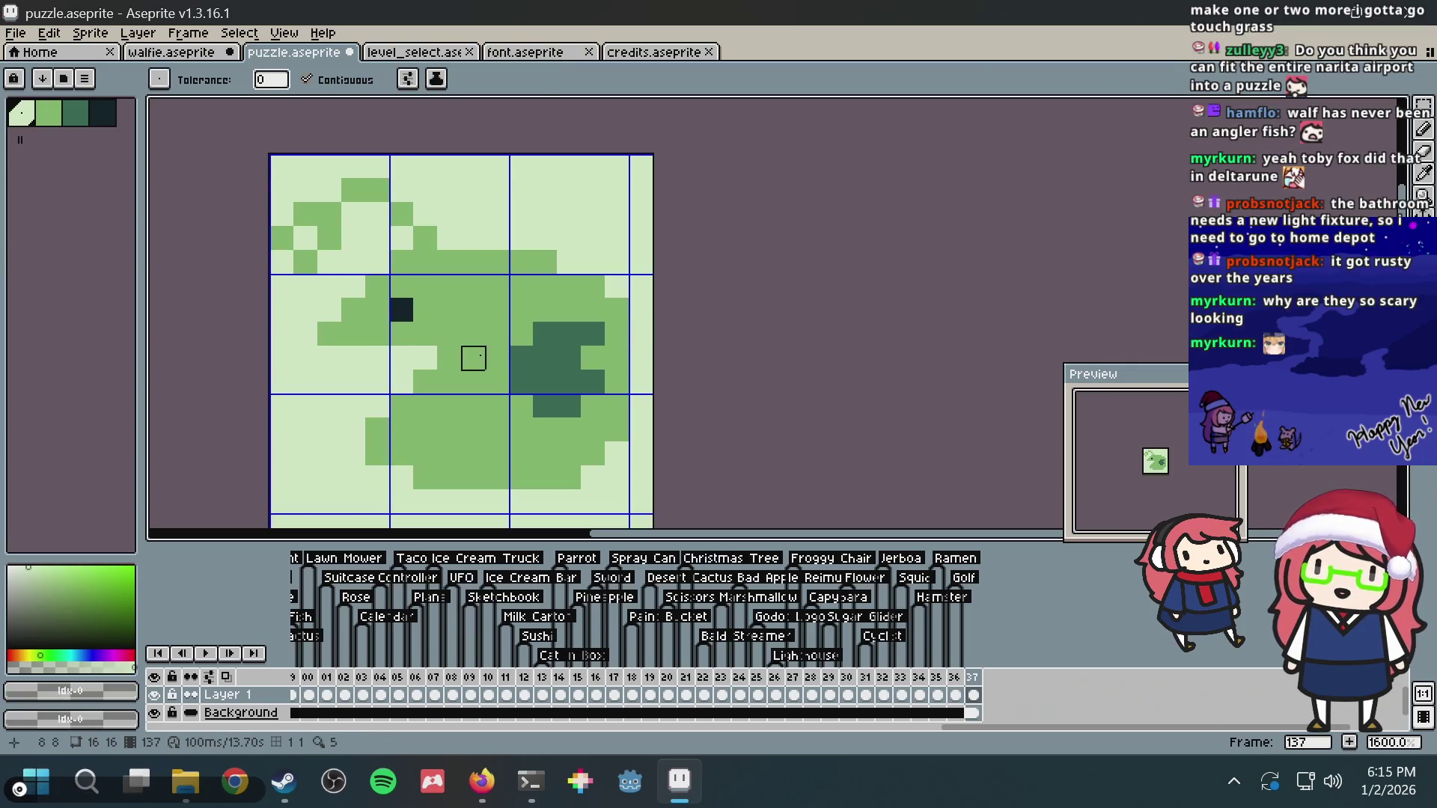
pyautogui.hotkey('ctrl', 'z')
pyautogui.press('i')
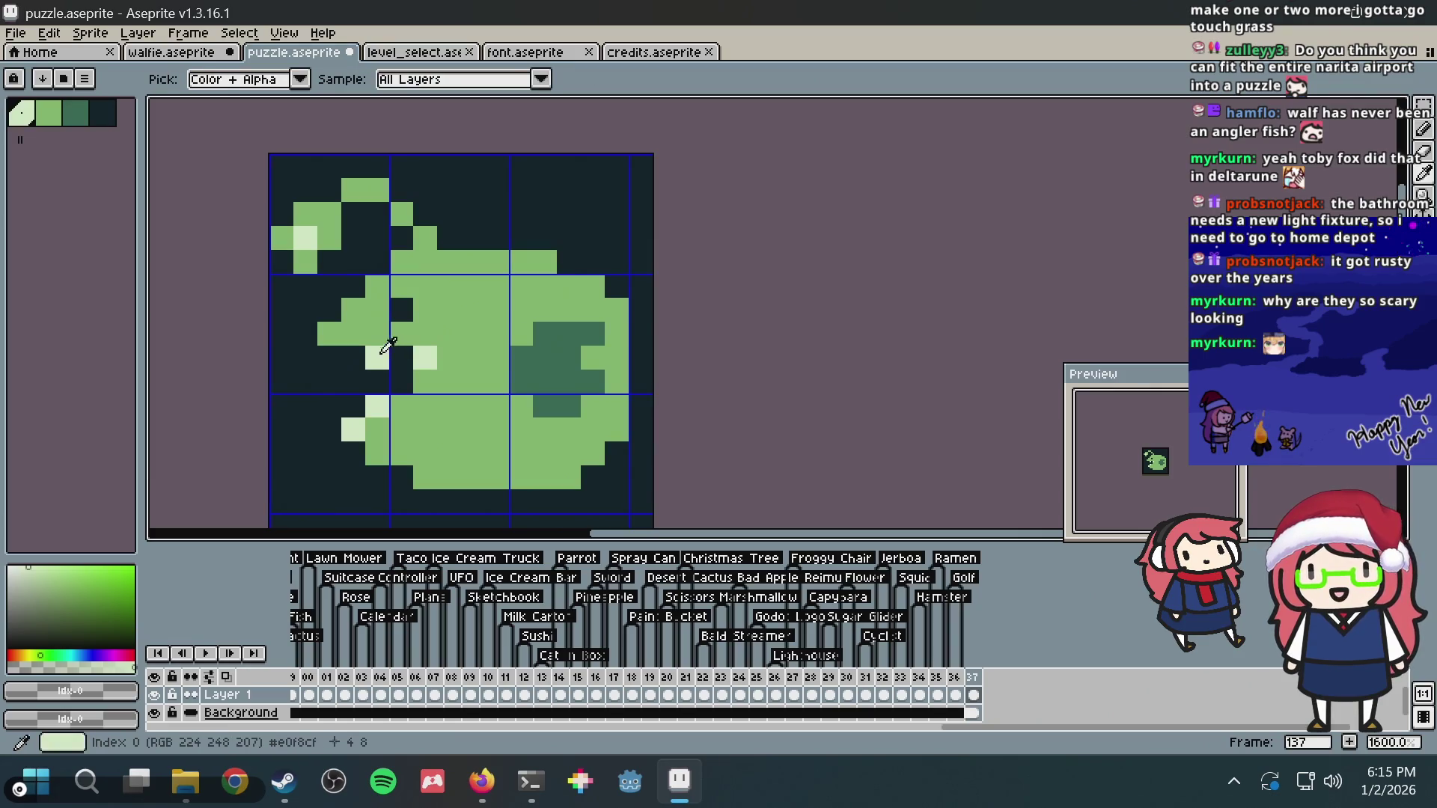
pyautogui.hotkey('alt', 'Tab')
pyautogui.scroll(-5, 524, 333)
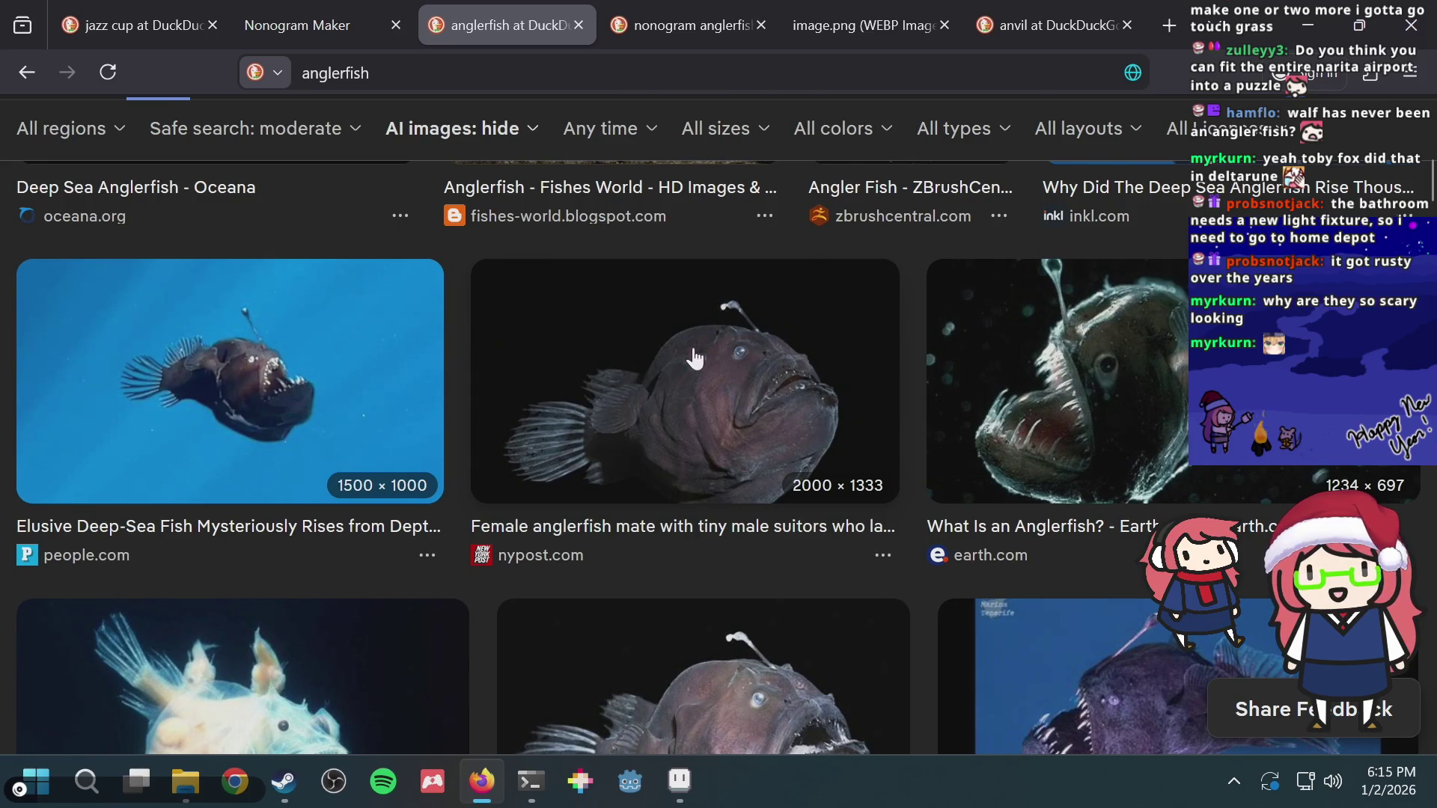
pyautogui.scroll(-2, 693, 357)
pyautogui.scroll(-1, 696, 371)
pyautogui.scroll(-3, 710, 424)
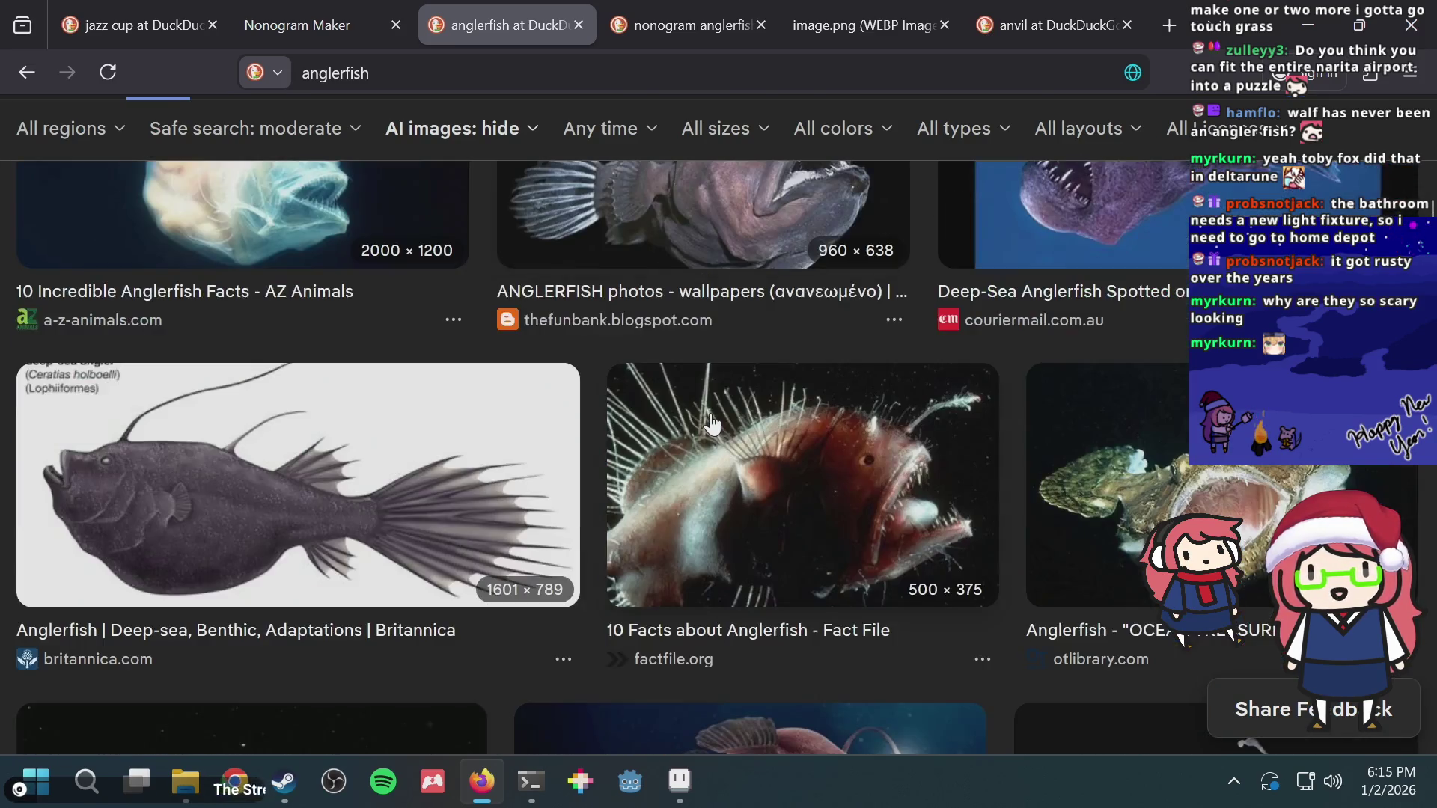
pyautogui.scroll(3, 710, 424)
pyautogui.scroll(-3, 709, 424)
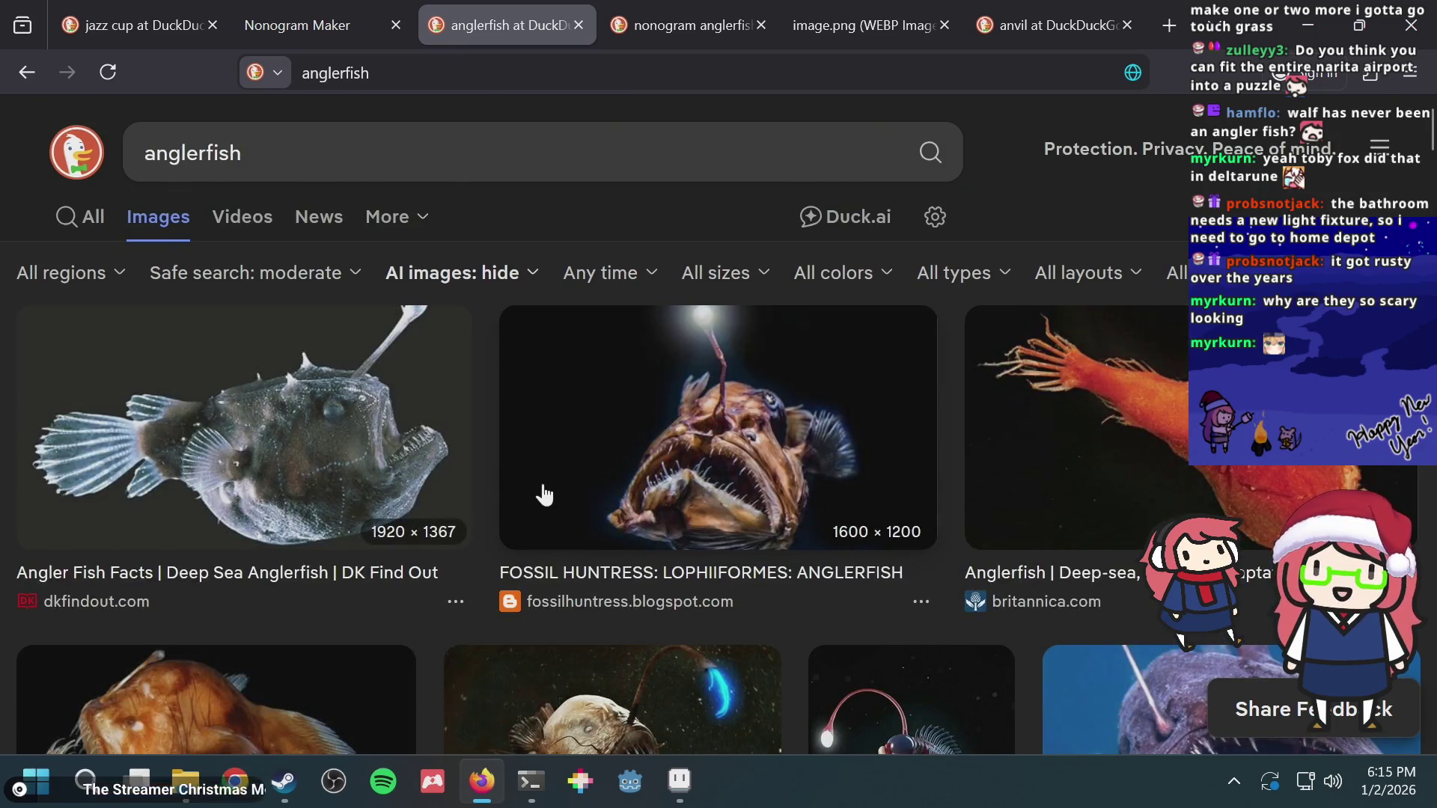
pyautogui.scroll(-5, 546, 498)
pyautogui.scroll(3, 727, 339)
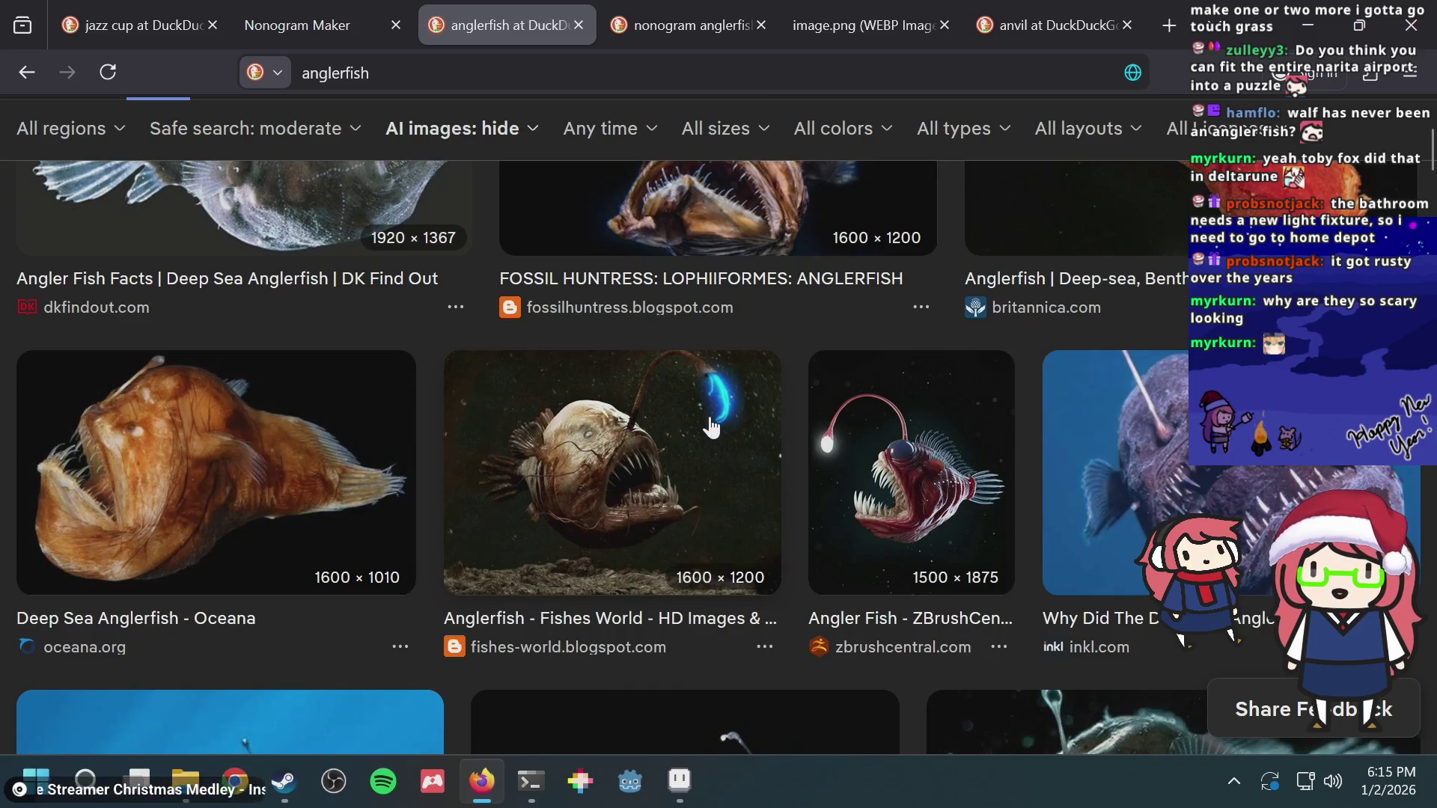
pyautogui.scroll(-3, 710, 423)
# Step: Return from the anglerfish image results to the puzzle sprite in Aseprite
pyautogui.hotkey('alt', 'Tab')
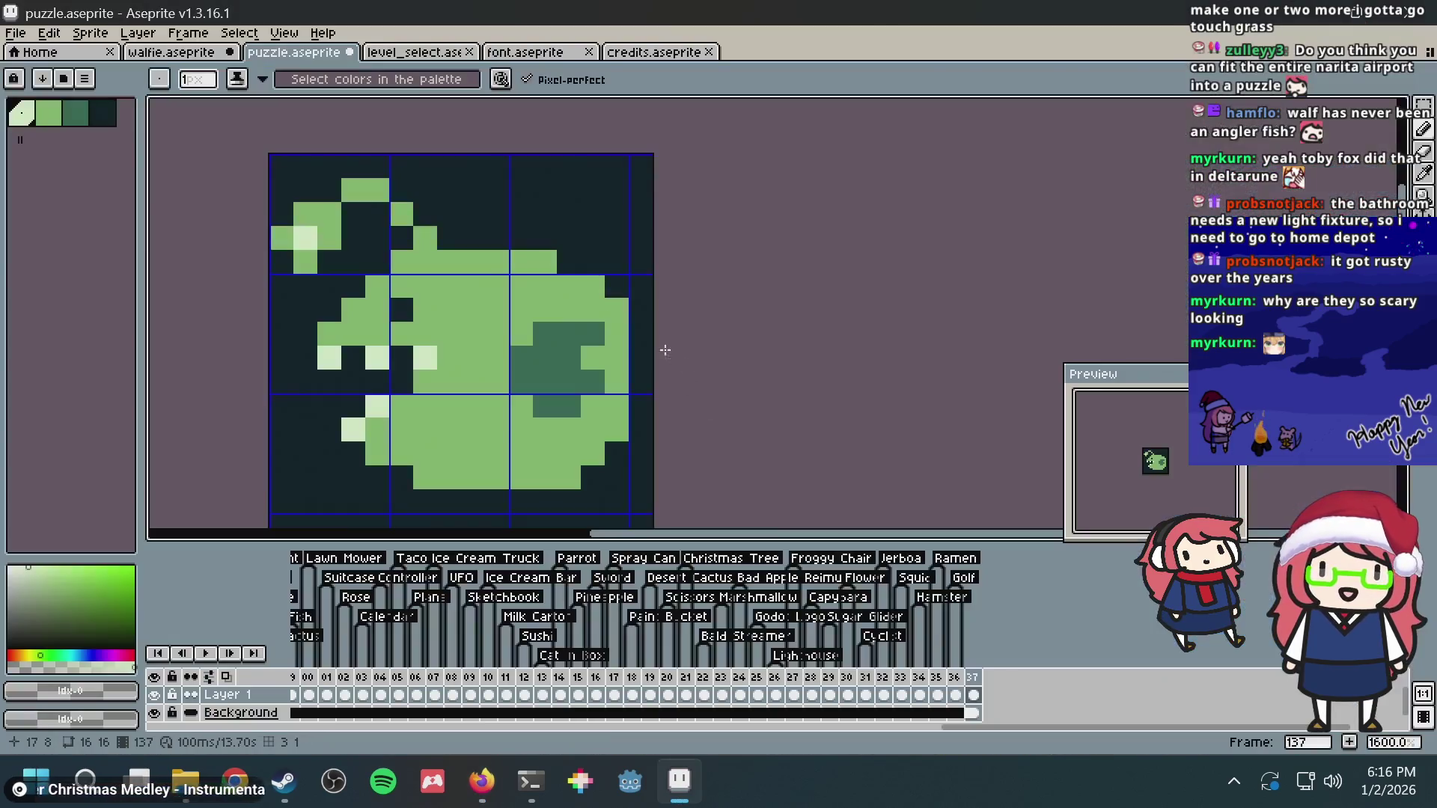
# Step: Try green pixels at the fish's lower left and undo them
pyautogui.press('i')
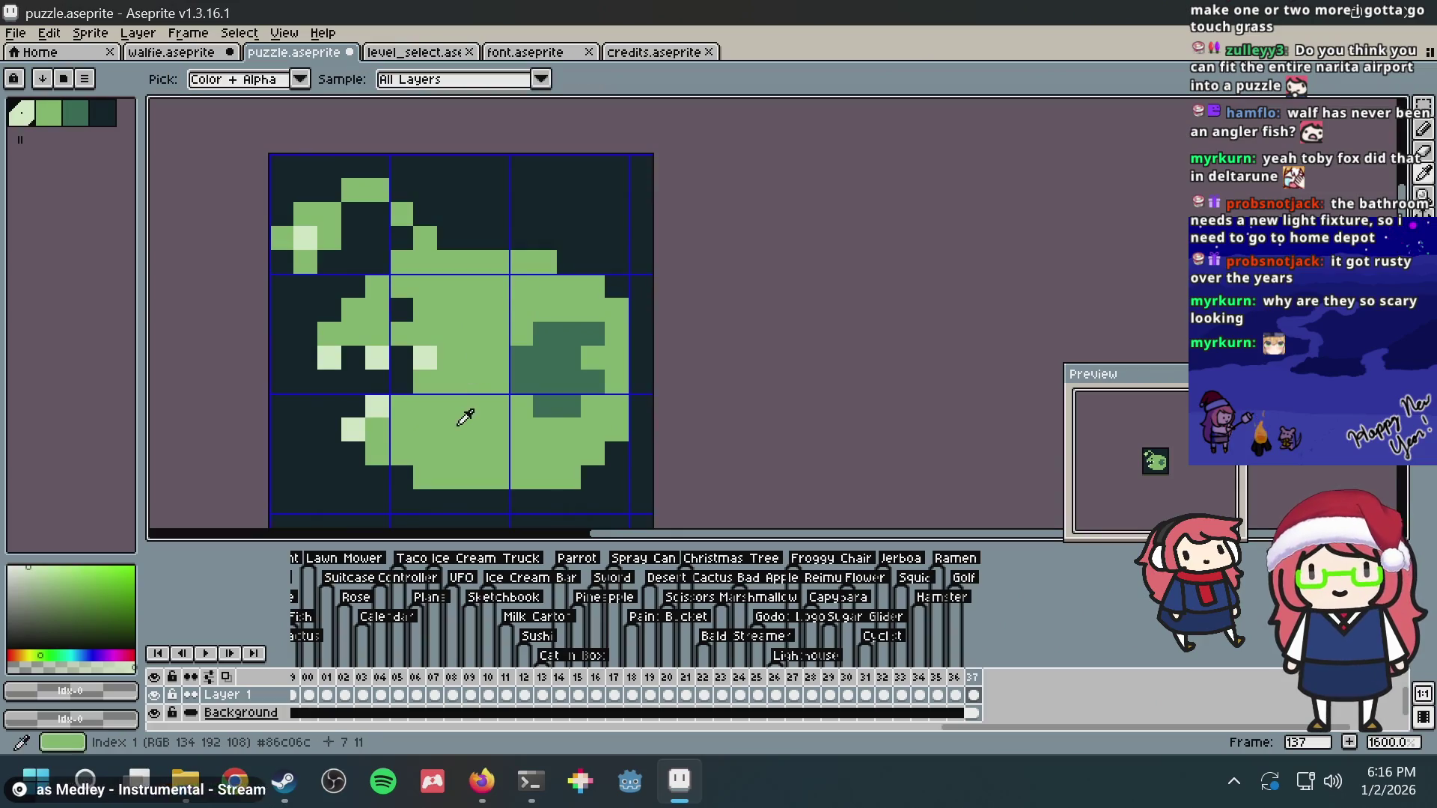
pyautogui.click(462, 417)
pyautogui.press('b')
pyautogui.moveTo(372, 457); pyautogui.dragTo(361, 454)
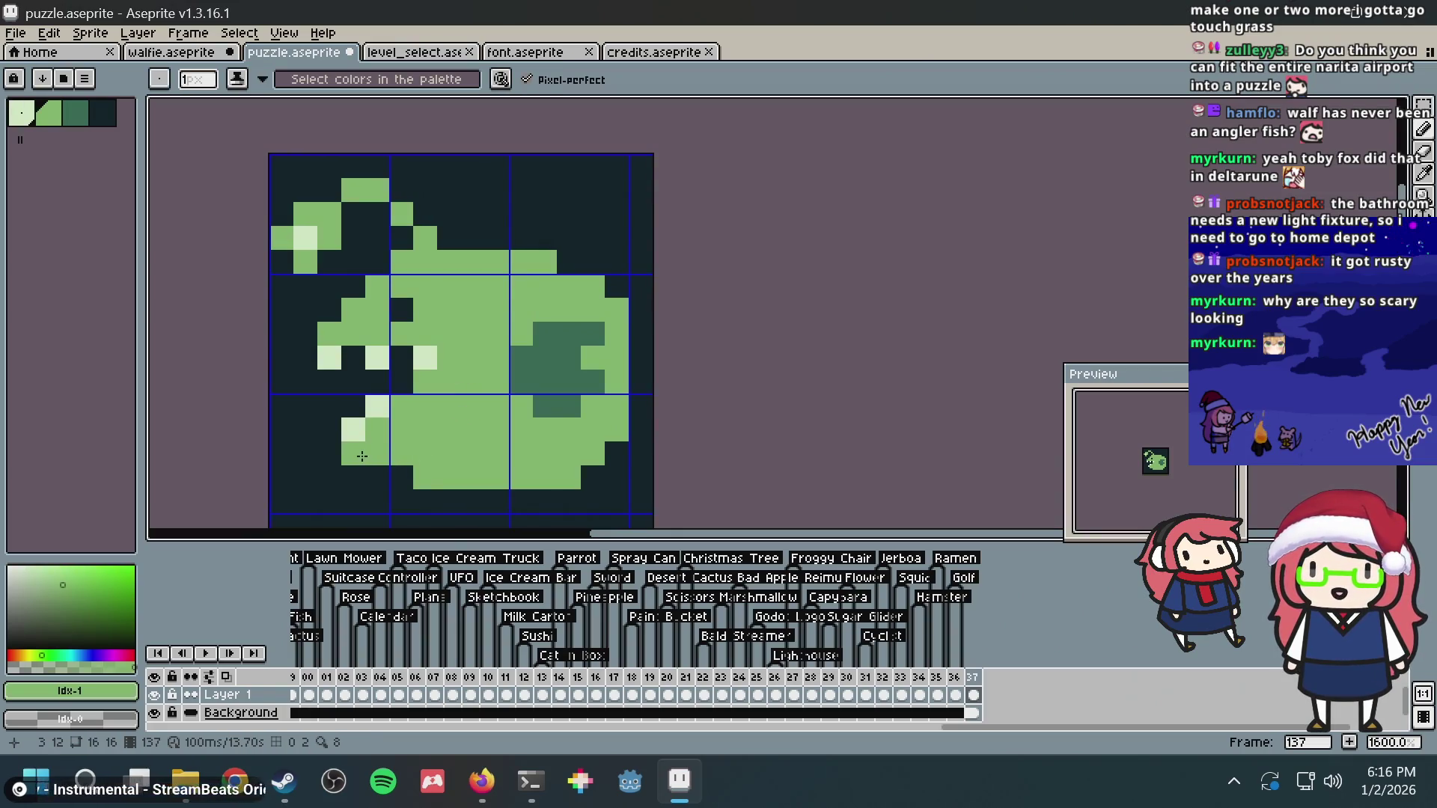
pyautogui.hotkey('ctrl', 'z')
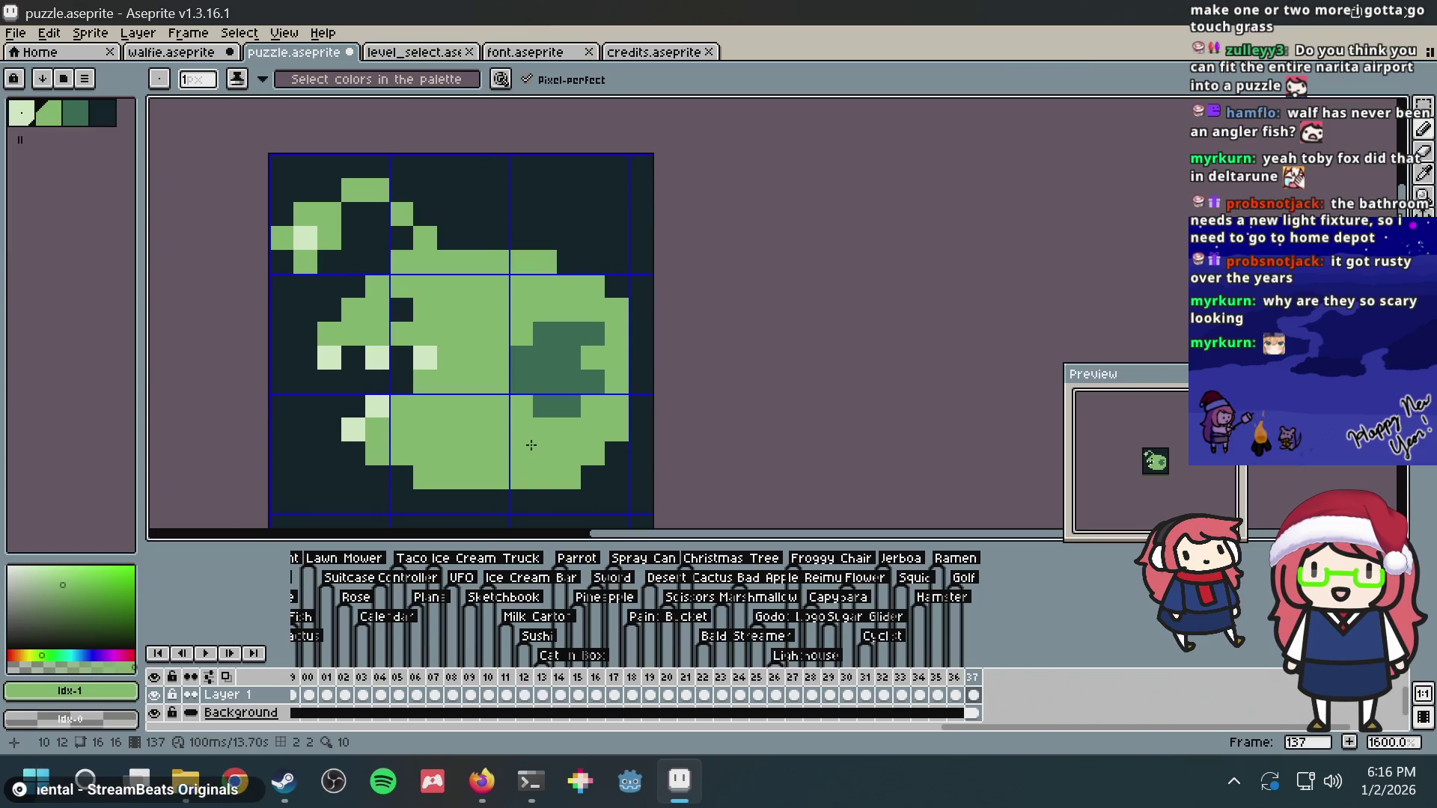
# Step: Trial dark and light strokes along the fish's bottom row, undoing each
pyautogui.keyDown('alt'); pyautogui.click(369, 475); pyautogui.keyUp('alt')
pyautogui.moveTo(404, 477)
pyautogui.mouseDown()
pyautogui.moveTo(581, 477)
pyautogui.moveTo(539, 454)
pyautogui.moveTo(596, 454)
pyautogui.mouseUp()
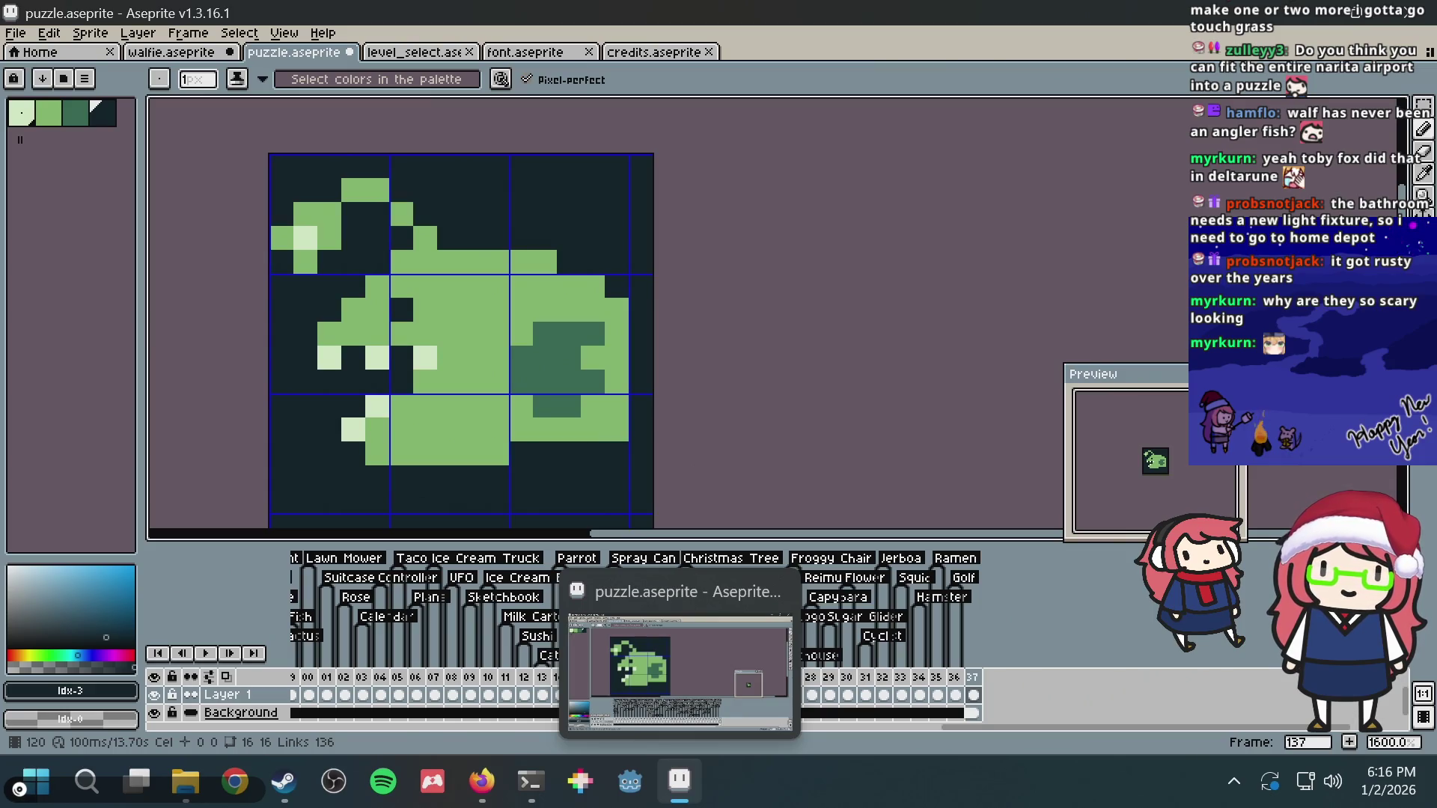
pyautogui.hotkey('ctrl', 'z')
pyautogui.click(488, 423)
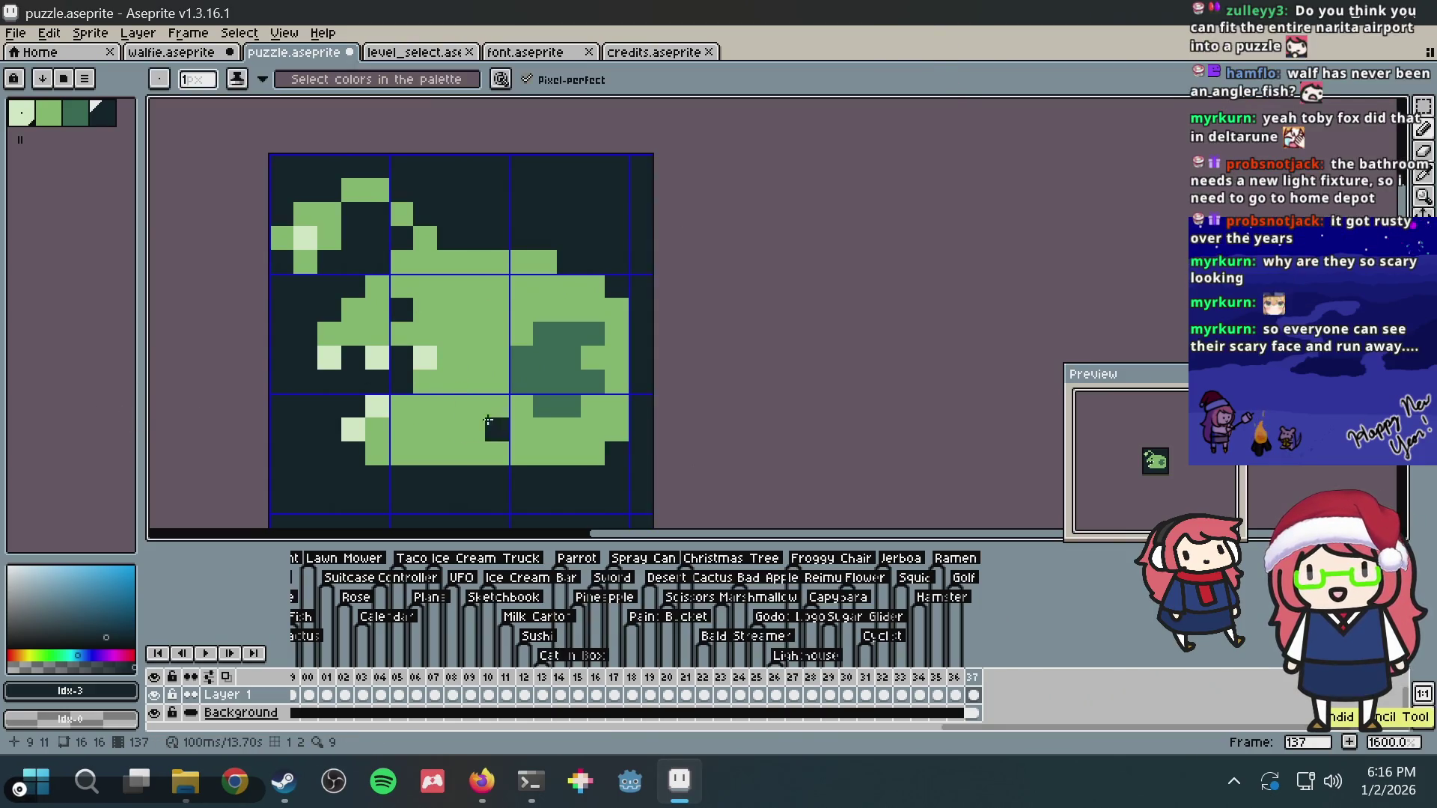
pyautogui.hotkey('ctrl', 'z')
pyautogui.keyDown('alt'); pyautogui.click(480, 443); pyautogui.keyUp('alt')
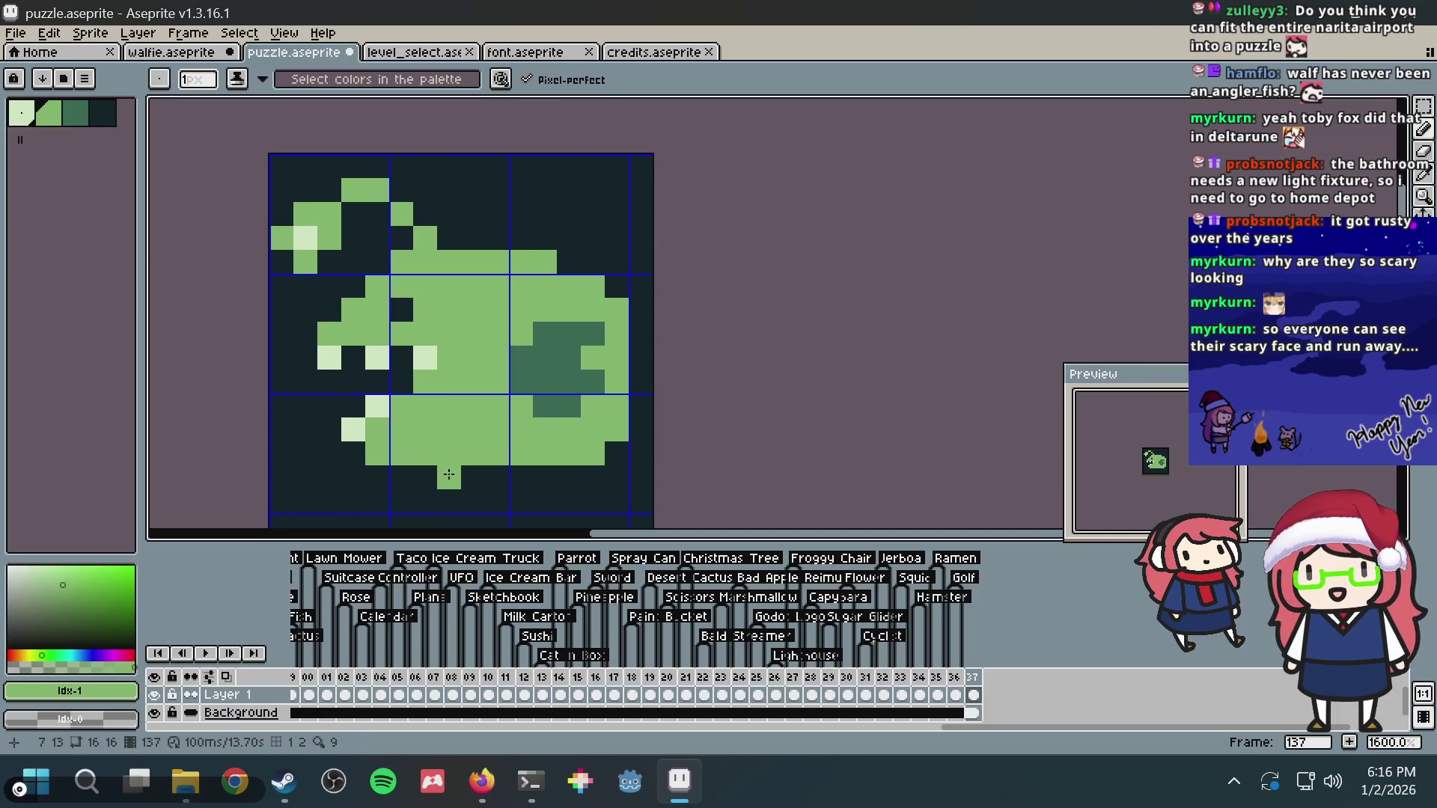
pyautogui.moveTo(440, 470)
pyautogui.mouseDown()
pyautogui.moveTo(550, 477)
pyautogui.moveTo(561, 454)
pyautogui.moveTo(606, 453)
pyautogui.mouseUp()
pyautogui.hotkey('ctrl', 'z')
# Step: Darken two lower-right body pixels and trim the left fin and a body-edge pixel
pyautogui.keyDown('alt'); pyautogui.click(449, 474); pyautogui.keyUp('alt')
pyautogui.click(592, 431)
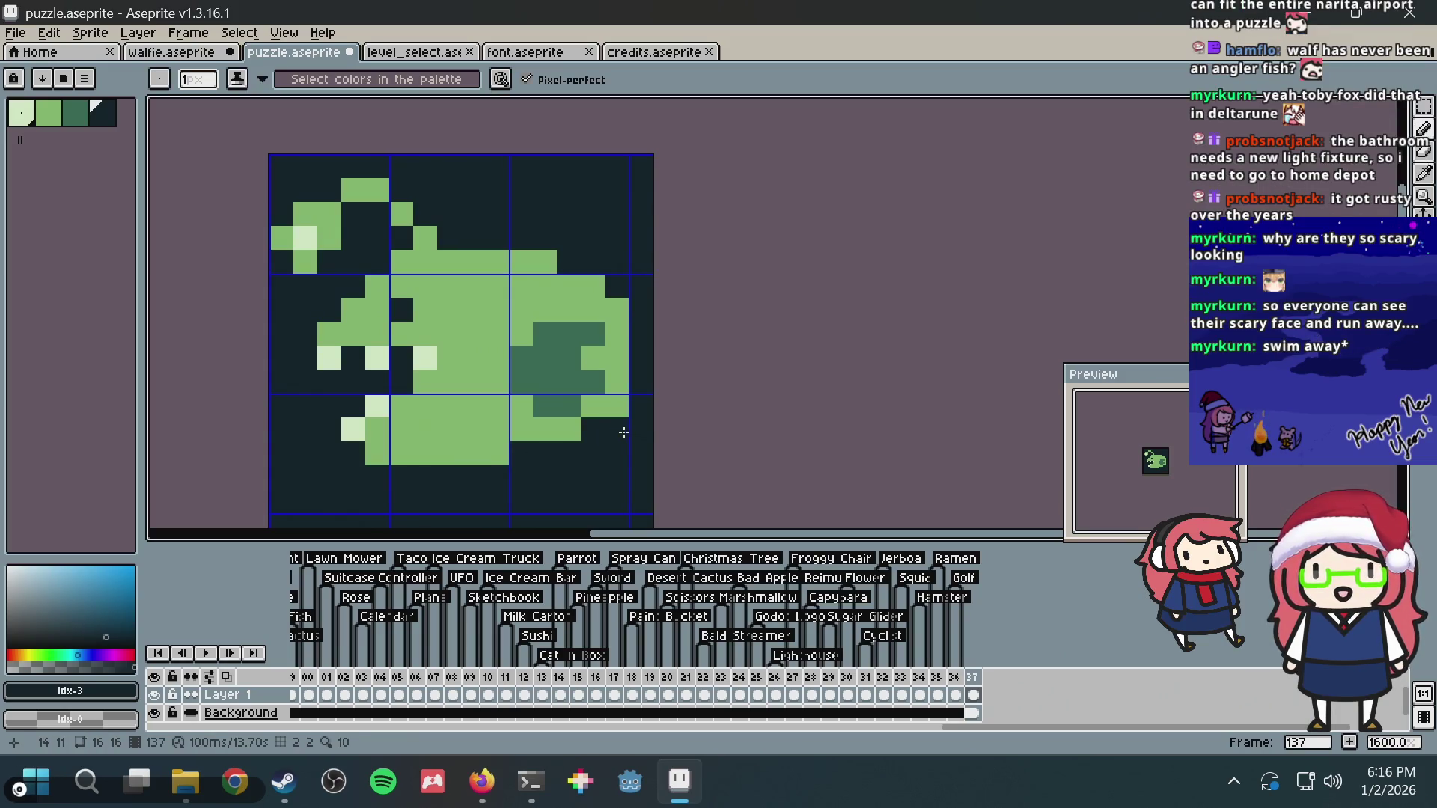
pyautogui.press('alt')
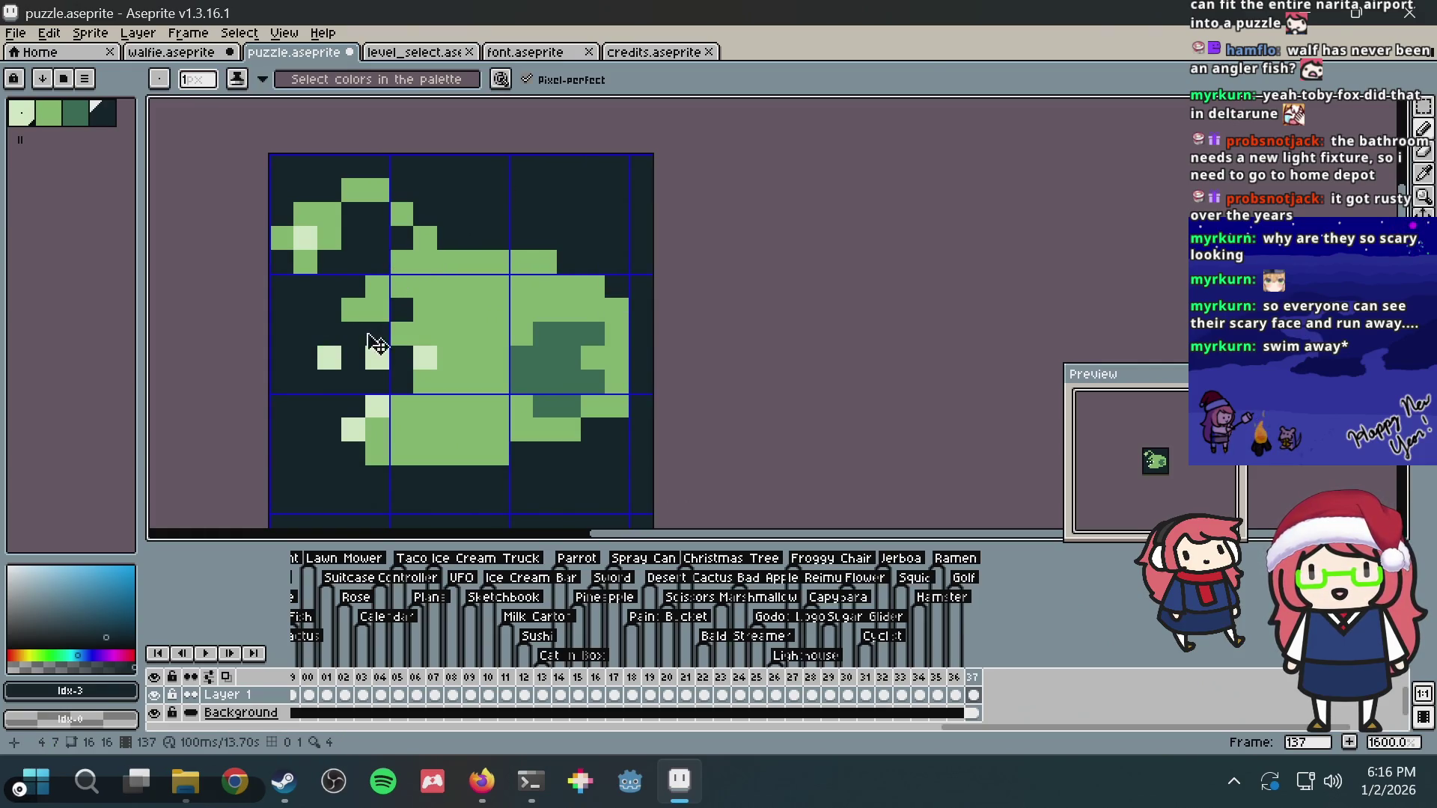
pyautogui.click(353, 336)
pyautogui.moveTo(329, 335); pyautogui.dragTo(352, 335)
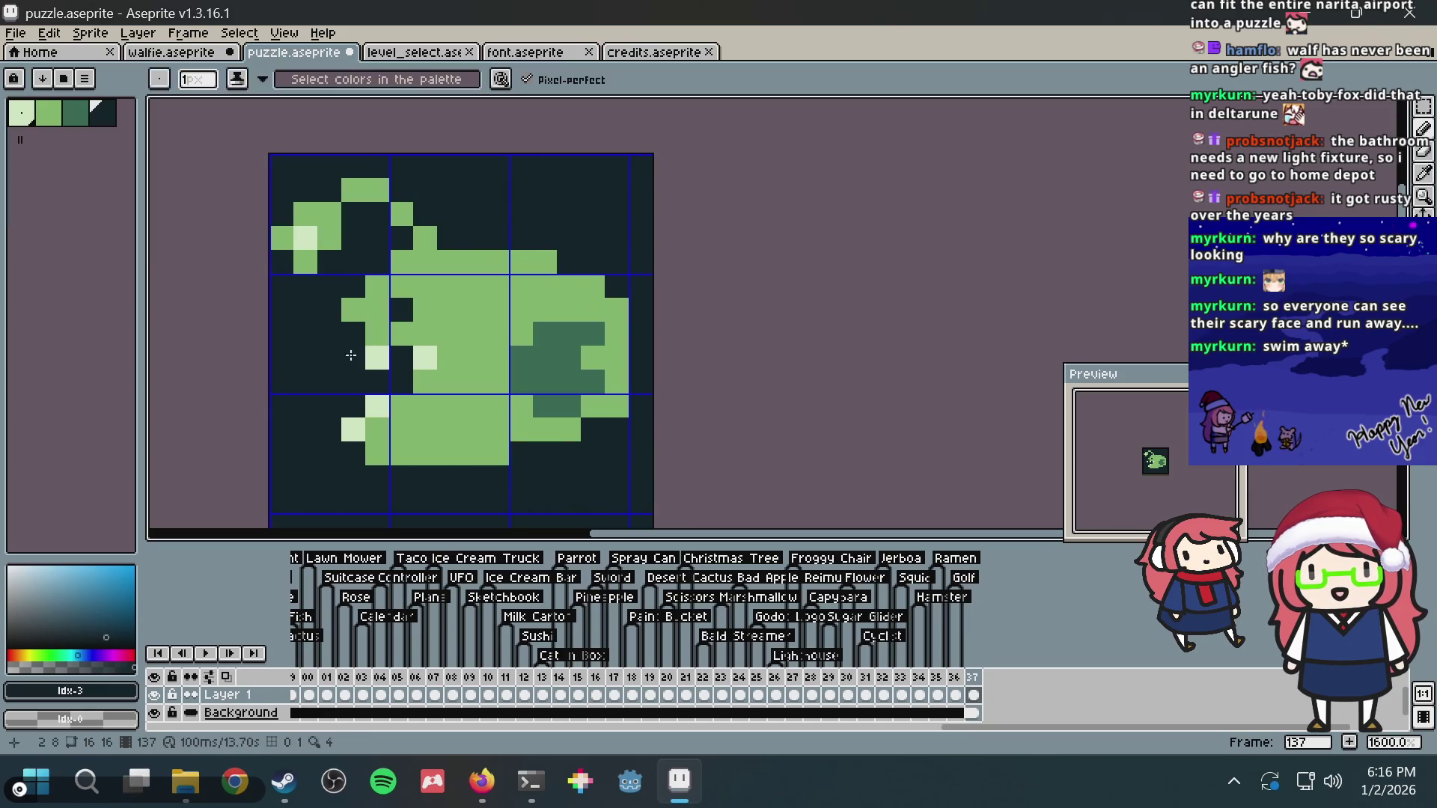
pyautogui.rightClick(496, 327)
pyautogui.press('m')
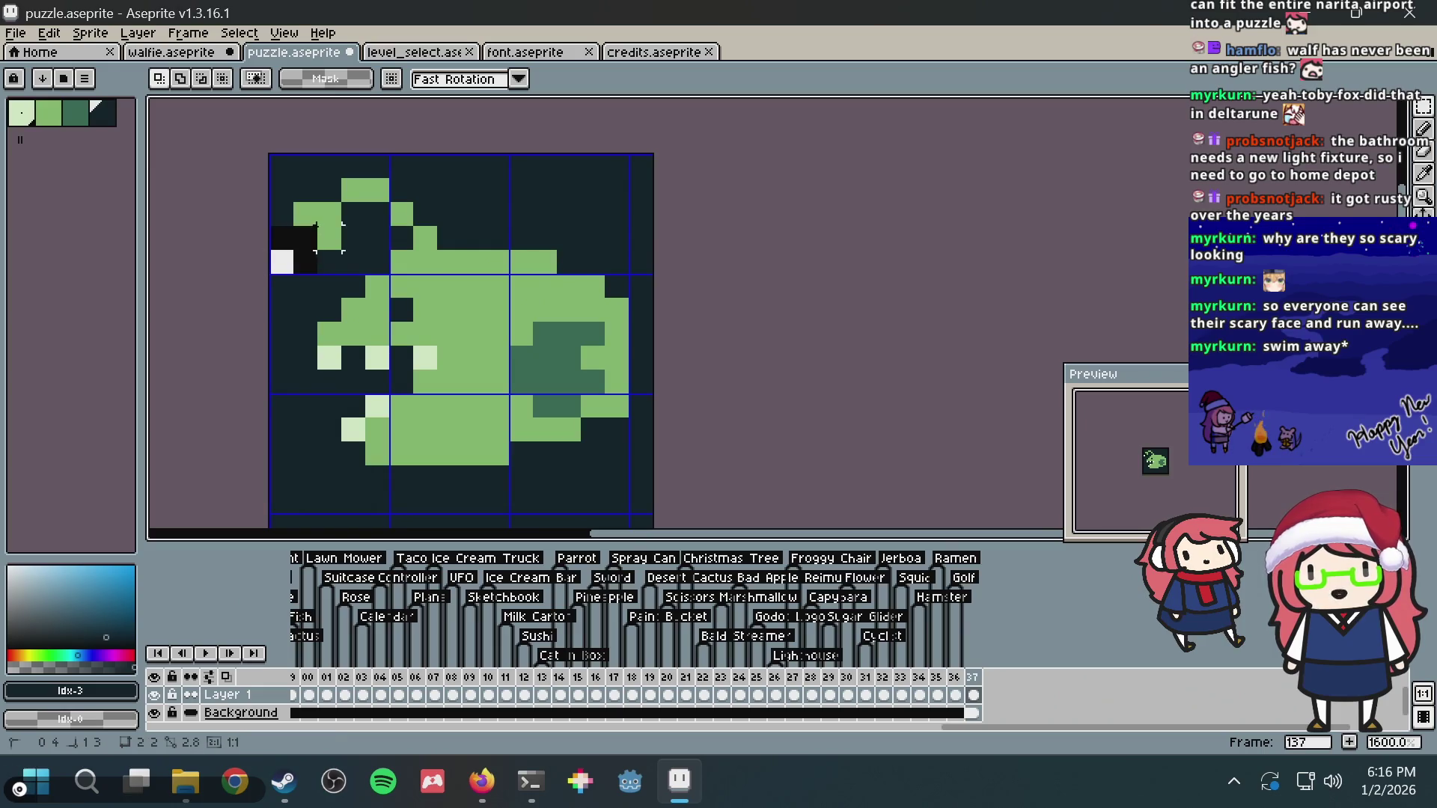
# Step: Move the lure pixels at the far left and clear the stray ones with background colour
pyautogui.moveTo(282, 254); pyautogui.dragTo(304, 232)
pyautogui.press('g')
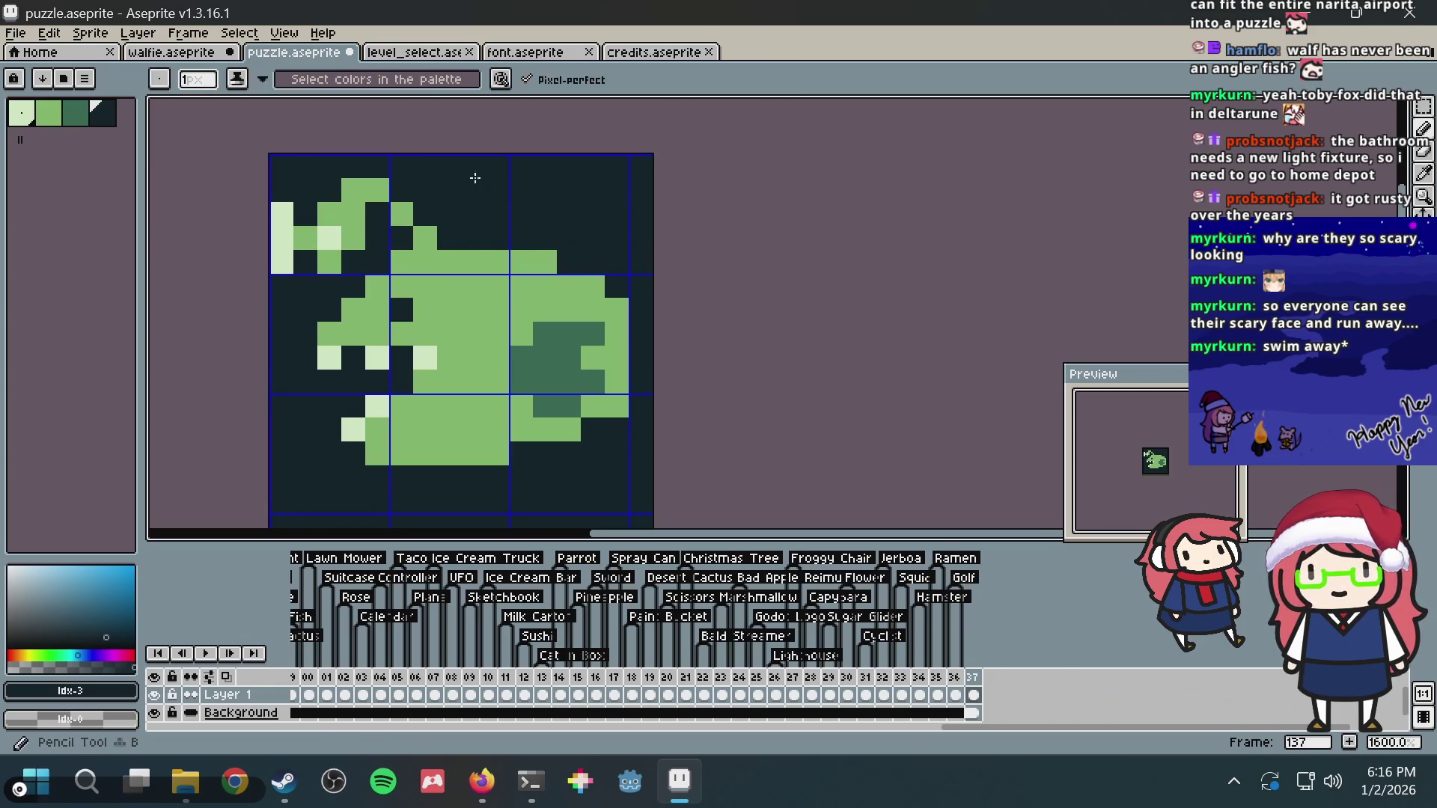
pyautogui.rightClick(288, 211)
pyautogui.rightClick(327, 209)
# Step: Shift the whole fish one pixel left and fill the exposed right column dark
pyautogui.press('m')
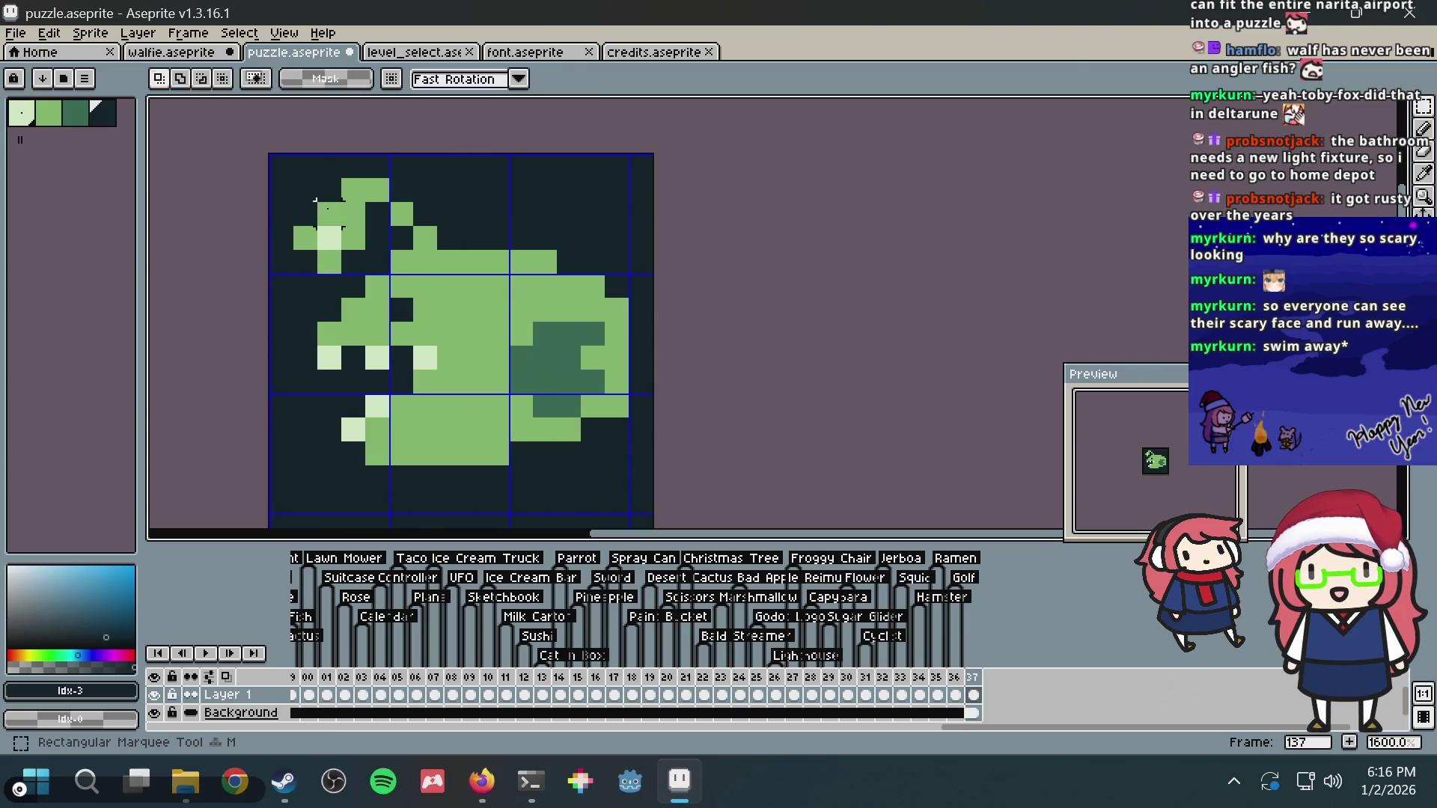
pyautogui.hotkey('ctrl', 'a')
pyautogui.press('Left')
pyautogui.press('g')
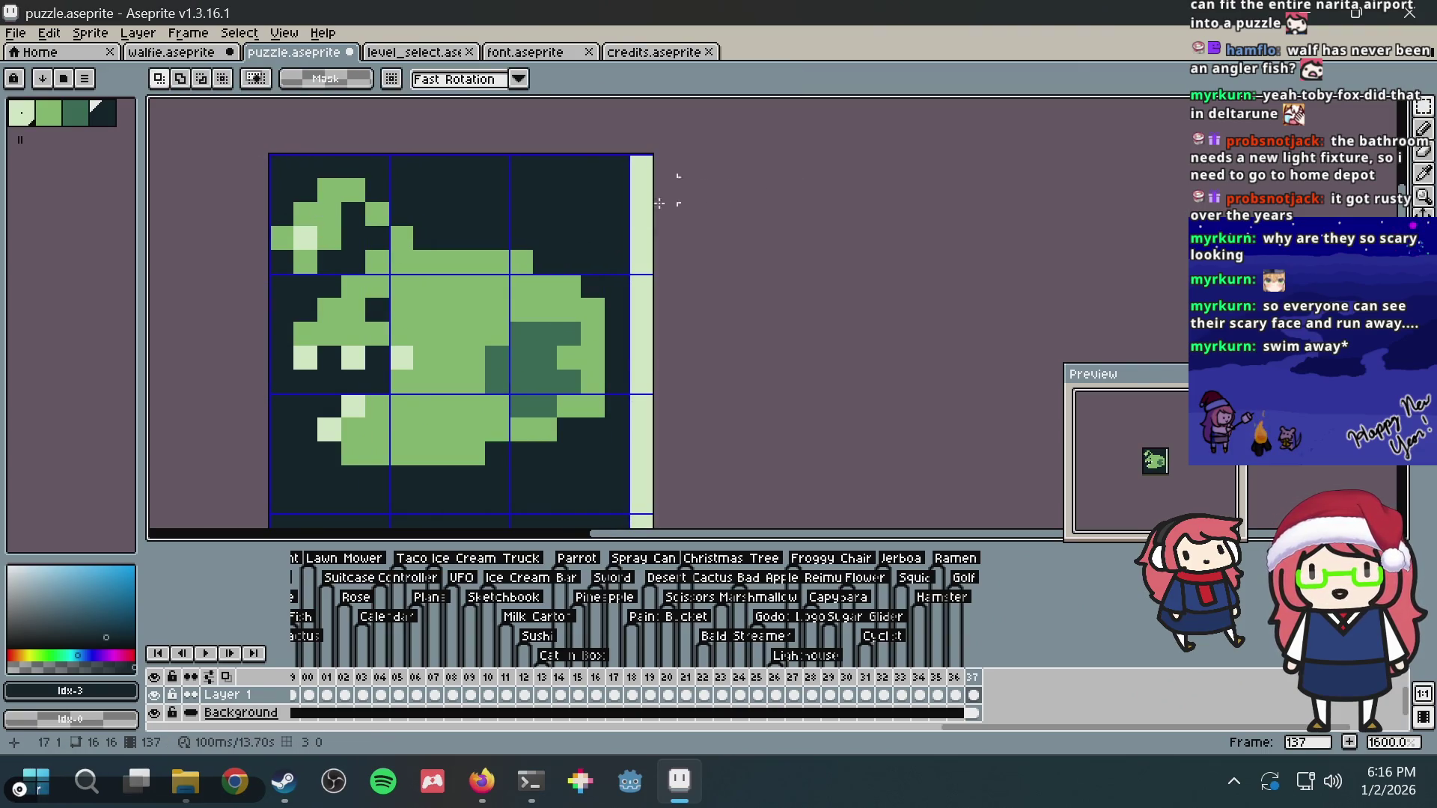
pyautogui.rightClick(643, 217)
pyautogui.scroll(-1, 643, 216)
pyautogui.scroll(1, 644, 217)
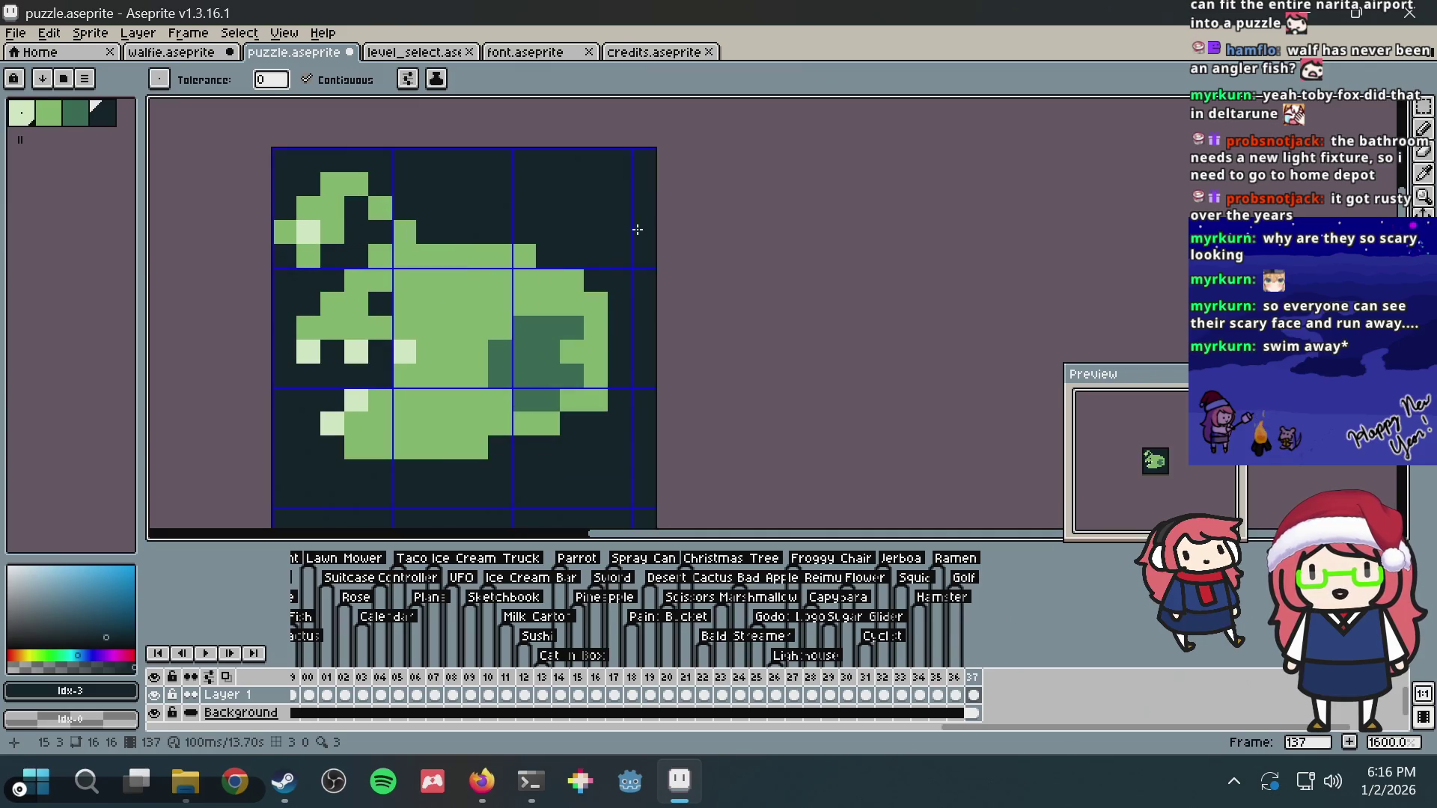
# Step: Undo an accidental background fill and pencil a gap at the fish's lower right edge
pyautogui.keyDown('alt'); pyautogui.click(439, 300); pyautogui.keyUp('alt')
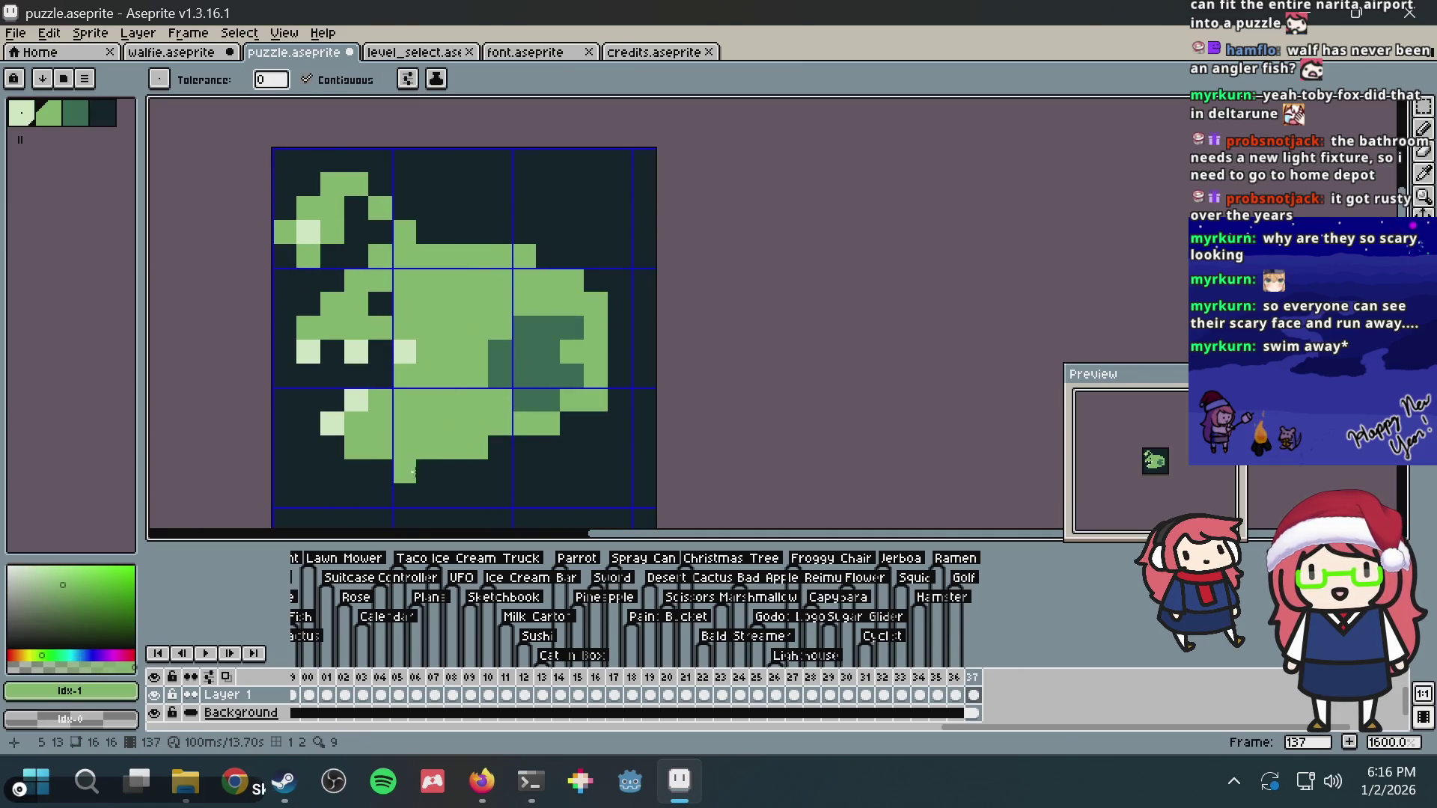
pyautogui.click(412, 472)
pyautogui.hotkey('ctrl', 'z')
pyautogui.press('i')
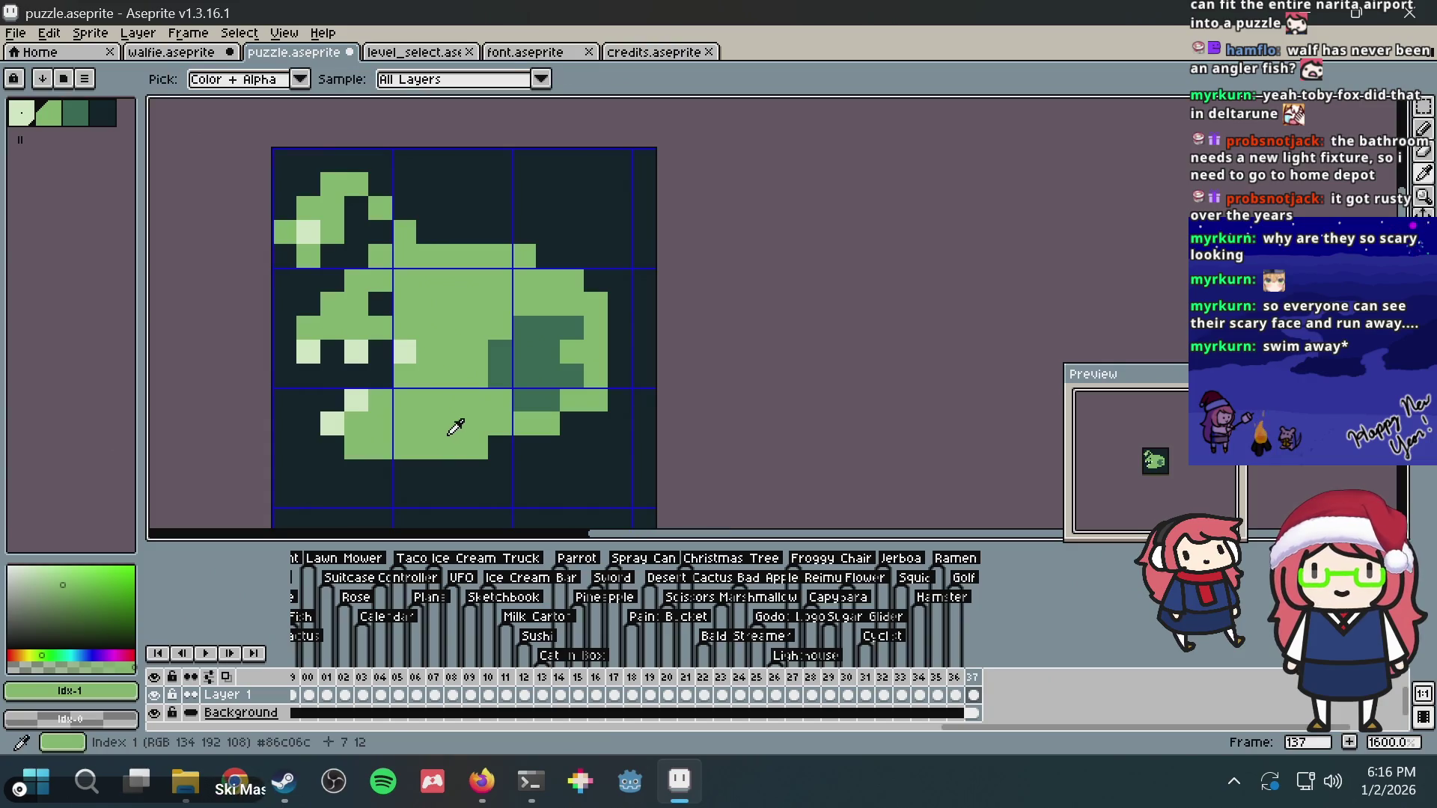
pyautogui.press('b')
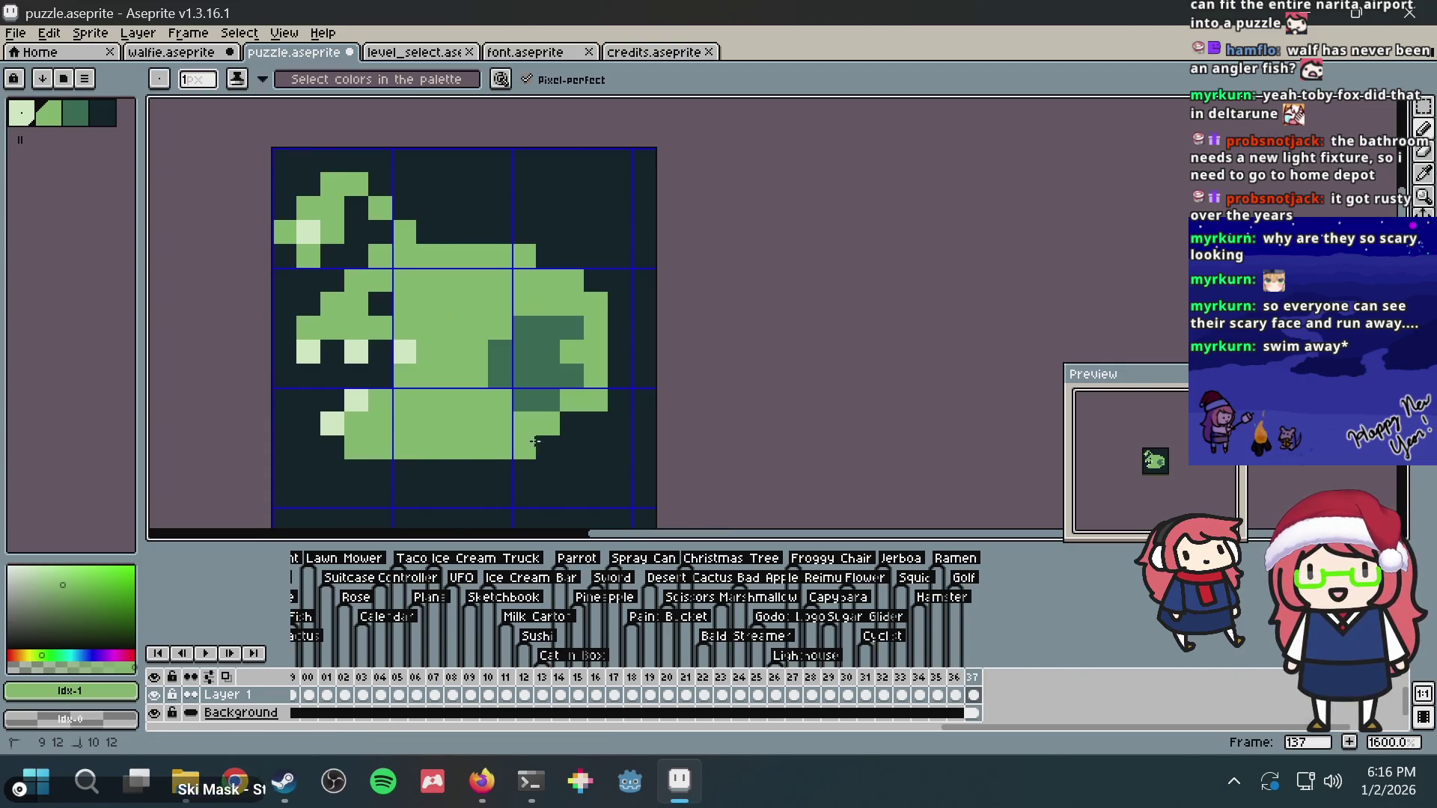
pyautogui.click(541, 447)
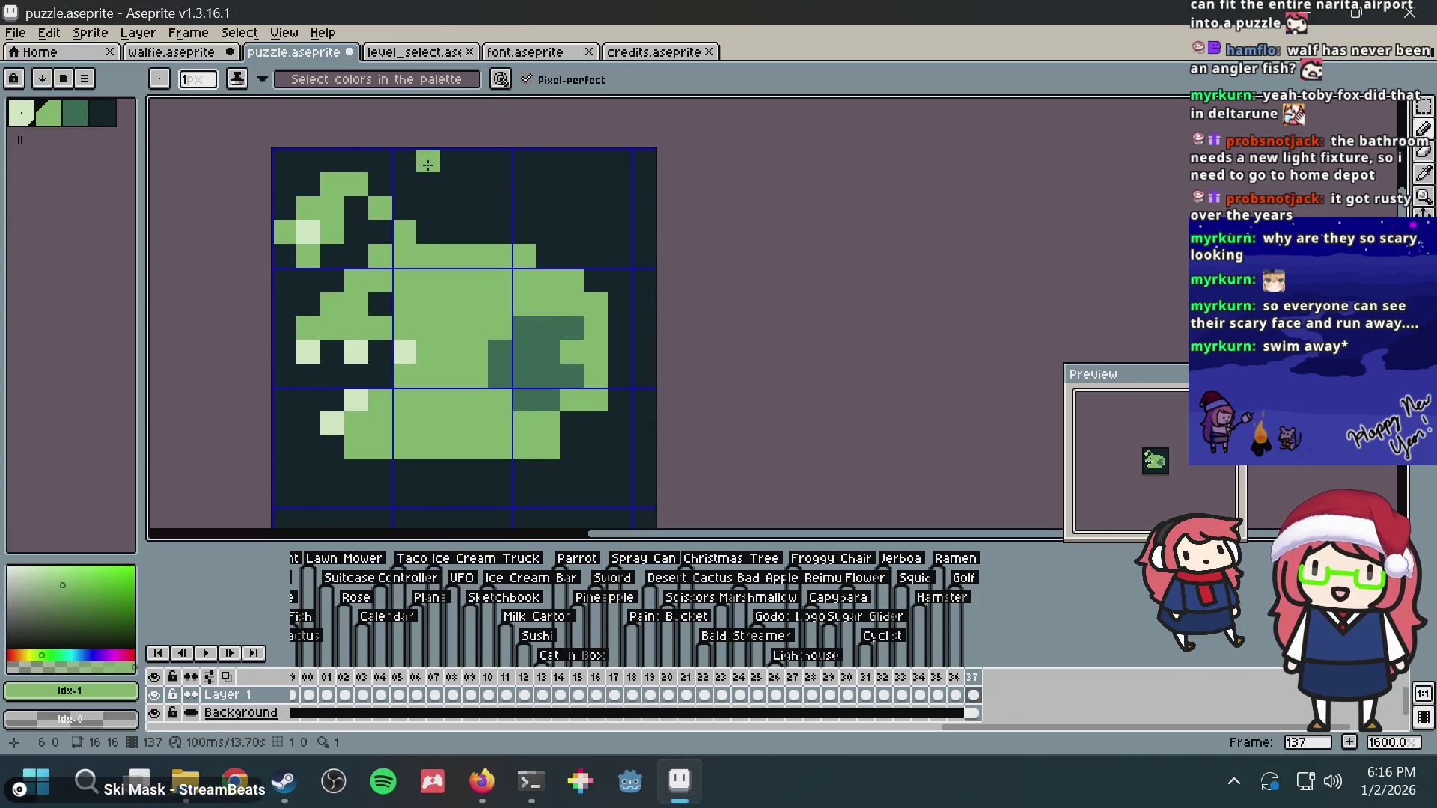
# Step: Recolour a light edge pixel green, add a pixel below the body, then bring up references
pyautogui.moveTo(427, 164); pyautogui.dragTo(606, 161)
pyautogui.hotkey('ctrl', 'z')
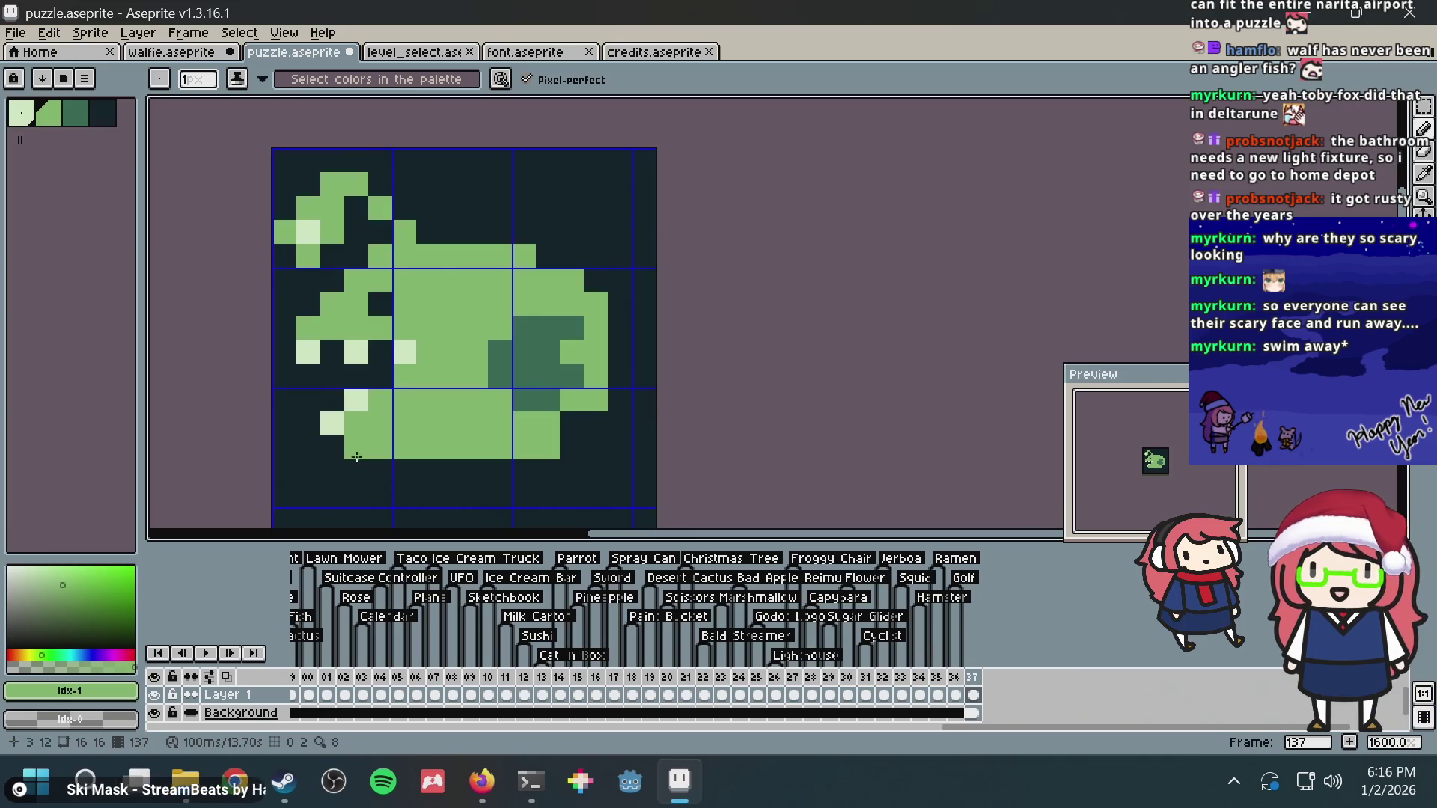
pyautogui.click(397, 349)
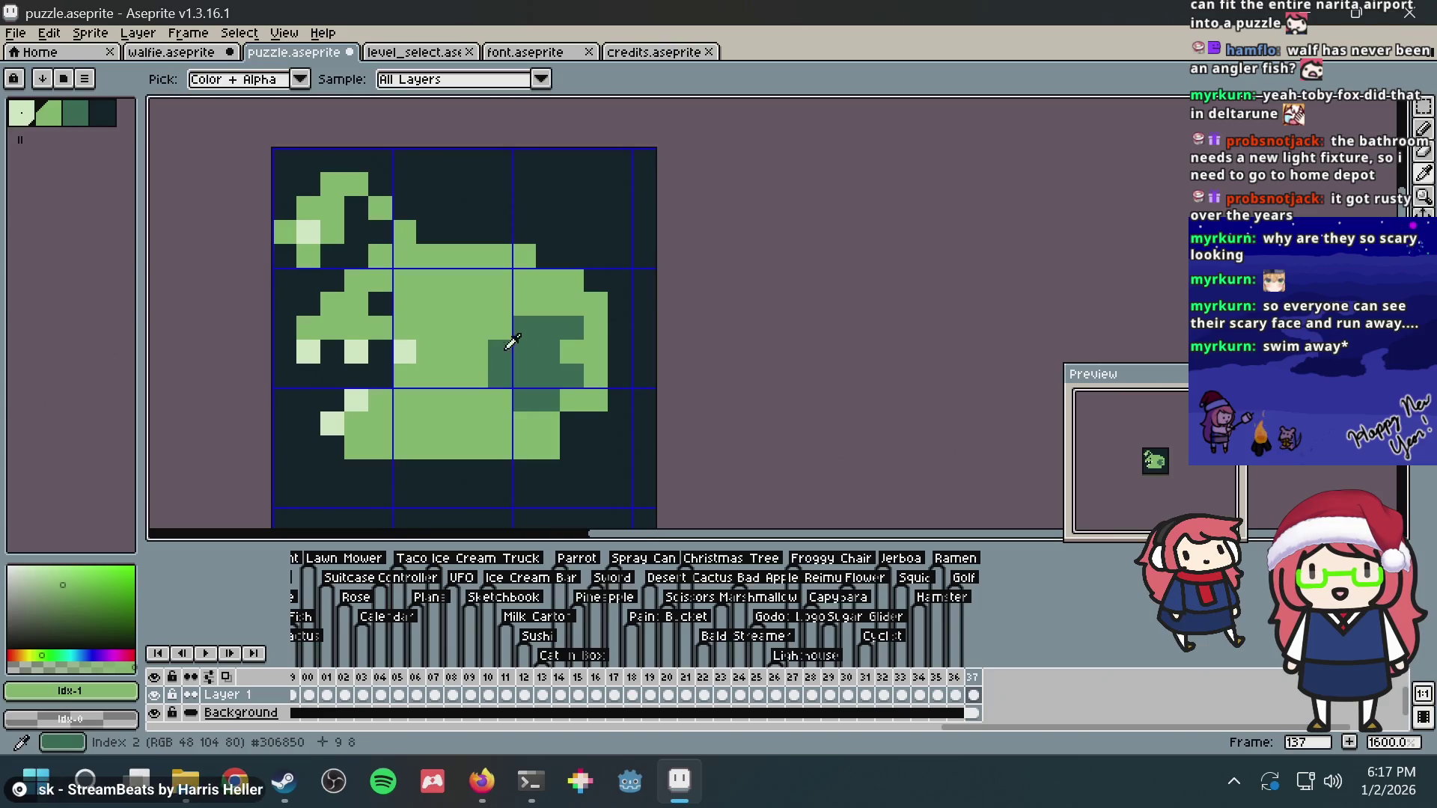
pyautogui.click(445, 470)
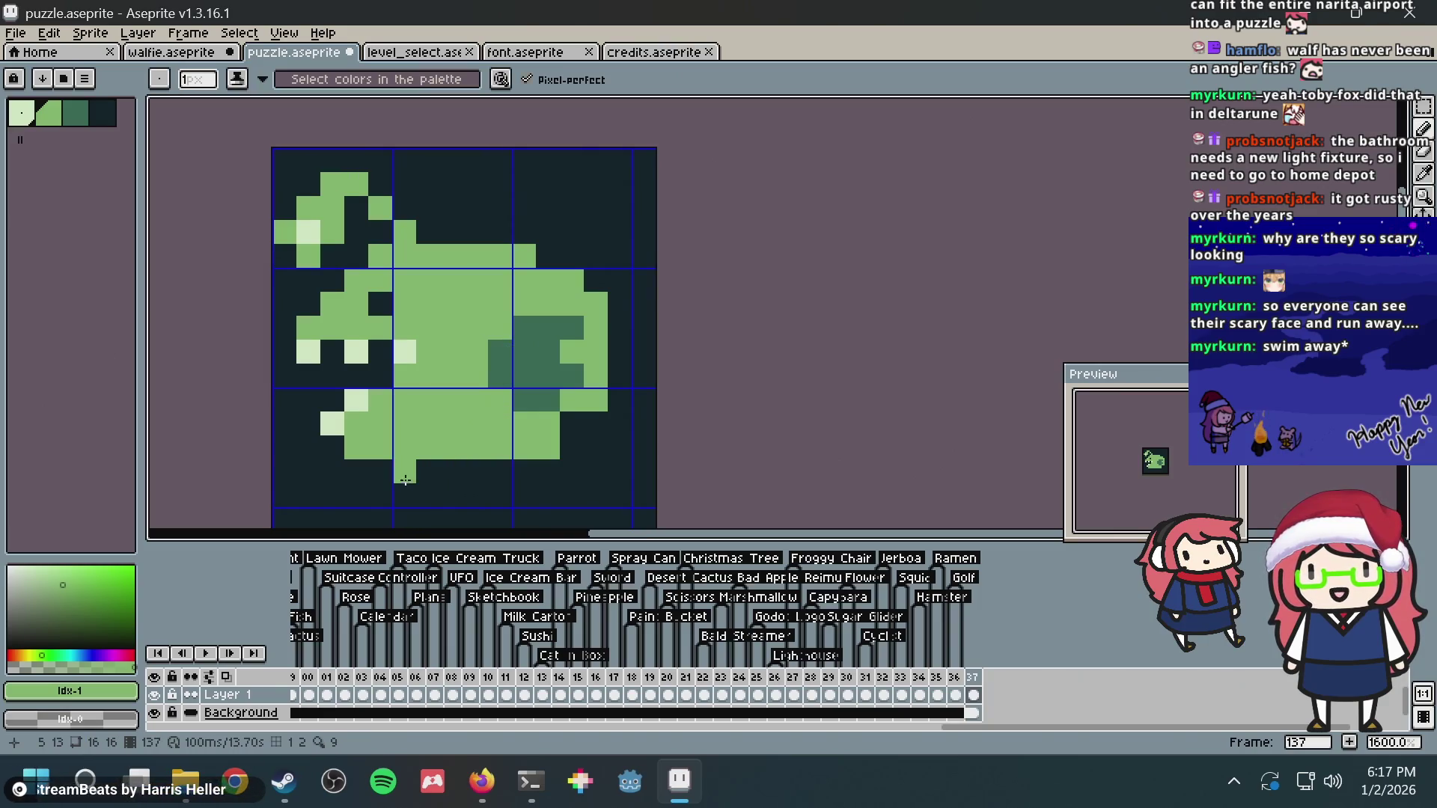
pyautogui.hotkey('alt', 'Tab')
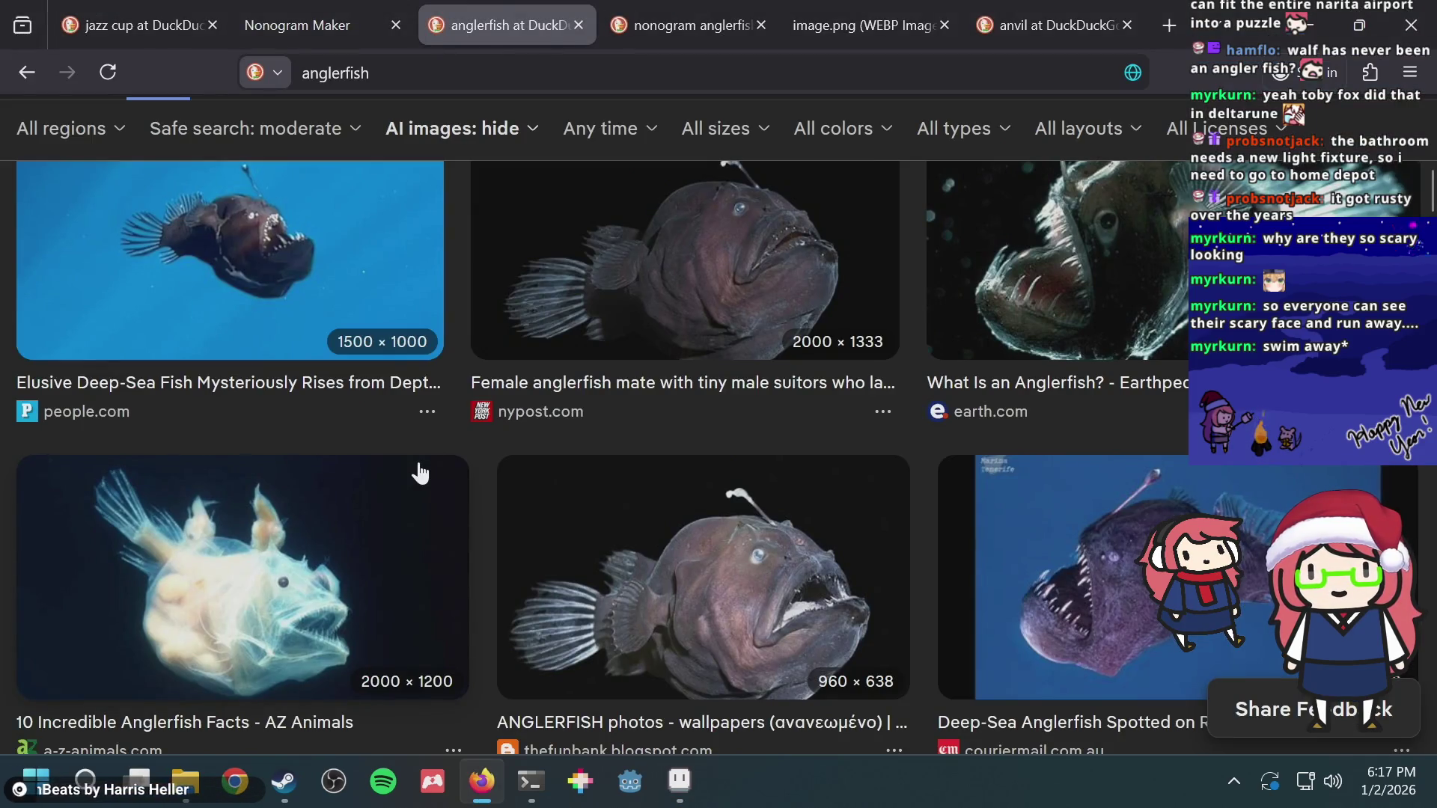
# Step: Open the shared Discord nonogram screenshot link in a new Firefox tab
pyautogui.hotkey('alt', 'Tab')
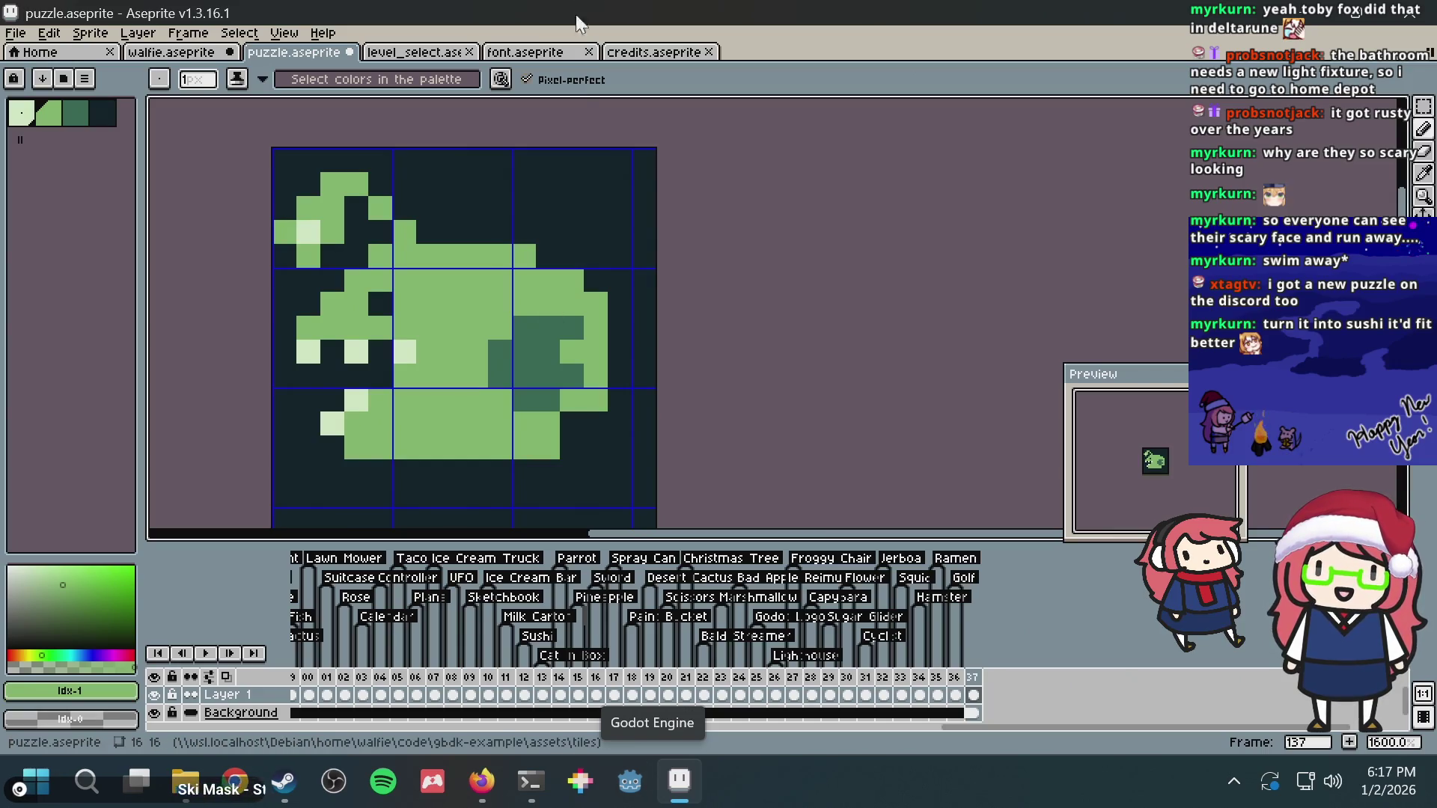
pyautogui.click(481, 781)
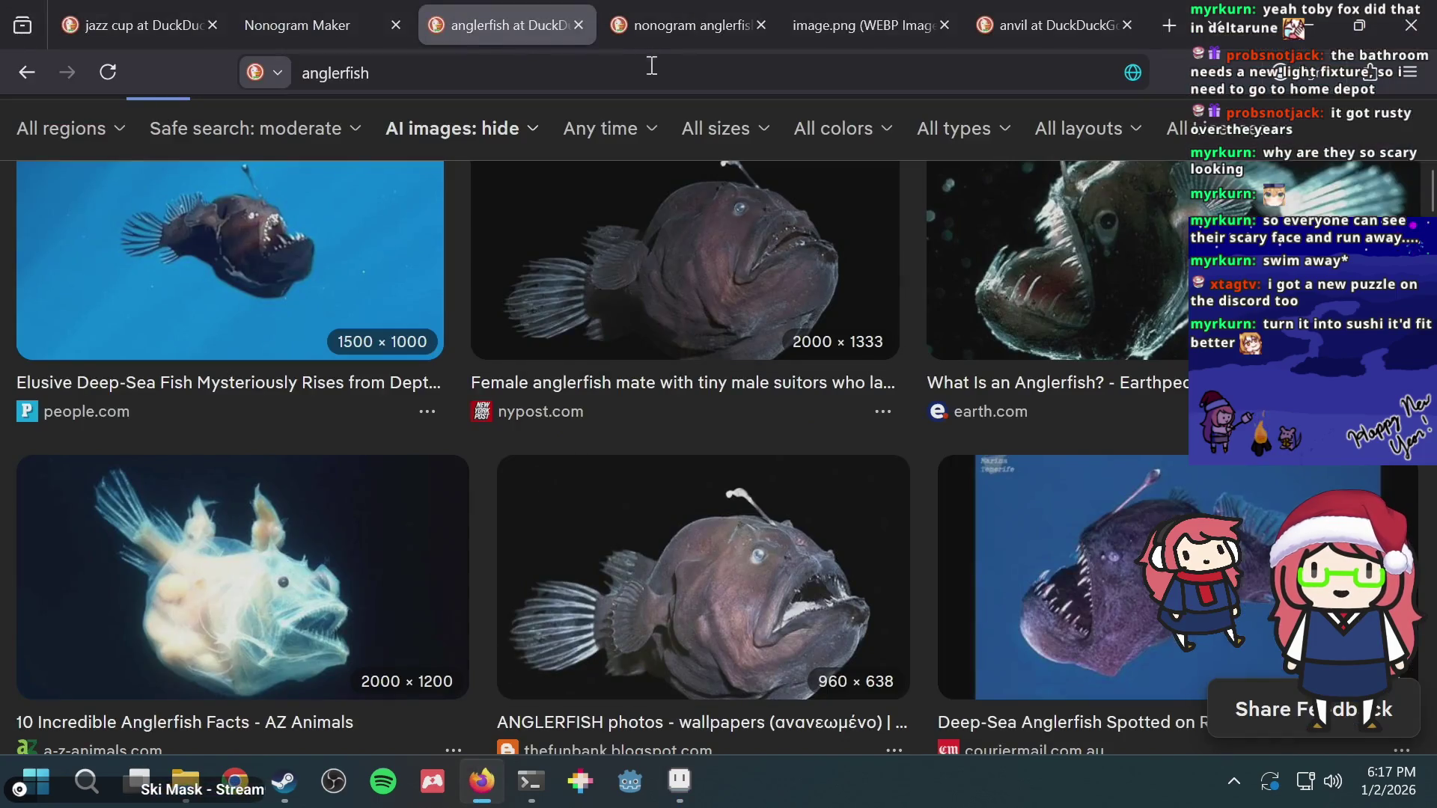
pyautogui.hotkey('ctrl', 't')
pyautogui.hotkey('ctrl', 'v')
pyautogui.press('Return')
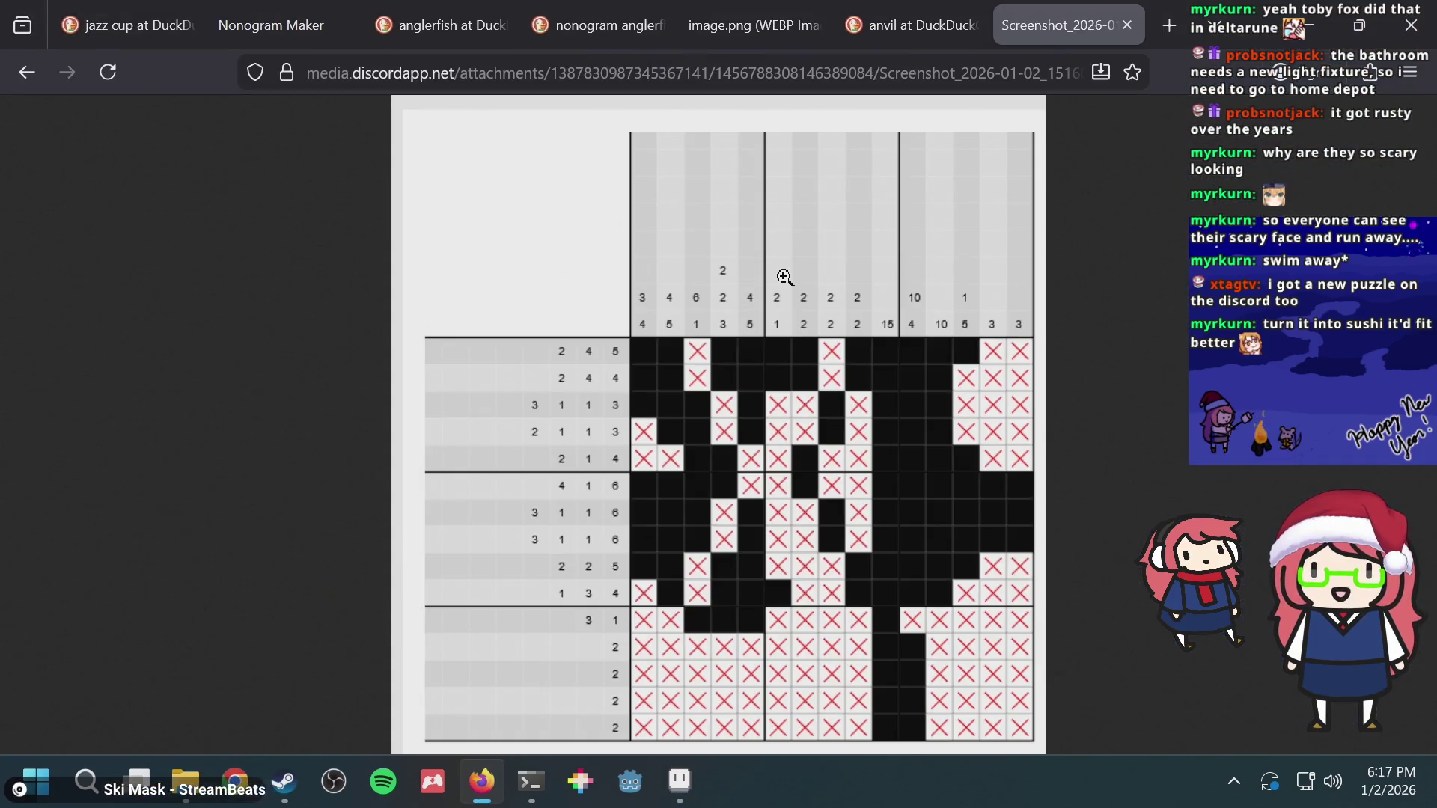
# Step: View the nonogram screenshot at actual size and open a new empty tab
pyautogui.click(783, 275)
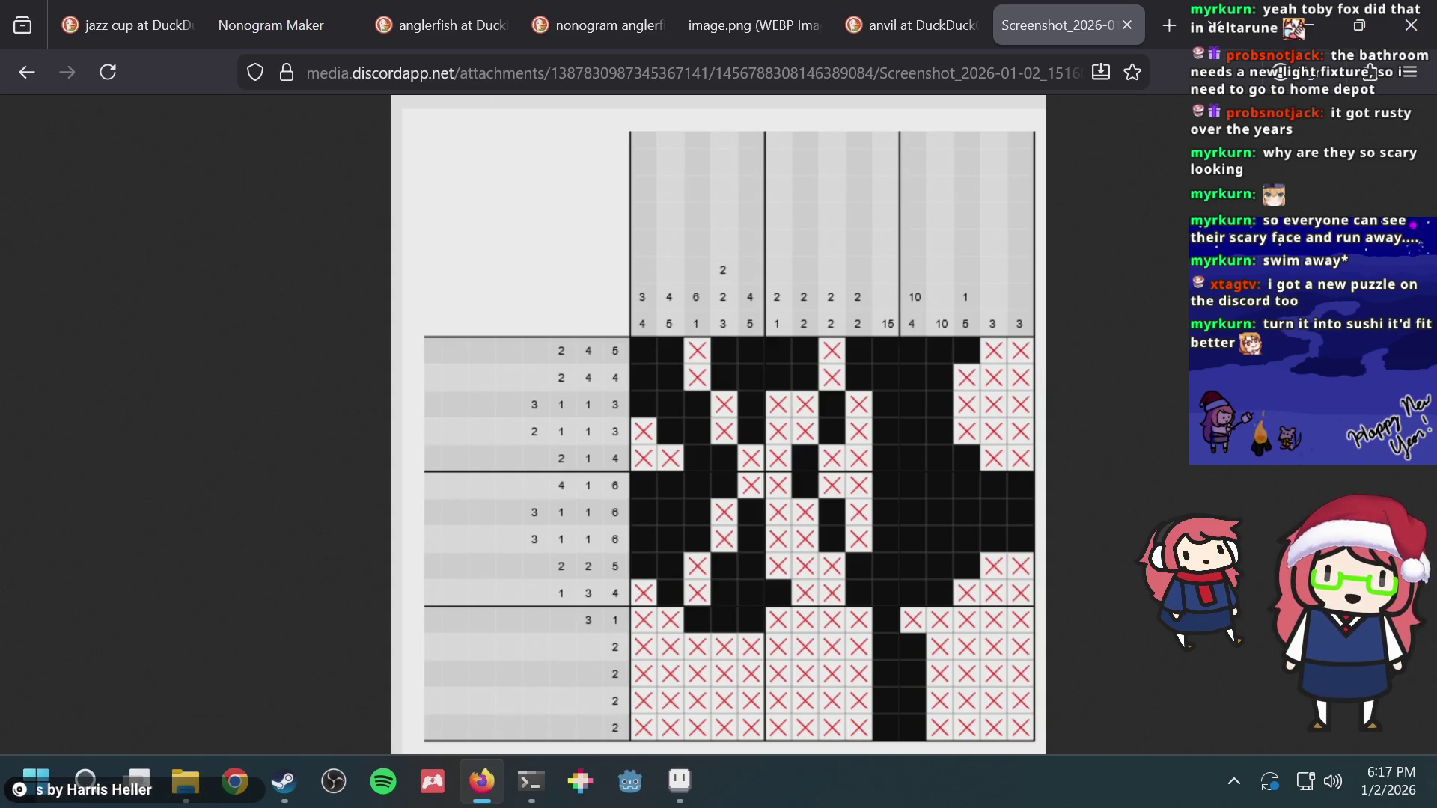
pyautogui.hotkey('ctrl', 't')
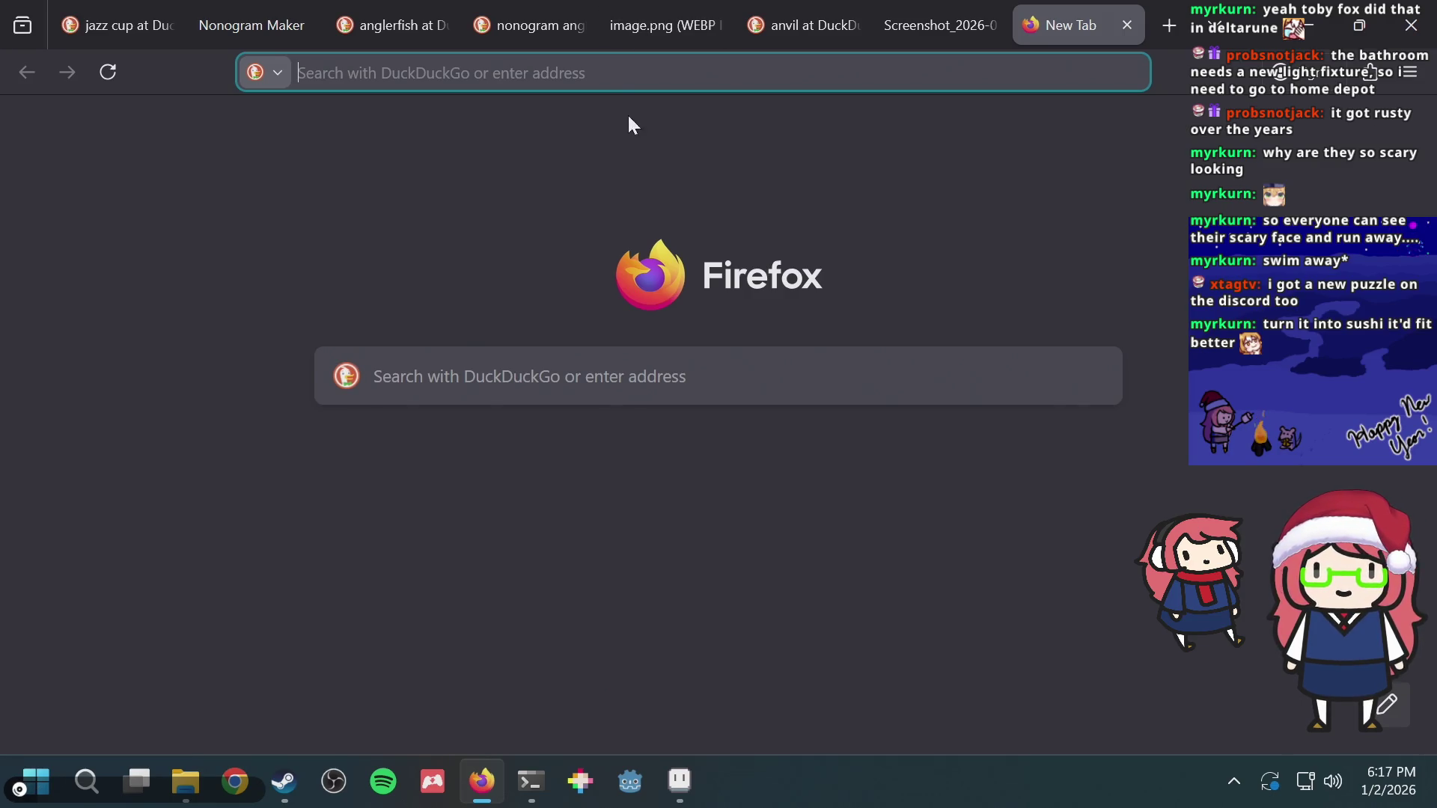
# Step: Load the shared windmill.png image and zoom it in and out
pyautogui.hotkey('ctrl', 'v')
pyautogui.press('Return')
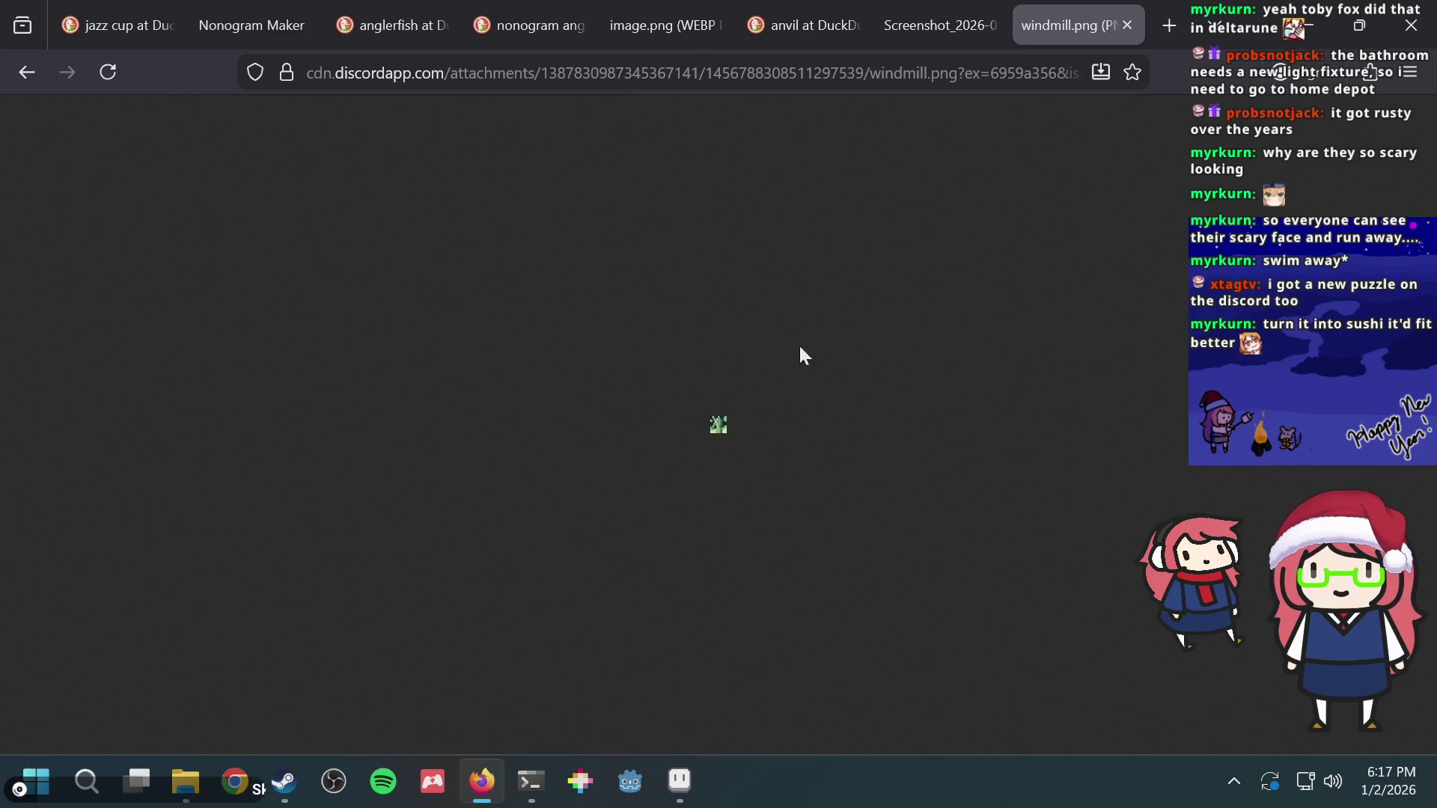
pyautogui.hotkey('ctrl', '+')
pyautogui.hotkey('ctrl', '+')
pyautogui.hotkey('ctrl', '+')
pyautogui.hotkey('ctrl', '+')
pyautogui.hotkey('ctrl', '+')
pyautogui.hotkey('ctrl', '+')
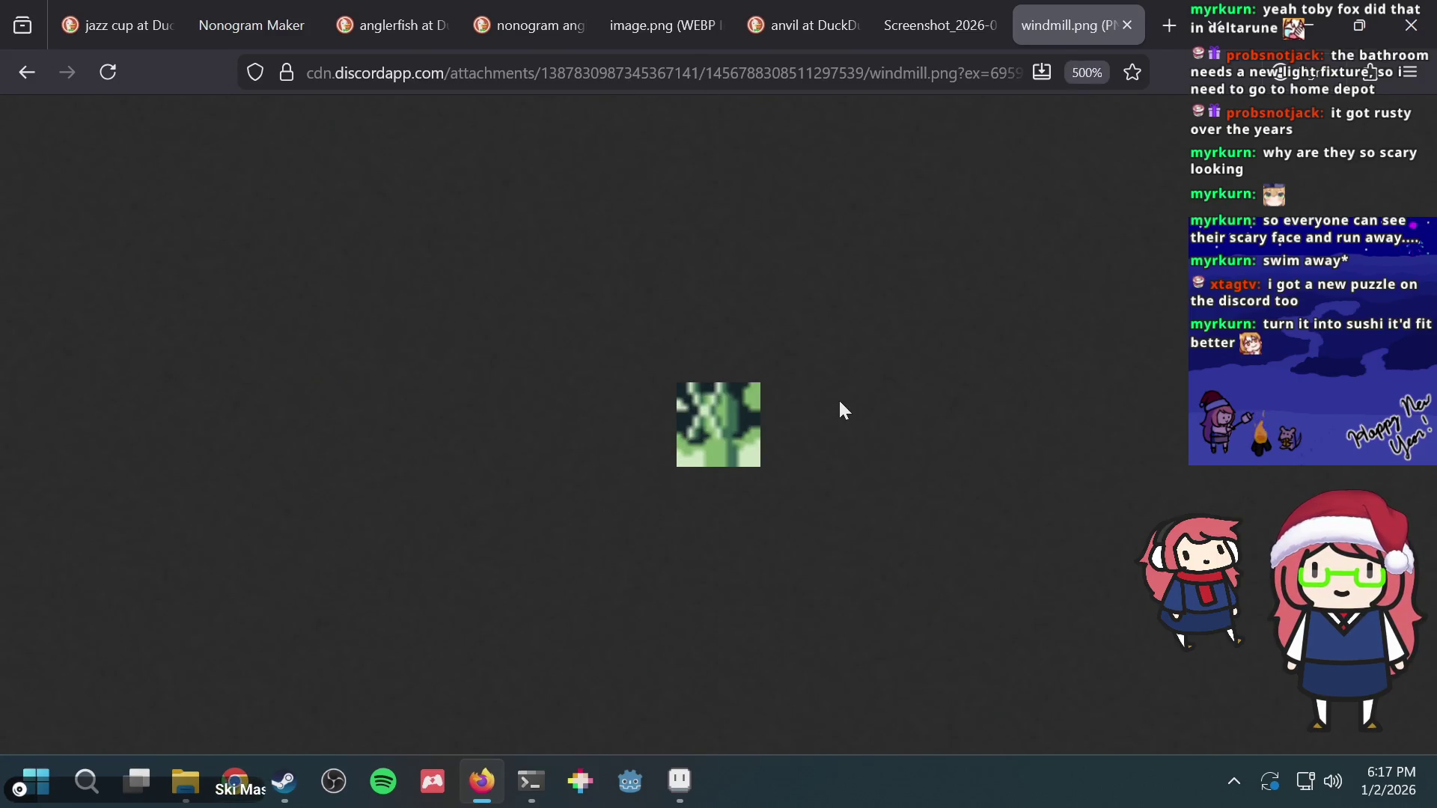
pyautogui.hotkey('ctrl', '-')
pyautogui.hotkey('ctrl', '-')
pyautogui.hotkey('ctrl', '-')
pyautogui.hotkey('ctrl', '-')
pyautogui.hotkey('ctrl', '-')
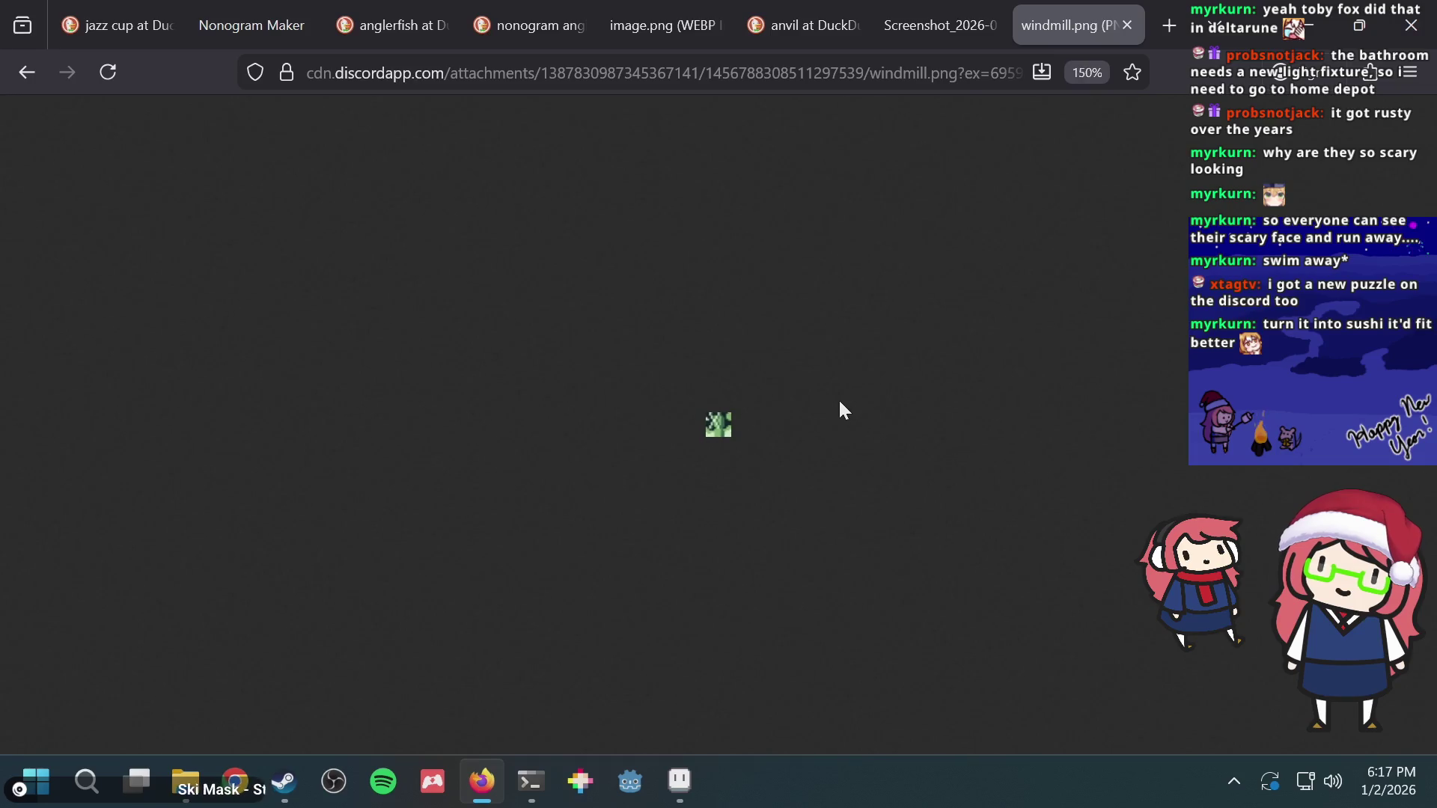
pyautogui.hotkey('ctrl', '-')
pyautogui.hotkey('ctrl', '-')
pyautogui.hotkey('ctrl', '+')
pyautogui.hotkey('ctrl', '+')
pyautogui.hotkey('ctrl', '+')
pyautogui.hotkey('ctrl', '+')
pyautogui.hotkey('ctrl', '+')
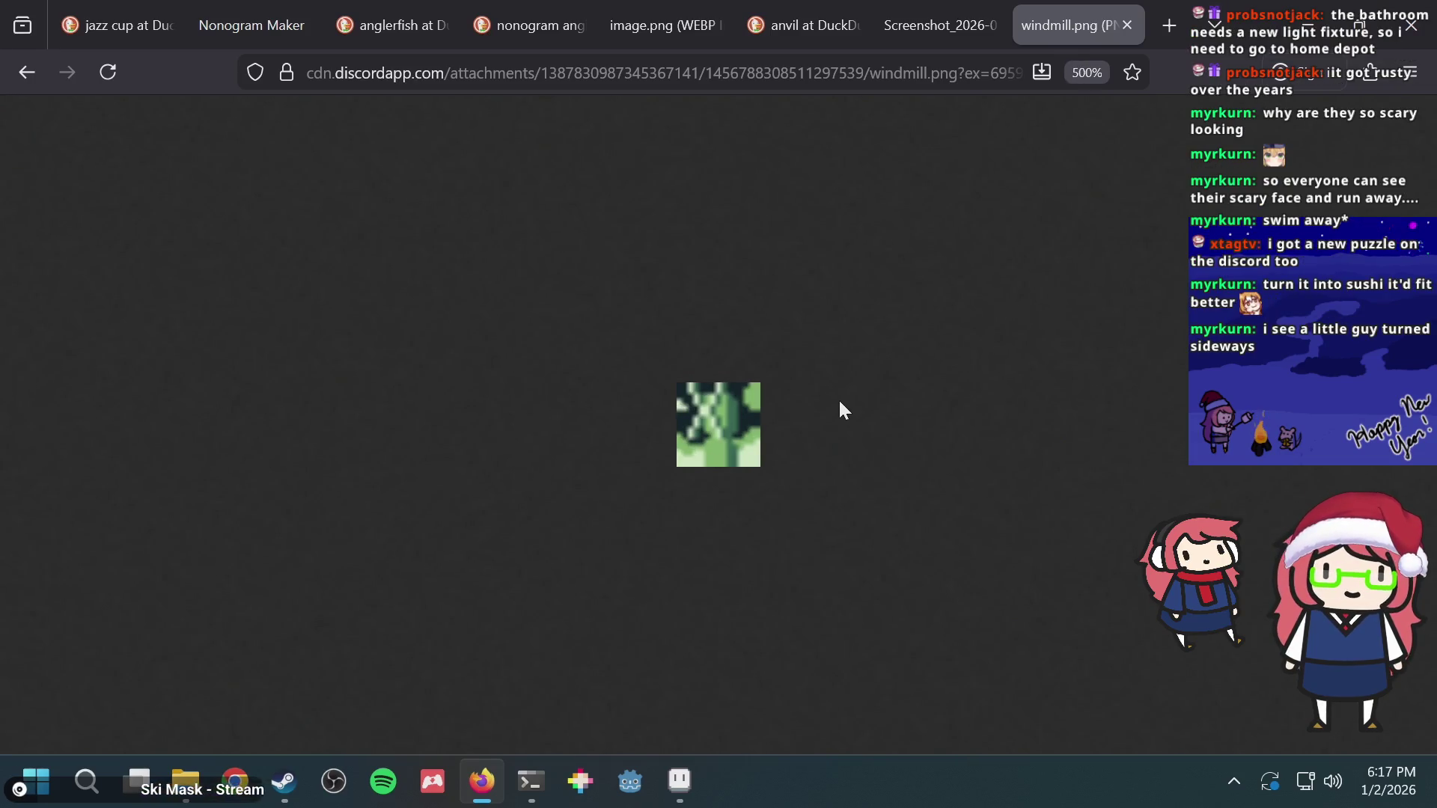
# Step: Flip between the solved nonogram screenshot and windmill tabs, then return to Aseprite
pyautogui.hotkey('ctrl', 'shift', 'Tab')
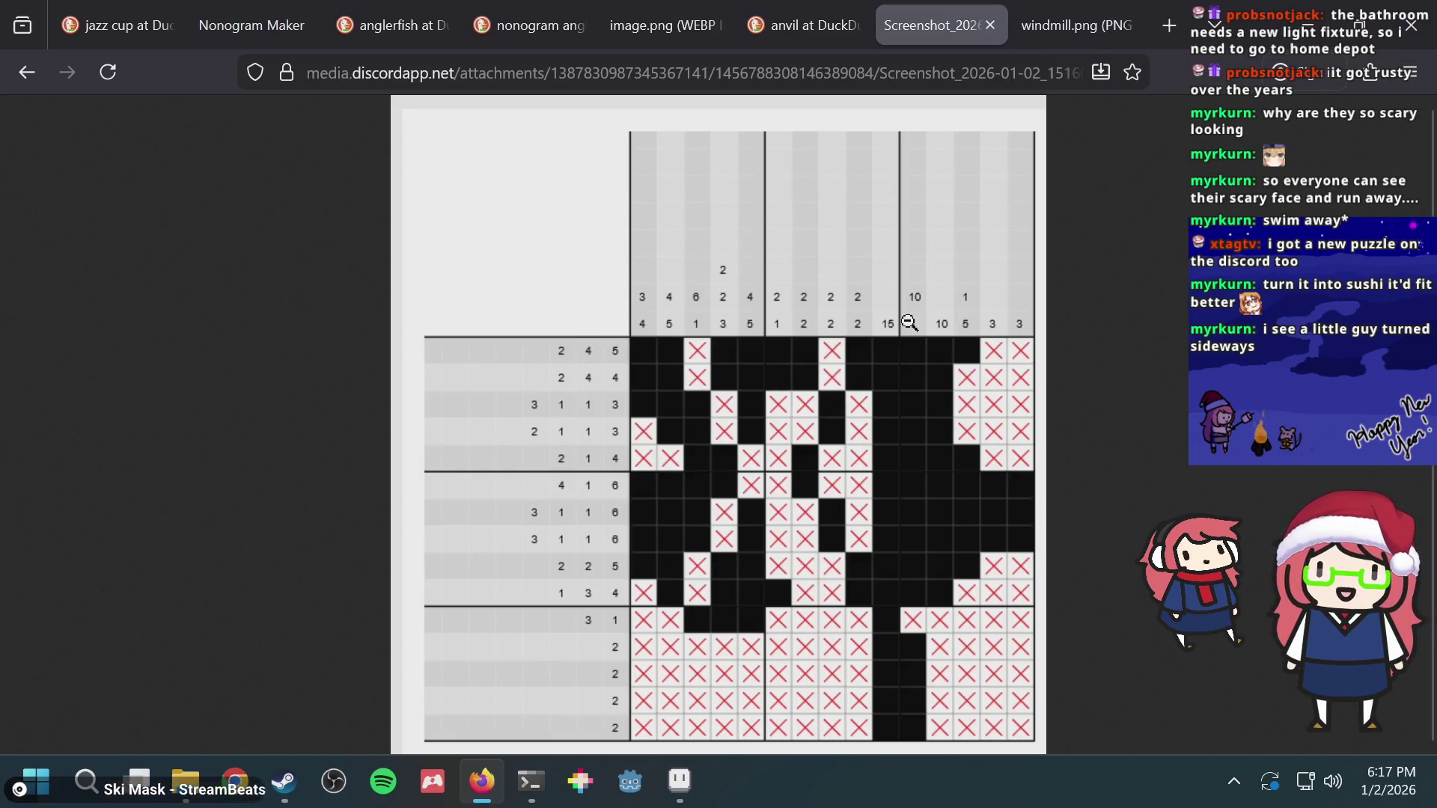
pyautogui.click(867, 393)
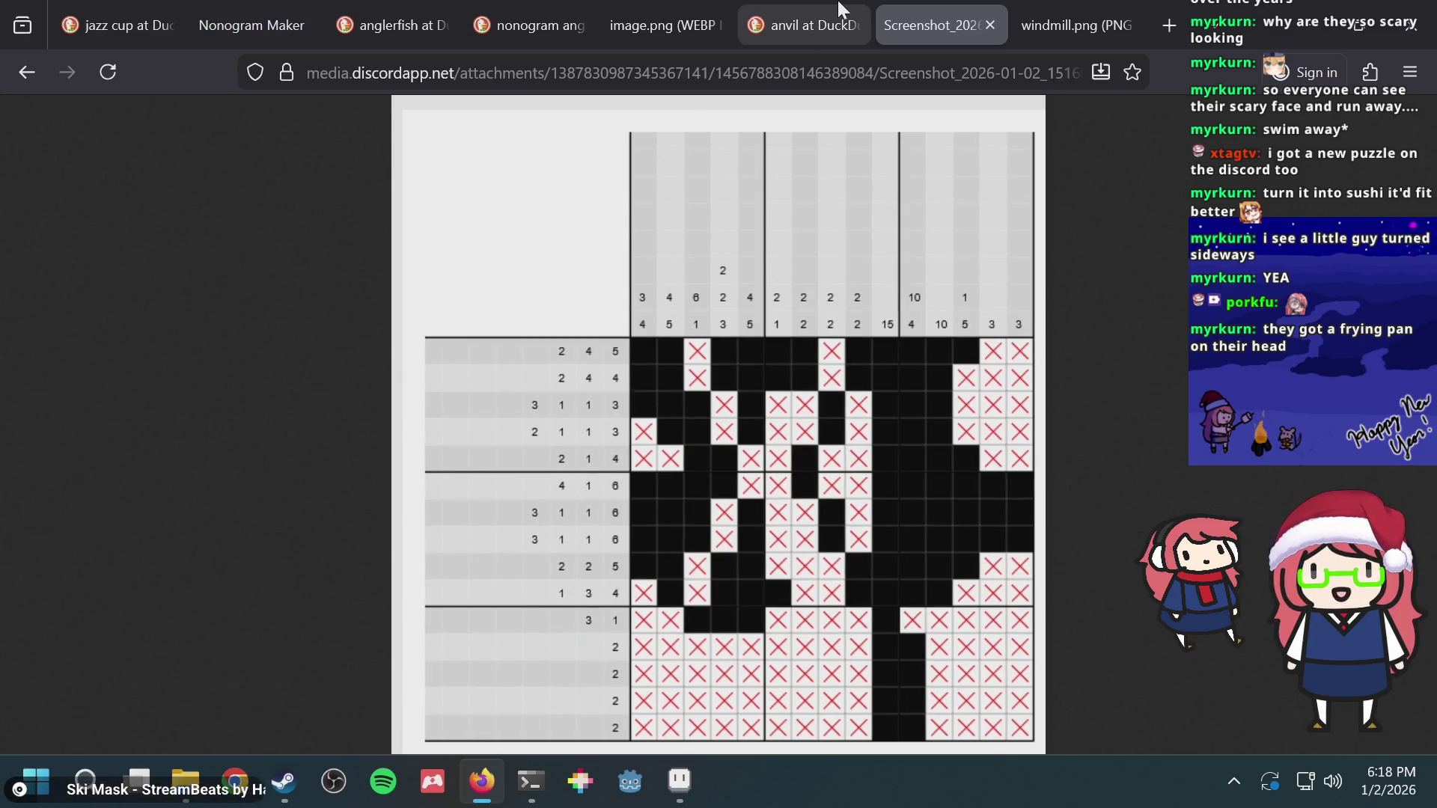
pyautogui.click(804, 19)
pyautogui.click(1087, 15)
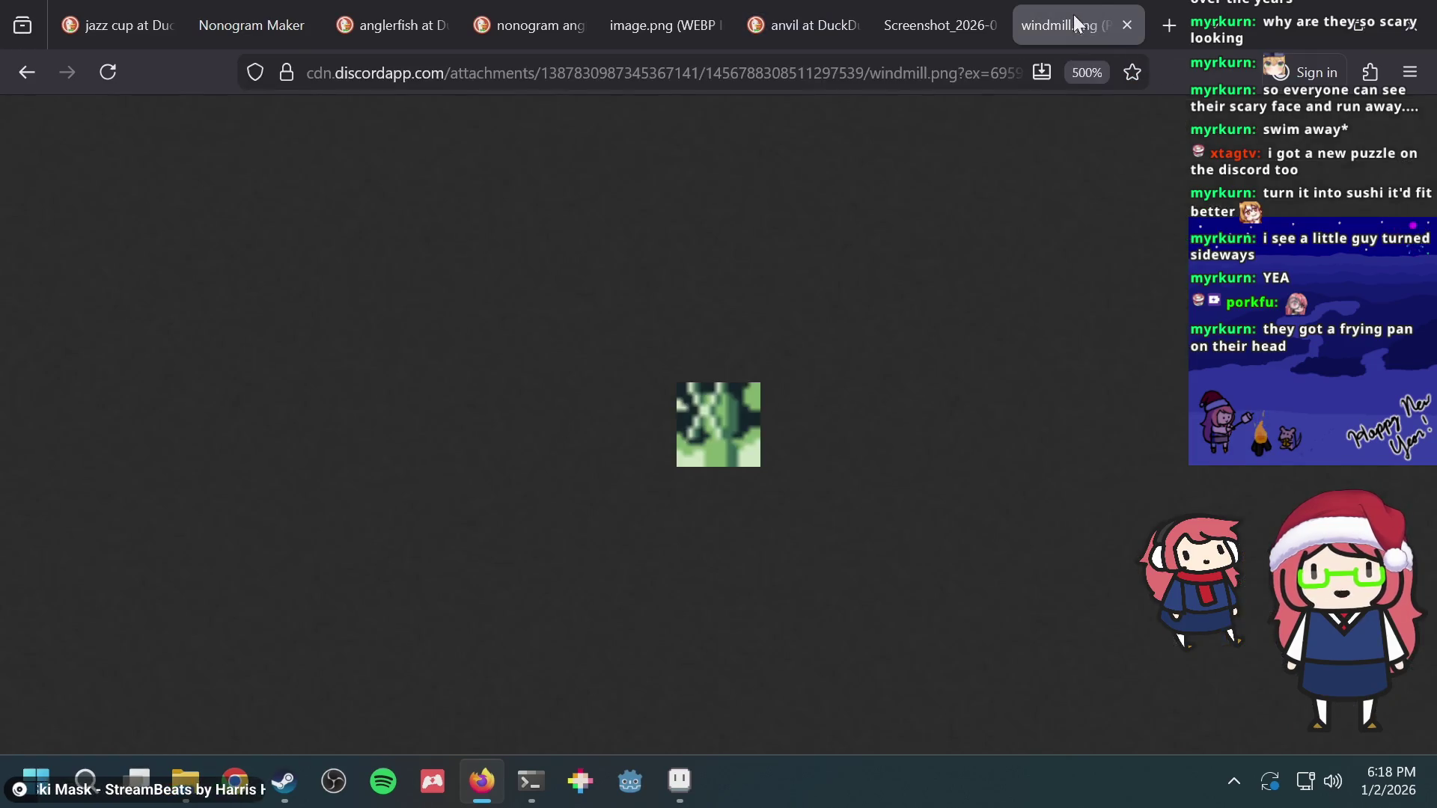
pyautogui.click(924, 23)
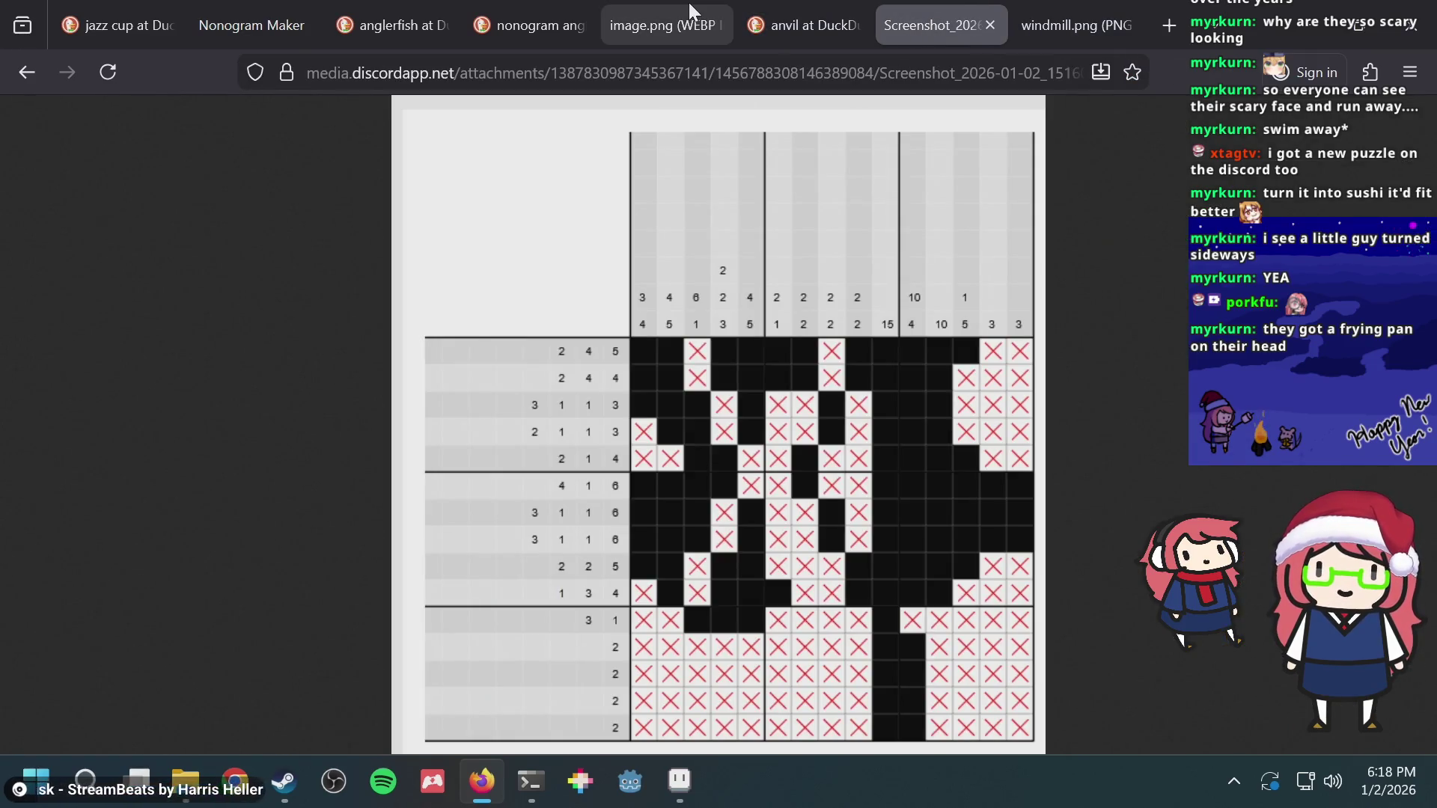
pyautogui.hotkey('alt', 'Tab')
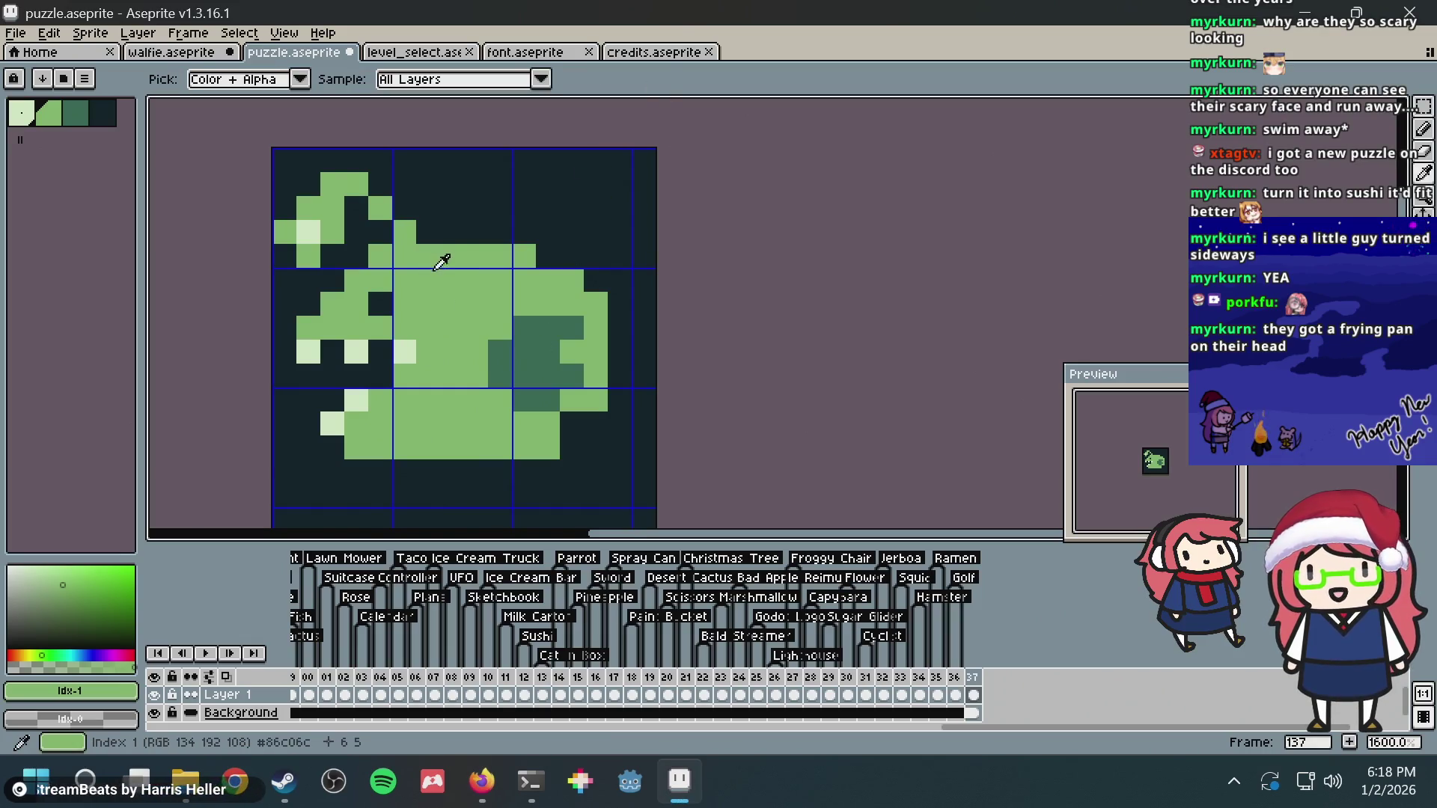
# Step: Redraw the lure stalk by darkening and clearing pixels beside it
pyautogui.press('alt')
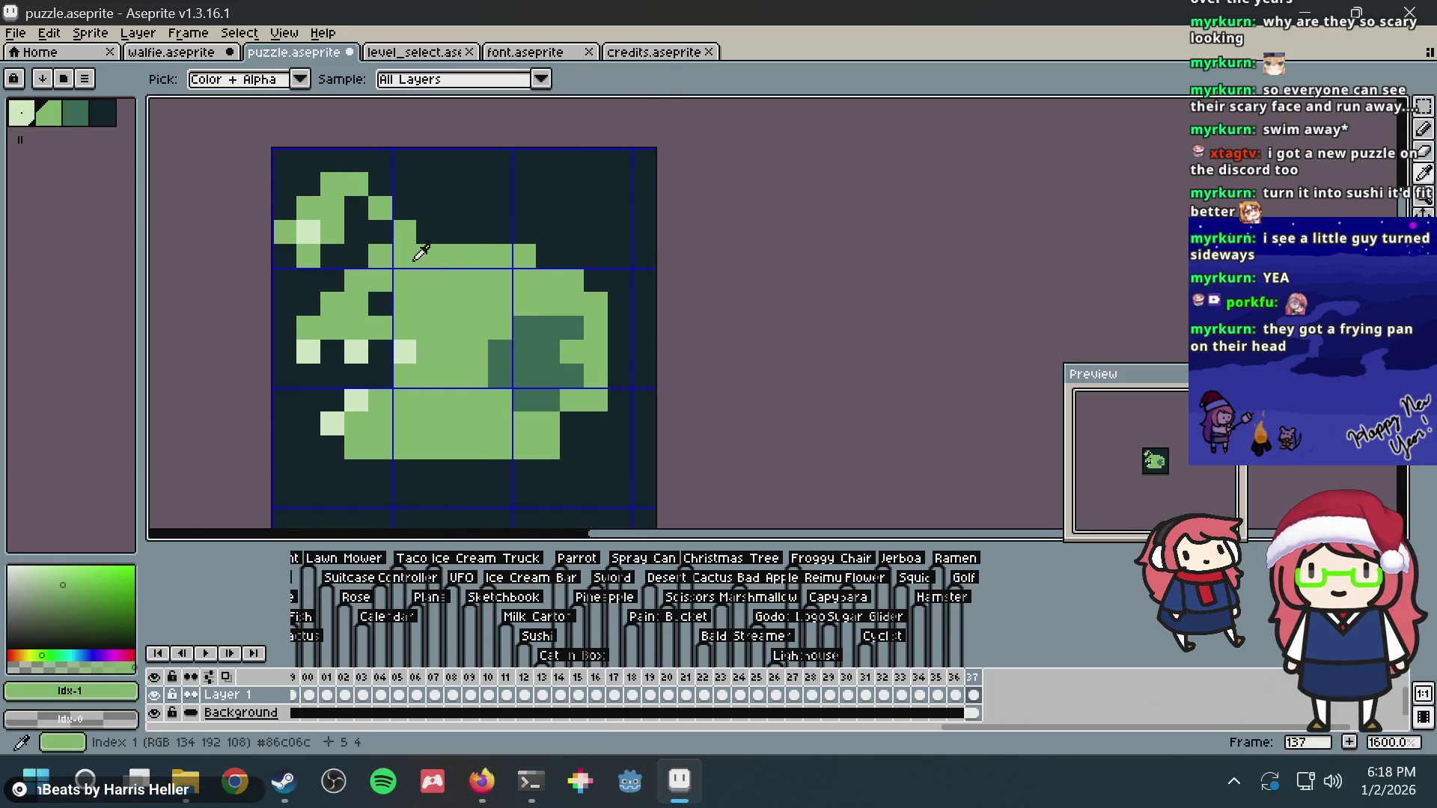
pyautogui.click(381, 184)
pyautogui.click(405, 209)
pyautogui.rightClick(381, 209)
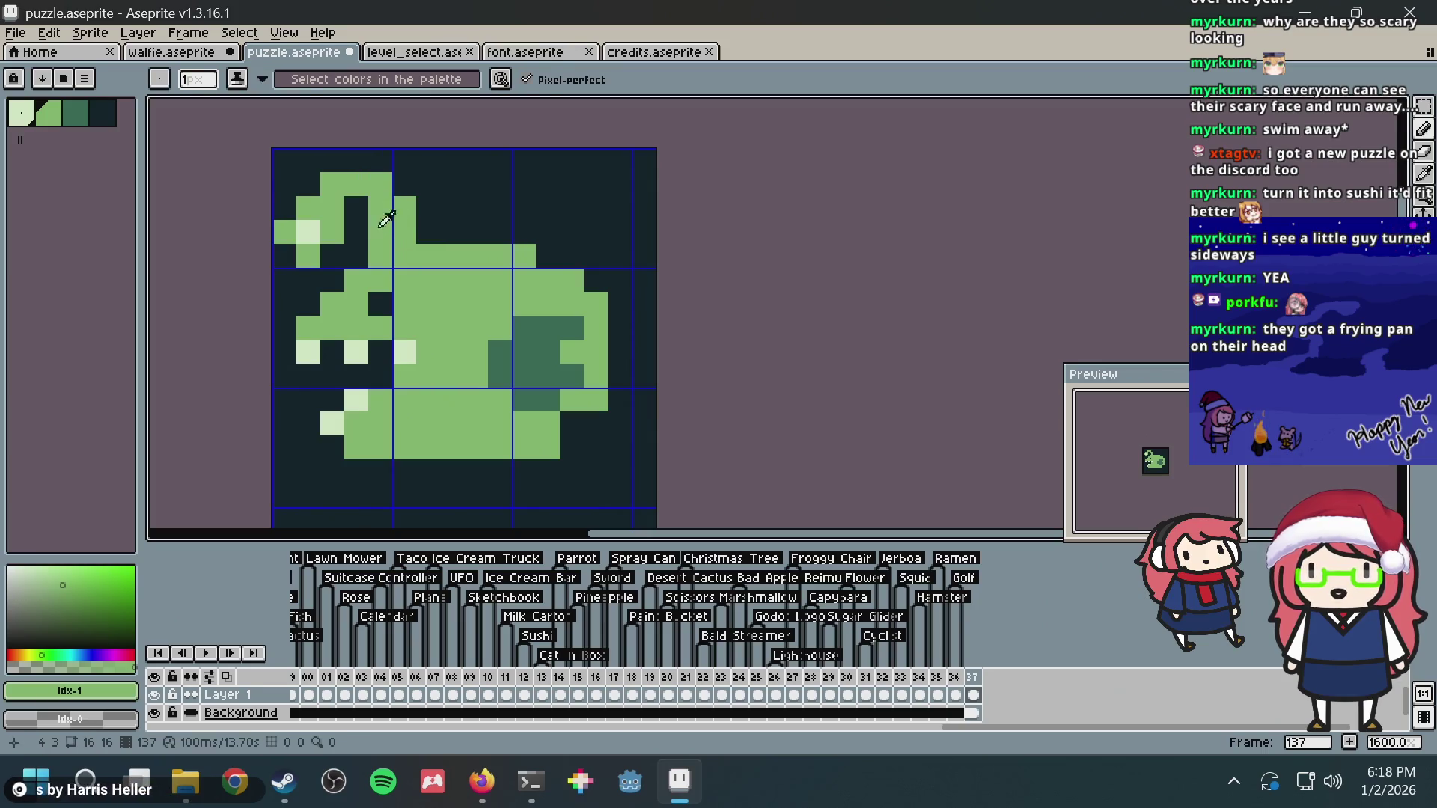
pyautogui.keyDown('alt'); pyautogui.click(377, 219); pyautogui.keyUp('alt')
pyautogui.press('alt')
pyautogui.press('alt')
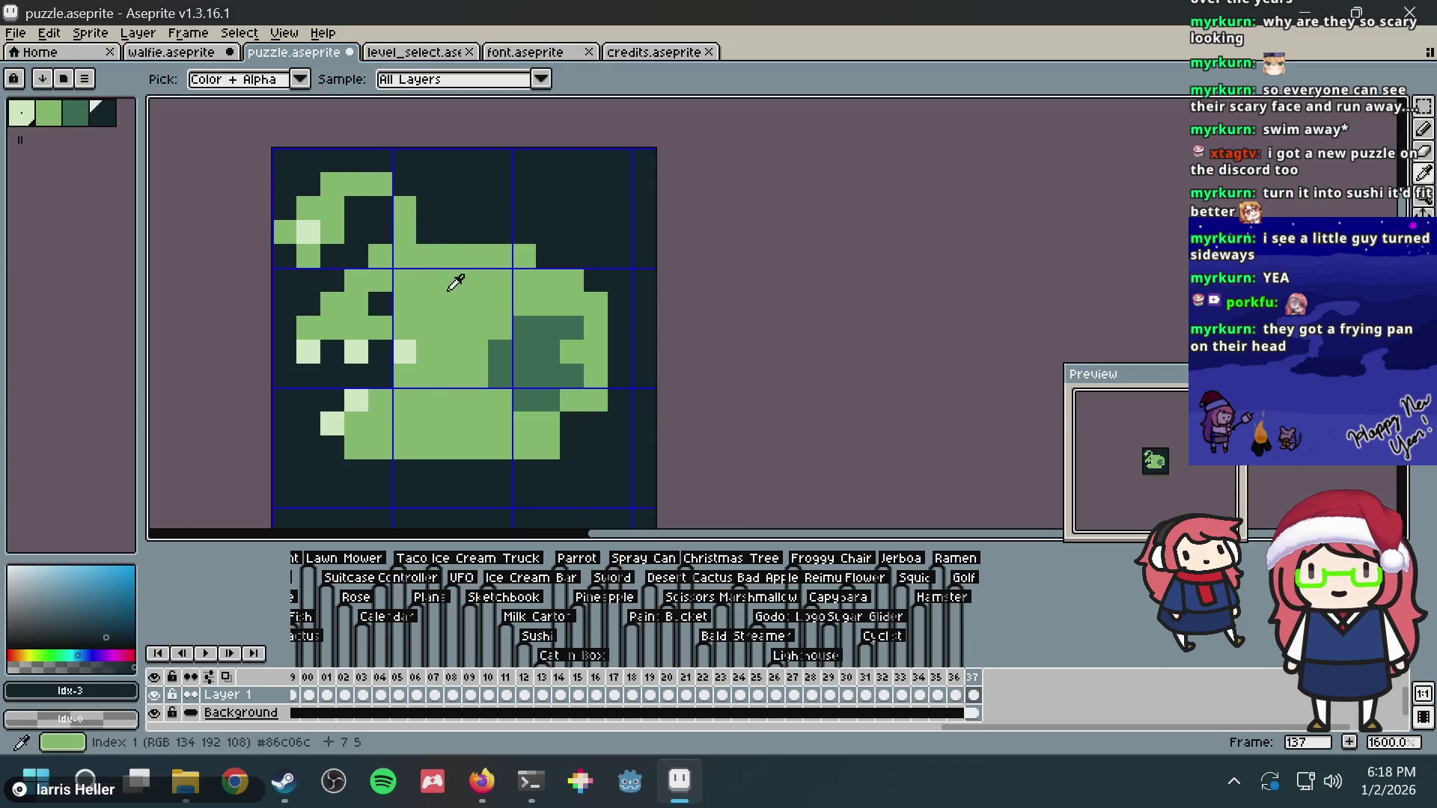
pyautogui.press('alt')
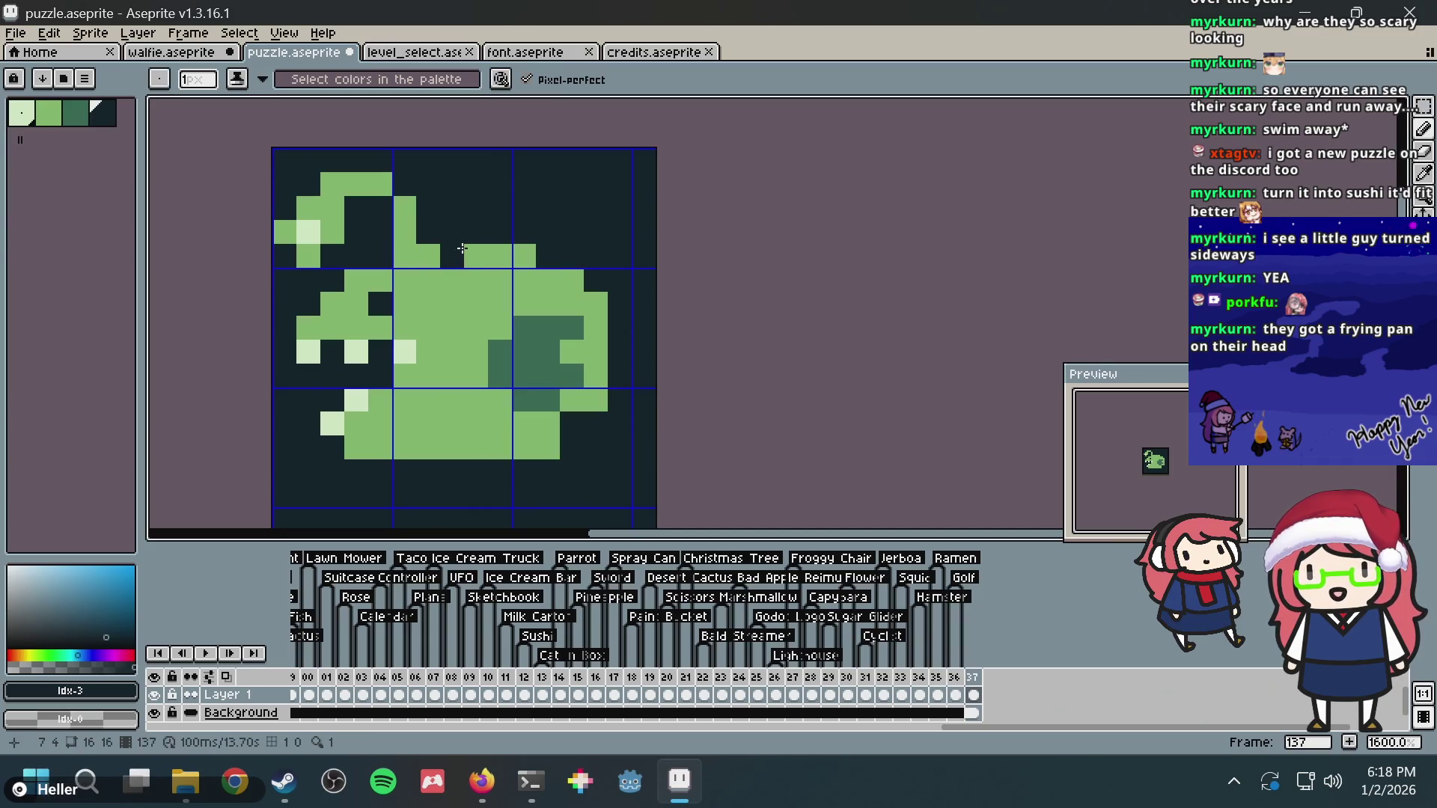
pyautogui.click(399, 199)
pyautogui.hotkey('ctrl', 'z')
# Step: Extend the body green along its right edge and paint a green row along the bottom
pyautogui.keyDown('alt'); pyautogui.click(498, 296); pyautogui.keyUp('alt')
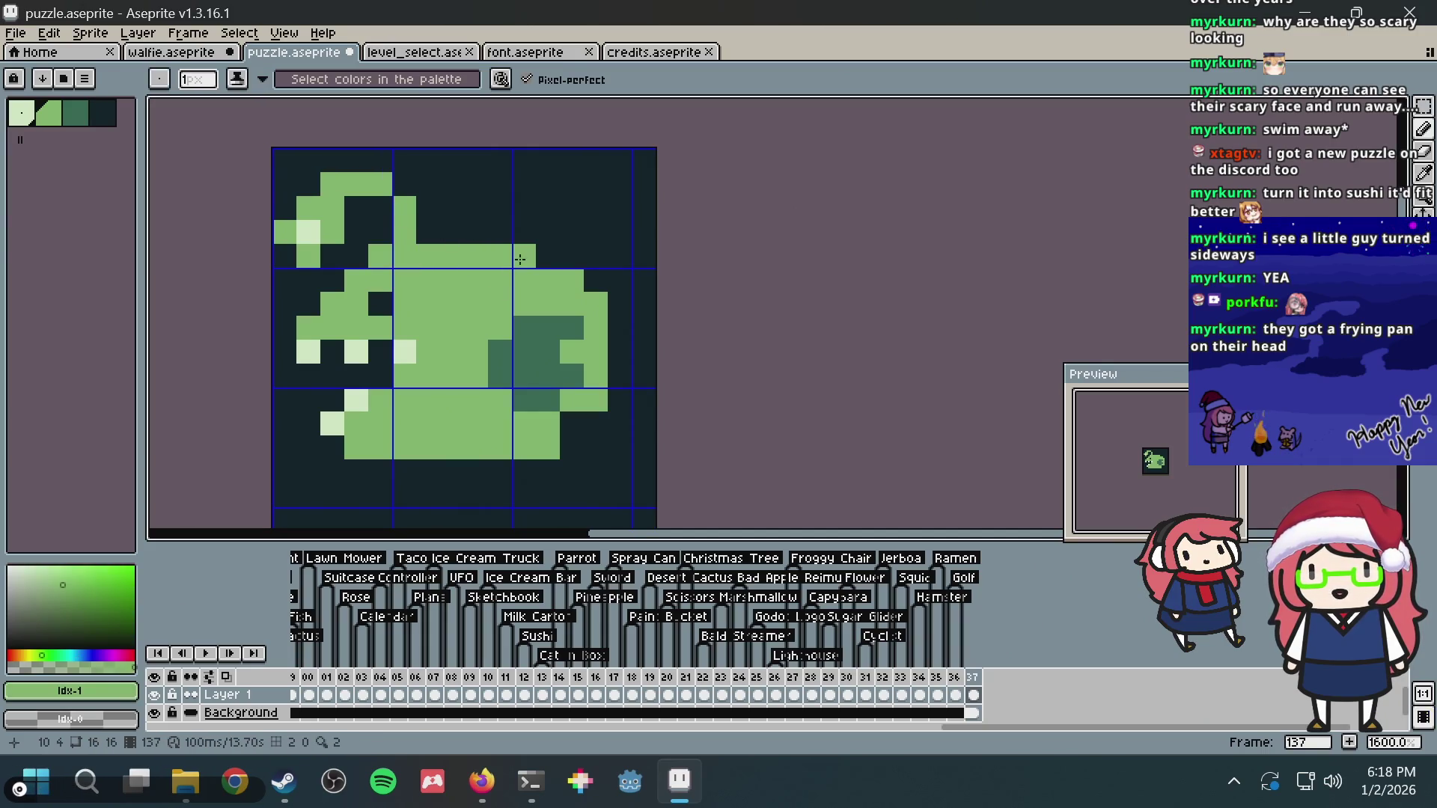
pyautogui.moveTo(605, 346); pyautogui.dragTo(578, 417)
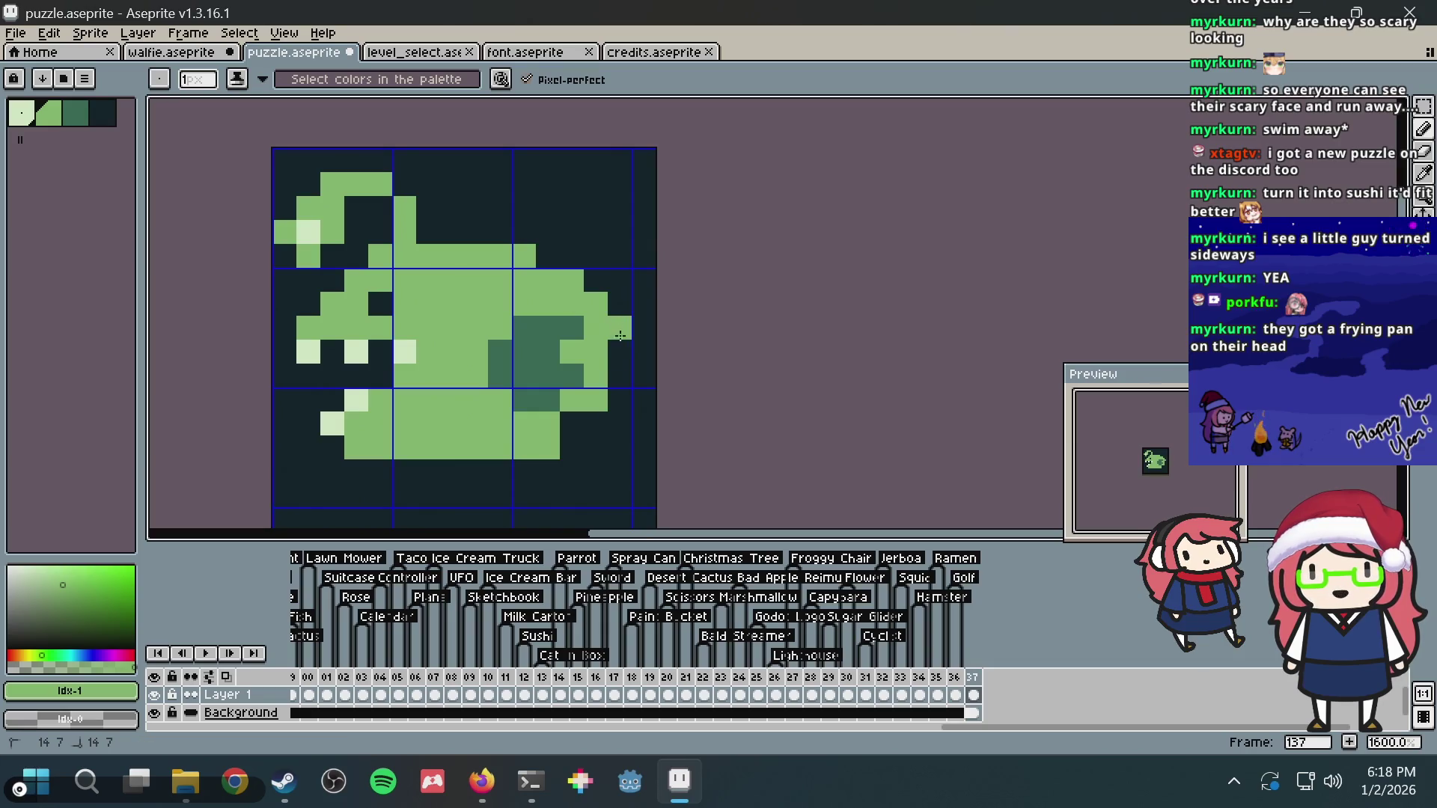
pyautogui.click(593, 423)
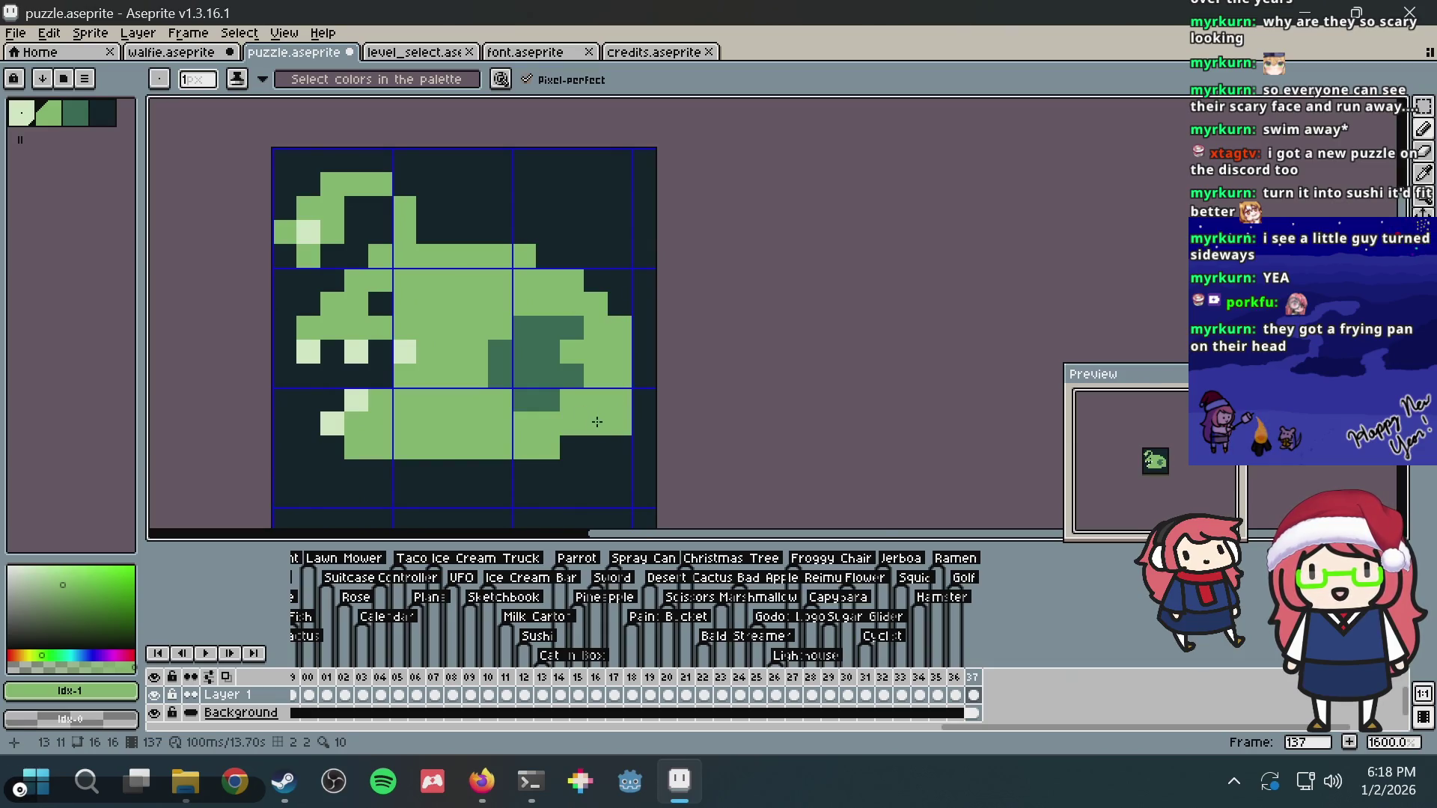
pyautogui.press('alt')
pyautogui.keyDown('alt'); pyautogui.click(445, 475); pyautogui.keyUp('alt')
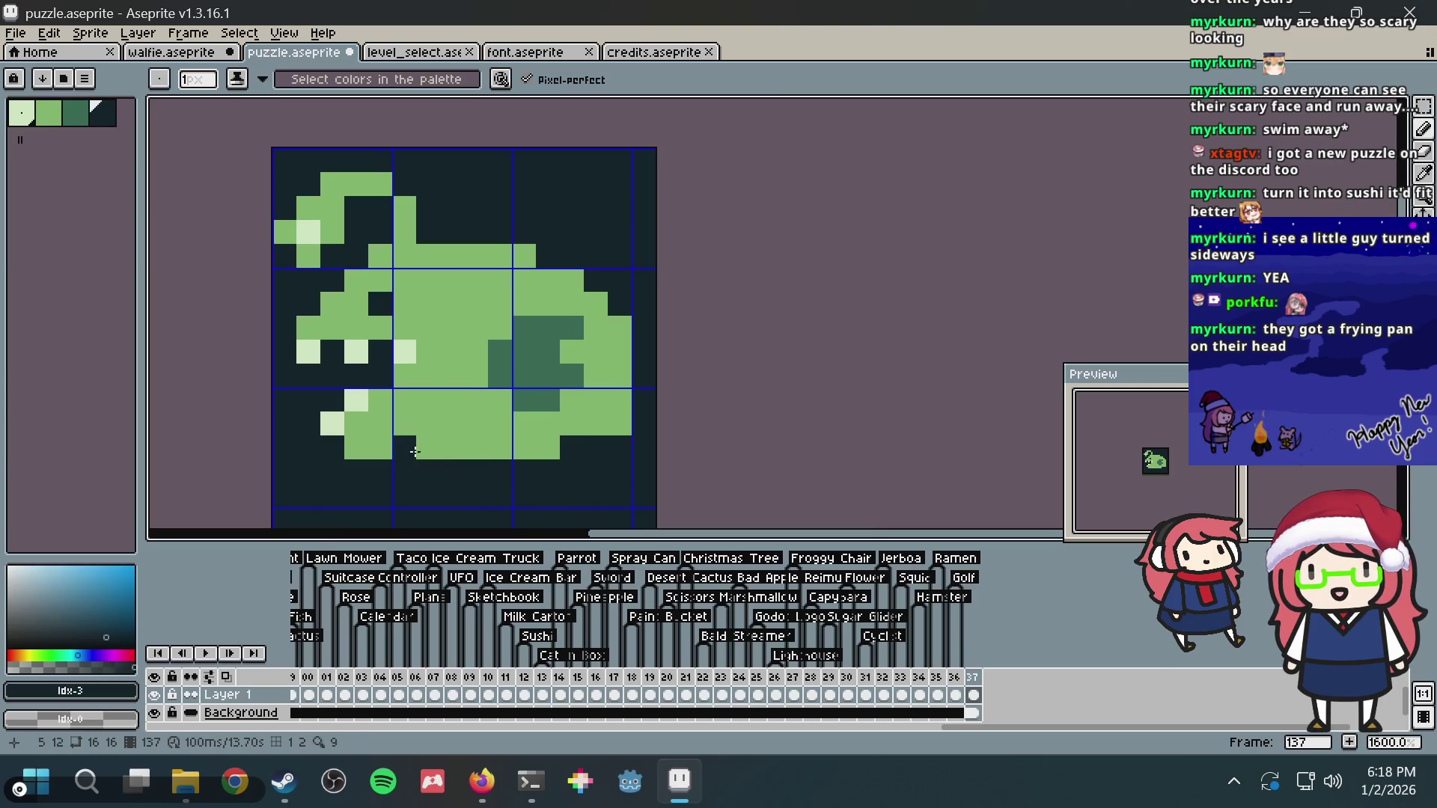
pyautogui.press('alt')
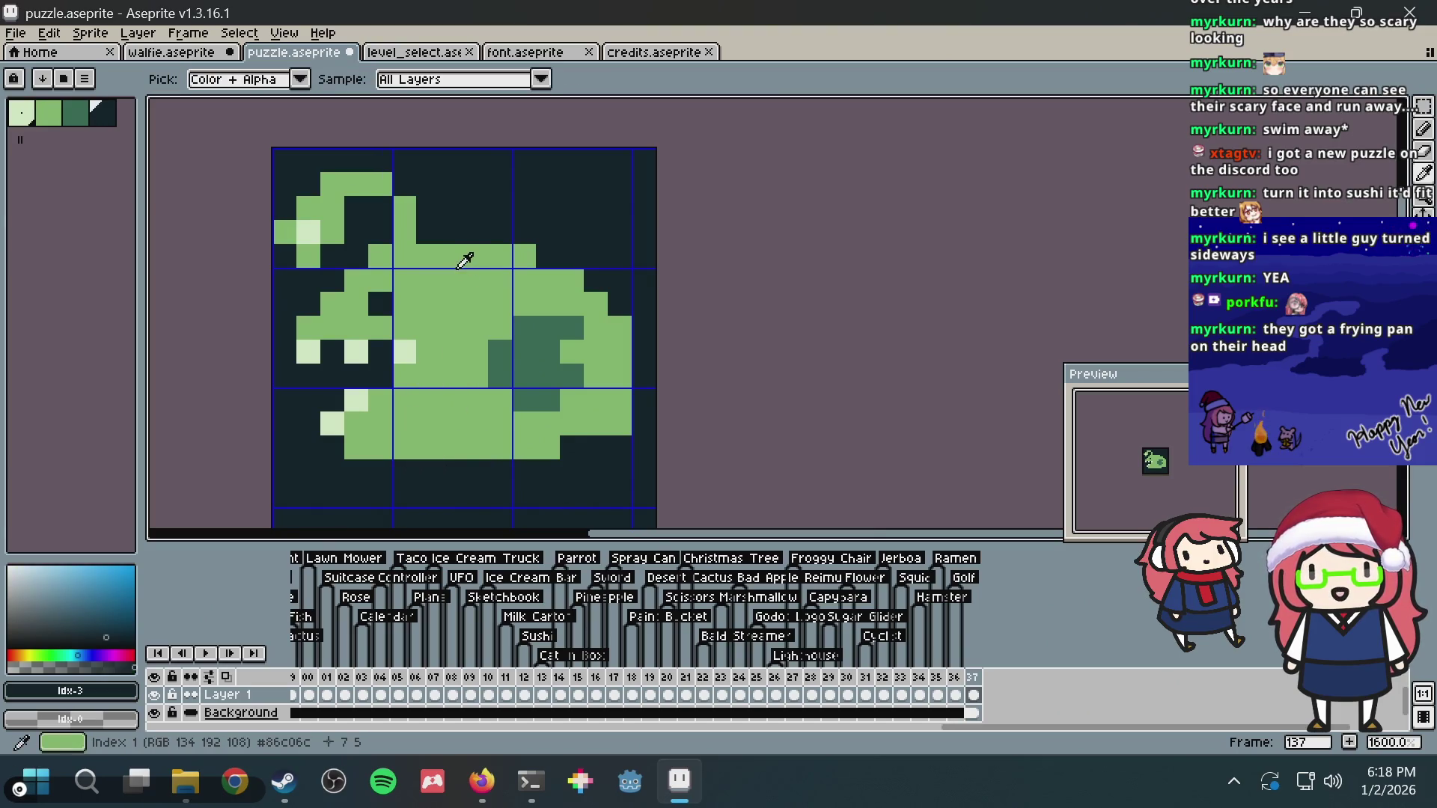
pyautogui.keyDown('alt'); pyautogui.click(464, 309); pyautogui.keyUp('alt')
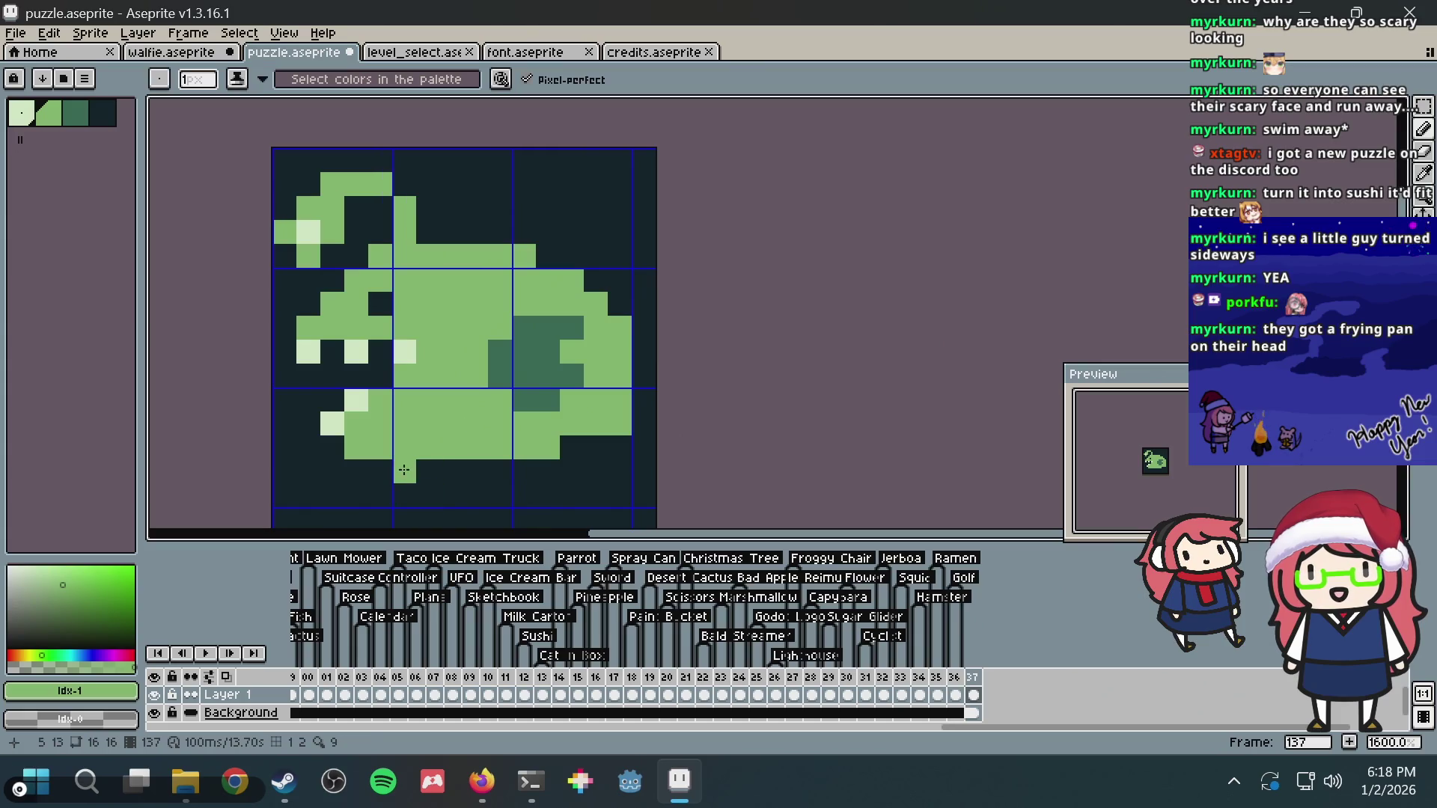
pyautogui.moveTo(404, 472); pyautogui.dragTo(511, 473)
pyautogui.click(547, 472)
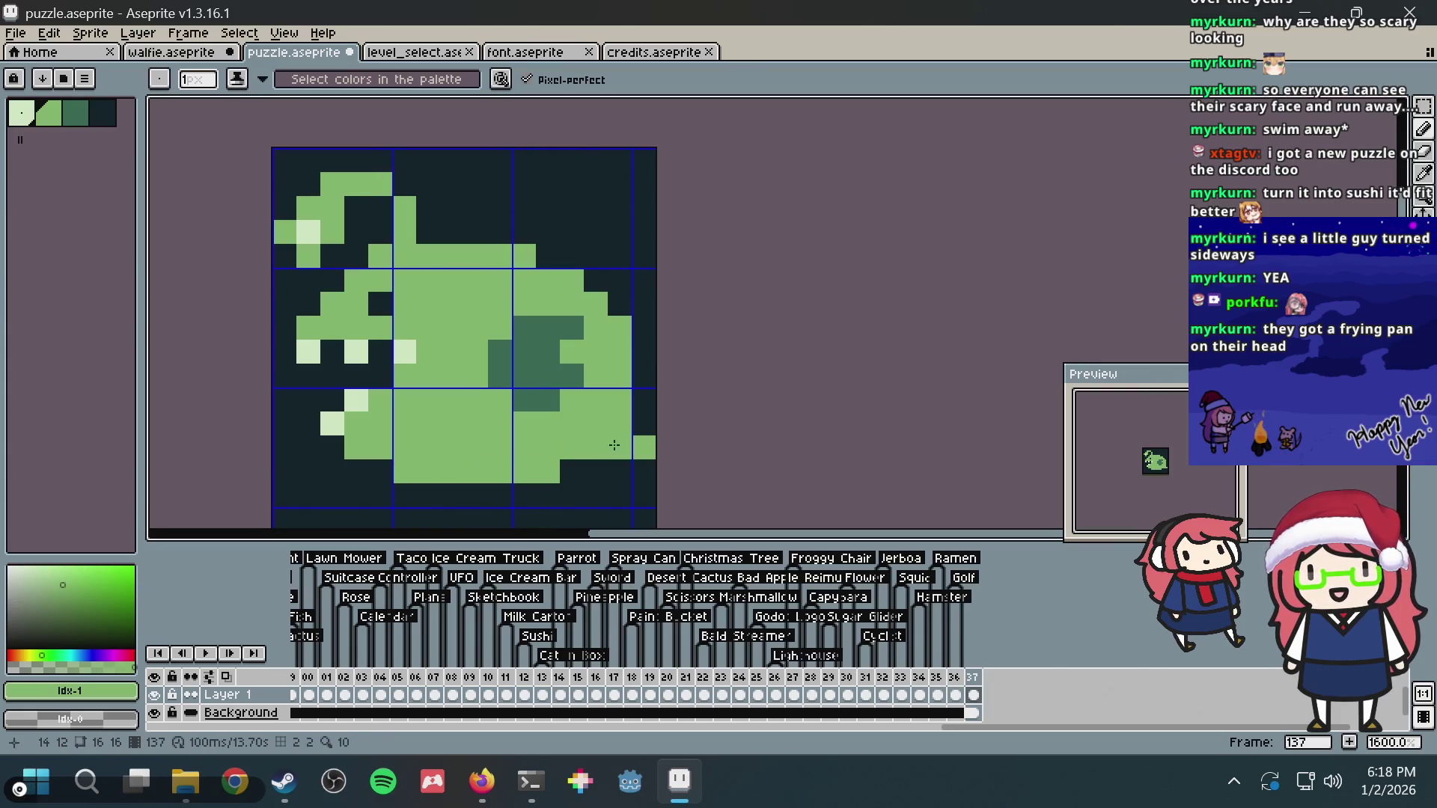
pyautogui.scroll(-2, 421, 270)
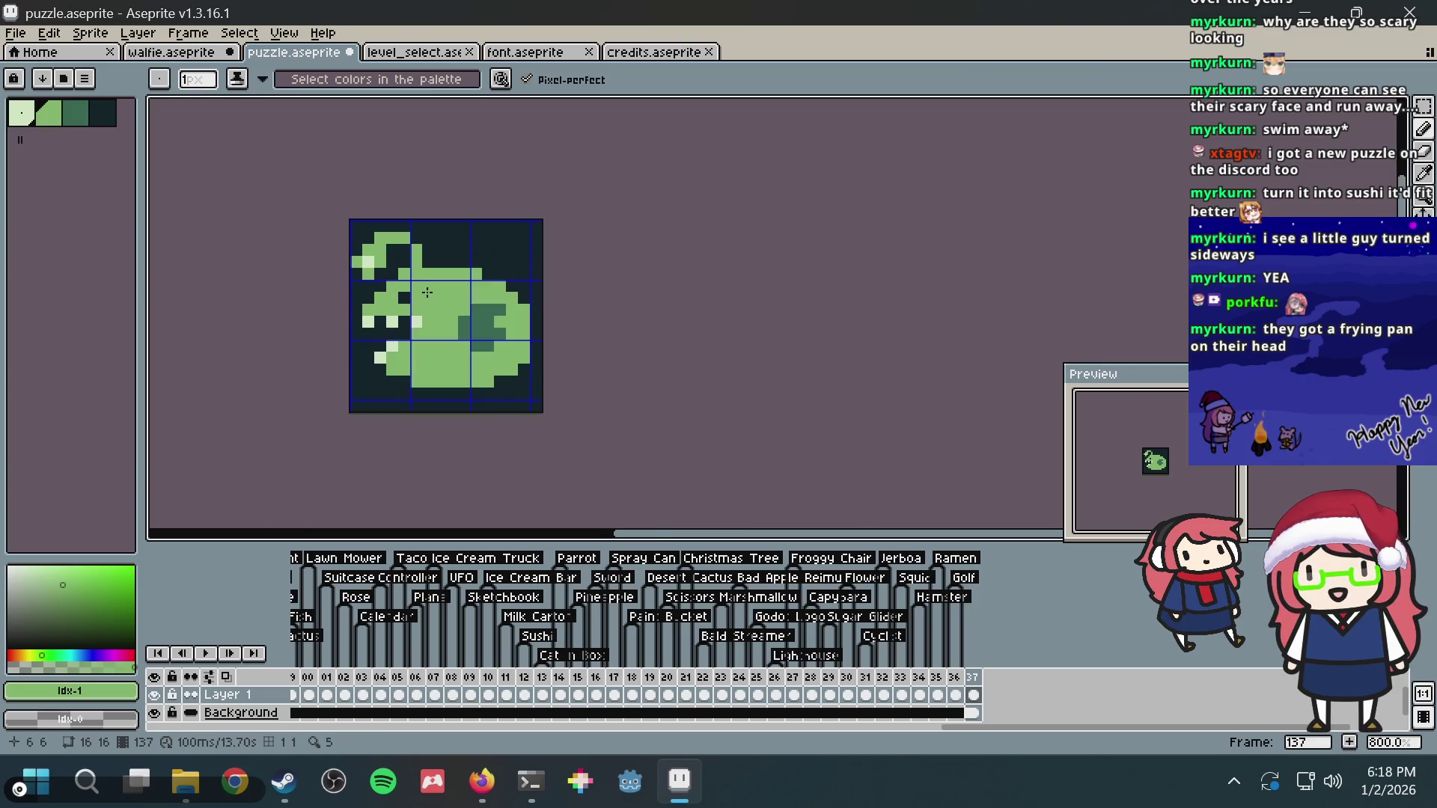
pyautogui.scroll(-2, 420, 270)
pyautogui.scroll(1, 420, 269)
pyautogui.scroll(2, 420, 269)
pyautogui.scroll(2, 420, 269)
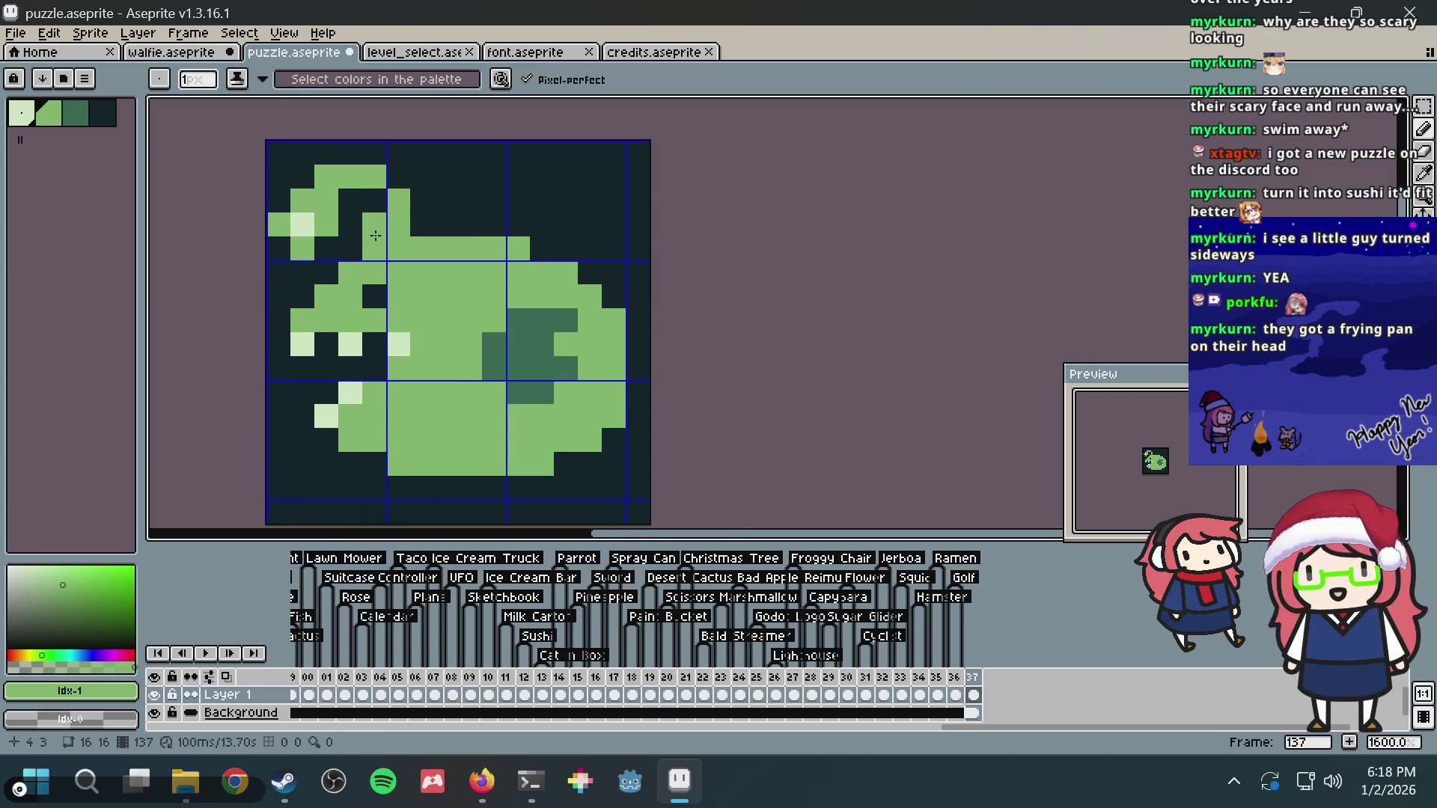
# Step: Erase the stray pixel at the fish's top-left, then reach the Edit commands
pyautogui.rightClick(279, 175)
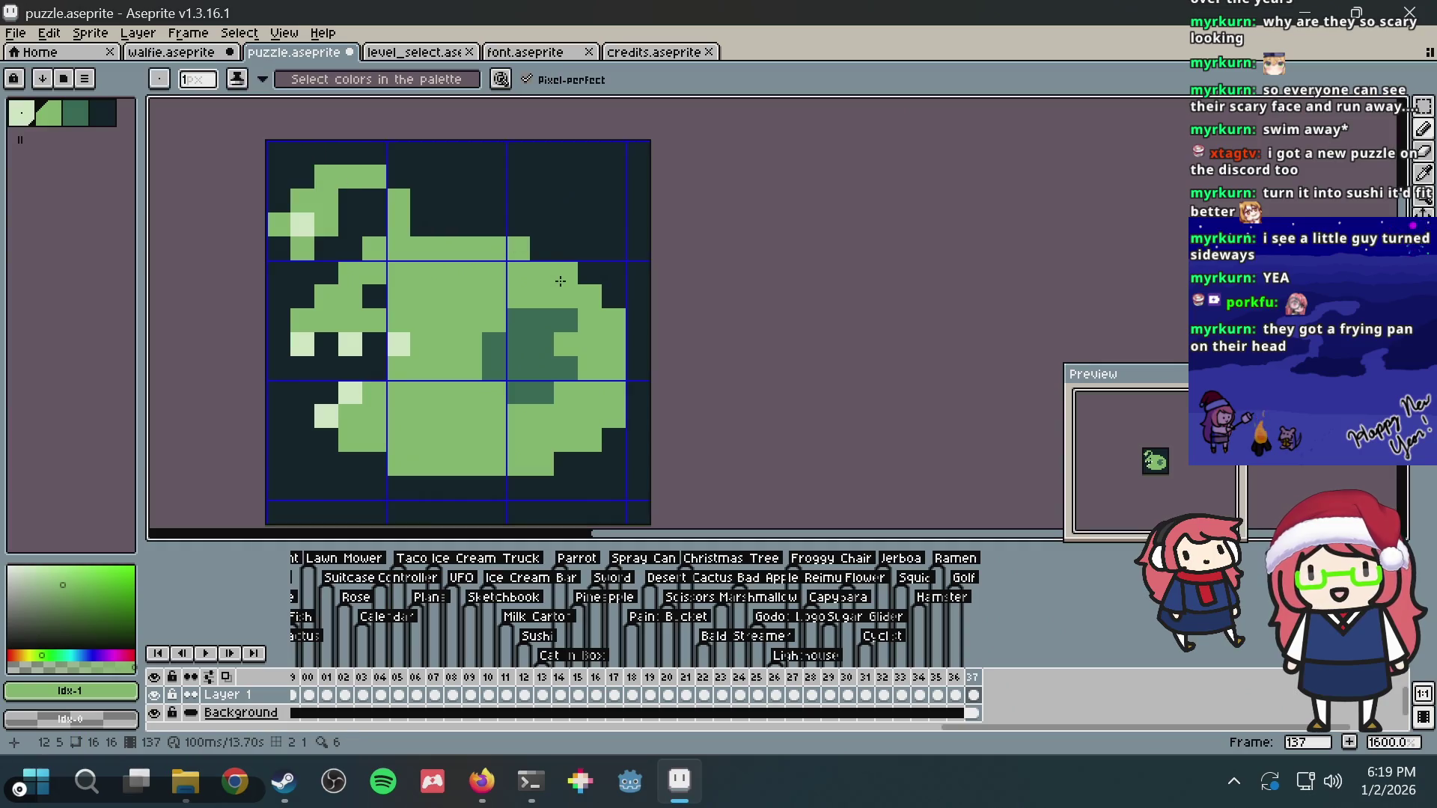
pyautogui.scroll(-1, 561, 282)
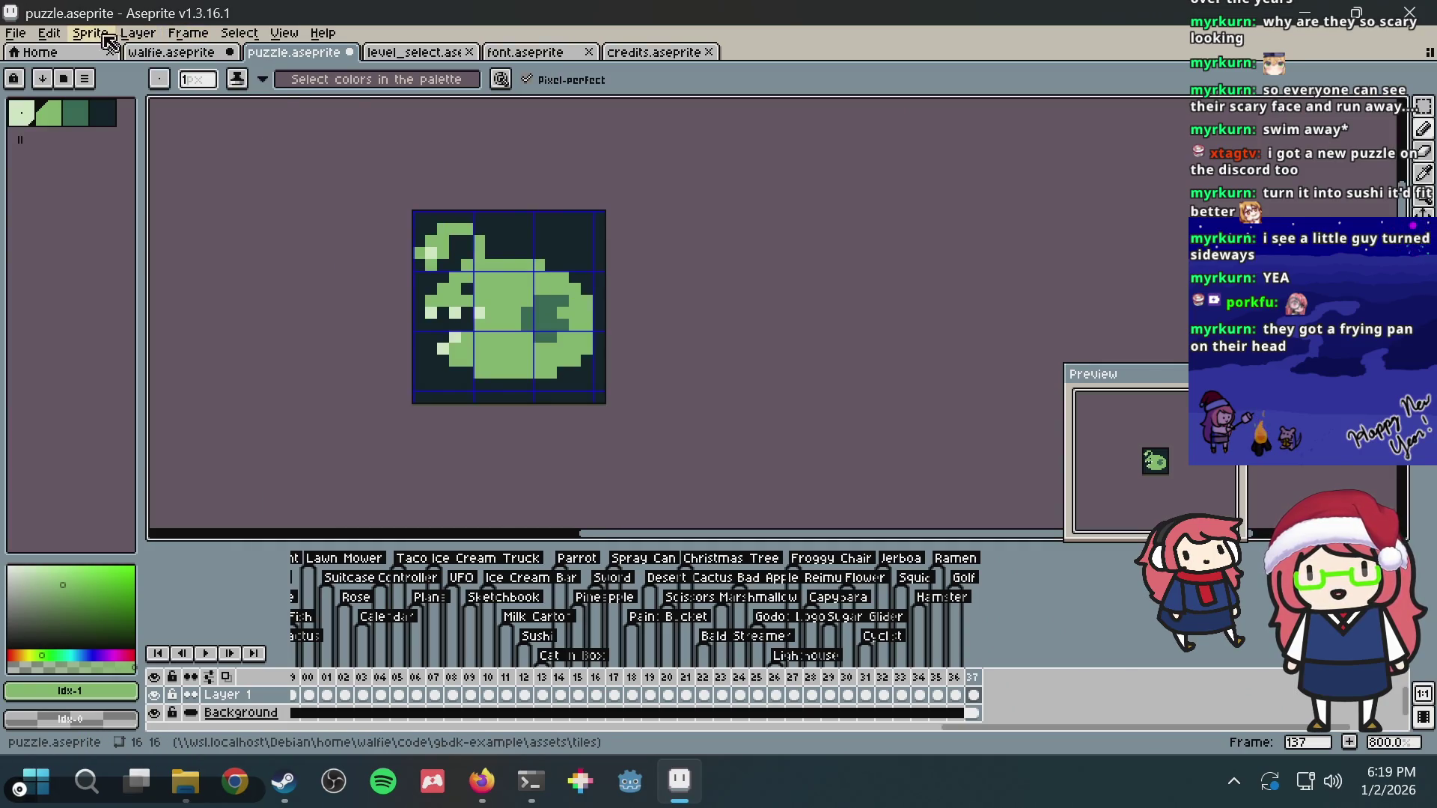
pyautogui.click(56, 36)
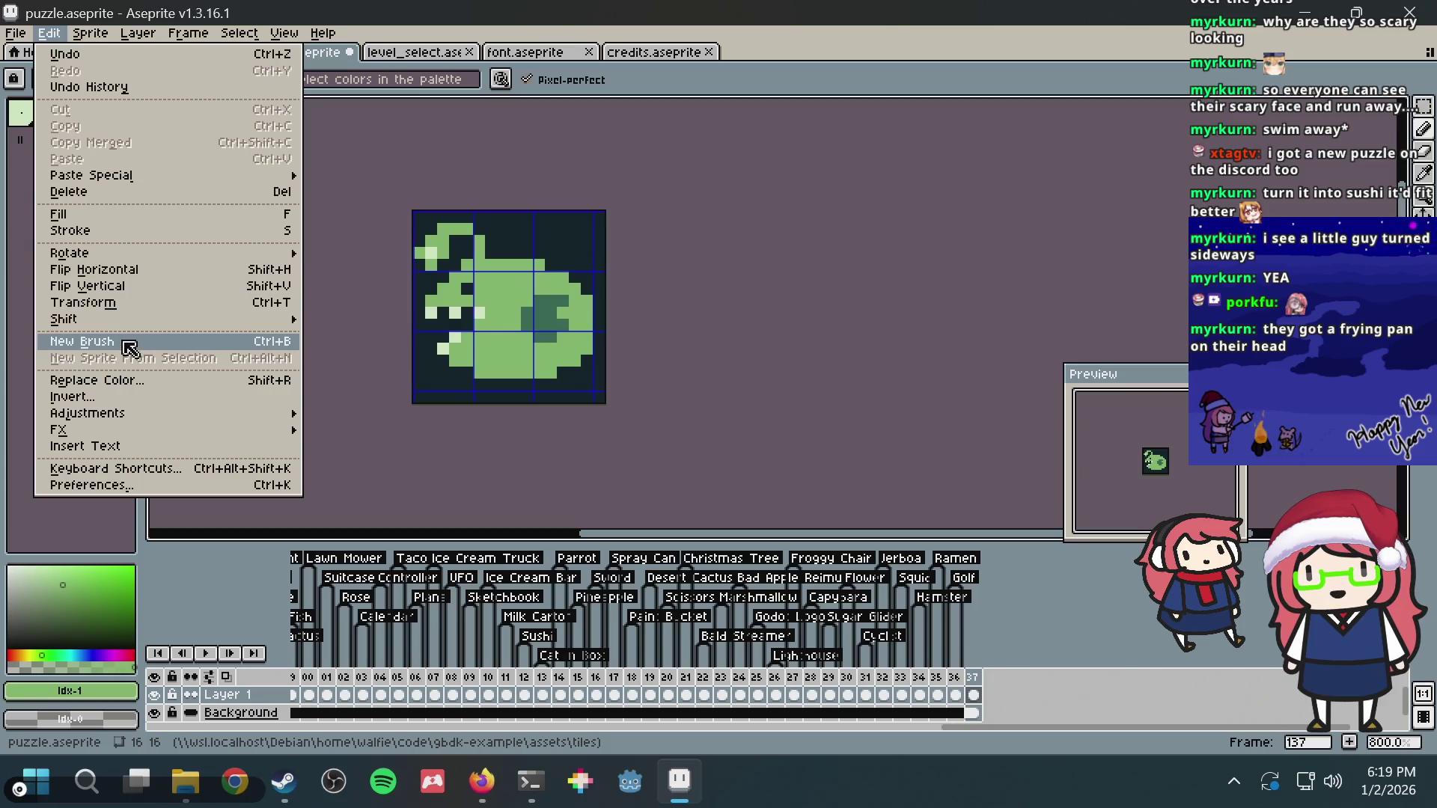
# Step: Preview Invert Color on the anglerfish, discard it, and switch to the Firefox nonogram screenshot
pyautogui.moveTo(86, 413)
pyautogui.click(112, 398)
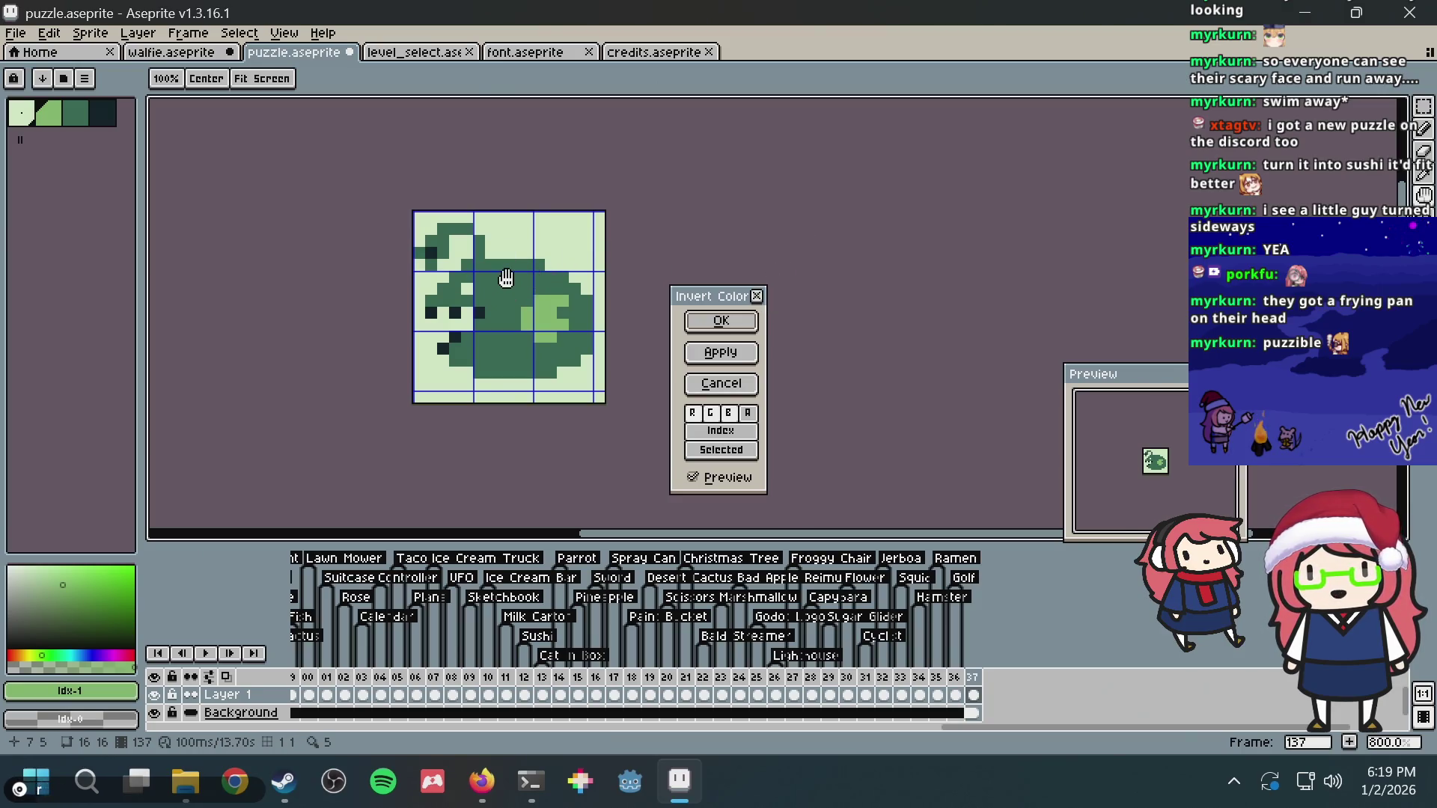
pyautogui.press('Return')
pyautogui.scroll(3, 509, 275)
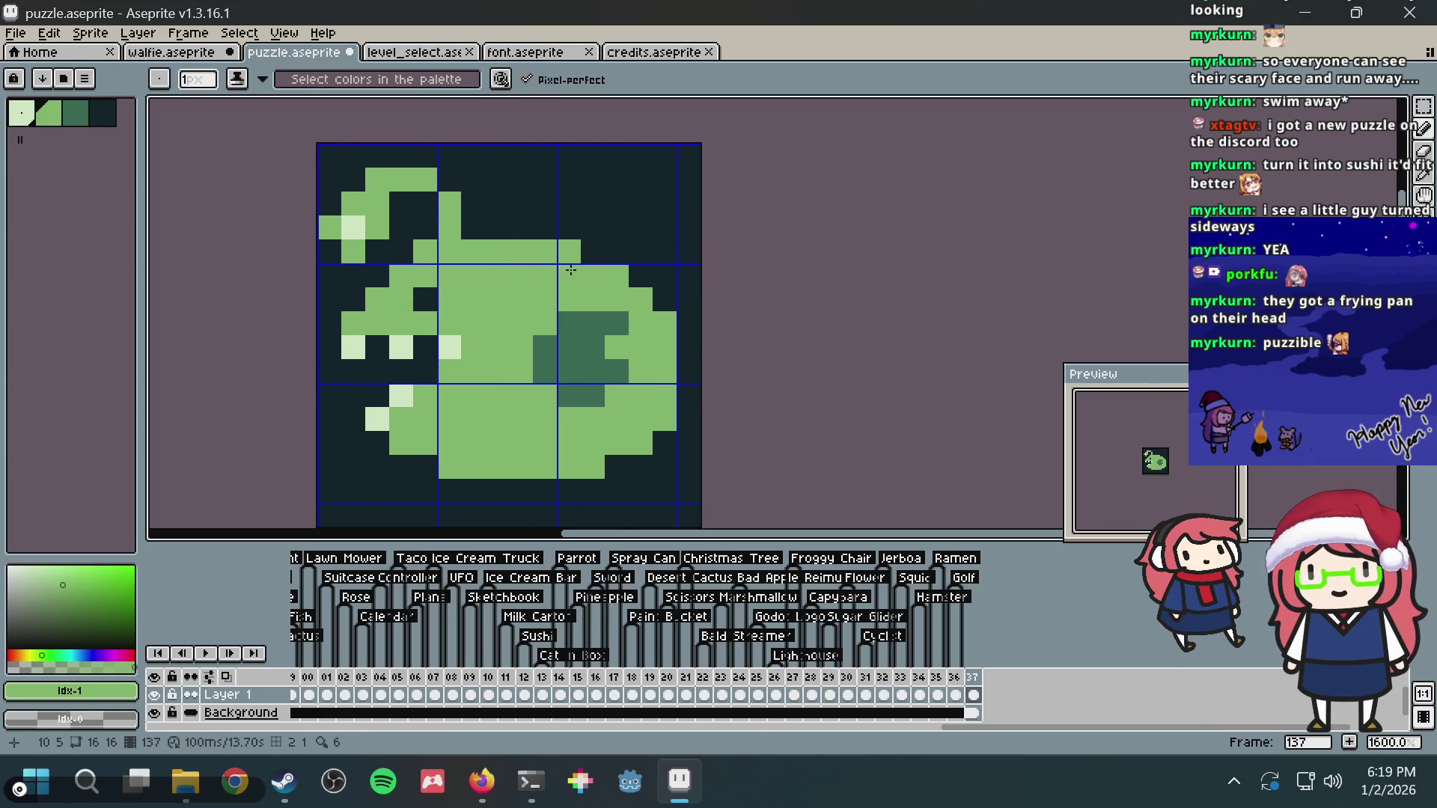
pyautogui.hotkey('alt', 'Tab')
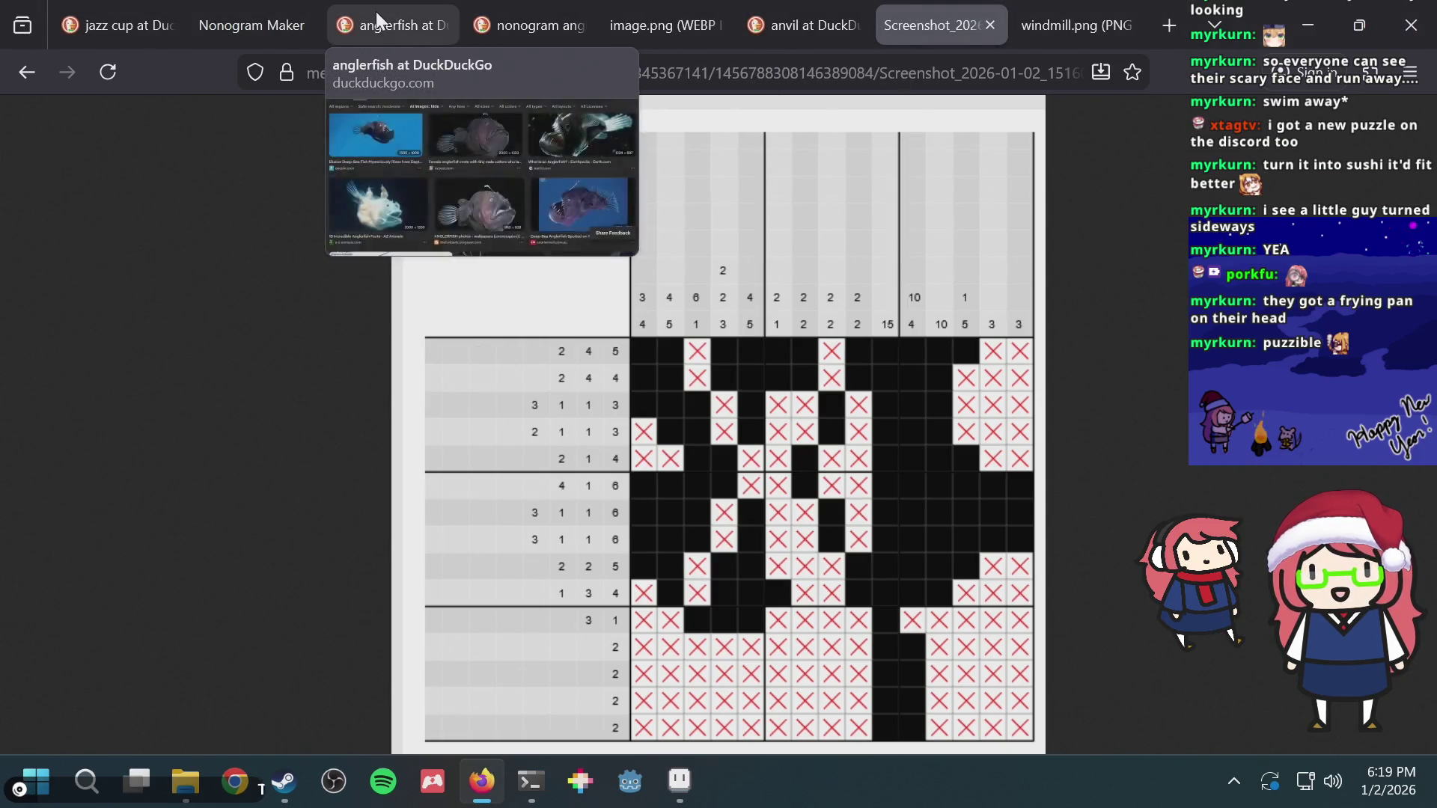